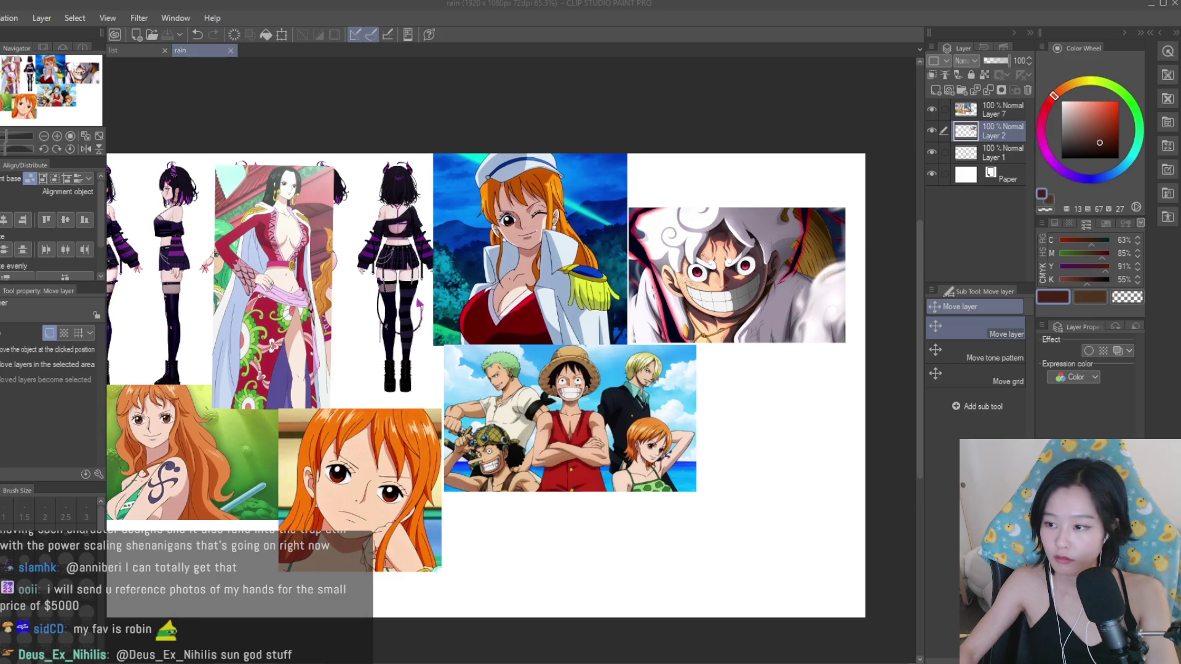
# Paste the hand-pose photo into the collage, then enlarge it and move it up-left.
pyautogui.click(192, 91)
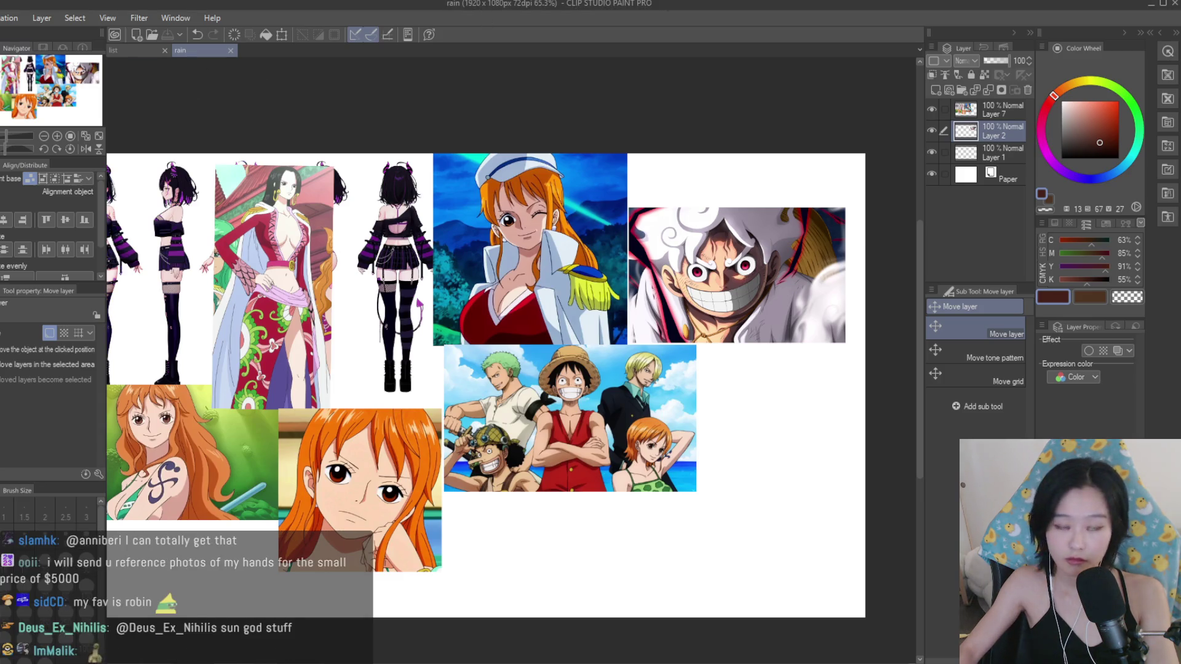
pyautogui.scroll(-2, 563, 291)
pyautogui.hotkey('ctrl', 'v')
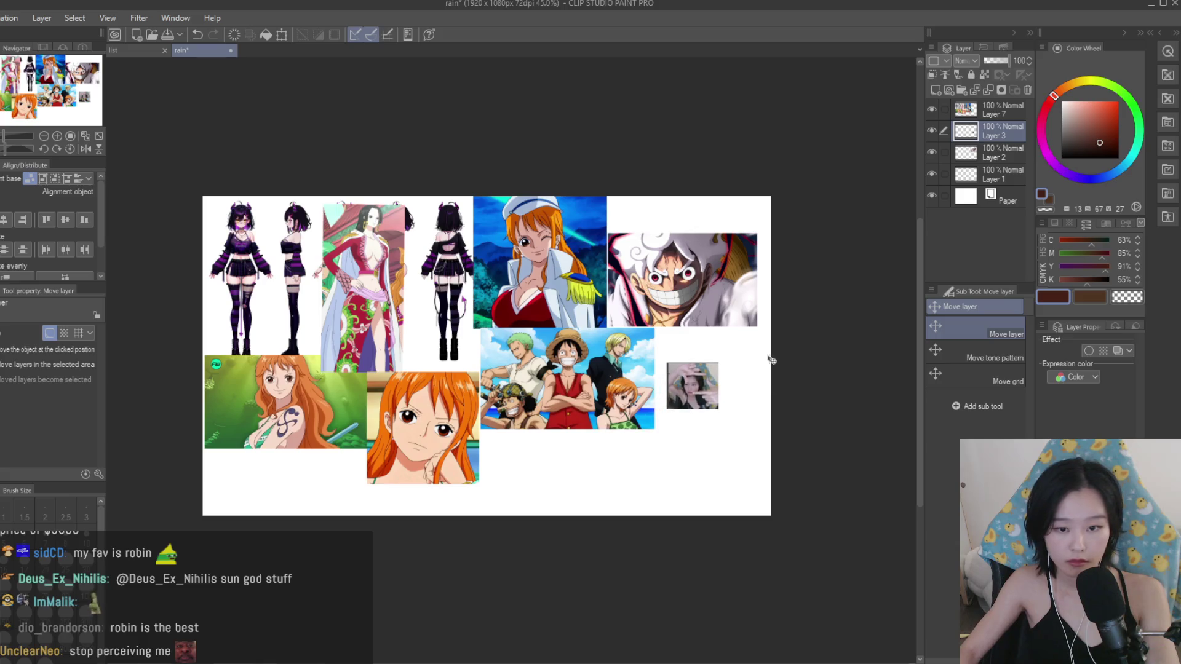
pyautogui.hotkey('ctrl', 't')
pyautogui.moveTo(719, 409)
pyautogui.mouseDown()
pyautogui.moveTo(751, 443)
pyautogui.moveTo(715, 388)
pyautogui.mouseUp()
pyautogui.press('Return')
# Close the list document, save the collage as rainref, and create a new blank canvas.
pyautogui.moveTo(185, 50); pyautogui.dragTo(916, 248)
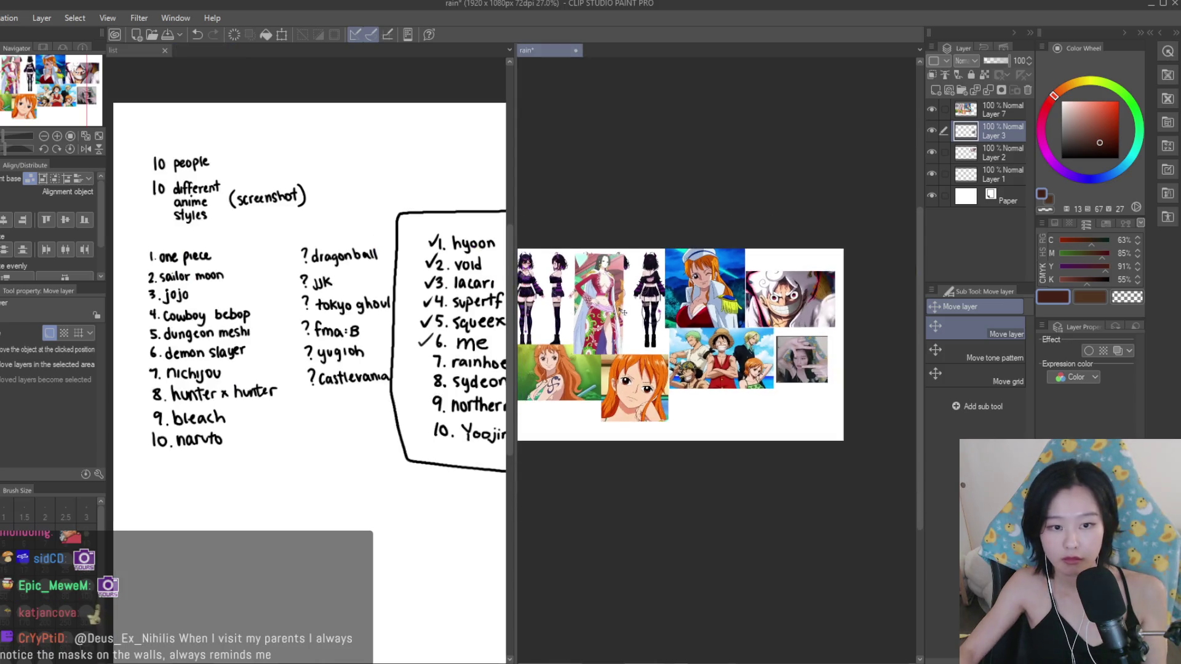
pyautogui.scroll(1, 806, 308)
pyautogui.click(164, 51)
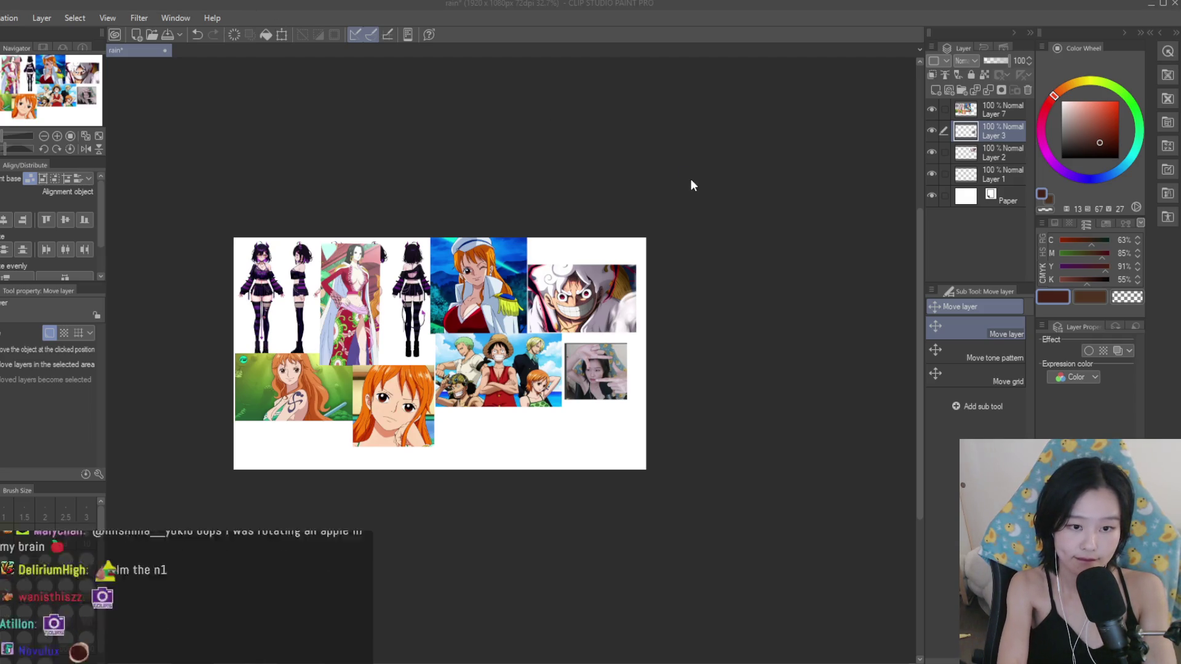
pyautogui.press('Return')
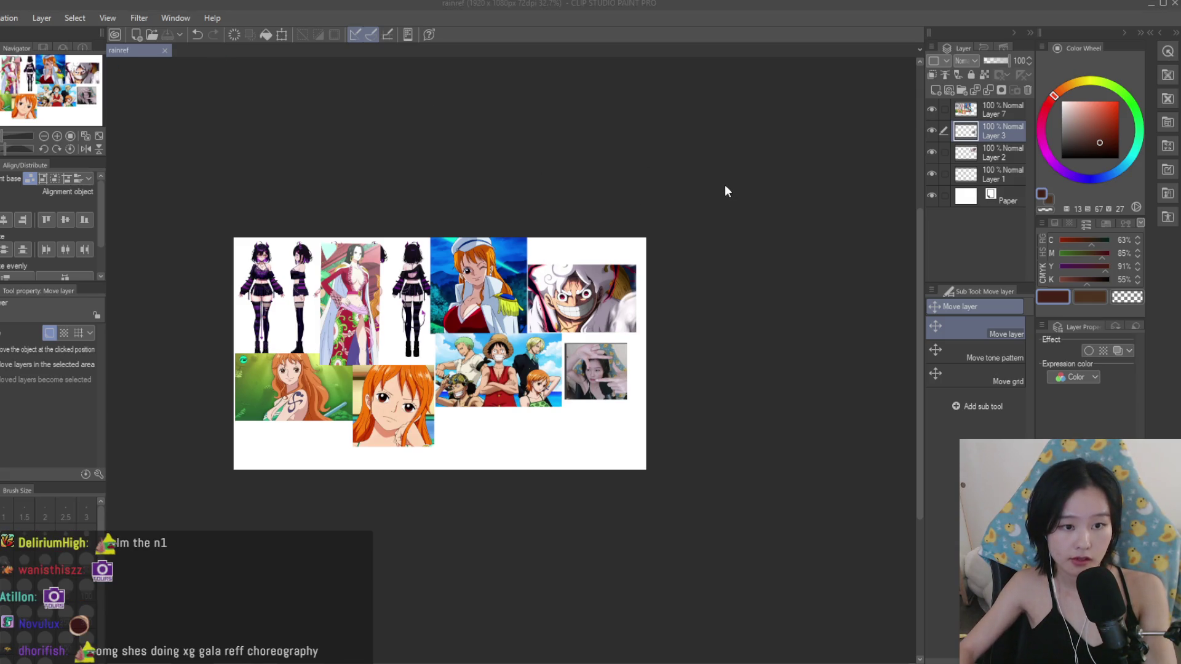
pyautogui.press('Return')
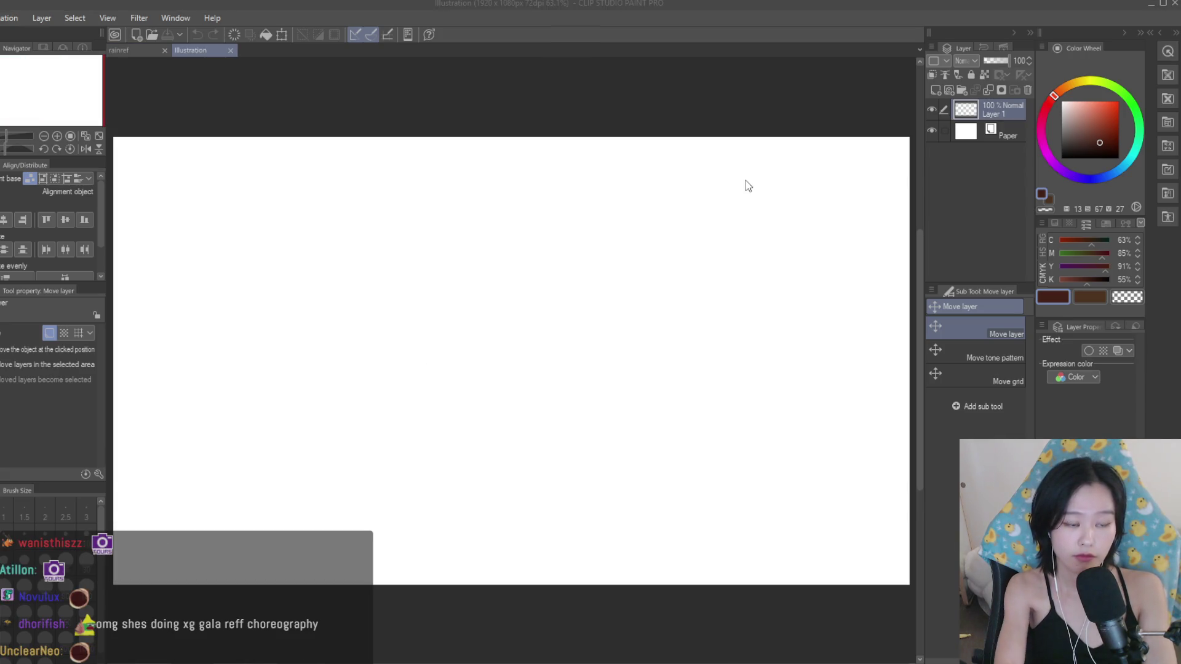
# Save the new canvas as rain, dock the rainref board beside it, and widen the canvas pane.
pyautogui.press('Return')
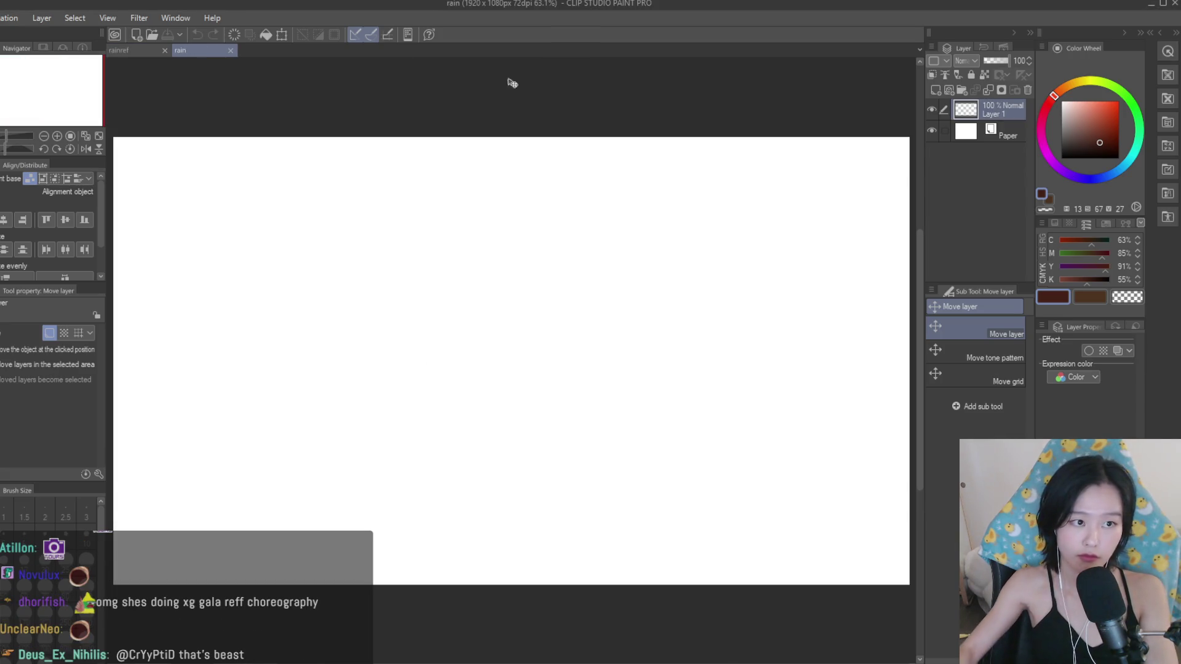
pyautogui.moveTo(123, 49); pyautogui.dragTo(929, 283)
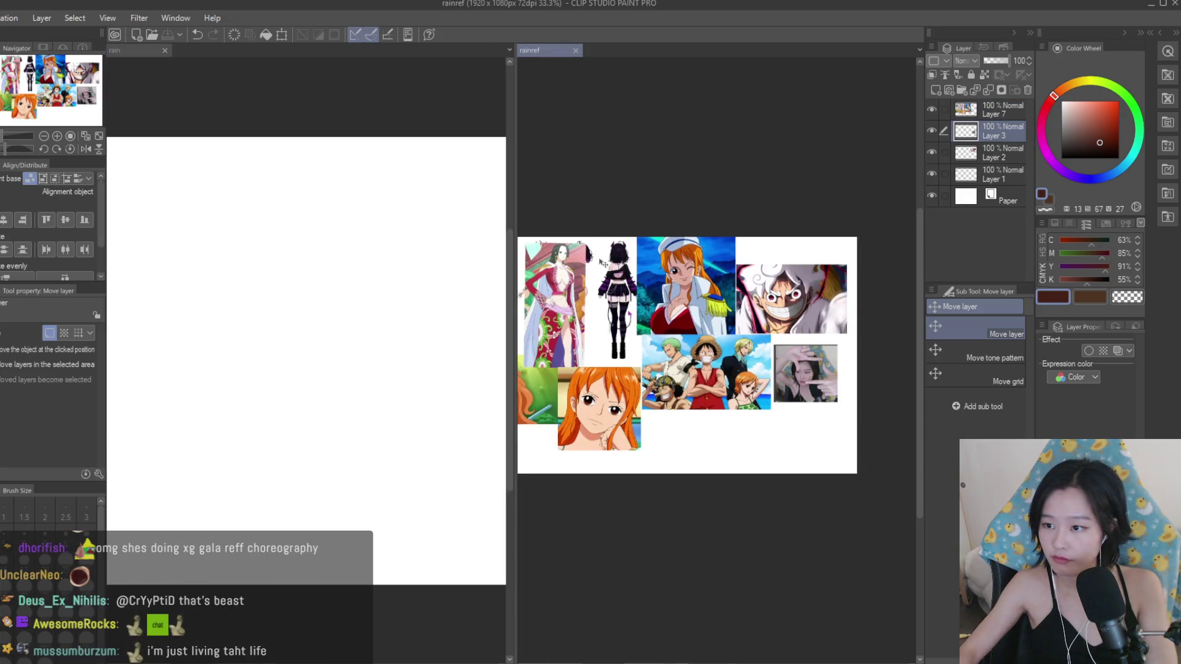
pyautogui.scroll(3, 601, 263)
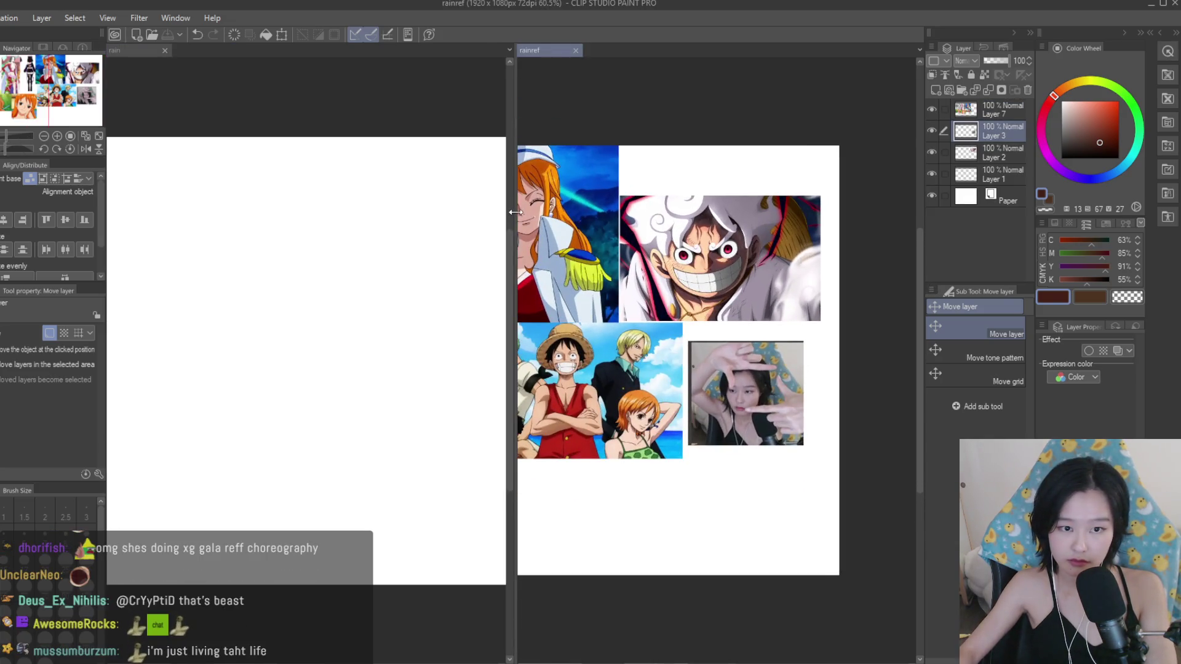
pyautogui.moveTo(515, 211); pyautogui.dragTo(663, 212)
pyautogui.scroll(-2, 746, 274)
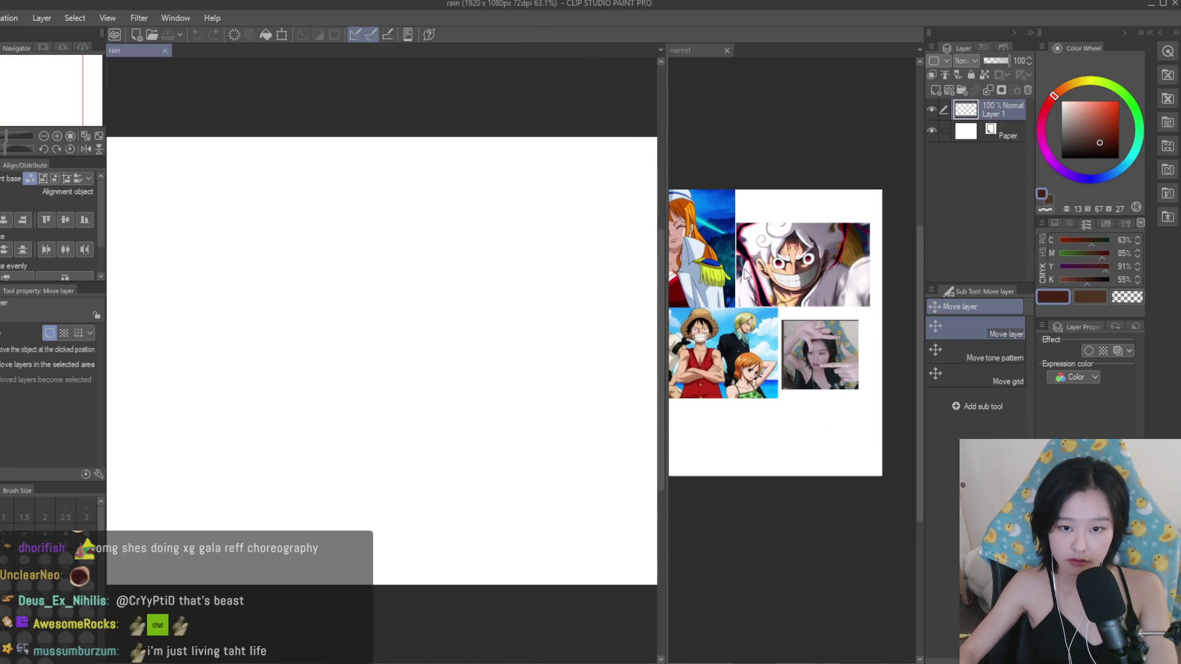
pyautogui.scroll(-2, 606, 259)
# Pick the textured brush in black and sketch the round head outline.
pyautogui.press('b')
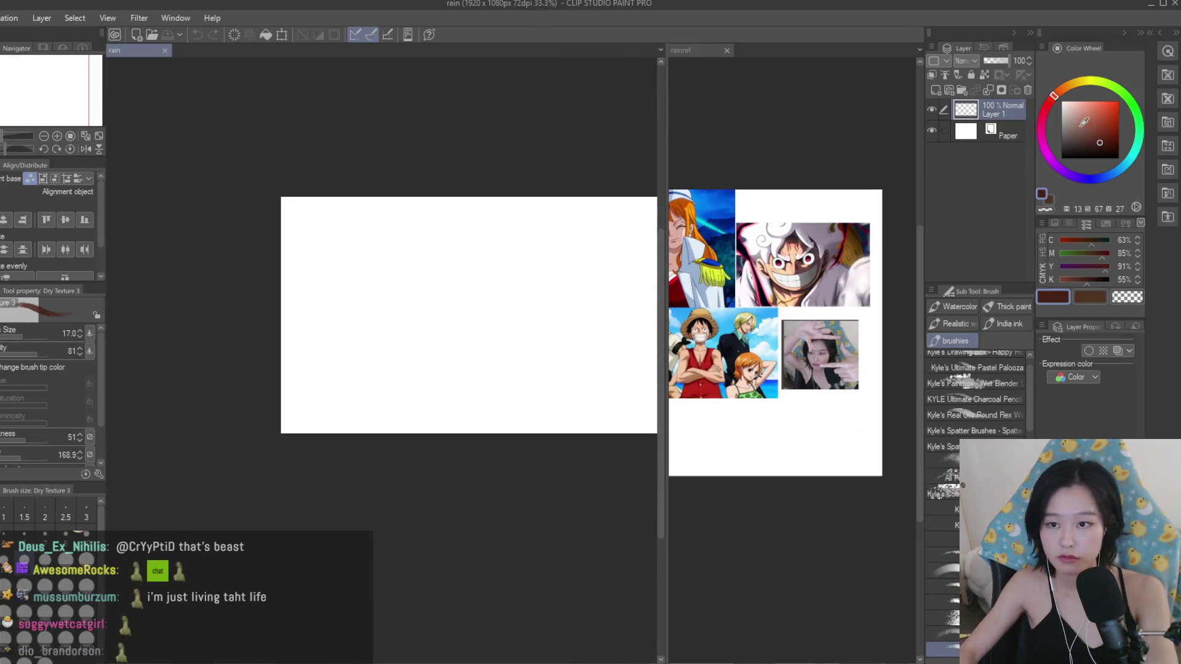
pyautogui.click(1061, 158)
pyautogui.scroll(1, 443, 308)
pyautogui.moveTo(459, 211); pyautogui.dragTo(454, 214)
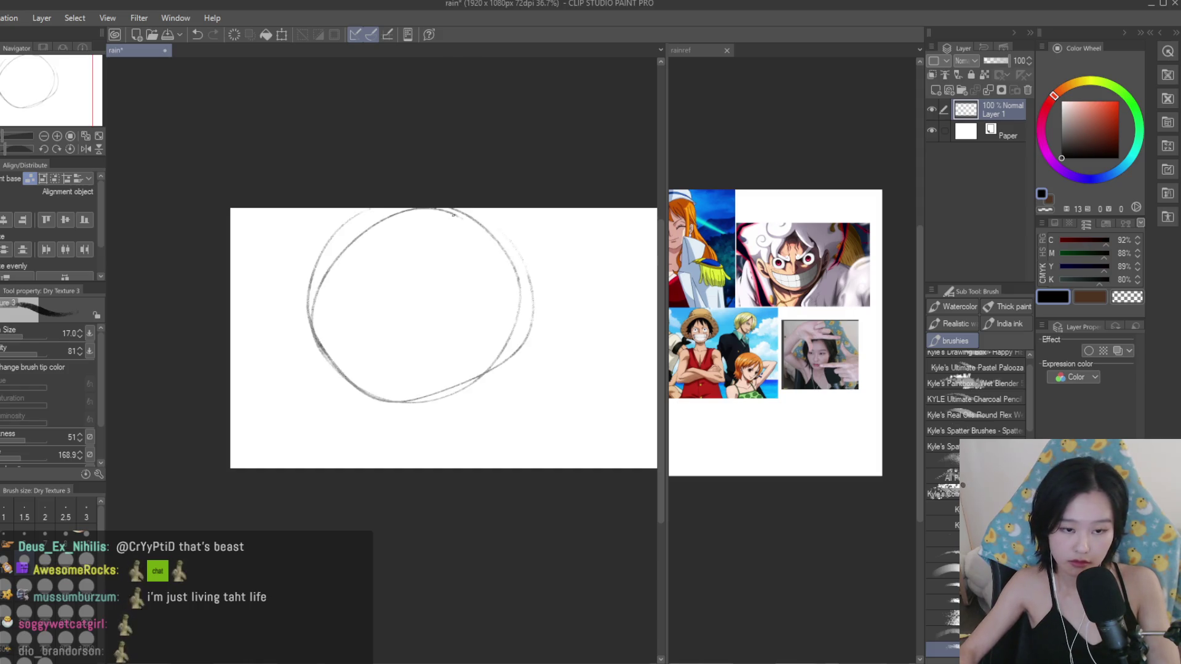
pyautogui.moveTo(518, 260)
pyautogui.mouseDown()
pyautogui.moveTo(485, 368)
pyautogui.moveTo(418, 436)
pyautogui.mouseUp()
# Strengthen the left side of the head and draw the jawline down to the chin.
pyautogui.scroll(-2, 876, 335)
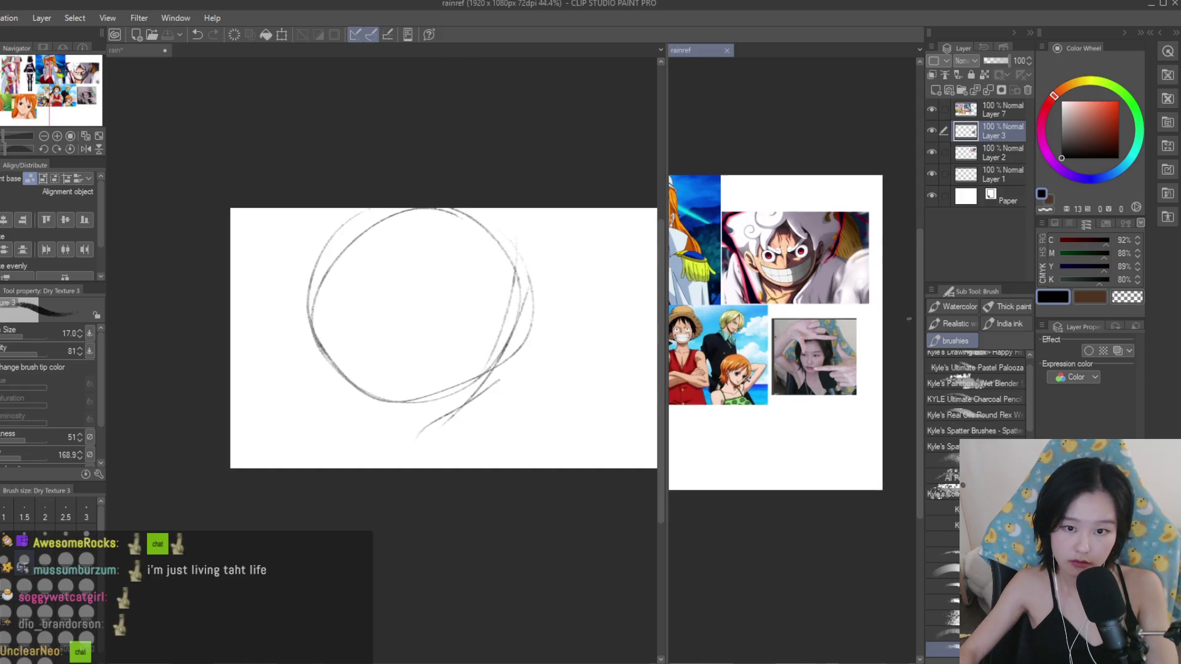
pyautogui.scroll(2, 875, 334)
pyautogui.scroll(1, 875, 335)
pyautogui.scroll(1, 876, 335)
pyautogui.scroll(2, 878, 308)
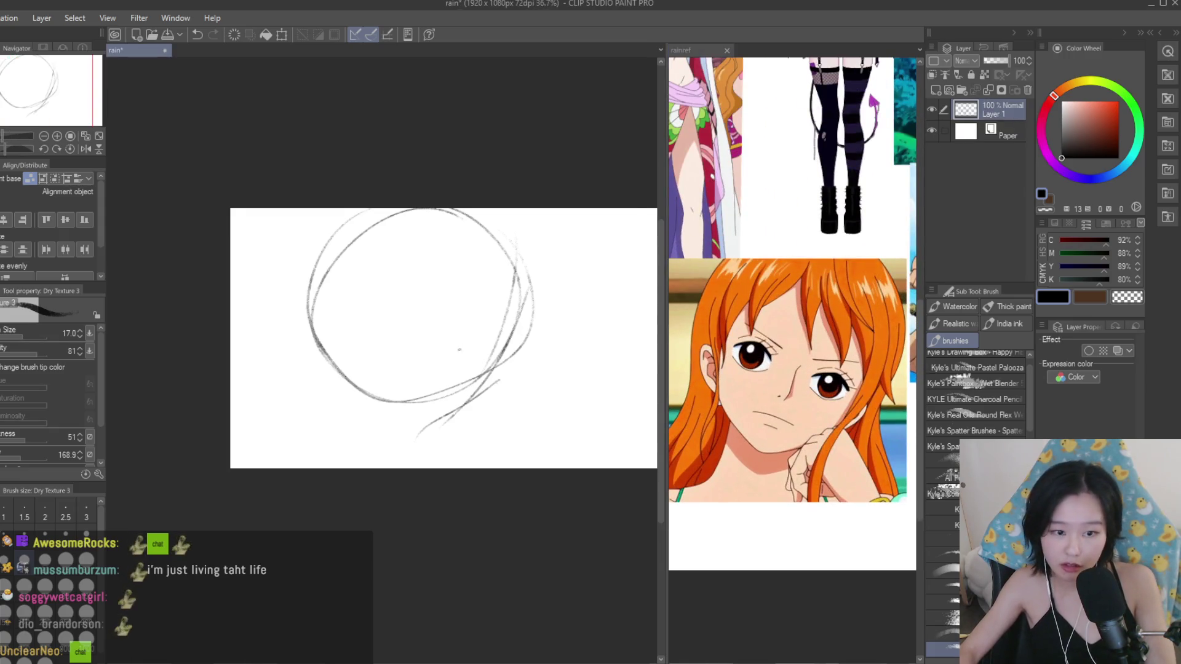
pyautogui.scroll(2, 500, 370)
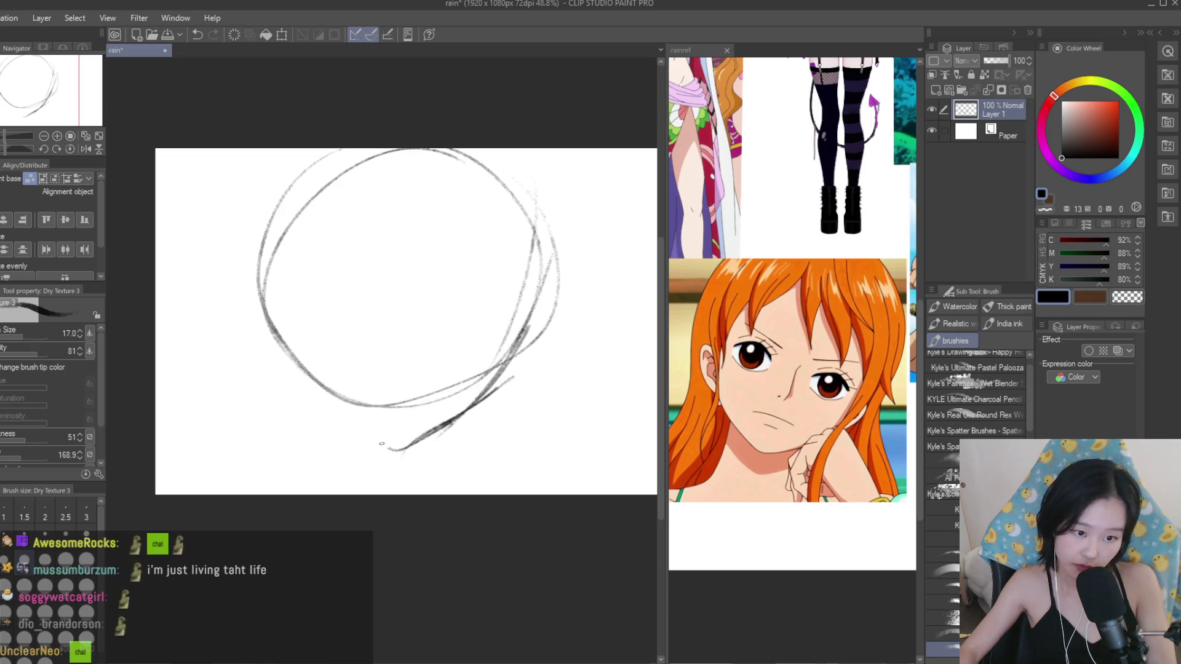
pyautogui.moveTo(259, 255); pyautogui.dragTo(327, 403)
pyautogui.moveTo(261, 246); pyautogui.dragTo(316, 382)
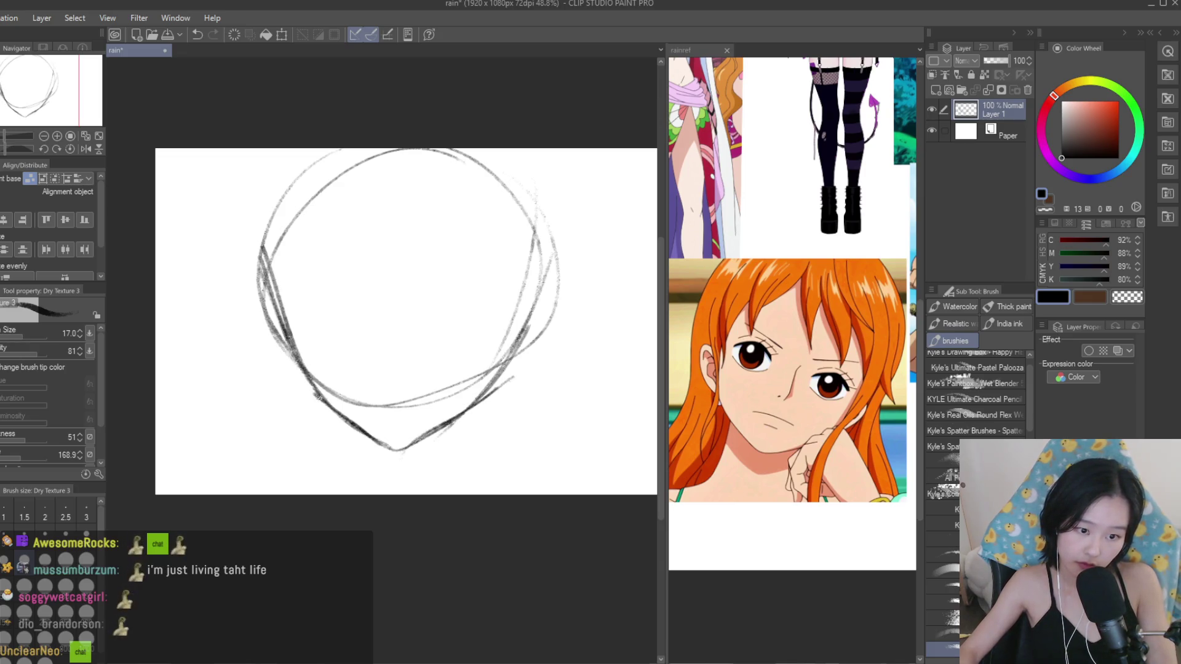
pyautogui.moveTo(515, 291); pyautogui.dragTo(485, 395)
# Redraw the nose as a short diagonal stroke.
pyautogui.scroll(1, 448, 349)
pyautogui.scroll(1, 447, 349)
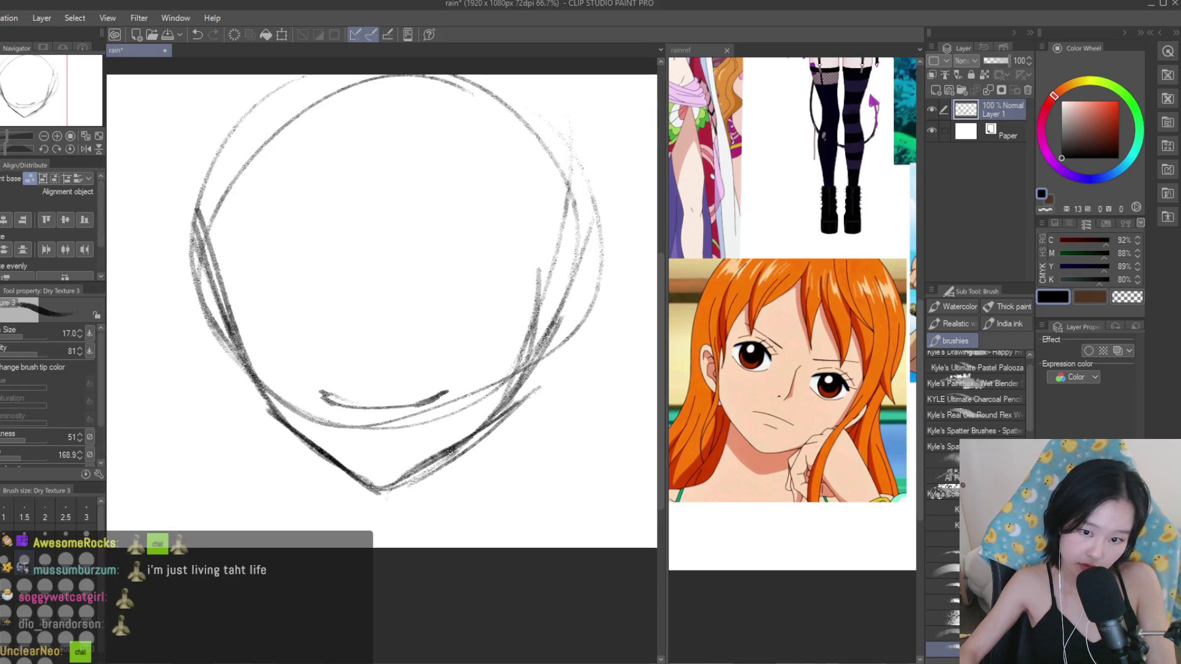
pyautogui.scroll(1, 370, 361)
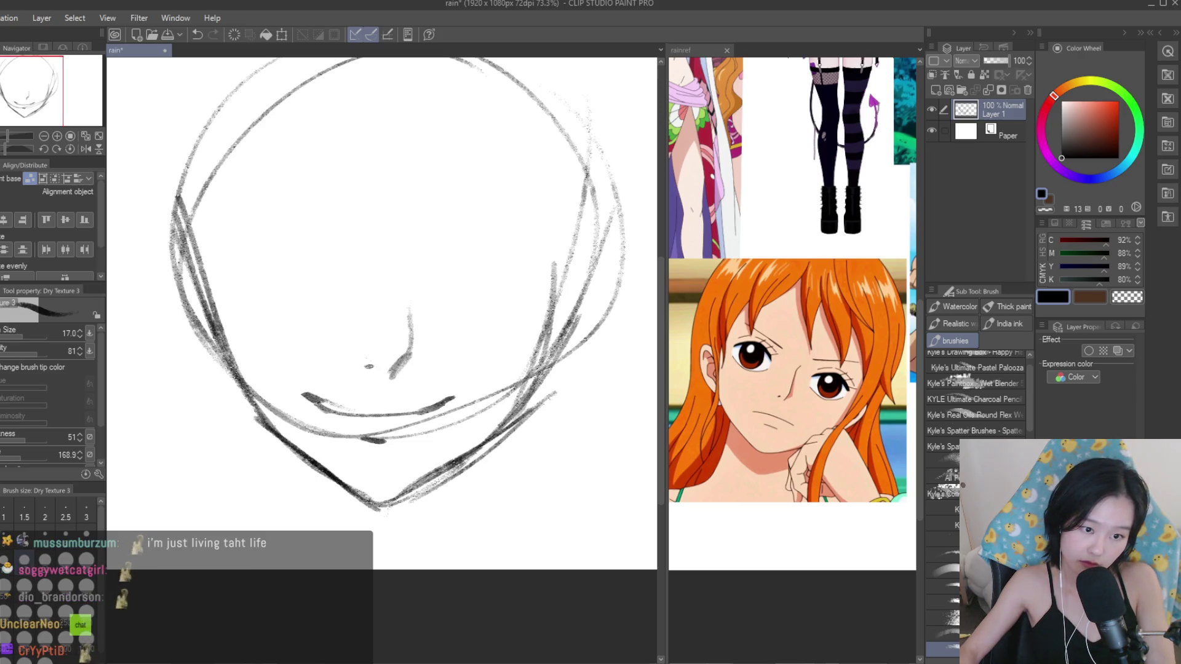
pyautogui.hotkey('ctrl', 'z')
pyautogui.moveTo(405, 357); pyautogui.dragTo(381, 381)
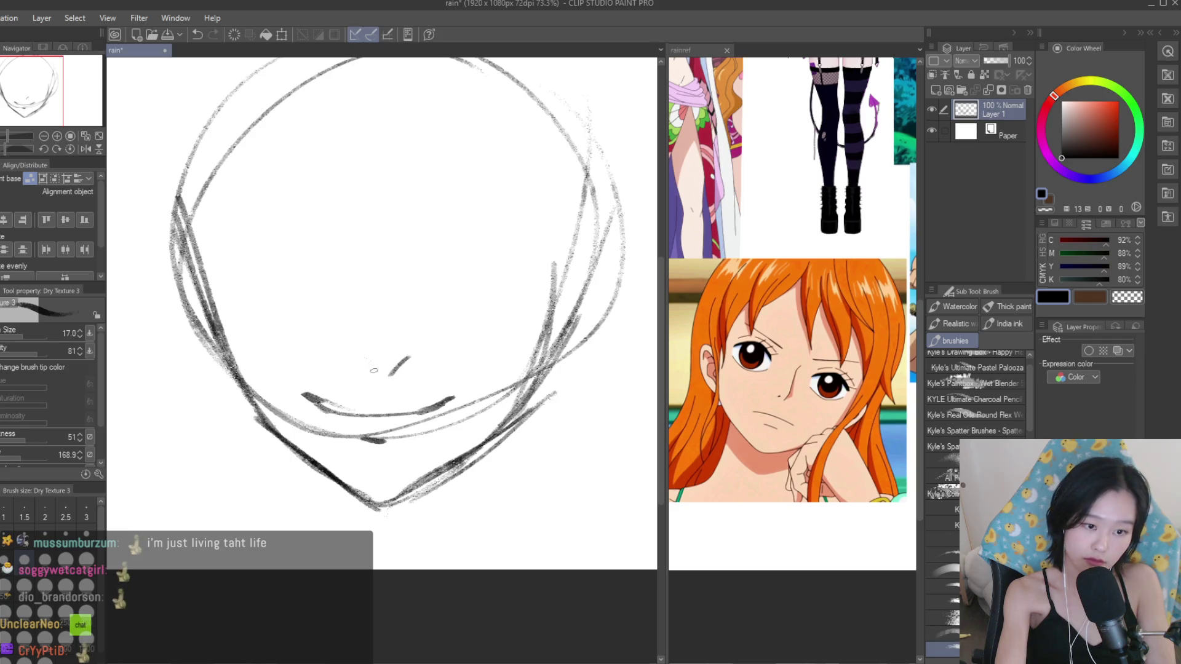
# Draw the closed eye's lid and lashes with a long, dark eyebrow above.
pyautogui.moveTo(457, 257)
pyautogui.mouseDown()
pyautogui.moveTo(434, 277)
pyautogui.moveTo(549, 253)
pyautogui.moveTo(545, 241)
pyautogui.moveTo(486, 264)
pyautogui.moveTo(513, 249)
pyautogui.mouseUp()
pyautogui.hotkey('ctrl', 'z')
pyautogui.moveTo(420, 275); pyautogui.dragTo(511, 254)
pyautogui.moveTo(425, 224); pyautogui.dragTo(526, 201)
pyautogui.moveTo(418, 219); pyautogui.dragTo(560, 198)
# Add the lower eyelid curve and inner corner, discarding a trial round iris.
pyautogui.scroll(2, 465, 320)
pyautogui.moveTo(520, 308); pyautogui.dragTo(425, 313)
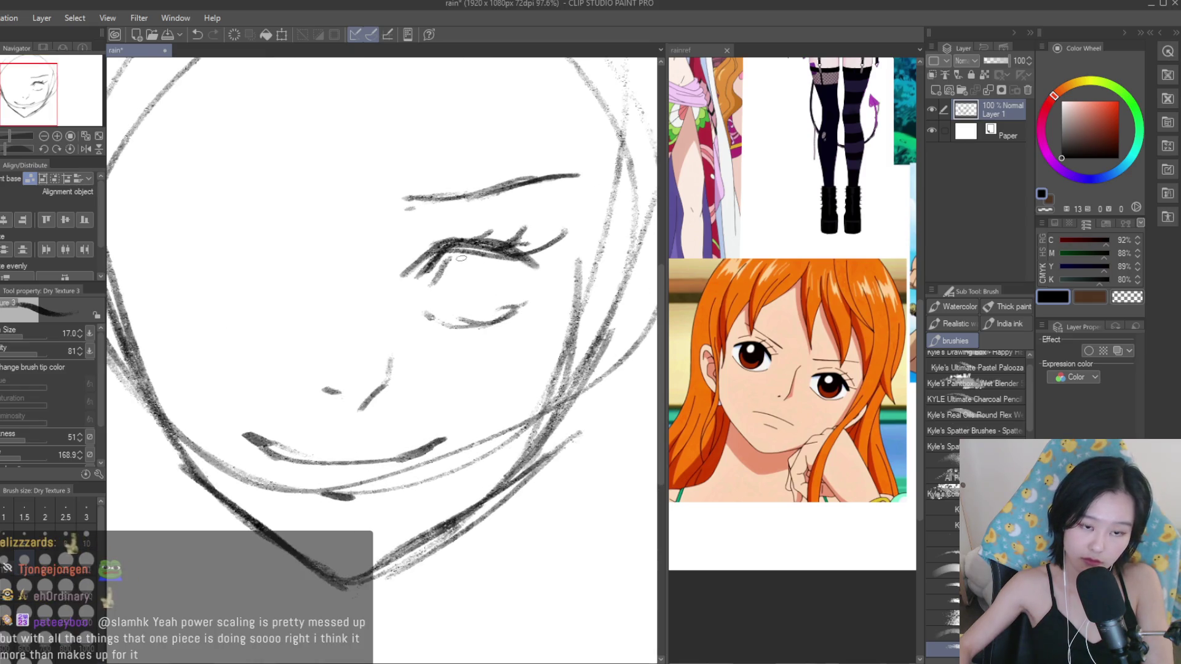
pyautogui.moveTo(443, 255); pyautogui.dragTo(450, 299)
pyautogui.moveTo(457, 243)
pyautogui.mouseDown()
pyautogui.moveTo(438, 294)
pyautogui.moveTo(475, 301)
pyautogui.mouseUp()
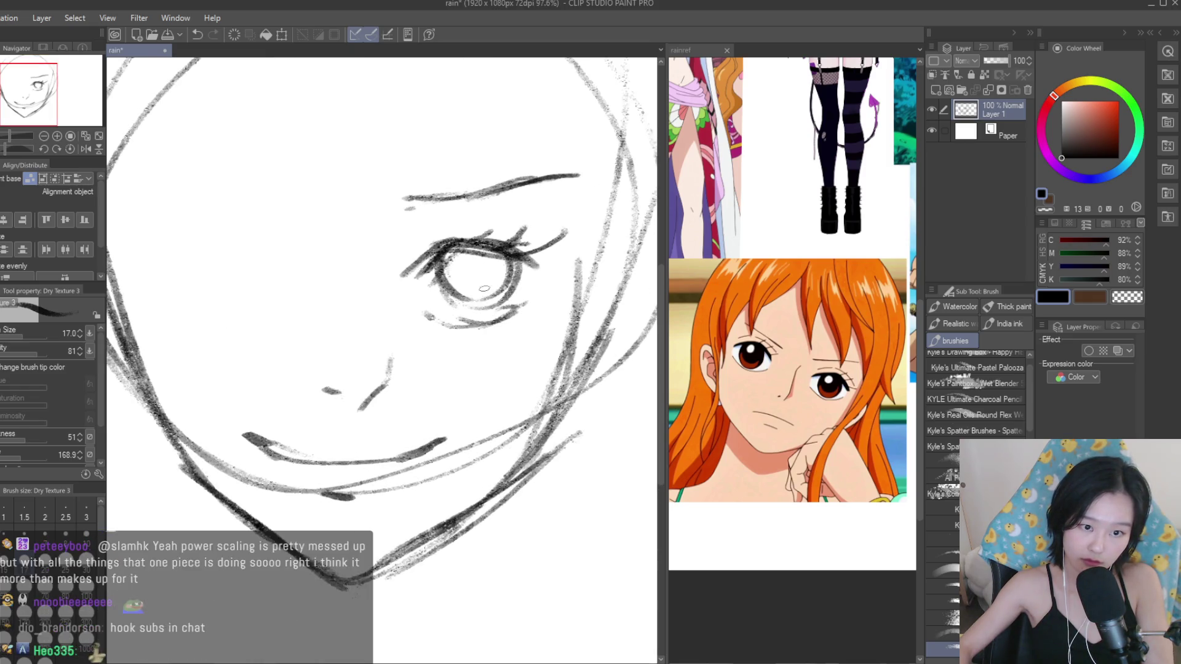
pyautogui.scroll(-3, 469, 293)
pyautogui.scroll(1, 469, 293)
pyautogui.scroll(1, 470, 294)
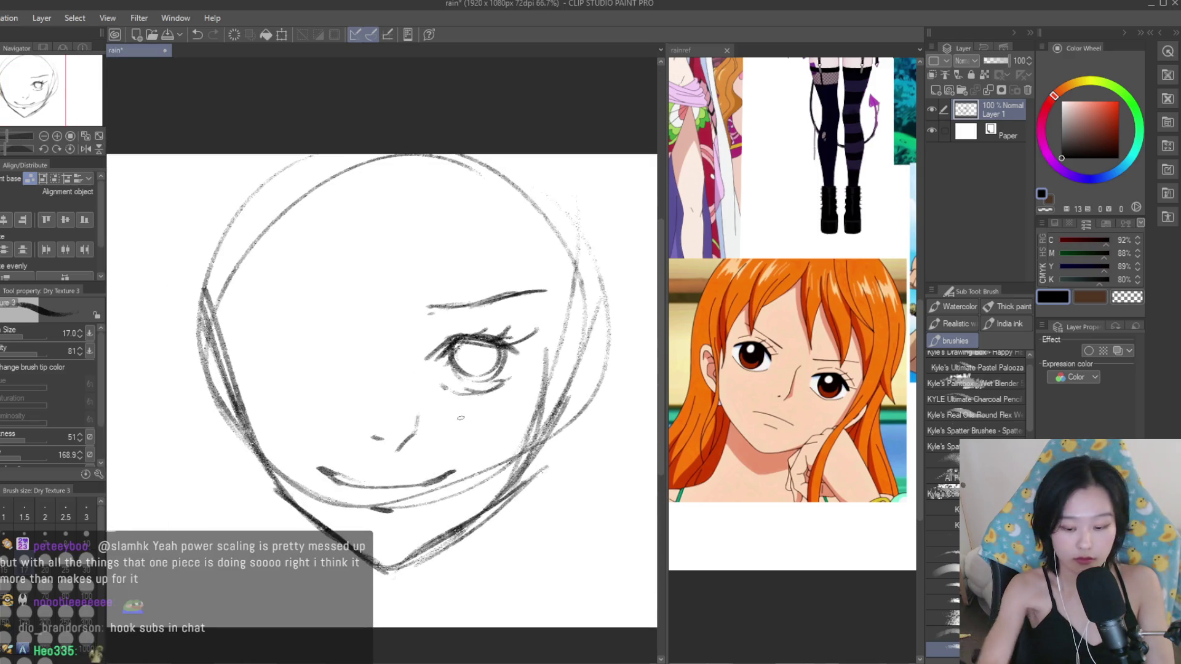
pyautogui.hotkey('ctrl', 'z')
pyautogui.click(893, 319)
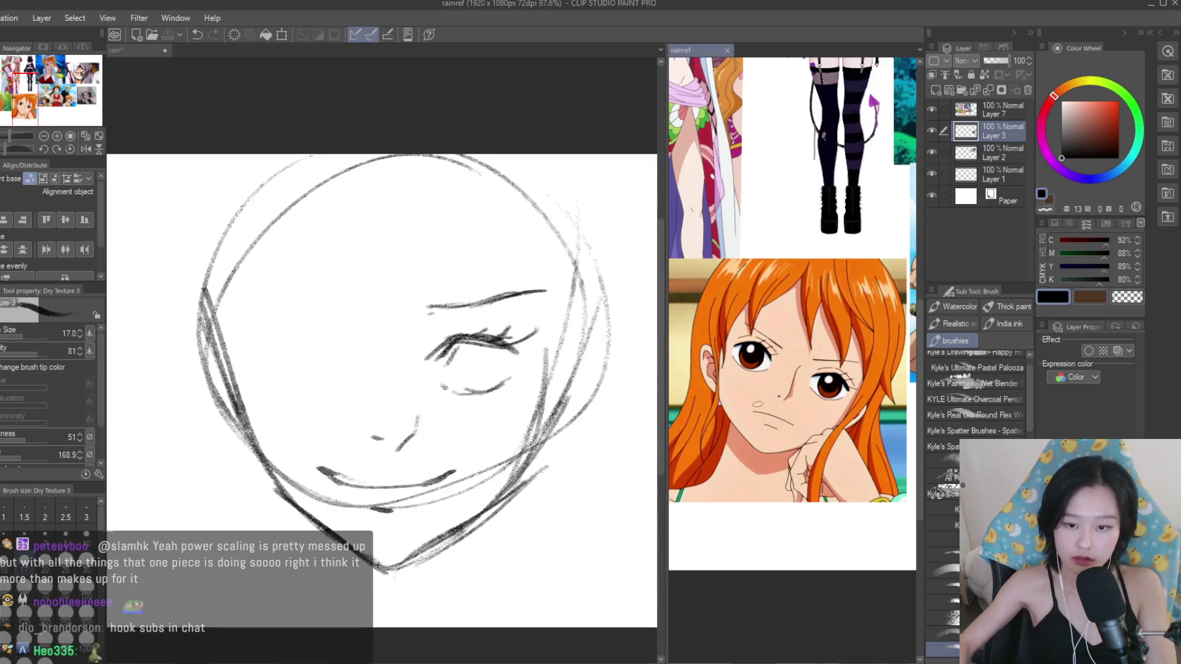
# Darken the upper lid and add more lash strokes around the eye.
pyautogui.scroll(-3, 893, 319)
pyautogui.scroll(-2, 893, 319)
pyautogui.scroll(-1, 909, 295)
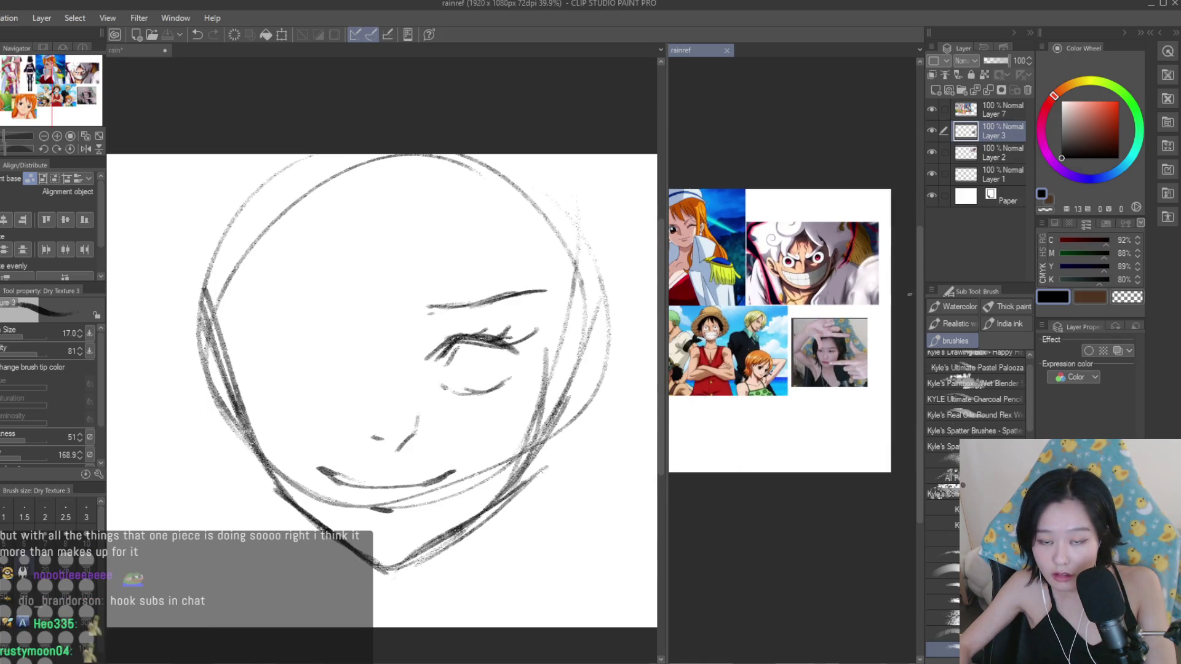
pyautogui.scroll(2, 800, 307)
pyautogui.scroll(1, 800, 307)
pyautogui.scroll(3, 437, 334)
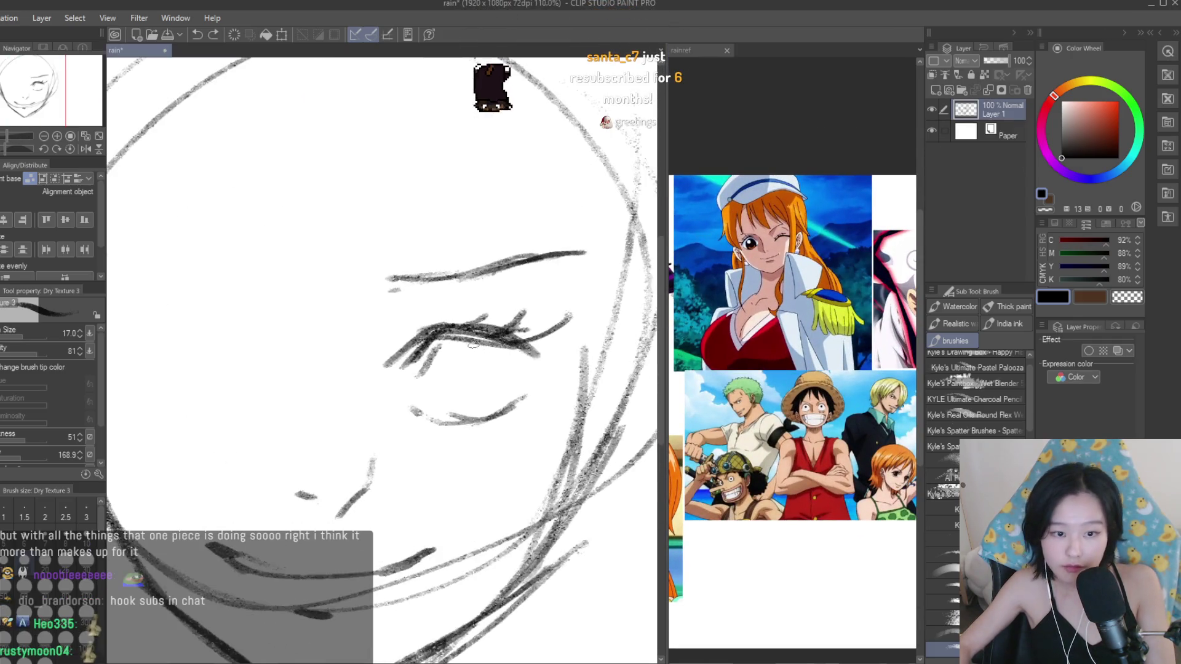
pyautogui.moveTo(440, 336); pyautogui.dragTo(400, 355)
pyautogui.moveTo(434, 314)
pyautogui.mouseDown()
pyautogui.moveTo(386, 340)
pyautogui.moveTo(529, 323)
pyautogui.moveTo(561, 335)
pyautogui.mouseUp()
# Draw a round iris below the upper lid.
pyautogui.scroll(-3, 533, 332)
pyautogui.scroll(2, 533, 332)
pyautogui.scroll(2, 533, 332)
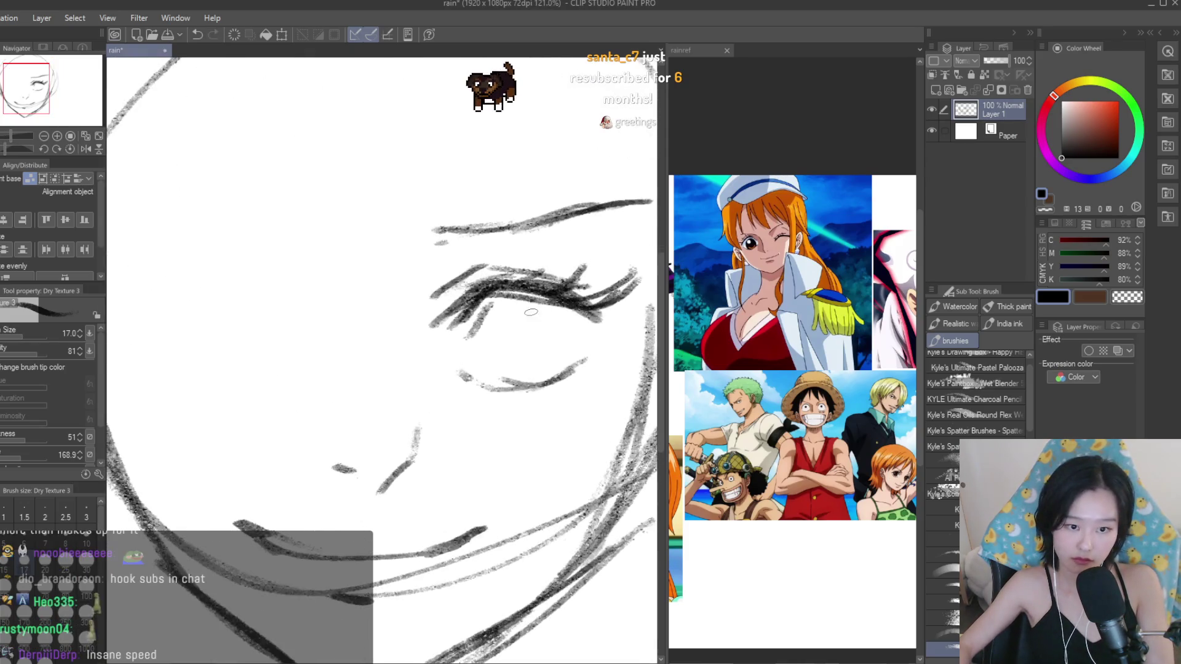
pyautogui.moveTo(554, 307)
pyautogui.mouseDown()
pyautogui.moveTo(495, 373)
pyautogui.moveTo(532, 387)
pyautogui.mouseUp()
pyautogui.moveTo(576, 326); pyautogui.dragTo(523, 387)
pyautogui.moveTo(541, 302)
pyautogui.mouseDown()
pyautogui.moveTo(489, 346)
pyautogui.moveTo(504, 384)
pyautogui.mouseUp()
pyautogui.moveTo(554, 308)
pyautogui.mouseDown()
pyautogui.moveTo(492, 381)
pyautogui.moveTo(536, 388)
pyautogui.mouseUp()
# Redraw the mouth and darken the smile line.
pyautogui.scroll(-4, 480, 325)
pyautogui.scroll(1, 480, 326)
pyautogui.scroll(3, 468, 329)
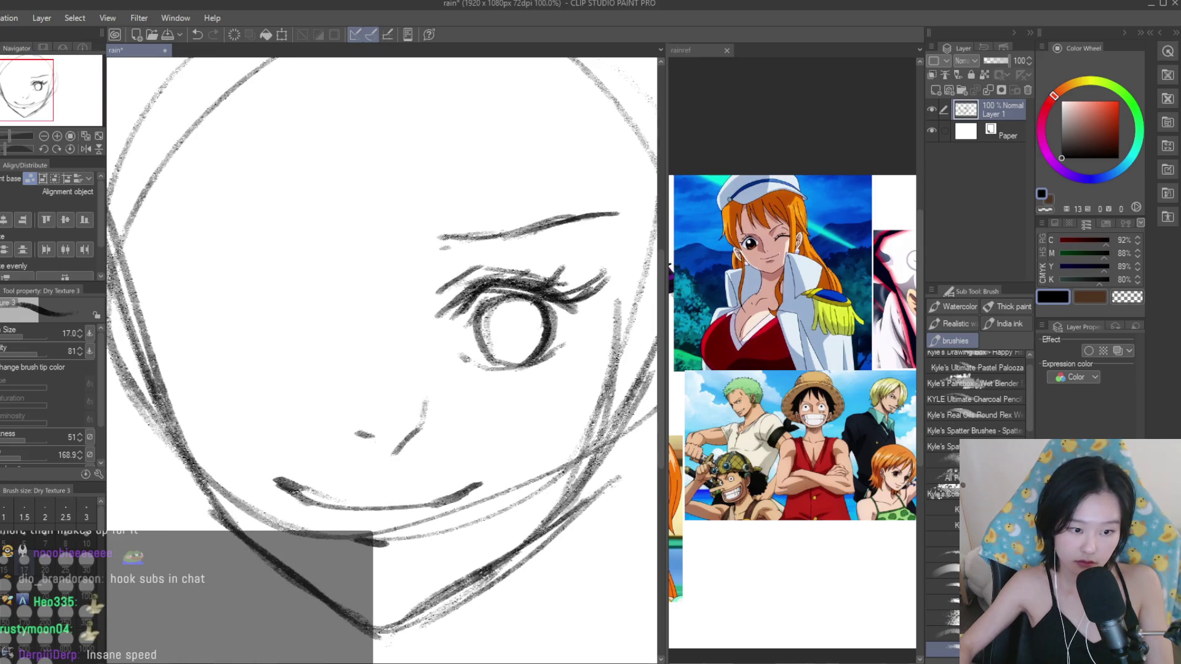
pyautogui.moveTo(277, 473); pyautogui.dragTo(472, 493)
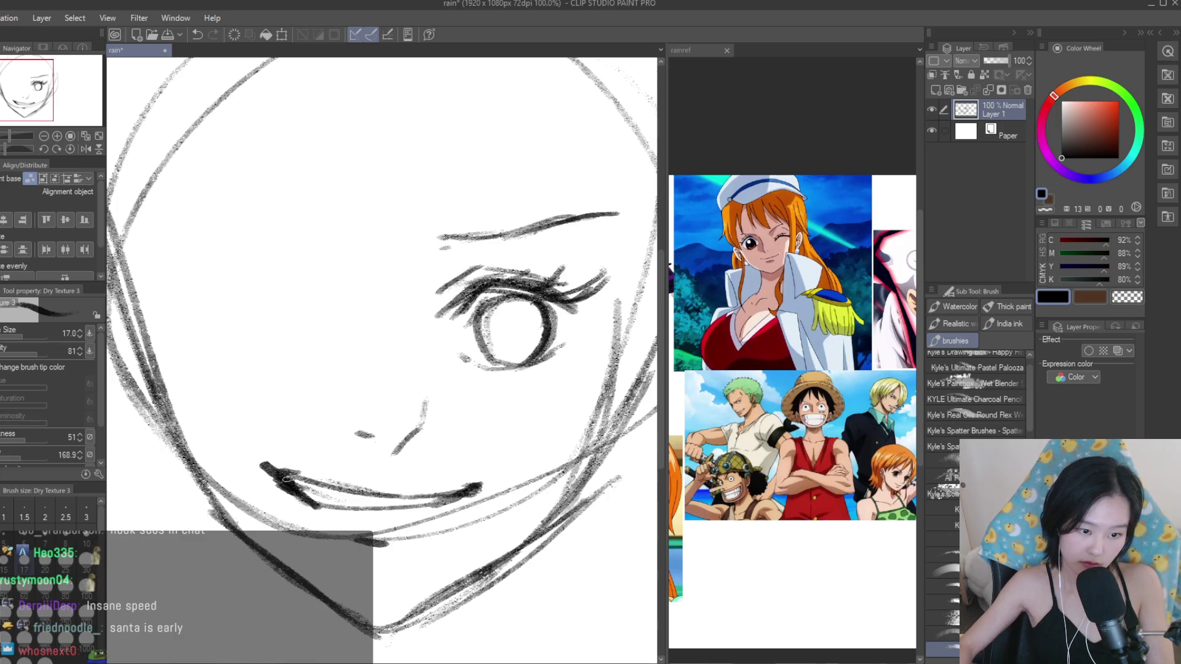
pyautogui.moveTo(285, 479); pyautogui.dragTo(458, 490)
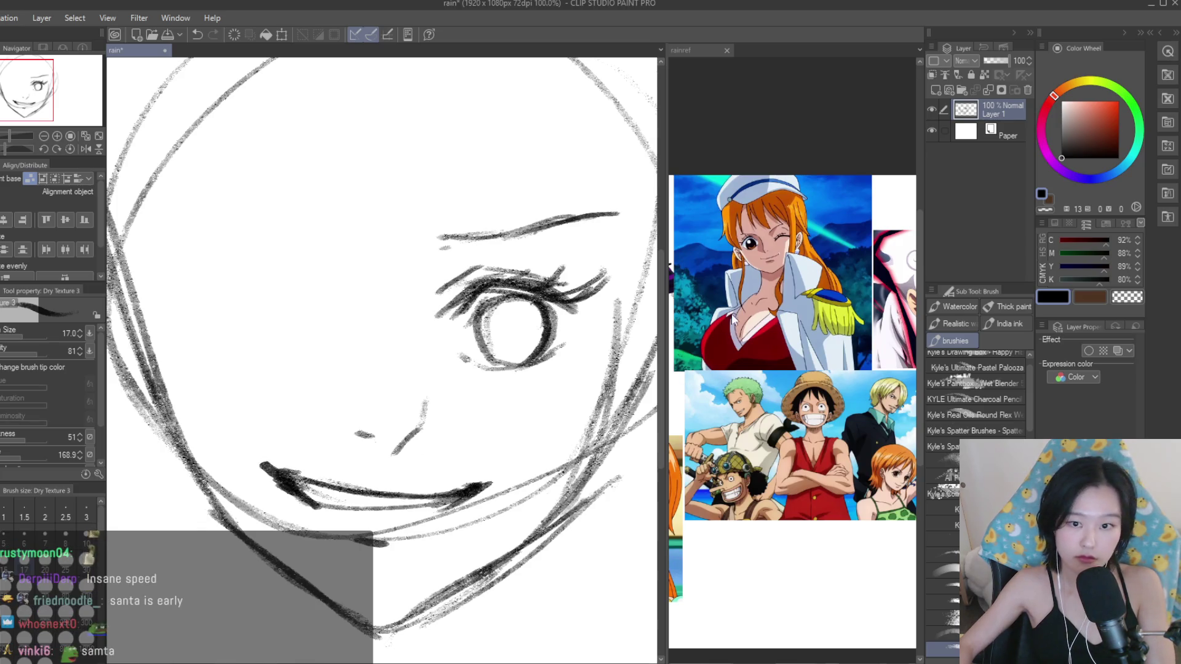
# Darken the right edge of the iris.
pyautogui.scroll(2, 732, 318)
pyautogui.scroll(1, 577, 334)
pyautogui.moveTo(550, 302); pyautogui.dragTo(531, 362)
pyautogui.scroll(-2, 479, 298)
pyautogui.scroll(-2, 467, 320)
pyautogui.scroll(1, 455, 338)
pyautogui.scroll(1, 447, 349)
# Erase the middle of the smile stroke with the eraser.
pyautogui.press('e')
pyautogui.scroll(1, 412, 409)
pyautogui.moveTo(395, 416); pyautogui.dragTo(361, 401)
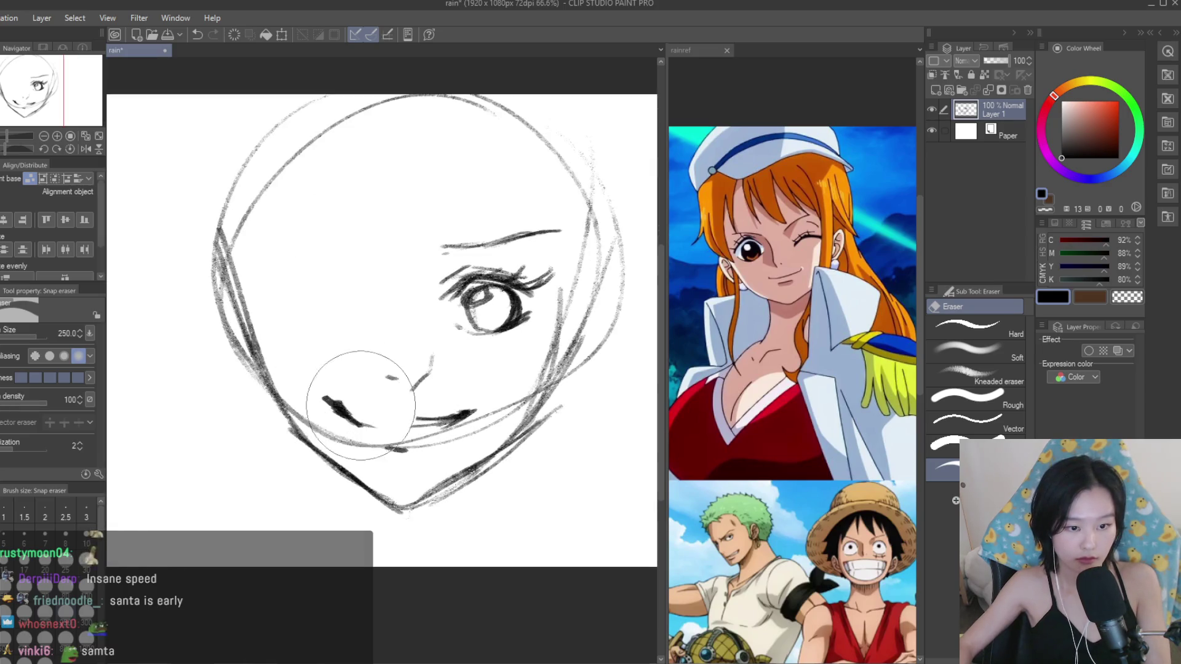
# Redraw the smile across the erased gap, making it darker and thicker.
pyautogui.press('b')
pyautogui.scroll(1, 369, 373)
pyautogui.scroll(1, 370, 373)
pyautogui.moveTo(474, 434); pyautogui.dragTo(372, 446)
pyautogui.moveTo(308, 398); pyautogui.dragTo(407, 434)
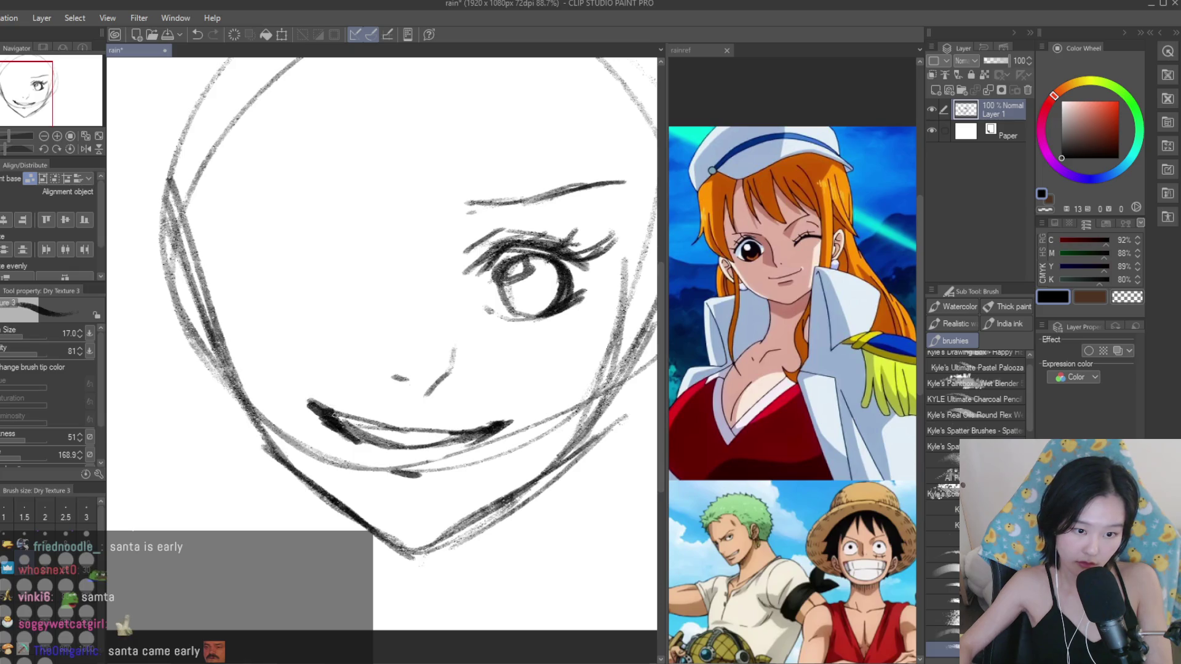
pyautogui.scroll(-2, 435, 382)
pyautogui.scroll(-1, 435, 382)
pyautogui.scroll(1, 523, 354)
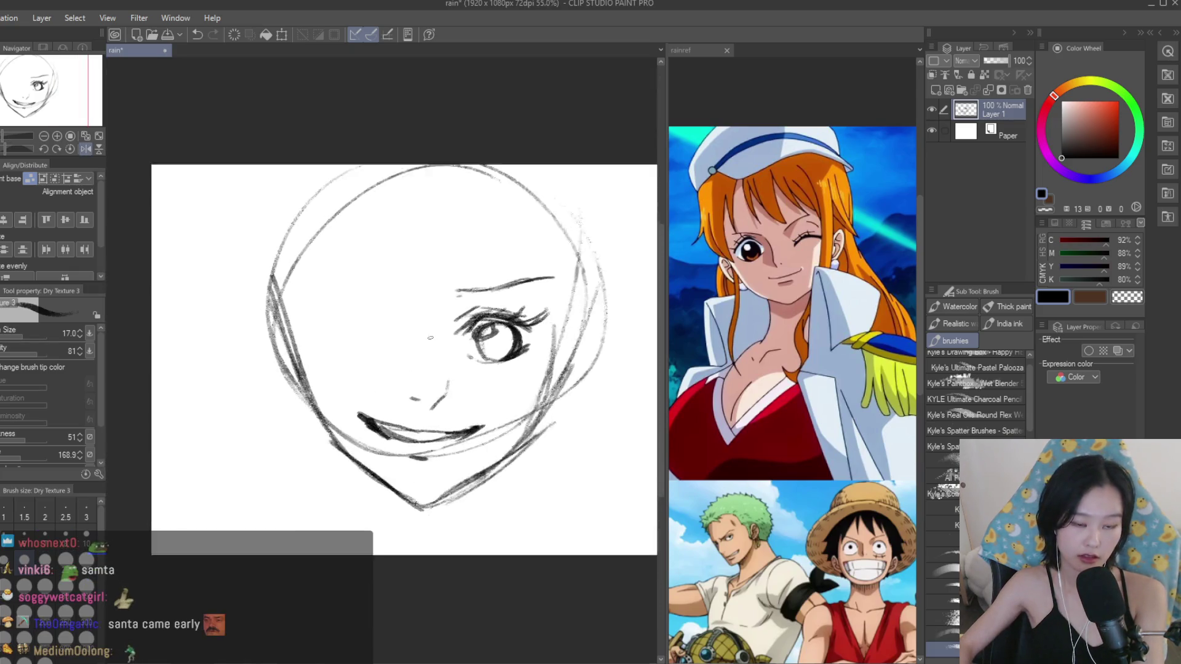
pyautogui.scroll(2, 523, 354)
pyautogui.scroll(1, 523, 351)
# Darken the open eye's outline and draw the winking eye's lashes and eyebrow.
pyautogui.moveTo(483, 363); pyautogui.dragTo(536, 330)
pyautogui.moveTo(541, 363); pyautogui.dragTo(563, 308)
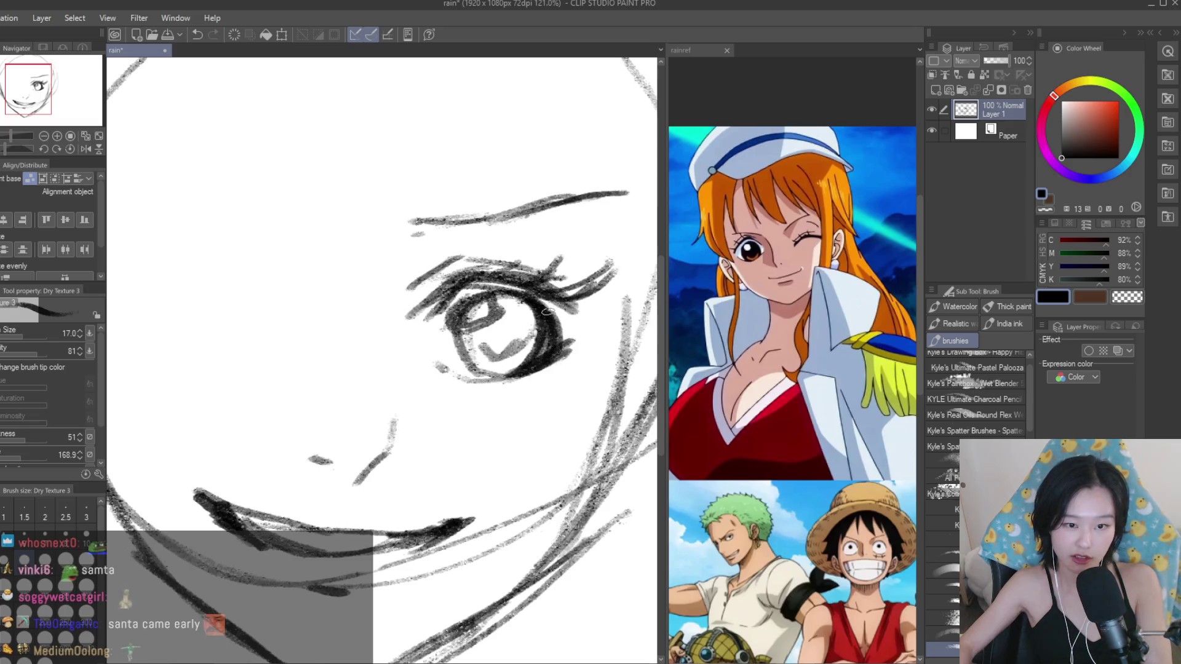
pyautogui.moveTo(461, 314); pyautogui.dragTo(553, 283)
pyautogui.scroll(-3, 523, 295)
pyautogui.moveTo(329, 294)
pyautogui.mouseDown()
pyautogui.moveTo(348, 312)
pyautogui.moveTo(243, 301)
pyautogui.mouseUp()
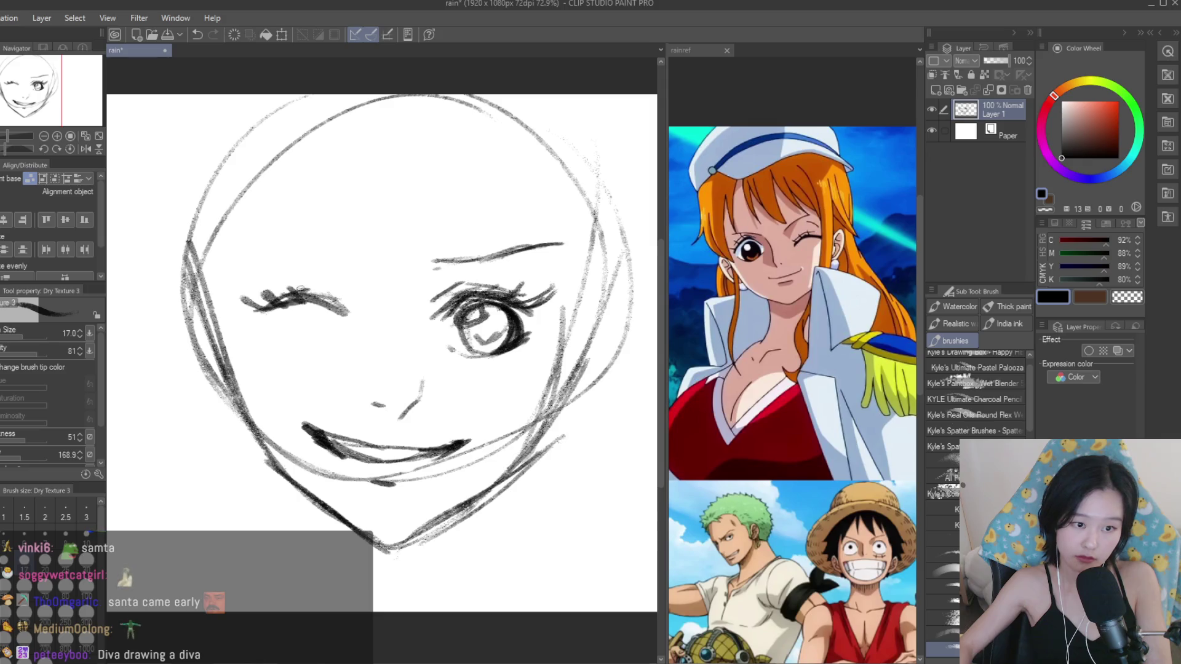
pyautogui.moveTo(357, 267); pyautogui.dragTo(247, 232)
pyautogui.moveTo(318, 248); pyautogui.dragTo(360, 269)
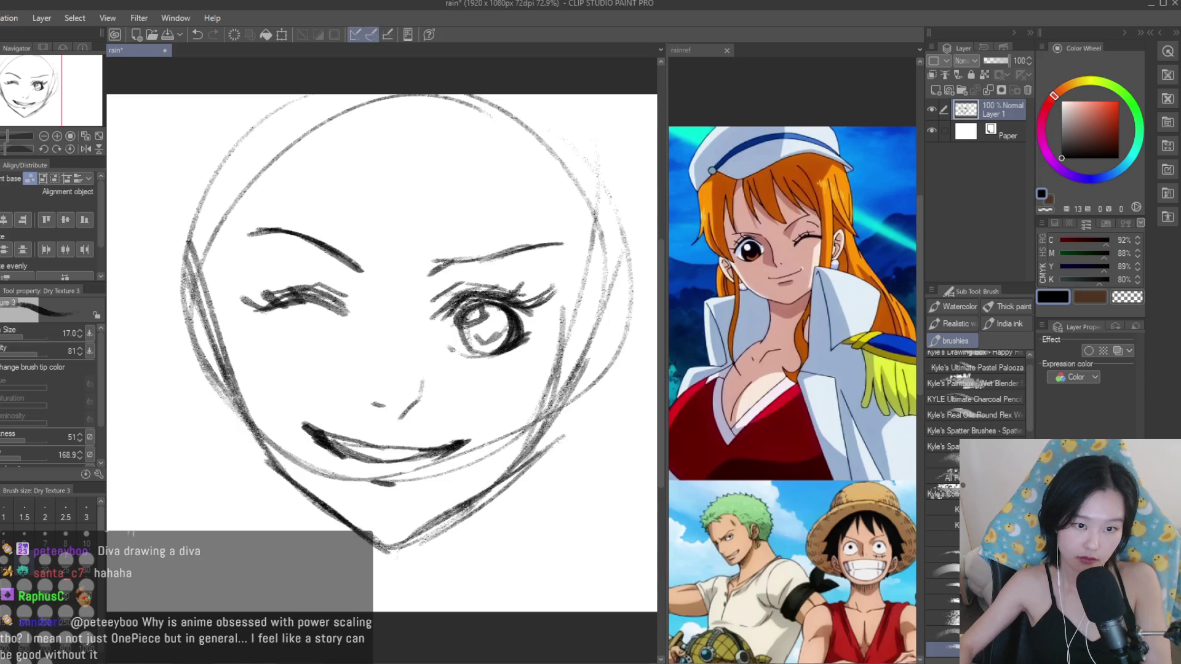
# Erase the right eyebrow and redraw it higher up.
pyautogui.scroll(-5, 381, 345)
pyautogui.scroll(3, 381, 345)
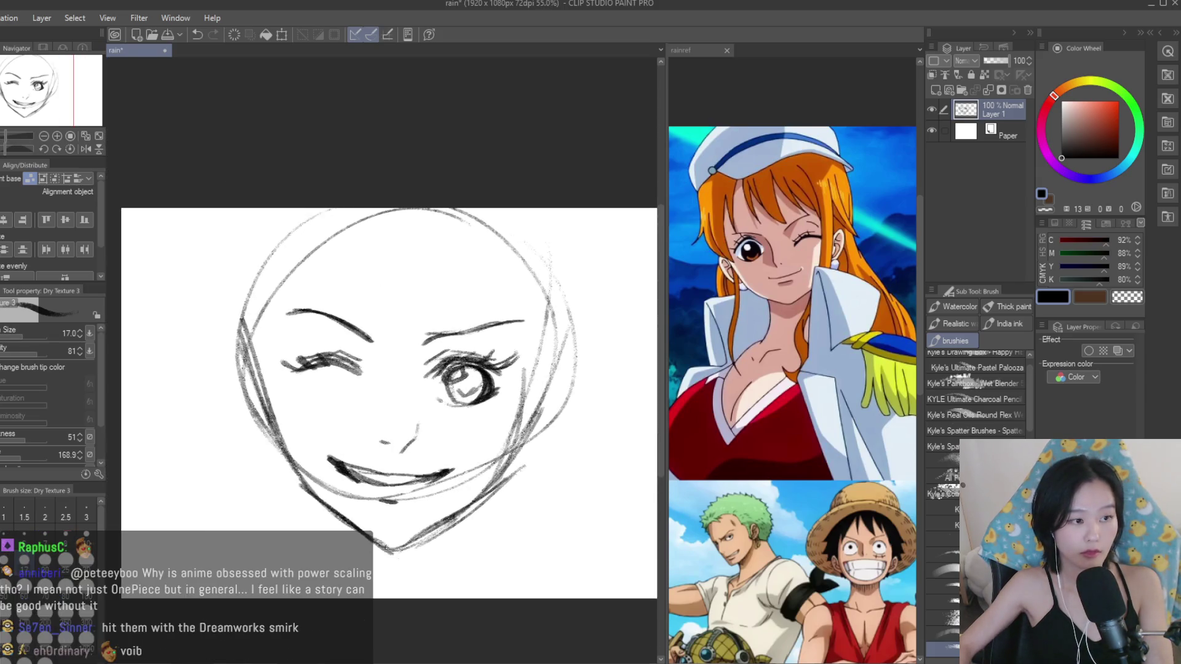
pyautogui.moveTo(475, 289); pyautogui.dragTo(488, 298)
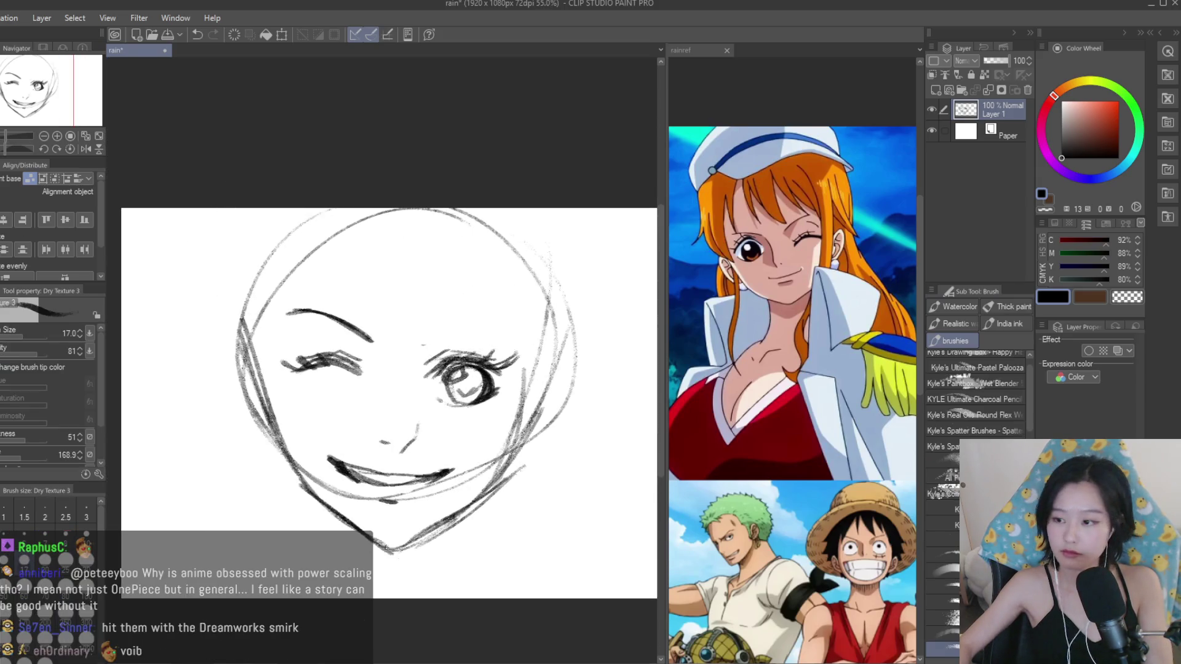
pyautogui.scroll(1, 385, 332)
pyautogui.scroll(1, 384, 332)
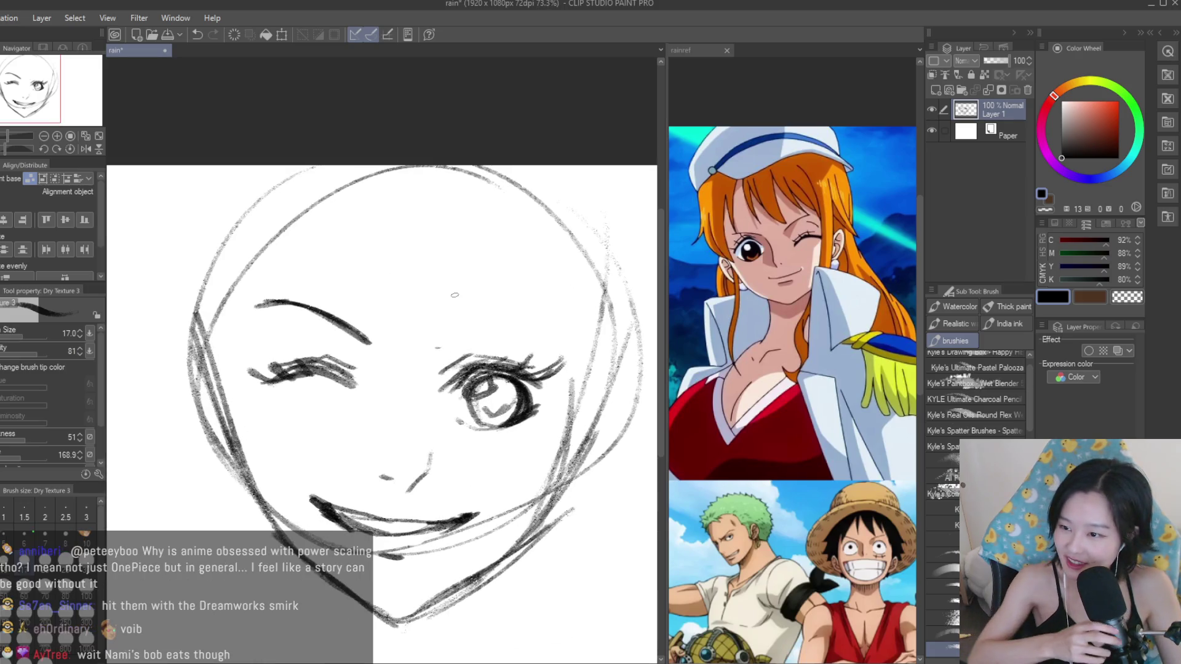
pyautogui.moveTo(435, 345); pyautogui.dragTo(497, 321)
# Add lower lid strokes under the winking eye, discarding a trial open eye.
pyautogui.scroll(3, 369, 387)
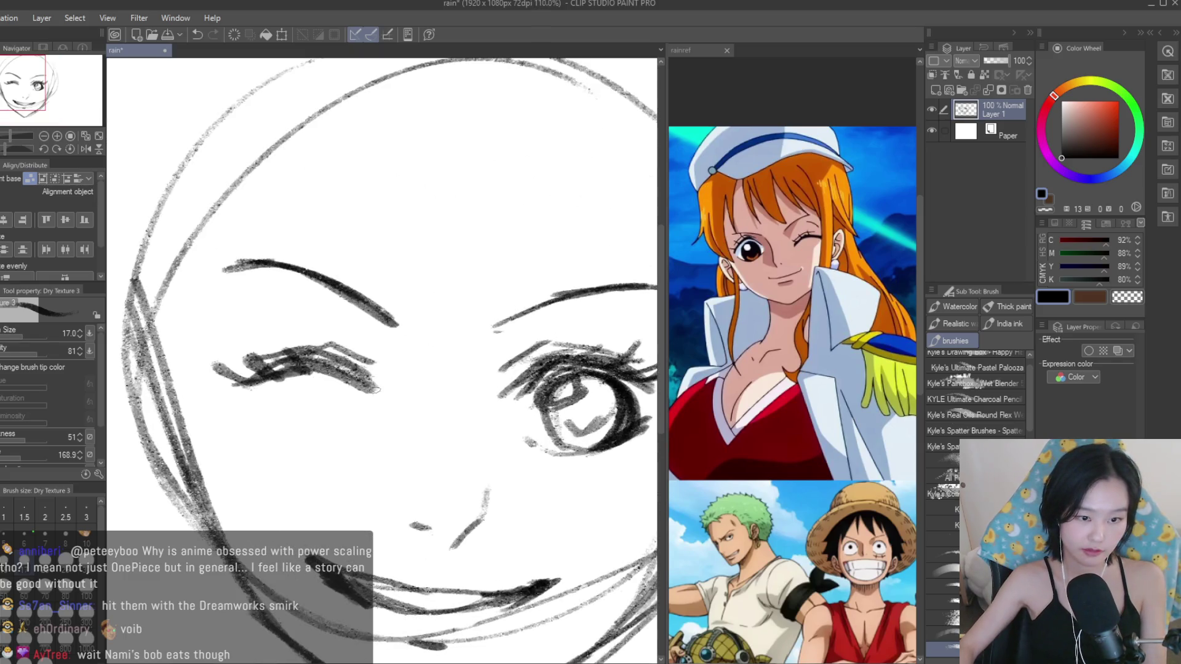
pyautogui.moveTo(286, 394)
pyautogui.mouseDown()
pyautogui.moveTo(326, 364)
pyautogui.moveTo(370, 431)
pyautogui.mouseUp()
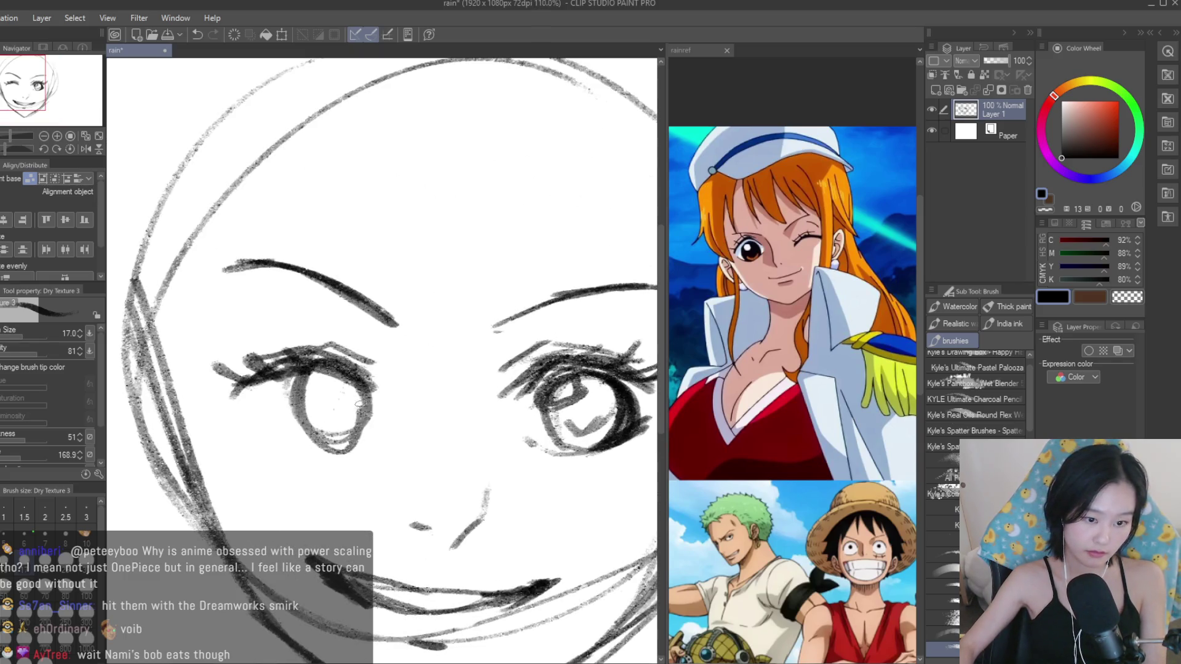
pyautogui.moveTo(350, 381); pyautogui.dragTo(363, 409)
pyautogui.hotkey('ctrl', 'z')
pyautogui.hotkey('ctrl', 'z')
pyautogui.hotkey('ctrl', 'z')
pyautogui.moveTo(253, 434)
pyautogui.mouseDown()
pyautogui.moveTo(298, 460)
pyautogui.moveTo(347, 445)
pyautogui.mouseUp()
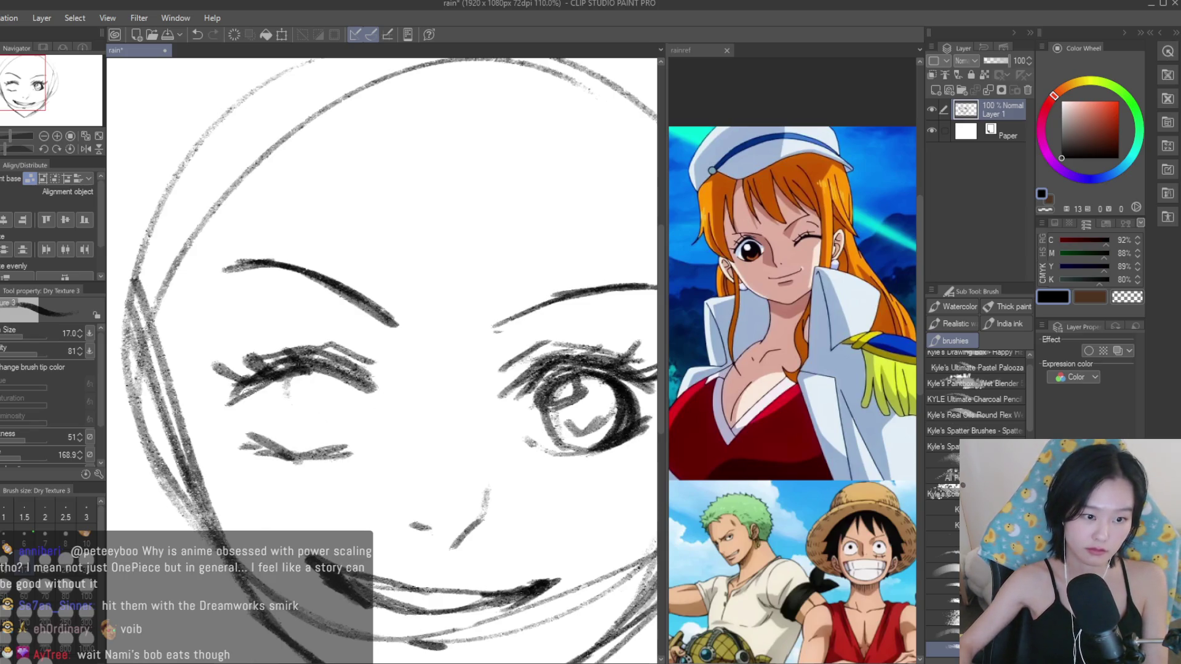
# Switch to the rainref reference board and zoom in on it.
pyautogui.scroll(-2, 369, 340)
pyautogui.scroll(-1, 419, 339)
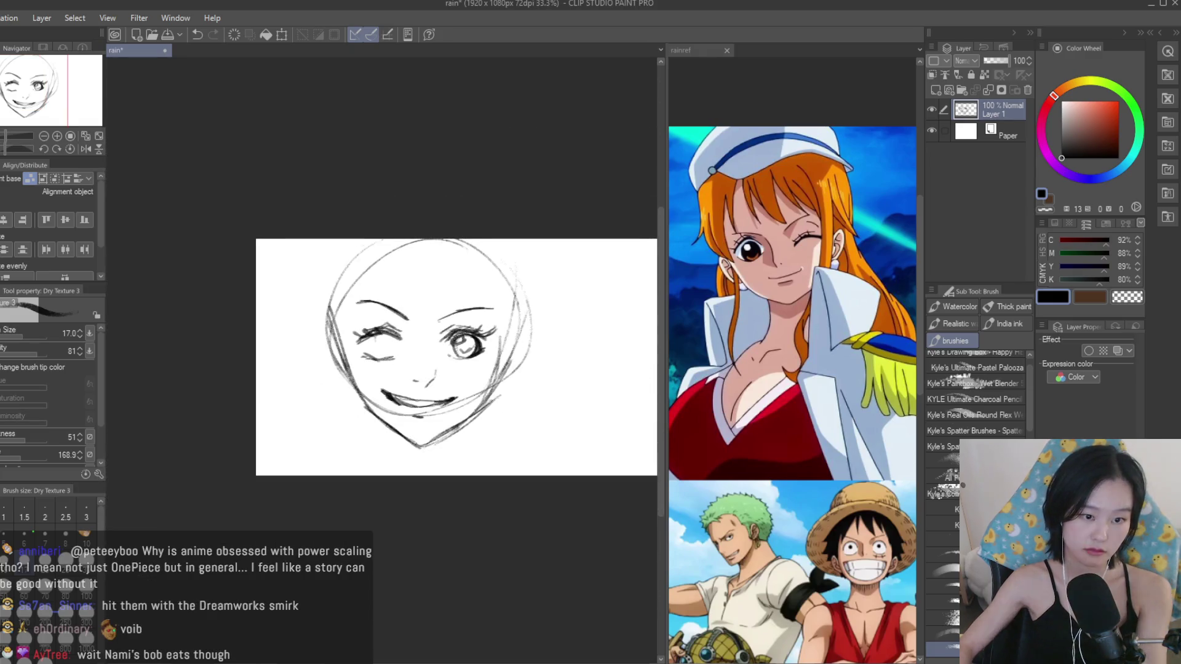
pyautogui.scroll(1, 433, 339)
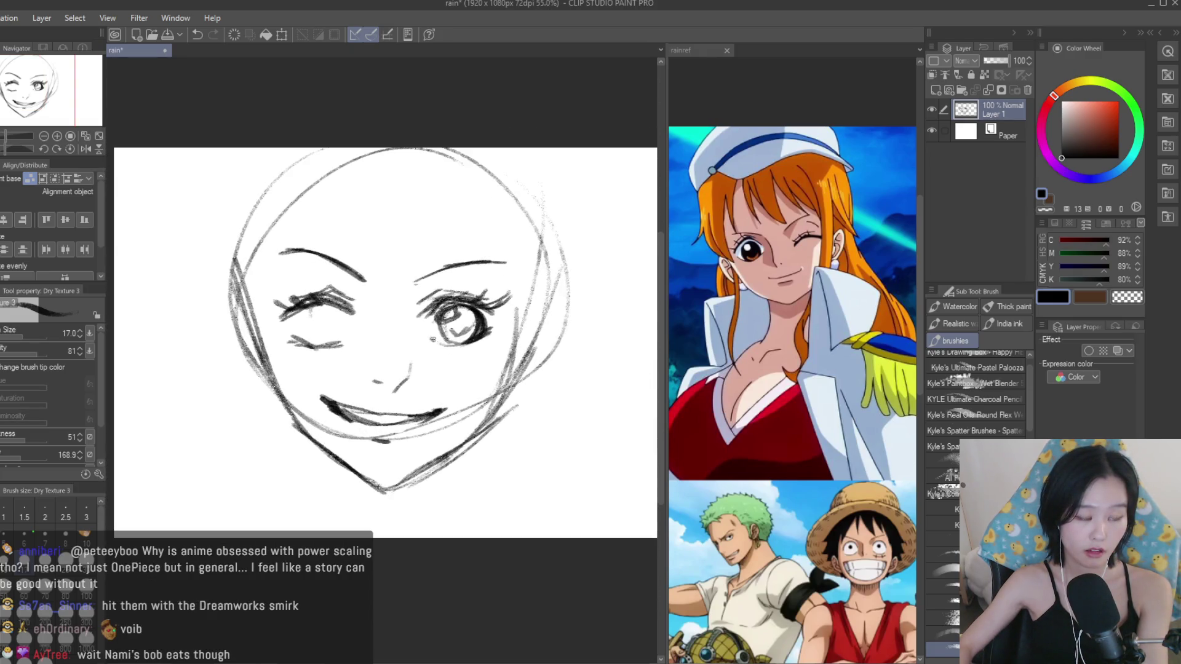
pyautogui.click(794, 344)
pyautogui.scroll(-3, 794, 344)
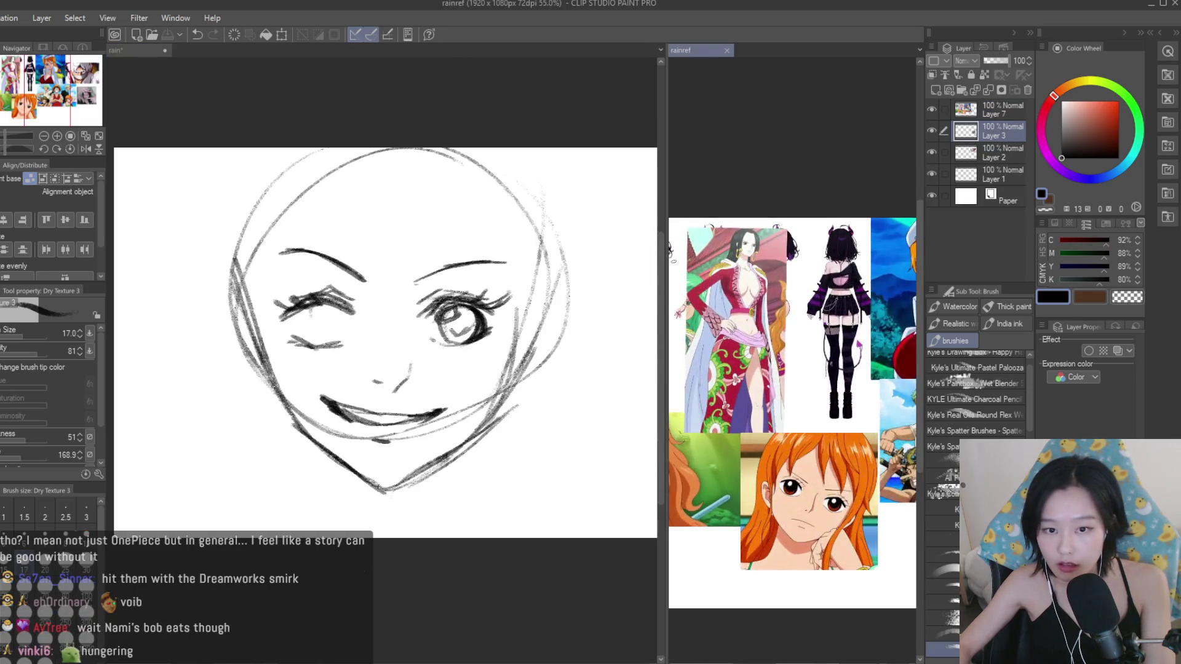
pyautogui.scroll(5, 681, 261)
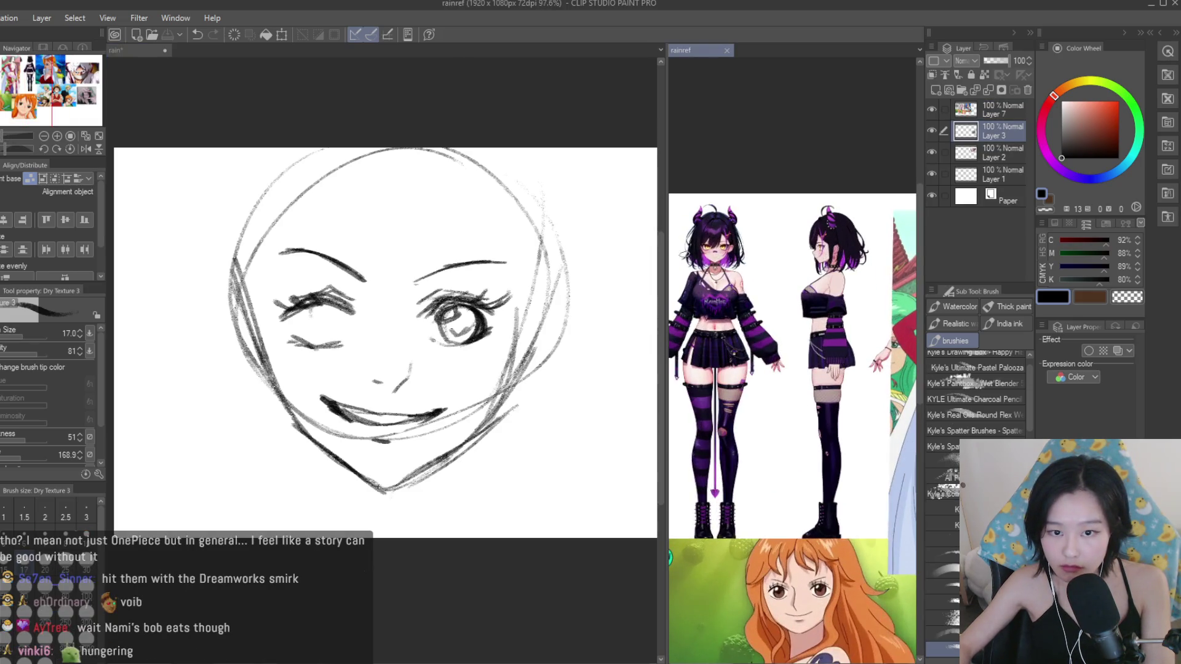
pyautogui.scroll(2, 693, 256)
pyautogui.scroll(3, 696, 251)
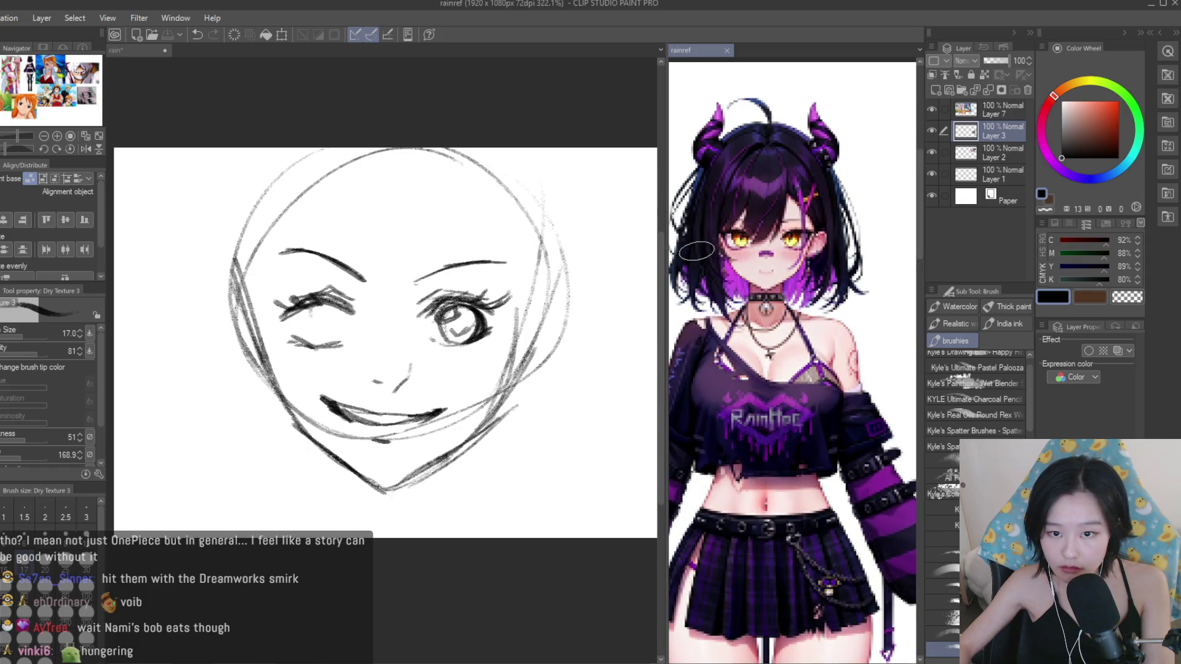
# Undo the faint iris circle and a stray outline arc in the left eye.
pyautogui.scroll(-3, 696, 250)
pyautogui.scroll(-3, 696, 250)
pyautogui.scroll(2, 696, 258)
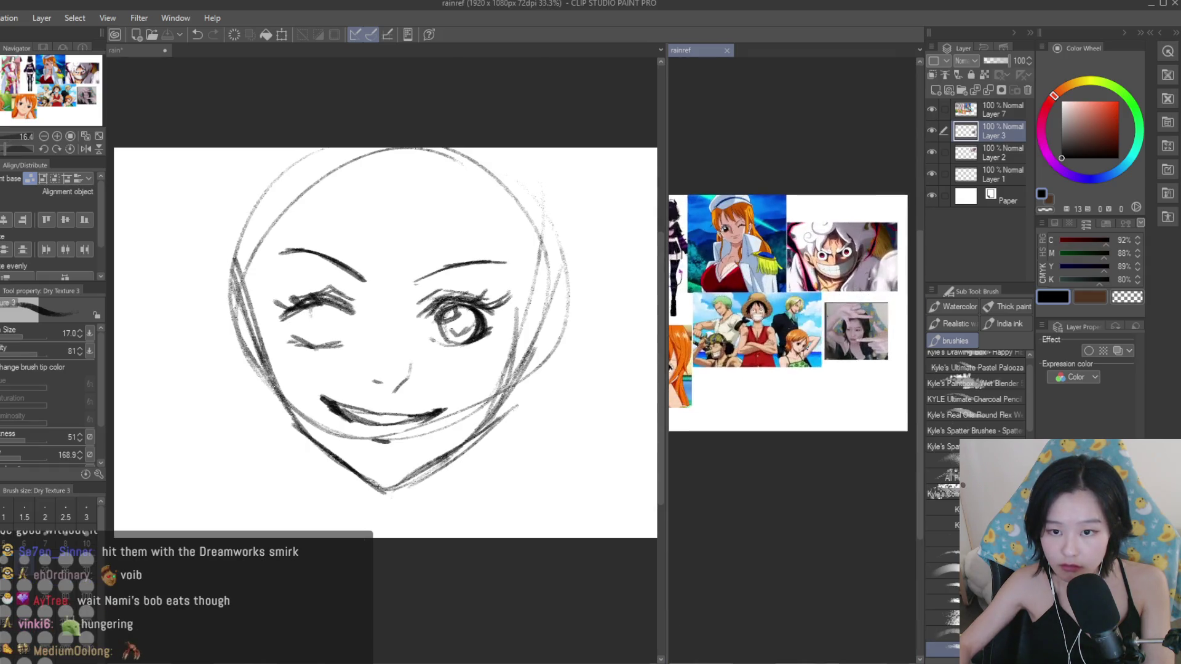
pyautogui.scroll(2, 697, 258)
pyautogui.scroll(1, 357, 308)
pyautogui.scroll(2, 357, 308)
pyautogui.scroll(2, 357, 308)
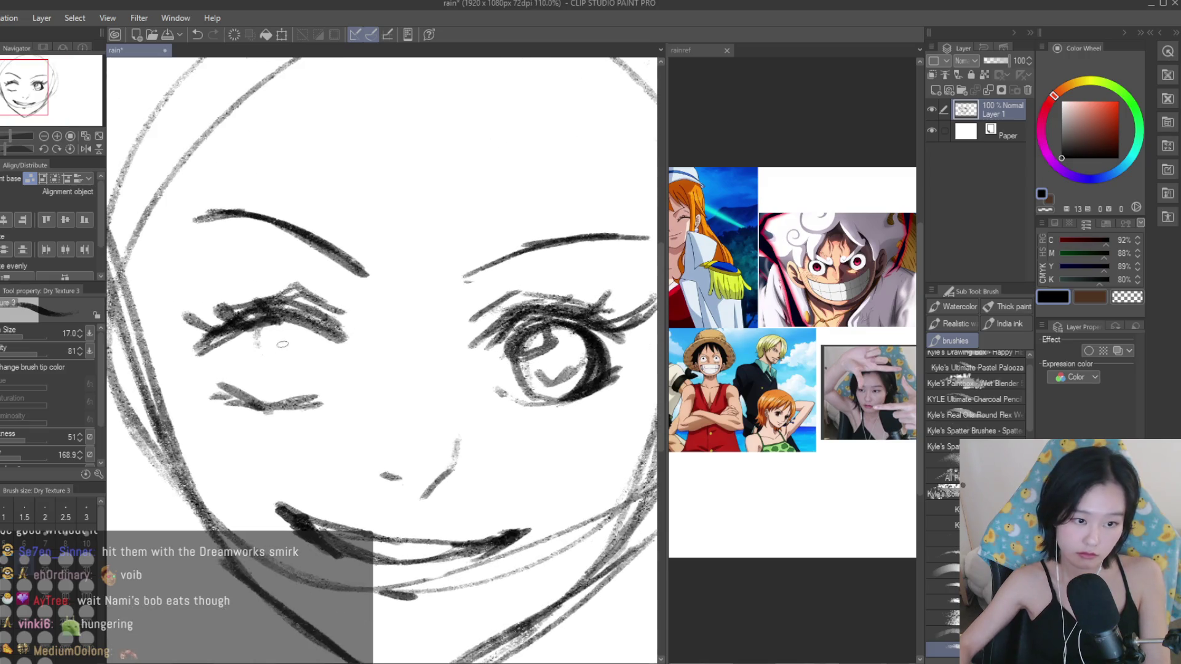
pyautogui.hotkey('ctrl', 'z')
pyautogui.moveTo(273, 332)
pyautogui.mouseDown()
pyautogui.moveTo(246, 406)
pyautogui.moveTo(320, 400)
pyautogui.moveTo(277, 401)
pyautogui.mouseUp()
pyautogui.hotkey('ctrl', 'z')
# Strengthen both eyes' iris strokes, then lighten the right eye's iris with a size-80 eraser.
pyautogui.moveTo(554, 326); pyautogui.dragTo(517, 382)
pyautogui.moveTo(526, 326); pyautogui.dragTo(576, 321)
pyautogui.moveTo(600, 363); pyautogui.dragTo(584, 387)
pyautogui.scroll(-2, 382, 357)
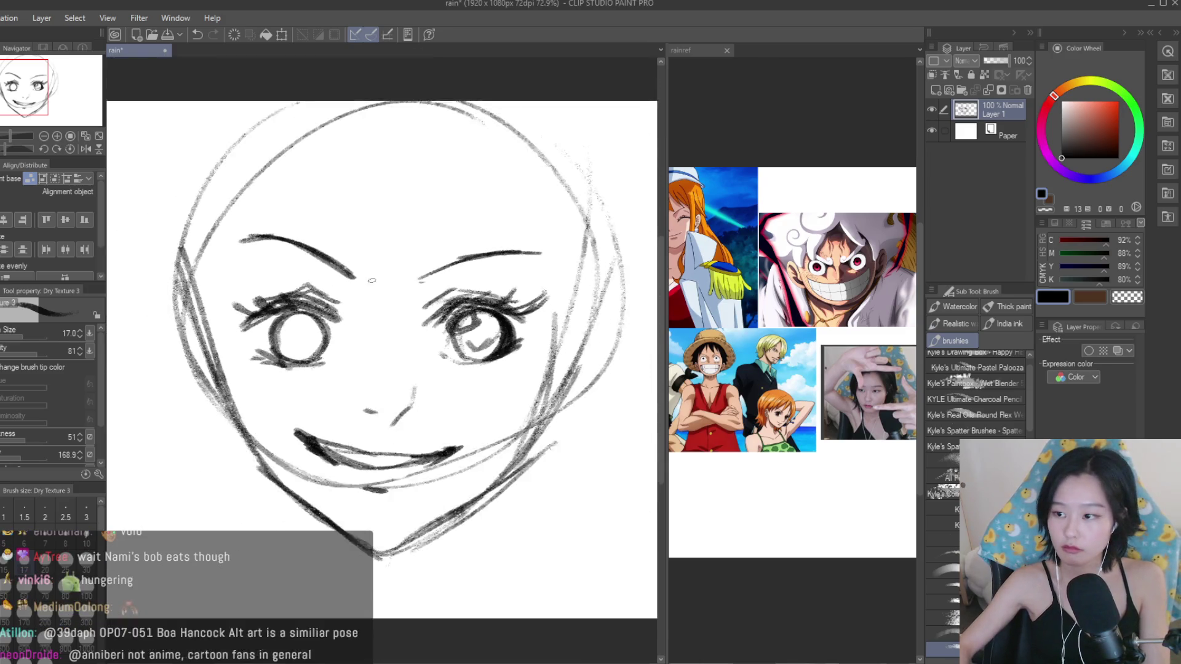
pyautogui.scroll(1, 381, 357)
pyautogui.press('e')
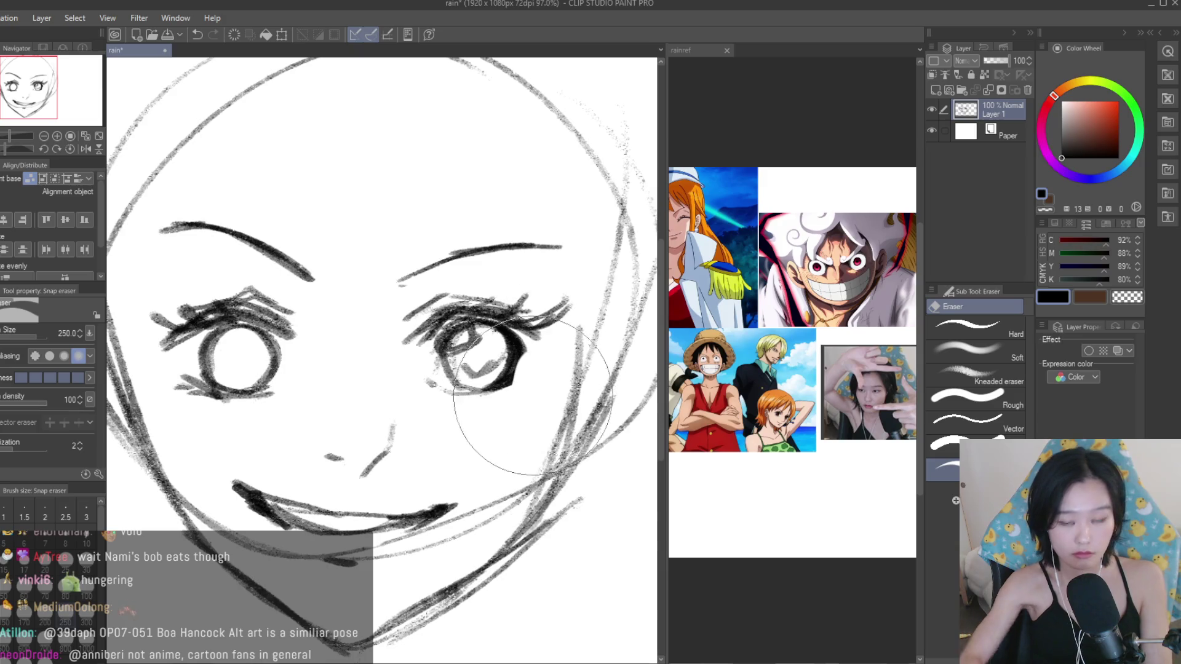
pyautogui.press('[')
pyautogui.press('[')
pyautogui.press('[')
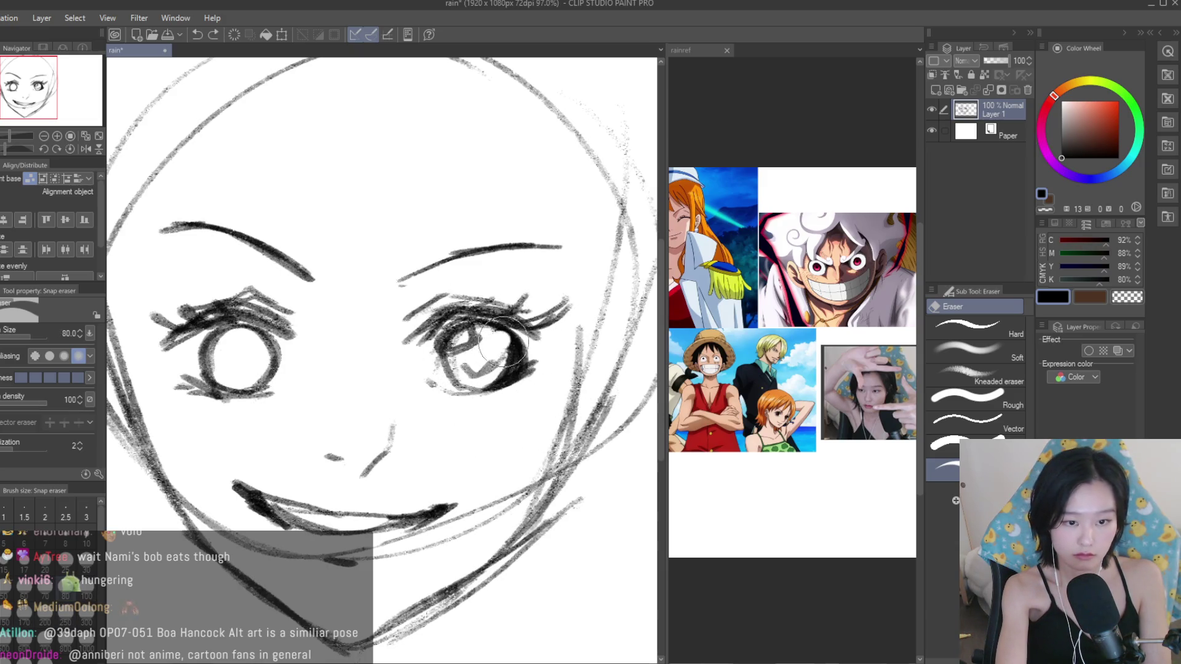
pyautogui.moveTo(485, 376); pyautogui.dragTo(526, 345)
pyautogui.scroll(-2, 526, 364)
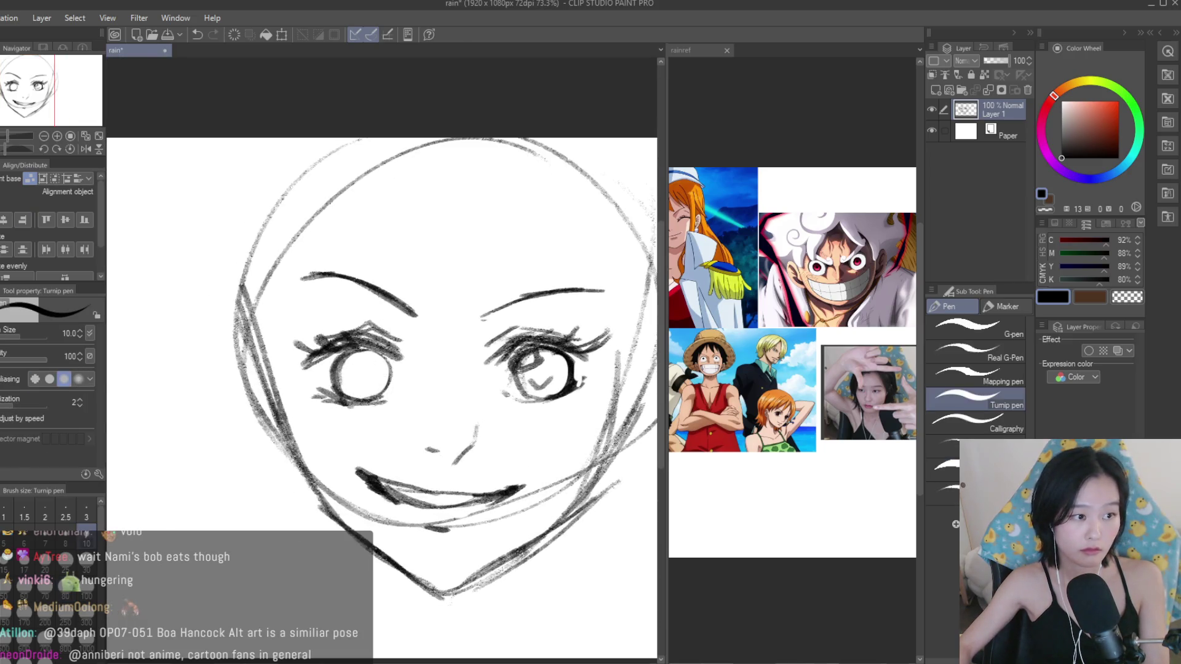
# Add a dark stroke around the eye with the textured brush.
pyautogui.press('b')
pyautogui.scroll(2, 369, 379)
pyautogui.moveTo(369, 347); pyautogui.dragTo(407, 391)
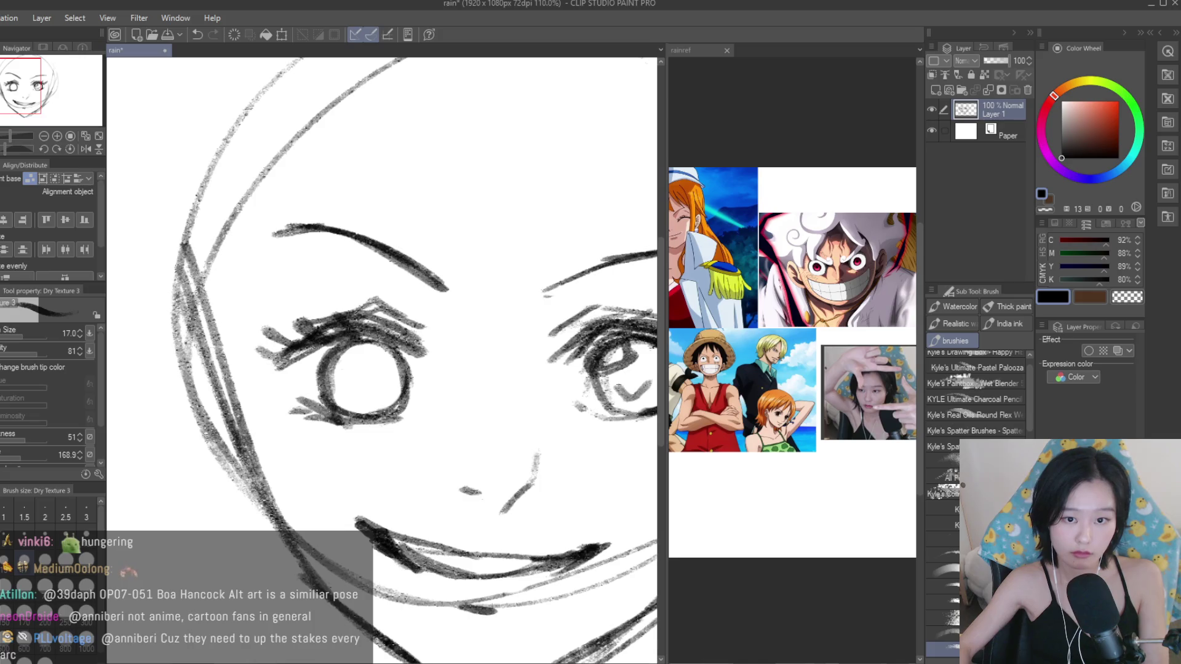
pyautogui.scroll(-3, 381, 357)
pyautogui.scroll(-2, 792, 363)
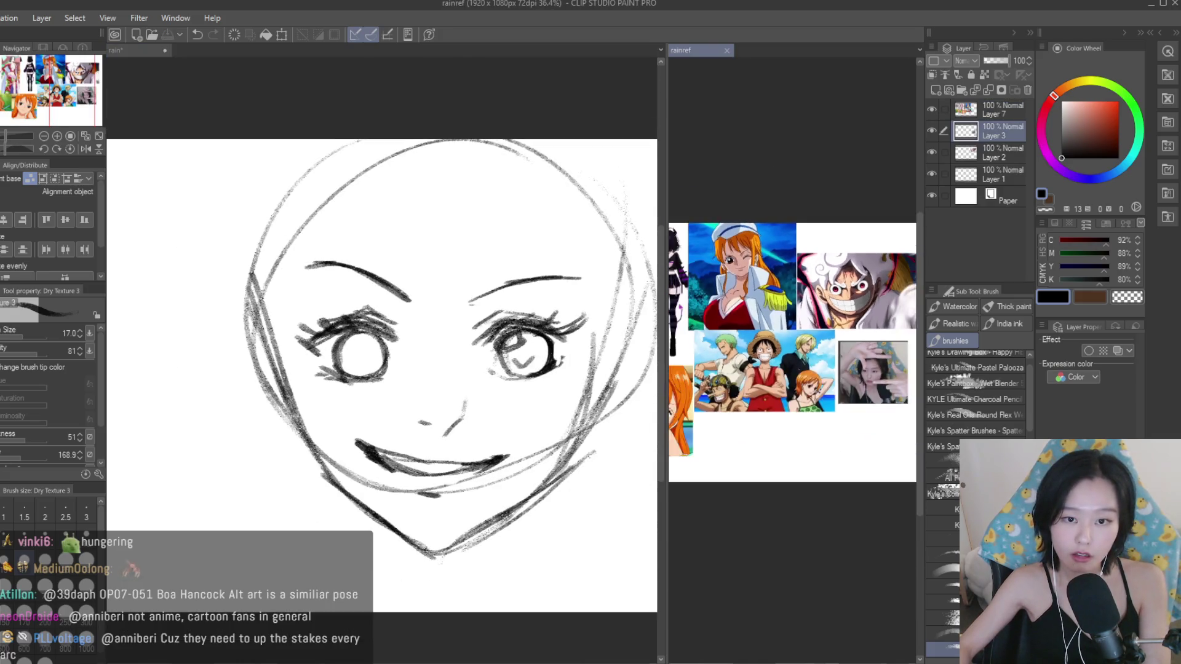
pyautogui.scroll(3, 792, 363)
pyautogui.scroll(-1, 381, 357)
pyautogui.scroll(2, 379, 330)
pyautogui.scroll(1, 379, 330)
# Draw a pupil highlight inside the left eye.
pyautogui.moveTo(326, 354); pyautogui.dragTo(368, 369)
pyautogui.scroll(-2, 415, 427)
pyautogui.scroll(1, 415, 427)
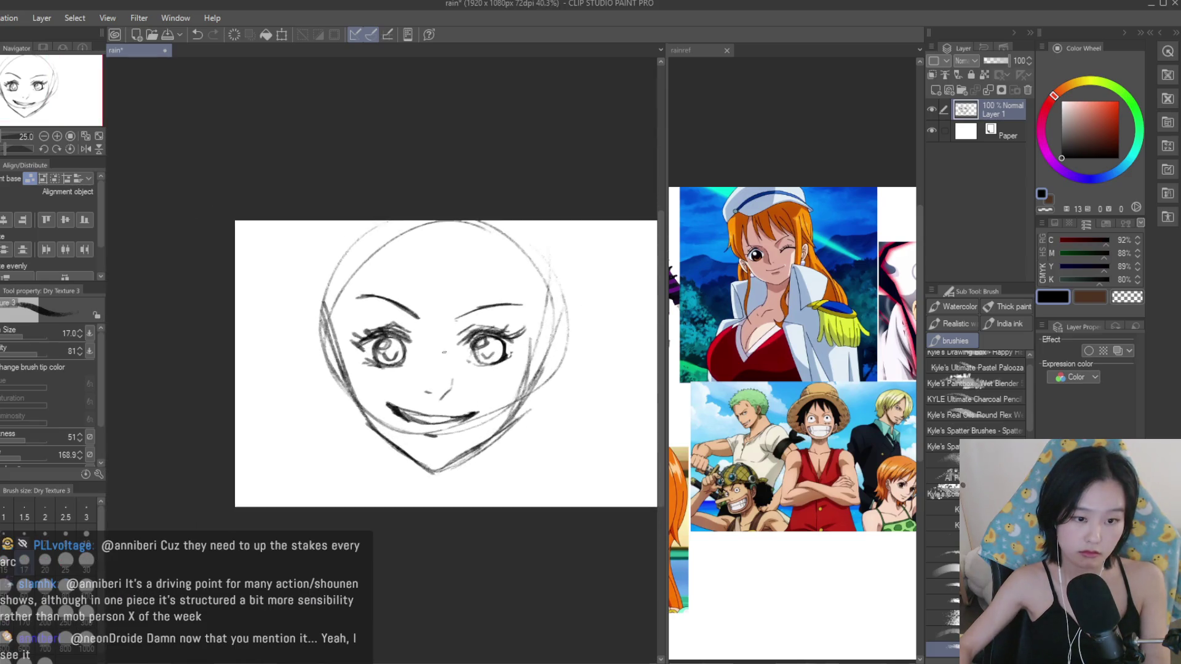
pyautogui.scroll(2, 415, 426)
pyautogui.scroll(1, 415, 427)
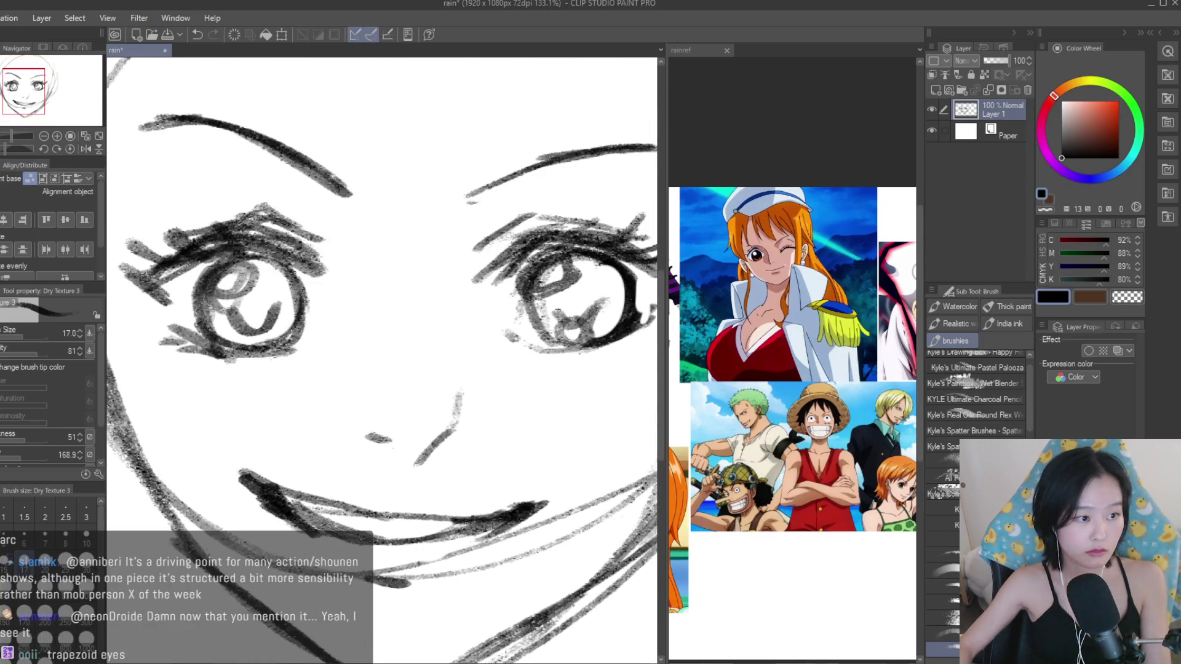
# Erase the nose strokes and the extra line under the mouth, undoing a slip under the right eye.
pyautogui.press('e')
pyautogui.moveTo(382, 417); pyautogui.dragTo(391, 400)
pyautogui.press('b')
pyautogui.scroll(-2, 420, 304)
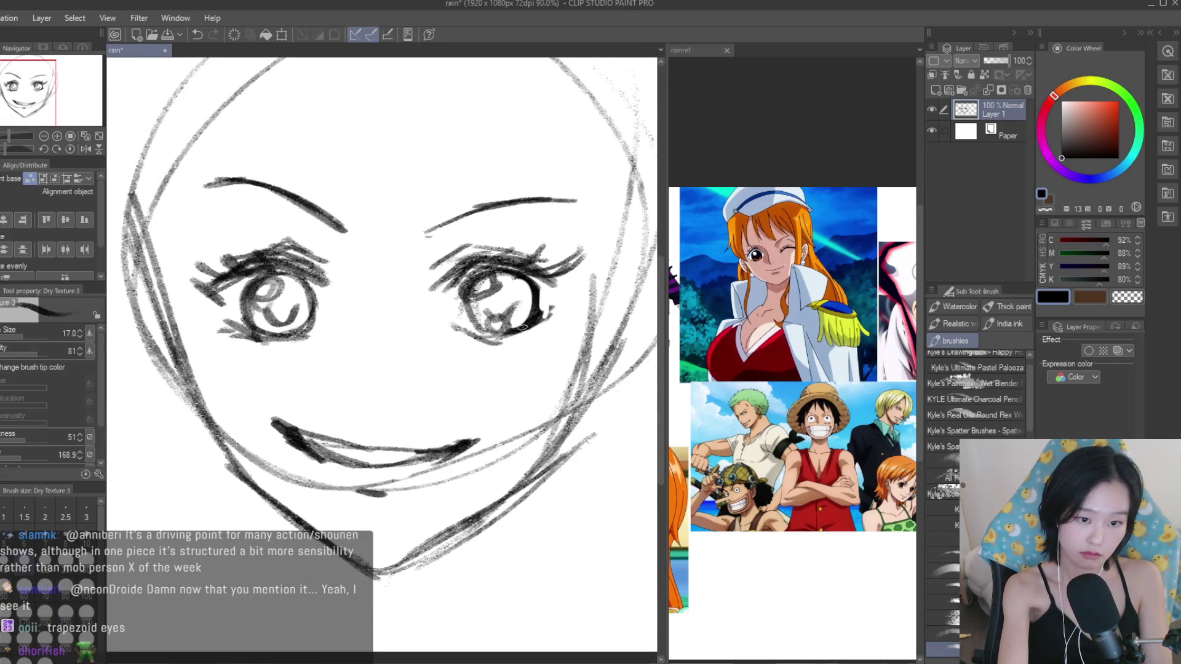
pyautogui.hotkey('ctrl', 'z')
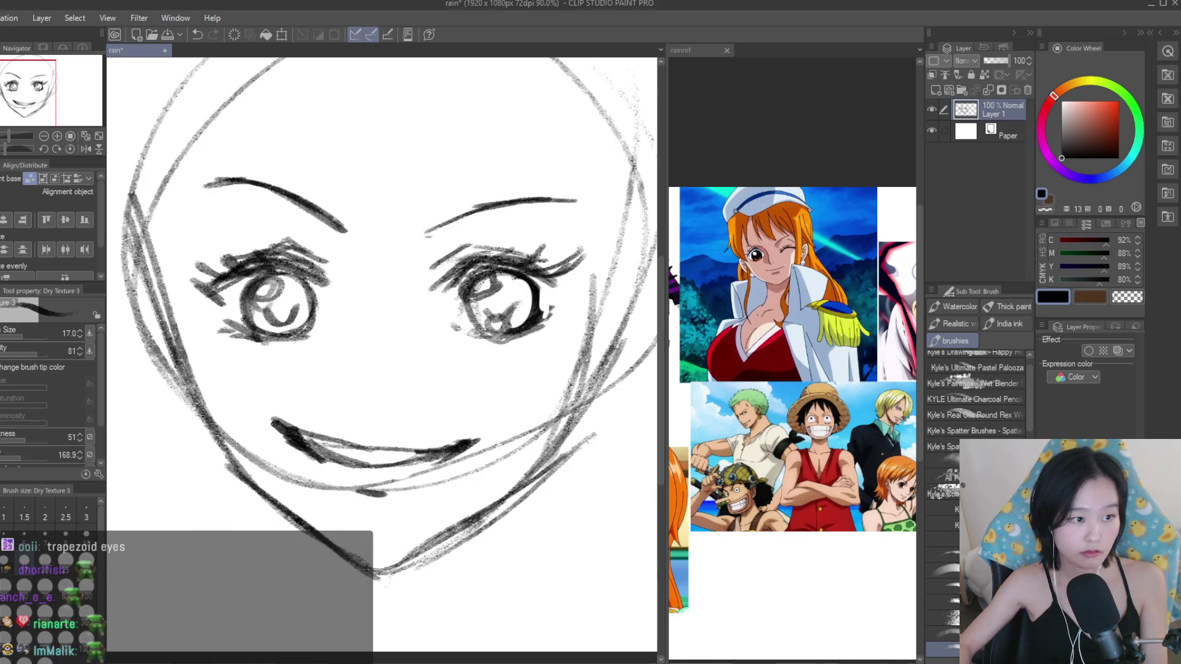
pyautogui.press('e')
pyautogui.moveTo(292, 448); pyautogui.dragTo(514, 449)
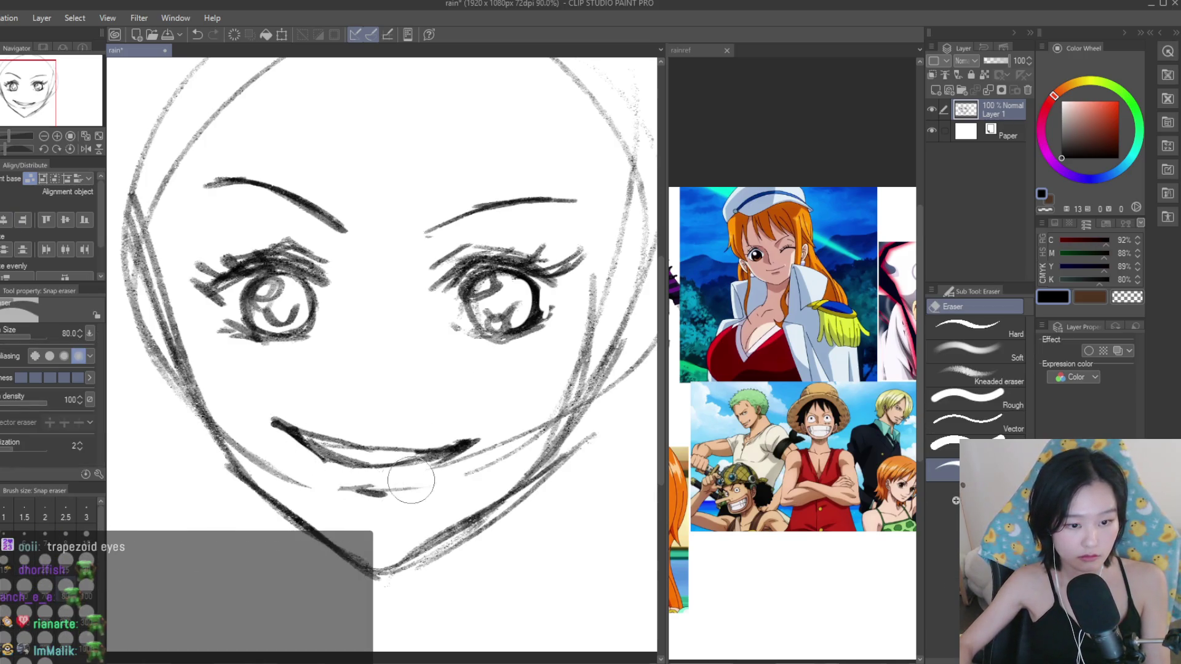
pyautogui.scroll(-2, 480, 331)
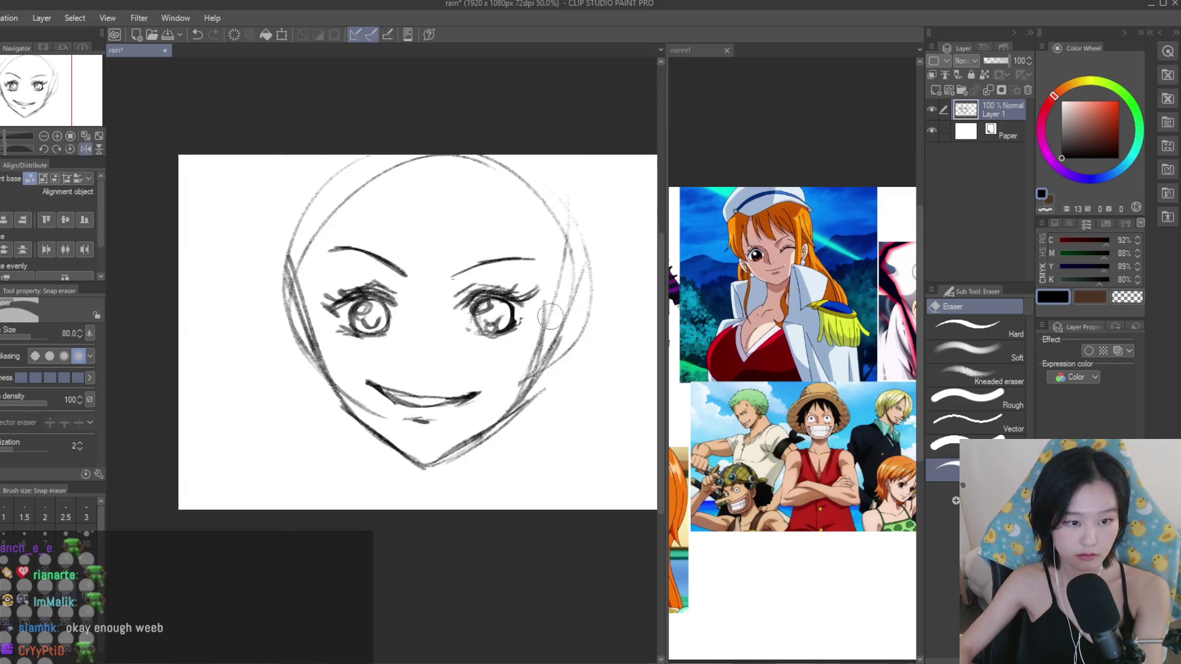
# Erase the dark pupil strokes in the right eye and browse the reference images.
pyautogui.scroll(3, 551, 300)
pyautogui.scroll(1, 545, 295)
pyautogui.moveTo(542, 292); pyautogui.dragTo(539, 291)
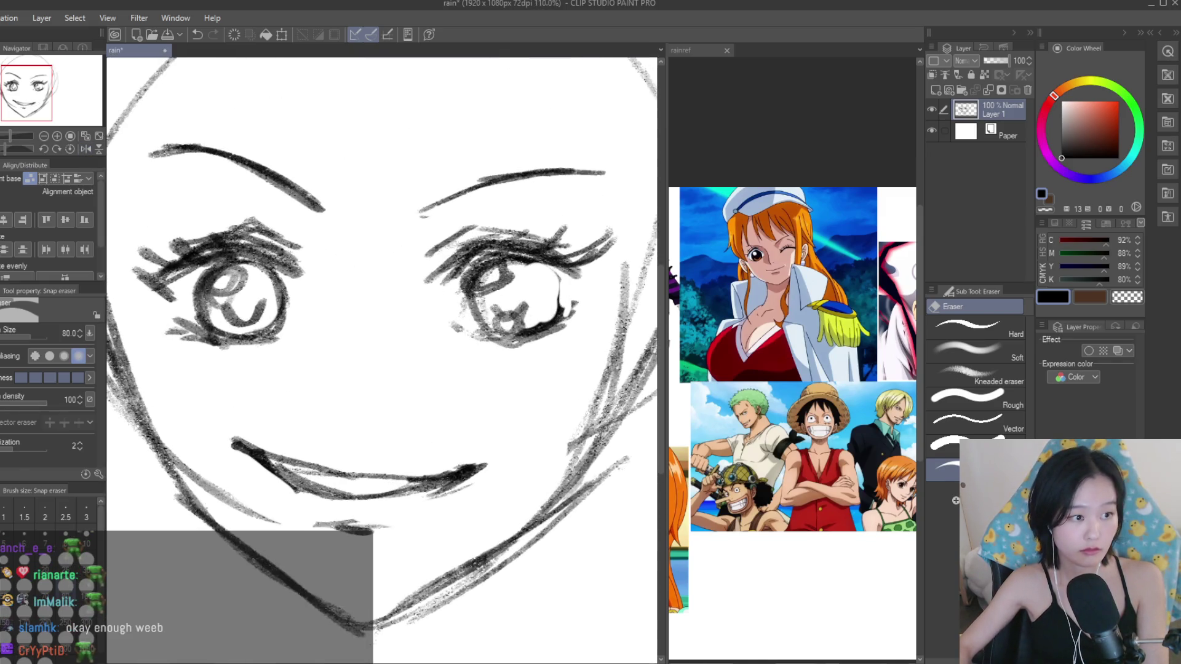
pyautogui.press('b')
pyautogui.scroll(-3, 876, 379)
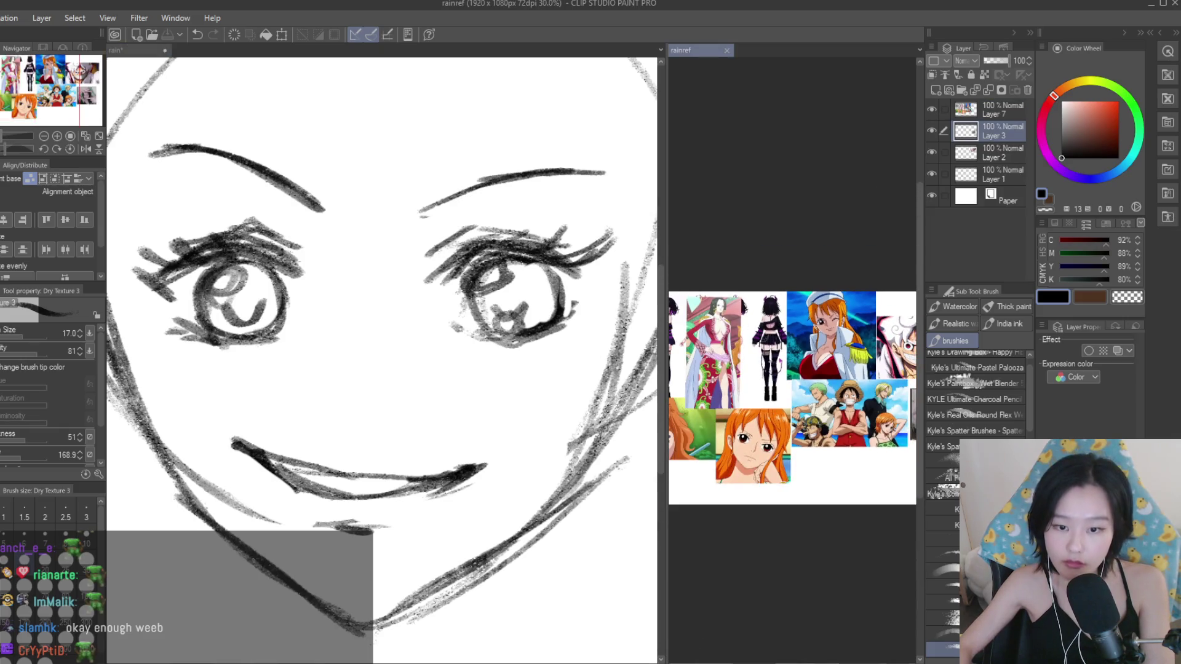
pyautogui.scroll(2, 792, 364)
pyautogui.scroll(-2, 381, 357)
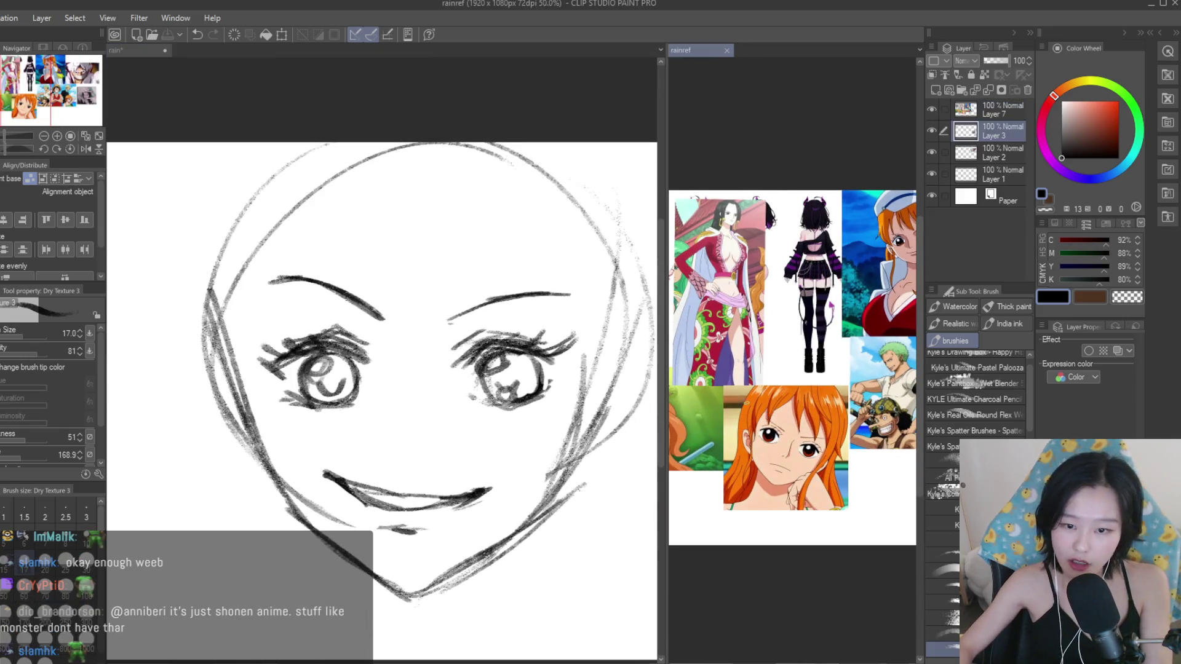
pyautogui.moveTo(792, 370); pyautogui.dragTo(706, 413)
pyautogui.click(139, 50)
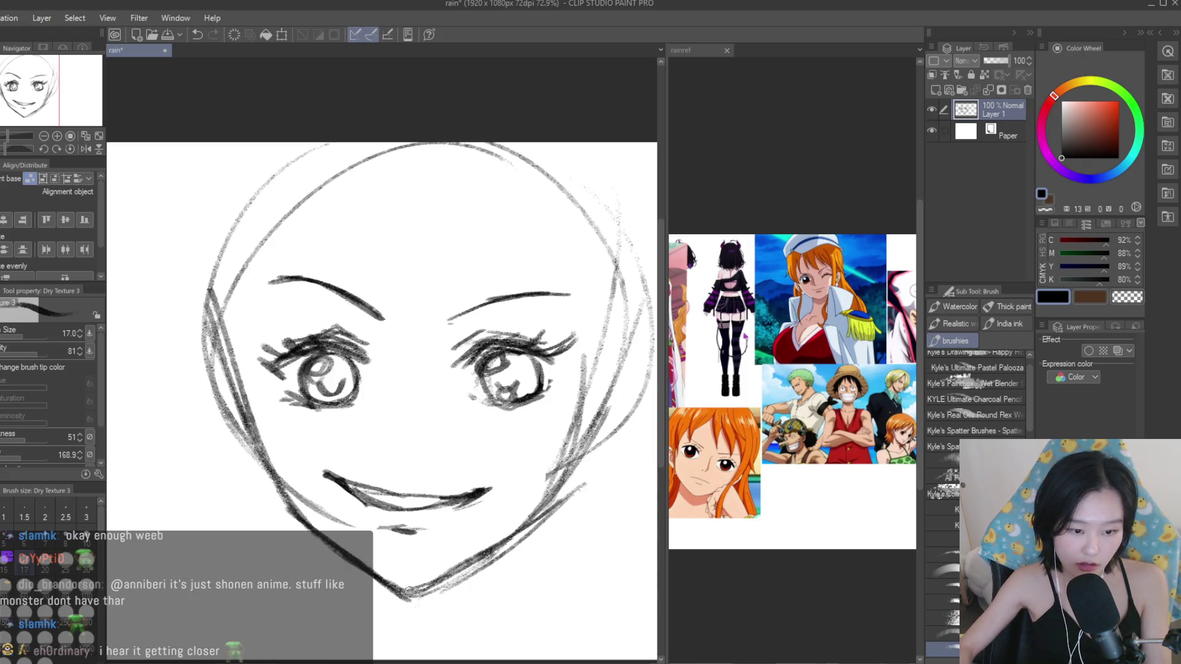
# Erase part of the mouth line.
pyautogui.scroll(2, 478, 509)
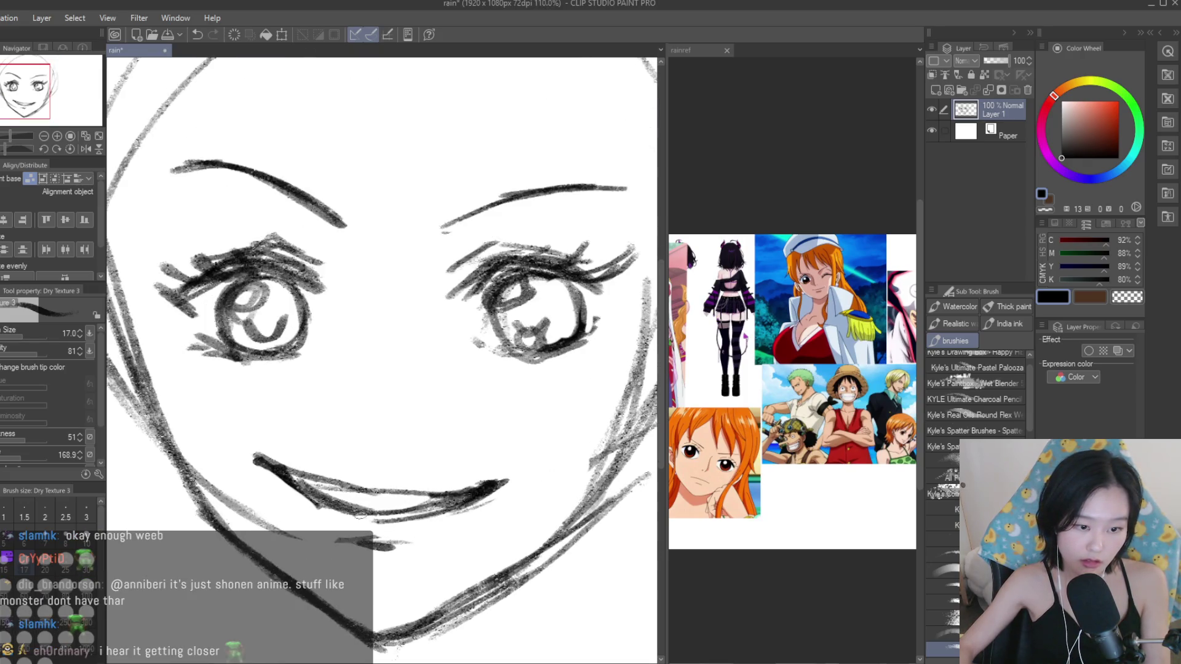
pyautogui.press('e')
pyautogui.click(695, 321)
pyautogui.scroll(3, 695, 321)
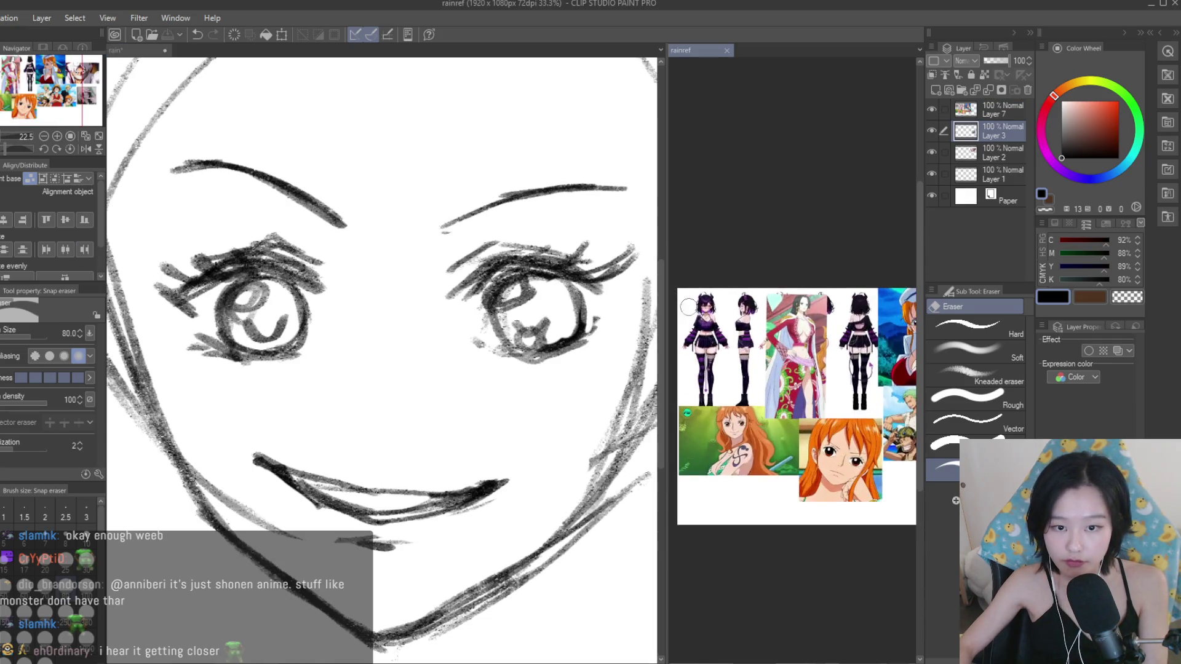
pyautogui.scroll(-3, 695, 321)
pyautogui.click(138, 50)
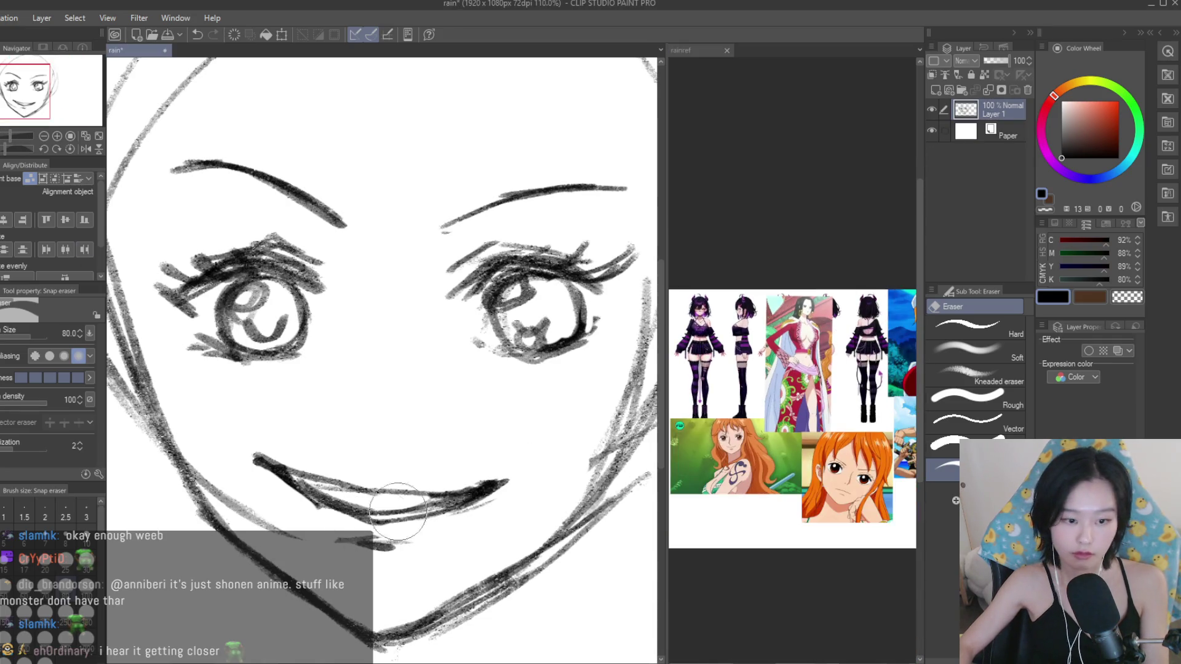
pyautogui.moveTo(325, 491); pyautogui.dragTo(440, 501)
pyautogui.press('b')
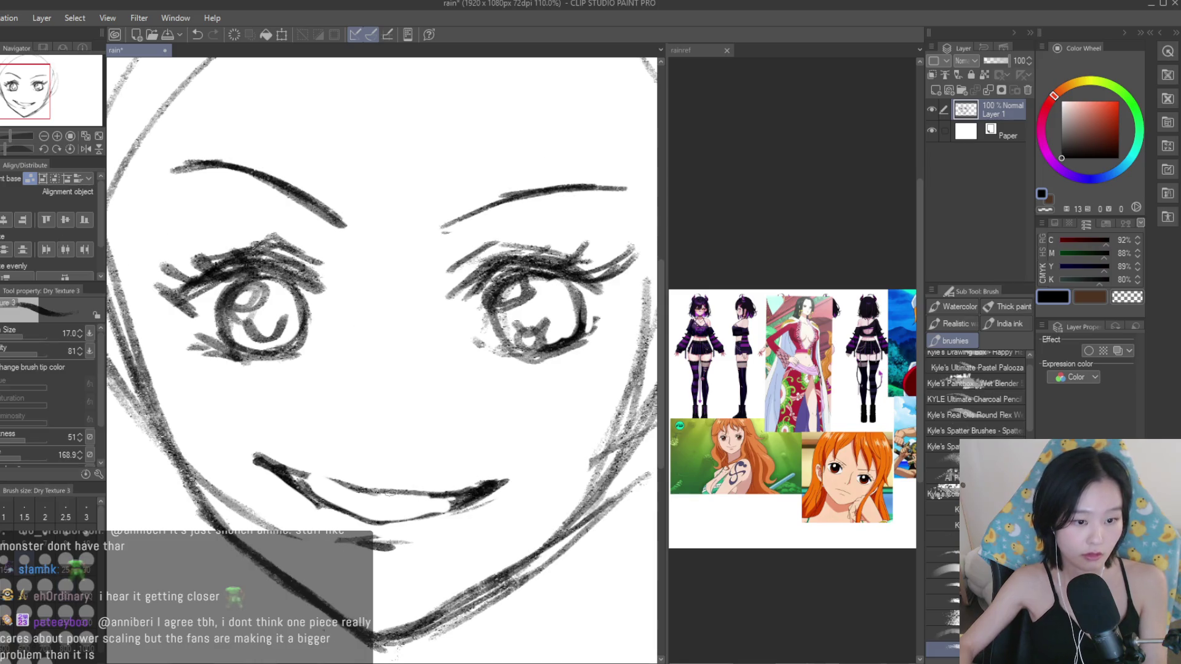
pyautogui.scroll(2, 381, 430)
# Undo the teeth strokes in the mouth and shade the right-hand eye's iris.
pyautogui.click(794, 418)
pyautogui.scroll(-2, 794, 418)
pyautogui.scroll(3, 793, 419)
pyautogui.scroll(1, 793, 369)
pyautogui.click(285, 482)
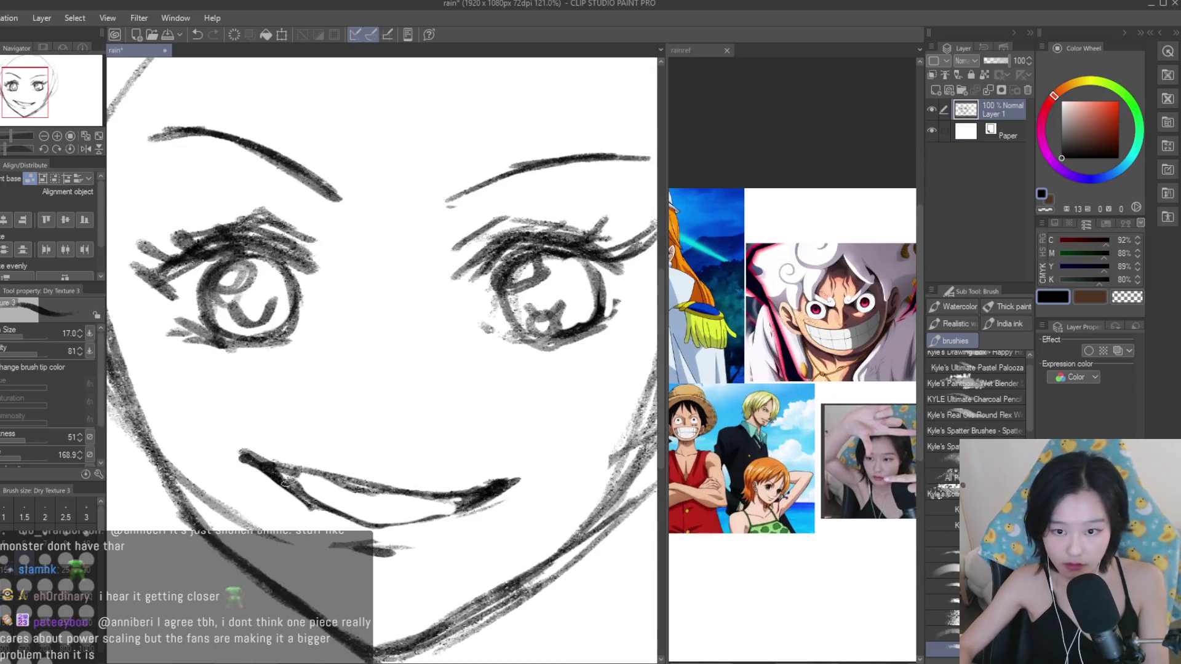
pyautogui.scroll(-3, 416, 518)
pyautogui.scroll(-2, 418, 462)
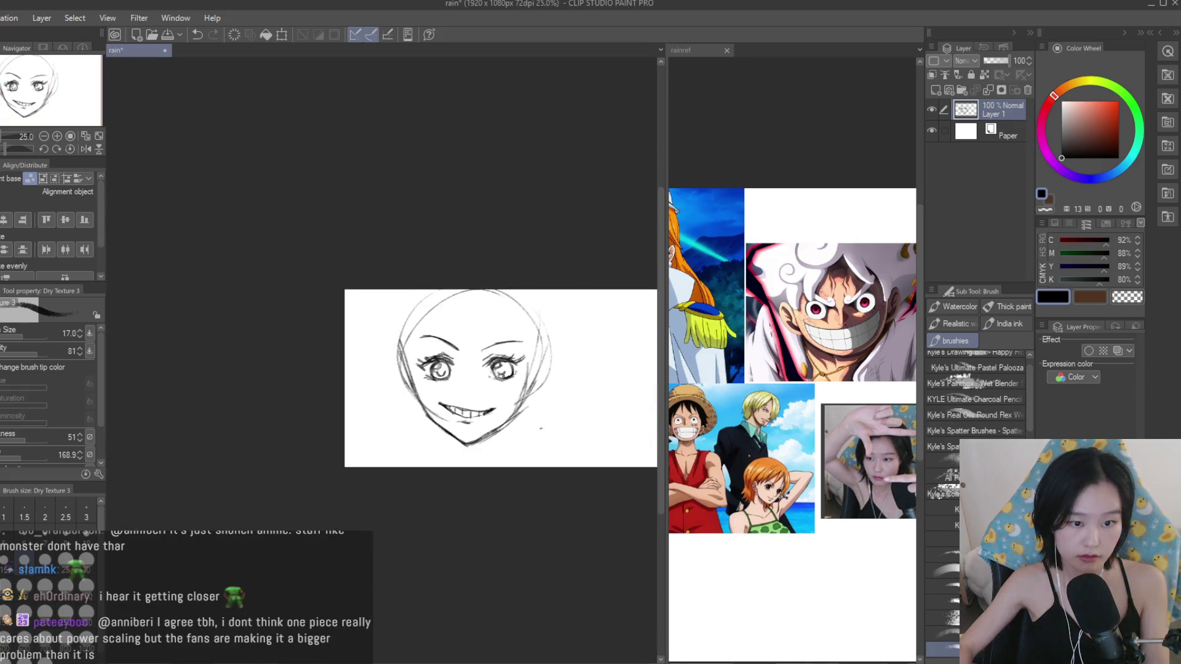
pyautogui.scroll(4, 425, 357)
pyautogui.scroll(1, 425, 357)
pyautogui.hotkey('ctrl', 'z')
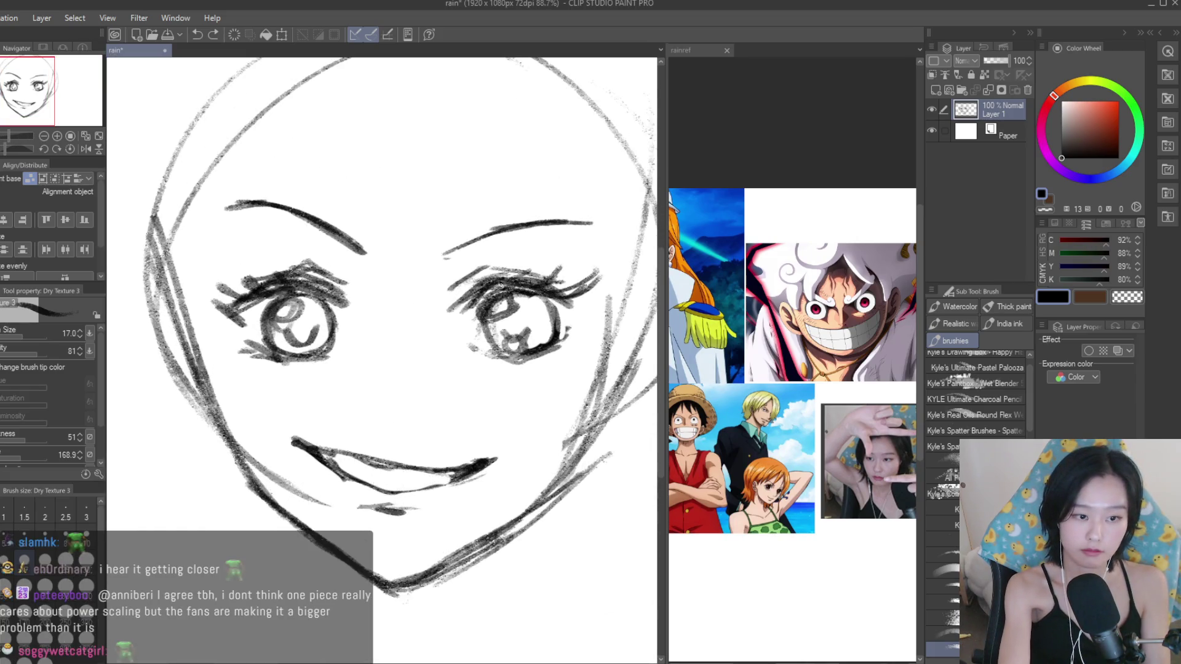
pyautogui.moveTo(505, 337); pyautogui.dragTo(541, 327)
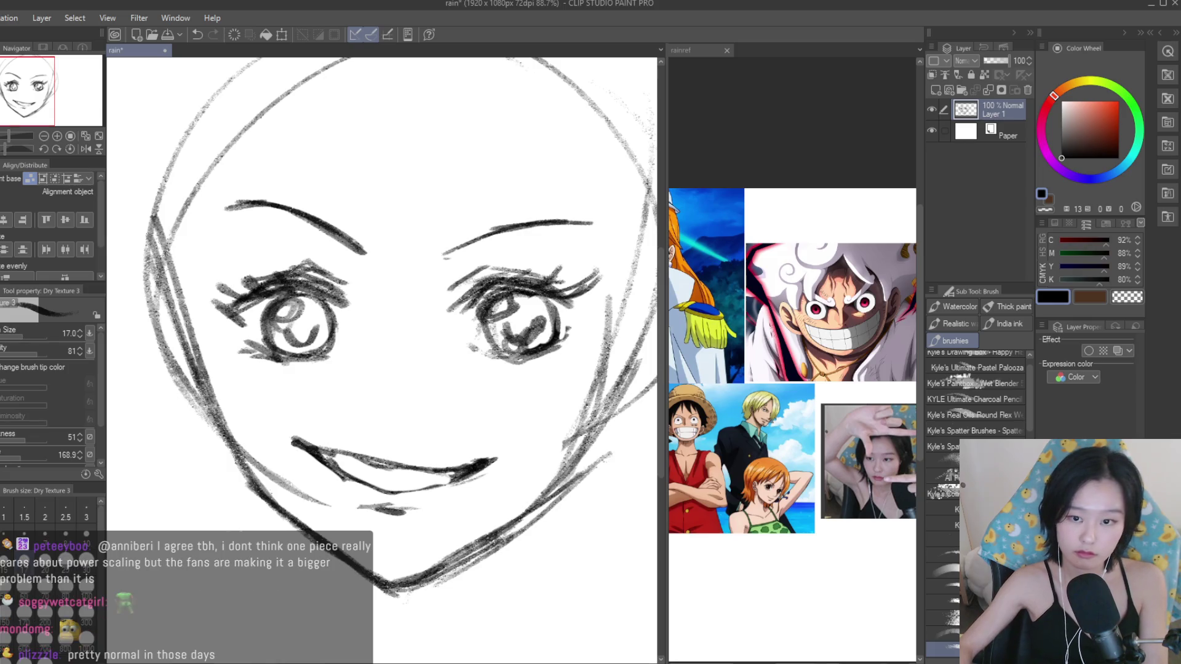
# Draw a small nostril dash for the nose and zoom out to see the whole face.
pyautogui.scroll(1, 693, 294)
pyautogui.scroll(1, 693, 294)
pyautogui.scroll(2, 693, 294)
pyautogui.click(356, 316)
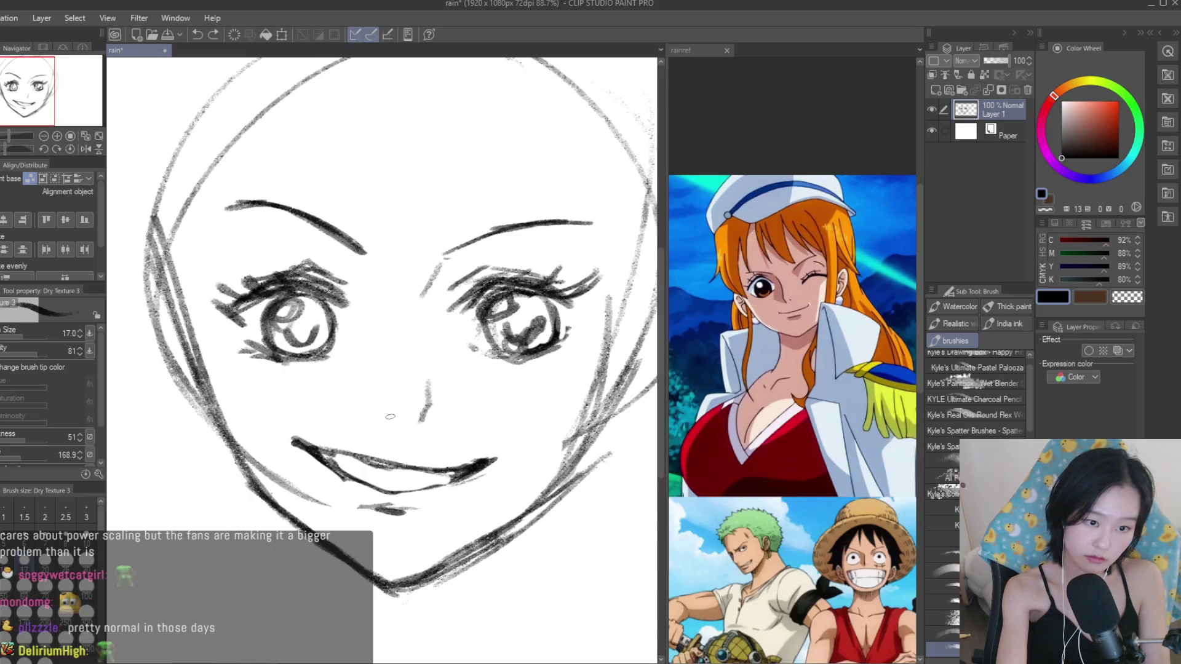
pyautogui.moveTo(382, 417); pyautogui.dragTo(396, 416)
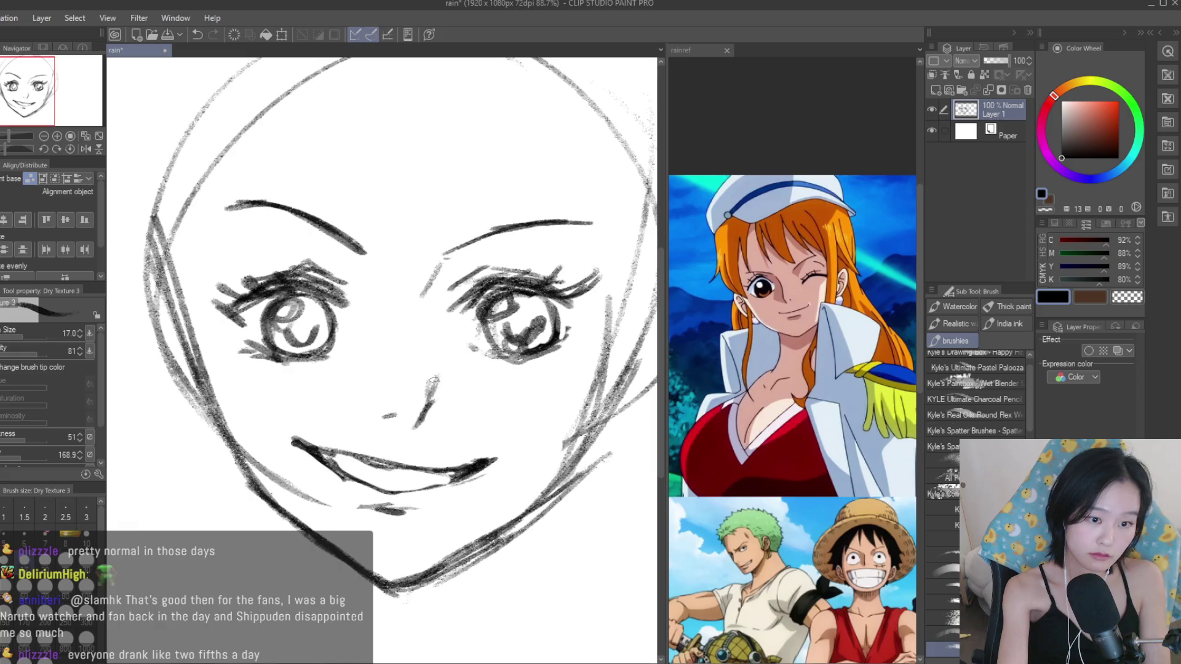
pyautogui.hotkey('ctrl', '-')
pyautogui.scroll(-2, 794, 406)
pyautogui.scroll(-2, 794, 406)
pyautogui.scroll(-2, 794, 406)
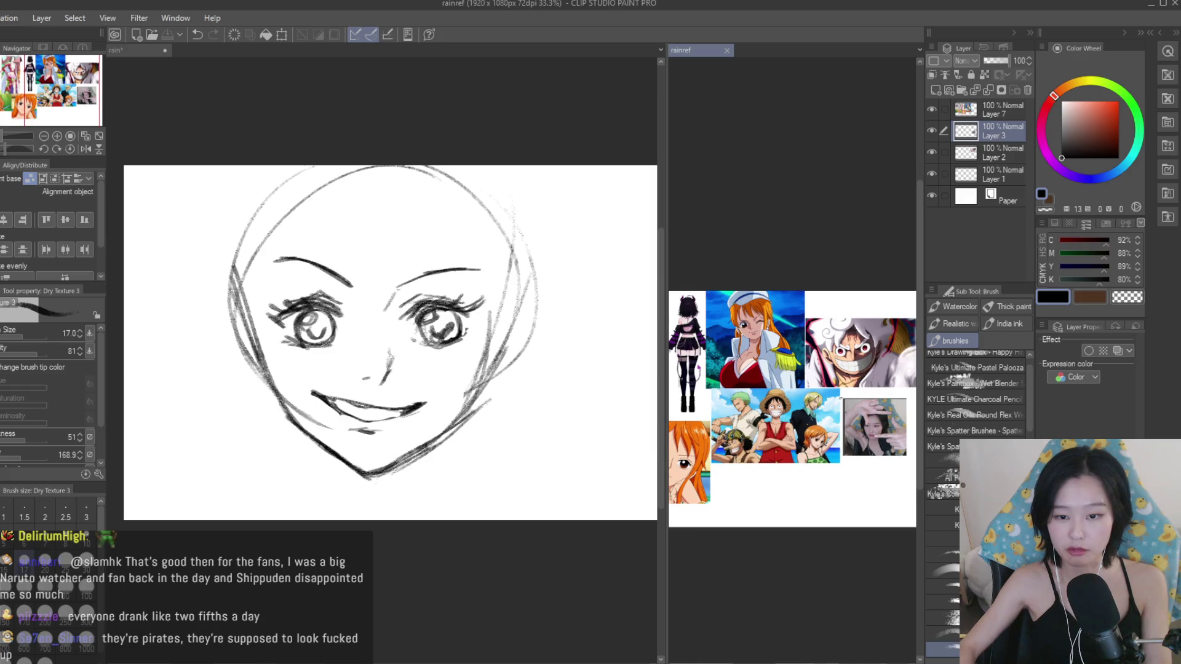
pyautogui.scroll(3, 793, 406)
pyautogui.scroll(1, 354, 228)
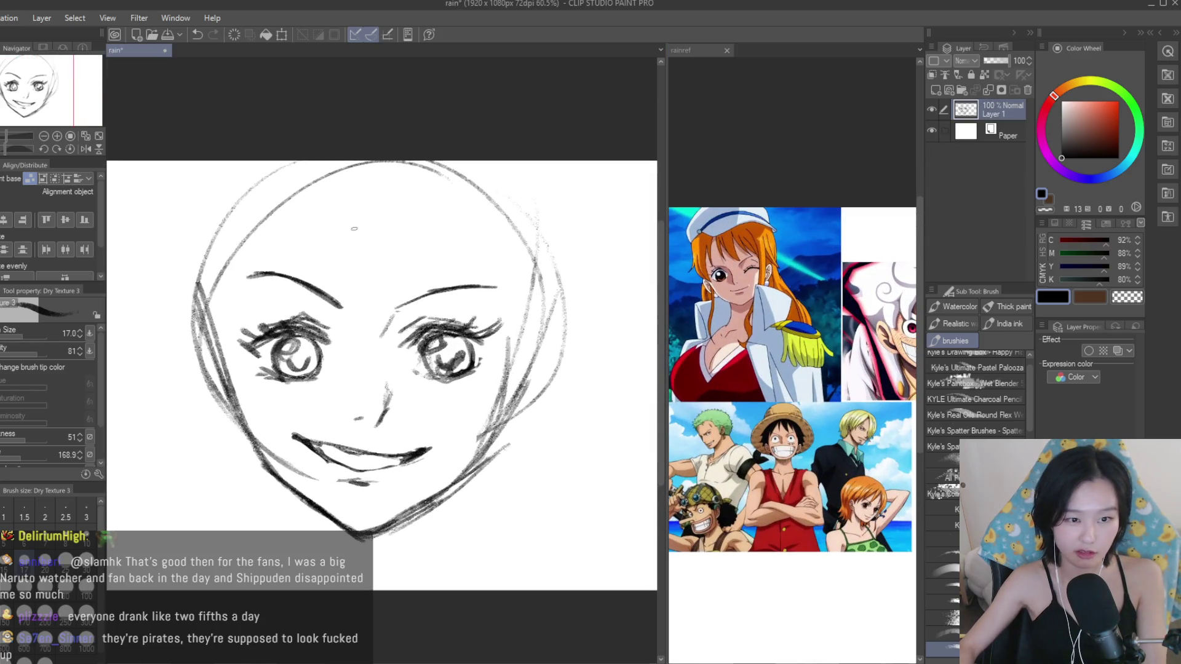
pyautogui.scroll(-2, 561, 361)
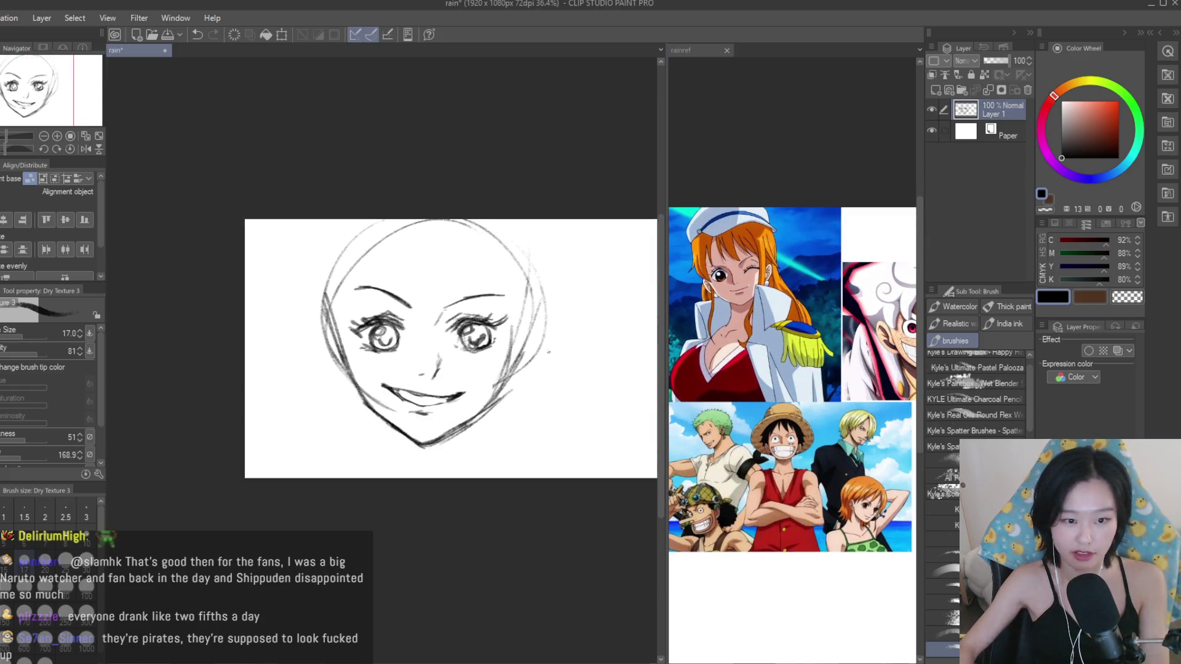
pyautogui.scroll(1, 492, 357)
# Erase both eyes' irises, keeping the lashes.
pyautogui.press('e')
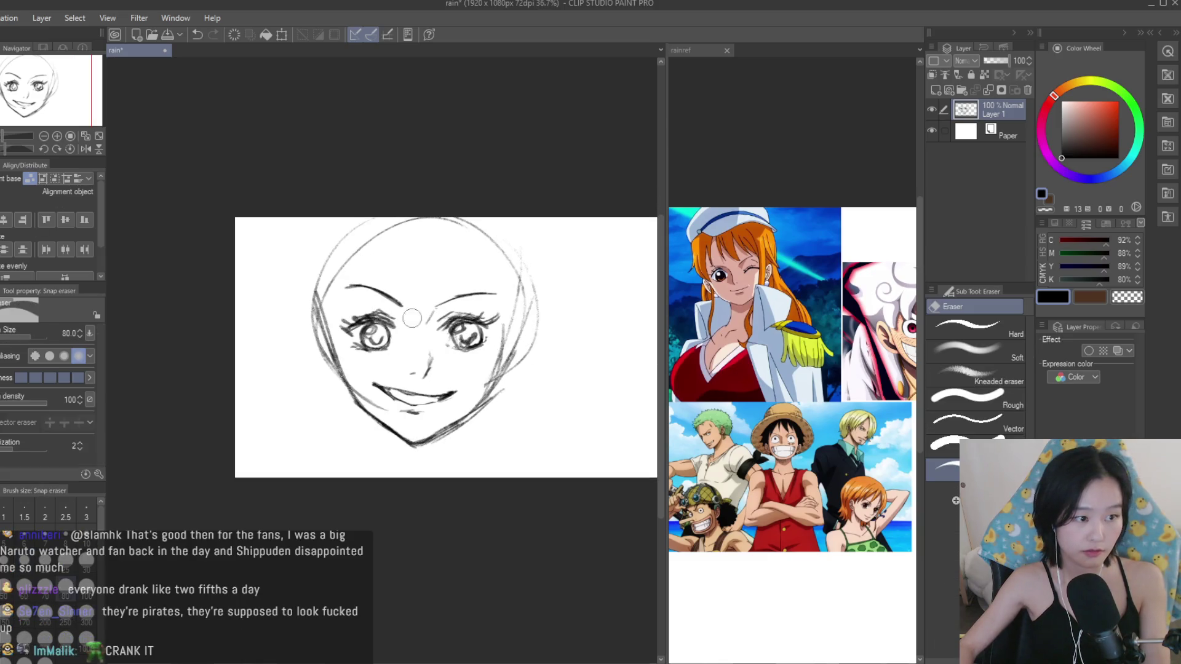
pyautogui.scroll(3, 394, 338)
pyautogui.moveTo(378, 341); pyautogui.dragTo(357, 353)
pyautogui.moveTo(541, 335)
pyautogui.mouseDown()
pyautogui.moveTo(554, 351)
pyautogui.moveTo(518, 369)
pyautogui.mouseUp()
pyautogui.scroll(-2, 675, 367)
pyautogui.scroll(1, 676, 369)
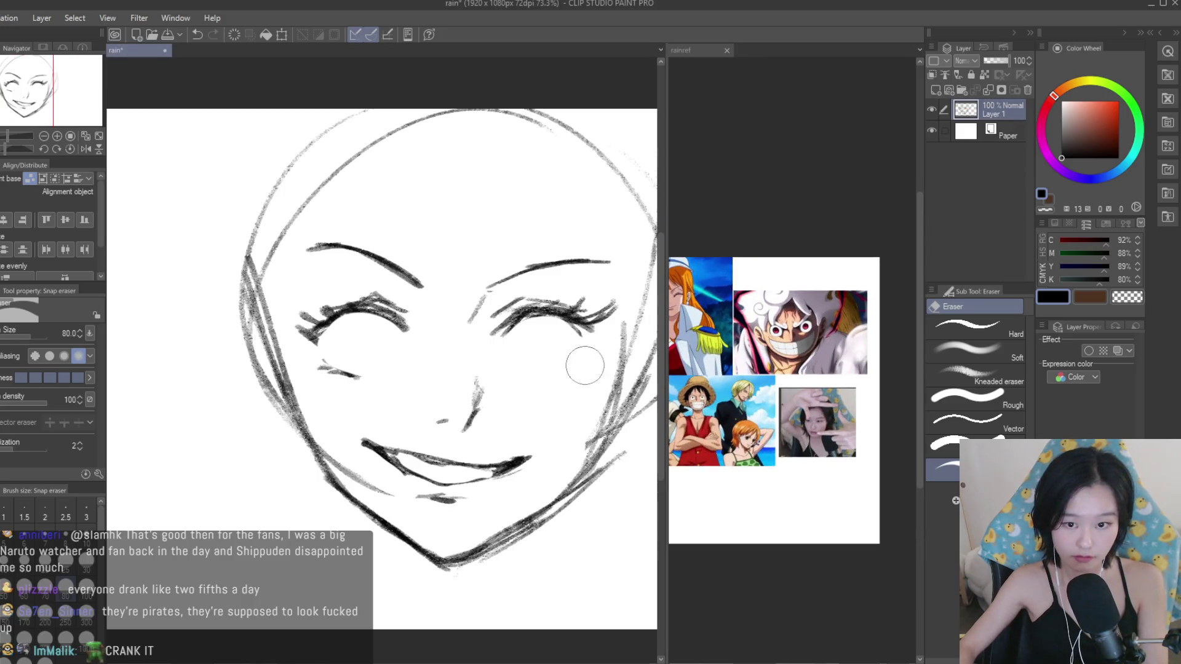
# Draw the curved lower lid line of the right eye.
pyautogui.press('b')
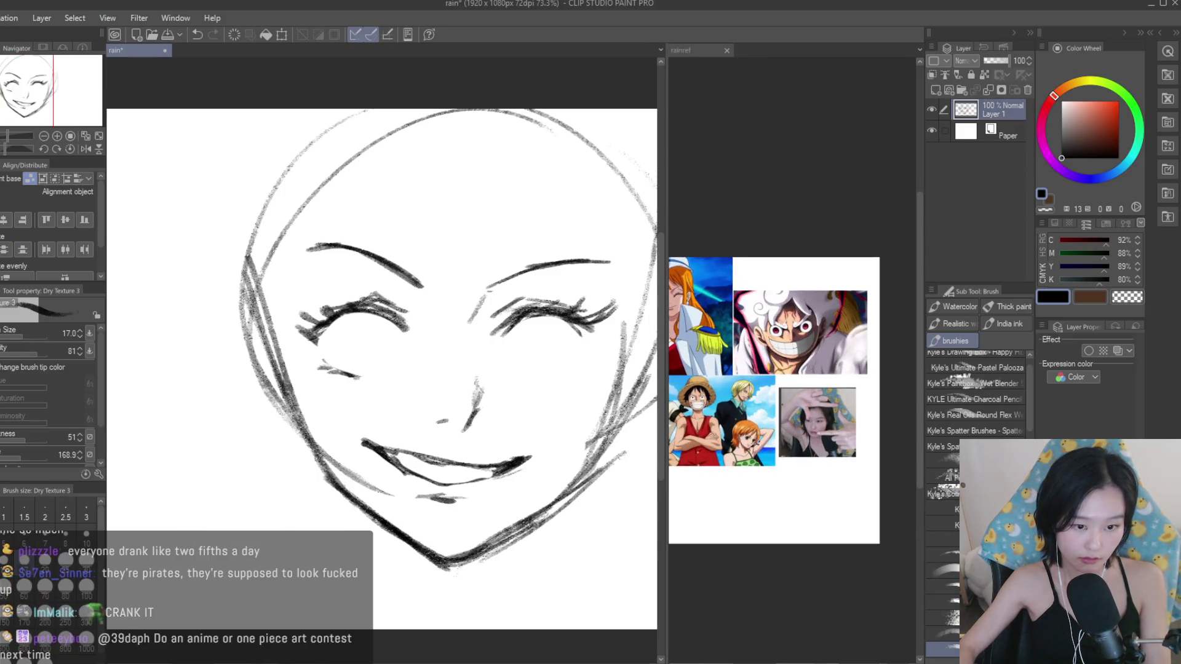
pyautogui.scroll(3, 590, 339)
pyautogui.moveTo(593, 382); pyautogui.dragTo(495, 398)
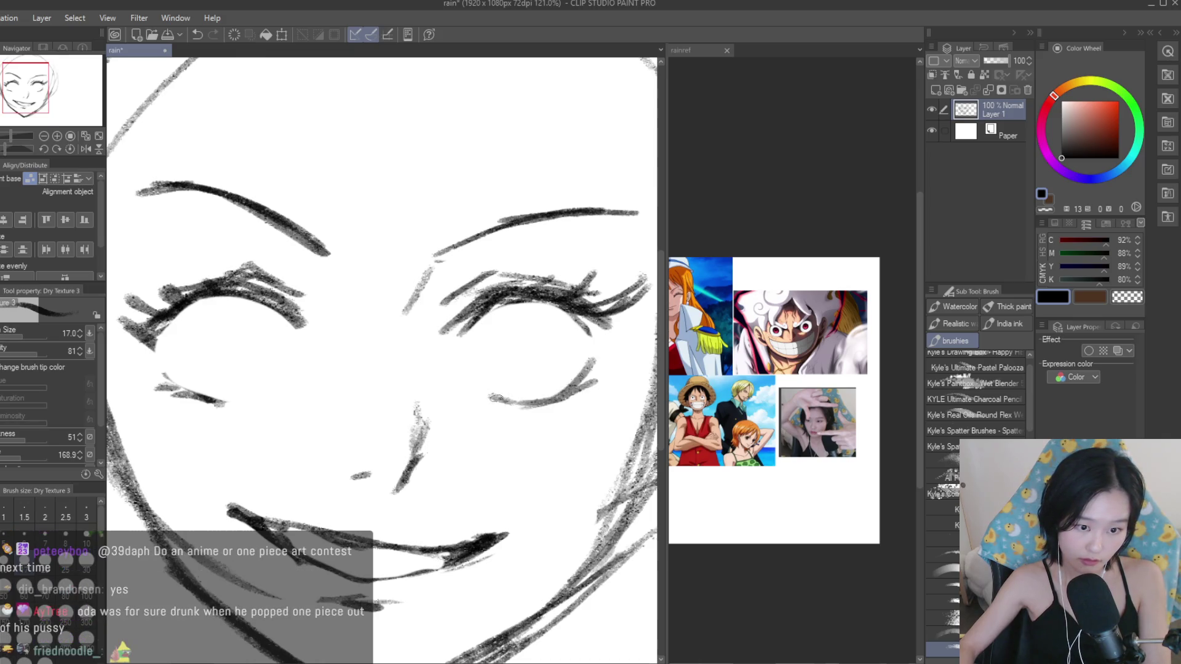
pyautogui.click(681, 50)
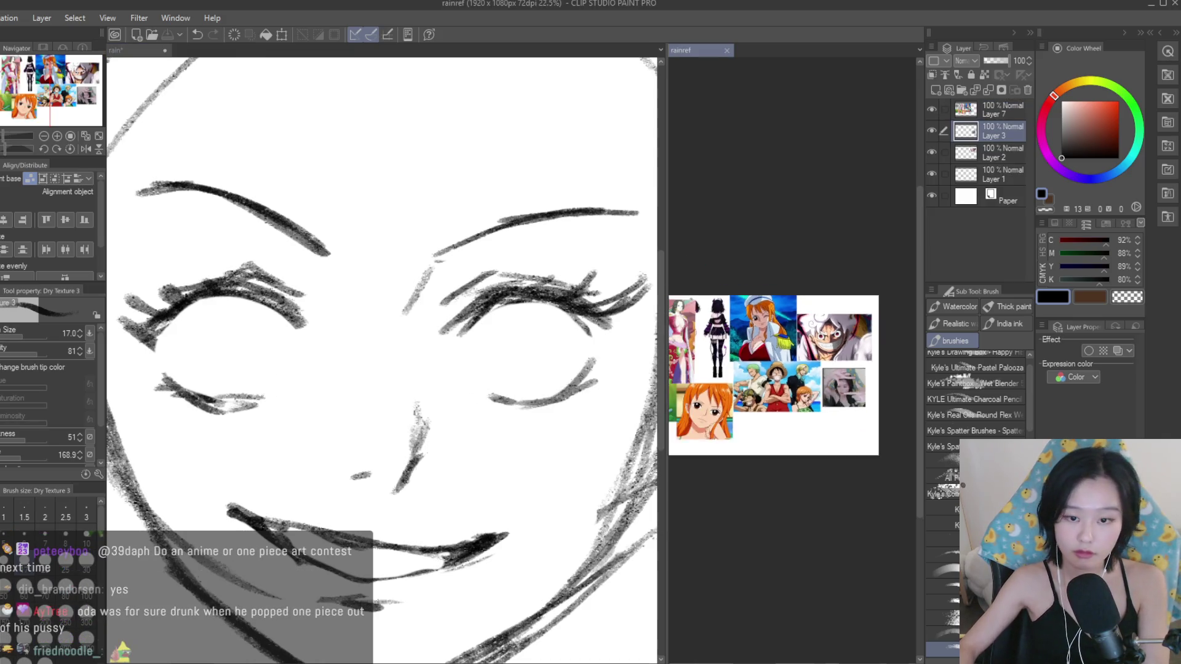
pyautogui.click(116, 50)
pyautogui.scroll(1, 481, 346)
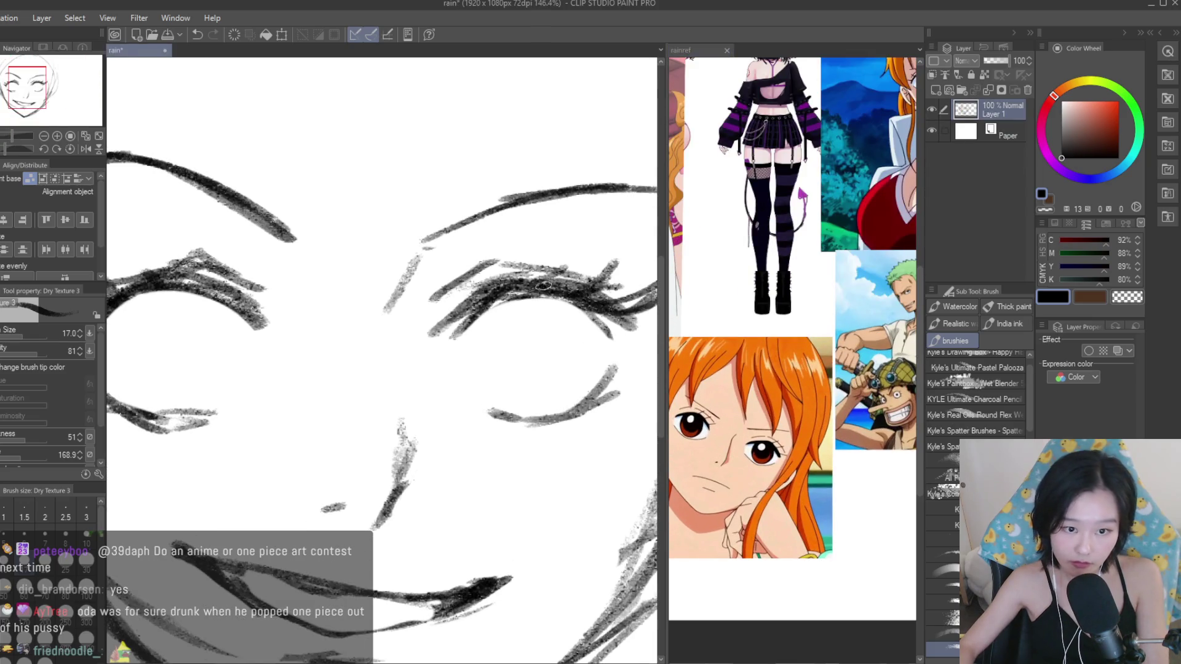
# Draw and redraw the right eye's round iris, thickening both sides of the circle.
pyautogui.moveTo(538, 284); pyautogui.dragTo(483, 377)
pyautogui.hotkey('ctrl', 'z')
pyautogui.hotkey('ctrl', 'z')
pyautogui.moveTo(581, 334); pyautogui.dragTo(496, 386)
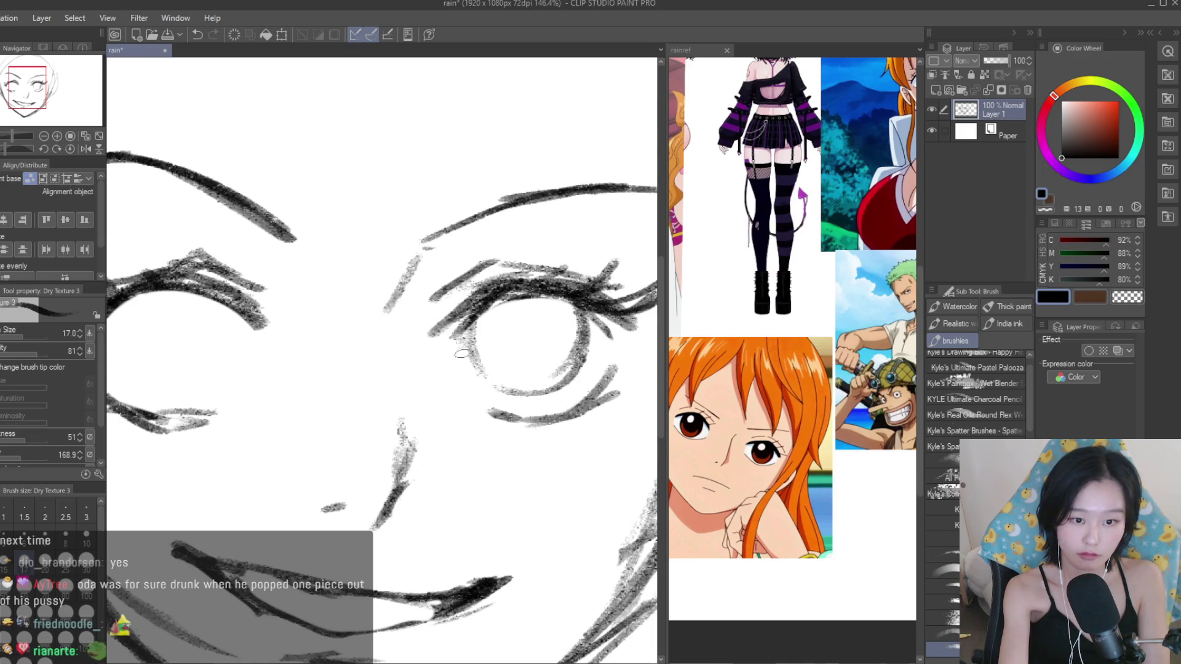
pyautogui.moveTo(583, 305); pyautogui.dragTo(548, 395)
pyautogui.moveTo(493, 306); pyautogui.dragTo(514, 395)
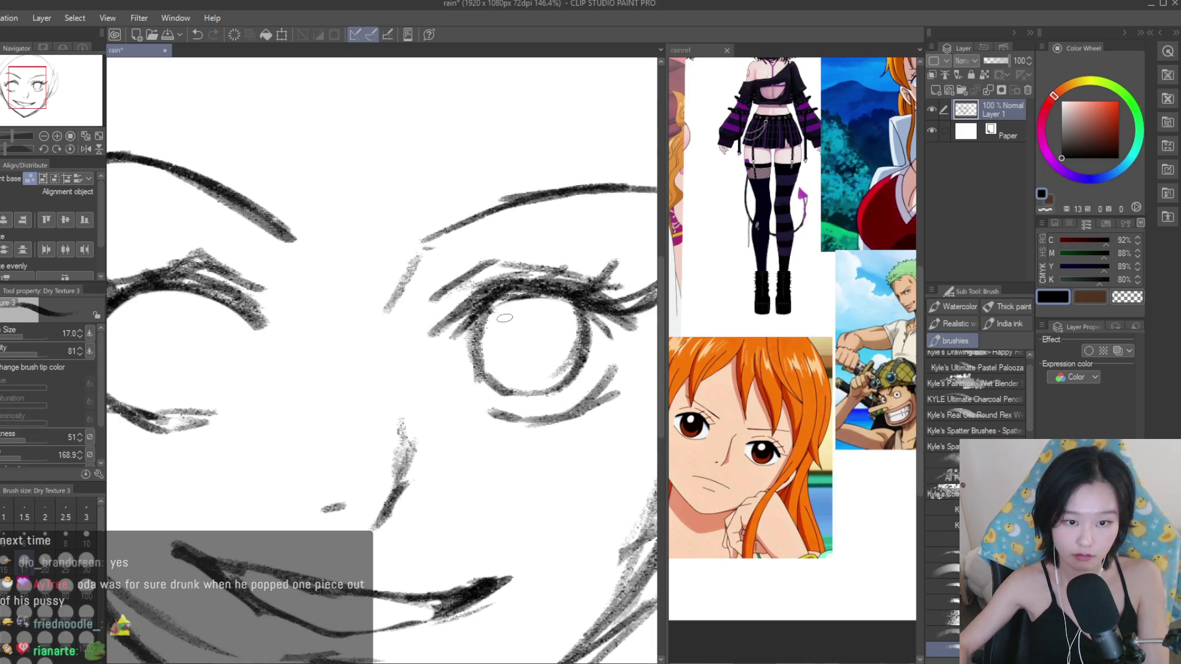
pyautogui.scroll(-3, 505, 318)
pyautogui.scroll(1, 273, 344)
# Ink the left eye's iris, darkening and reinforcing its edge.
pyautogui.moveTo(278, 308); pyautogui.dragTo(272, 337)
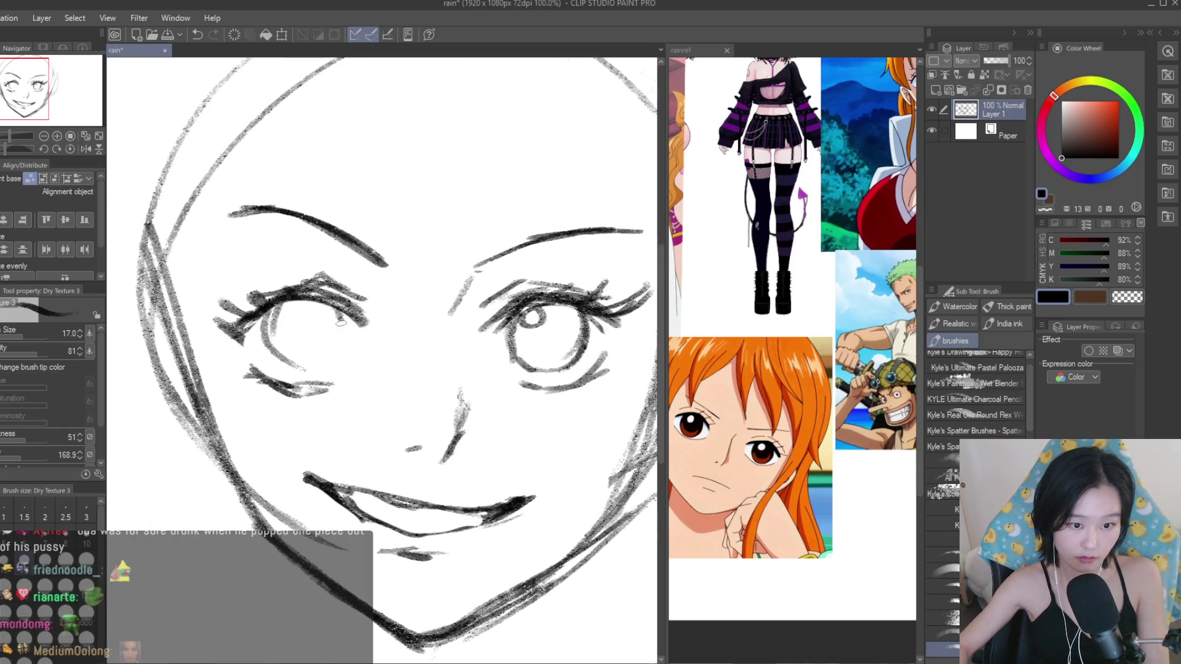
pyautogui.moveTo(342, 313); pyautogui.dragTo(328, 366)
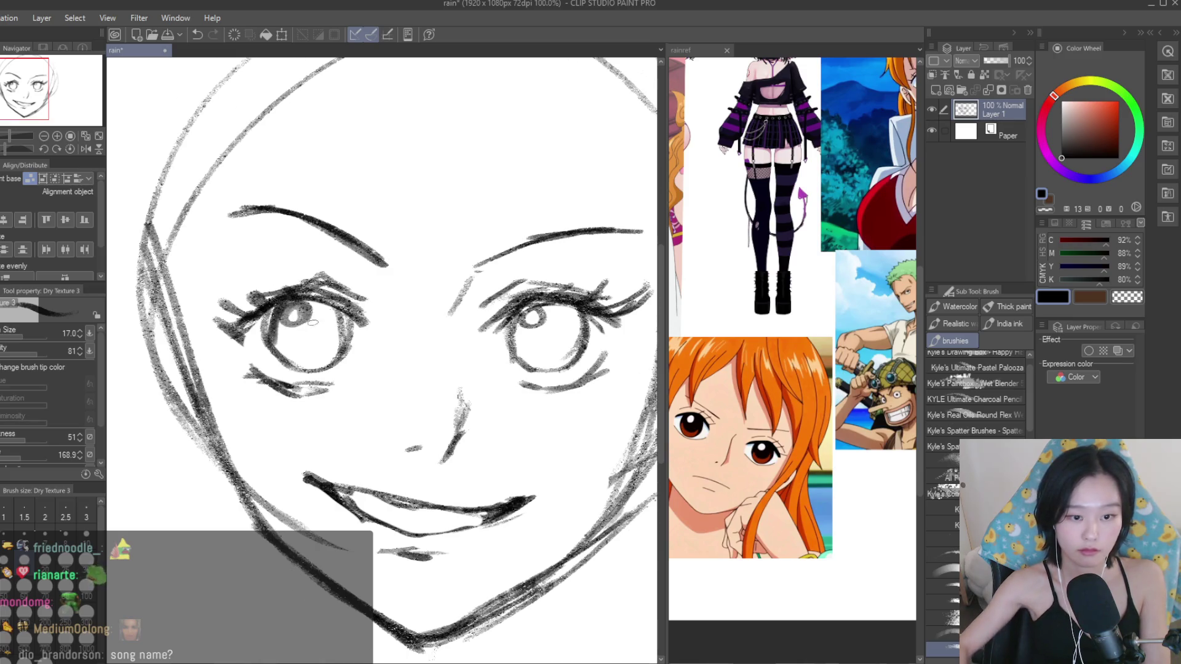
pyautogui.scroll(-3, 521, 413)
pyautogui.scroll(1, 522, 414)
pyautogui.scroll(1, 430, 369)
pyautogui.scroll(2, 356, 342)
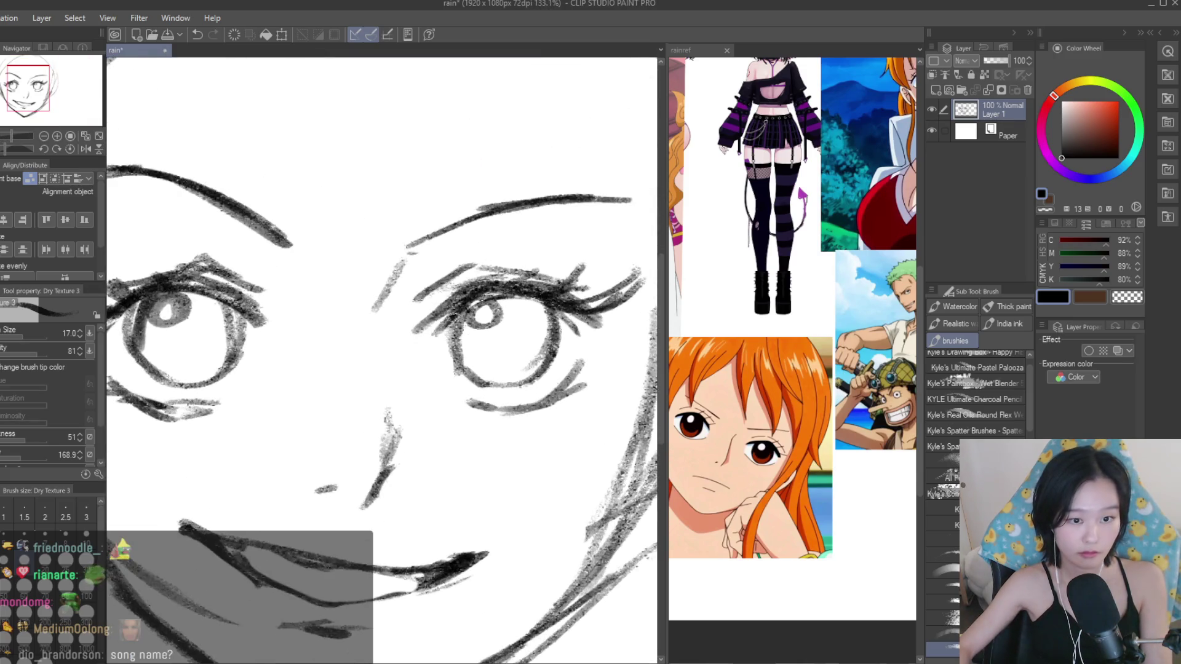
pyautogui.moveTo(245, 311); pyautogui.dragTo(219, 368)
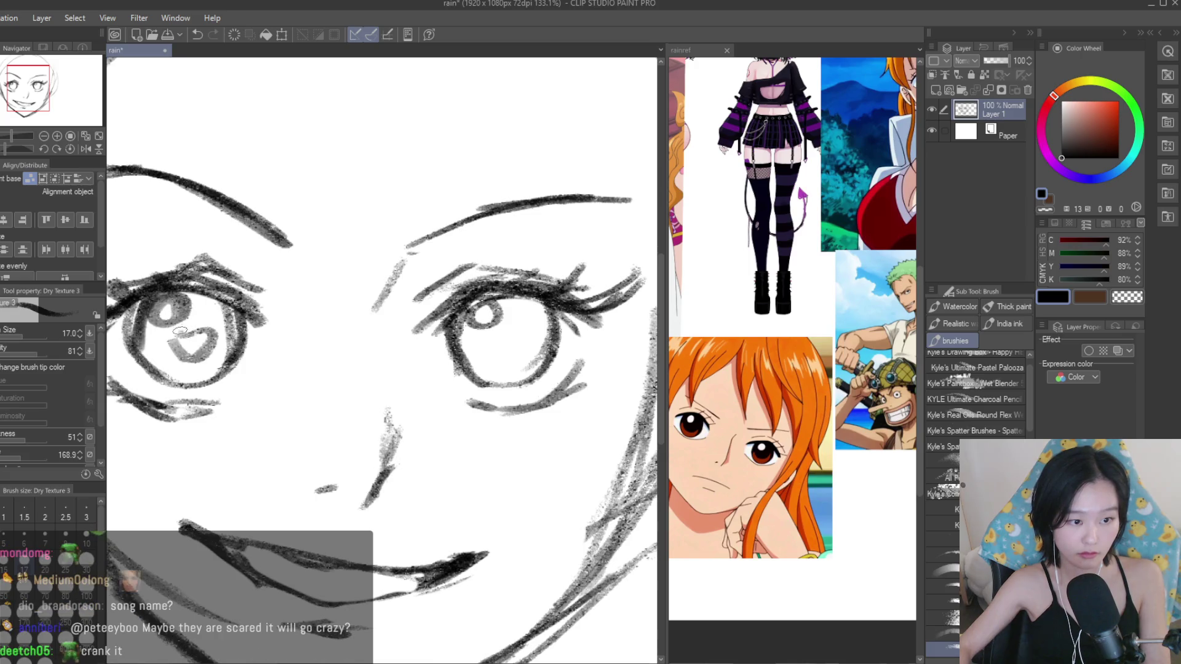
pyautogui.scroll(-2, 458, 386)
pyautogui.scroll(-1, 458, 386)
pyautogui.scroll(2, 458, 386)
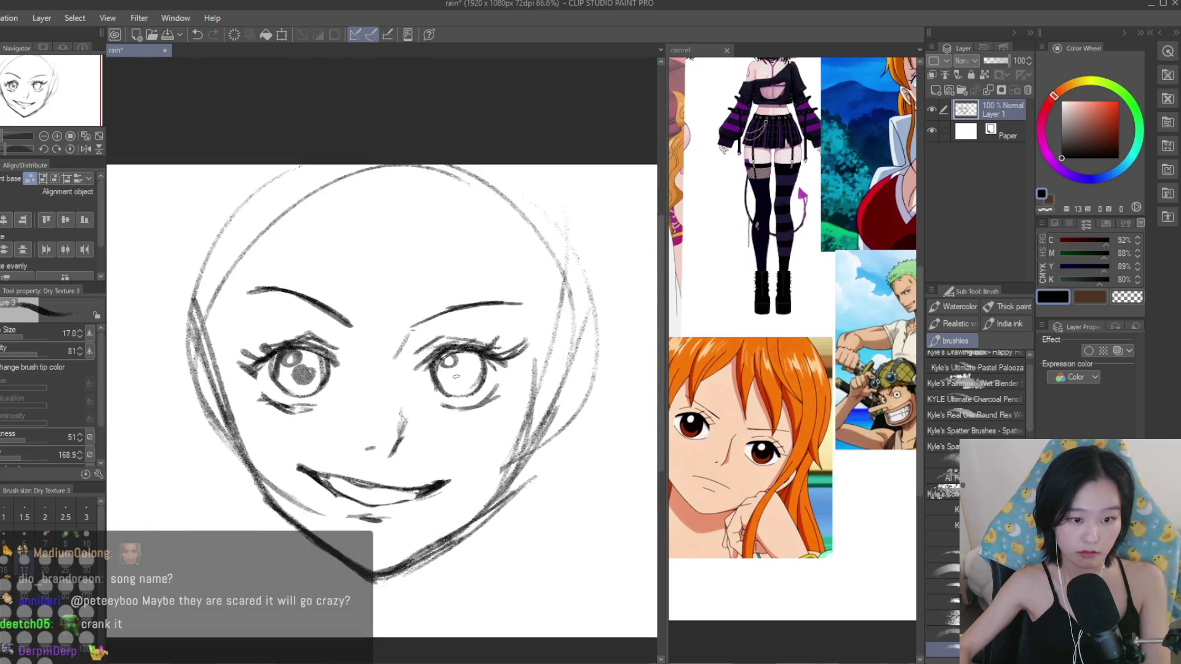
pyautogui.scroll(1, 458, 386)
pyautogui.scroll(-1, 459, 376)
pyautogui.scroll(-3, 458, 375)
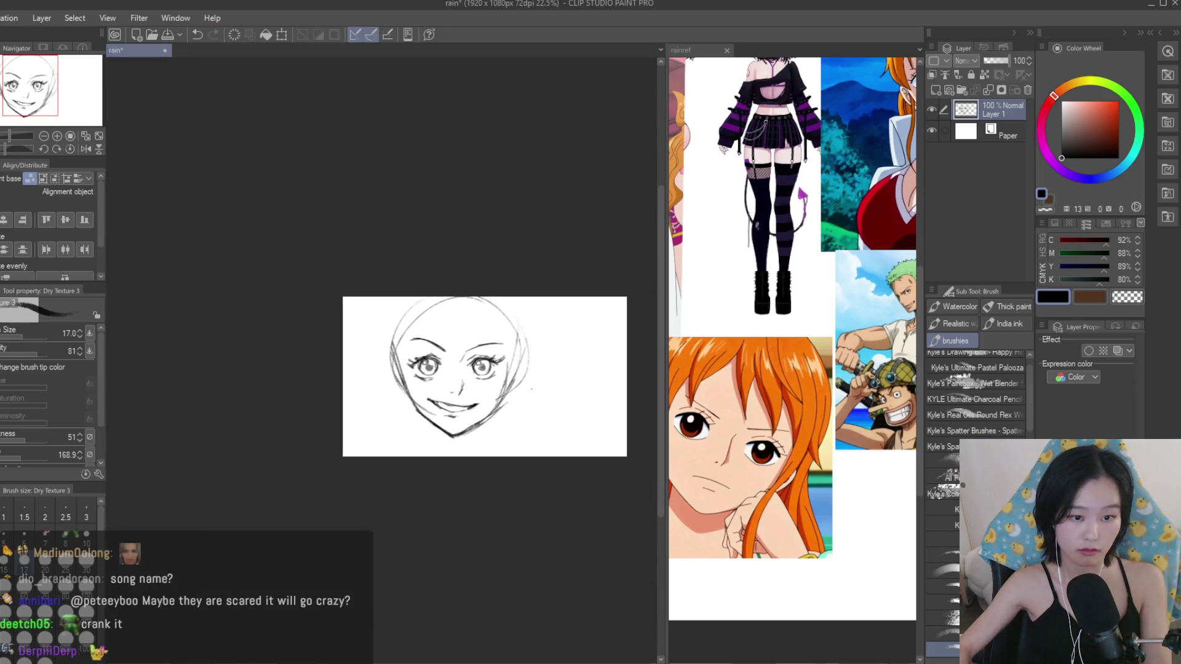
pyautogui.scroll(1, 495, 436)
pyautogui.scroll(1, 495, 436)
# Lasso the mouth, tilt it slightly with Ctrl+T, confirm and deselect.
pyautogui.press('e')
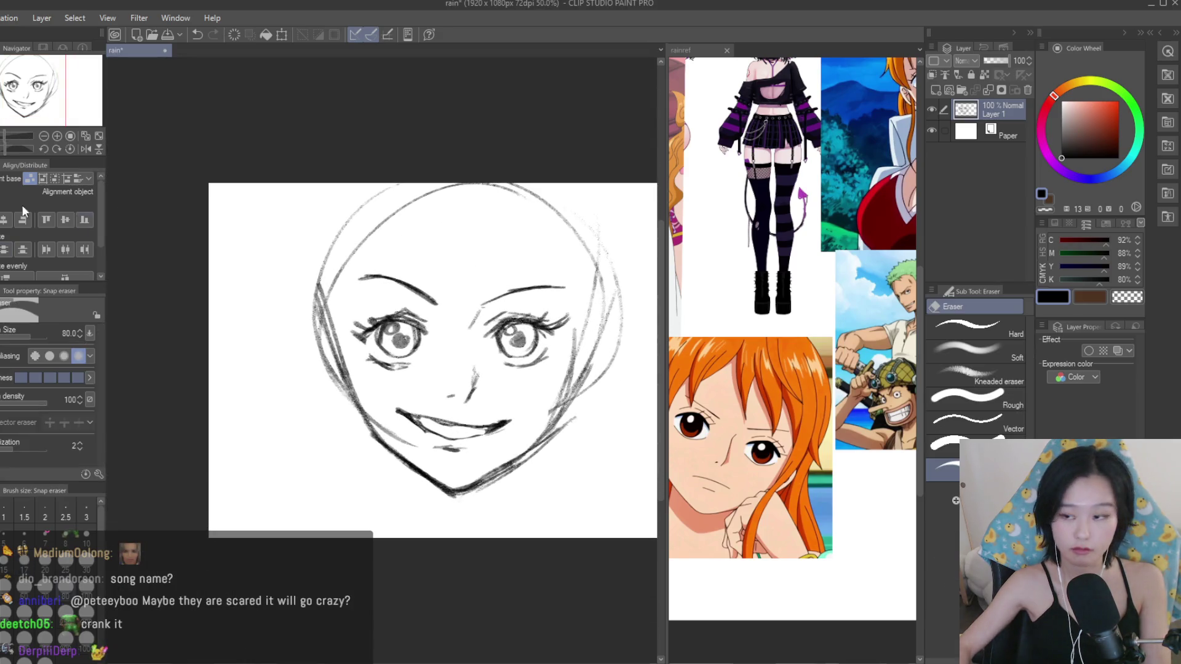
pyautogui.scroll(1, 495, 436)
pyautogui.moveTo(428, 472)
pyautogui.mouseDown()
pyautogui.moveTo(431, 509)
pyautogui.moveTo(436, 428)
pyautogui.mouseUp()
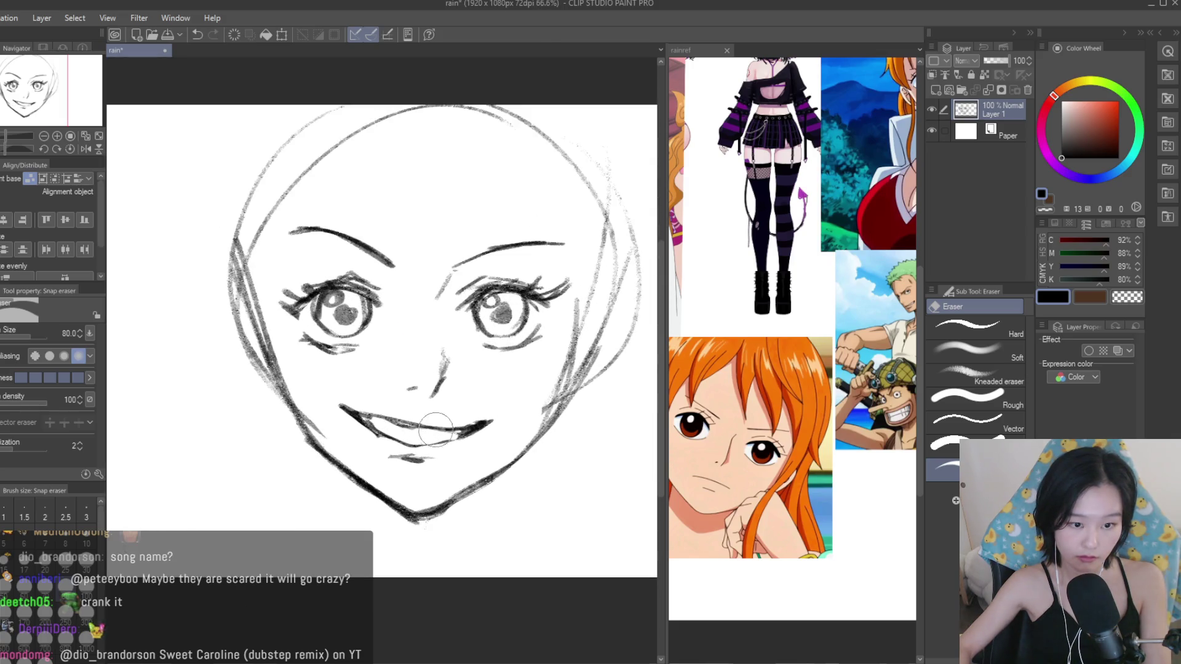
pyautogui.press('m')
pyautogui.moveTo(521, 406)
pyautogui.mouseDown()
pyautogui.moveTo(502, 415)
pyautogui.moveTo(514, 439)
pyautogui.mouseUp()
pyautogui.hotkey('ctrl', 't')
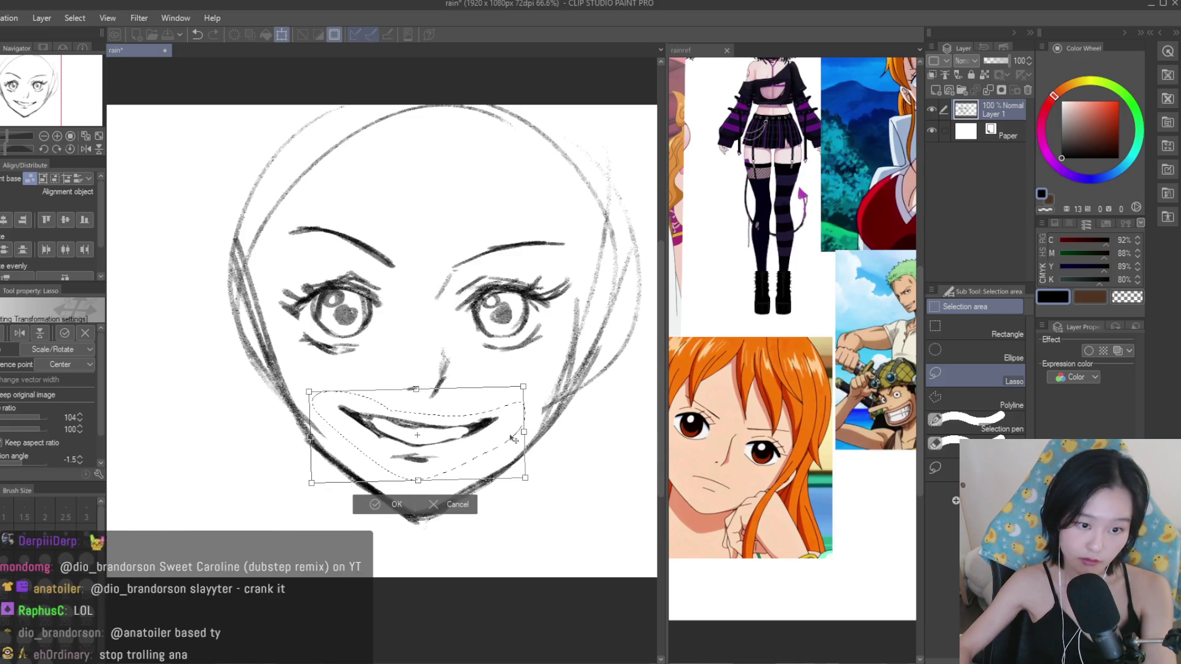
pyautogui.press('Return')
pyautogui.scroll(-2, 458, 298)
pyautogui.hotkey('ctrl', 'd')
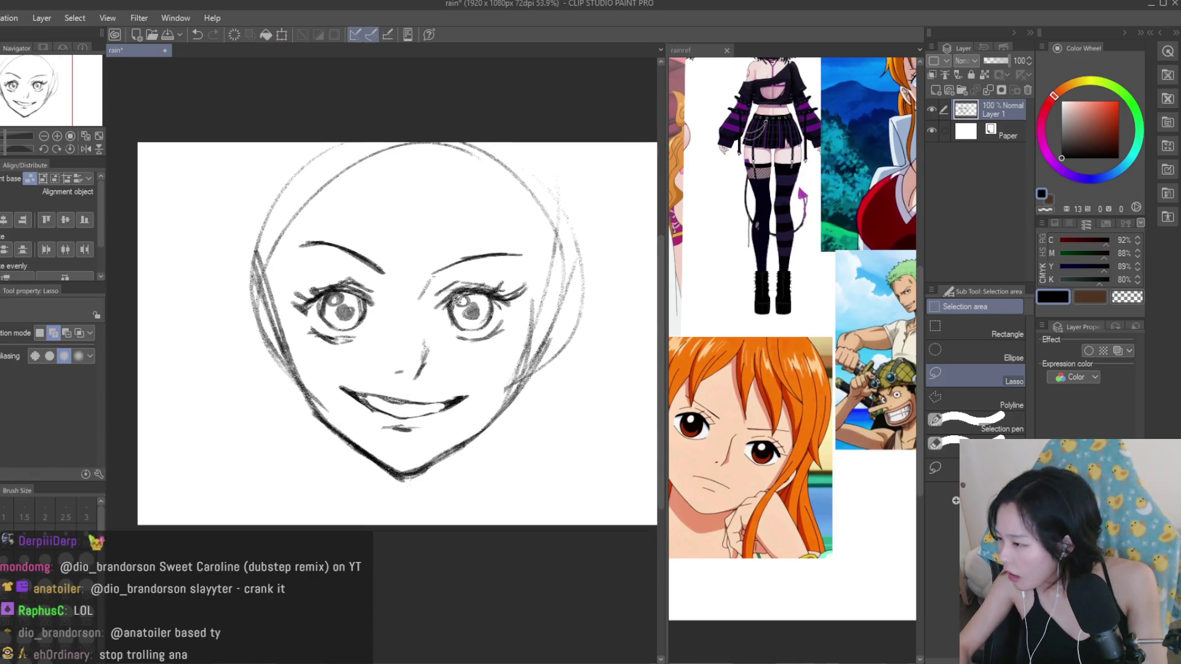
pyautogui.scroll(2, 457, 298)
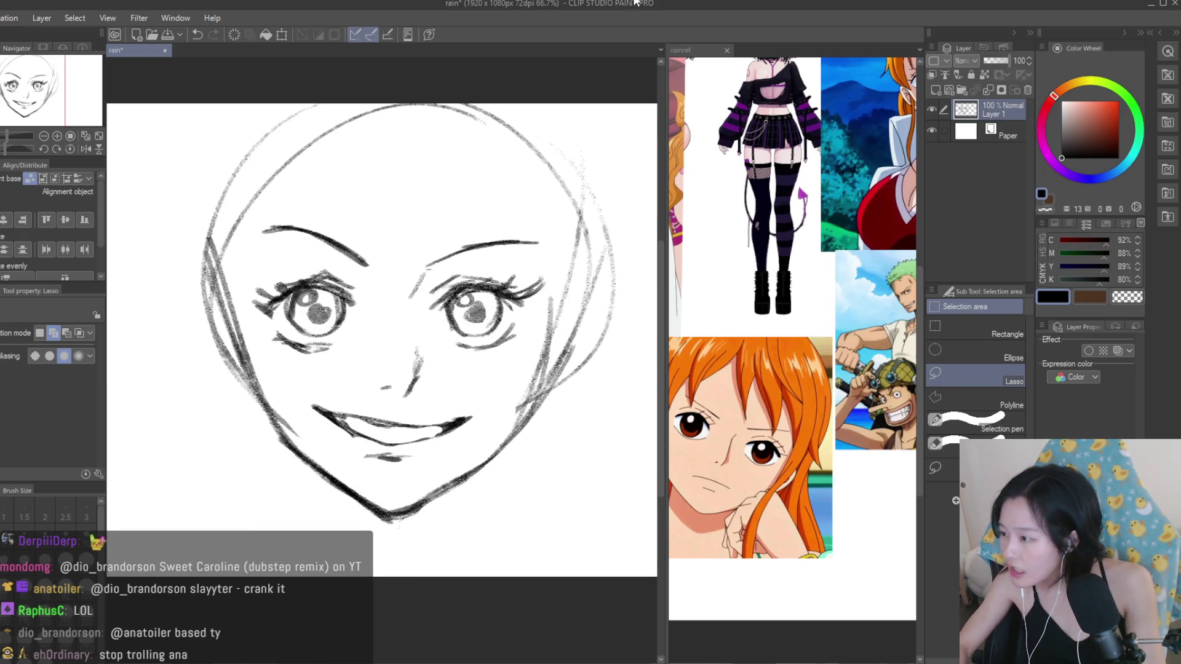
# Switch between the Dry Texture 3 brush and the eraser while viewing the grin.
pyautogui.press('b')
pyautogui.scroll(2, 431, 381)
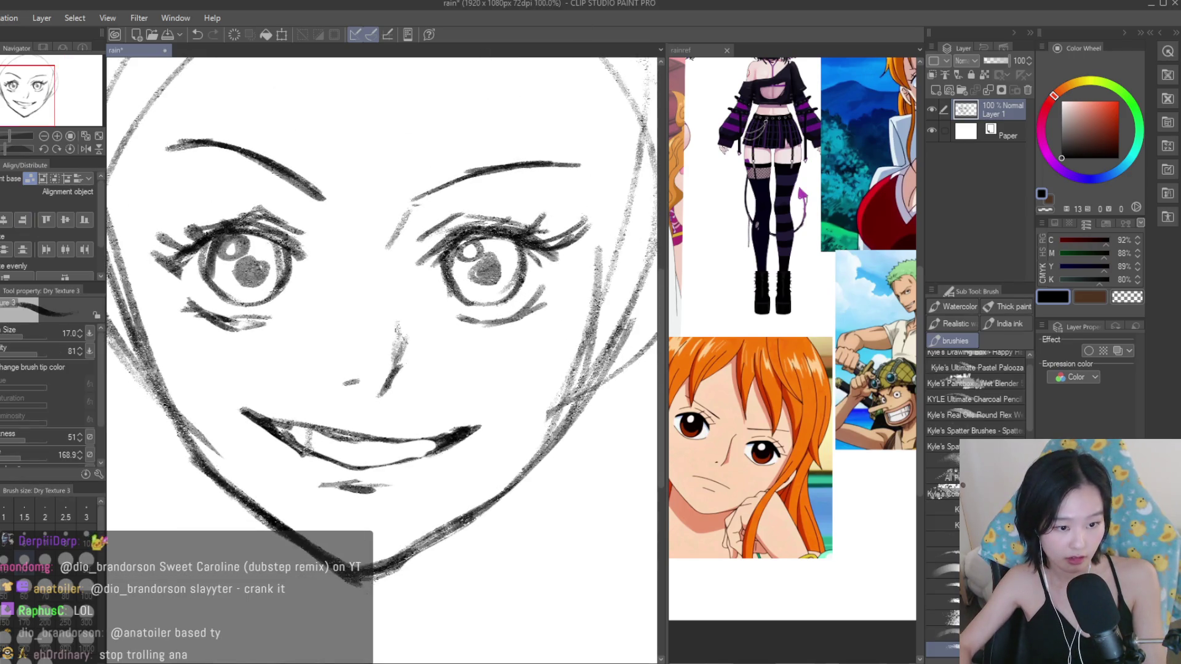
pyautogui.scroll(-2, 415, 440)
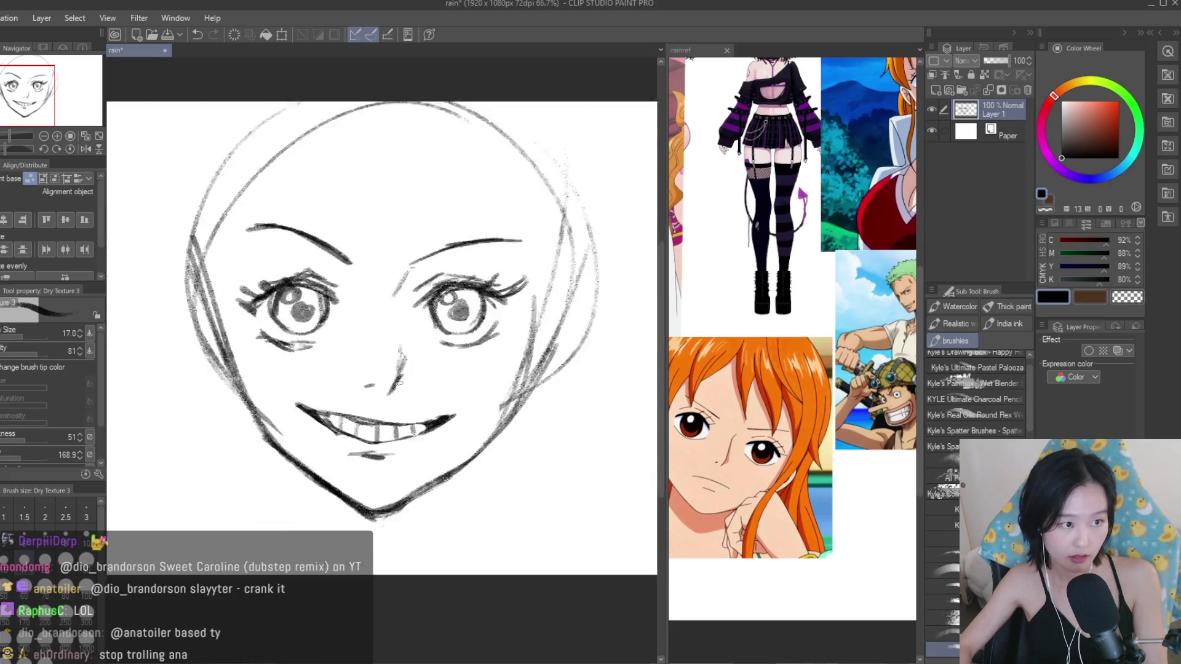
pyautogui.scroll(-3, 416, 441)
pyautogui.scroll(2, 256, 292)
pyautogui.scroll(1, 255, 292)
pyautogui.press('e')
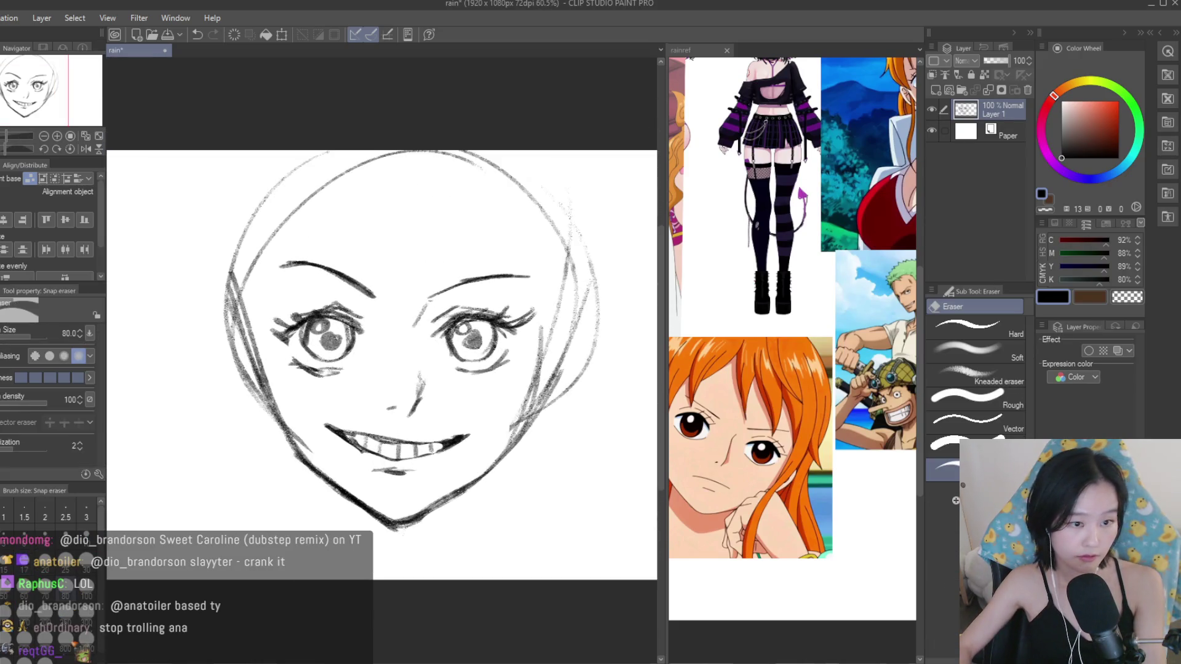
pyautogui.scroll(2, 255, 292)
pyautogui.scroll(-5, 809, 422)
pyautogui.scroll(4, 809, 422)
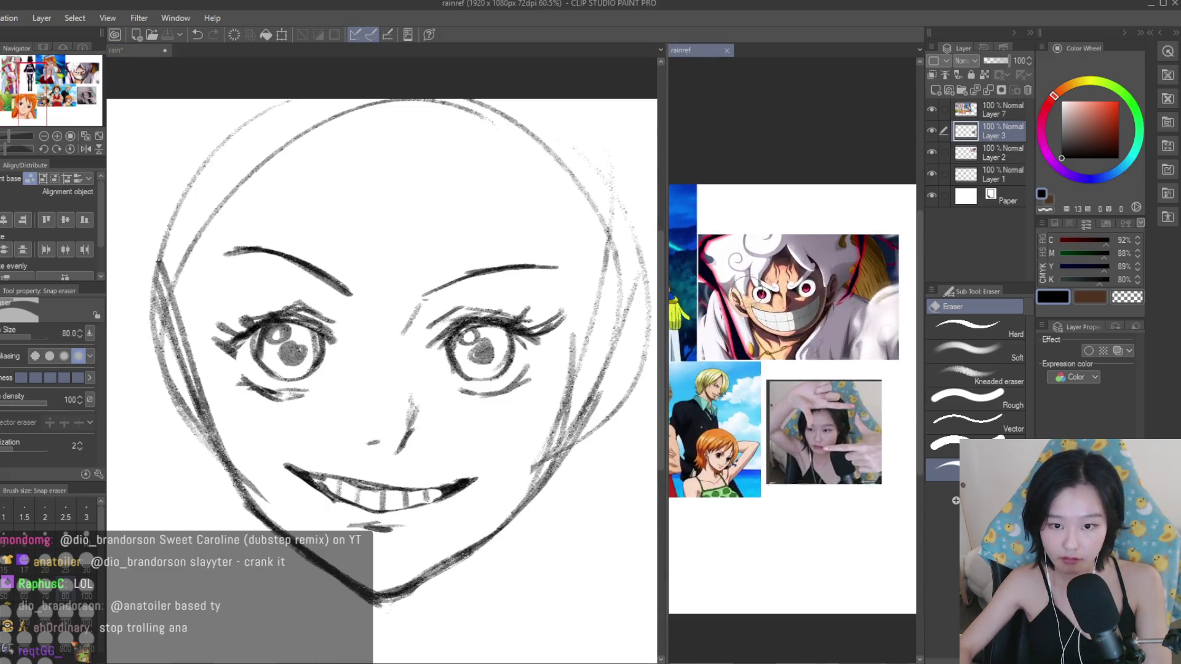
# Erase the old eyebrows, redraw them as thick angled brows, and add a short nose stroke.
pyautogui.click(398, 268)
pyautogui.moveTo(437, 290); pyautogui.dragTo(360, 300)
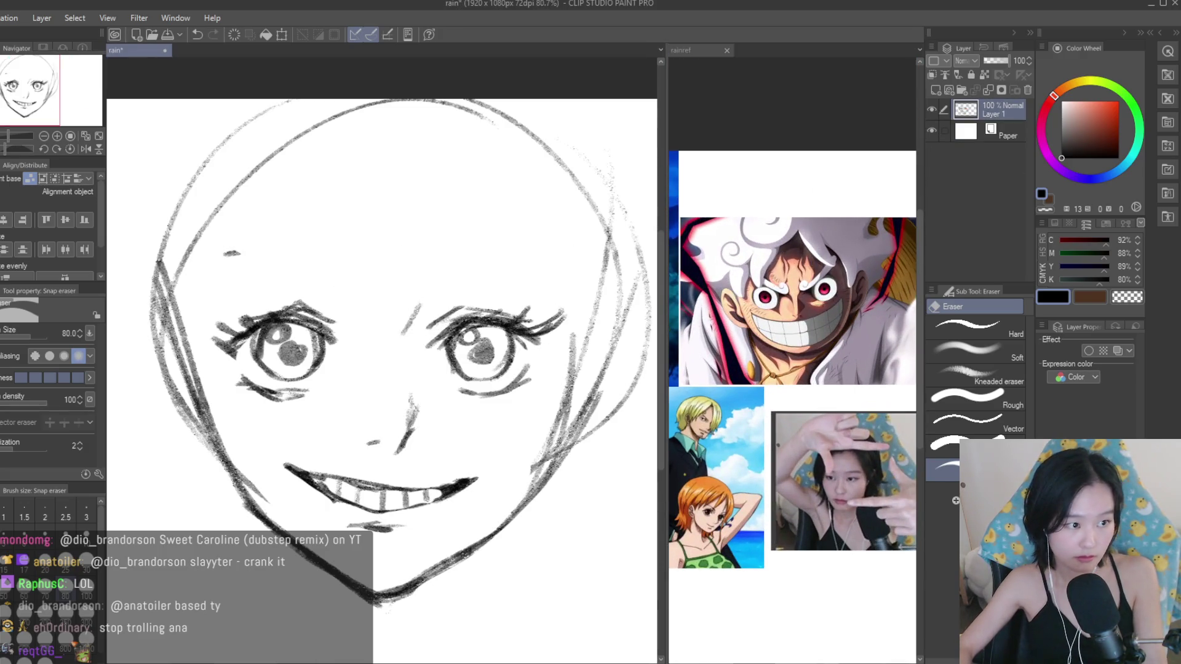
pyautogui.press('b')
pyautogui.moveTo(546, 275); pyautogui.dragTo(420, 315)
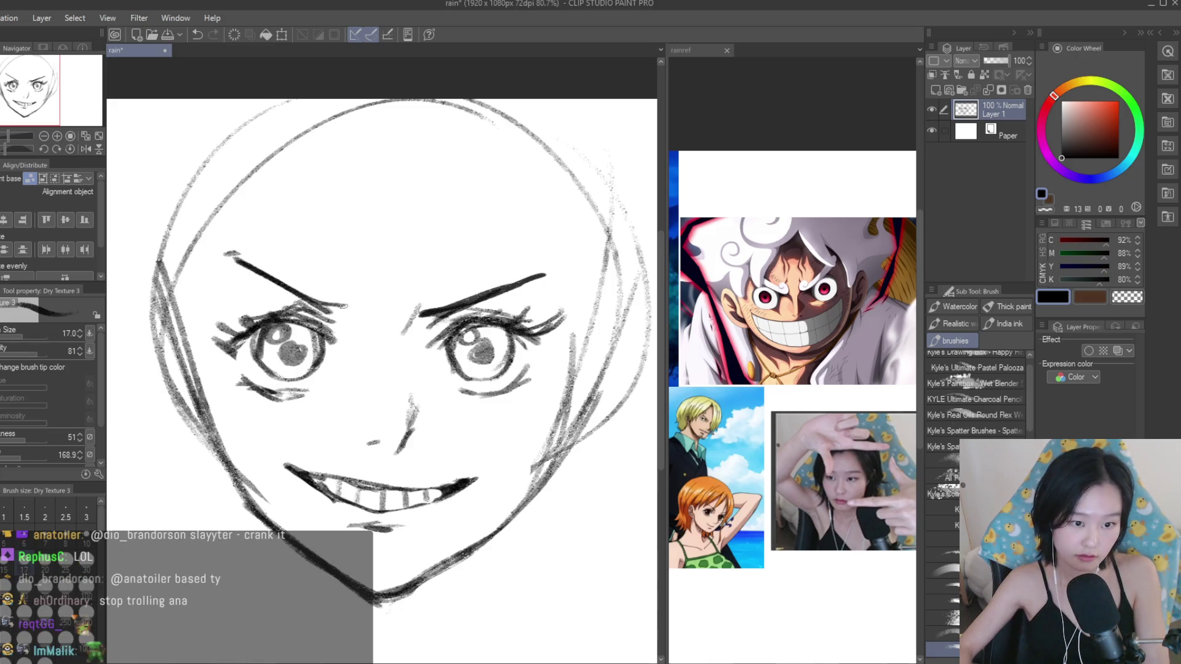
pyautogui.moveTo(345, 306); pyautogui.dragTo(312, 300)
pyautogui.scroll(1, 343, 385)
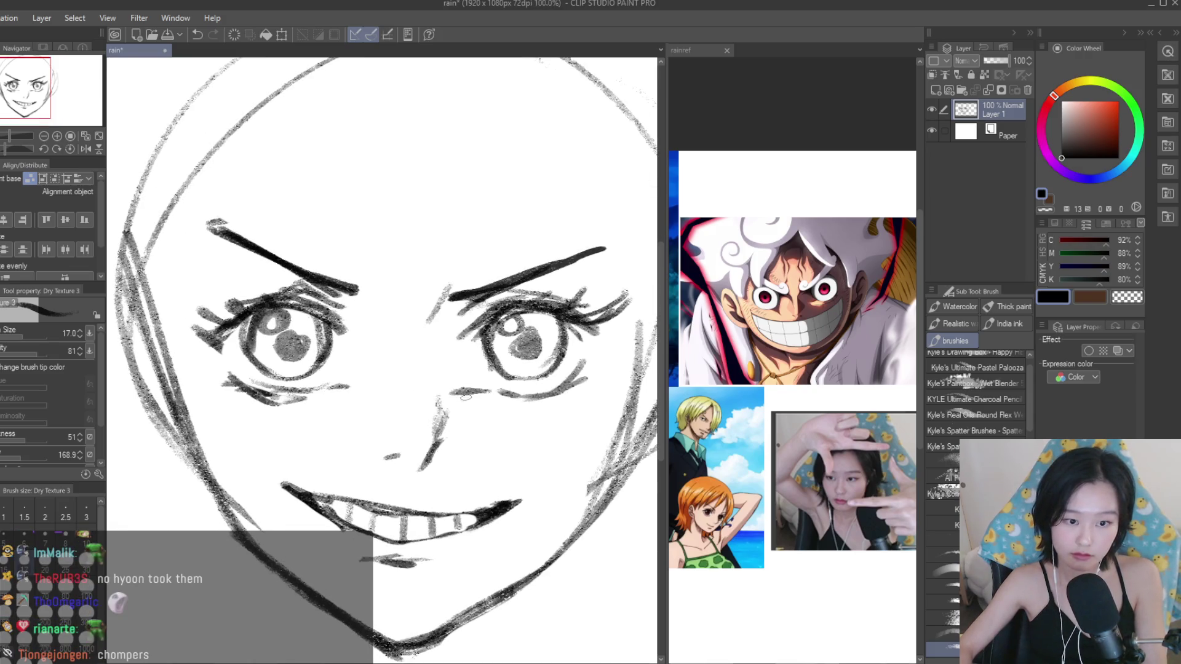
pyautogui.moveTo(466, 398); pyautogui.dragTo(475, 410)
# Erase the stray sketch strokes along the right jaw and chin.
pyautogui.scroll(-5, 381, 373)
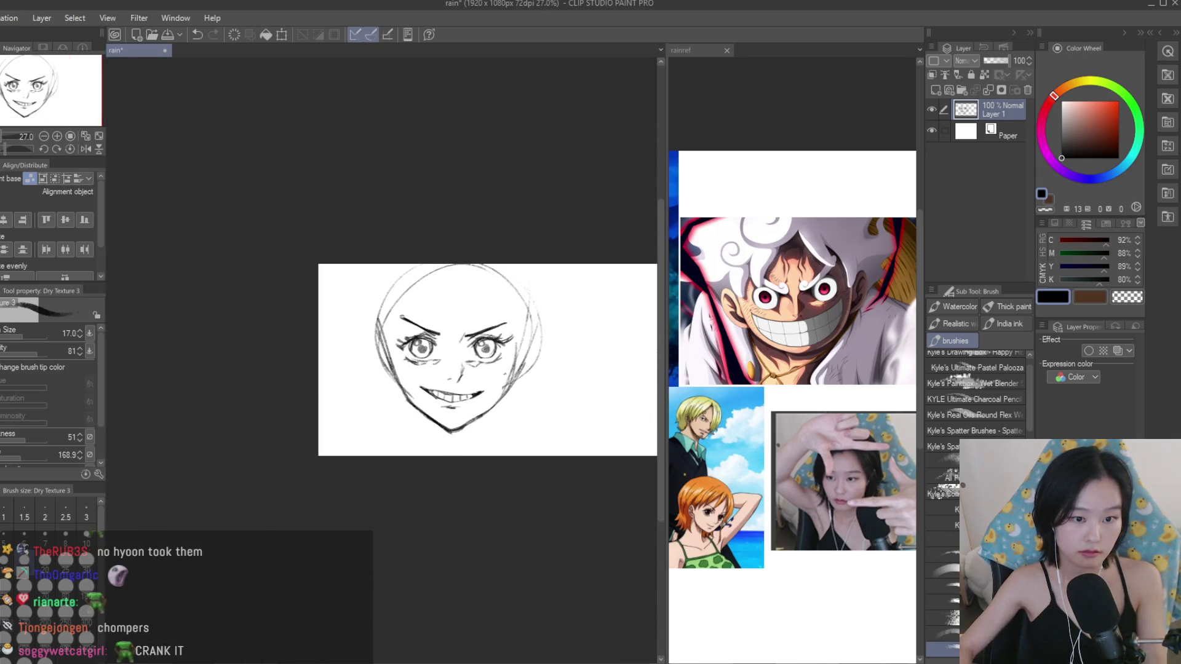
pyautogui.scroll(3, 501, 354)
pyautogui.scroll(3, 501, 354)
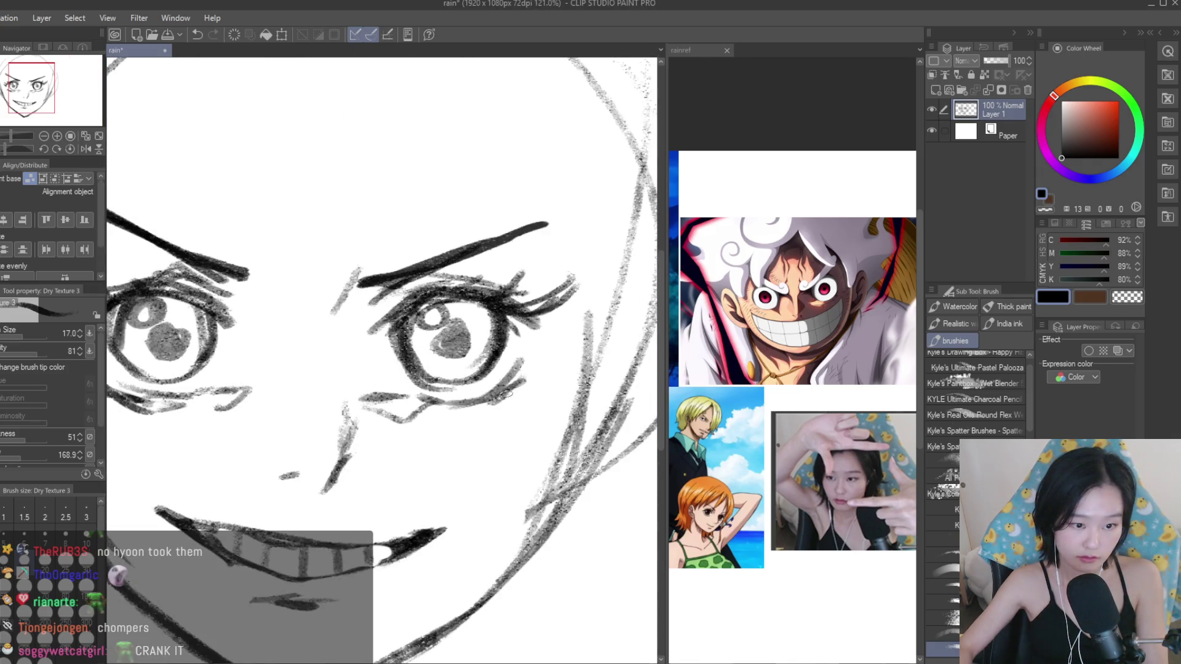
pyautogui.scroll(-2, 505, 395)
pyautogui.moveTo(562, 359); pyautogui.dragTo(532, 343)
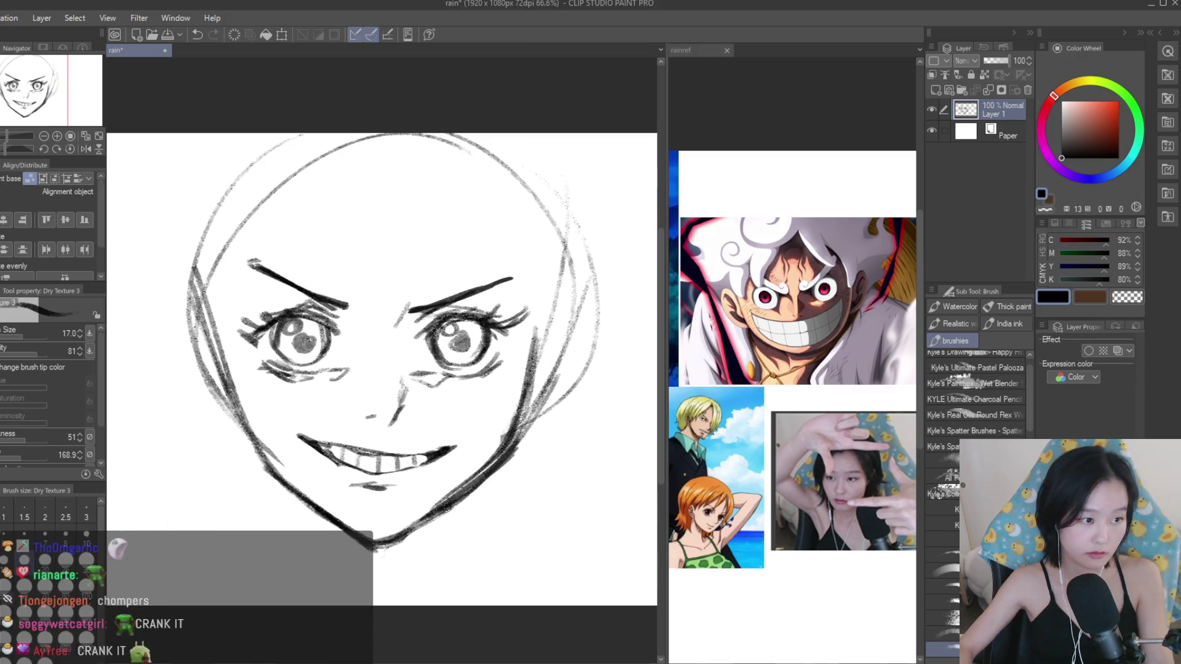
pyautogui.press('e')
pyautogui.moveTo(505, 427)
pyautogui.mouseDown()
pyautogui.moveTo(446, 508)
pyautogui.moveTo(379, 534)
pyautogui.mouseUp()
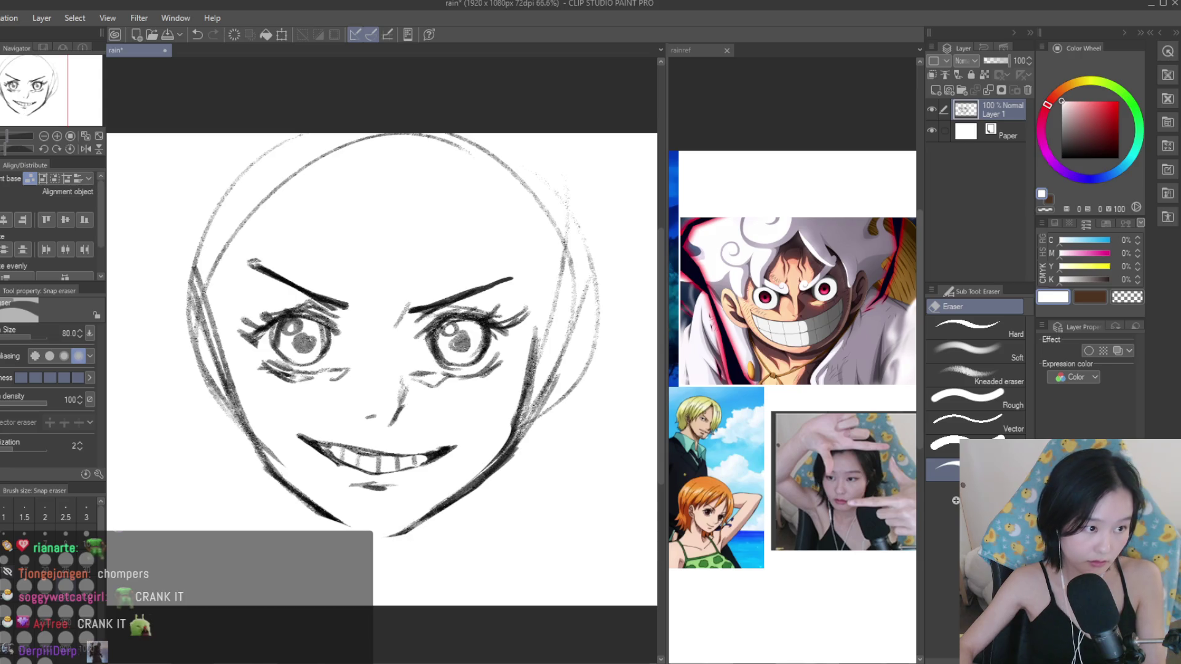
# Reinforce the chin line with a dark black Dry Texture 3 stroke.
pyautogui.press('b')
pyautogui.scroll(1, 380, 547)
pyautogui.press('x')
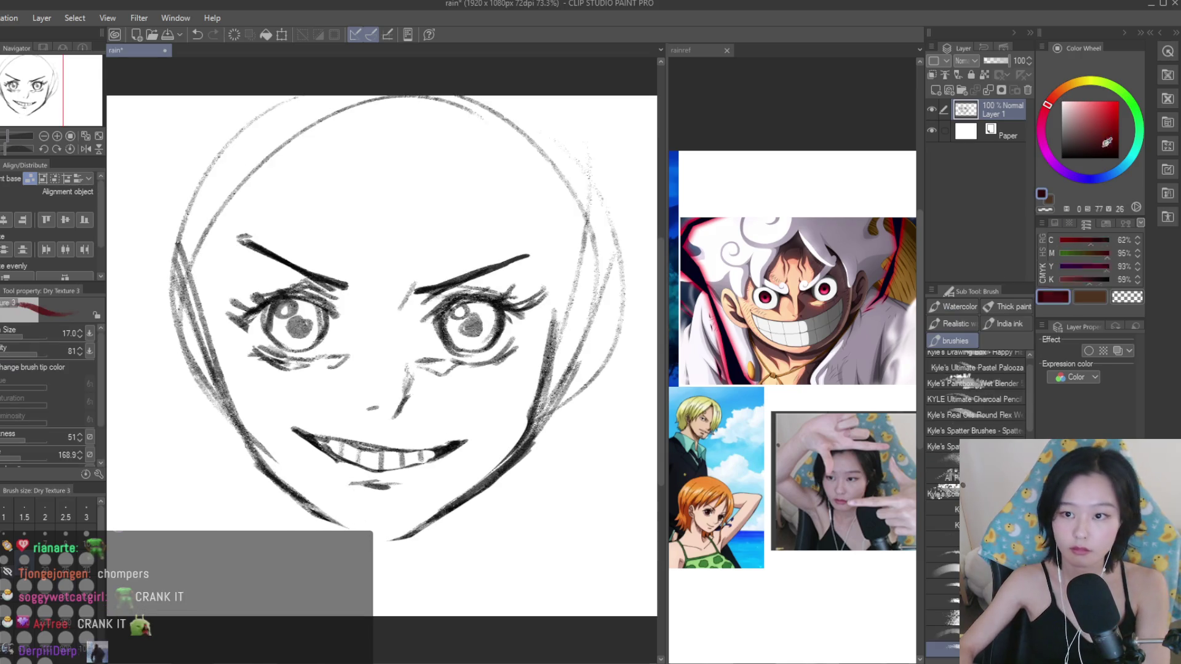
pyautogui.moveTo(406, 545); pyautogui.dragTo(336, 526)
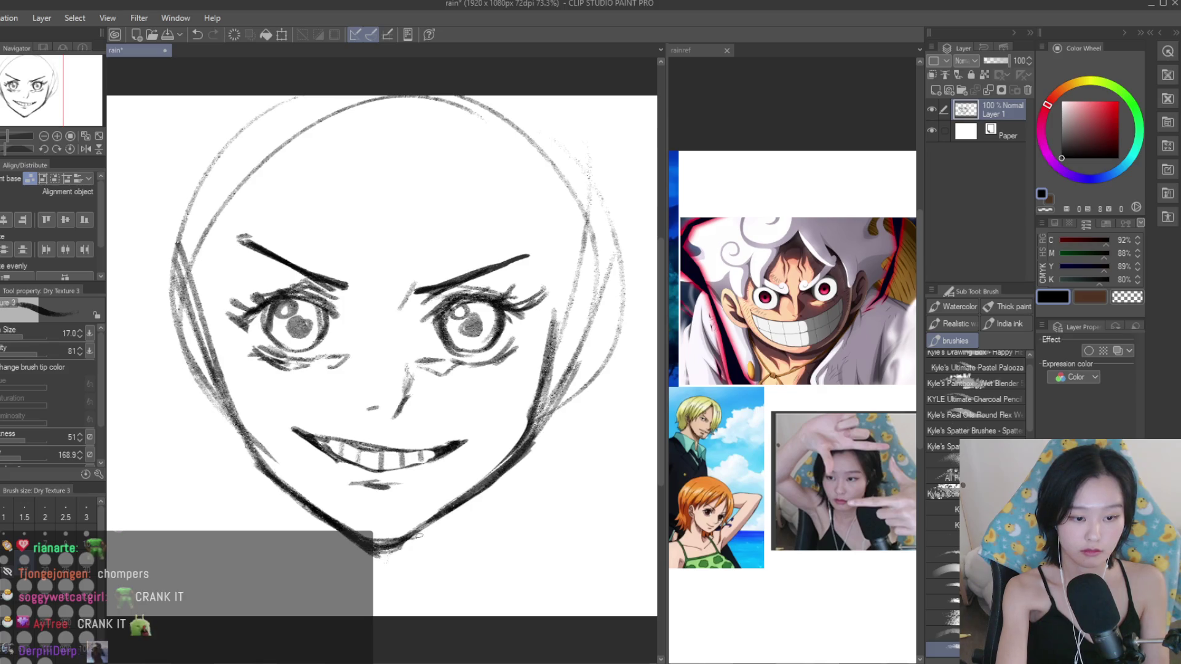
# Erase the old mouth and teeth.
pyautogui.press('e')
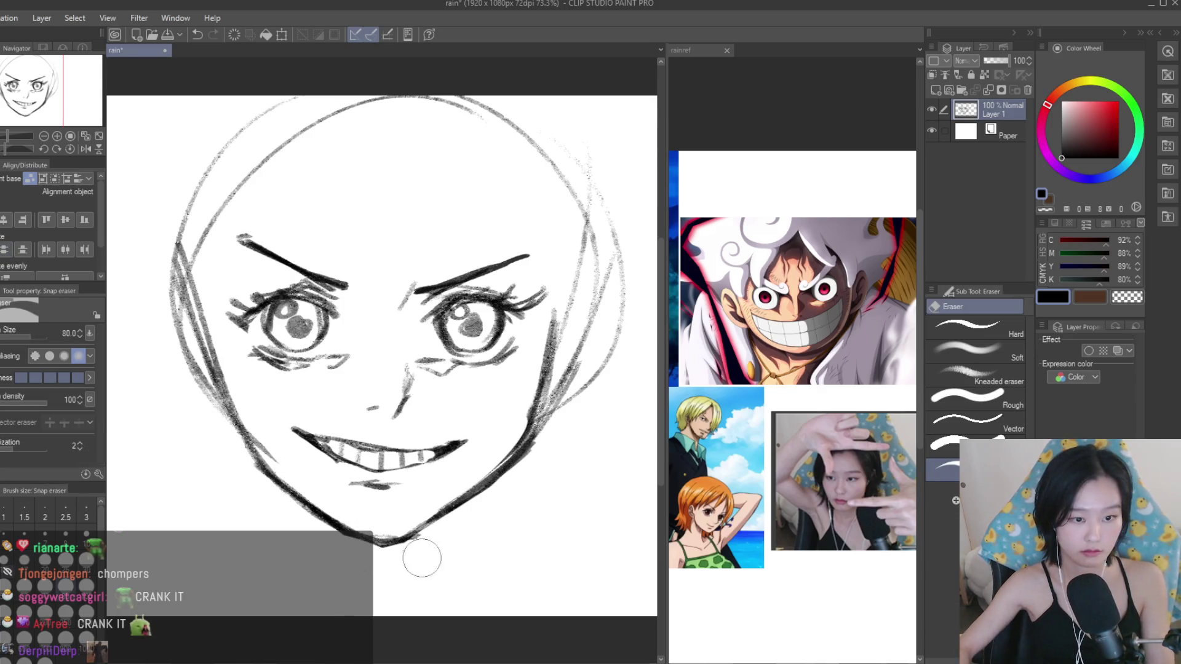
pyautogui.scroll(-3, 422, 558)
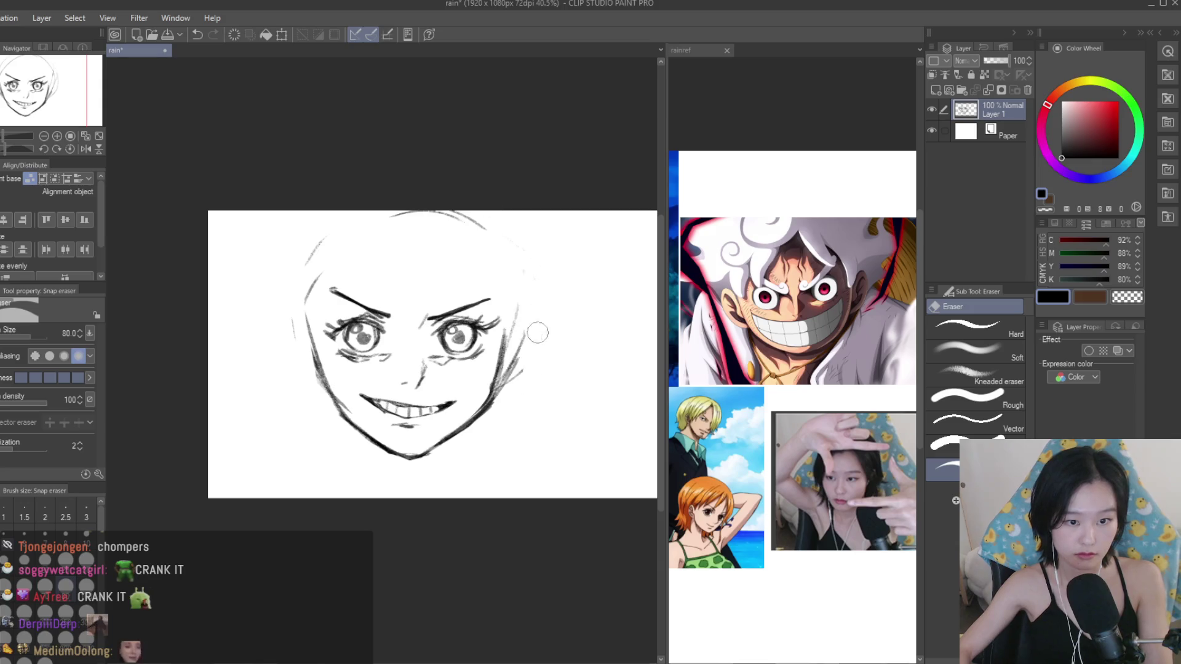
pyautogui.scroll(2, 468, 446)
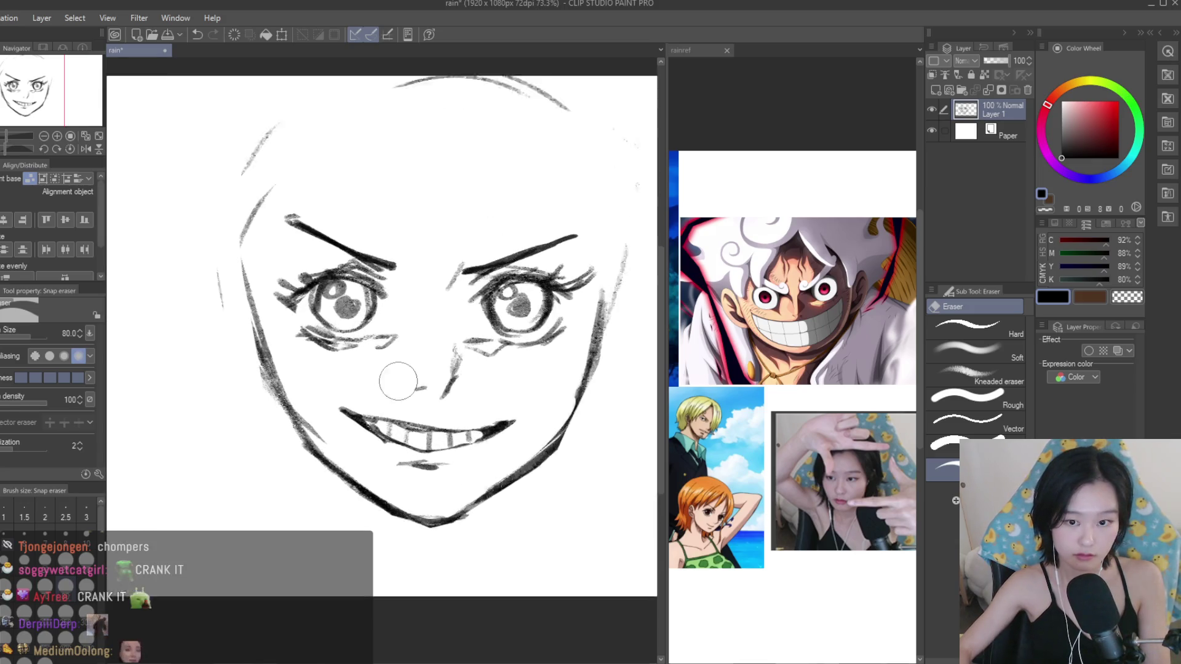
pyautogui.scroll(1, 396, 377)
pyautogui.moveTo(442, 423); pyautogui.dragTo(463, 467)
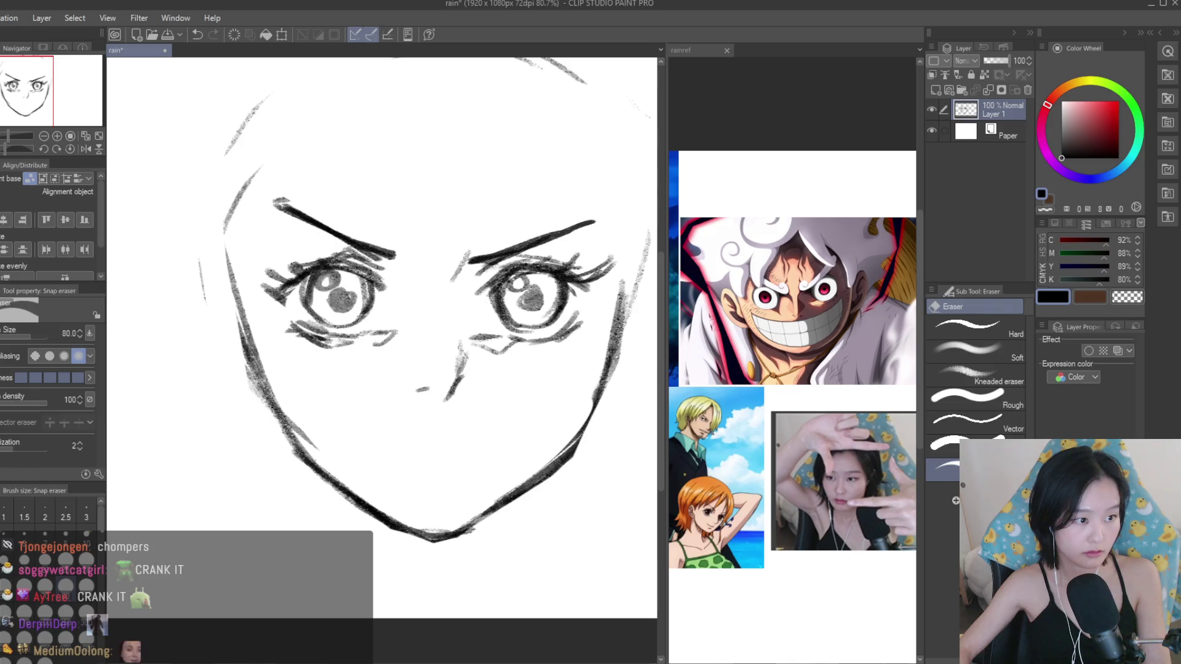
# Draw a new, wider curved mouth line across the face.
pyautogui.press('b')
pyautogui.scroll(1, 476, 422)
pyautogui.scroll(1, 477, 422)
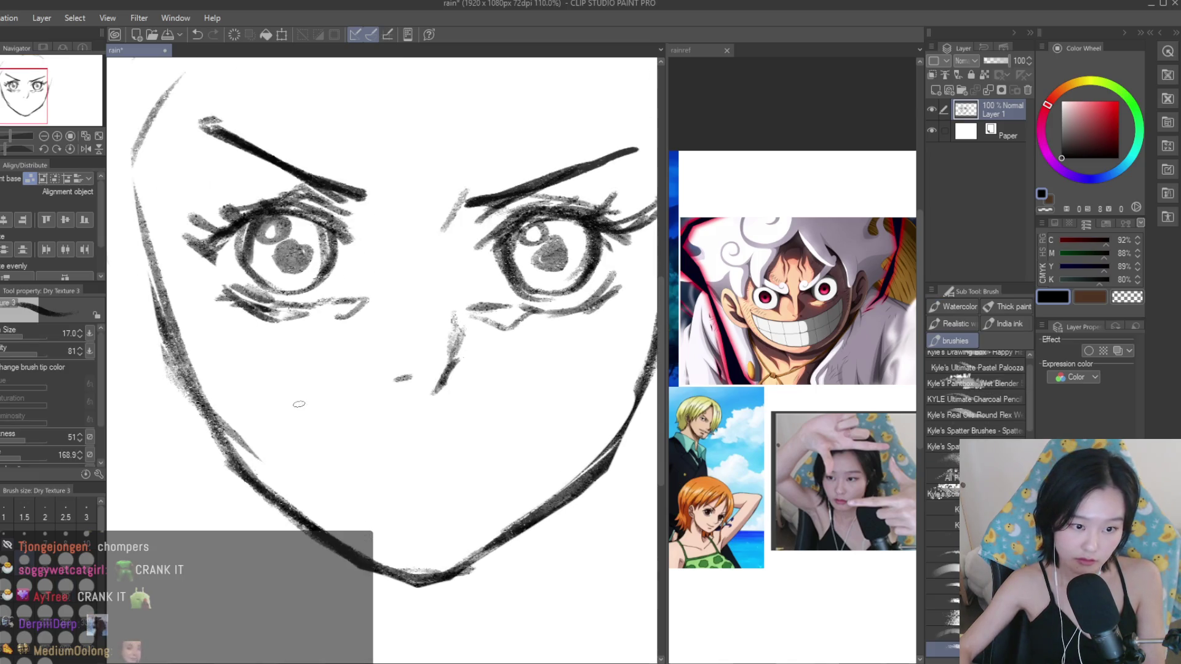
pyautogui.moveTo(299, 404); pyautogui.dragTo(534, 398)
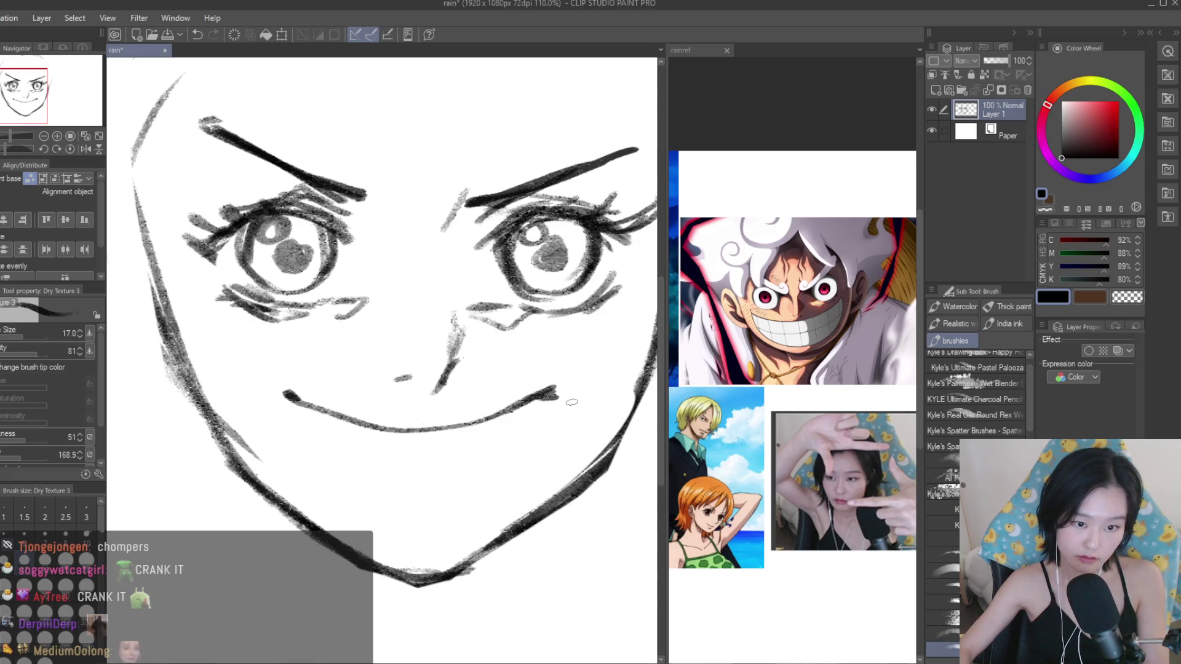
# Add two lower lip curves beneath the mouth.
pyautogui.scroll(-3, 794, 424)
pyautogui.scroll(-1, 793, 424)
pyautogui.scroll(1, 794, 425)
pyautogui.scroll(-1, 793, 406)
pyautogui.scroll(1, 794, 406)
pyautogui.scroll(1, 794, 406)
pyautogui.scroll(-2, 523, 427)
pyautogui.moveTo(534, 408); pyautogui.dragTo(424, 477)
pyautogui.moveTo(311, 407); pyautogui.dragTo(394, 471)
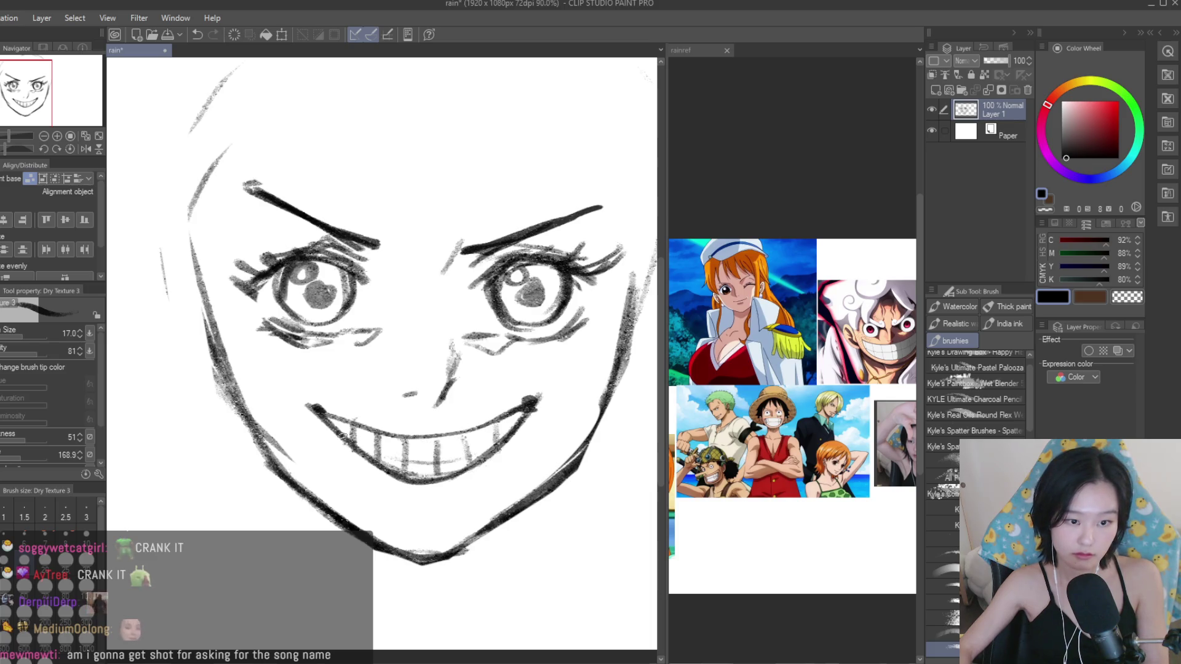
# Undo the lower lip stroke and squash the mouth slightly shorter with a freehand selection transform.
pyautogui.hotkey('ctrl', 'z')
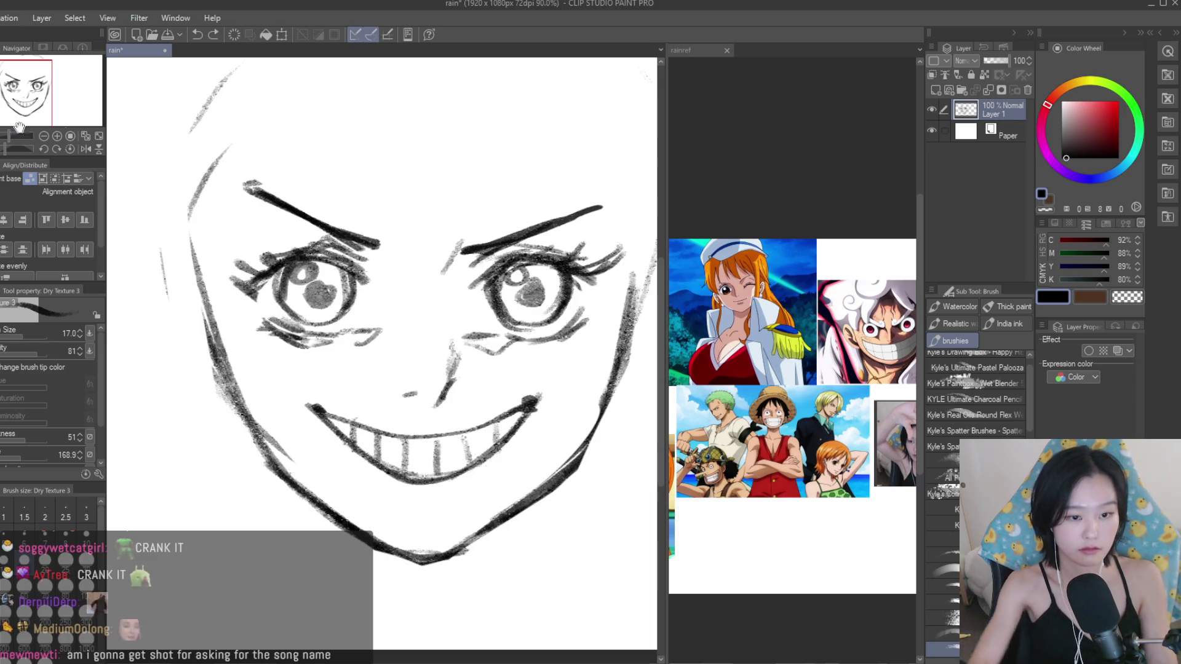
pyautogui.press('m')
pyautogui.moveTo(8, 140); pyautogui.dragTo(5, 140)
pyautogui.moveTo(302, 378); pyautogui.dragTo(448, 424)
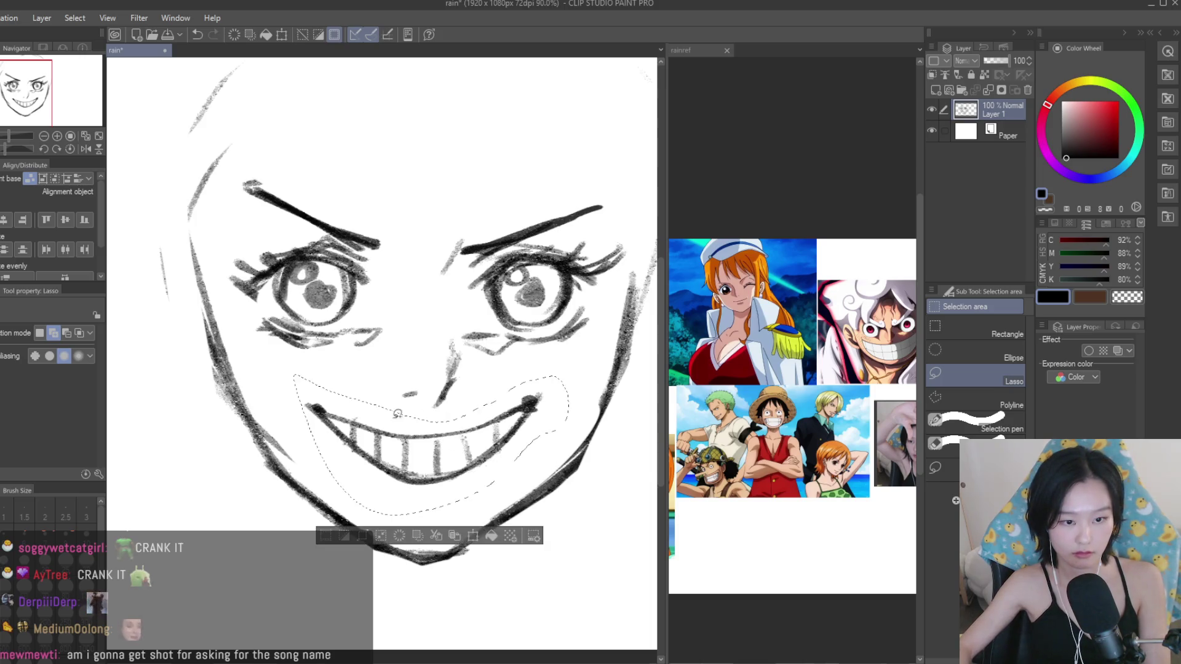
pyautogui.scroll(1, 447, 424)
pyautogui.hotkey('ctrl', 't')
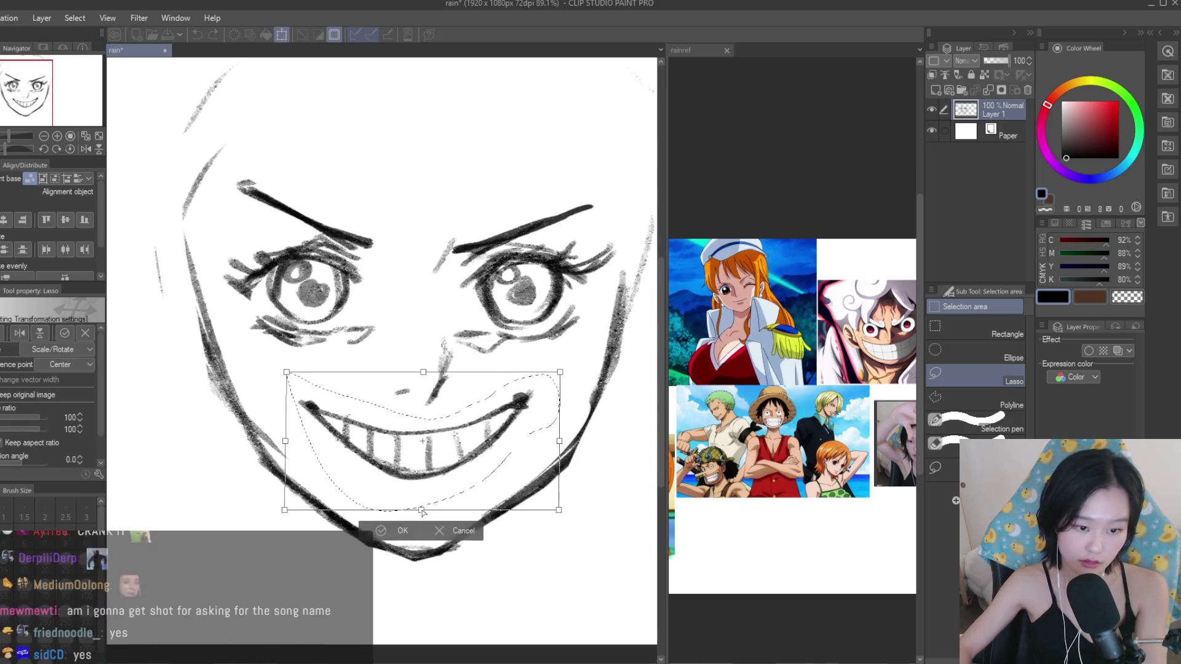
pyautogui.moveTo(416, 513); pyautogui.dragTo(414, 511)
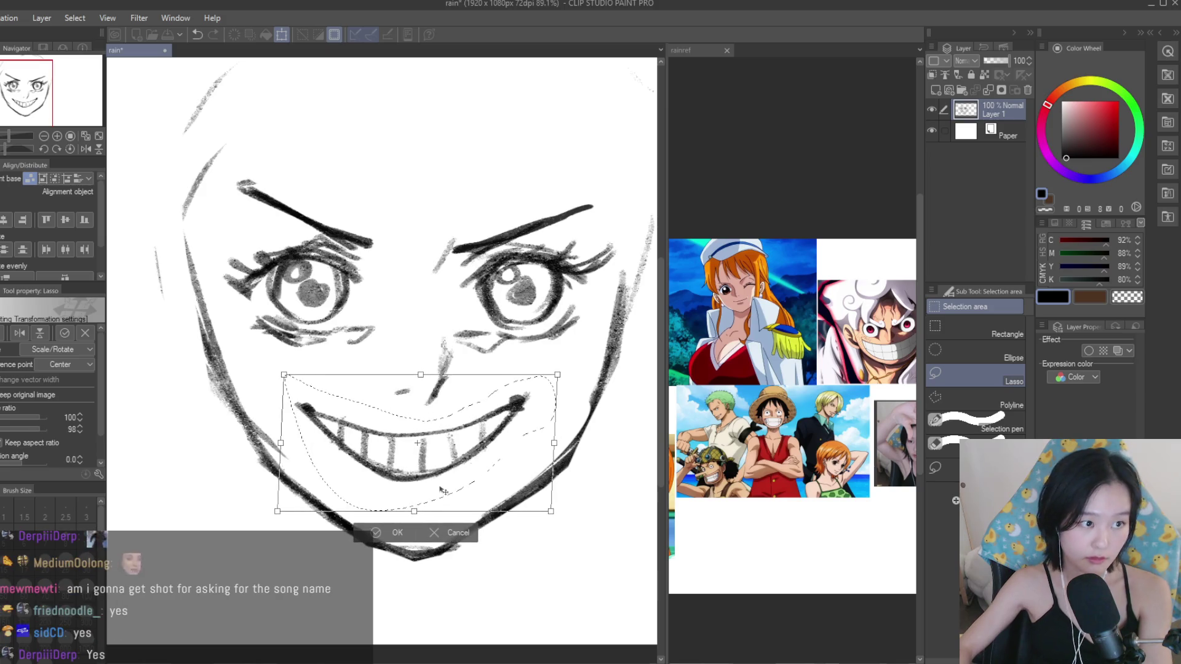
pyautogui.press('Return')
pyautogui.scroll(-3, 536, 297)
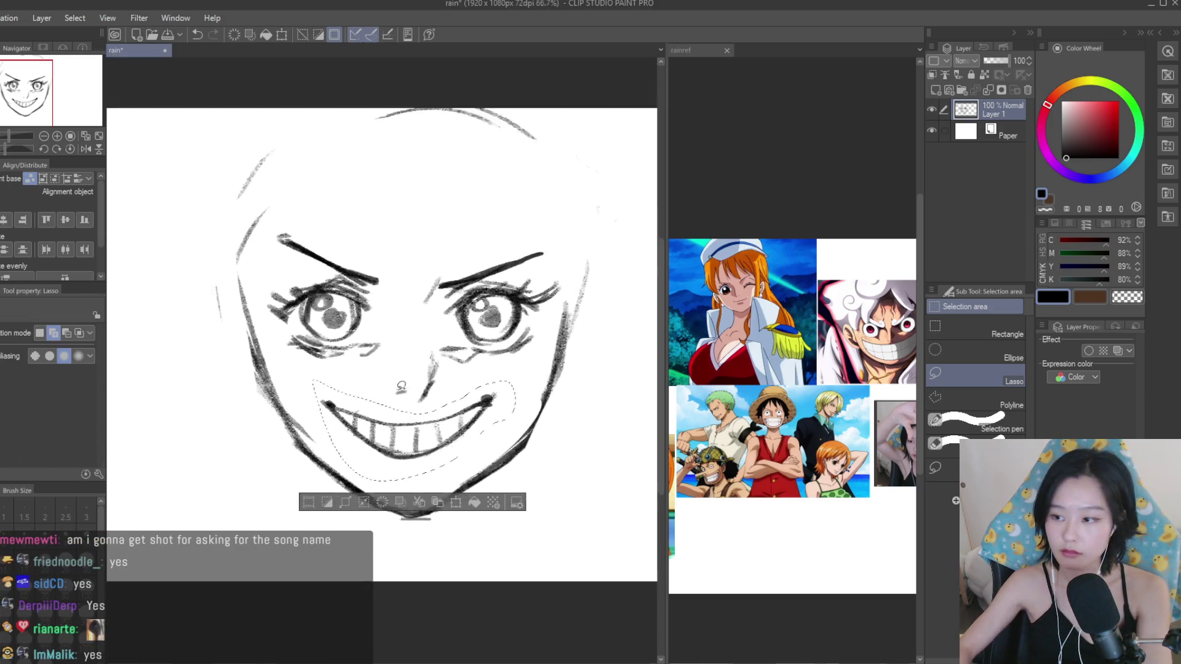
pyautogui.hotkey('ctrl', 'd')
# Replace the left eyebrow with a thick new stroke and thicken the right eyebrow.
pyautogui.press('e')
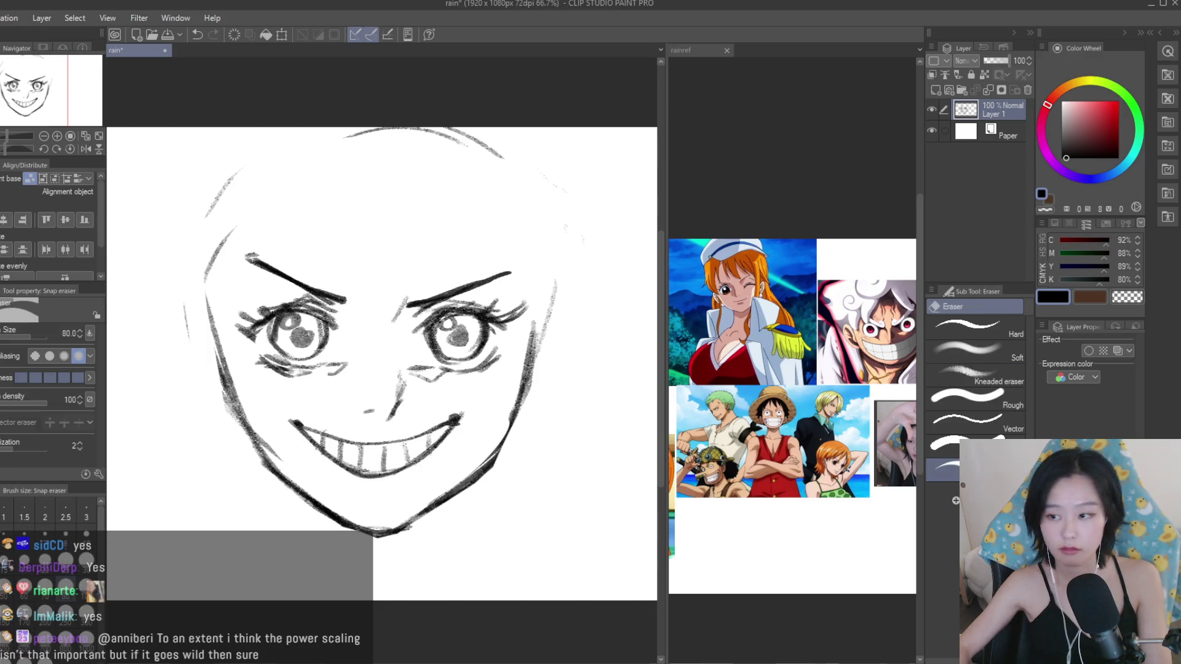
pyautogui.moveTo(274, 262)
pyautogui.mouseDown()
pyautogui.moveTo(344, 300)
pyautogui.moveTo(274, 270)
pyautogui.moveTo(348, 335)
pyautogui.mouseUp()
pyautogui.press('b')
pyautogui.scroll(2, 278, 281)
pyautogui.moveTo(243, 268); pyautogui.dragTo(286, 297)
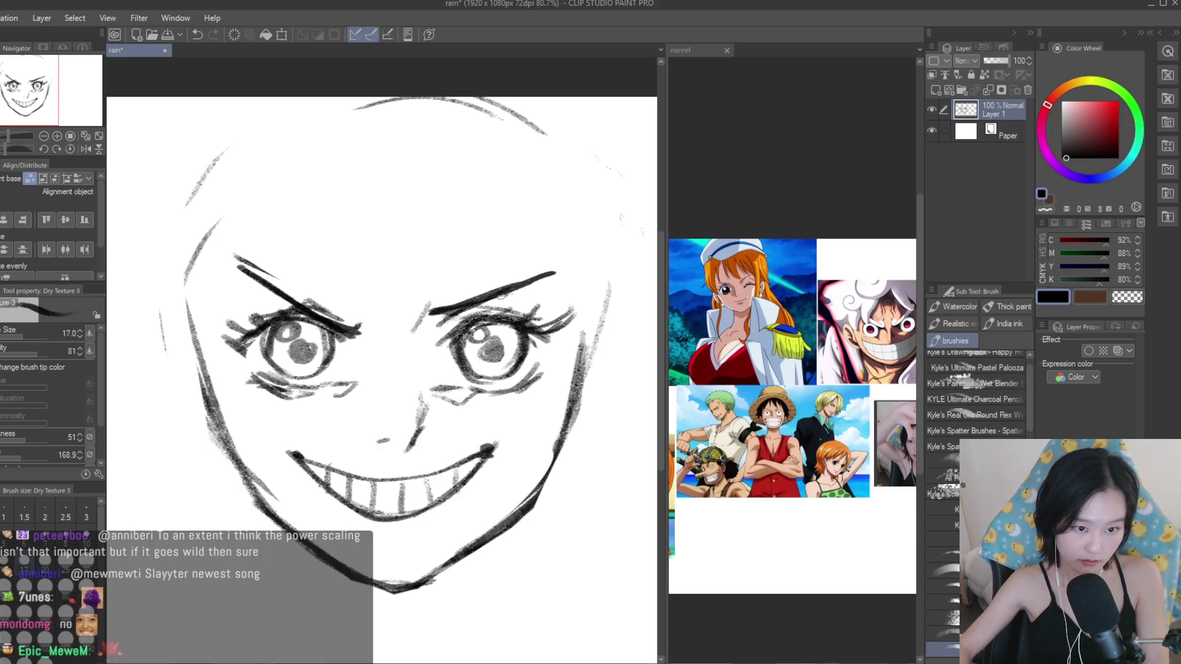
pyautogui.moveTo(502, 296); pyautogui.dragTo(429, 322)
# Erase the extra thick stroke on the left eyebrow, leaving one clean brow line.
pyautogui.press('e')
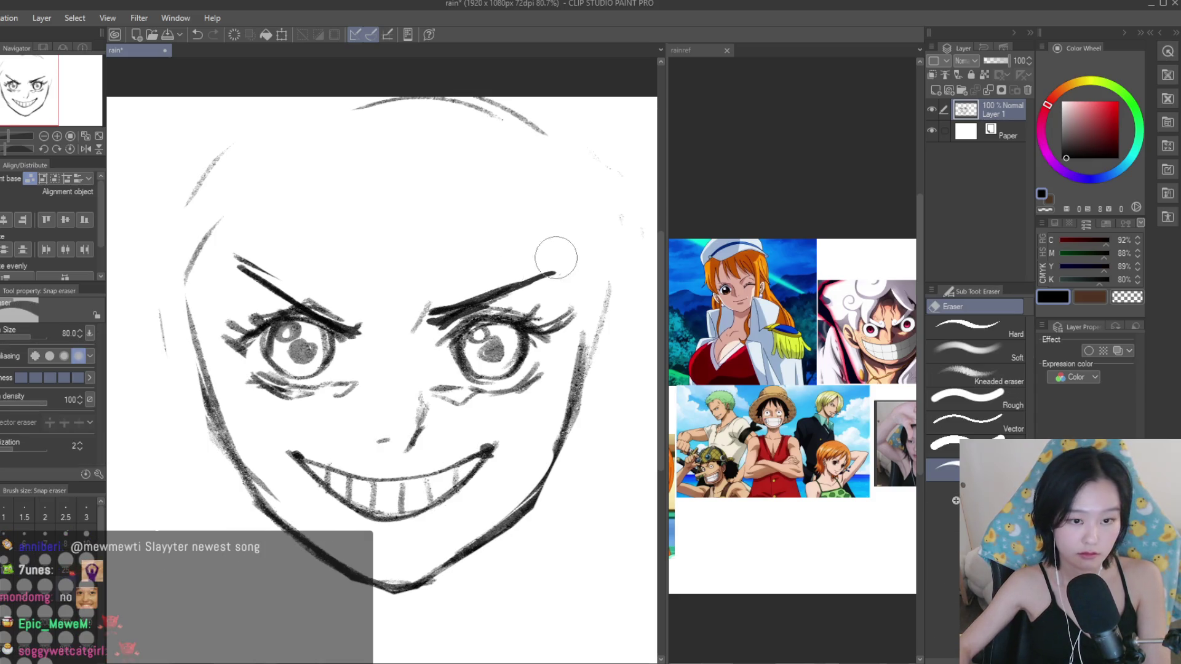
pyautogui.moveTo(364, 298)
pyautogui.mouseDown()
pyautogui.moveTo(232, 260)
pyautogui.moveTo(350, 311)
pyautogui.mouseUp()
pyautogui.press('b')
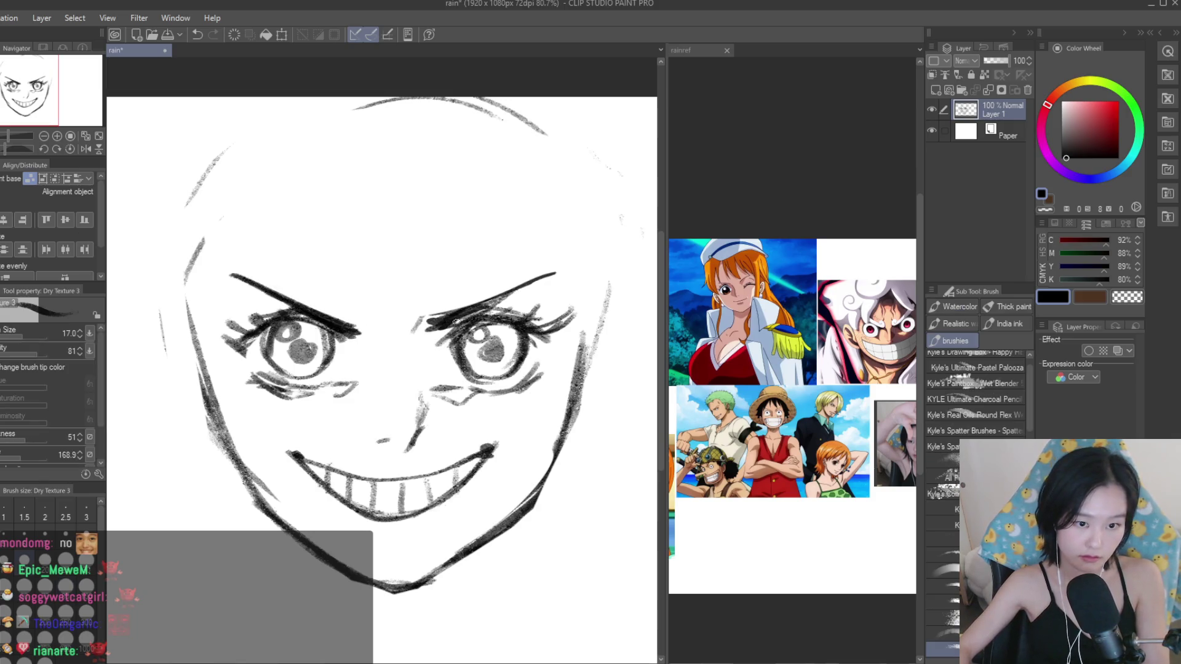
pyautogui.scroll(-5, 382, 376)
pyautogui.scroll(2, 414, 369)
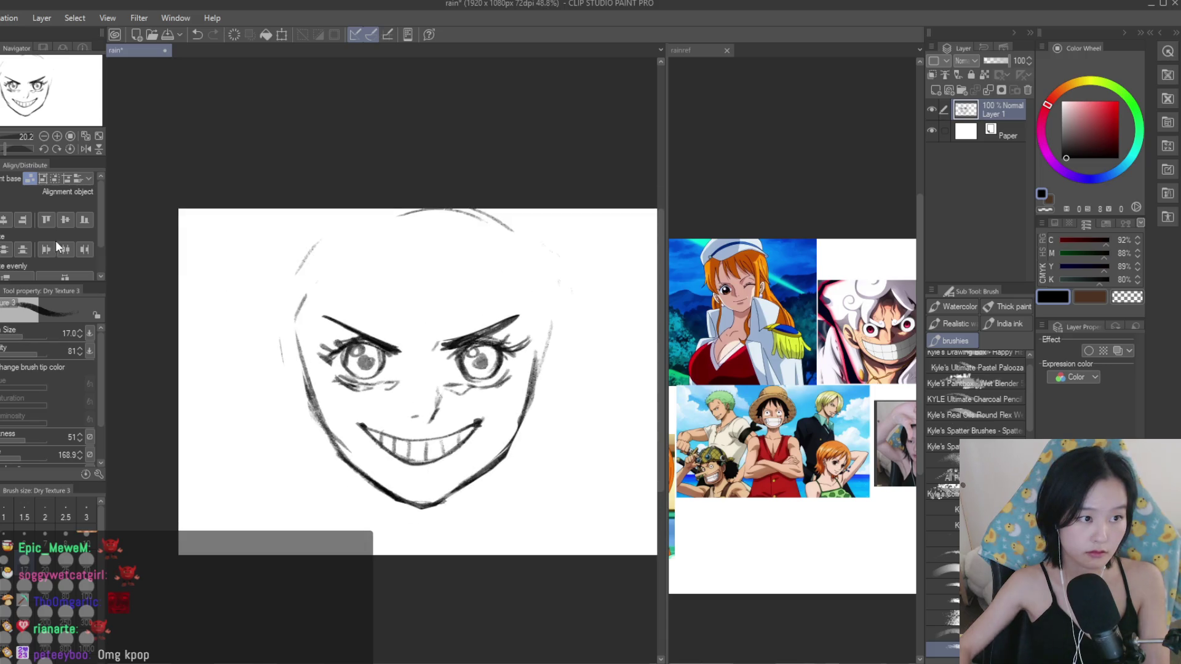
pyautogui.press('e')
pyautogui.scroll(2, 414, 369)
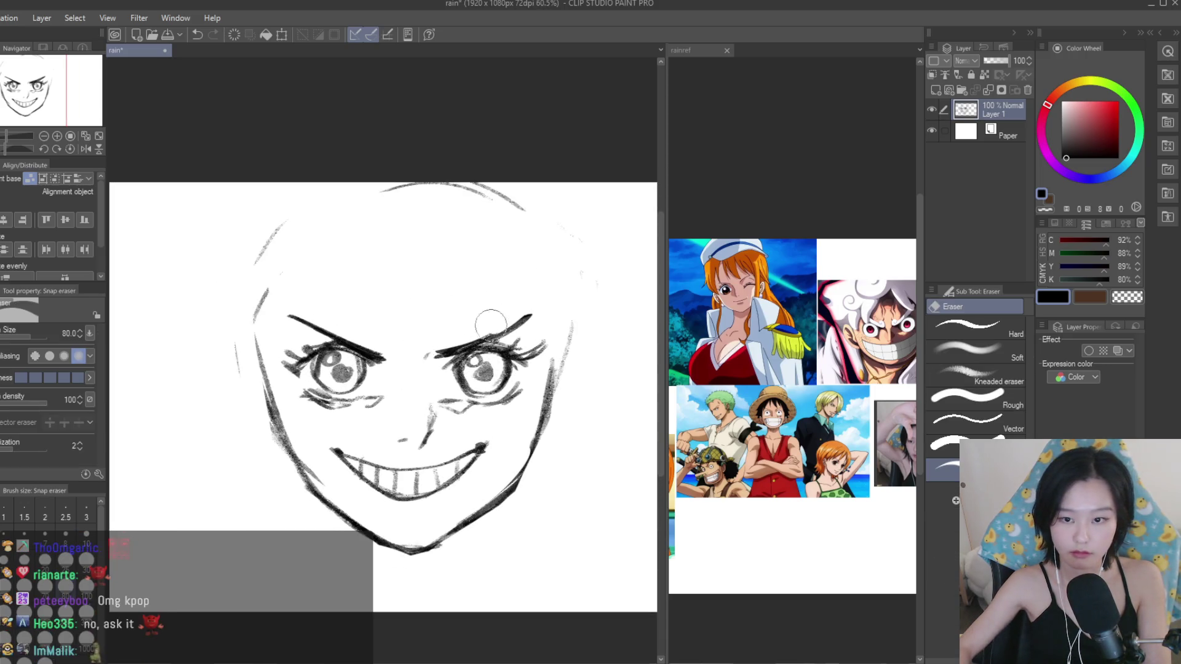
pyautogui.scroll(-1, 587, 338)
# With the Dry Texture brush, sketch curved hair strands down the forehead, undoing misses.
pyautogui.press('b')
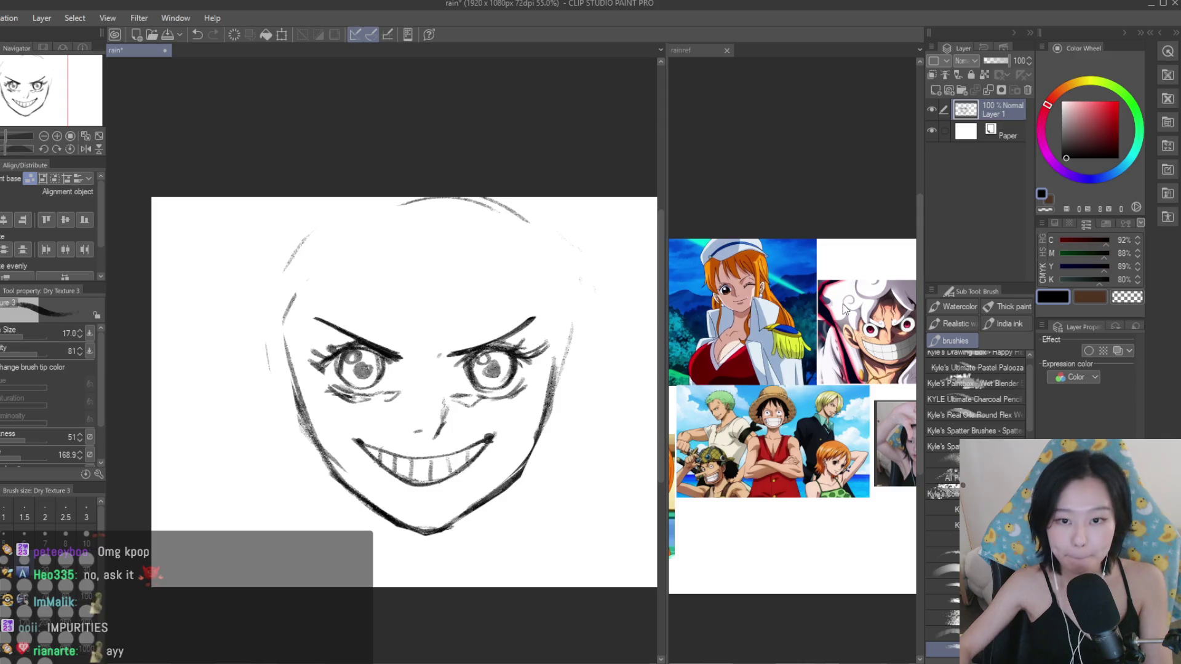
pyautogui.click(843, 304)
pyautogui.scroll(-1, 800, 369)
pyautogui.scroll(1, 800, 369)
pyautogui.scroll(2, 799, 369)
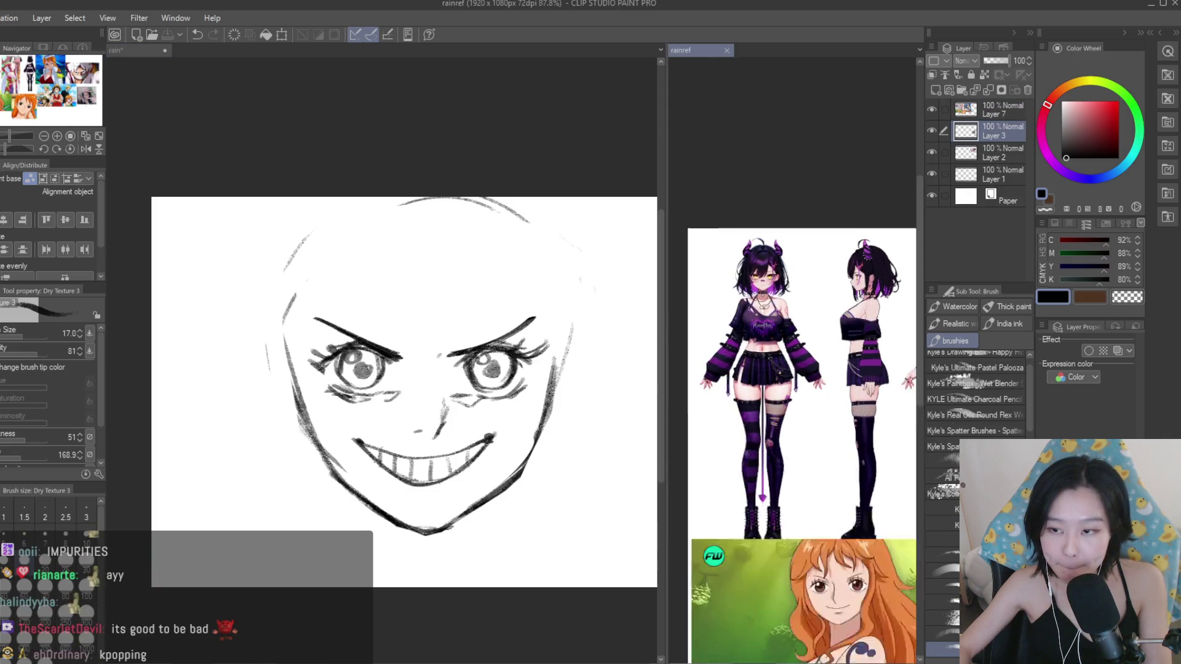
pyautogui.scroll(-4, 800, 369)
pyautogui.scroll(-1, 800, 369)
pyautogui.scroll(1, 881, 319)
pyautogui.scroll(1, 880, 318)
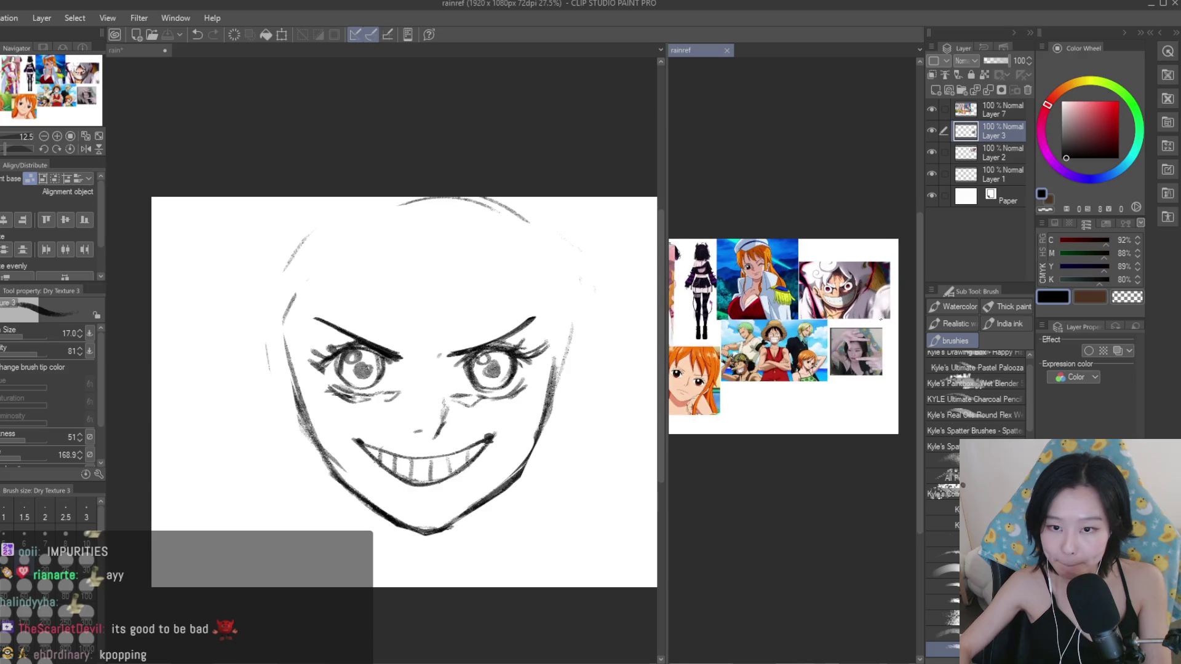
pyautogui.scroll(1, 881, 319)
pyautogui.scroll(3, 885, 308)
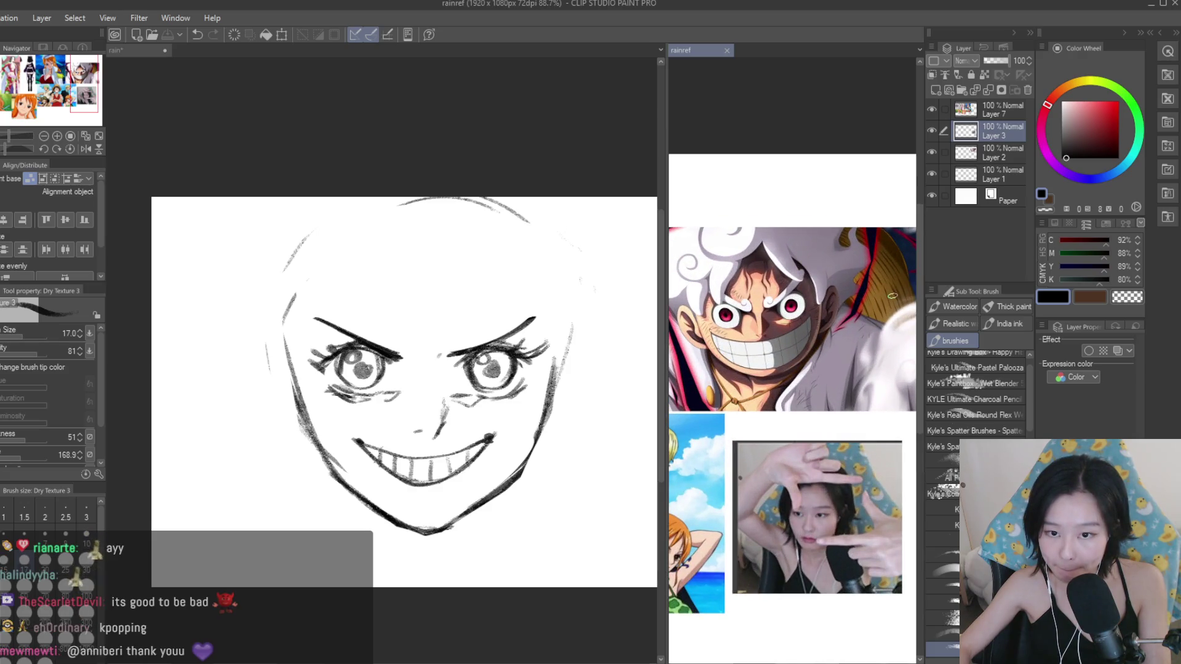
pyautogui.scroll(-2, 892, 296)
pyautogui.scroll(-2, 861, 296)
pyautogui.scroll(2, 818, 289)
pyautogui.scroll(2, 814, 289)
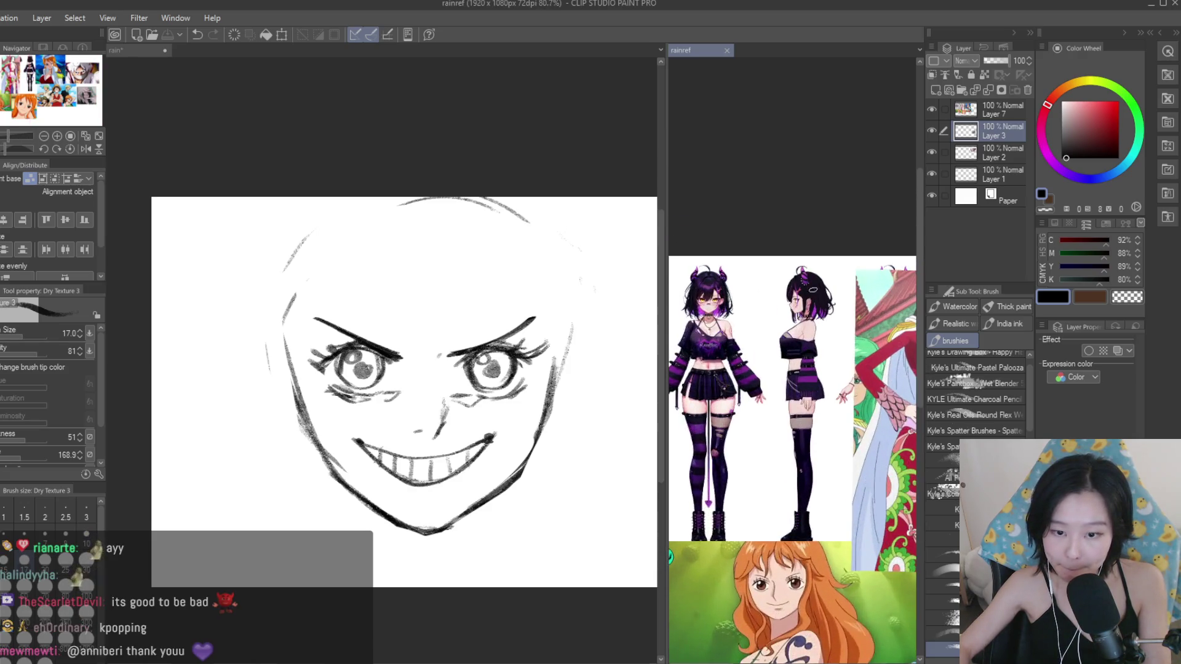
pyautogui.scroll(-1, 812, 369)
pyautogui.scroll(1, 812, 369)
pyautogui.scroll(2, 477, 271)
pyautogui.moveTo(446, 235)
pyautogui.mouseDown()
pyautogui.moveTo(450, 281)
pyautogui.moveTo(394, 384)
pyautogui.mouseUp()
pyautogui.moveTo(423, 296); pyautogui.dragTo(380, 380)
pyautogui.hotkey('ctrl', 'z')
pyautogui.hotkey('ctrl', 'z')
pyautogui.moveTo(454, 257); pyautogui.dragTo(393, 382)
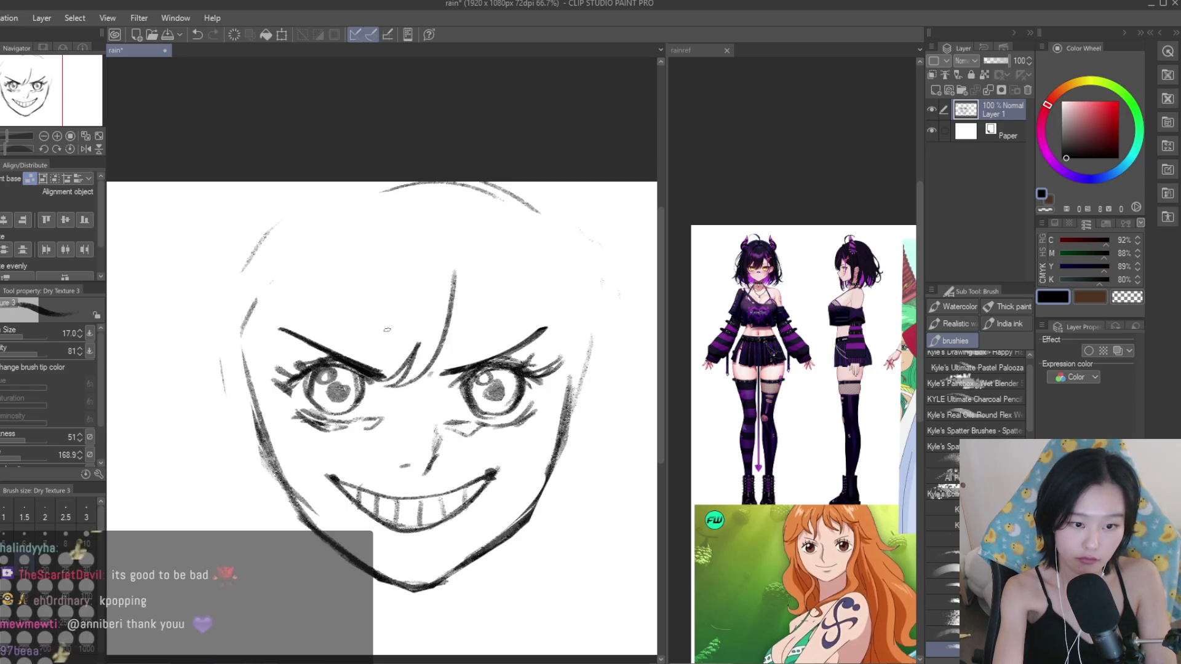
pyautogui.hotkey('ctrl', 'z')
# Draw diagonal bang strands sweeping from the forehead toward the right cheek.
pyautogui.moveTo(443, 228)
pyautogui.mouseDown()
pyautogui.moveTo(517, 333)
pyautogui.moveTo(582, 376)
pyautogui.mouseUp()
pyautogui.hotkey('ctrl', 'z')
pyautogui.moveTo(467, 262); pyautogui.dragTo(564, 367)
pyautogui.moveTo(609, 227); pyautogui.dragTo(529, 443)
pyautogui.hotkey('ctrl', 'z')
pyautogui.hotkey('ctrl', 'z')
pyautogui.hotkey('ctrl', 'z')
pyautogui.moveTo(461, 246); pyautogui.dragTo(527, 342)
pyautogui.hotkey('ctrl', 'z')
pyautogui.moveTo(512, 268); pyautogui.dragTo(601, 385)
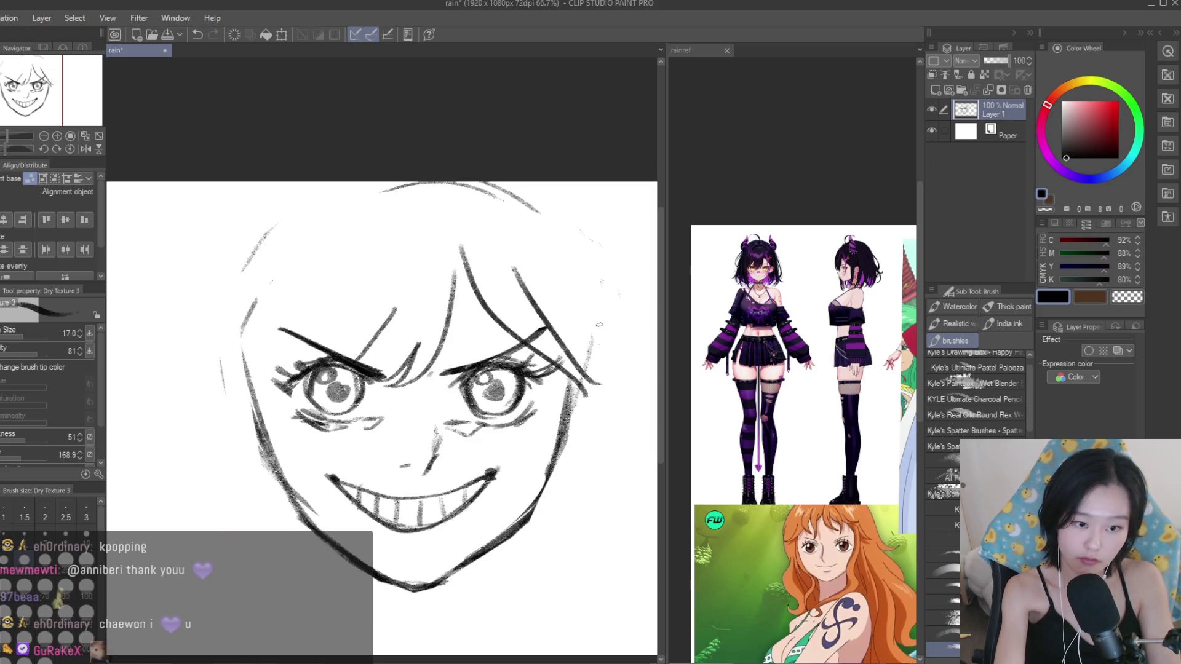
# Add long hair strands down the right side and try wavy hair on the left.
pyautogui.scroll(-2, 490, 196)
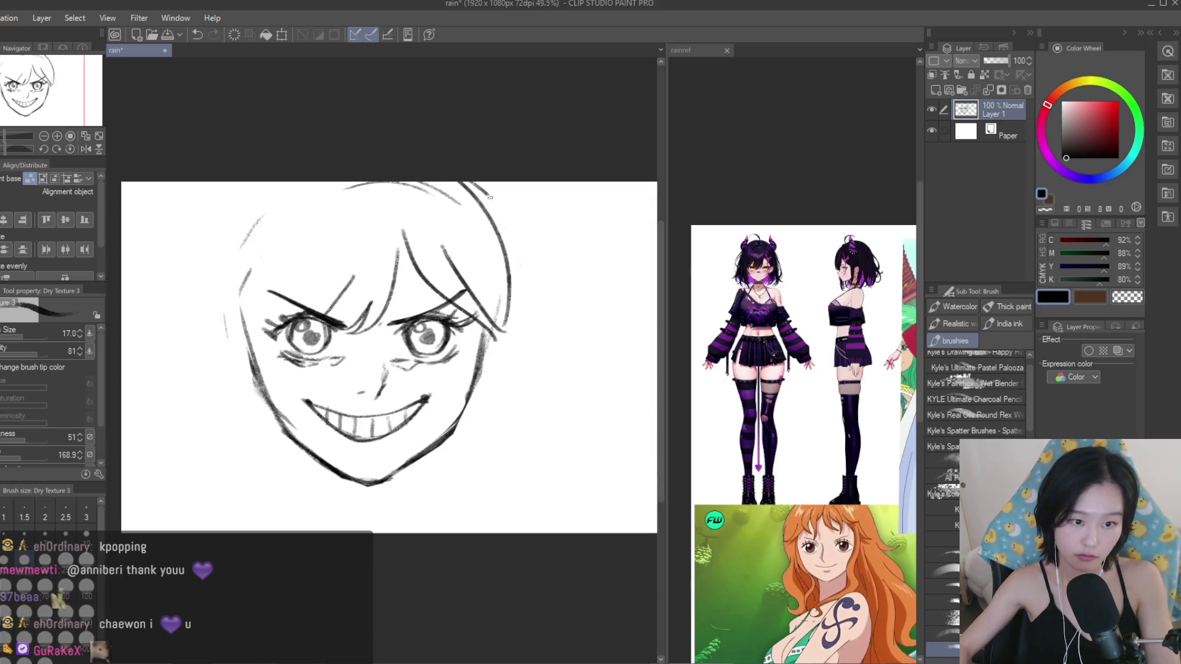
pyautogui.moveTo(490, 197); pyautogui.dragTo(605, 406)
pyautogui.hotkey('ctrl', 'z')
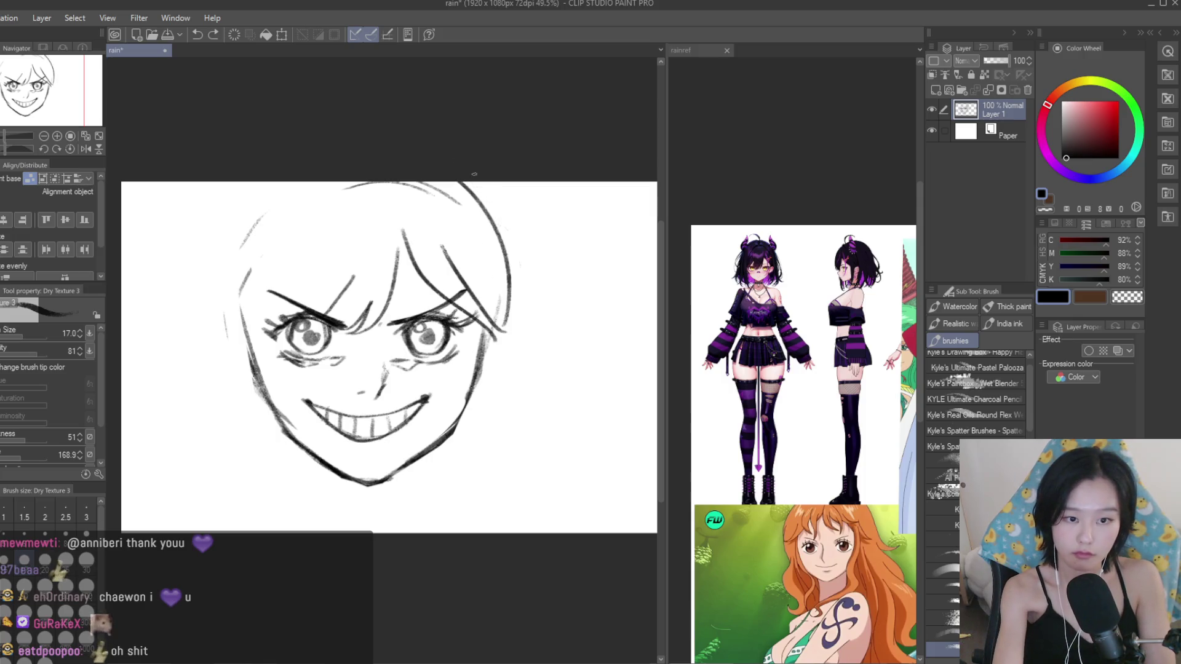
pyautogui.moveTo(492, 188); pyautogui.dragTo(594, 377)
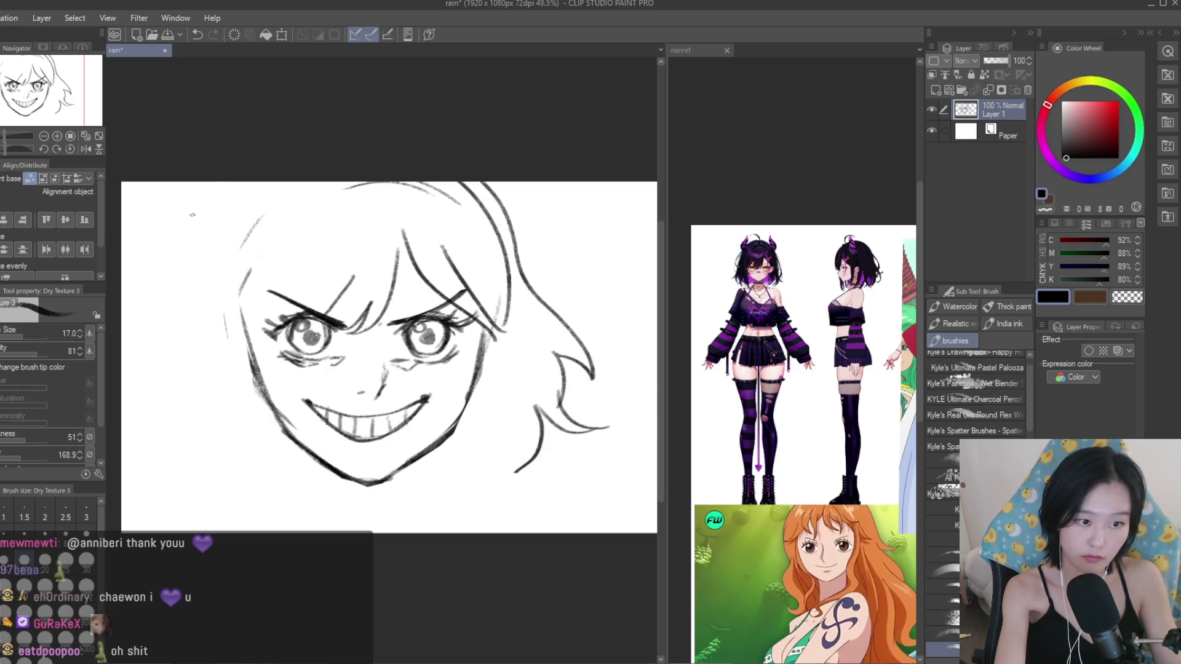
pyautogui.moveTo(252, 183); pyautogui.dragTo(197, 310)
pyautogui.hotkey('ctrl', 'z')
pyautogui.moveTo(218, 268)
pyautogui.mouseDown()
pyautogui.moveTo(140, 364)
pyautogui.moveTo(145, 462)
pyautogui.mouseUp()
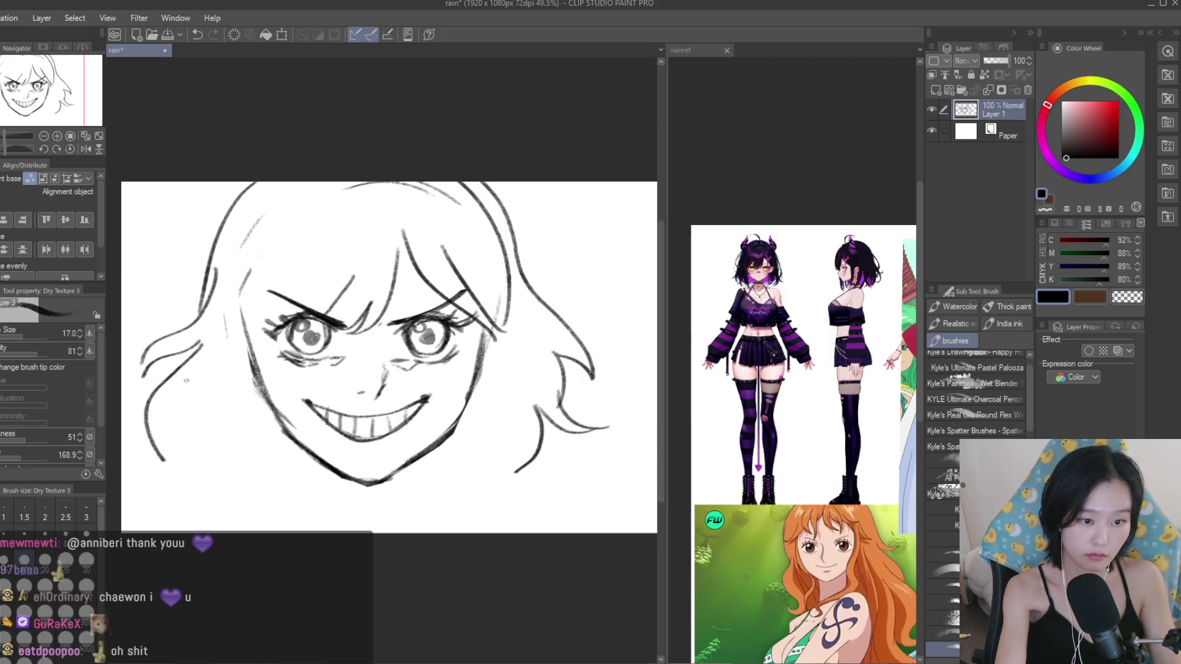
pyautogui.hotkey('ctrl', 'z')
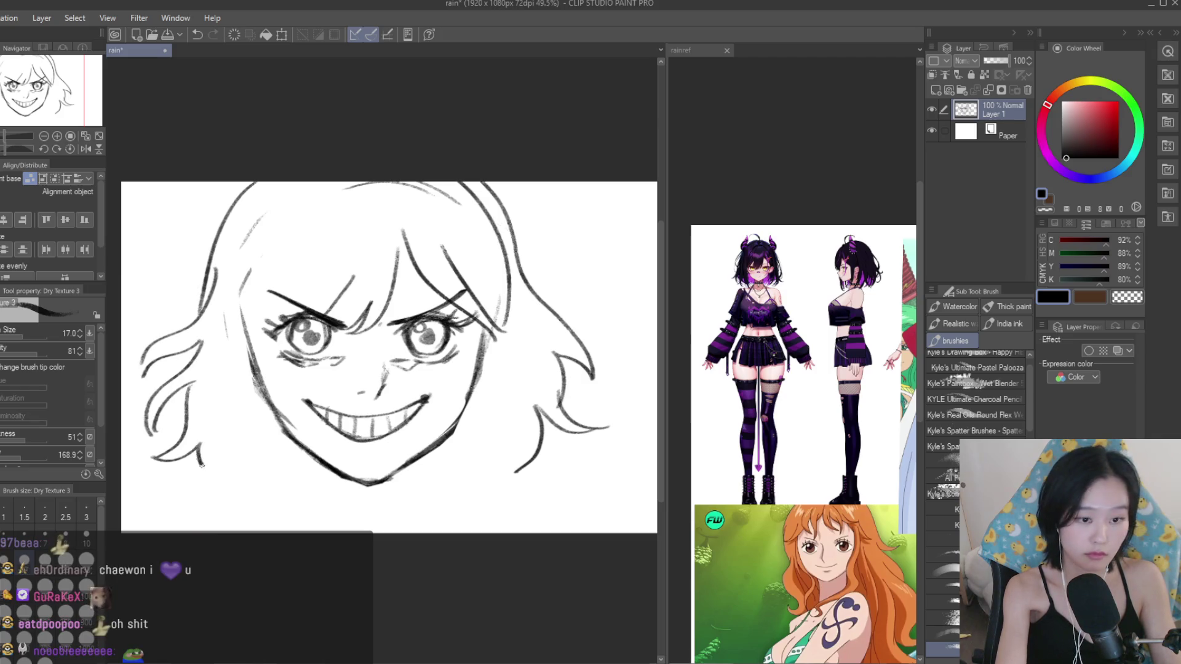
# Shape the two round hair buns, erasing stray lines around the right bun.
pyautogui.scroll(3, 762, 243)
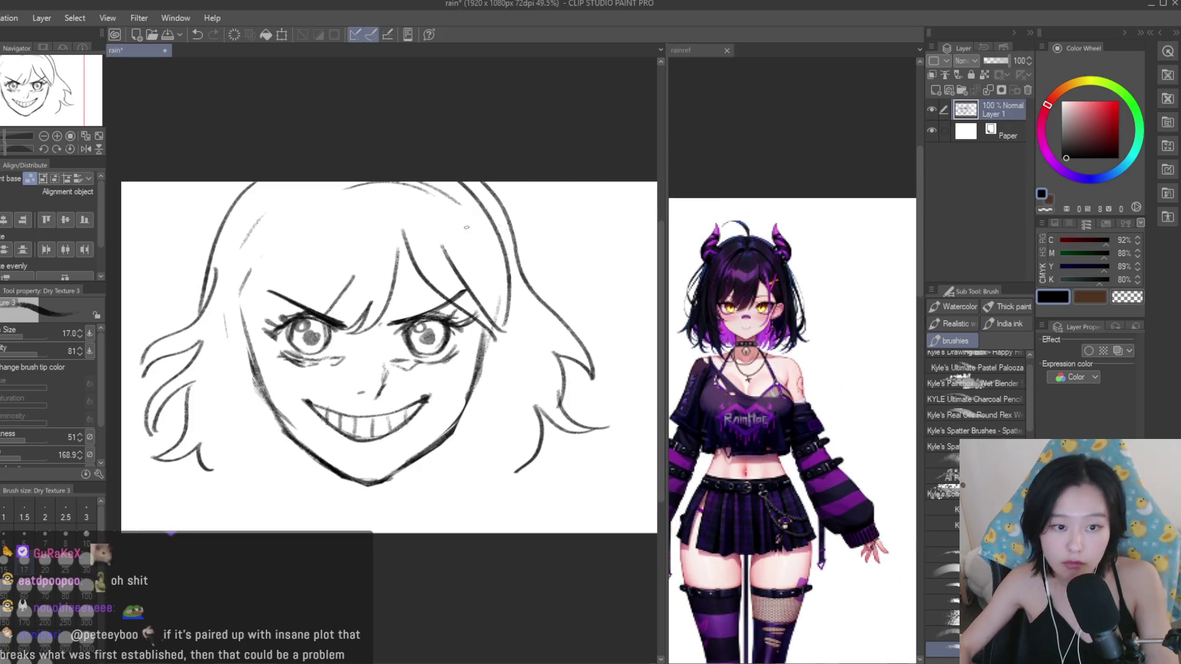
pyautogui.moveTo(557, 183); pyautogui.dragTo(504, 238)
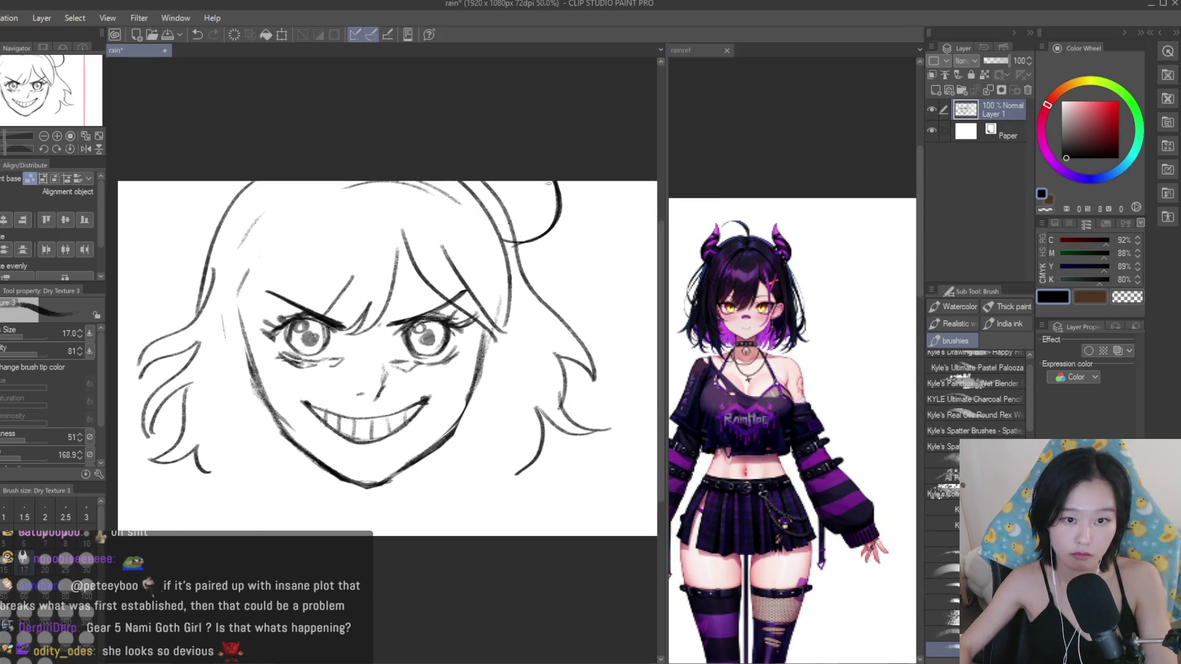
pyautogui.press('e')
pyautogui.scroll(1, 519, 248)
pyautogui.moveTo(492, 203); pyautogui.dragTo(542, 264)
pyautogui.scroll(-2, 533, 259)
pyautogui.scroll(-1, 532, 258)
pyautogui.press('b')
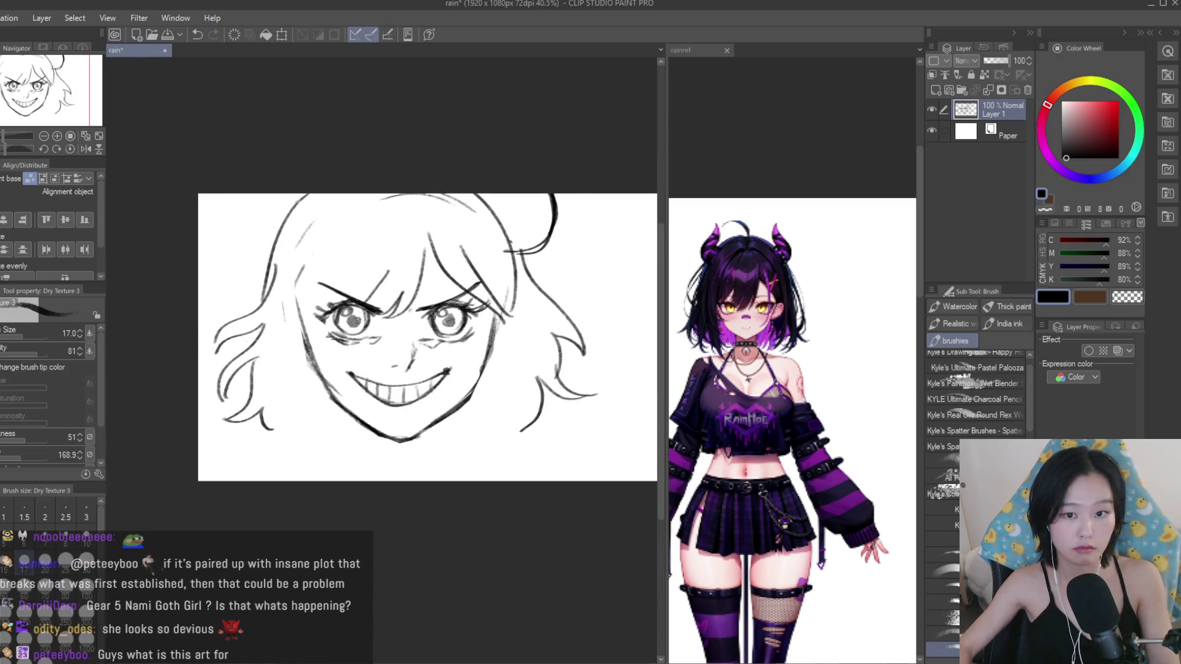
pyautogui.moveTo(269, 252); pyautogui.dragTo(253, 195)
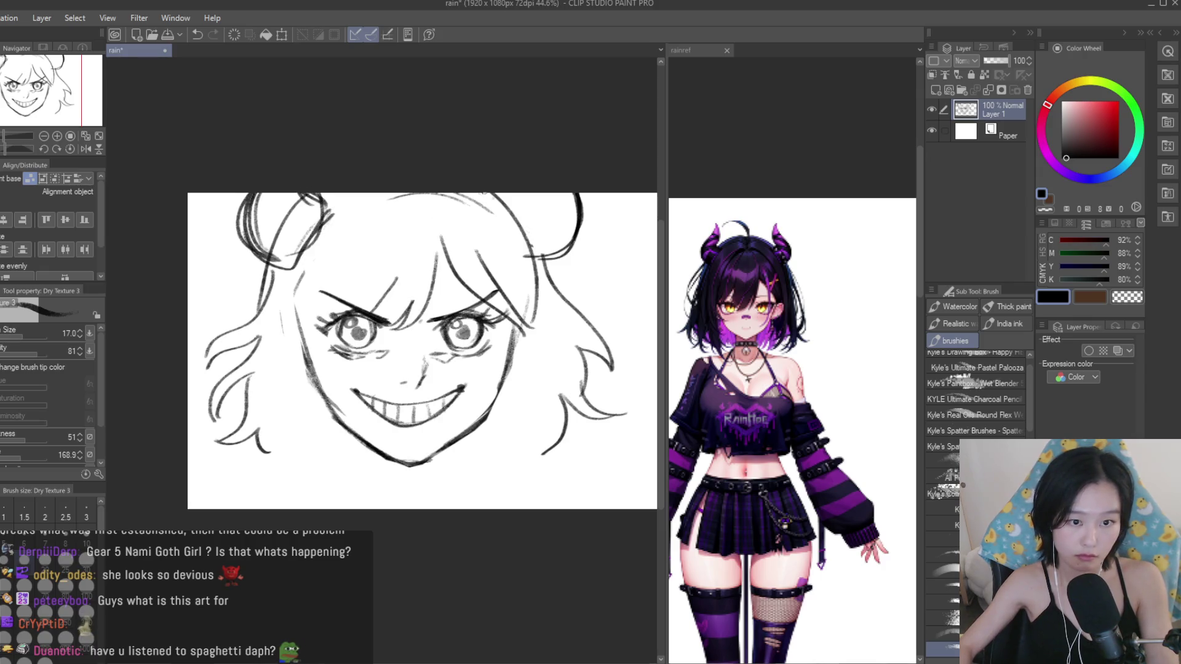
pyautogui.press('e')
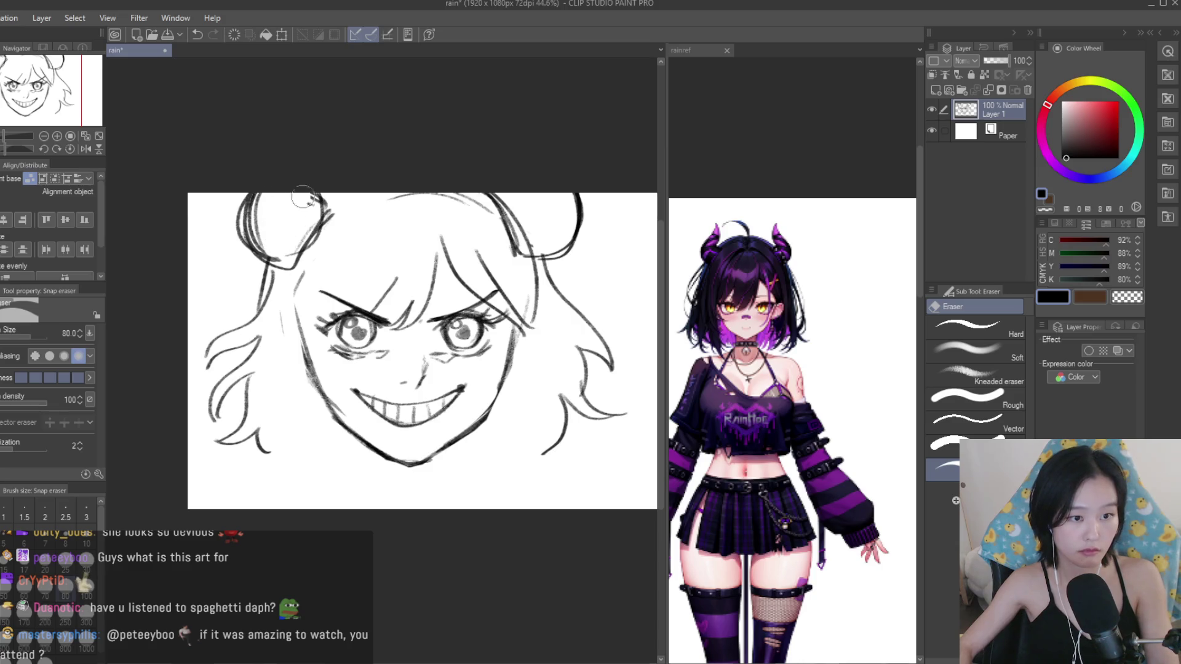
pyautogui.moveTo(515, 204); pyautogui.dragTo(553, 230)
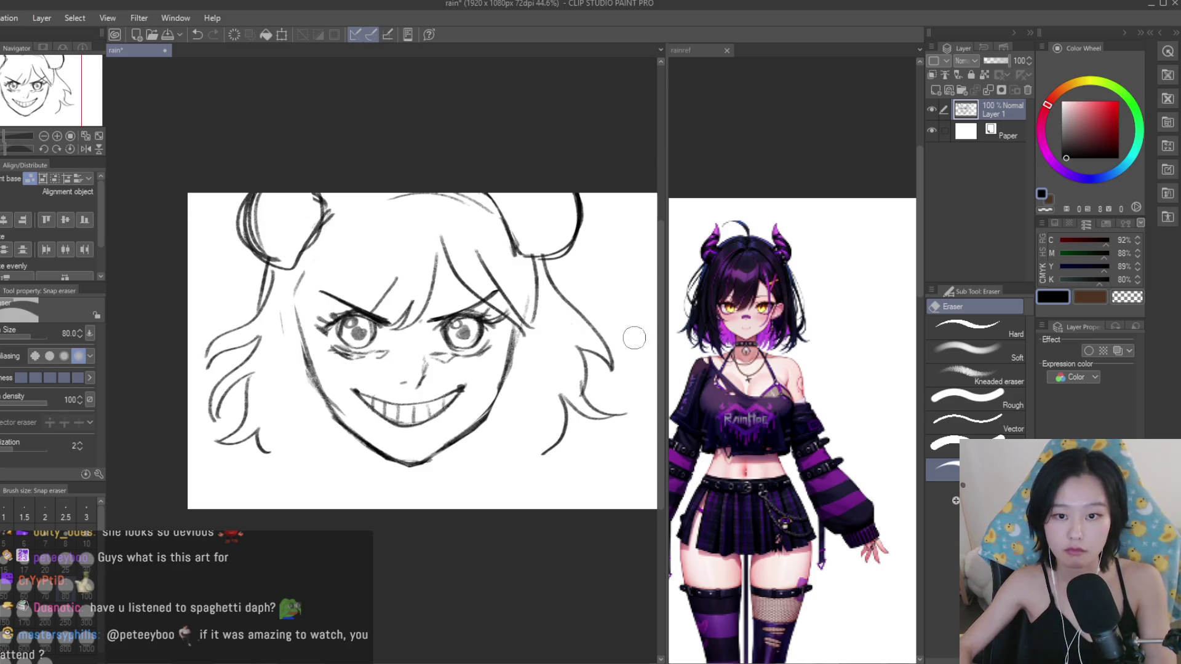
pyautogui.press('b')
# Draw the left cheek curve and erase stray strokes beside it.
pyautogui.scroll(1, 399, 237)
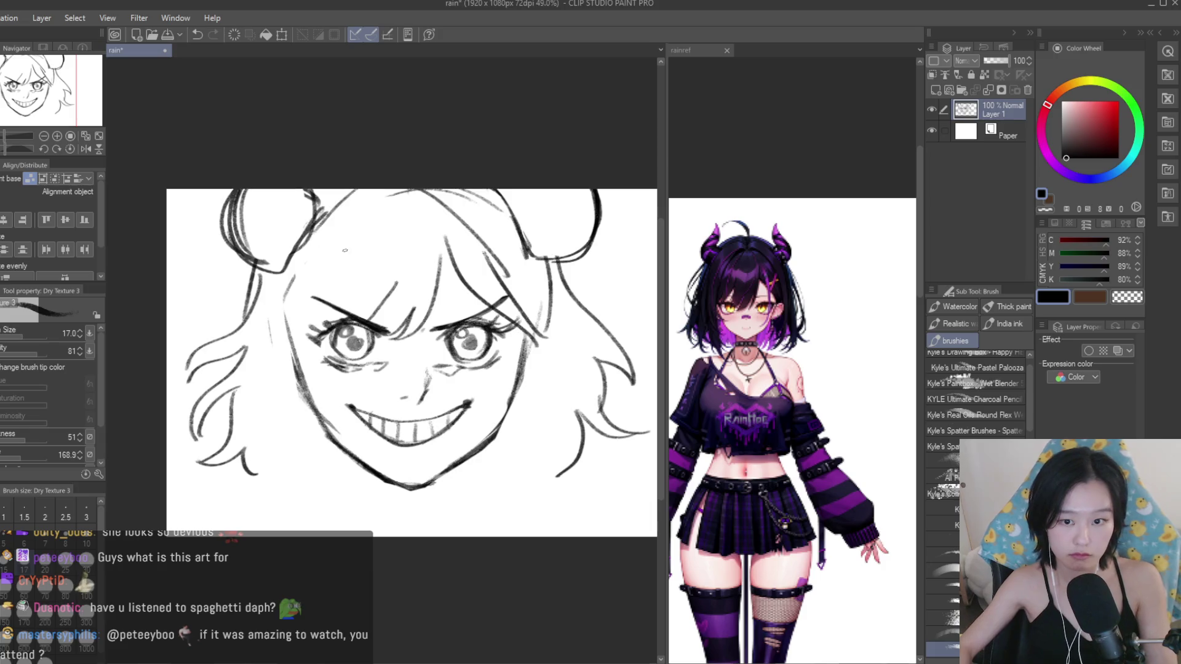
pyautogui.scroll(1, 541, 344)
pyautogui.scroll(-1, 529, 332)
pyautogui.scroll(-1, 529, 332)
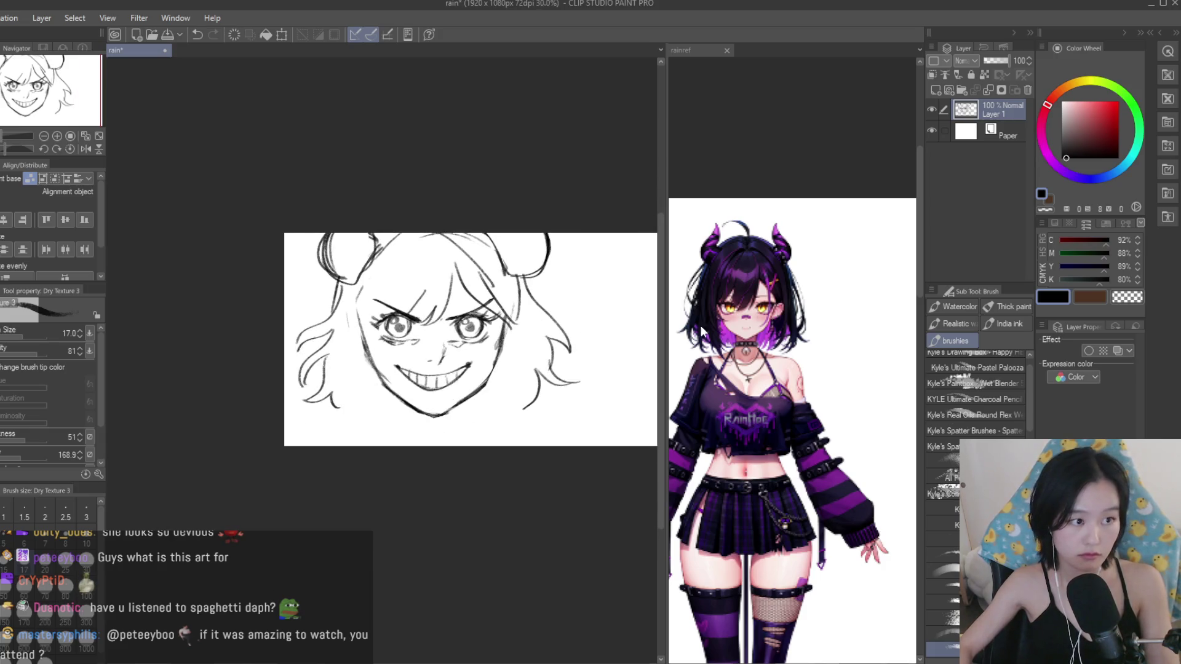
pyautogui.scroll(-2, 705, 332)
pyautogui.scroll(-3, 705, 332)
pyautogui.scroll(3, 792, 430)
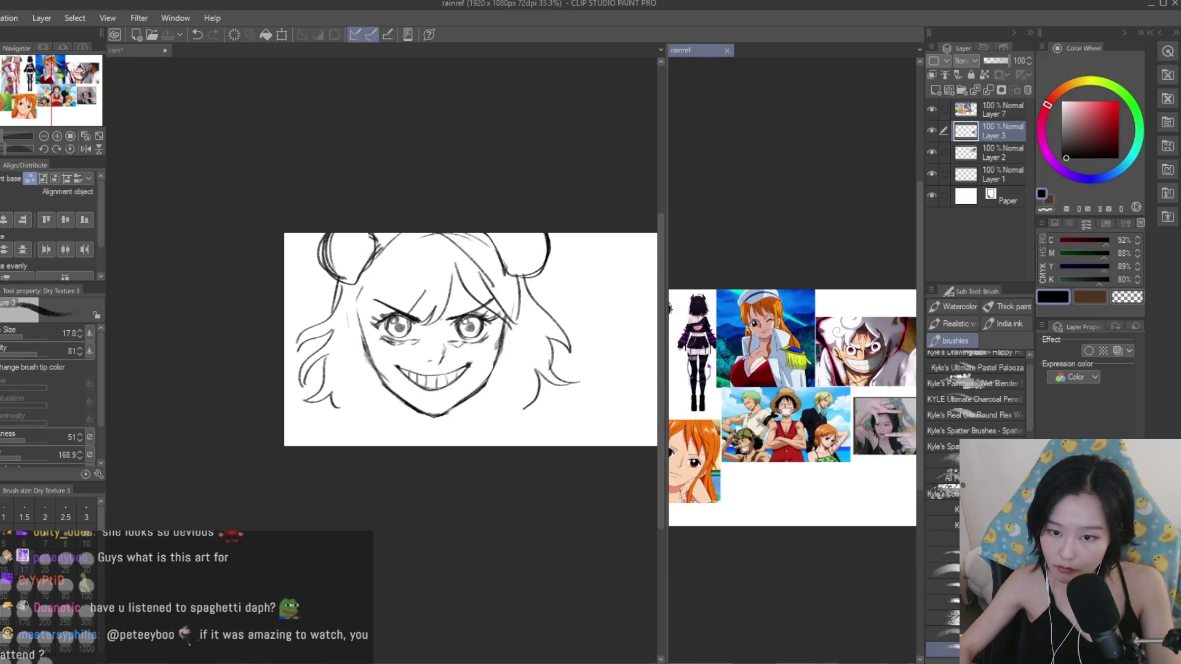
pyautogui.scroll(2, 449, 345)
pyautogui.scroll(2, 369, 340)
pyautogui.moveTo(369, 311); pyautogui.dragTo(364, 368)
pyautogui.scroll(-3, 706, 337)
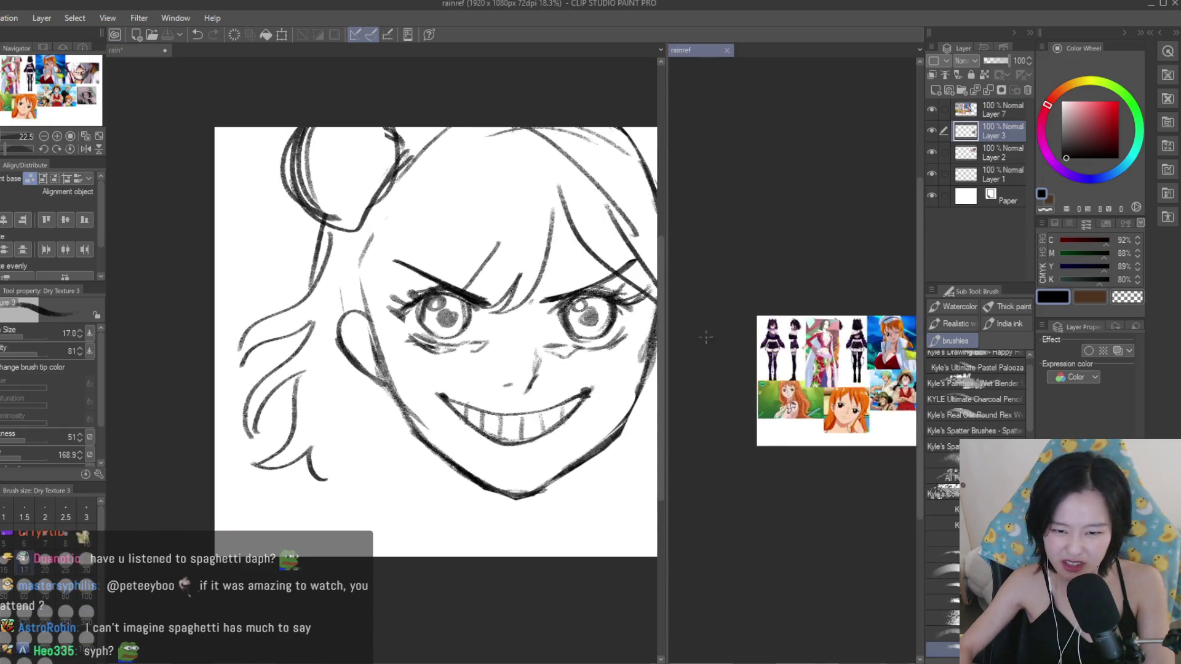
pyautogui.scroll(3, 705, 337)
pyautogui.scroll(-3, 800, 338)
pyautogui.scroll(1, 871, 339)
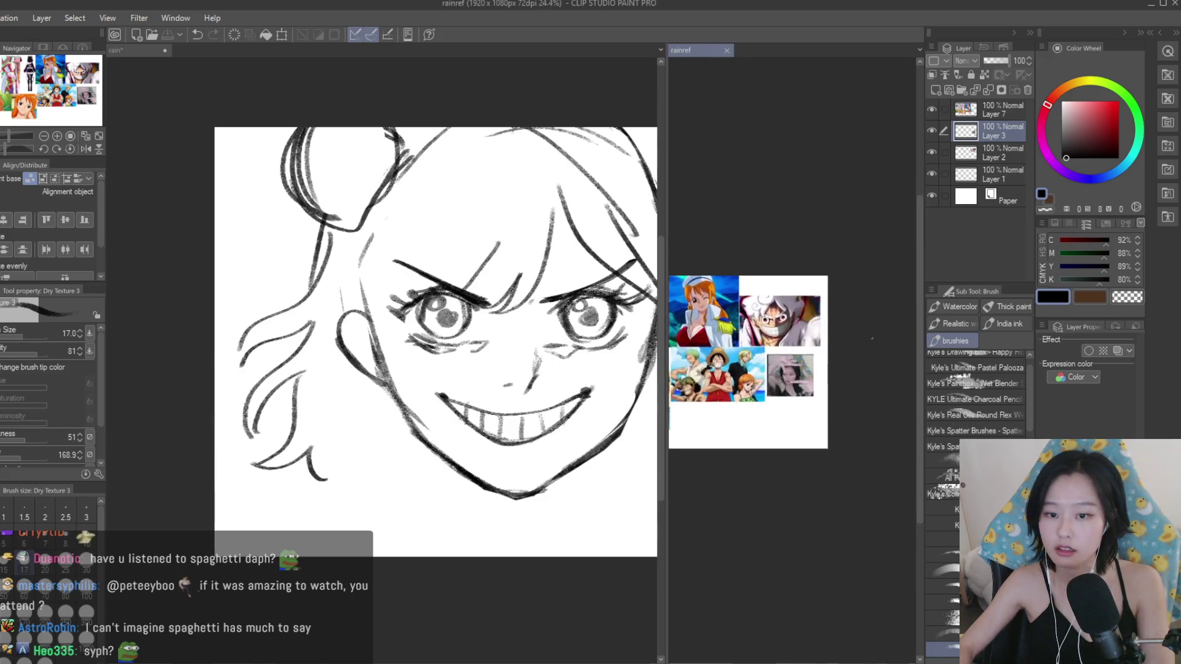
pyautogui.scroll(3, 791, 306)
pyautogui.scroll(3, 791, 306)
pyautogui.scroll(1, 619, 332)
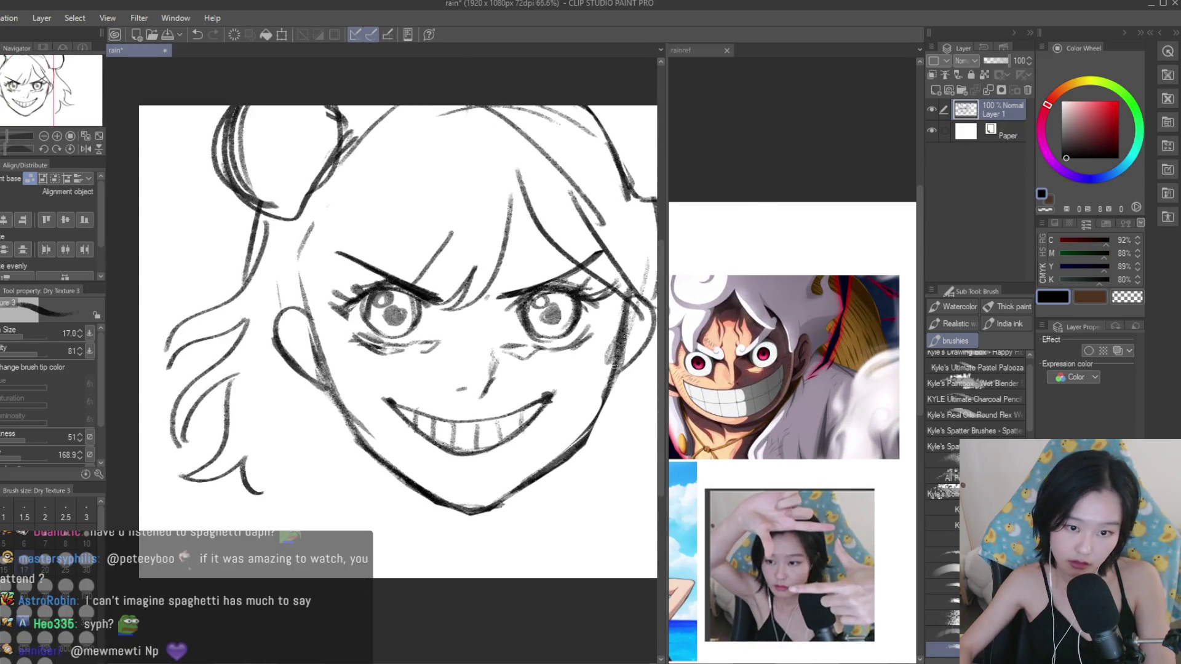
pyautogui.press('e')
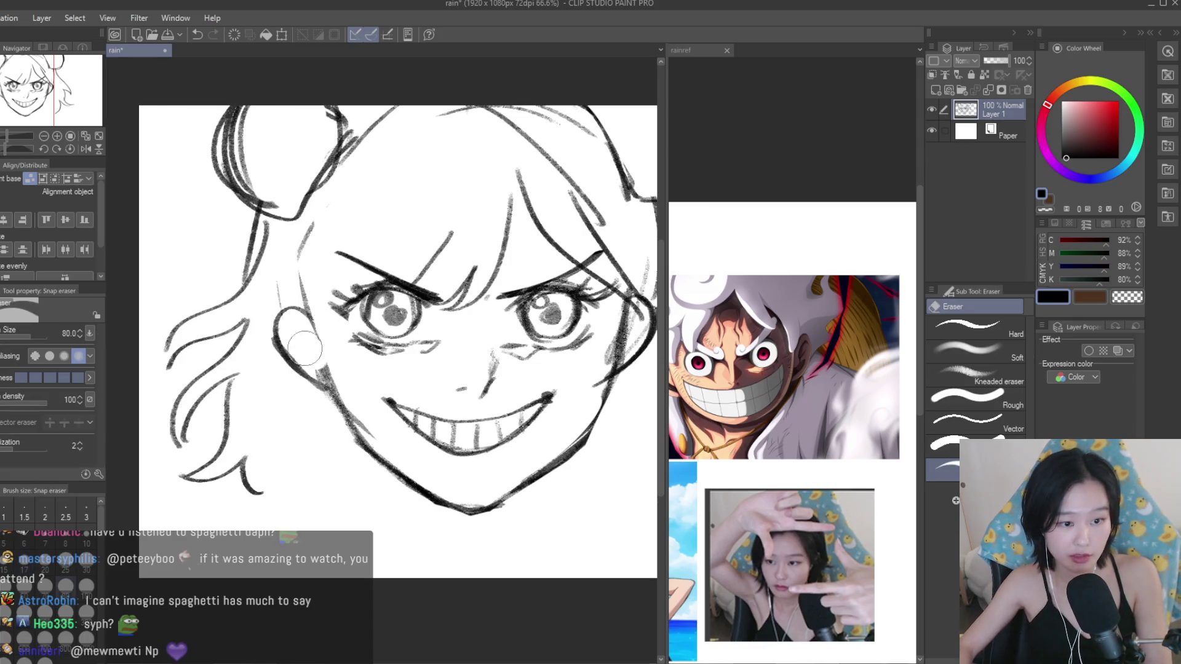
pyautogui.moveTo(314, 332); pyautogui.dragTo(228, 332)
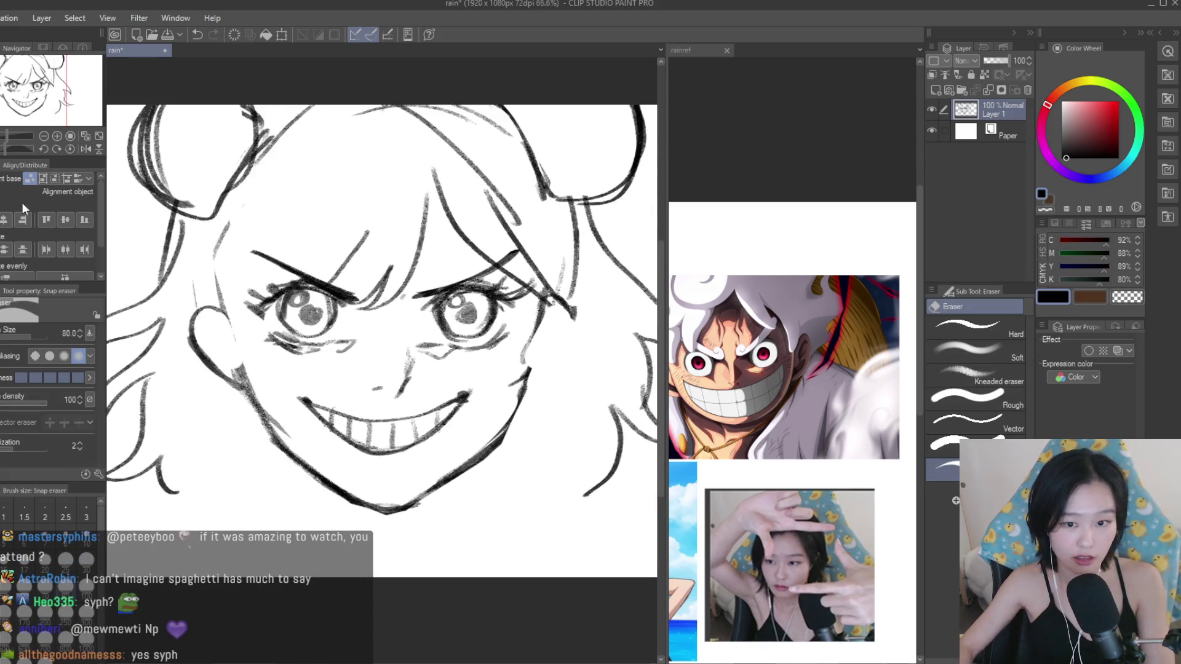
pyautogui.press('b')
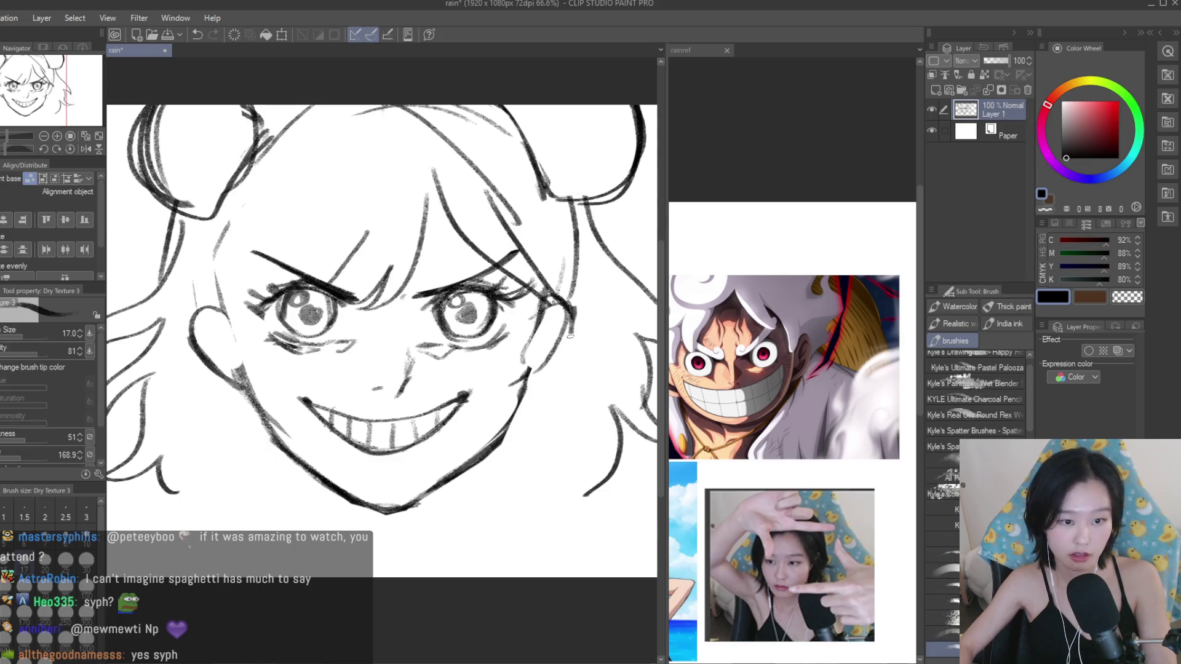
# Add a long curved hair line and a cheek line on the face's left side.
pyautogui.scroll(1, 561, 322)
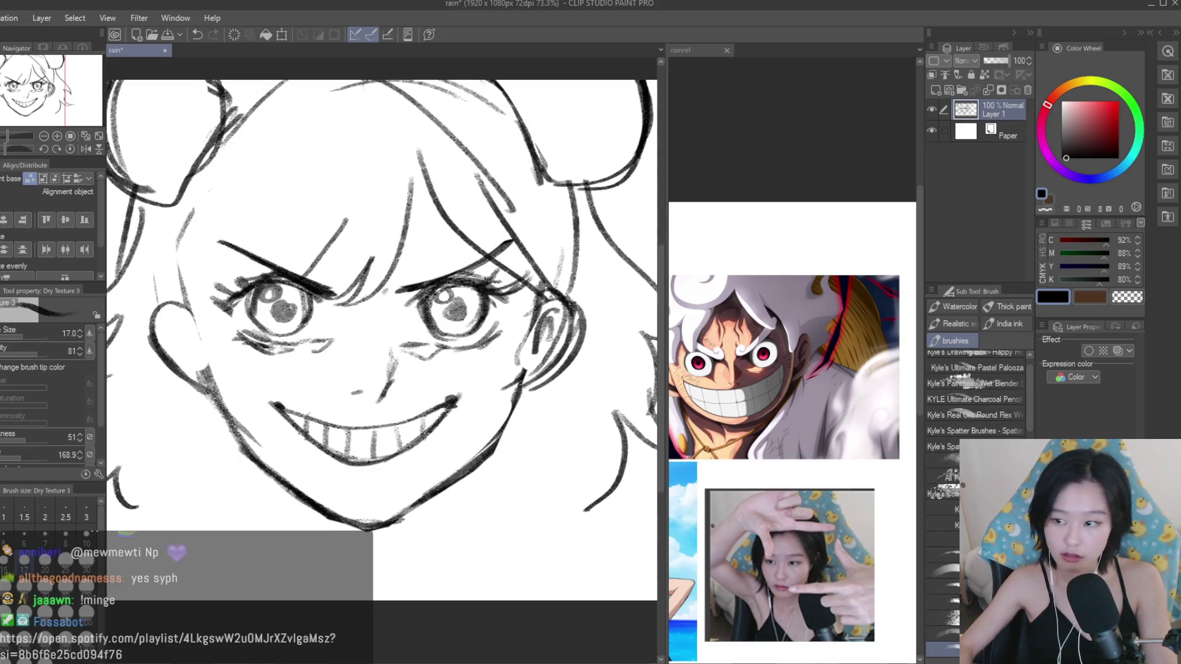
pyautogui.scroll(-2, 549, 337)
pyautogui.scroll(-1, 382, 349)
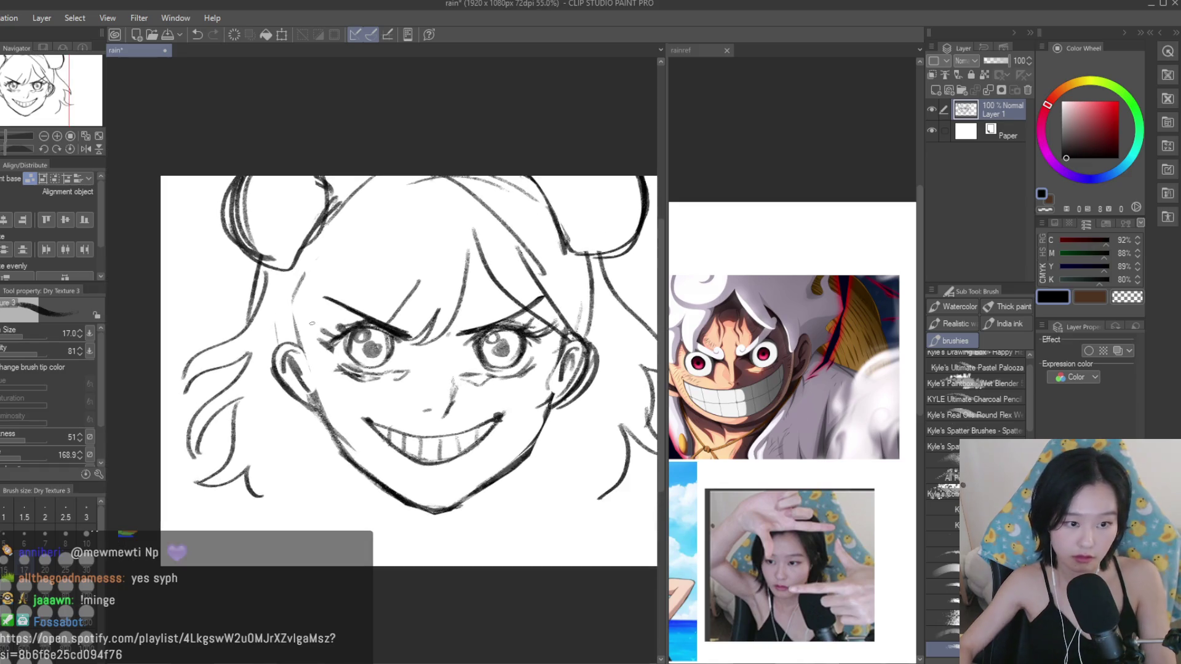
pyautogui.scroll(-2, 675, 380)
pyautogui.scroll(-1, 675, 381)
pyautogui.scroll(2, 738, 369)
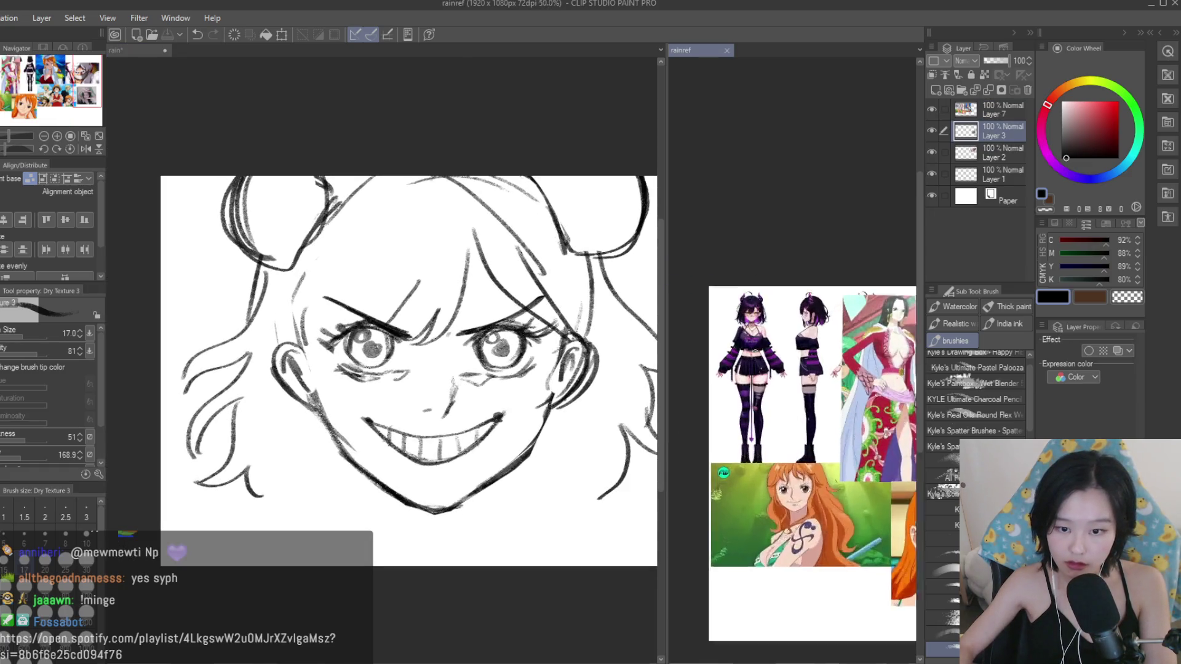
pyautogui.scroll(3, 739, 369)
pyautogui.scroll(1, 747, 353)
pyautogui.scroll(2, 480, 331)
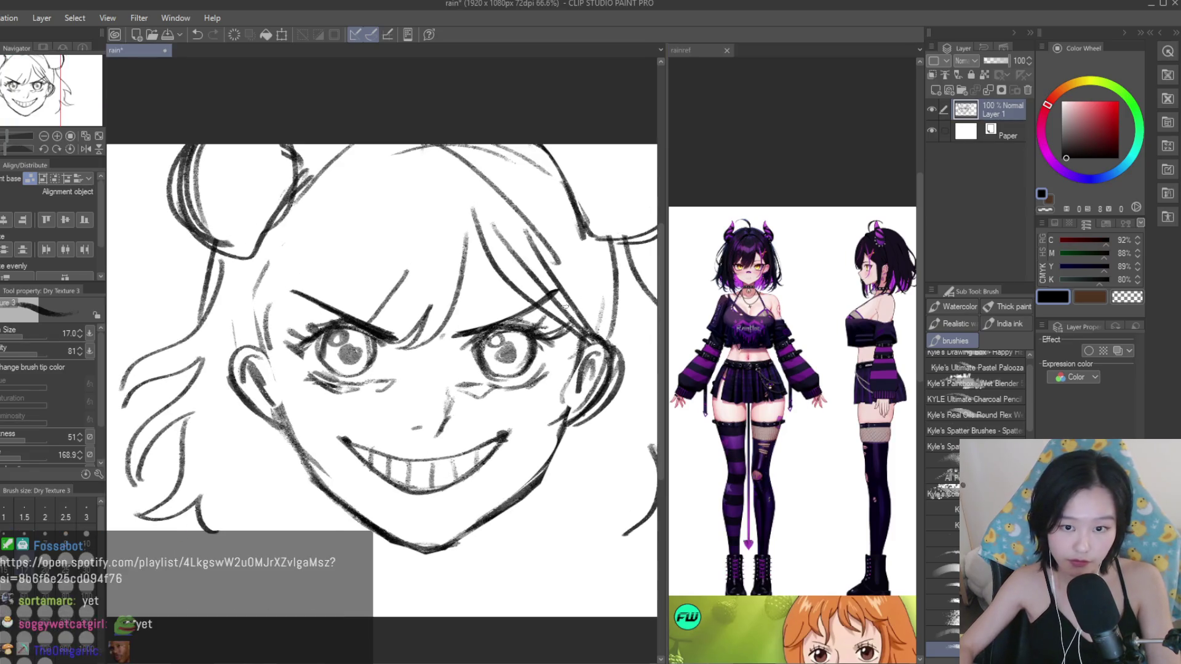
pyautogui.moveTo(292, 308); pyautogui.dragTo(281, 529)
pyautogui.hotkey('ctrl', 'z')
pyautogui.moveTo(301, 409); pyautogui.dragTo(248, 526)
pyautogui.hotkey('ctrl', 'z')
pyautogui.hotkey('ctrl', 'z')
pyautogui.moveTo(319, 288); pyautogui.dragTo(243, 526)
pyautogui.moveTo(252, 381); pyautogui.dragTo(255, 515)
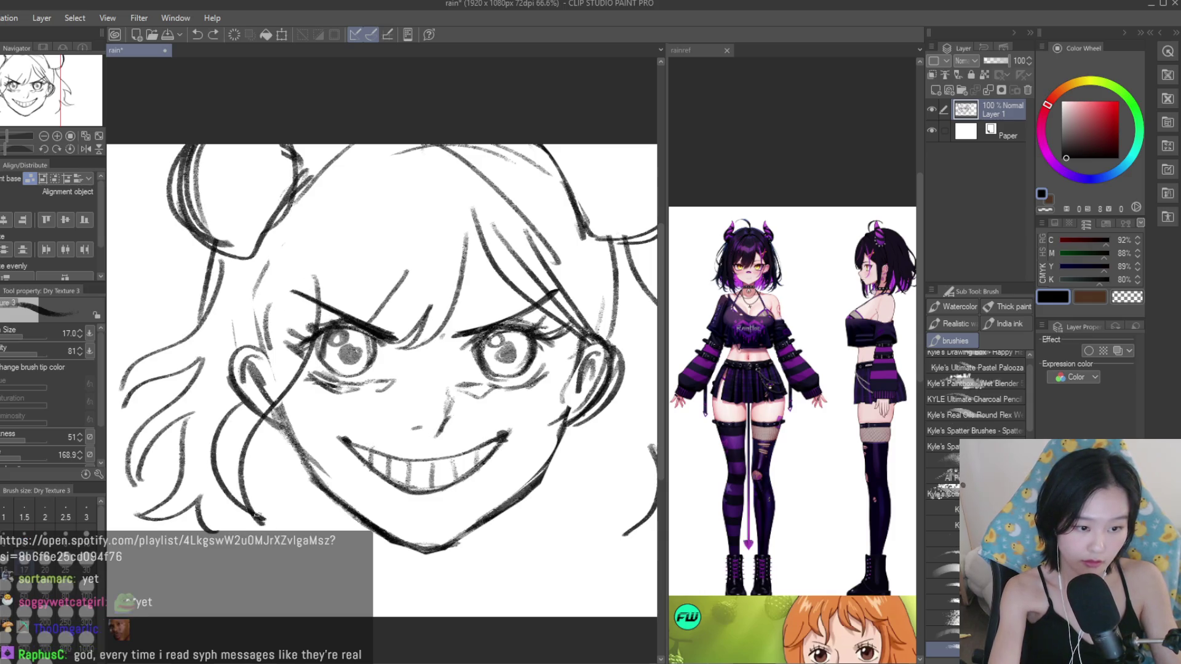
# Add a right-cheek stroke and erase stray lines in the left hair.
pyautogui.scroll(-1, 759, 386)
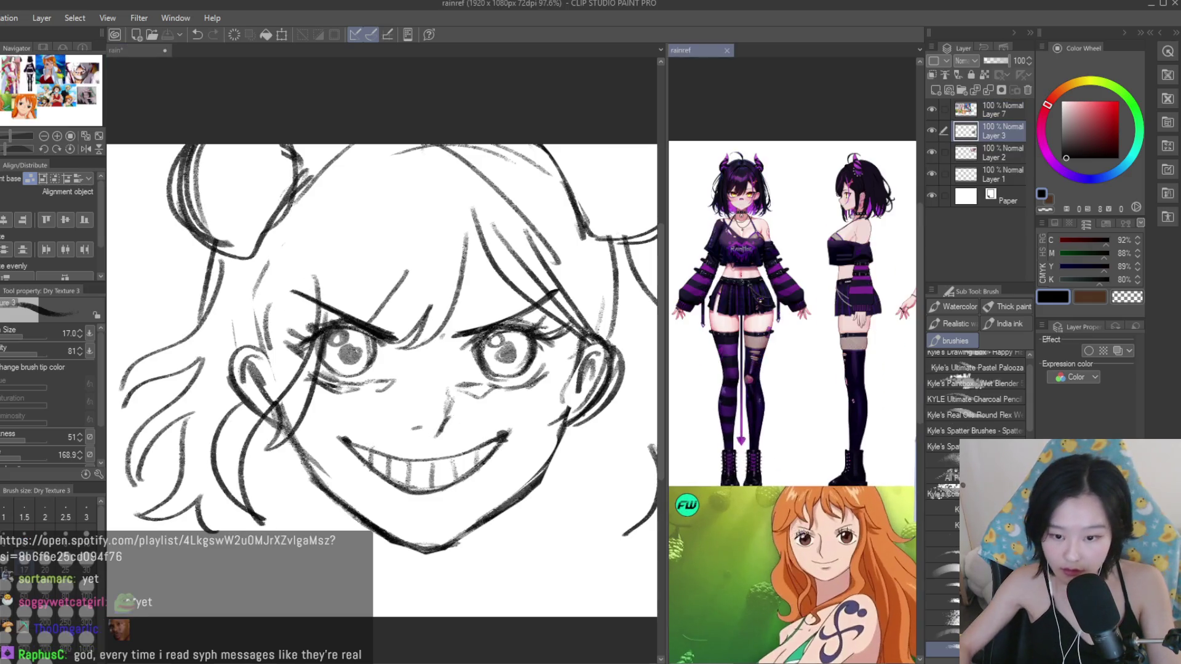
pyautogui.scroll(-5, 794, 393)
pyautogui.scroll(4, 794, 394)
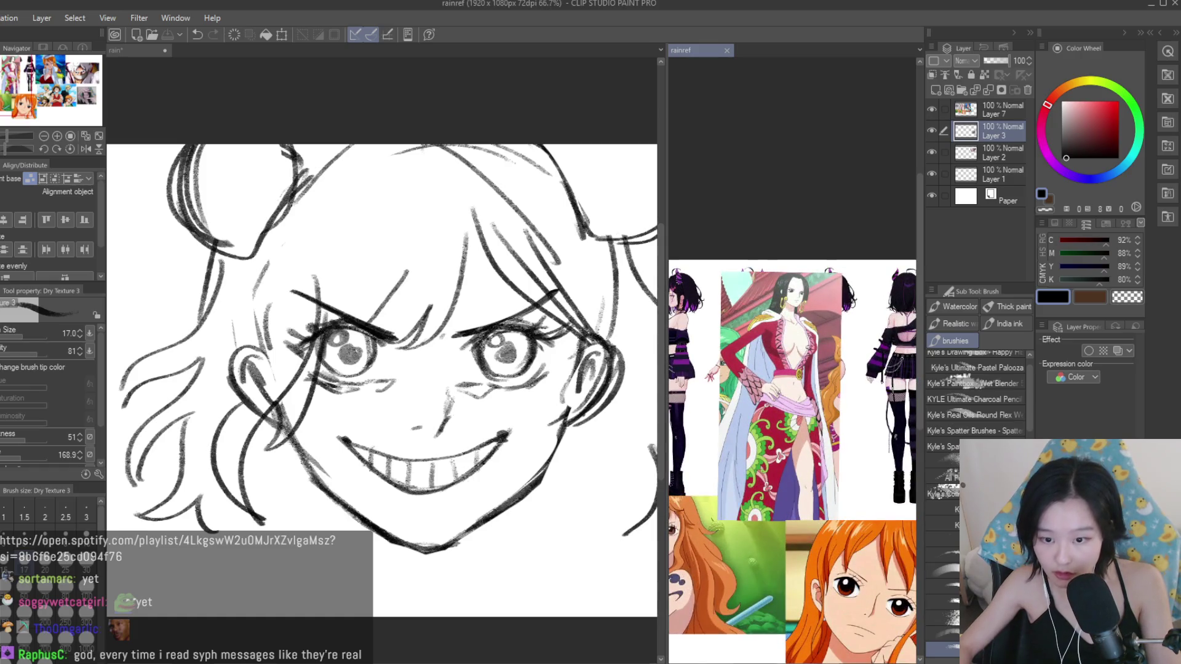
pyautogui.scroll(-1, 529, 339)
pyautogui.moveTo(535, 298); pyautogui.dragTo(573, 486)
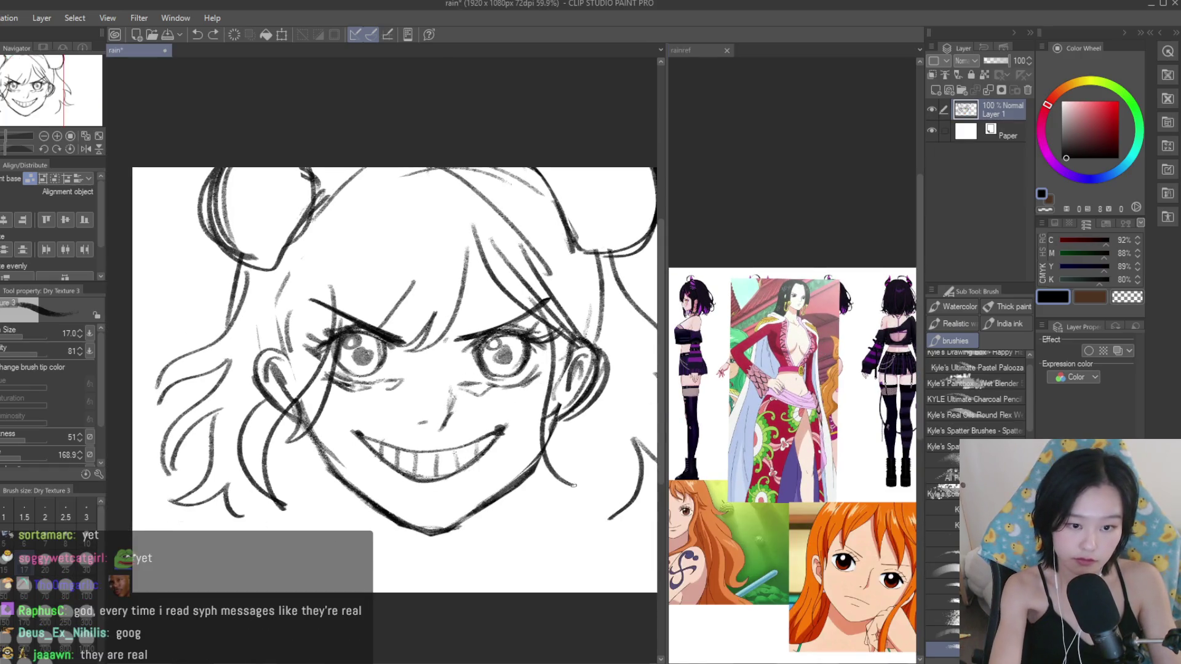
pyautogui.scroll(-1, 258, 312)
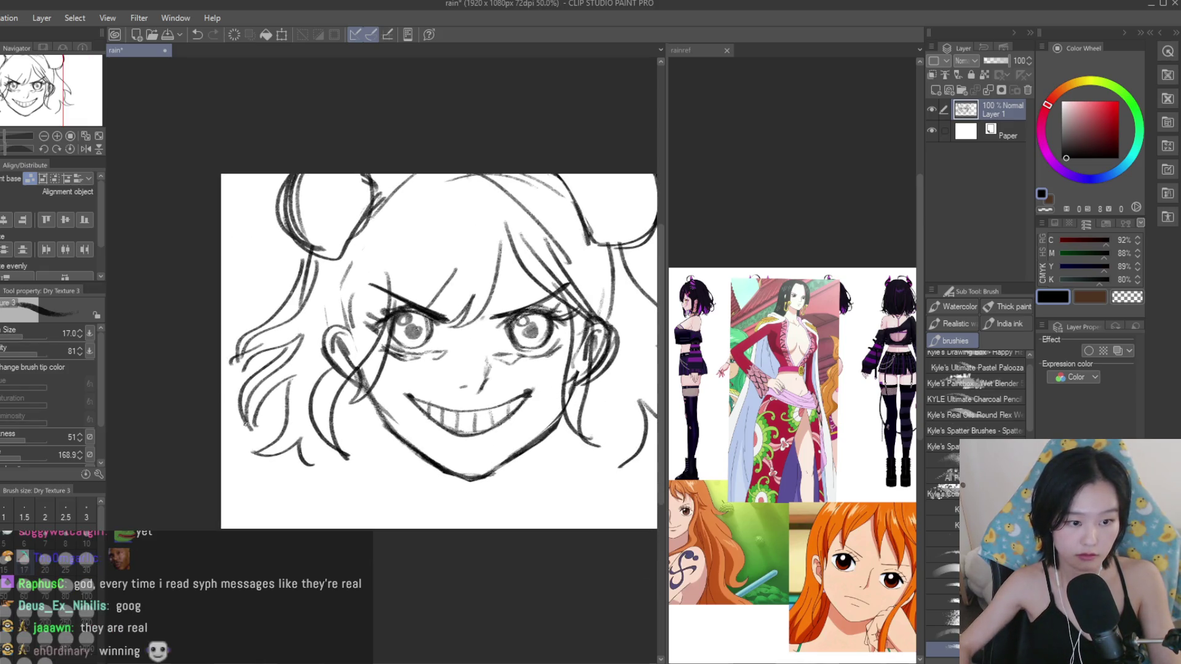
pyautogui.press('e')
pyautogui.moveTo(289, 430)
pyautogui.mouseDown()
pyautogui.moveTo(264, 363)
pyautogui.moveTo(320, 275)
pyautogui.moveTo(135, 264)
pyautogui.mouseUp()
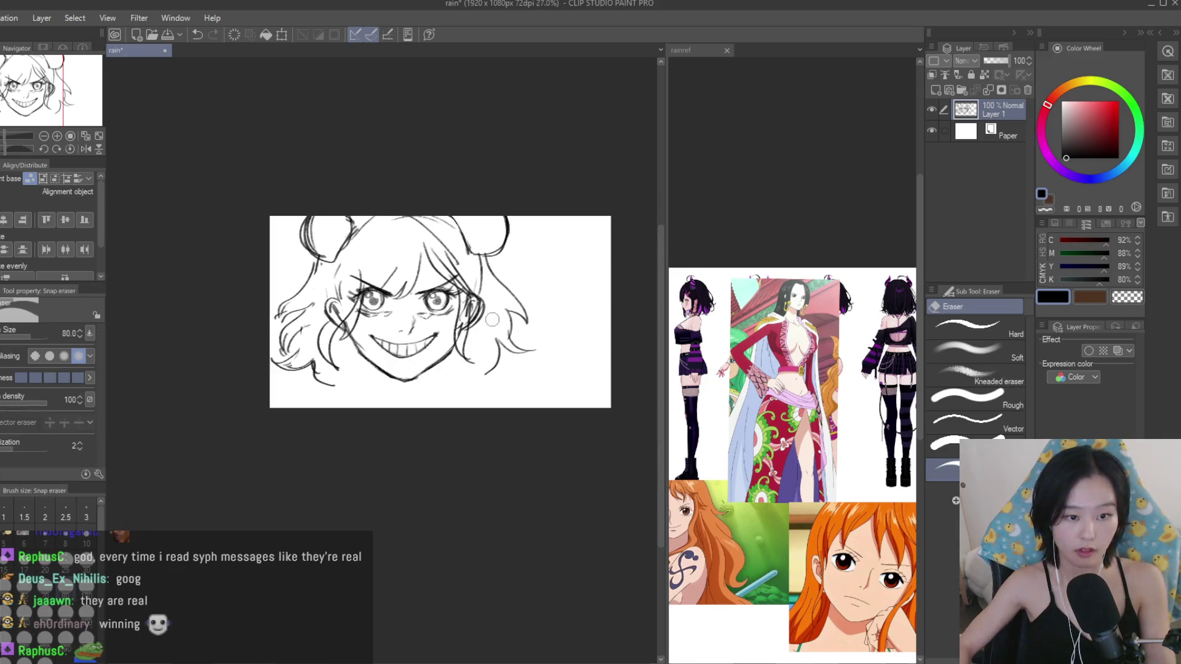
pyautogui.press('b')
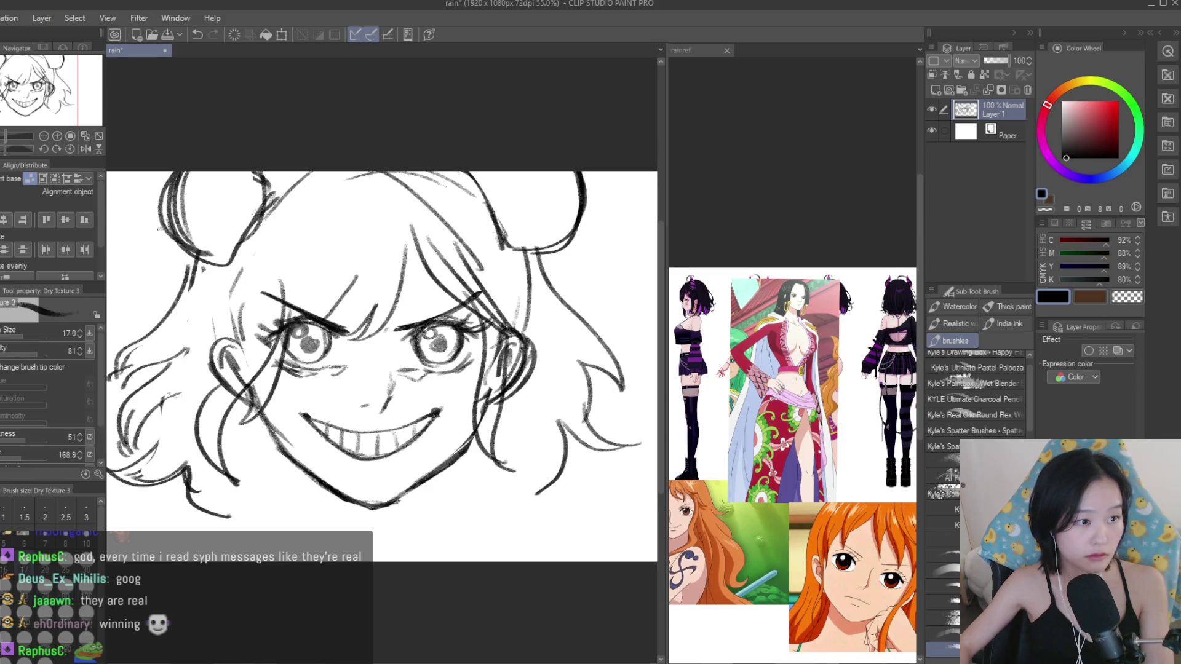
pyautogui.scroll(-2, 381, 366)
pyautogui.click(800, 369)
pyautogui.scroll(-3, 800, 345)
pyautogui.scroll(3, 800, 302)
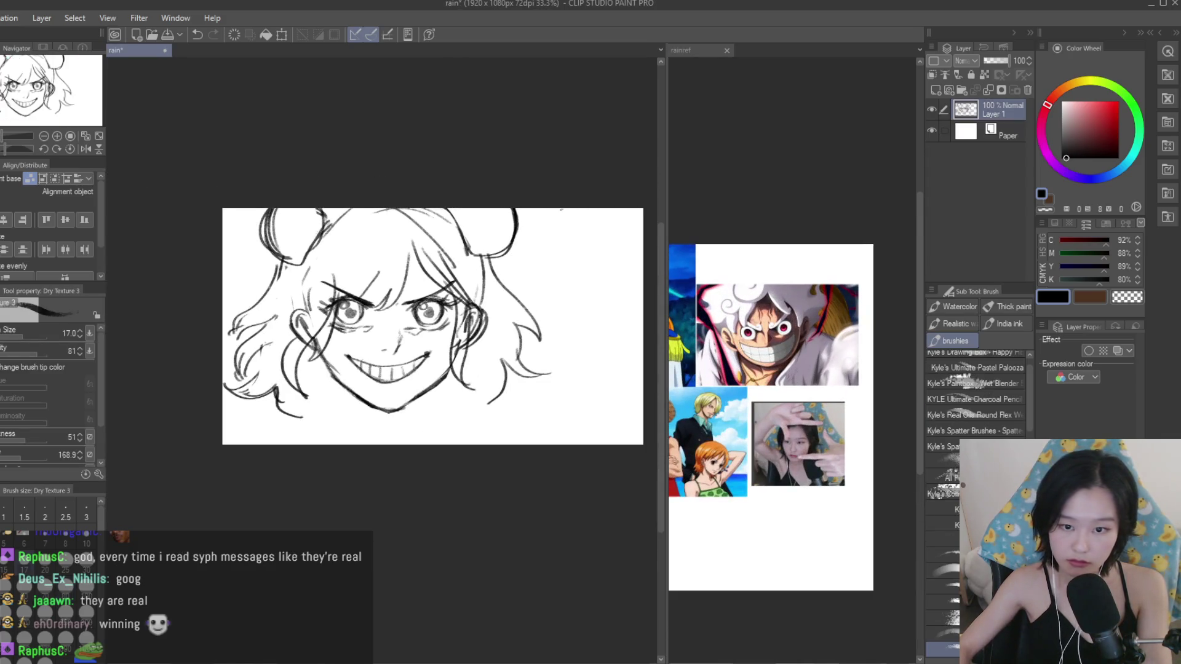
pyautogui.hotkey('ctrl', 't')
# Enlarge and slightly tilt the whole sketch, then erase the diagonal stroke under the mouth.
pyautogui.moveTo(566, 413)
pyautogui.mouseDown()
pyautogui.moveTo(603, 468)
pyautogui.moveTo(607, 443)
pyautogui.moveTo(548, 380)
pyautogui.mouseUp()
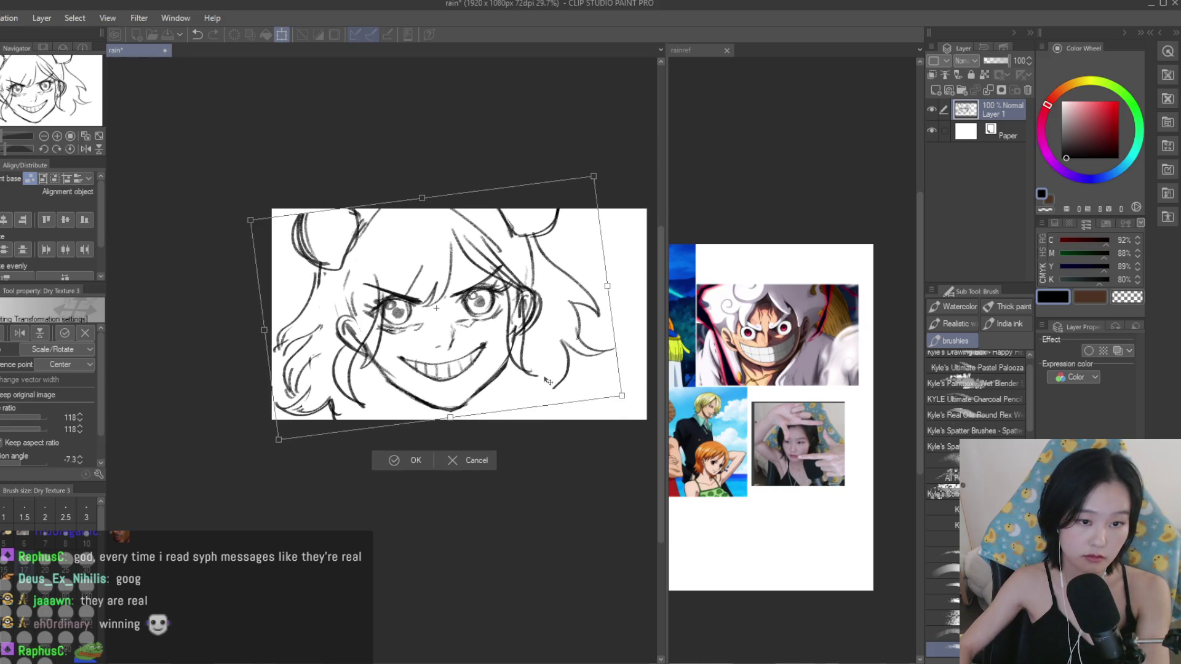
pyautogui.press('Return')
pyautogui.press('e')
pyautogui.scroll(3, 514, 400)
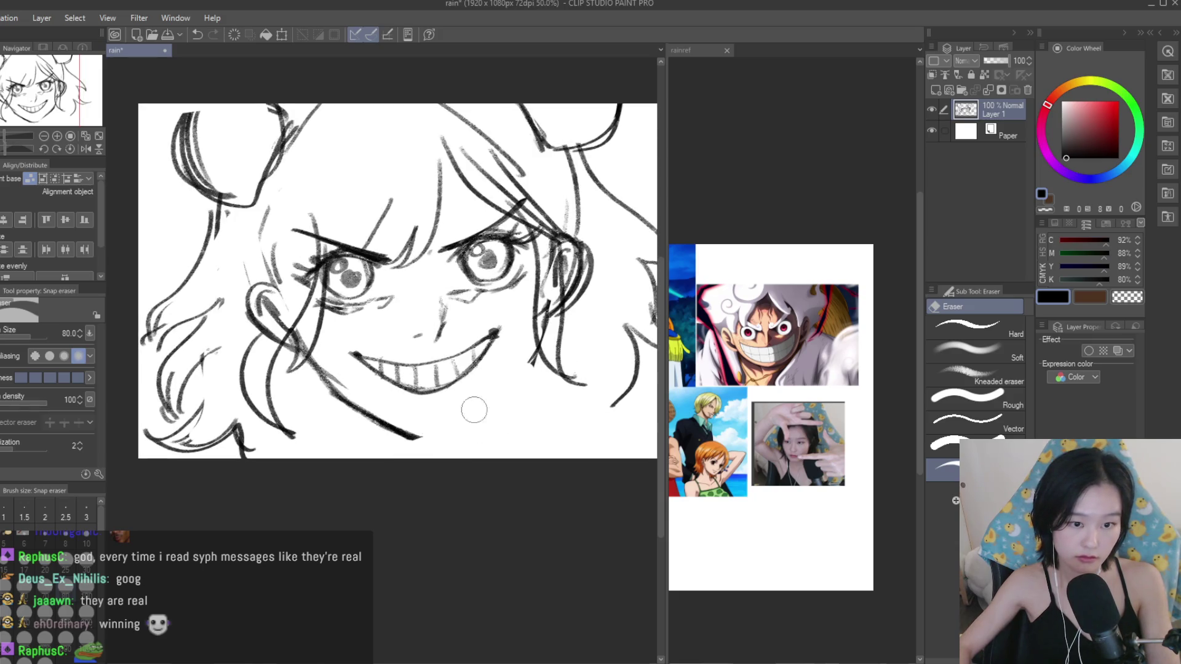
pyautogui.moveTo(335, 393); pyautogui.dragTo(440, 453)
# Redraw a long jaw line below the mouth with the Dry Texture brush.
pyautogui.press('b')
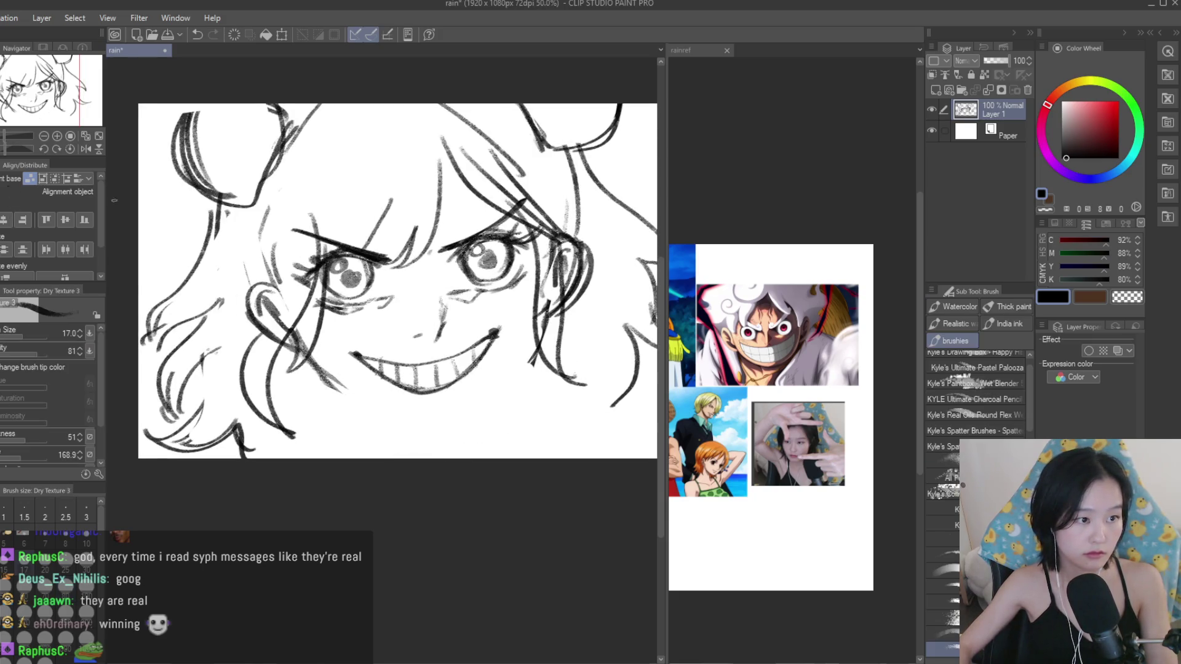
pyautogui.moveTo(533, 360); pyautogui.dragTo(468, 411)
pyautogui.hotkey('ctrl', 'z')
pyautogui.hotkey('ctrl', 'z')
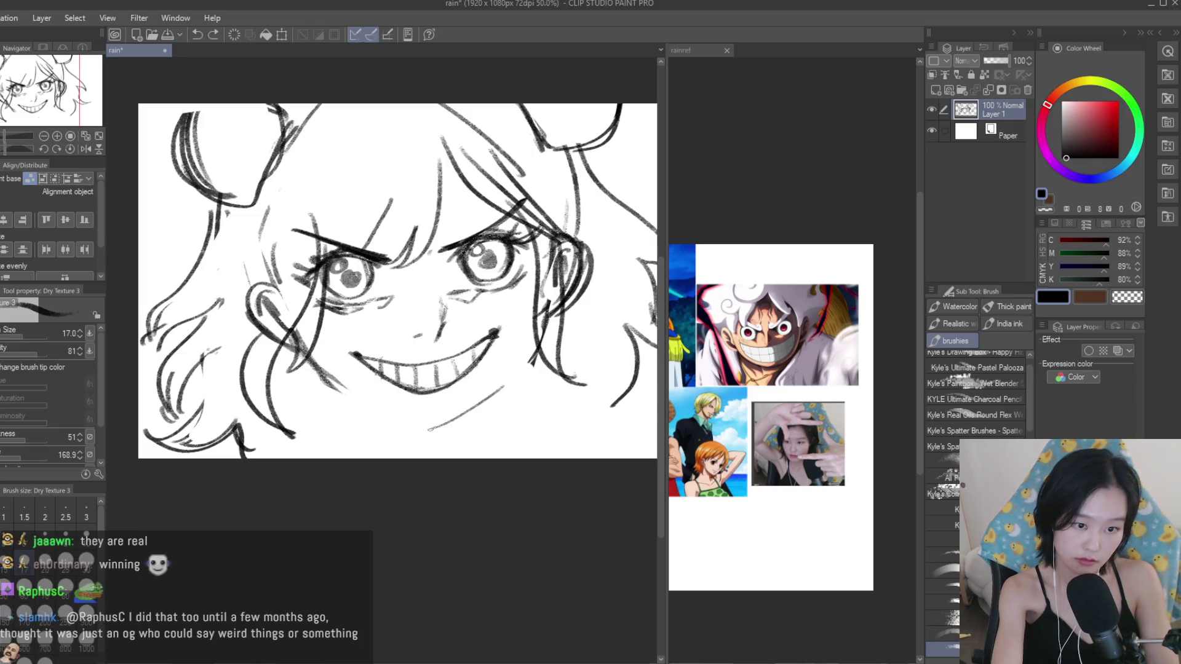
pyautogui.moveTo(326, 388)
pyautogui.mouseDown()
pyautogui.moveTo(424, 440)
pyautogui.moveTo(530, 363)
pyautogui.mouseUp()
# Lasso the lower jaw, squash it slightly upward, and deselect.
pyautogui.press('m')
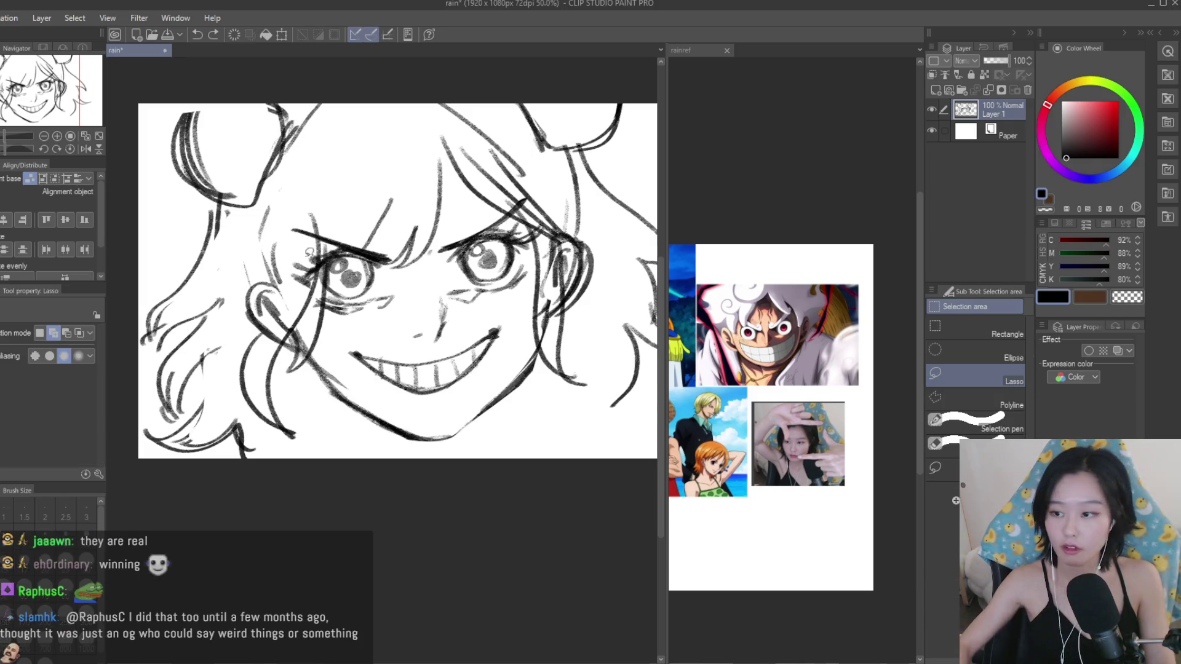
pyautogui.moveTo(321, 367); pyautogui.dragTo(561, 414)
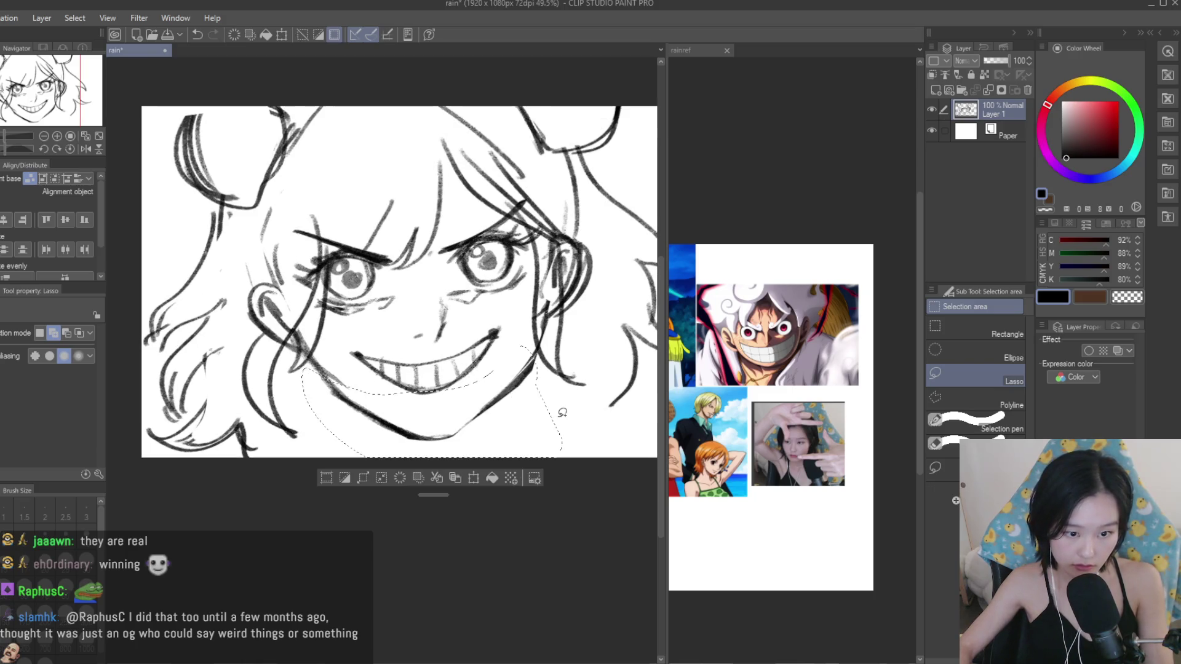
pyautogui.hotkey('ctrl', 't')
pyautogui.press('Escape')
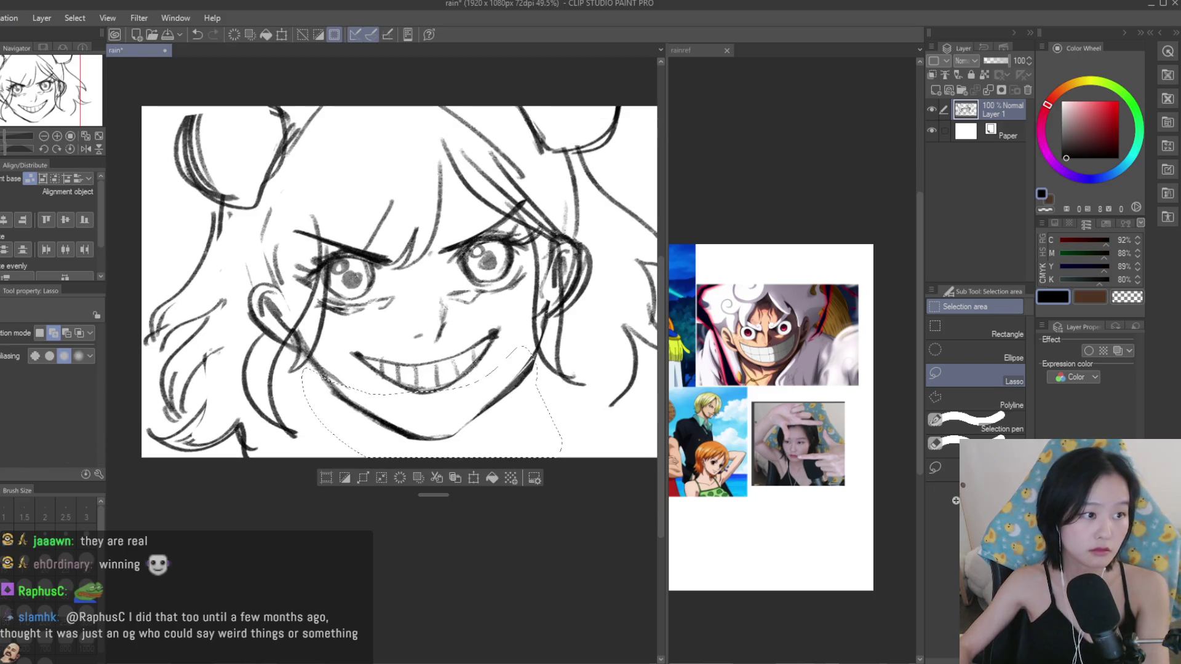
pyautogui.hotkey('ctrl', 't')
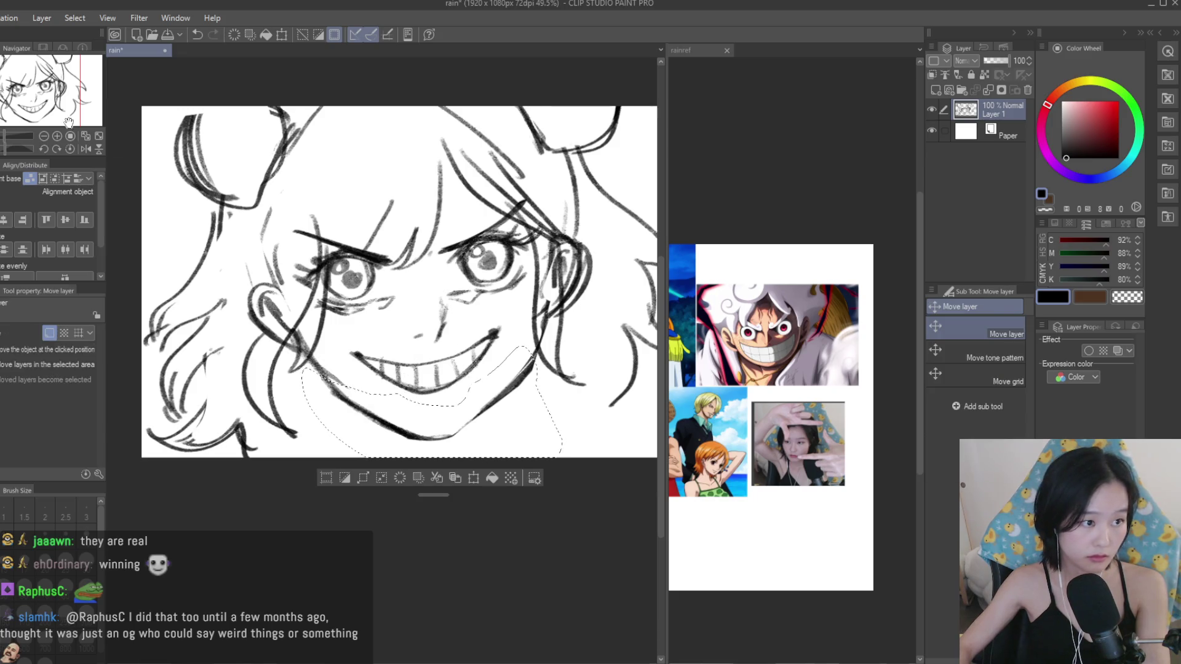
pyautogui.moveTo(432, 458); pyautogui.dragTo(459, 421)
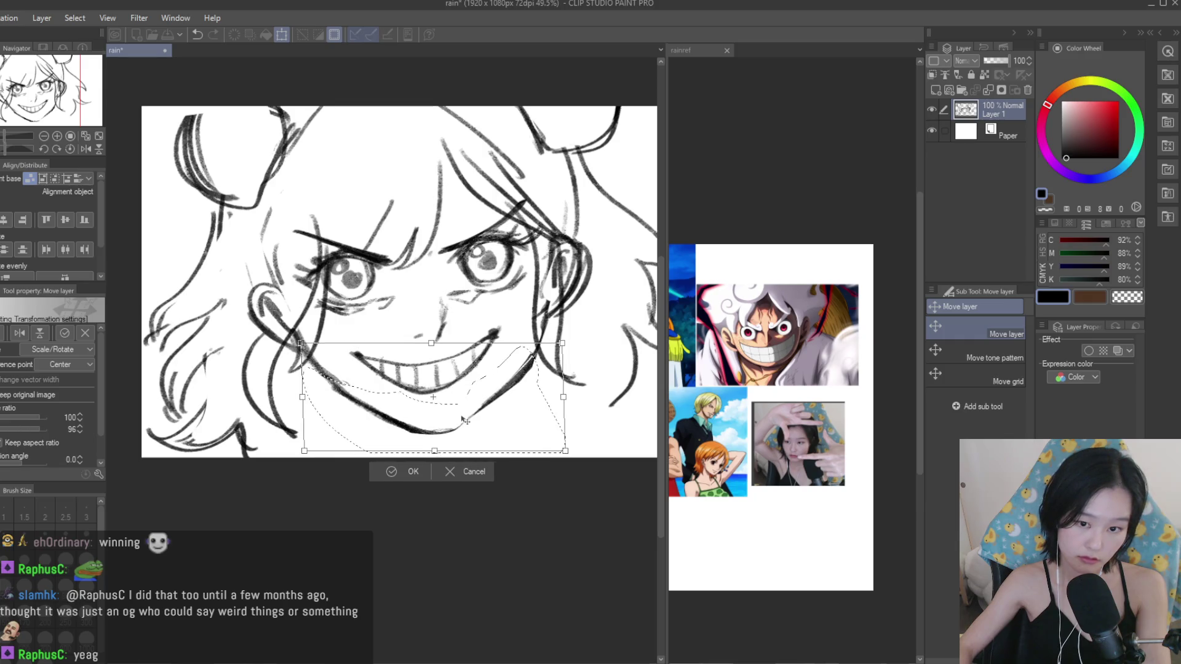
pyautogui.press('Return')
pyautogui.hotkey('ctrl', 'd')
# Zoom out, replace the faint bottom-edge line with a lower-right stroke, and add Layer 2 above.
pyautogui.press('b')
pyautogui.hotkey('ctrl', '-')
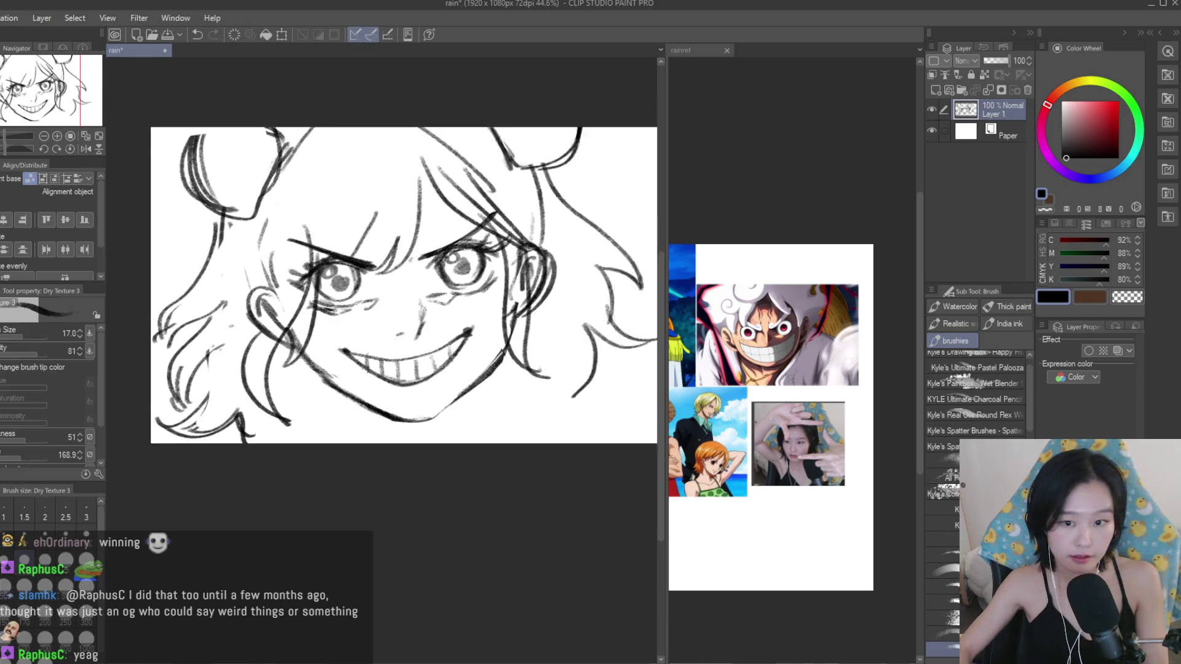
pyautogui.hotkey('ctrl', 'z')
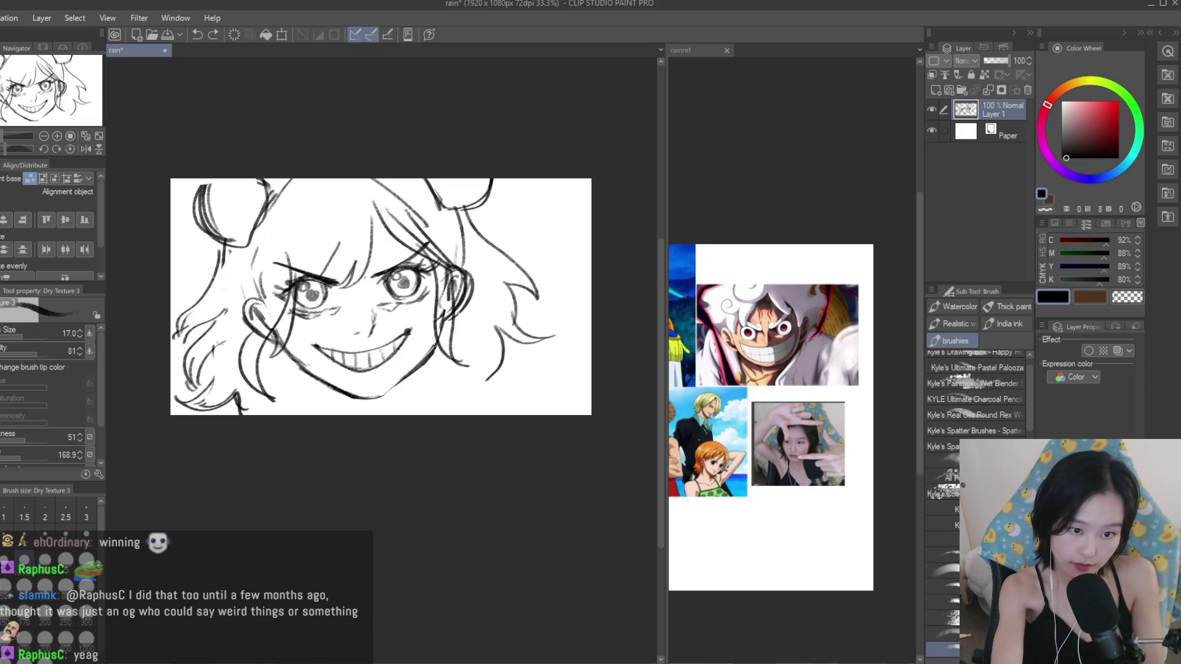
pyautogui.moveTo(554, 406); pyautogui.dragTo(591, 358)
pyautogui.scroll(-1, 595, 348)
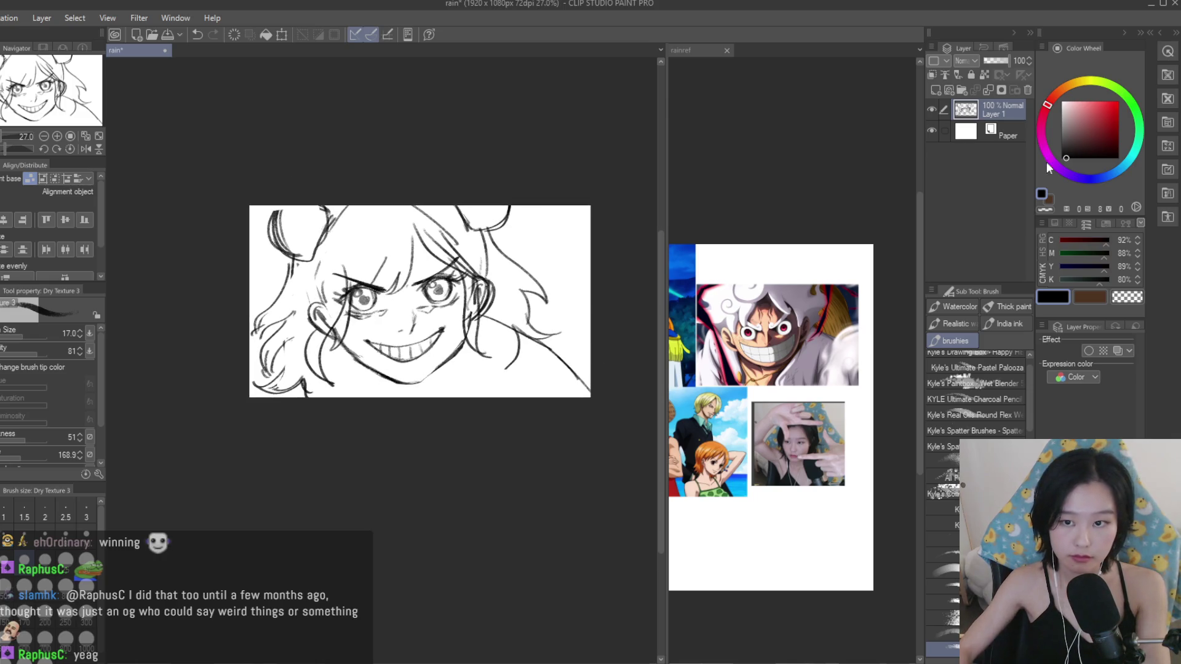
pyautogui.click(934, 90)
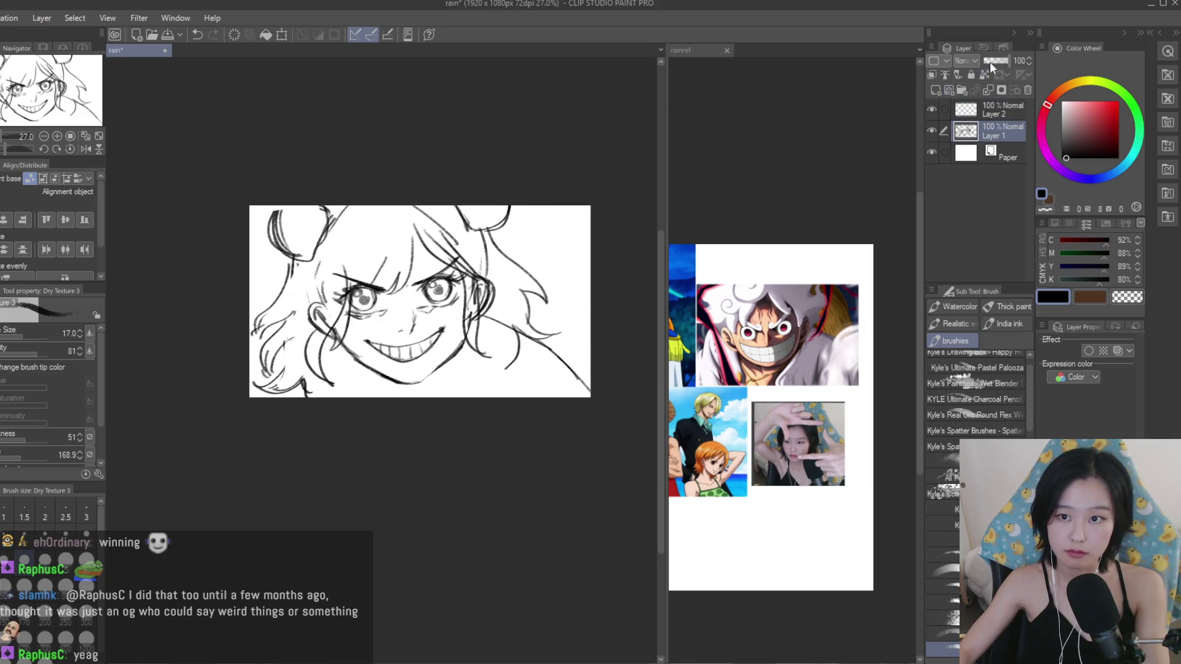
# Fade the sketch layer to 28% opacity and select the new layer for inking.
pyautogui.moveTo(990, 61); pyautogui.dragTo(984, 62)
pyautogui.click(984, 113)
pyautogui.scroll(2, 502, 314)
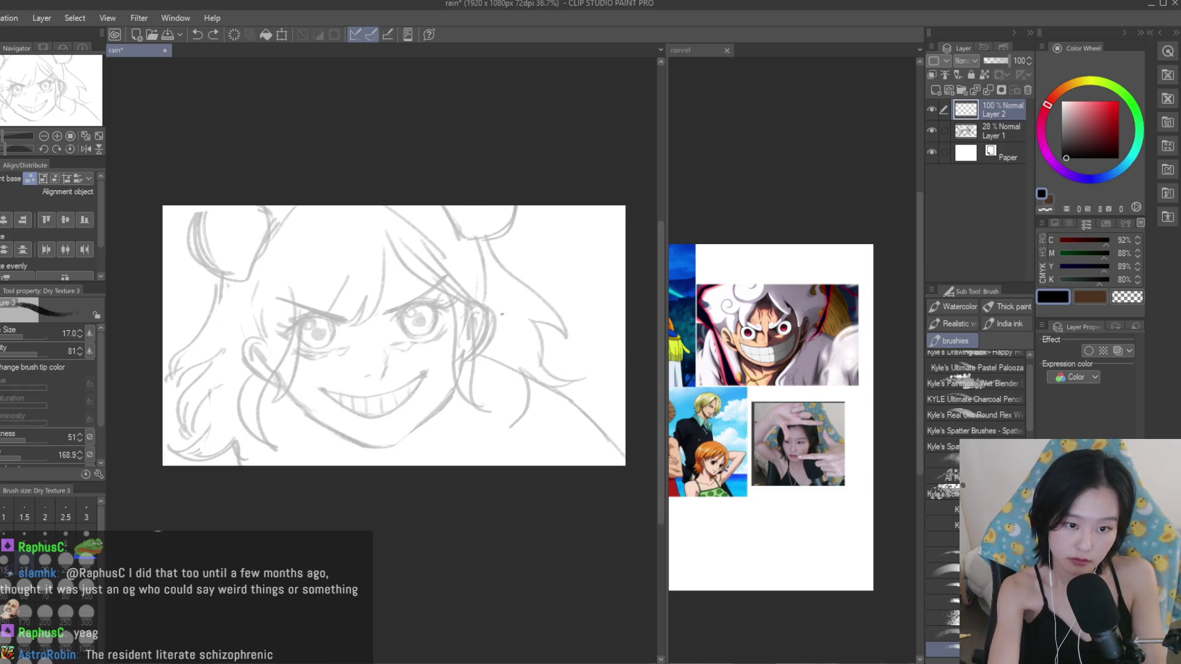
# Ink curved strokes beside the face and along the lower lip, then thicken the hand line.
pyautogui.moveTo(499, 286)
pyautogui.mouseDown()
pyautogui.moveTo(486, 300)
pyautogui.moveTo(509, 312)
pyautogui.moveTo(493, 363)
pyautogui.mouseUp()
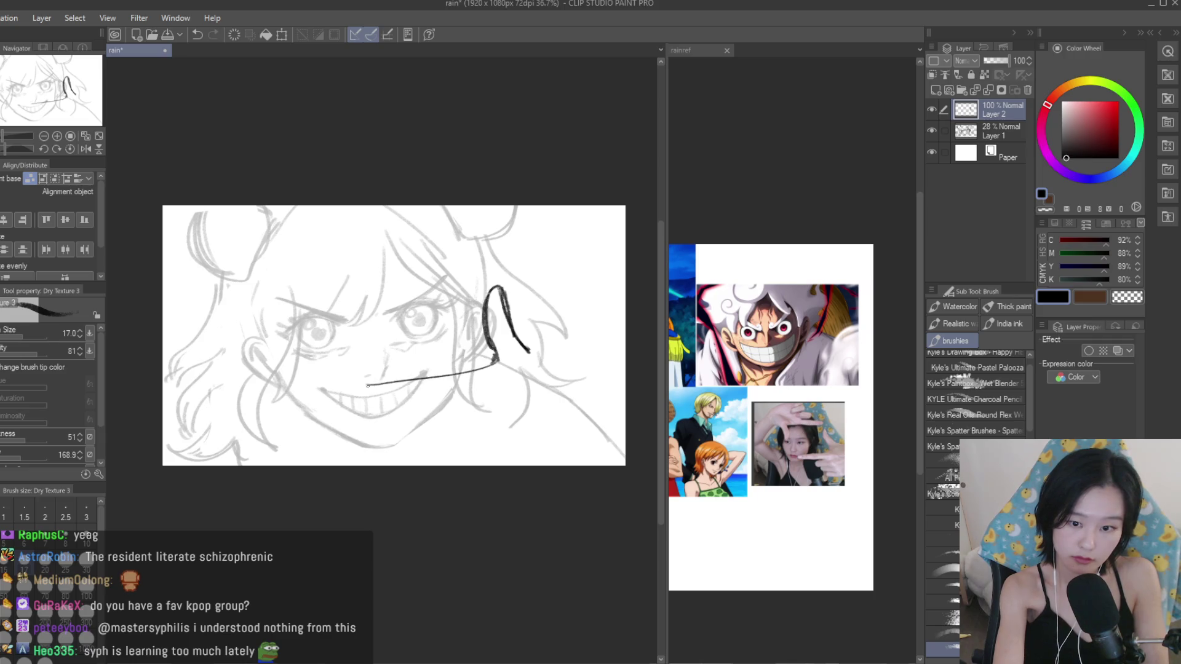
pyautogui.hotkey('ctrl', 'z')
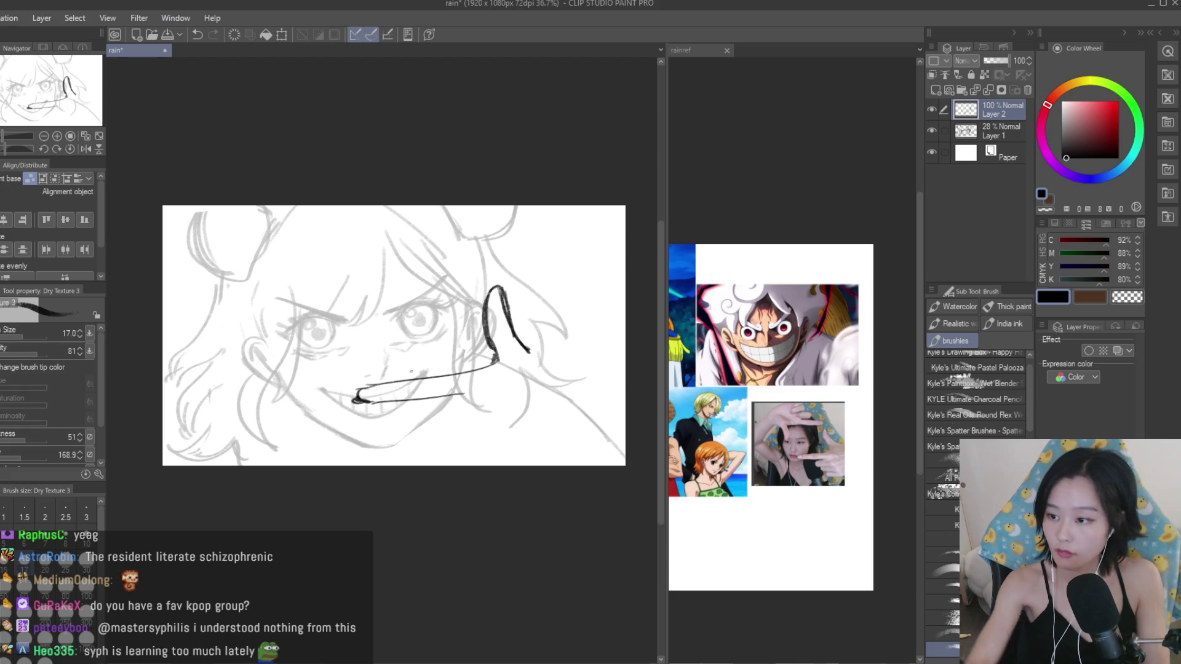
pyautogui.scroll(1, 438, 274)
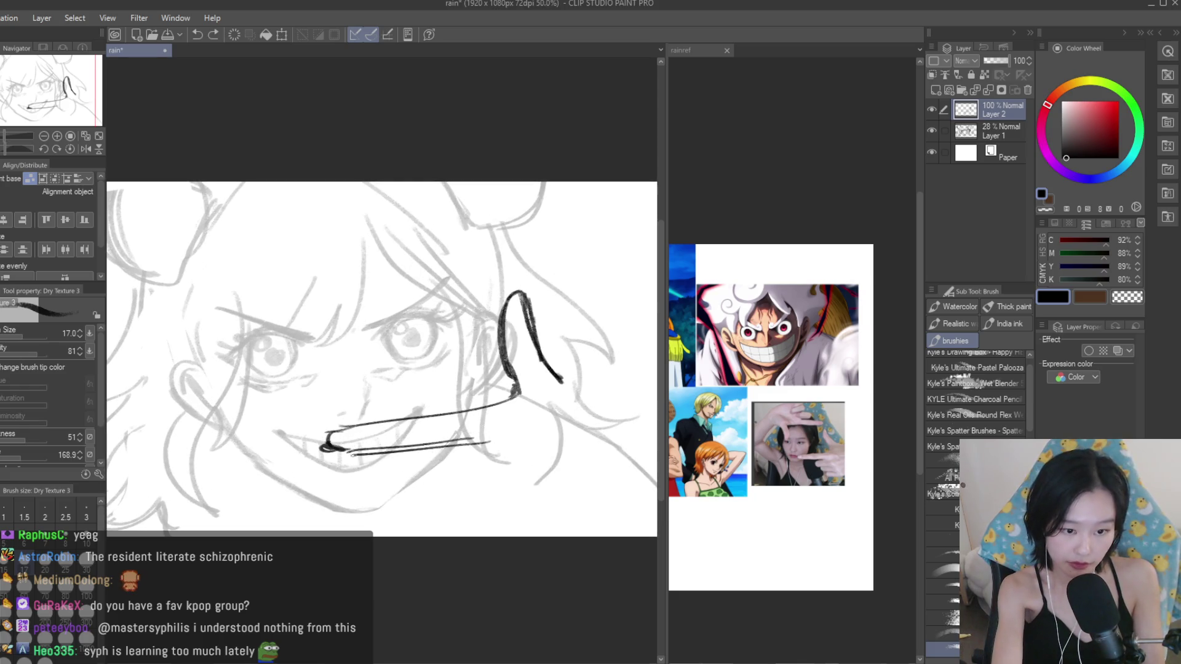
pyautogui.moveTo(473, 439); pyautogui.dragTo(353, 448)
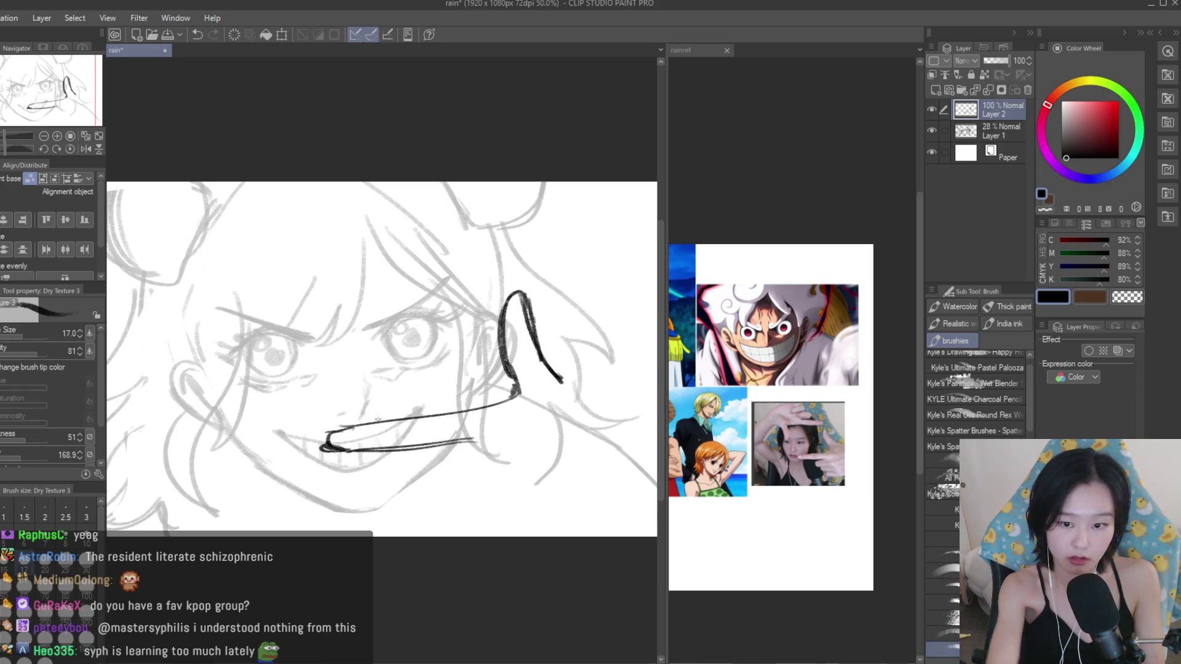
pyautogui.click(689, 50)
pyautogui.scroll(2, 838, 477)
pyautogui.scroll(1, 841, 486)
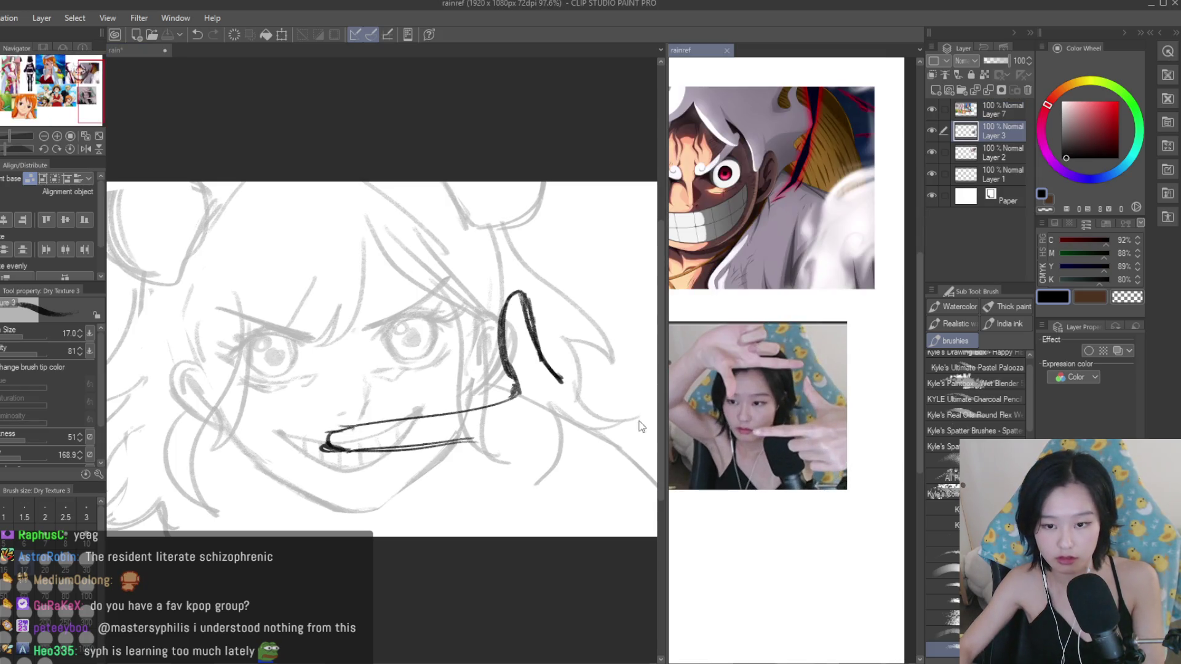
pyautogui.scroll(1, 475, 372)
pyautogui.moveTo(530, 373); pyautogui.dragTo(500, 408)
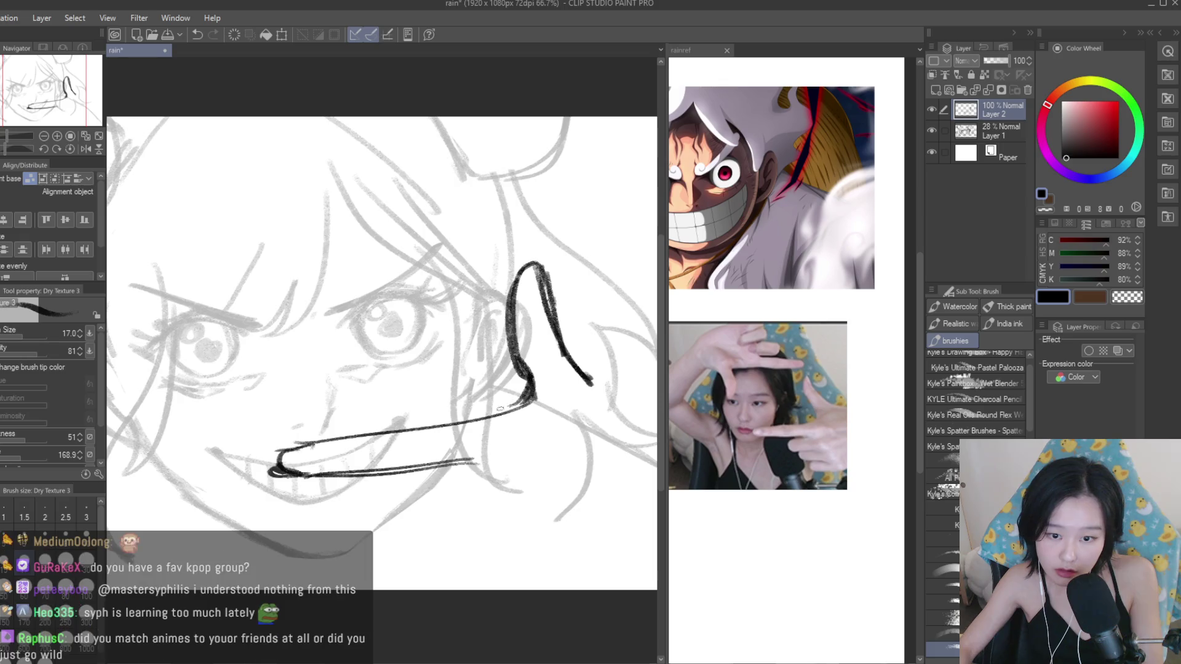
# Nudge the inked hand slightly down-right with Move layer.
pyautogui.scroll(-1, 503, 333)
pyautogui.scroll(1, 503, 332)
pyautogui.scroll(-1, 503, 332)
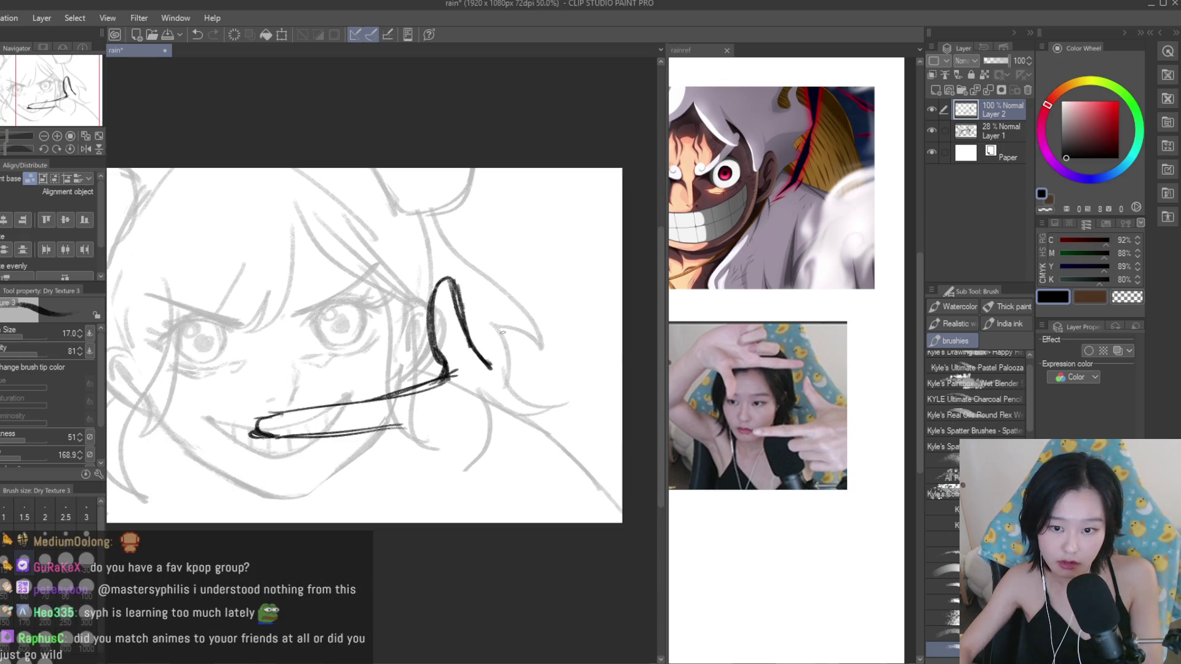
pyautogui.scroll(-1, 557, 360)
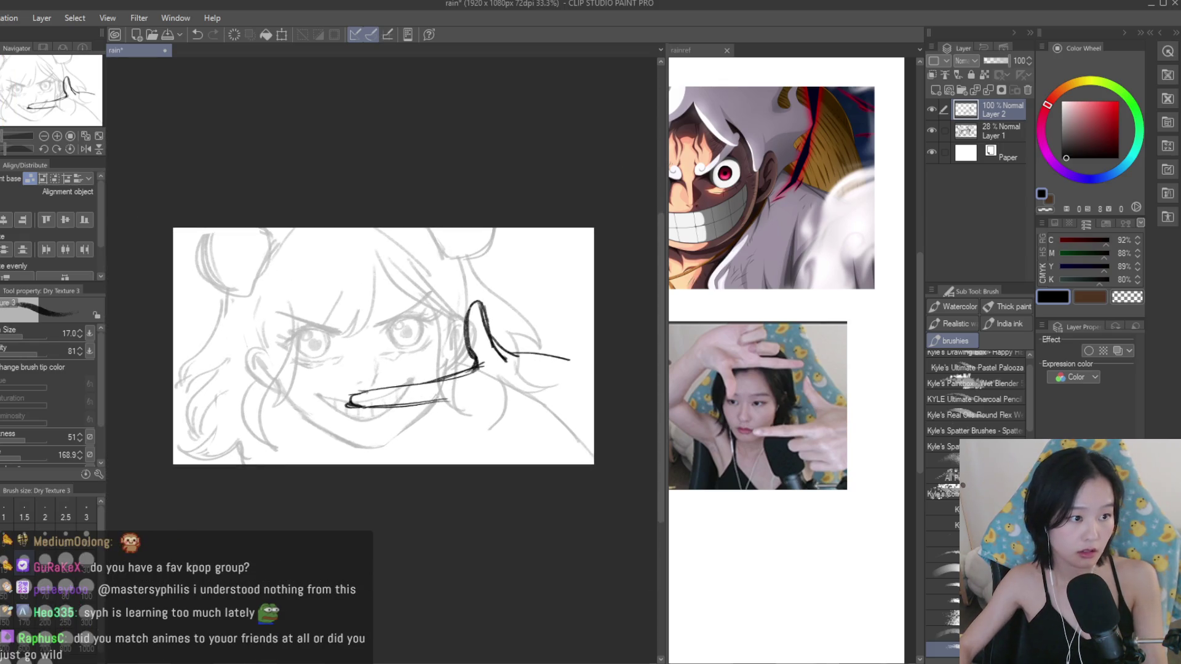
pyautogui.press('e')
pyautogui.scroll(1, 492, 372)
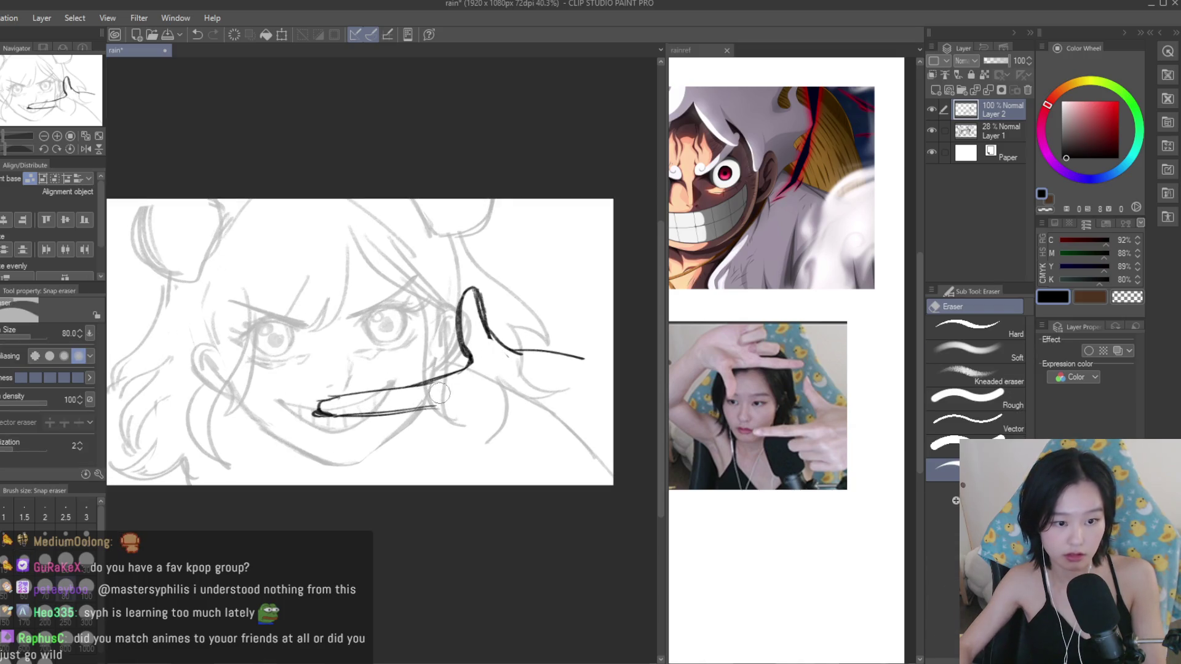
pyautogui.press('k')
pyautogui.scroll(-1, 455, 342)
pyautogui.moveTo(583, 336); pyautogui.dragTo(596, 353)
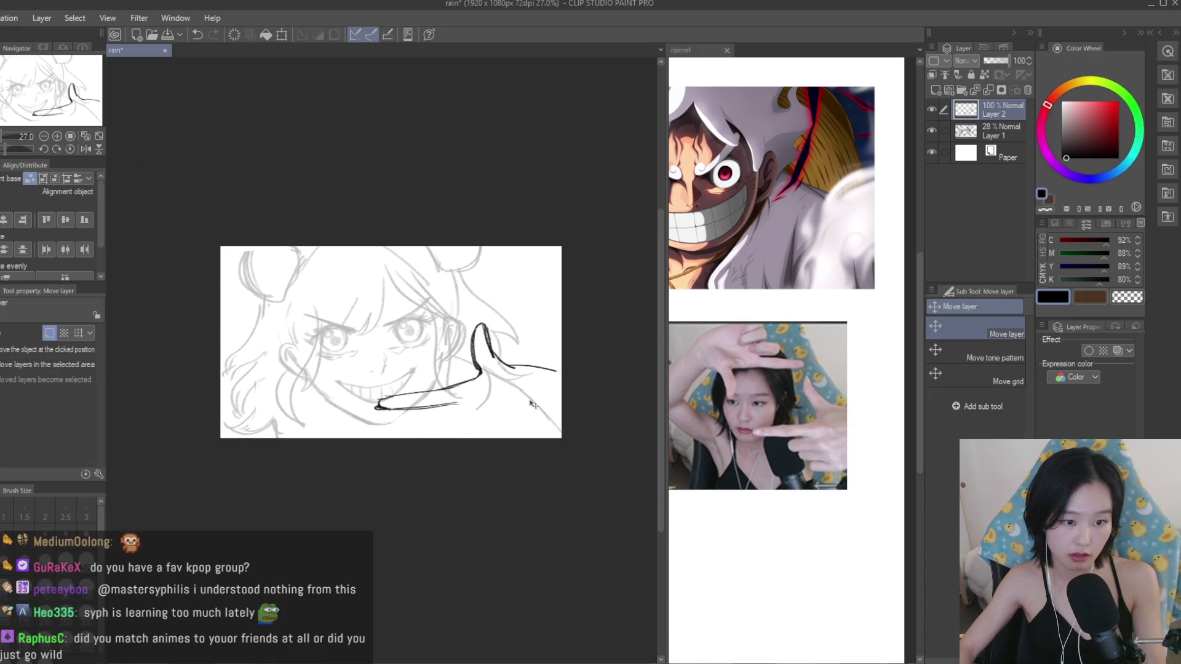
pyautogui.press('b')
# Ink the finger lines below the hand, redoing the short finger stroke and lower finger curve.
pyautogui.scroll(2, 465, 376)
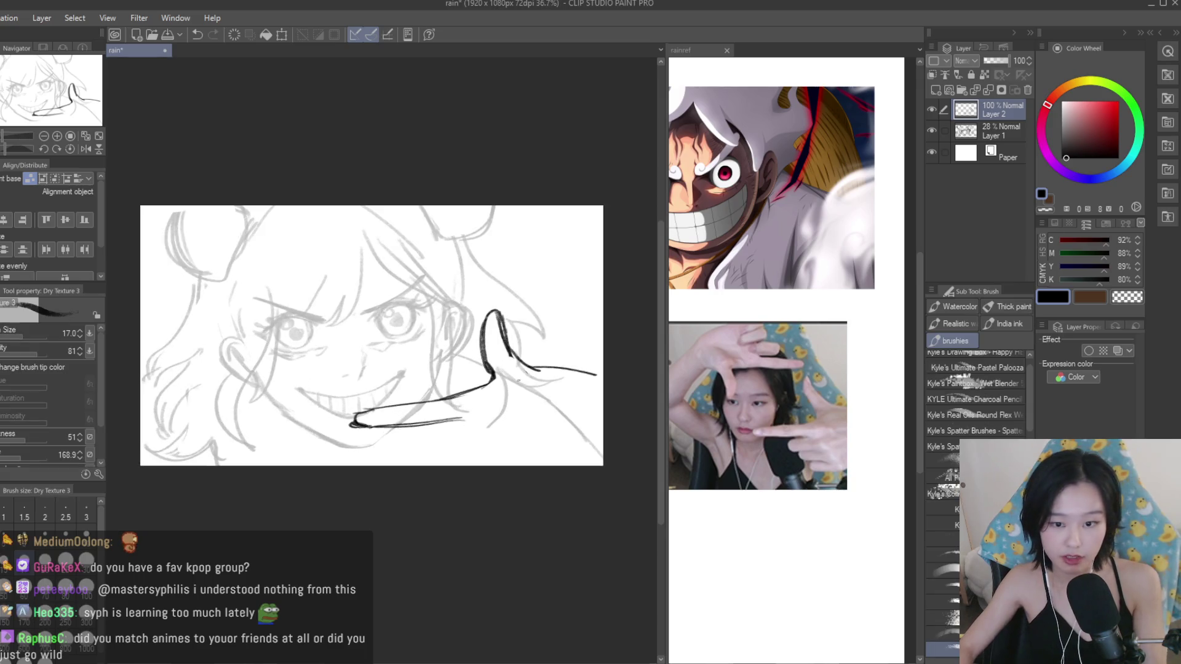
pyautogui.scroll(1, 465, 376)
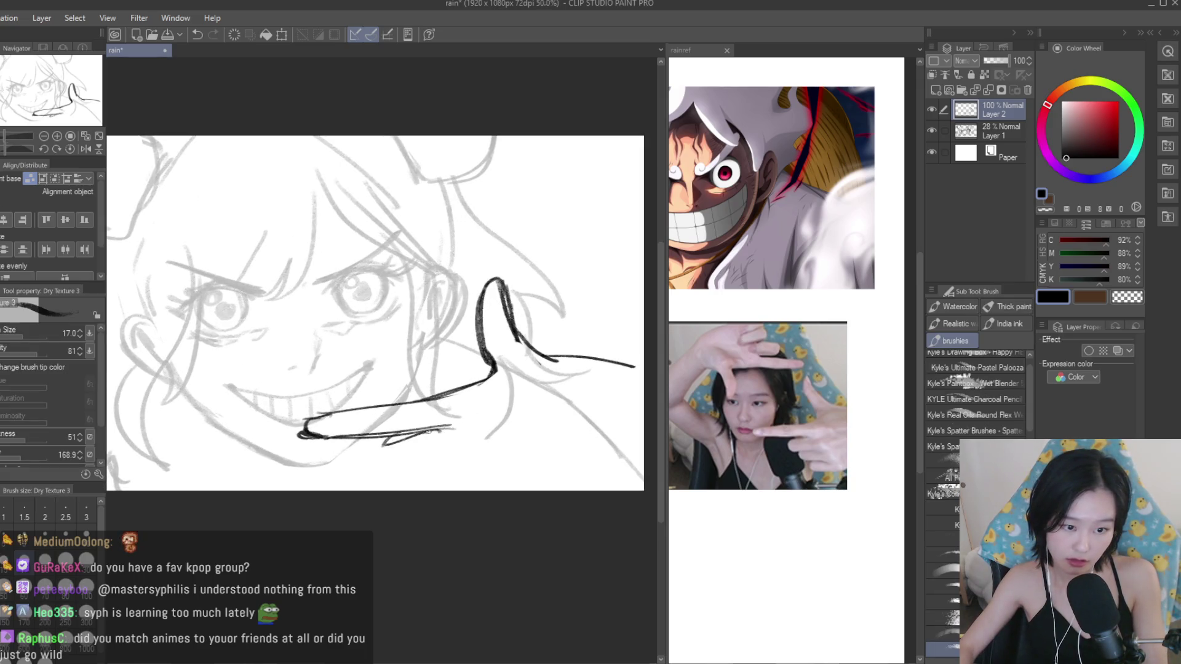
pyautogui.moveTo(431, 430); pyautogui.dragTo(383, 458)
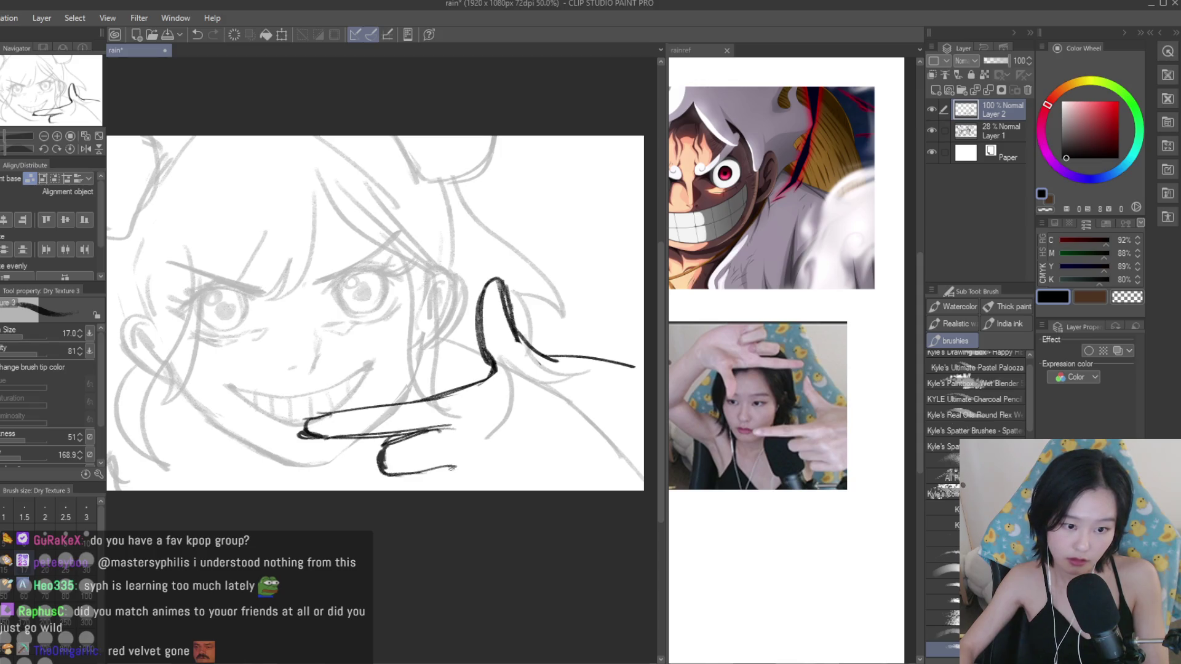
pyautogui.hotkey('ctrl', 'z')
pyautogui.moveTo(418, 470); pyautogui.dragTo(404, 490)
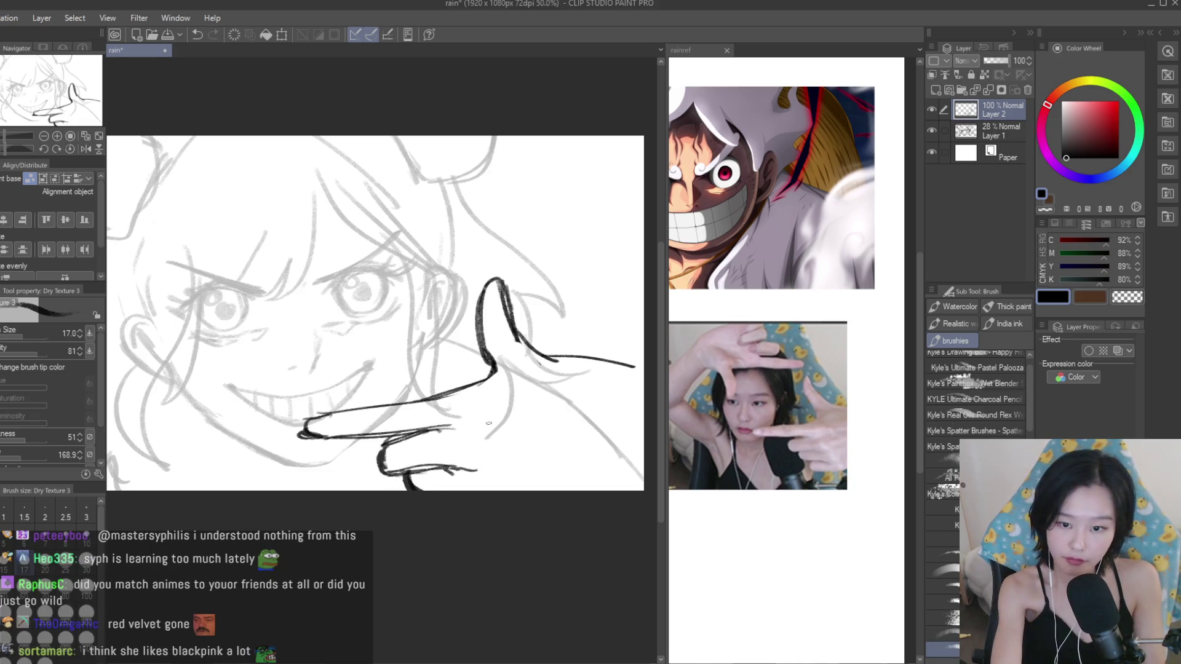
pyautogui.hotkey('ctrl', 'z')
pyautogui.moveTo(471, 408); pyautogui.dragTo(508, 400)
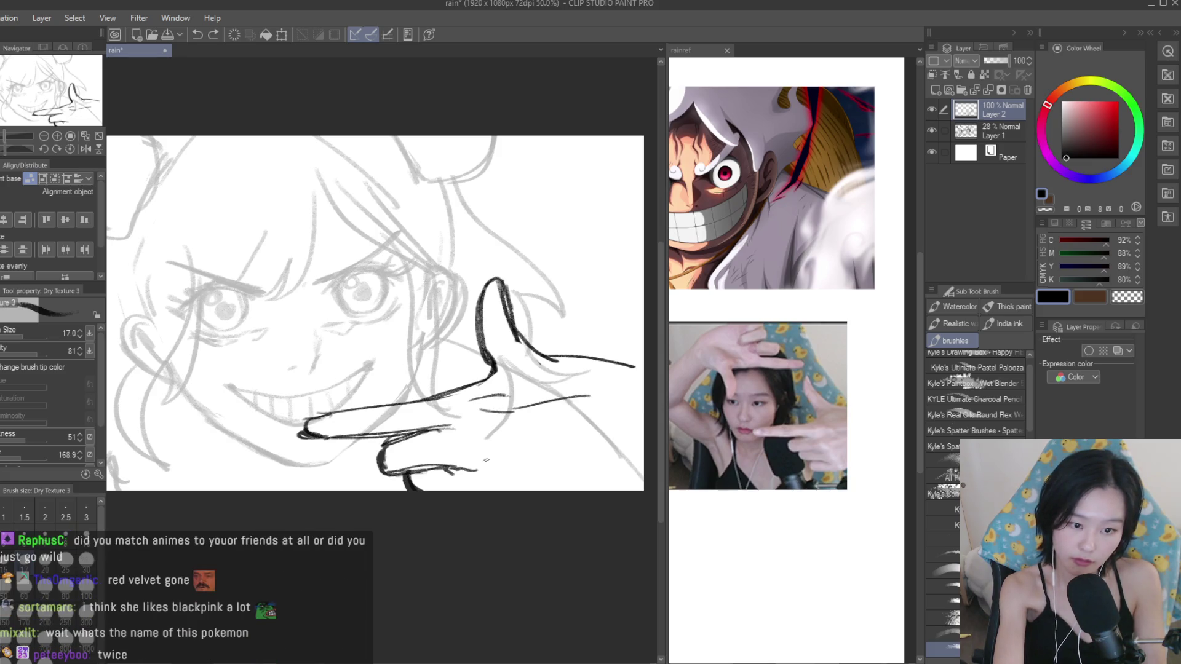
pyautogui.moveTo(470, 440); pyautogui.dragTo(494, 465)
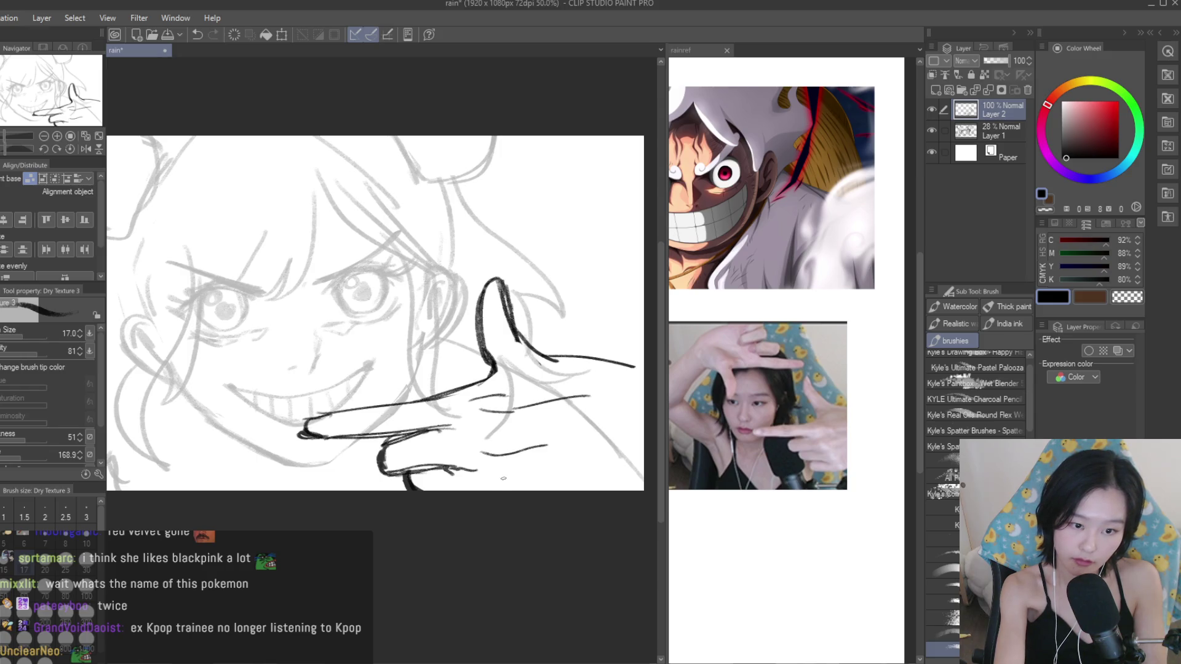
# Reshape the fingertip with new strokes and erase excess ink at the finger's end.
pyautogui.scroll(1, 486, 380)
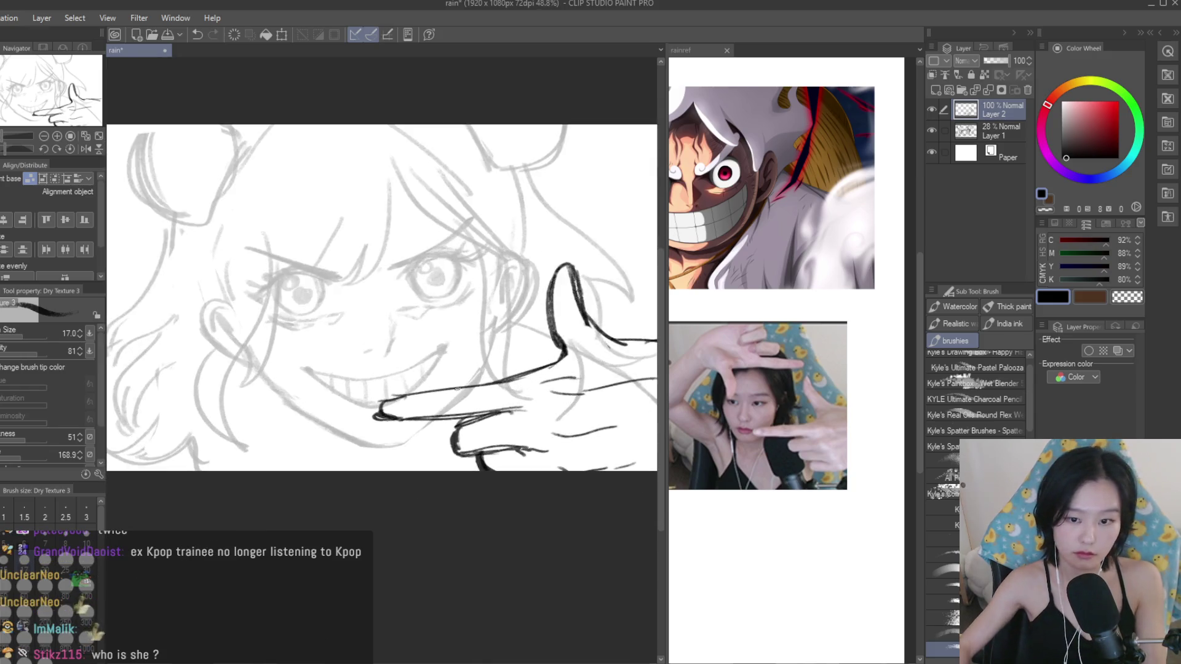
pyautogui.moveTo(384, 406)
pyautogui.mouseDown()
pyautogui.moveTo(343, 423)
pyautogui.moveTo(460, 423)
pyautogui.mouseUp()
pyautogui.moveTo(347, 423); pyautogui.dragTo(467, 421)
pyautogui.scroll(-1, 381, 413)
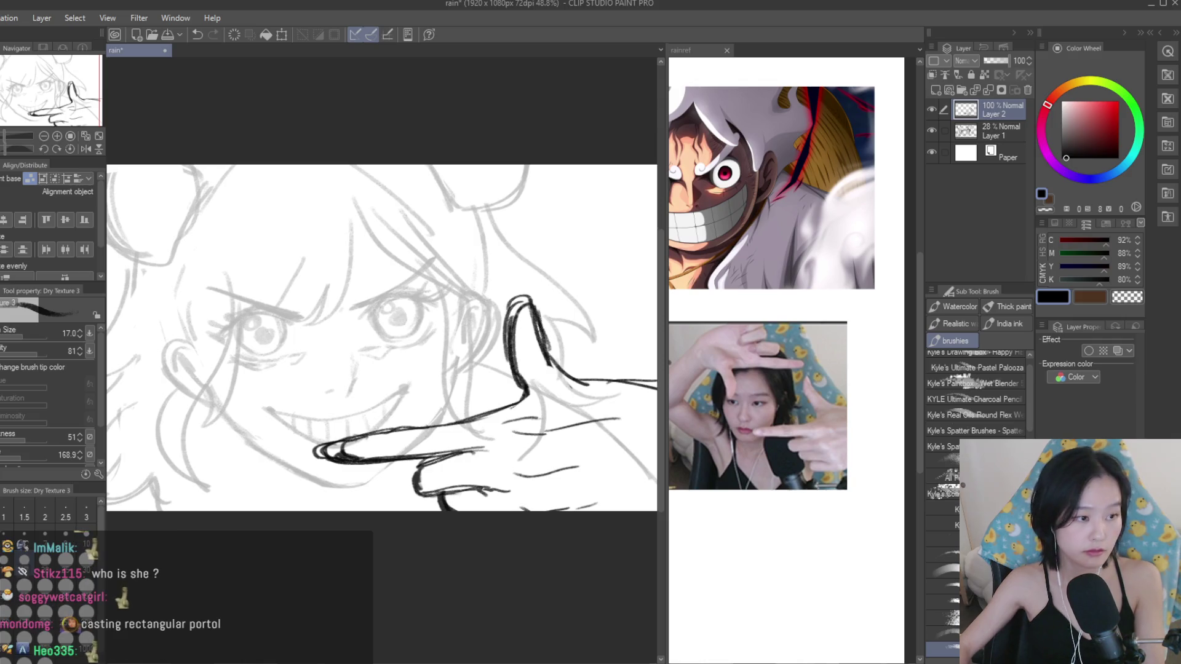
pyautogui.press('e')
pyautogui.moveTo(492, 301); pyautogui.dragTo(523, 394)
pyautogui.moveTo(530, 351)
pyautogui.mouseDown()
pyautogui.moveTo(551, 374)
pyautogui.moveTo(520, 311)
pyautogui.mouseUp()
pyautogui.scroll(-1, 566, 360)
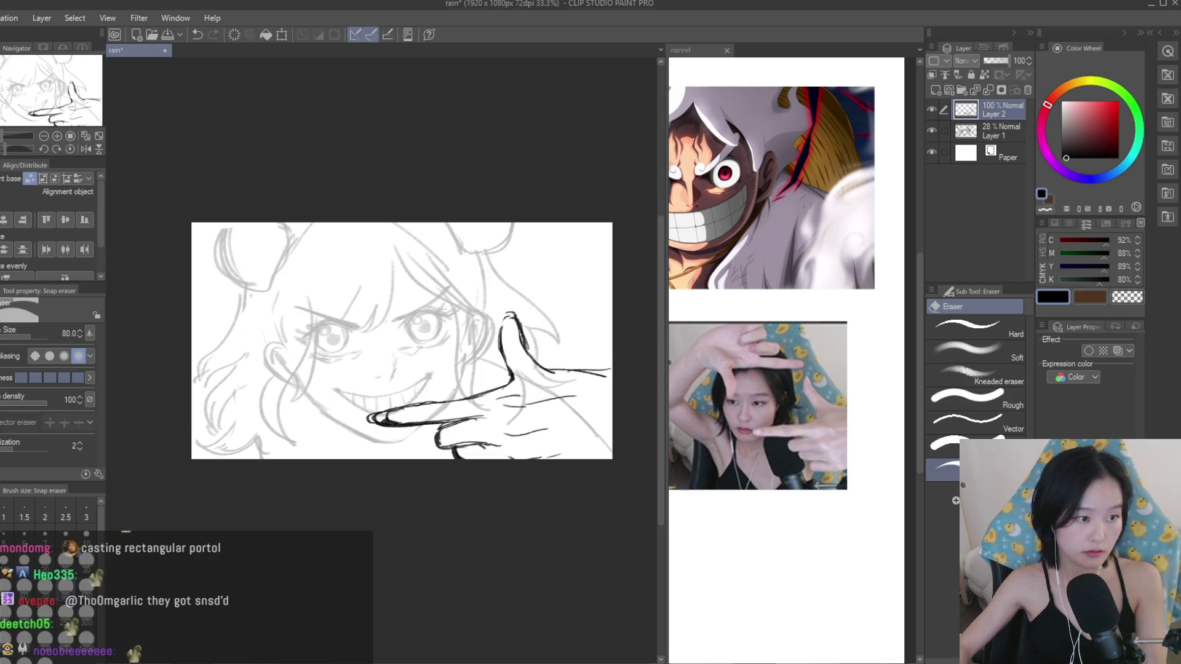
pyautogui.press('b')
pyautogui.scroll(1, 514, 344)
# Scale the inked hand to 112% and rotate it -12°.
pyautogui.scroll(-2, 486, 308)
pyautogui.hotkey('ctrl', 't')
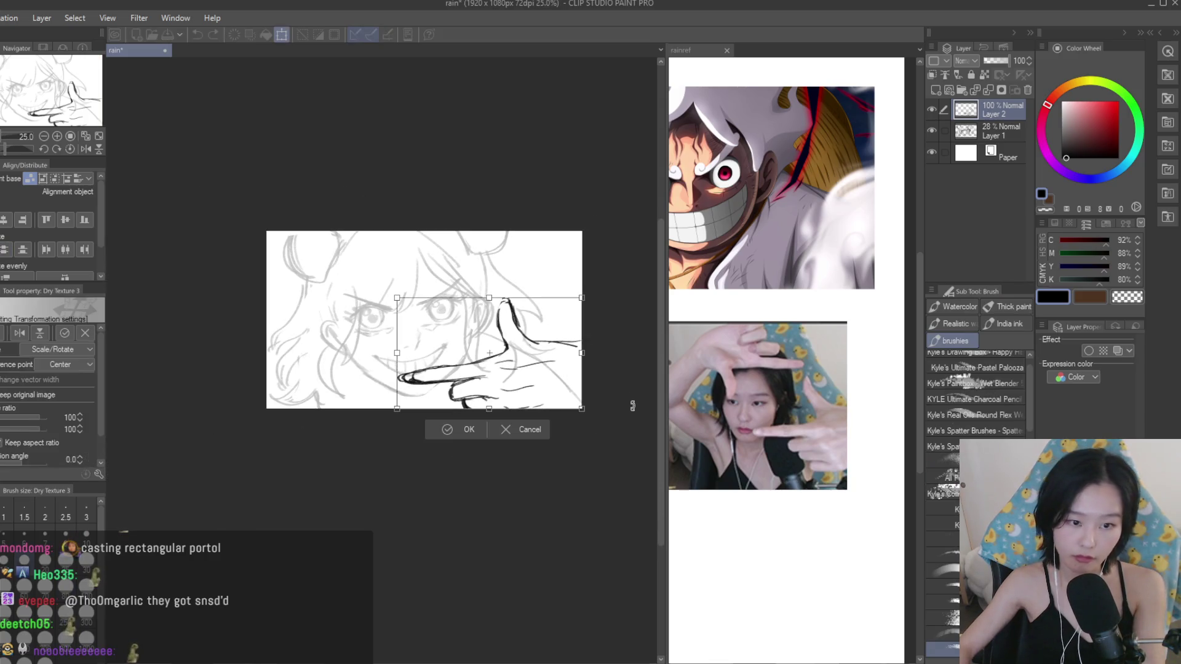
pyautogui.moveTo(583, 411); pyautogui.dragTo(635, 435)
pyautogui.moveTo(576, 373); pyautogui.dragTo(574, 383)
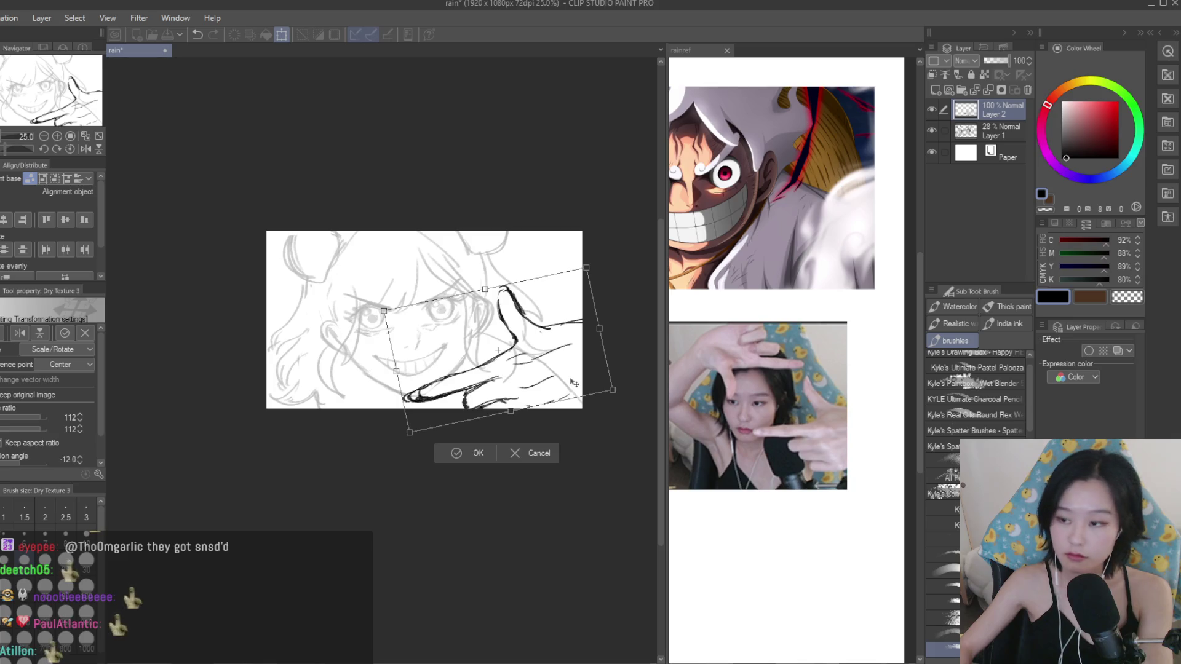
pyautogui.press('Return')
# Ink the second hand's finger strokes over the upper-left hair with Dry Texture 3.
pyautogui.press('p')
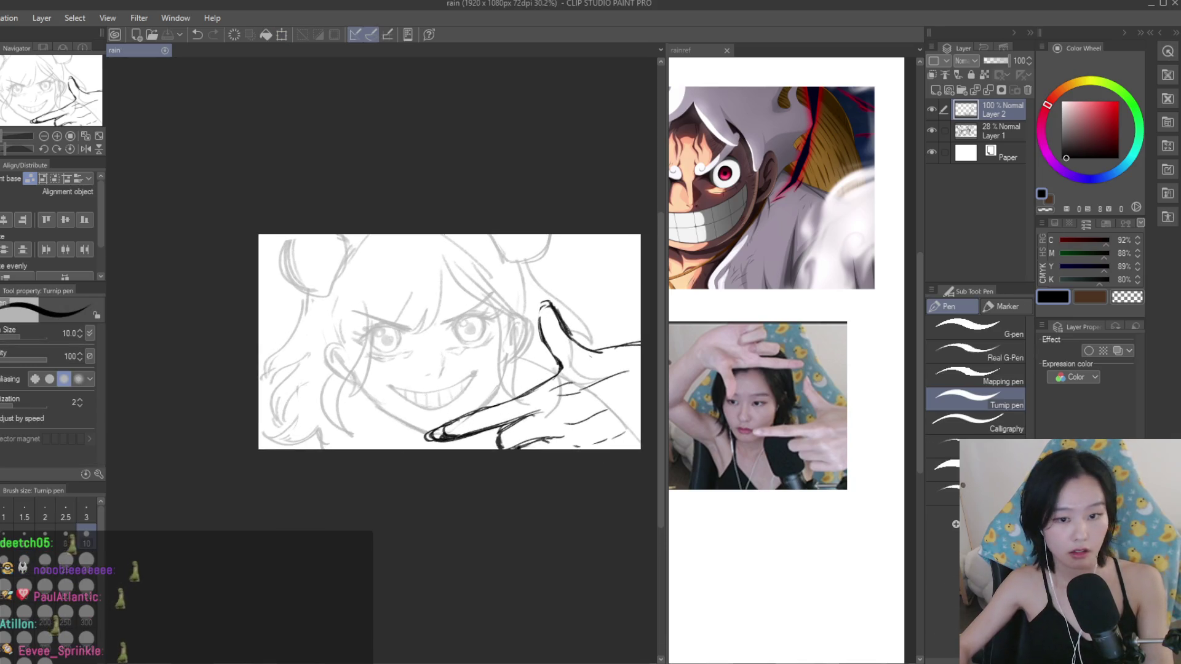
pyautogui.press('b')
pyautogui.hotkey('ctrl', '+')
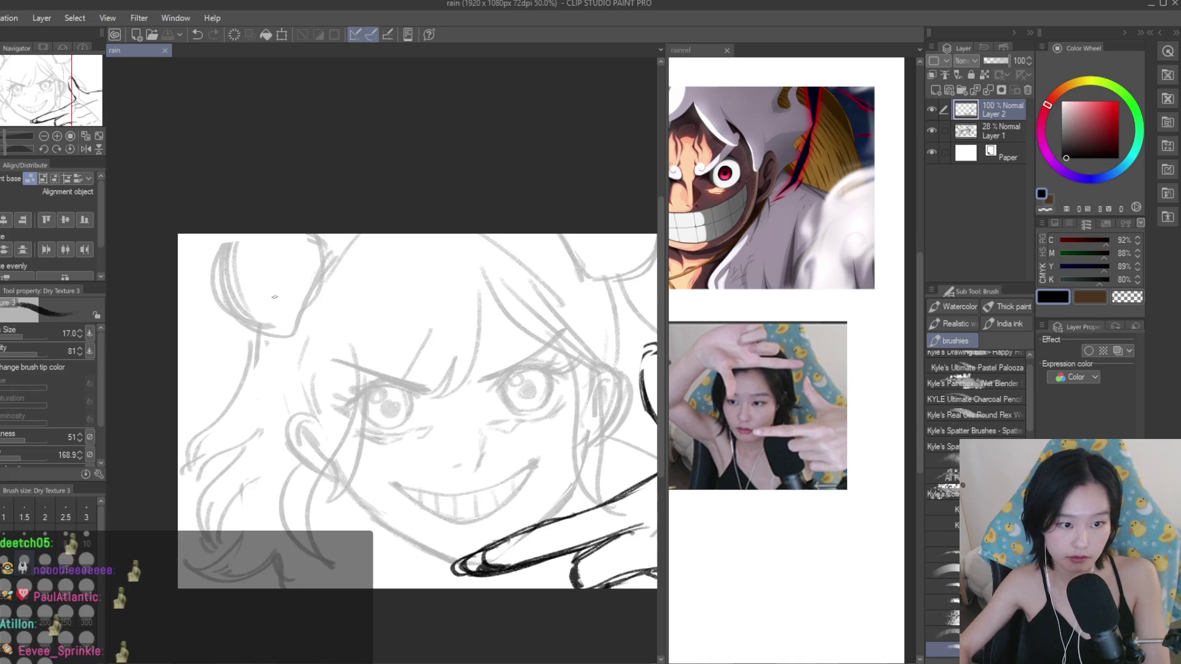
pyautogui.moveTo(283, 303); pyautogui.dragTo(312, 374)
pyautogui.moveTo(317, 296); pyautogui.dragTo(333, 337)
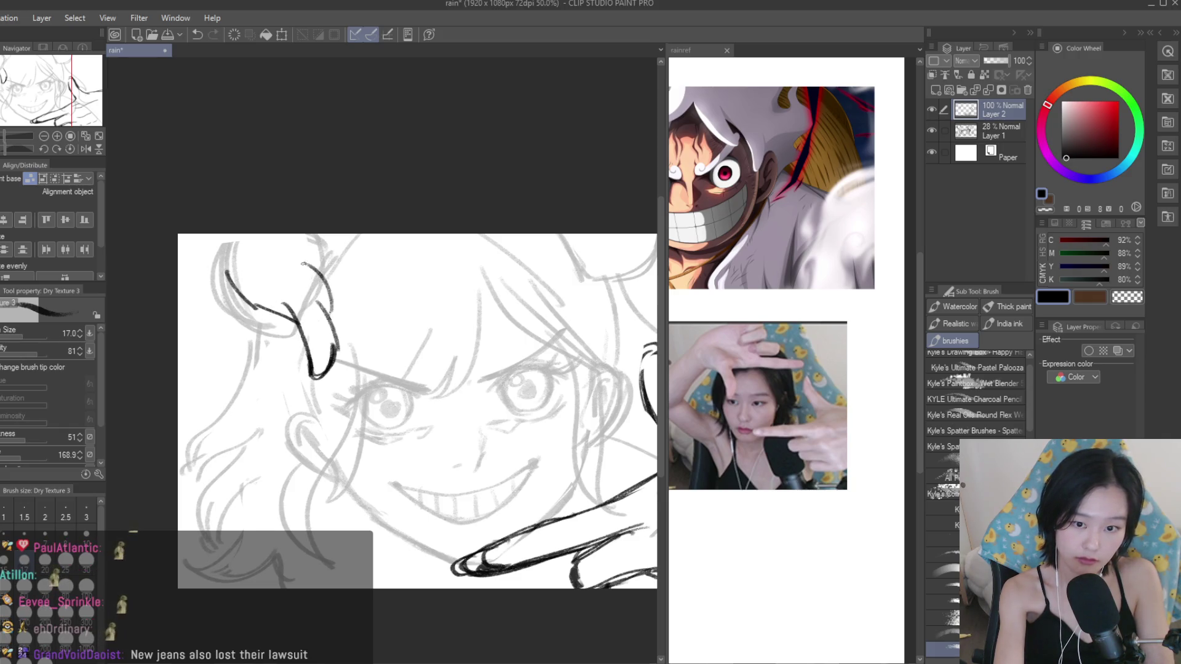
pyautogui.moveTo(287, 237)
pyautogui.mouseDown()
pyautogui.moveTo(337, 278)
pyautogui.moveTo(301, 315)
pyautogui.mouseUp()
pyautogui.press('e')
pyautogui.scroll(-1, 401, 343)
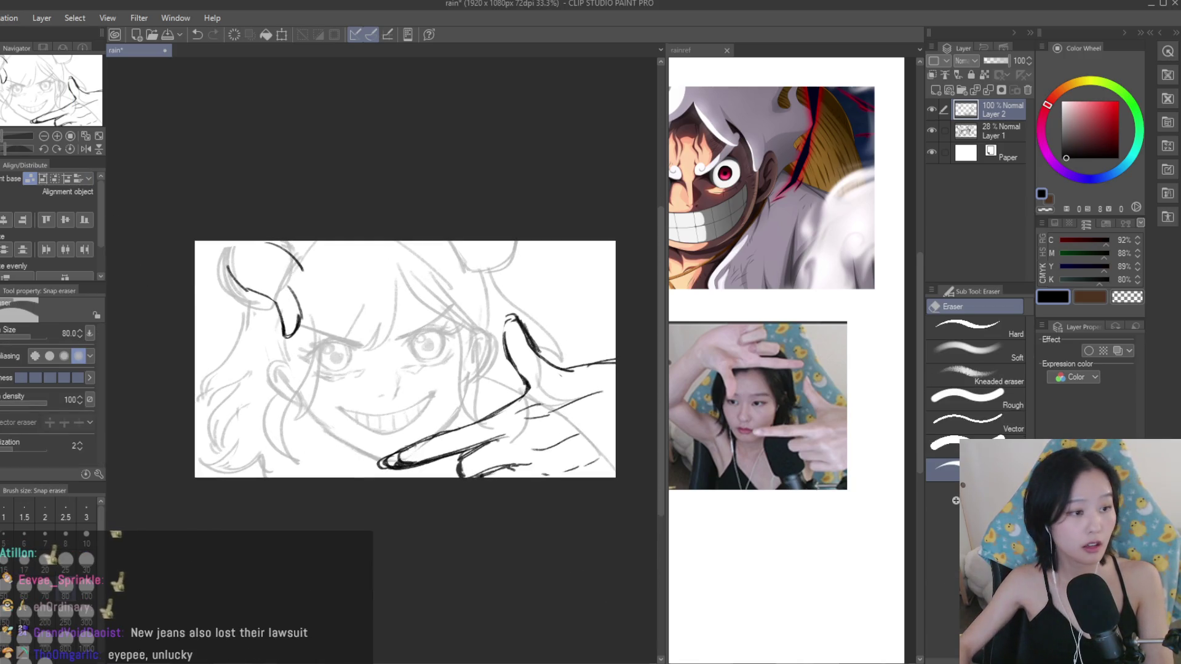
pyautogui.press('b')
pyautogui.scroll(1, 471, 246)
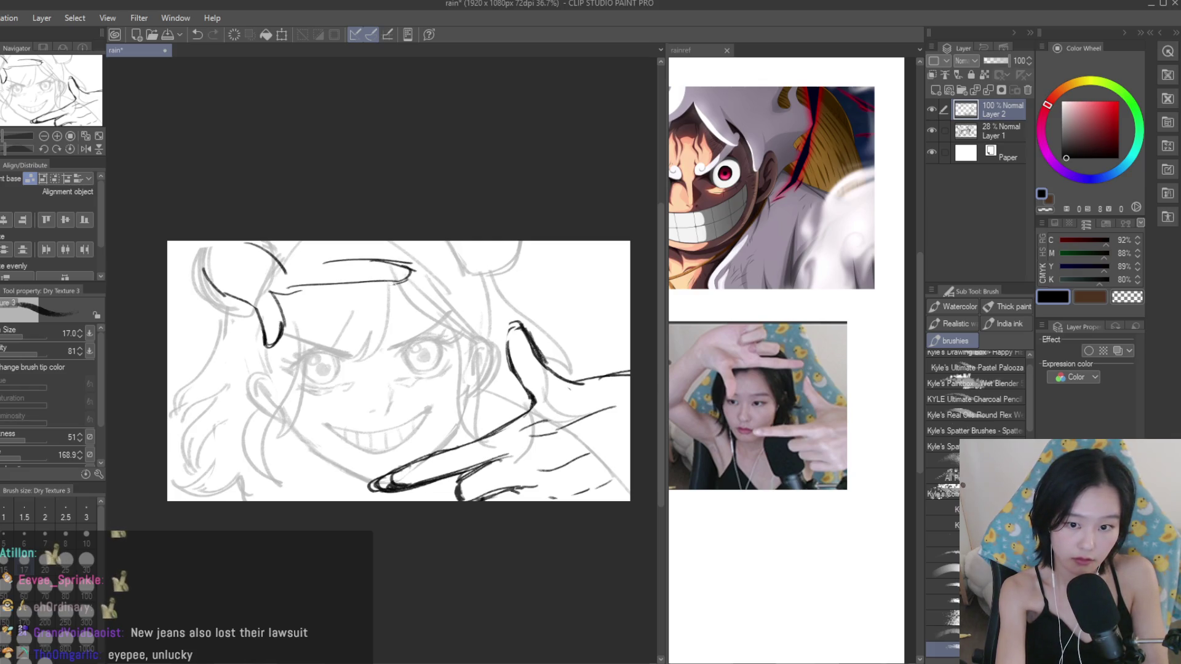
# Undo the forehead and top strokes, then restore the top-of-head stroke with redo.
pyautogui.hotkey('ctrl', 'z')
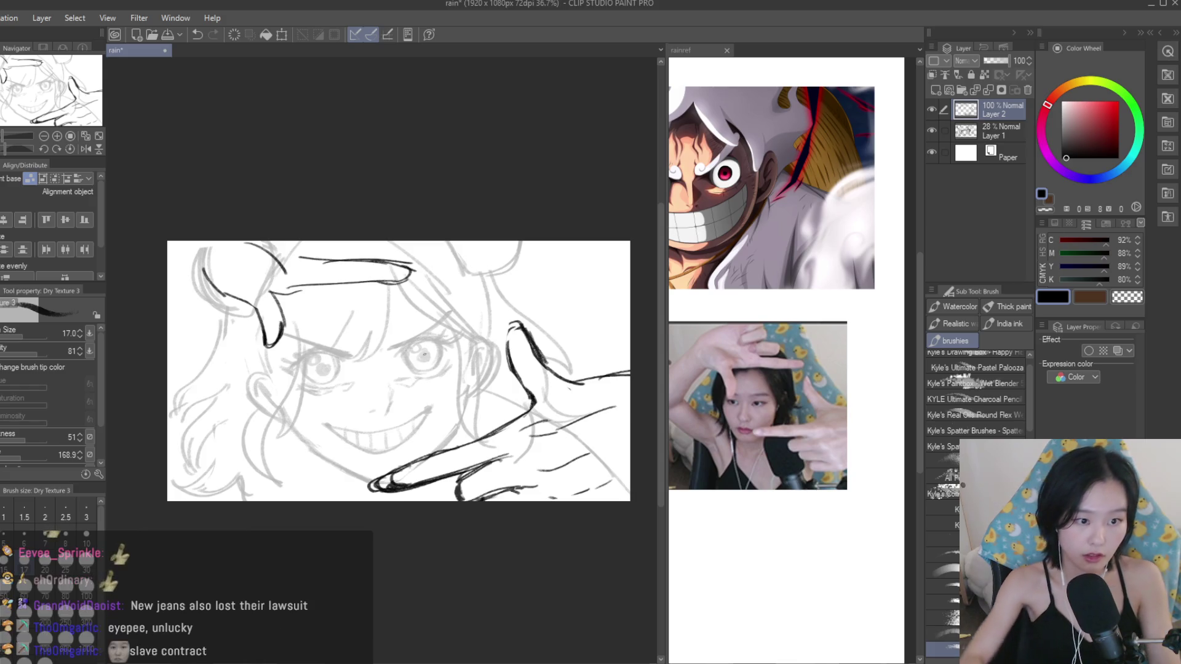
pyautogui.press('p')
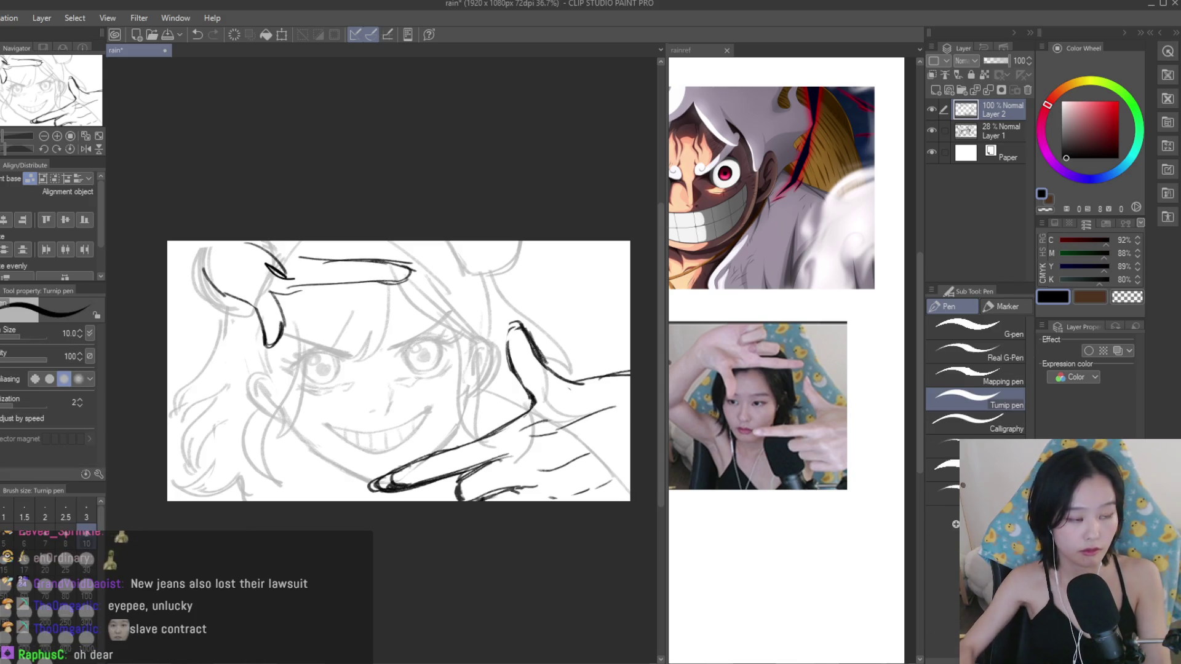
pyautogui.press('e')
pyautogui.hotkey('ctrl', 'z')
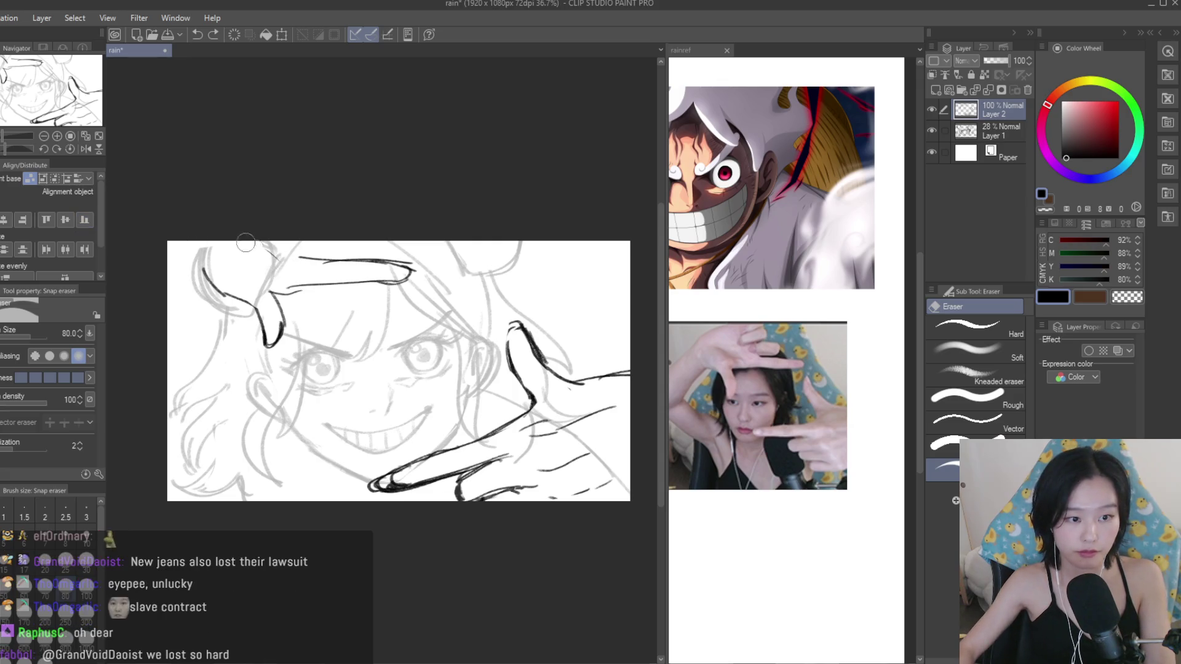
pyautogui.press('b')
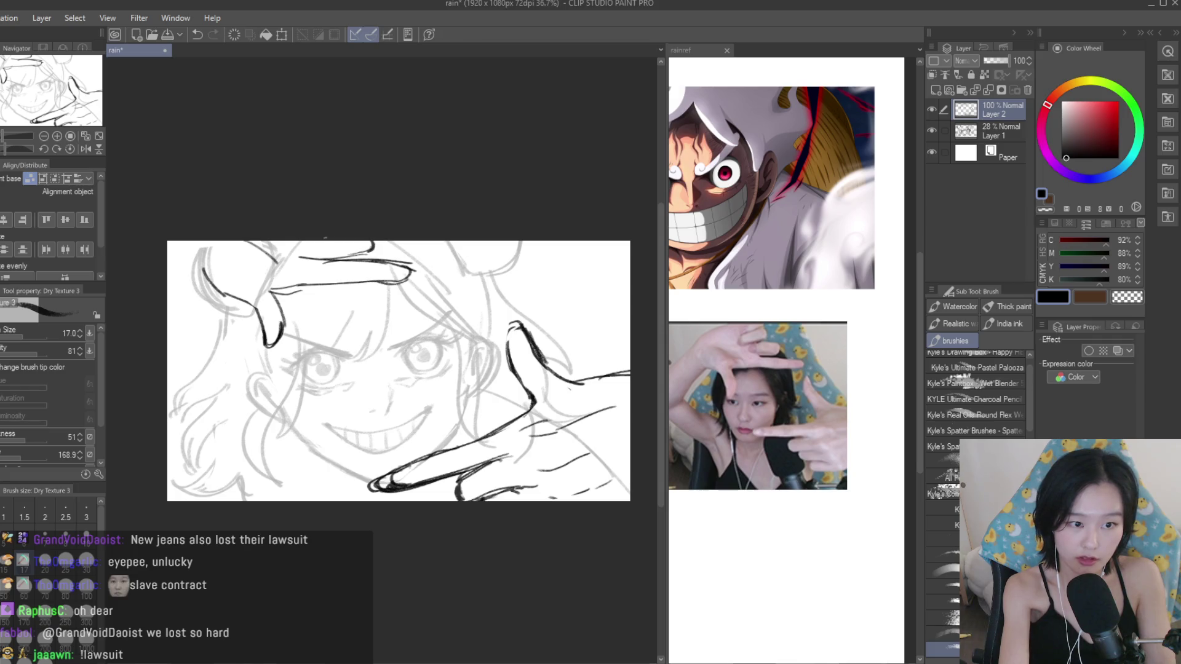
pyautogui.hotkey('ctrl', 'y')
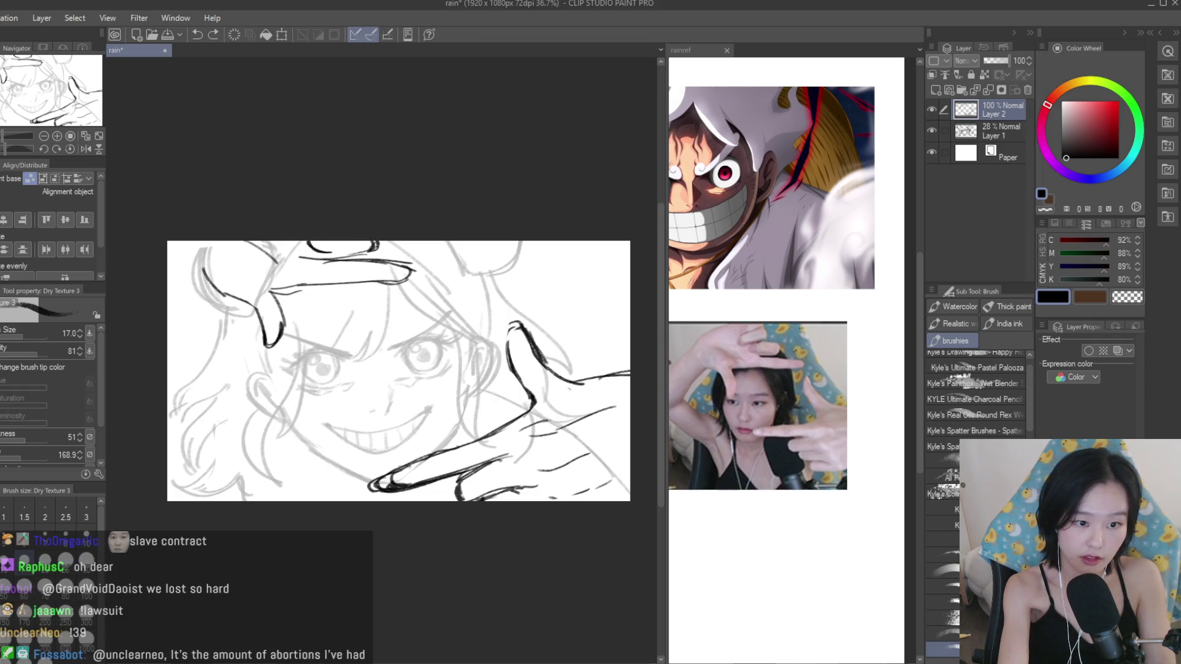
pyautogui.scroll(-2, 554, 290)
pyautogui.scroll(-2, 554, 290)
pyautogui.scroll(1, 554, 290)
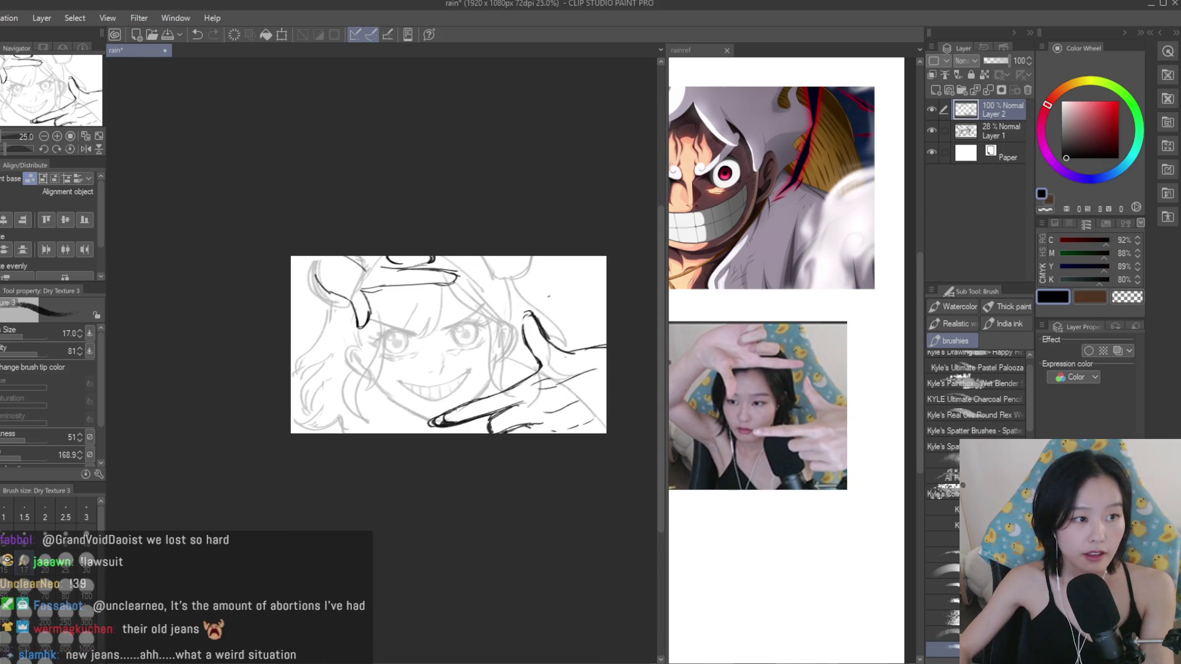
pyautogui.scroll(1, 460, 272)
pyautogui.hotkey('ctrl', 't')
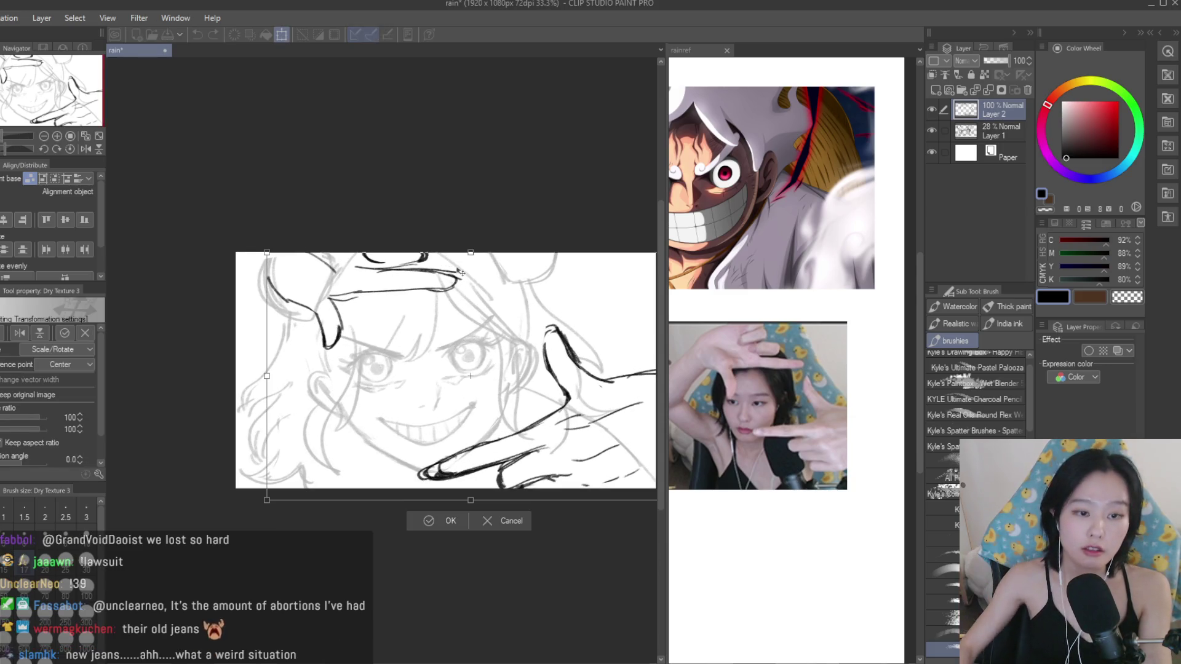
# Lasso the upper-left hand area and enlarge it to about 123% with a slight tilt.
pyautogui.press('m')
pyautogui.moveTo(190, 258); pyautogui.dragTo(395, 164)
pyautogui.scroll(-1, 499, 309)
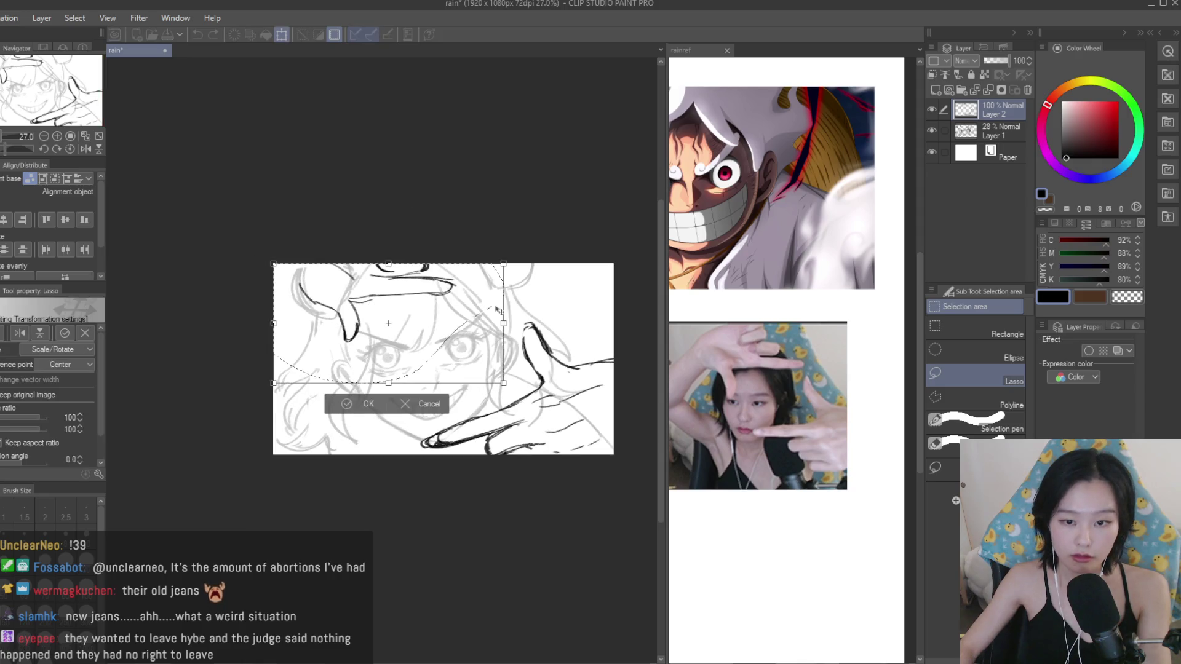
pyautogui.moveTo(503, 381)
pyautogui.mouseDown()
pyautogui.moveTo(530, 397)
pyautogui.moveTo(528, 382)
pyautogui.moveTo(497, 376)
pyautogui.mouseUp()
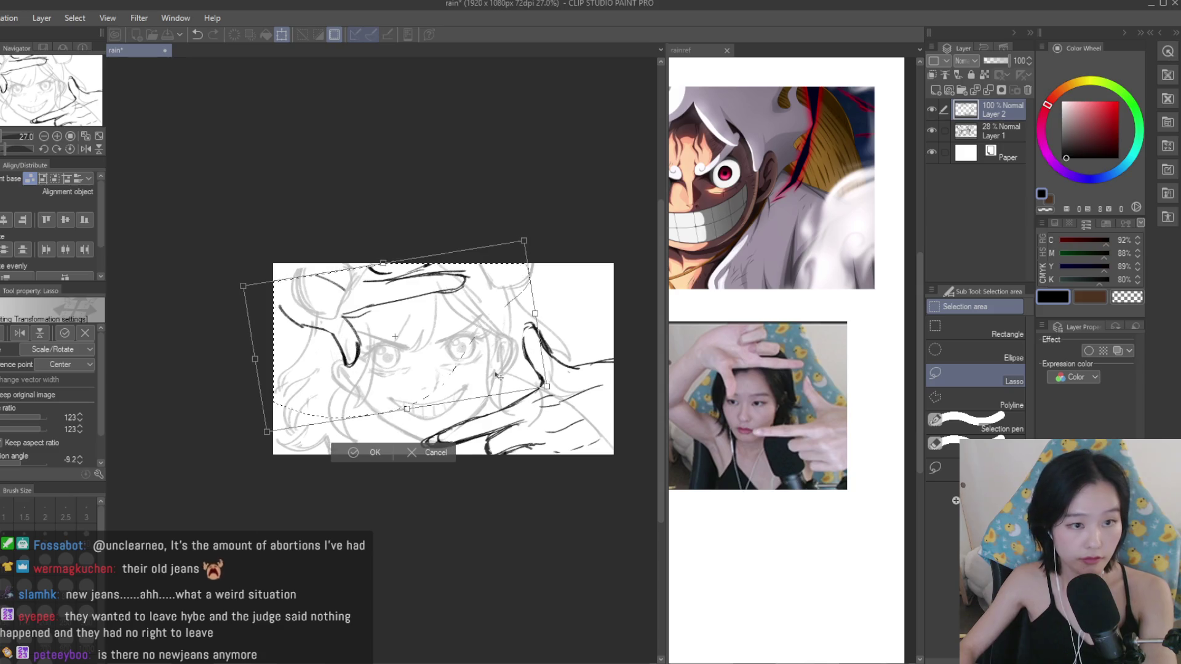
pyautogui.moveTo(546, 386); pyautogui.dragTo(549, 389)
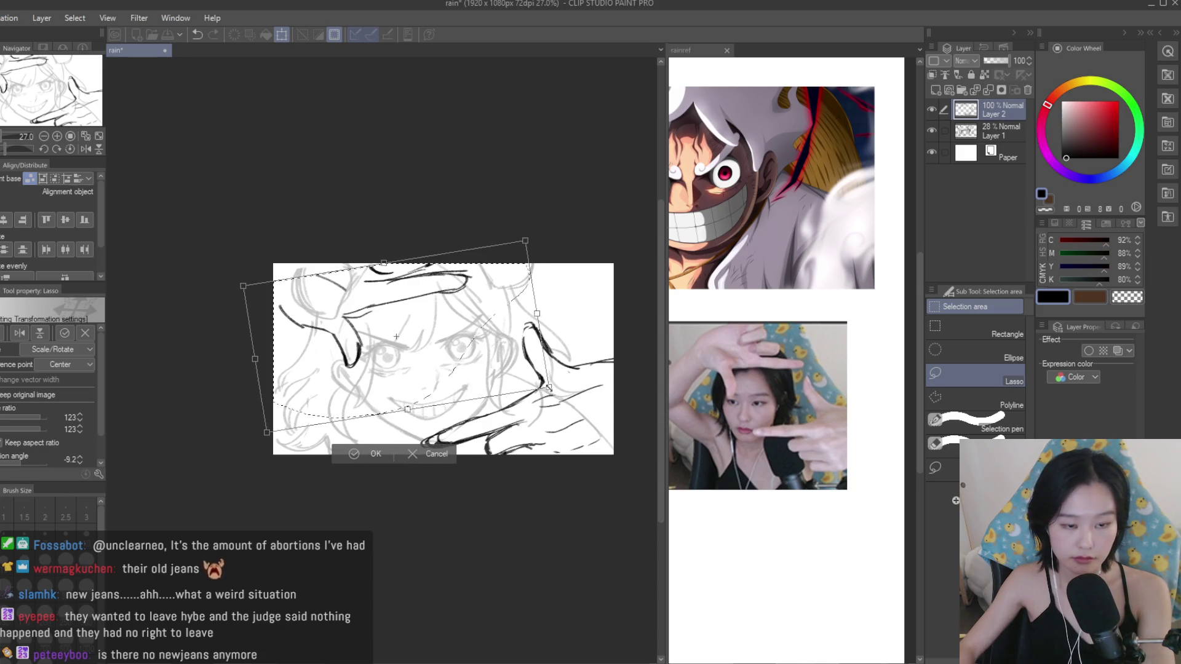
pyautogui.scroll(1, 434, 320)
pyautogui.press('Return')
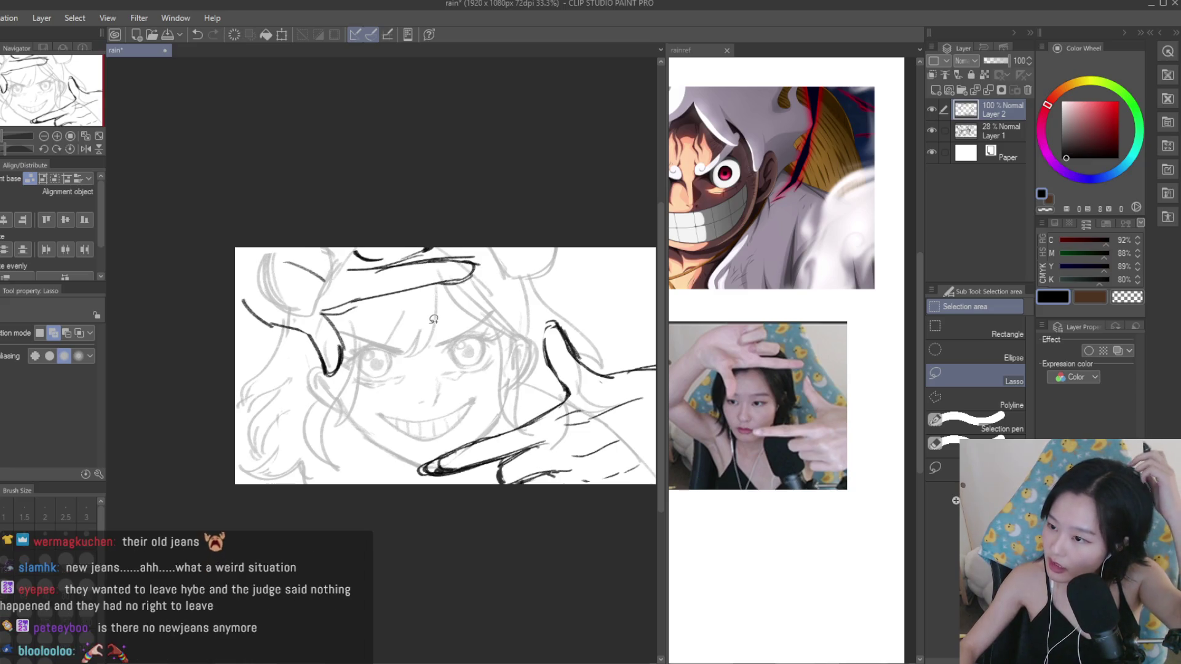
# Return to the Dry Texture 3 brush and zoom the canvas to resume inking.
pyautogui.press('b')
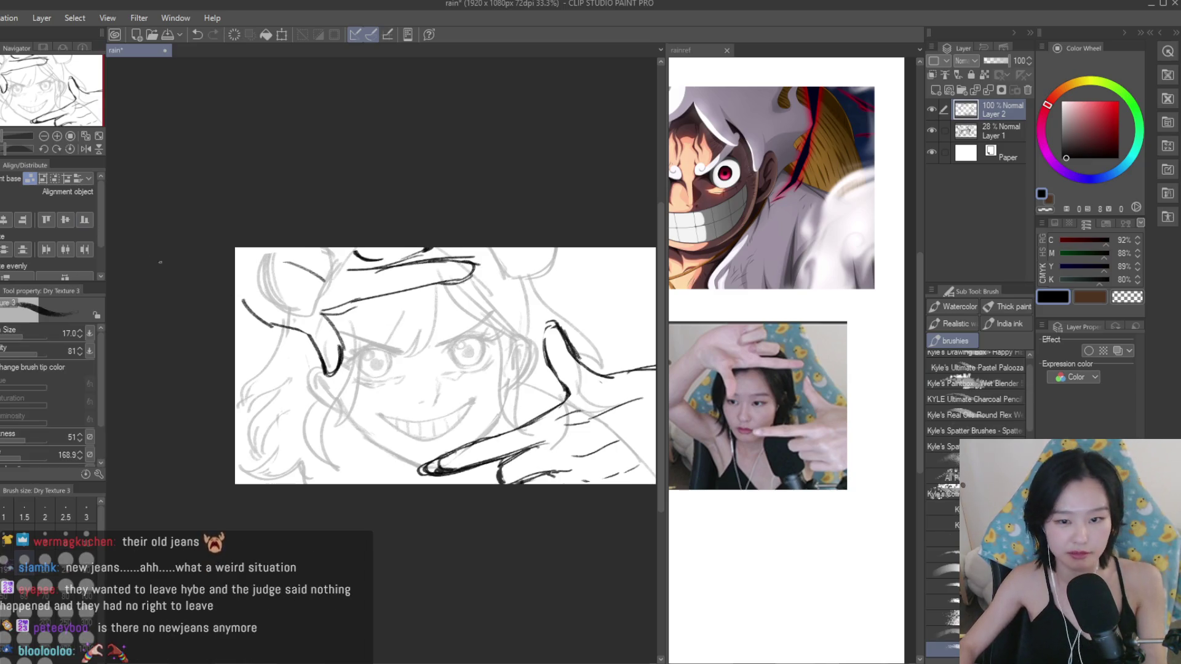
pyautogui.scroll(1, 433, 322)
pyautogui.scroll(1, 417, 262)
pyautogui.scroll(-1, 450, 304)
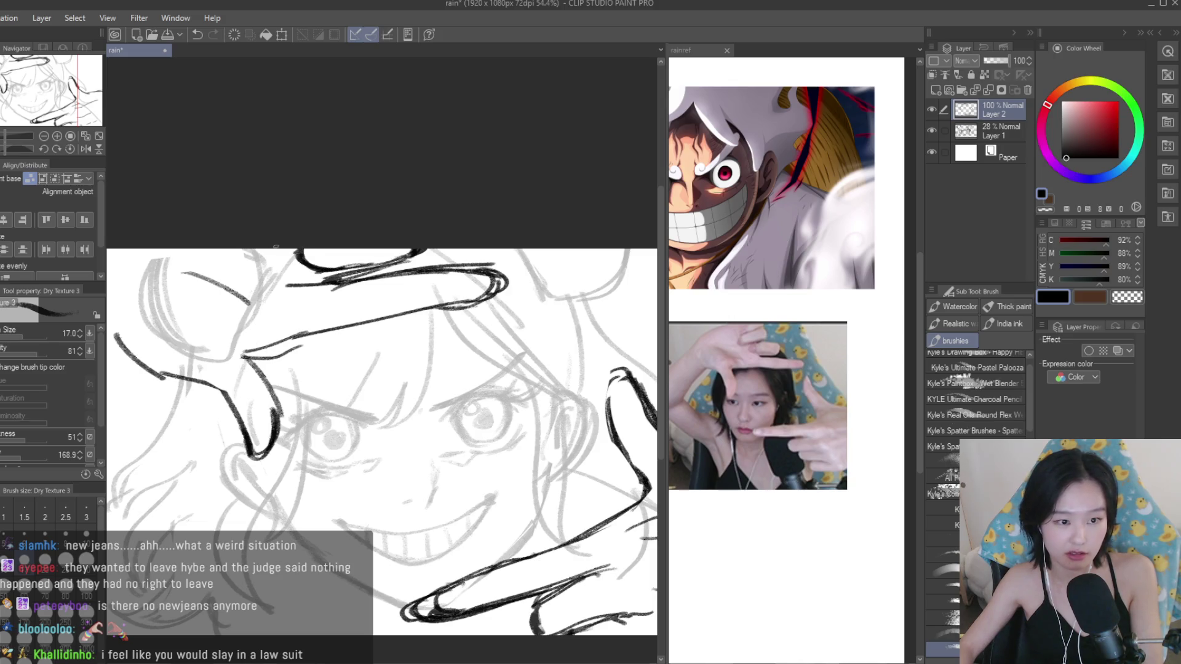
pyautogui.scroll(-2, 289, 248)
pyautogui.scroll(2, 310, 257)
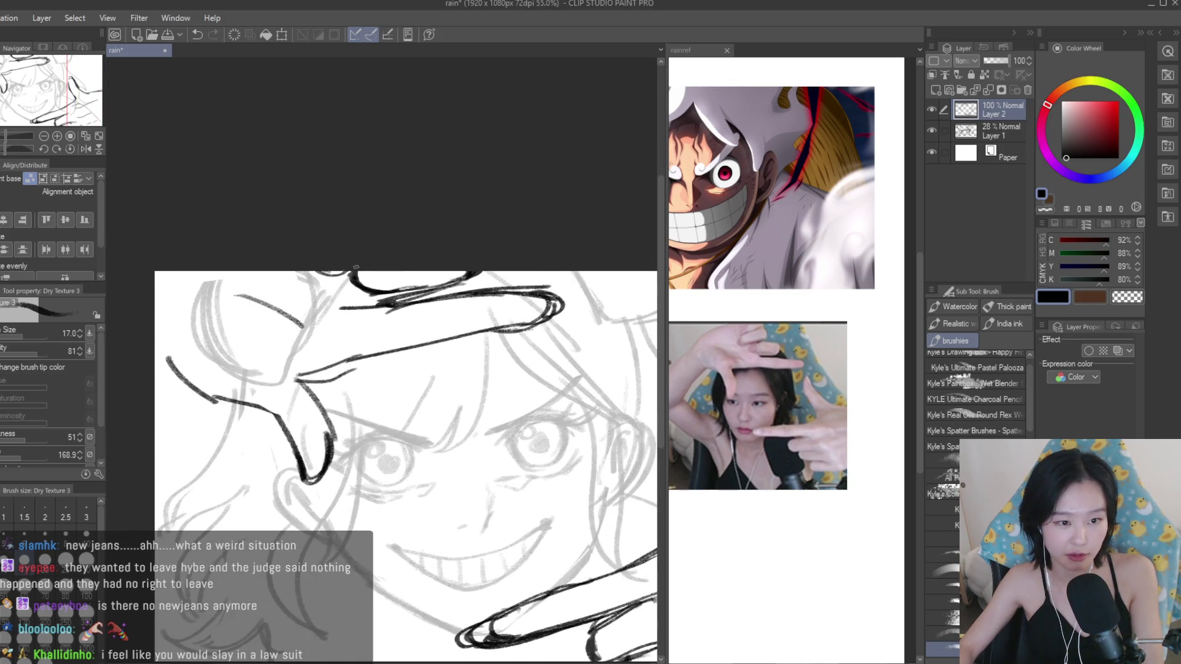
pyautogui.scroll(-2, 356, 267)
pyautogui.scroll(1, 363, 315)
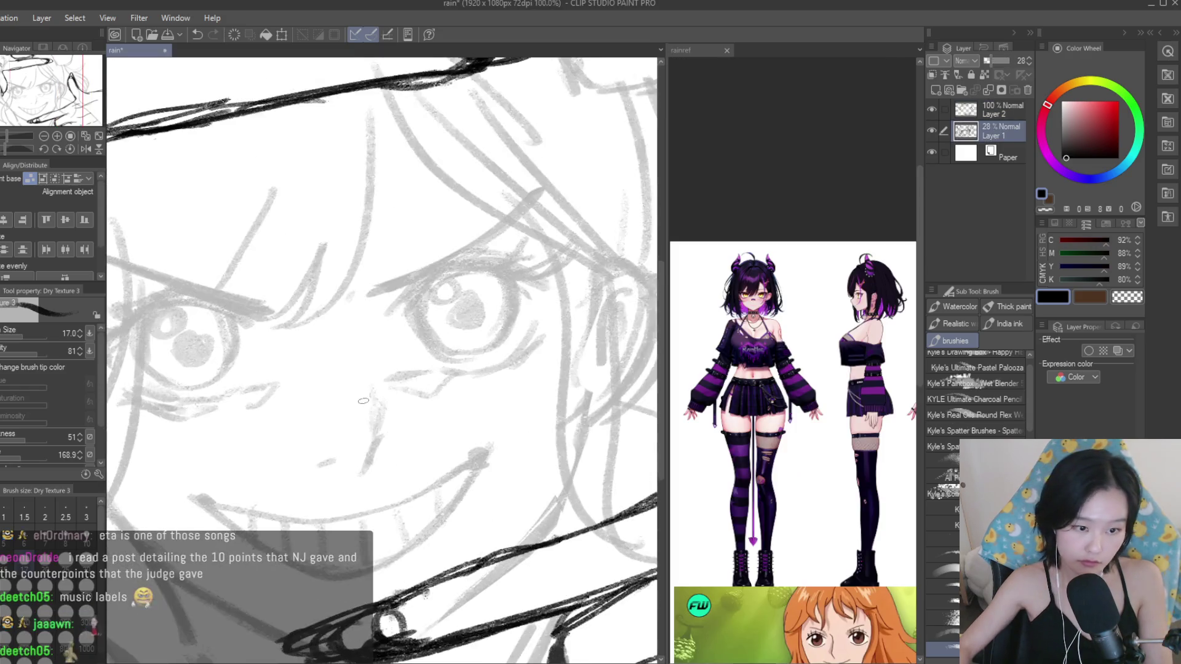
# Add a curved sketch line near the grin.
pyautogui.moveTo(271, 403); pyautogui.dragTo(392, 404)
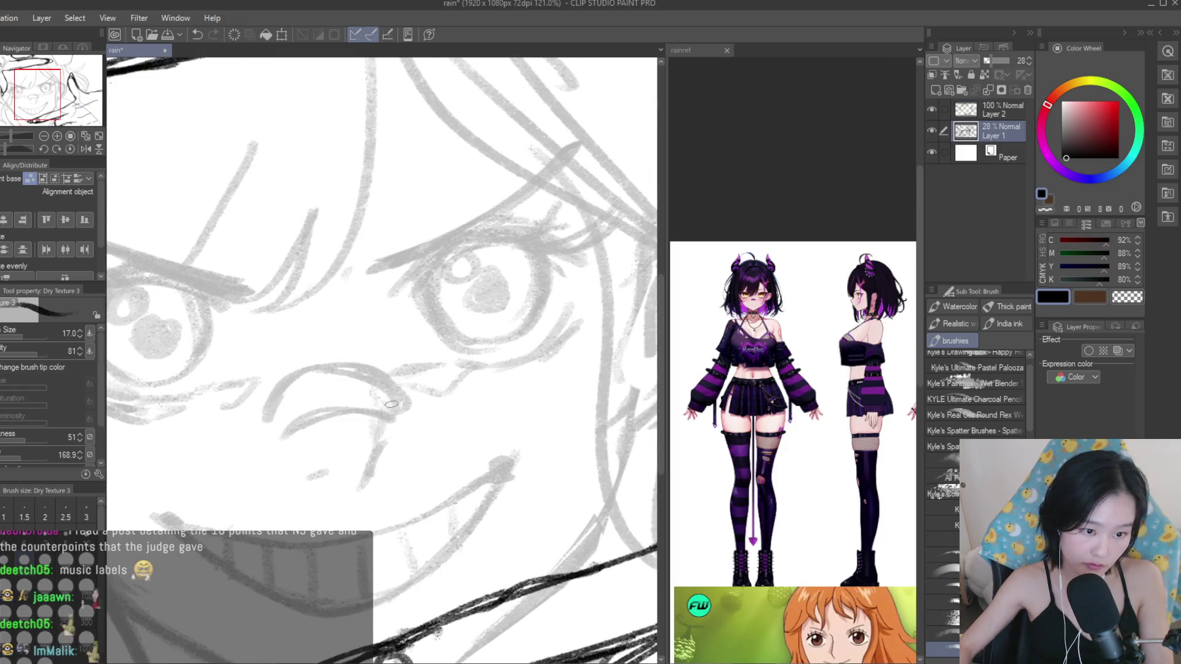
pyautogui.scroll(-3, 268, 432)
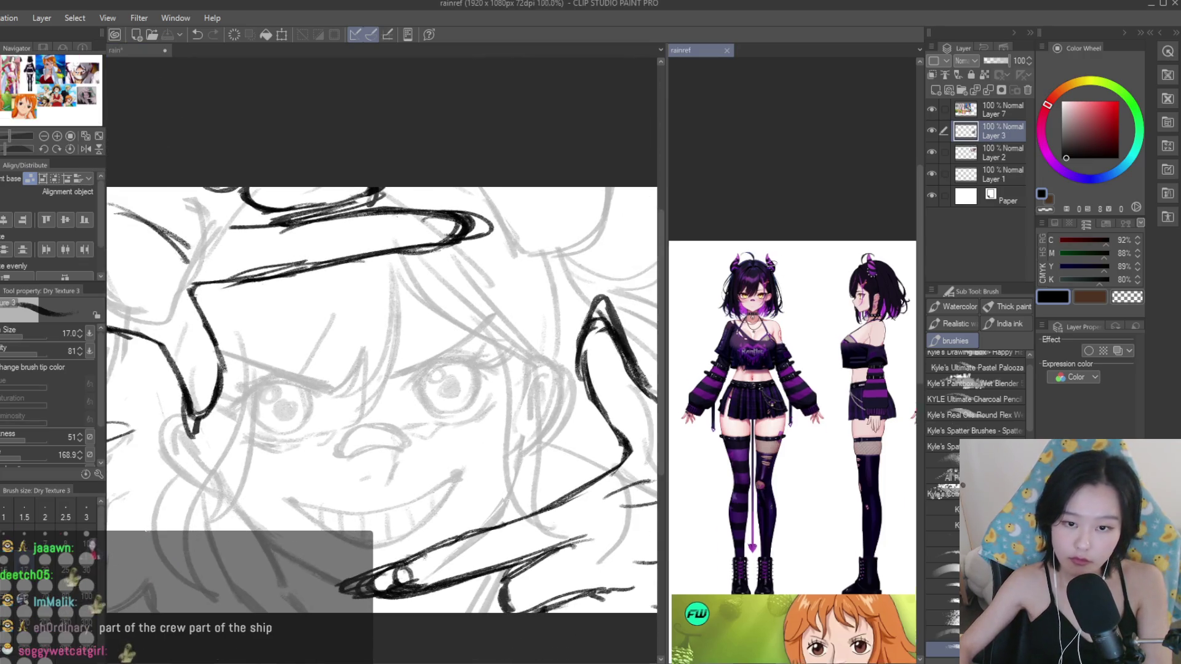
pyautogui.scroll(3, 793, 400)
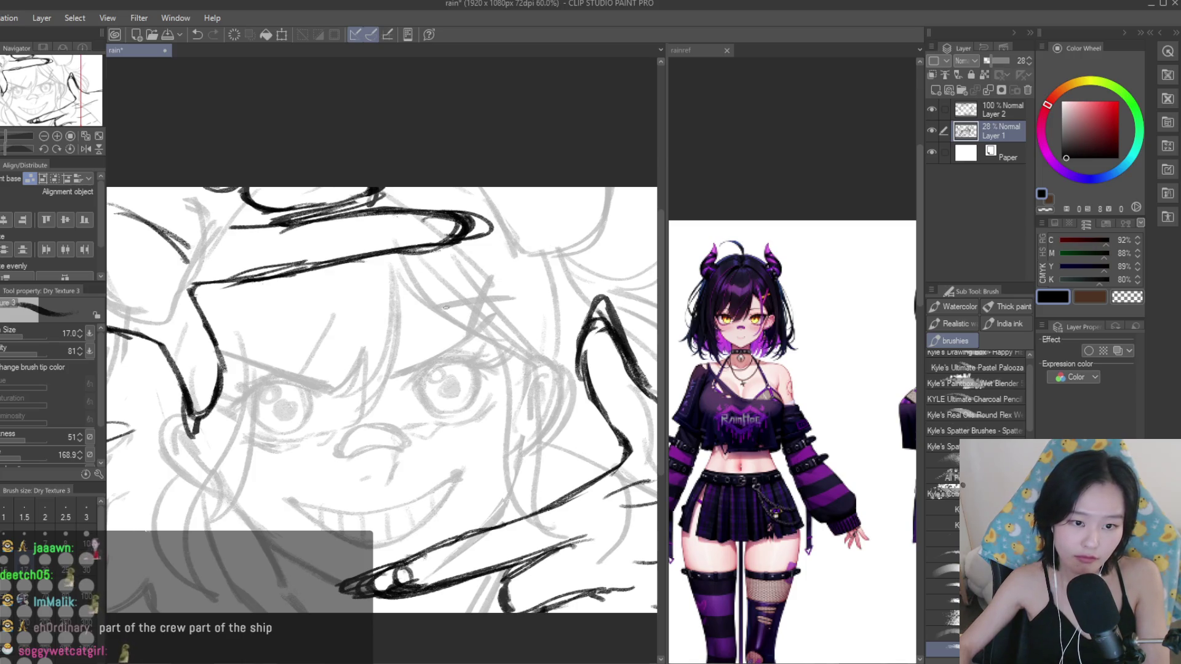
pyautogui.scroll(-2, 462, 351)
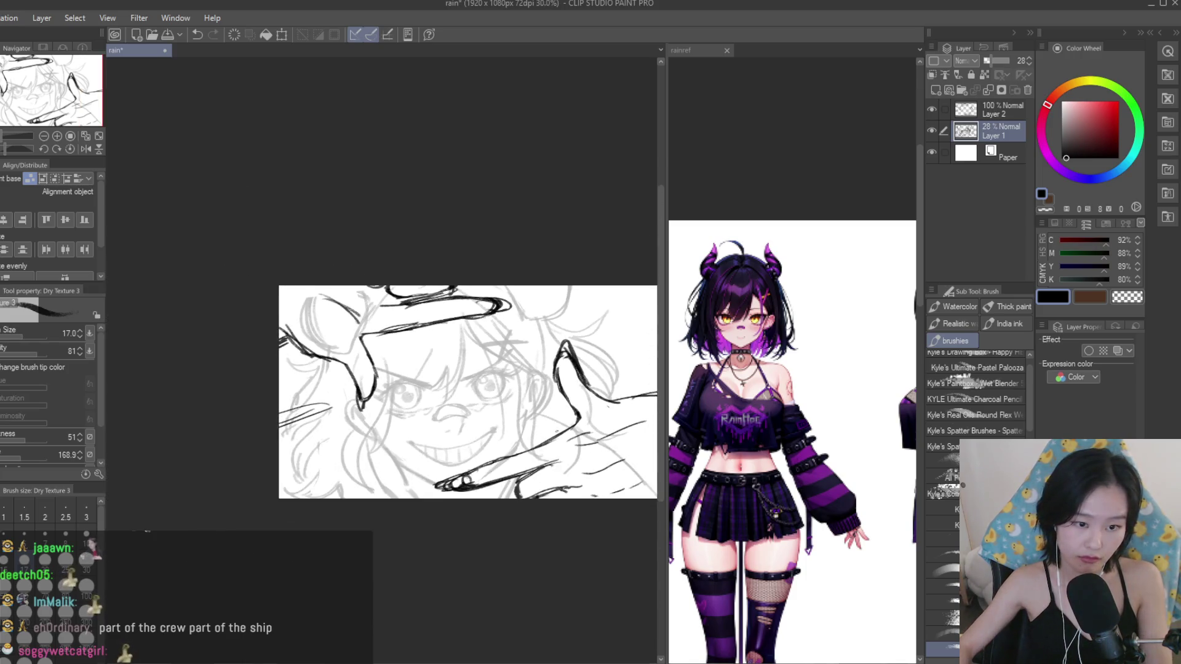
pyautogui.scroll(1, 504, 404)
pyautogui.scroll(-2, 503, 404)
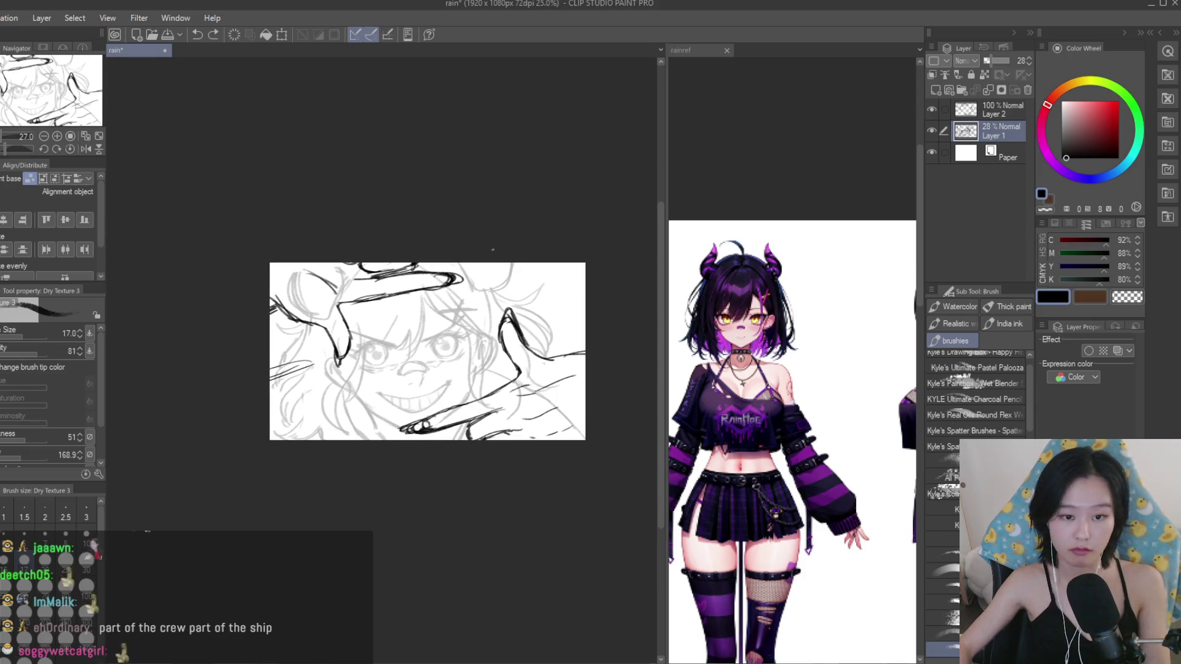
# Bring up the reference images document and look over it.
pyautogui.click(793, 400)
pyautogui.scroll(-2, 794, 400)
pyautogui.scroll(-2, 764, 315)
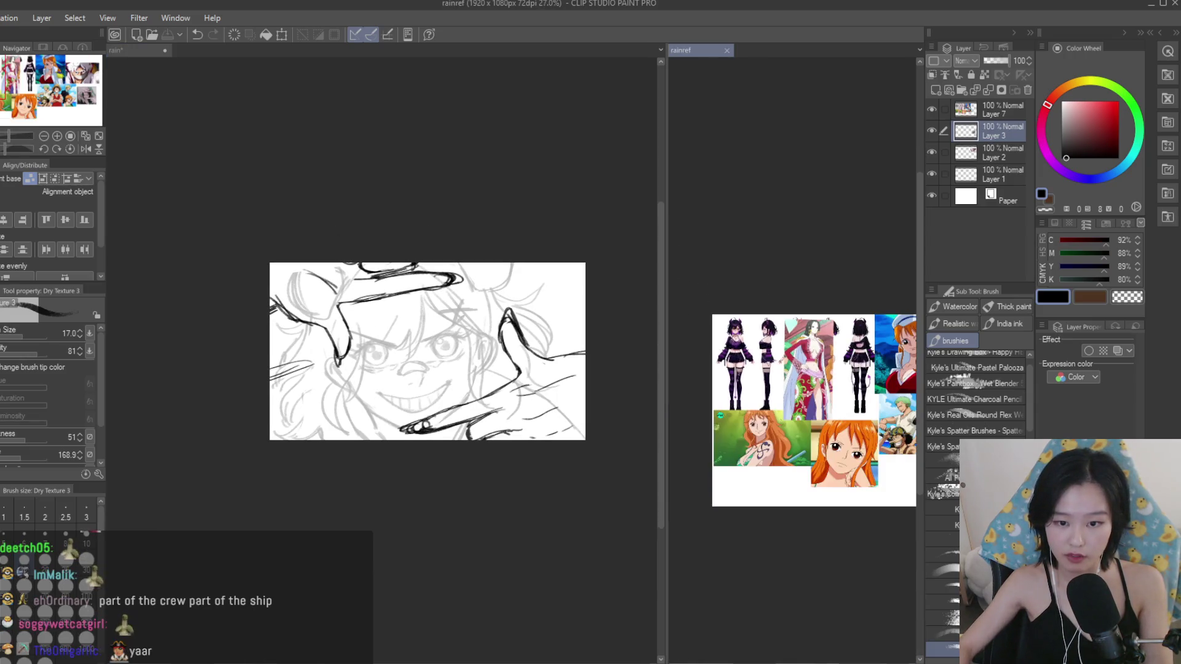
pyautogui.scroll(4, 492, 307)
pyautogui.scroll(1, 712, 373)
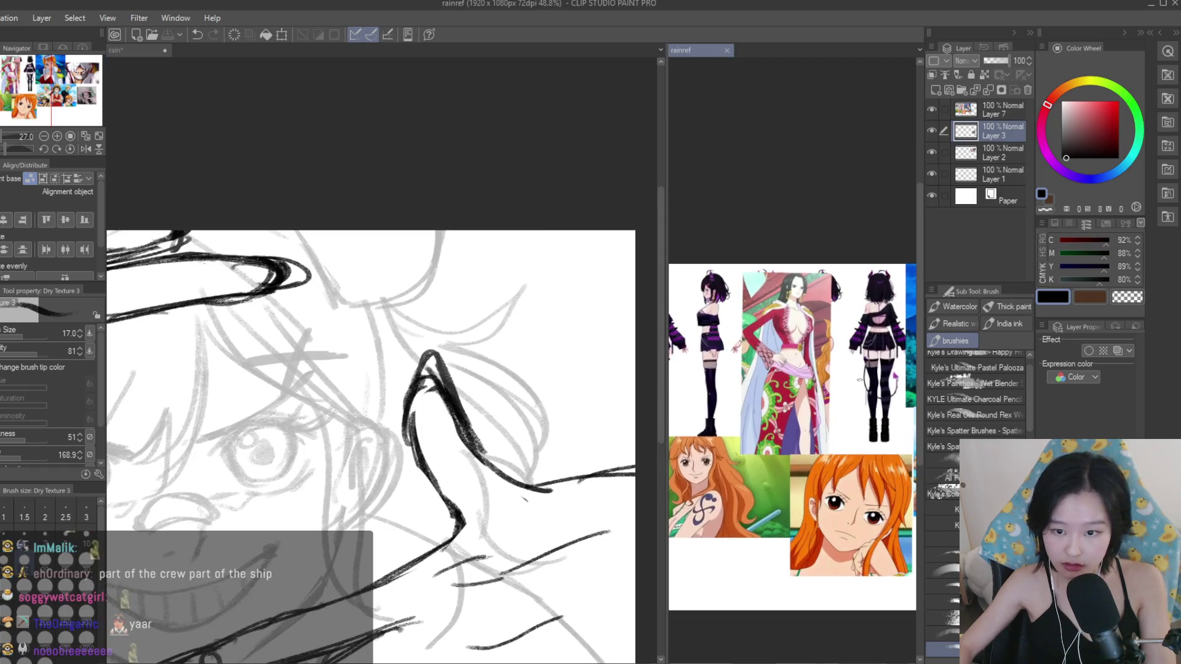
pyautogui.scroll(-1, 713, 372)
pyautogui.scroll(5, 748, 404)
pyautogui.scroll(2, 748, 404)
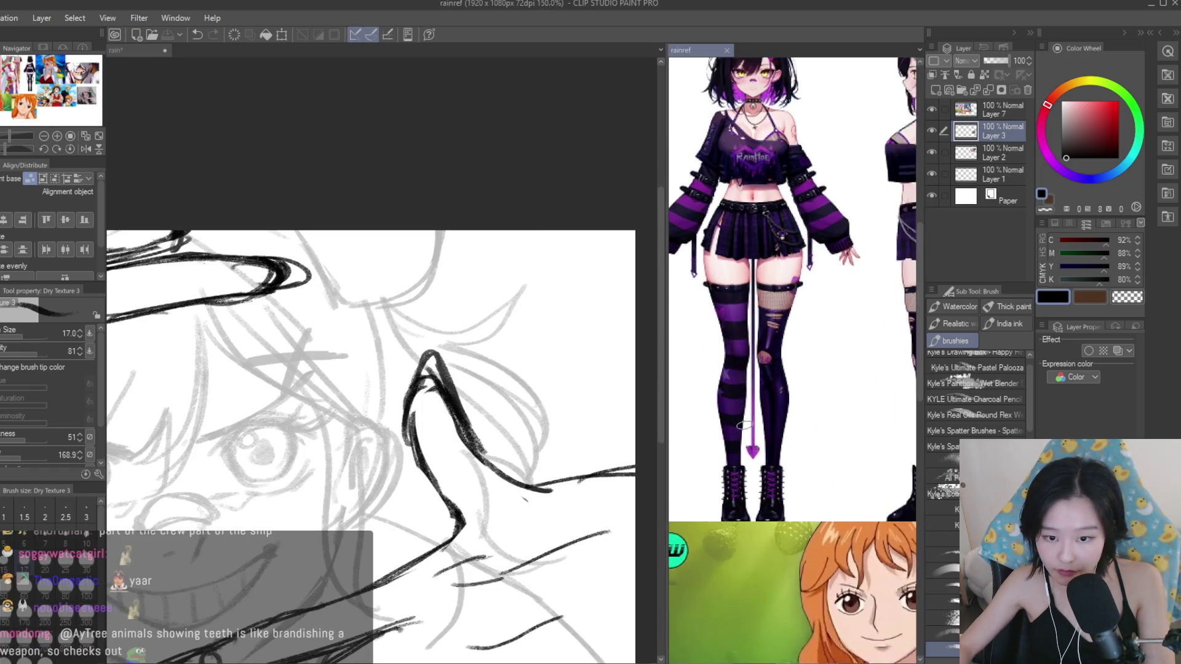
pyautogui.scroll(-5, 799, 400)
pyautogui.scroll(4, 878, 400)
pyautogui.scroll(2, 879, 400)
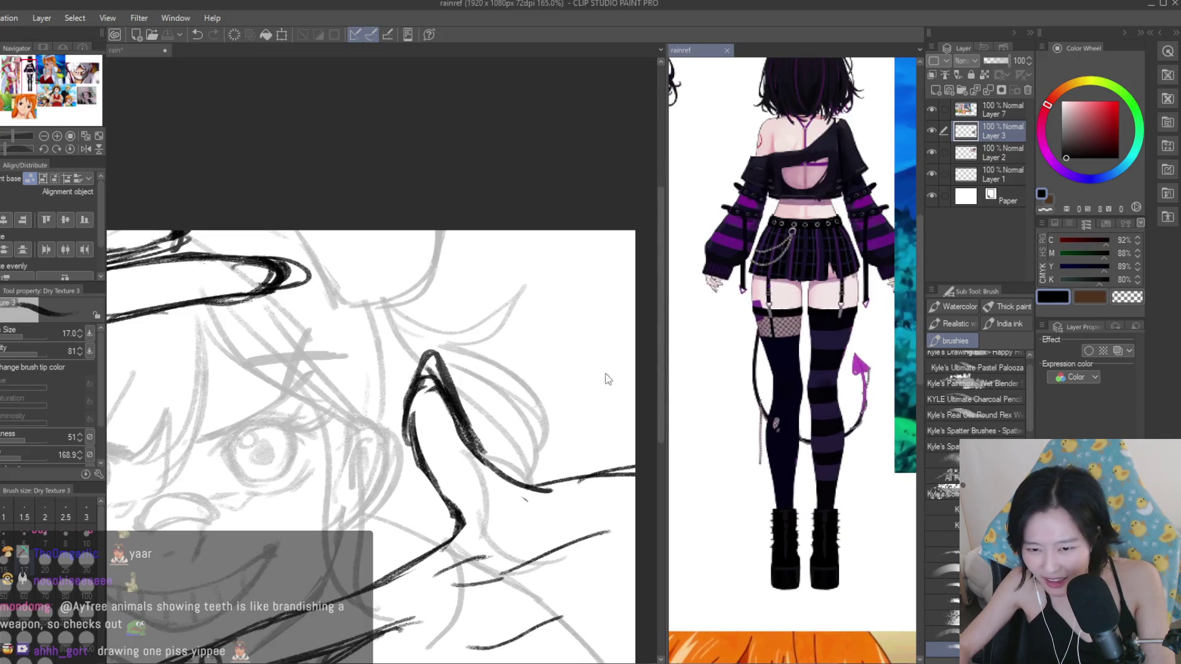
pyautogui.scroll(1, 554, 277)
# Rough in the right hair bun with light sketch strokes.
pyautogui.moveTo(574, 245)
pyautogui.mouseDown()
pyautogui.moveTo(633, 352)
pyautogui.moveTo(566, 367)
pyautogui.mouseUp()
pyautogui.moveTo(593, 347); pyautogui.dragTo(563, 501)
pyautogui.moveTo(596, 369)
pyautogui.mouseDown()
pyautogui.moveTo(519, 526)
pyautogui.moveTo(536, 518)
pyautogui.mouseUp()
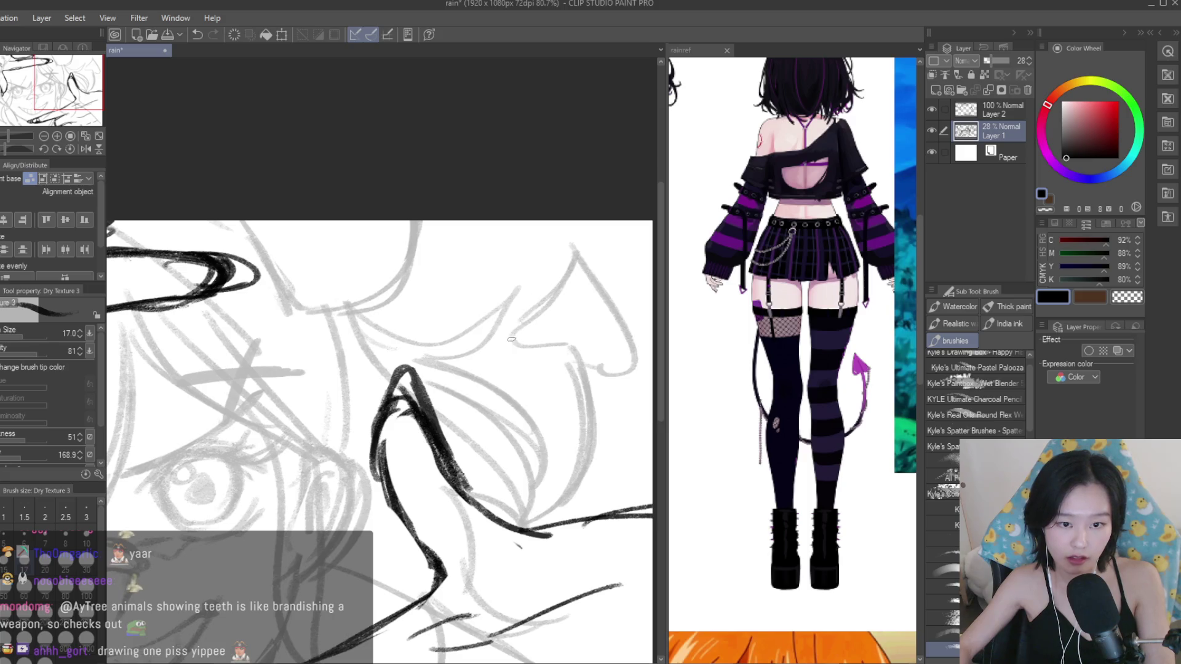
pyautogui.scroll(-2, 577, 356)
pyautogui.scroll(-2, 577, 356)
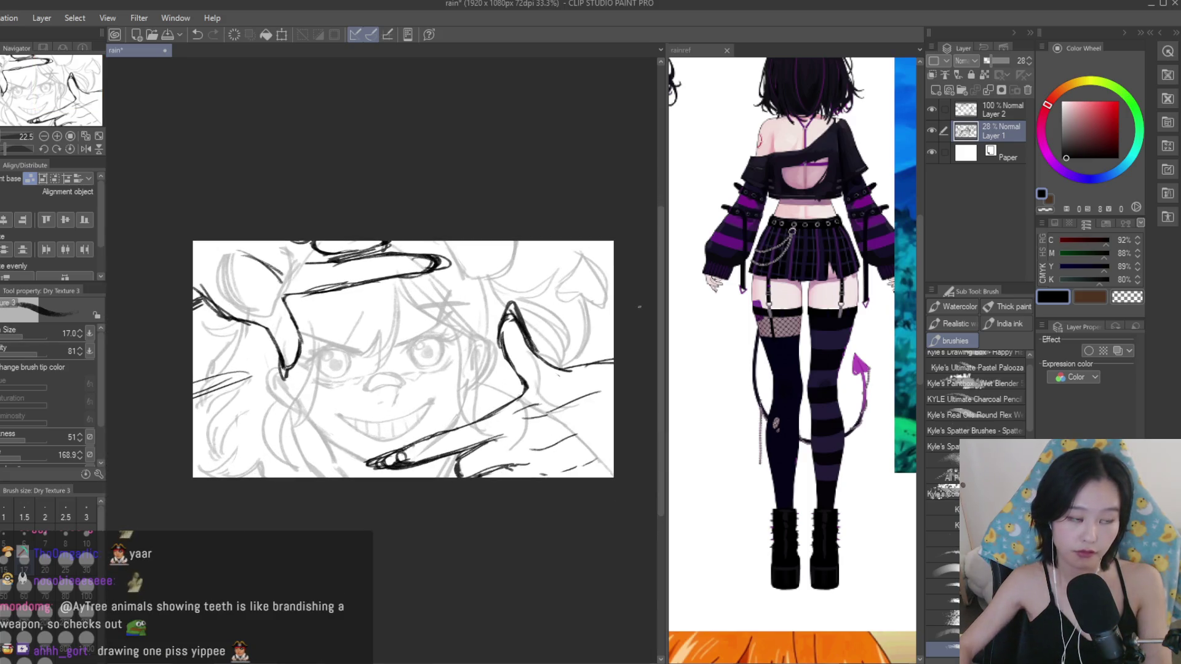
# Lasso the sketched bun and rotate it about -38°.
pyautogui.press('m')
pyautogui.scroll(2, 437, 274)
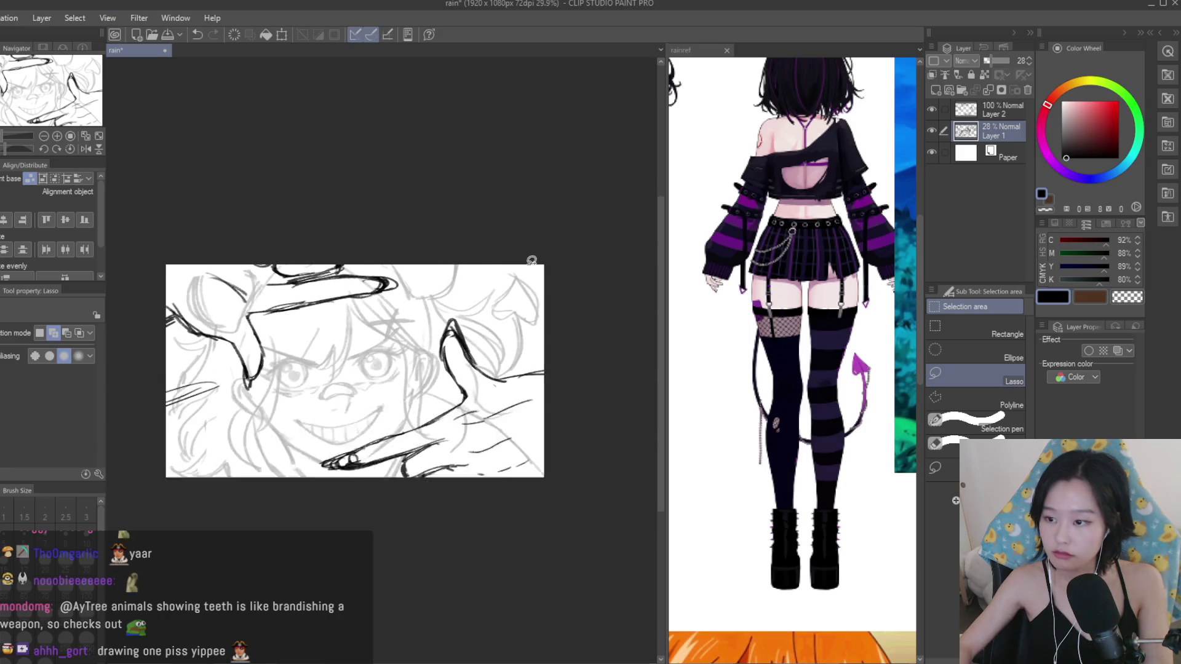
pyautogui.scroll(2, 438, 295)
pyautogui.scroll(2, 436, 335)
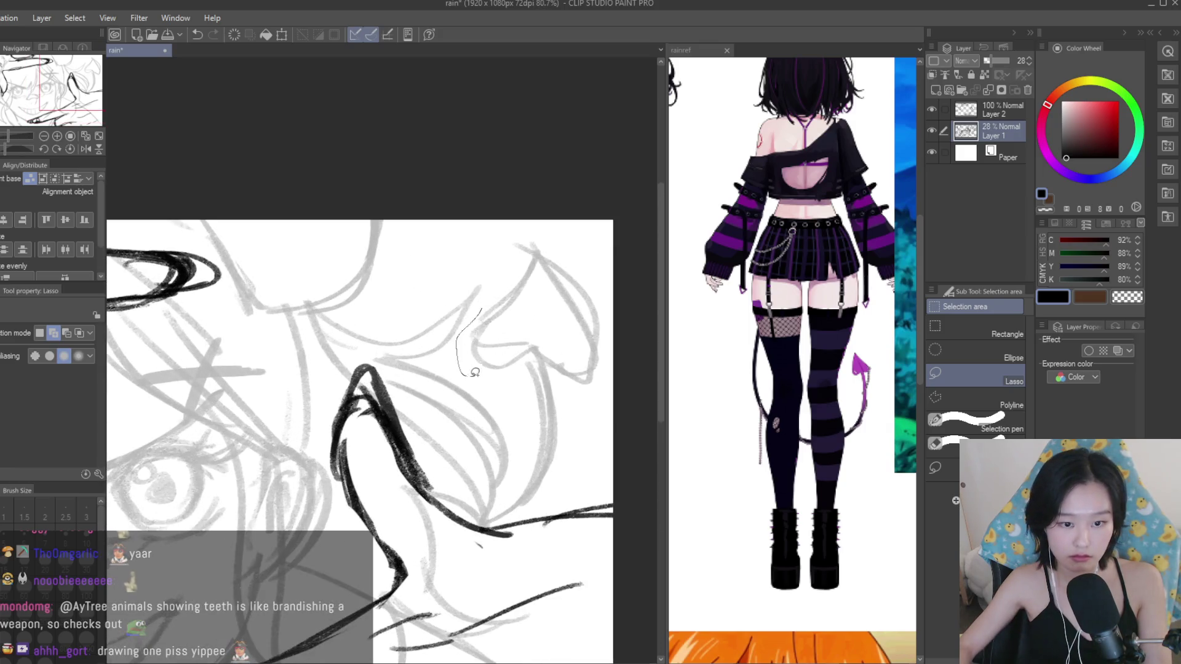
pyautogui.moveTo(495, 278); pyautogui.dragTo(492, 287)
pyautogui.scroll(-1, 492, 287)
pyautogui.hotkey('ctrl', 't')
pyautogui.moveTo(609, 369)
pyautogui.mouseDown()
pyautogui.moveTo(521, 319)
pyautogui.moveTo(563, 338)
pyautogui.mouseUp()
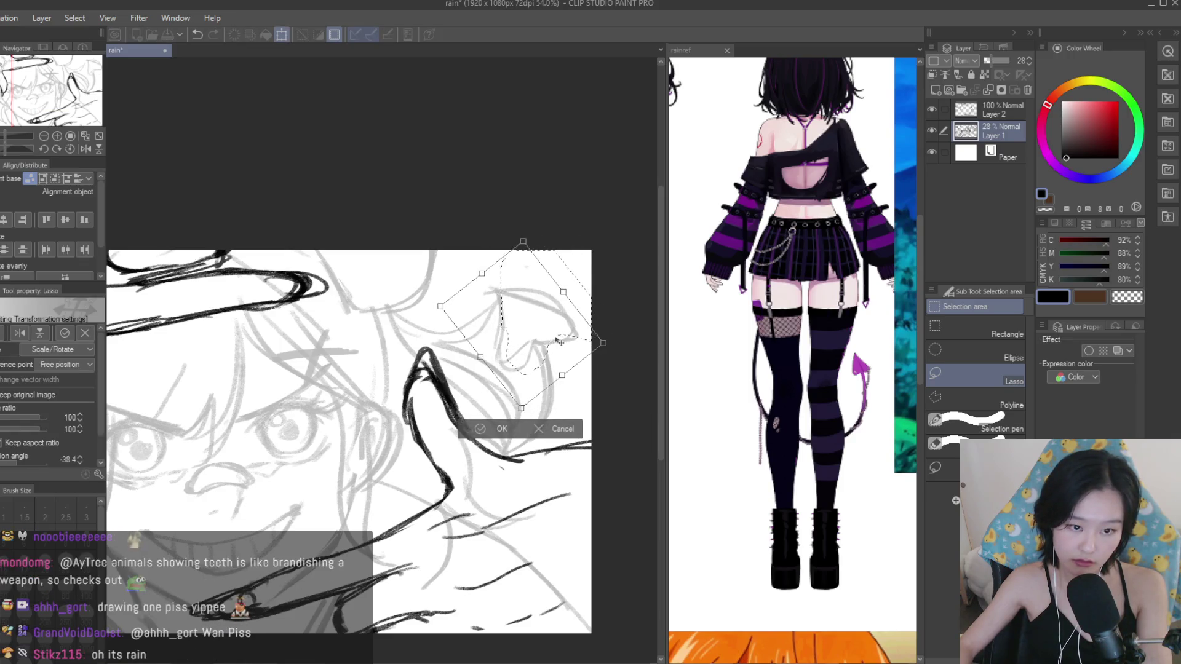
pyautogui.press('Return')
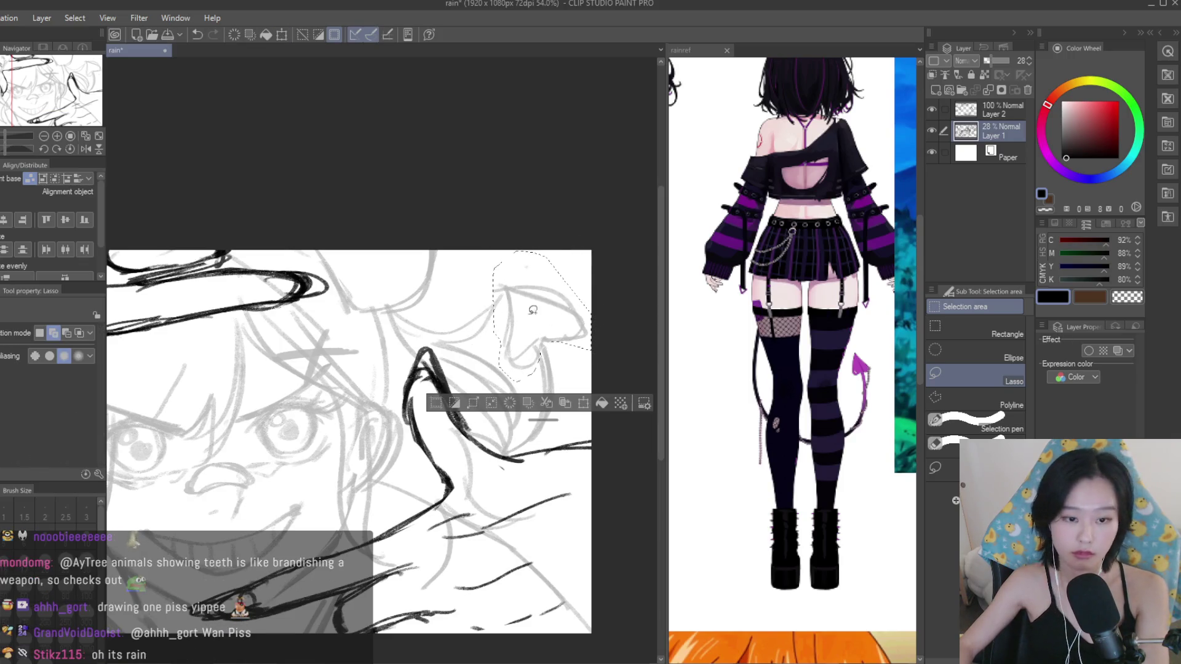
# Touch up the rotated bun with the eraser and sketching brush.
pyautogui.press('e')
pyautogui.scroll(1, 535, 375)
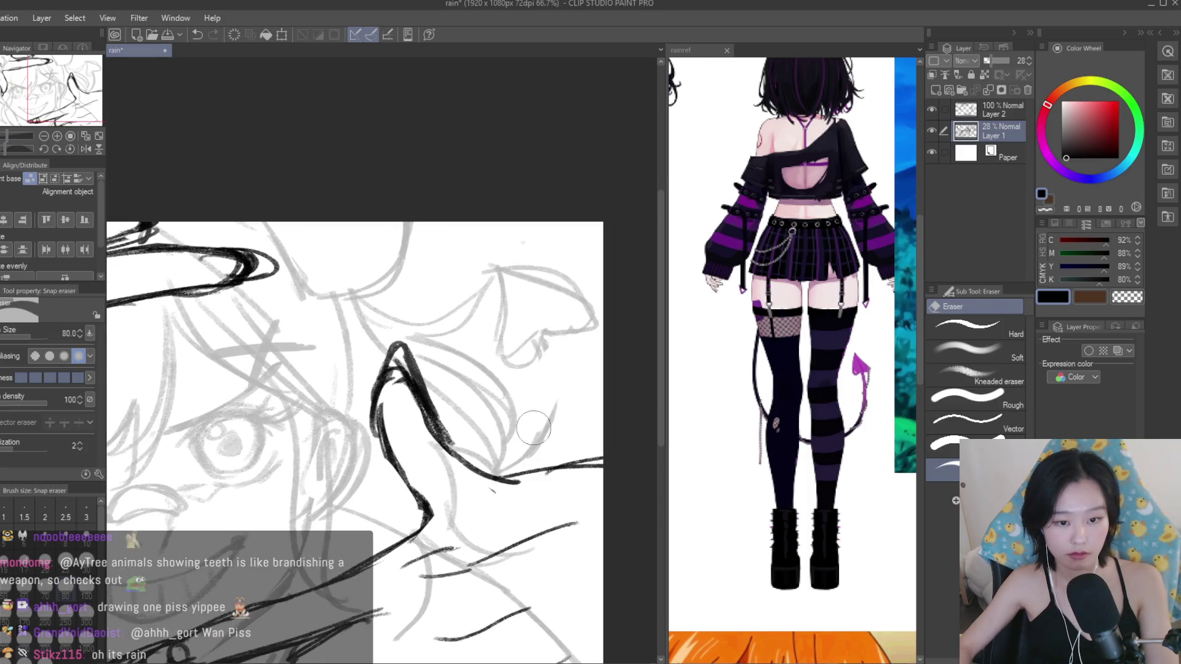
pyautogui.press('b')
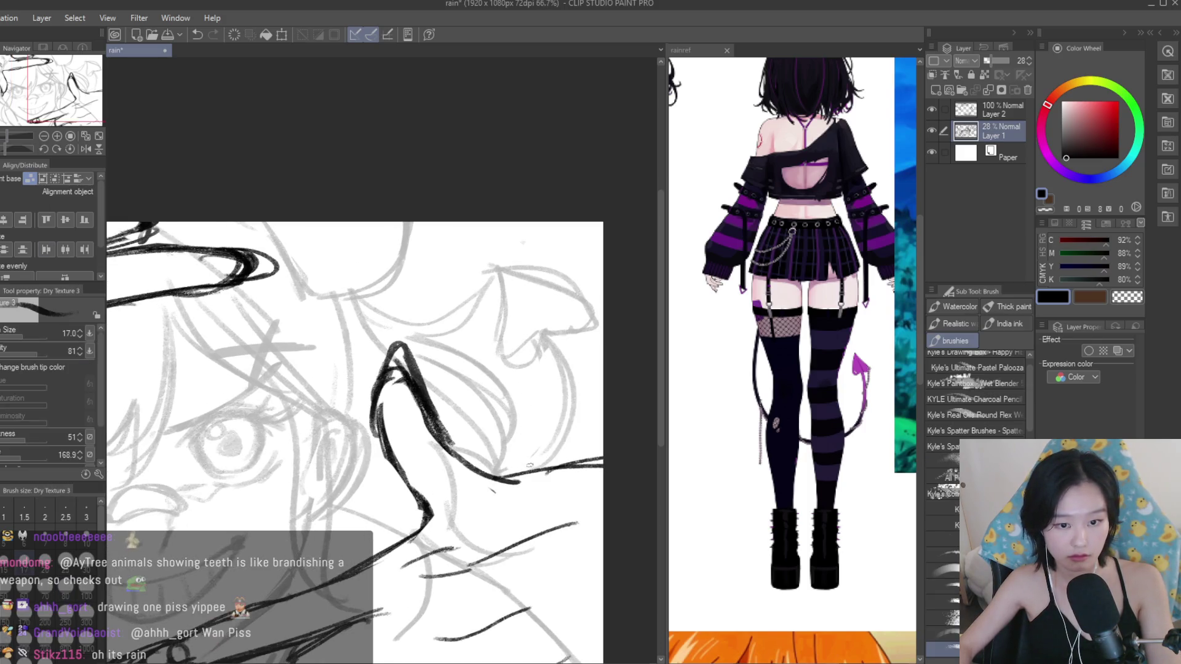
pyautogui.scroll(-2, 540, 462)
pyautogui.scroll(-2, 540, 462)
pyautogui.scroll(2, 569, 274)
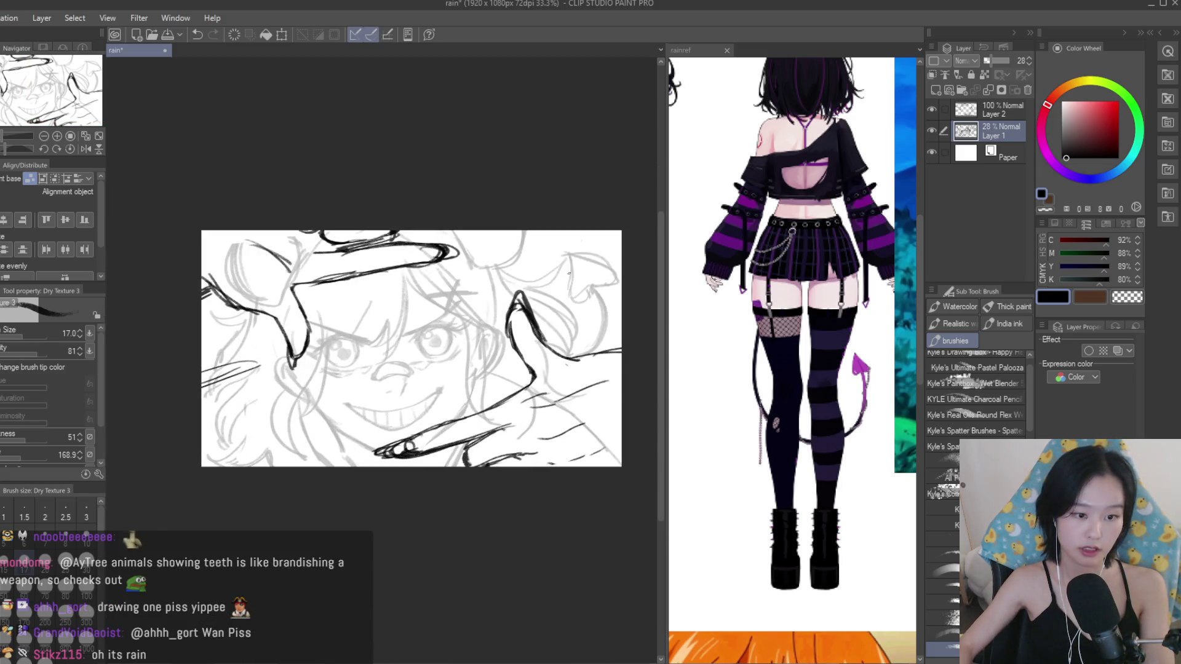
pyautogui.scroll(-2, 705, 334)
pyautogui.scroll(-2, 705, 334)
pyautogui.scroll(-2, 706, 334)
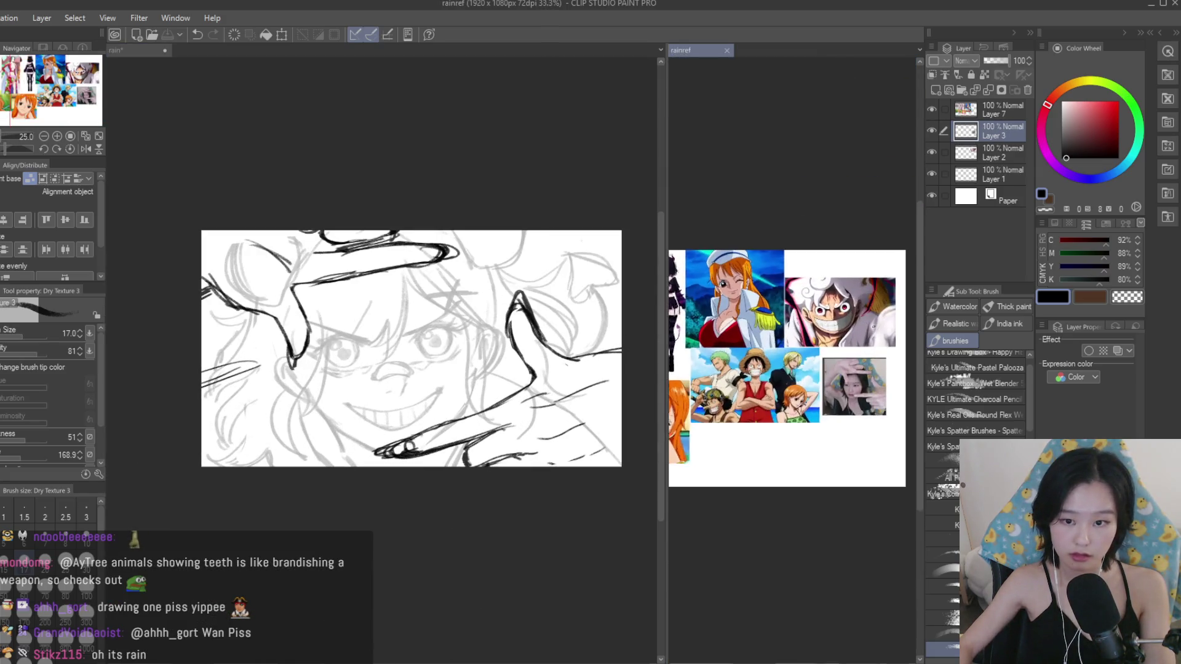
pyautogui.scroll(-1, 706, 334)
# Shift the grey sketch layer upward beneath the ink with Move layer.
pyautogui.press('k')
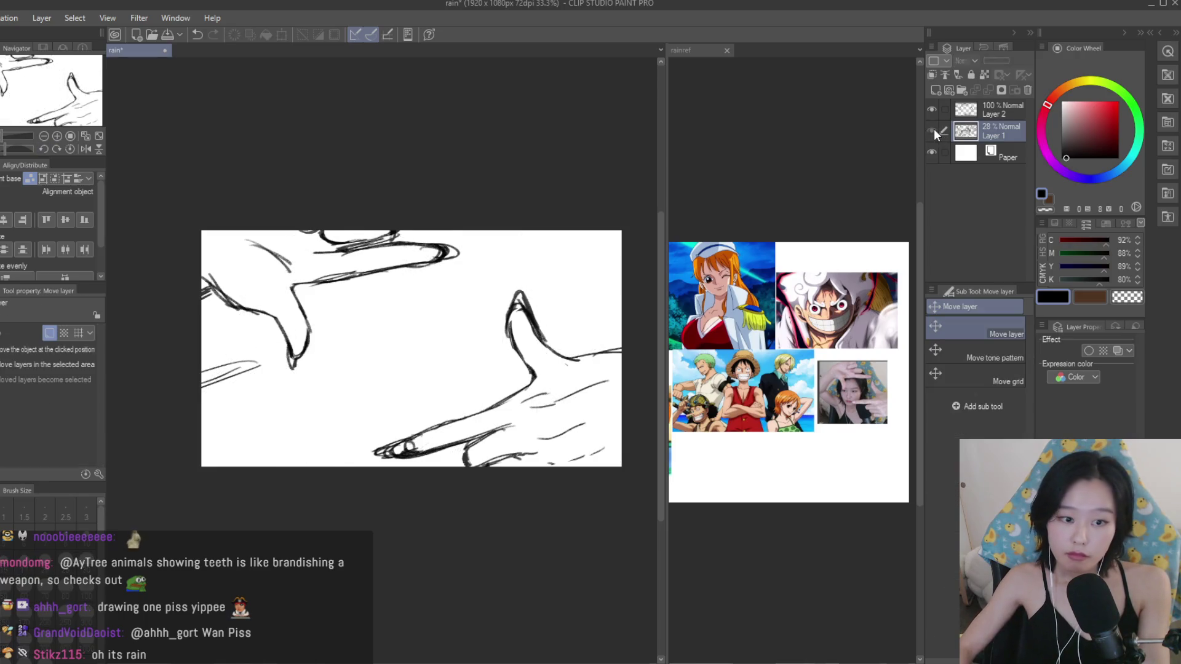
pyautogui.moveTo(476, 239)
pyautogui.mouseDown()
pyautogui.moveTo(474, 224)
pyautogui.moveTo(581, 325)
pyautogui.mouseUp()
pyautogui.press('r')
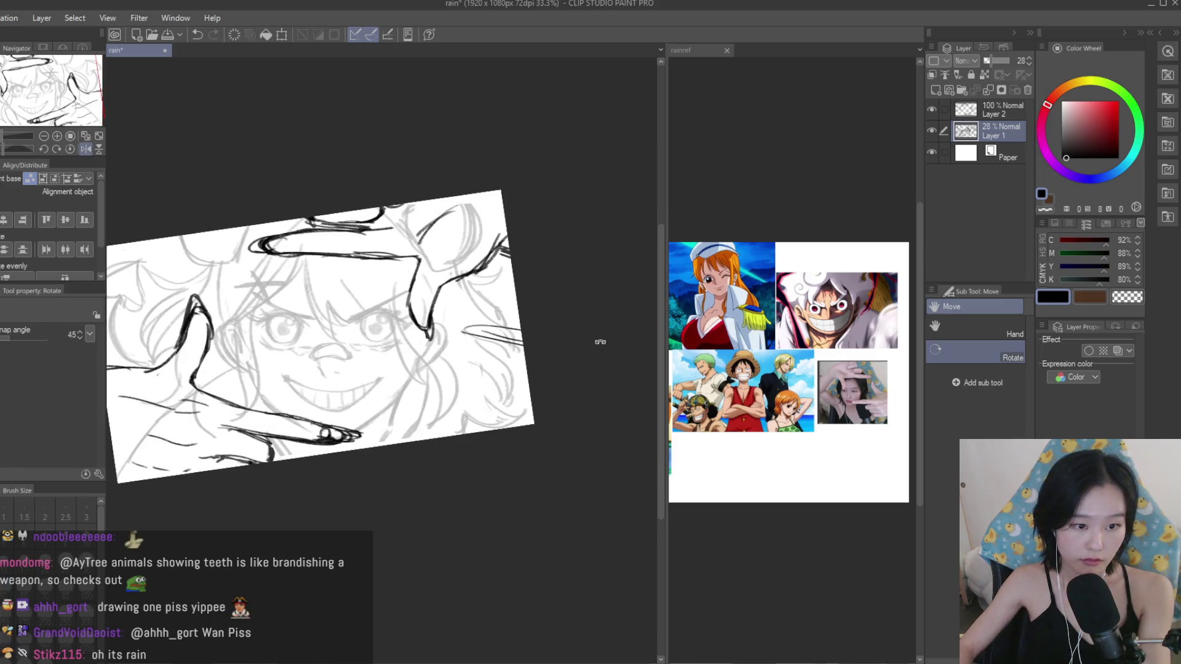
# Compare the face sketch against the ink by toggling the ink layer's visibility, then hide it.
pyautogui.click(983, 115)
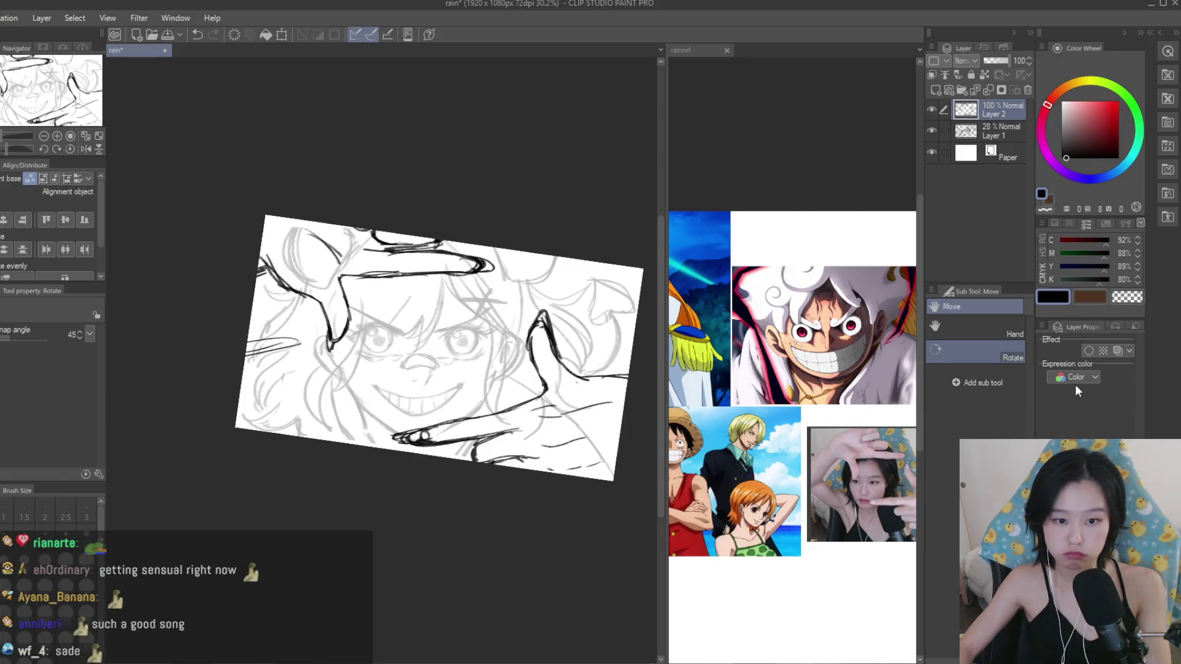
pyautogui.click(998, 132)
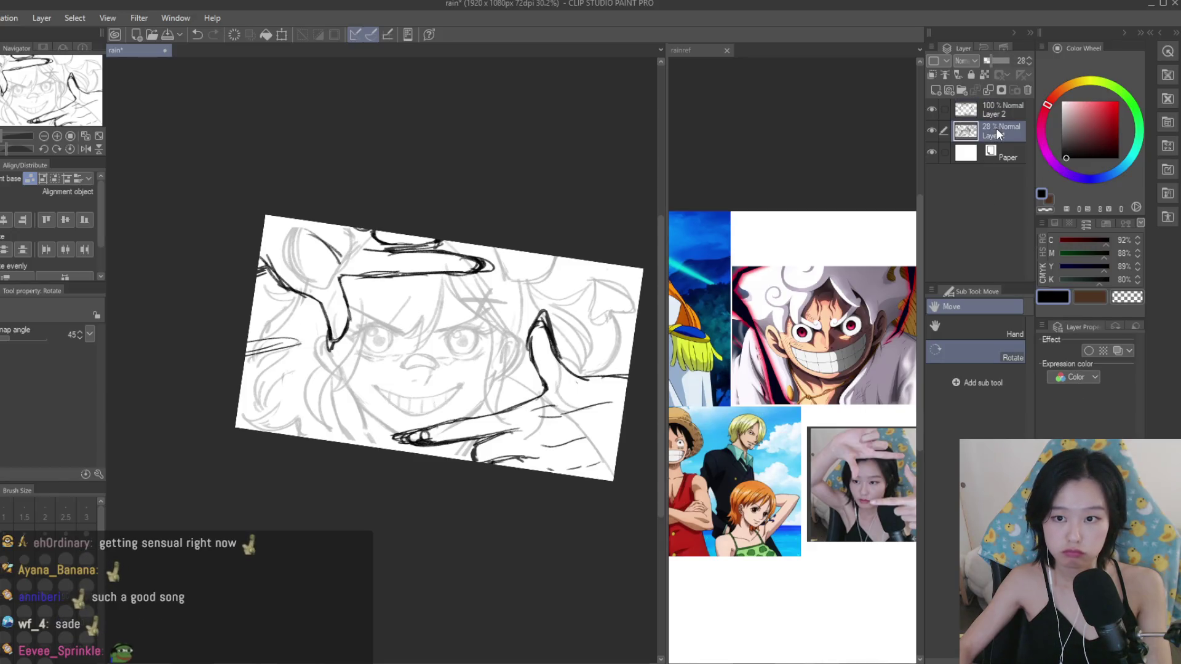
pyautogui.click(928, 109)
pyautogui.click(928, 109)
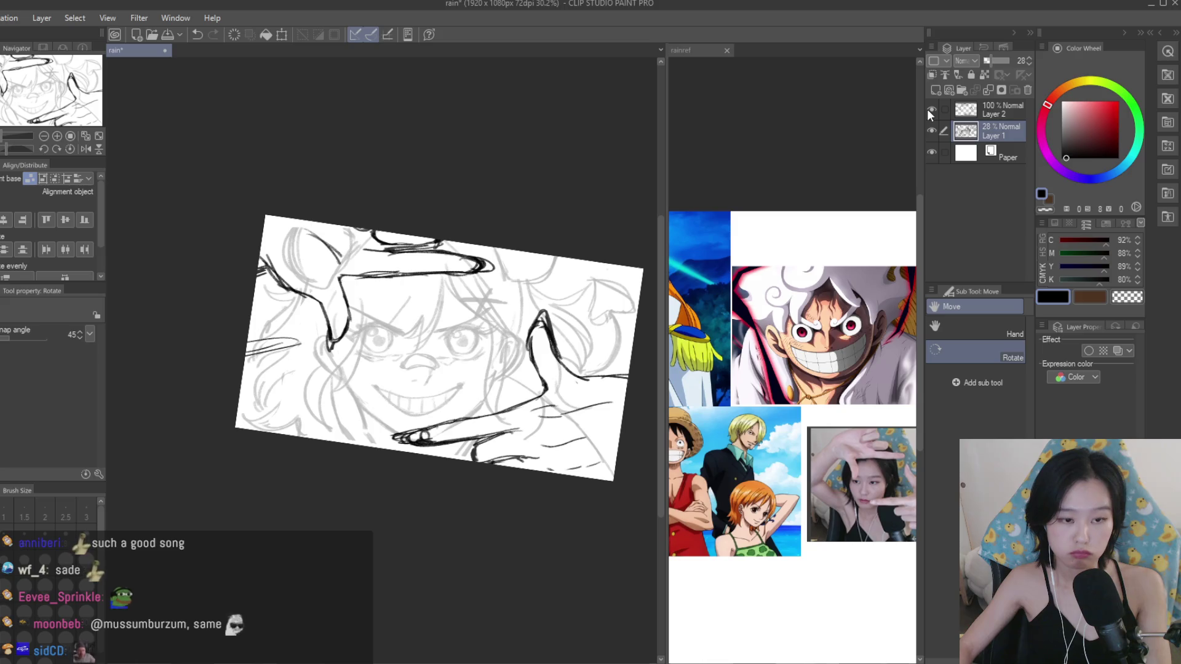
pyautogui.click(929, 110)
pyautogui.click(929, 109)
pyautogui.click(929, 110)
pyautogui.click(928, 110)
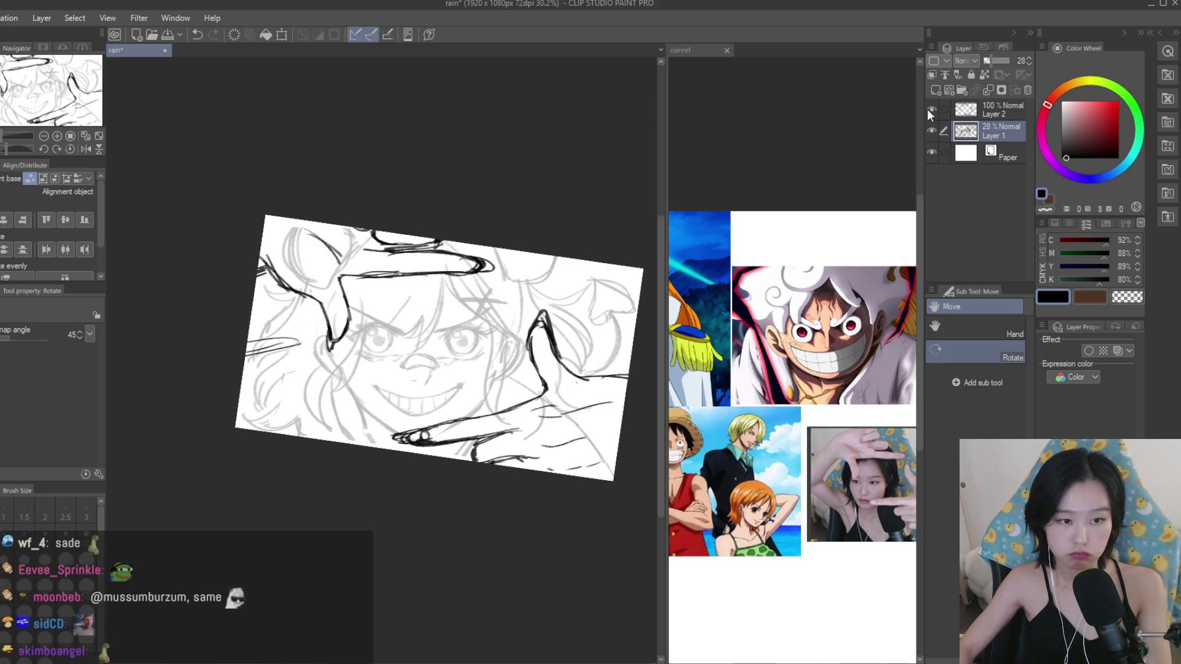
pyautogui.click(928, 109)
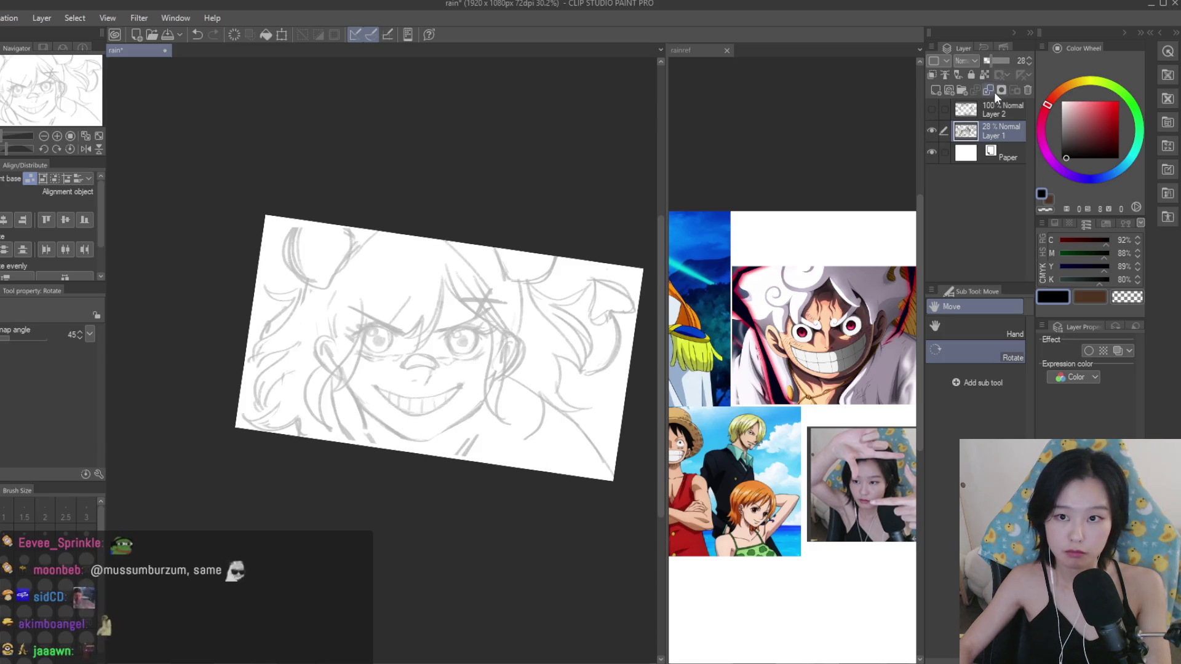
pyautogui.click(987, 60)
# Lower the sketch layer opacity to 10% and show the dark ink strokes layer again.
pyautogui.click(984, 61)
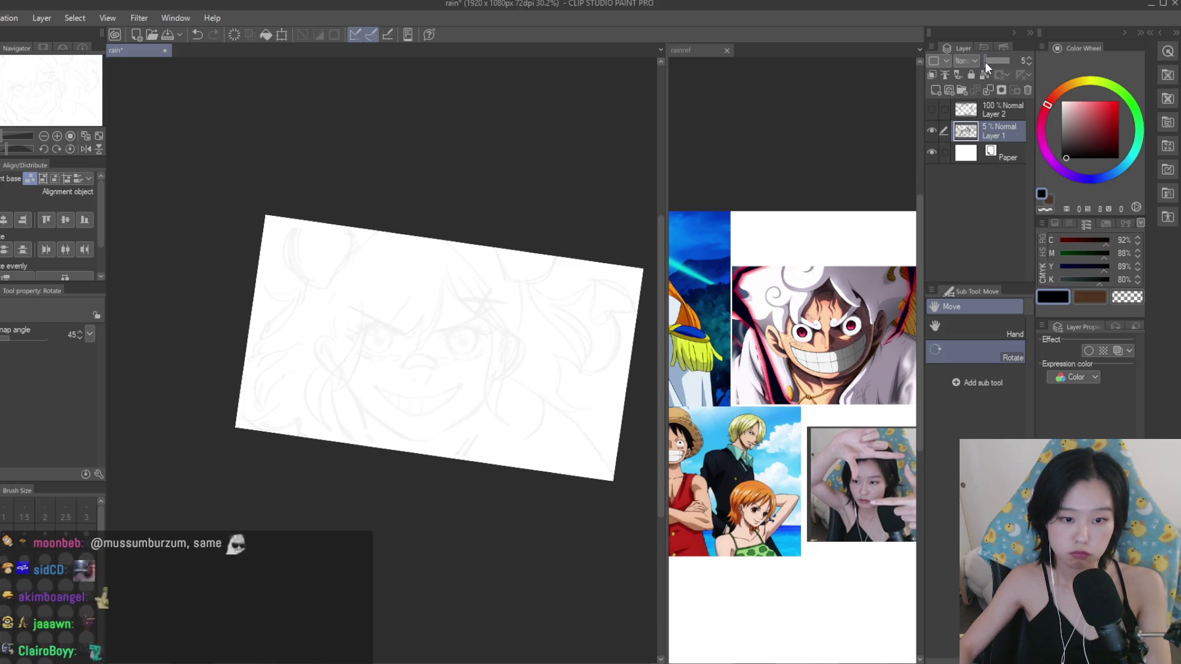
pyautogui.scroll(-2, 478, 177)
pyautogui.scroll(1, 510, 275)
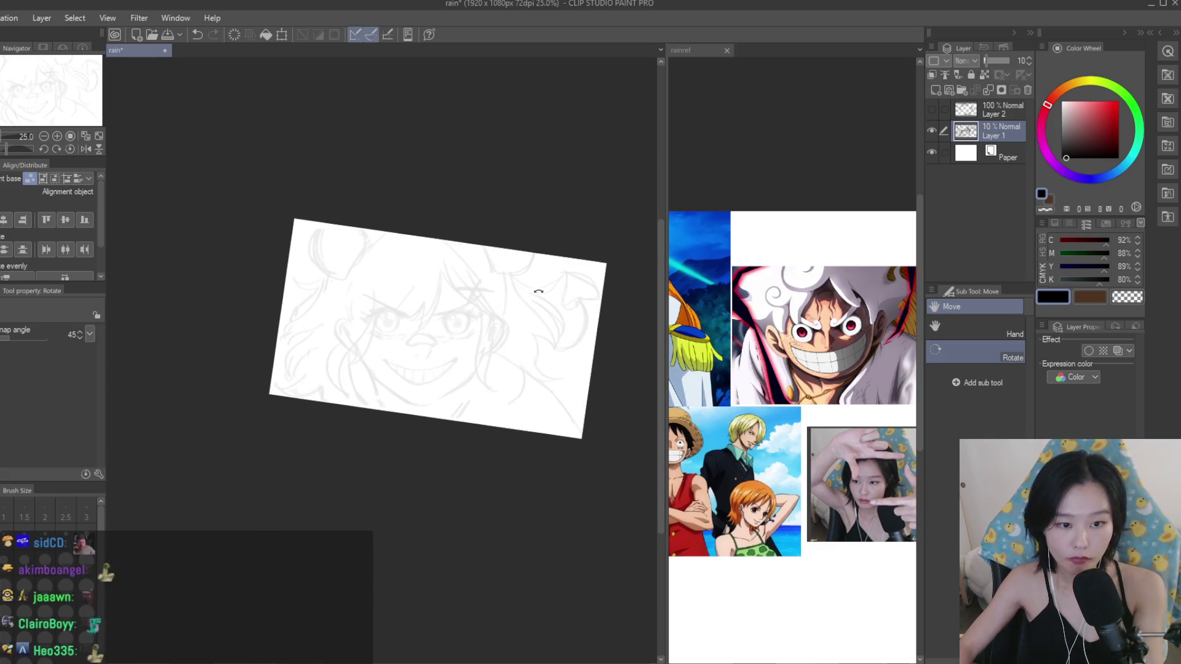
pyautogui.click(932, 110)
# Scale the sketch down to 91% with Ctrl+T, hide the ink layer, and raise sketch opacity to 26%.
pyautogui.hotkey('ctrl', 't')
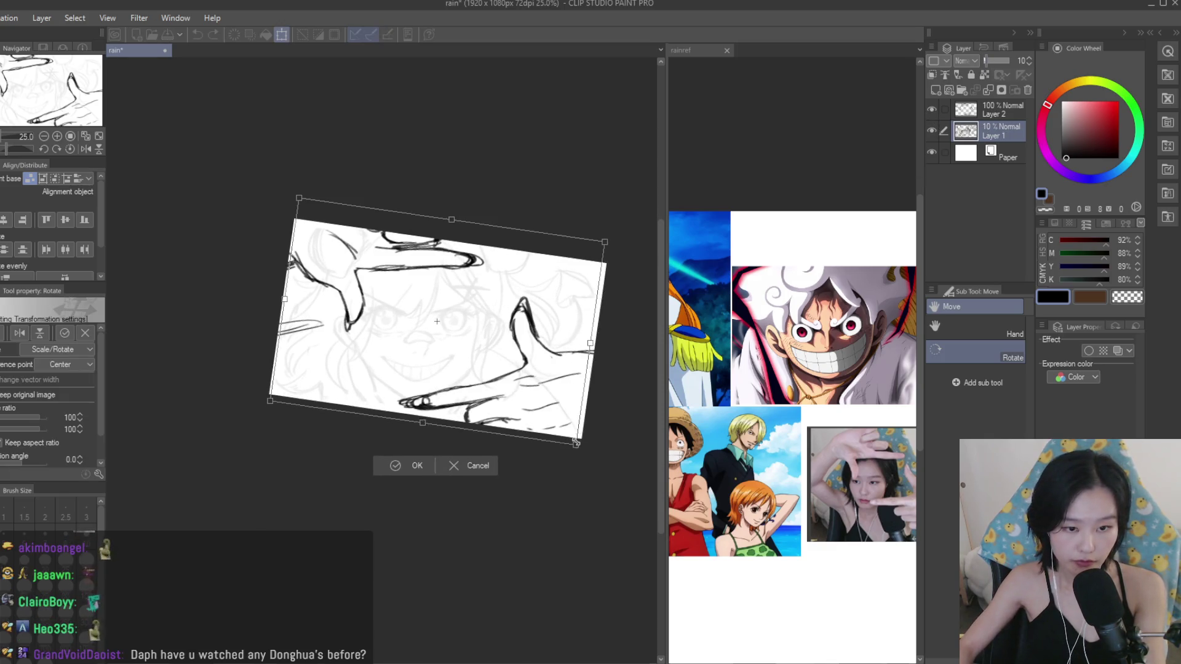
pyautogui.moveTo(565, 429)
pyautogui.mouseDown()
pyautogui.moveTo(549, 404)
pyautogui.moveTo(561, 427)
pyautogui.mouseUp()
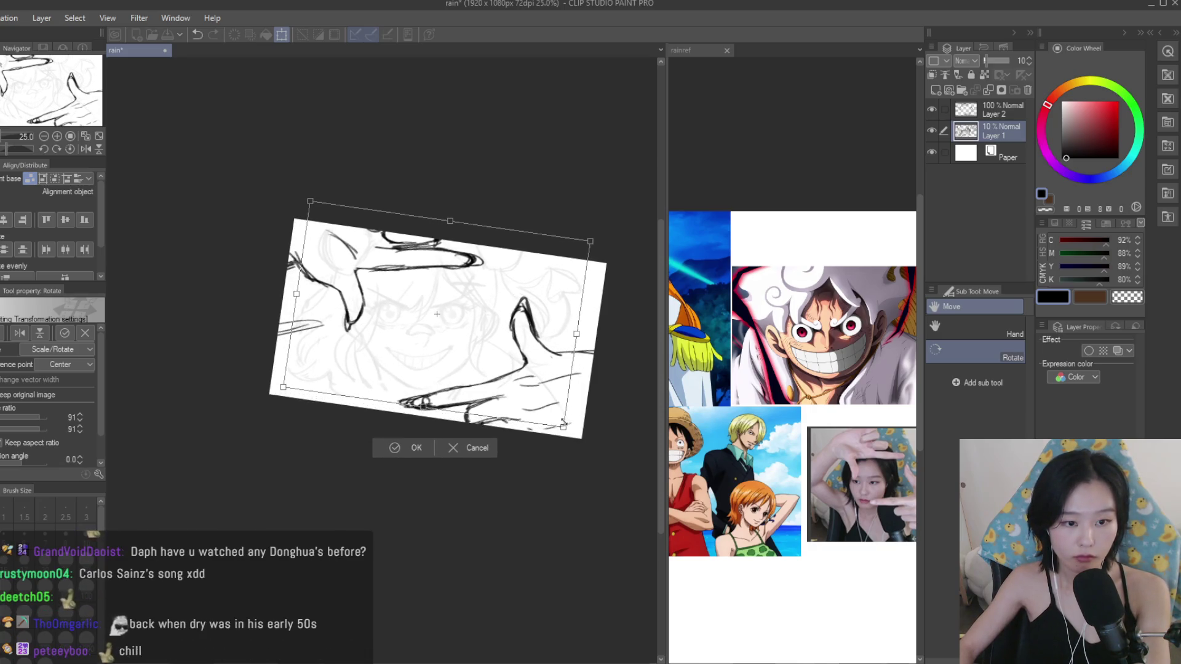
pyautogui.press('Return')
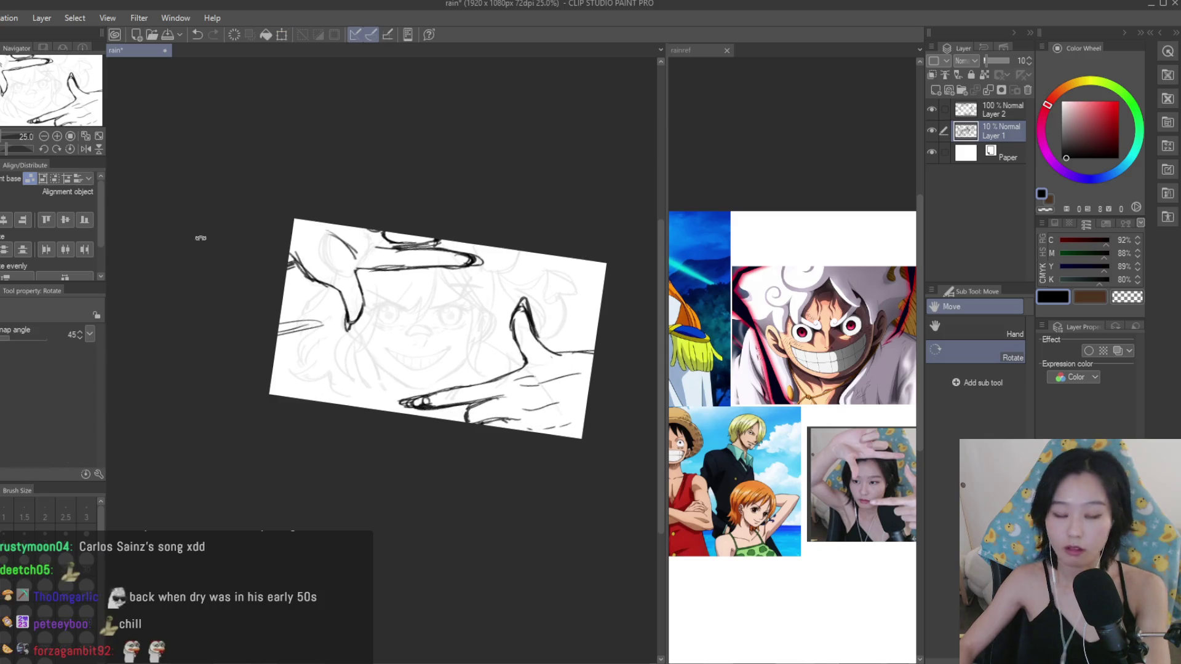
pyautogui.click(932, 109)
pyautogui.moveTo(987, 60); pyautogui.dragTo(991, 61)
# Look over the rainref reference document, then return to the rain drawing.
pyautogui.scroll(2, 423, 308)
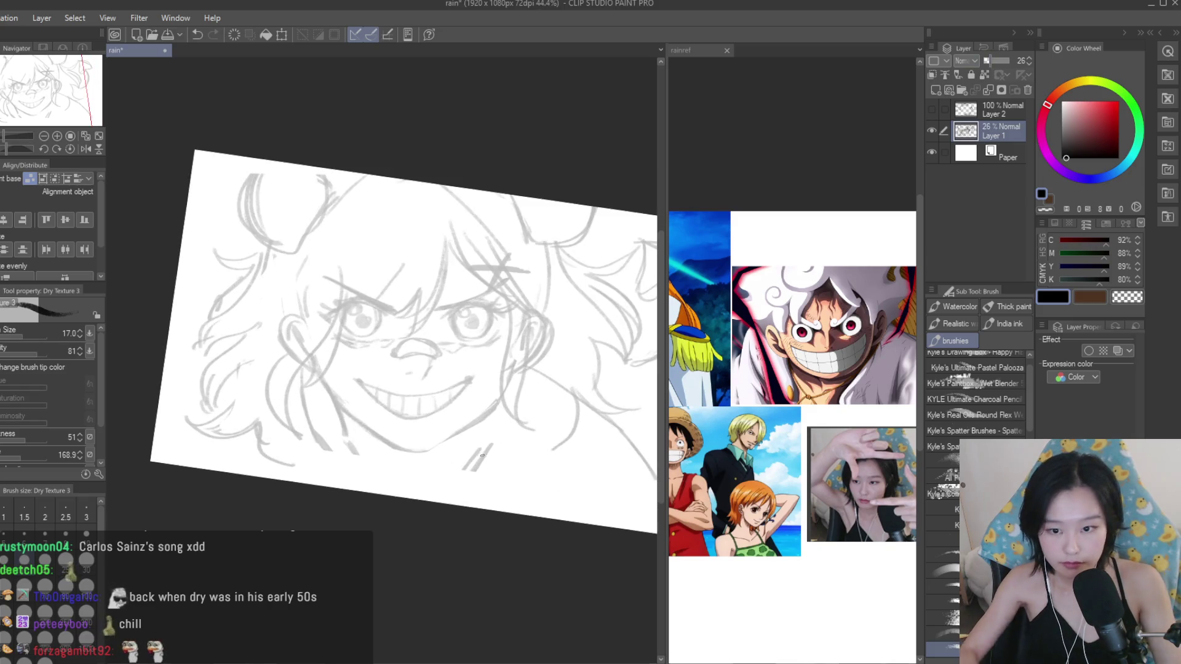
pyautogui.click(843, 378)
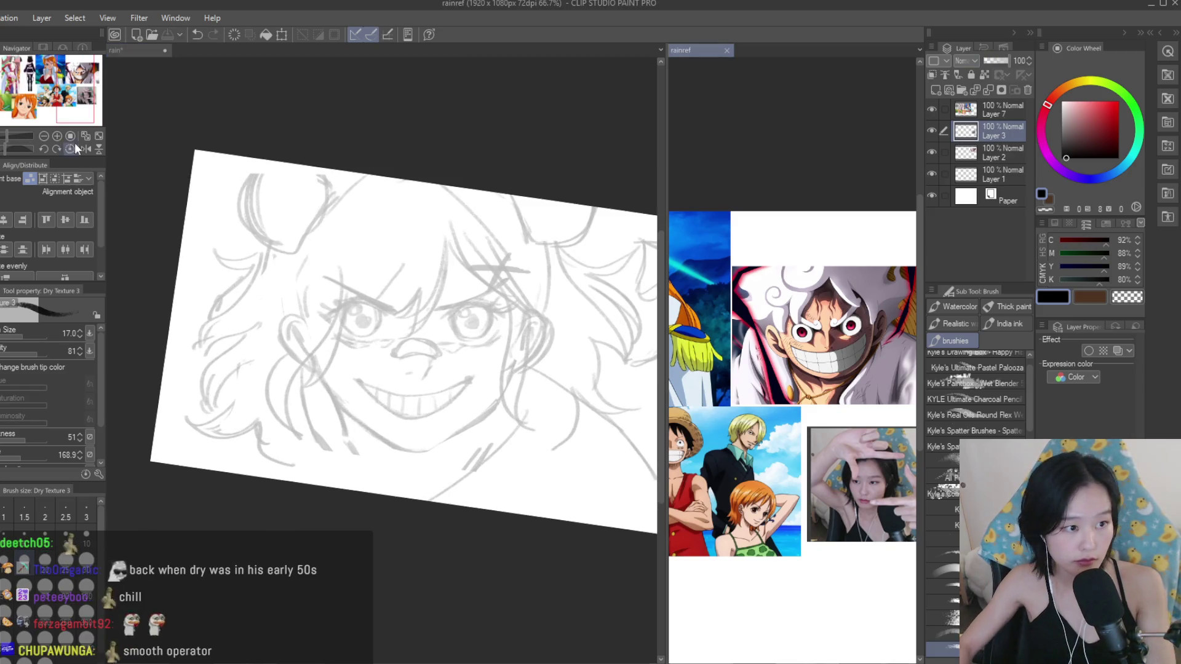
pyautogui.scroll(1, 843, 377)
pyautogui.scroll(-2, 843, 377)
pyautogui.scroll(-1, 794, 369)
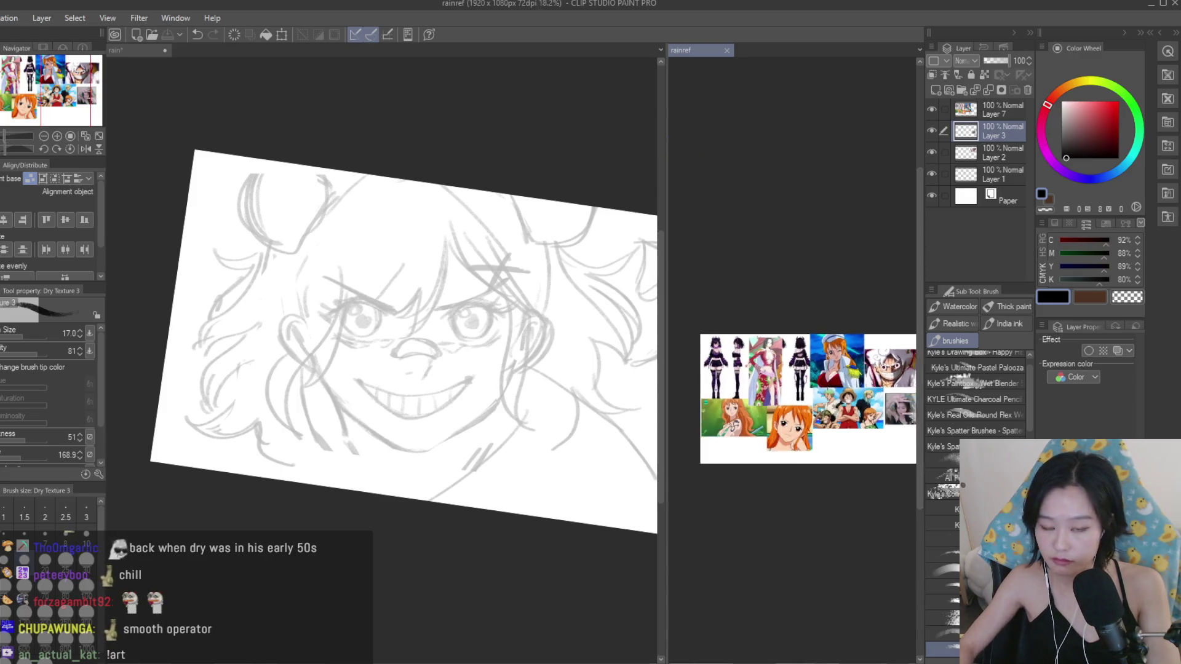
pyautogui.scroll(2, 793, 369)
pyautogui.scroll(2, 793, 369)
pyautogui.scroll(2, 794, 369)
pyautogui.click(529, 268)
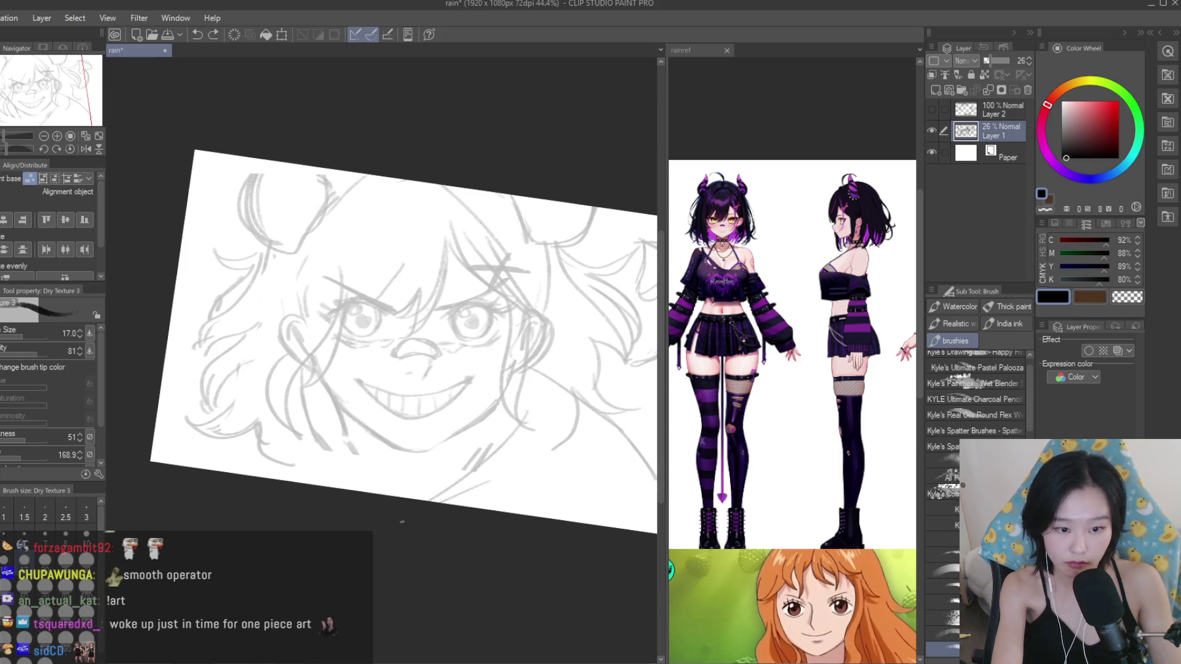
# Undo the stray sketch strokes near the chin, neck and lower right.
pyautogui.hotkey('ctrl', 'z')
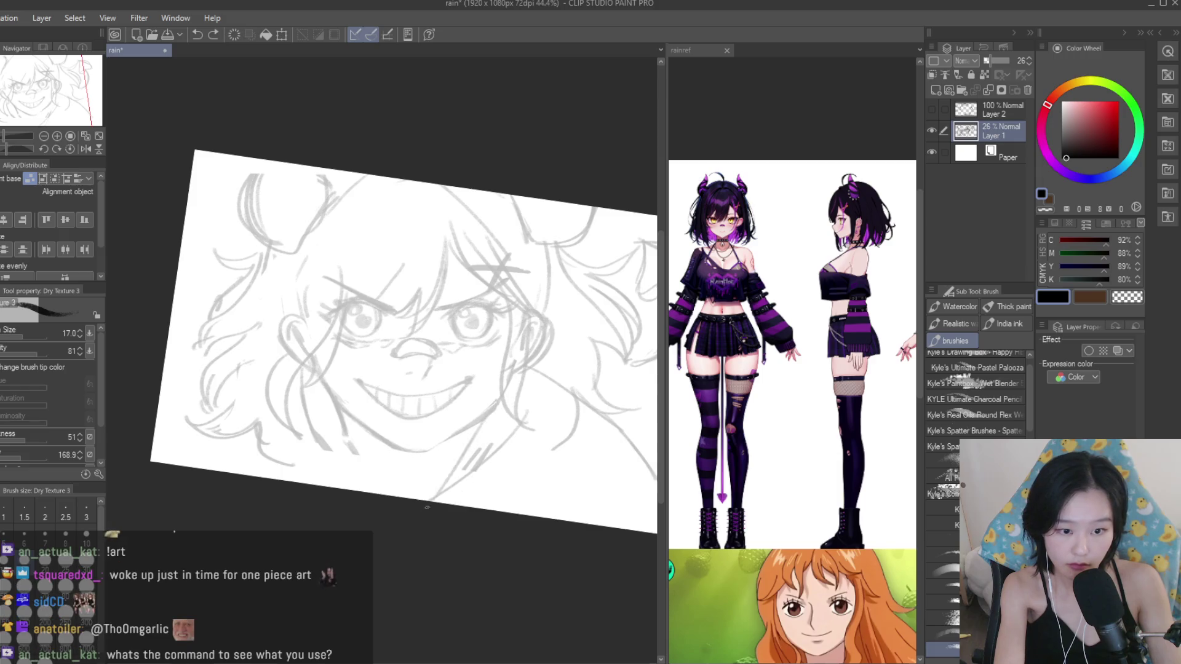
pyautogui.hotkey('ctrl', 'z')
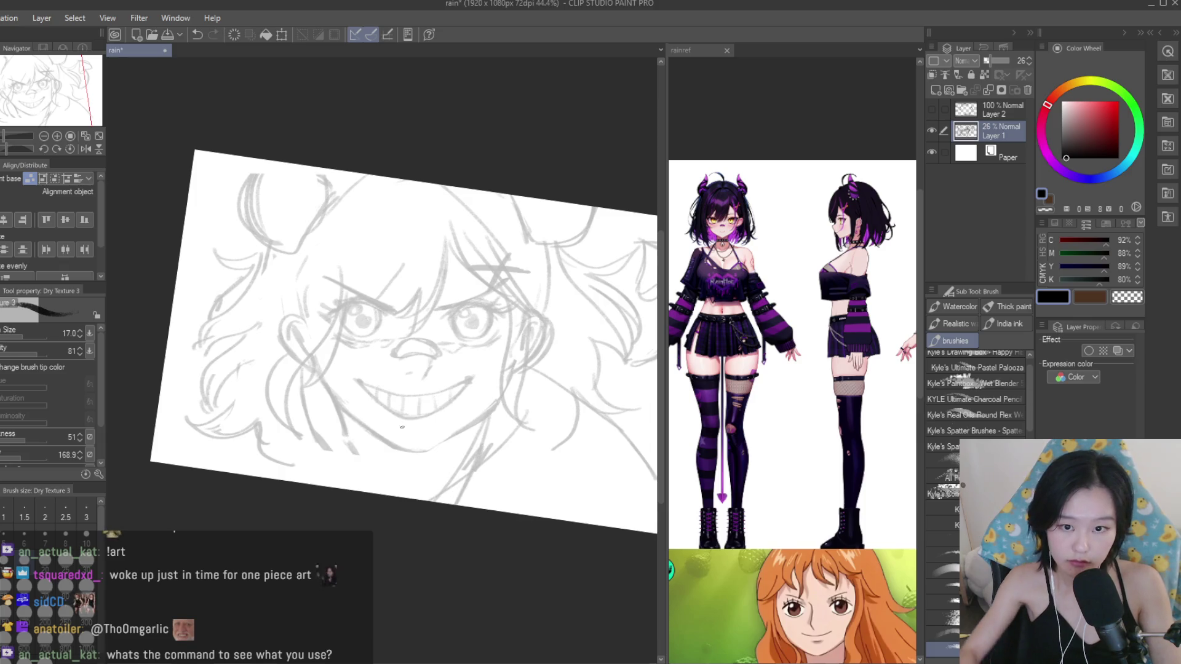
pyautogui.moveTo(490, 414); pyautogui.dragTo(476, 363)
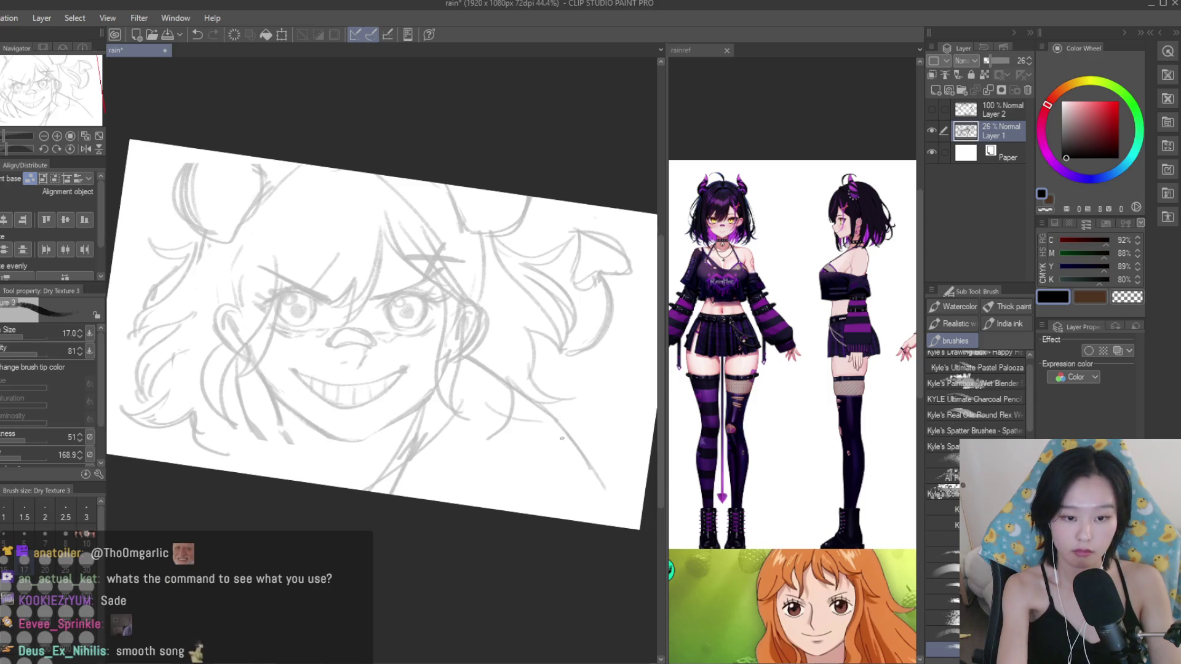
pyautogui.moveTo(566, 430); pyautogui.dragTo(604, 517)
pyautogui.hotkey('ctrl', 'z')
pyautogui.hotkey('ctrl', 'z')
pyautogui.hotkey('ctrl', 'z')
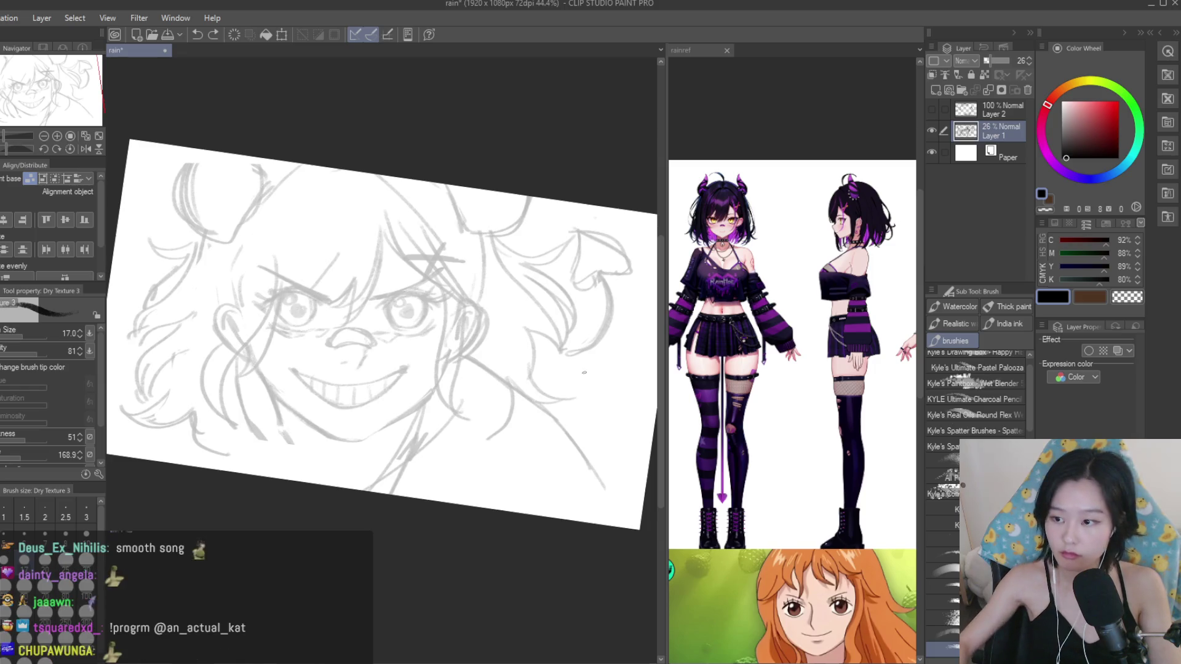
# Erase the sketch lines to the right of the grin, then return to the brush.
pyautogui.scroll(-1, 627, 336)
pyautogui.click(931, 107)
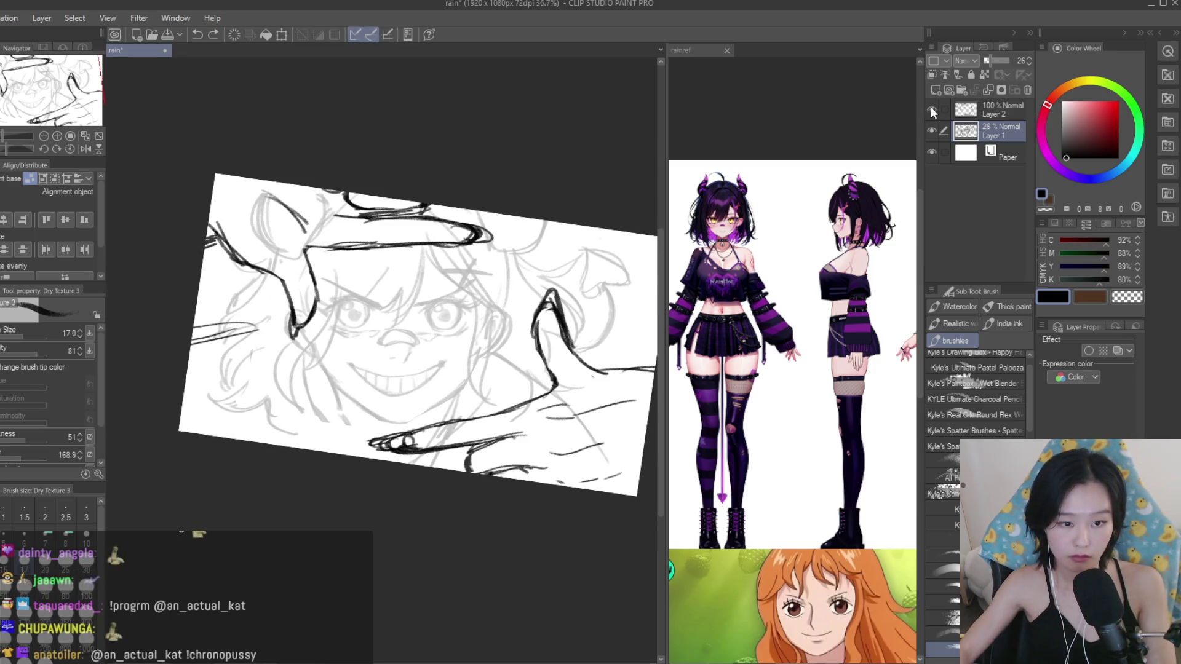
pyautogui.click(931, 109)
pyautogui.scroll(1, 522, 373)
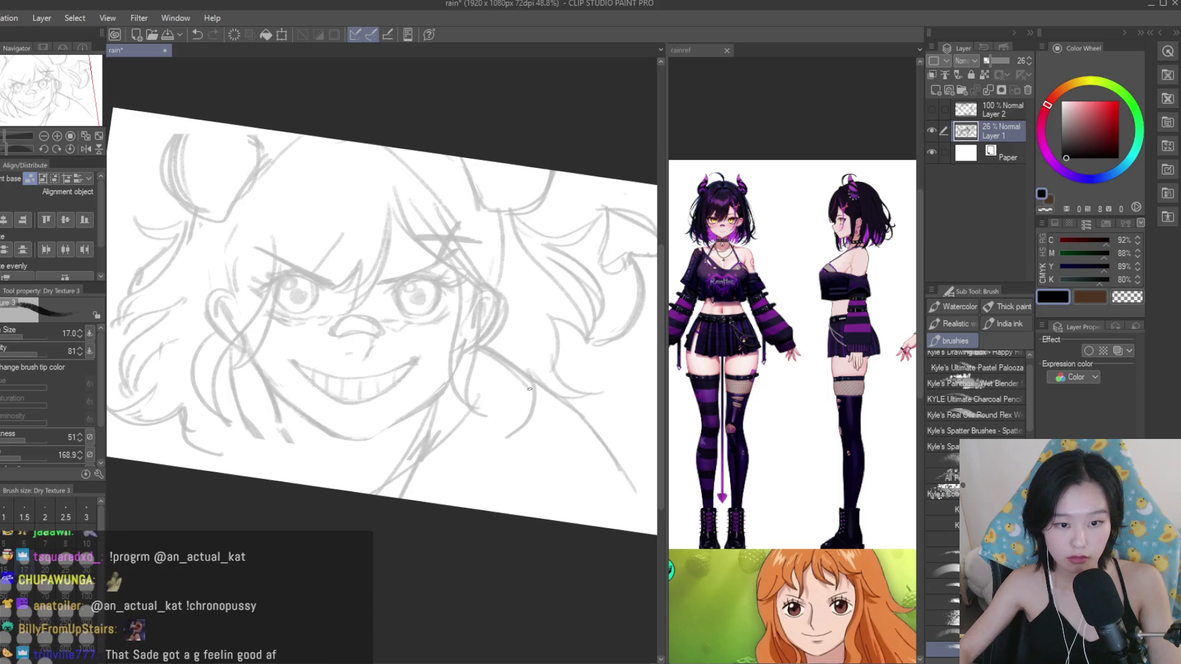
pyautogui.press('e')
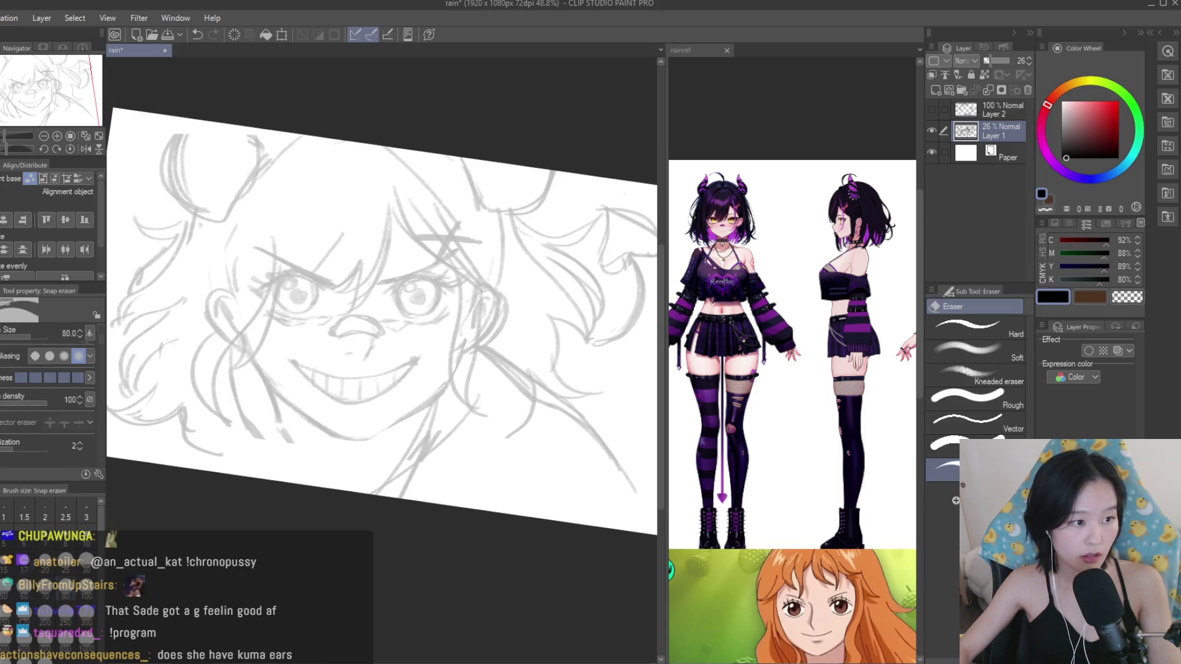
pyautogui.moveTo(491, 351); pyautogui.dragTo(541, 399)
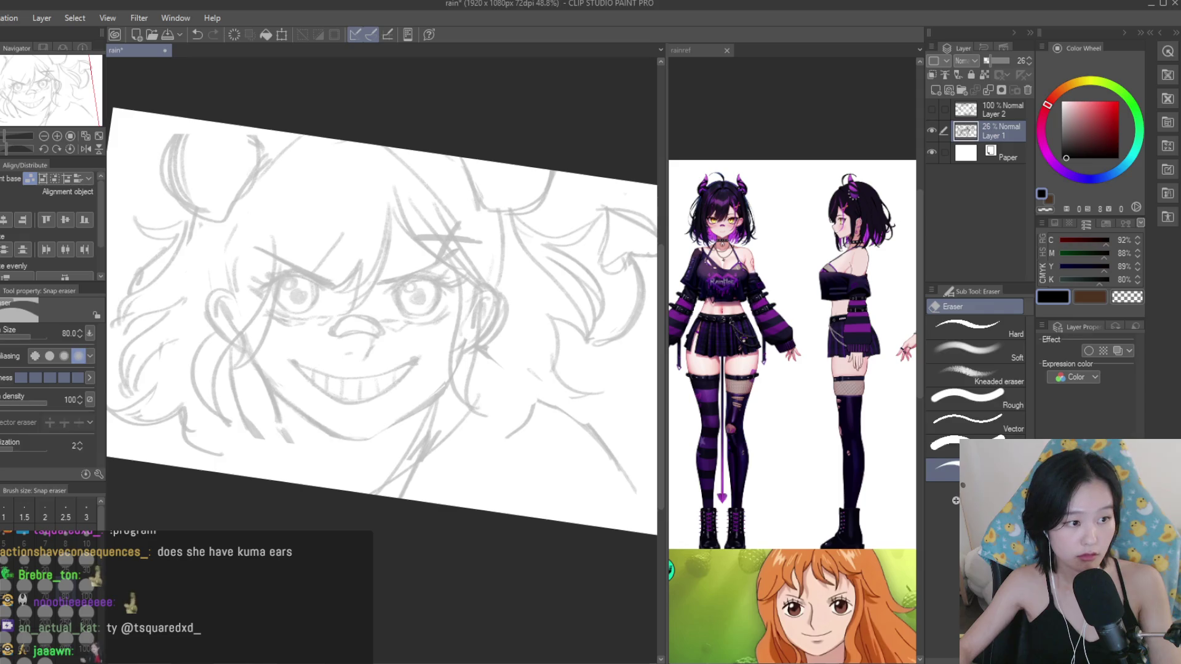
pyautogui.press('b')
# Briefly check the ink strokes and the rainref reference, then return to the rain drawing.
pyautogui.scroll(-1, 536, 392)
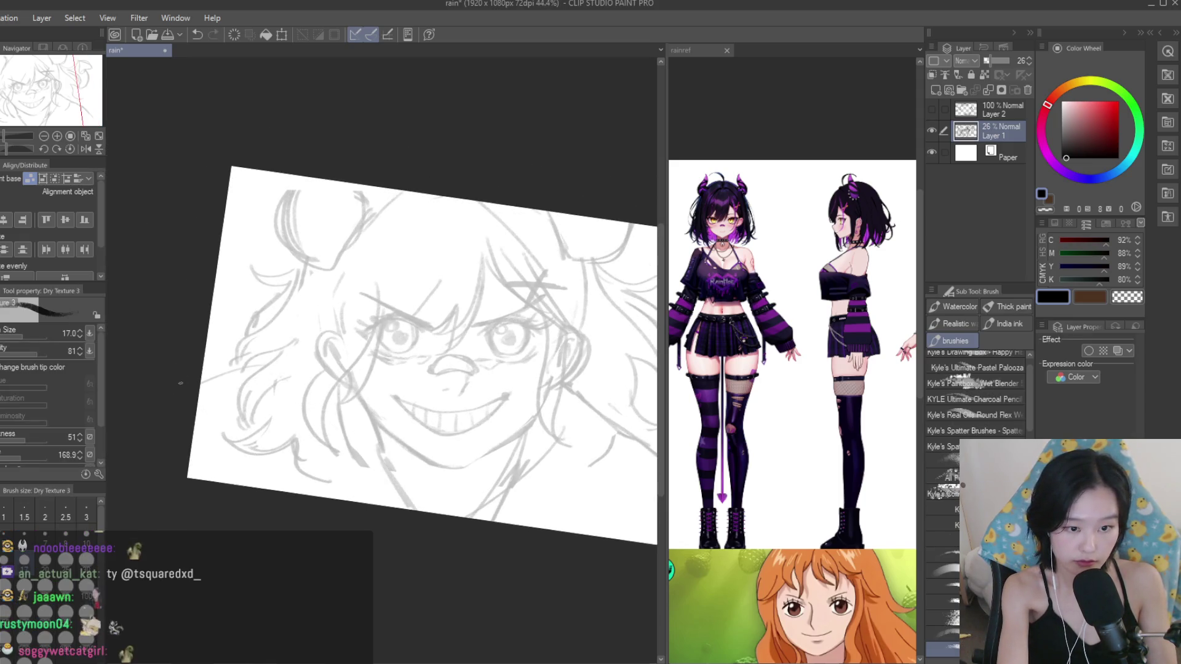
pyautogui.scroll(-2, 427, 385)
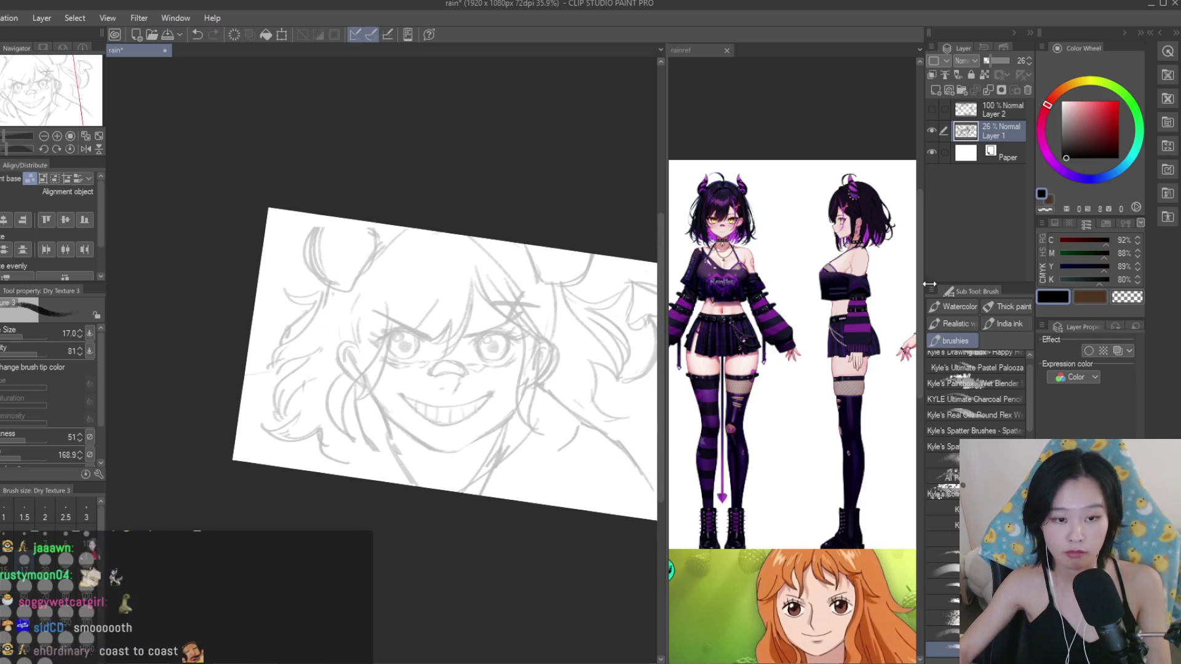
pyautogui.click(932, 108)
pyautogui.click(932, 108)
pyautogui.click(681, 49)
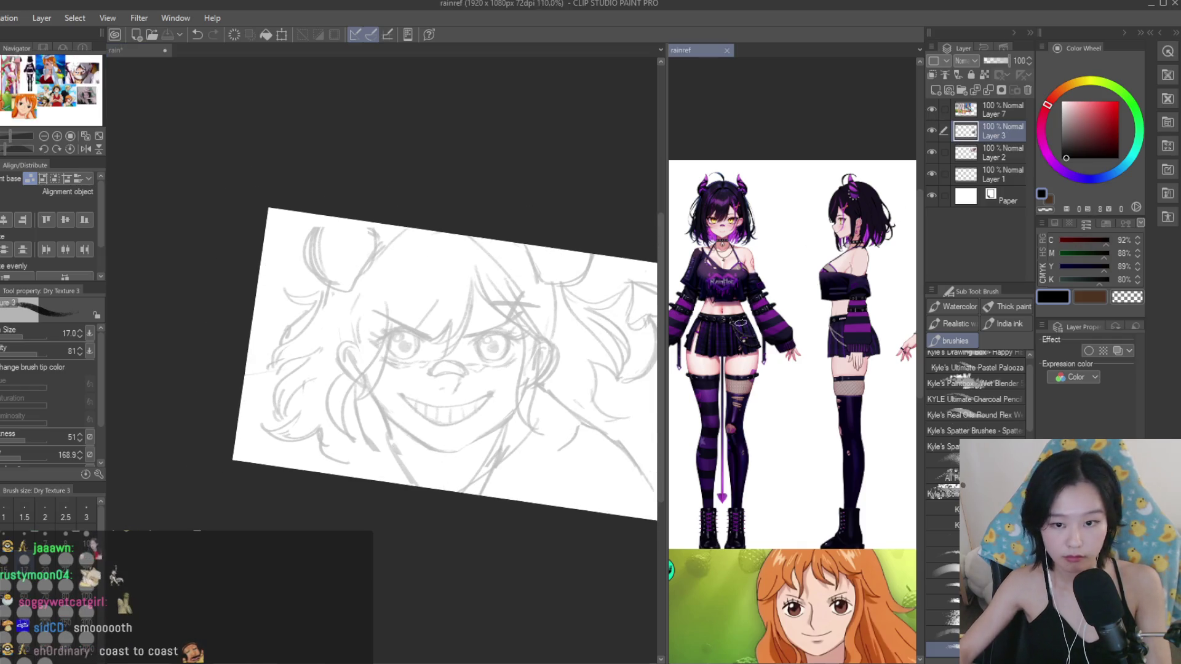
pyautogui.scroll(-2, 684, 367)
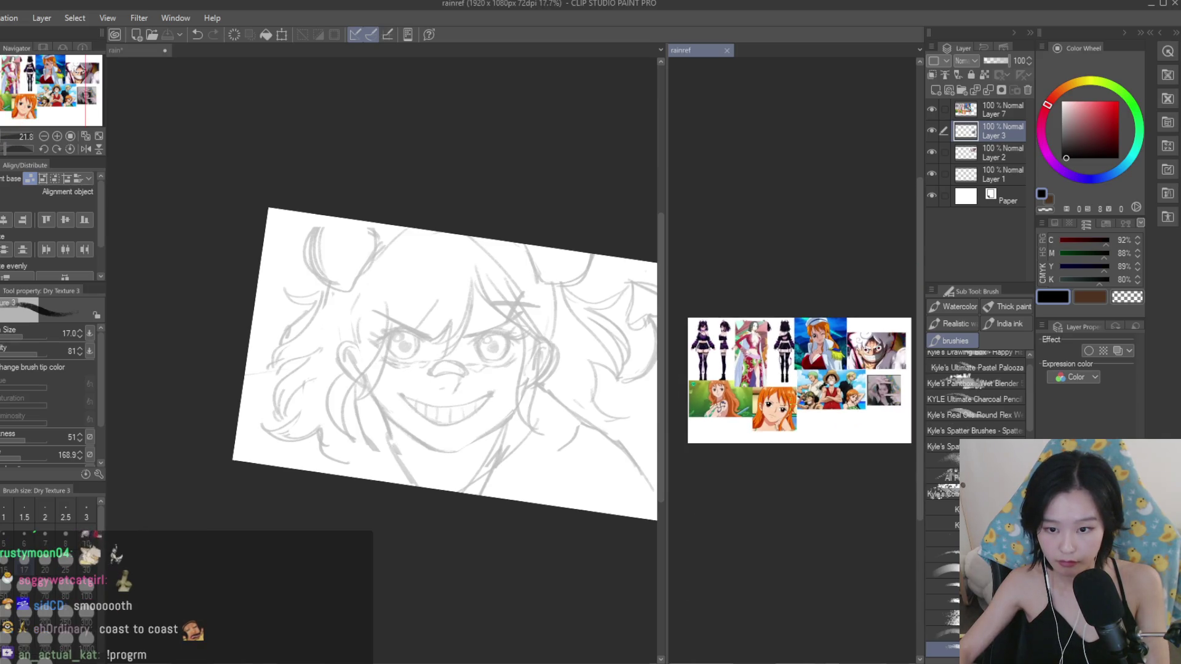
pyautogui.hotkey('ctrl', 'Tab')
# Pan and zoom the rain canvas to bring the face sketch into view.
pyautogui.scroll(1, 438, 359)
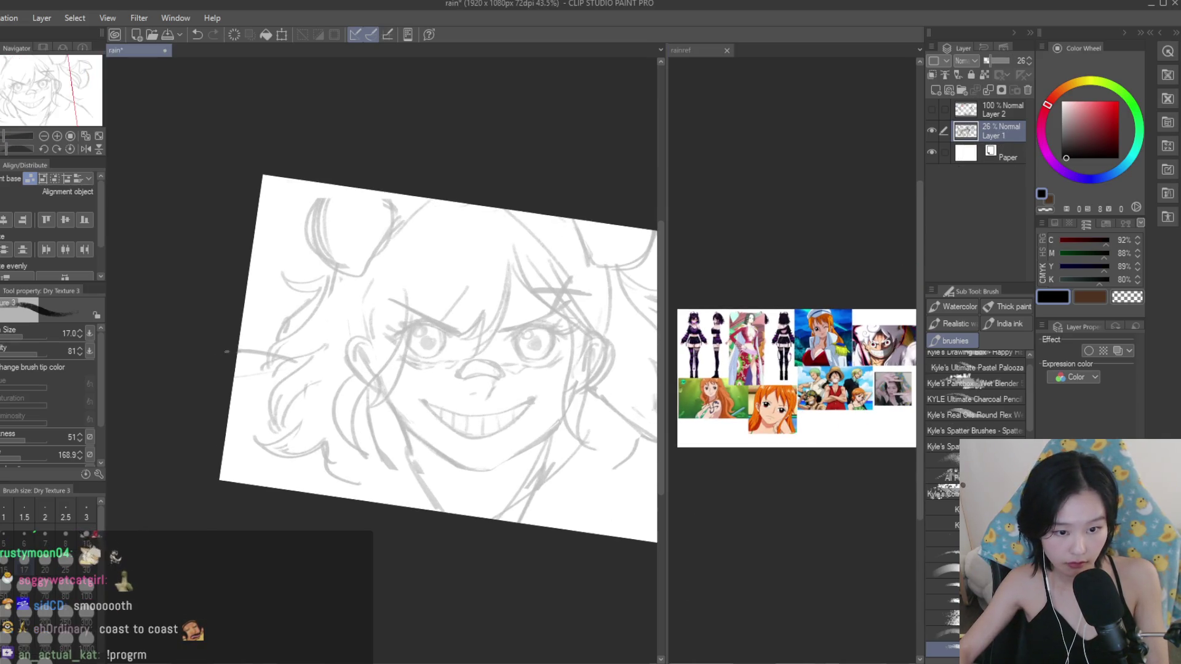
pyautogui.scroll(5, 689, 328)
pyautogui.scroll(3, 688, 328)
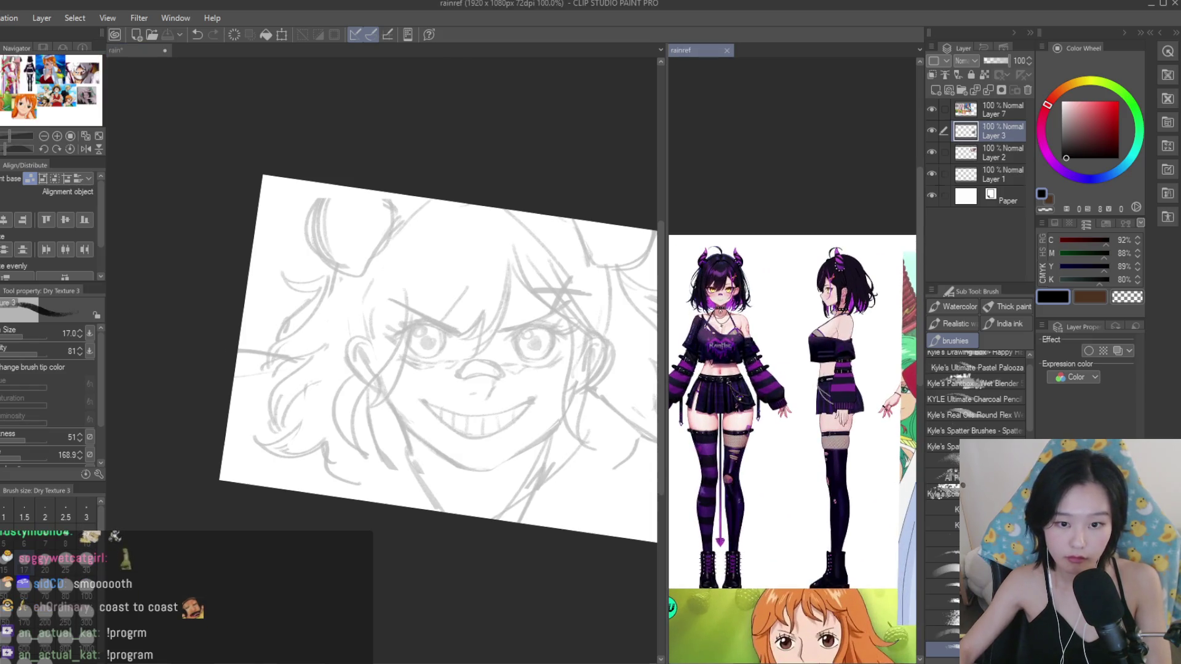
pyautogui.scroll(1, 240, 346)
pyautogui.scroll(-1, 346, 479)
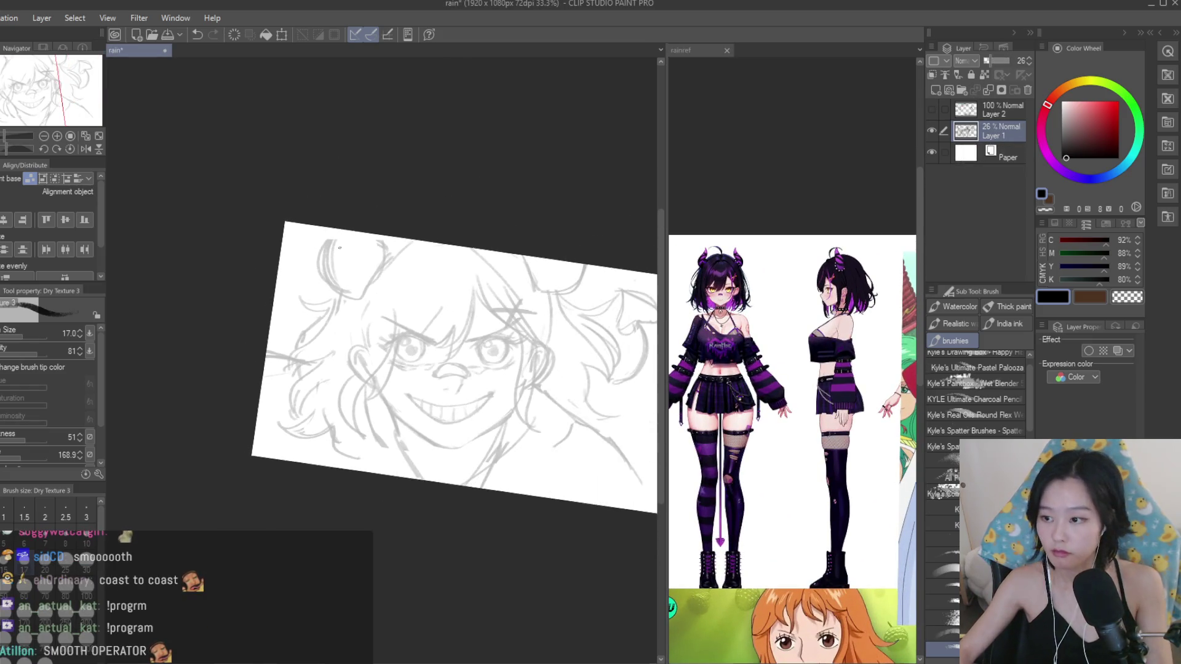
pyautogui.scroll(-1, 345, 480)
pyautogui.moveTo(535, 295); pyautogui.dragTo(376, 323)
pyautogui.scroll(2, 377, 322)
pyautogui.scroll(2, 376, 321)
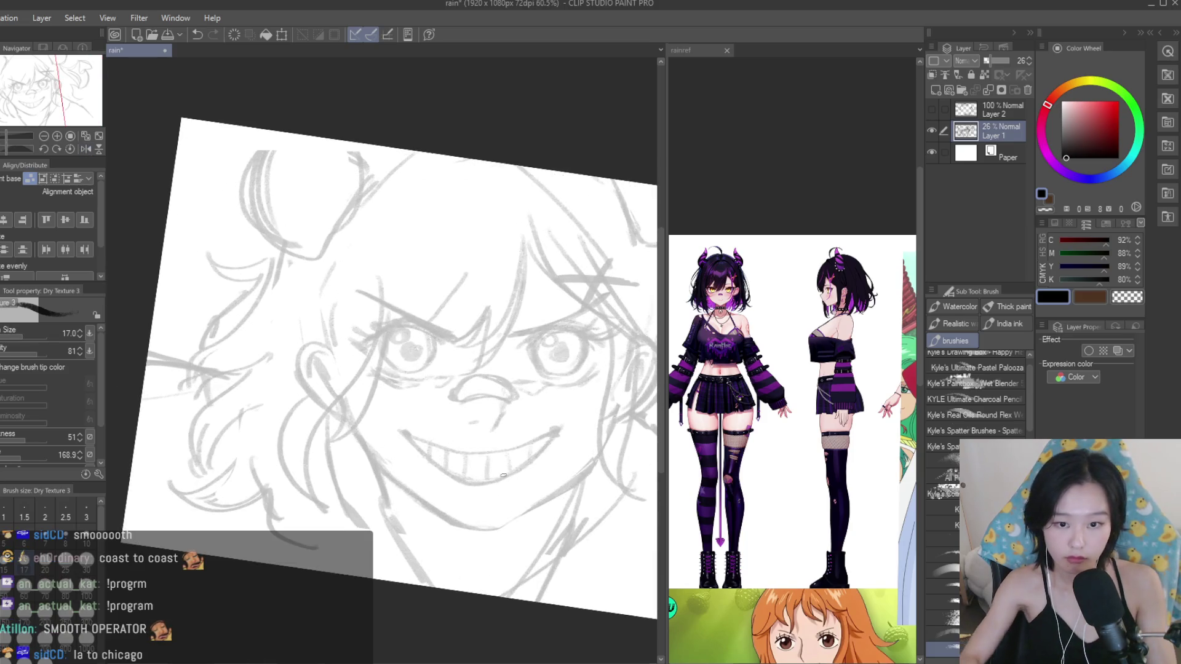
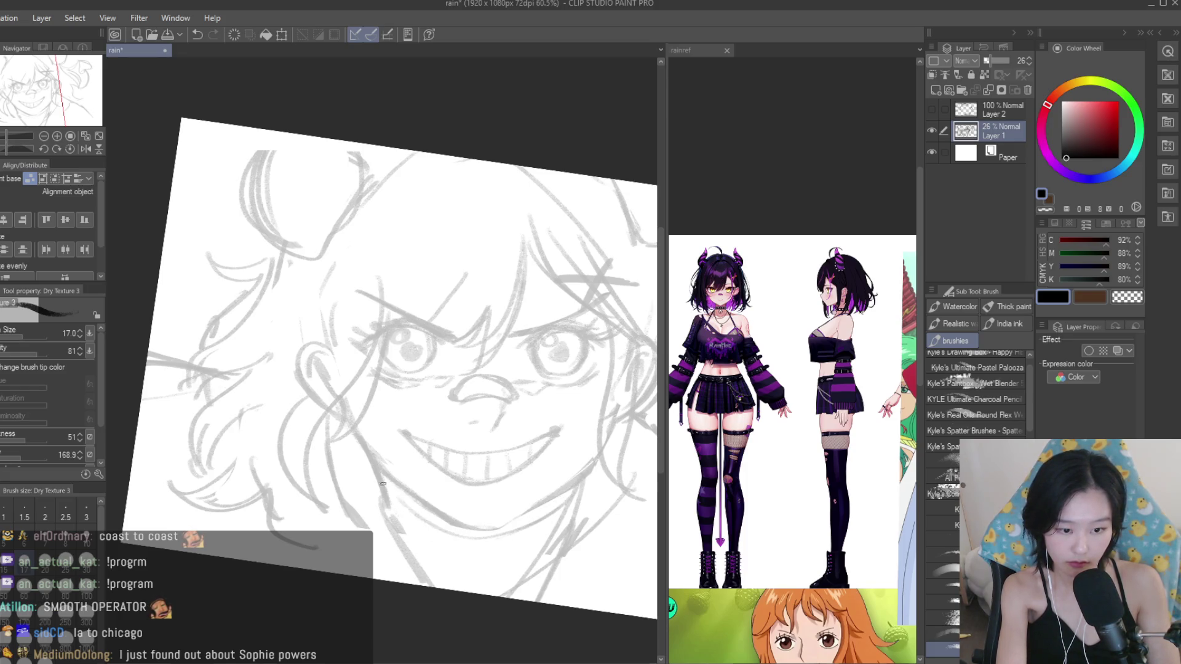
# Flip the canvas horizontally to check proportions, and undo the stray stroke near the hair.
pyautogui.scroll(-1, 720, 310)
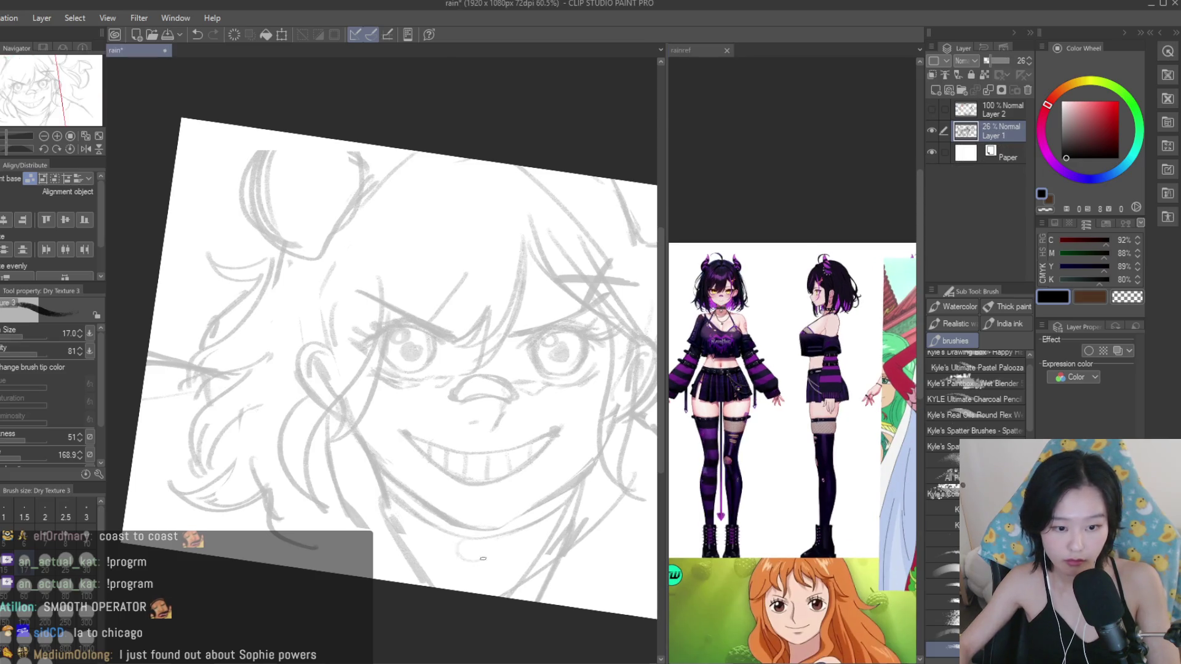
pyautogui.scroll(3, 715, 296)
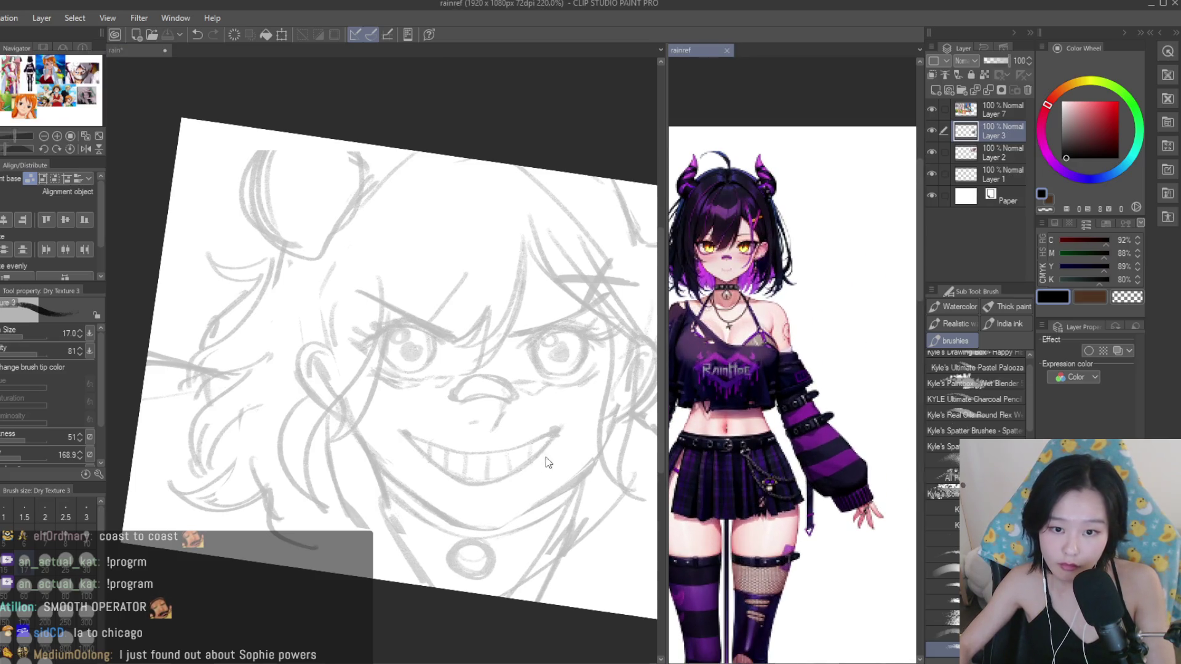
pyautogui.scroll(-2, 494, 495)
pyautogui.scroll(-1, 391, 526)
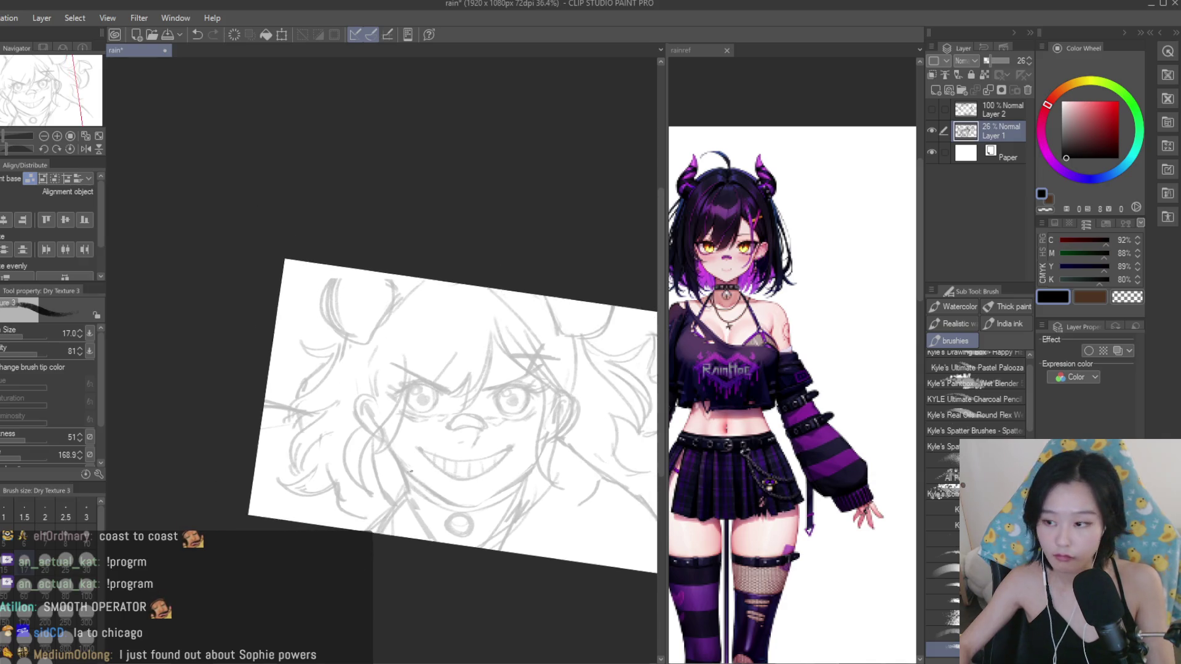
pyautogui.scroll(-4, 497, 448)
pyautogui.press('h')
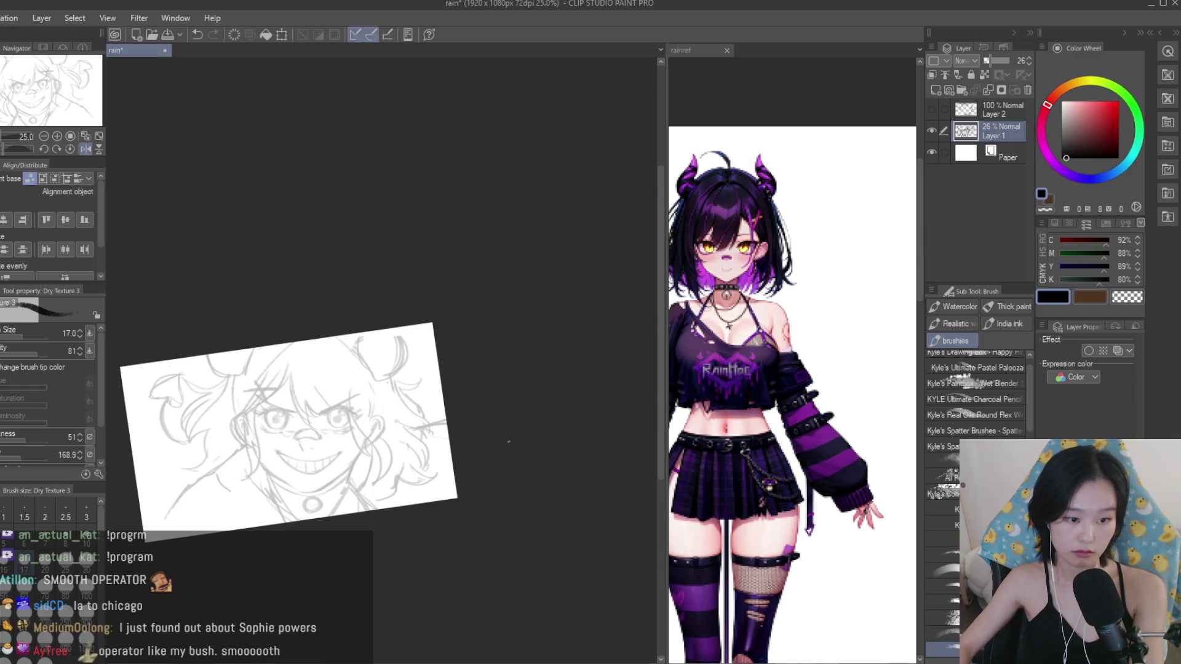
pyautogui.scroll(1, 508, 441)
pyautogui.scroll(2, 474, 406)
pyautogui.scroll(2, 430, 369)
pyautogui.scroll(3, 381, 317)
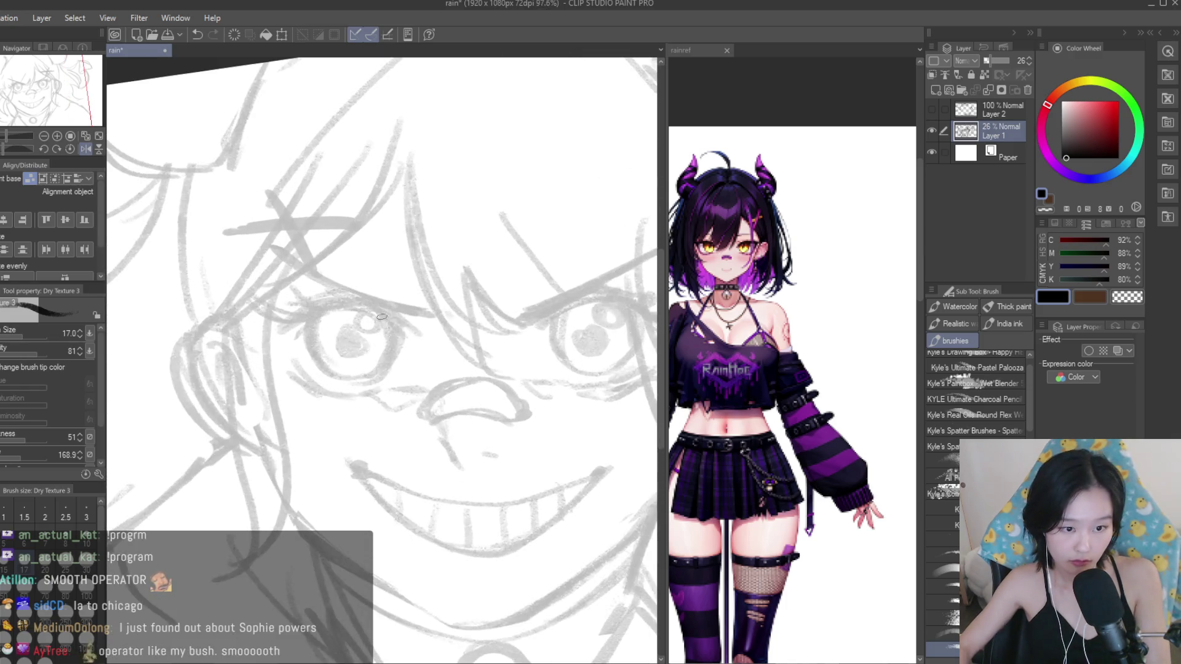
pyautogui.scroll(-2, 367, 478)
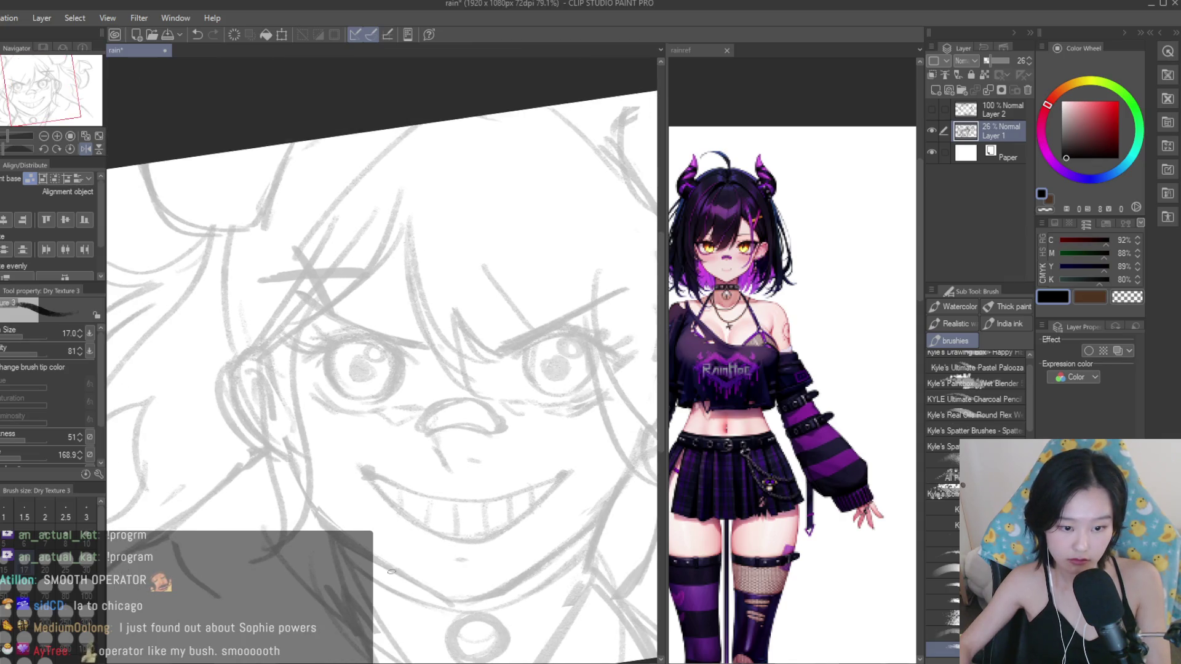
pyautogui.scroll(-2, 486, 600)
pyautogui.scroll(-2, 504, 553)
pyautogui.scroll(3, 529, 505)
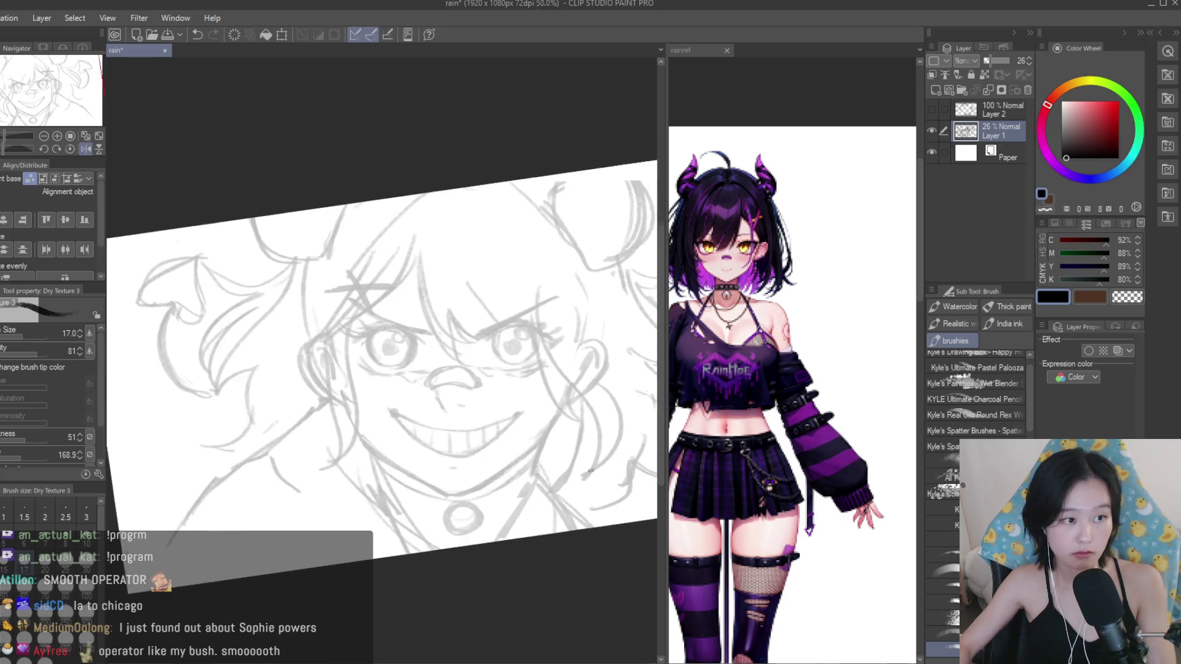
pyautogui.scroll(2, 551, 467)
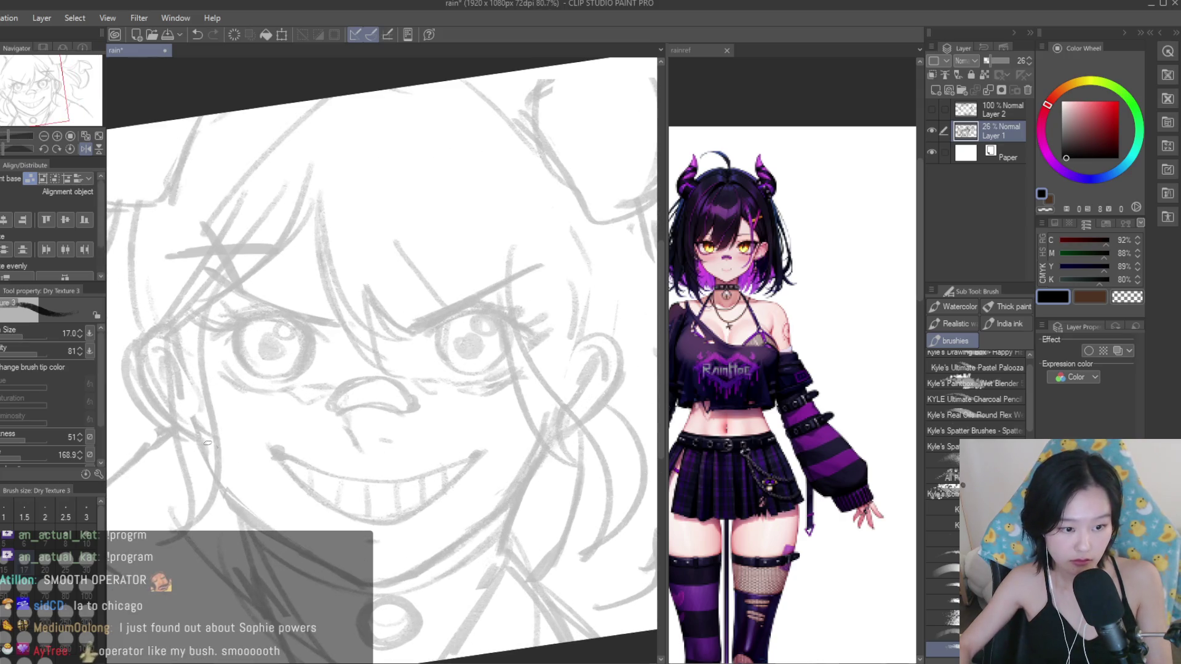
pyautogui.scroll(-5, 209, 459)
pyautogui.scroll(-2, 370, 431)
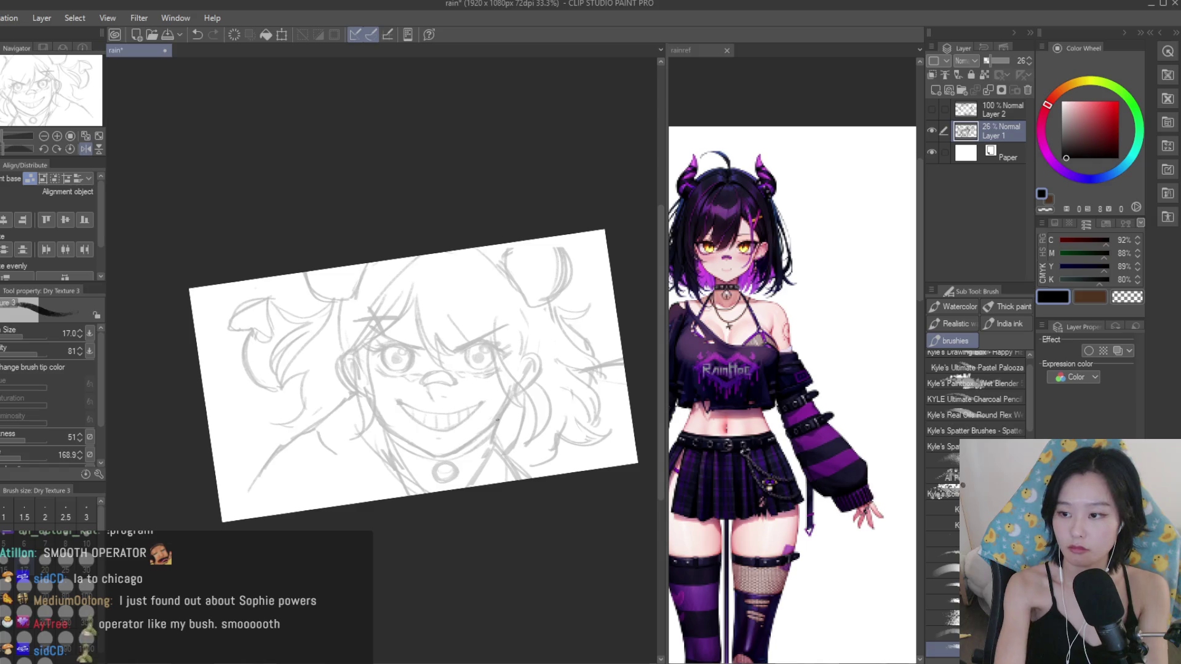
pyautogui.hotkey('ctrl', 'z')
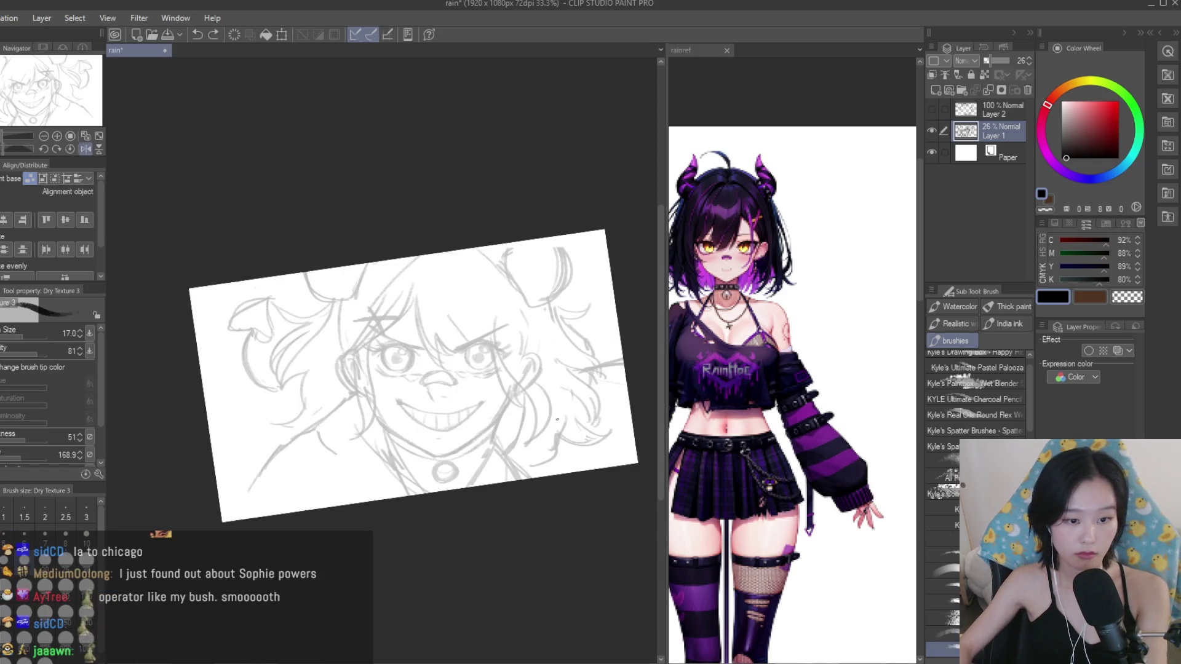
pyautogui.scroll(5, 348, 363)
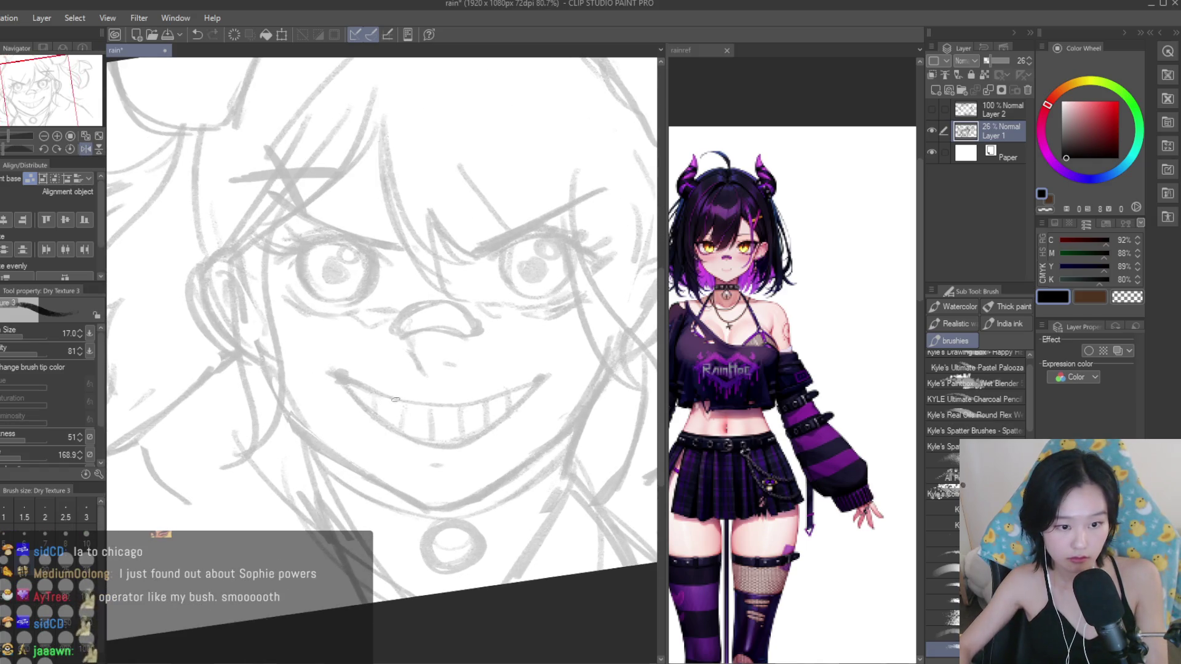
pyautogui.scroll(-3, 422, 406)
# Check the One Piece reference, then fade Layer 1's sketch to about 10% opacity.
pyautogui.click(681, 50)
pyautogui.hotkey('ctrl', 'v')
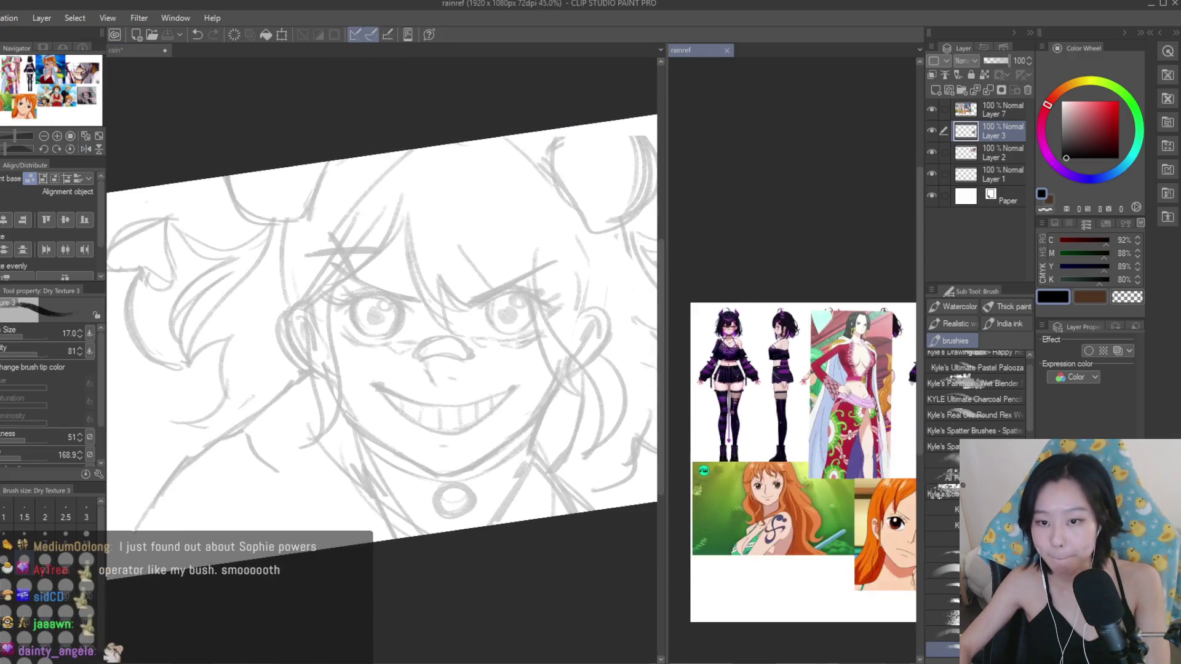
pyautogui.scroll(-2, 794, 394)
pyautogui.scroll(2, 794, 394)
pyautogui.scroll(2, 794, 393)
pyautogui.click(117, 50)
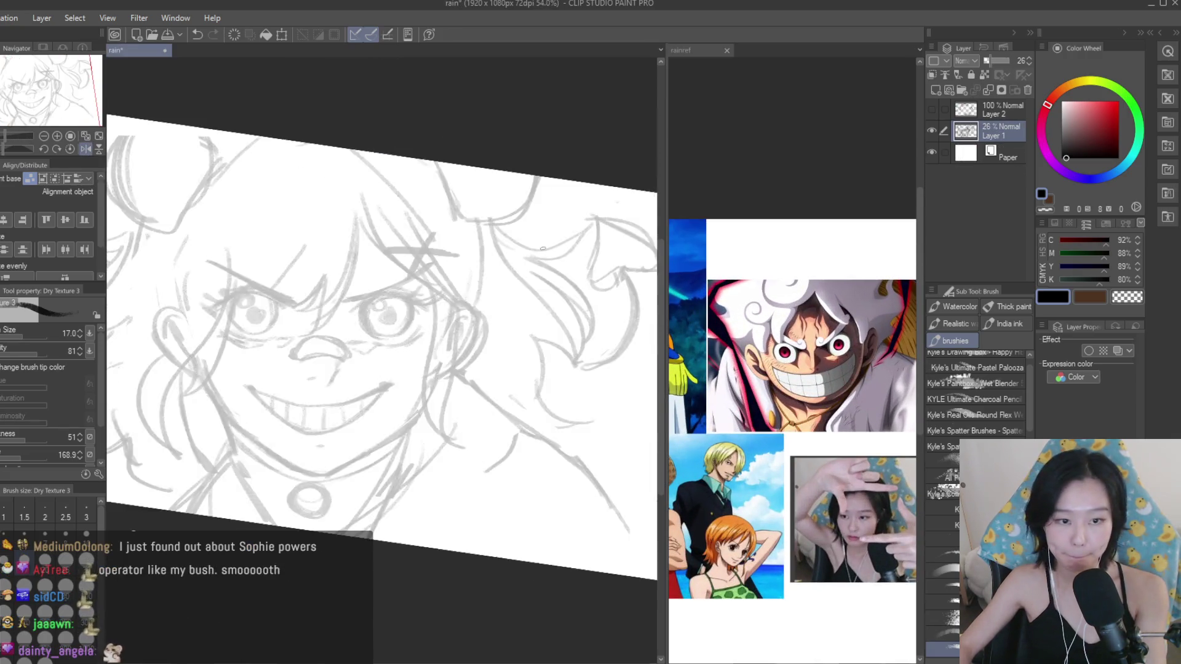
pyautogui.scroll(3, 381, 307)
pyautogui.click(987, 61)
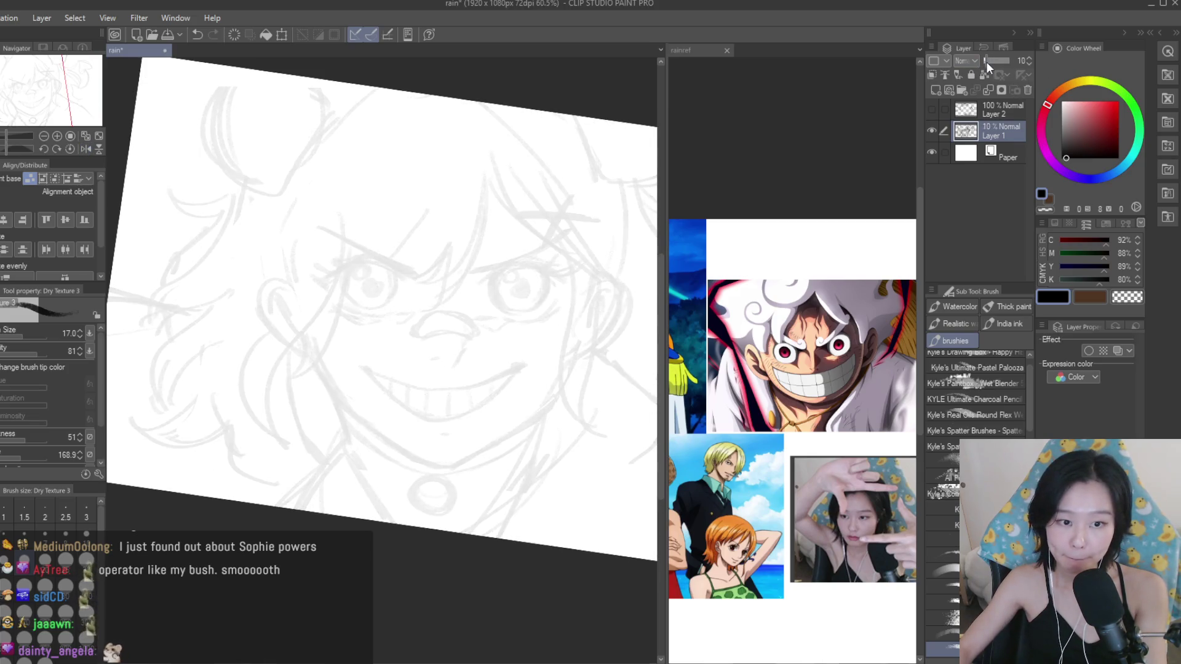
# Add a blank layer above the sketch and study the reference image.
pyautogui.click(935, 90)
pyautogui.click(681, 49)
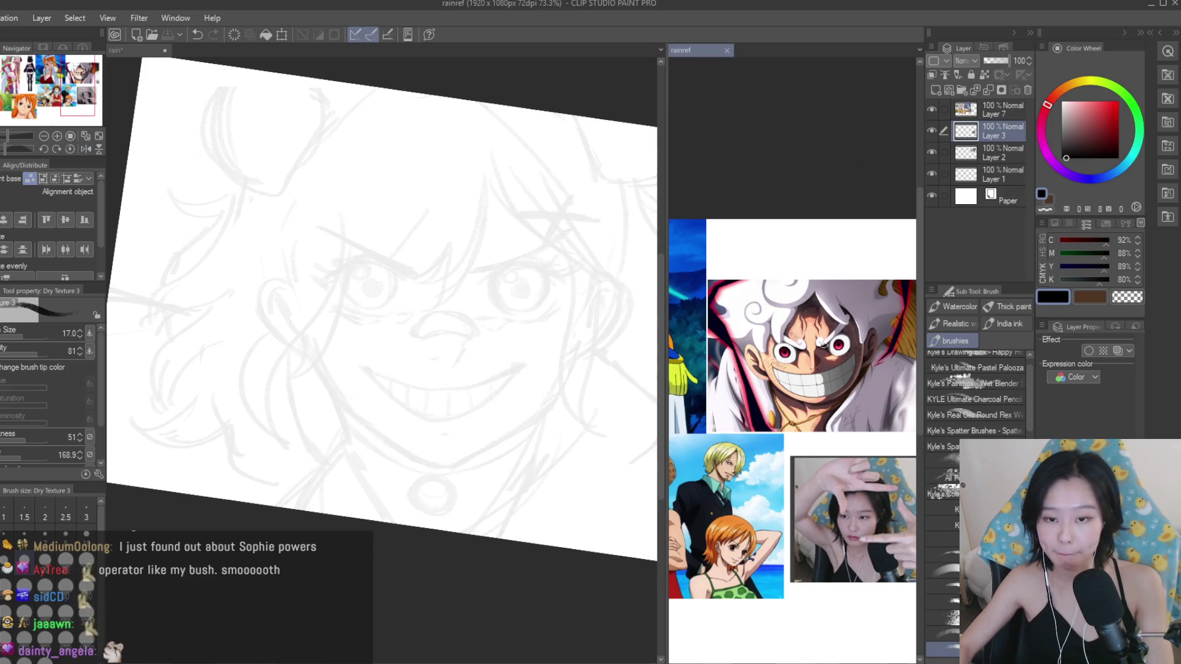
pyautogui.scroll(-3, 794, 394)
pyautogui.scroll(3, 794, 394)
pyautogui.scroll(-3, 793, 393)
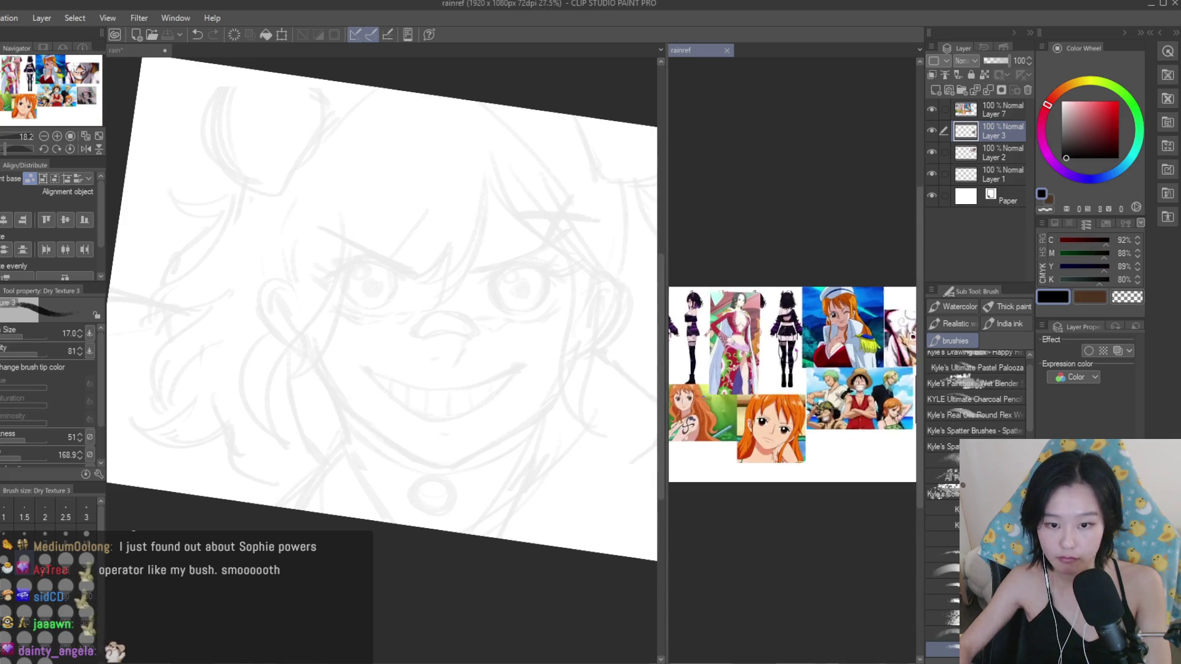
pyautogui.scroll(-1, 741, 396)
pyautogui.scroll(2, 742, 396)
pyautogui.scroll(2, 742, 396)
pyautogui.scroll(-1, 741, 395)
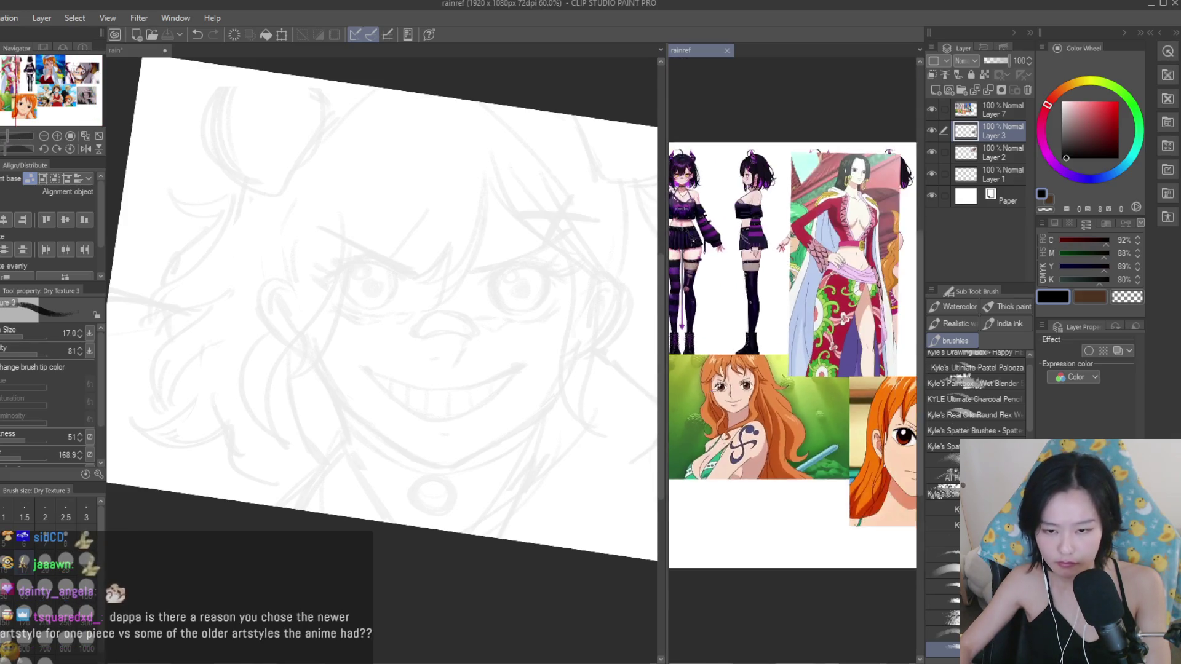
pyautogui.scroll(-3, 741, 396)
pyautogui.scroll(3, 794, 345)
pyautogui.scroll(2, 794, 344)
pyautogui.scroll(1, 793, 344)
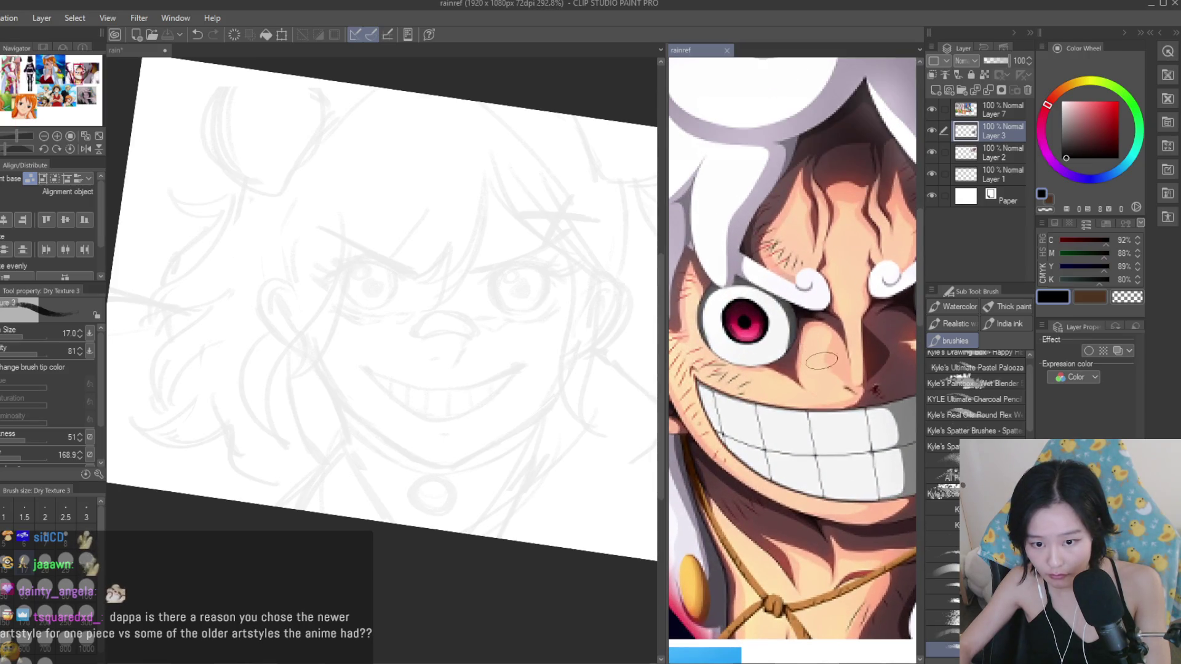
pyautogui.scroll(-2, 793, 344)
pyautogui.scroll(-2, 794, 345)
pyautogui.scroll(1, 793, 394)
# Ink a trial upper eyelid curve over the eye with a thinner pen.
pyautogui.click(457, 241)
pyautogui.scroll(3, 457, 241)
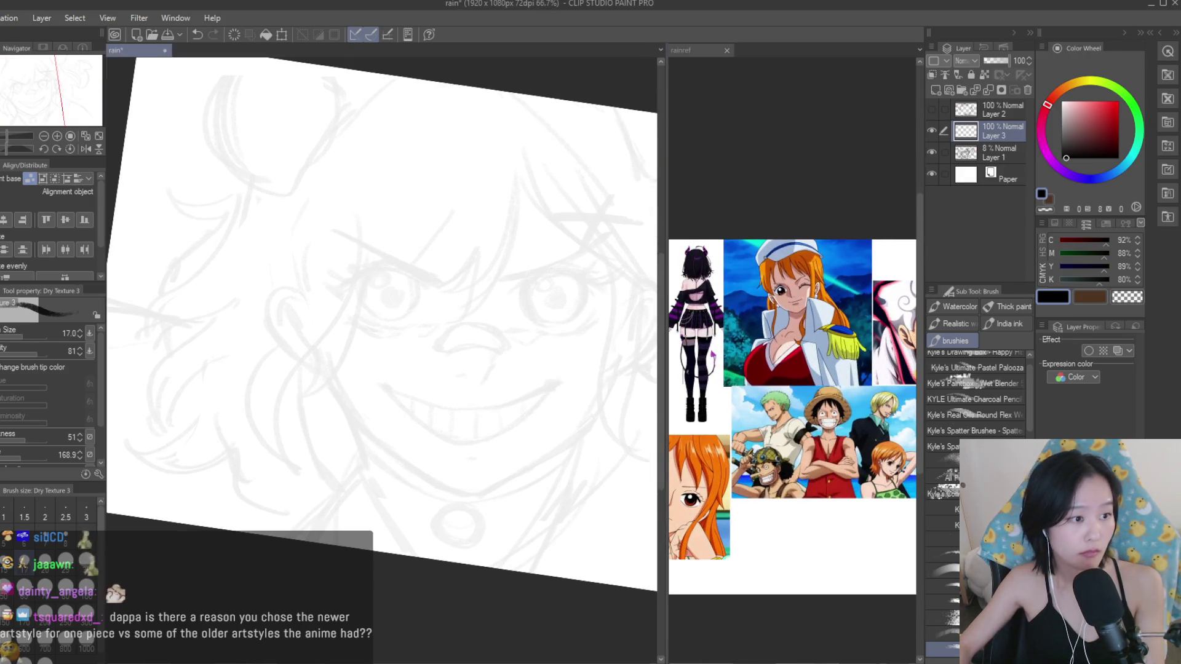
pyautogui.press('p')
pyautogui.scroll(2, 457, 242)
pyautogui.moveTo(281, 265); pyautogui.dragTo(478, 346)
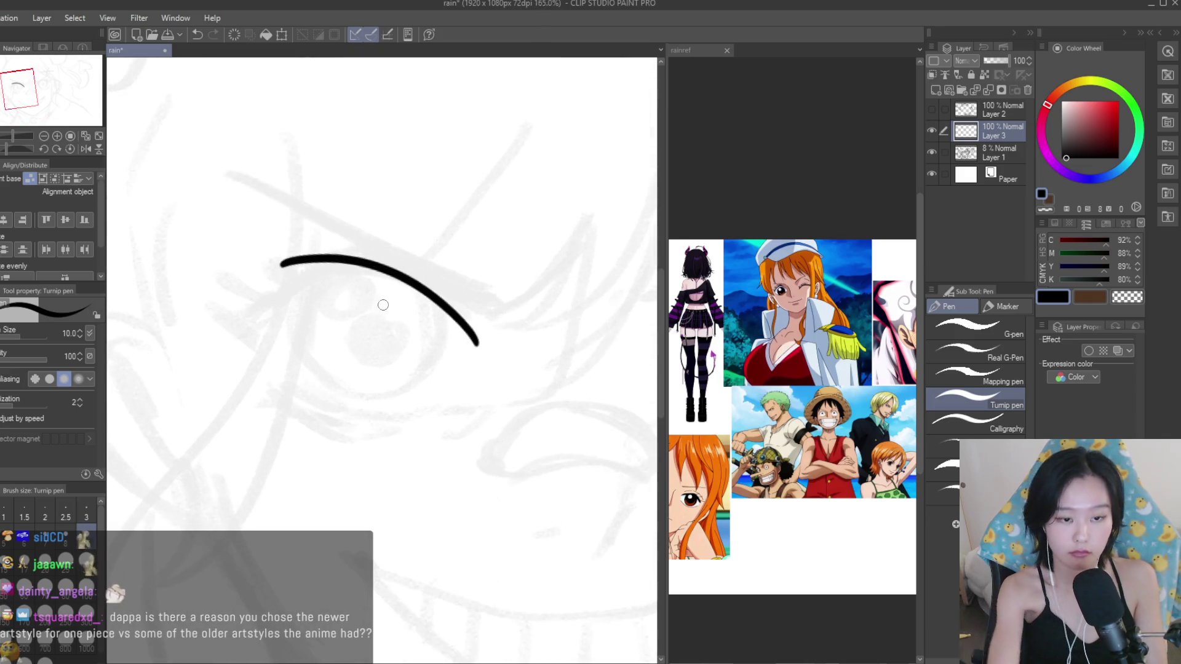
pyautogui.hotkey('ctrl', 'z')
pyautogui.press('[')
pyautogui.press('[')
pyautogui.moveTo(240, 318); pyautogui.dragTo(380, 260)
# Compare against the reference, then extend the trial eyelid line and add an inner line.
pyautogui.click(794, 344)
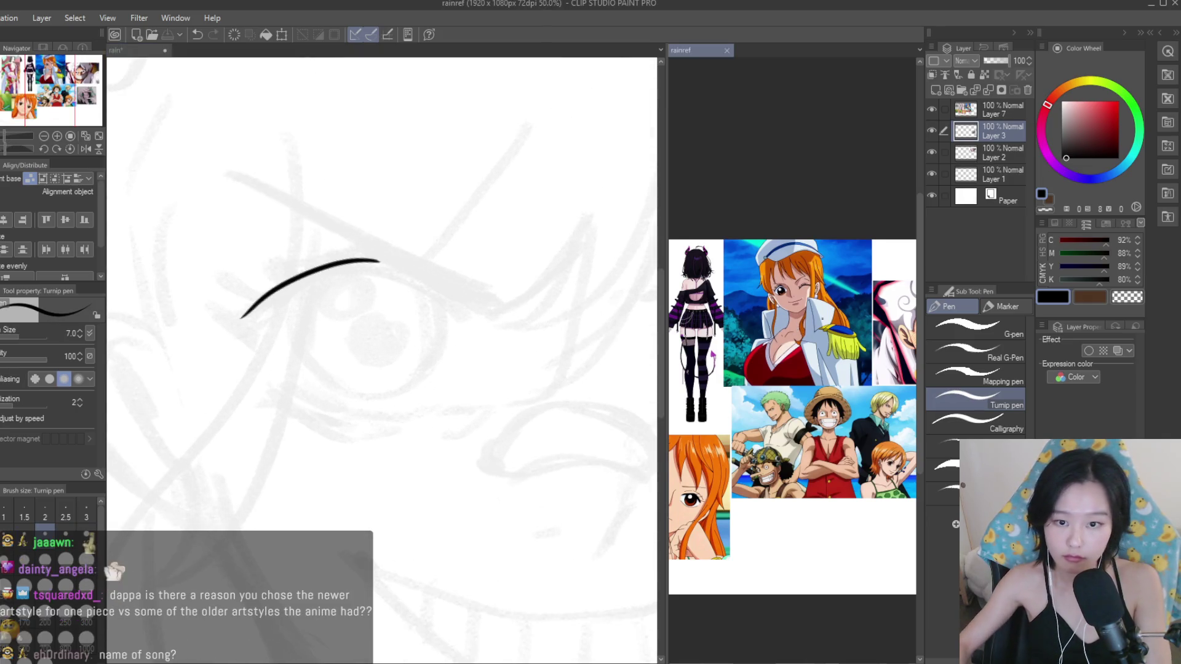
pyautogui.scroll(-1, 793, 344)
pyautogui.scroll(-1, 794, 345)
pyautogui.scroll(2, 793, 344)
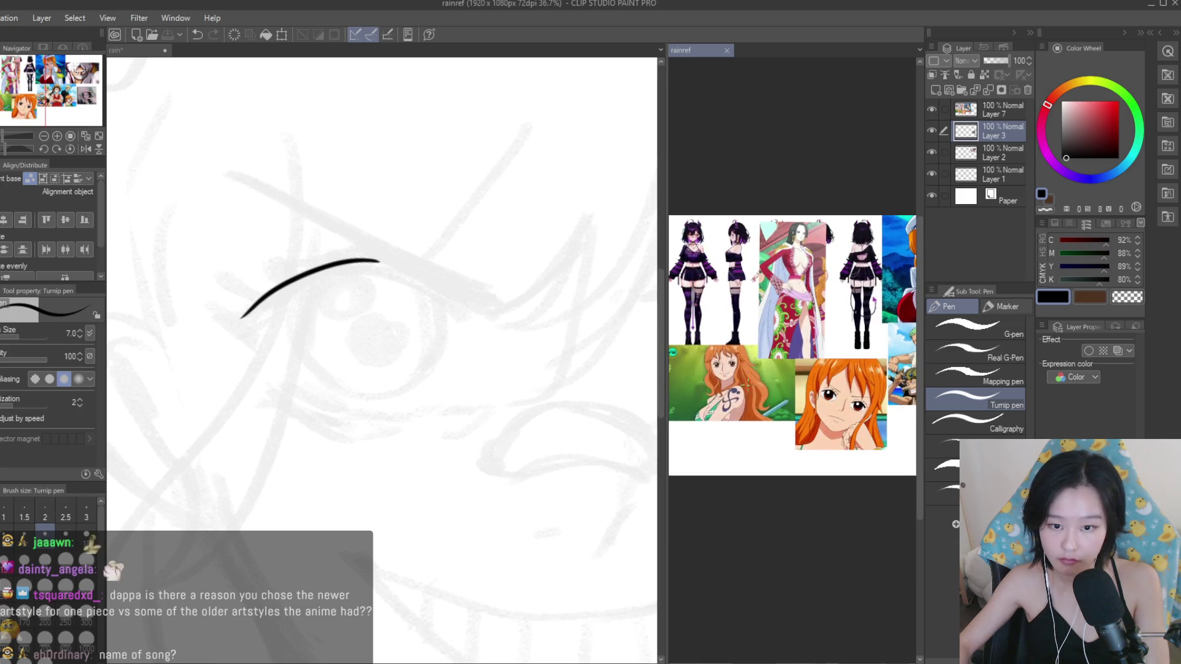
pyautogui.scroll(2, 794, 345)
pyautogui.scroll(1, 793, 345)
pyautogui.scroll(2, 369, 271)
pyautogui.moveTo(384, 269); pyautogui.dragTo(509, 343)
pyautogui.moveTo(322, 272); pyautogui.dragTo(414, 289)
pyautogui.scroll(-5, 295, 287)
pyautogui.scroll(-1, 294, 287)
pyautogui.scroll(1, 294, 286)
# Delete the trial Layer 3 and raise Layer 1's sketch opacity to 18%.
pyautogui.click(1028, 91)
pyautogui.click(932, 130)
pyautogui.click(932, 130)
pyautogui.moveTo(985, 60); pyautogui.dragTo(988, 63)
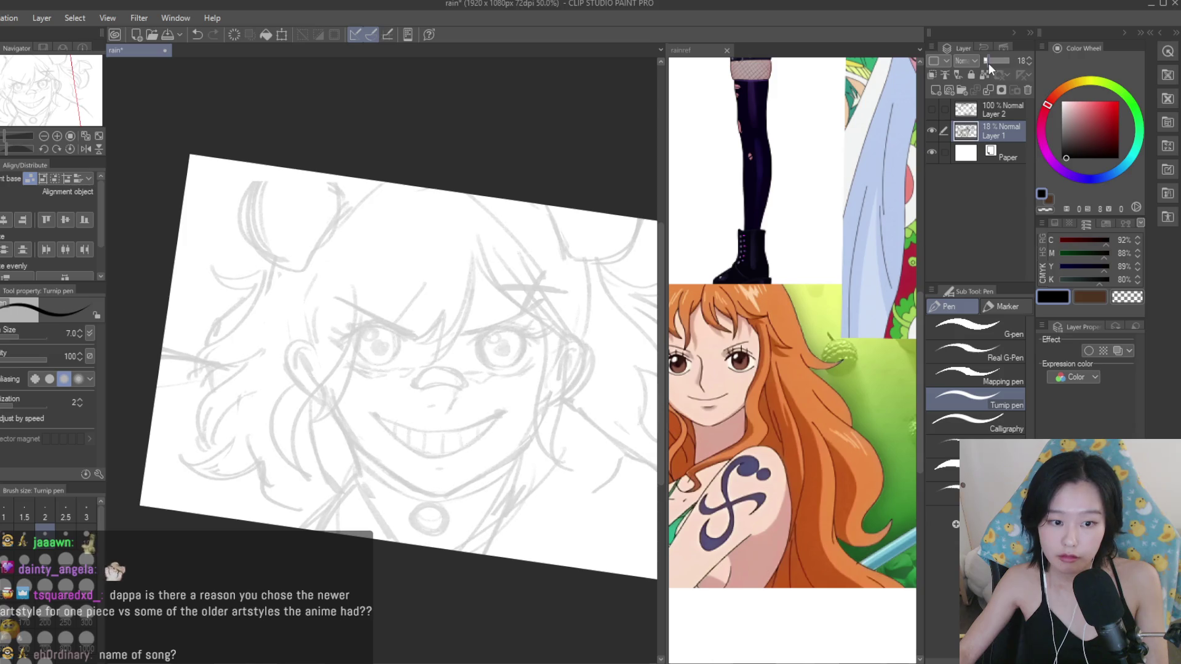
# Add a fresh raster layer and pick a smaller Dry Texture 3 brush.
pyautogui.click(935, 90)
pyautogui.press('b')
pyautogui.scroll(5, 409, 320)
pyautogui.press('[')
pyautogui.press('[')
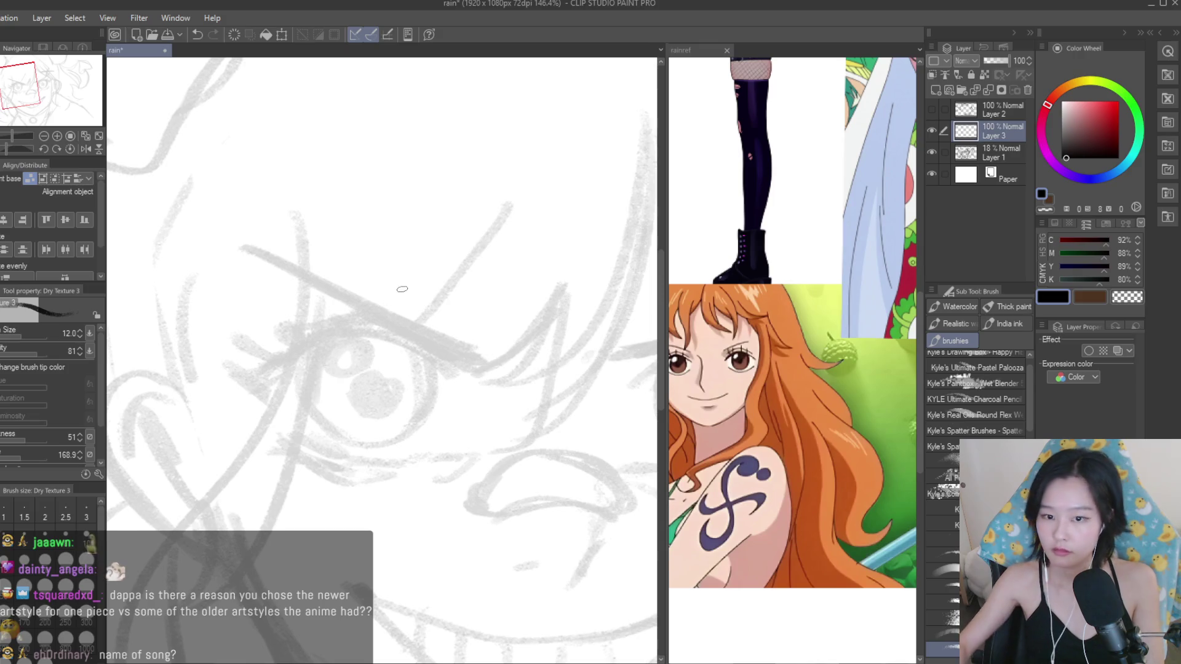
# Ink the left eye's thick upper lid, inner-corner and lash strokes, and lower lid.
pyautogui.scroll(1, 327, 330)
pyautogui.moveTo(327, 330); pyautogui.dragTo(473, 357)
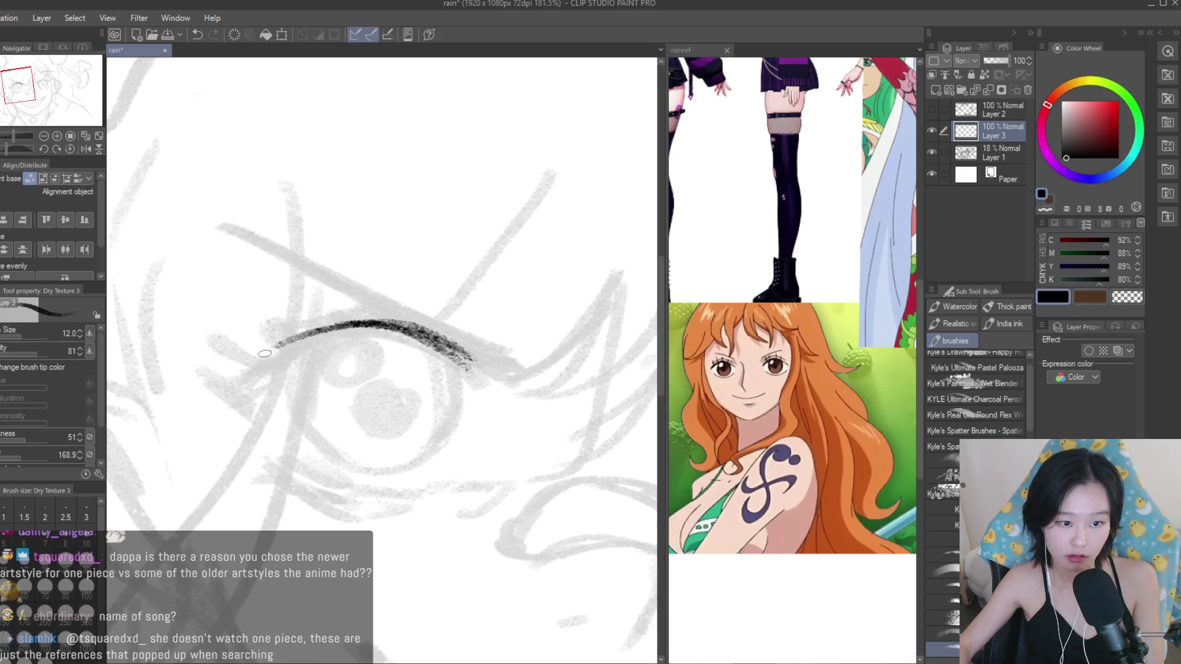
pyautogui.moveTo(229, 385); pyautogui.dragTo(487, 388)
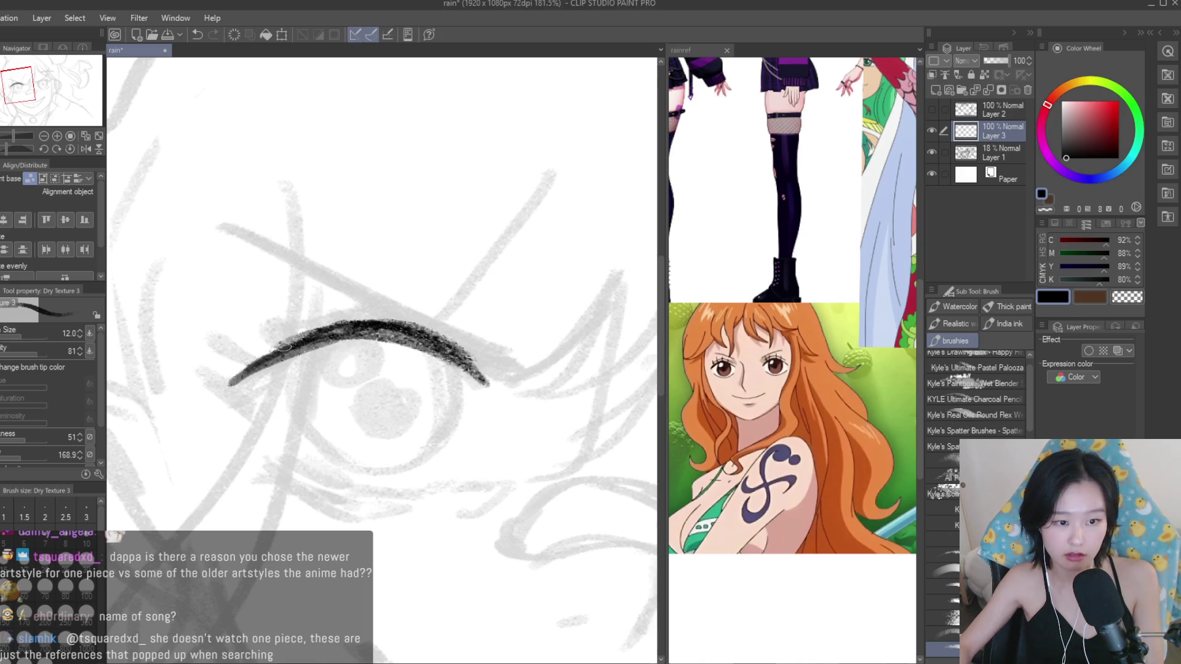
pyautogui.moveTo(285, 347); pyautogui.dragTo(410, 333)
pyautogui.moveTo(229, 231); pyautogui.dragTo(505, 367)
pyautogui.moveTo(315, 267)
pyautogui.mouseDown()
pyautogui.moveTo(534, 369)
pyautogui.moveTo(219, 218)
pyautogui.moveTo(505, 356)
pyautogui.mouseUp()
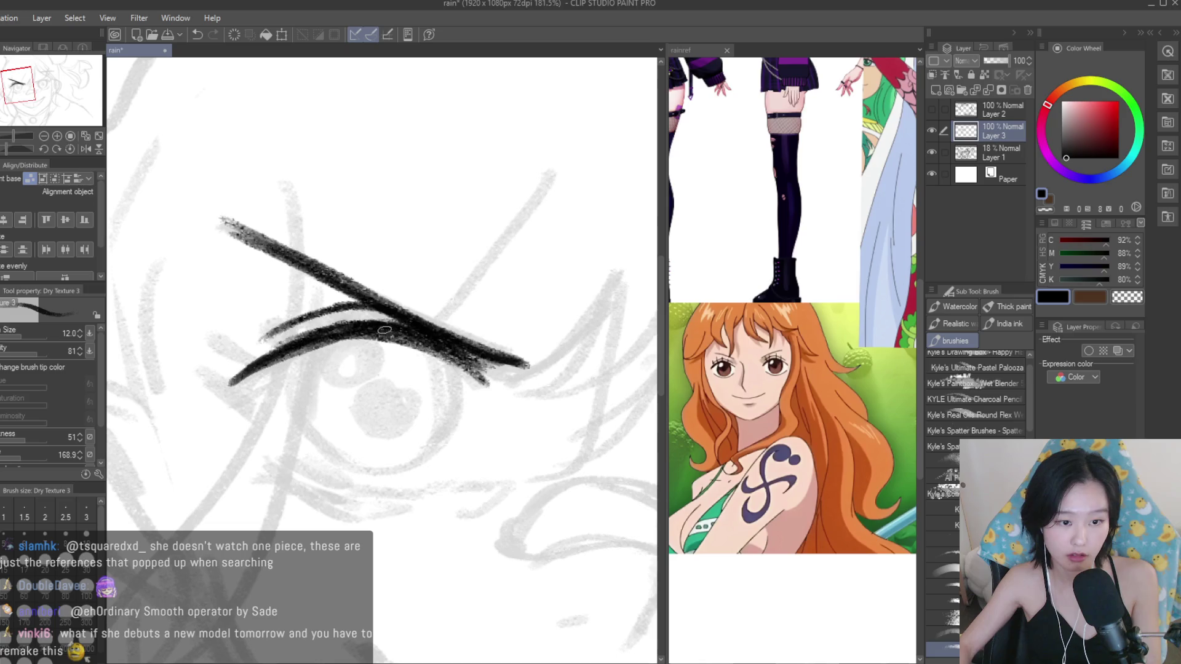
pyautogui.moveTo(221, 317); pyautogui.dragTo(261, 350)
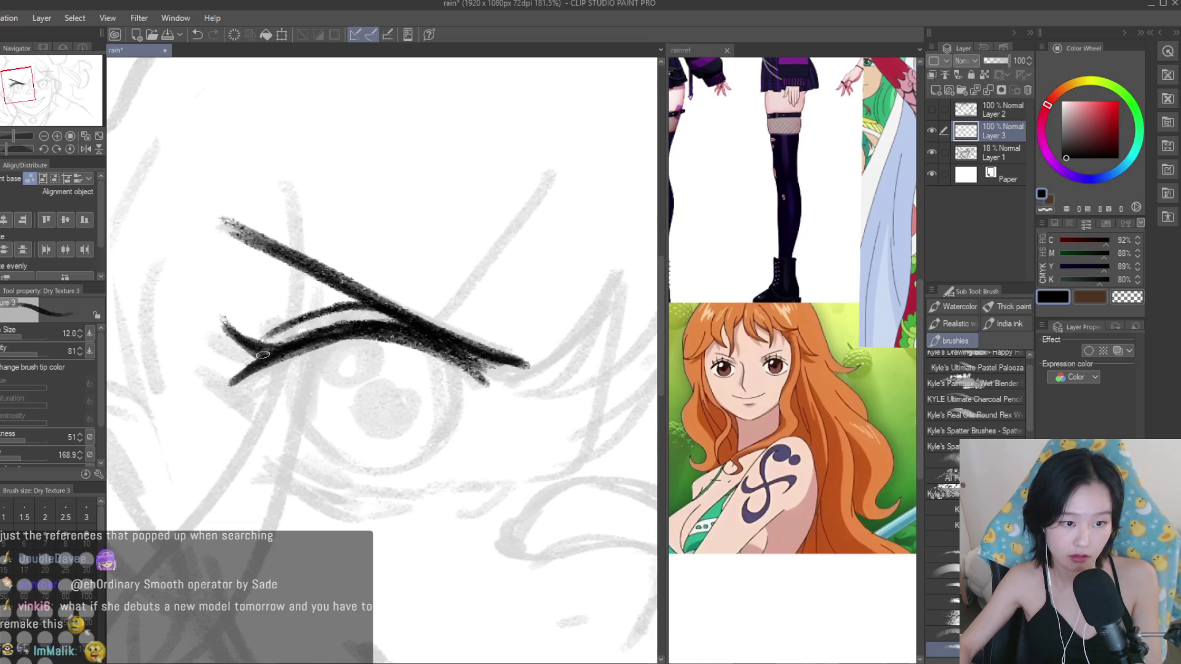
pyautogui.moveTo(265, 296); pyautogui.dragTo(293, 326)
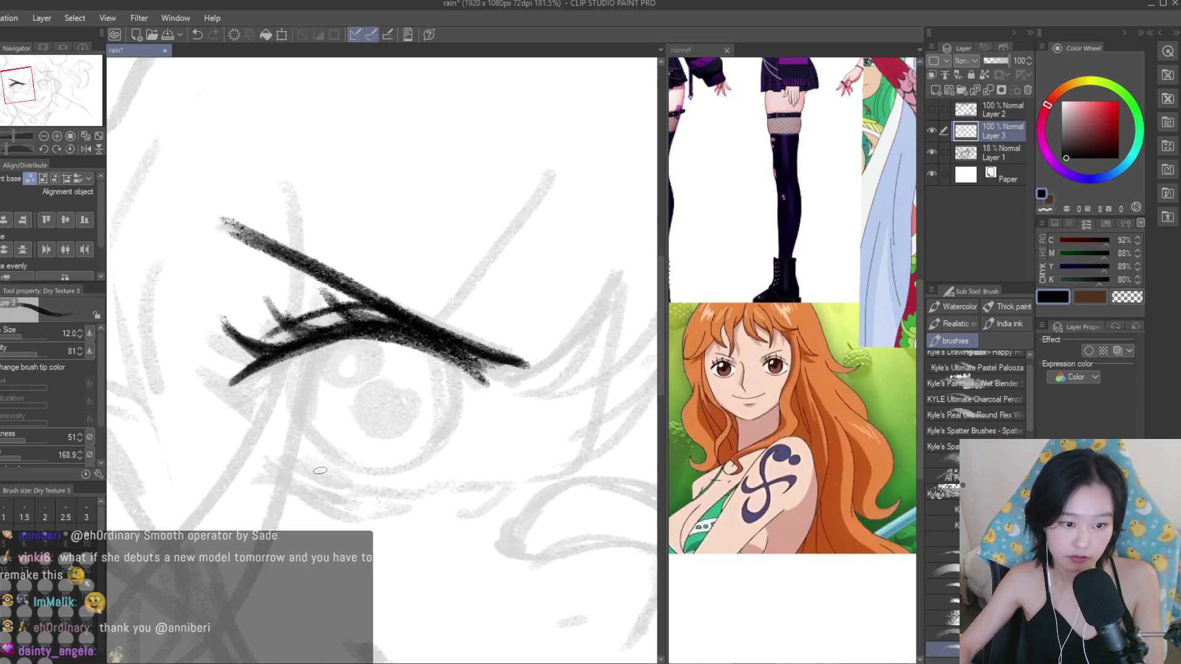
pyautogui.moveTo(278, 465); pyautogui.dragTo(409, 501)
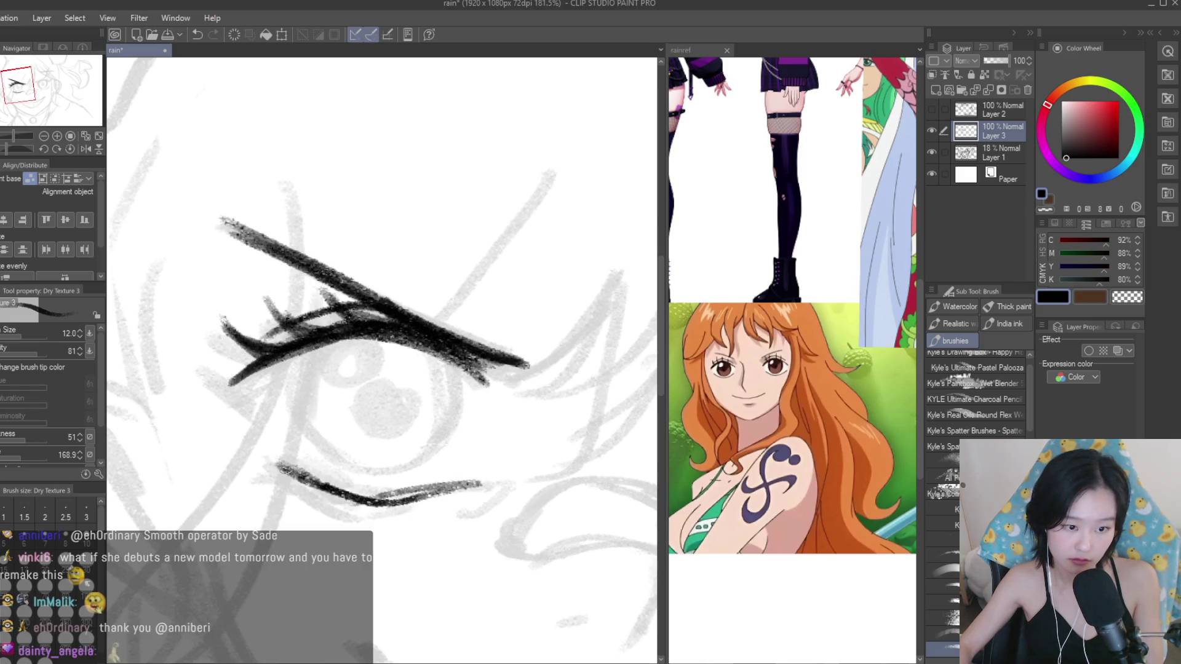
# Trim the right end of the lower lid stroke with the Snap eraser.
pyautogui.press('e')
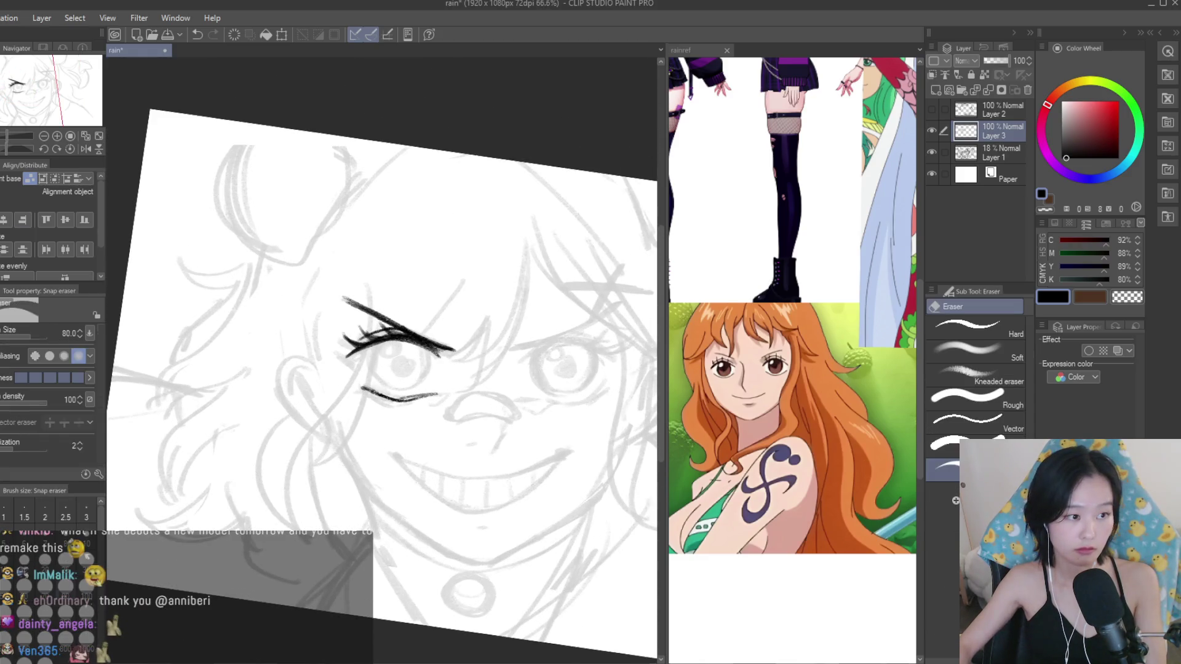
pyautogui.scroll(2, 400, 369)
pyautogui.moveTo(433, 409); pyautogui.dragTo(393, 385)
pyautogui.scroll(-2, 228, 339)
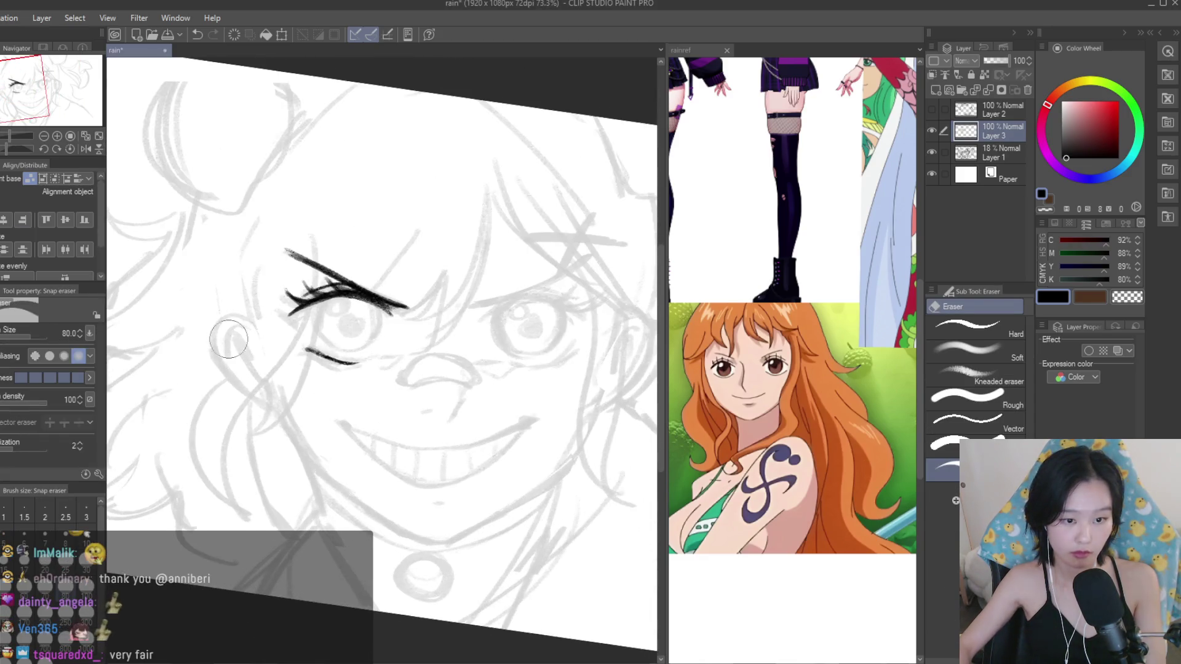
# Draw a round iris outline inside the eye with the Dry Texture 3 brush.
pyautogui.press('b')
pyautogui.scroll(2, 332, 394)
pyautogui.scroll(1, 332, 395)
pyautogui.scroll(1, 333, 394)
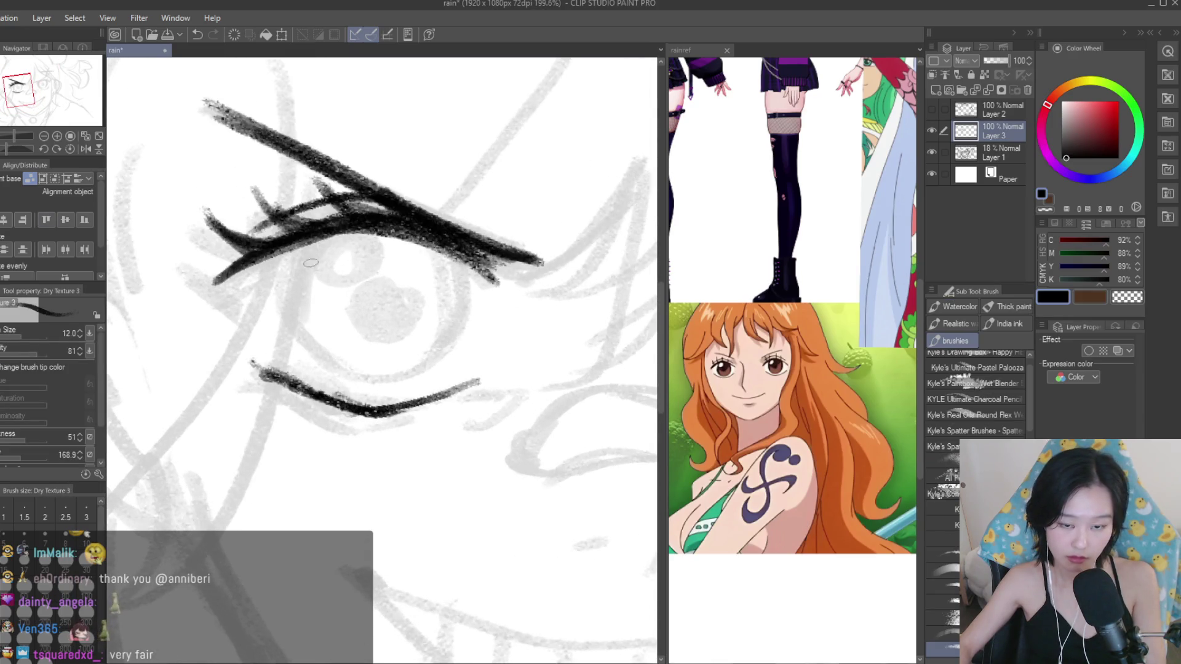
pyautogui.moveTo(303, 254); pyautogui.dragTo(363, 379)
pyautogui.moveTo(431, 237); pyautogui.dragTo(397, 377)
pyautogui.moveTo(461, 296); pyautogui.dragTo(400, 375)
pyautogui.moveTo(459, 271); pyautogui.dragTo(382, 385)
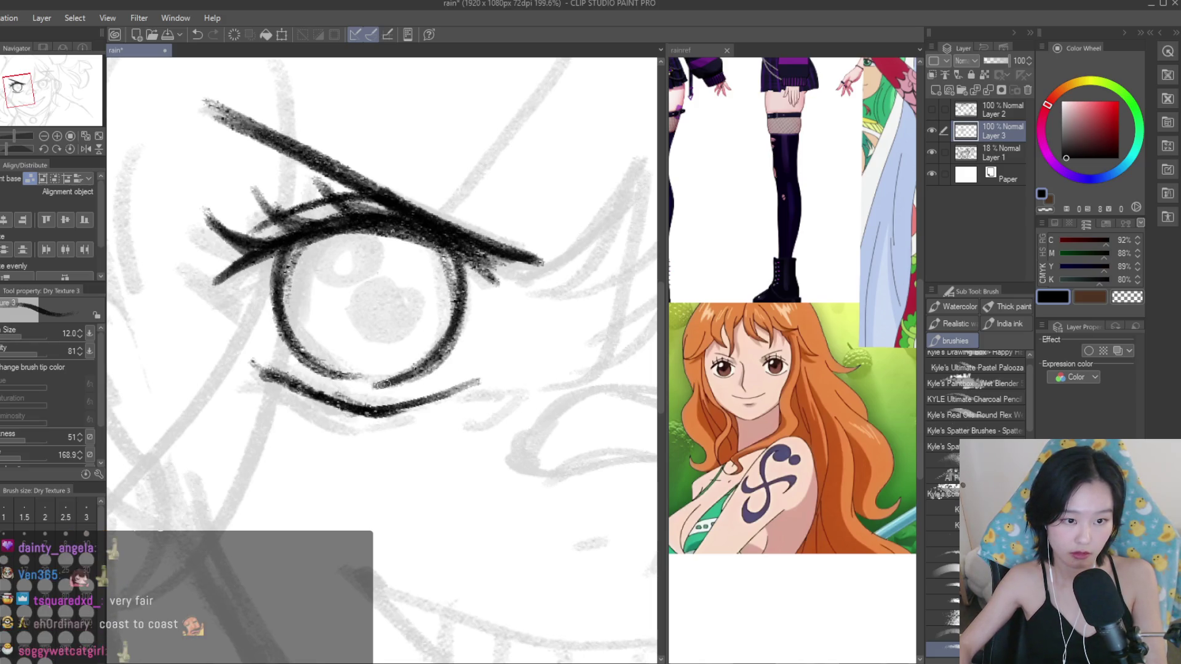
pyautogui.scroll(-3, 349, 382)
pyautogui.scroll(-2, 349, 382)
pyautogui.scroll(1, 418, 363)
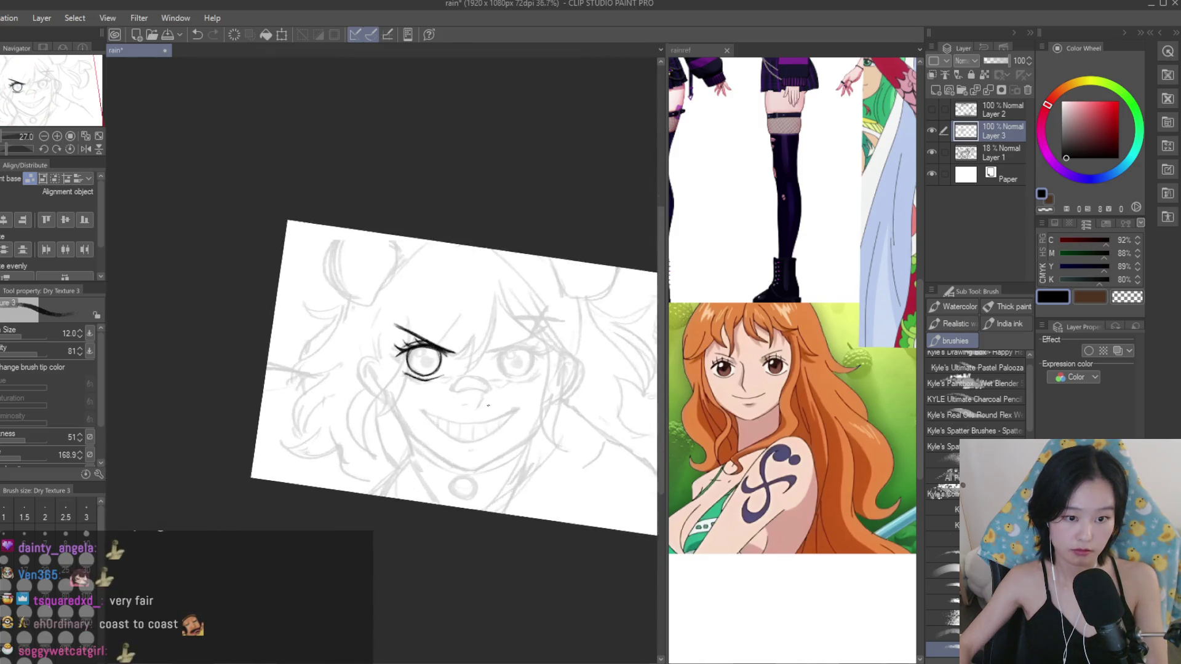
# Lower the sketch Layer 1 opacity from 15% to 10%, then reselect Layer 3 for inking.
pyautogui.scroll(1, 418, 364)
pyautogui.scroll(1, 417, 363)
pyautogui.click(965, 153)
pyautogui.moveTo(988, 61); pyautogui.dragTo(986, 61)
pyautogui.click(993, 130)
# Ink the two short nose strokes with Dry Texture 3 and trim the lower one.
pyautogui.scroll(-2, 382, 345)
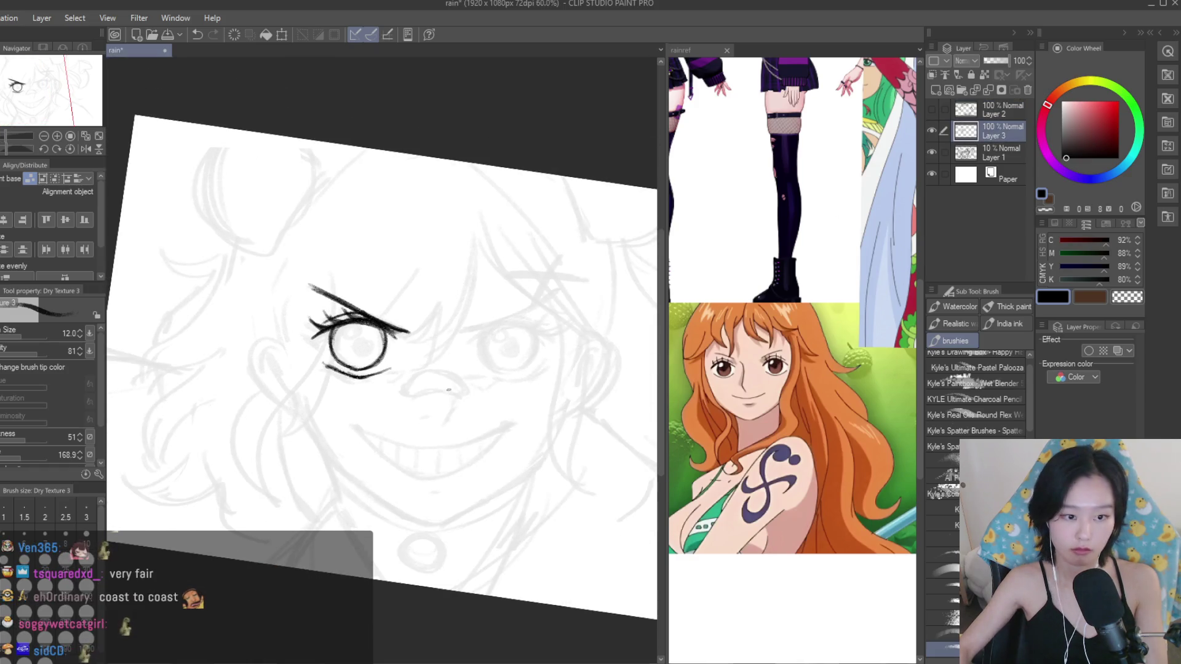
pyautogui.scroll(3, 351, 329)
pyautogui.scroll(2, 351, 329)
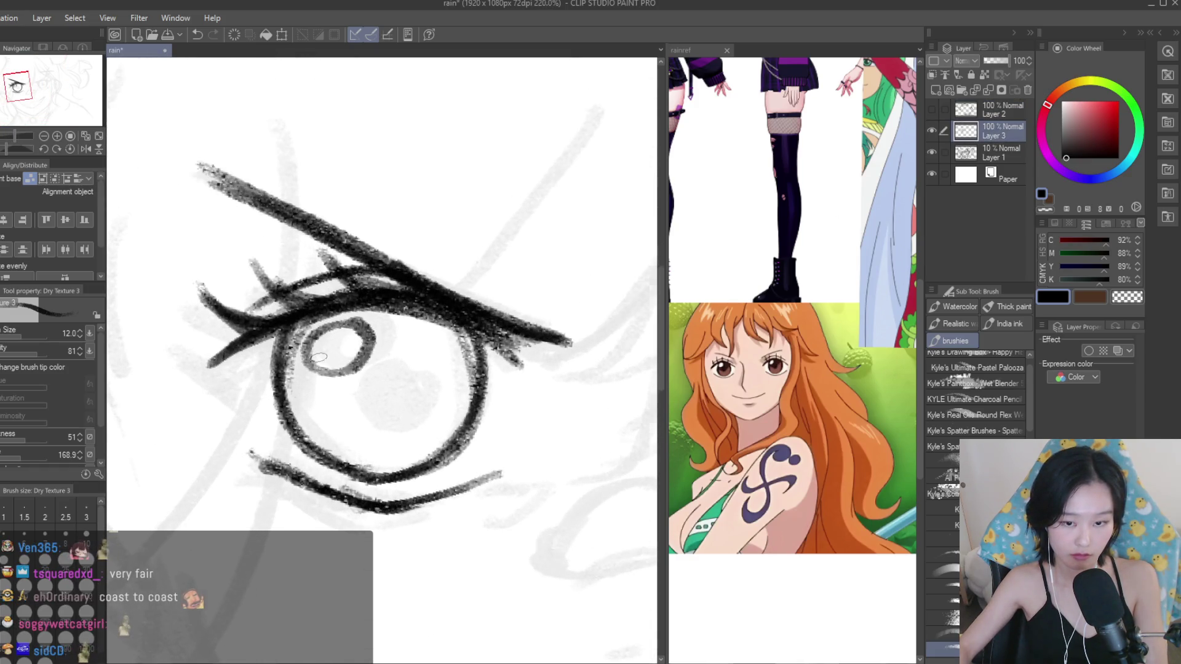
pyautogui.scroll(-3, 319, 357)
pyautogui.scroll(2, 382, 369)
pyautogui.scroll(1, 431, 384)
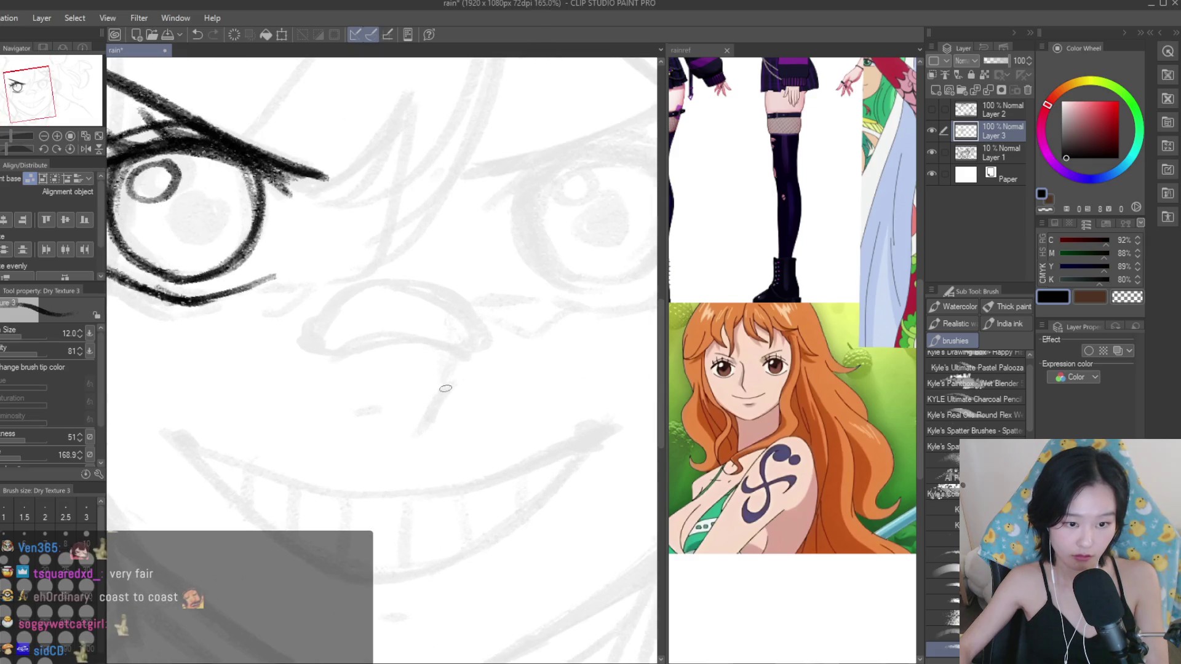
pyautogui.moveTo(445, 388); pyautogui.dragTo(418, 436)
pyautogui.scroll(-4, 382, 417)
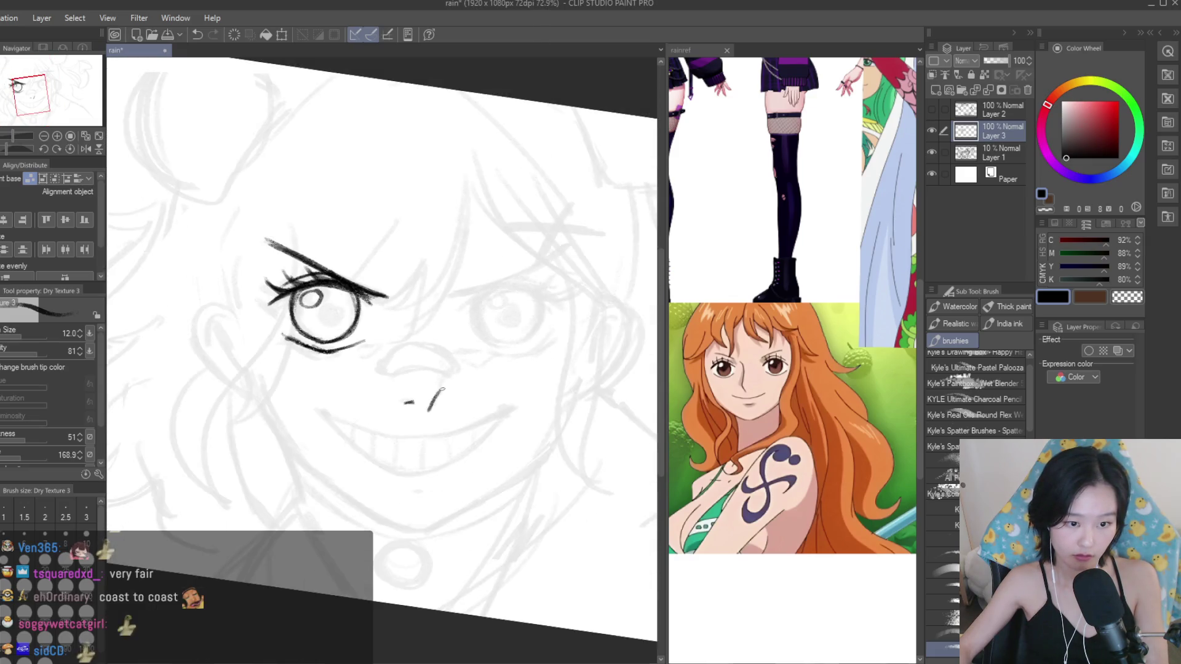
pyautogui.scroll(3, 472, 415)
pyautogui.scroll(3, 472, 415)
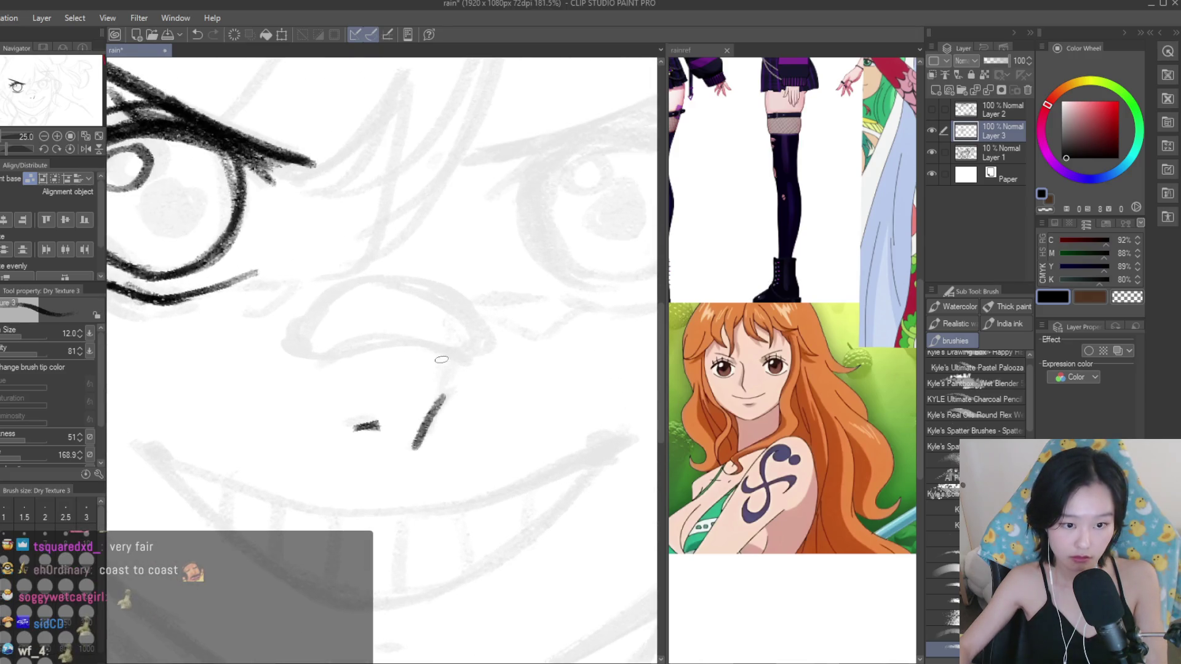
pyautogui.moveTo(436, 348); pyautogui.dragTo(444, 390)
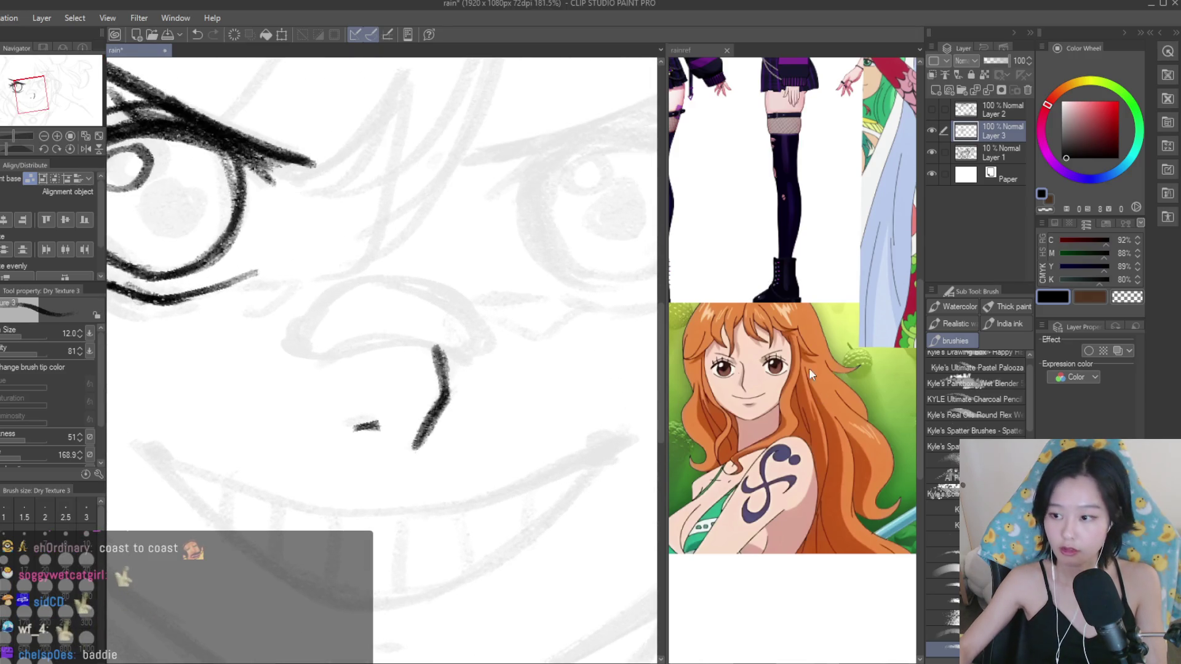
pyautogui.press('e')
pyautogui.moveTo(435, 435); pyautogui.dragTo(427, 390)
# Paste a collage of reference images into the rainref canvas.
pyautogui.scroll(-3, 431, 369)
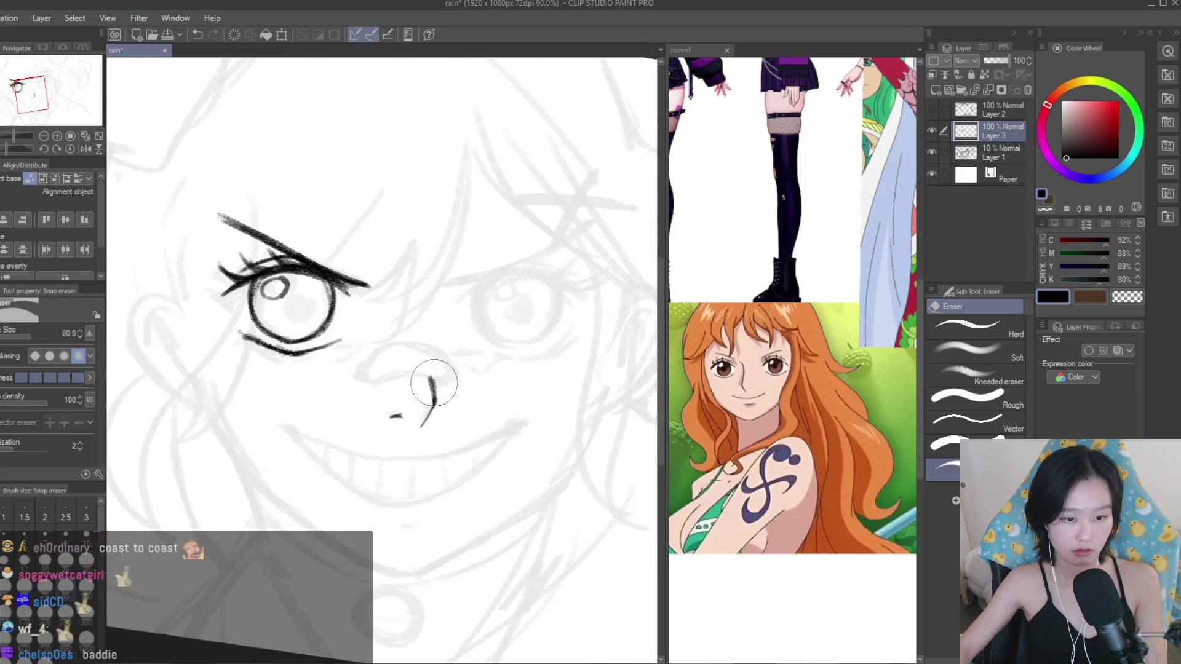
pyautogui.scroll(-2, 614, 340)
pyautogui.scroll(3, 520, 287)
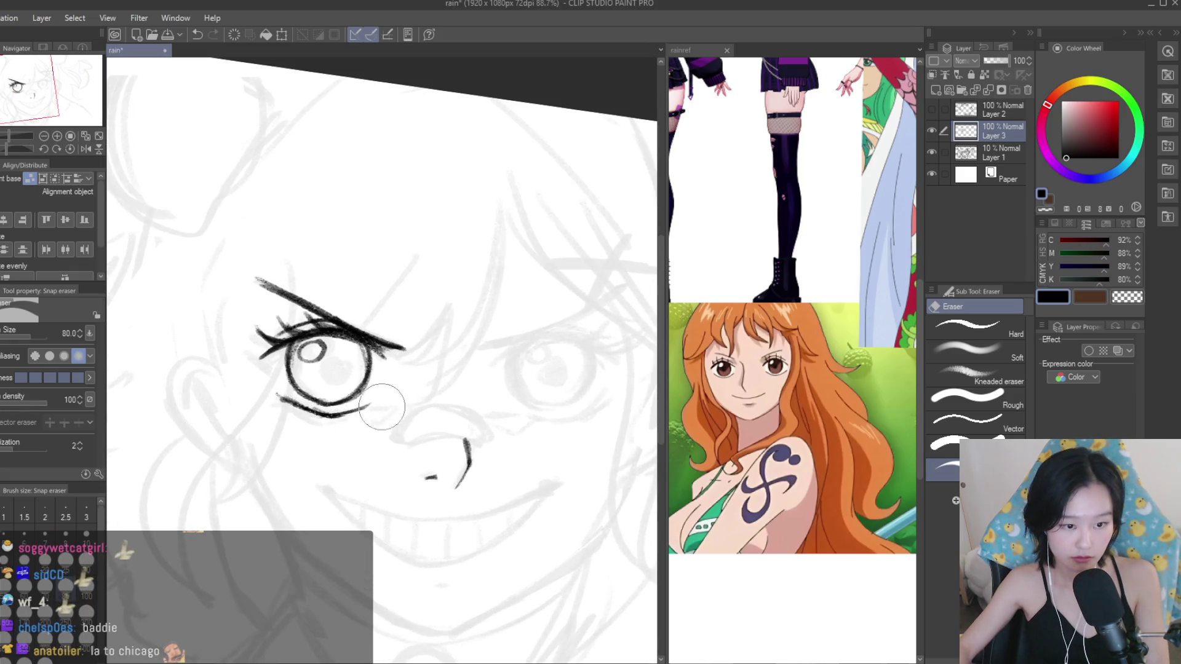
pyautogui.click(681, 50)
pyautogui.hotkey('ctrl', 'v')
pyautogui.scroll(3, 792, 345)
pyautogui.scroll(2, 792, 344)
pyautogui.click(517, 308)
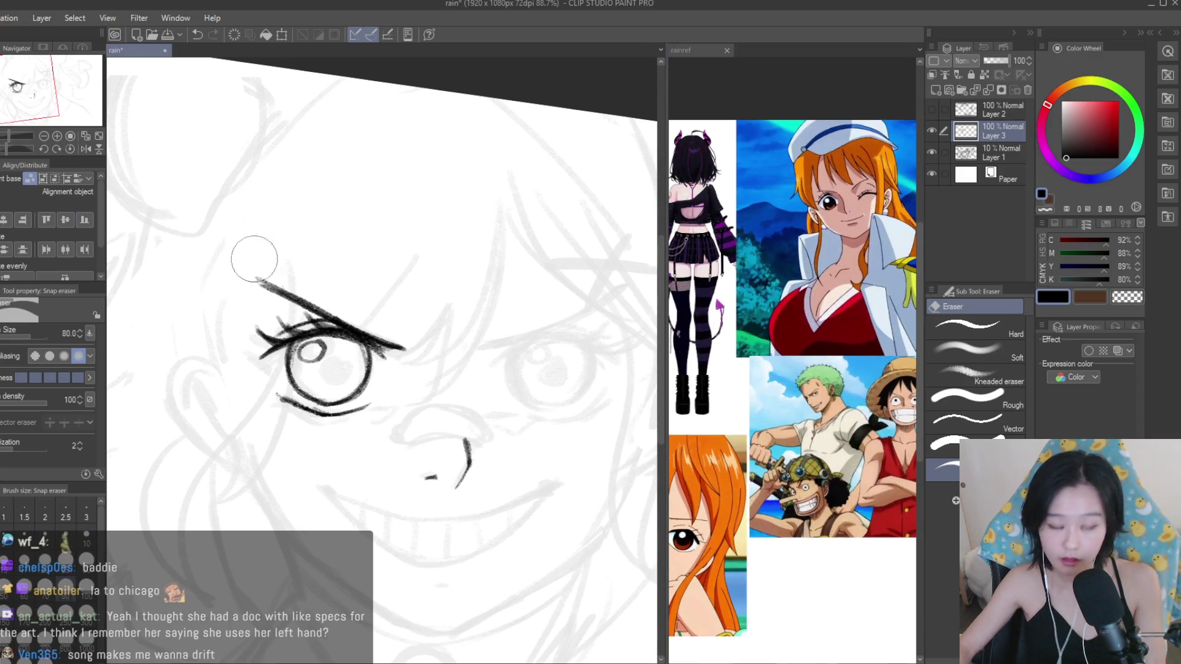
# Return to the dry brush and undo the small stroke near the nose.
pyautogui.press('b')
pyautogui.scroll(2, 326, 345)
pyautogui.scroll(2, 311, 391)
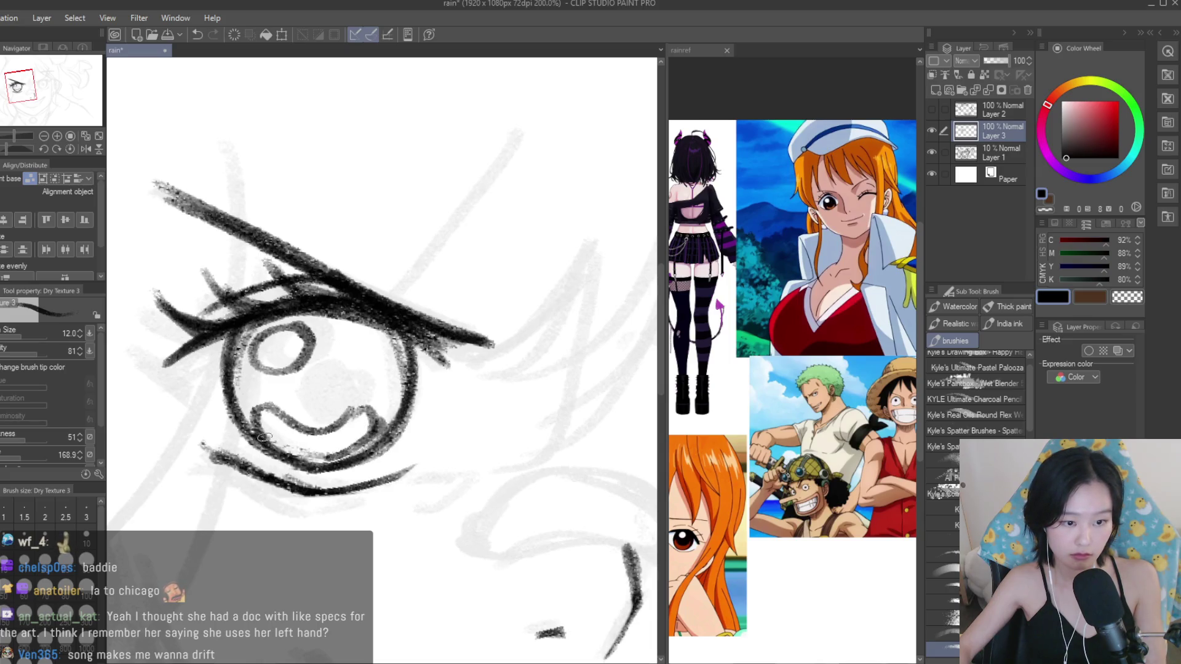
pyautogui.scroll(-3, 263, 436)
pyautogui.scroll(-2, 369, 412)
pyautogui.scroll(2, 430, 394)
pyautogui.hotkey('ctrl', 'z')
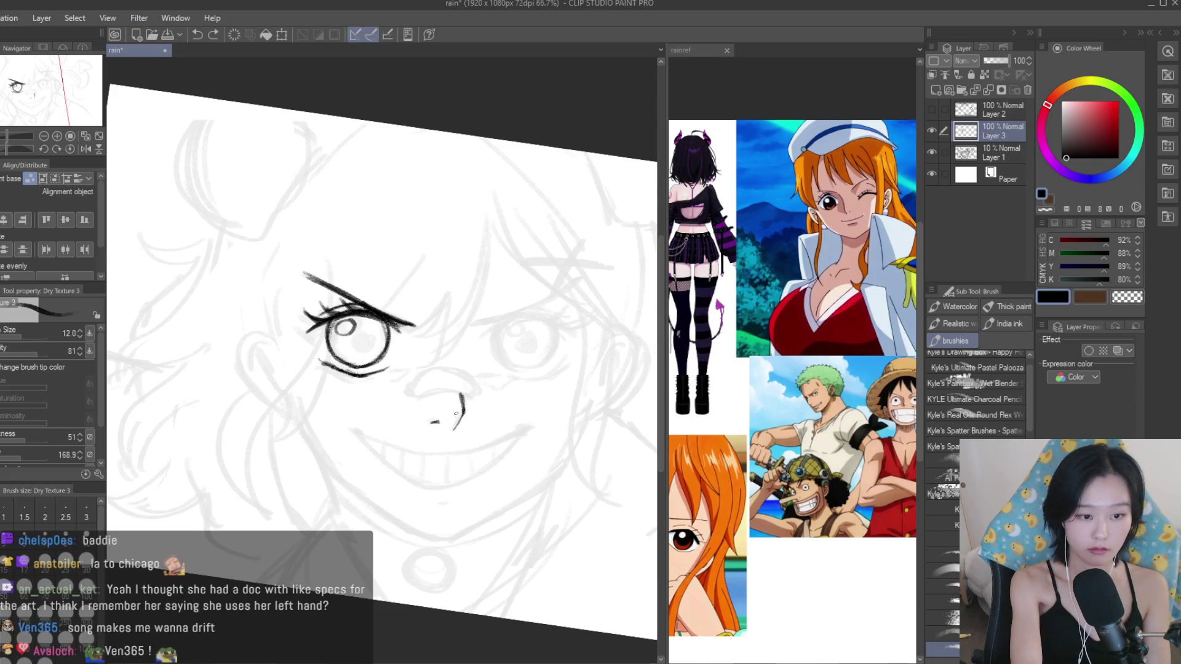
# Paste more reference images into rainref and undo a stray stroke above the right eye.
pyautogui.hotkey('ctrl', 'v')
pyautogui.scroll(-2, 806, 382)
pyautogui.scroll(1, 807, 381)
pyautogui.scroll(2, 769, 409)
pyautogui.scroll(2, 769, 409)
pyautogui.click(485, 261)
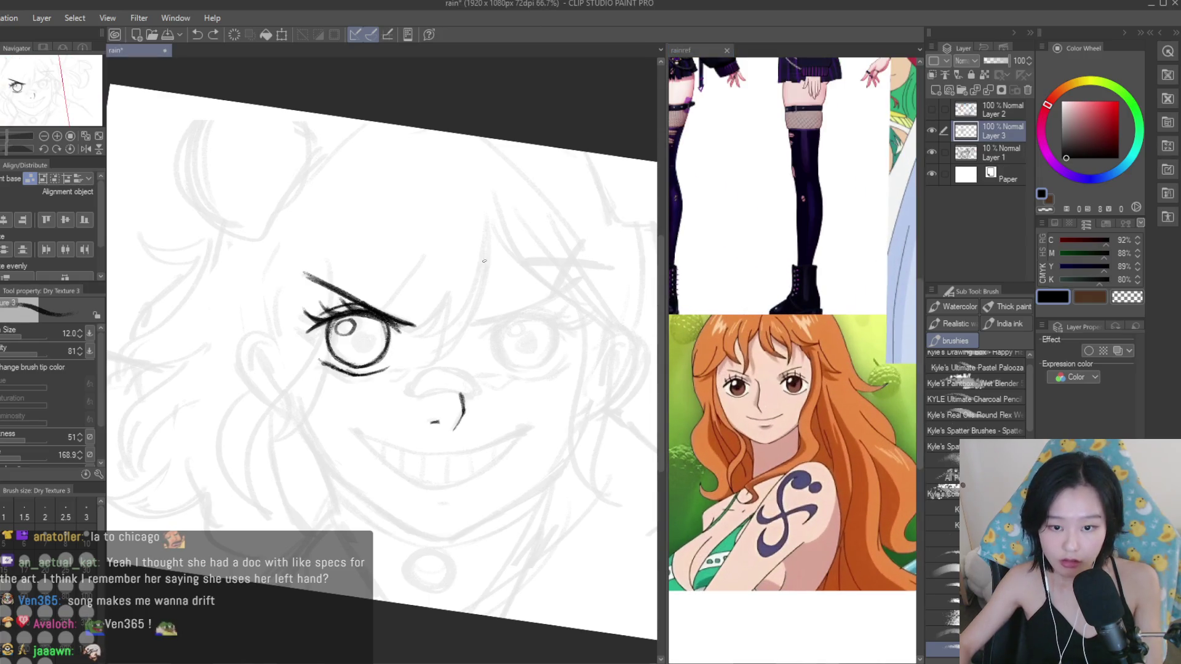
pyautogui.scroll(2, 532, 260)
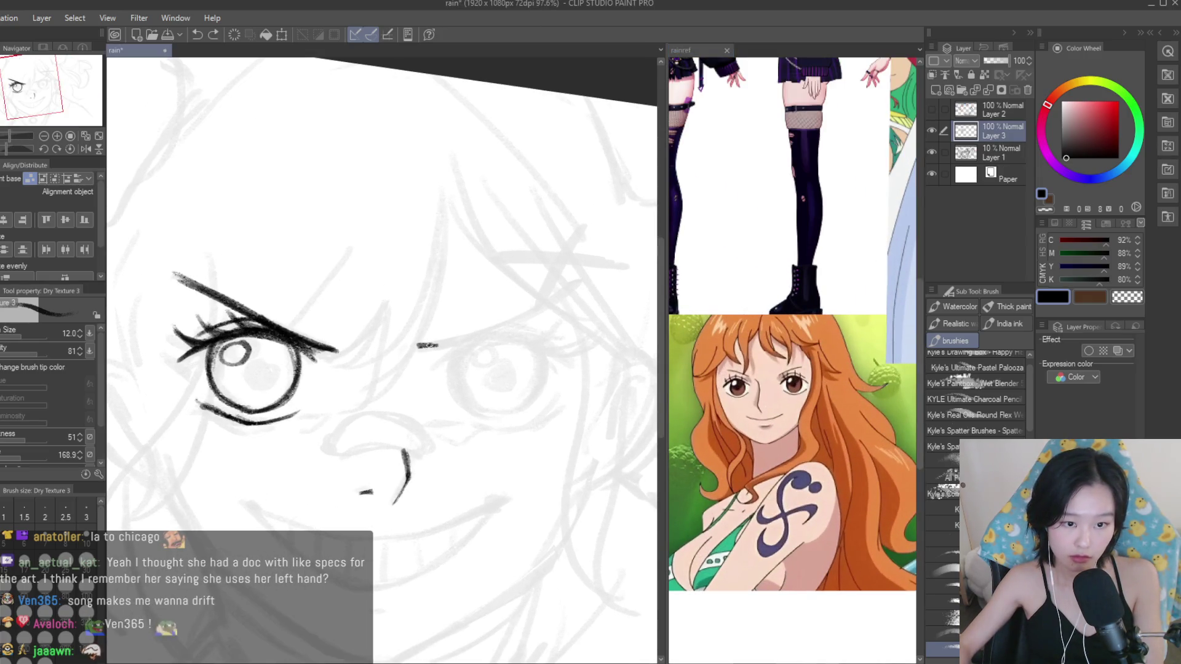
pyautogui.scroll(-2, 496, 323)
pyautogui.hotkey('ctrl', 'z')
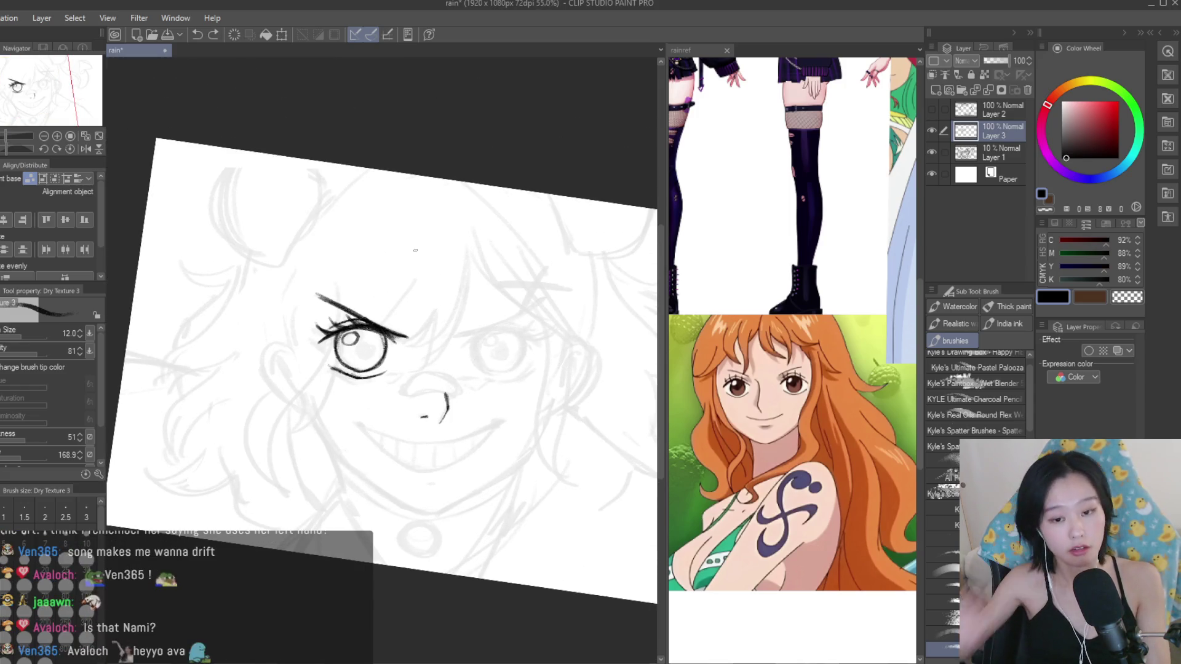
# Hatch the iris dark around a round highlight and thicken the upper lid line.
pyautogui.scroll(2, 338, 322)
pyautogui.scroll(2, 338, 320)
pyautogui.scroll(2, 337, 319)
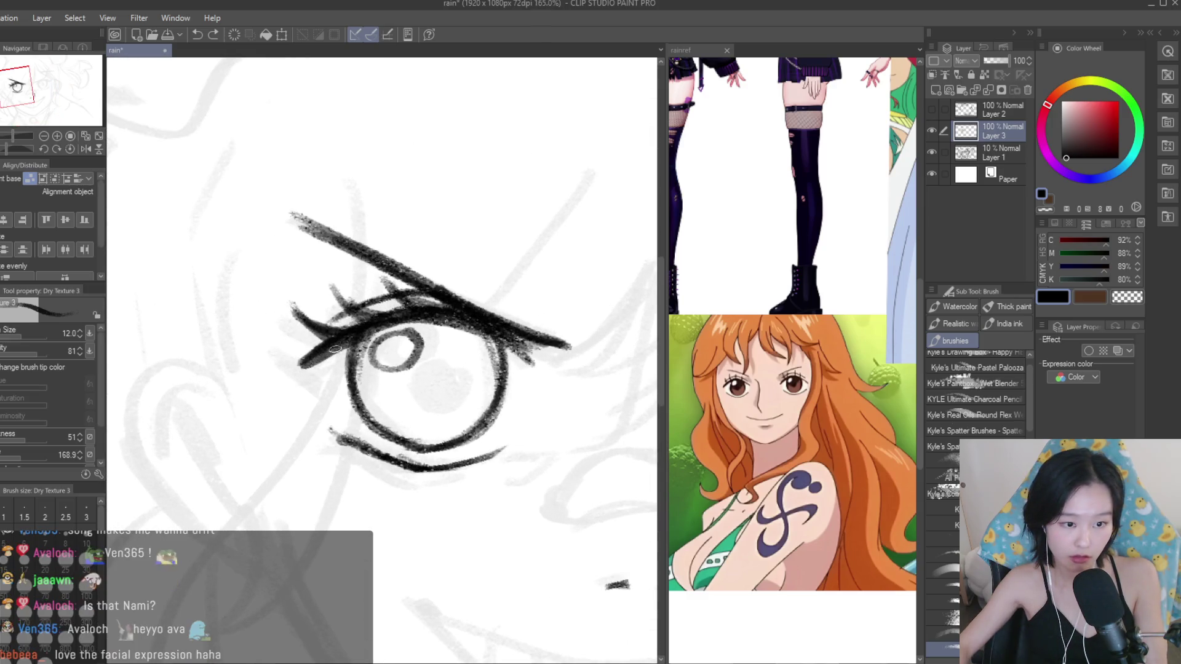
pyautogui.scroll(-5, 548, 376)
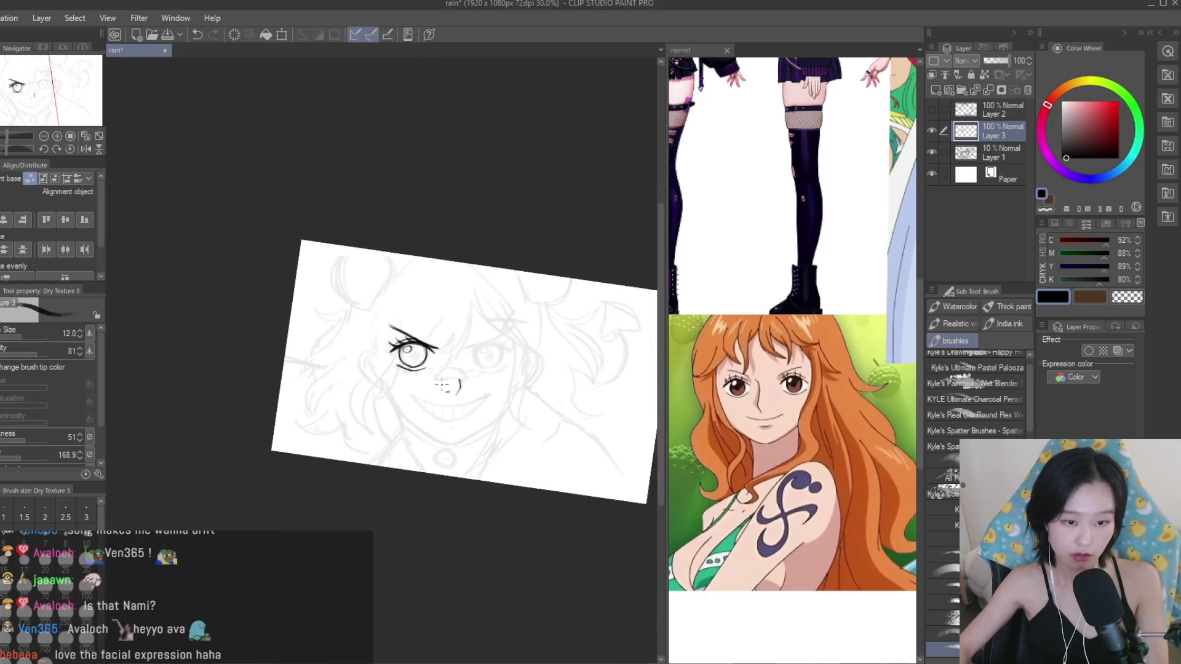
pyautogui.scroll(3, 432, 338)
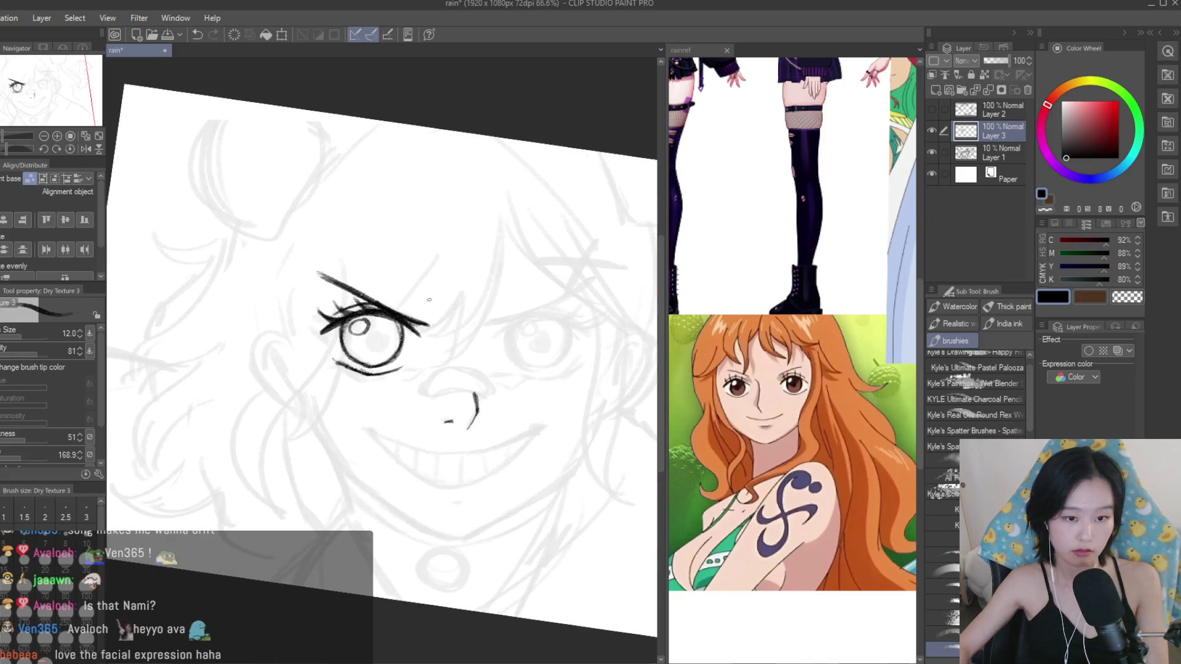
pyautogui.scroll(1, 436, 308)
pyautogui.scroll(2, 418, 320)
pyautogui.scroll(1, 373, 351)
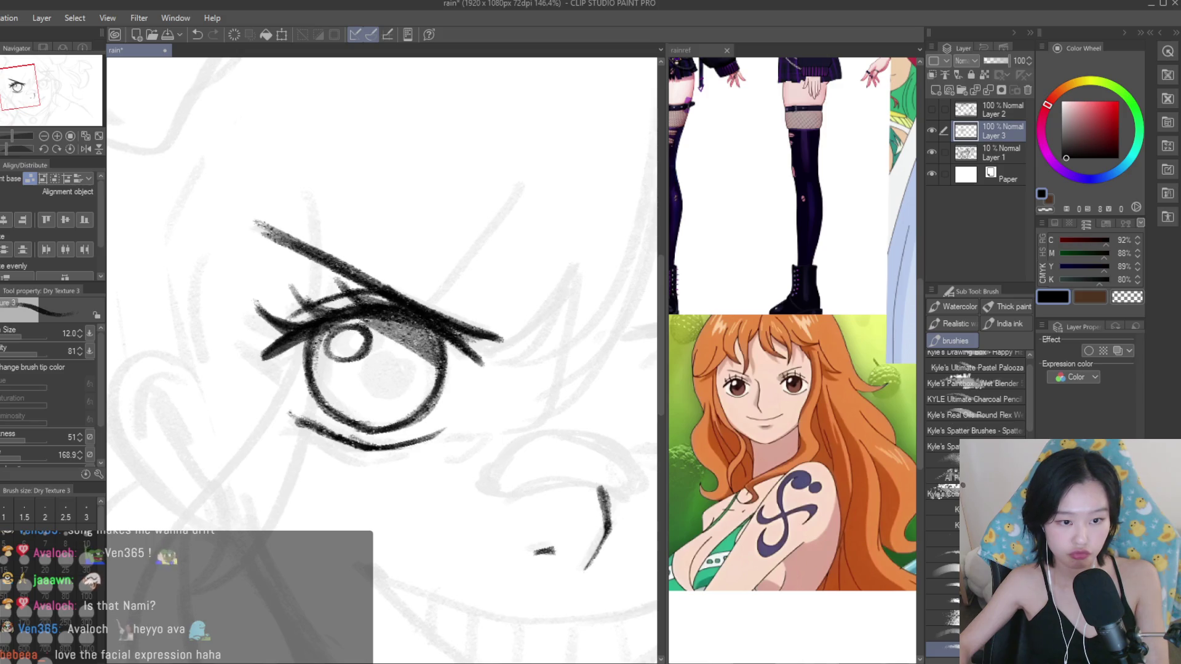
pyautogui.moveTo(417, 365)
pyautogui.mouseDown()
pyautogui.moveTo(376, 369)
pyautogui.moveTo(317, 343)
pyautogui.mouseUp()
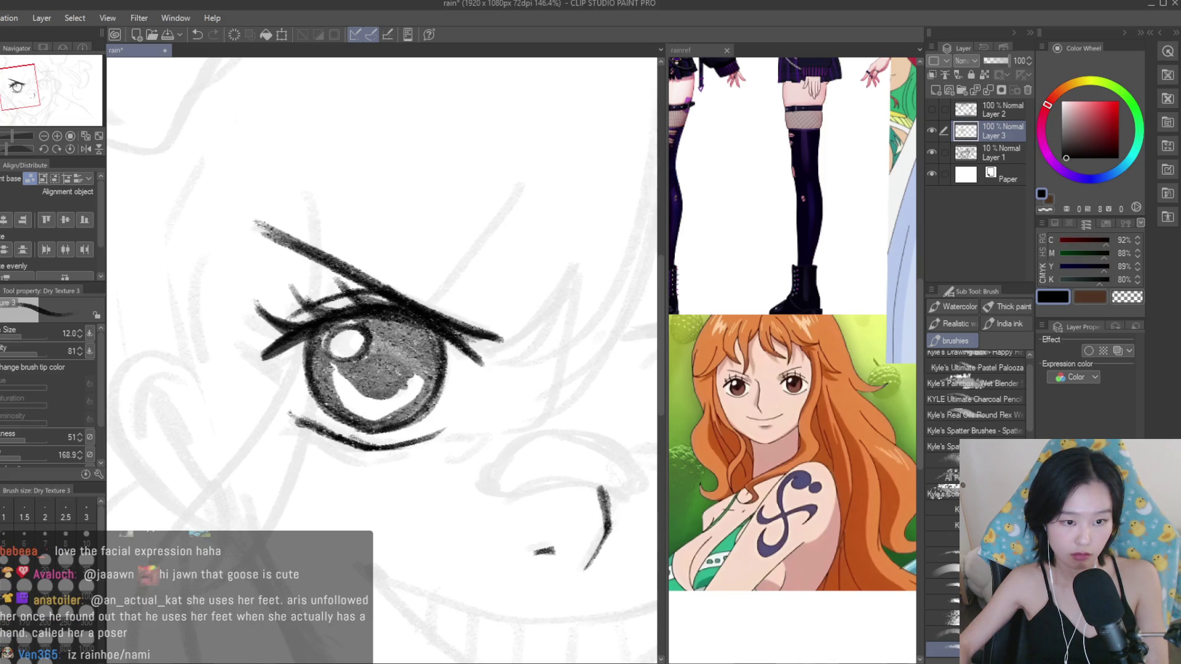
pyautogui.scroll(-5, 382, 357)
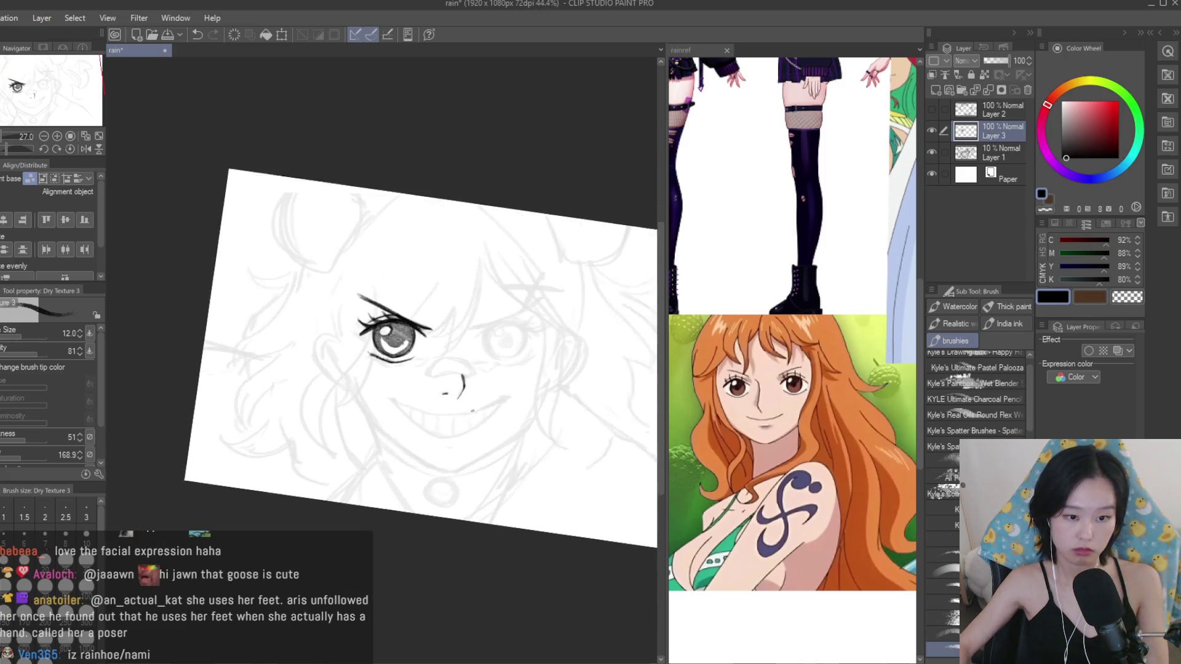
pyautogui.scroll(3, 476, 410)
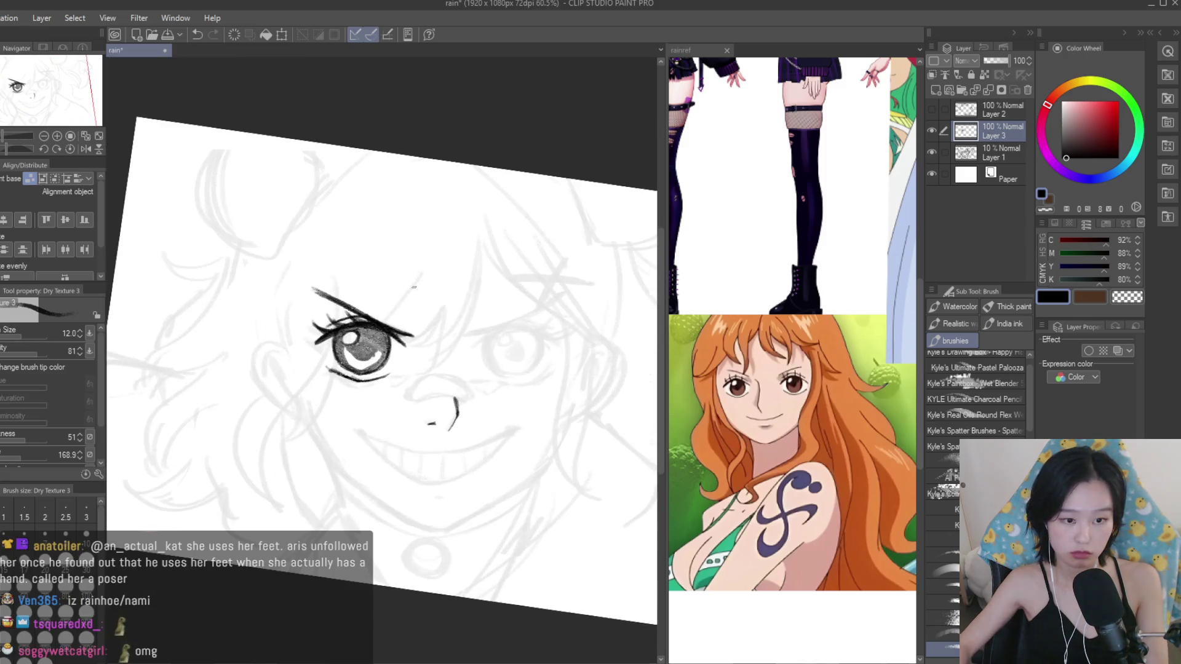
pyautogui.scroll(2, 385, 335)
pyautogui.scroll(1, 386, 335)
pyautogui.moveTo(270, 297); pyautogui.dragTo(432, 402)
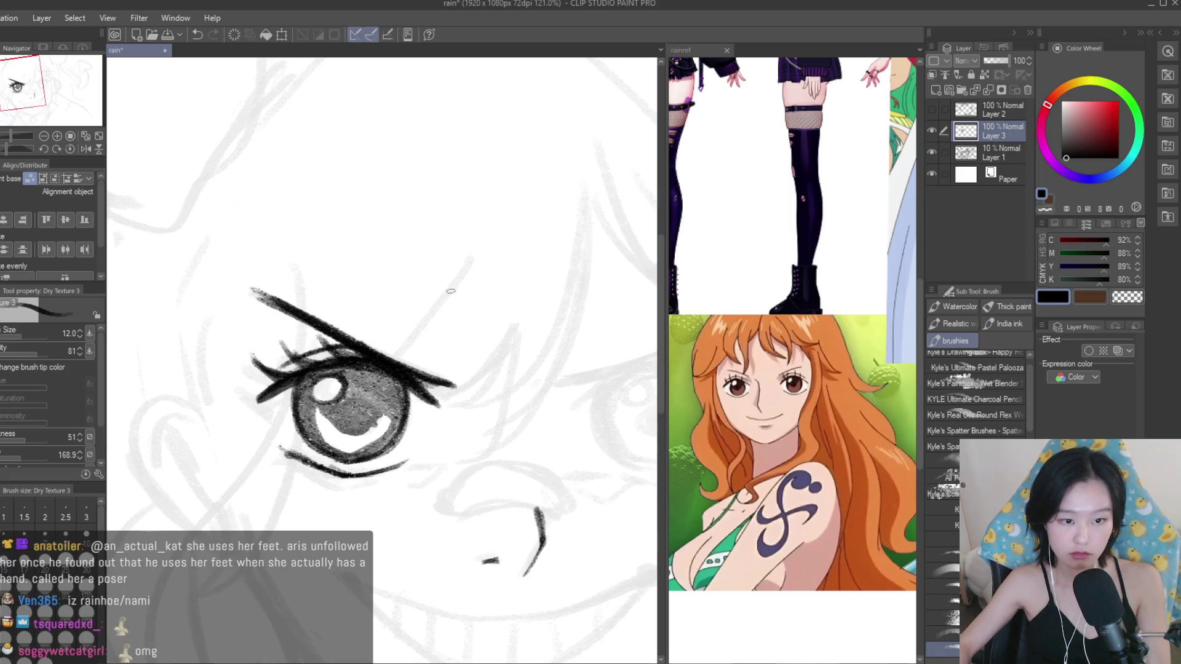
pyautogui.press('e')
pyautogui.click(884, 305)
pyautogui.scroll(-3, 884, 304)
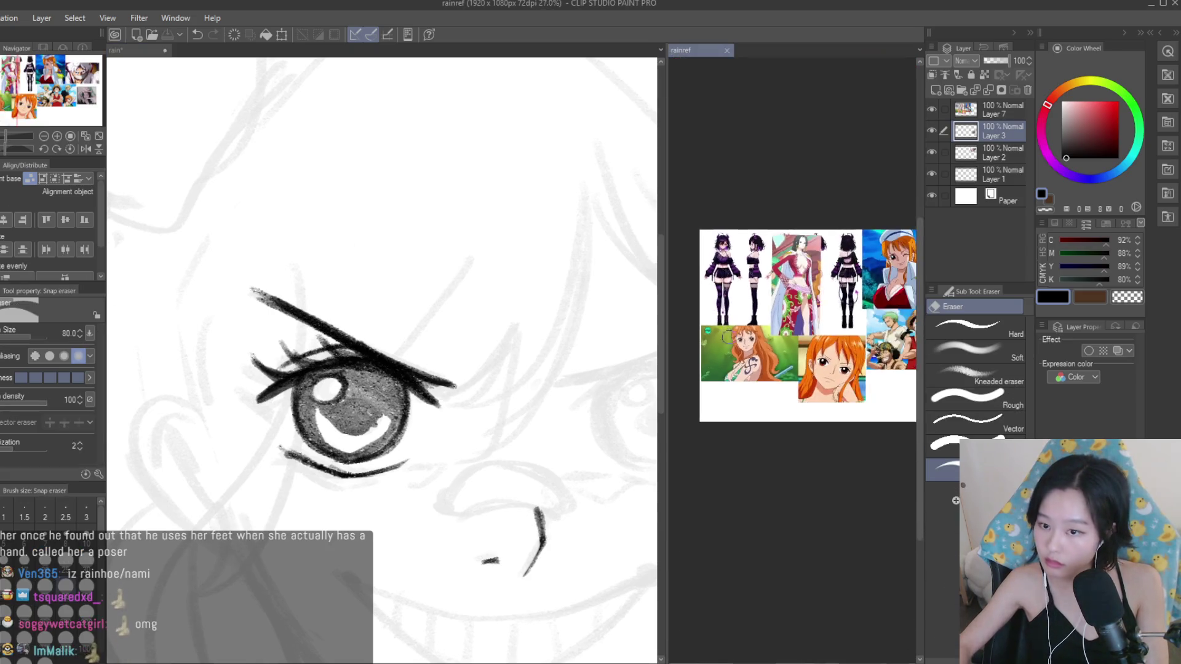
pyautogui.scroll(2, 884, 304)
pyautogui.scroll(2, 696, 326)
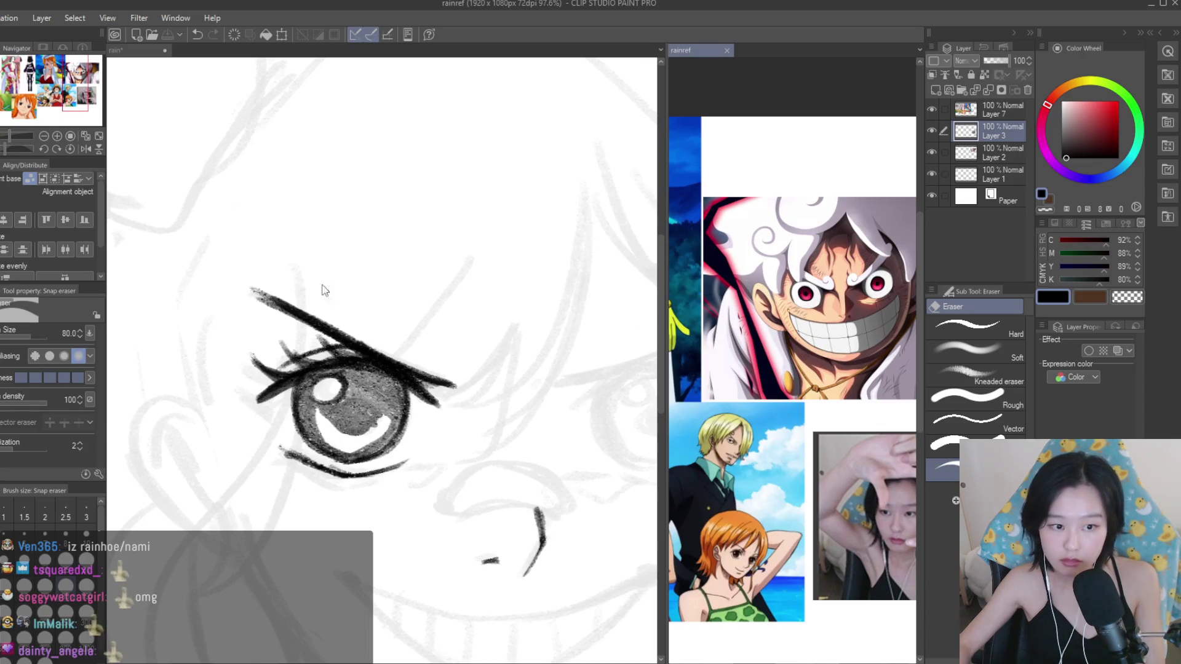
pyautogui.click(324, 290)
pyautogui.press('b')
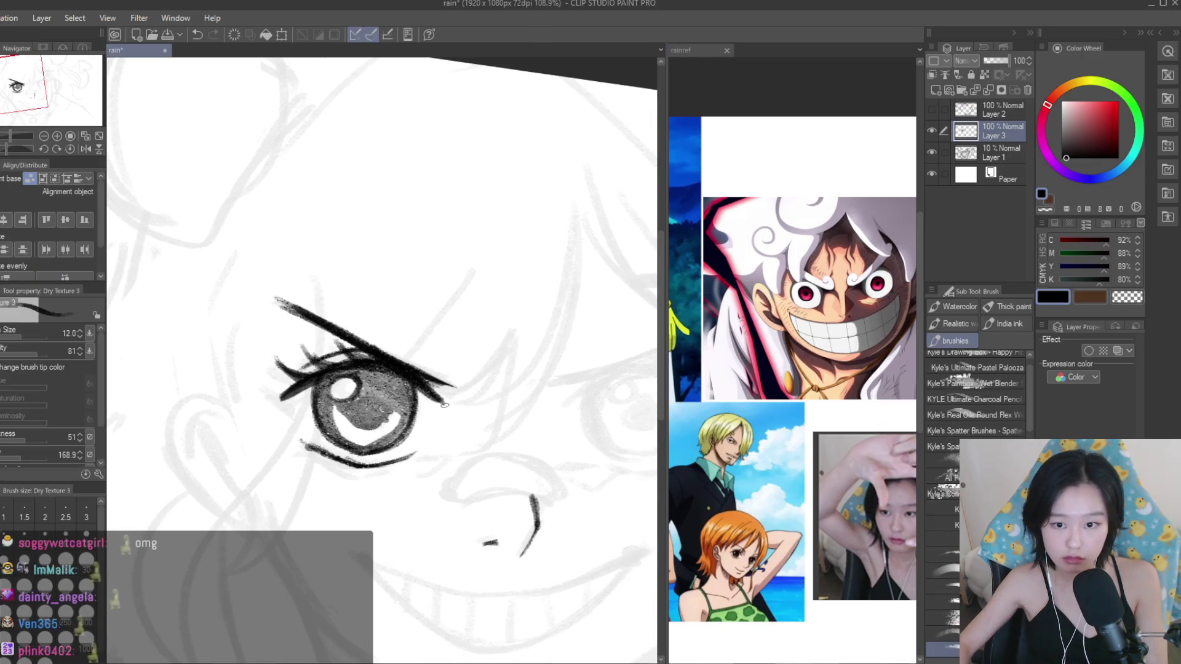
pyautogui.scroll(2, 445, 405)
pyautogui.scroll(-4, 448, 365)
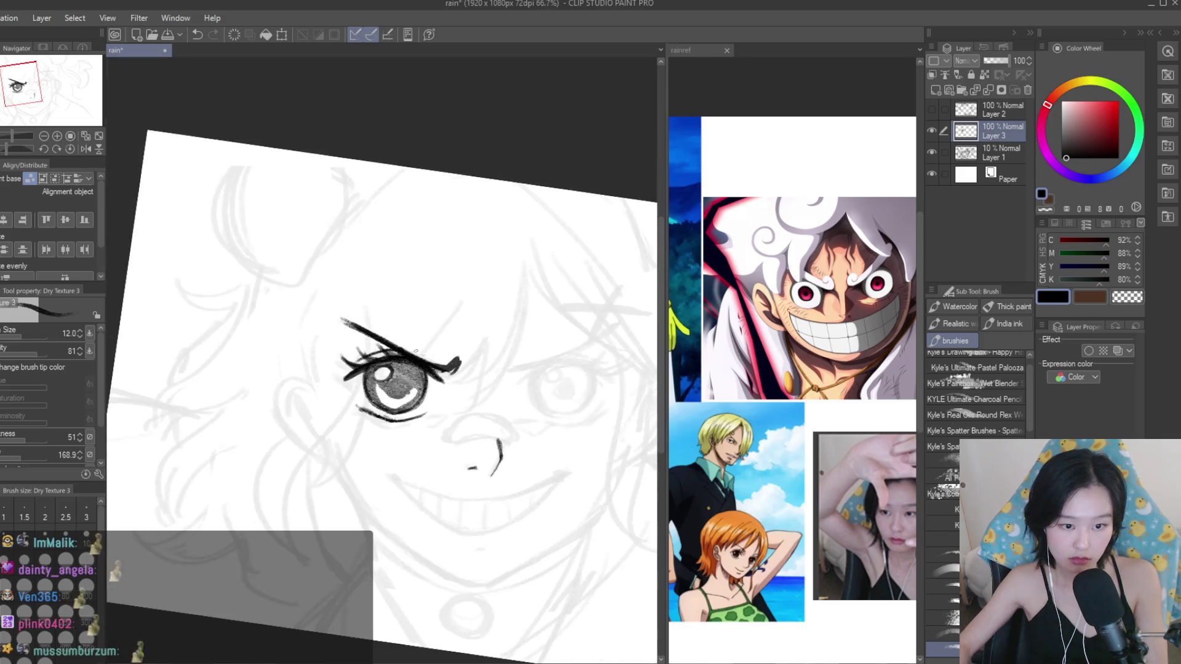
pyautogui.scroll(-1, 402, 342)
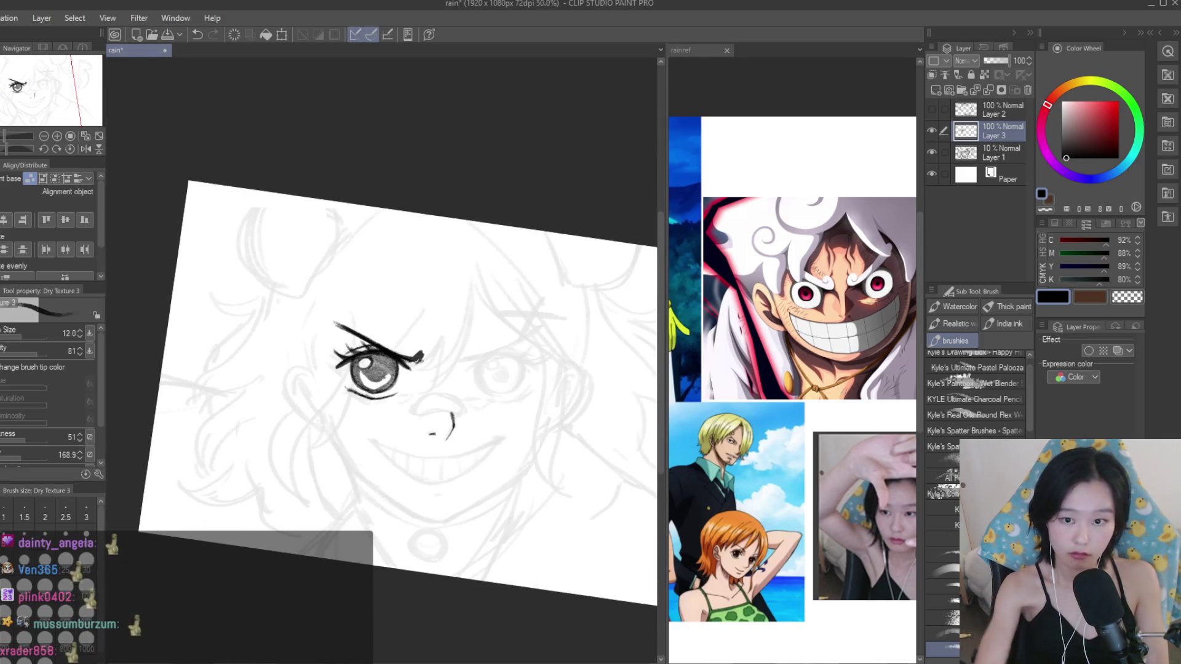
pyautogui.scroll(-2, 327, 246)
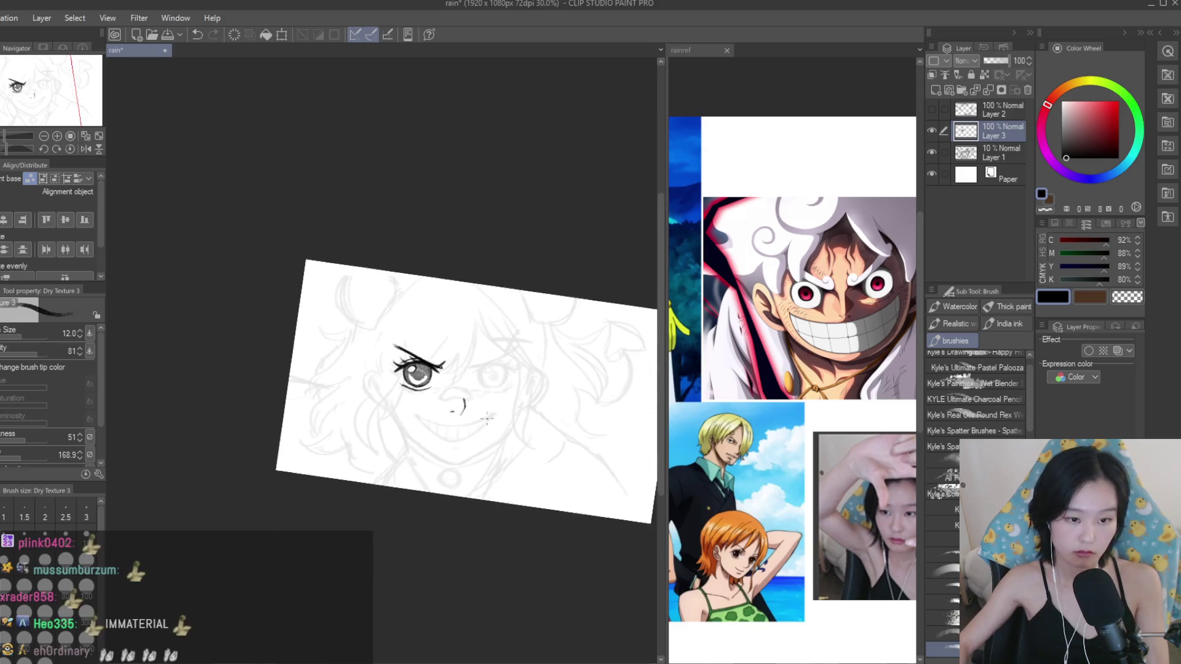
pyautogui.scroll(1, 327, 246)
pyautogui.press('m')
# Lasso-copy the inked eye to a new layer, flip it horizontally and move it over the right eye.
pyautogui.moveTo(326, 246); pyautogui.dragTo(437, 264)
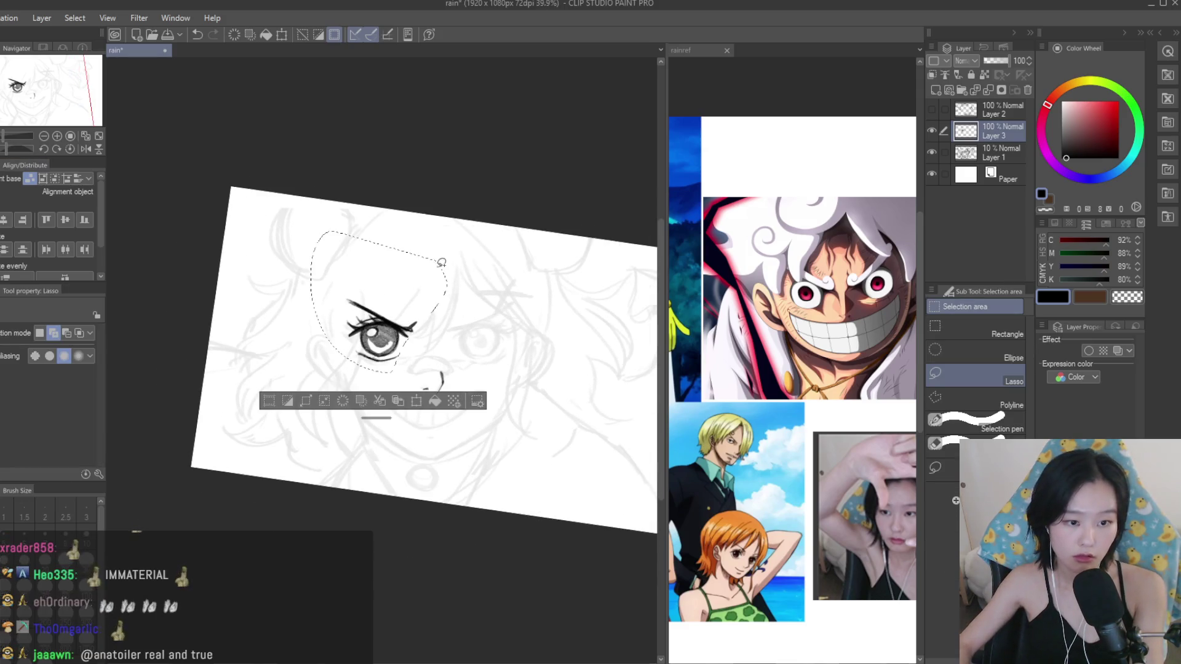
pyautogui.scroll(2, 437, 264)
pyautogui.hotkey('ctrl', 'c')
pyautogui.hotkey('ctrl', 'v')
pyautogui.hotkey('ctrl', 't')
pyautogui.click(20, 333)
pyautogui.moveTo(383, 316); pyautogui.dragTo(585, 328)
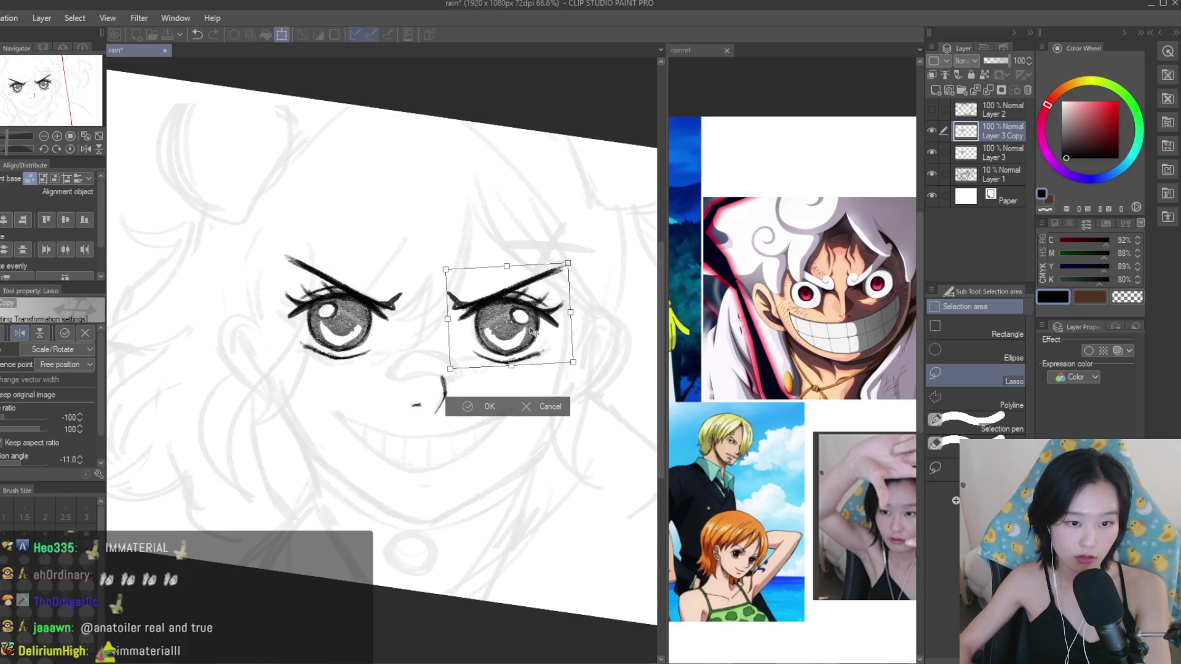
pyautogui.press('Return')
# Erase the iris shading inside the mirrored eye.
pyautogui.press('e')
pyautogui.scroll(5, 468, 320)
pyautogui.moveTo(542, 307)
pyautogui.mouseDown()
pyautogui.moveTo(585, 344)
pyautogui.moveTo(520, 353)
pyautogui.mouseUp()
pyautogui.scroll(-5, 520, 353)
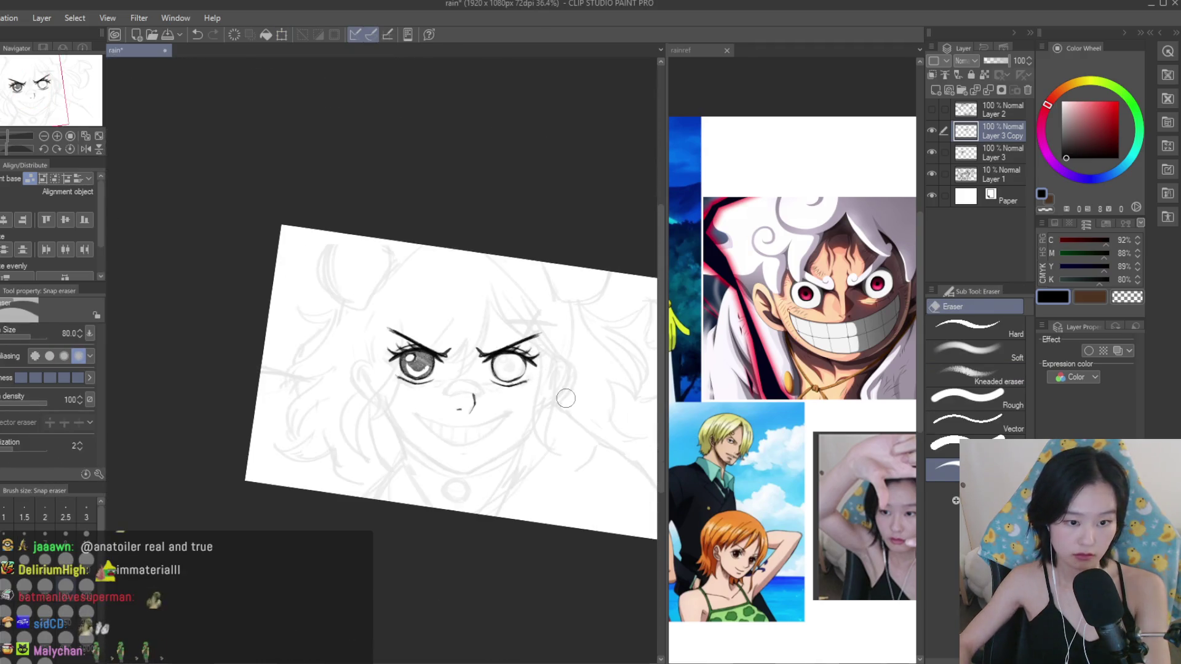
# Paint a dark pupil and iris shading strokes inside the right eye.
pyautogui.scroll(3, 387, 329)
pyautogui.scroll(3, 511, 304)
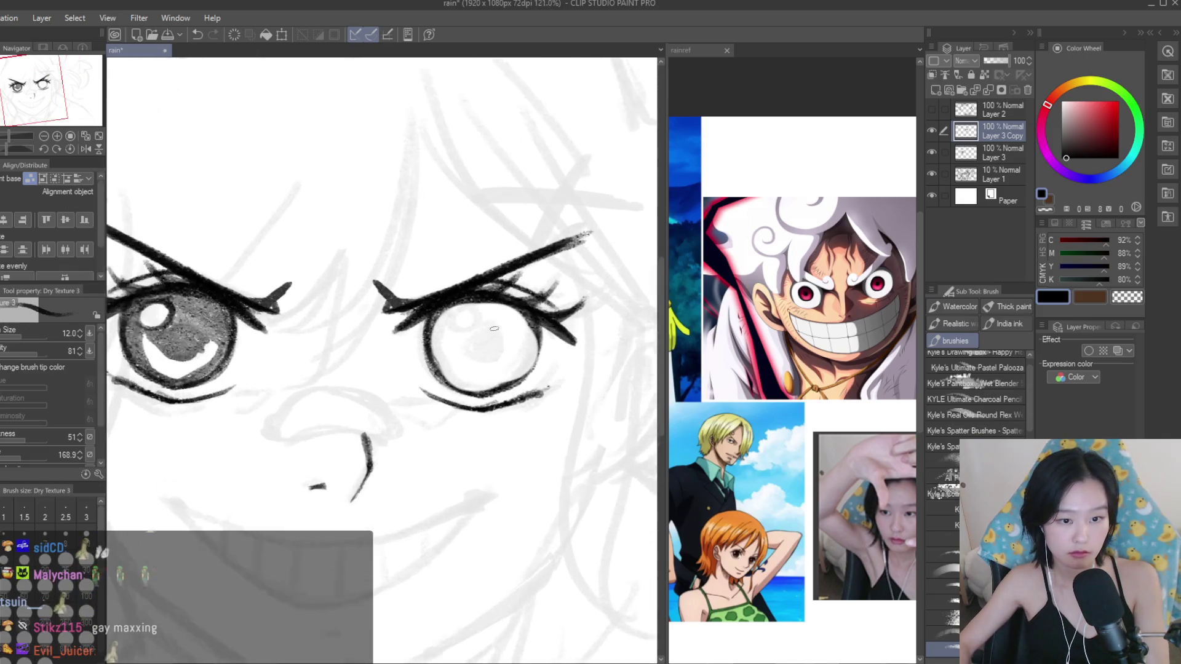
pyautogui.scroll(-3, 511, 304)
pyautogui.scroll(3, 511, 305)
pyautogui.scroll(2, 511, 304)
pyautogui.hotkey('ctrl', 'z')
pyautogui.moveTo(452, 296); pyautogui.dragTo(441, 332)
pyautogui.moveTo(523, 322); pyautogui.dragTo(449, 359)
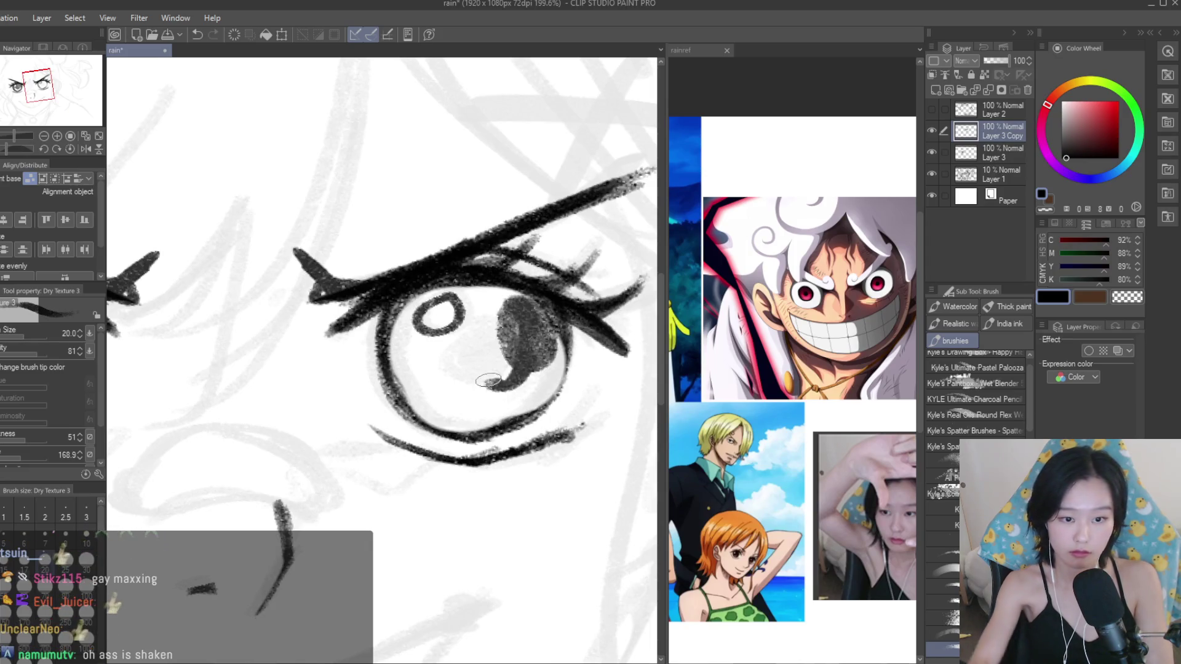
pyautogui.moveTo(429, 294)
pyautogui.mouseDown()
pyautogui.moveTo(406, 369)
pyautogui.moveTo(430, 425)
pyautogui.moveTo(566, 344)
pyautogui.mouseUp()
pyautogui.scroll(-4, 570, 336)
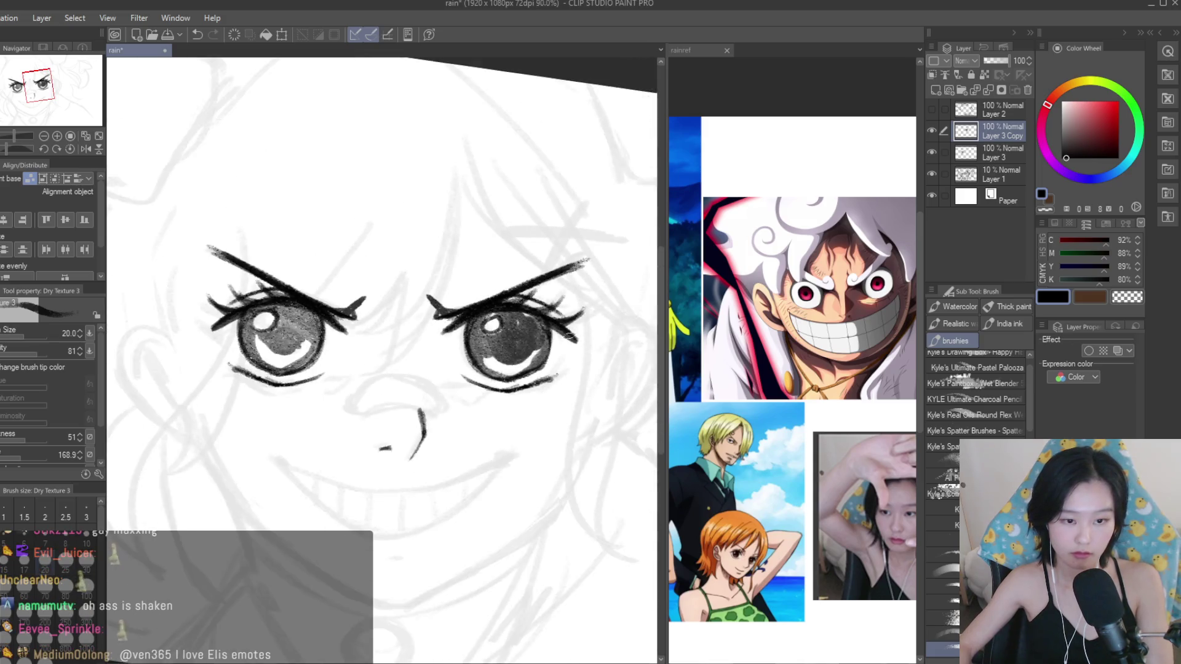
pyautogui.scroll(-3, 570, 336)
pyautogui.scroll(2, 570, 336)
# Carve highlights into the right iris using the transparent colour.
pyautogui.click(1134, 300)
pyautogui.scroll(2, 519, 332)
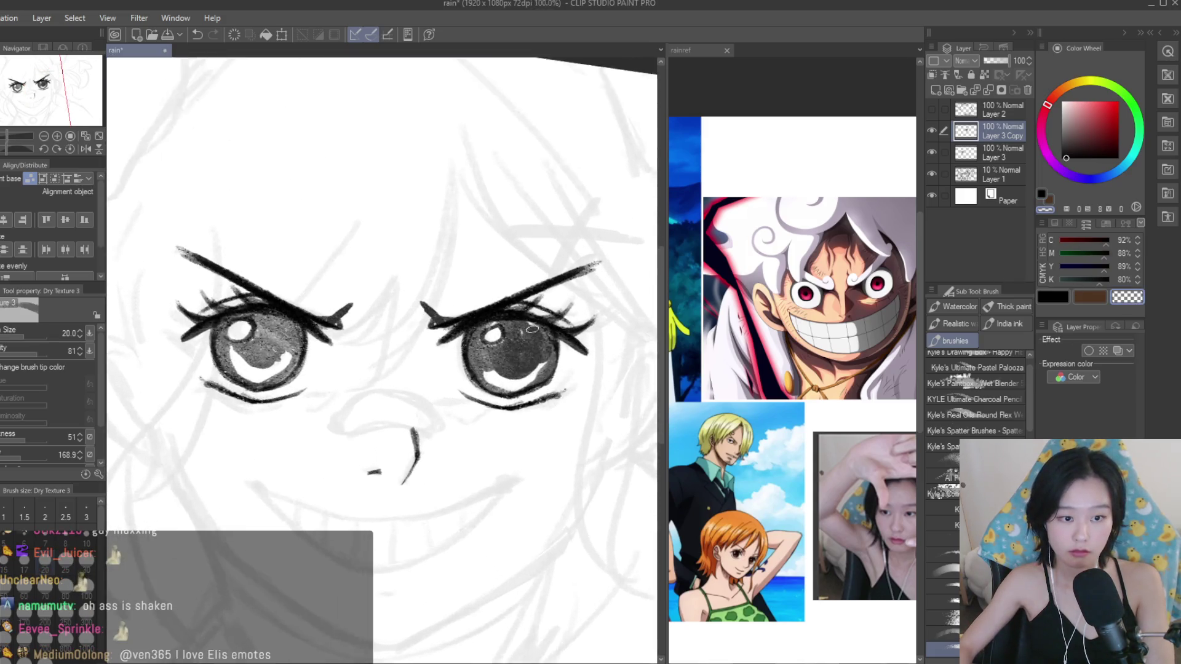
pyautogui.scroll(3, 519, 332)
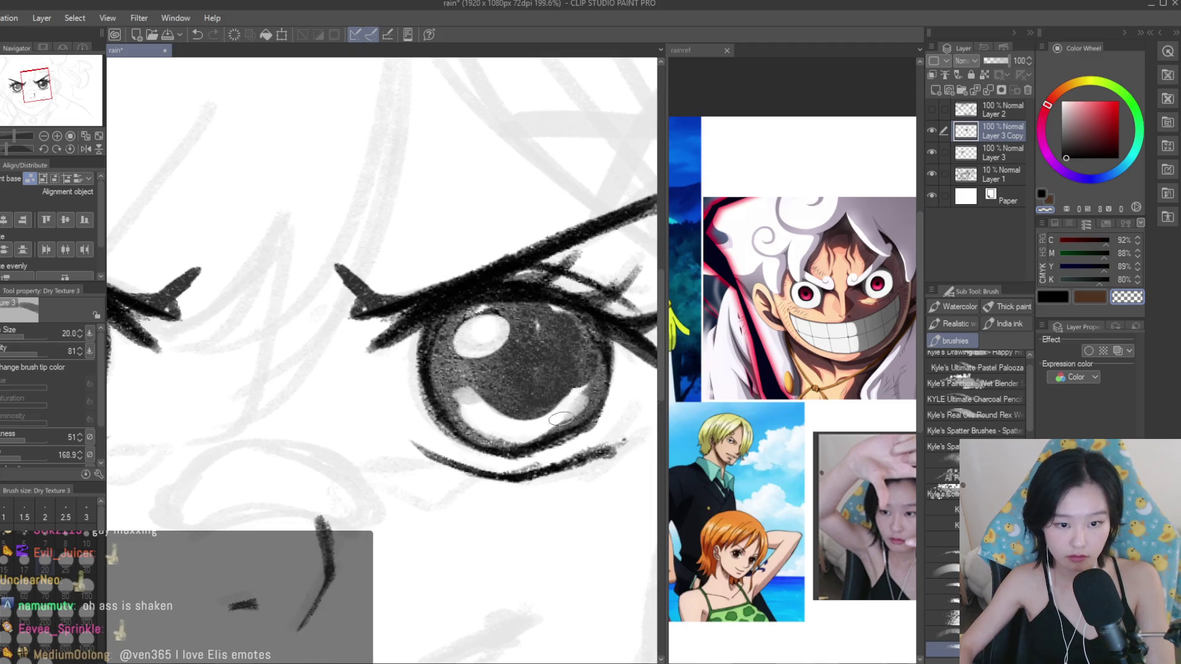
pyautogui.scroll(-5, 503, 437)
pyautogui.scroll(-3, 502, 438)
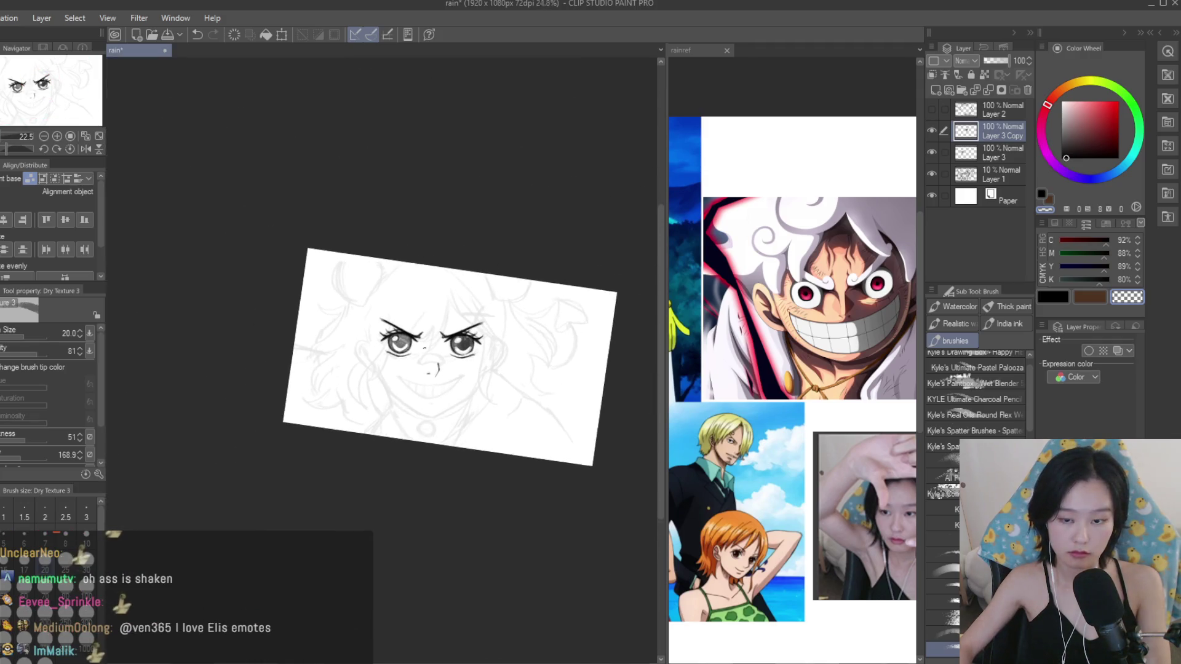
pyautogui.scroll(3, 442, 349)
pyautogui.scroll(2, 442, 350)
pyautogui.scroll(2, 441, 350)
# Darken part of the right eye's shading in black.
pyautogui.press('c')
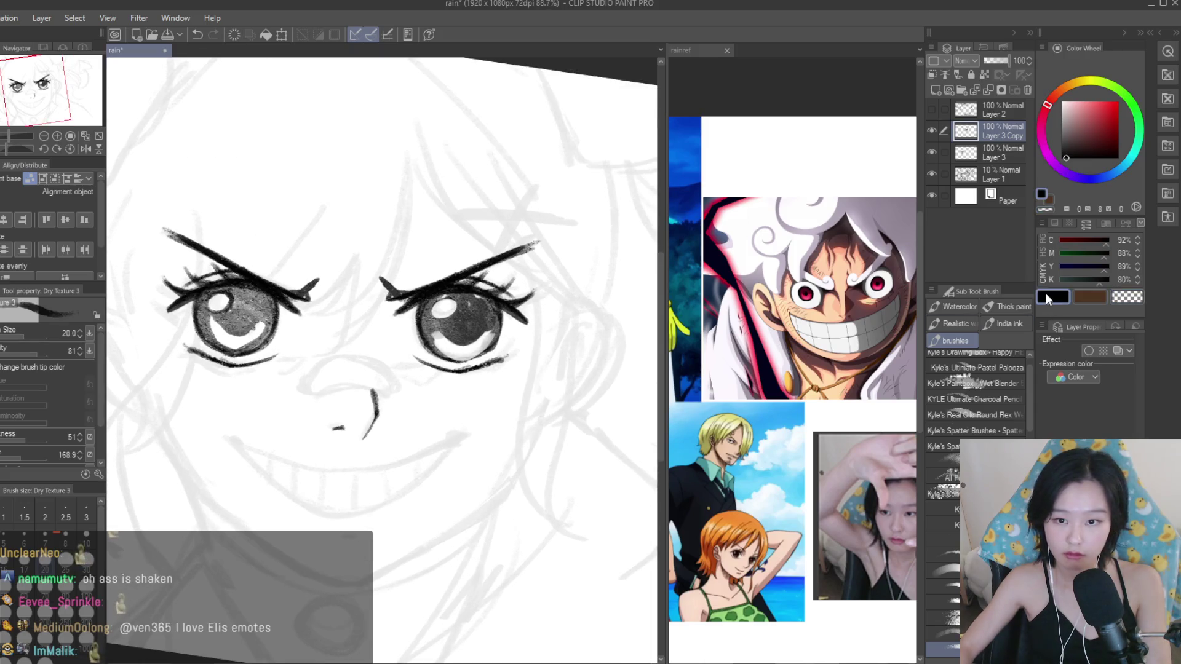
pyautogui.scroll(2, 464, 317)
pyautogui.moveTo(424, 317); pyautogui.dragTo(397, 299)
pyautogui.scroll(-2, 396, 339)
pyautogui.scroll(-2, 396, 339)
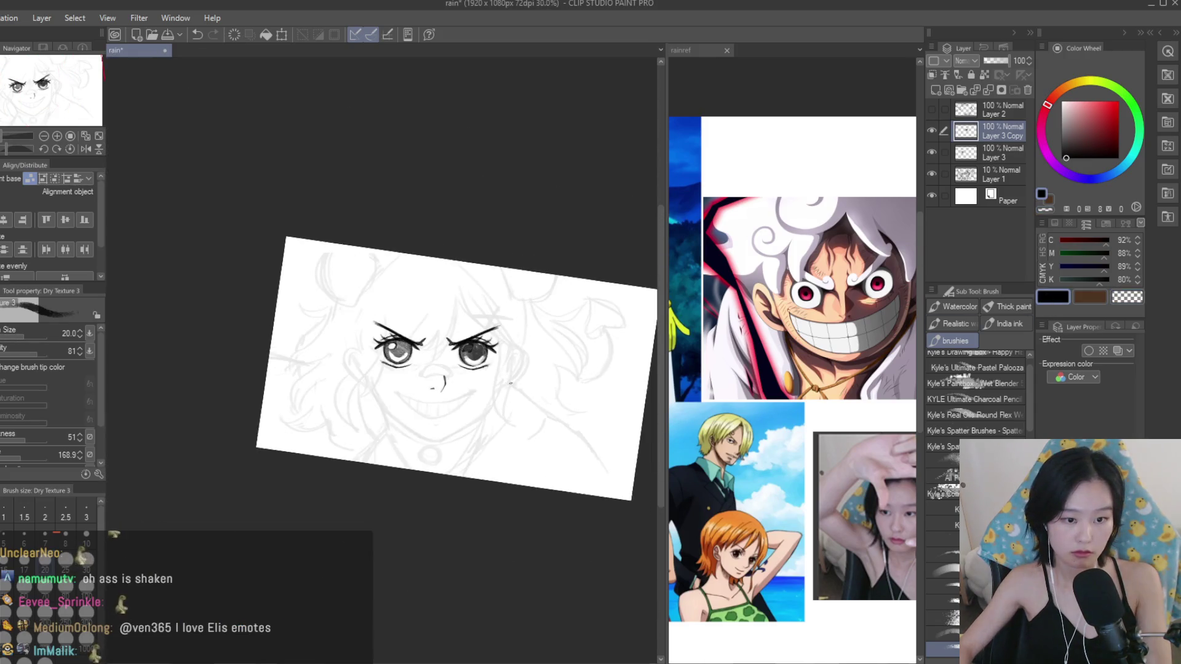
pyautogui.scroll(2, 395, 339)
pyautogui.scroll(1, 396, 339)
pyautogui.scroll(-2, 396, 339)
pyautogui.scroll(-2, 396, 339)
pyautogui.scroll(1, 509, 371)
pyautogui.scroll(2, 508, 371)
pyautogui.scroll(-1, 509, 371)
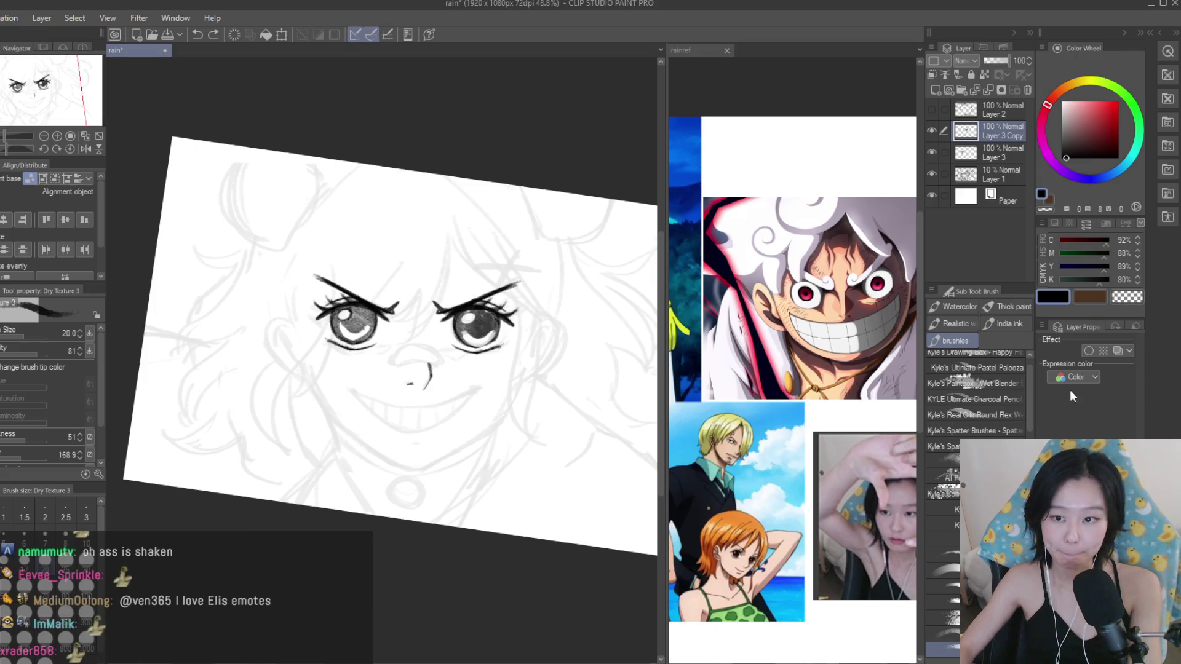
# Merge the copied eye layer down into Layer 3 and erase the old nose line.
pyautogui.hotkey('ctrl', 'e')
pyautogui.scroll(2, 412, 425)
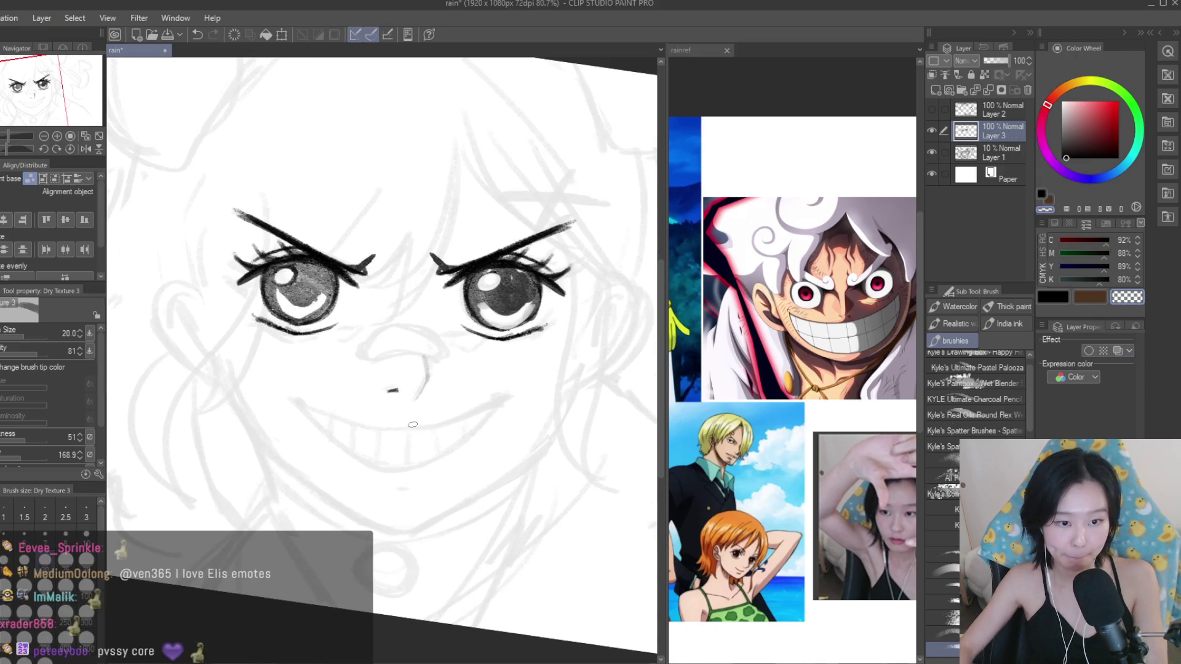
pyautogui.press('e')
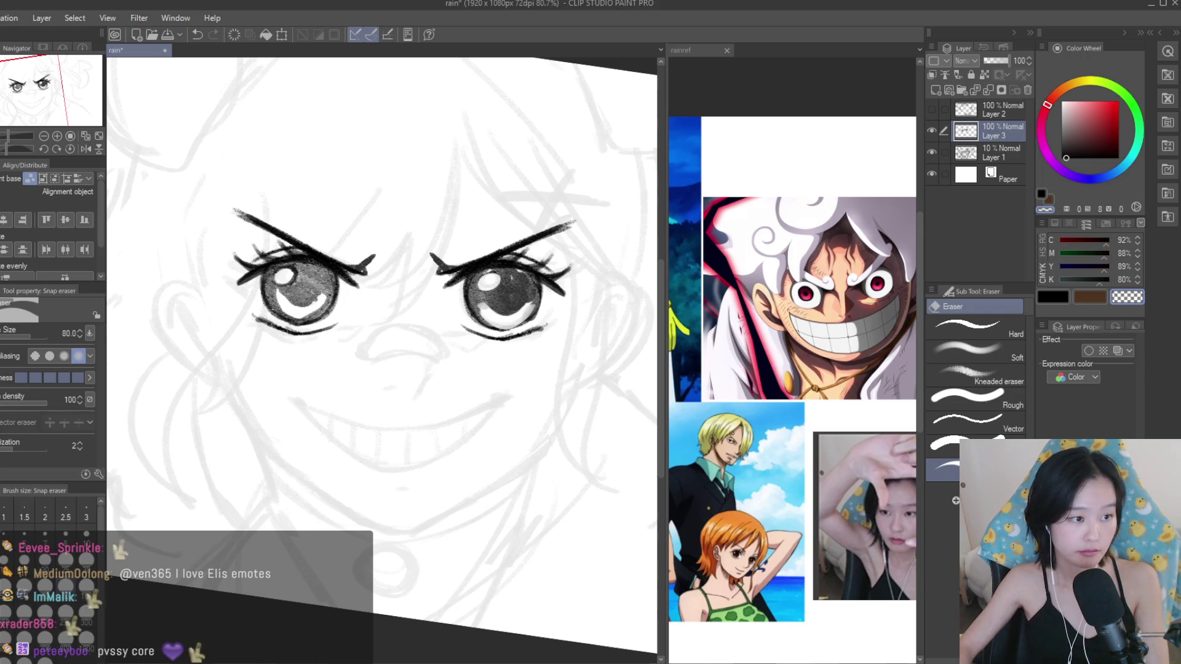
# Draw two small nostril dashes below the nose with a smaller black brush.
pyautogui.press('b')
pyautogui.scroll(3, 400, 419)
pyautogui.press('c')
pyautogui.press('[')
pyautogui.press('[')
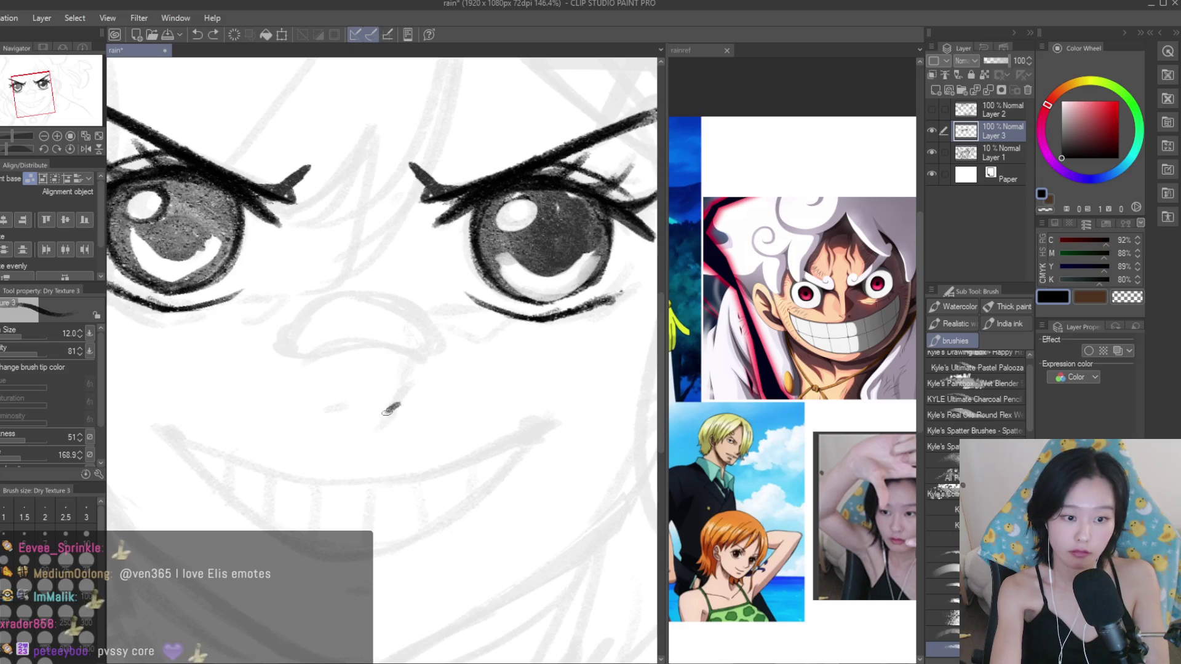
pyautogui.moveTo(361, 410); pyautogui.dragTo(345, 411)
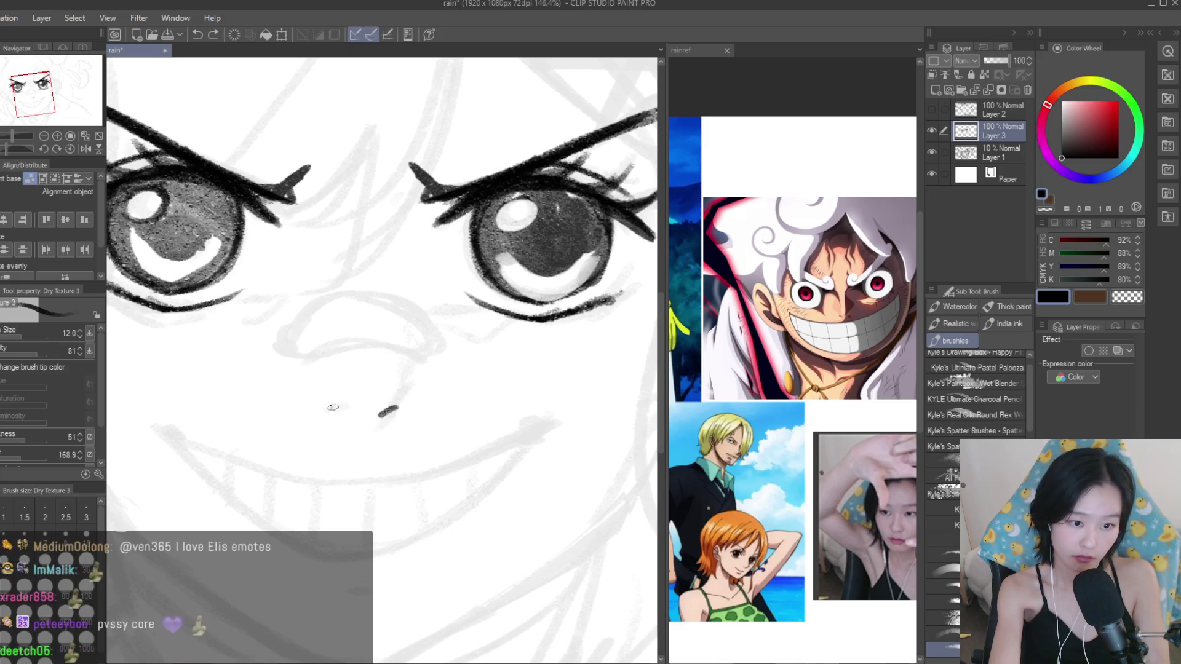
pyautogui.scroll(-3, 523, 457)
pyautogui.scroll(-2, 523, 457)
pyautogui.scroll(2, 523, 457)
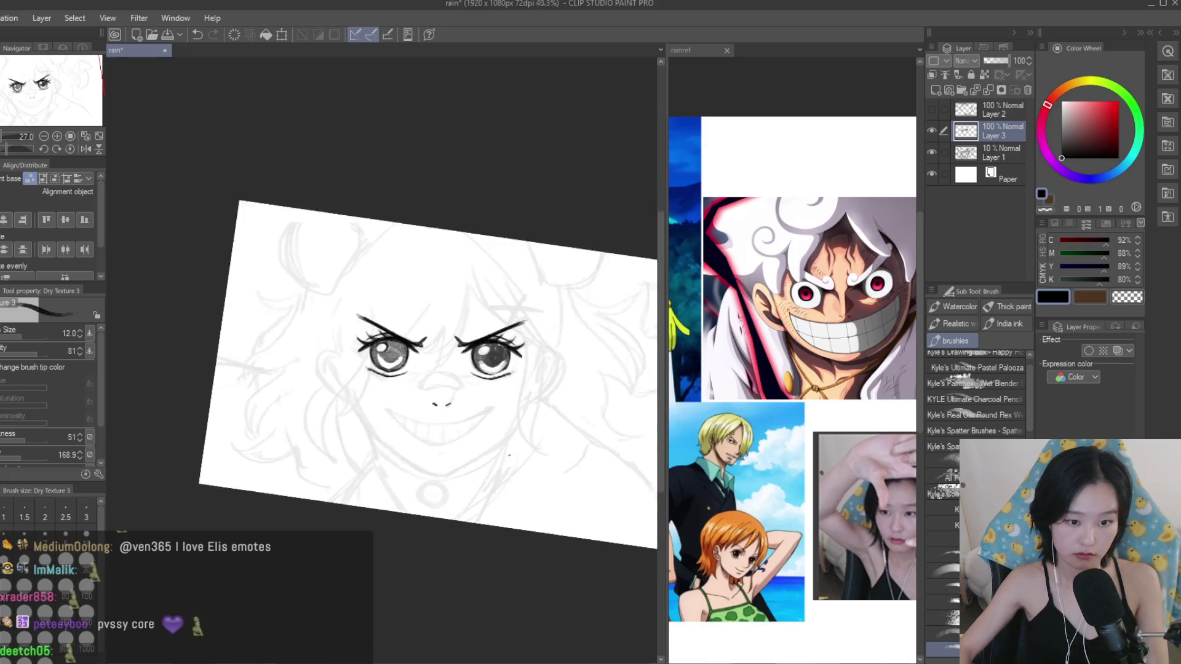
pyautogui.scroll(3, 430, 443)
pyautogui.scroll(2, 369, 413)
pyautogui.scroll(2, 310, 387)
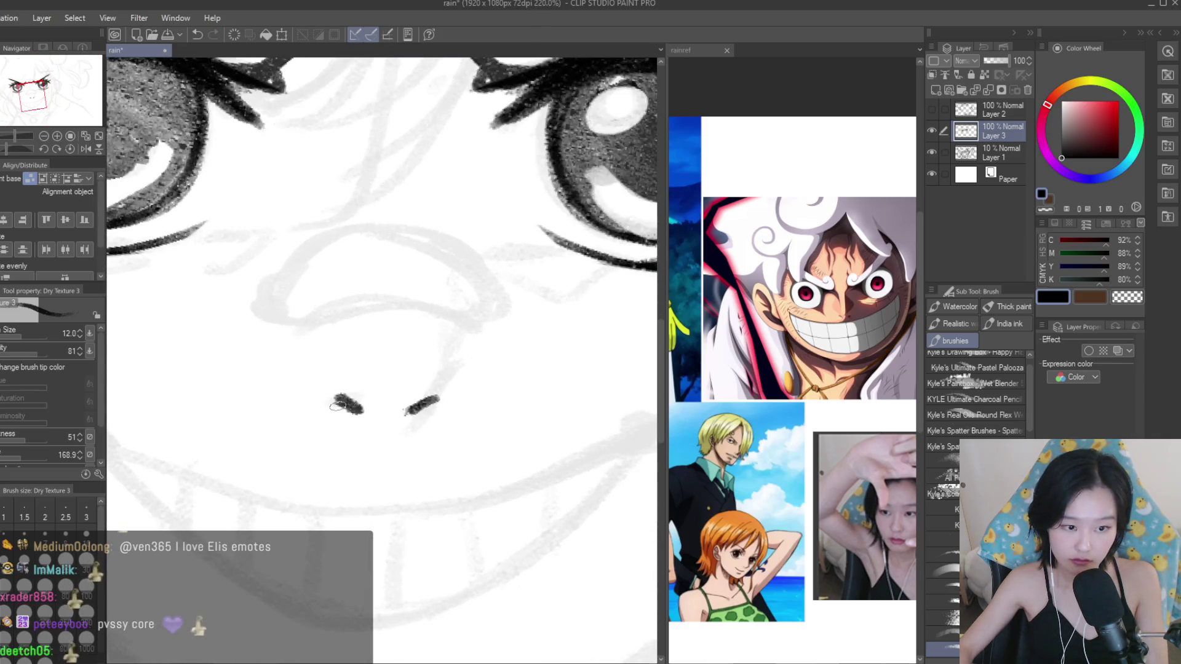
# Reset the canvas view to 100% and hide the ink layer to check the sketch.
pyautogui.hotkey('ctrl', 'alt', '0')
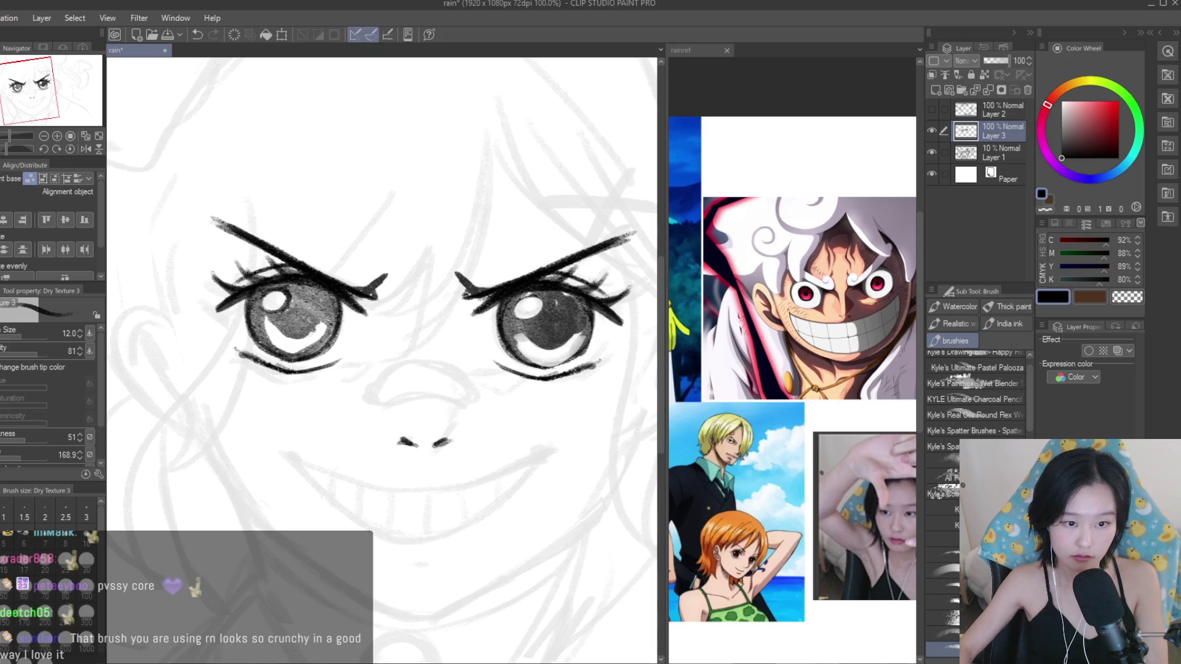
pyautogui.scroll(-3, 474, 318)
pyautogui.scroll(-2, 474, 319)
pyautogui.scroll(2, 474, 318)
pyautogui.scroll(2, 474, 320)
pyautogui.click(930, 131)
# Show Layer 3 again, then lasso the right eye and shift it up and left.
pyautogui.click(930, 132)
pyautogui.press('m')
pyautogui.scroll(3, 486, 327)
pyautogui.scroll(3, 486, 326)
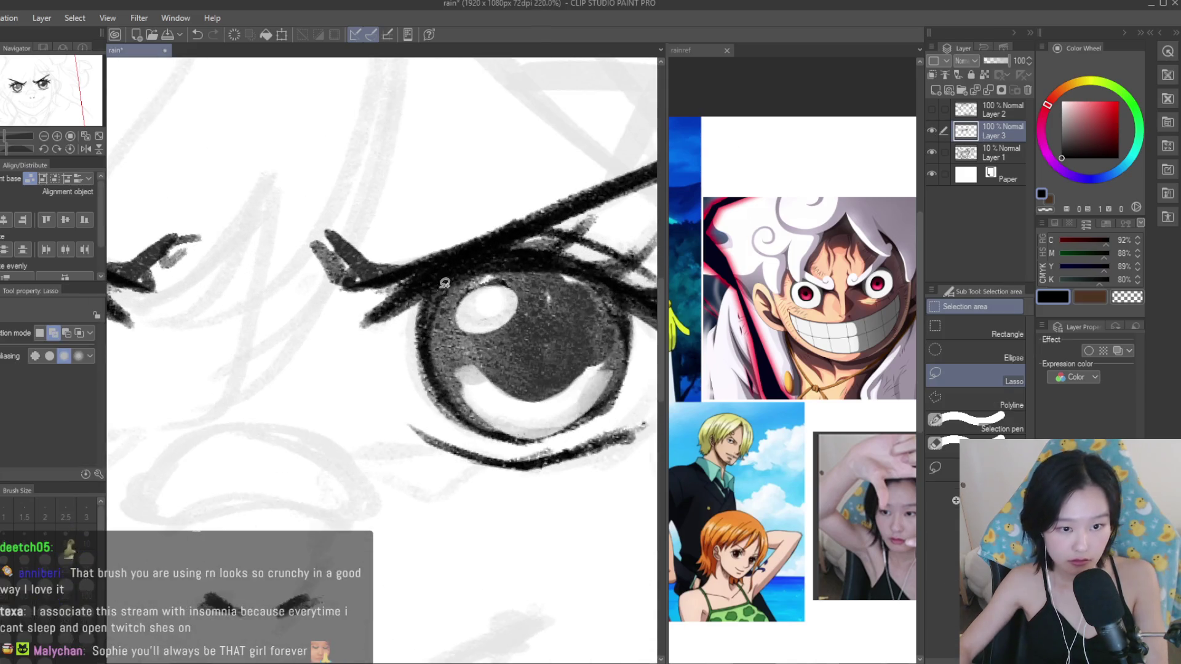
pyautogui.moveTo(442, 288); pyautogui.dragTo(461, 432)
pyautogui.moveTo(634, 391); pyautogui.dragTo(621, 294)
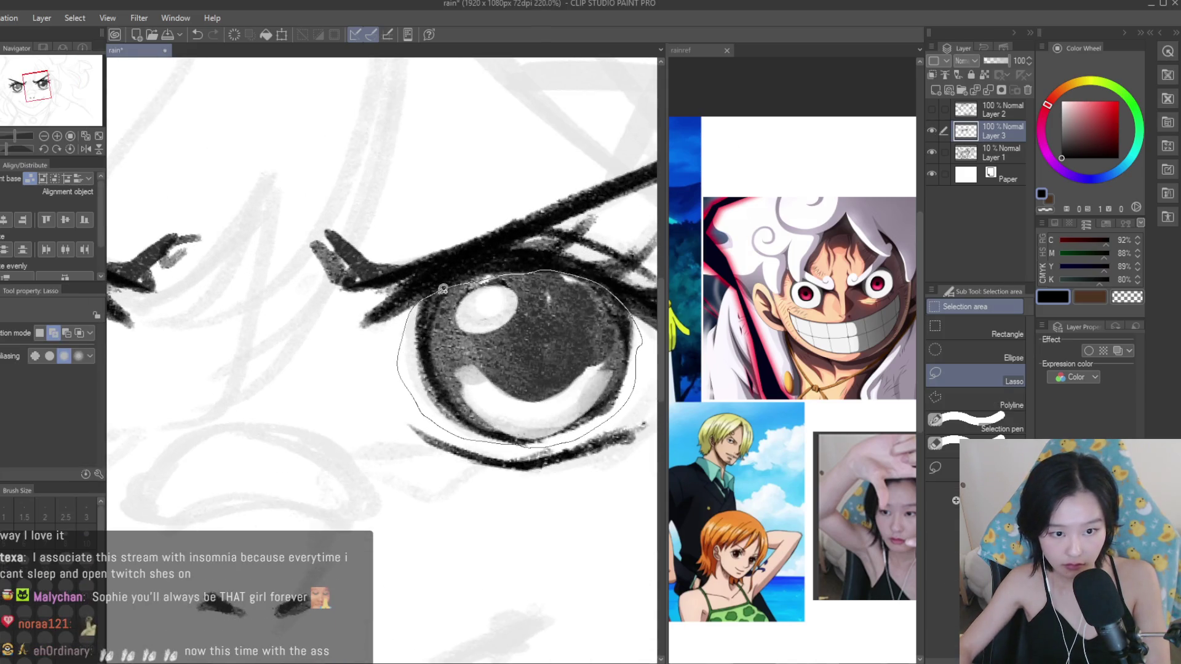
pyautogui.moveTo(443, 289); pyautogui.dragTo(442, 288)
pyautogui.press('k')
pyautogui.moveTo(499, 369); pyautogui.dragTo(482, 360)
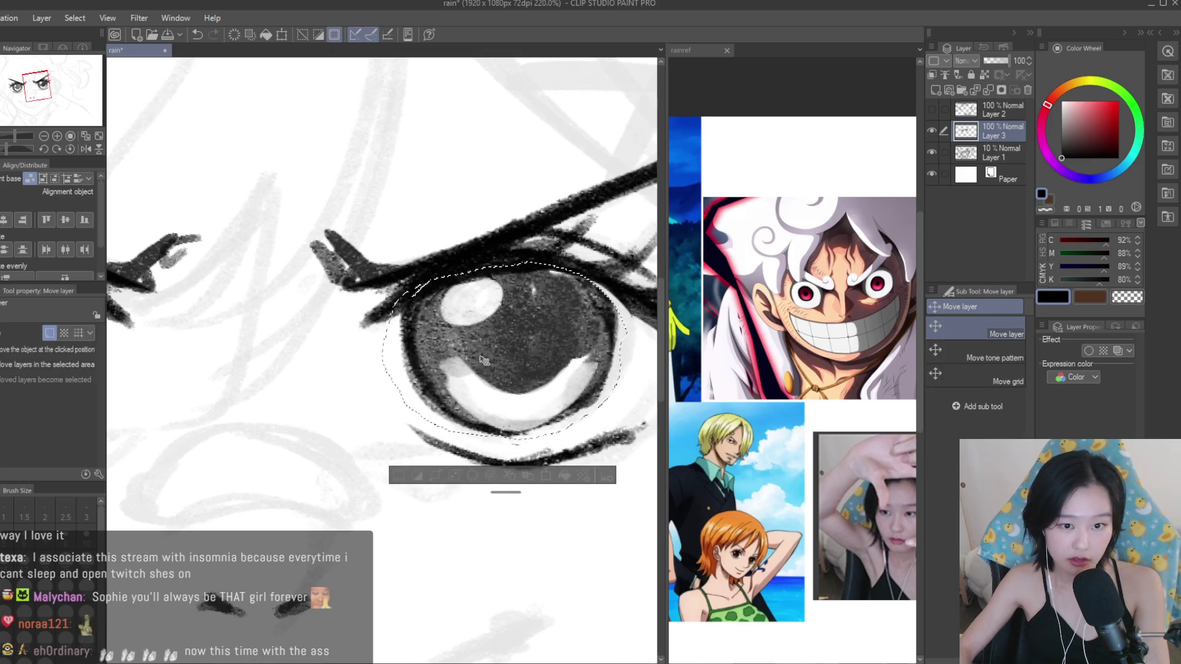
pyautogui.scroll(-3, 484, 360)
pyautogui.scroll(-2, 484, 360)
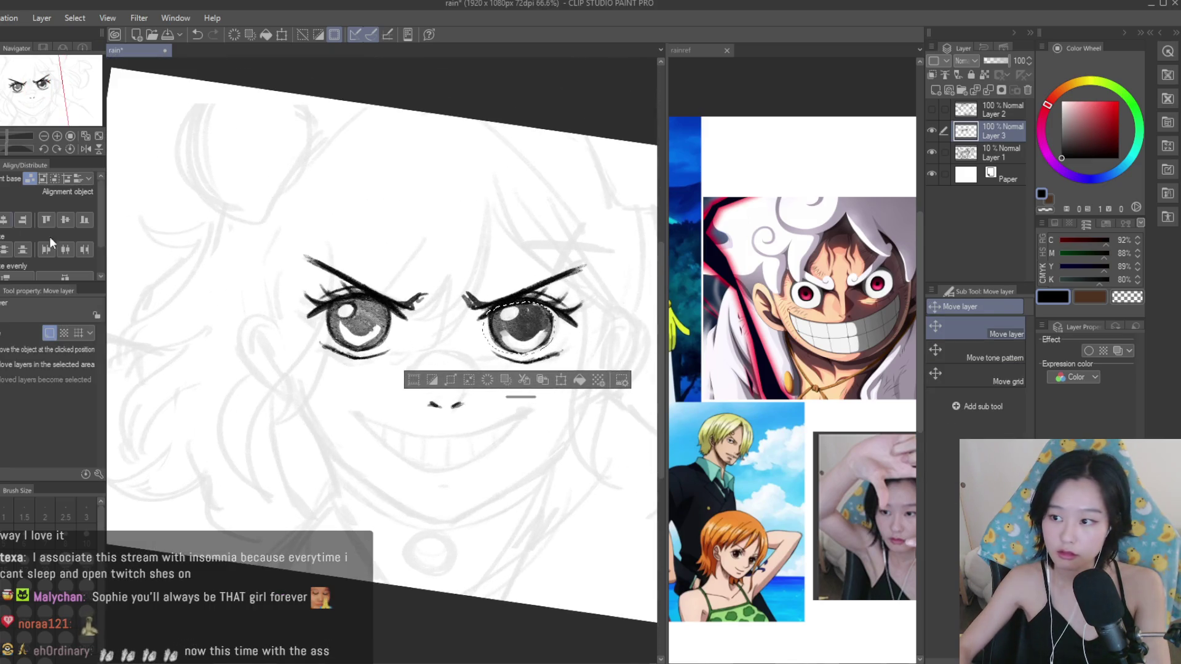
pyautogui.hotkey('ctrl', 'd')
# Lasso the left eye and shift it slightly to the right, then deselect.
pyautogui.press('m')
pyautogui.scroll(3, 357, 320)
pyautogui.scroll(2, 356, 320)
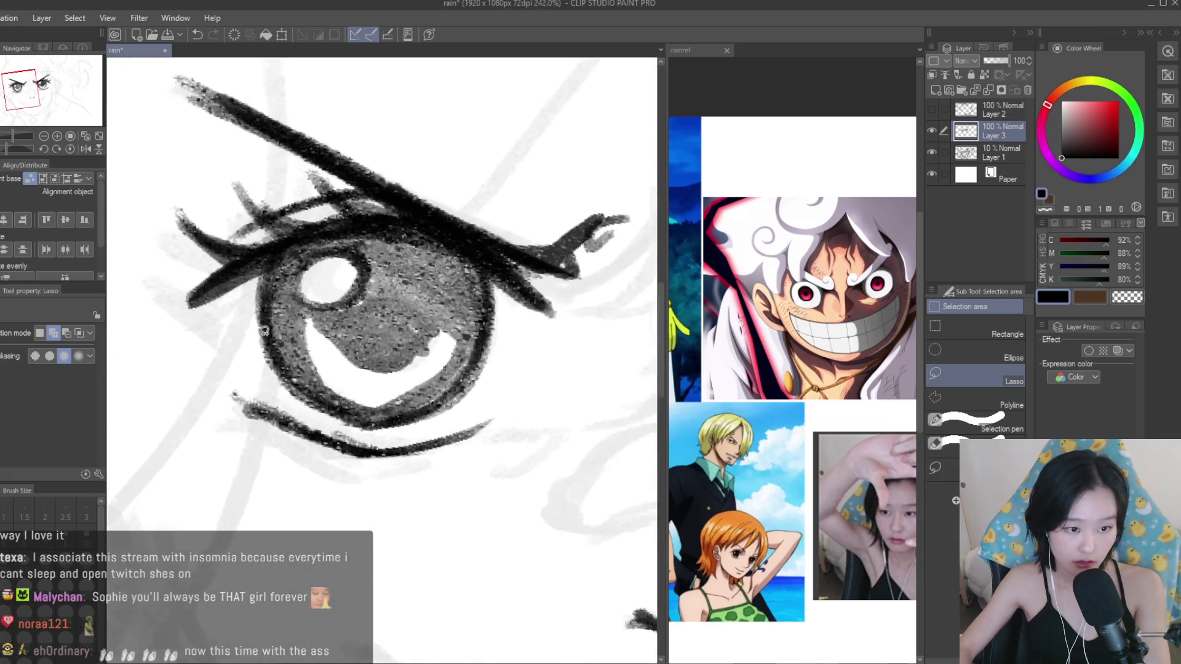
pyautogui.moveTo(239, 359); pyautogui.dragTo(306, 416)
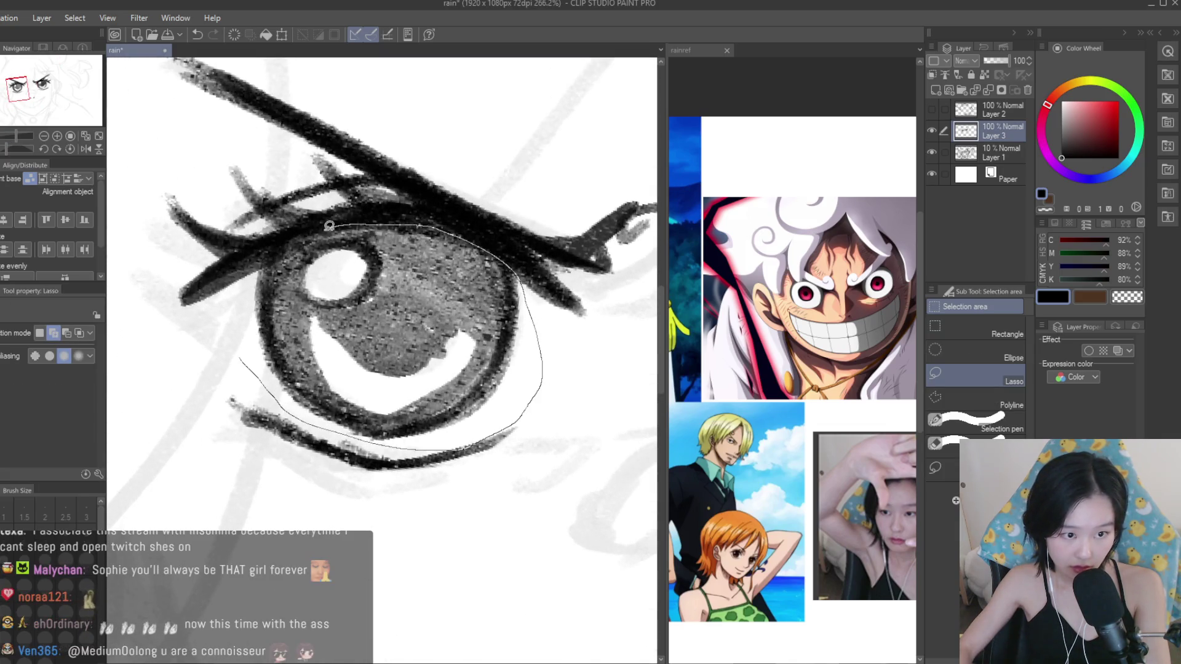
pyautogui.moveTo(330, 226); pyautogui.dragTo(243, 299)
pyautogui.press('k')
pyautogui.moveTo(301, 265); pyautogui.dragTo(319, 264)
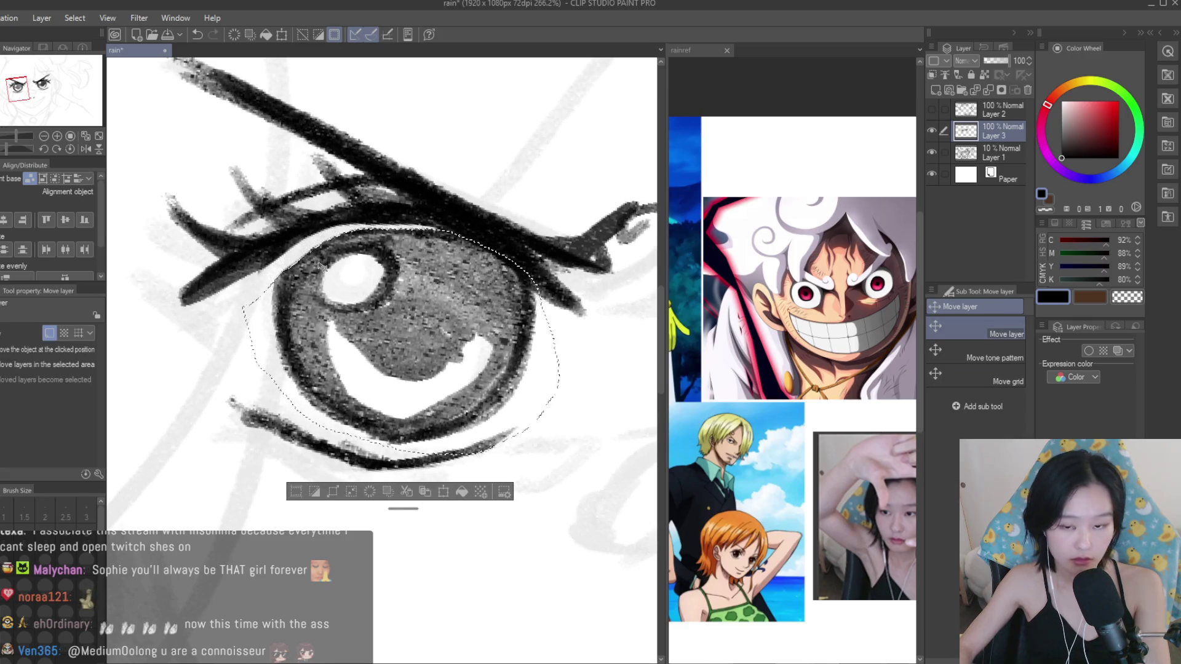
pyautogui.scroll(-3, 431, 308)
pyautogui.scroll(-3, 503, 351)
pyautogui.hotkey('ctrl', 'd')
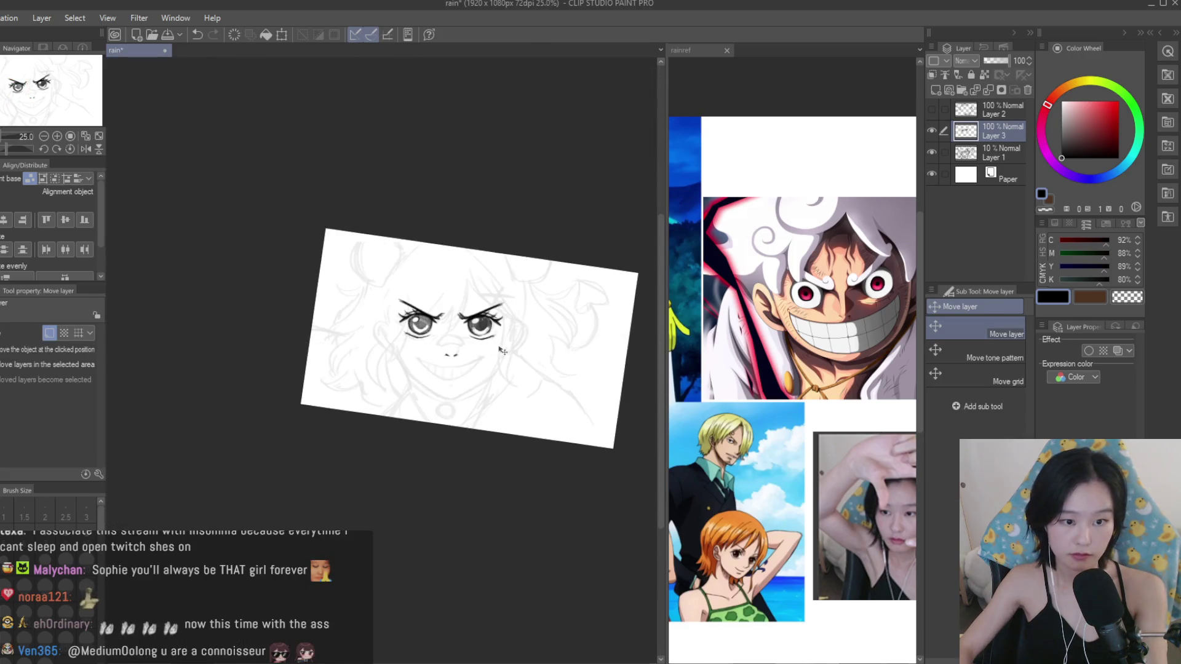
# Flip the canvas view horizontally to check the face's proportions.
pyautogui.scroll(3, 502, 351)
pyautogui.press('h')
pyautogui.scroll(-1, 504, 357)
pyautogui.scroll(2, 509, 371)
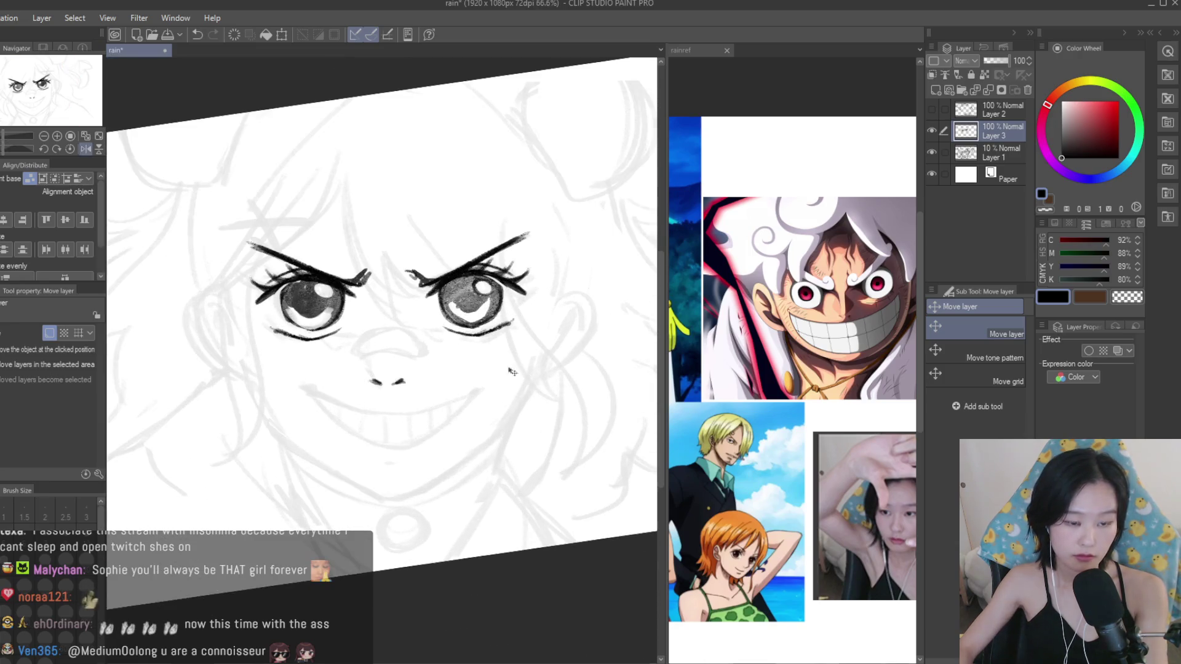
pyautogui.scroll(2, 508, 294)
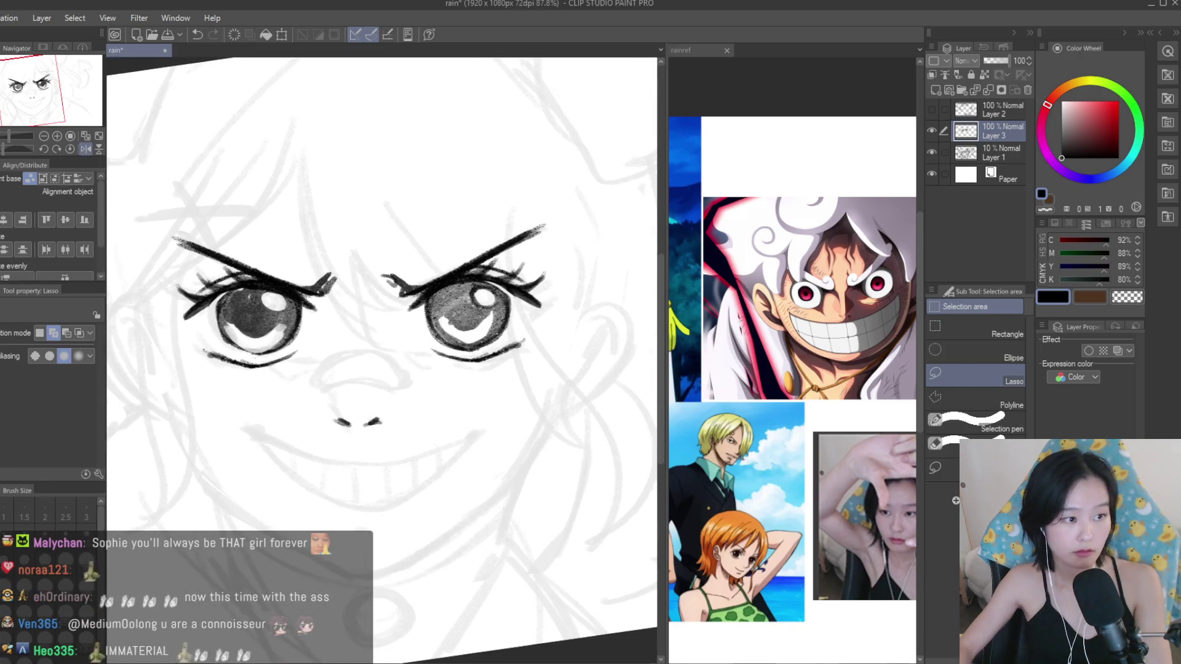
# Shade the right eye's iris darker with the textured inking brush.
pyautogui.press('b')
pyautogui.scroll(2, 508, 294)
pyautogui.scroll(1, 508, 294)
pyautogui.scroll(-2, 554, 310)
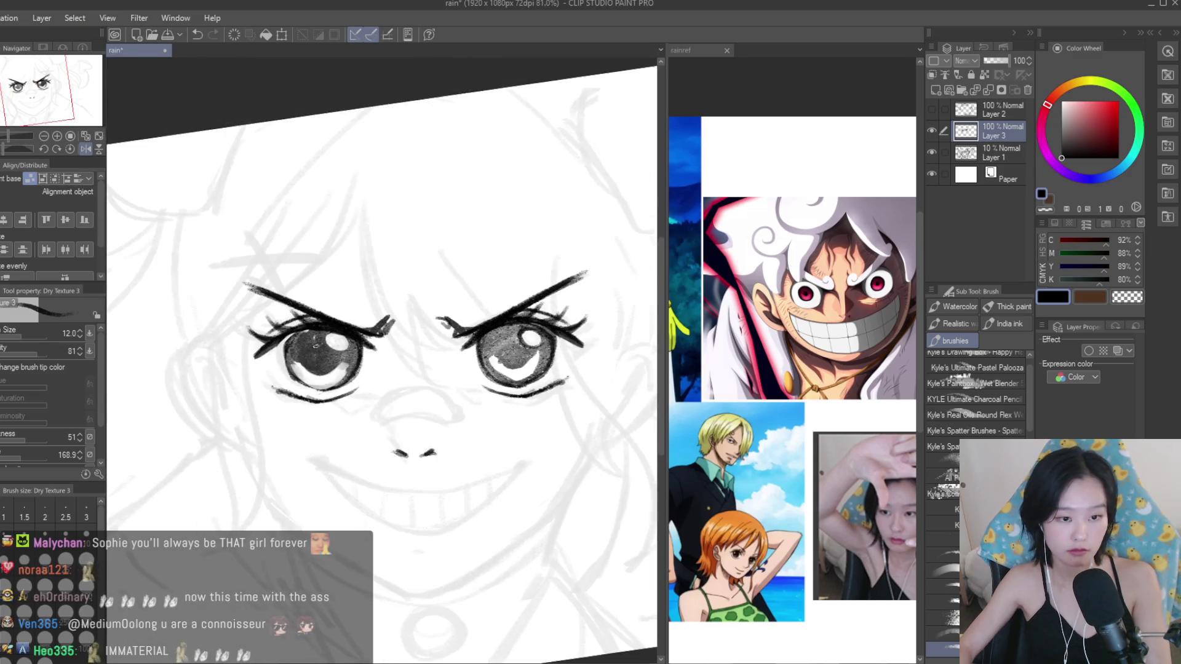
pyautogui.moveTo(524, 330); pyautogui.dragTo(563, 360)
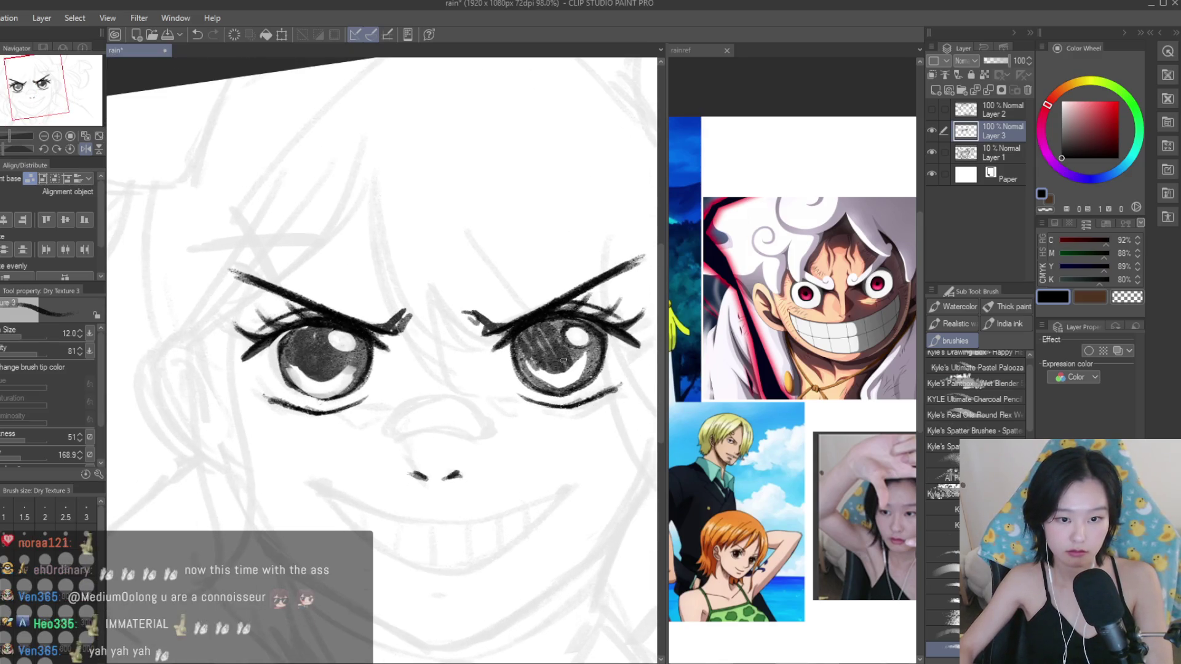
pyautogui.scroll(-2, 572, 356)
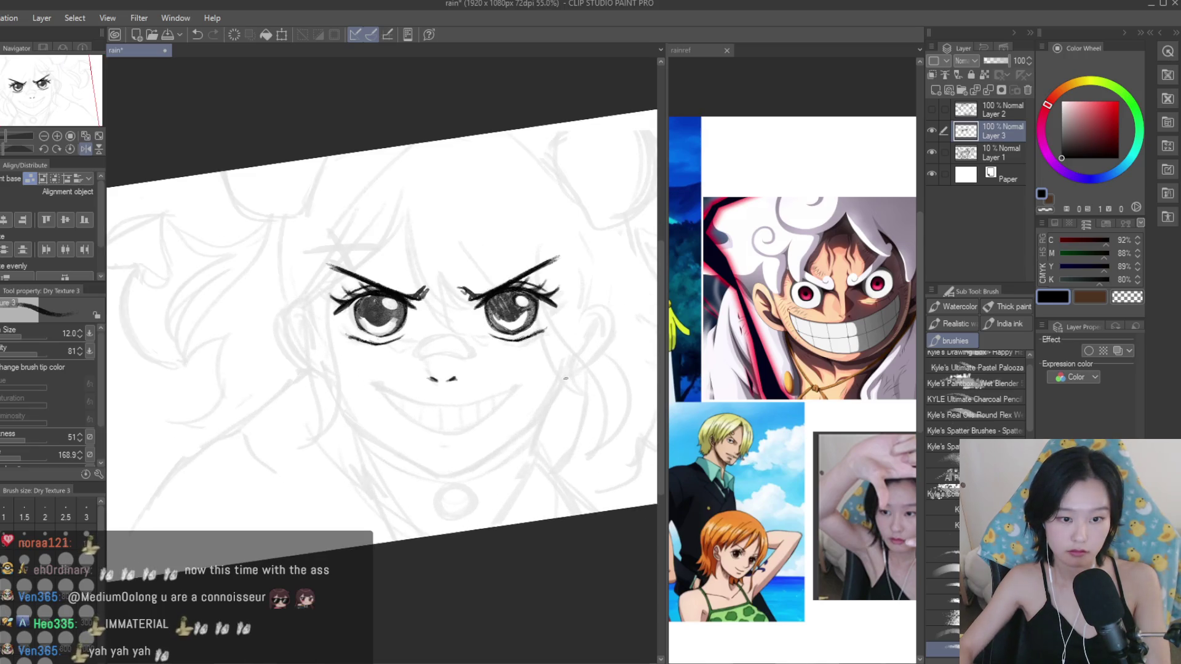
pyautogui.scroll(1, 510, 444)
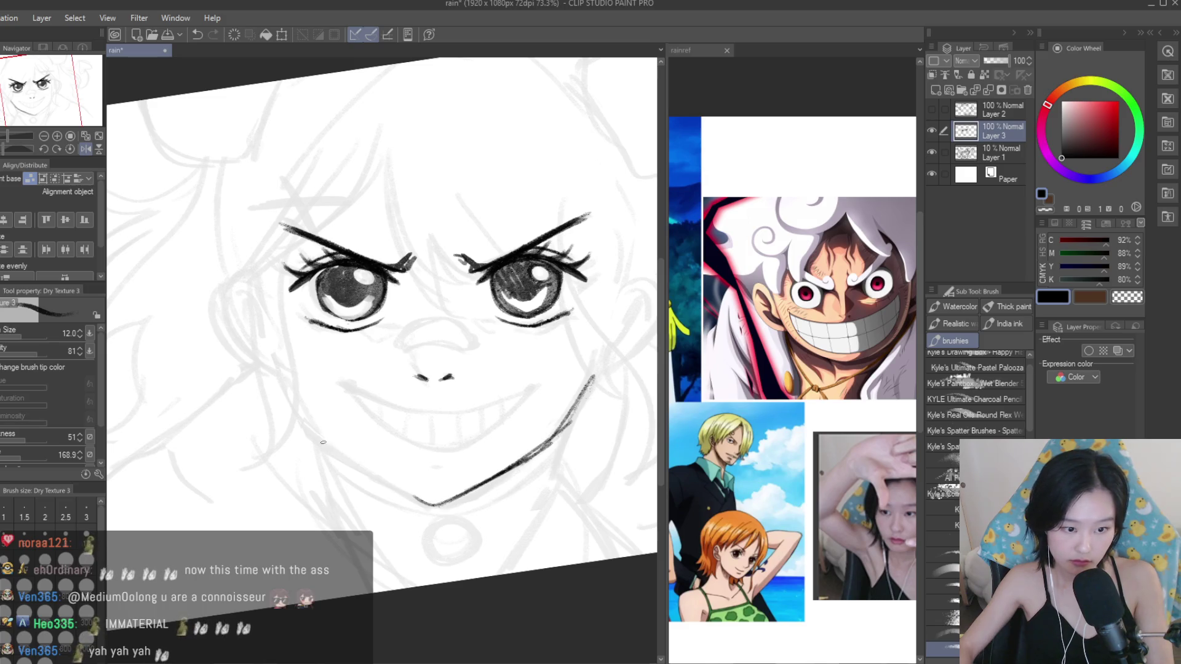
# Make the faint sketch Layer 1 the active layer.
pyautogui.scroll(-1, 305, 415)
pyautogui.scroll(-1, 400, 412)
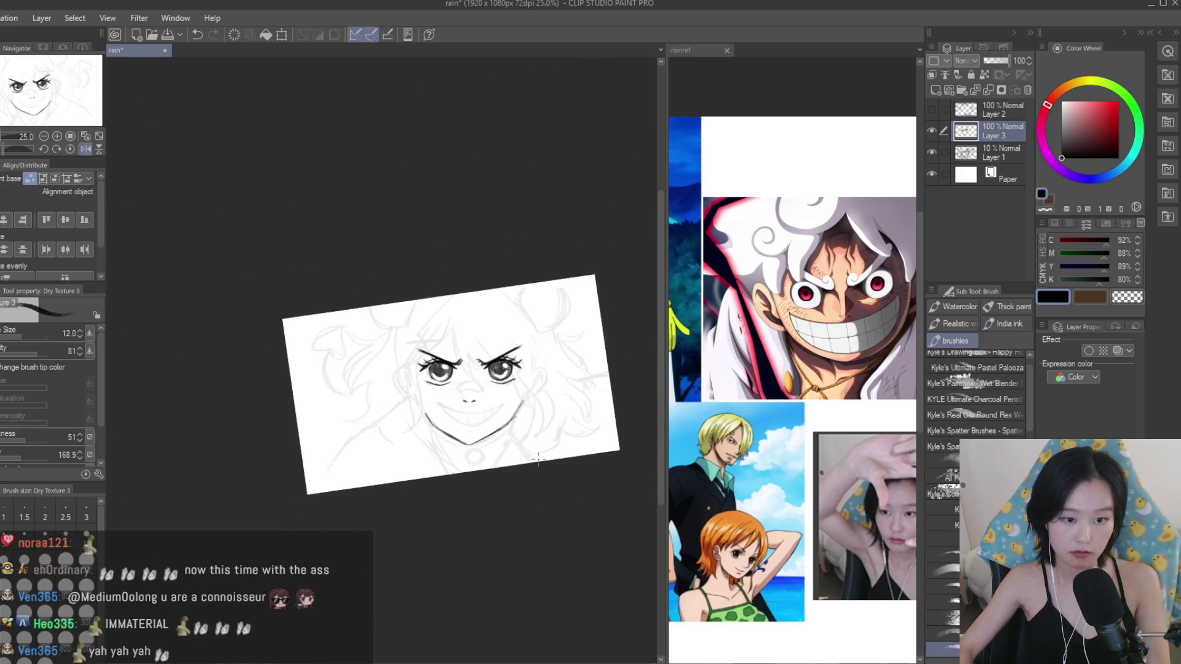
pyautogui.scroll(1, 490, 409)
pyautogui.scroll(1, 490, 409)
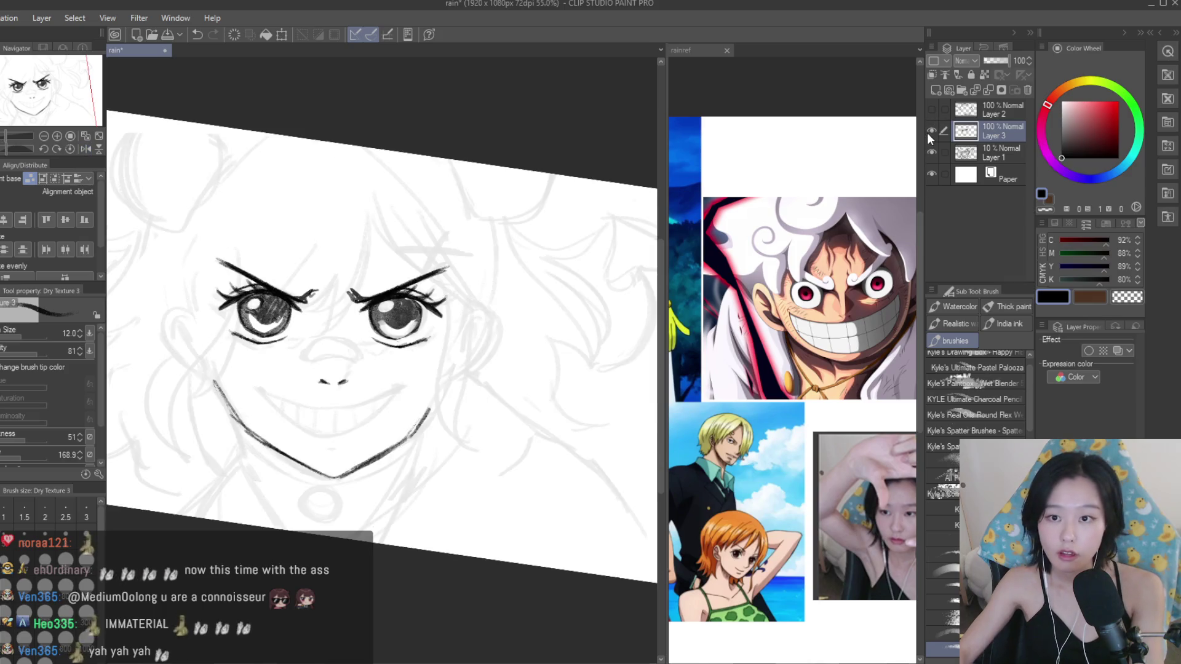
pyautogui.click(984, 152)
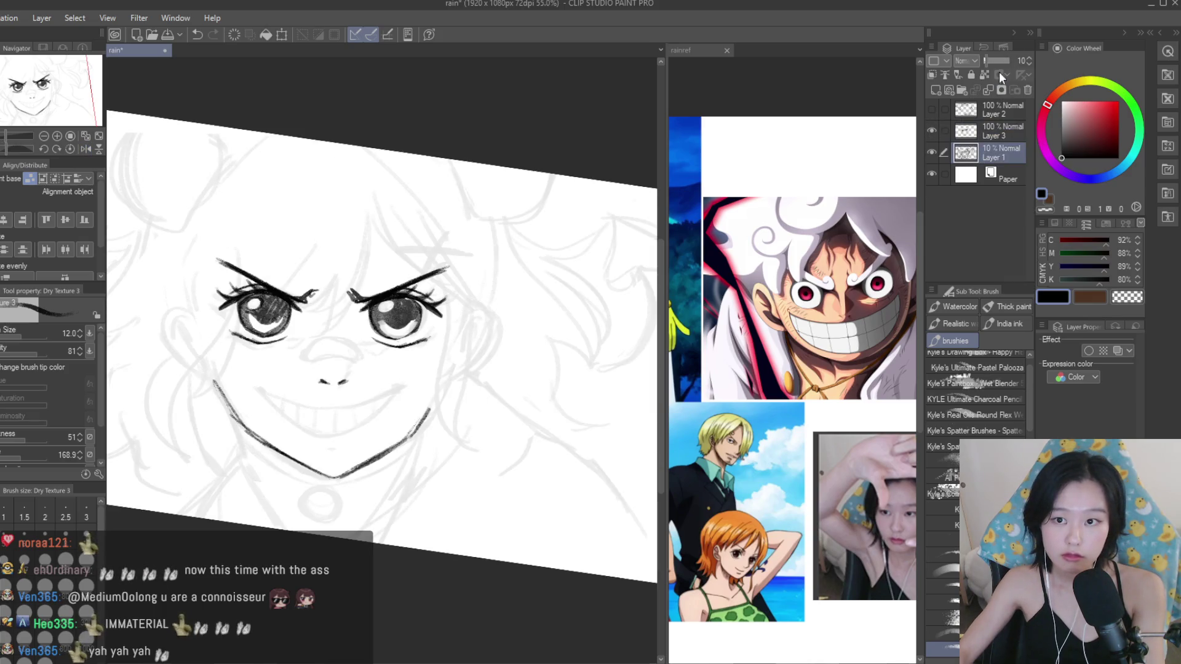
# Switch to the eraser and enlarge it to size 120.
pyautogui.press('e')
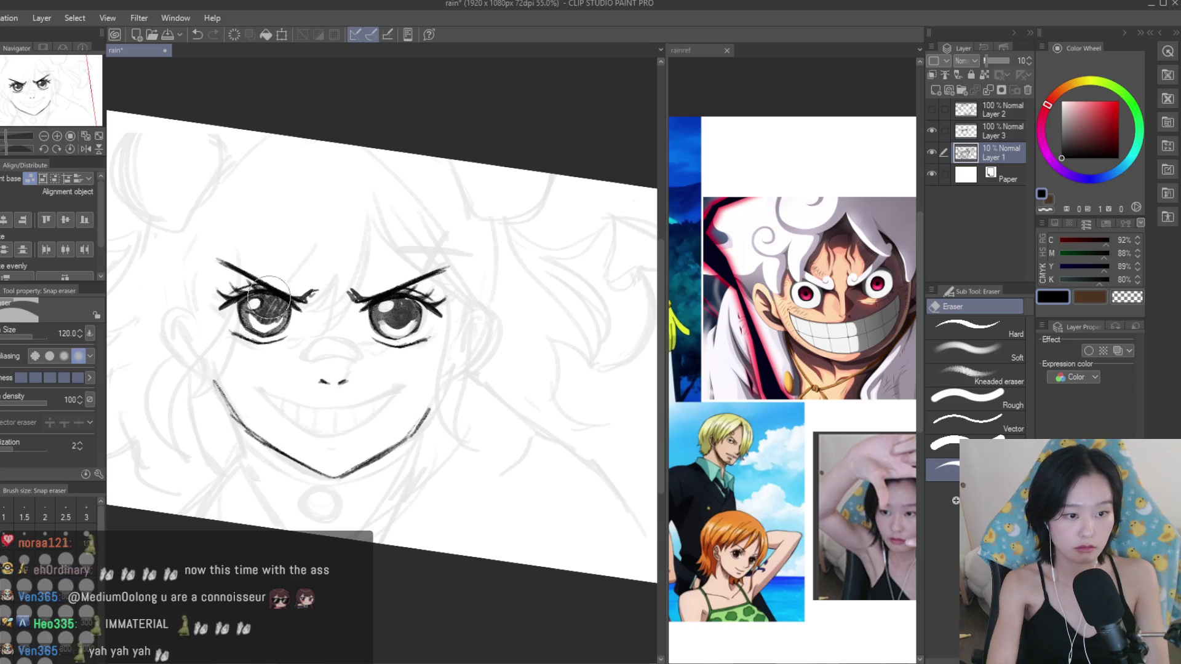
pyautogui.press(']')
pyautogui.press(']')
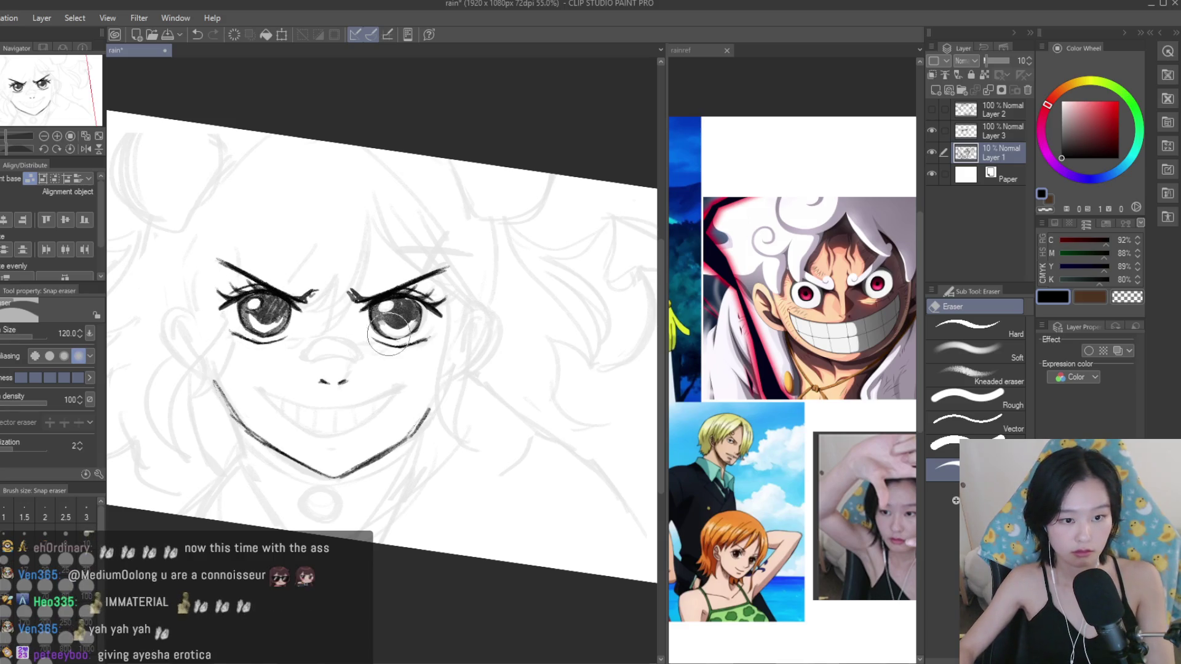
pyautogui.scroll(-3, 311, 426)
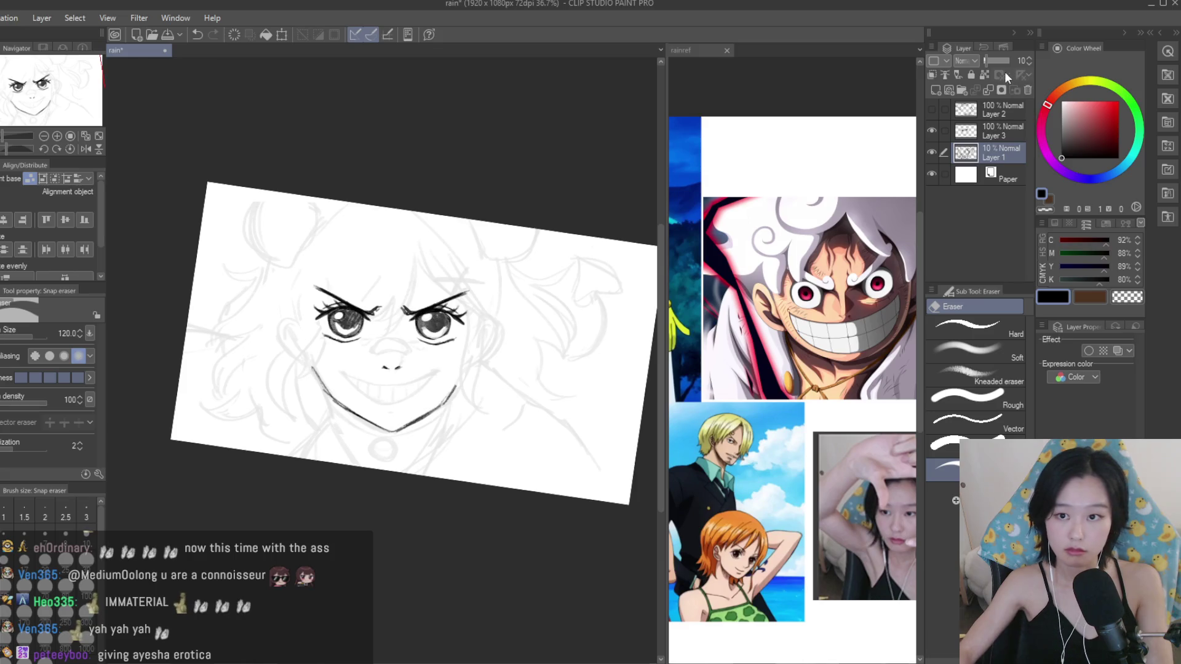
pyautogui.scroll(-2, 534, 246)
pyautogui.scroll(2, 486, 252)
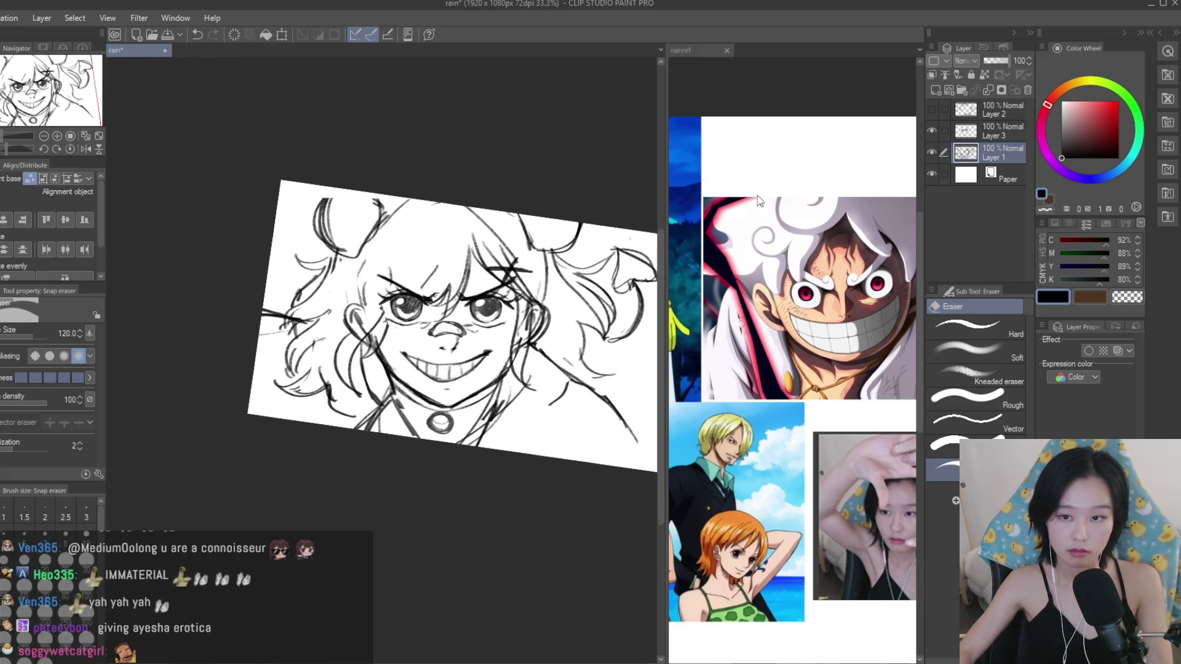
# Merge the inked Layer 3 down into sketch Layer 1, briefly comparing against Layer 2.
pyautogui.click(998, 133)
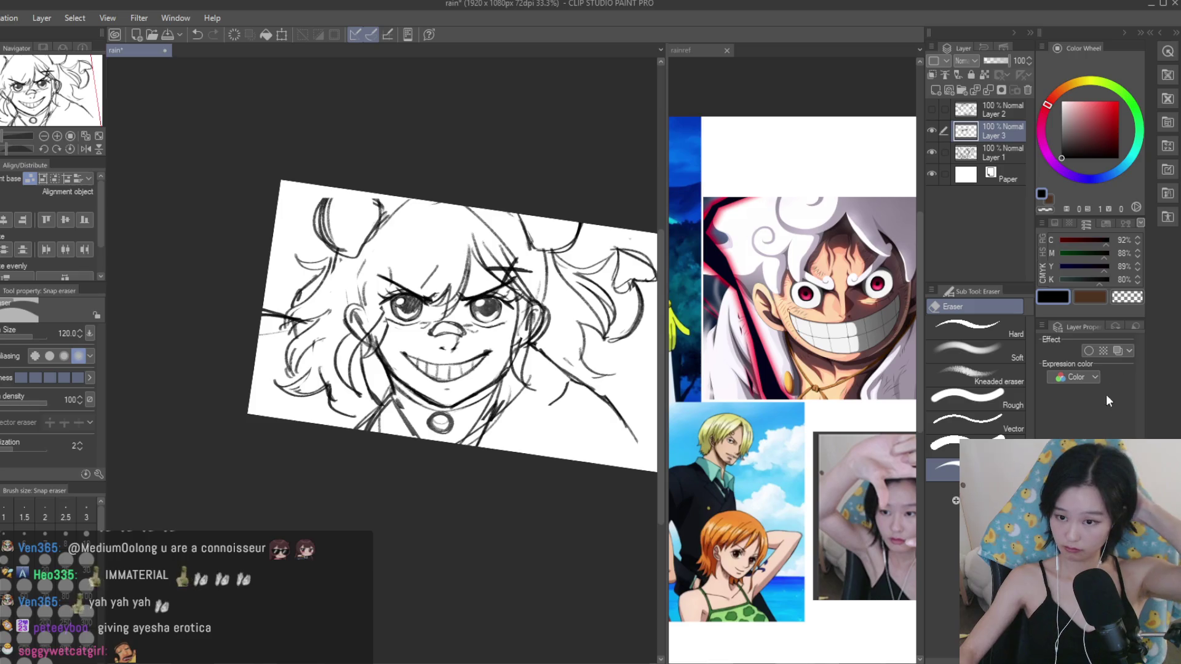
pyautogui.hotkey('ctrl', 'e')
pyautogui.scroll(1, 598, 187)
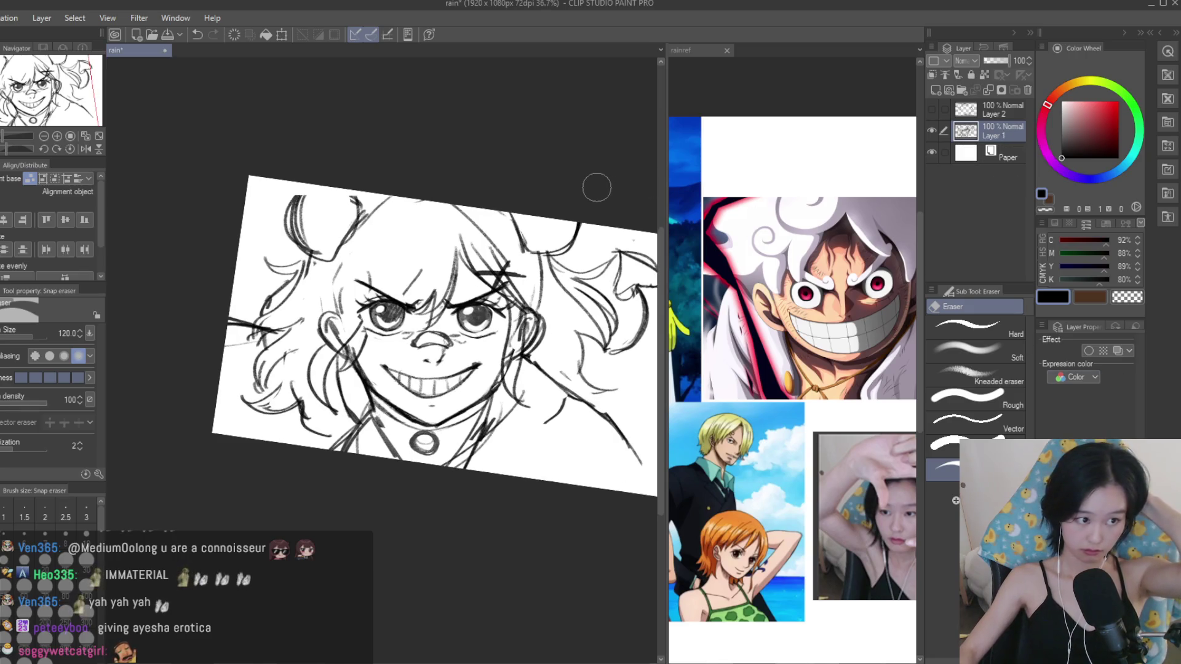
pyautogui.scroll(1, 595, 184)
pyautogui.click(933, 110)
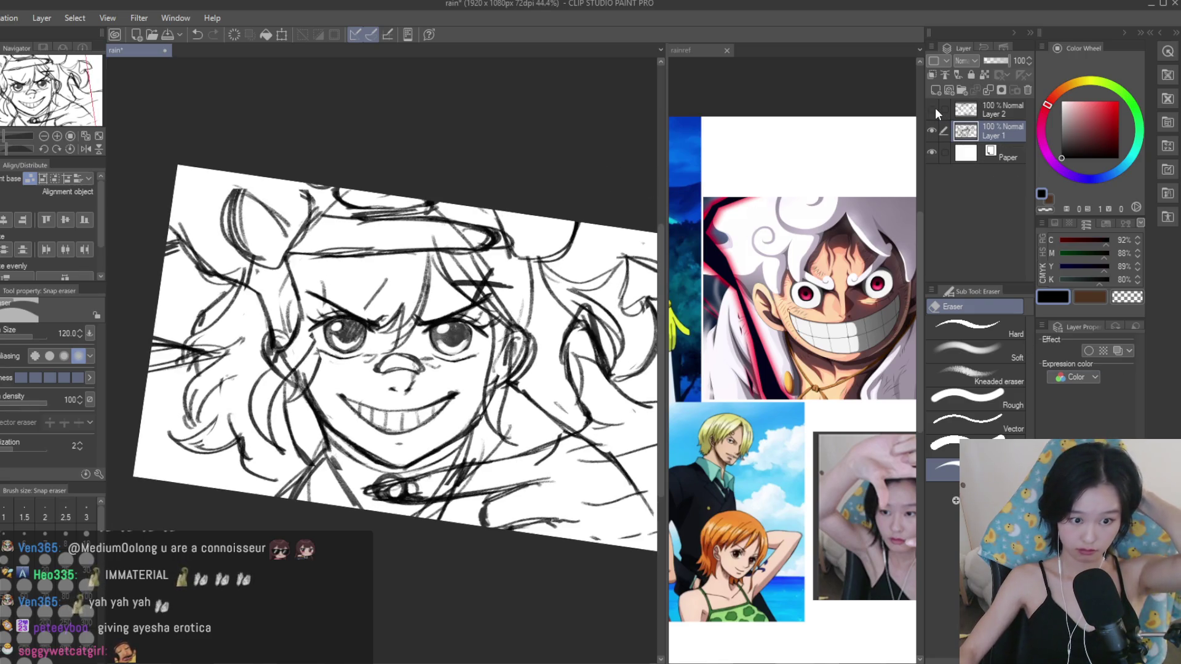
pyautogui.click(934, 110)
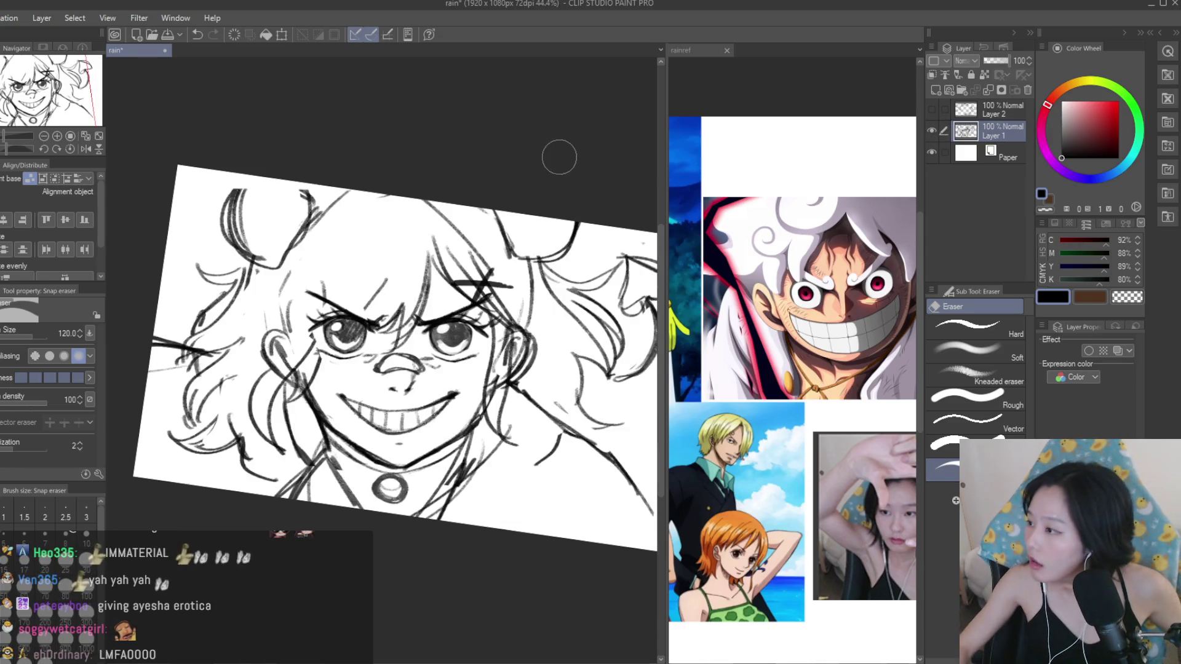
# Fade the sketch Layer 1 to 5% opacity and add a new empty raster layer.
pyautogui.scroll(1, 422, 153)
pyautogui.click(995, 61)
pyautogui.moveTo(994, 61); pyautogui.dragTo(984, 61)
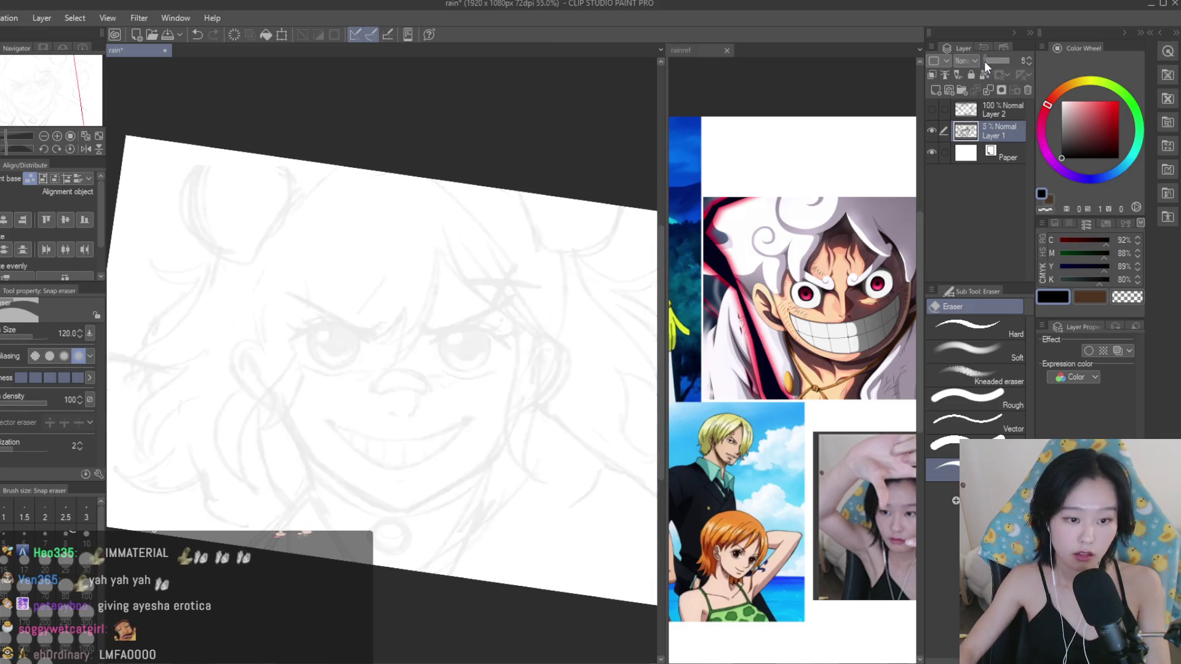
pyautogui.click(950, 89)
pyautogui.press('p')
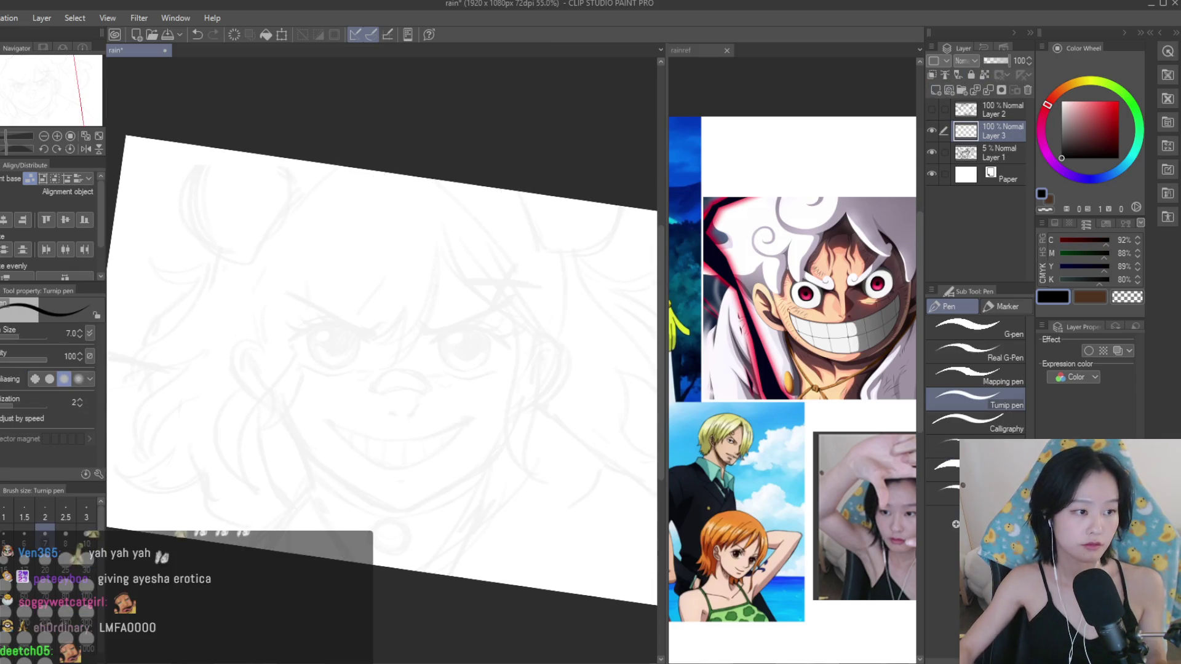
pyautogui.scroll(1, 342, 422)
pyautogui.scroll(1, 330, 265)
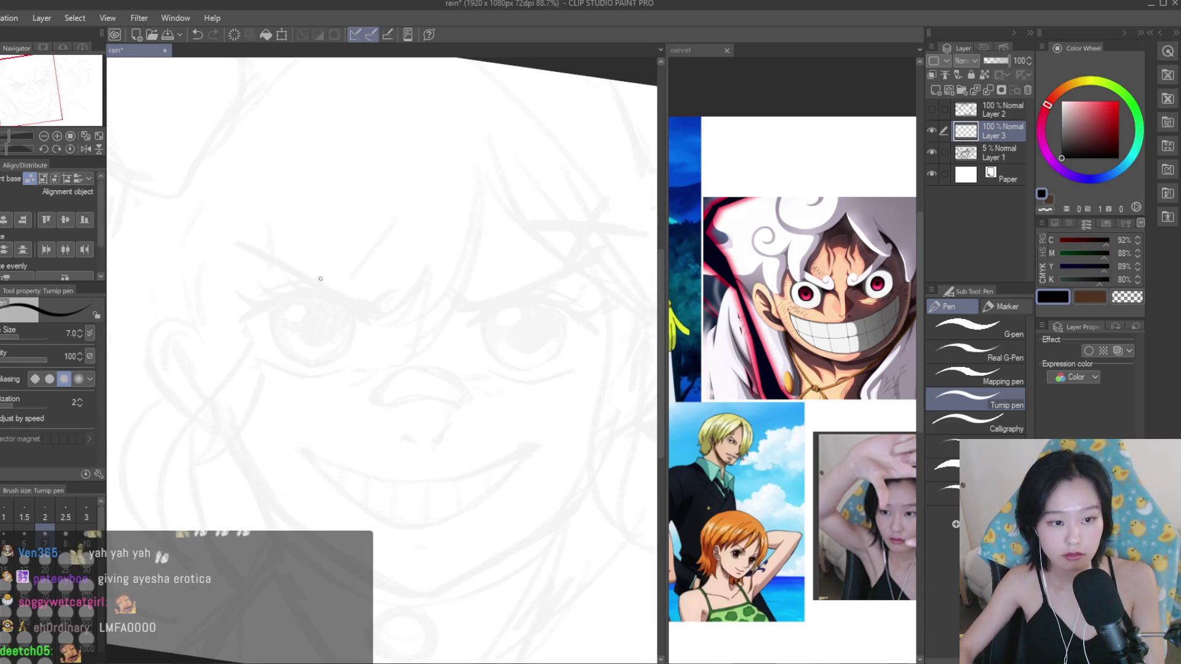
# Review the rainref reference collage, then return to the rain drawing.
pyautogui.click(827, 349)
pyautogui.scroll(-2, 826, 349)
pyautogui.scroll(-2, 826, 349)
pyautogui.scroll(1, 826, 348)
pyautogui.scroll(1, 826, 348)
pyautogui.scroll(1, 827, 349)
pyautogui.scroll(-1, 826, 348)
pyautogui.scroll(-2, 827, 349)
pyautogui.scroll(-1, 905, 252)
pyautogui.scroll(2, 904, 252)
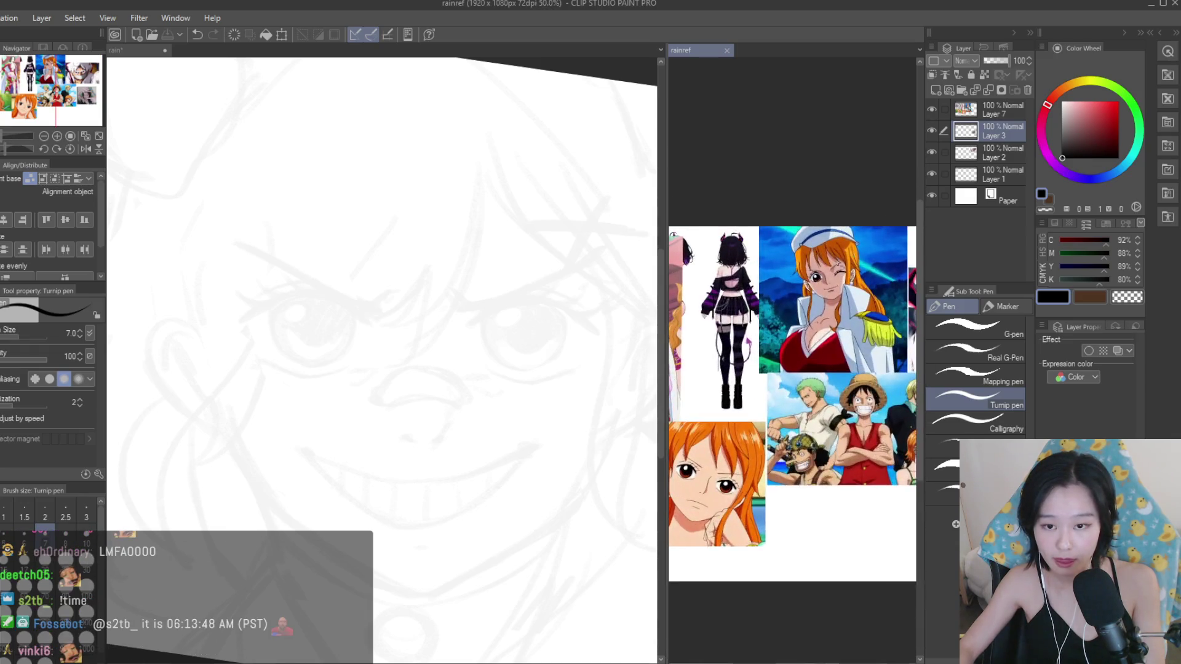
pyautogui.scroll(3, 905, 252)
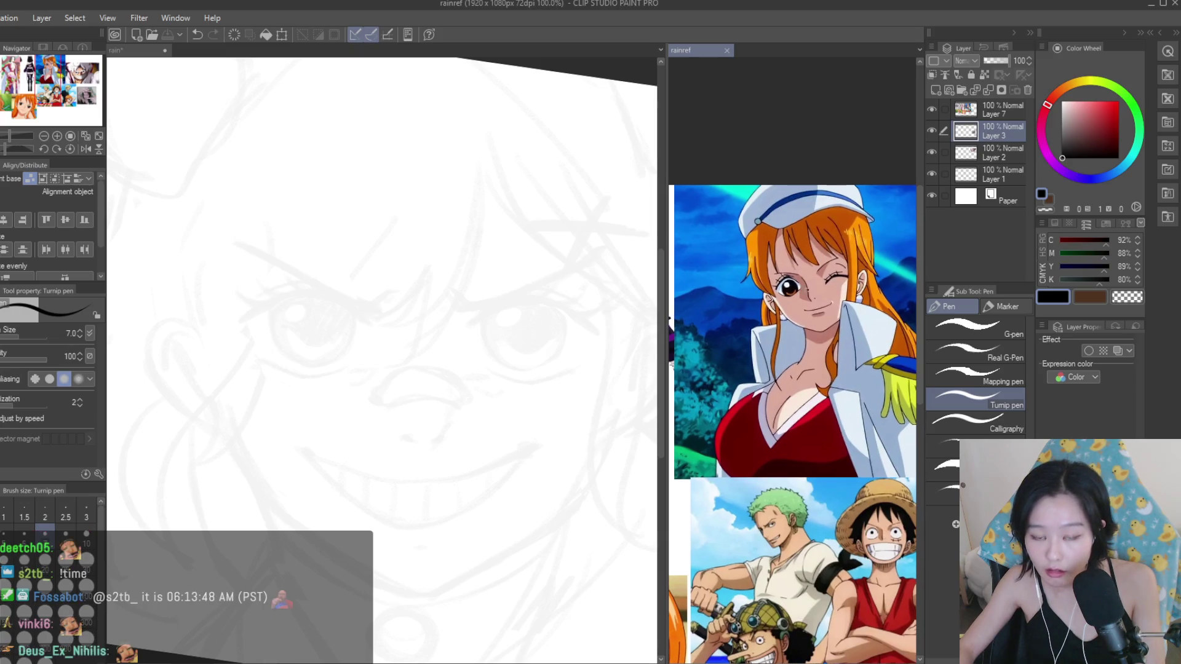
pyautogui.click(316, 263)
# Ink the left eye's bold upper eyelid line with the Turnip pen.
pyautogui.scroll(2, 304, 263)
pyautogui.scroll(2, 337, 343)
pyautogui.moveTo(387, 333); pyautogui.dragTo(227, 387)
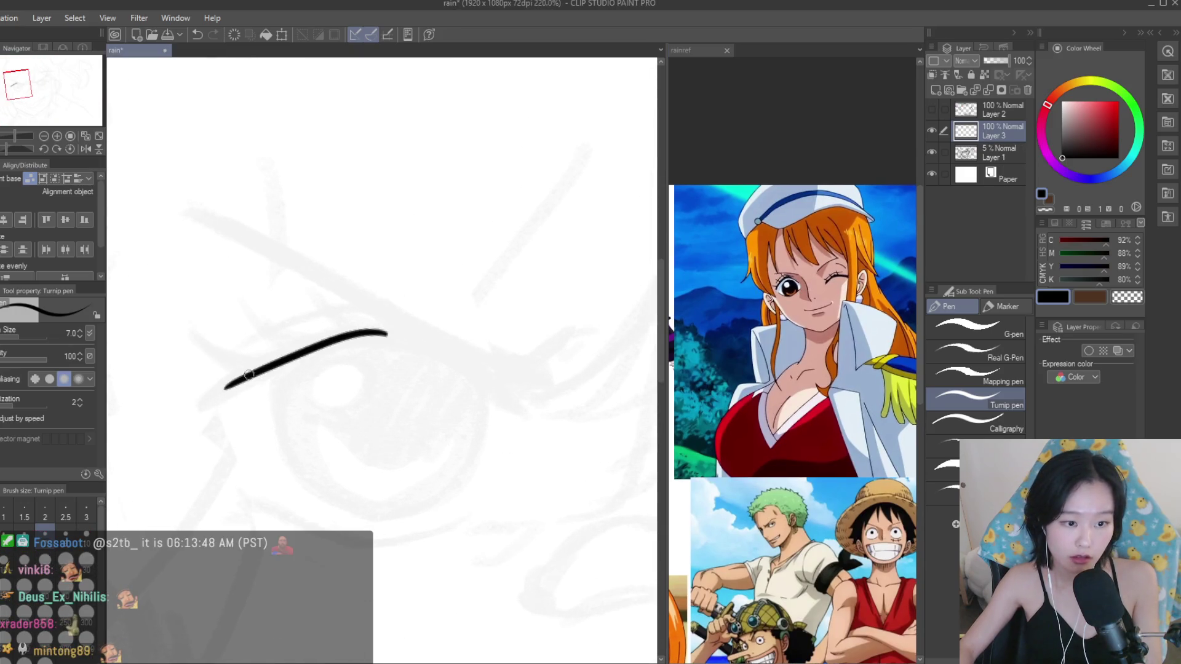
pyautogui.hotkey('ctrl', 'z')
pyautogui.moveTo(376, 330); pyautogui.dragTo(216, 397)
pyautogui.moveTo(307, 341); pyautogui.dragTo(442, 361)
pyautogui.hotkey('ctrl', 'z')
pyautogui.scroll(-3, 363, 332)
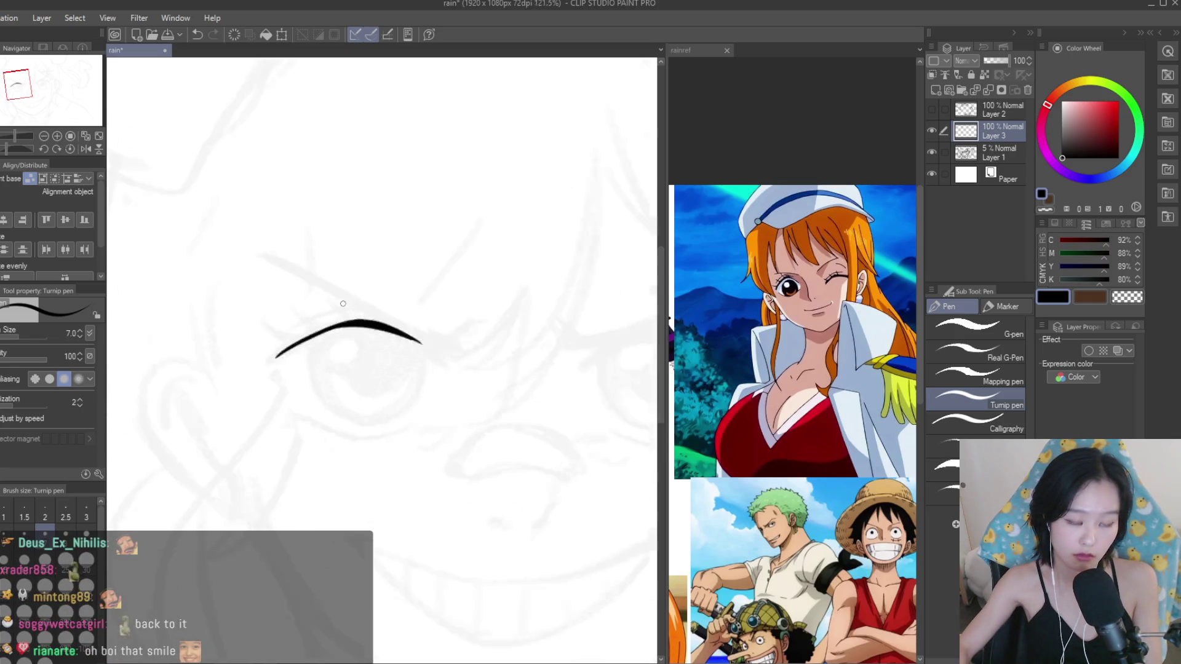
pyautogui.scroll(-2, 369, 319)
# Draw a long angled lash stroke meeting the eyelid, with a thick tapered tip.
pyautogui.moveTo(369, 320); pyautogui.dragTo(394, 291)
pyautogui.scroll(3, 395, 292)
pyautogui.scroll(2, 382, 343)
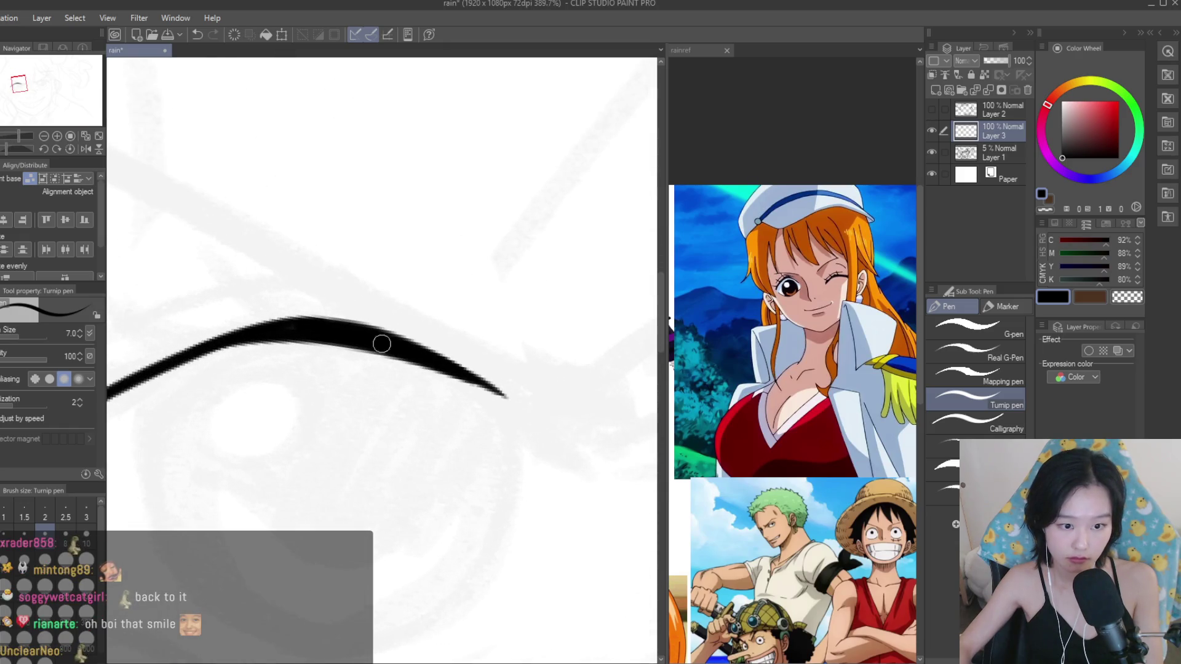
pyautogui.scroll(-2, 505, 397)
pyautogui.moveTo(231, 262); pyautogui.dragTo(483, 392)
pyautogui.moveTo(357, 320); pyautogui.dragTo(554, 425)
pyautogui.scroll(2, 554, 424)
pyautogui.moveTo(398, 342); pyautogui.dragTo(578, 436)
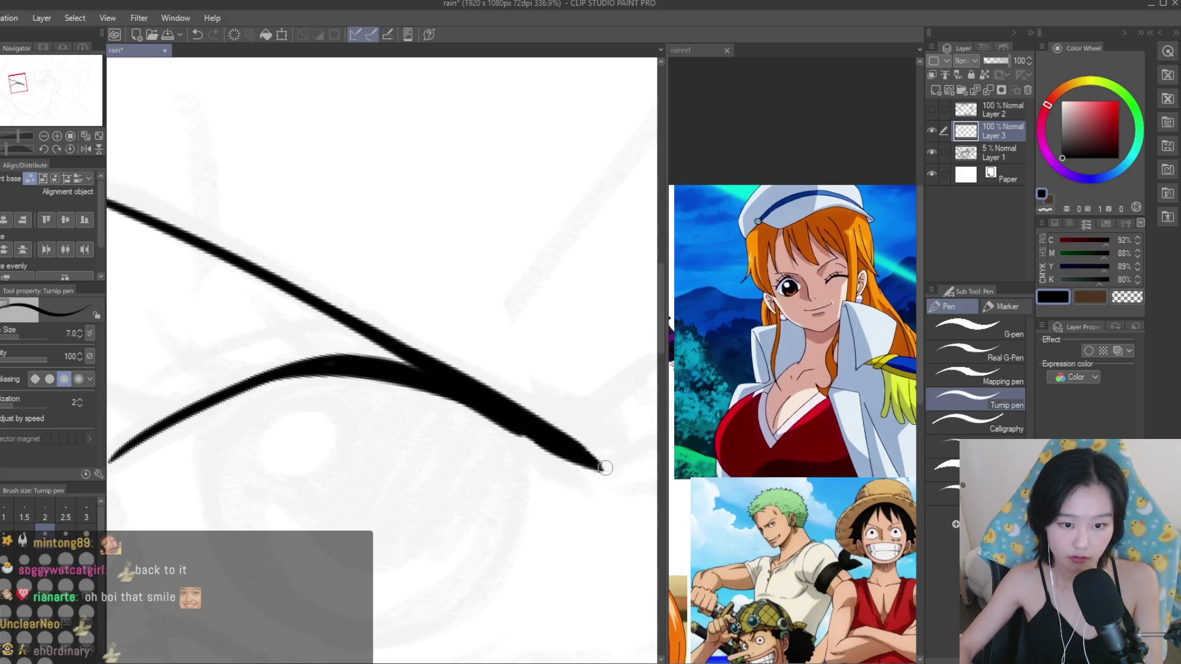
# Thicken the lower curved eyelid line and add a small lash flick at the inner end.
pyautogui.scroll(-3, 605, 468)
pyautogui.scroll(-3, 492, 400)
pyautogui.scroll(3, 377, 336)
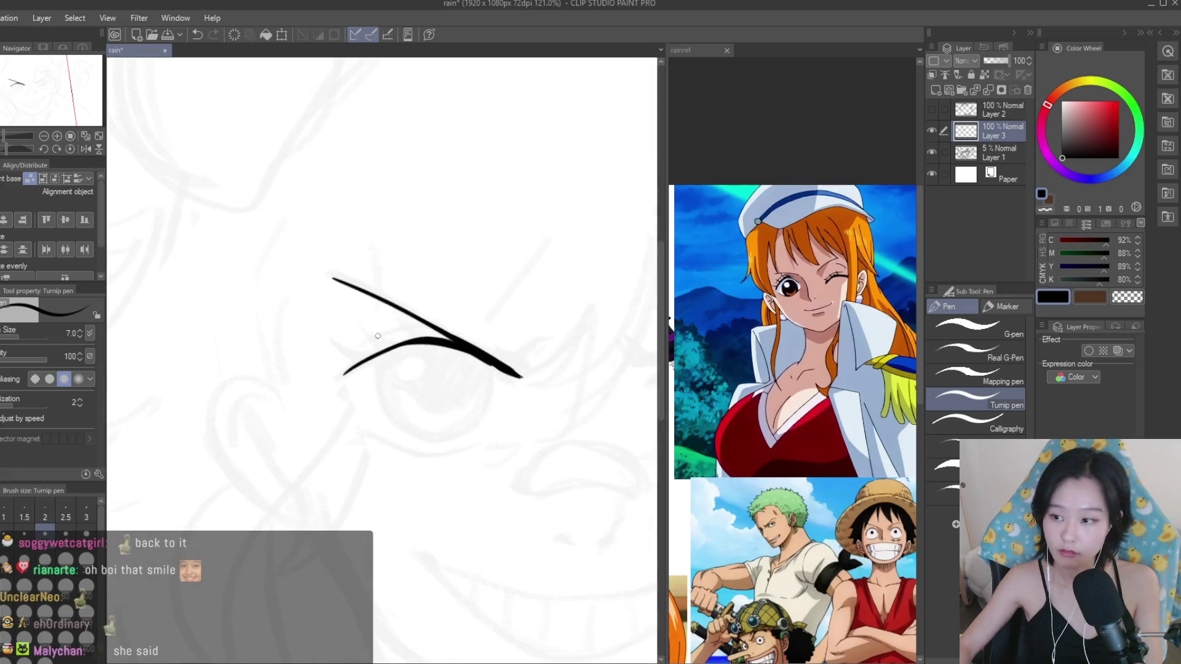
pyautogui.scroll(2, 377, 336)
pyautogui.scroll(2, 493, 382)
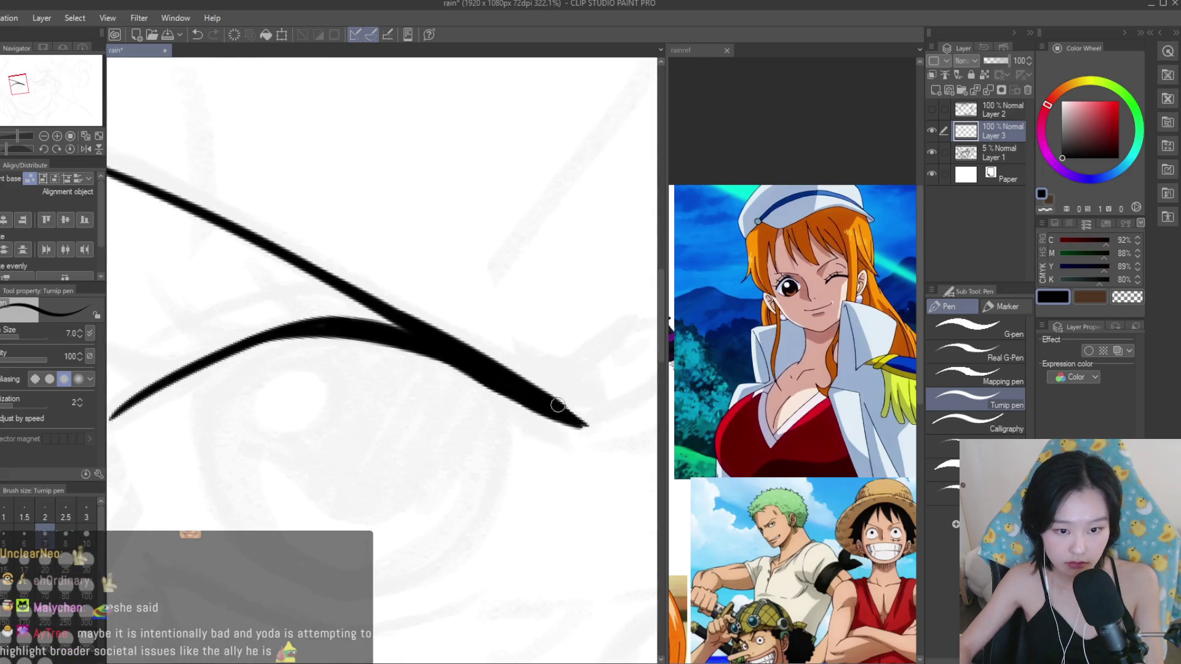
pyautogui.scroll(-2, 558, 404)
pyautogui.scroll(-1, 492, 381)
pyautogui.scroll(2, 443, 350)
pyautogui.scroll(2, 353, 362)
pyautogui.scroll(-1, 354, 362)
pyautogui.scroll(-2, 357, 367)
pyautogui.scroll(2, 361, 377)
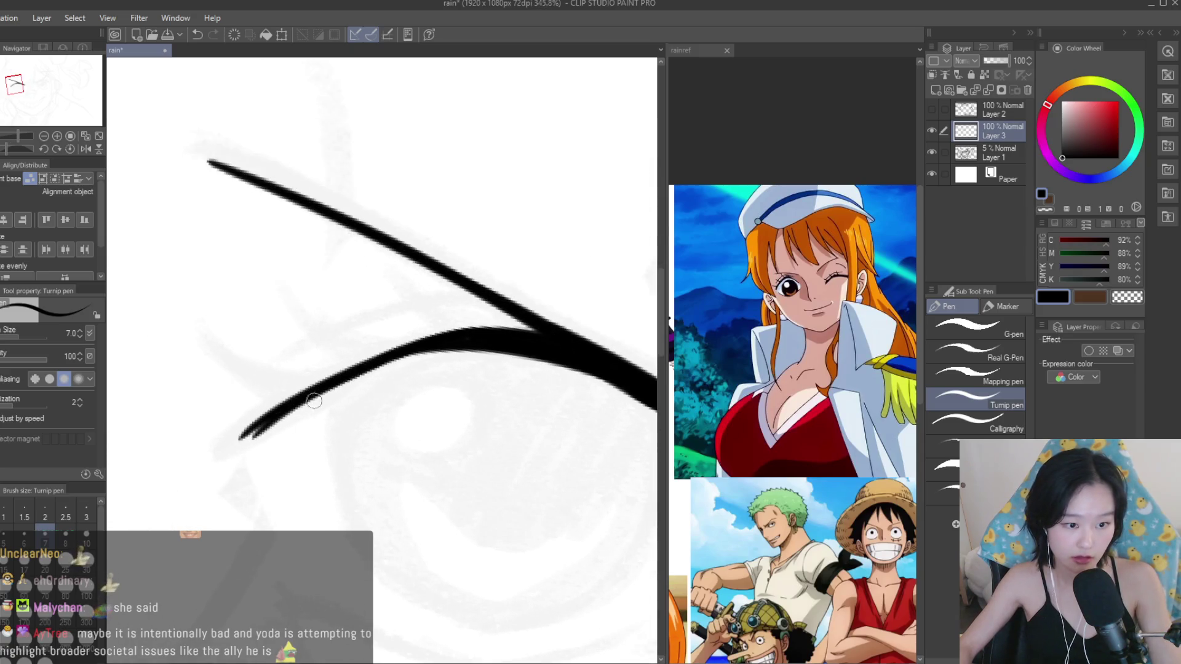
pyautogui.moveTo(318, 393); pyautogui.dragTo(271, 426)
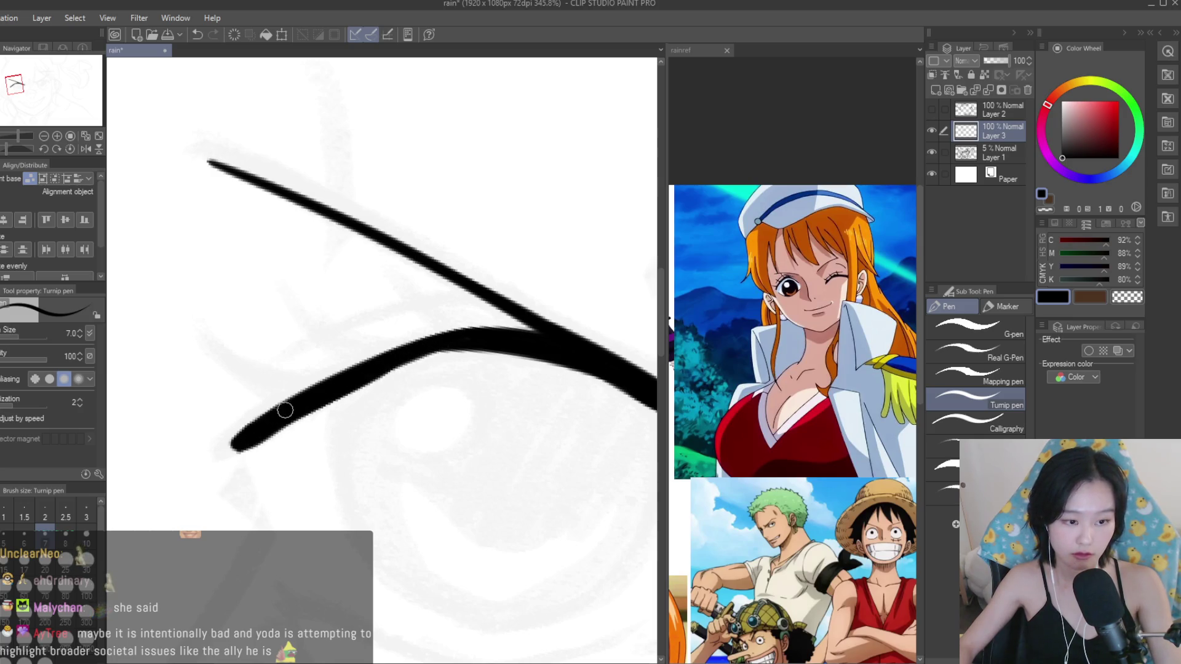
pyautogui.scroll(-2, 285, 410)
pyautogui.scroll(1, 308, 393)
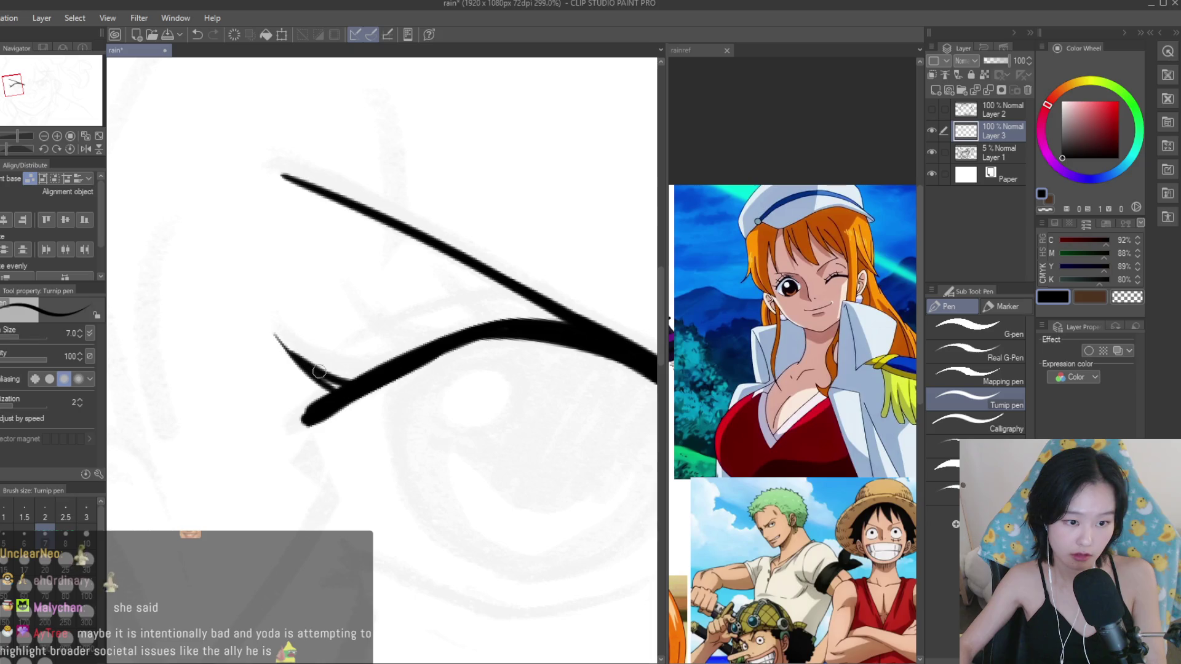
pyautogui.moveTo(342, 387); pyautogui.dragTo(334, 368)
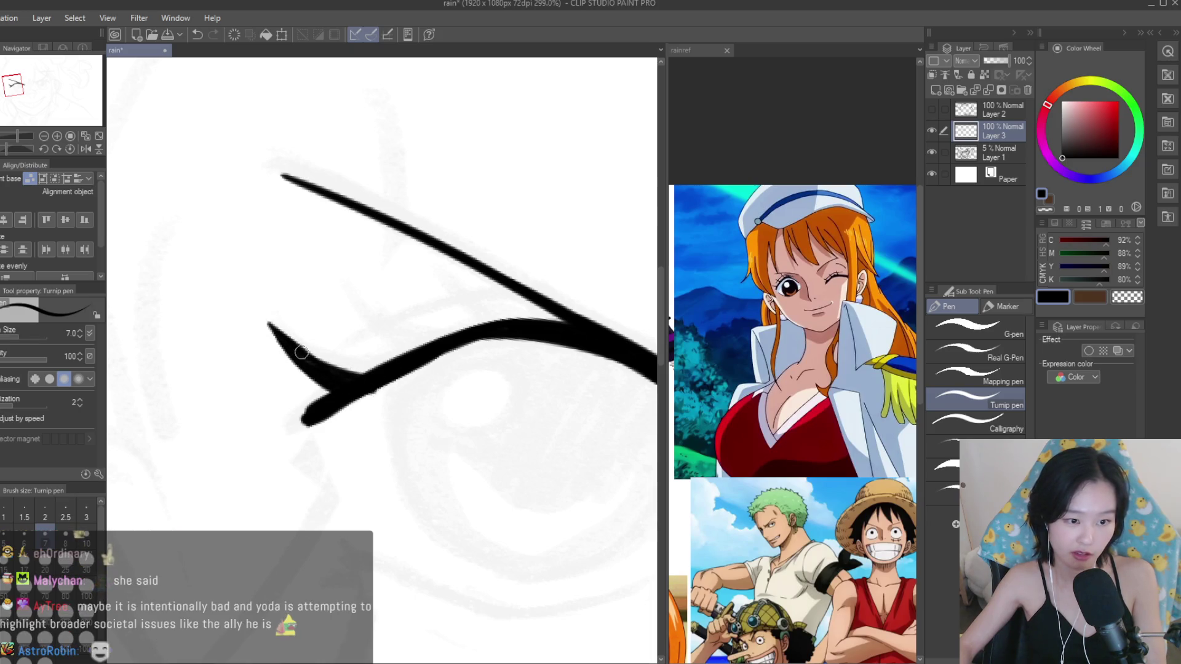
pyautogui.scroll(2, 337, 419)
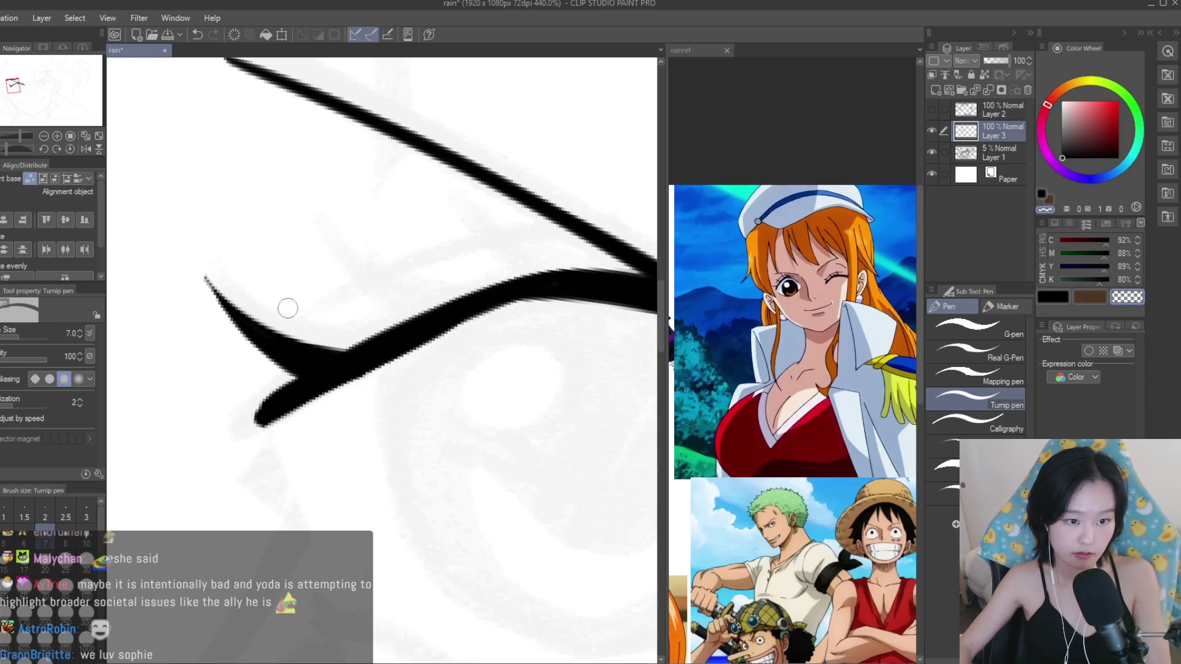
# Ink spiky lashes over the left eye's upper lid, including one thin curved crossing lash.
pyautogui.scroll(-3, 271, 291)
pyautogui.scroll(2, 272, 345)
pyautogui.scroll(2, 273, 365)
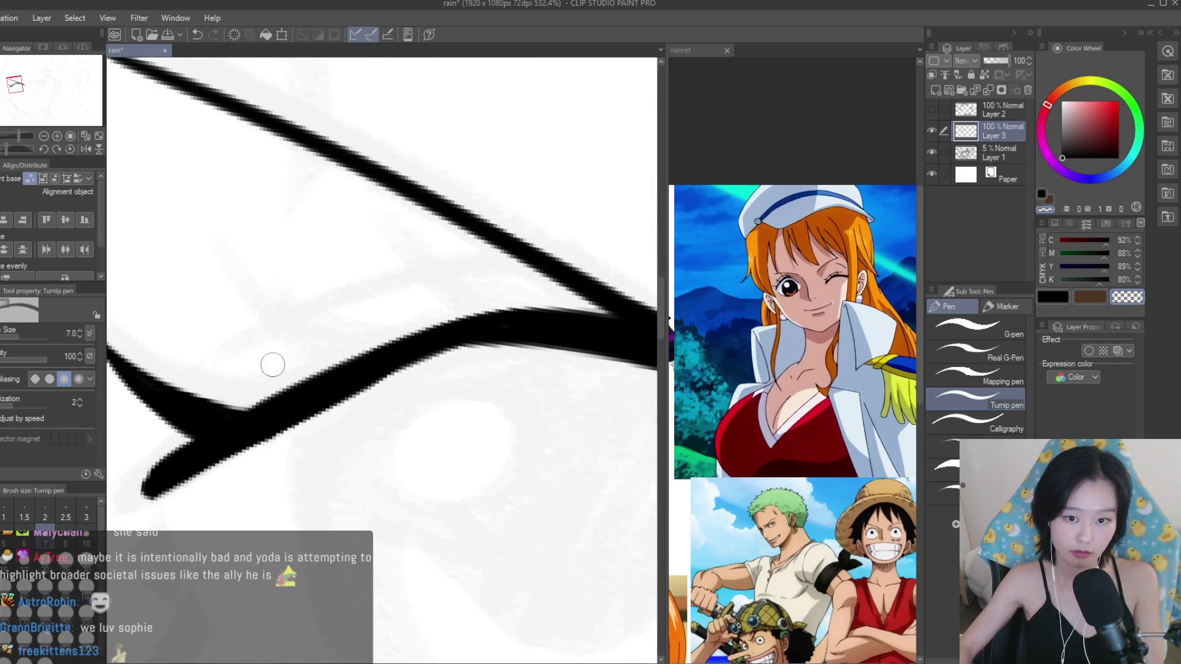
pyautogui.scroll(-2, 265, 364)
pyautogui.moveTo(246, 340); pyautogui.dragTo(365, 399)
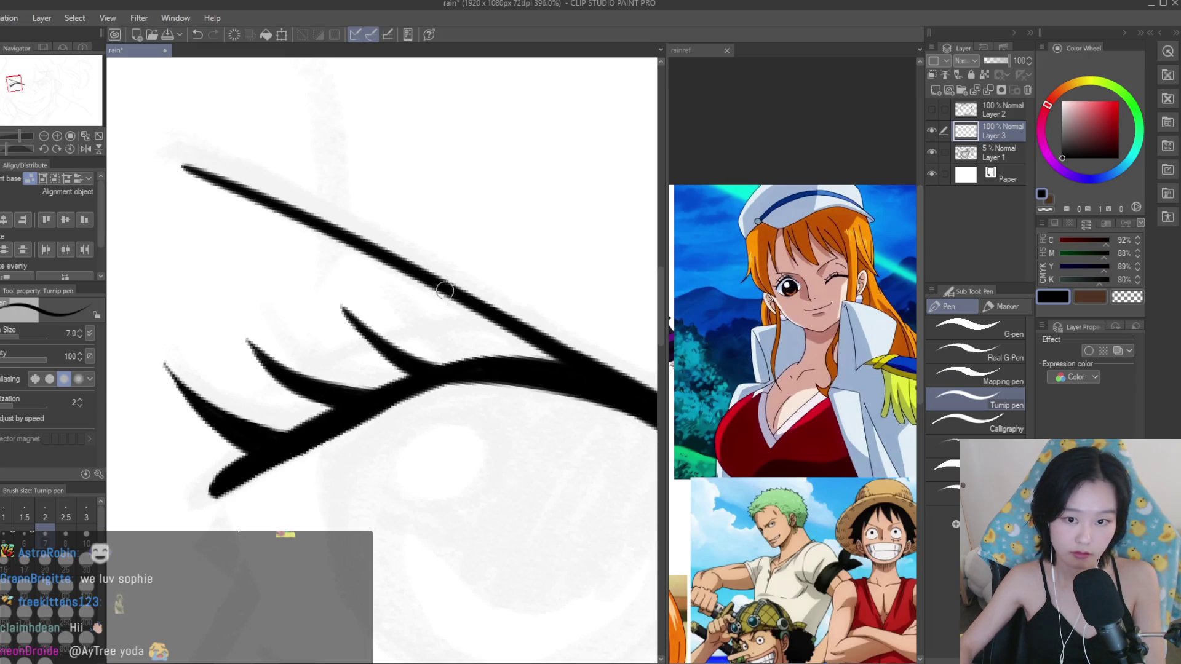
pyautogui.scroll(-5, 504, 376)
pyautogui.scroll(-5, 562, 413)
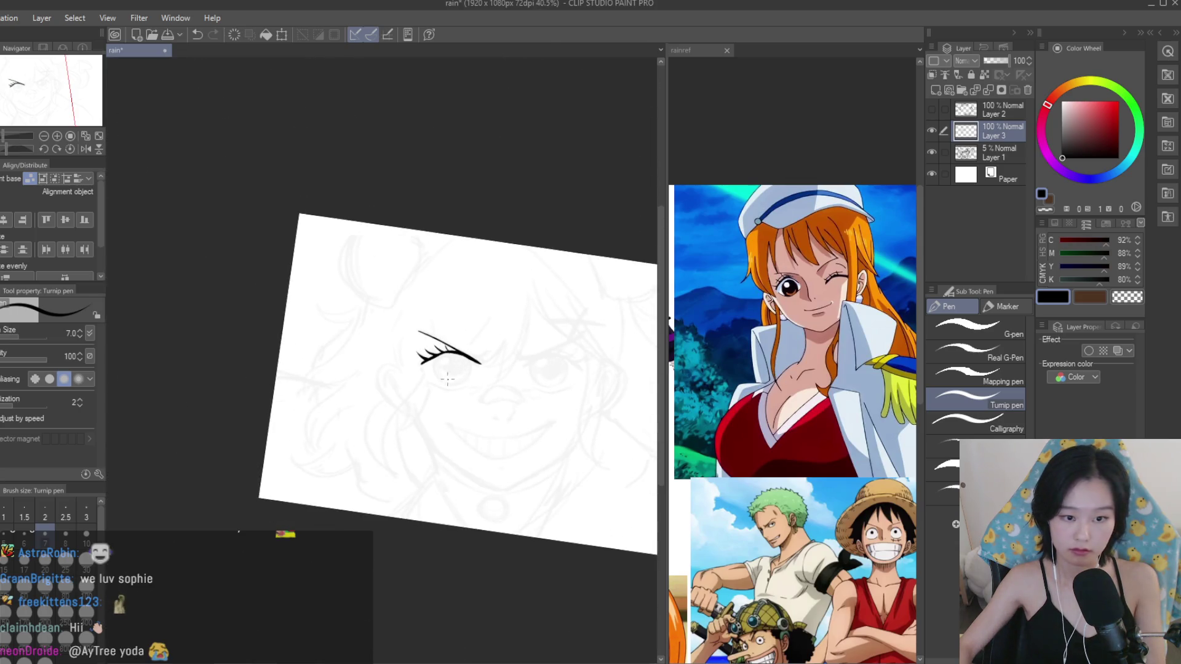
pyautogui.scroll(3, 447, 379)
pyautogui.scroll(3, 492, 381)
pyautogui.scroll(3, 541, 383)
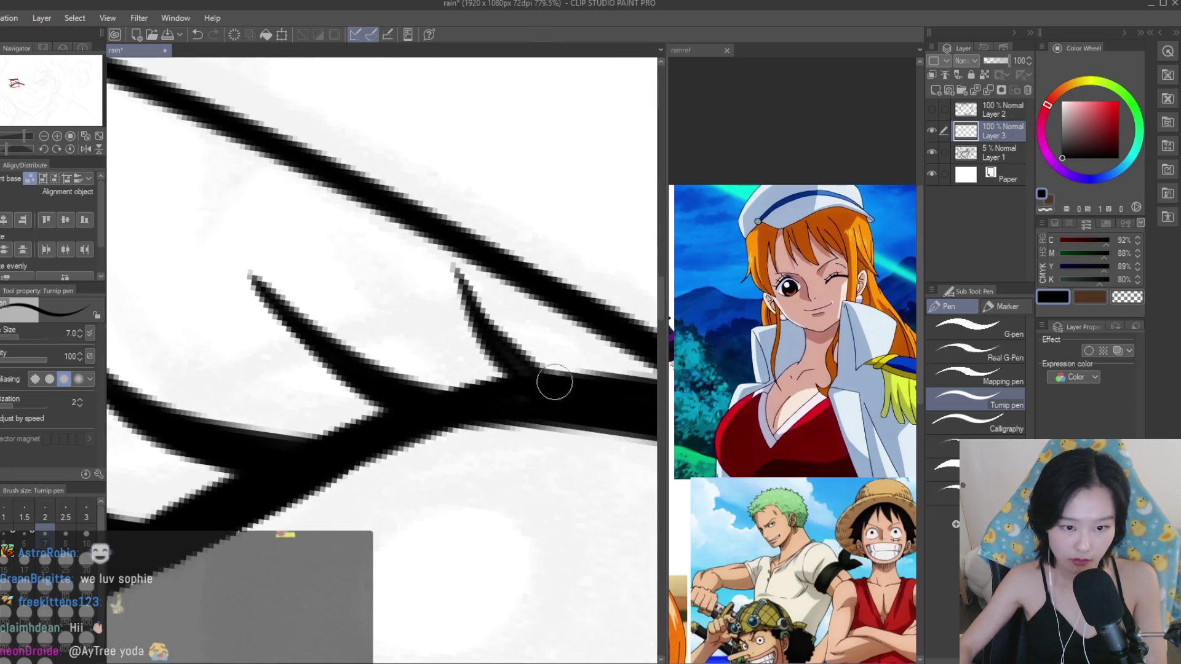
pyautogui.scroll(-2, 541, 370)
pyautogui.scroll(-2, 410, 340)
pyautogui.moveTo(433, 323); pyautogui.dragTo(279, 382)
# Replace the short lower eyelid stroke with a longer curved lower lid line.
pyautogui.scroll(-2, 347, 378)
pyautogui.scroll(2, 348, 377)
pyautogui.scroll(2, 292, 402)
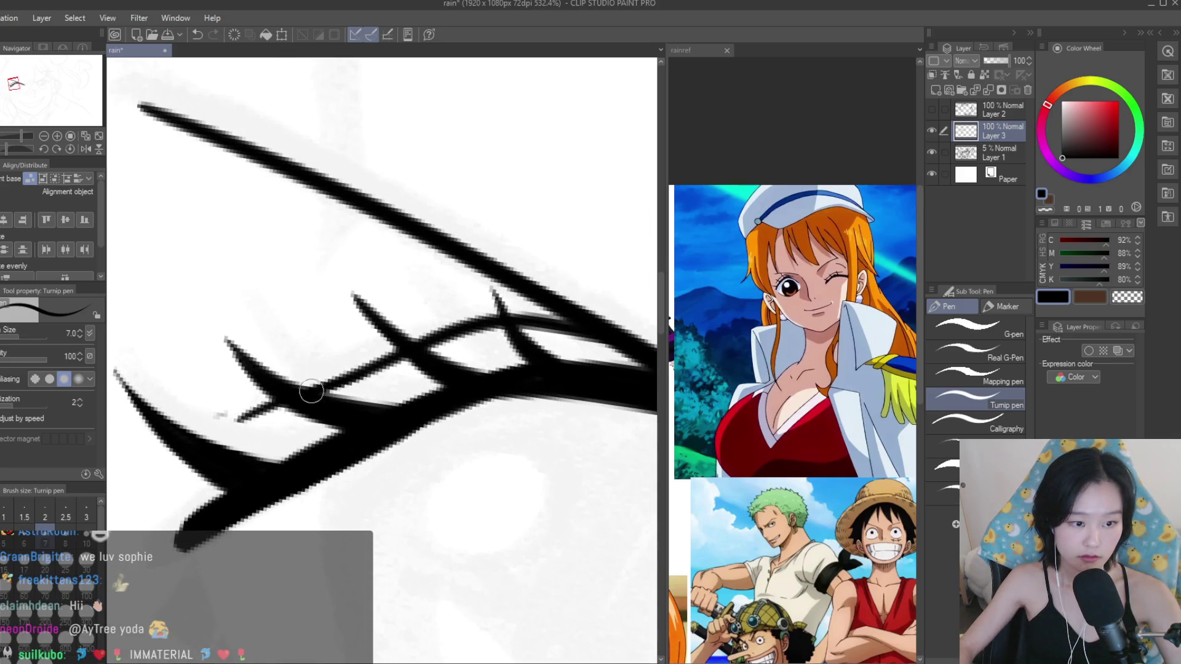
pyautogui.scroll(-3, 312, 391)
pyautogui.scroll(-3, 311, 391)
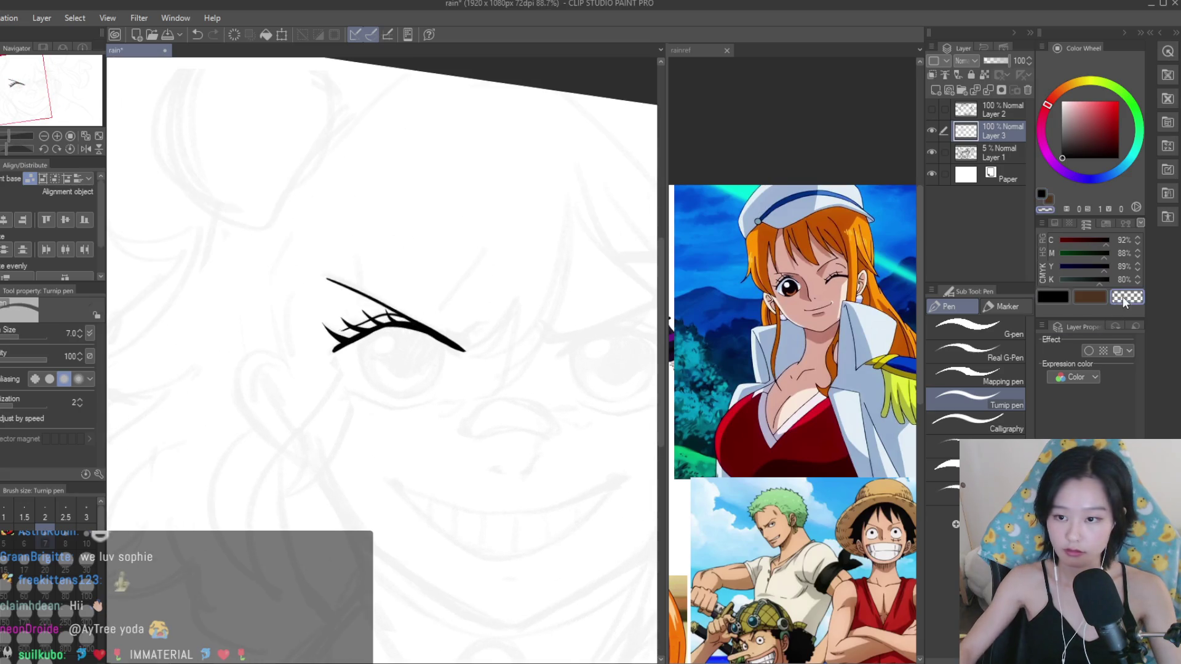
pyautogui.scroll(2, 356, 311)
pyautogui.scroll(1, 357, 313)
pyautogui.scroll(1, 356, 302)
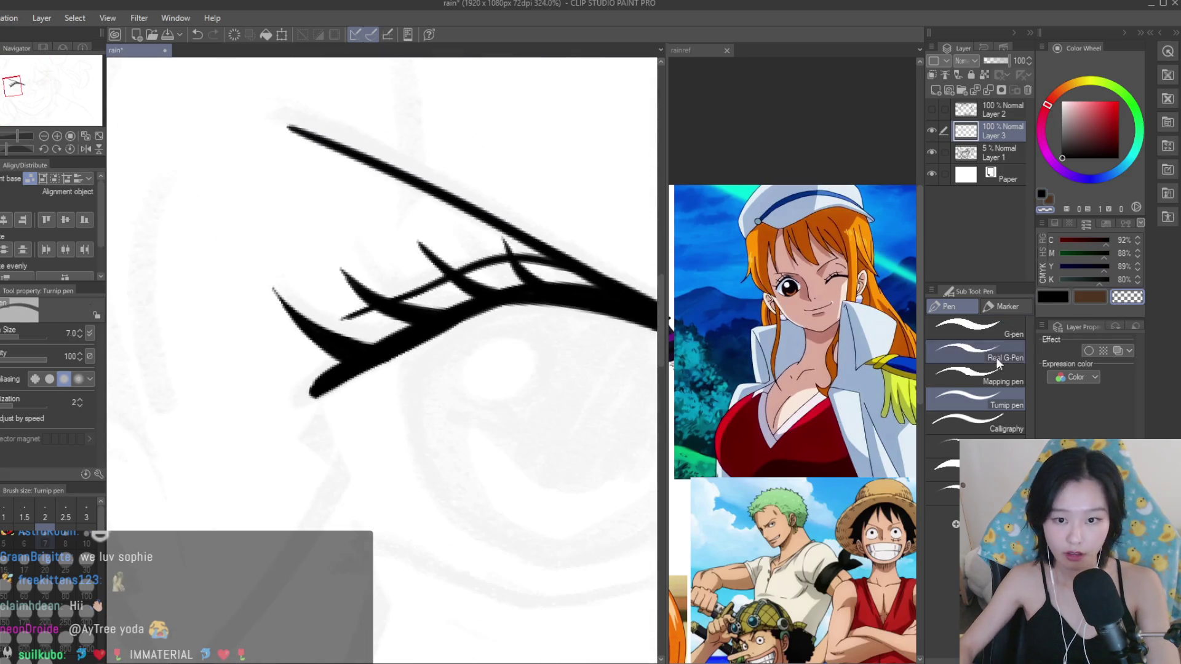
pyautogui.scroll(-3, 289, 425)
pyautogui.scroll(1, 283, 431)
pyautogui.scroll(1, 284, 430)
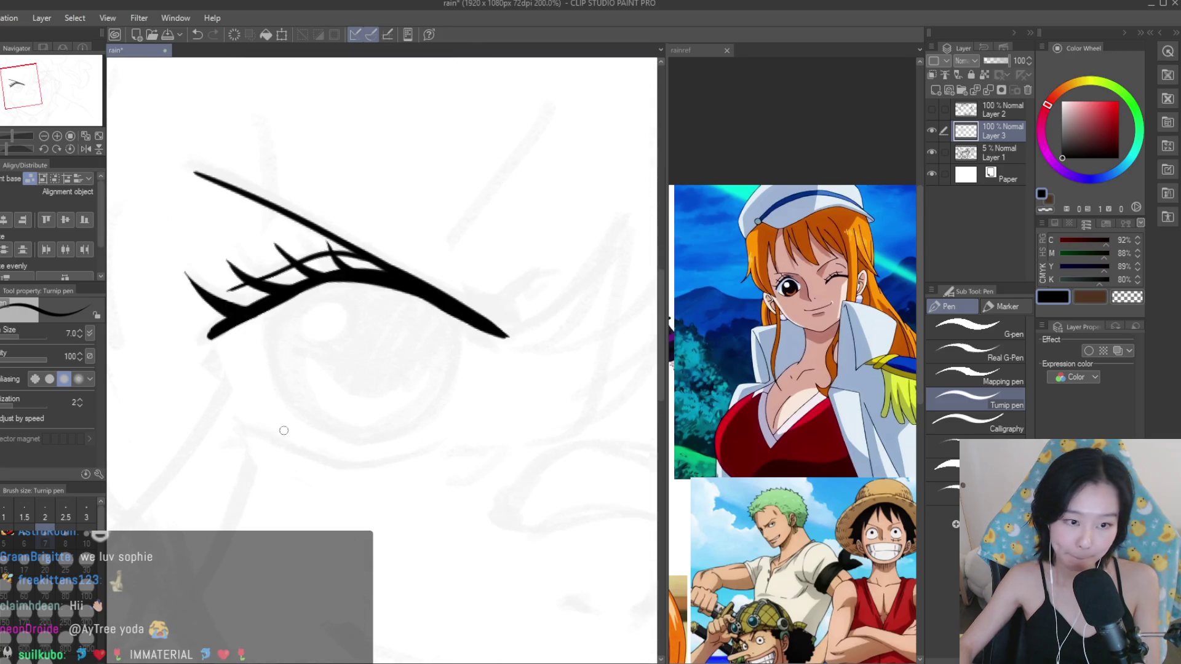
pyautogui.scroll(2, 373, 458)
pyautogui.hotkey('ctrl', 'z')
pyautogui.moveTo(195, 414); pyautogui.dragTo(431, 451)
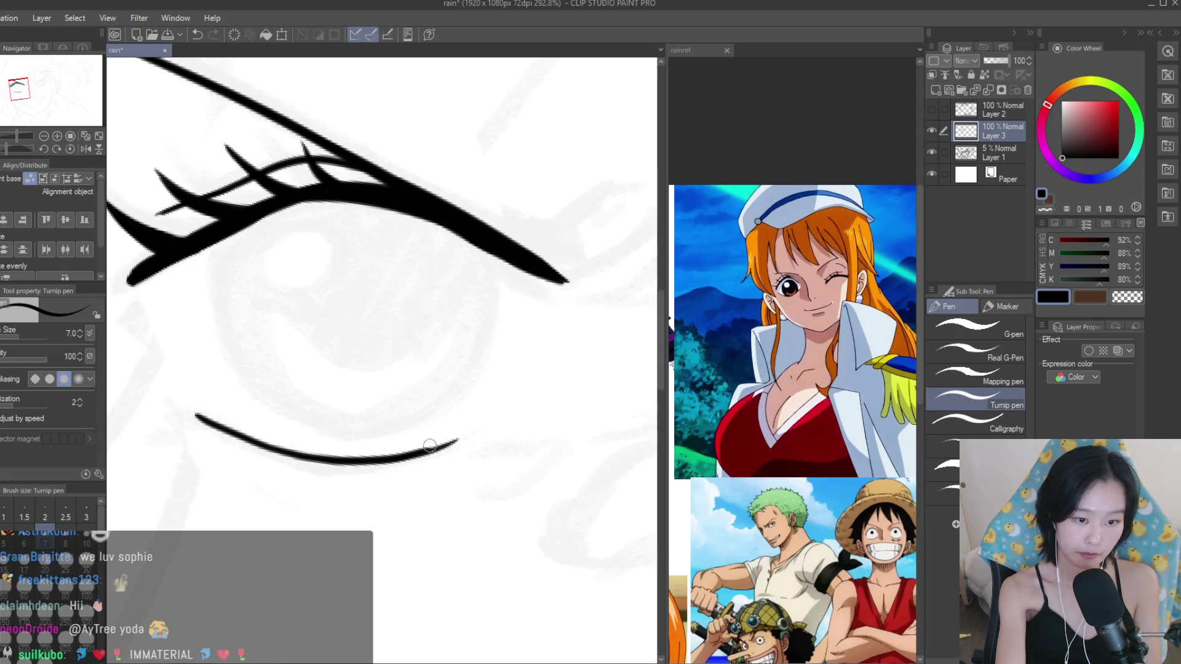
# Draw the round iris outline from two curves, redoing the left curve around the bottom.
pyautogui.scroll(-1, 464, 408)
pyautogui.scroll(1, 322, 321)
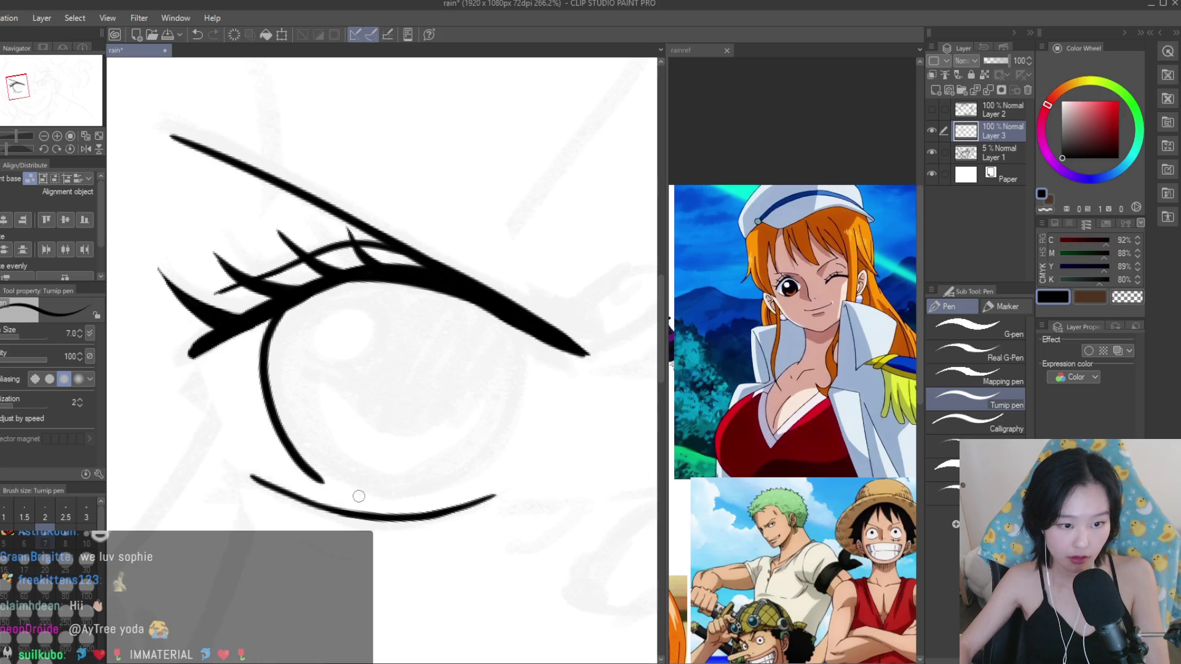
pyautogui.moveTo(520, 327); pyautogui.dragTo(458, 473)
pyautogui.hotkey('ctrl', 'z')
pyautogui.hotkey('ctrl', 'z')
pyautogui.moveTo(522, 329); pyautogui.dragTo(455, 474)
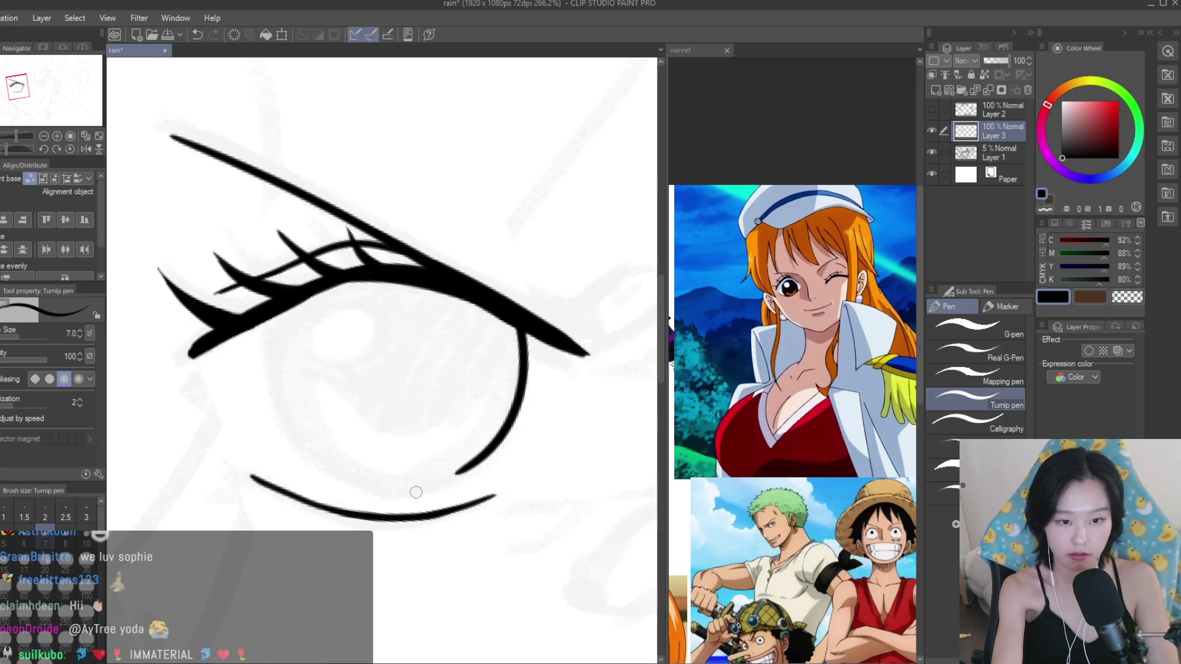
pyautogui.moveTo(272, 387); pyautogui.dragTo(379, 488)
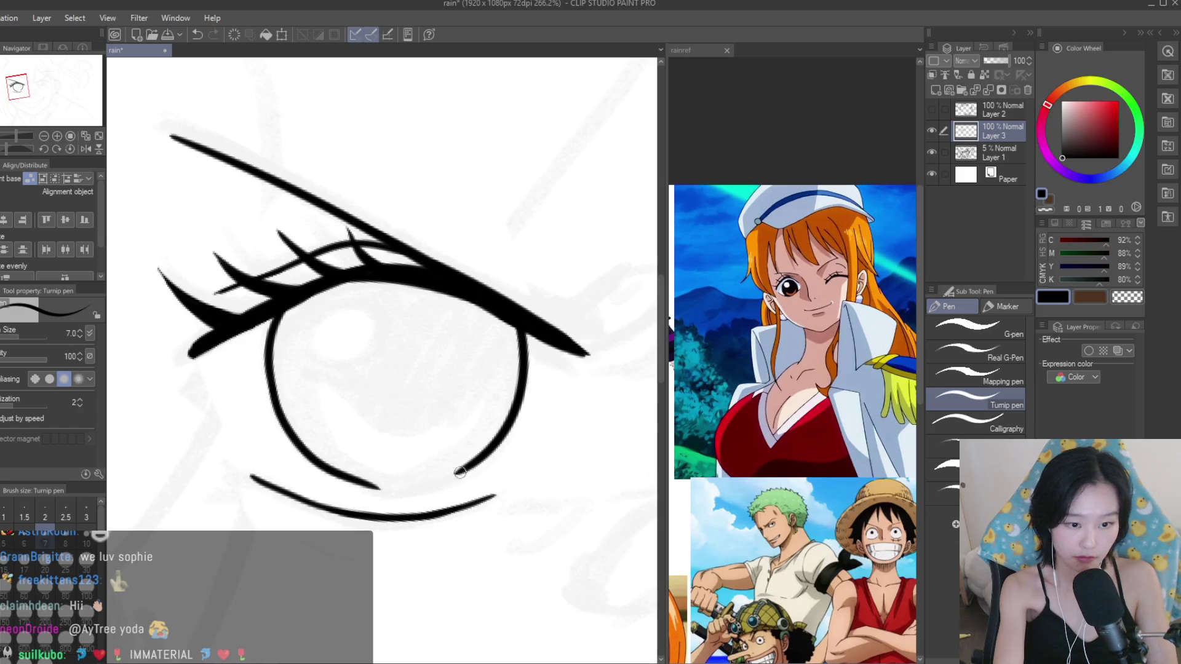
pyautogui.scroll(-2, 431, 431)
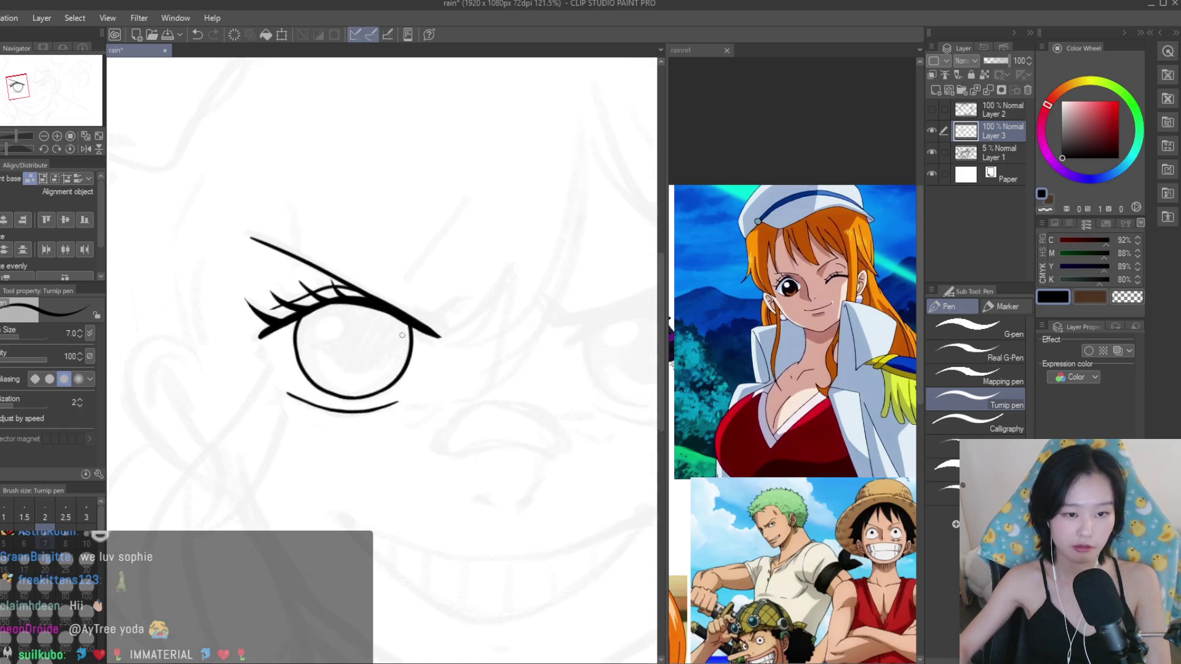
pyautogui.scroll(-3, 443, 406)
pyautogui.scroll(-1, 451, 394)
pyautogui.scroll(4, 451, 393)
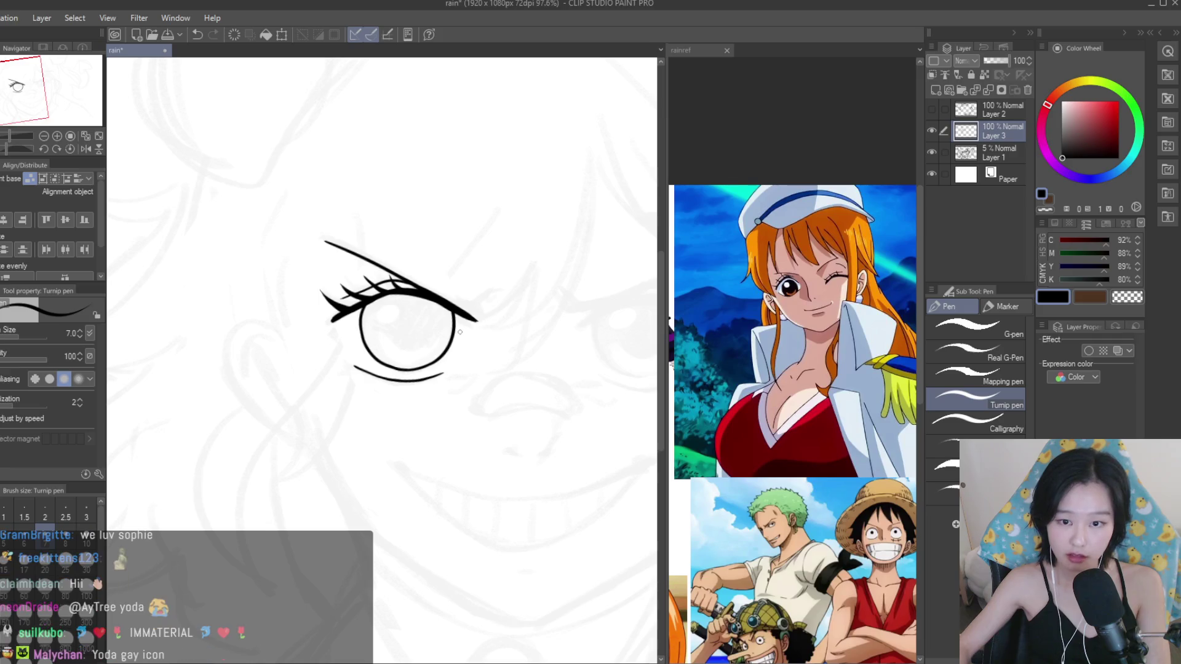
pyautogui.scroll(2, 431, 344)
pyautogui.scroll(2, 424, 345)
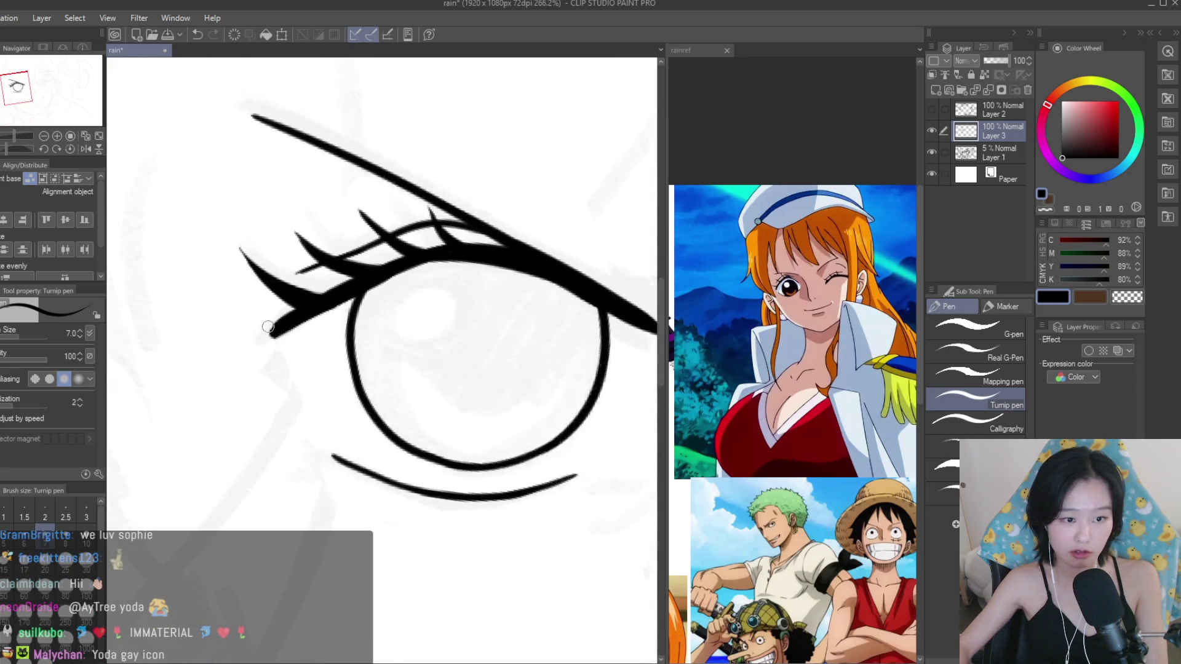
# Ink a nearly straight vertical nose line below the left eye, replacing a curved attempt.
pyautogui.scroll(-3, 336, 390)
pyautogui.scroll(-2, 336, 390)
pyautogui.scroll(3, 393, 384)
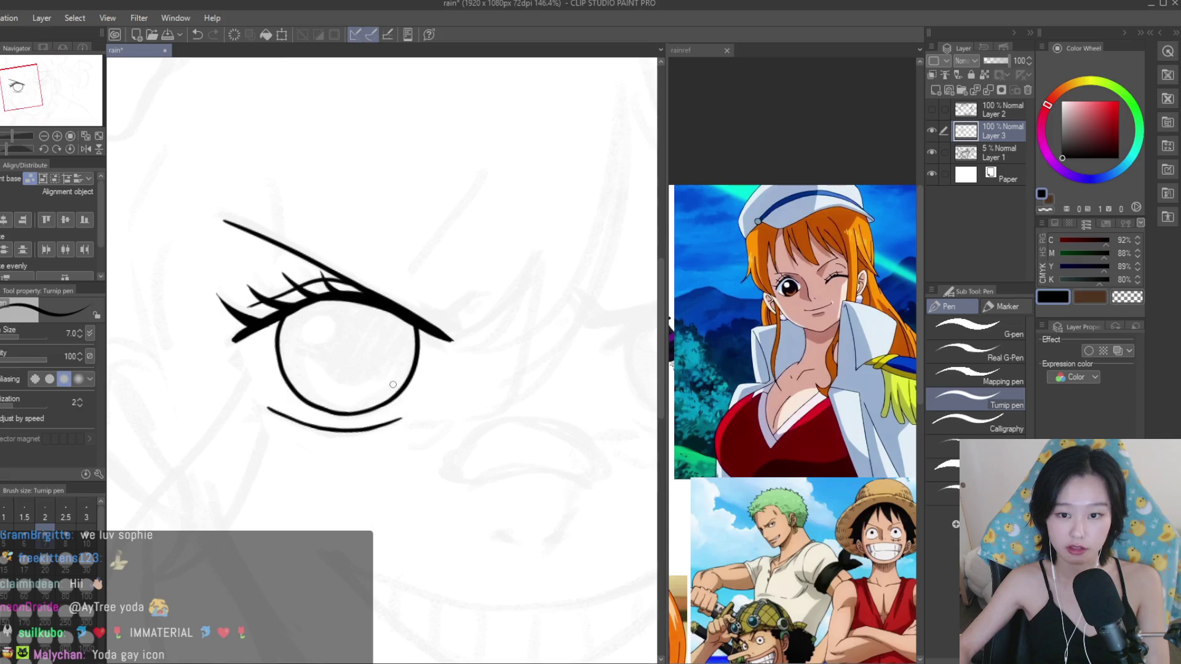
pyautogui.scroll(-3, 401, 430)
pyautogui.scroll(4, 455, 455)
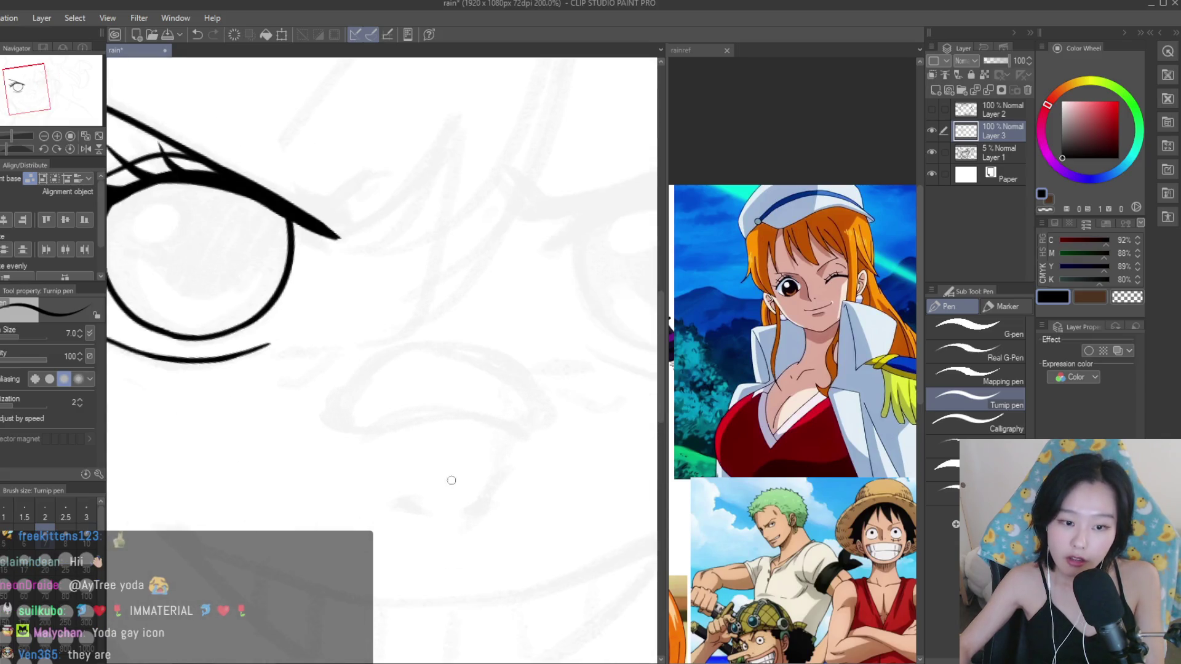
pyautogui.scroll(2, 499, 424)
pyautogui.moveTo(496, 411); pyautogui.dragTo(476, 518)
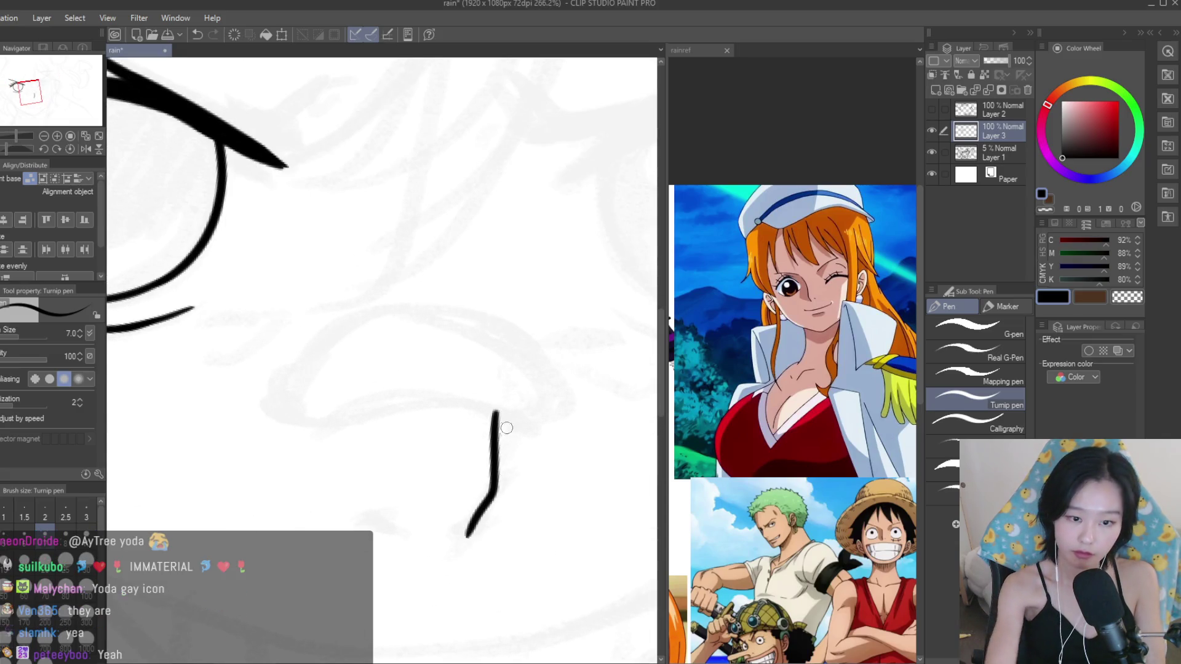
pyautogui.hotkey('ctrl', 'z')
pyautogui.moveTo(493, 411); pyautogui.dragTo(499, 486)
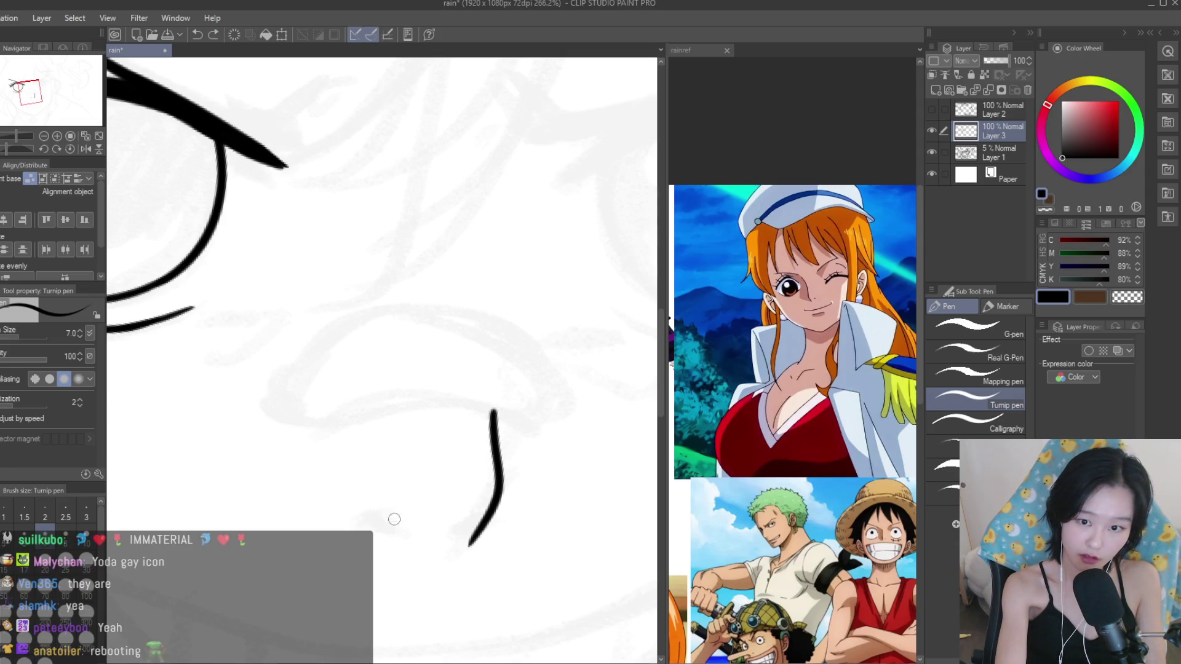
# Add a small nostril dash left of the nose line and tilt the view out.
pyautogui.moveTo(401, 518); pyautogui.dragTo(376, 522)
pyautogui.moveTo(418, 352); pyautogui.dragTo(499, 355)
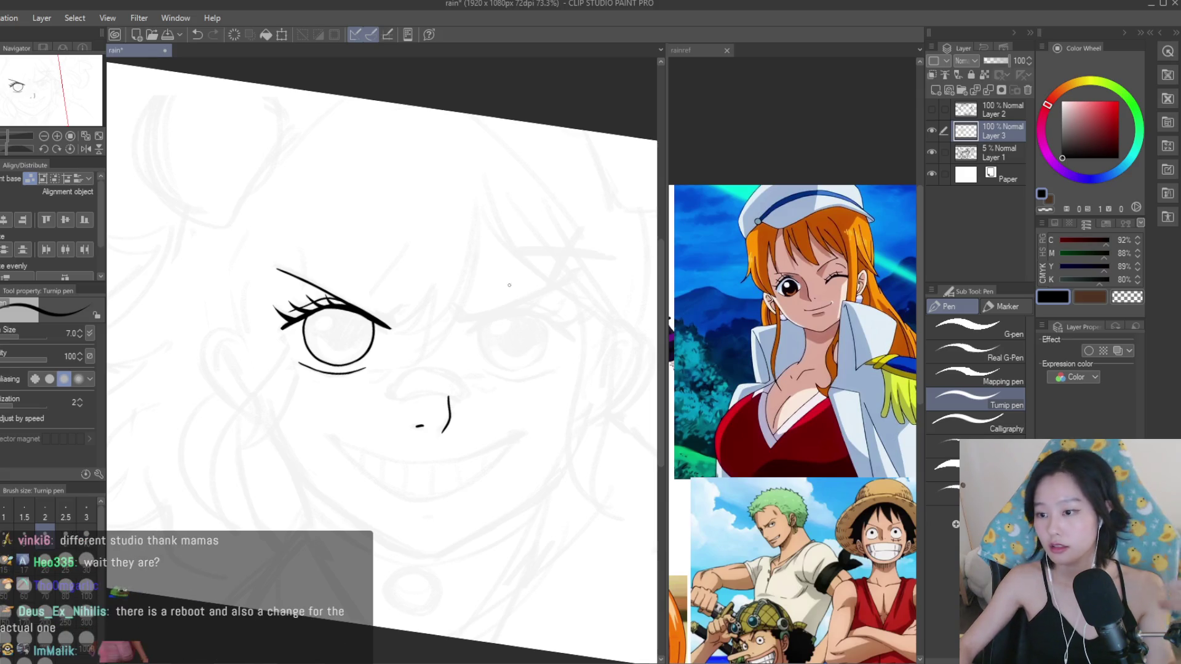
pyautogui.scroll(1, 374, 292)
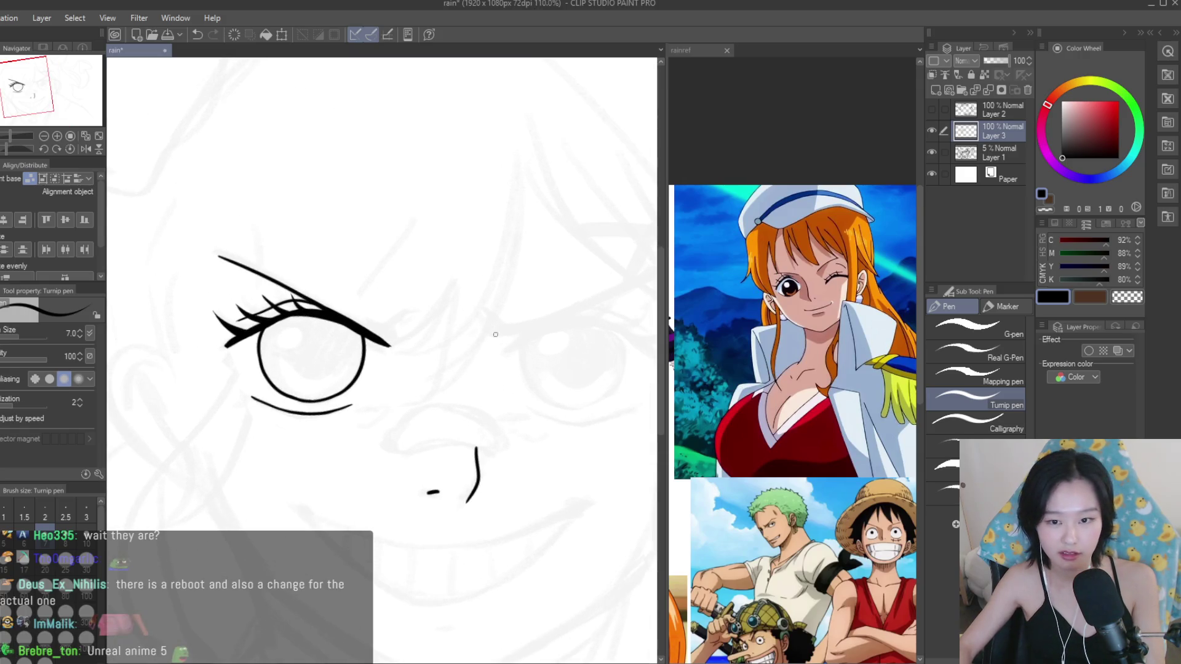
# Lasso, copy and paste the inked eye, flip it horizontally and place it as the right eye.
pyautogui.press('m')
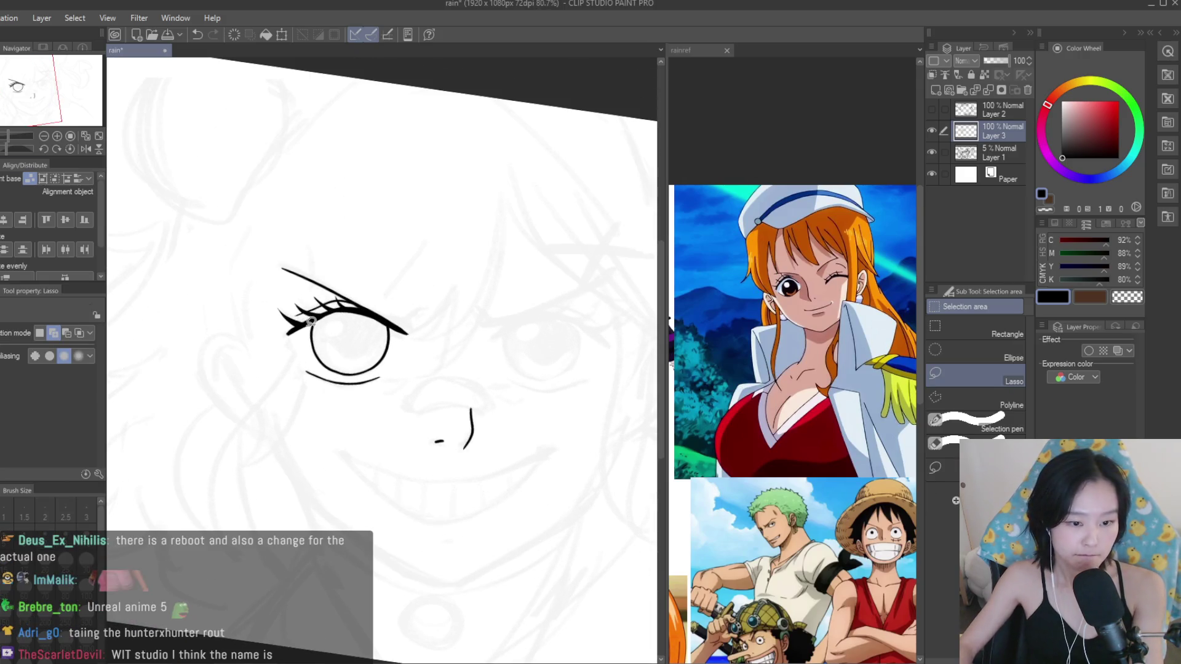
pyautogui.scroll(1, 334, 283)
pyautogui.moveTo(207, 212); pyautogui.dragTo(202, 218)
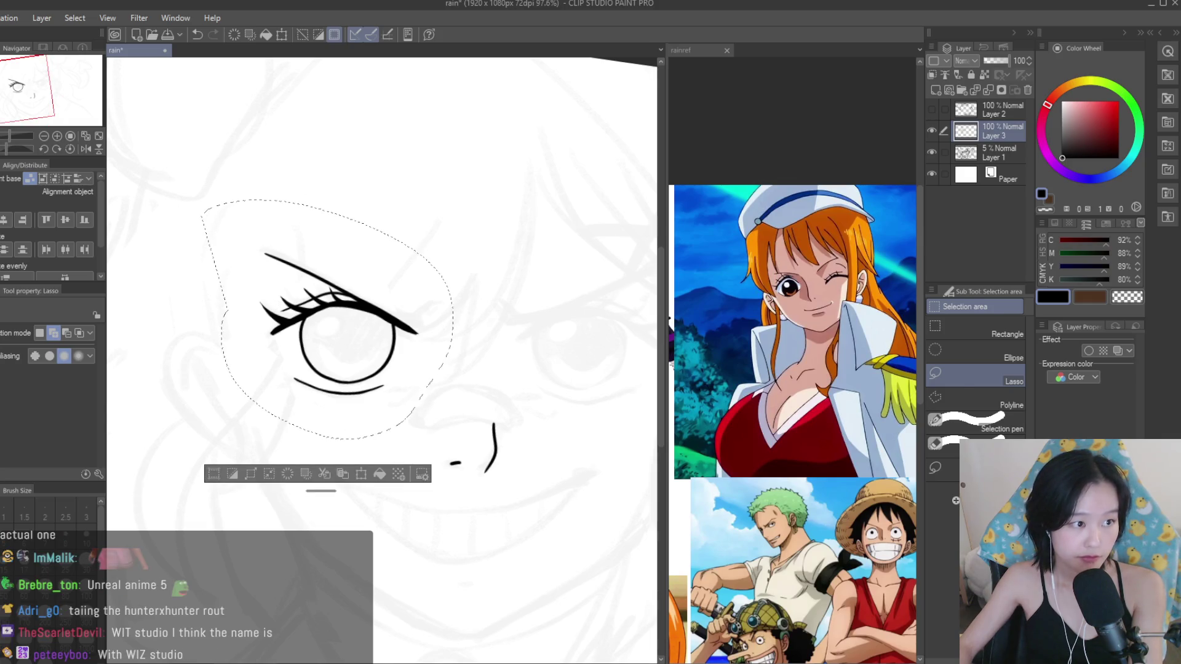
pyautogui.hotkey('ctrl', 'c')
pyautogui.hotkey('ctrl', 'v')
pyautogui.hotkey('ctrl', 't')
pyautogui.click(20, 333)
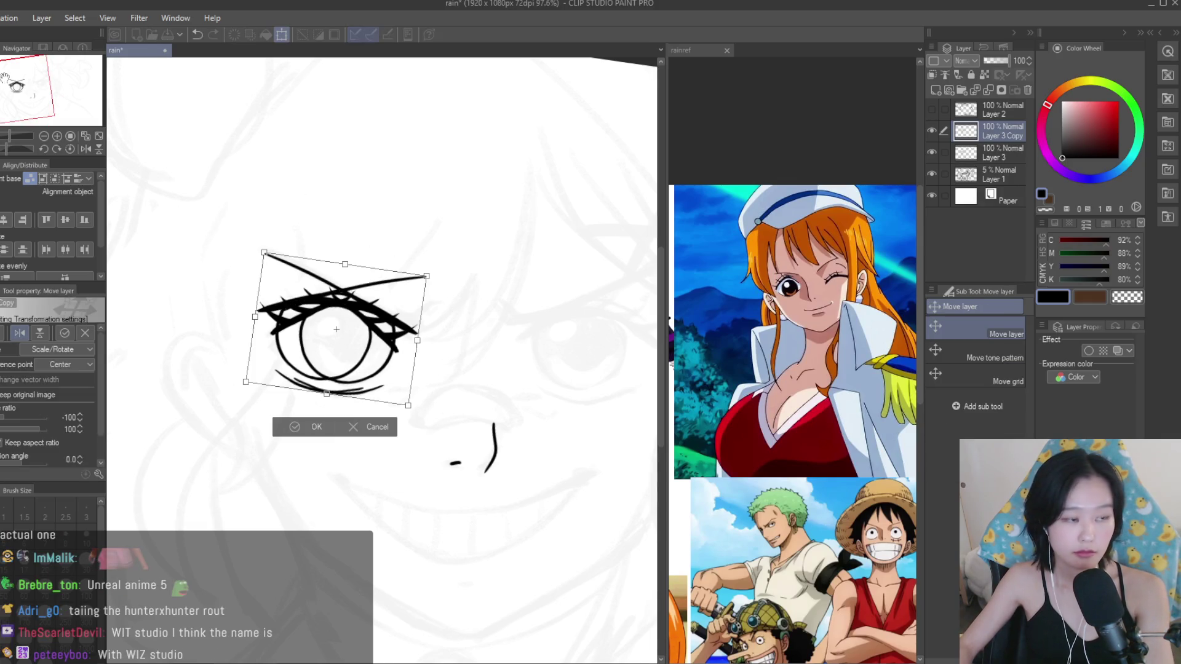
pyautogui.moveTo(337, 344); pyautogui.dragTo(577, 362)
pyautogui.scroll(-2, 550, 352)
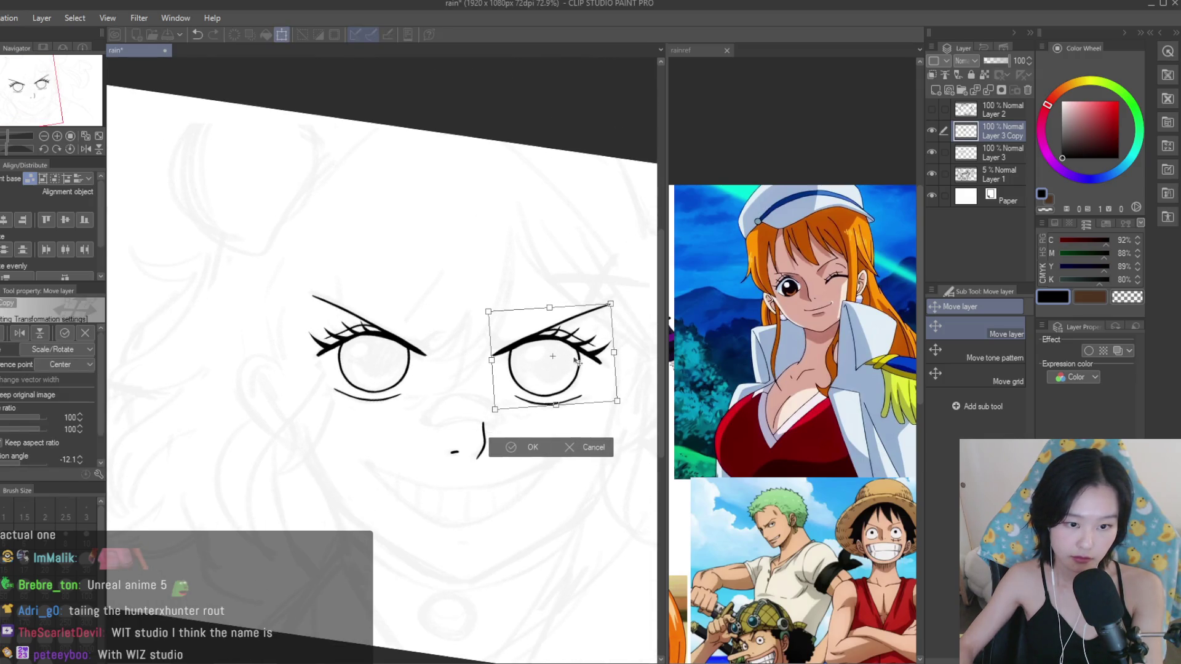
pyautogui.scroll(1, 577, 361)
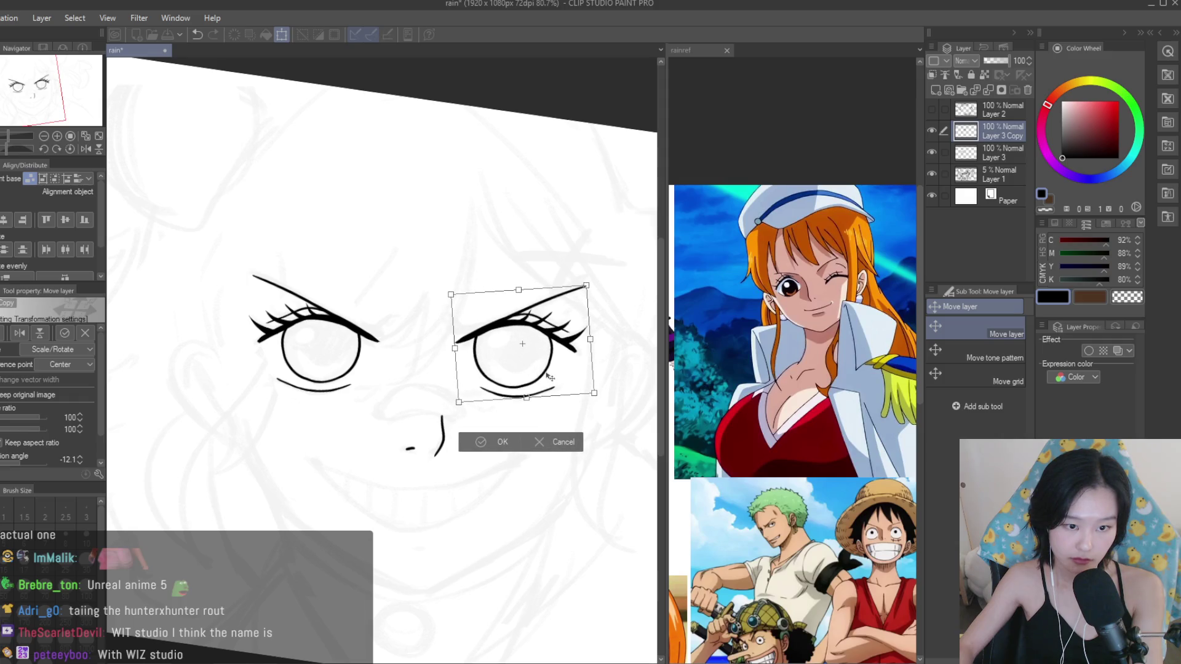
pyautogui.press('Return')
# Check the copied eye by toggling its layer's visibility and mirroring the canvas view.
pyautogui.scroll(-1, 318, 269)
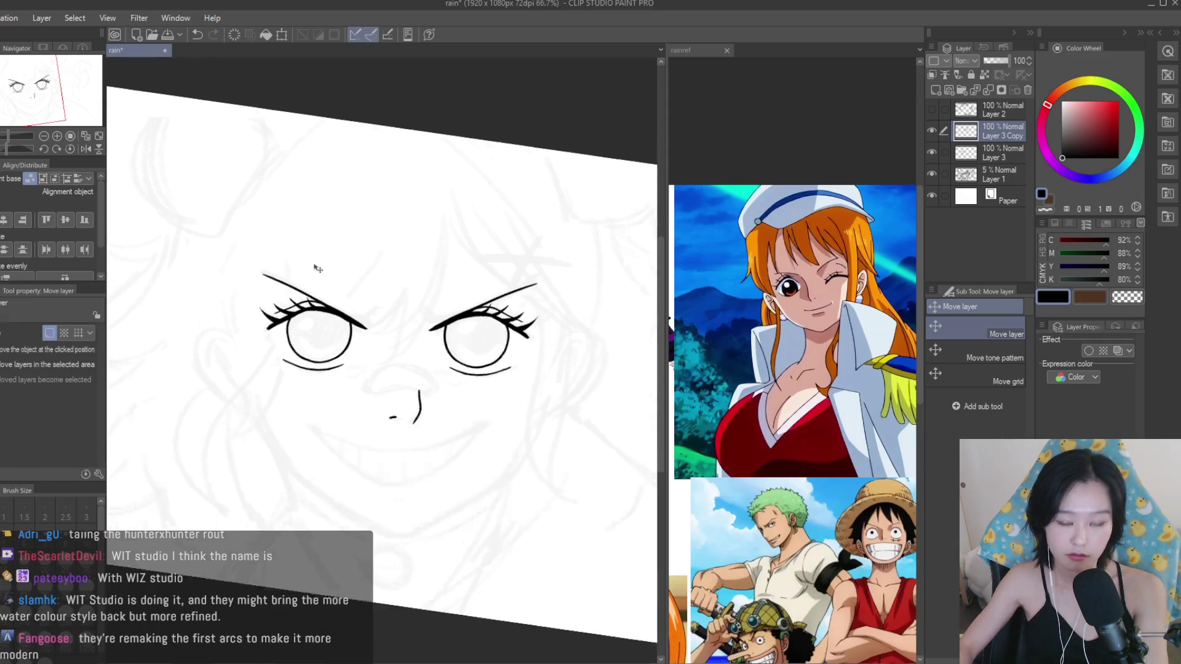
pyautogui.scroll(-5, 317, 269)
pyautogui.scroll(4, 446, 315)
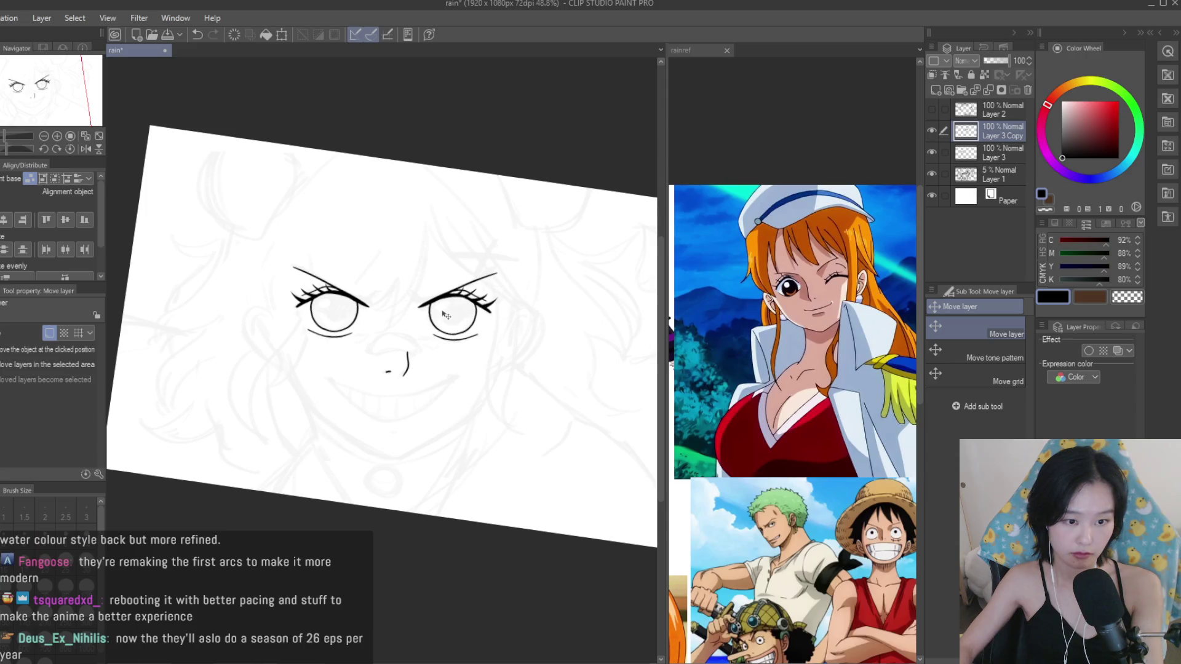
pyautogui.scroll(-2, 446, 315)
pyautogui.scroll(2, 446, 315)
pyautogui.click(932, 131)
pyautogui.click(932, 131)
pyautogui.press('h')
pyautogui.scroll(-2, 526, 285)
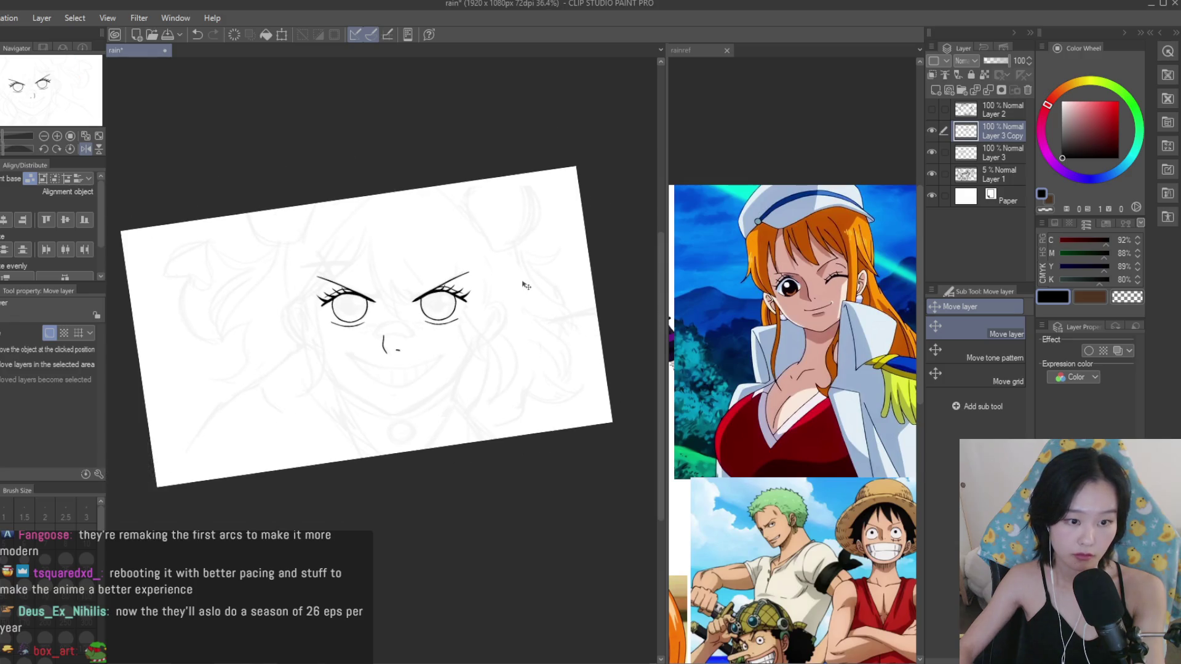
pyautogui.press('h')
pyautogui.scroll(2, 526, 285)
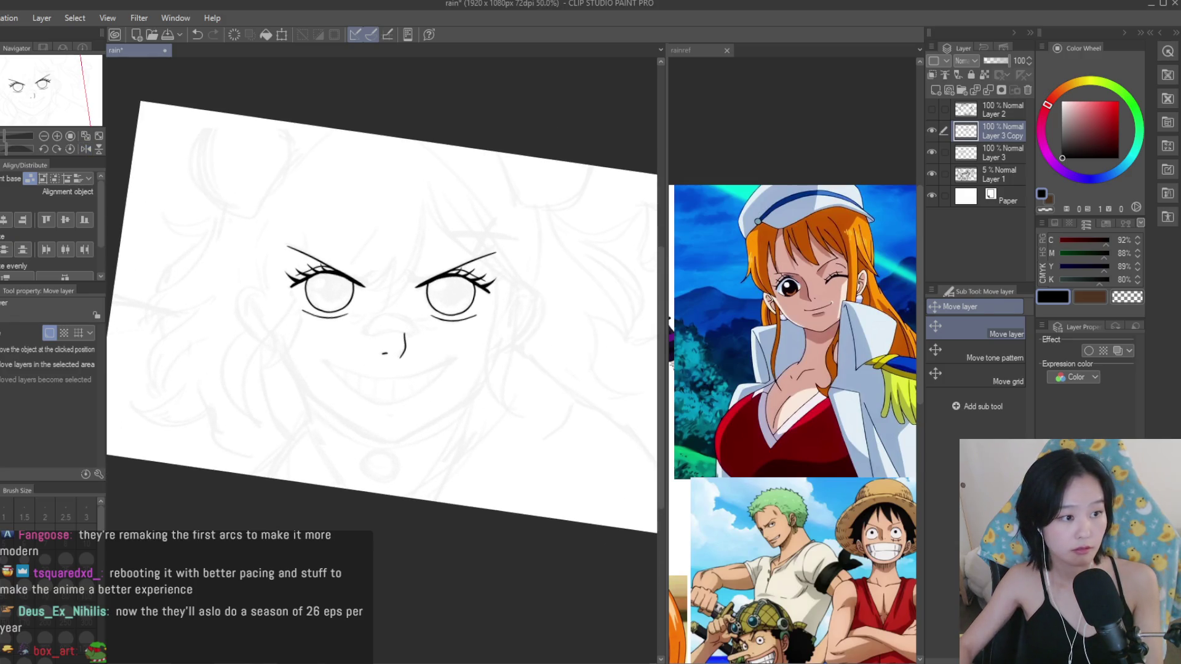
pyautogui.press('p')
pyautogui.scroll(1, 345, 271)
pyautogui.scroll(2, 345, 271)
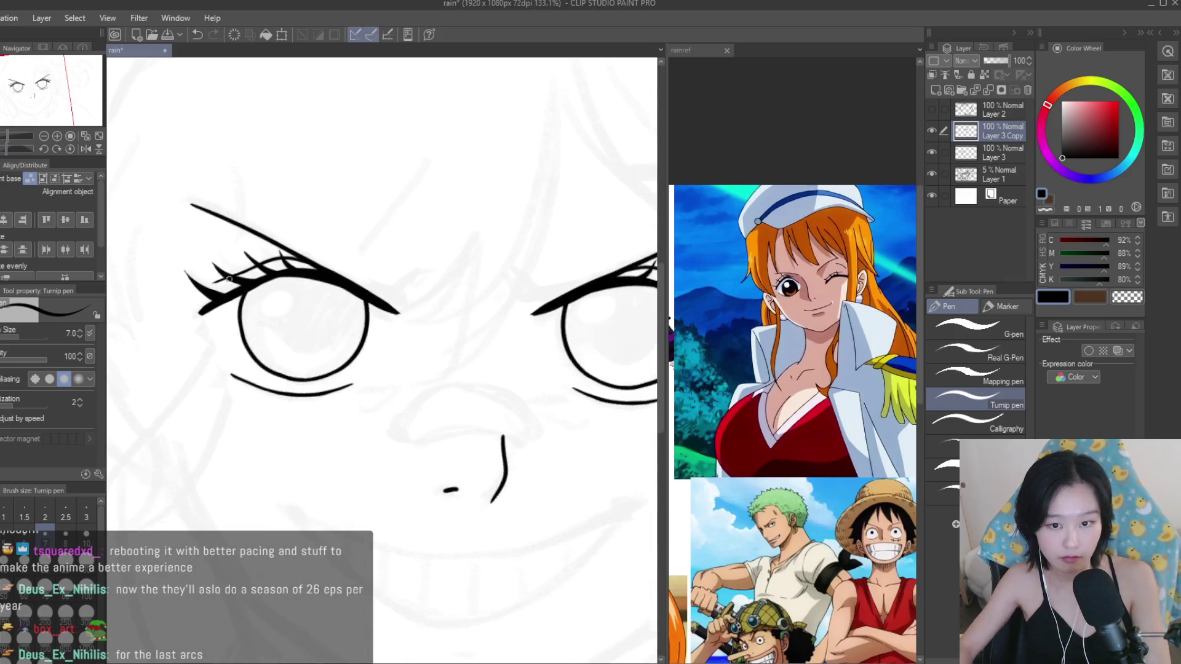
# Draw a small highlight circle inside the eye, undoing and redrawing it until it sits right.
pyautogui.scroll(2, 228, 279)
pyautogui.scroll(1, 264, 309)
pyautogui.moveTo(332, 282); pyautogui.dragTo(344, 284)
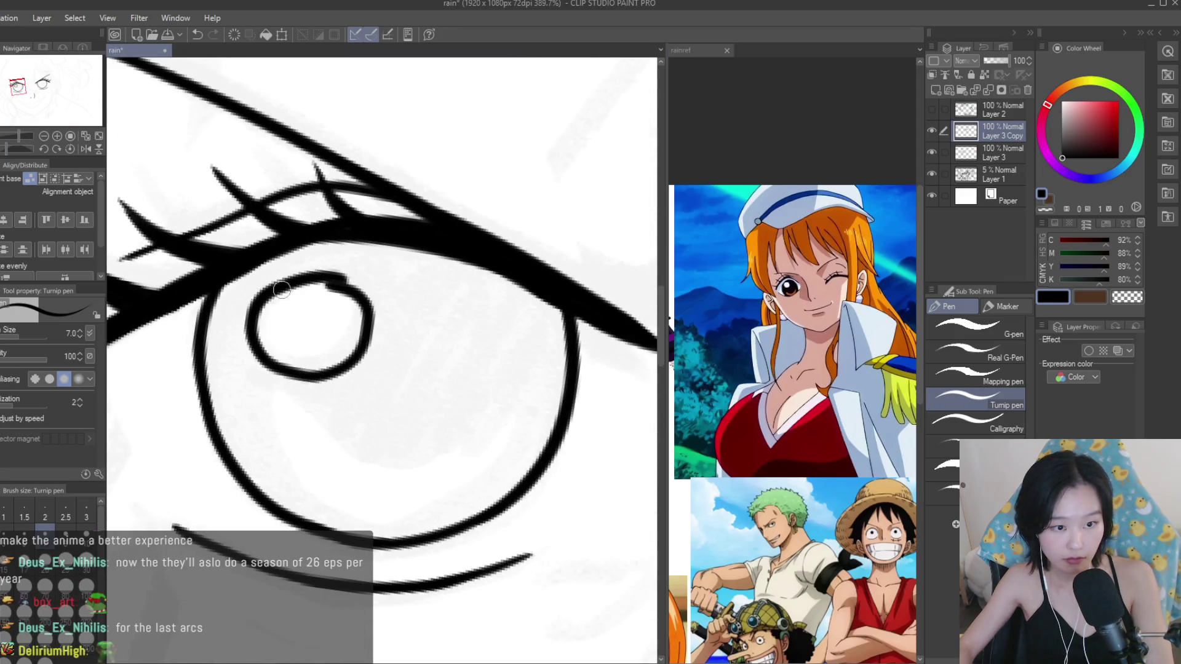
pyautogui.scroll(-4, 282, 289)
pyautogui.scroll(2, 320, 295)
pyautogui.scroll(2, 357, 301)
pyautogui.hotkey('ctrl', 'z')
pyautogui.moveTo(378, 306)
pyautogui.mouseDown()
pyautogui.moveTo(397, 301)
pyautogui.moveTo(375, 297)
pyautogui.moveTo(388, 297)
pyautogui.mouseUp()
pyautogui.hotkey('ctrl', 'z')
pyautogui.hotkey('ctrl', 'z')
pyautogui.hotkey('ctrl', 'z')
pyautogui.scroll(-3, 398, 306)
pyautogui.scroll(-1, 484, 340)
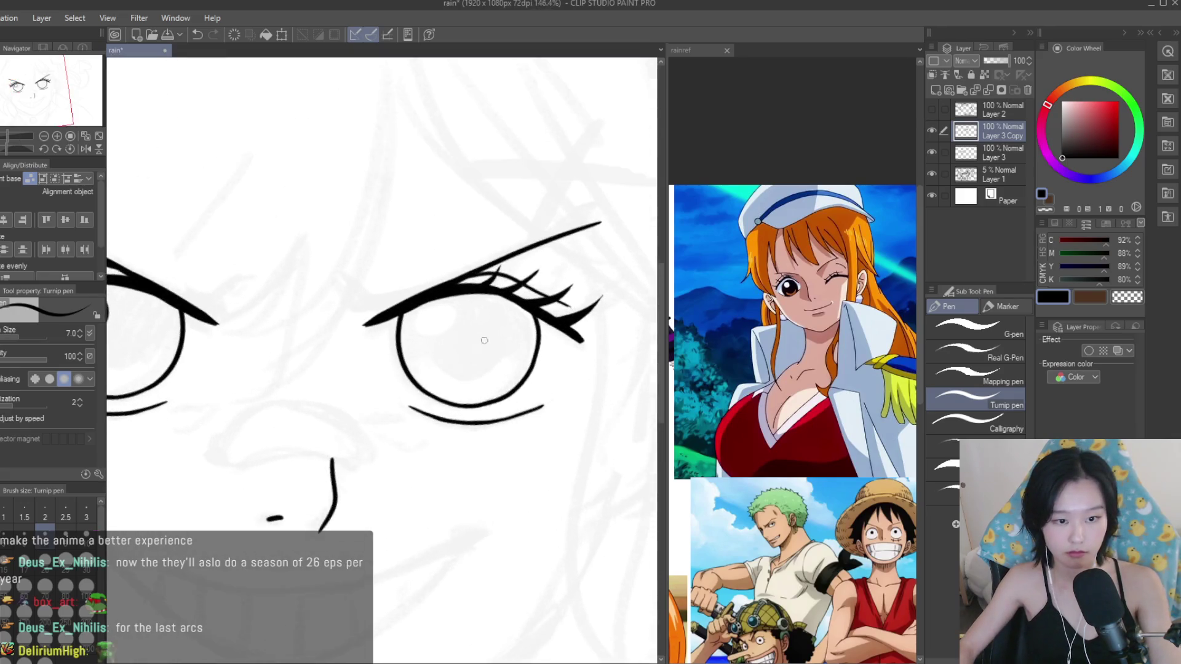
pyautogui.scroll(2, 485, 340)
pyautogui.scroll(-4, 445, 307)
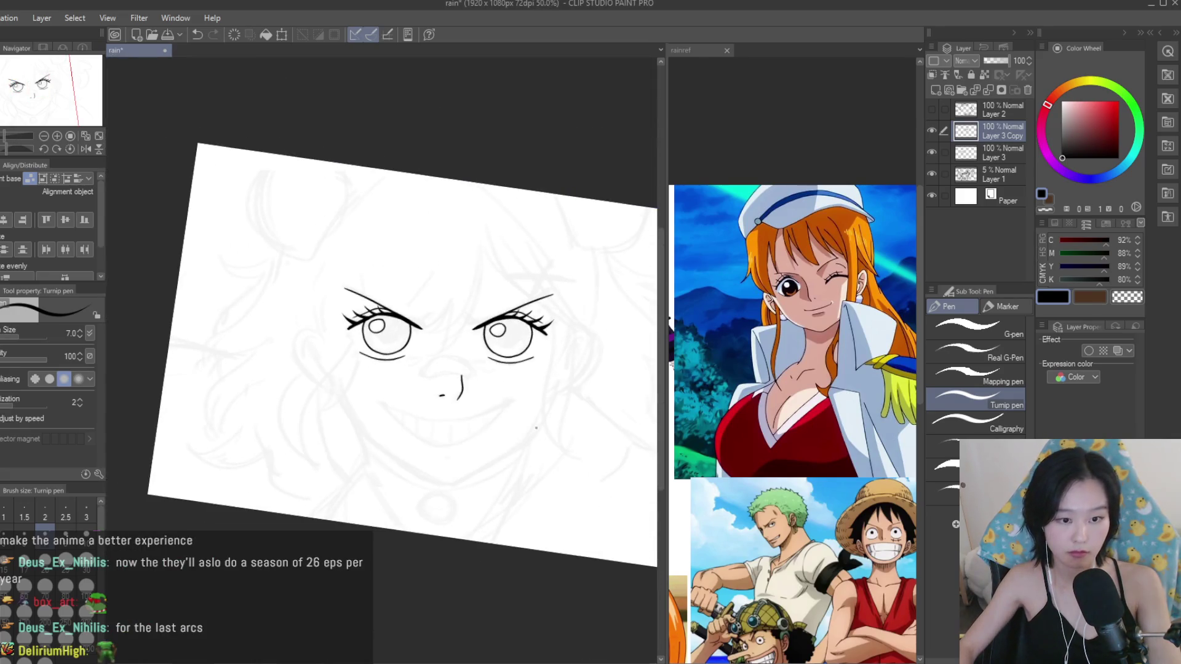
pyautogui.scroll(-1, 477, 391)
pyautogui.scroll(2, 477, 390)
pyautogui.scroll(2, 478, 391)
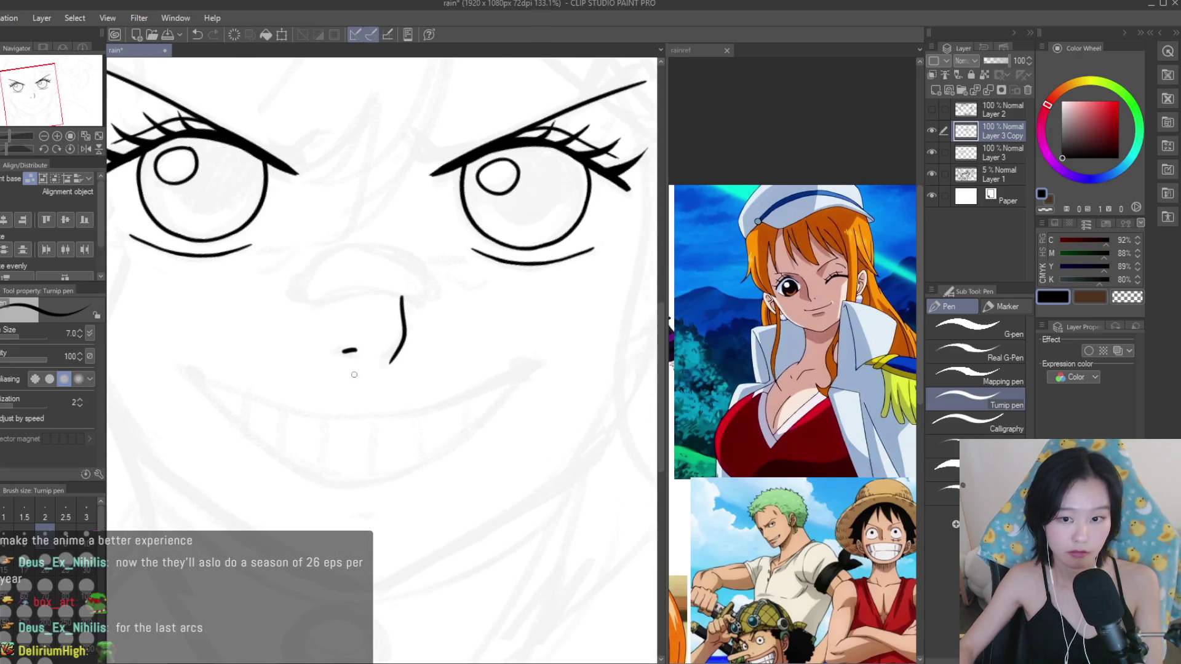
pyautogui.scroll(1, 216, 376)
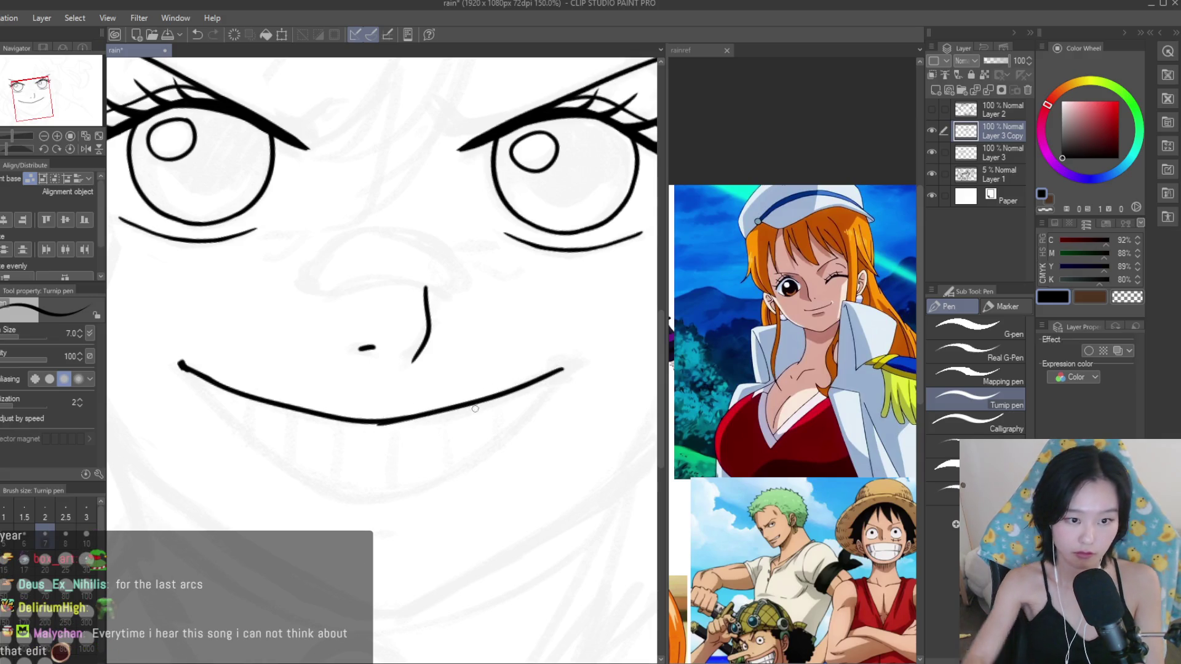
# Switch to the Snap eraser, shrink it to size 6, and trim the smile's ends.
pyautogui.scroll(-3, 456, 390)
pyautogui.scroll(-2, 456, 390)
pyautogui.press('e')
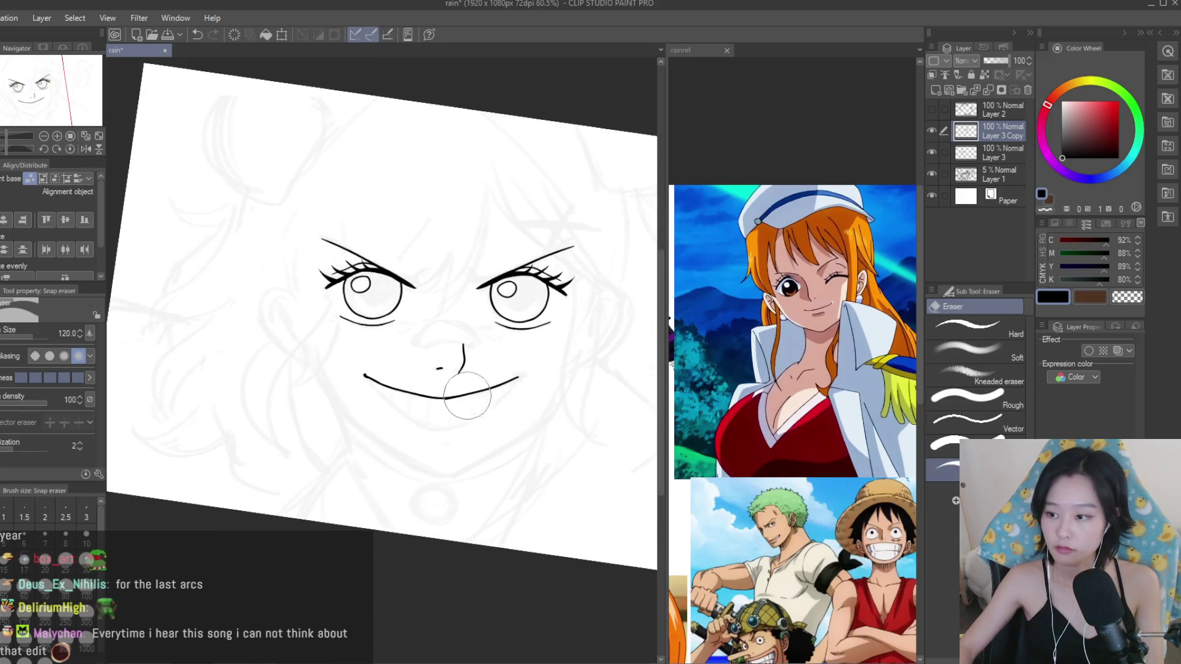
pyautogui.scroll(3, 467, 430)
pyautogui.scroll(2, 369, 430)
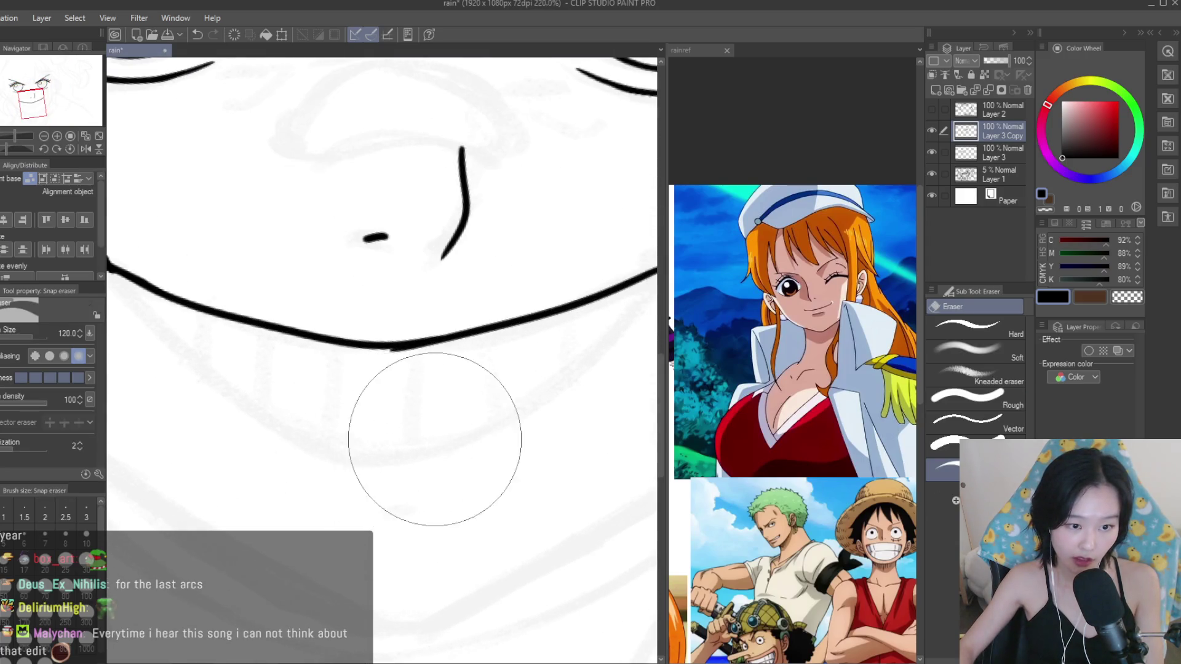
pyautogui.scroll(3, 395, 430)
pyautogui.press('[')
pyautogui.press('[')
pyautogui.press('[')
pyautogui.press('[')
pyautogui.press('[')
pyautogui.press('[')
pyautogui.press('[')
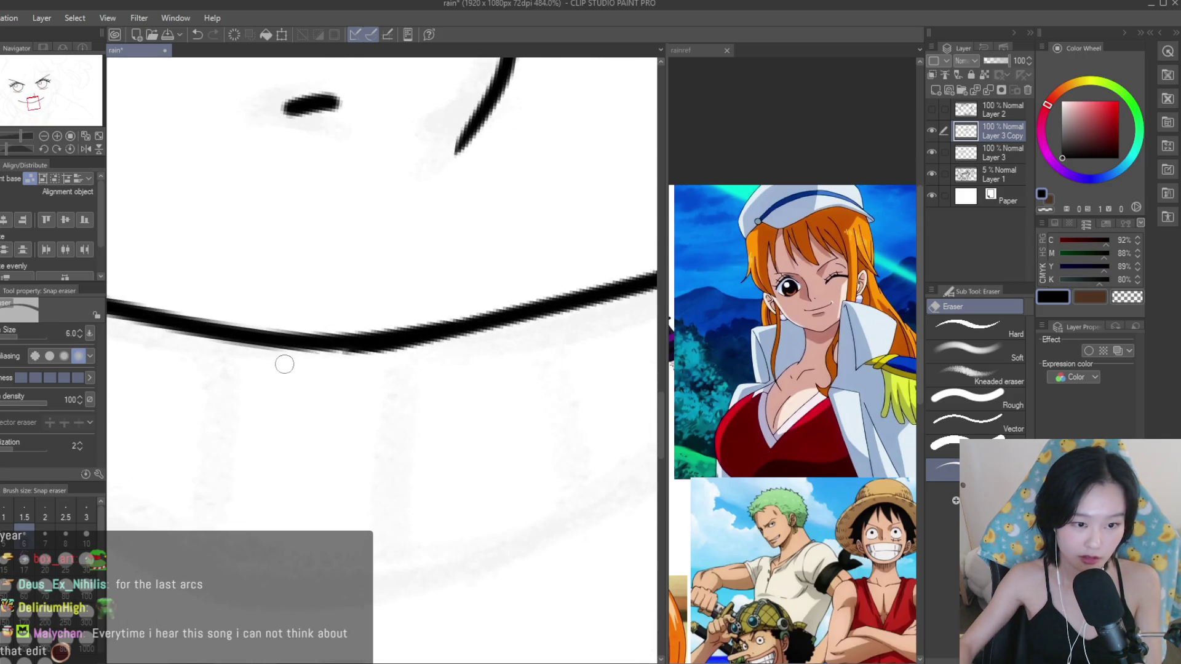
pyautogui.scroll(-4, 284, 364)
pyautogui.scroll(3, 258, 357)
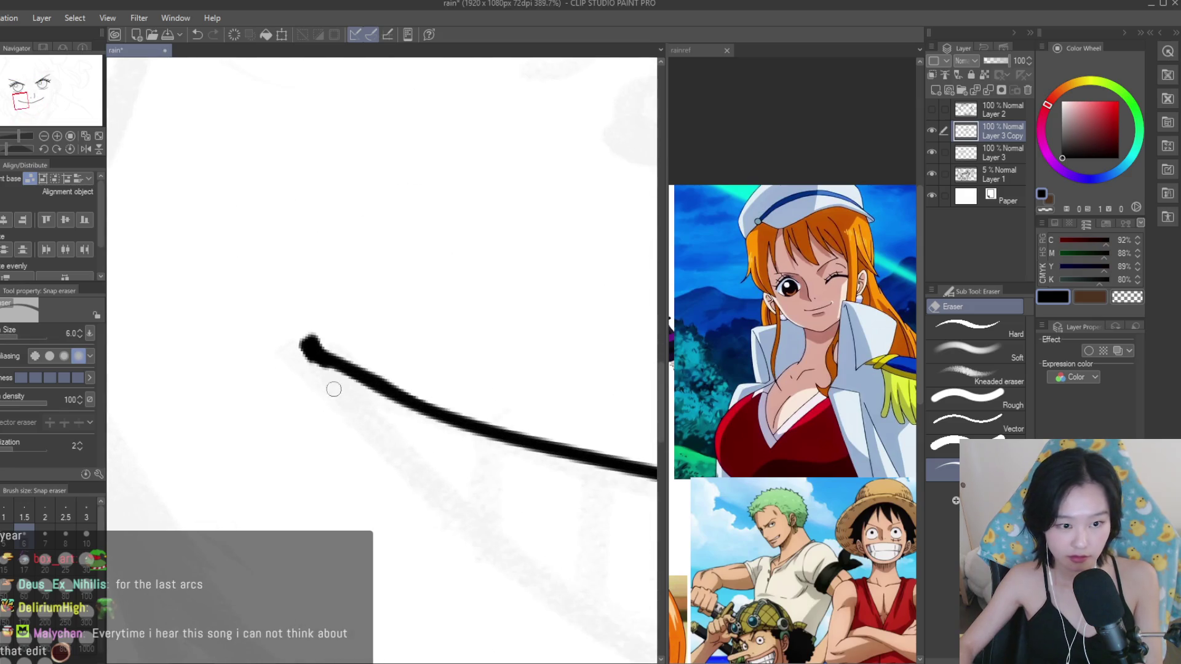
# Draw the lower lip curve under the smile with the Turnip pen, undoing unsatisfying attempts.
pyautogui.press('p')
pyautogui.scroll(-2, 369, 369)
pyautogui.scroll(-1, 369, 369)
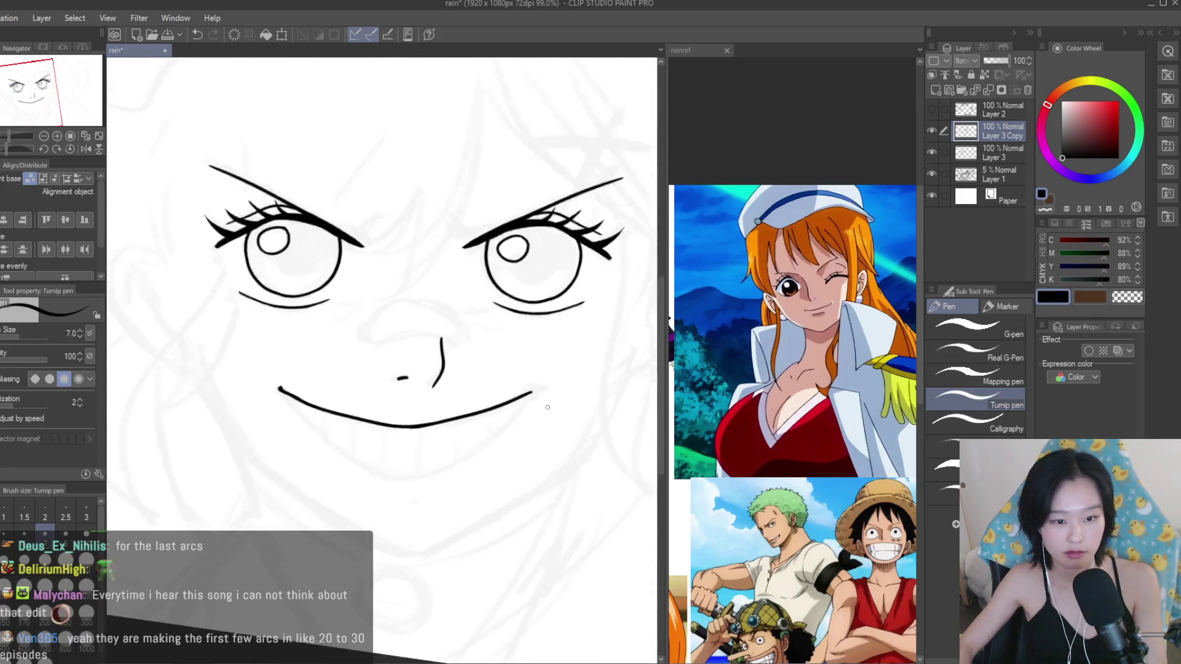
pyautogui.scroll(4, 530, 371)
pyautogui.scroll(-5, 521, 382)
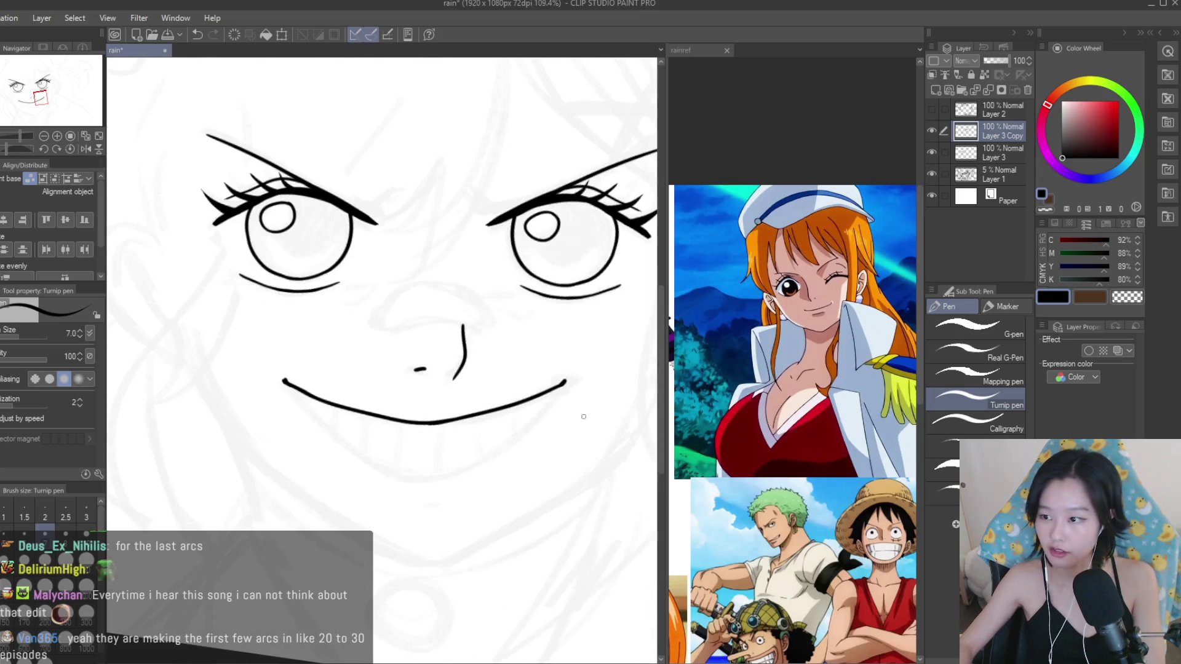
pyautogui.scroll(1, 561, 456)
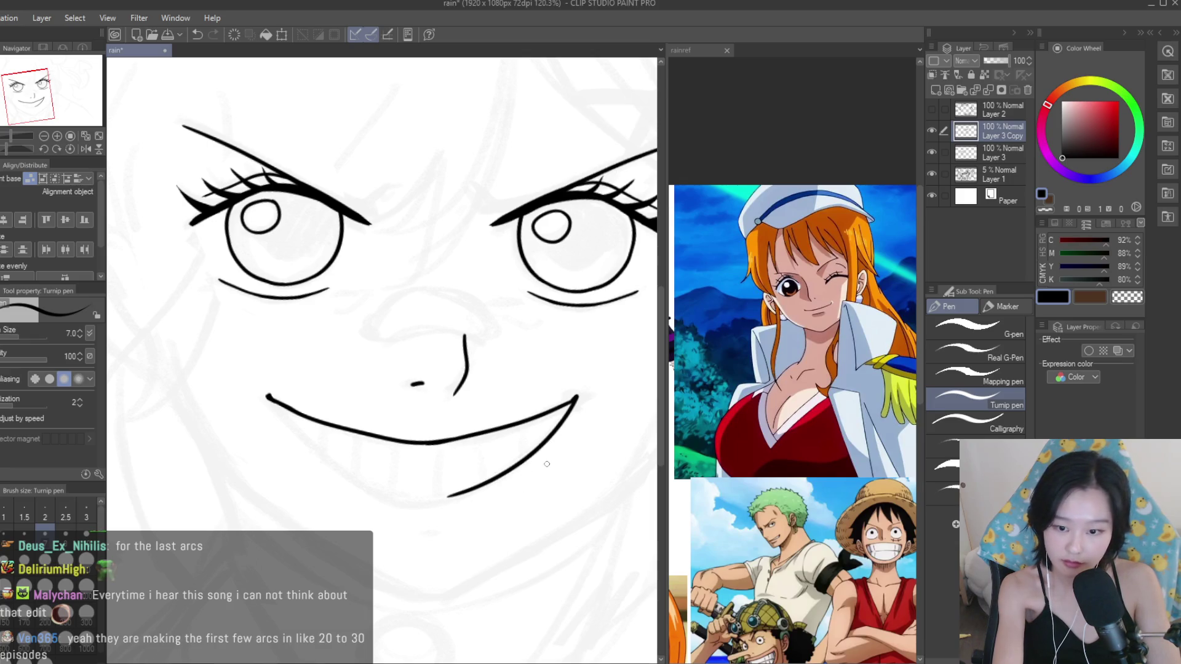
pyautogui.hotkey('ctrl', 'z')
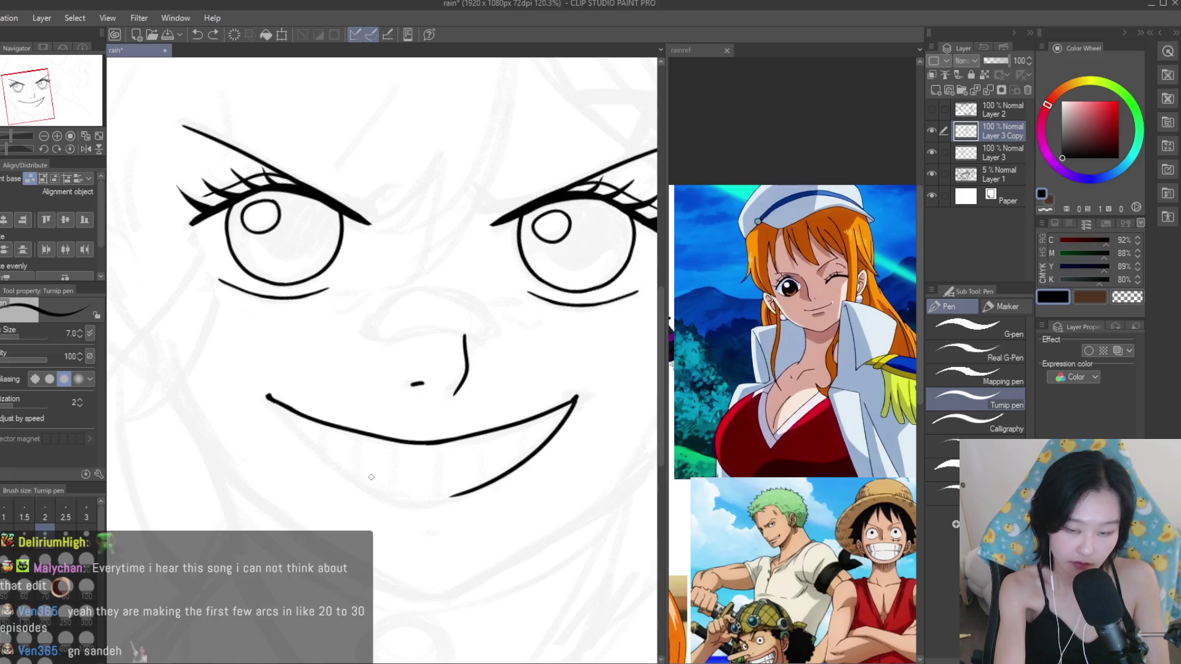
pyautogui.hotkey('ctrl', 'z')
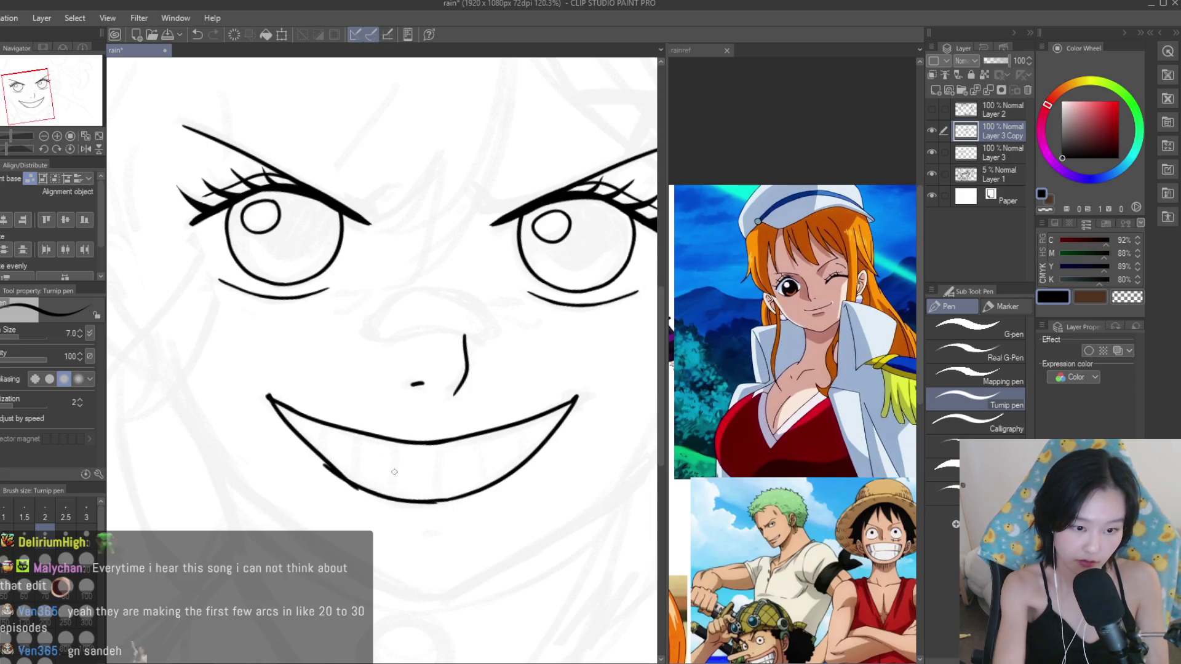
pyautogui.scroll(-5, 395, 472)
pyautogui.moveTo(395, 472); pyautogui.dragTo(511, 427)
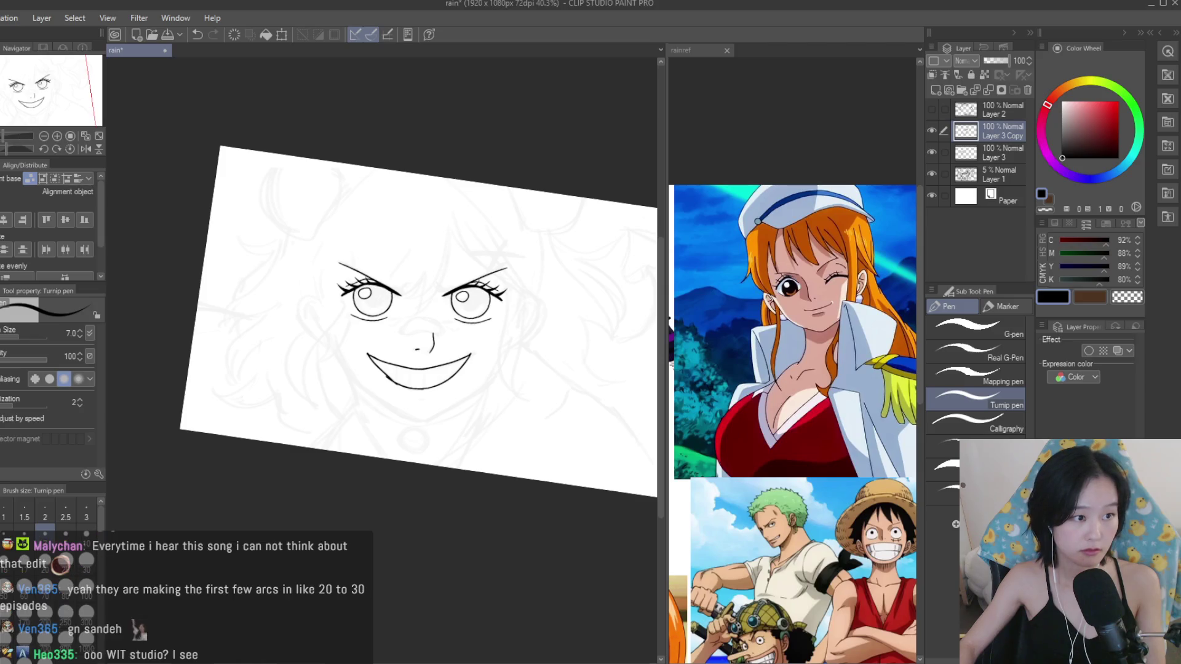
# Erase the stray stroke beside the lower mouth line and trim its upper edge with the Snap eraser.
pyautogui.press('e')
pyautogui.scroll(2, 329, 427)
pyautogui.scroll(2, 328, 427)
pyautogui.scroll(2, 328, 427)
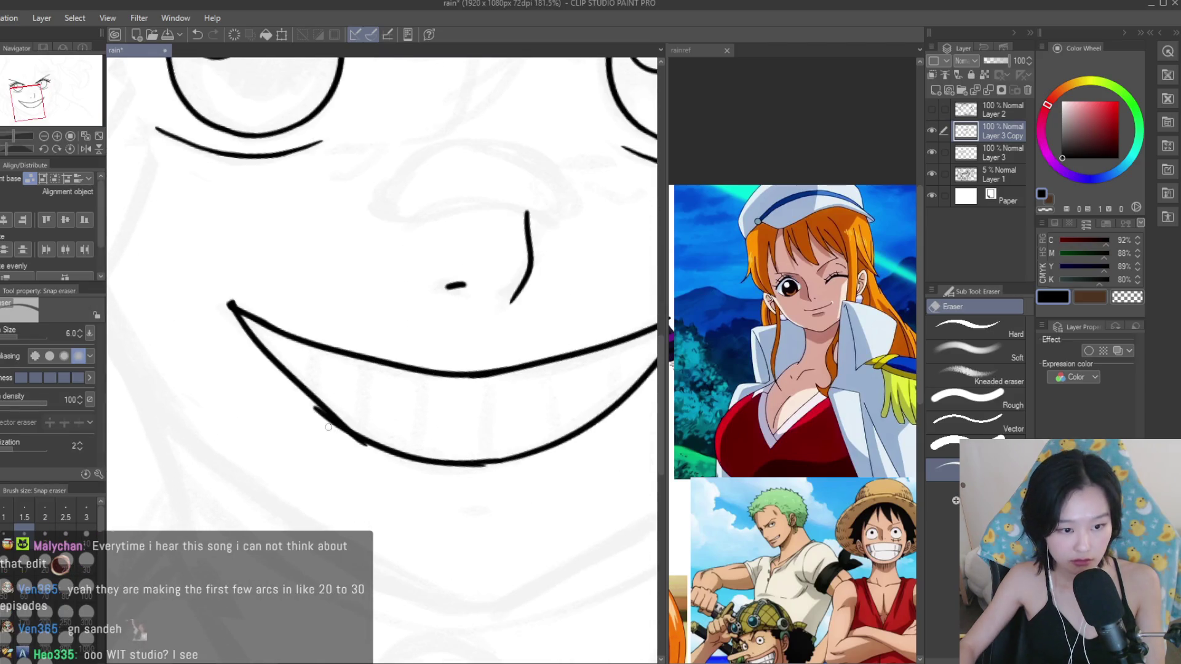
pyautogui.moveTo(354, 447); pyautogui.dragTo(327, 417)
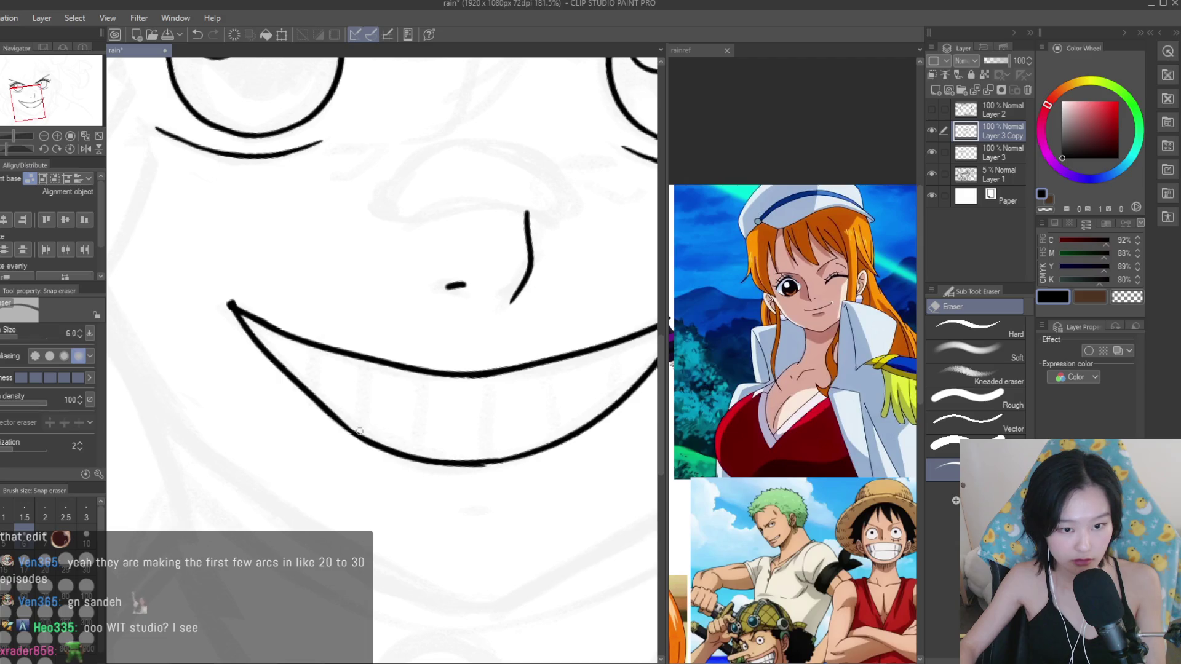
pyautogui.scroll(2, 451, 463)
pyautogui.scroll(3, 532, 445)
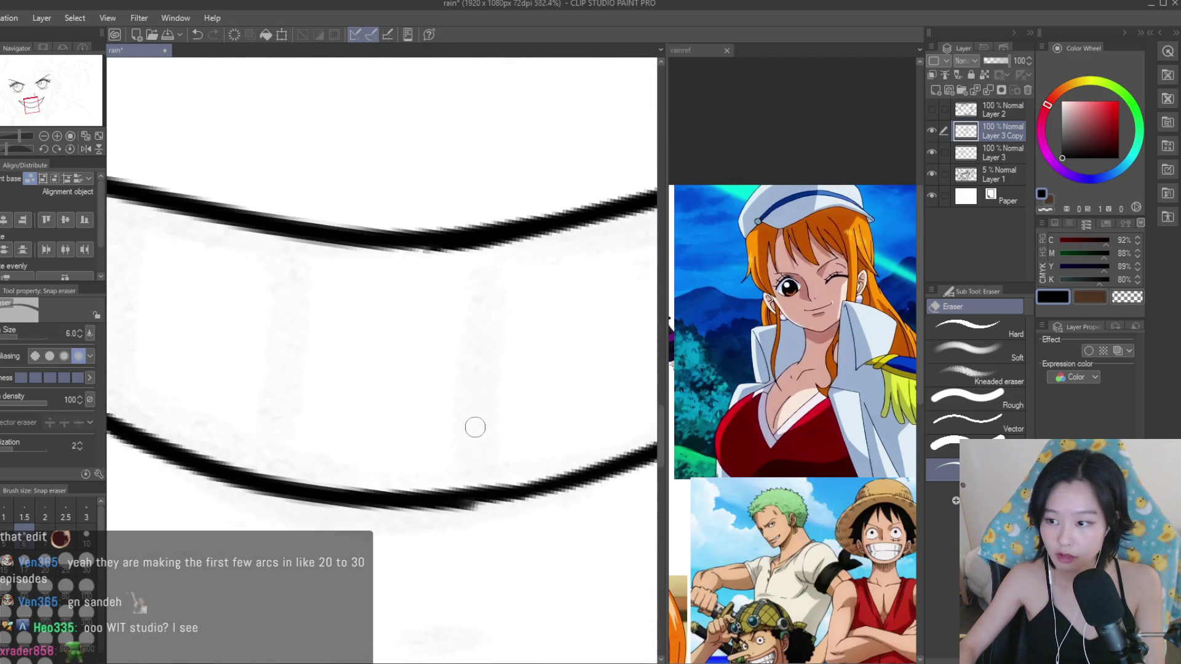
pyautogui.scroll(1, 525, 467)
pyautogui.moveTo(520, 479); pyautogui.dragTo(395, 491)
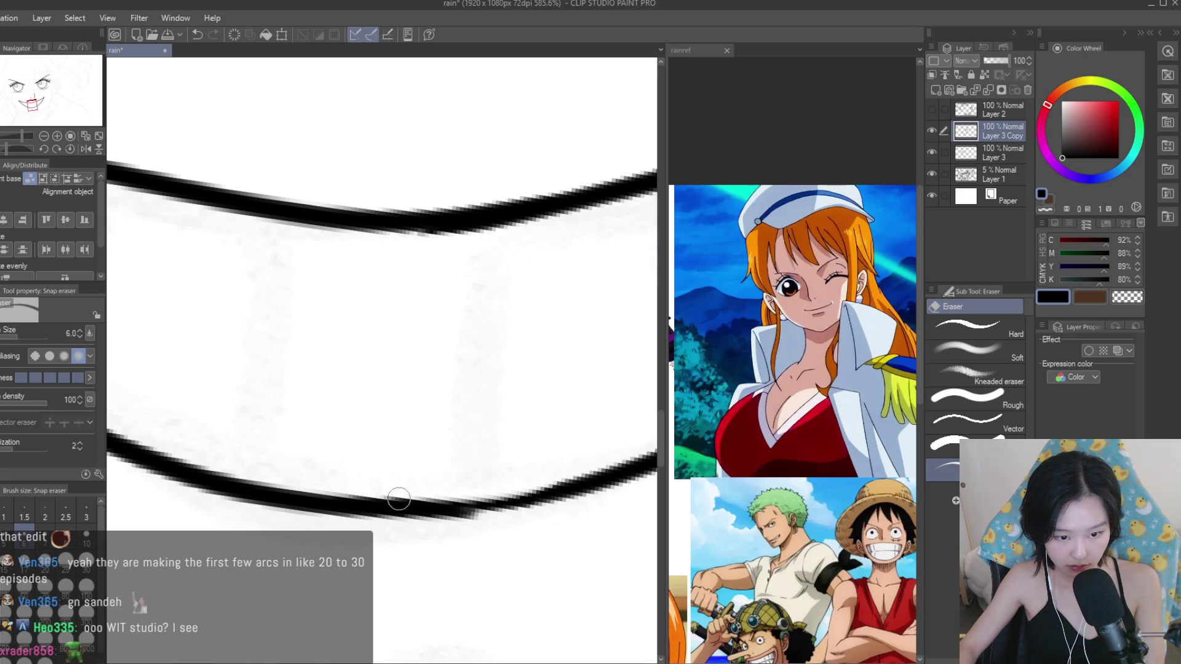
# Retrace part of the lower mouth line with the Turnip pen.
pyautogui.press('p')
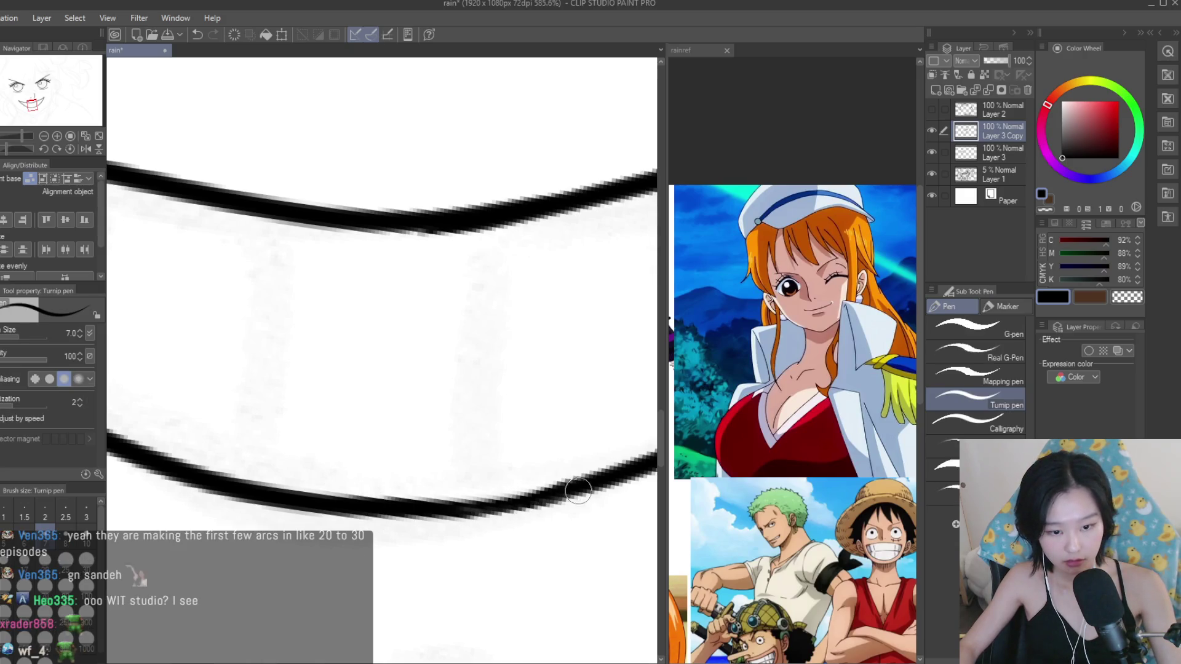
pyautogui.moveTo(533, 501); pyautogui.dragTo(477, 496)
pyautogui.scroll(-2, 468, 480)
pyautogui.scroll(-3, 430, 443)
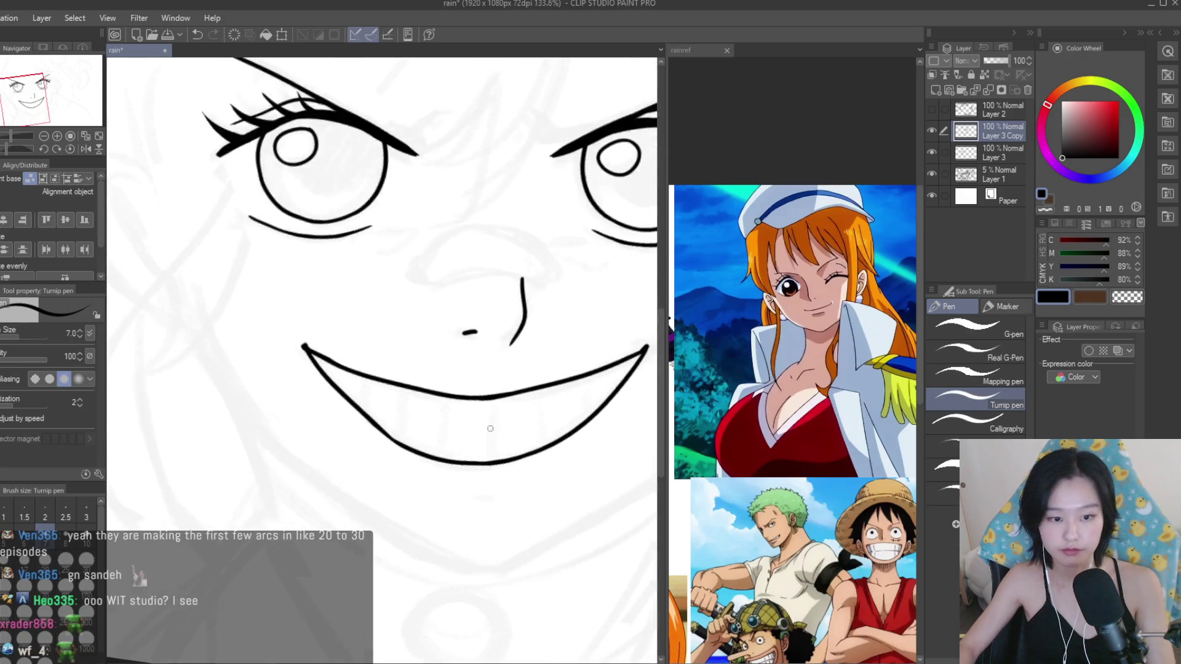
pyautogui.scroll(3, 304, 431)
pyautogui.scroll(-3, 388, 491)
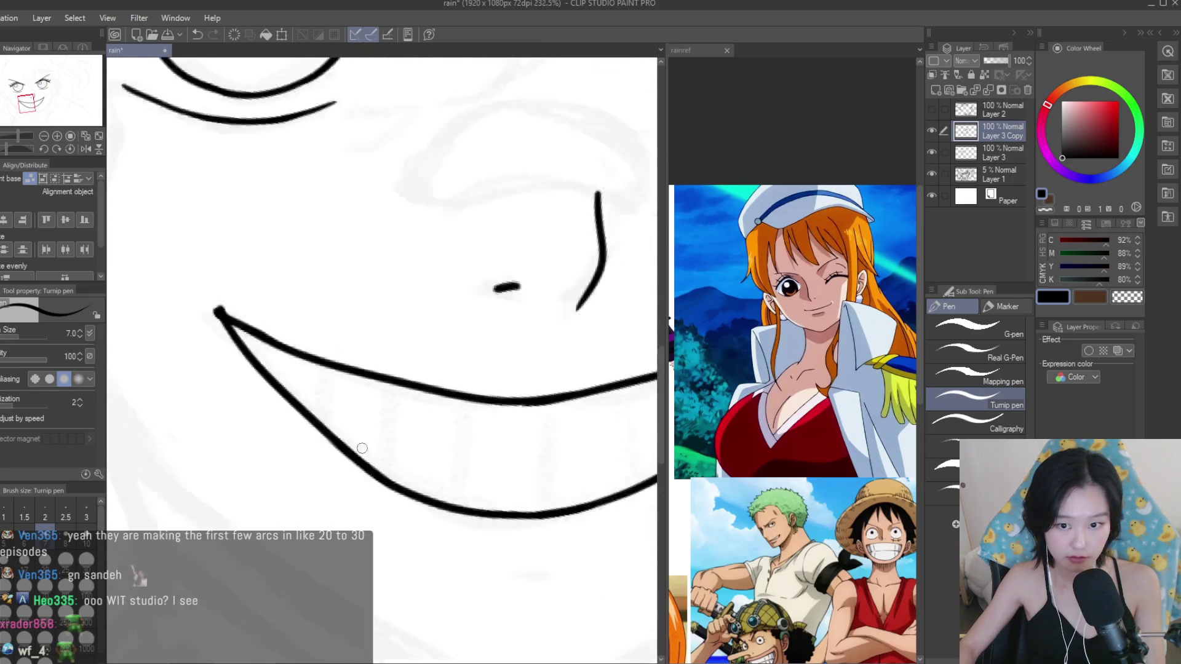
pyautogui.scroll(-3, 376, 424)
pyautogui.scroll(3, 415, 326)
pyautogui.scroll(1, 415, 327)
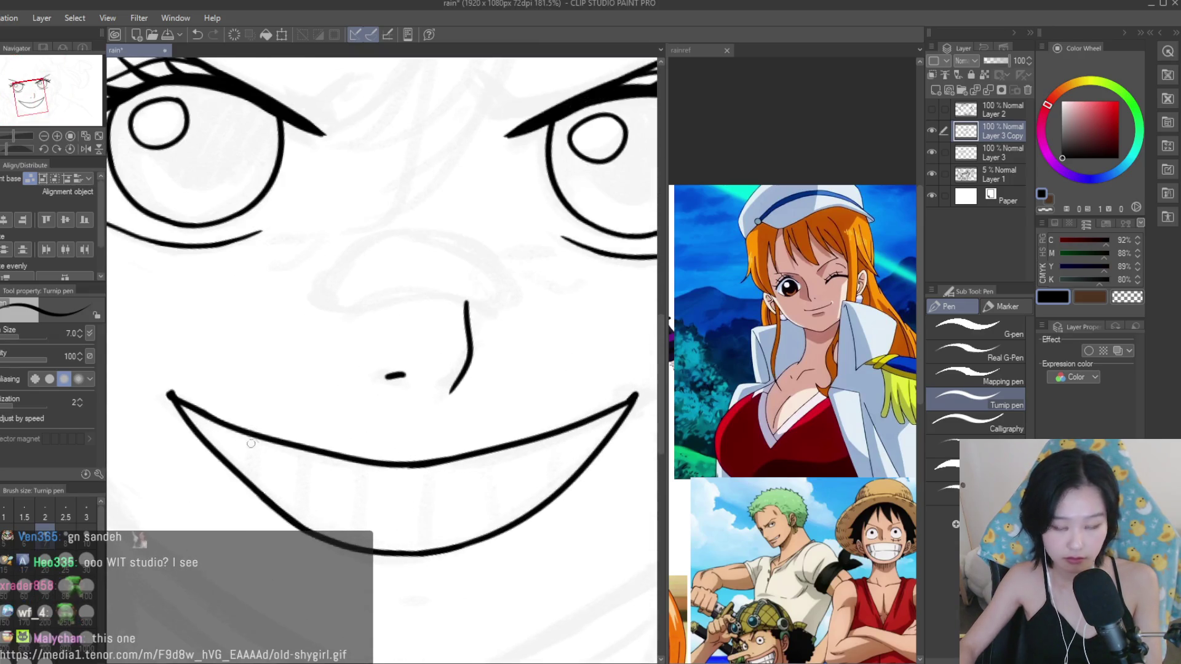
pyautogui.scroll(-2, 252, 437)
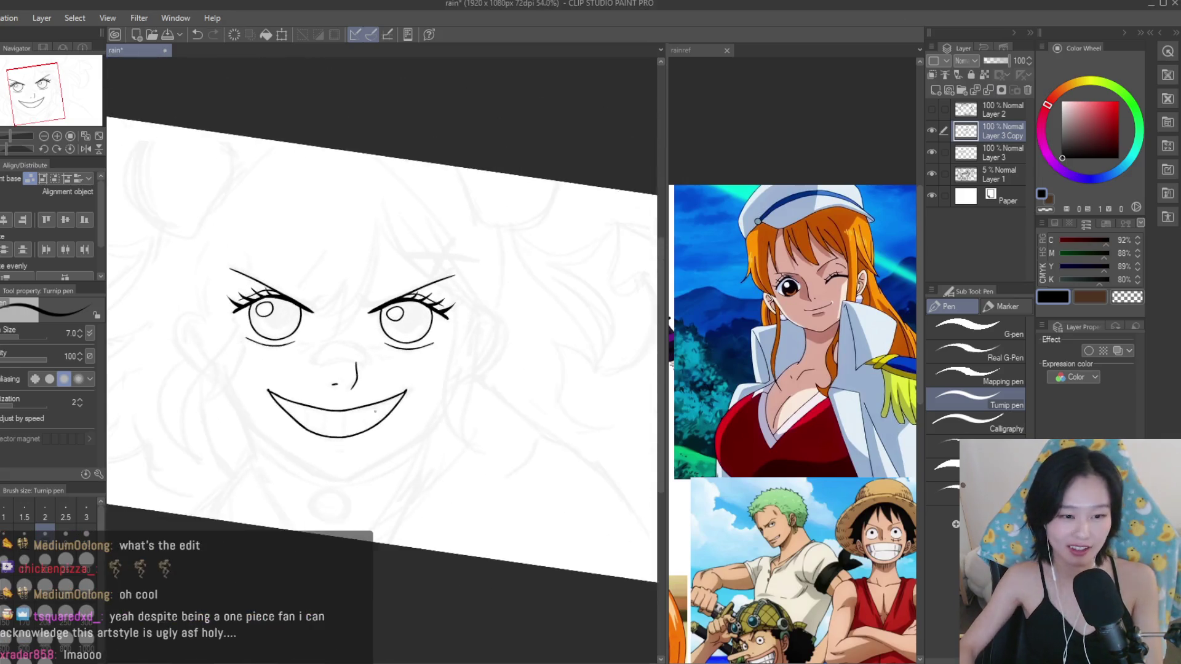
pyautogui.scroll(-2, 471, 369)
pyautogui.scroll(2, 471, 369)
pyautogui.scroll(3, 492, 394)
pyautogui.scroll(-4, 562, 408)
pyautogui.scroll(4, 458, 506)
pyautogui.scroll(-4, 404, 505)
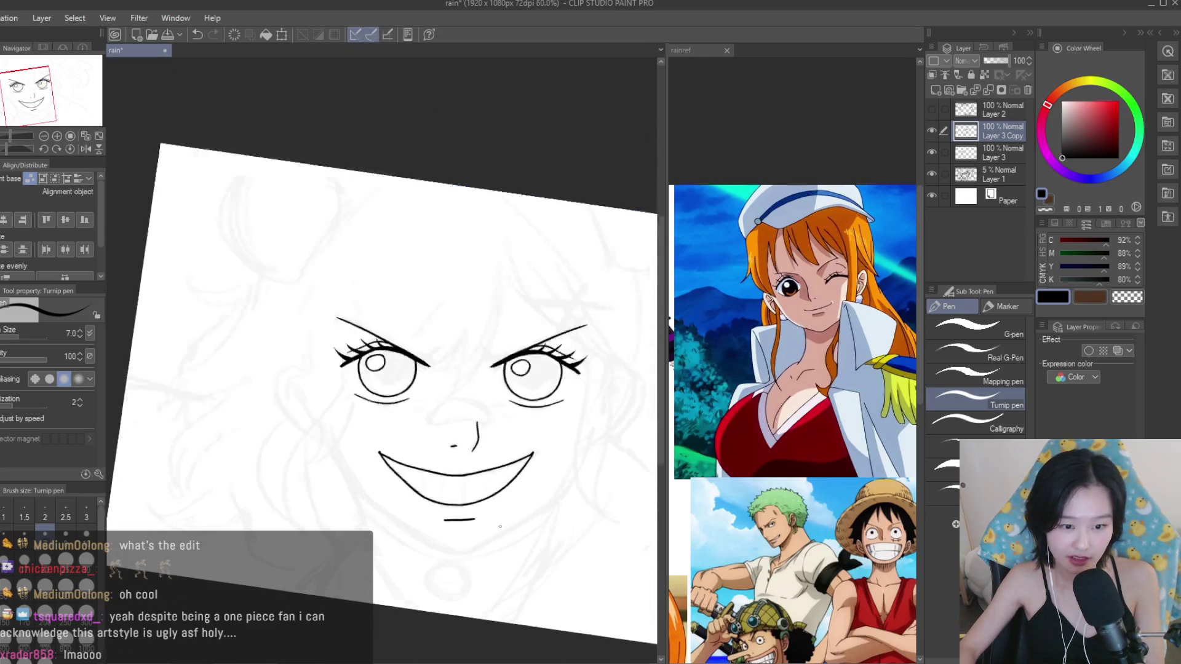
pyautogui.scroll(4, 393, 509)
pyautogui.scroll(2, 379, 511)
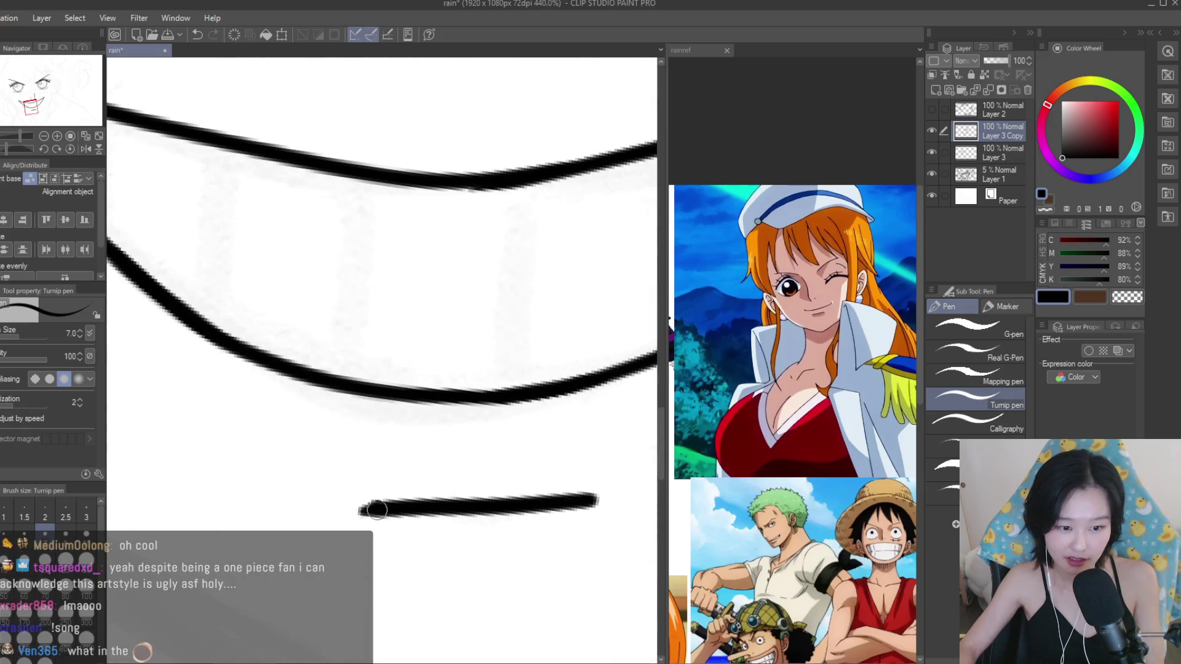
pyautogui.scroll(1, 609, 501)
pyautogui.scroll(1, 612, 503)
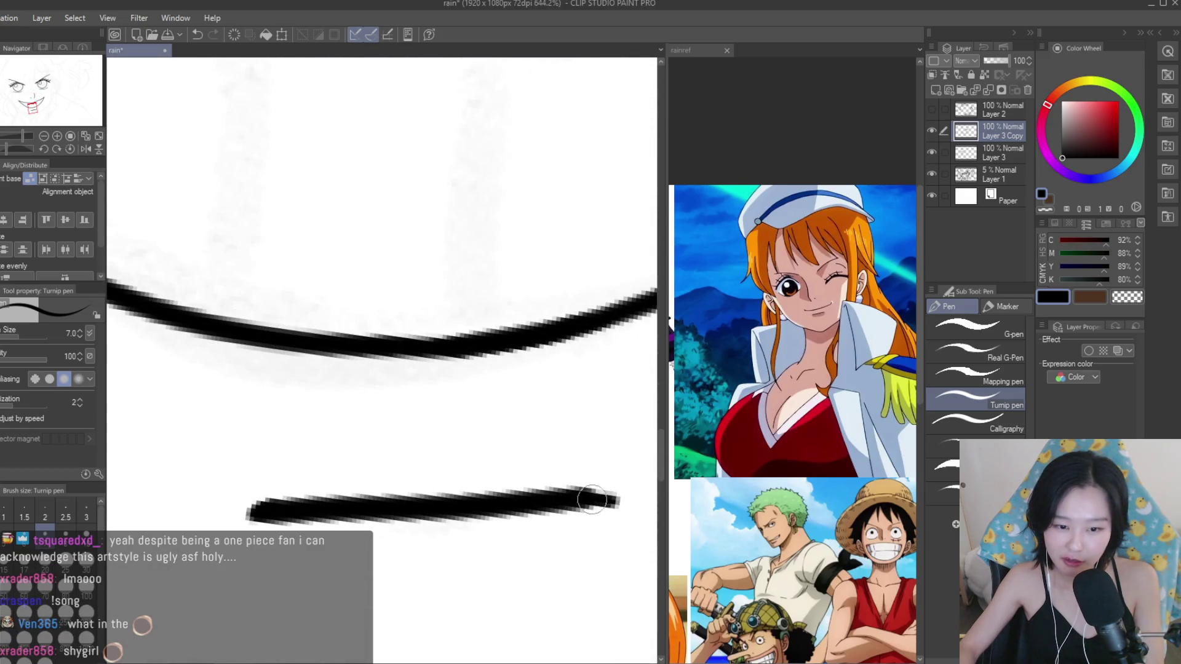
pyautogui.scroll(-3, 554, 480)
pyautogui.scroll(-2, 514, 453)
pyautogui.scroll(-2, 504, 430)
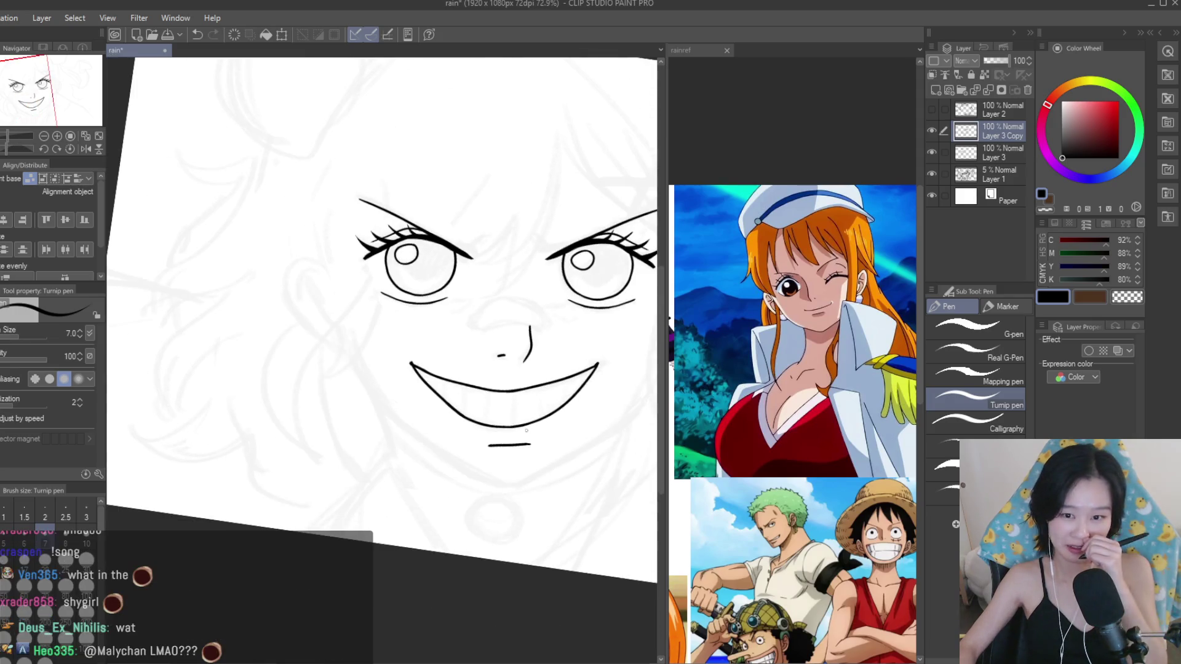
pyautogui.scroll(-2, 493, 411)
pyautogui.scroll(3, 499, 400)
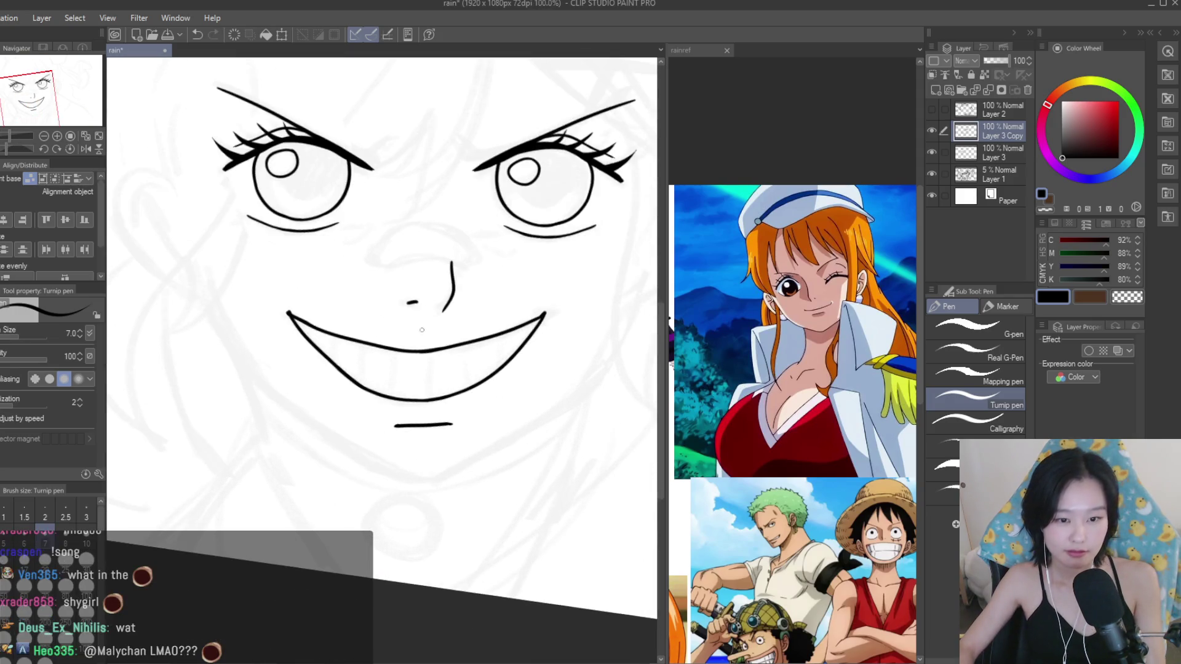
pyautogui.scroll(2, 422, 331)
pyautogui.scroll(3, 529, 319)
pyautogui.scroll(-4, 506, 372)
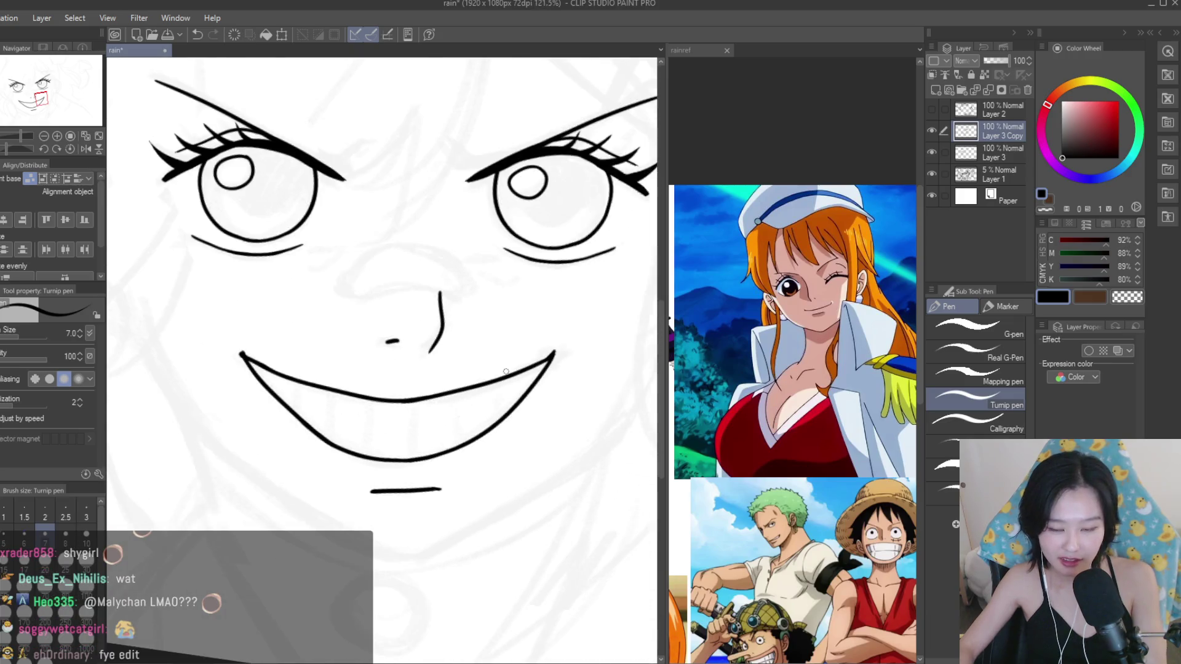
# Extend the inner teeth line and ink four vertical tooth strokes under the upper lip.
pyautogui.scroll(1, 339, 400)
pyautogui.moveTo(411, 427); pyautogui.dragTo(523, 409)
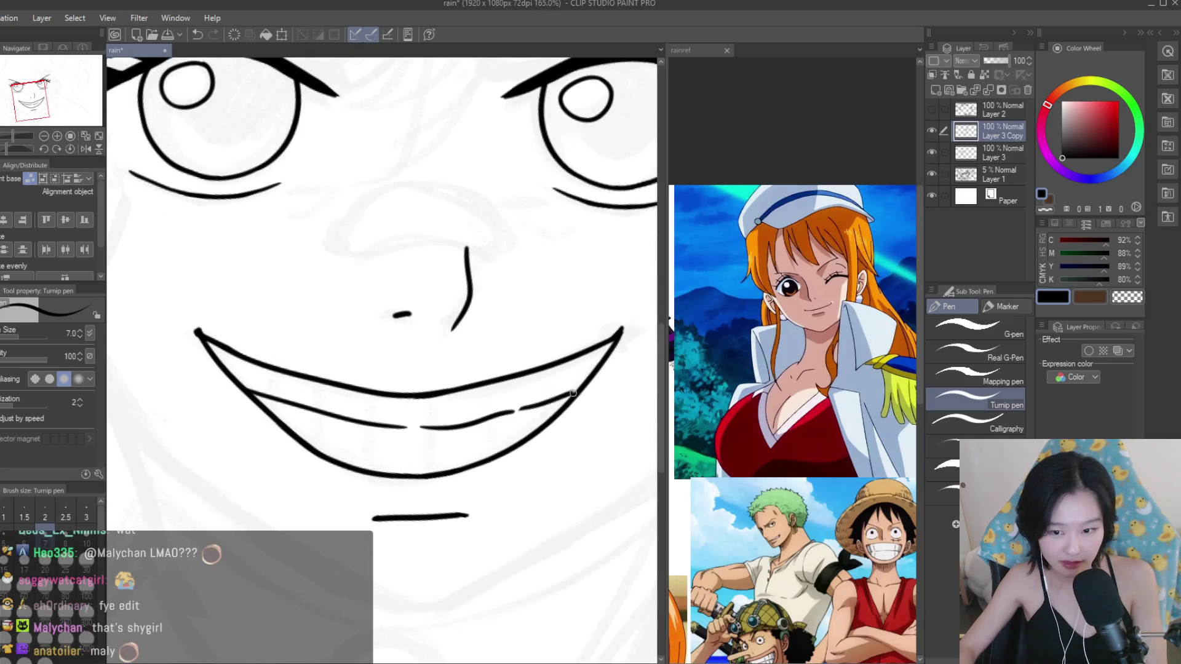
pyautogui.scroll(-3, 468, 431)
pyautogui.scroll(-3, 457, 455)
pyautogui.scroll(6, 457, 456)
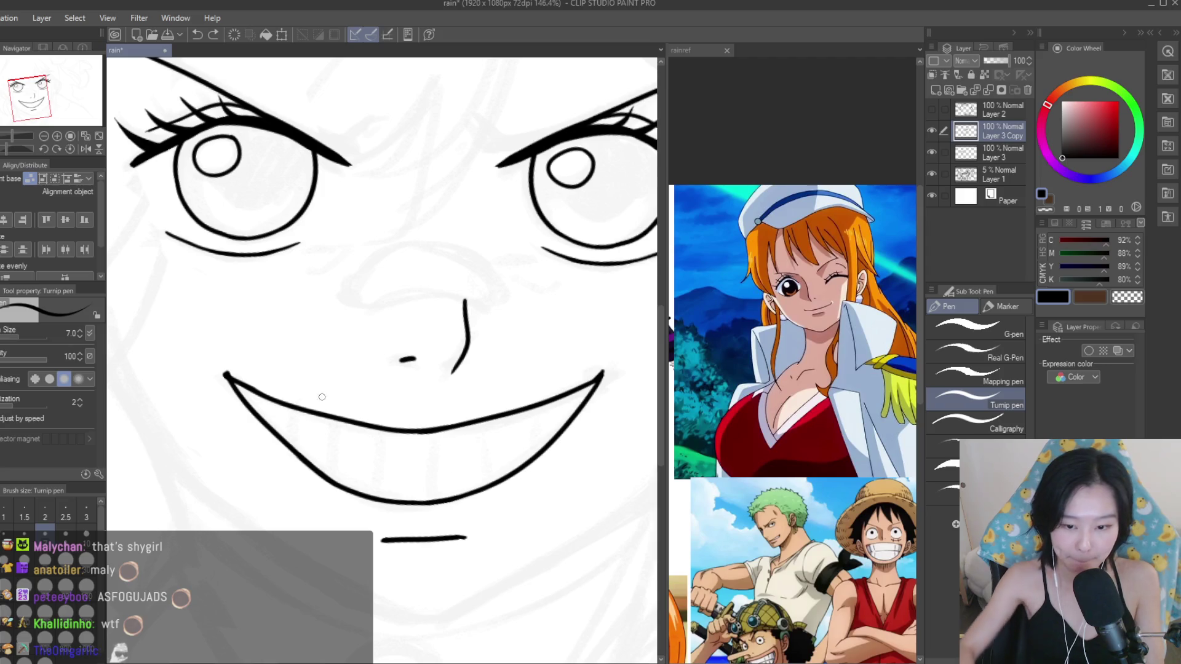
pyautogui.scroll(3, 310, 425)
pyautogui.moveTo(294, 403); pyautogui.dragTo(296, 454)
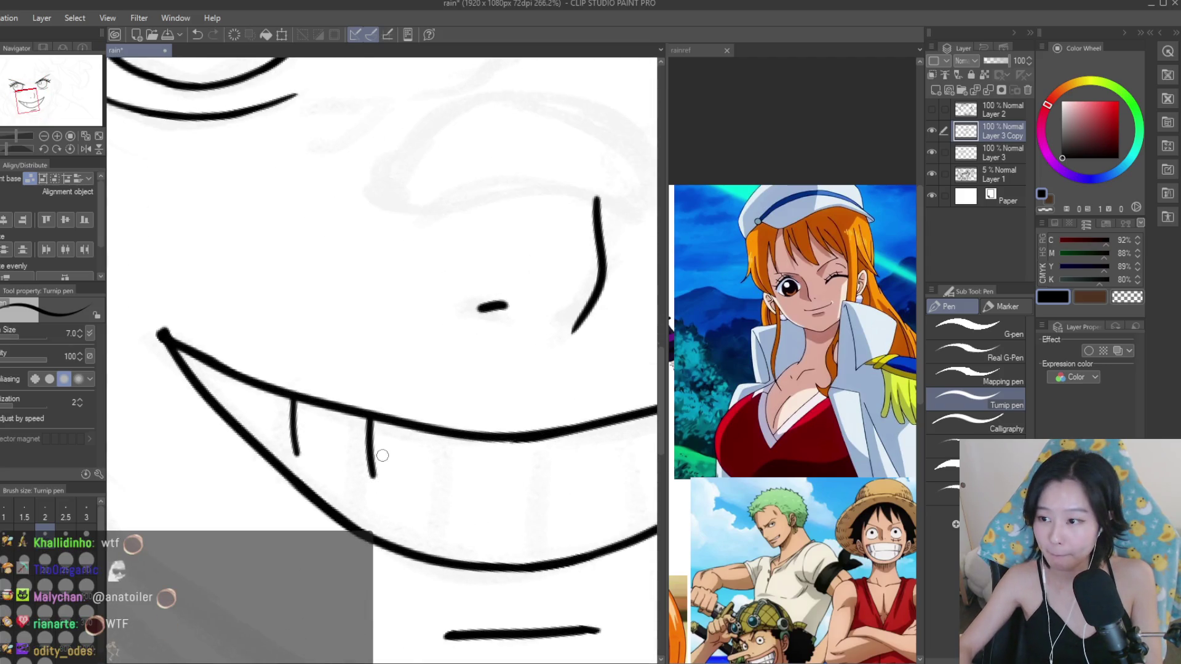
pyautogui.moveTo(456, 443); pyautogui.dragTo(460, 485)
pyautogui.scroll(-1, 460, 486)
pyautogui.moveTo(513, 436); pyautogui.dragTo(506, 490)
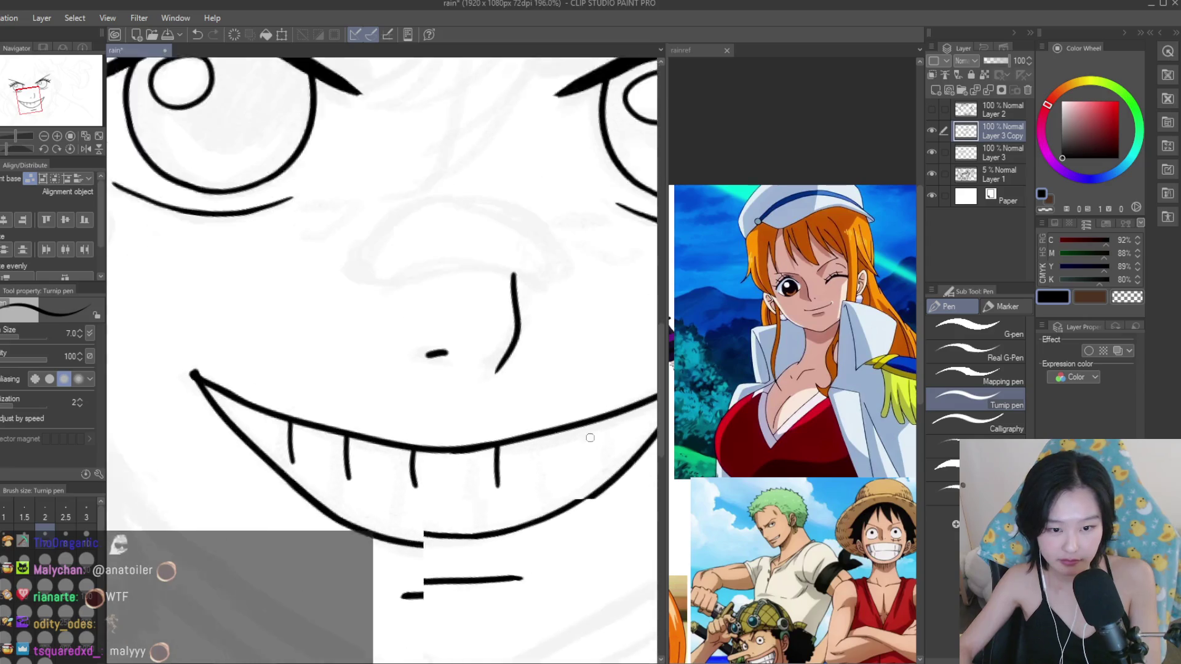
pyautogui.scroll(-1, 506, 489)
pyautogui.moveTo(567, 431); pyautogui.dragTo(571, 477)
pyautogui.scroll(-3, 637, 452)
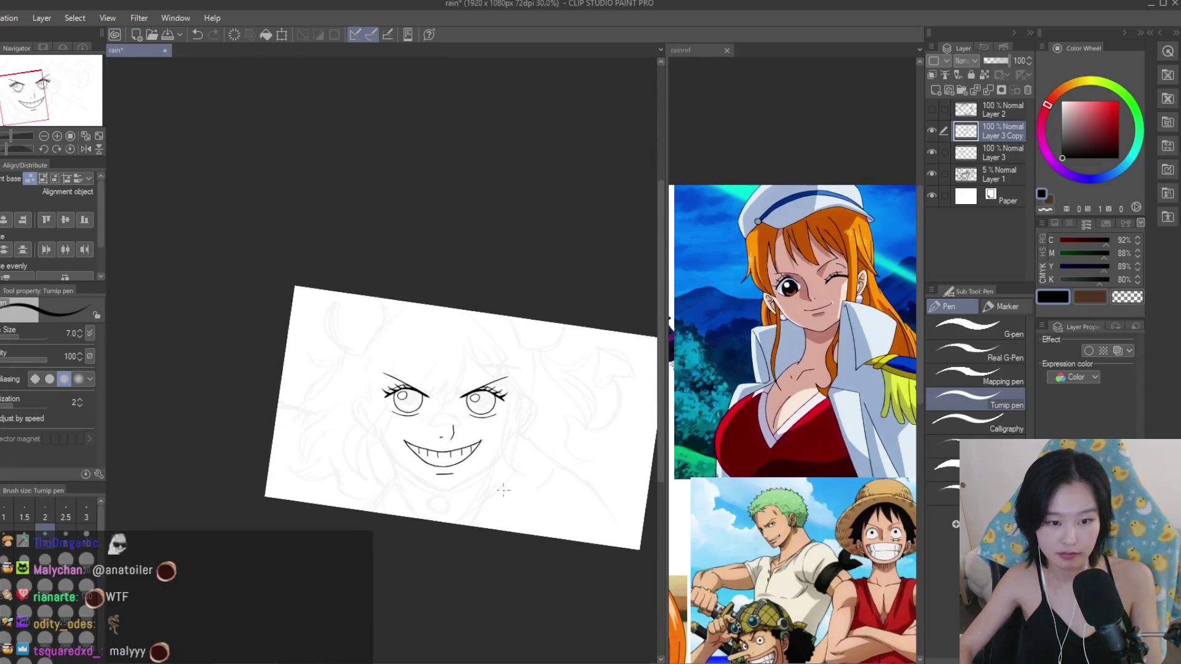
pyautogui.scroll(3, 318, 422)
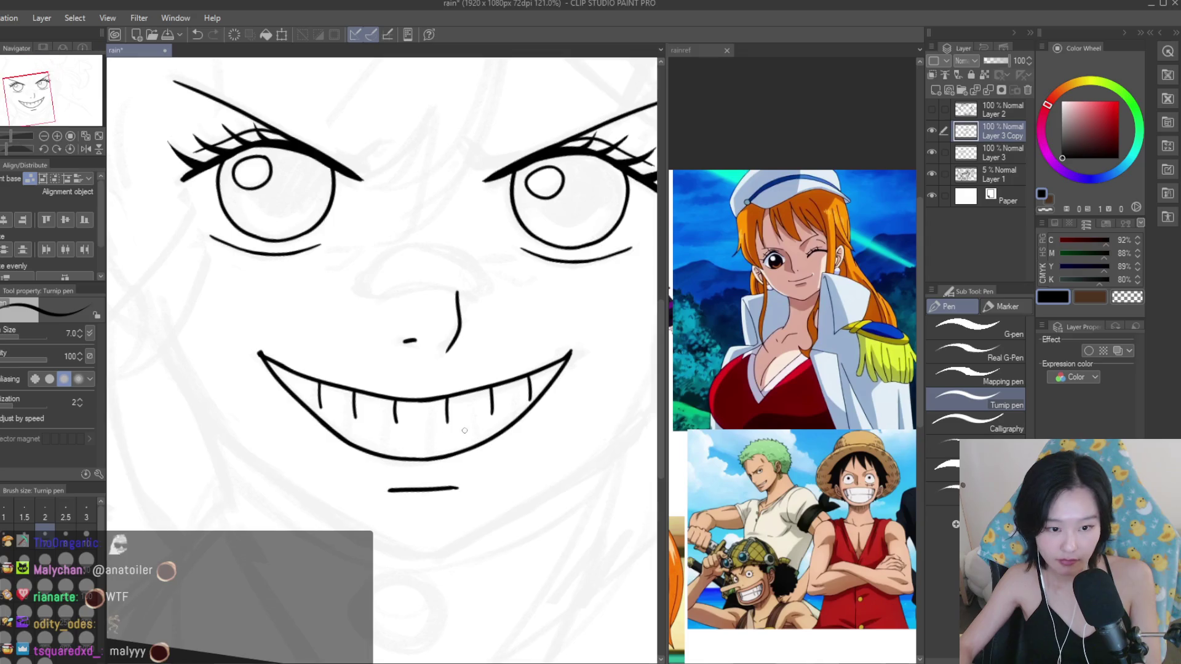
pyautogui.scroll(-2, 481, 424)
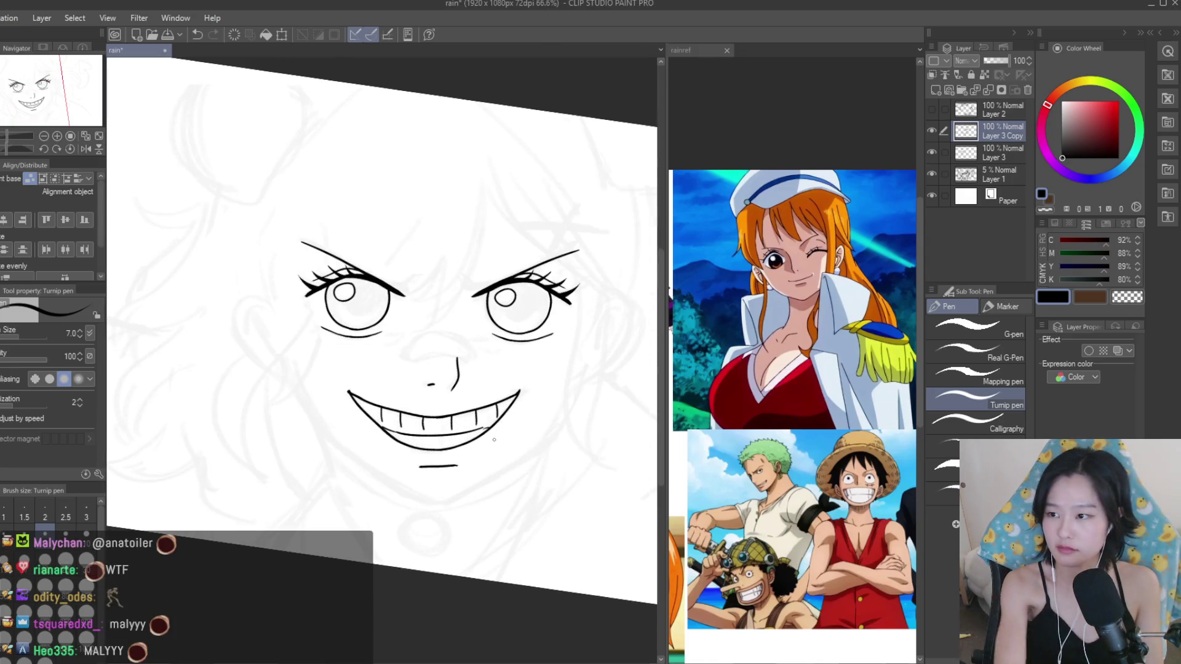
# Undo the tooth strokes, try an inner-mouth line below the upper lip, then undo it.
pyautogui.hotkey('ctrl', 'z')
pyautogui.hotkey('ctrl', 'z')
pyautogui.hotkey('ctrl', 'z')
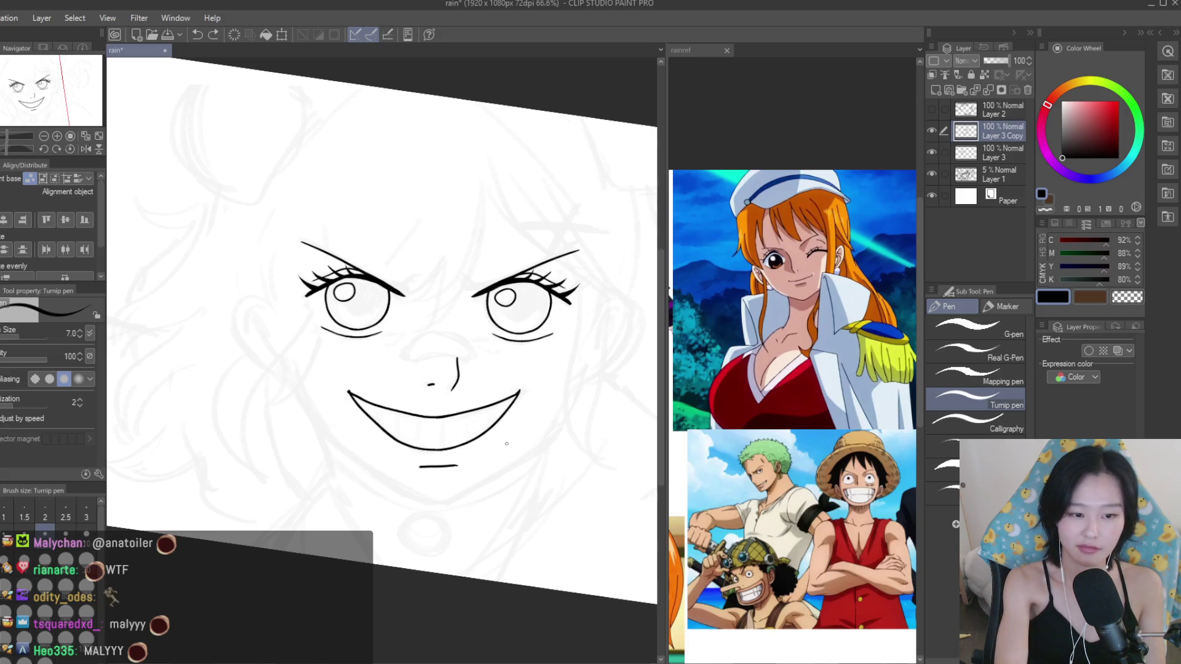
pyautogui.scroll(3, 507, 444)
pyautogui.moveTo(536, 475); pyautogui.dragTo(296, 480)
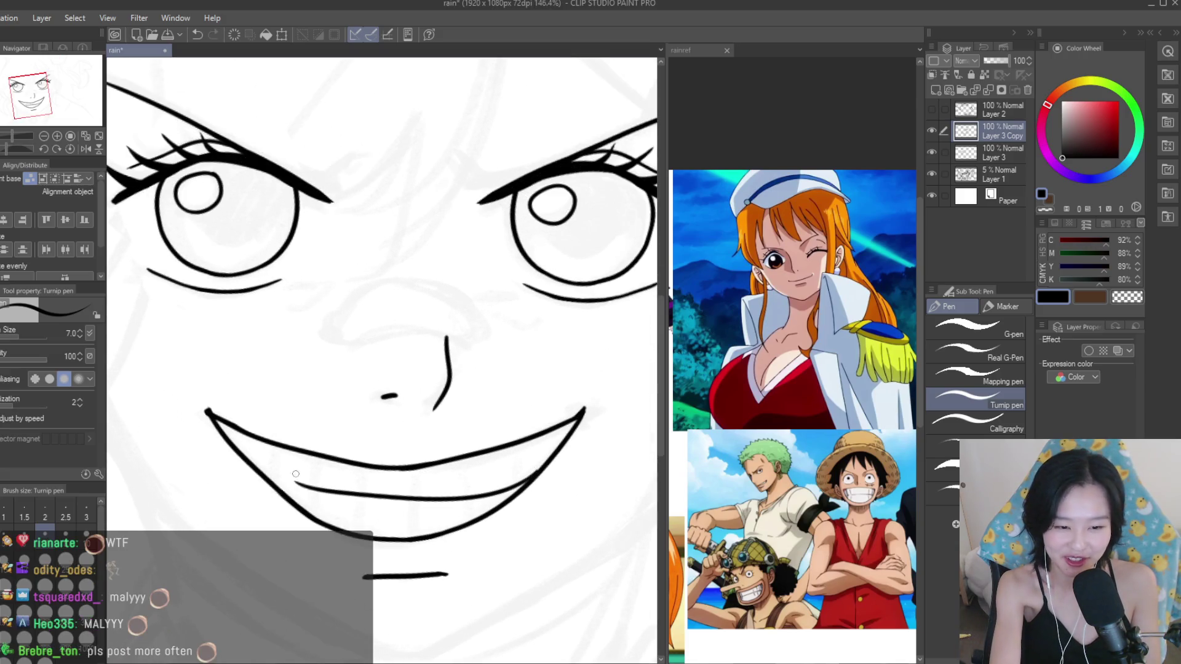
pyautogui.hotkey('ctrl', 'z')
pyautogui.hotkey('ctrl', 'z')
pyautogui.hotkey('ctrl', 'z')
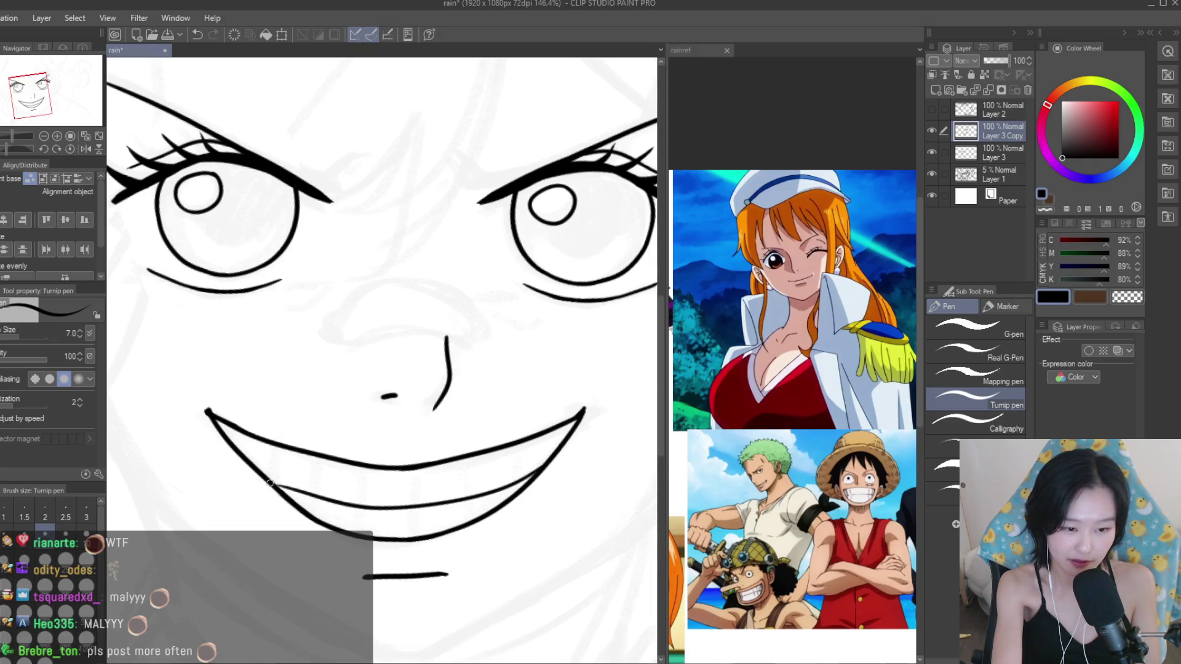
# Zoom out to see the whole page and switch to the rainref reference document.
pyautogui.scroll(-4, 387, 461)
pyautogui.moveTo(387, 461); pyautogui.dragTo(538, 367)
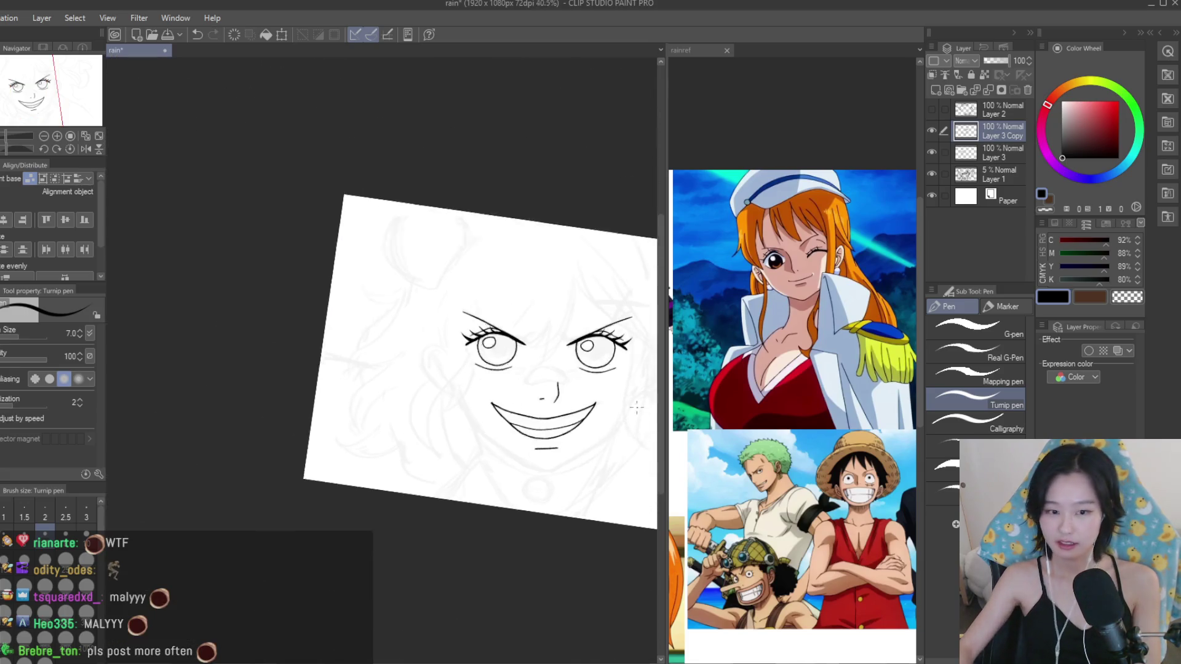
pyautogui.scroll(2, 539, 366)
pyautogui.scroll(2, 369, 369)
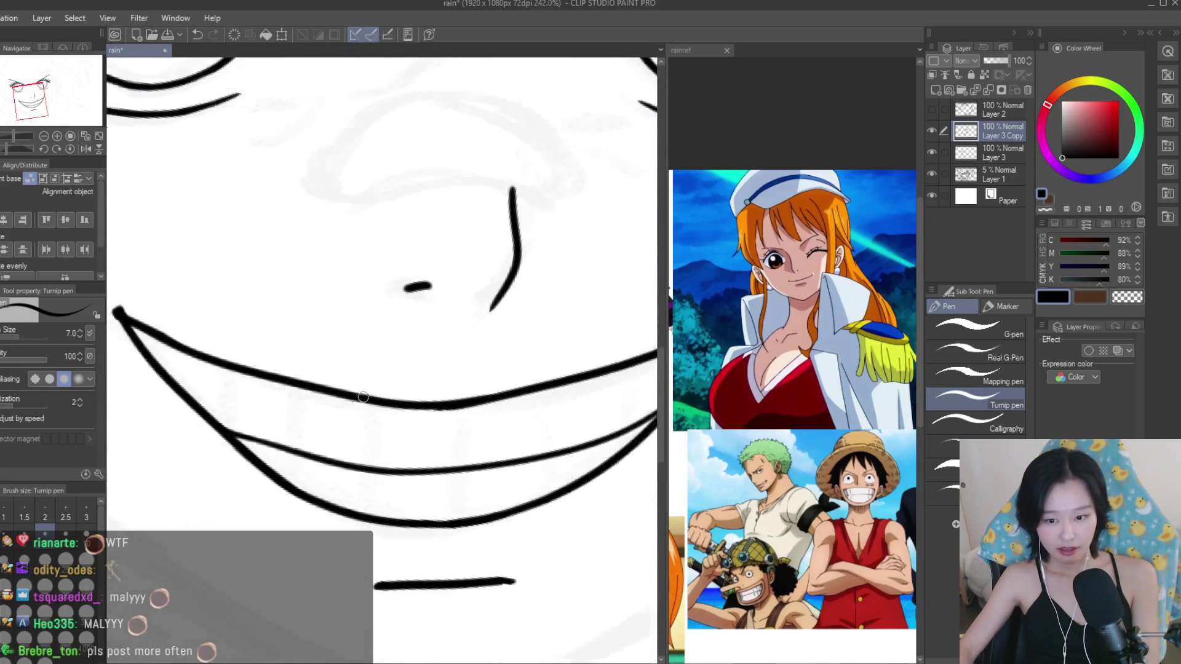
pyautogui.scroll(2, 229, 372)
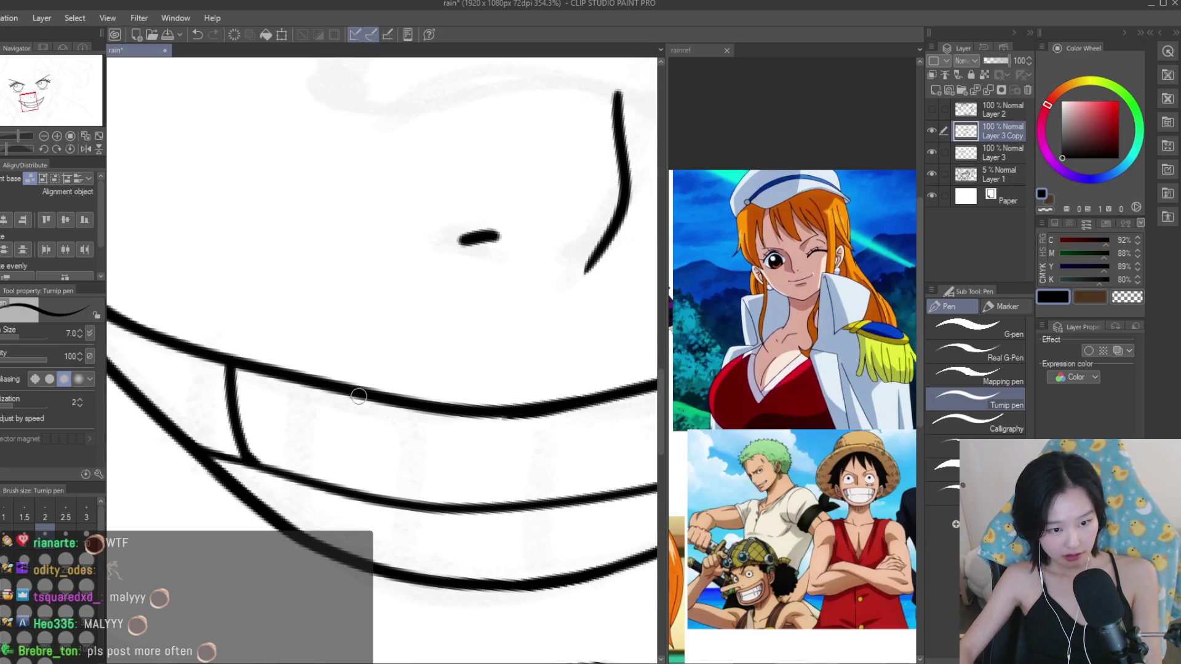
pyautogui.scroll(-2, 382, 497)
pyautogui.scroll(-3, 393, 479)
pyautogui.scroll(3, 418, 474)
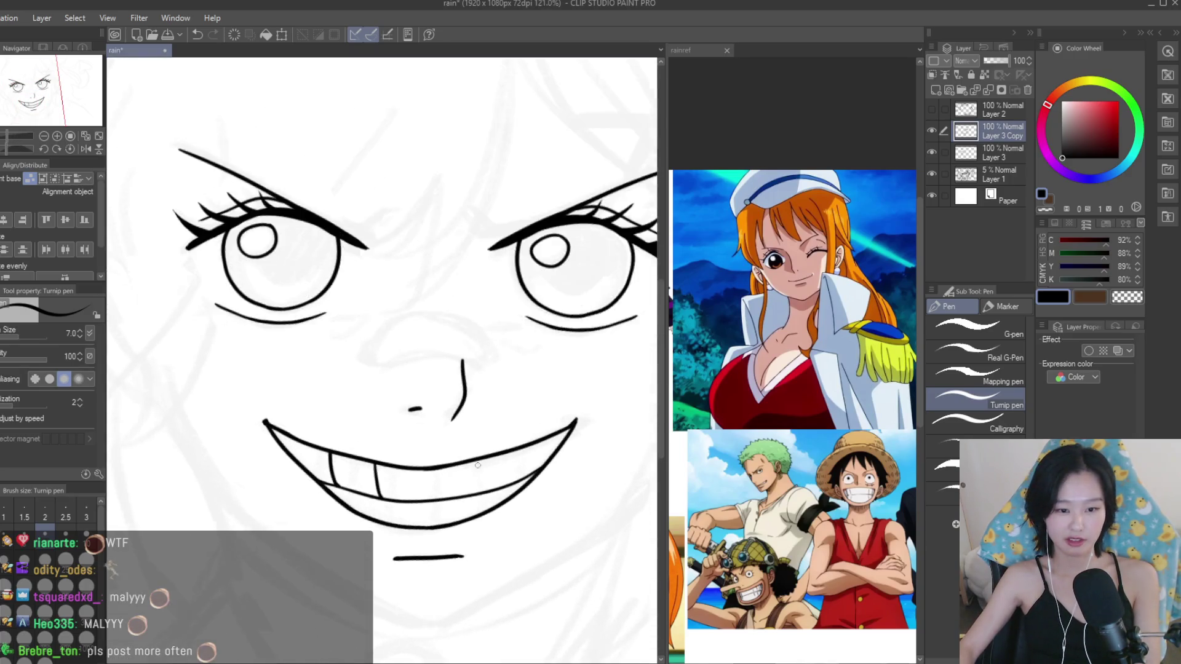
pyautogui.scroll(1, 439, 472)
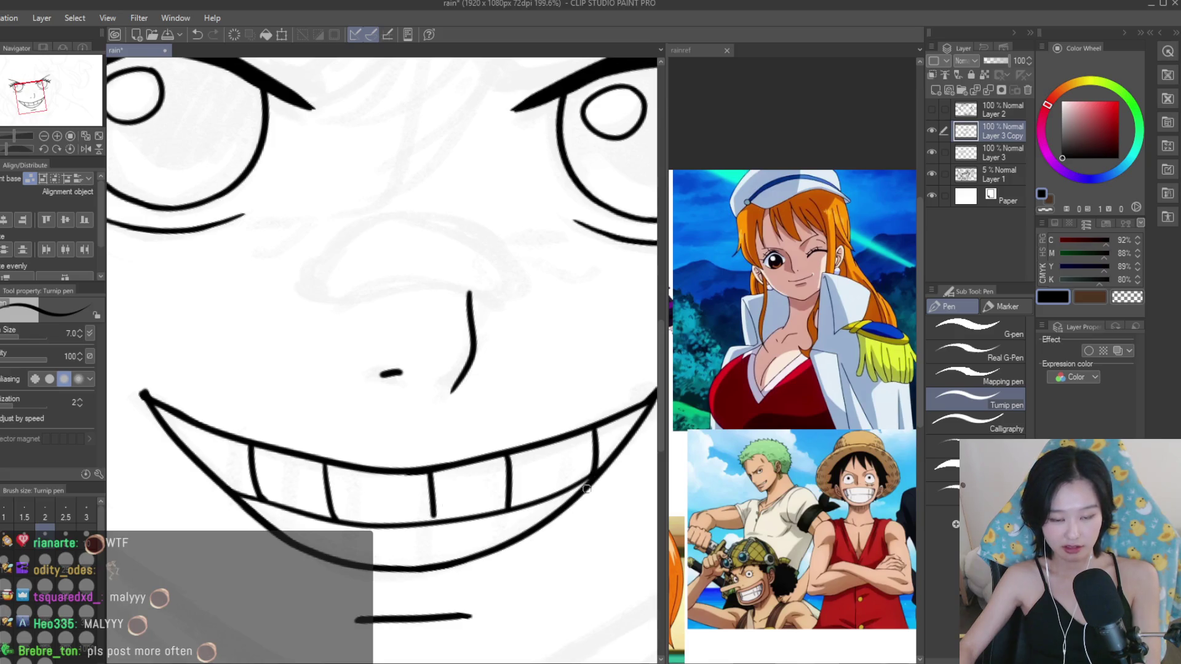
pyautogui.scroll(-2, 586, 488)
pyautogui.scroll(-2, 523, 510)
pyautogui.scroll(2, 480, 529)
pyautogui.scroll(2, 485, 474)
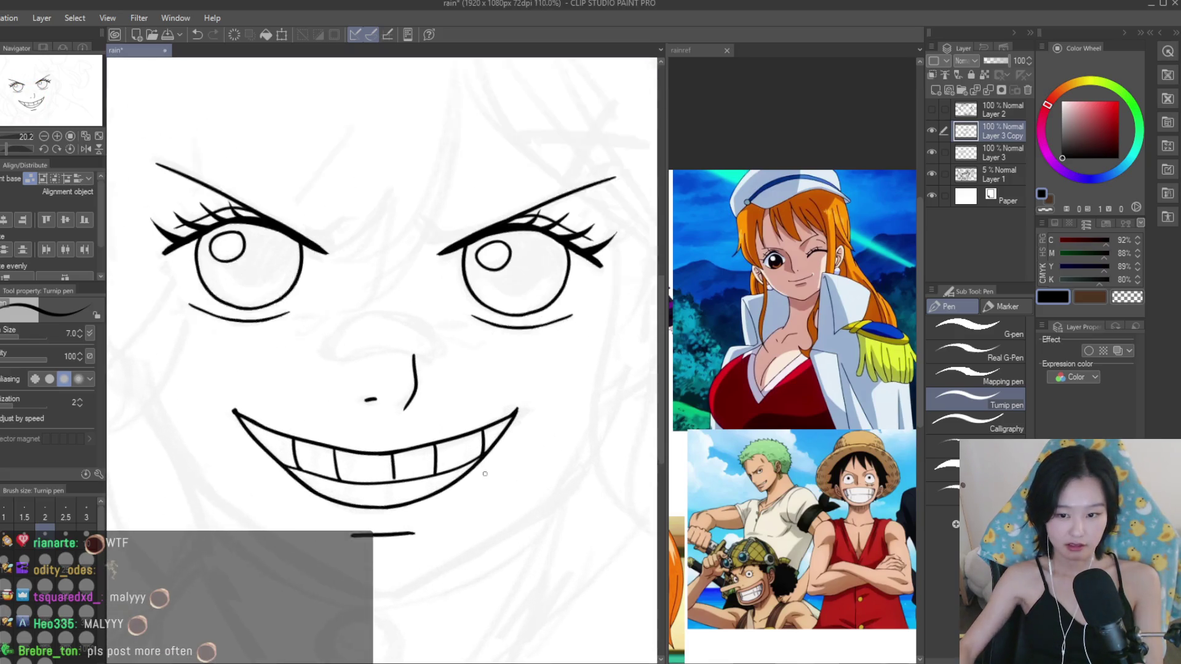
pyautogui.scroll(1, 485, 474)
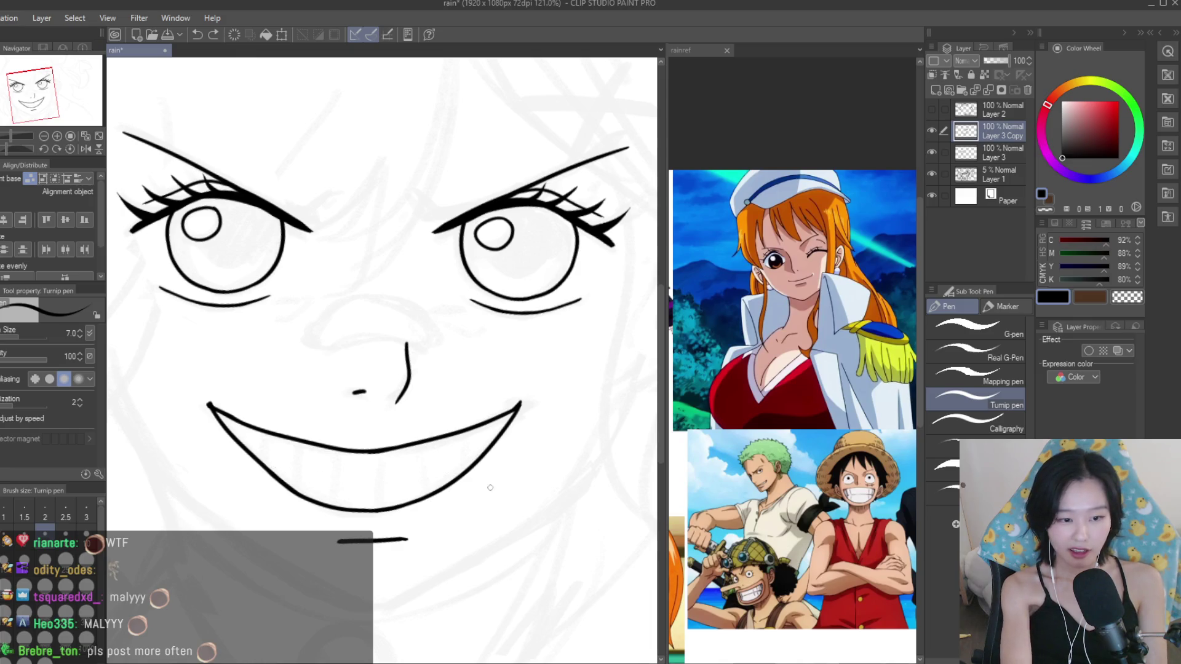
pyautogui.click(777, 488)
pyautogui.scroll(-3, 777, 488)
# Back on the rain drawing, Auto-select inside the grin and ink the lower inner lip line.
pyautogui.scroll(-2, 777, 488)
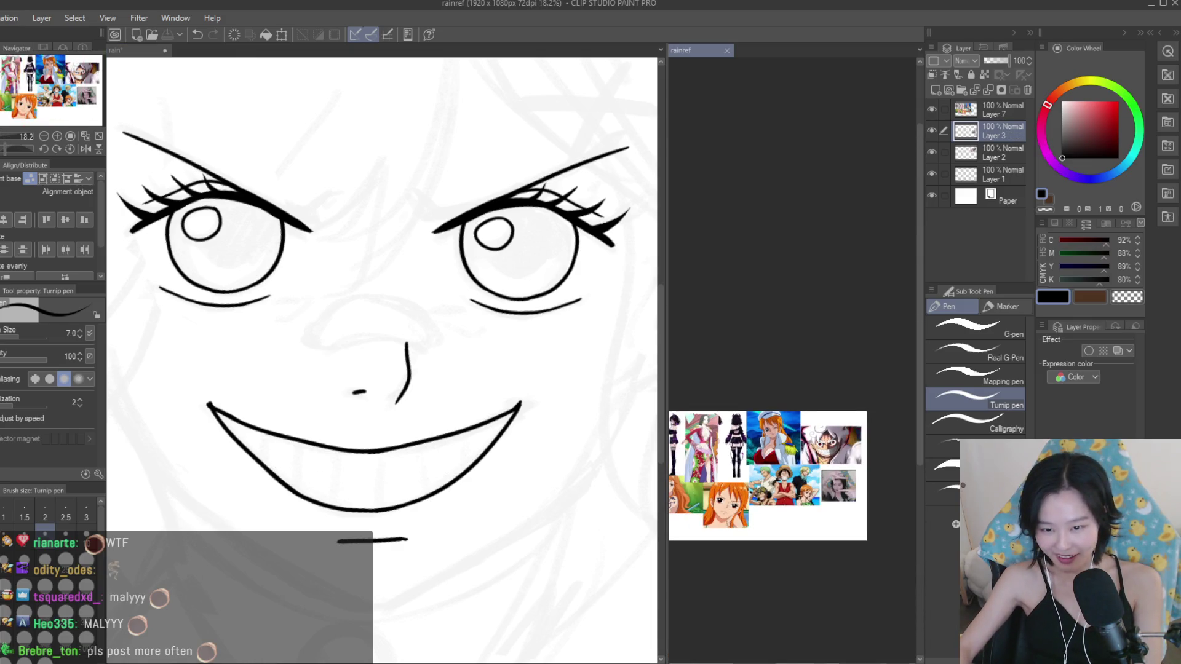
pyautogui.scroll(3, 830, 473)
pyautogui.scroll(2, 831, 474)
pyautogui.click(385, 455)
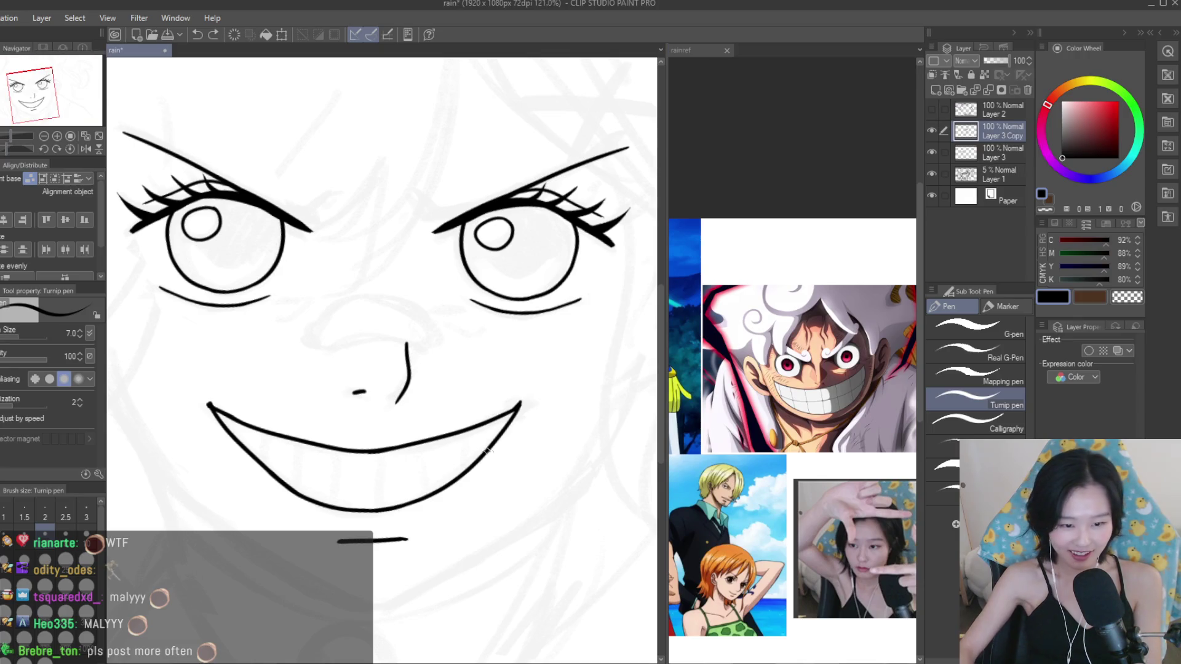
pyautogui.press('w')
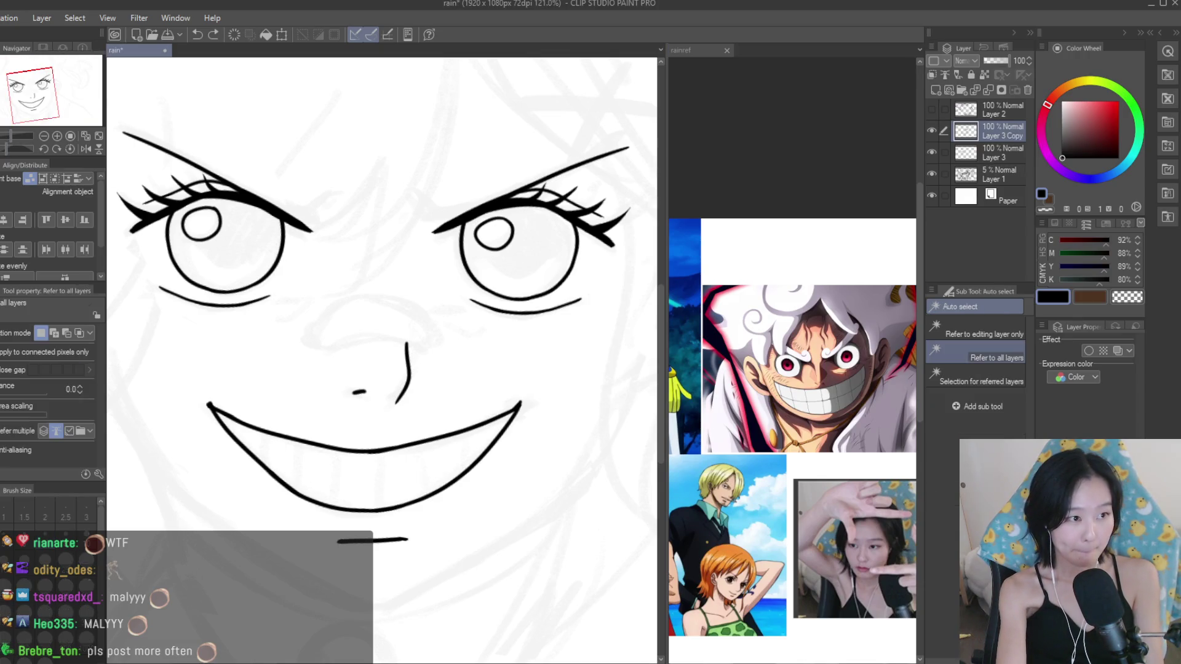
pyautogui.click(374, 492)
pyautogui.press('p')
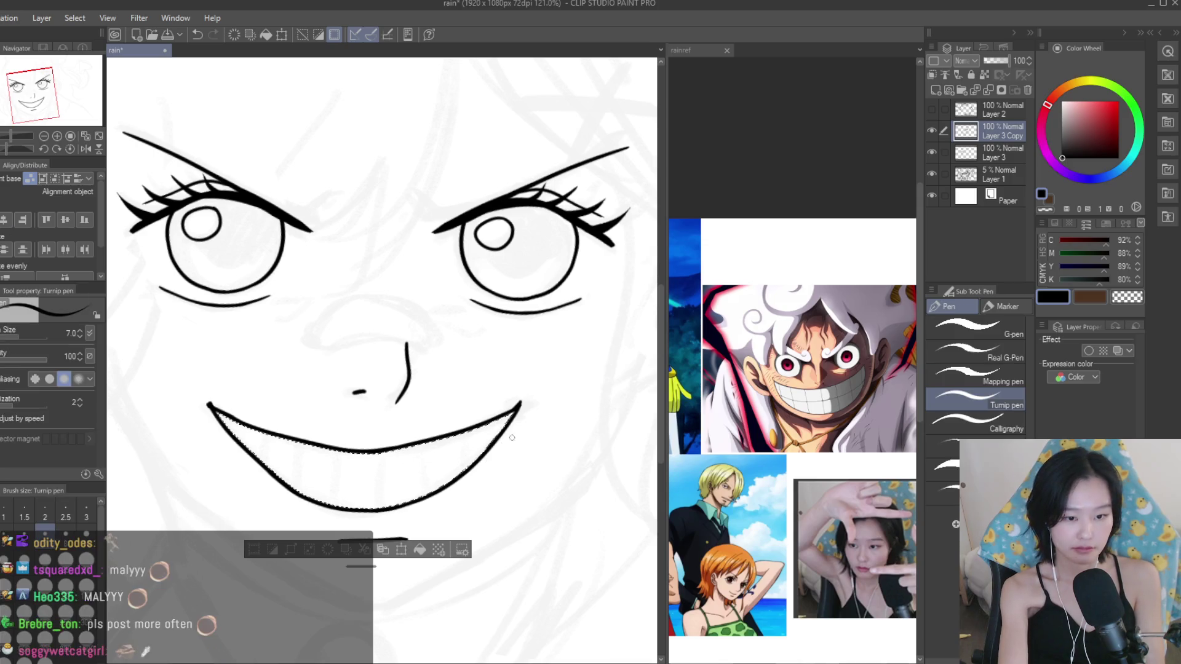
pyautogui.moveTo(324, 480); pyautogui.dragTo(414, 485)
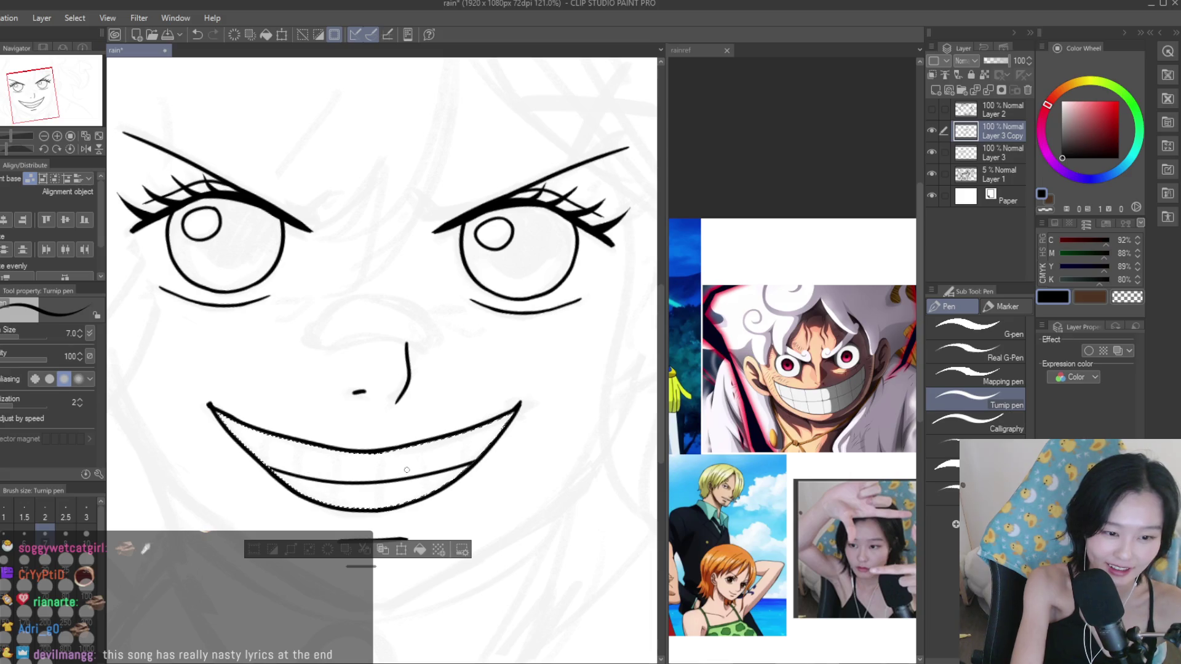
pyautogui.scroll(-3, 498, 434)
pyautogui.hotkey('ctrl', 'd')
pyautogui.scroll(2, 497, 434)
pyautogui.scroll(-2, 474, 474)
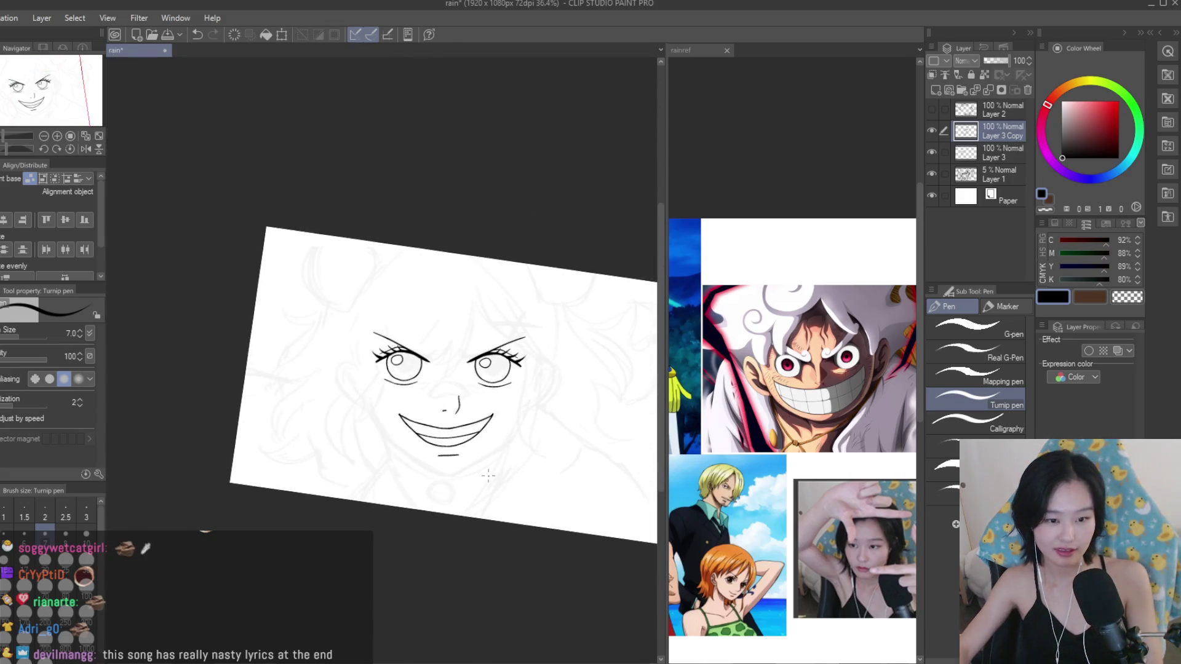
pyautogui.scroll(4, 441, 403)
pyautogui.scroll(1, 441, 403)
pyautogui.scroll(3, 460, 246)
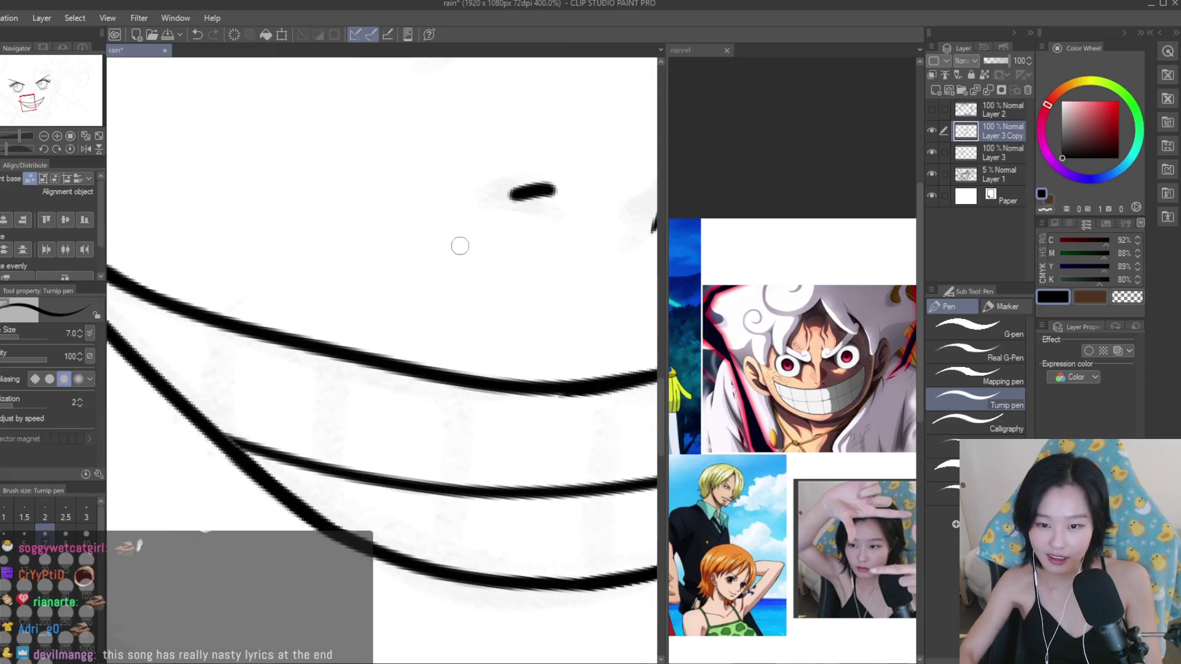
pyautogui.moveTo(256, 337); pyautogui.dragTo(284, 453)
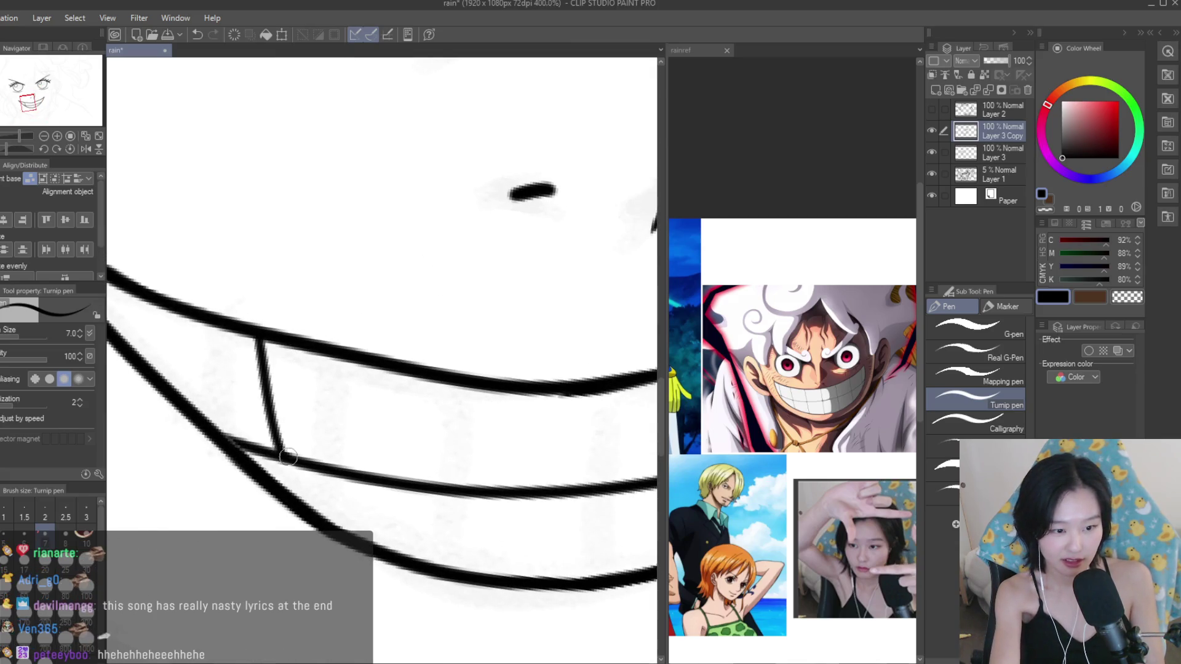
pyautogui.scroll(-4, 252, 422)
pyautogui.scroll(4, 369, 427)
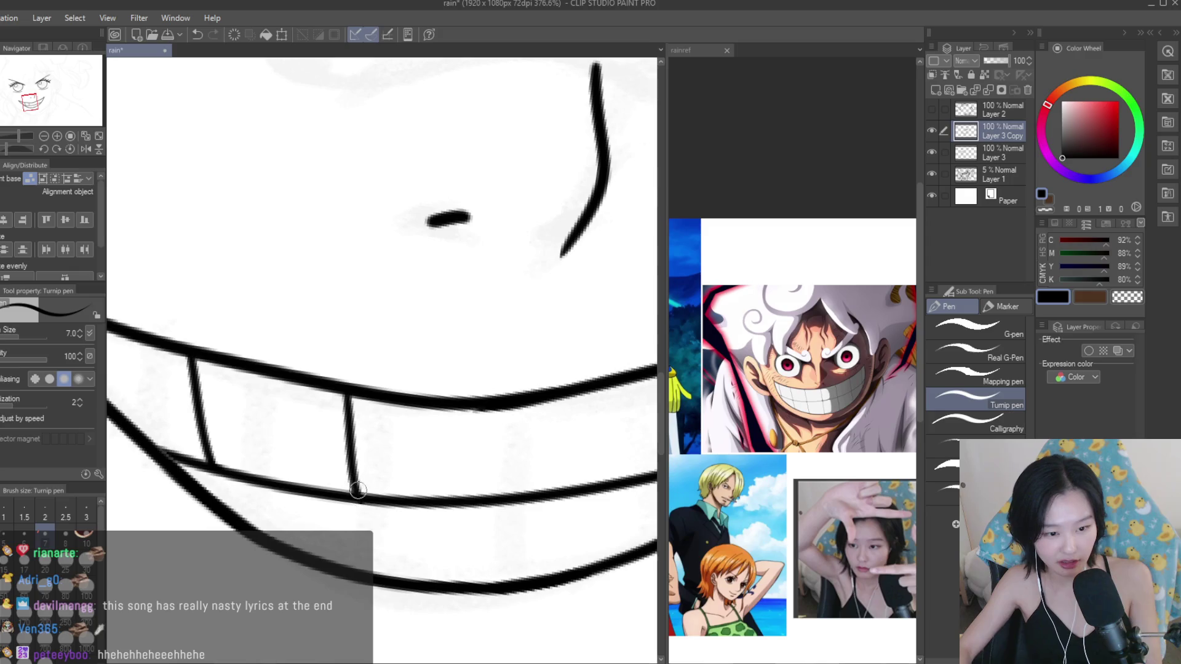
pyautogui.scroll(-3, 359, 490)
pyautogui.scroll(2, 431, 467)
pyautogui.scroll(-1, 492, 455)
pyautogui.scroll(1, 516, 448)
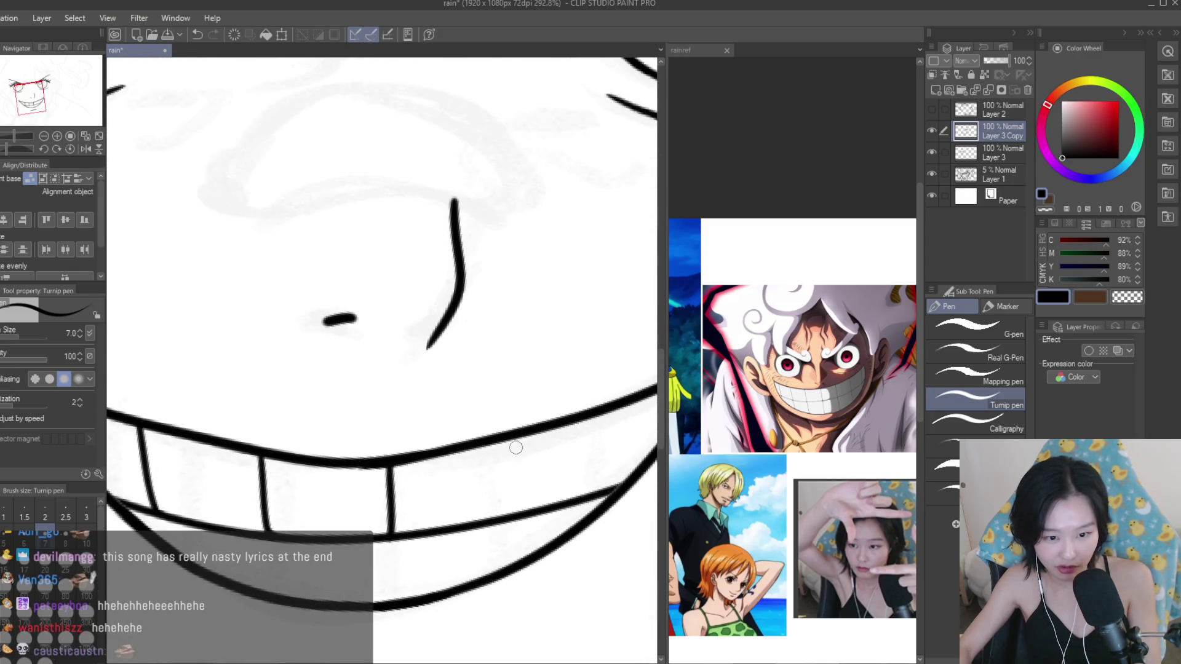
pyautogui.scroll(-3, 541, 468)
pyautogui.moveTo(514, 498)
pyautogui.mouseDown()
pyautogui.moveTo(515, 510)
pyautogui.moveTo(570, 512)
pyautogui.mouseUp()
pyautogui.scroll(3, 573, 430)
pyautogui.scroll(-2, 569, 501)
pyautogui.scroll(2, 541, 498)
pyautogui.scroll(2, 511, 492)
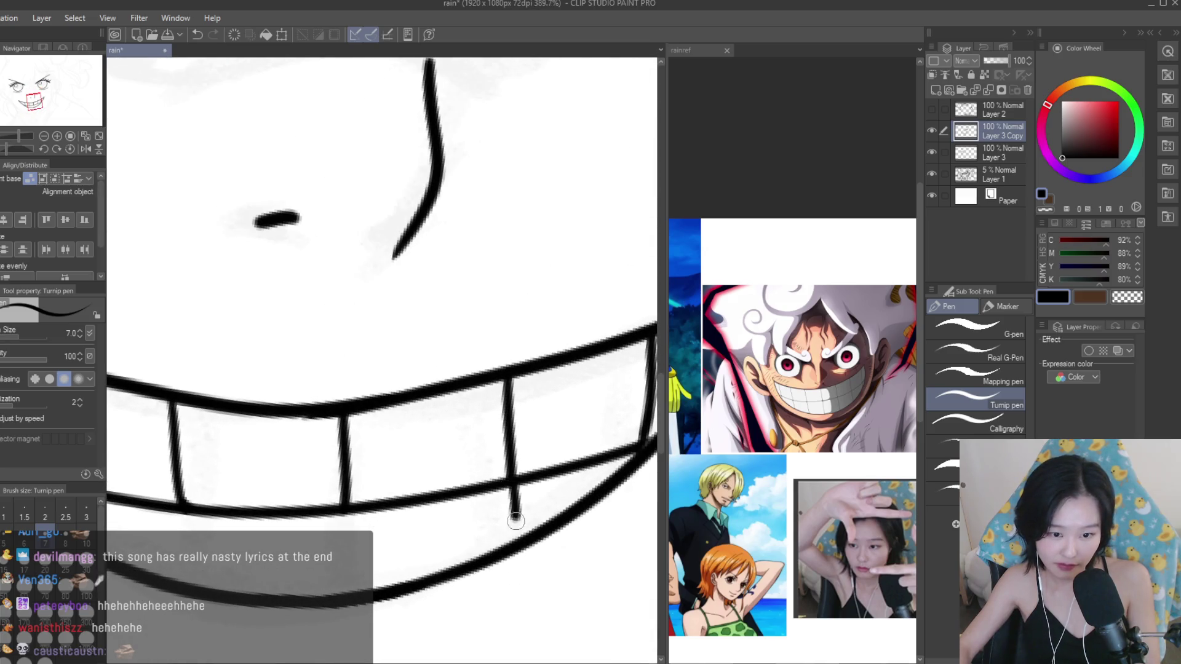
pyautogui.hotkey('ctrl', 'z')
pyautogui.hotkey('ctrl', 'z')
pyautogui.moveTo(514, 488); pyautogui.dragTo(509, 549)
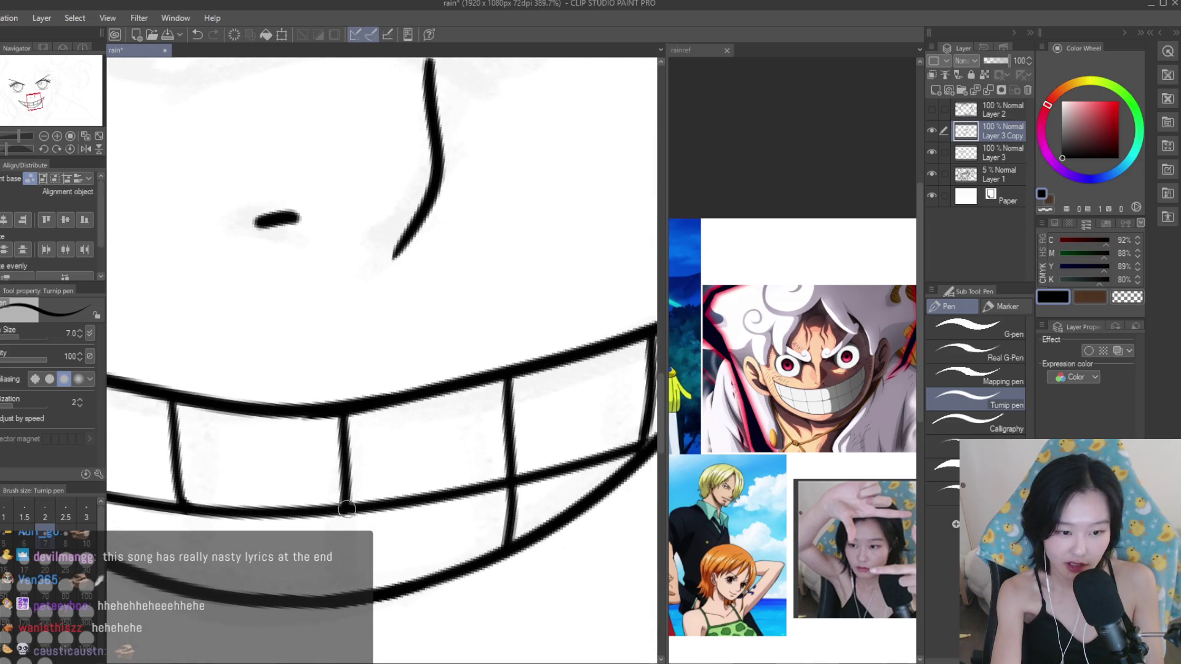
pyautogui.moveTo(345, 560); pyautogui.dragTo(344, 592)
pyautogui.scroll(-1, 534, 418)
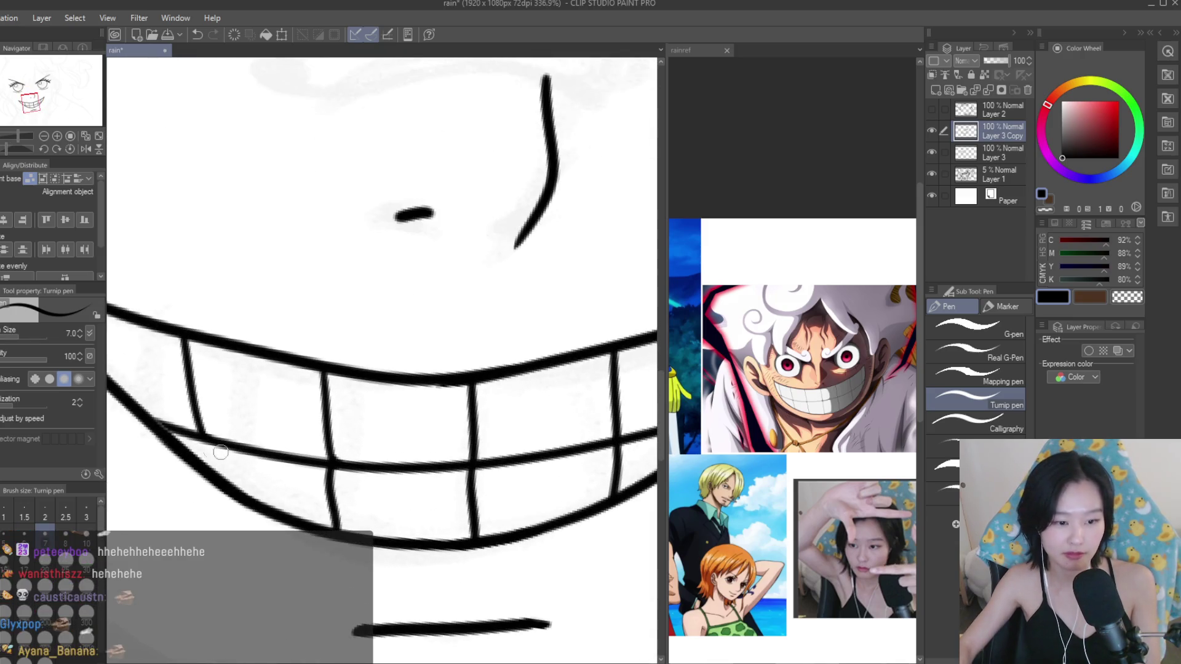
pyautogui.scroll(-5, 212, 458)
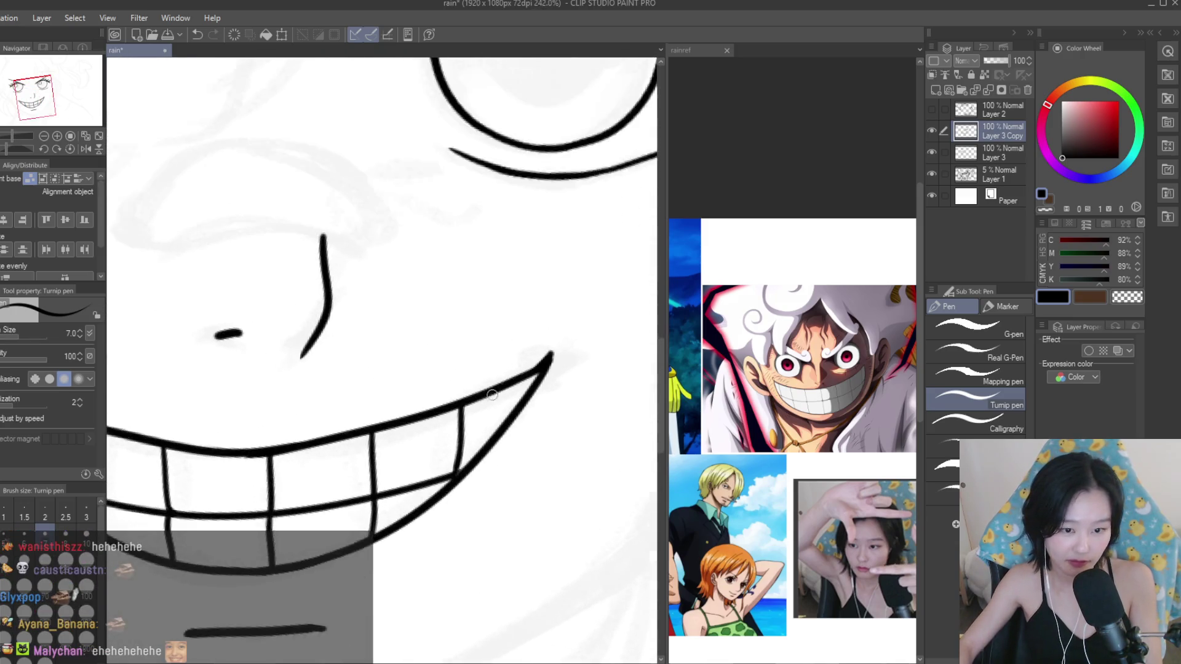
pyautogui.scroll(-5, 552, 422)
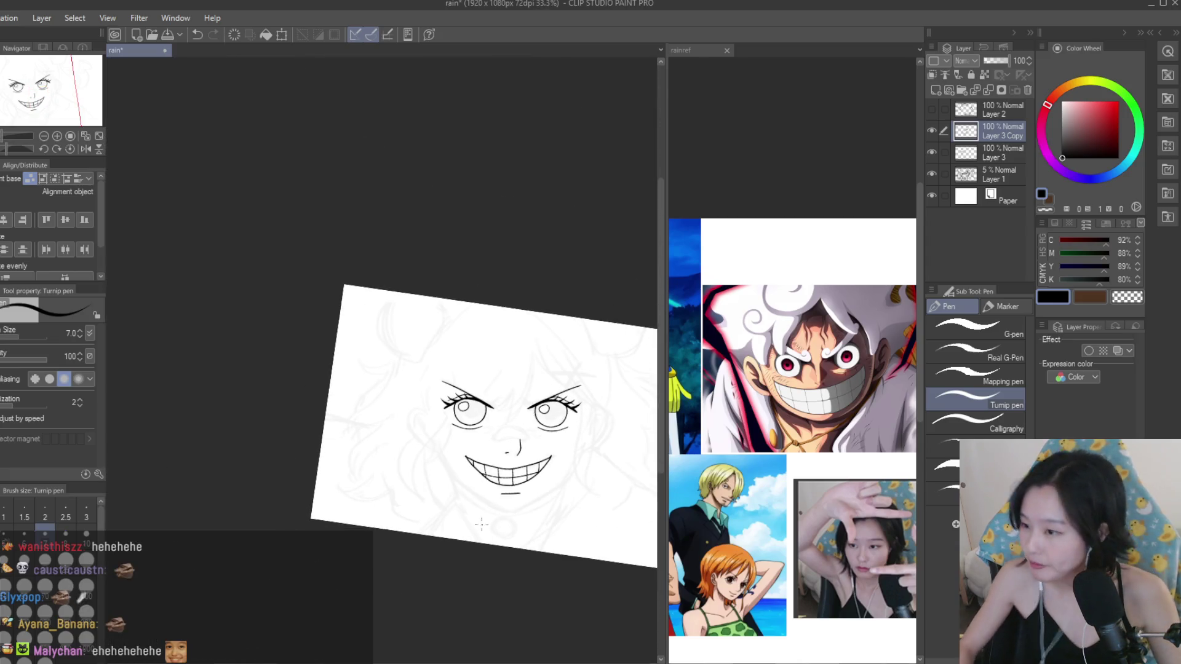
pyautogui.scroll(3, 498, 454)
pyautogui.scroll(2, 529, 370)
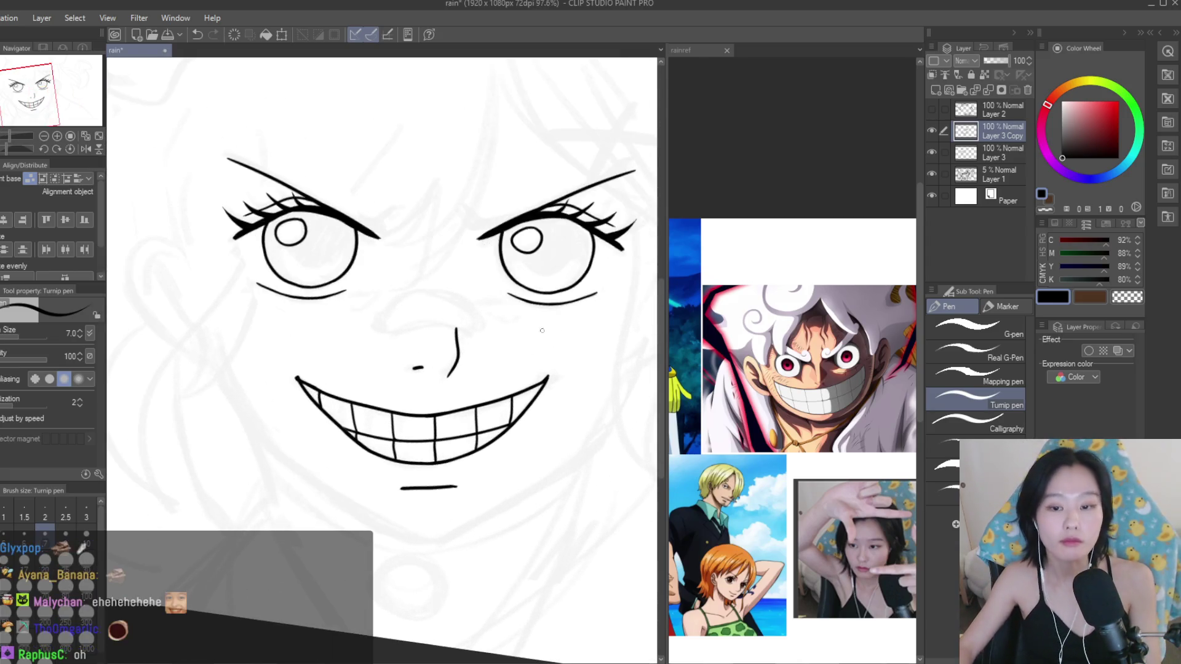
pyautogui.scroll(-2, 549, 459)
pyautogui.scroll(-2, 594, 433)
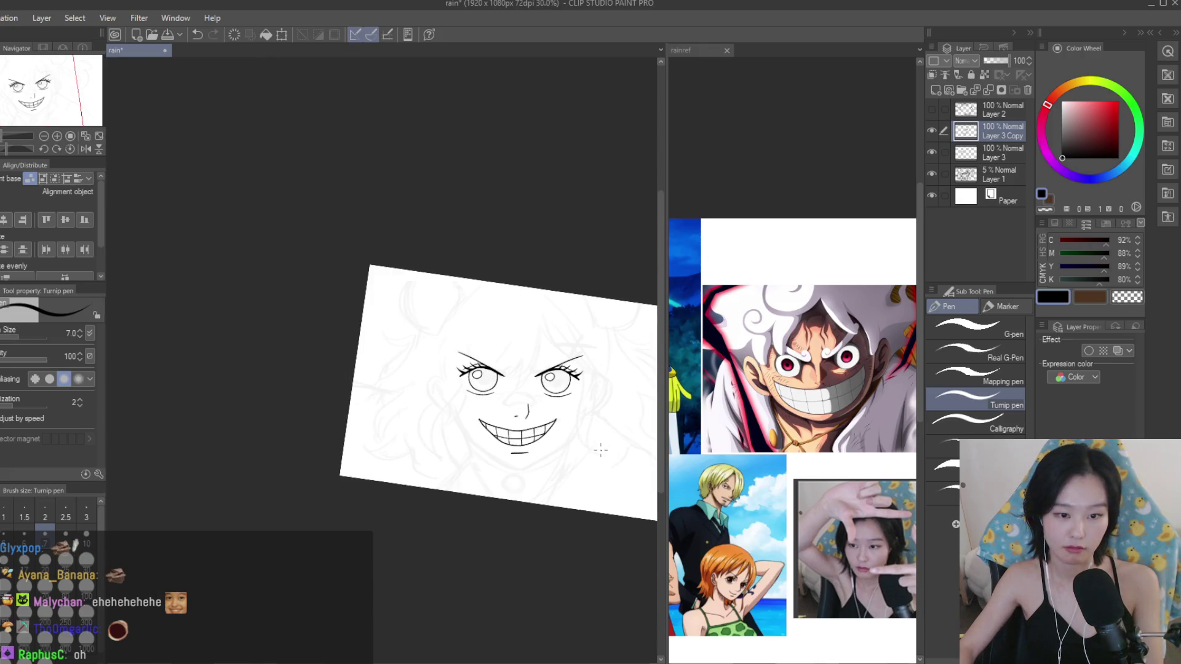
pyautogui.scroll(1, 601, 439)
pyautogui.press('h')
pyautogui.scroll(-2, 592, 421)
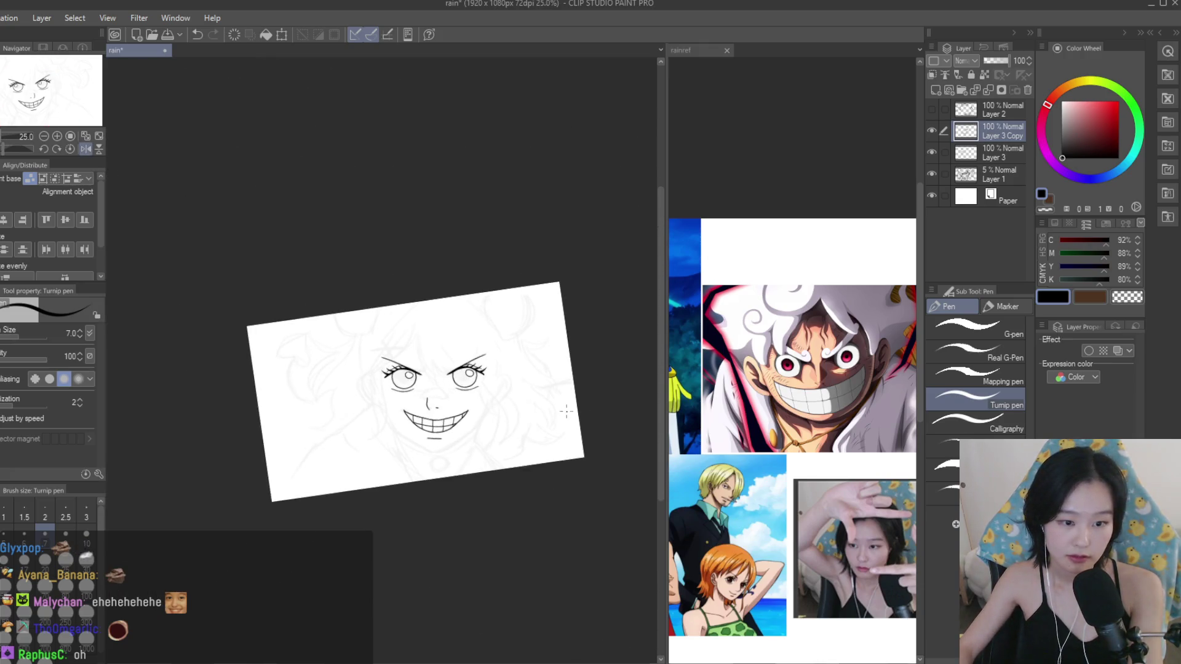
pyautogui.press('h')
pyautogui.scroll(1, 566, 411)
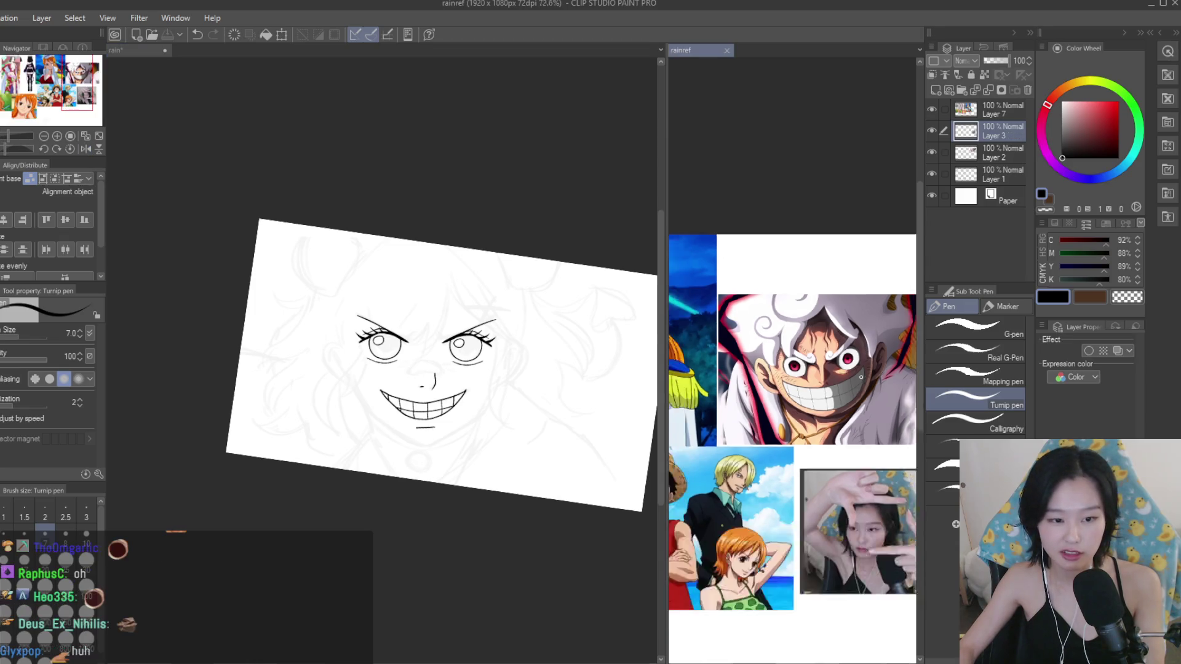
# Ink the curved underside of the nose and close it into a rounded loop.
pyautogui.scroll(-3, 798, 416)
pyautogui.scroll(1, 798, 416)
pyautogui.scroll(-1, 798, 416)
pyautogui.scroll(2, 728, 326)
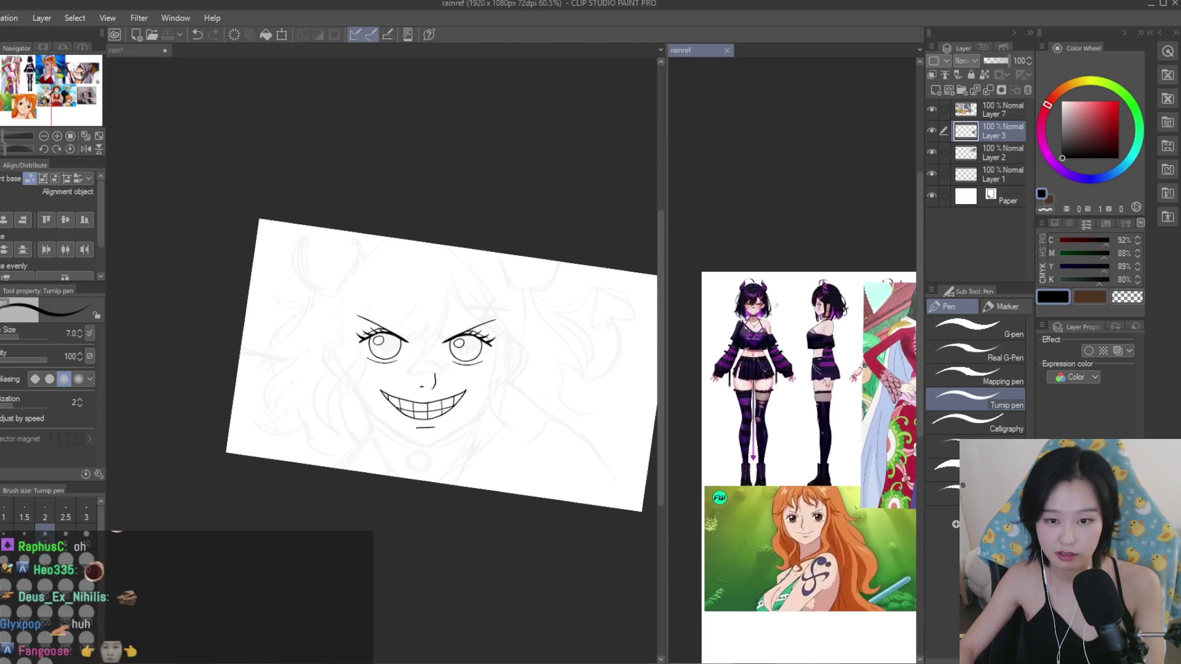
pyautogui.scroll(2, 728, 326)
pyautogui.scroll(4, 405, 377)
pyautogui.scroll(5, 404, 377)
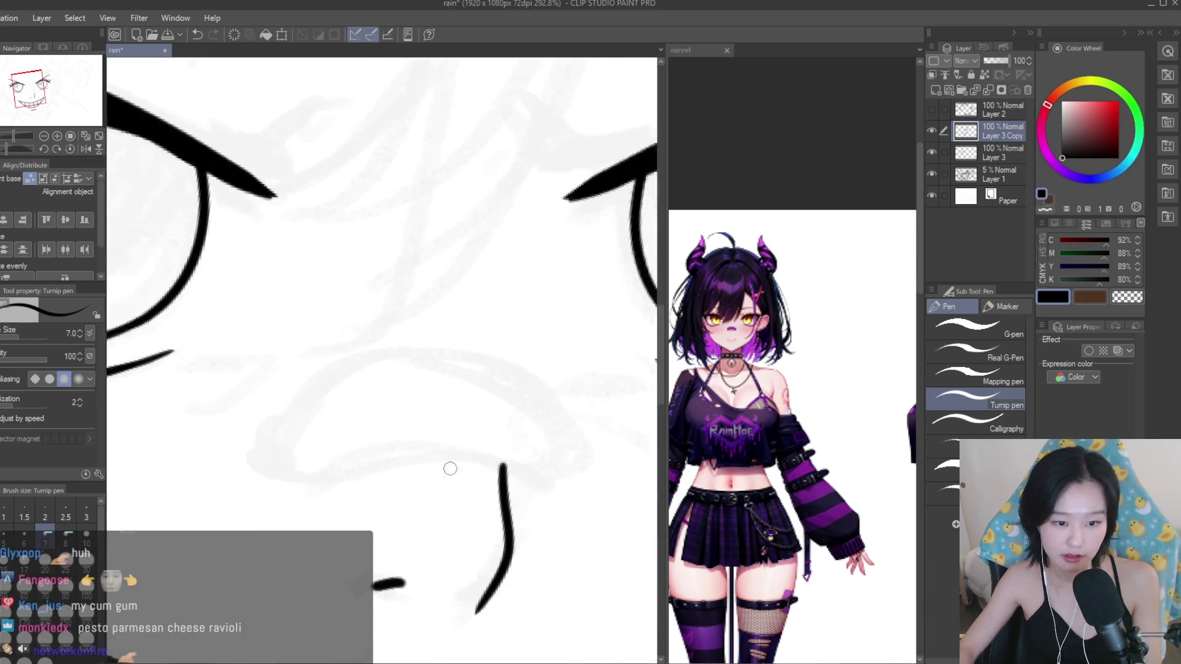
pyautogui.moveTo(554, 491); pyautogui.dragTo(285, 495)
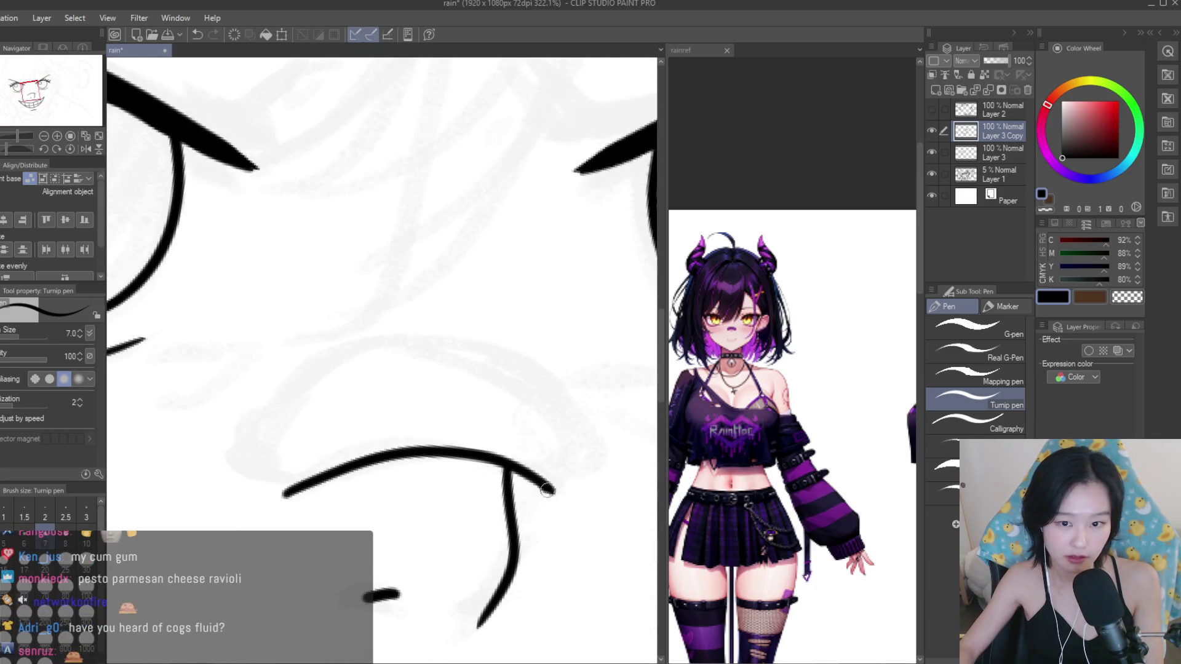
pyautogui.moveTo(551, 492); pyautogui.dragTo(274, 502)
pyautogui.scroll(-2, 361, 447)
pyautogui.scroll(-3, 361, 446)
pyautogui.scroll(-2, 361, 447)
pyautogui.scroll(3, 431, 431)
pyautogui.scroll(2, 466, 416)
pyautogui.scroll(2, 369, 427)
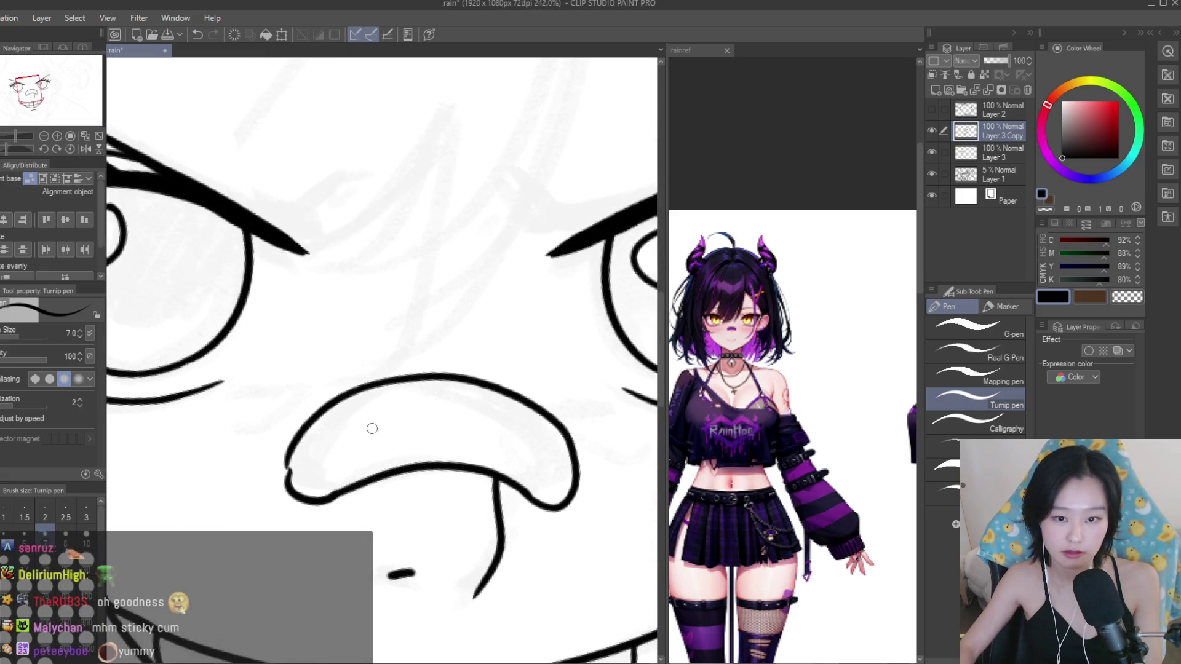
pyautogui.scroll(3, 293, 457)
# Check the nose line ends with the Snap eraser, then return to the Turnip pen.
pyautogui.press('e')
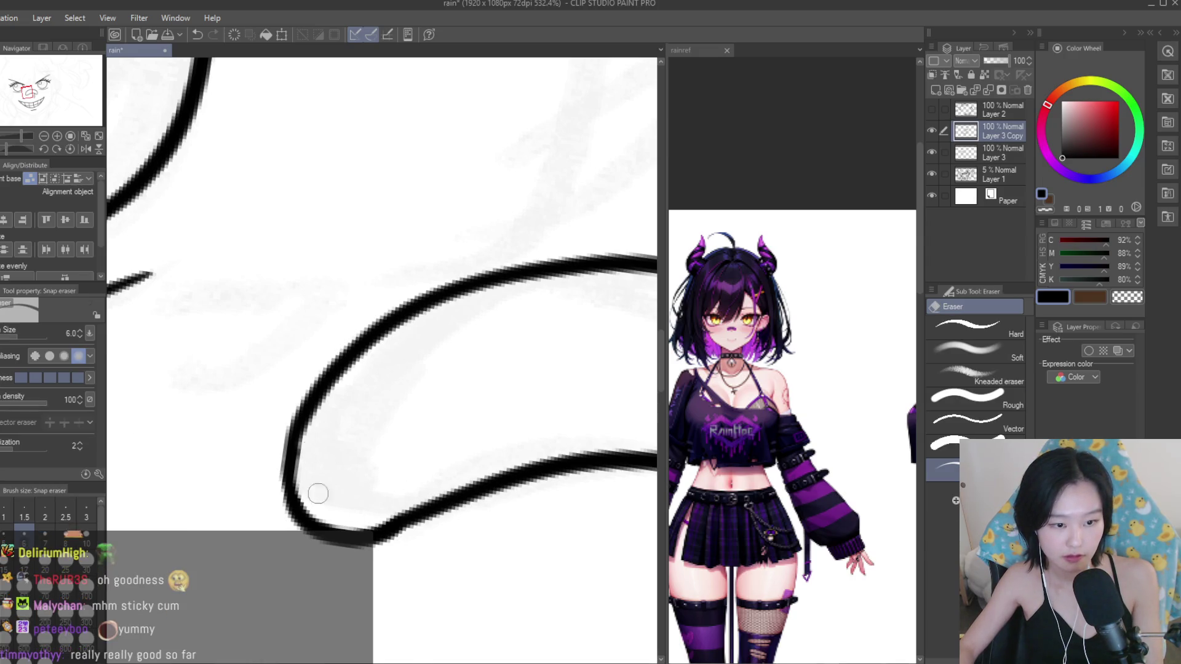
pyautogui.scroll(-1, 595, 470)
pyautogui.scroll(-4, 455, 478)
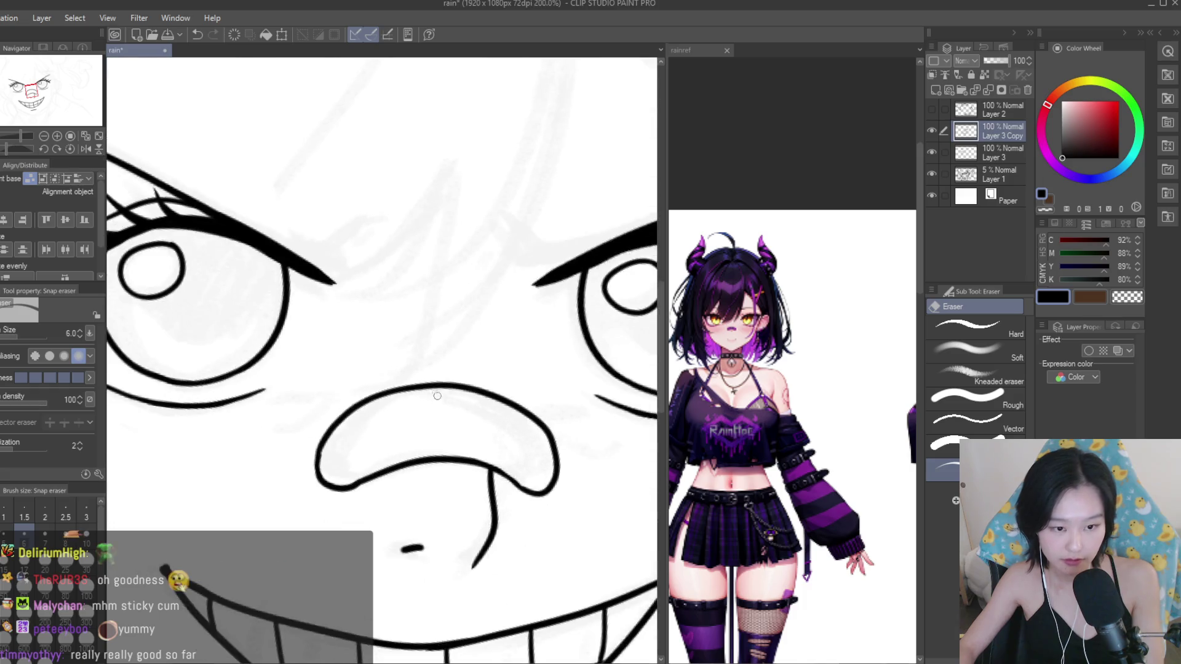
pyautogui.scroll(-7, 492, 438)
pyautogui.scroll(3, 515, 448)
pyautogui.scroll(2, 516, 447)
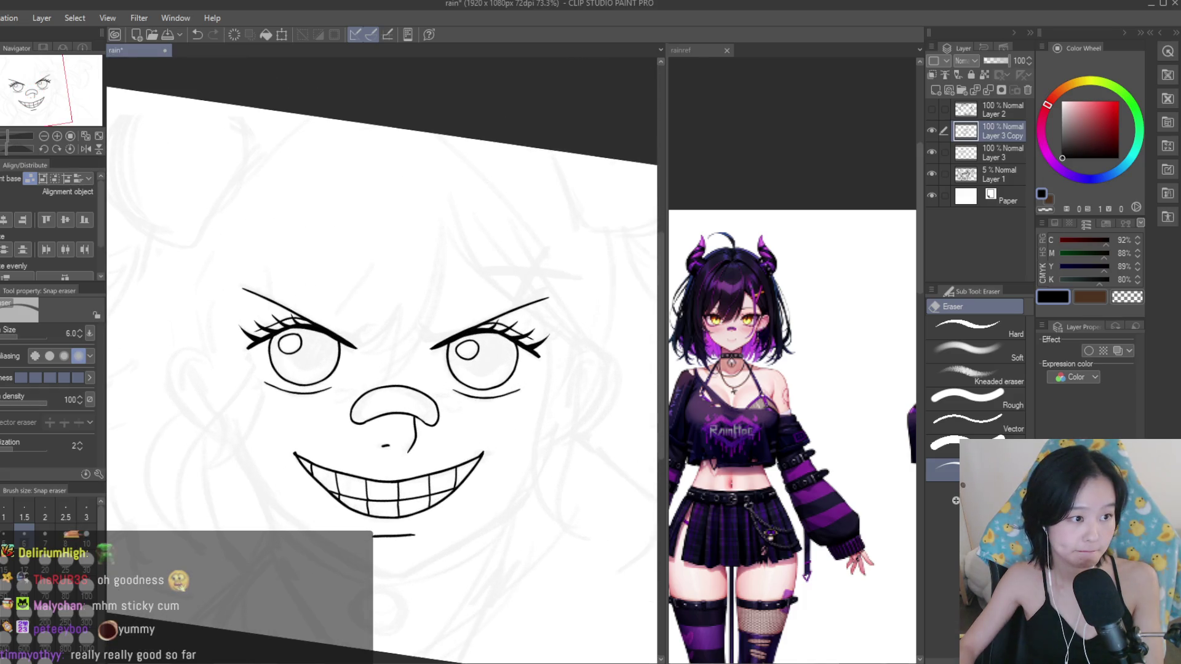
pyautogui.press('p')
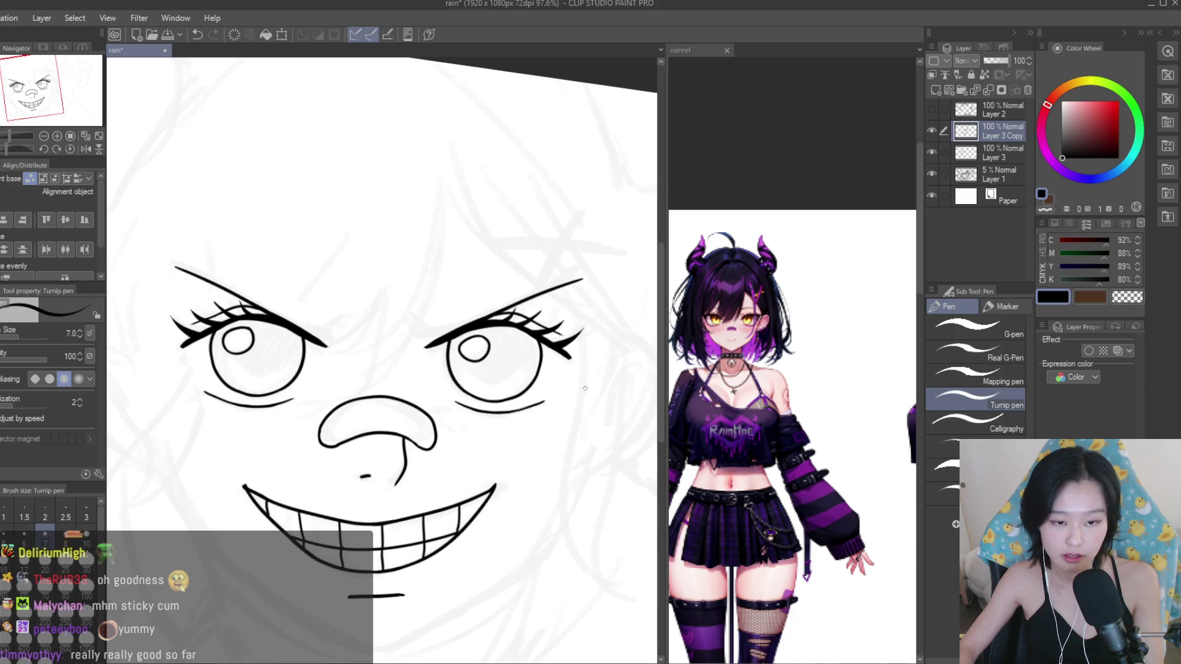
pyautogui.scroll(-3, 574, 318)
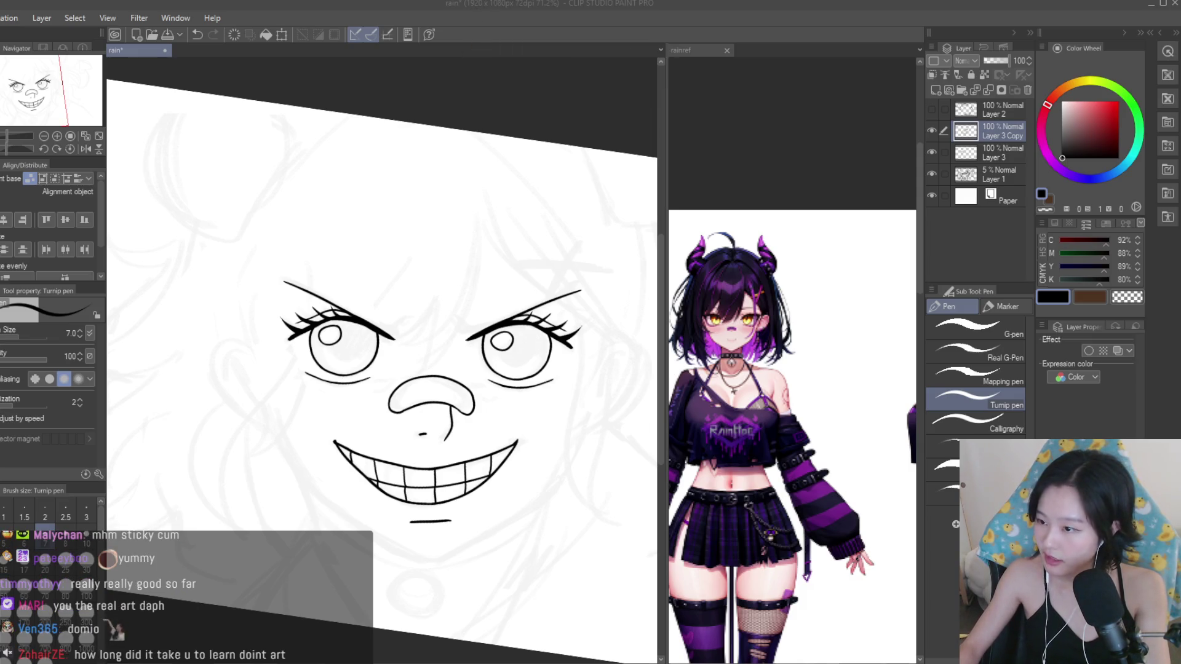
# In rainref, paste the new character image and place its layer above Layer 7.
pyautogui.hotkey('ctrl', 'Tab')
pyautogui.press('k')
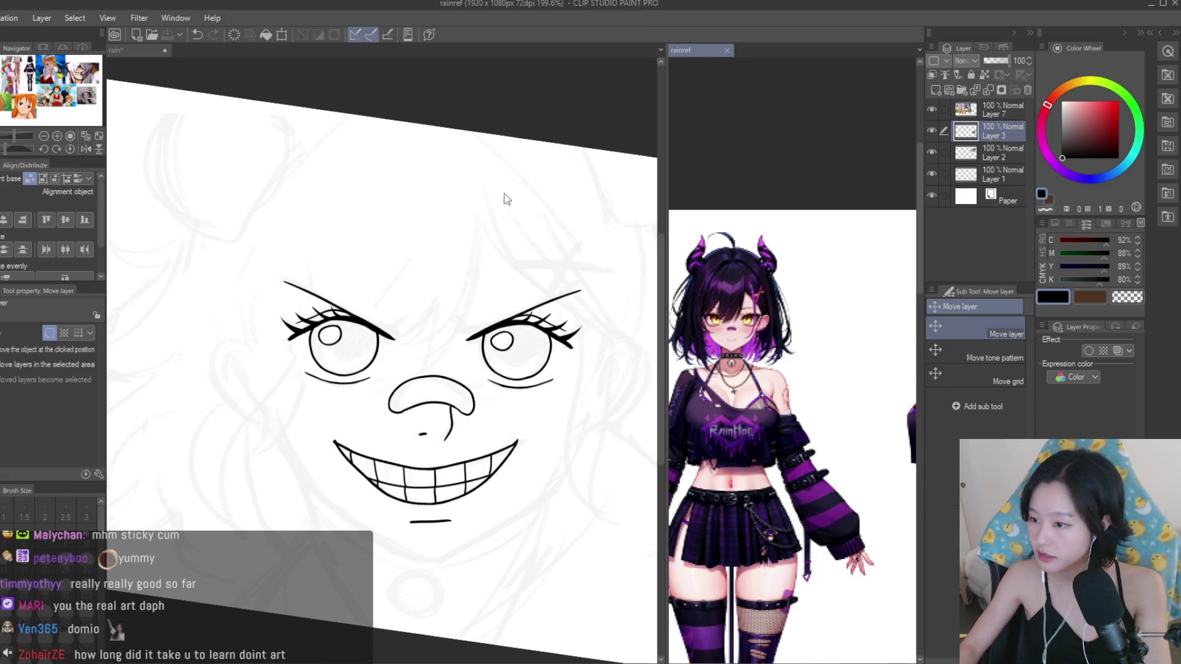
pyautogui.hotkey('ctrl', 'v')
pyautogui.scroll(-5, 720, 256)
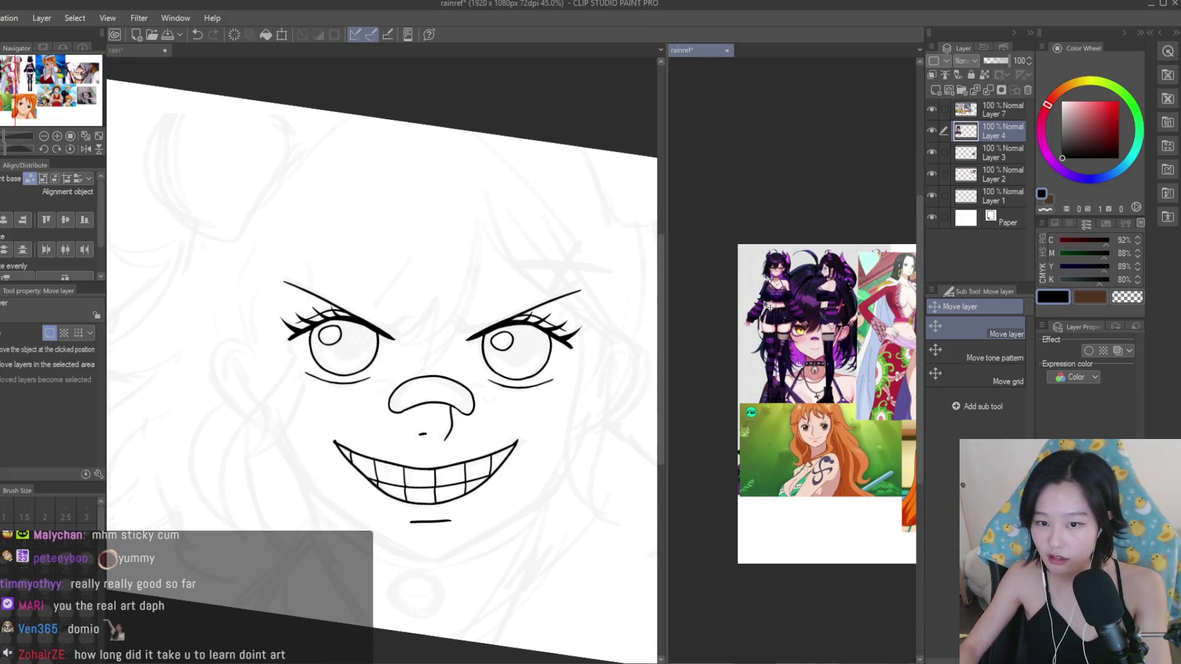
pyautogui.scroll(-1, 769, 306)
pyautogui.moveTo(997, 132); pyautogui.dragTo(998, 113)
# Scale the pasted character image down toward the top-left corner and confirm.
pyautogui.hotkey('ctrl', 't')
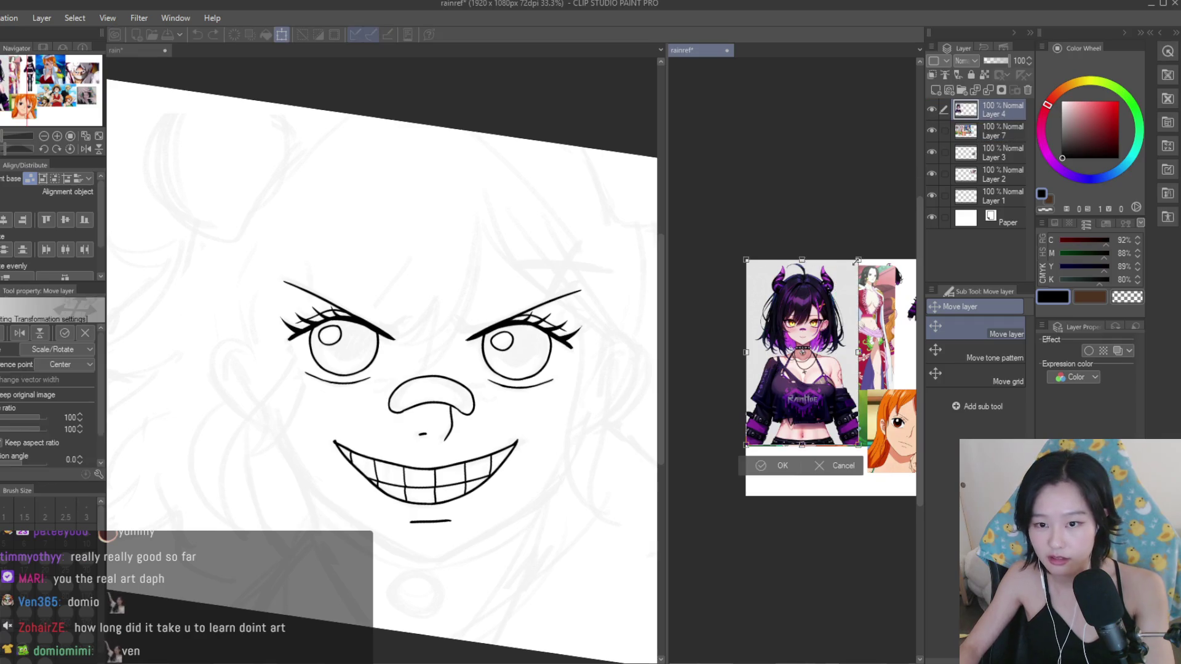
pyautogui.moveTo(861, 446); pyautogui.dragTo(809, 377)
pyautogui.press('Return')
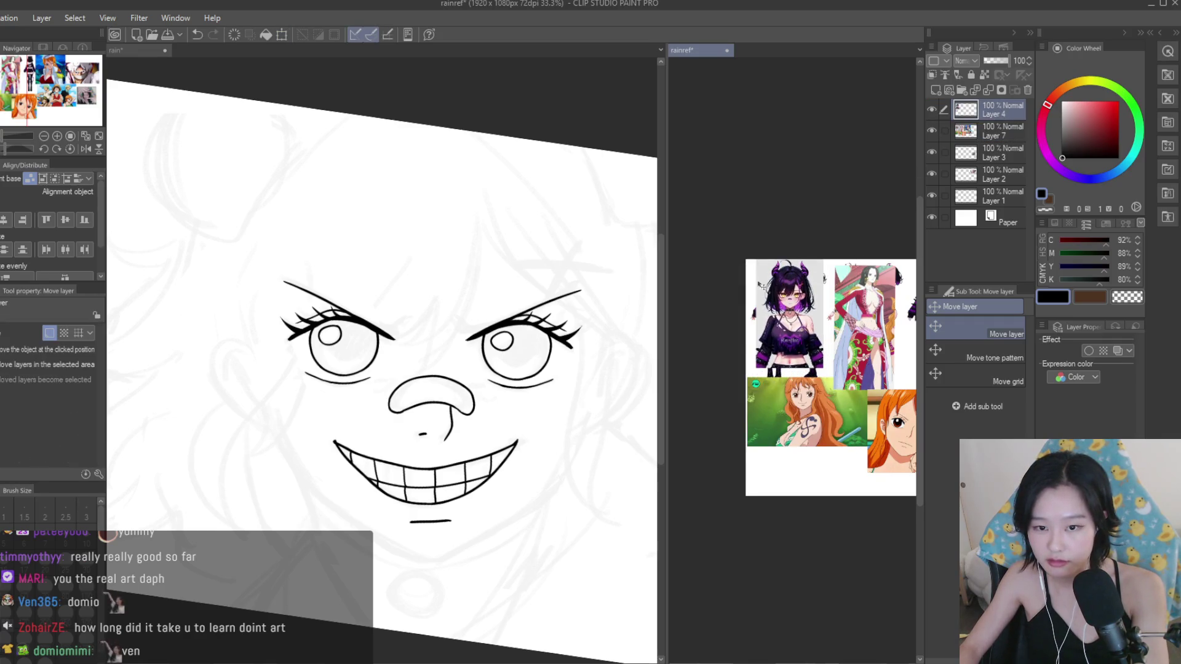
pyautogui.scroll(2, 780, 286)
pyautogui.scroll(1, 781, 246)
pyautogui.scroll(-3, 780, 240)
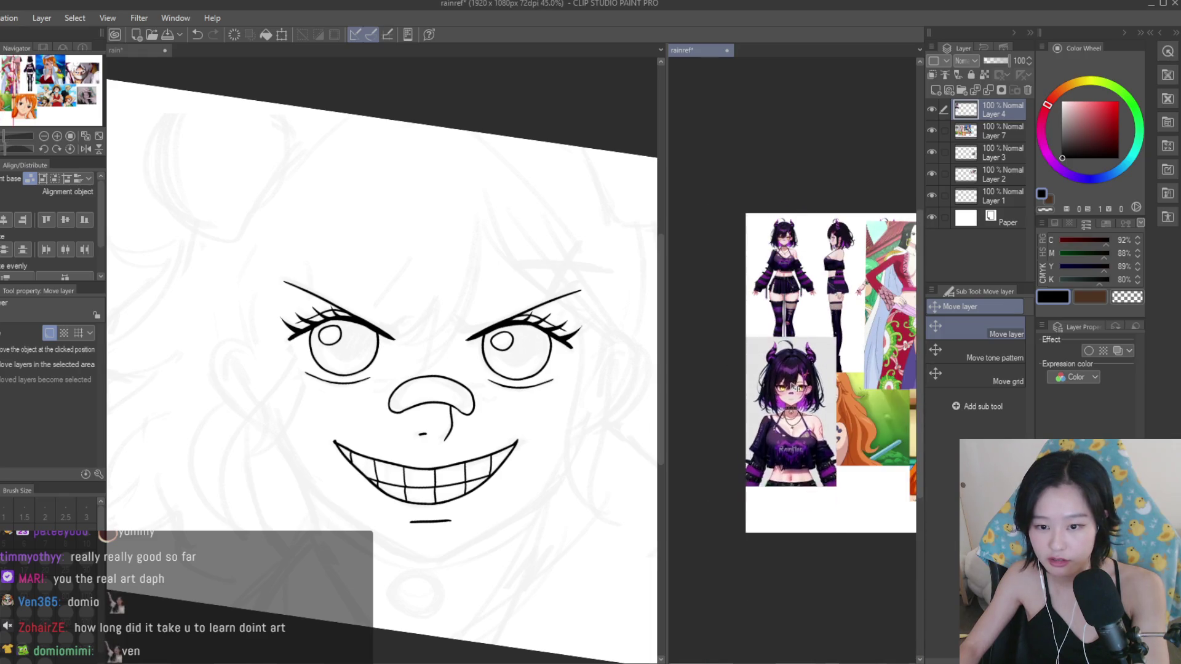
pyautogui.scroll(-1, 855, 319)
pyautogui.scroll(1, 855, 318)
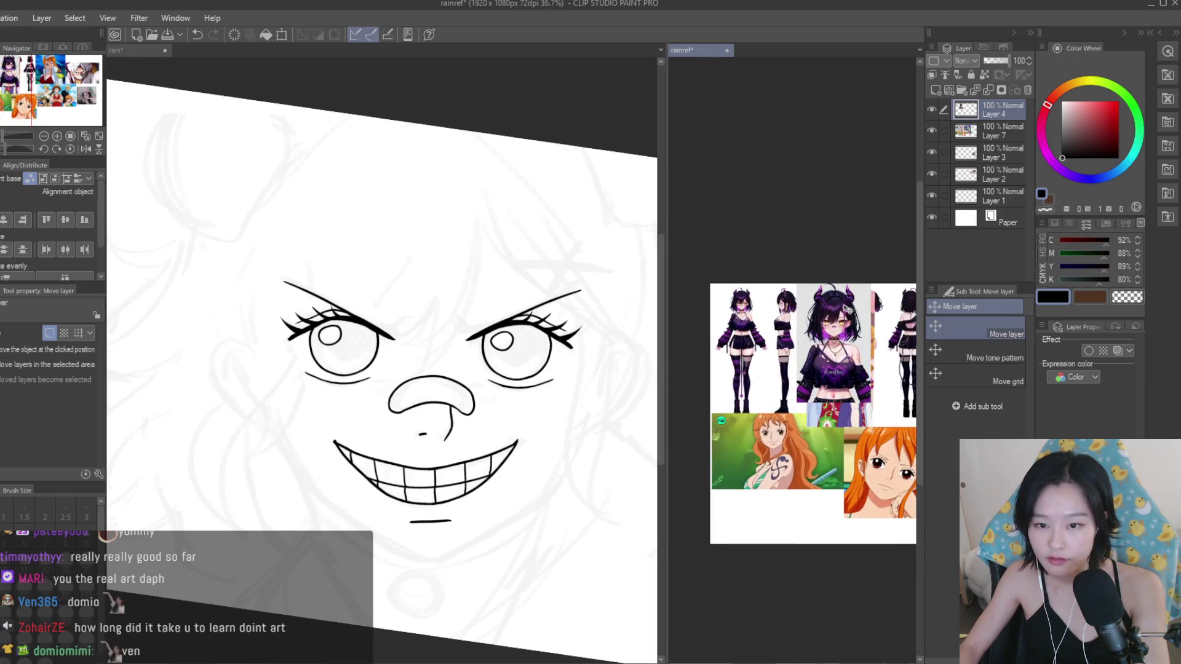
pyautogui.scroll(4, 856, 319)
# Straighten the canvas rotation and try a right-cheek jawline stroke, then undo it.
pyautogui.press('p')
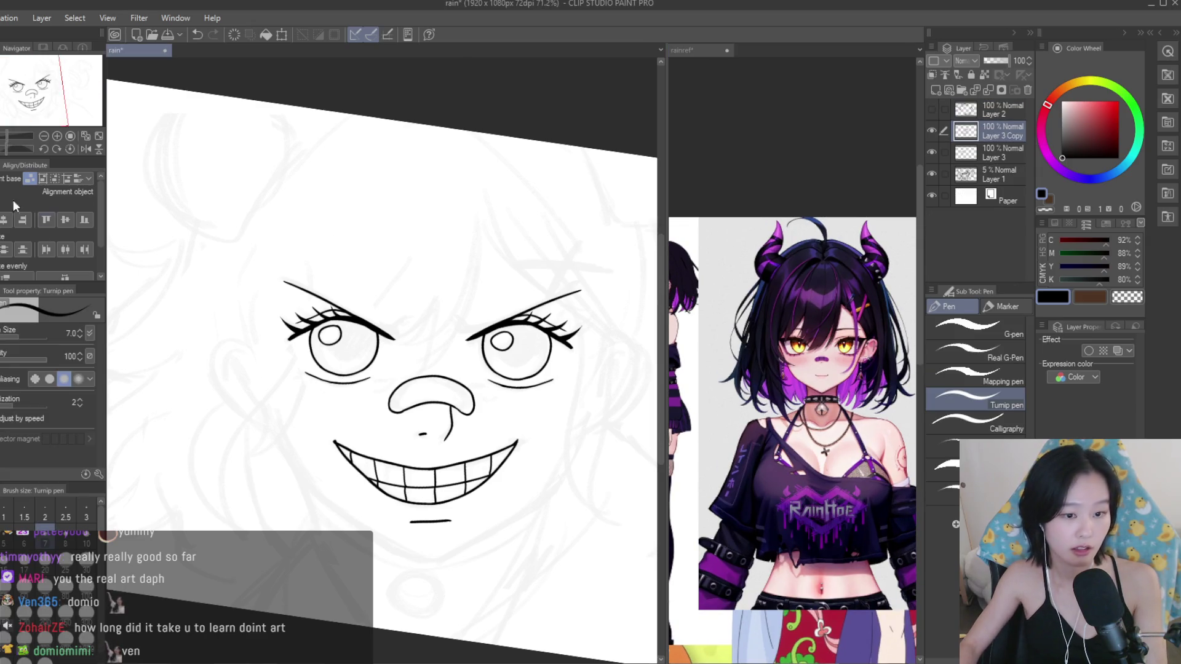
pyautogui.hotkey('ctrl', '0')
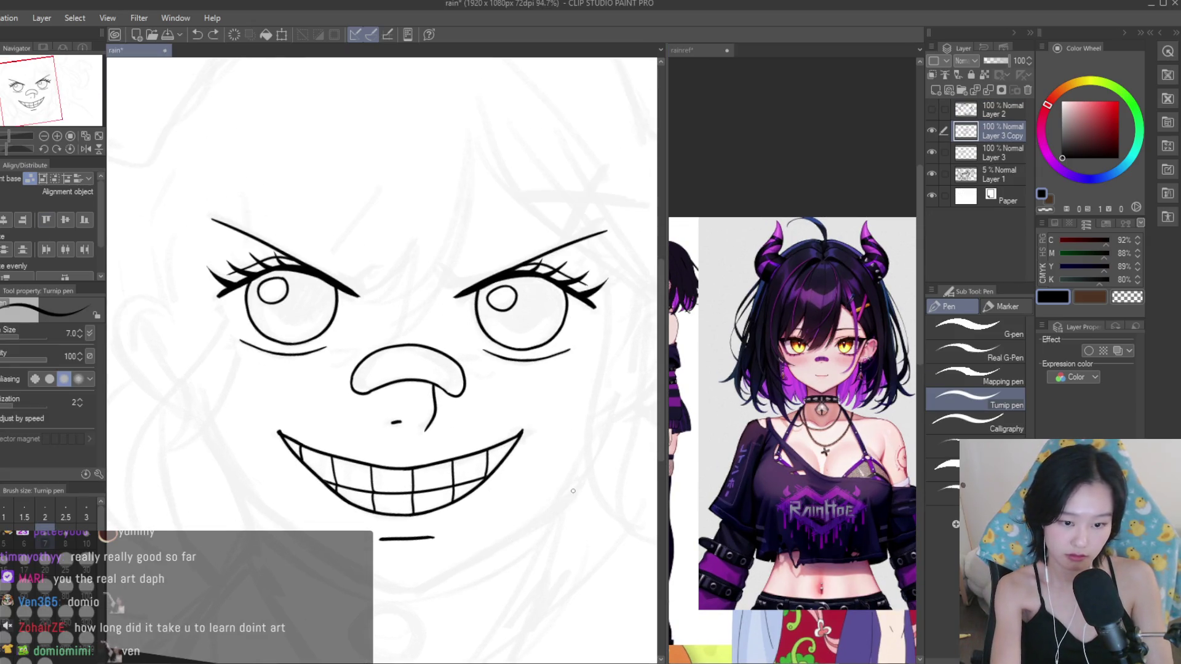
pyautogui.moveTo(572, 492); pyautogui.dragTo(434, 583)
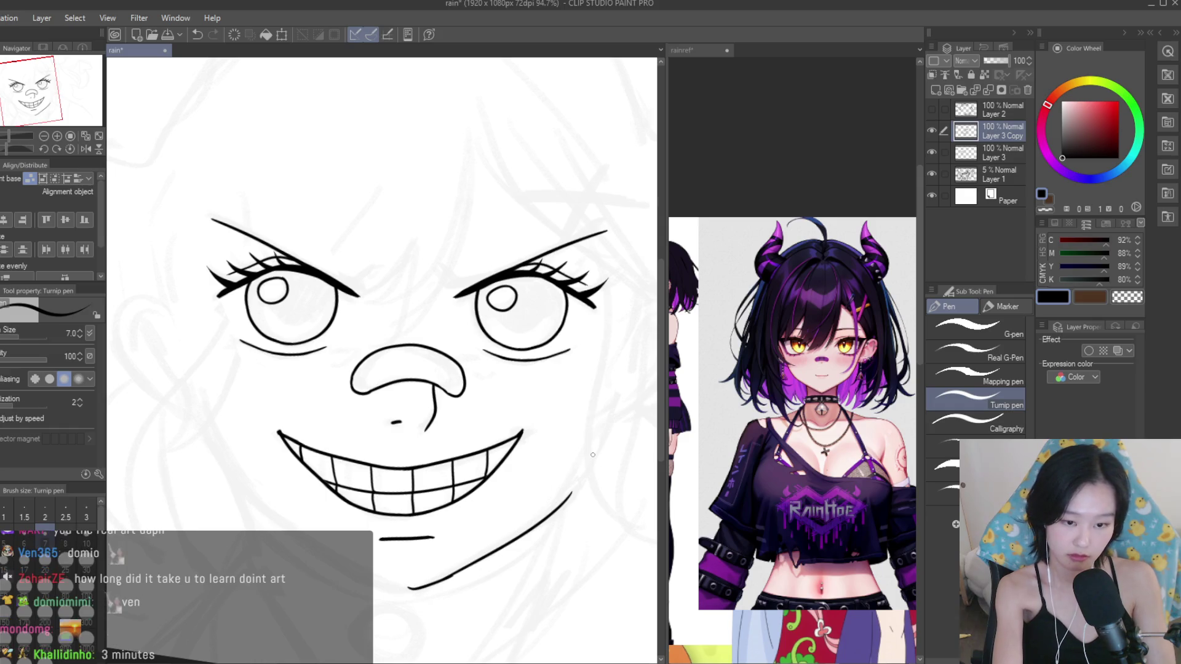
pyautogui.hotkey('ctrl', 'z')
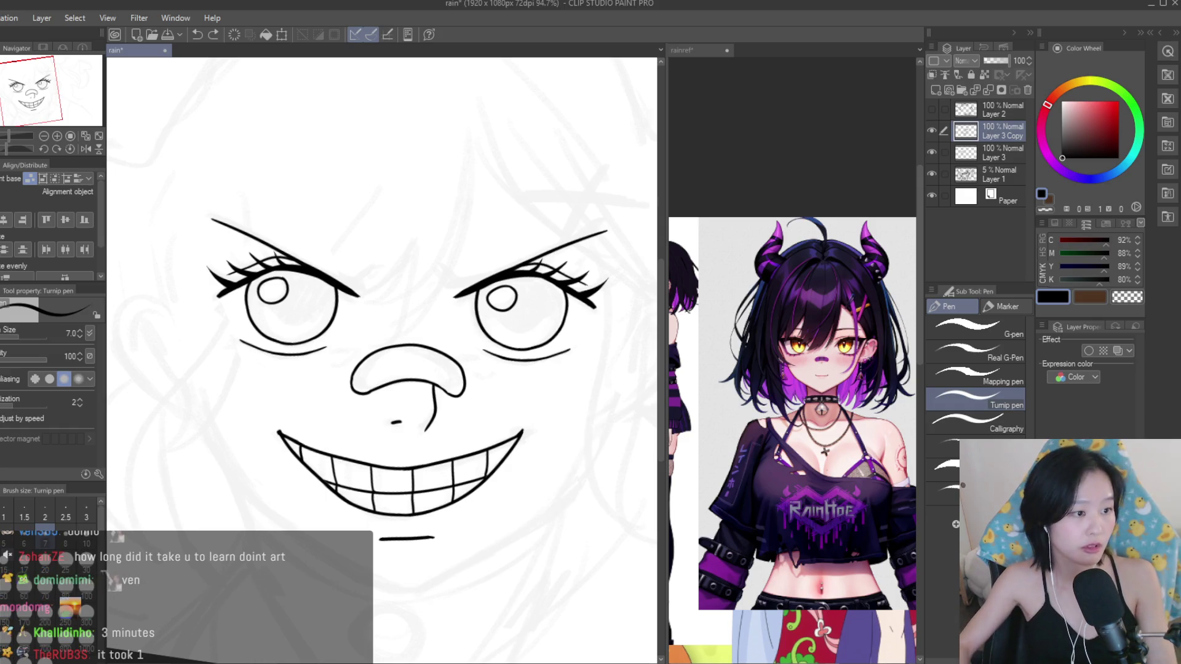
# Add a vertical symmetry ruler down the centre of the face.
pyautogui.press('u')
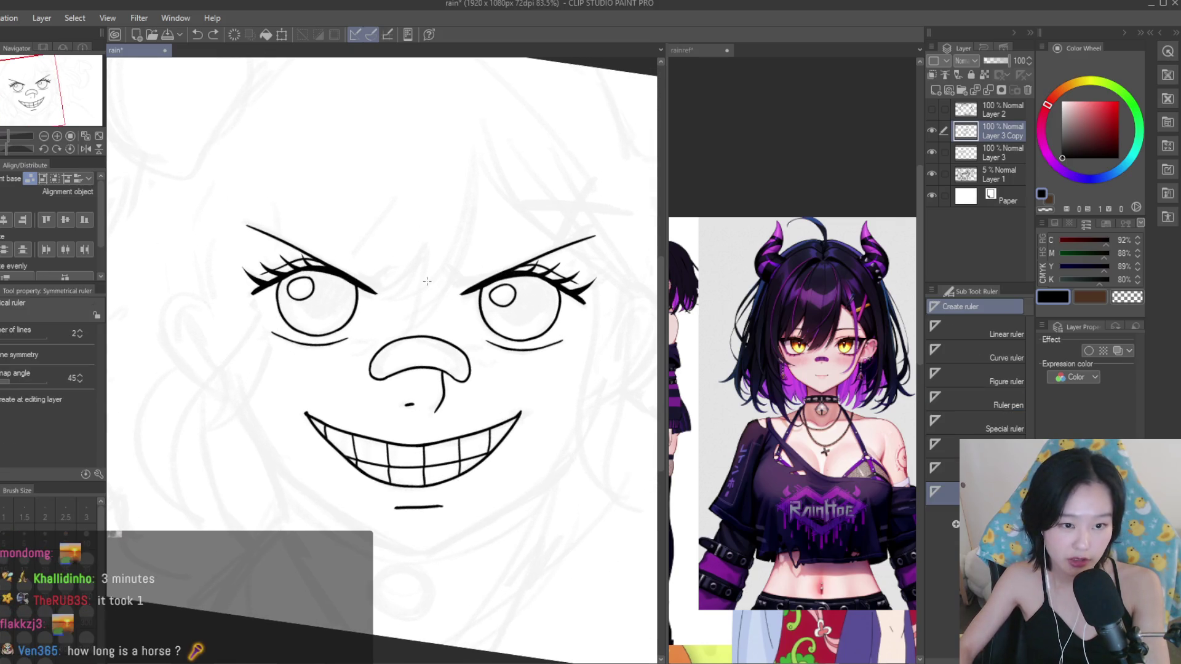
pyautogui.moveTo(427, 409); pyautogui.dragTo(428, 411)
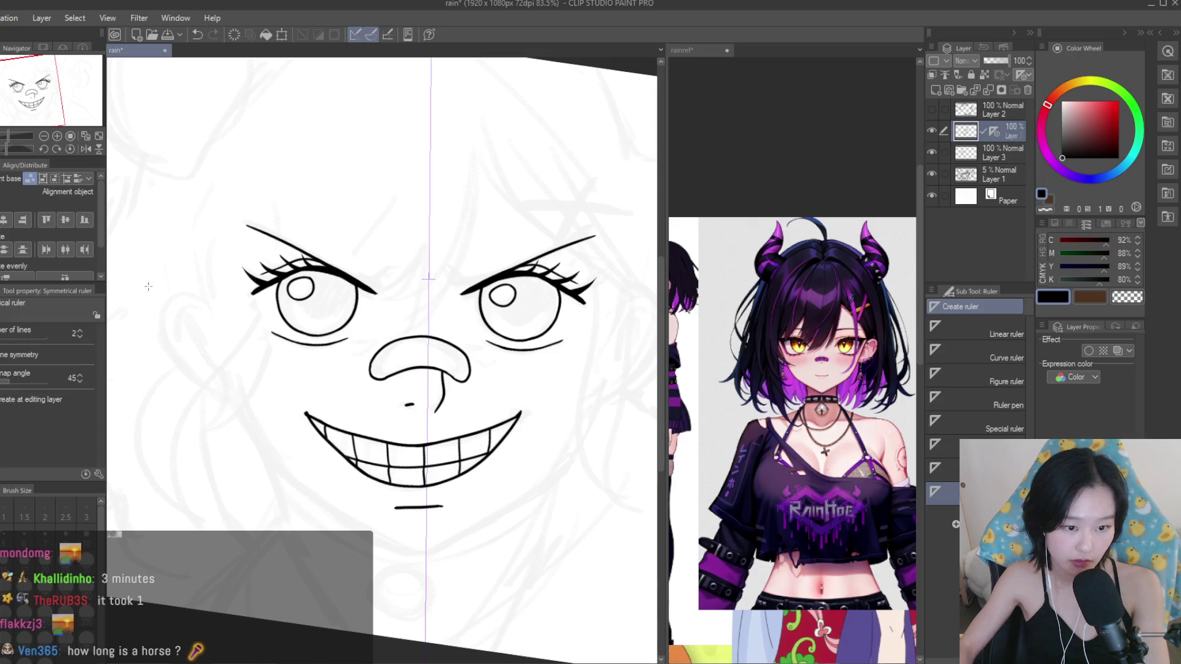
pyautogui.press('p')
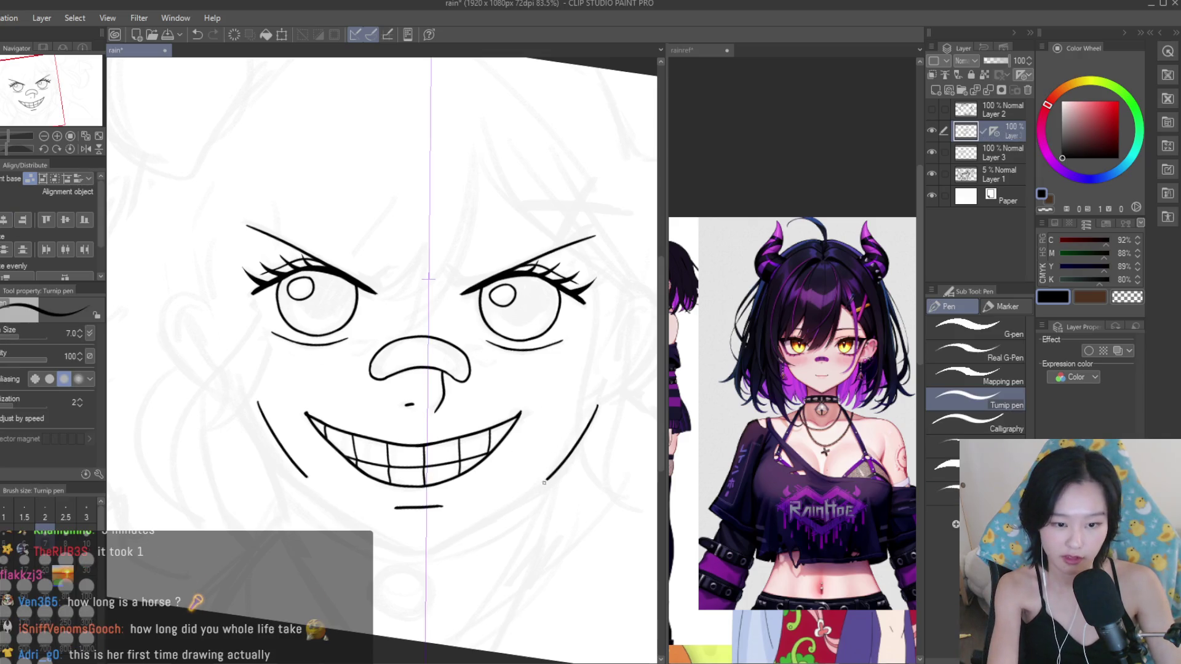
# Draw mirrored jaw curves beside the mouth with the Turnip pen, retrying the stroke.
pyautogui.moveTo(588, 436); pyautogui.dragTo(494, 517)
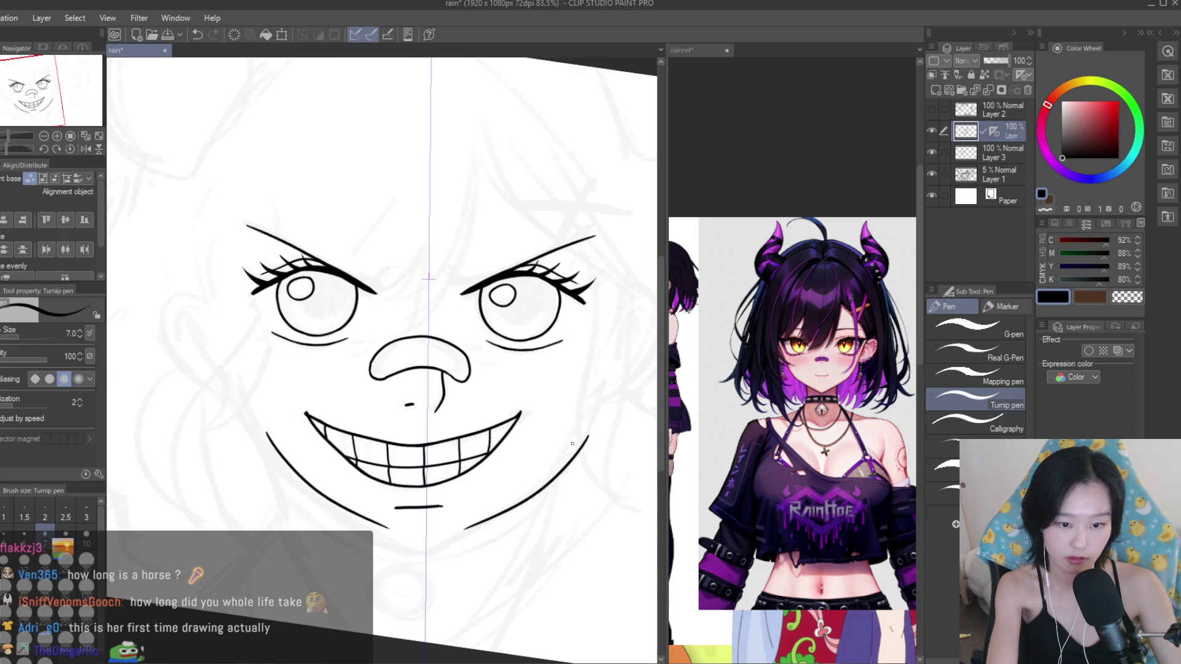
pyautogui.hotkey('ctrl', 'z')
pyautogui.moveTo(588, 424)
pyautogui.mouseDown()
pyautogui.moveTo(451, 544)
pyautogui.moveTo(467, 535)
pyautogui.mouseUp()
pyautogui.hotkey('ctrl', 'z')
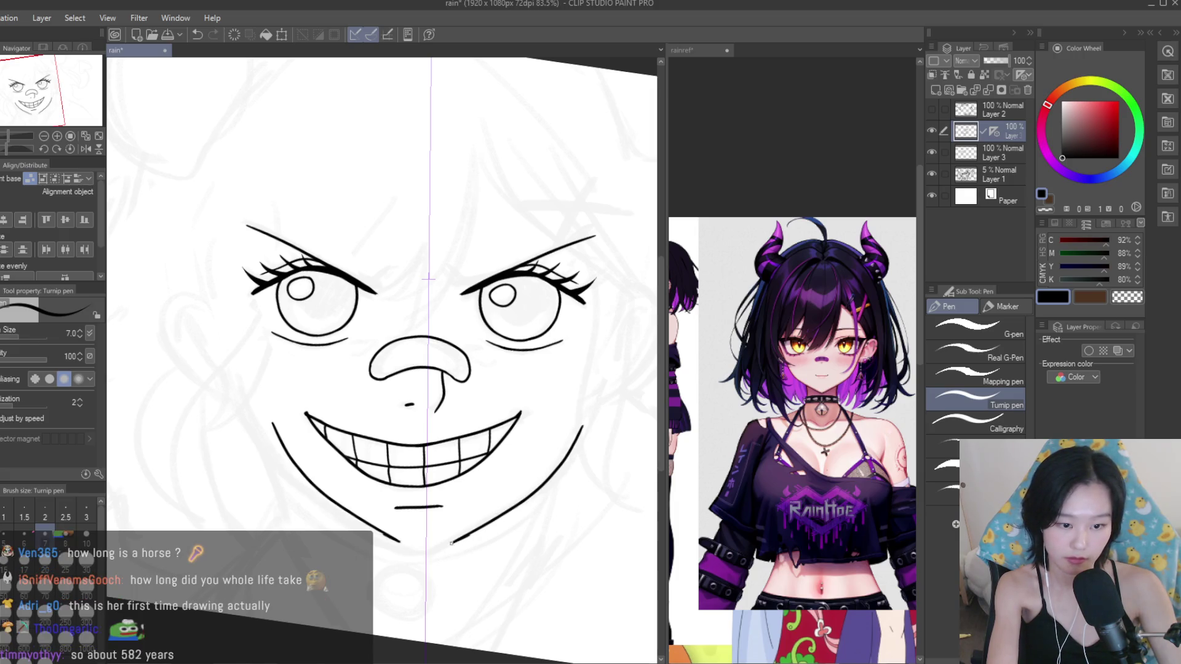
pyautogui.scroll(3, 438, 541)
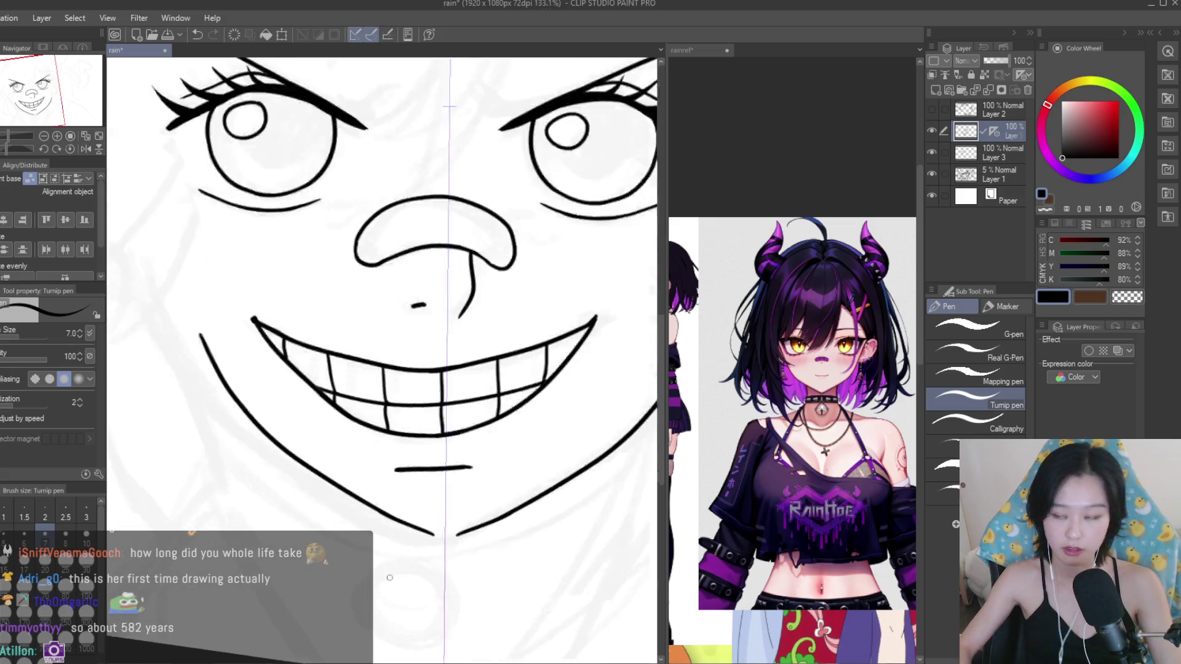
pyautogui.scroll(3, 490, 506)
pyautogui.scroll(3, 490, 505)
pyautogui.scroll(3, 475, 527)
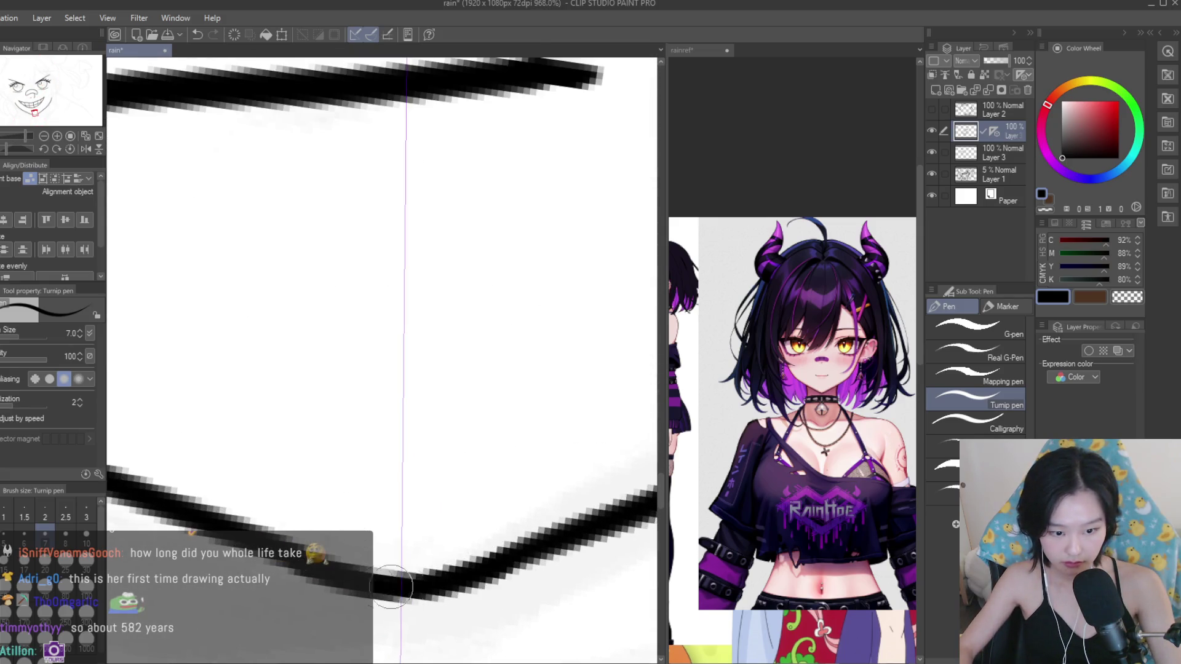
pyautogui.scroll(-3, 536, 552)
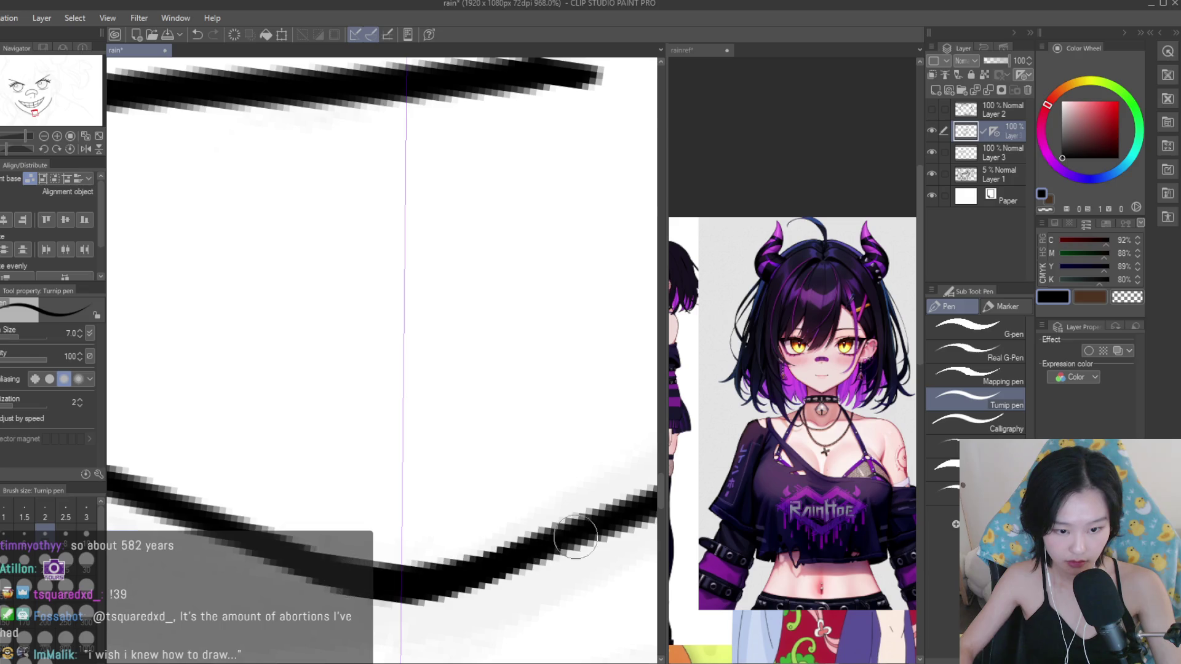
pyautogui.scroll(-3, 537, 552)
pyautogui.scroll(-3, 330, 359)
pyautogui.scroll(-3, 330, 359)
pyautogui.scroll(2, 330, 358)
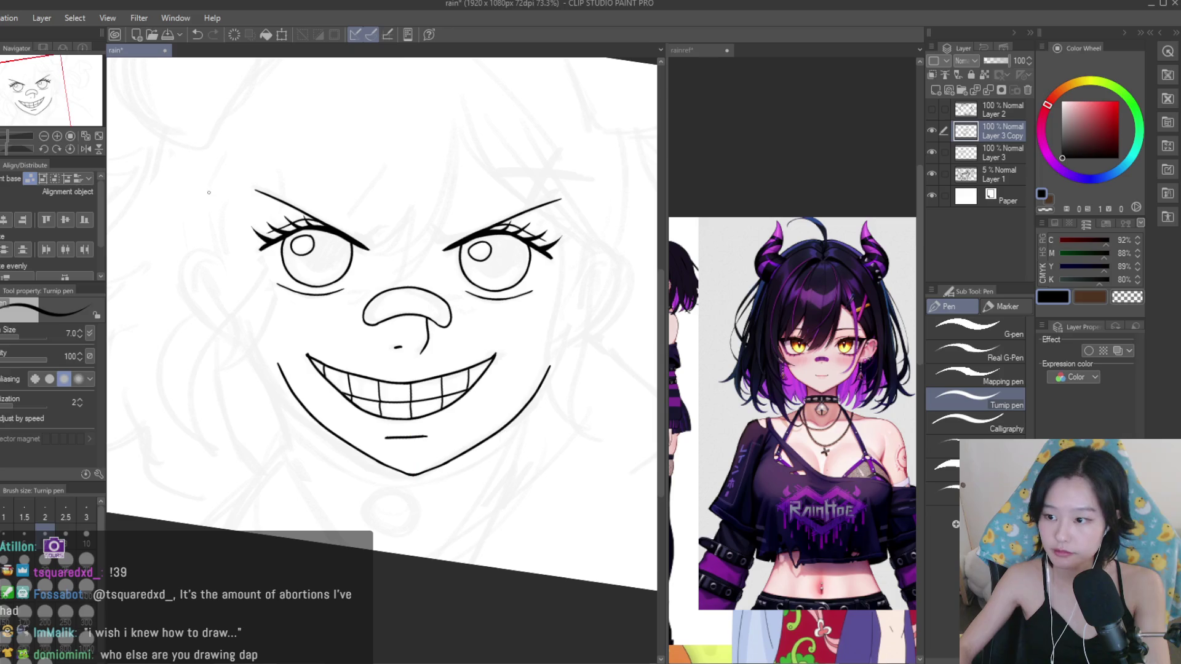
pyautogui.press('m')
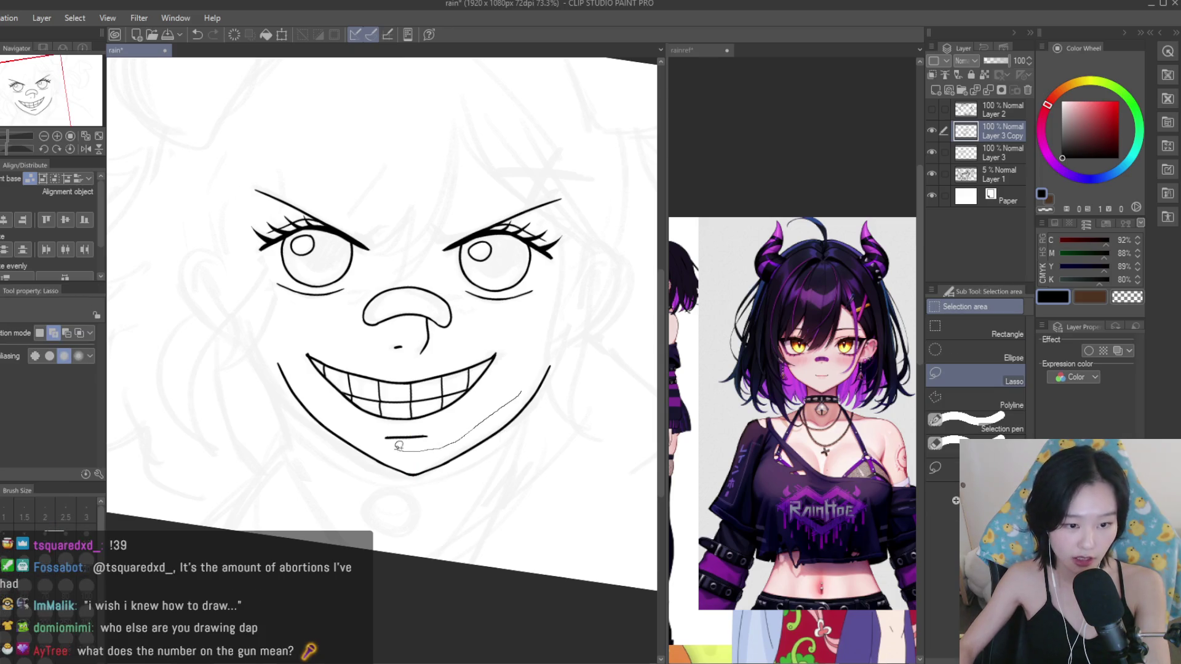
# Lasso the mouth and jaw, nudge them down-left and rotate them -1.3°.
pyautogui.moveTo(316, 385); pyautogui.dragTo(554, 348)
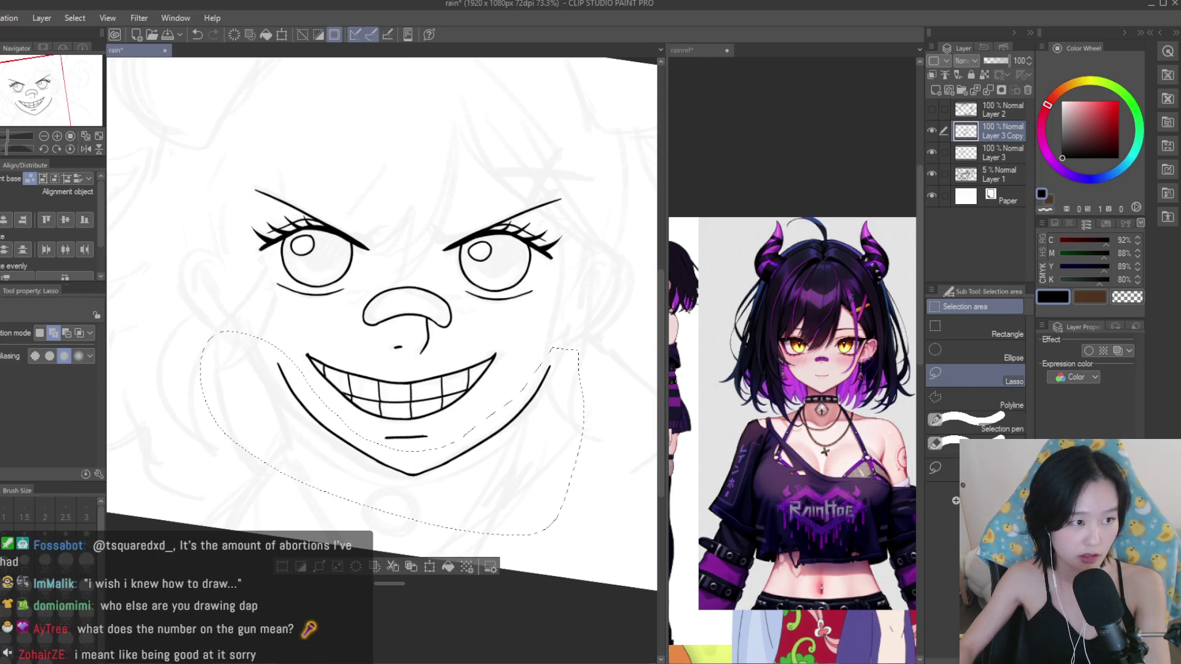
pyautogui.press('v')
pyautogui.moveTo(489, 429); pyautogui.dragTo(482, 433)
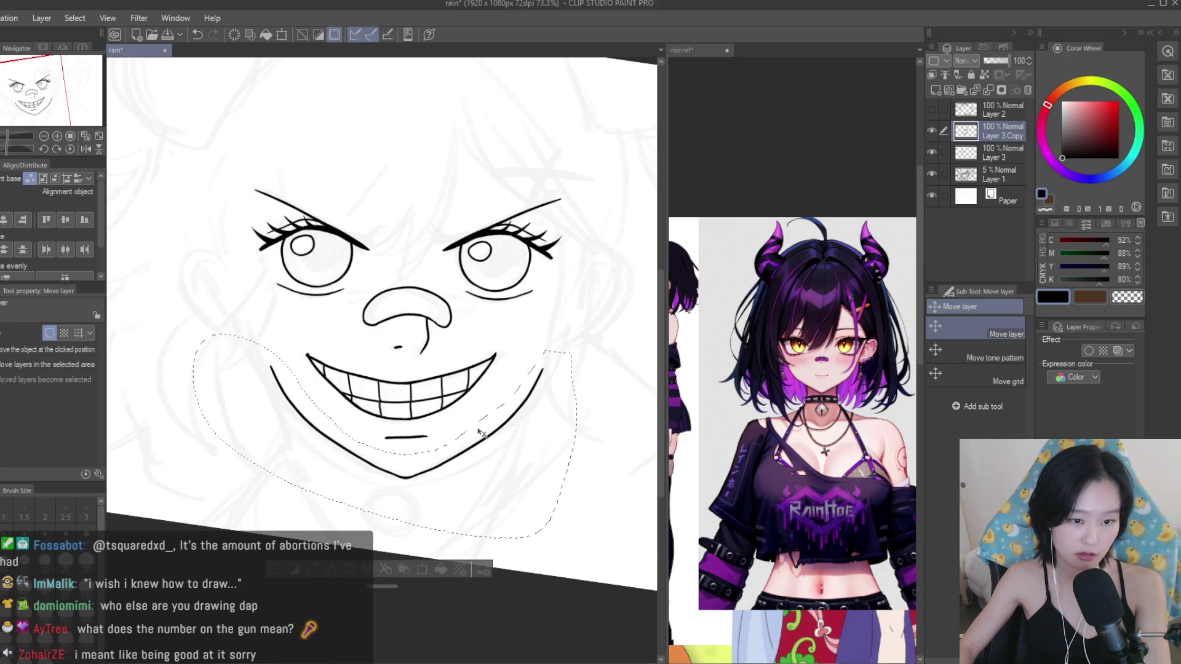
pyautogui.scroll(1, 483, 430)
pyautogui.hotkey('ctrl', 't')
pyautogui.moveTo(617, 409); pyautogui.dragTo(563, 417)
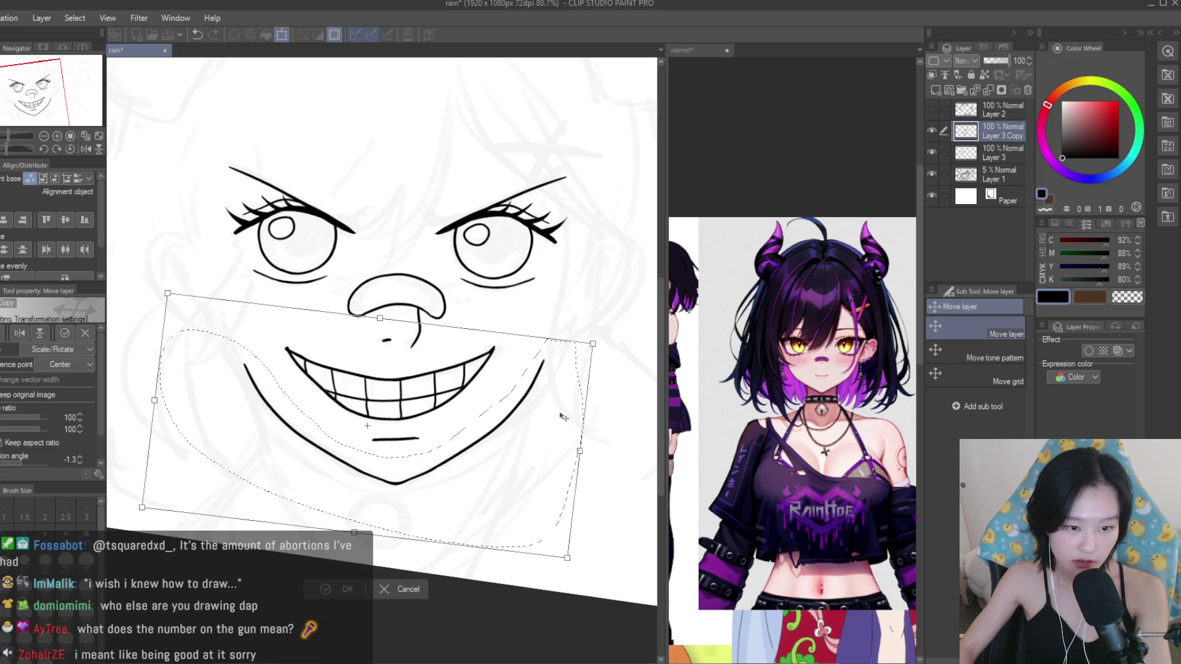
pyautogui.press('Return')
pyautogui.scroll(-5, 380, 408)
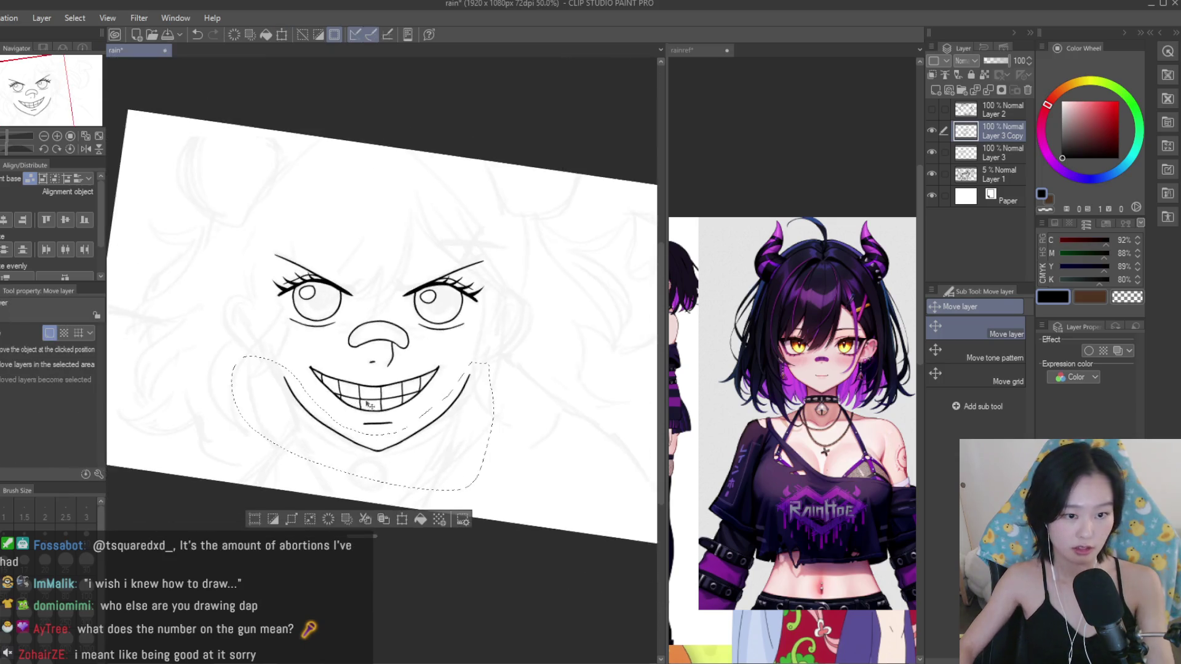
# Compare the face against the reference collage document, then return to the portrait.
pyautogui.click(749, 416)
pyautogui.scroll(-3, 748, 416)
pyautogui.scroll(-2, 800, 400)
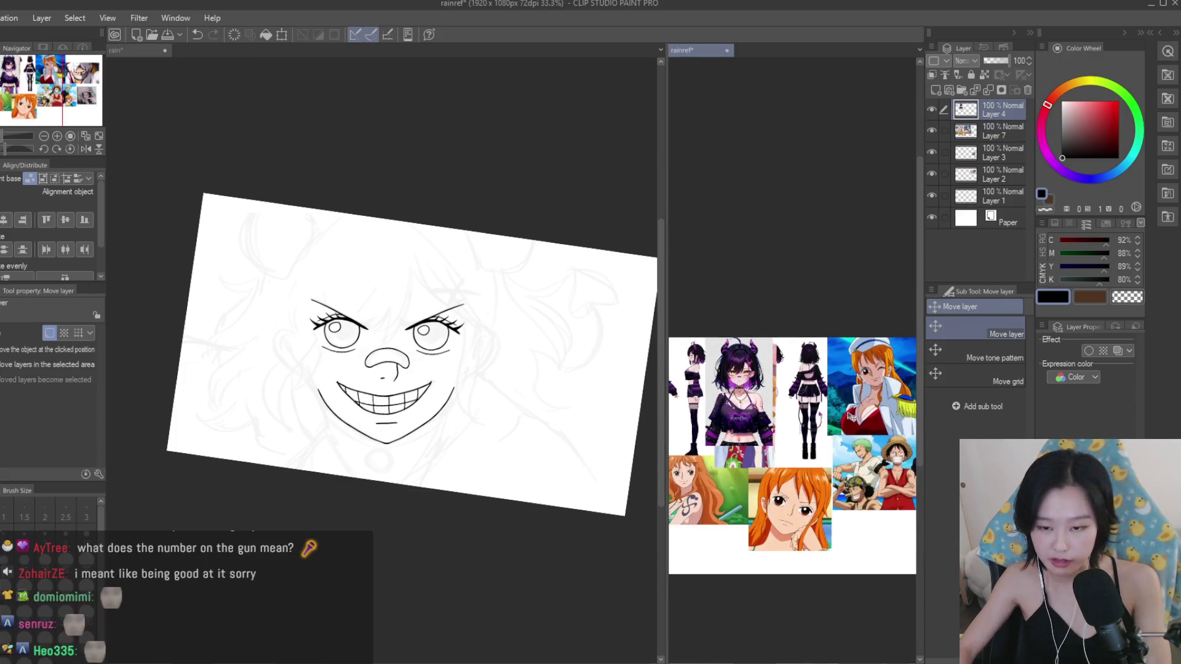
pyautogui.scroll(1, 846, 382)
pyautogui.click(420, 427)
pyautogui.scroll(2, 421, 427)
# Trim the chin's bottom tip with the eraser and redraw it as a rounded point.
pyautogui.press('e')
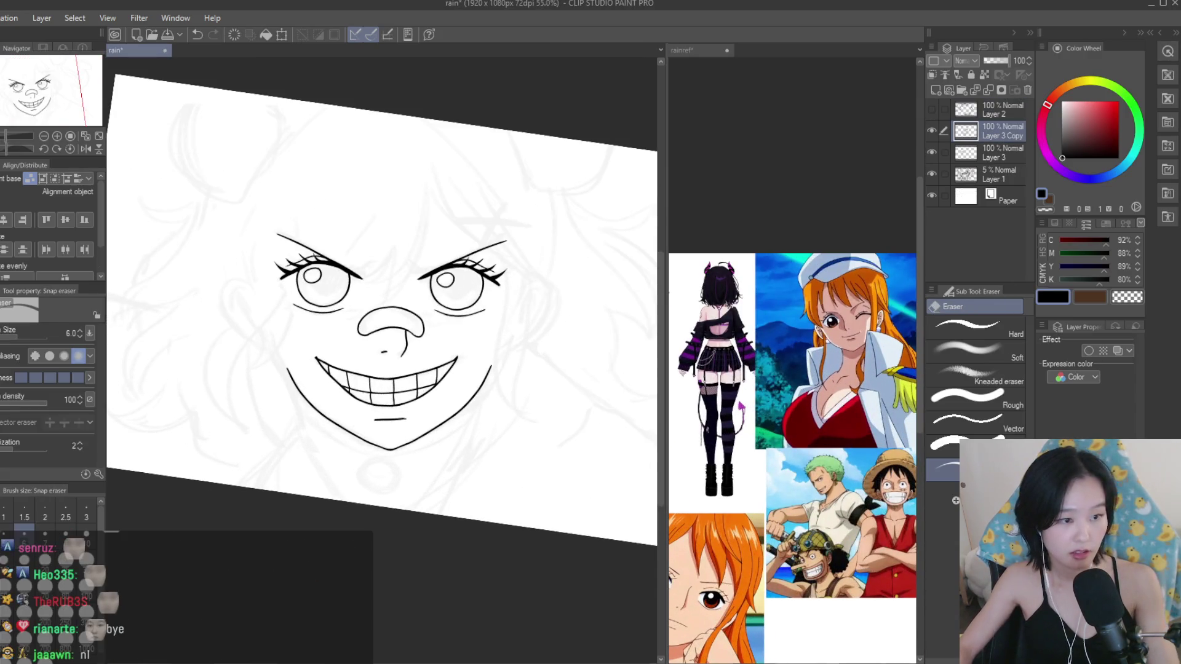
pyautogui.click(793, 400)
pyautogui.scroll(-2, 794, 400)
pyautogui.click(382, 469)
pyautogui.scroll(2, 382, 470)
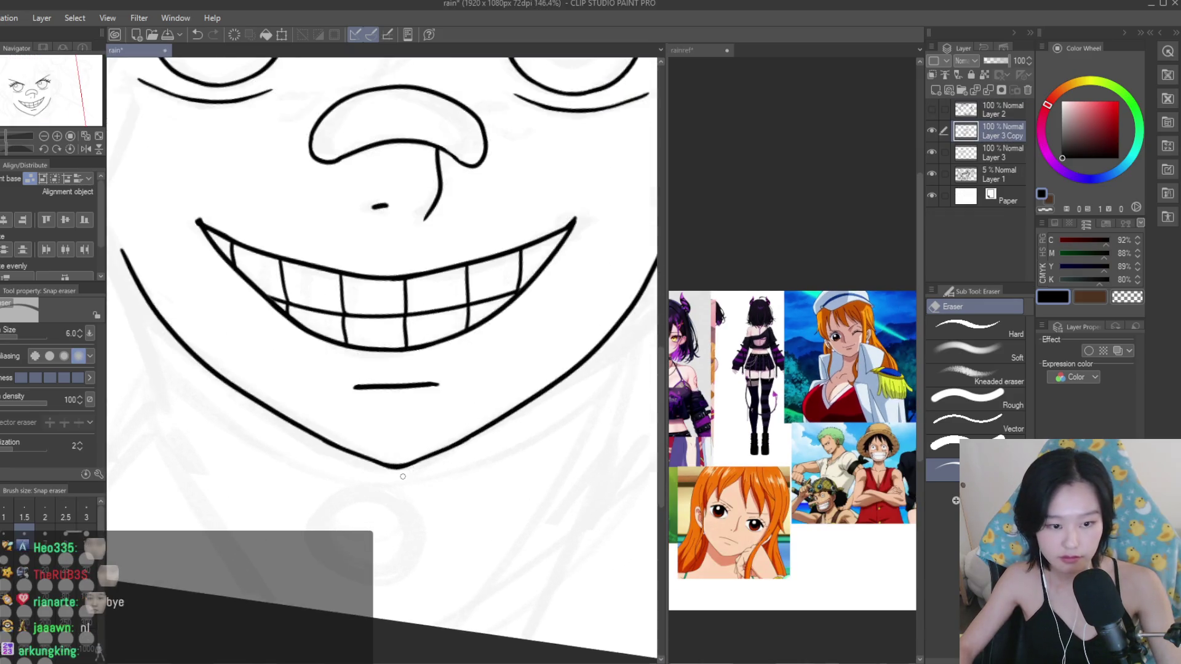
pyautogui.scroll(2, 382, 470)
pyautogui.moveTo(382, 470); pyautogui.dragTo(424, 463)
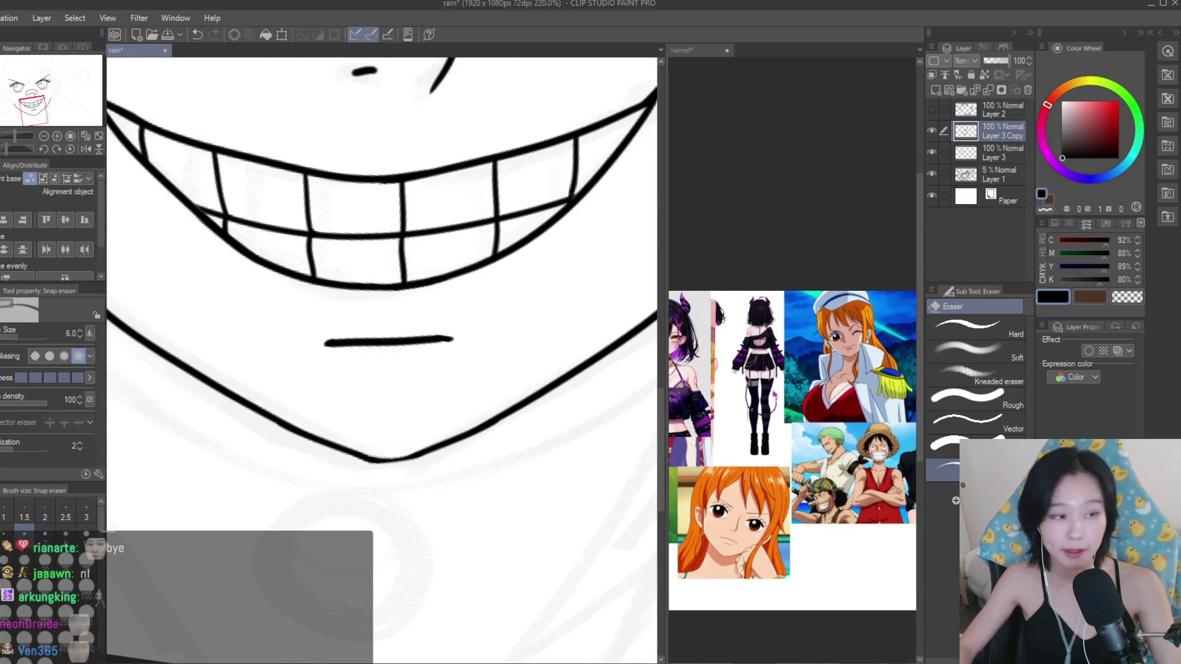
pyautogui.press('p')
pyautogui.scroll(3, 406, 454)
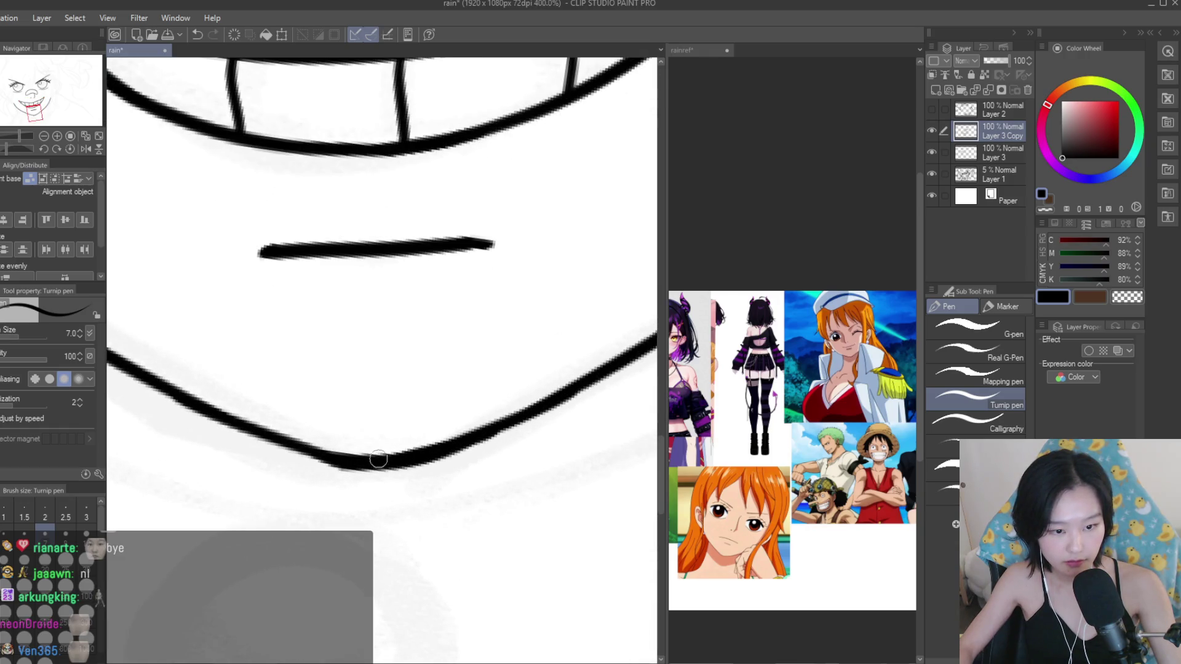
pyautogui.moveTo(387, 456); pyautogui.dragTo(277, 434)
pyautogui.scroll(-2, 386, 455)
pyautogui.scroll(-3, 387, 456)
pyautogui.scroll(-2, 386, 456)
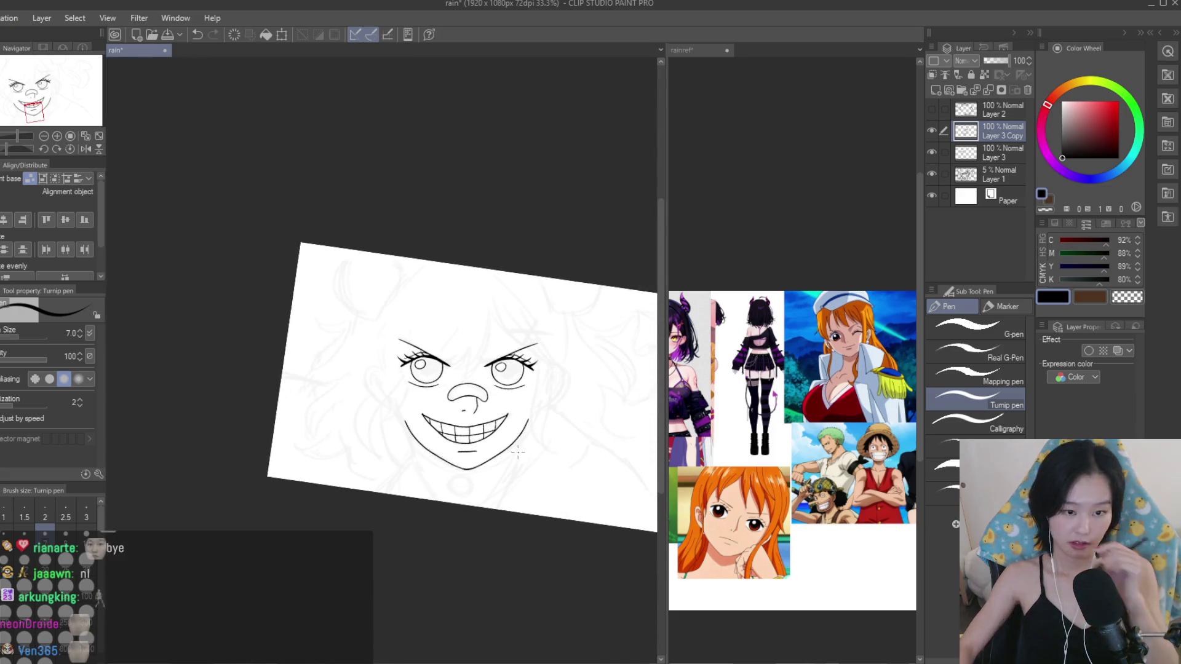
# Check the reference collage again, then ink a first bang strand on the portrait.
pyautogui.click(764, 461)
pyautogui.scroll(-2, 765, 460)
pyautogui.scroll(4, 765, 460)
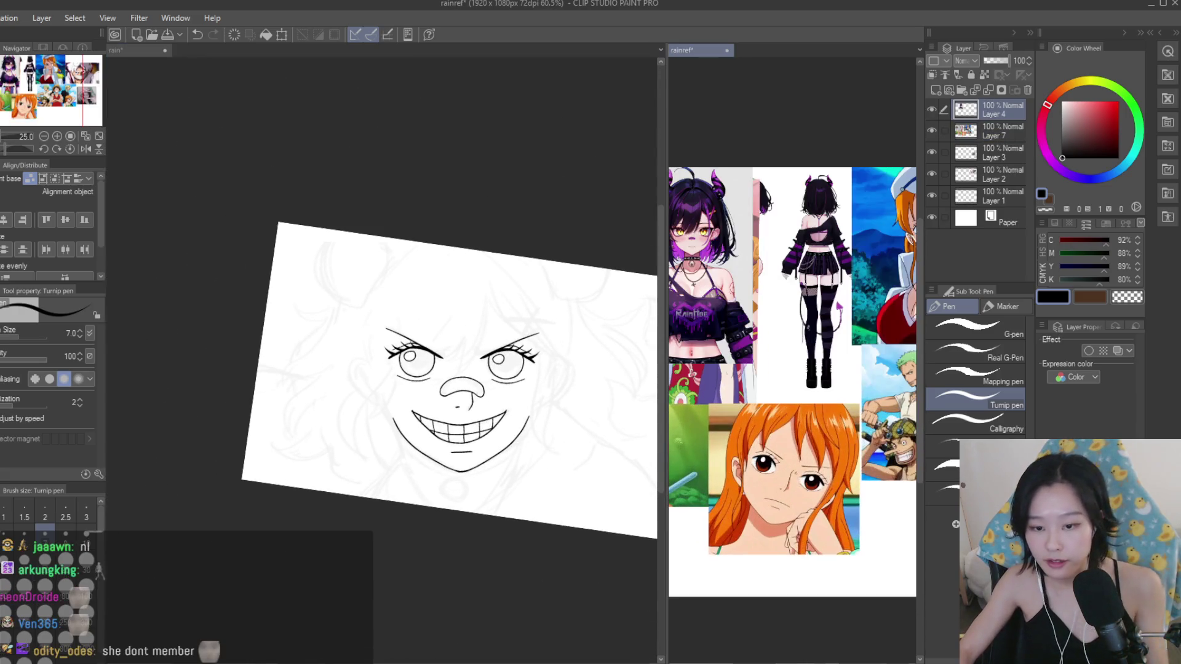
pyautogui.scroll(2, 792, 370)
pyautogui.scroll(-3, 792, 369)
pyautogui.scroll(4, 792, 369)
pyautogui.scroll(-2, 868, 321)
pyautogui.scroll(-2, 868, 321)
pyautogui.scroll(3, 800, 344)
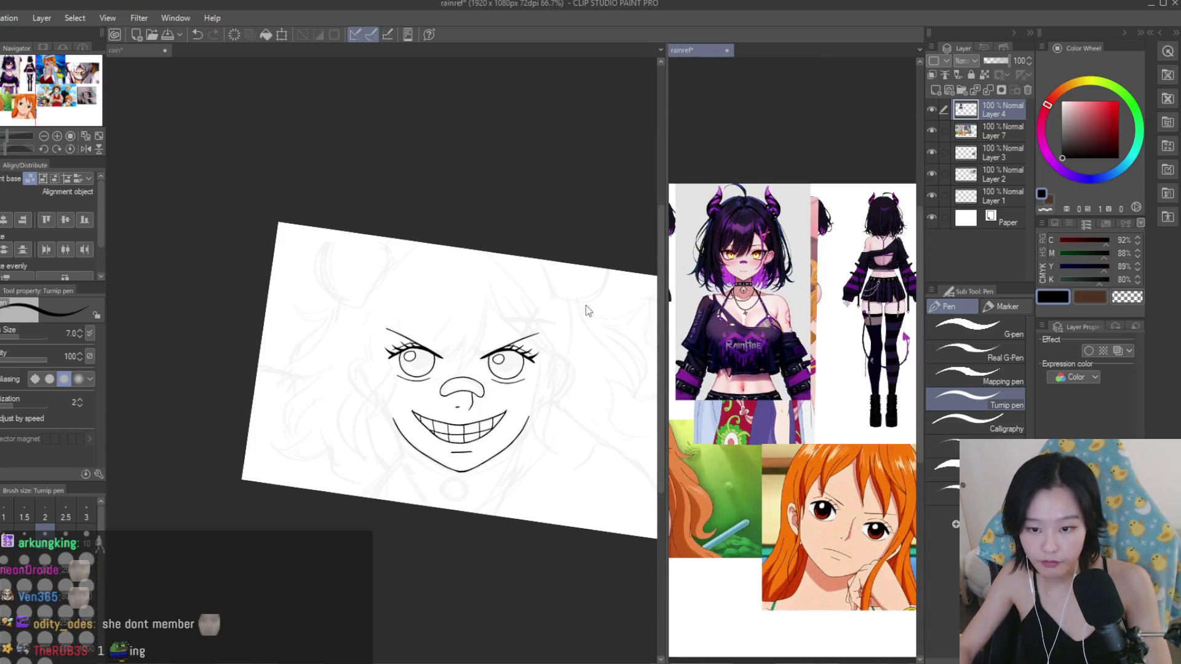
pyautogui.click(490, 294)
pyautogui.scroll(2, 491, 294)
pyautogui.scroll(2, 491, 295)
pyautogui.moveTo(523, 283); pyautogui.dragTo(477, 440)
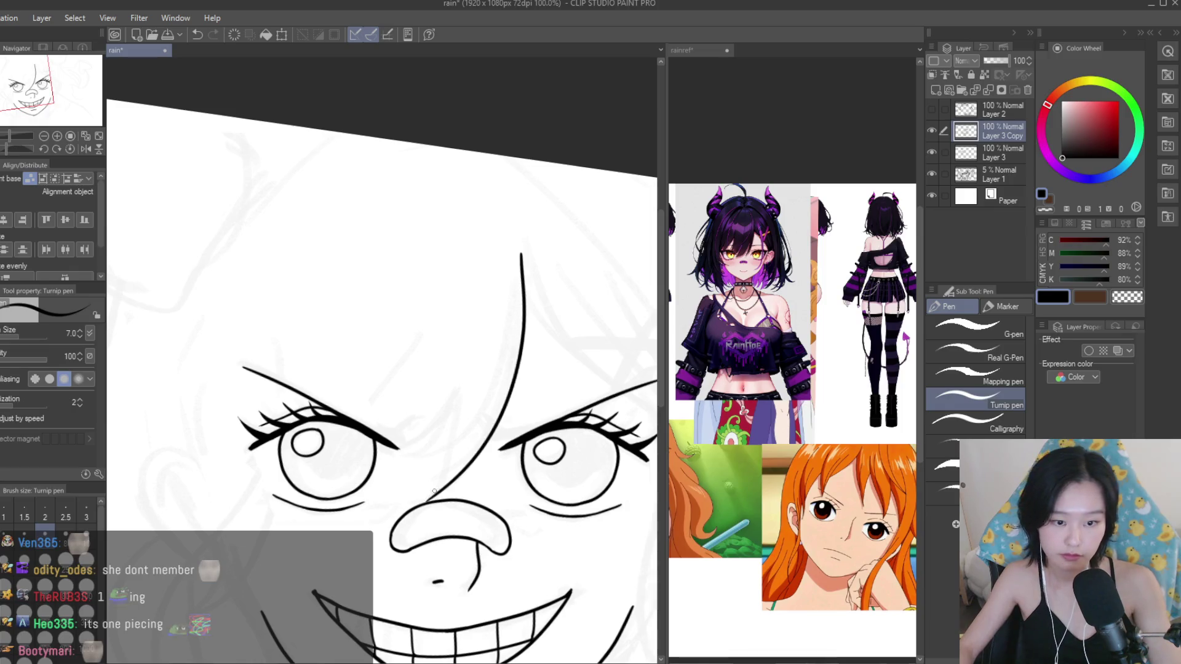
# Ink long pointed bang strands between the eyes, redoing several strokes toward the left eye.
pyautogui.hotkey('ctrl', 'z')
pyautogui.hotkey('ctrl', 'z')
pyautogui.moveTo(522, 280); pyautogui.dragTo(475, 442)
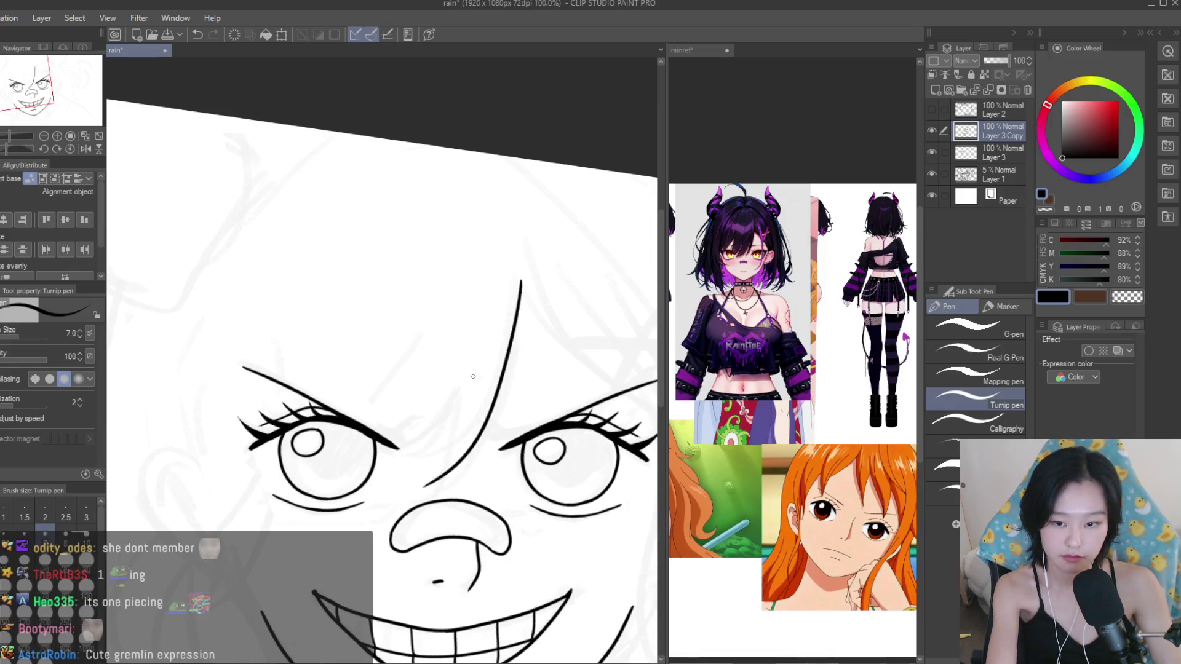
pyautogui.moveTo(454, 377); pyautogui.dragTo(410, 504)
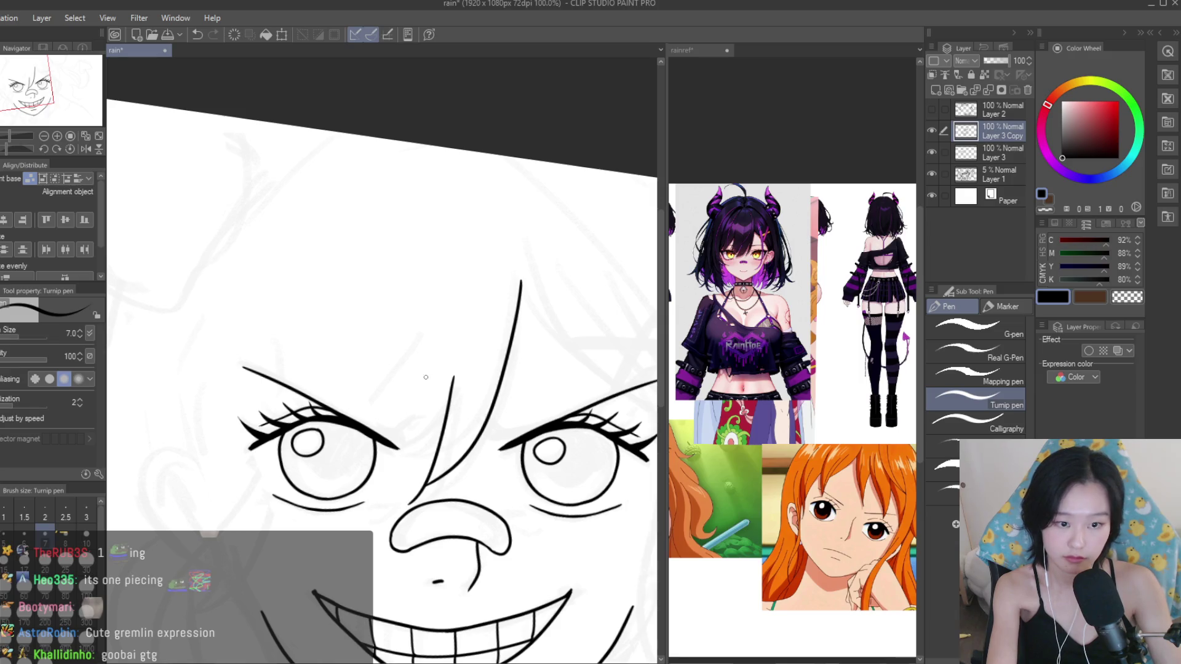
pyautogui.hotkey('ctrl', 'z')
pyautogui.moveTo(433, 279); pyautogui.dragTo(369, 502)
pyautogui.hotkey('ctrl', 'z')
pyautogui.moveTo(424, 290); pyautogui.dragTo(354, 484)
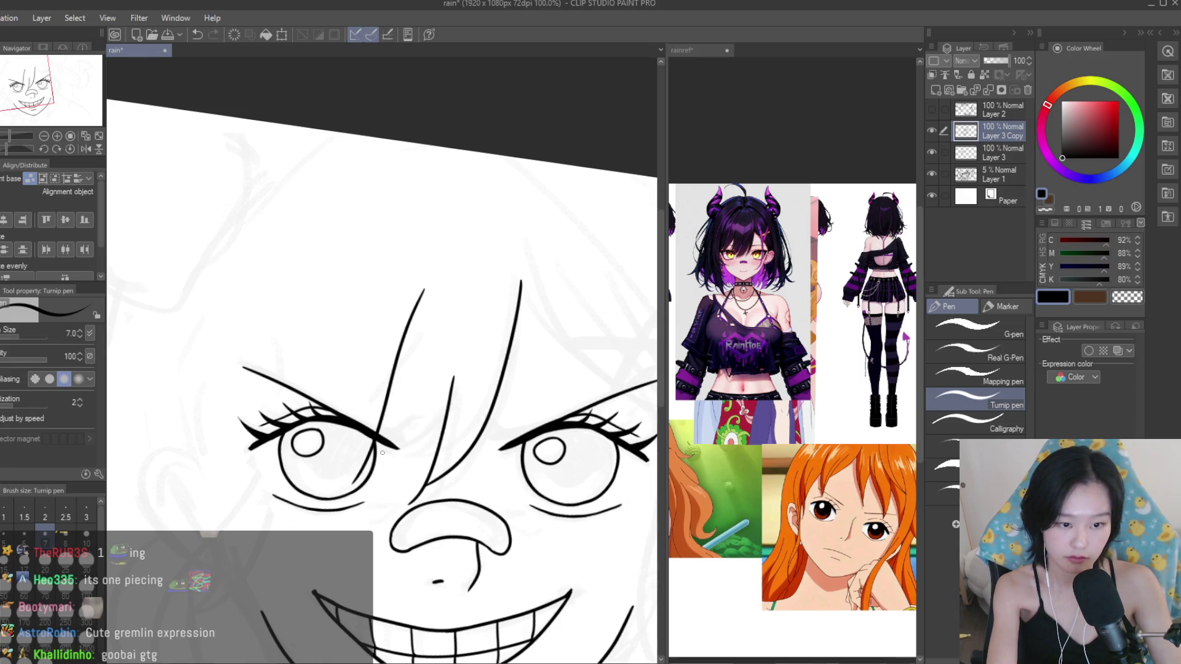
pyautogui.hotkey('ctrl', 'z')
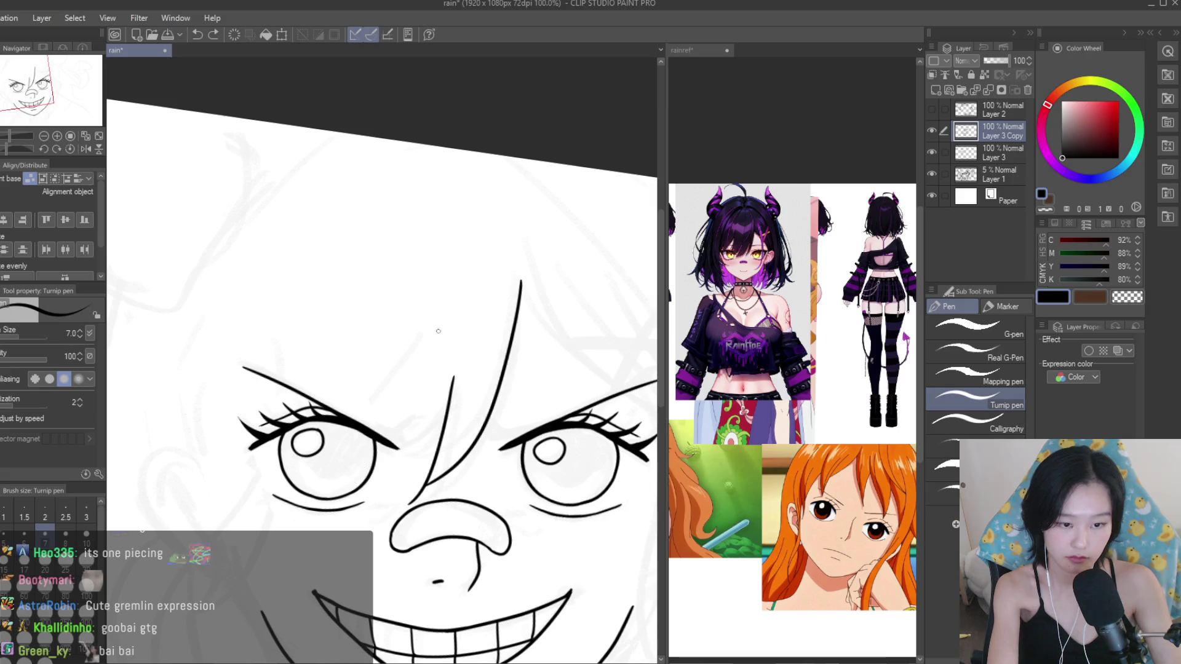
pyautogui.hotkey('ctrl', 'z')
pyautogui.moveTo(462, 361); pyautogui.dragTo(371, 486)
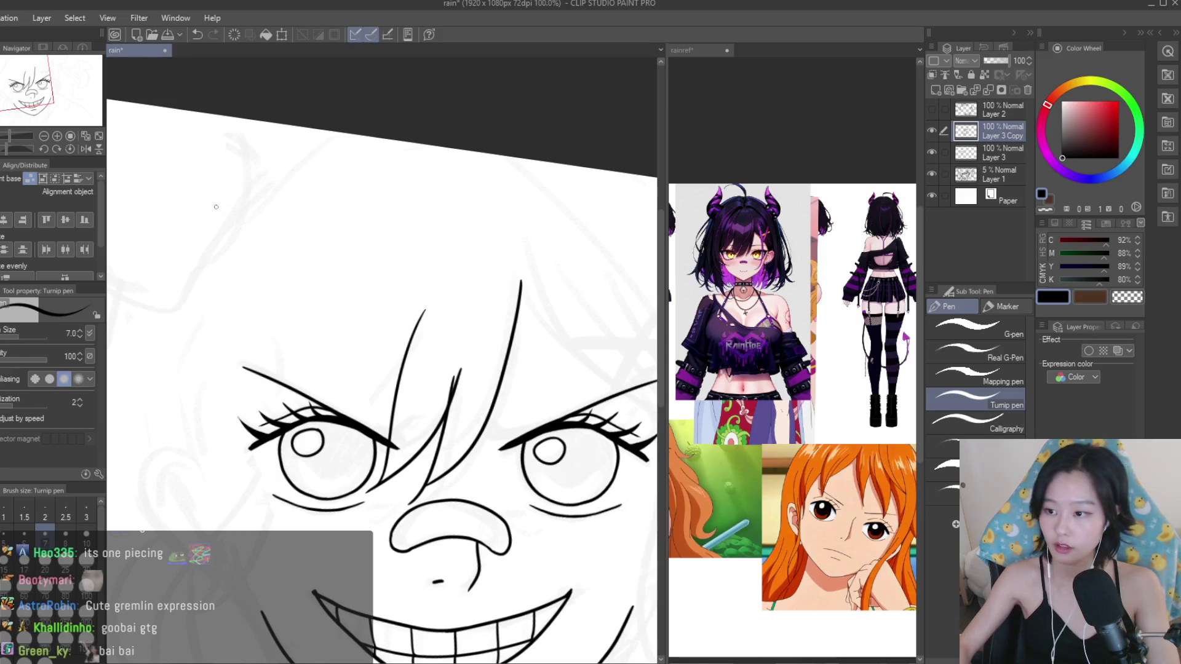
# Merge Layer 3 Copy down into Layer 3.
pyautogui.press('e')
pyautogui.scroll(3, 370, 492)
pyautogui.scroll(3, 358, 489)
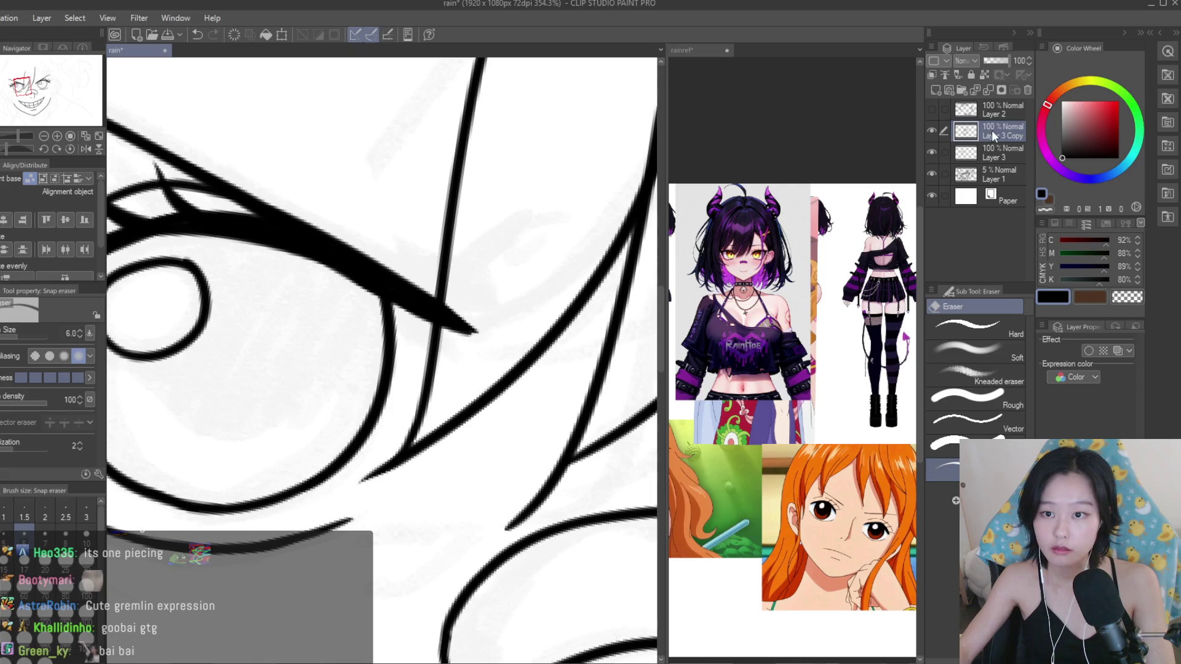
pyautogui.hotkey('ctrl', 'e')
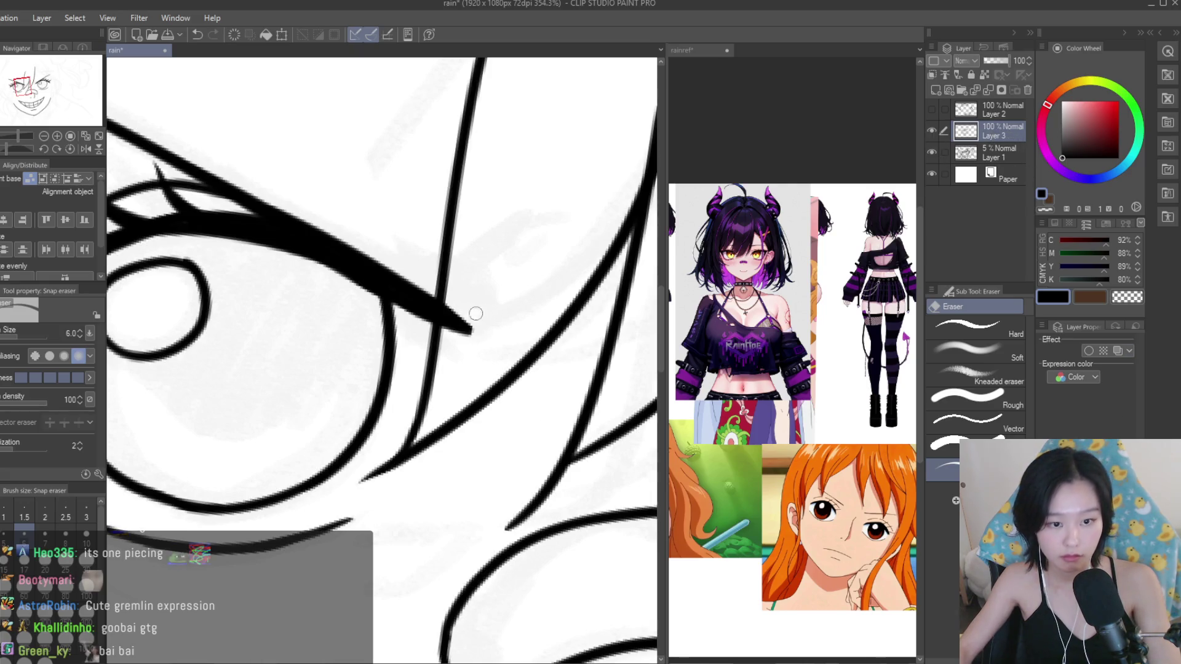
# Erase the hair overlap on the brow and a stray line piece by the eye.
pyautogui.scroll(-3, 452, 294)
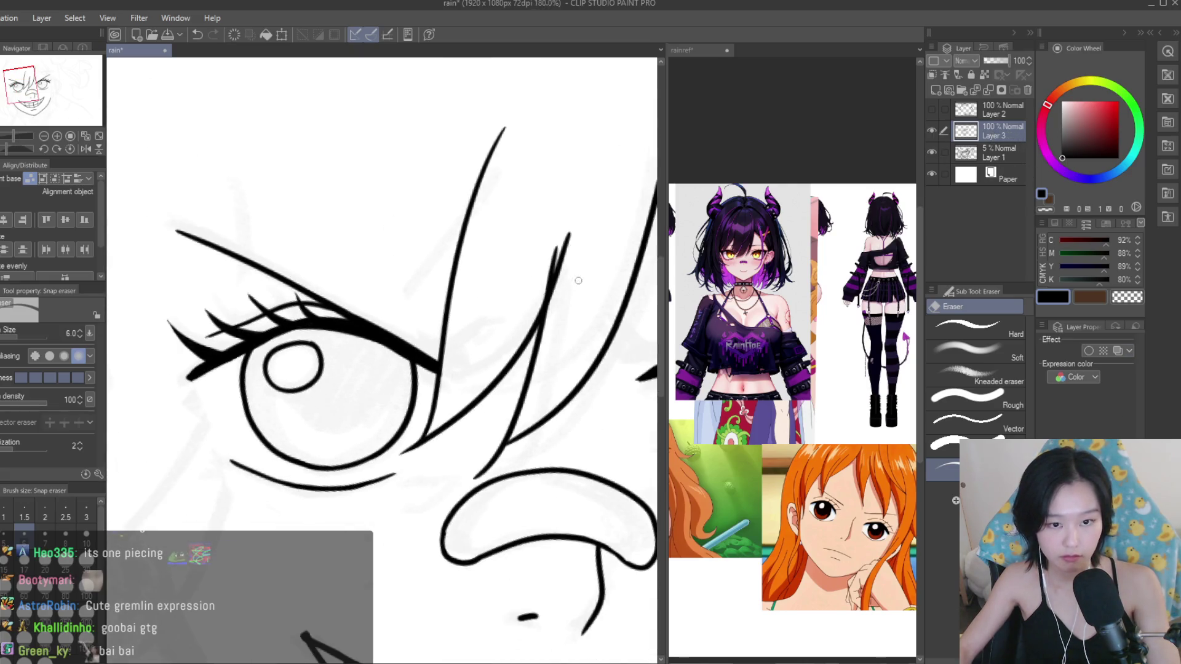
pyautogui.scroll(1, 547, 298)
pyautogui.moveTo(573, 226)
pyautogui.mouseDown()
pyautogui.moveTo(554, 305)
pyautogui.moveTo(555, 240)
pyautogui.mouseUp()
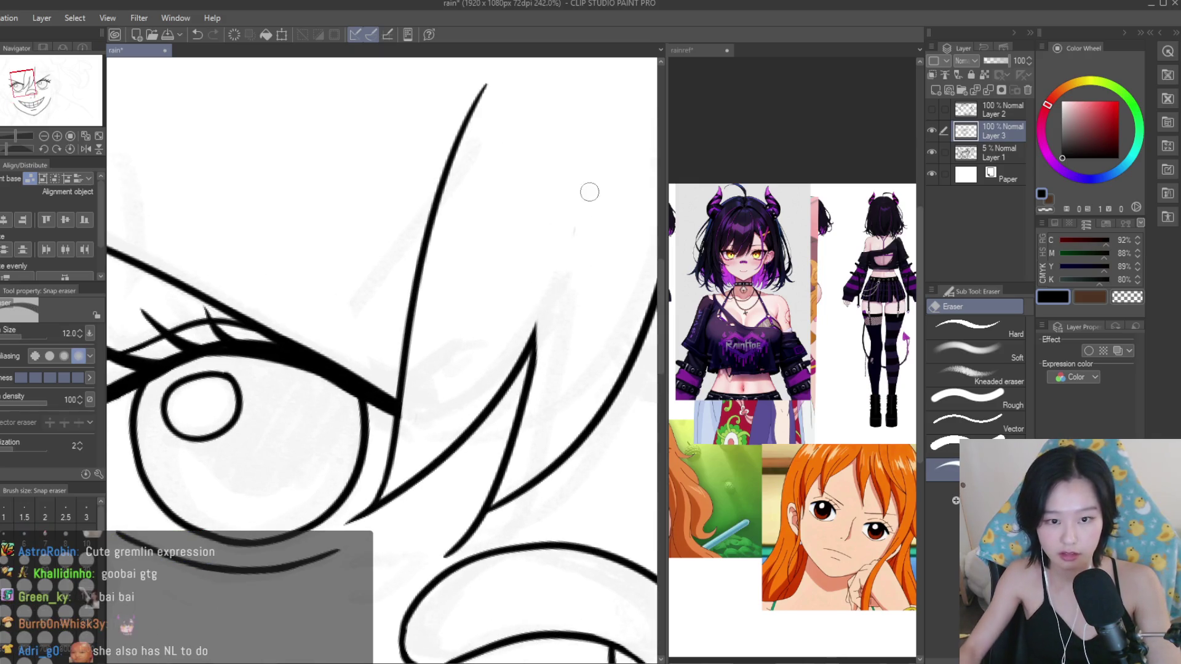
pyautogui.scroll(-3, 503, 228)
pyautogui.scroll(5, 514, 399)
pyautogui.moveTo(489, 410); pyautogui.dragTo(476, 422)
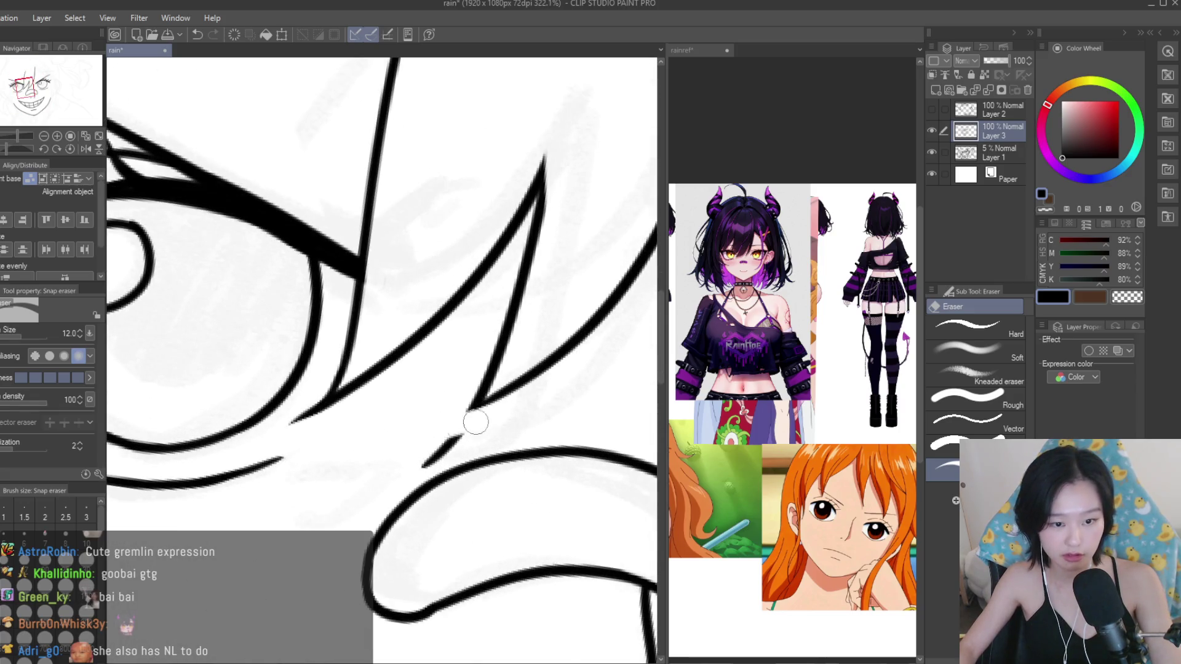
pyautogui.scroll(-10, 426, 463)
pyautogui.scroll(2, 426, 462)
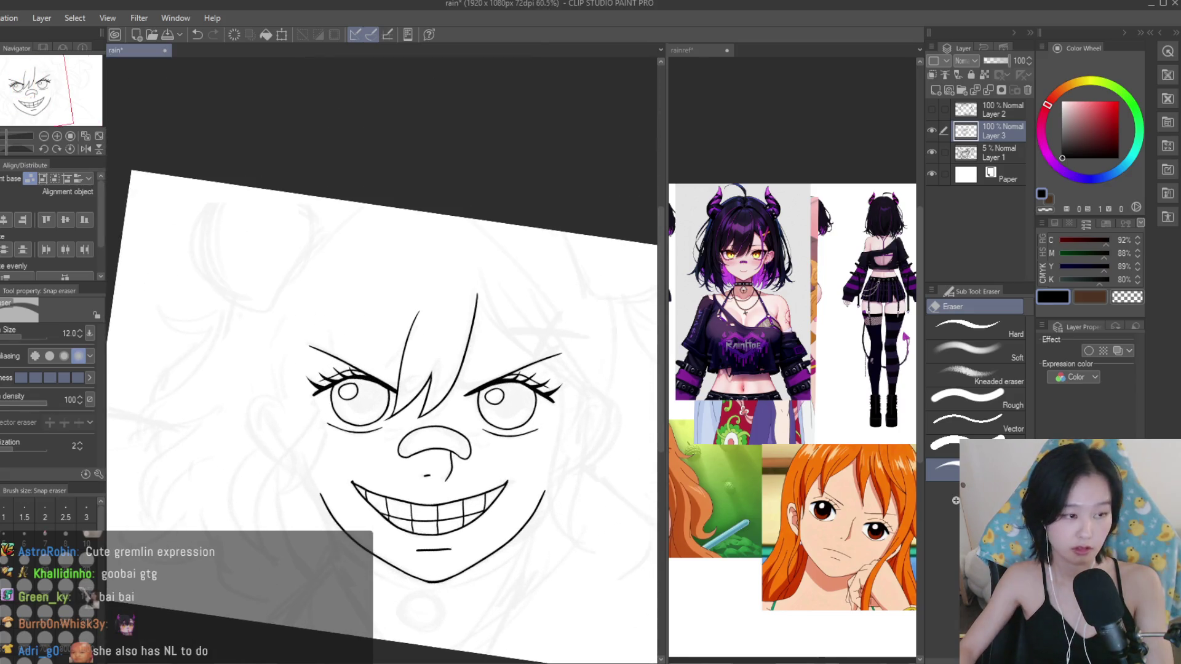
# Redraw the hair strand near the left eye with the Turnip pen.
pyautogui.press('p')
pyautogui.scroll(4, 465, 307)
pyautogui.moveTo(421, 323); pyautogui.dragTo(369, 484)
pyautogui.hotkey('ctrl', 'z')
pyautogui.moveTo(410, 397); pyautogui.dragTo(387, 463)
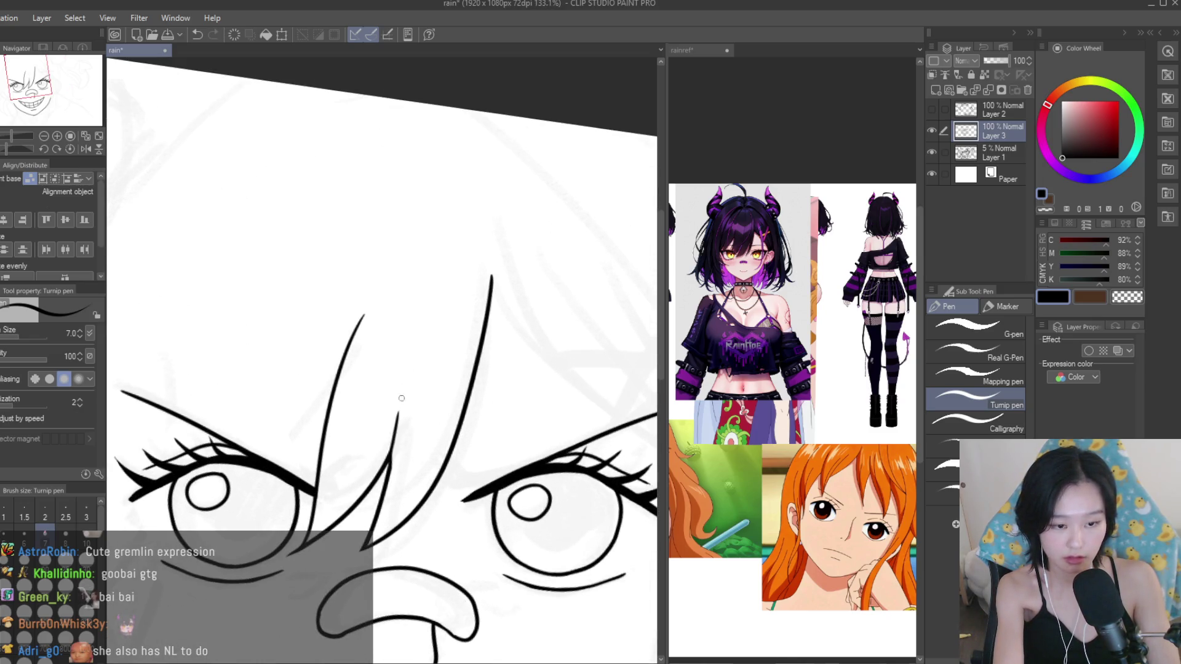
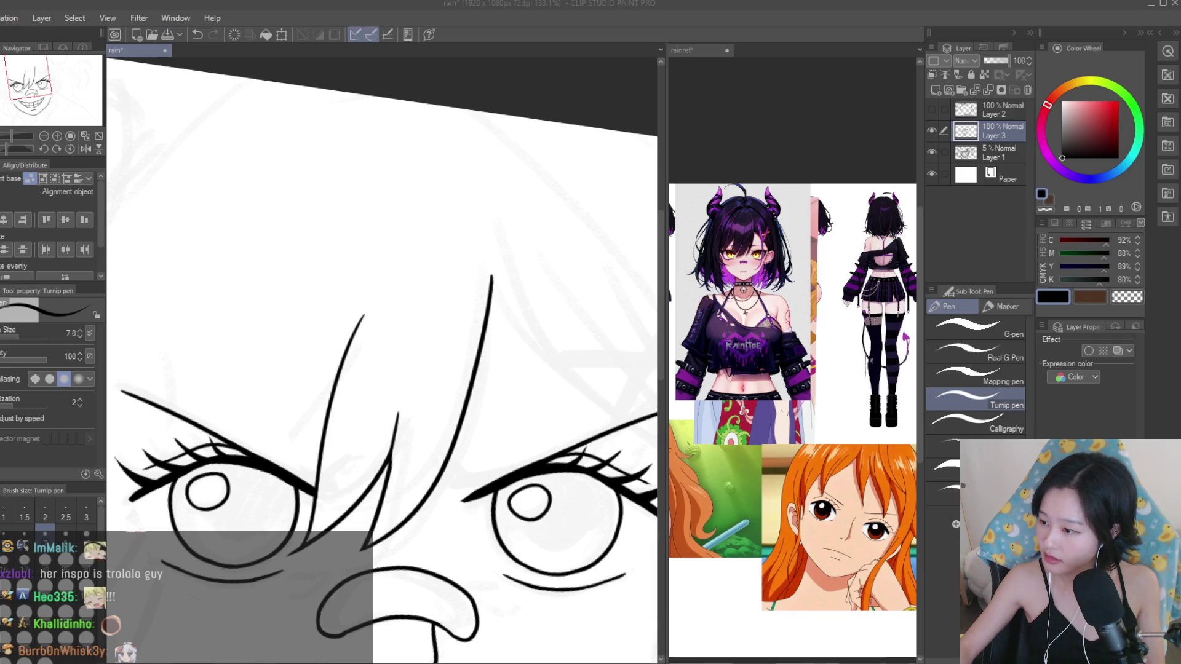
# Ink a long bang strand falling between the eyes, redrawing it until the curve fits.
pyautogui.scroll(-3, 446, 303)
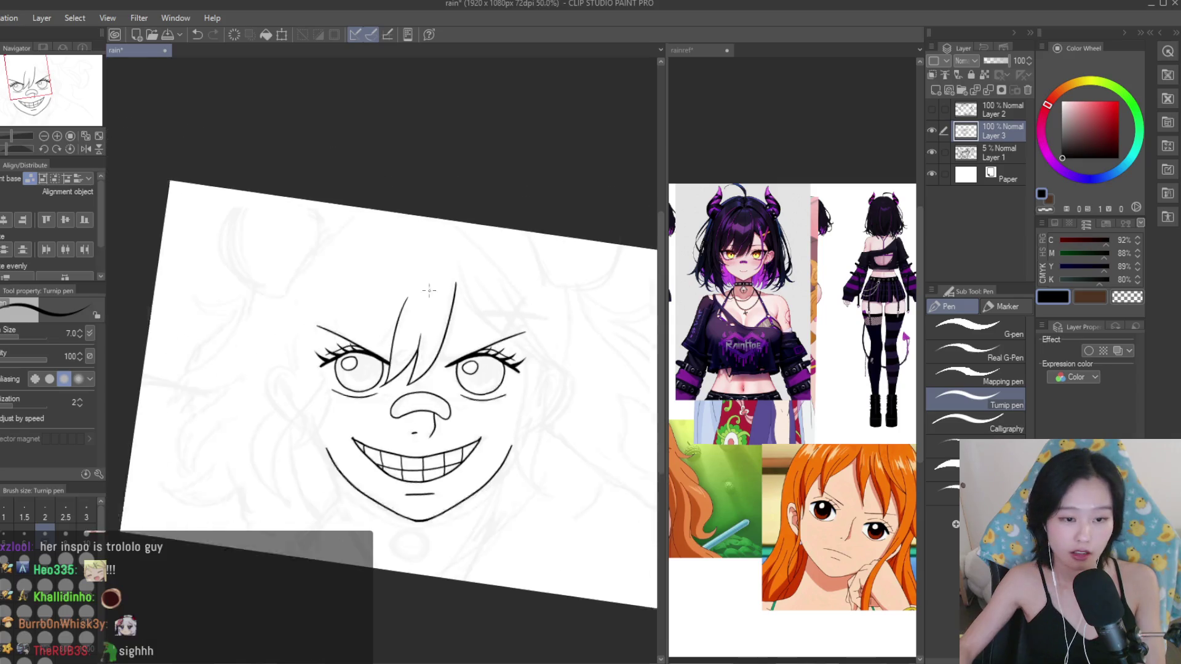
pyautogui.scroll(3, 404, 316)
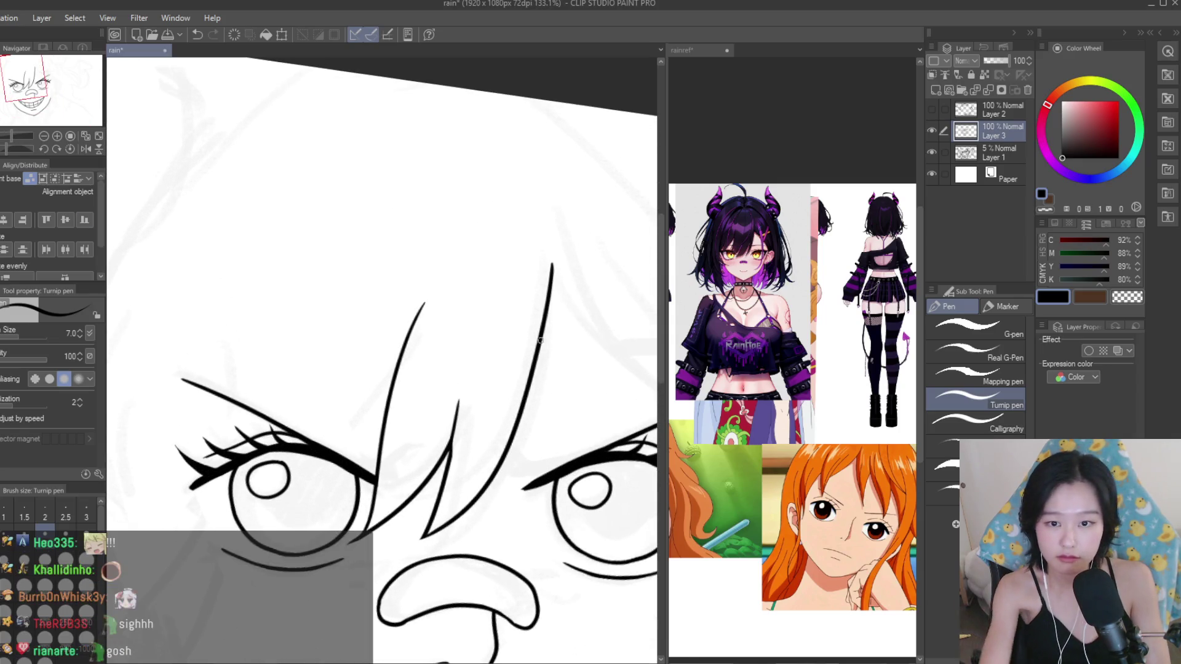
pyautogui.moveTo(520, 279); pyautogui.dragTo(475, 517)
pyautogui.hotkey('ctrl', 'z')
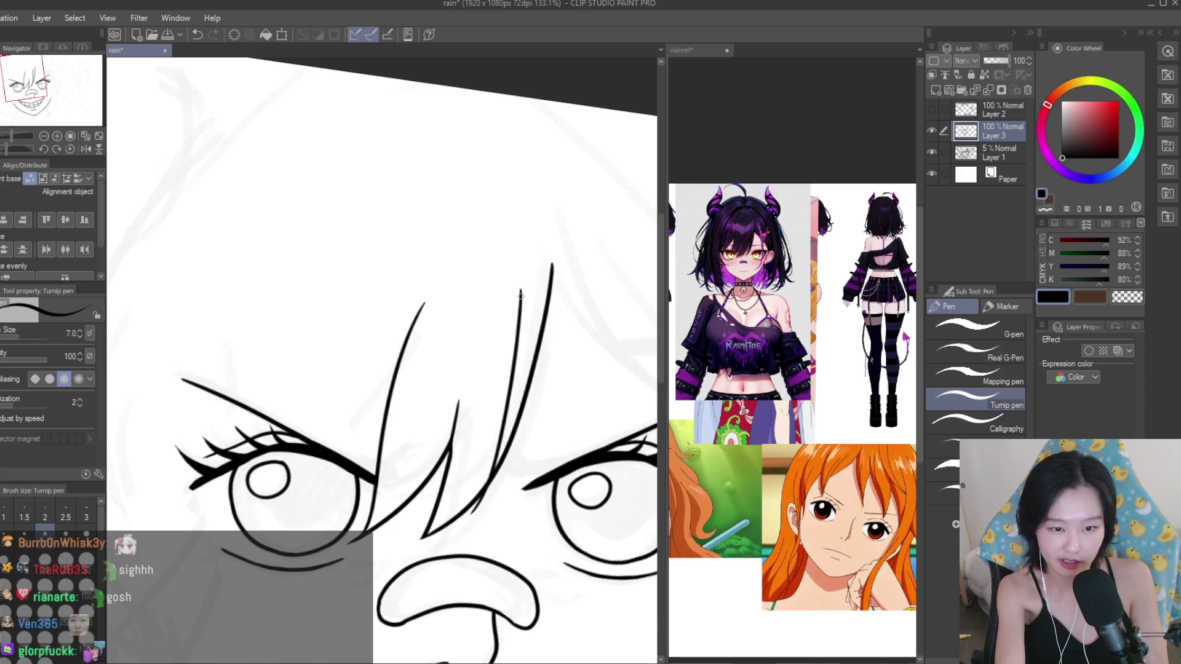
pyautogui.moveTo(521, 281); pyautogui.dragTo(474, 516)
pyautogui.hotkey('ctrl', 'z')
pyautogui.moveTo(513, 285); pyautogui.dragTo(471, 522)
pyautogui.hotkey('ctrl', 'z')
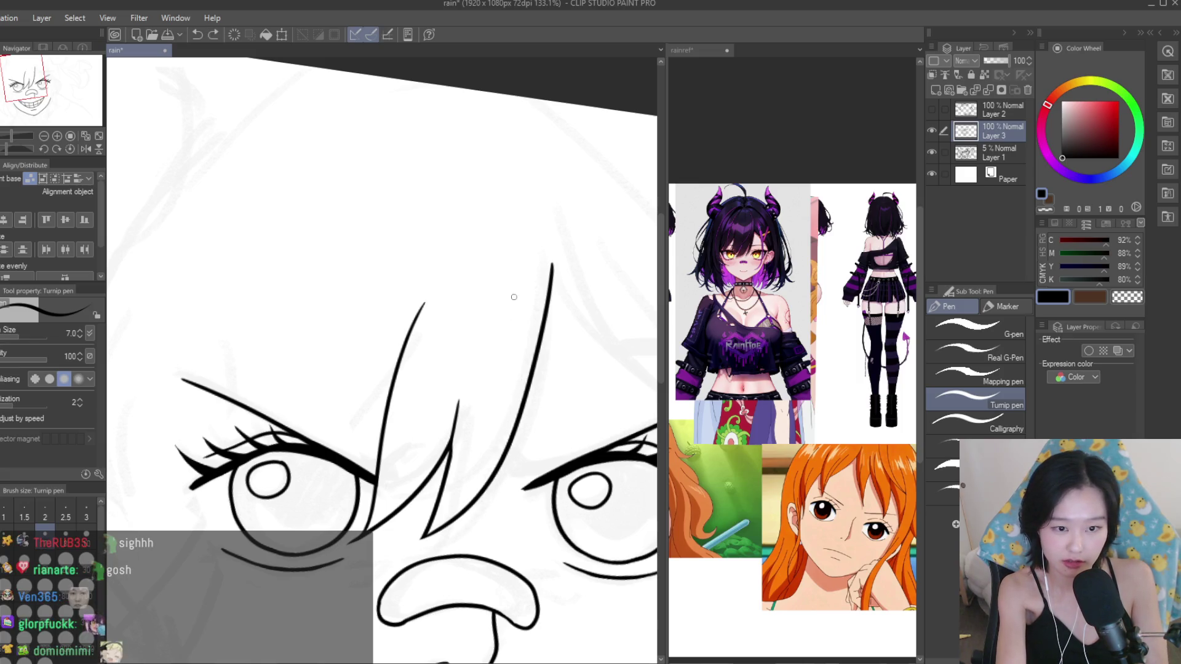
pyautogui.moveTo(512, 283); pyautogui.dragTo(463, 542)
# Erase where the bang strands overlap, then fit the whole drawing in view.
pyautogui.press('e')
pyautogui.scroll(3, 549, 405)
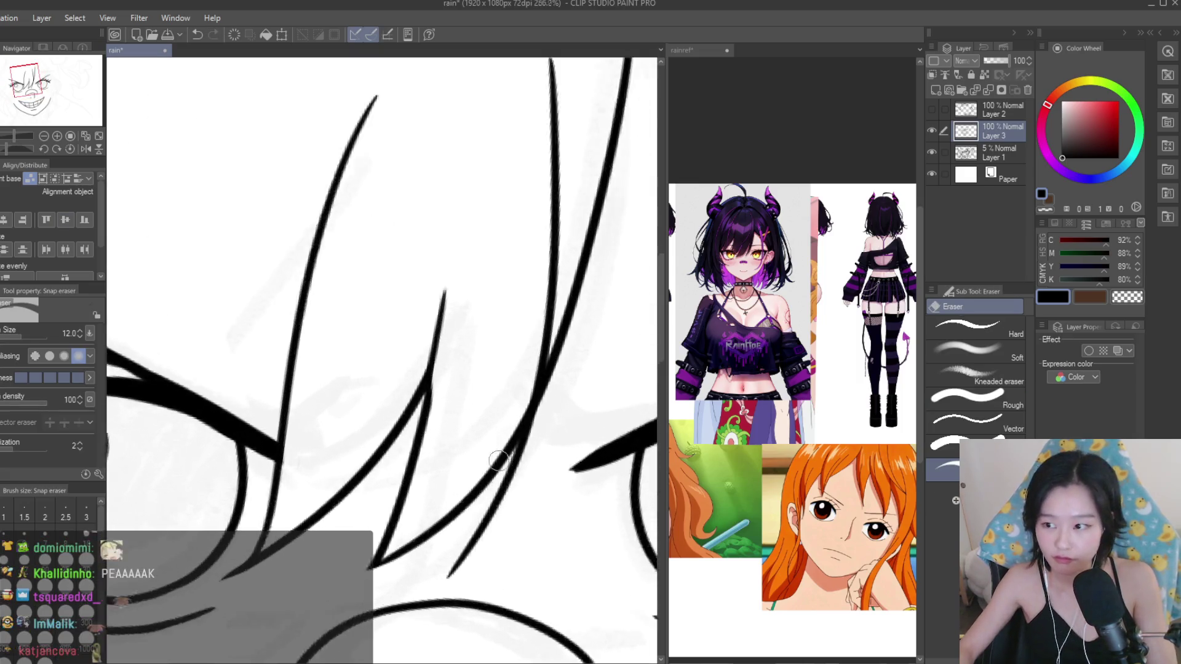
pyautogui.moveTo(549, 401); pyautogui.dragTo(506, 488)
pyautogui.hotkey('ctrl', '0')
pyautogui.scroll(-1, 395, 337)
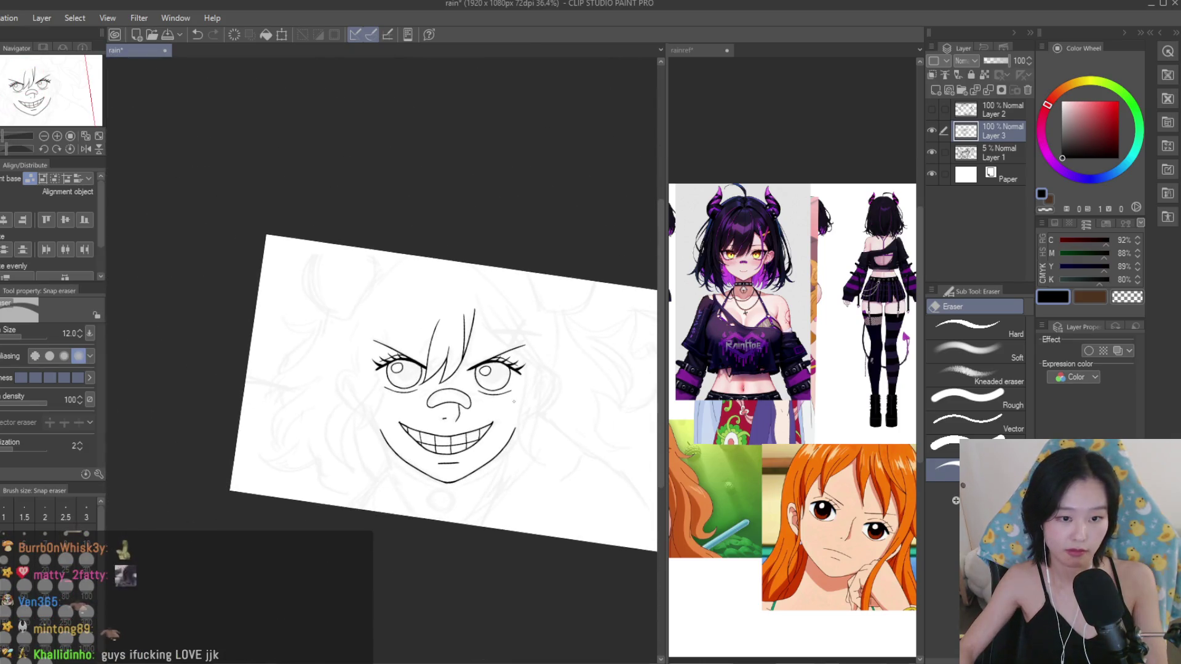
pyautogui.scroll(2, 544, 289)
pyautogui.scroll(2, 543, 289)
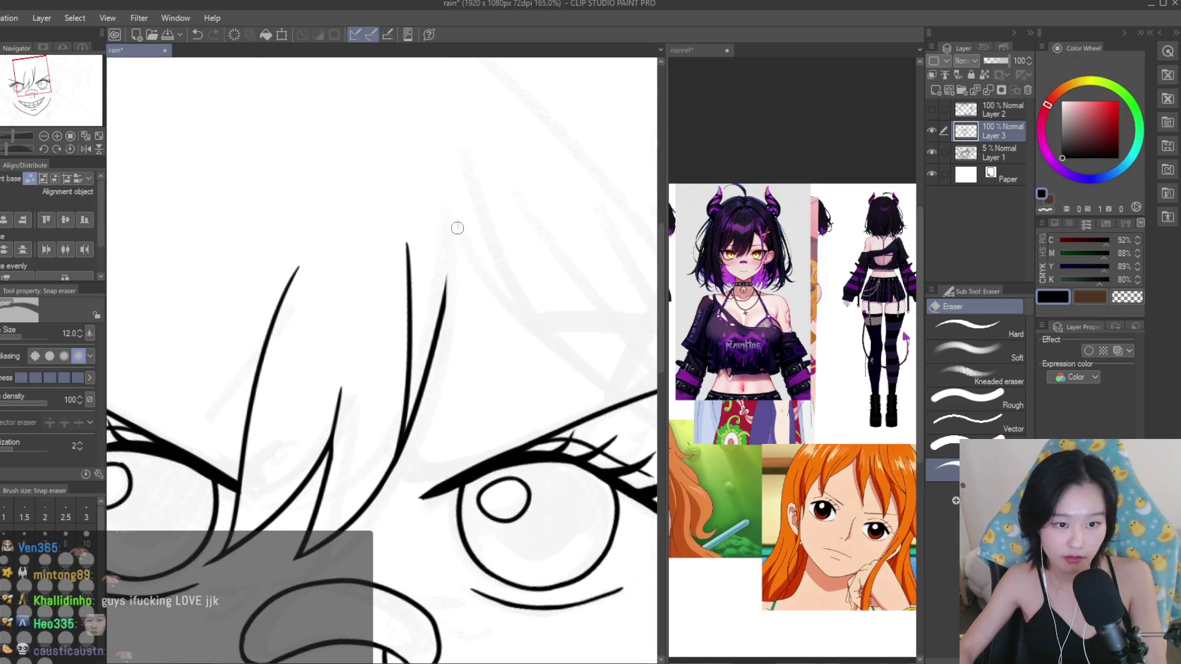
# Ink a long hair strand over the forehead, restarting it higher up.
pyautogui.press('p')
pyautogui.scroll(2, 461, 249)
pyautogui.moveTo(437, 196); pyautogui.dragTo(417, 397)
pyautogui.hotkey('ctrl', 'z')
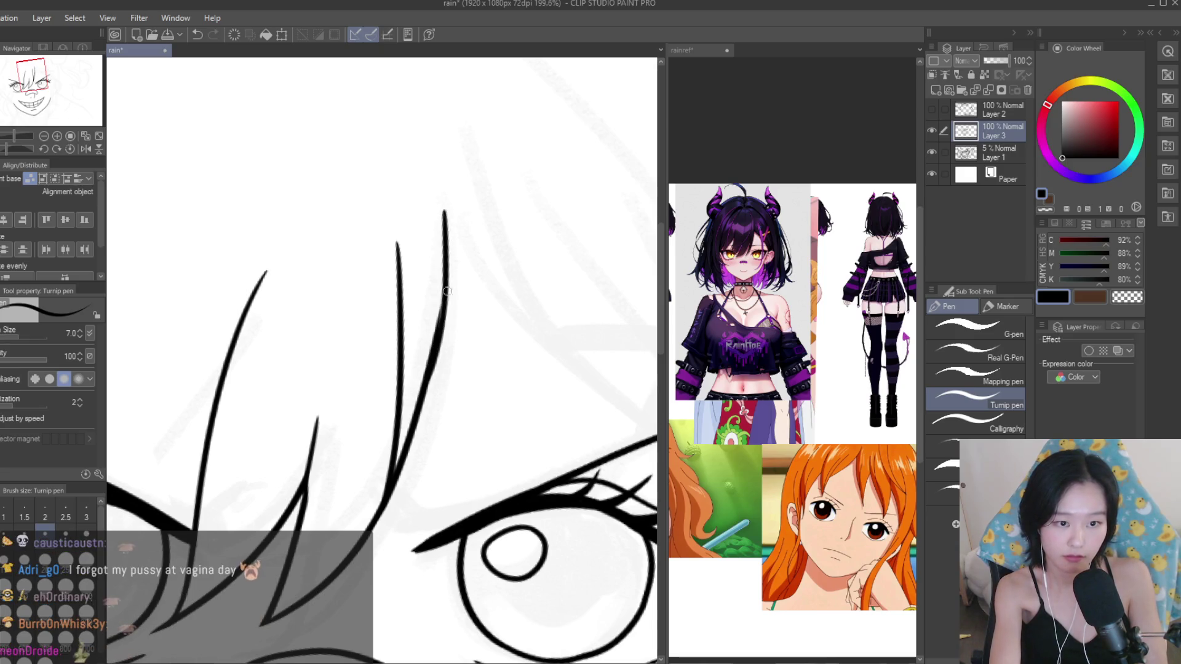
pyautogui.hotkey('ctrl', 'z')
pyautogui.moveTo(443, 206); pyautogui.dragTo(422, 418)
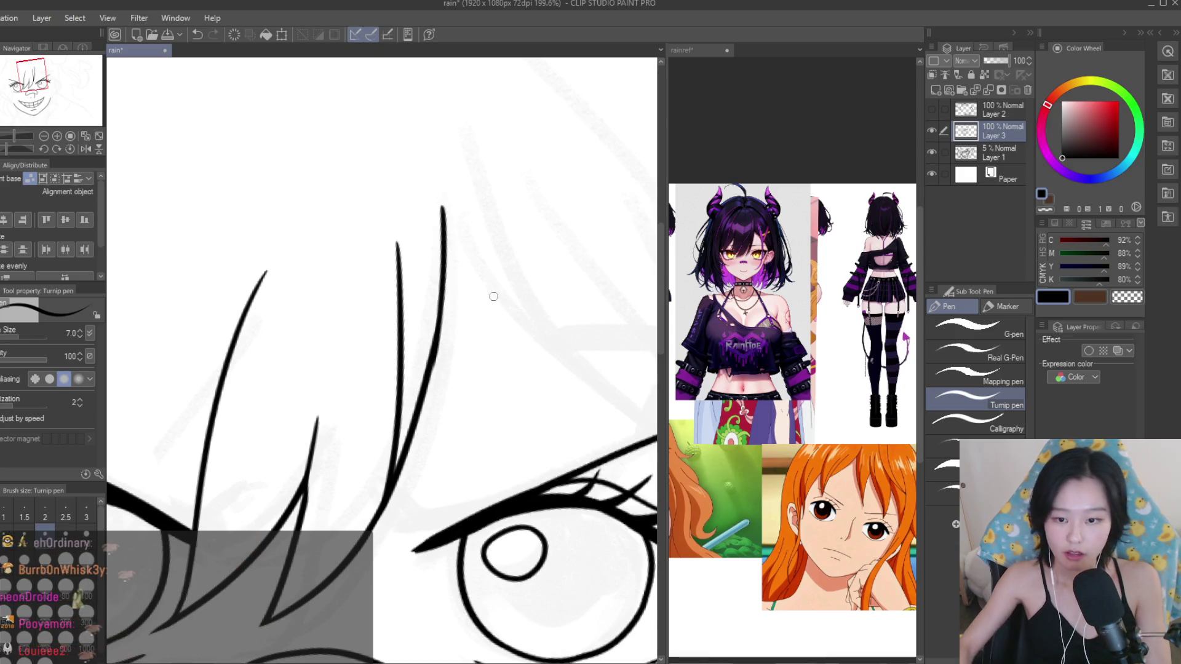
# Erase the part of the long forehead strand where lines overlap.
pyautogui.press('e')
pyautogui.scroll(1, 477, 351)
pyautogui.moveTo(432, 394); pyautogui.dragTo(444, 306)
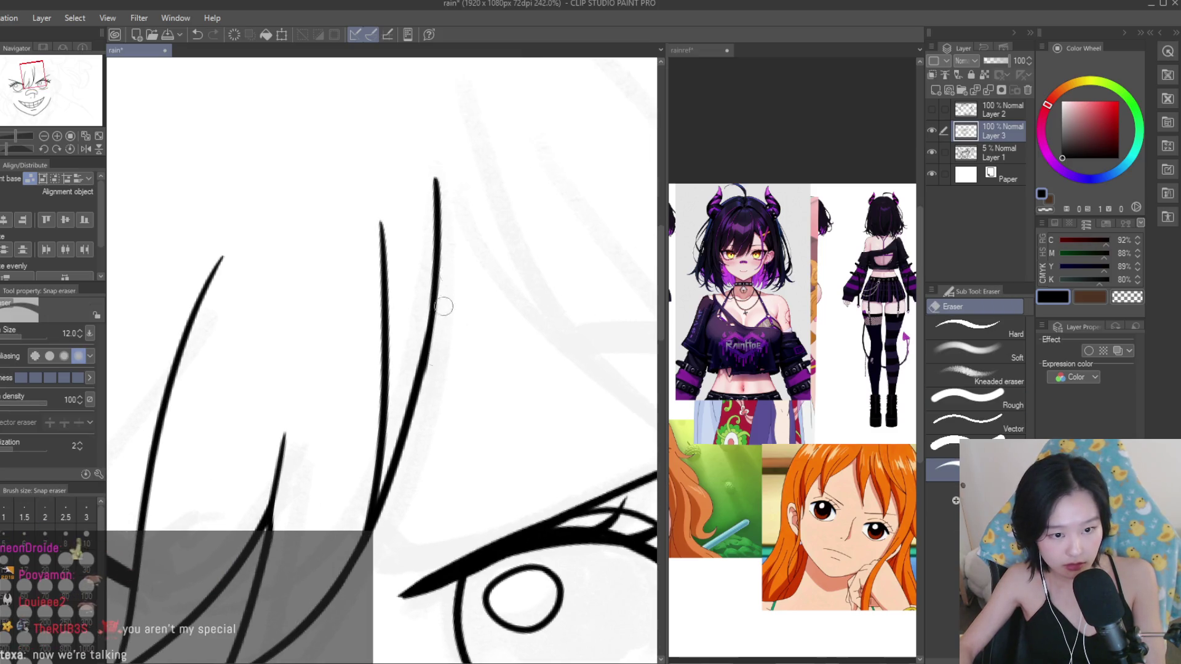
# Ink a strand toward the right eyebrow and another down past the right-hand eye.
pyautogui.press('p')
pyautogui.scroll(-3, 399, 332)
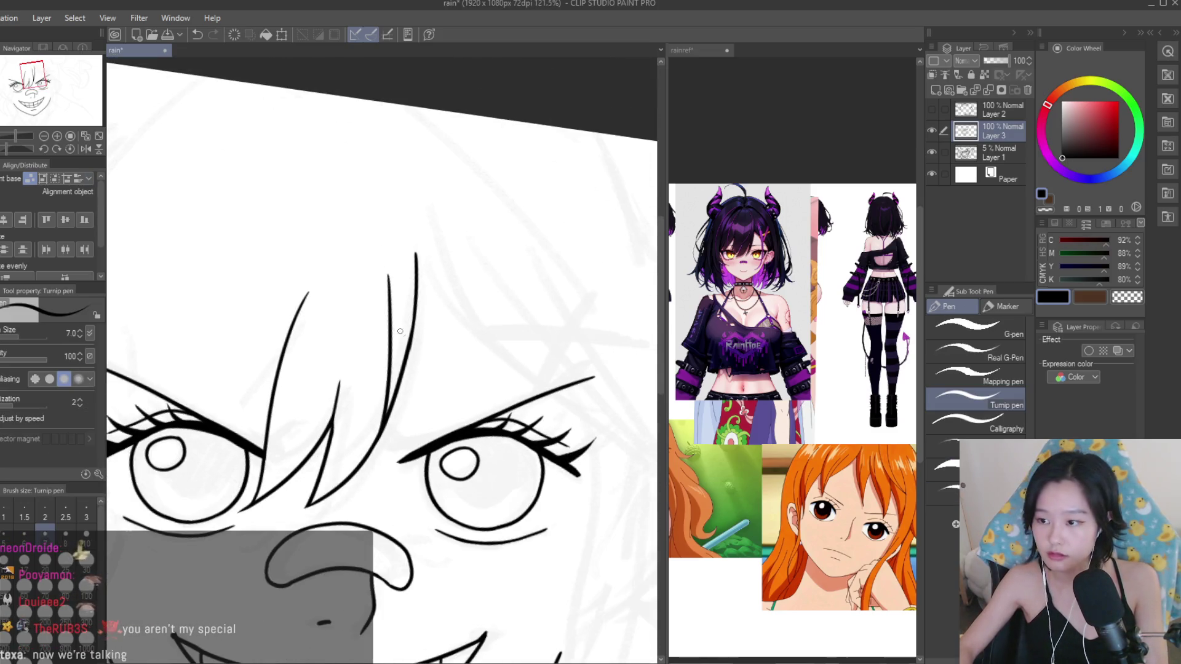
pyautogui.scroll(-2, 794, 370)
pyautogui.scroll(3, 794, 369)
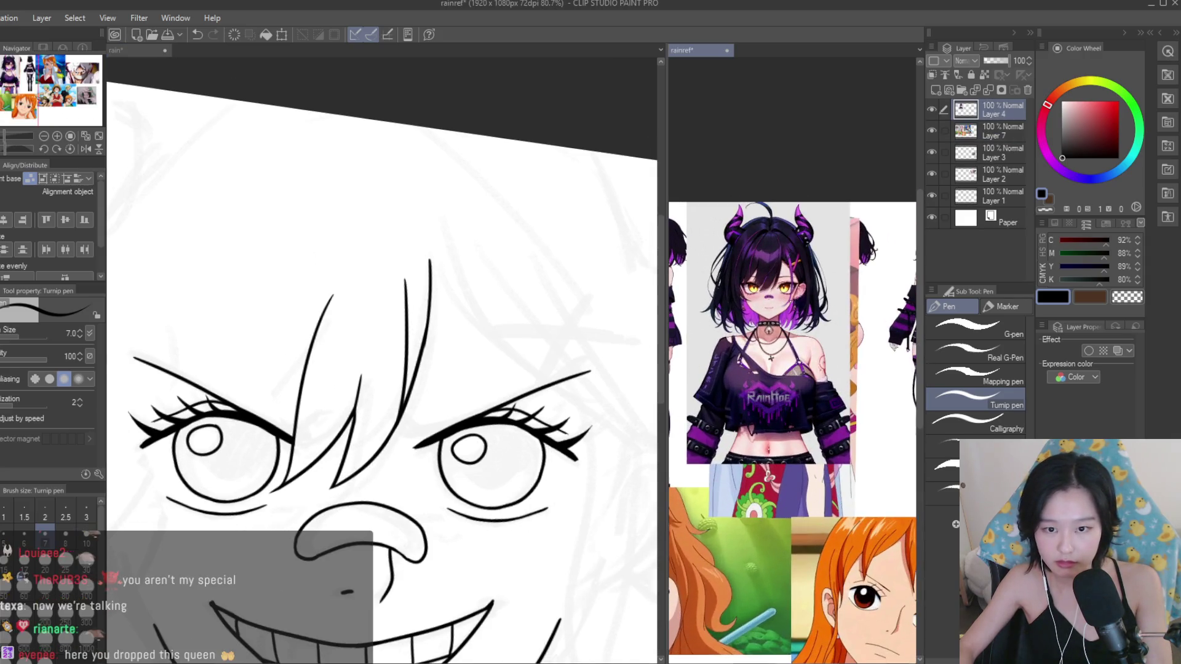
pyautogui.scroll(-1, 343, 222)
pyautogui.scroll(-1, 343, 222)
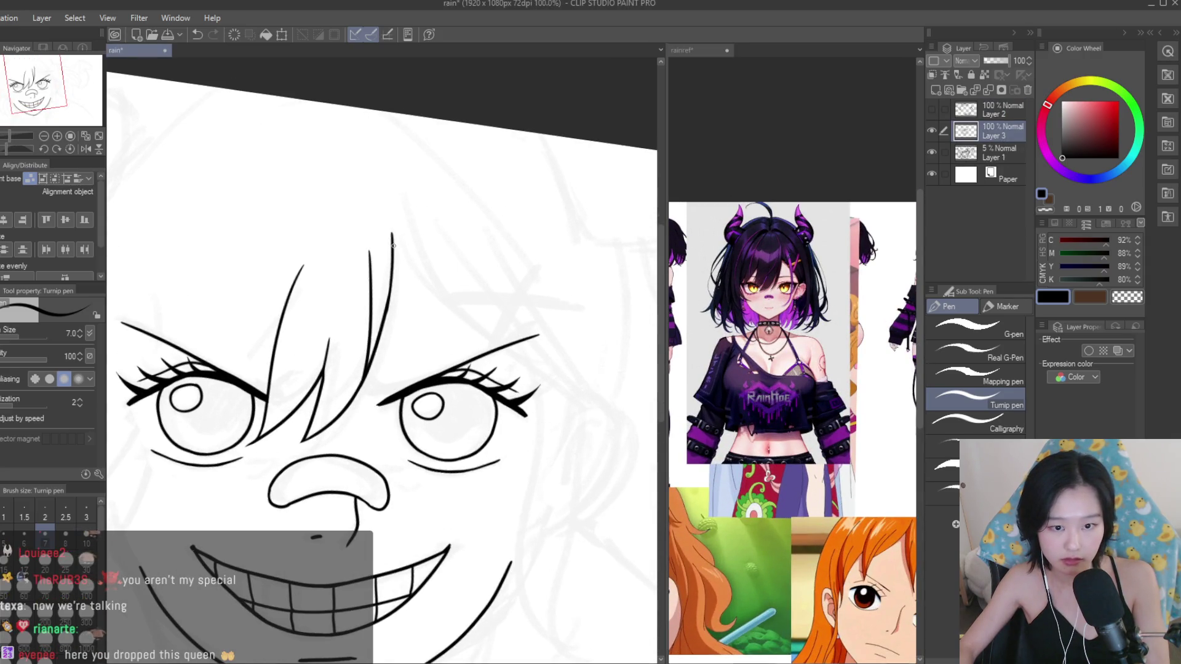
pyautogui.moveTo(394, 245); pyautogui.dragTo(463, 323)
pyautogui.scroll(-2, 604, 394)
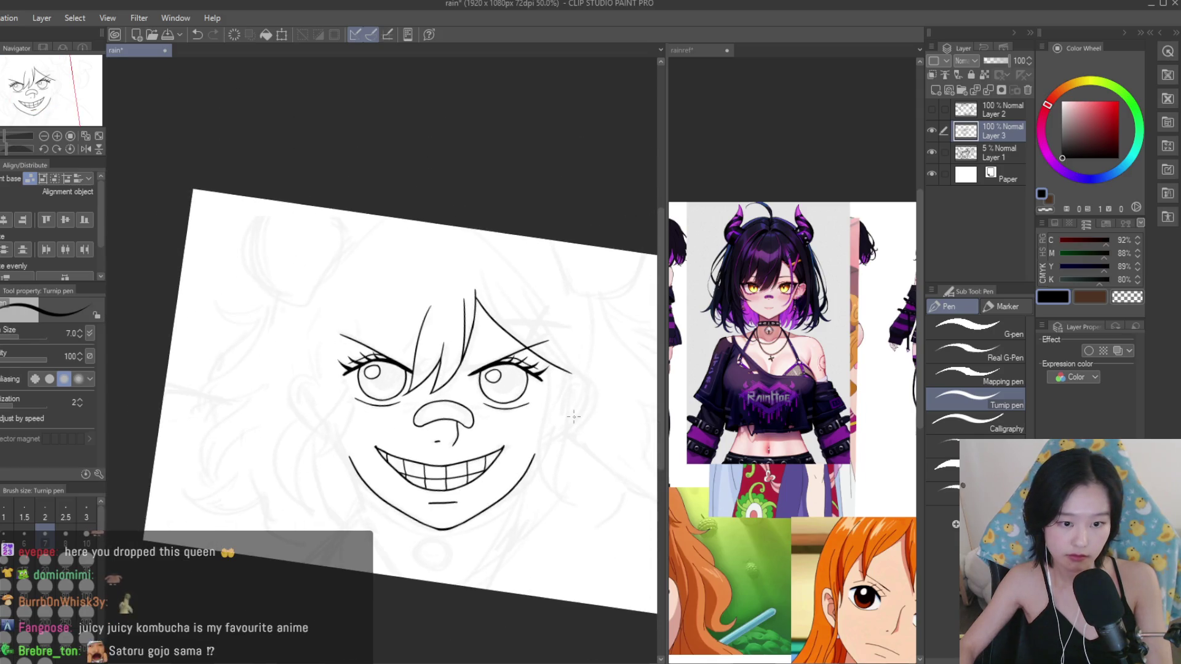
pyautogui.scroll(1, 574, 417)
pyautogui.scroll(1, 561, 365)
pyautogui.scroll(-1, 511, 309)
pyautogui.moveTo(474, 202); pyautogui.dragTo(492, 383)
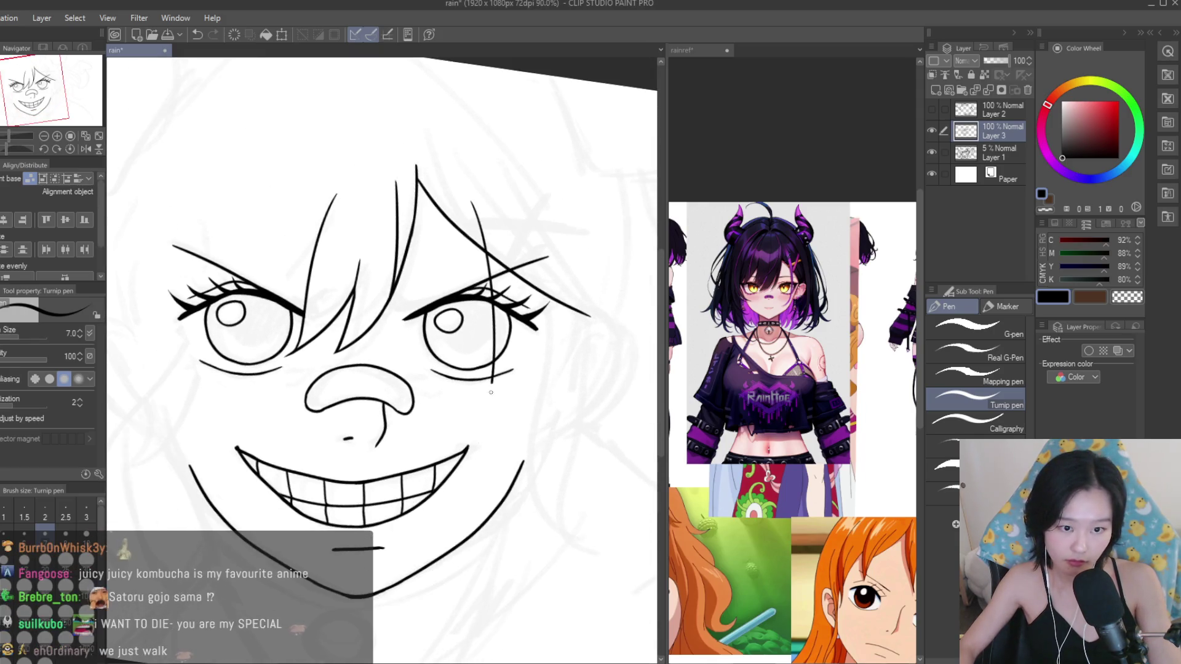
# Draw side hair strands past the right-hand eye and down the right cheek, undoing weak attempts.
pyautogui.moveTo(459, 169); pyautogui.dragTo(486, 480)
pyautogui.moveTo(482, 188); pyautogui.dragTo(526, 375)
pyautogui.moveTo(495, 232); pyautogui.dragTo(511, 431)
pyautogui.hotkey('ctrl', 'z')
pyautogui.moveTo(490, 191); pyautogui.dragTo(468, 499)
pyautogui.hotkey('ctrl', 'z')
pyautogui.hotkey('ctrl', 'z')
pyautogui.hotkey('ctrl', 'z')
pyautogui.hotkey('ctrl', 'z')
pyautogui.moveTo(421, 130); pyautogui.dragTo(585, 498)
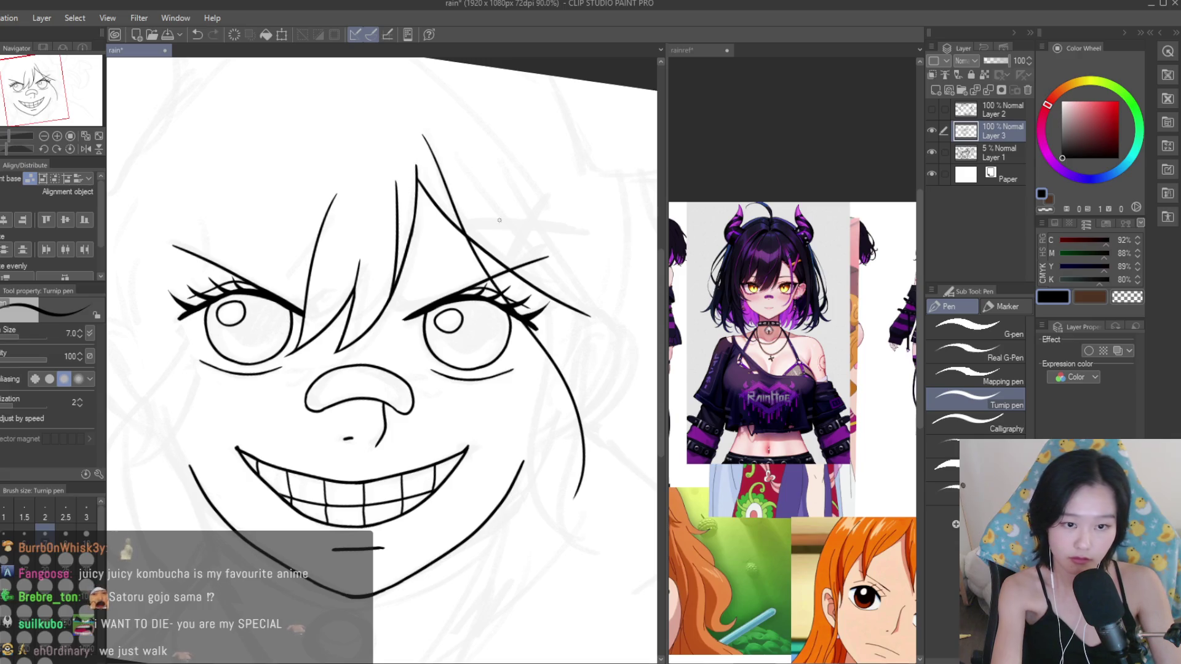
pyautogui.moveTo(486, 212); pyautogui.dragTo(594, 489)
pyautogui.hotkey('ctrl', 'z')
pyautogui.moveTo(477, 151); pyautogui.dragTo(597, 455)
pyautogui.hotkey('ctrl', 'z')
pyautogui.hotkey('ctrl', 'z')
pyautogui.moveTo(480, 170)
pyautogui.mouseDown()
pyautogui.moveTo(597, 495)
pyautogui.moveTo(599, 484)
pyautogui.mouseUp()
pyautogui.hotkey('ctrl', 'z')
# Redraw the side strand running from the top hair toward the right cheek.
pyautogui.scroll(-3, 487, 351)
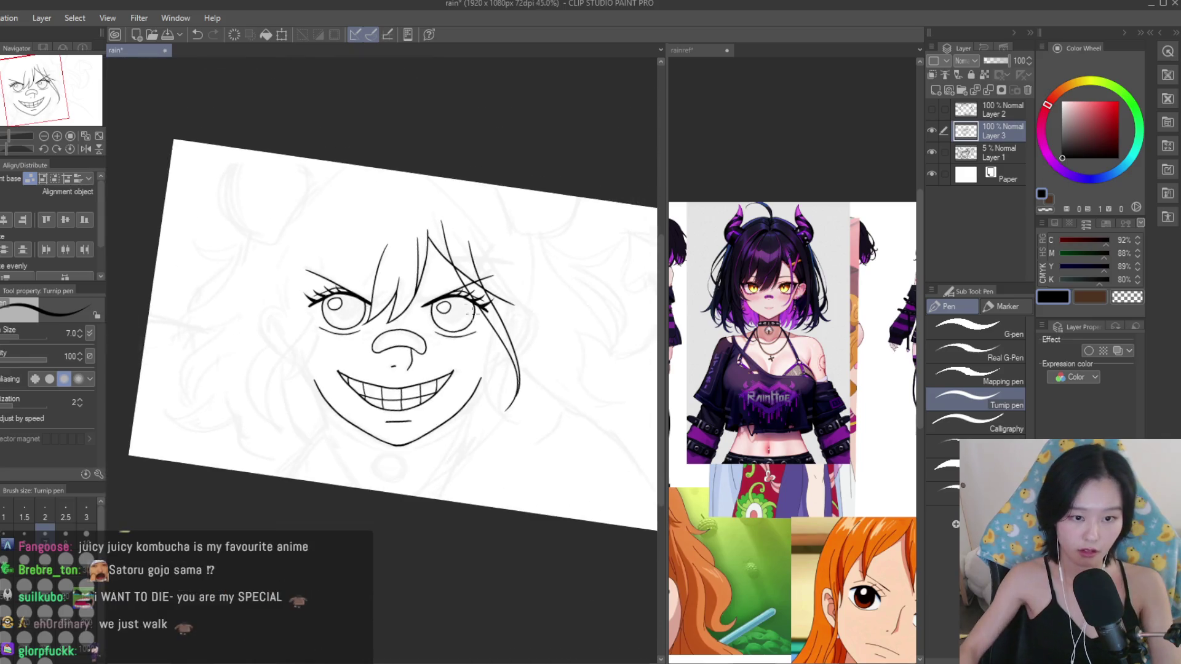
pyautogui.scroll(4, 507, 287)
pyautogui.scroll(-4, 508, 288)
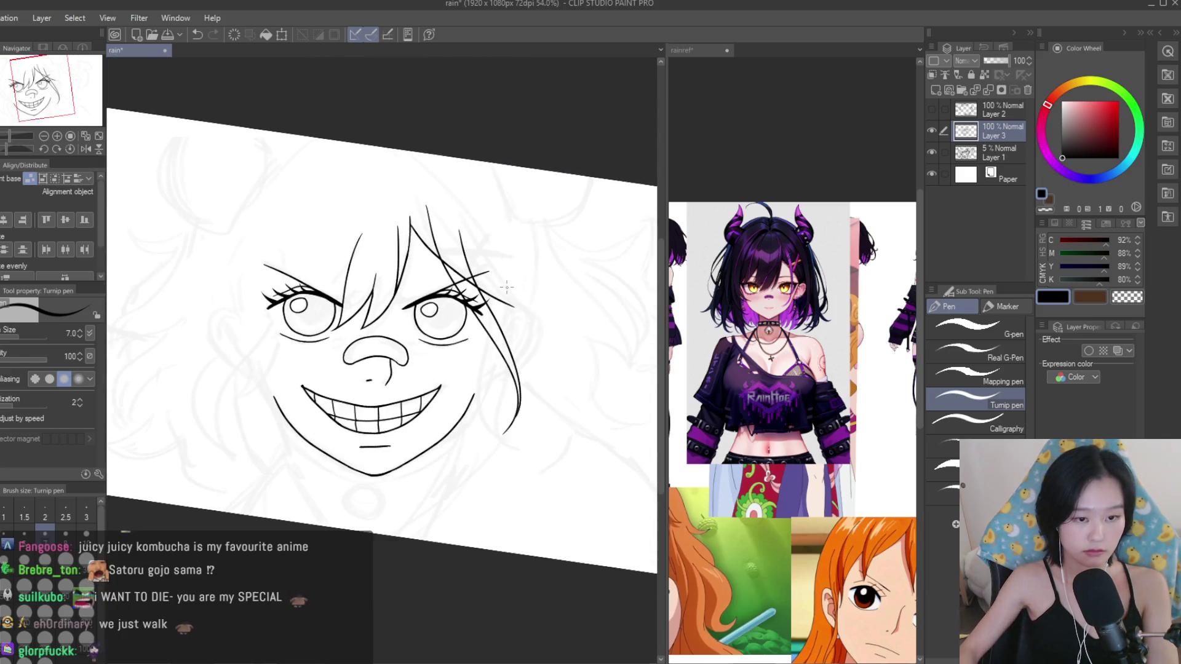
pyautogui.scroll(-3, 774, 454)
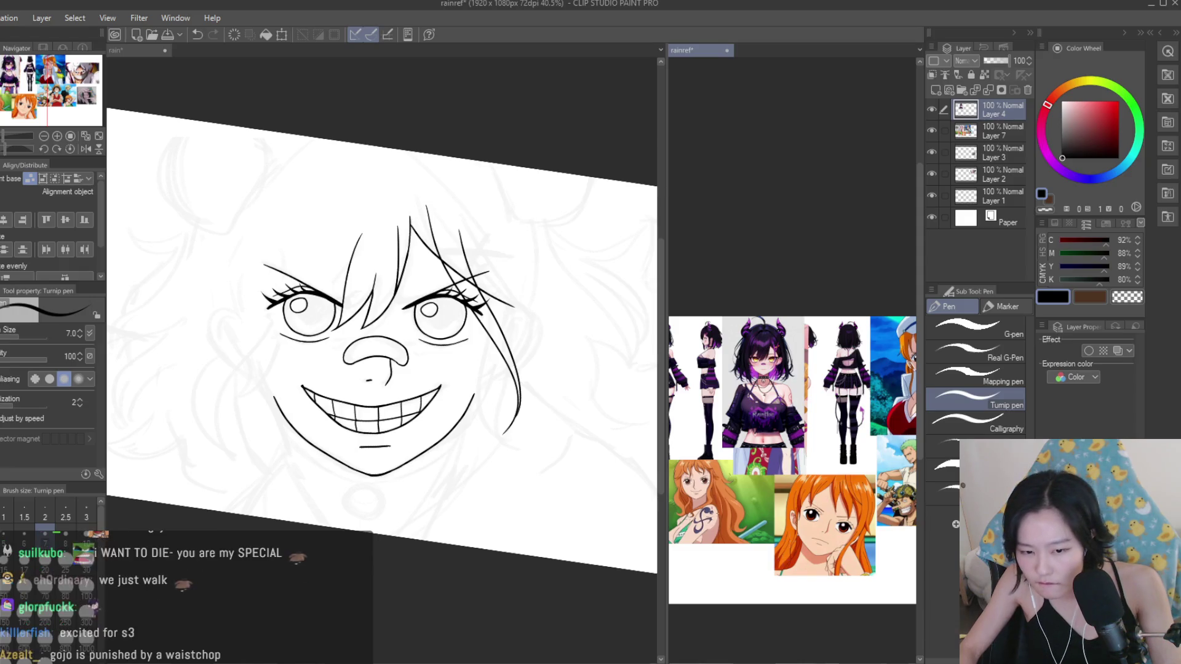
pyautogui.scroll(-2, 800, 418)
pyautogui.scroll(5, 836, 380)
pyautogui.scroll(-3, 837, 381)
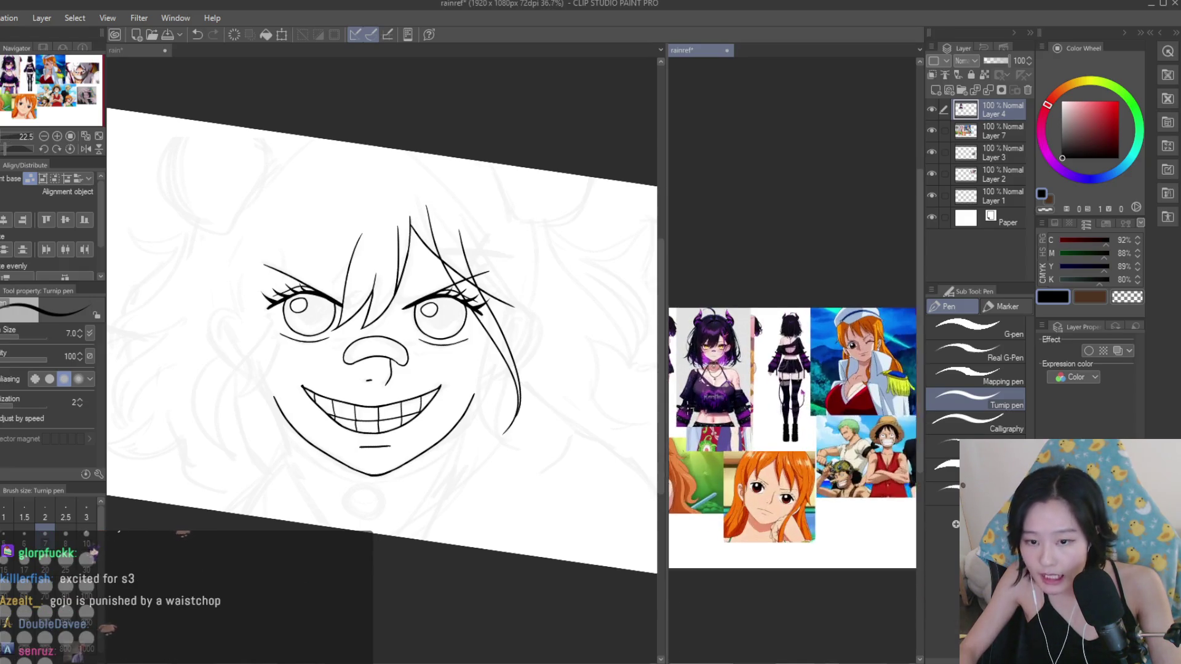
pyautogui.scroll(2, 734, 367)
pyautogui.scroll(2, 536, 431)
pyautogui.scroll(1, 536, 431)
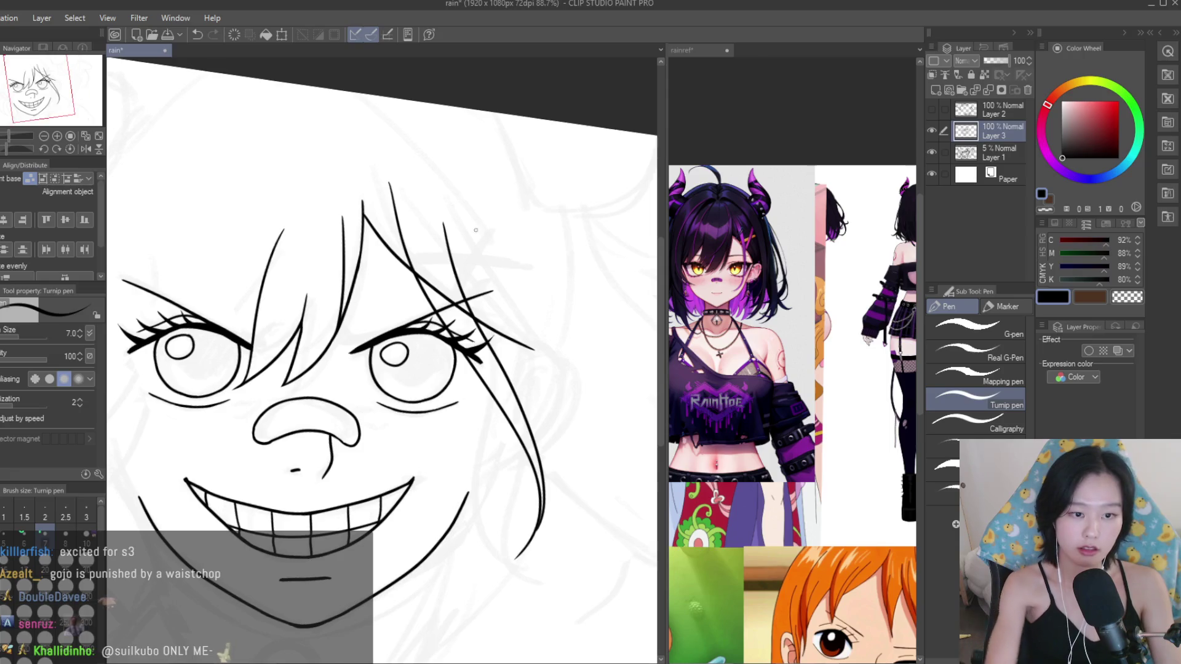
pyautogui.hotkey('ctrl', 'z')
pyautogui.moveTo(389, 190)
pyautogui.mouseDown()
pyautogui.moveTo(539, 435)
pyautogui.moveTo(551, 523)
pyautogui.moveTo(582, 523)
pyautogui.mouseUp()
pyautogui.hotkey('ctrl', 'z')
pyautogui.hotkey('ctrl', 'z')
pyautogui.moveTo(384, 194)
pyautogui.mouseDown()
pyautogui.moveTo(572, 511)
pyautogui.moveTo(555, 412)
pyautogui.mouseUp()
# Retry the long sweeping strand down the right side until the curve looks right.
pyautogui.hotkey('ctrl', 'z')
pyautogui.moveTo(424, 187); pyautogui.dragTo(587, 483)
pyautogui.hotkey('ctrl', 'z')
pyautogui.moveTo(424, 210); pyautogui.dragTo(576, 515)
pyautogui.hotkey('ctrl', 'z')
pyautogui.moveTo(429, 203); pyautogui.dragTo(575, 457)
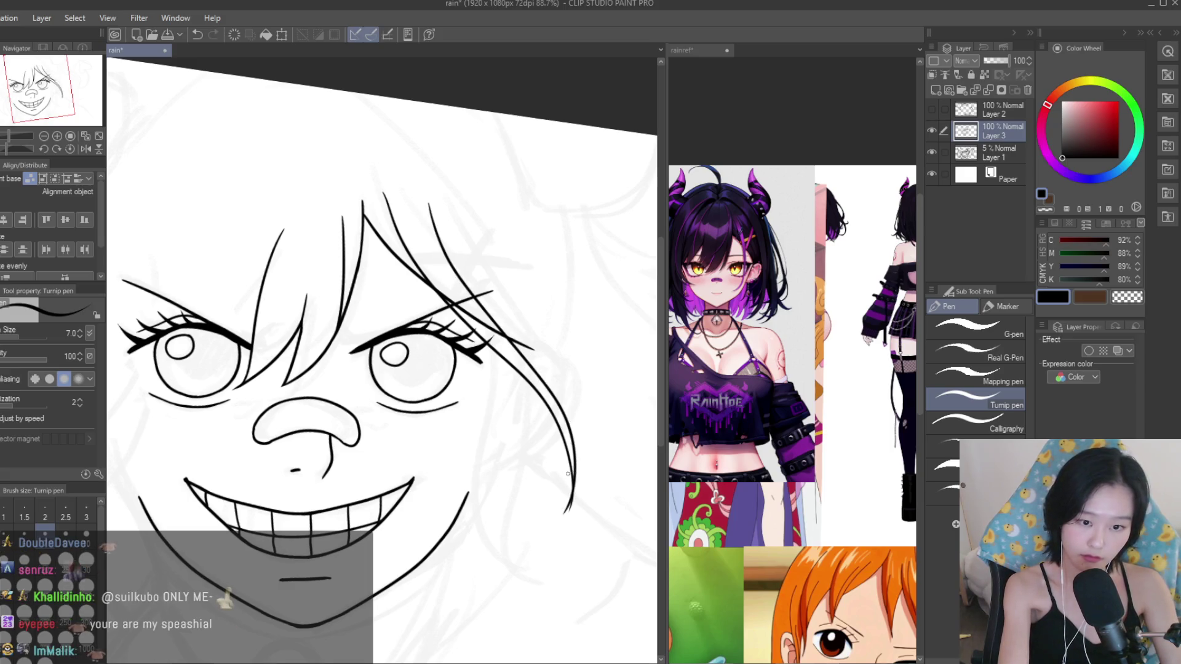
pyautogui.scroll(-3, 465, 259)
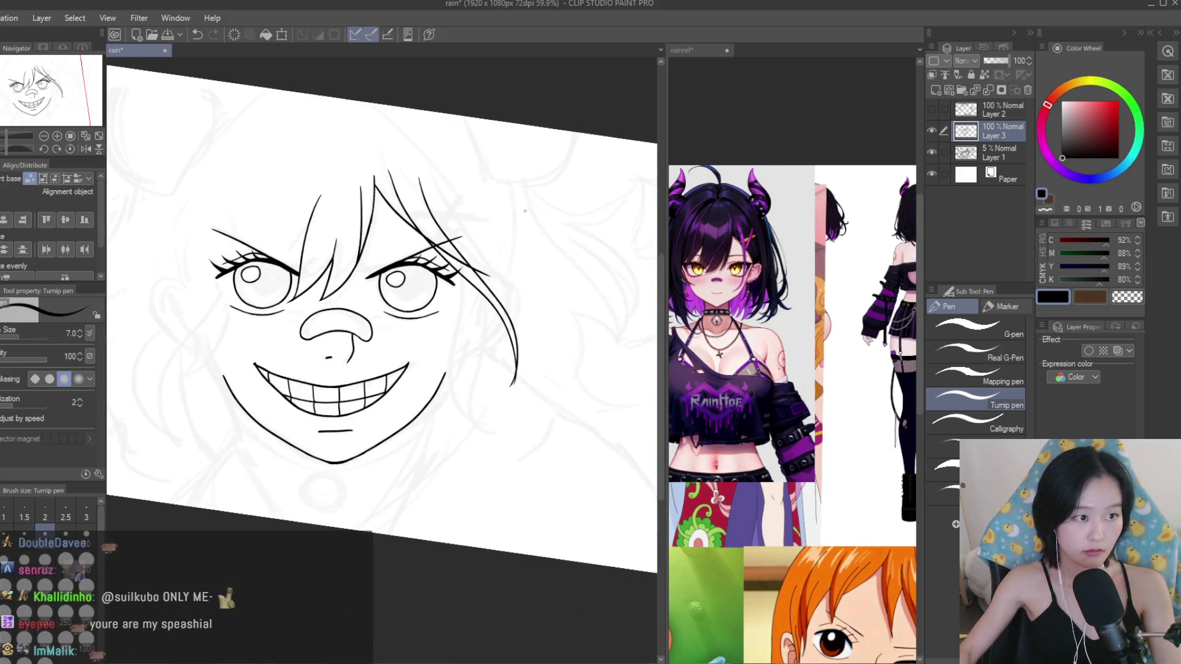
pyautogui.scroll(-2, 794, 393)
pyautogui.scroll(2, 794, 394)
pyautogui.scroll(2, 542, 436)
pyautogui.hotkey('ctrl', 'z')
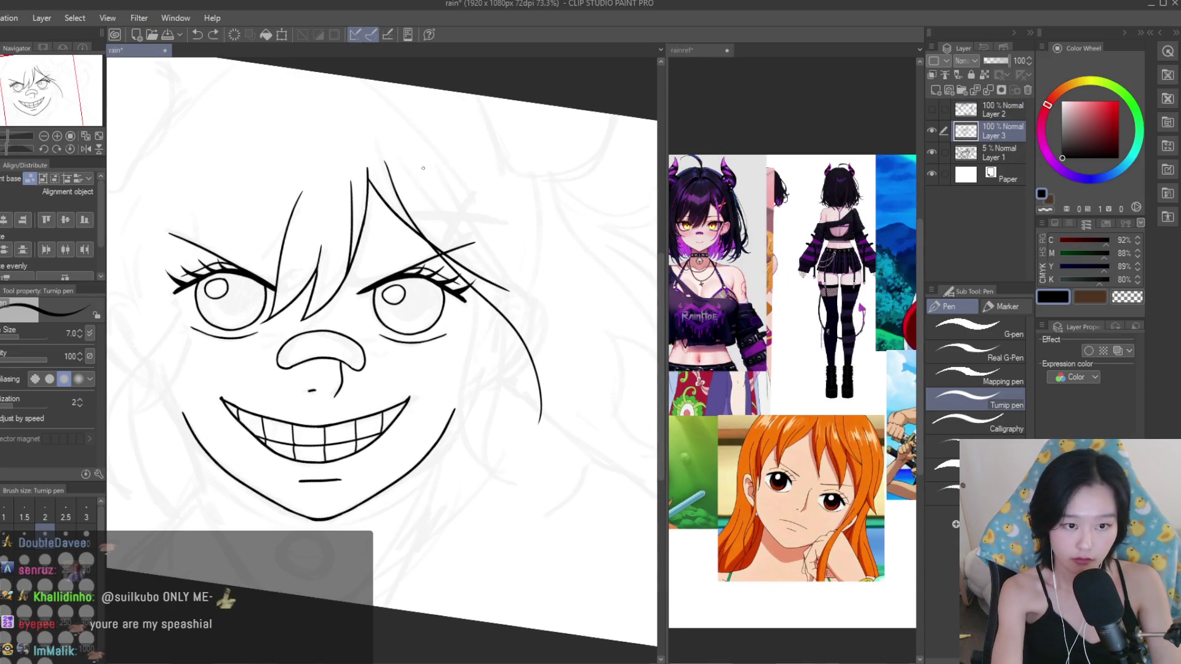
# Redraw the right side strand shorter so it ends higher on the cheek.
pyautogui.moveTo(421, 169); pyautogui.dragTo(544, 454)
pyautogui.hotkey('ctrl', 'z')
pyautogui.moveTo(421, 161); pyautogui.dragTo(541, 425)
pyautogui.hotkey('ctrl', 'z')
pyautogui.moveTo(424, 161); pyautogui.dragTo(540, 425)
# Erase the strand's thin lower tail where it crosses the right eye's lashes.
pyautogui.press('e')
pyautogui.scroll(2, 533, 501)
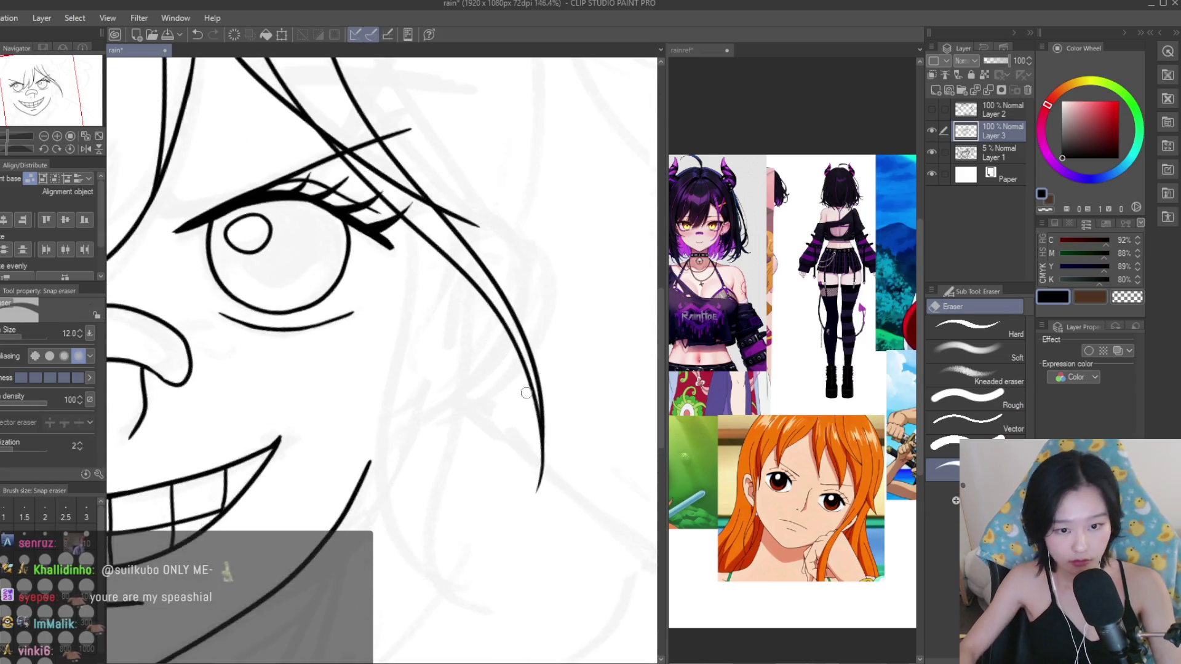
pyautogui.scroll(2, 533, 501)
pyautogui.moveTo(508, 354); pyautogui.dragTo(541, 556)
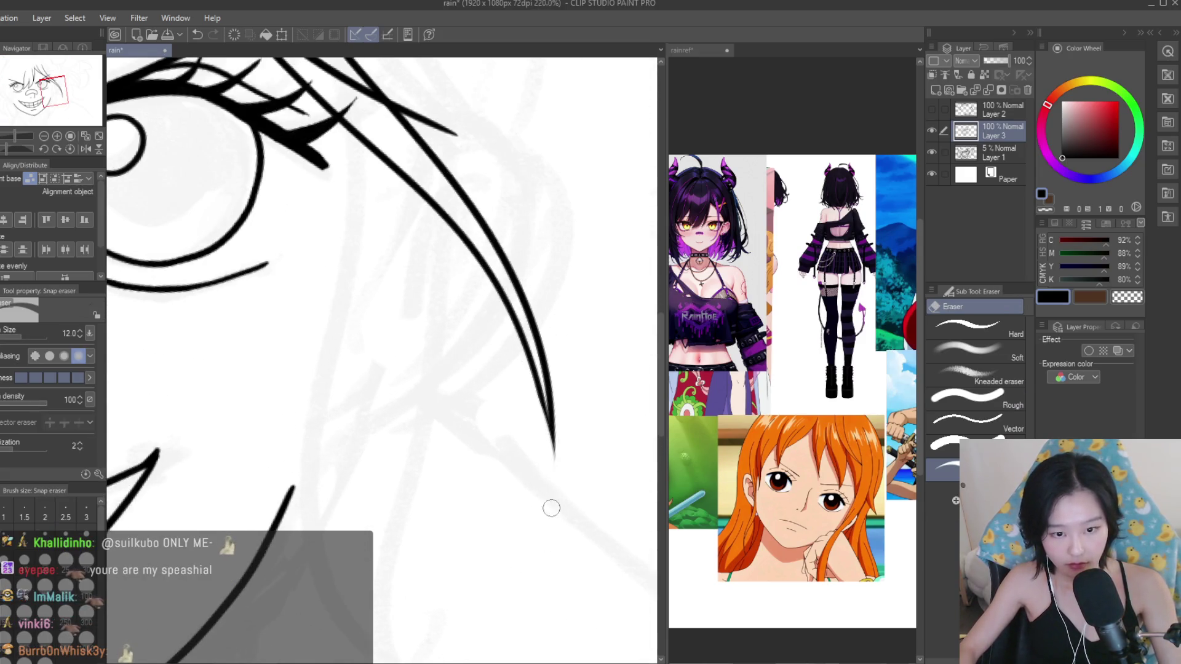
pyautogui.scroll(-3, 551, 484)
pyautogui.scroll(3, 468, 333)
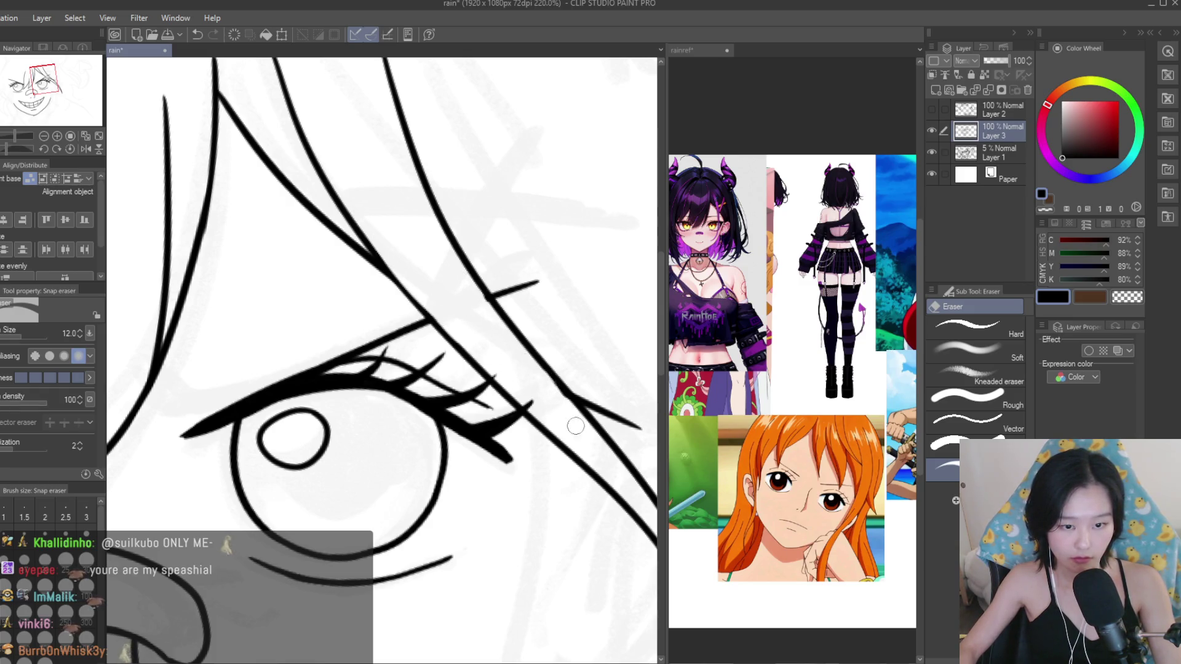
pyautogui.scroll(-1, 541, 370)
pyautogui.scroll(3, 516, 327)
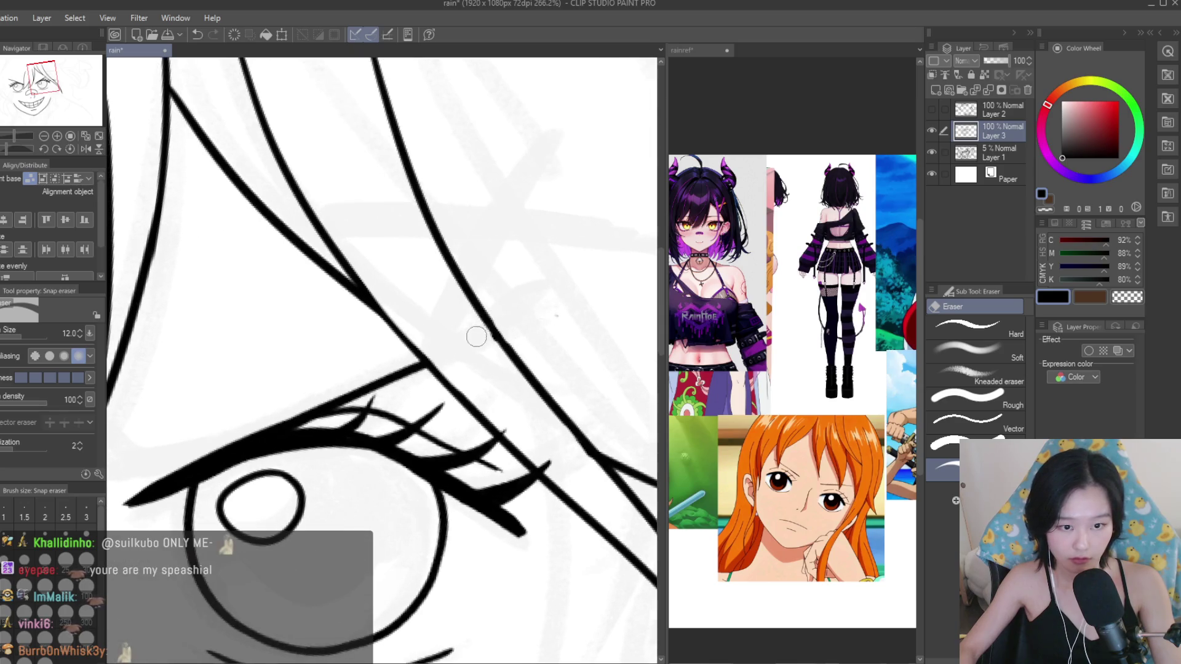
pyautogui.scroll(-6, 512, 289)
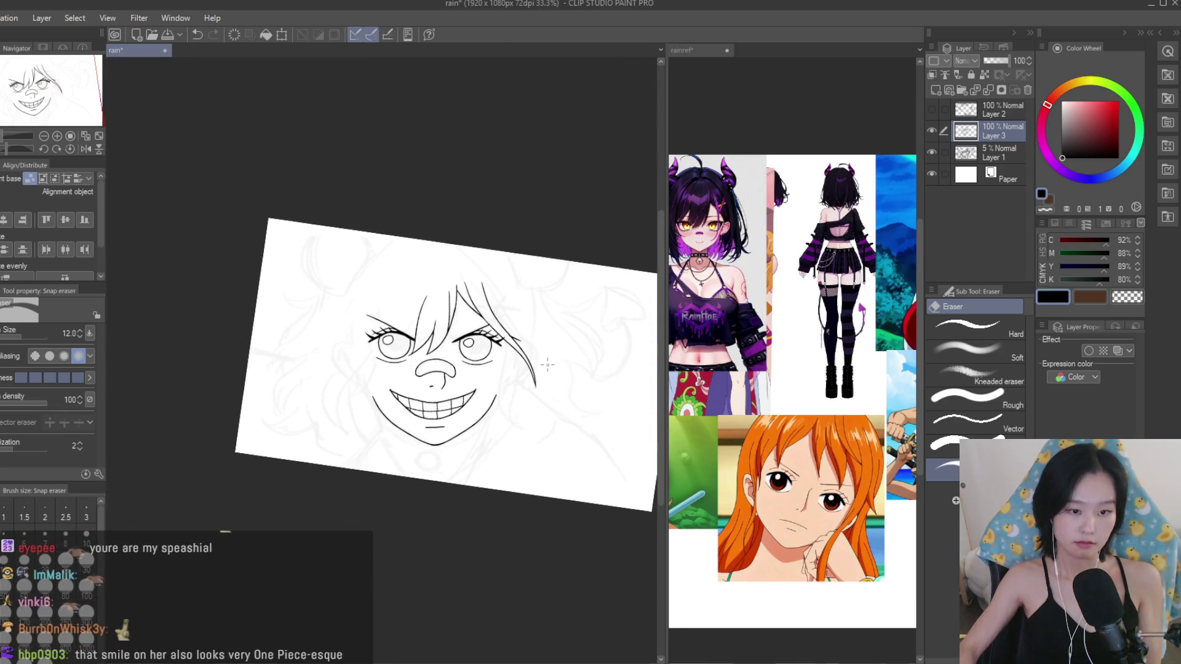
pyautogui.press('p')
pyautogui.scroll(2, 542, 440)
pyautogui.scroll(2, 542, 440)
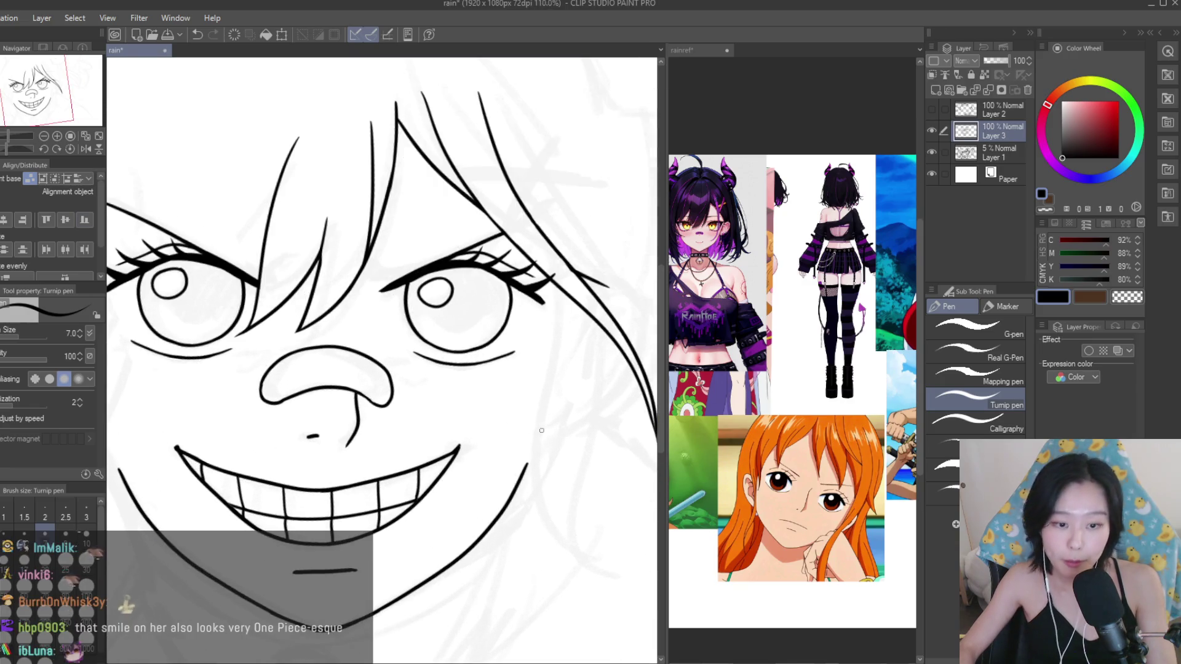
# Undo the stray stroke at the end of the jaw line.
pyautogui.scroll(-3, 542, 441)
pyautogui.scroll(2, 542, 441)
pyautogui.scroll(1, 542, 441)
pyautogui.scroll(1, 517, 436)
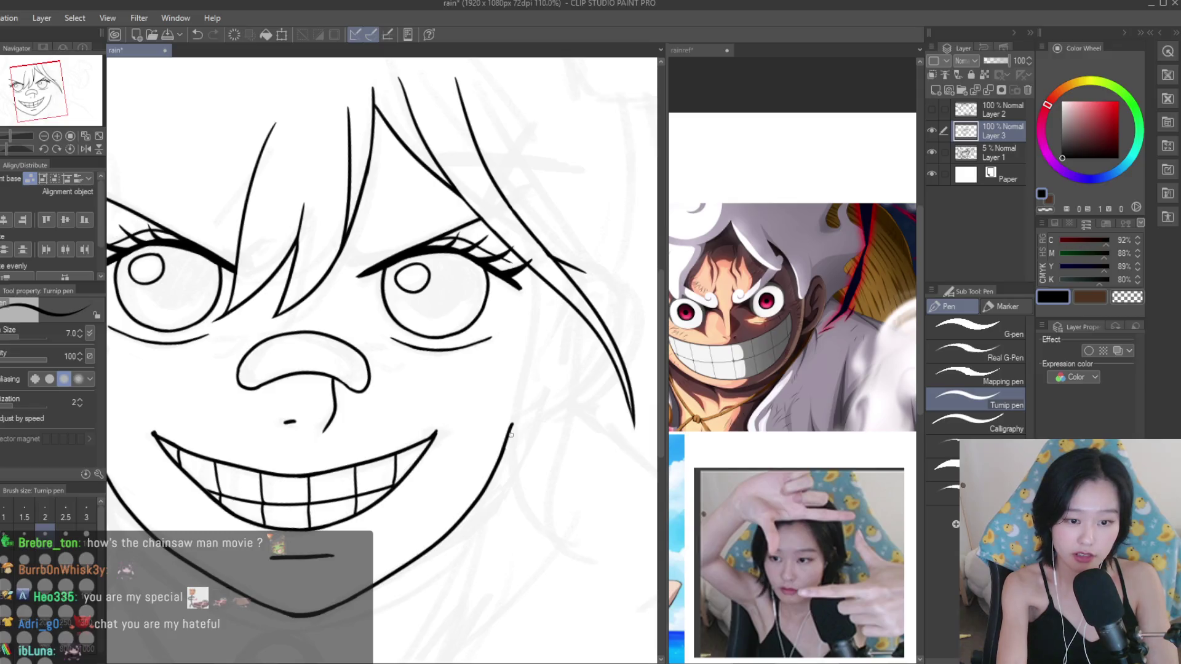
pyautogui.hotkey('ctrl', 'z')
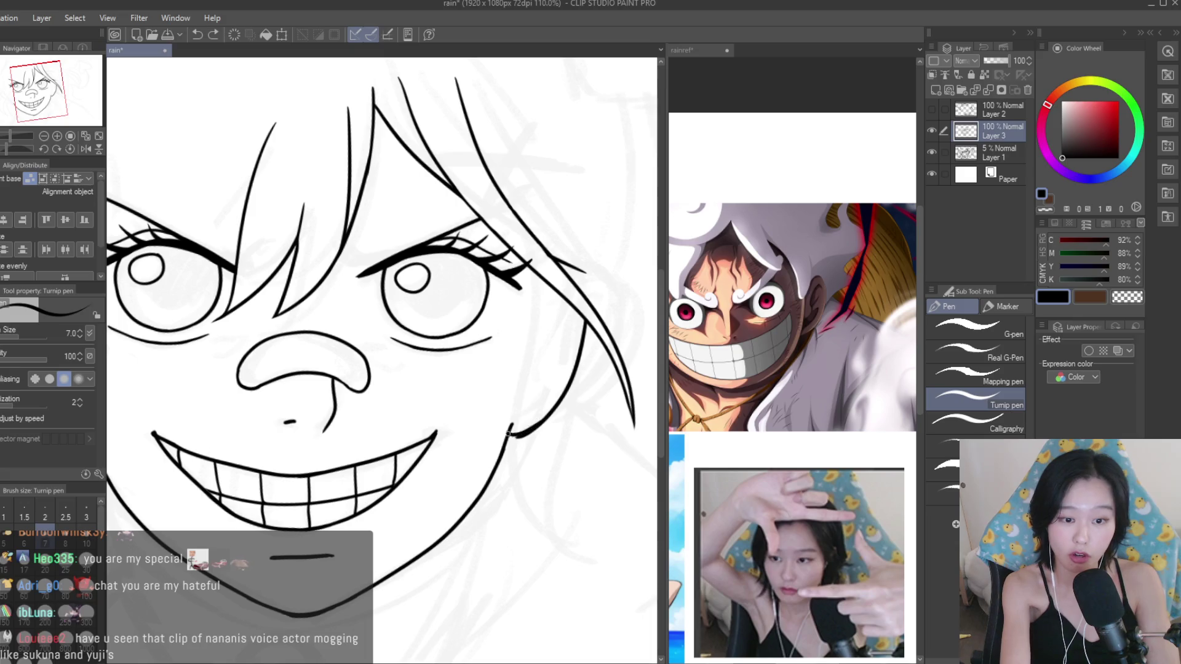
# Switch to the Snap eraser and zoom around the face to inspect the lines.
pyautogui.press('e')
pyautogui.scroll(3, 508, 434)
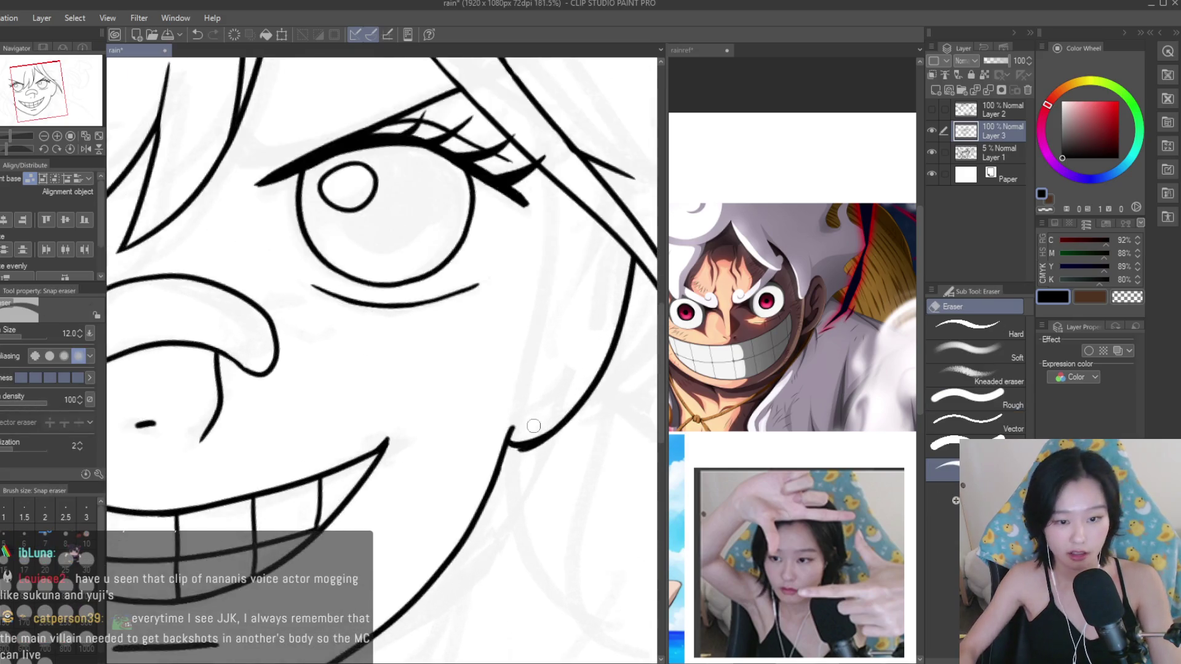
pyautogui.scroll(3, 499, 449)
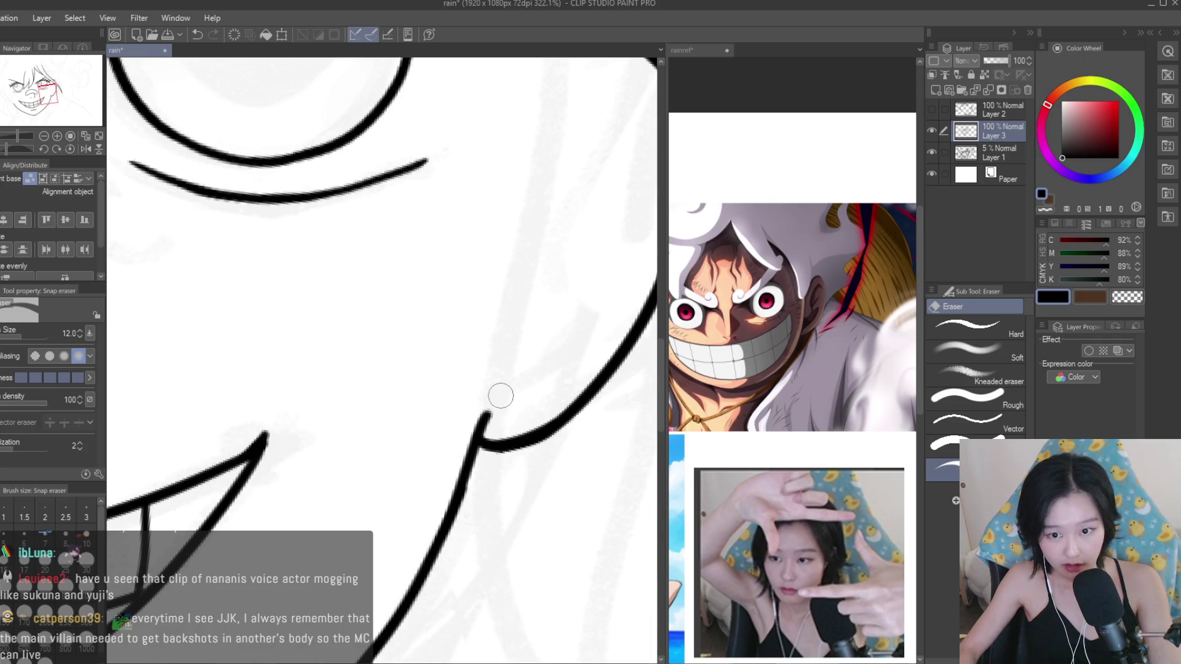
pyautogui.scroll(-5, 501, 396)
pyautogui.scroll(-5, 501, 396)
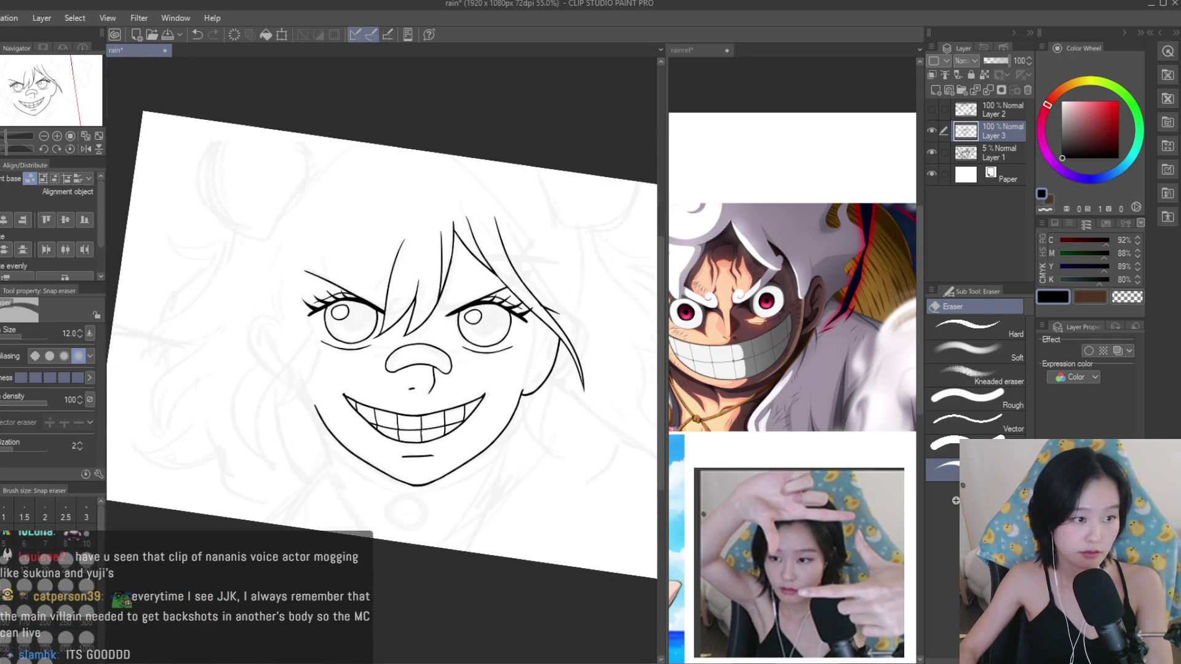
# Switch back to the Turnip pen, browse the reference collage, and return to the face canvas.
pyautogui.press('p')
pyautogui.scroll(2, 518, 260)
pyautogui.scroll(3, 518, 259)
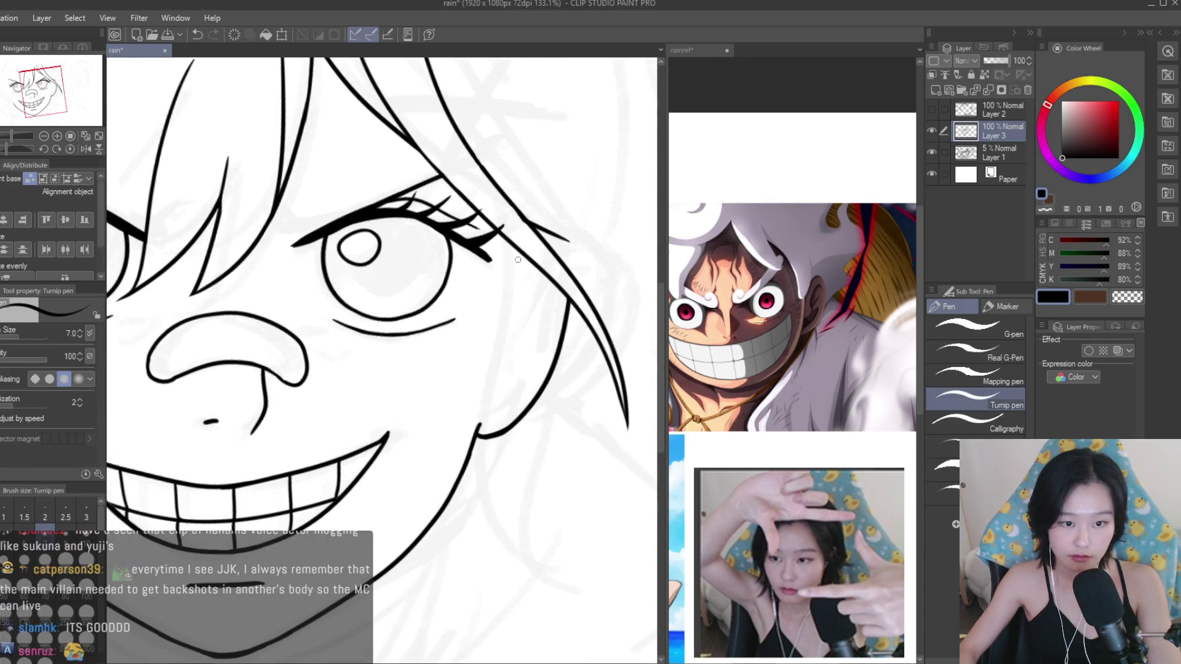
pyautogui.scroll(1, 526, 281)
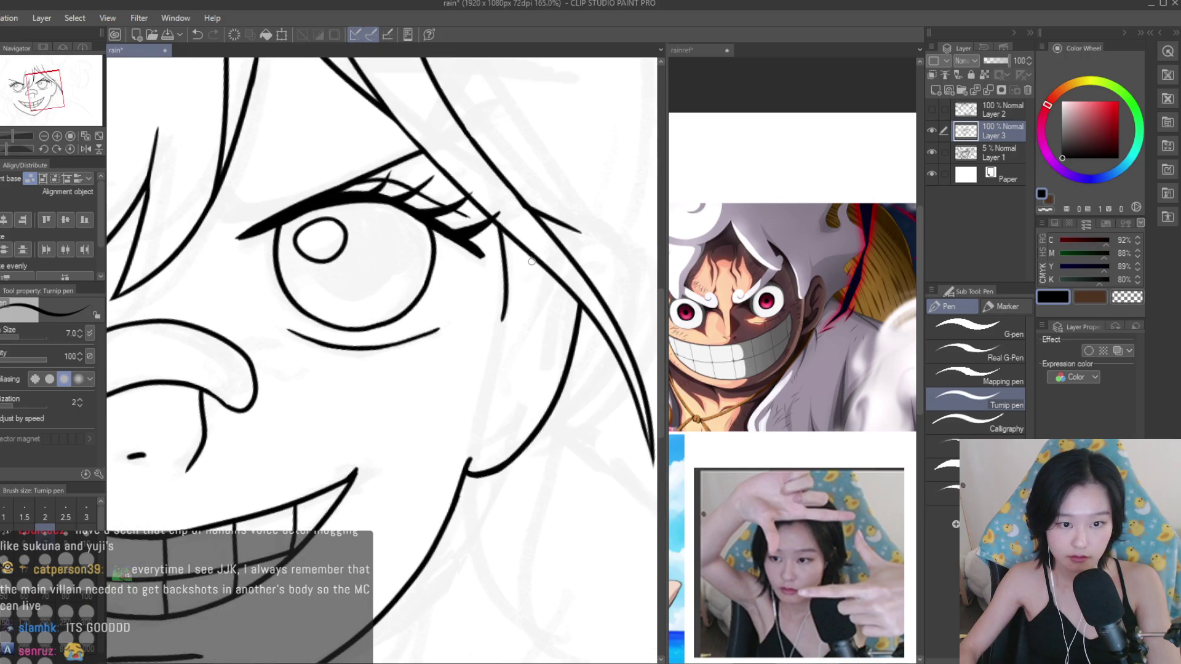
pyautogui.scroll(-2, 531, 261)
pyautogui.scroll(-2, 554, 283)
pyautogui.scroll(3, 603, 326)
pyautogui.scroll(1, 633, 355)
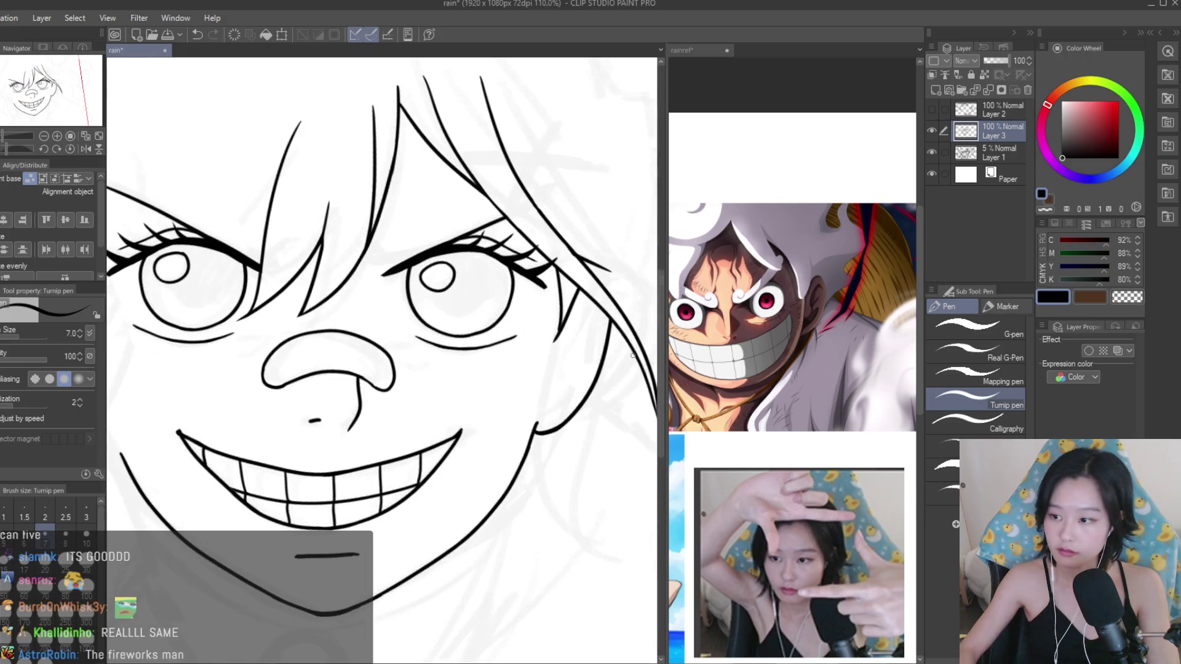
pyautogui.scroll(-3, 858, 317)
pyautogui.scroll(-2, 858, 317)
pyautogui.scroll(3, 858, 317)
pyautogui.scroll(2, 858, 317)
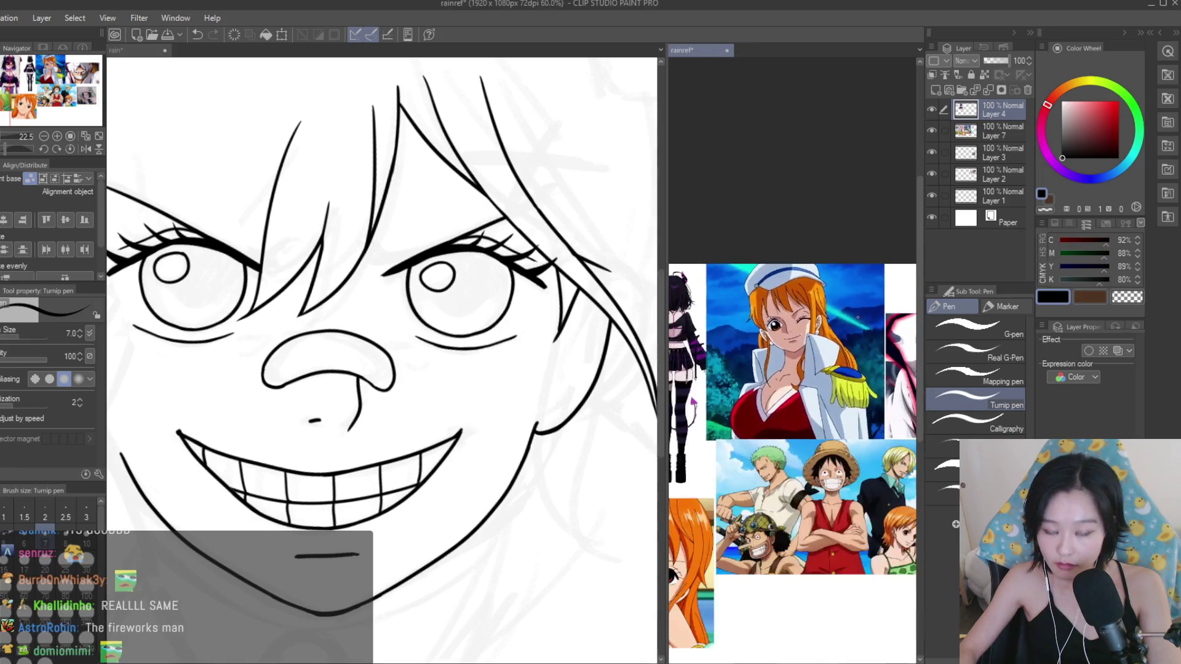
pyautogui.scroll(-1, 858, 317)
pyautogui.scroll(-3, 738, 388)
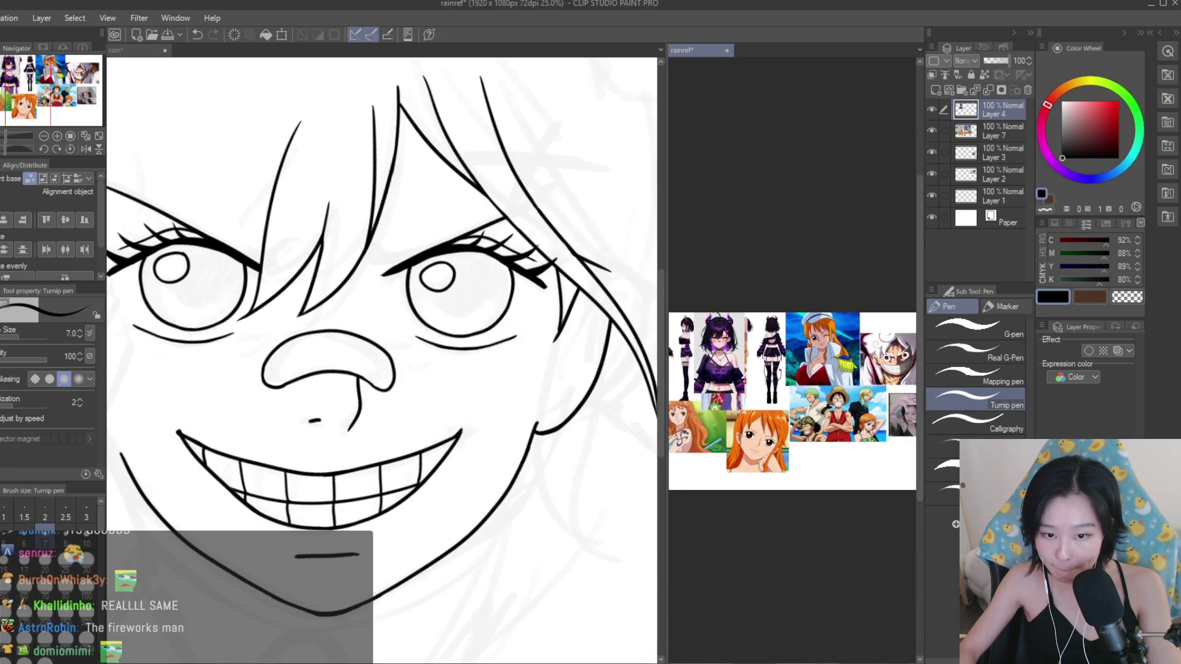
pyautogui.scroll(3, 738, 388)
pyautogui.click(588, 319)
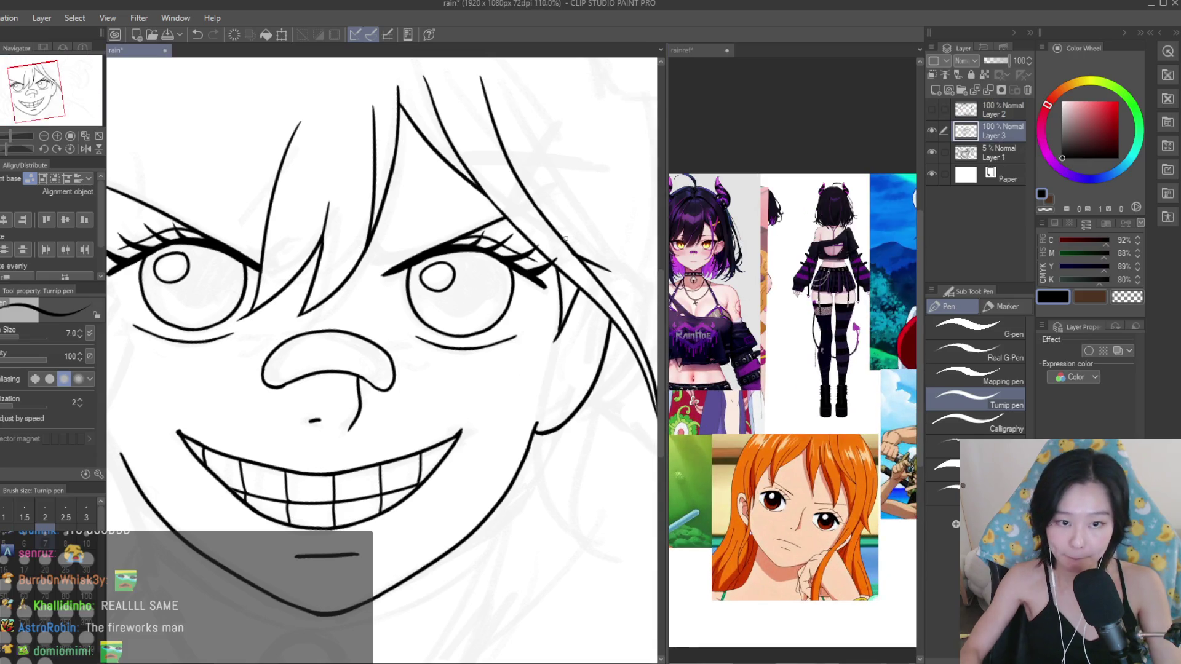
# Draw a curved strand down the right cheek, then undo it after checking the whole face.
pyautogui.moveTo(556, 277); pyautogui.dragTo(478, 474)
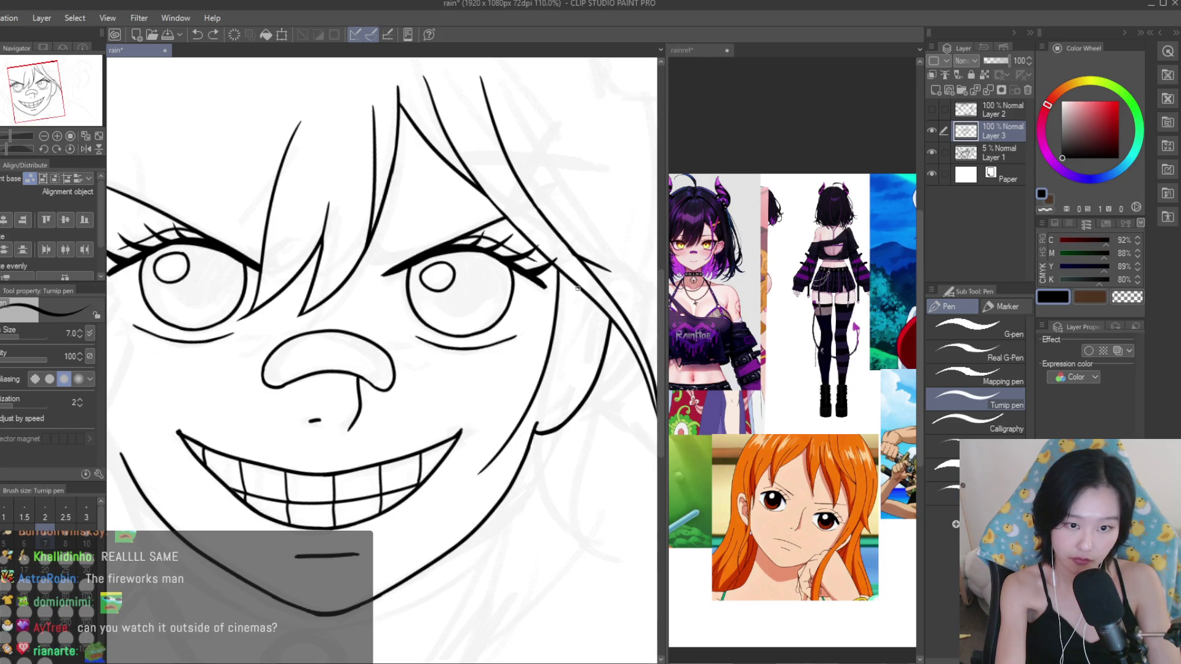
pyautogui.scroll(-1, 529, 420)
pyautogui.moveTo(533, 415); pyautogui.dragTo(581, 438)
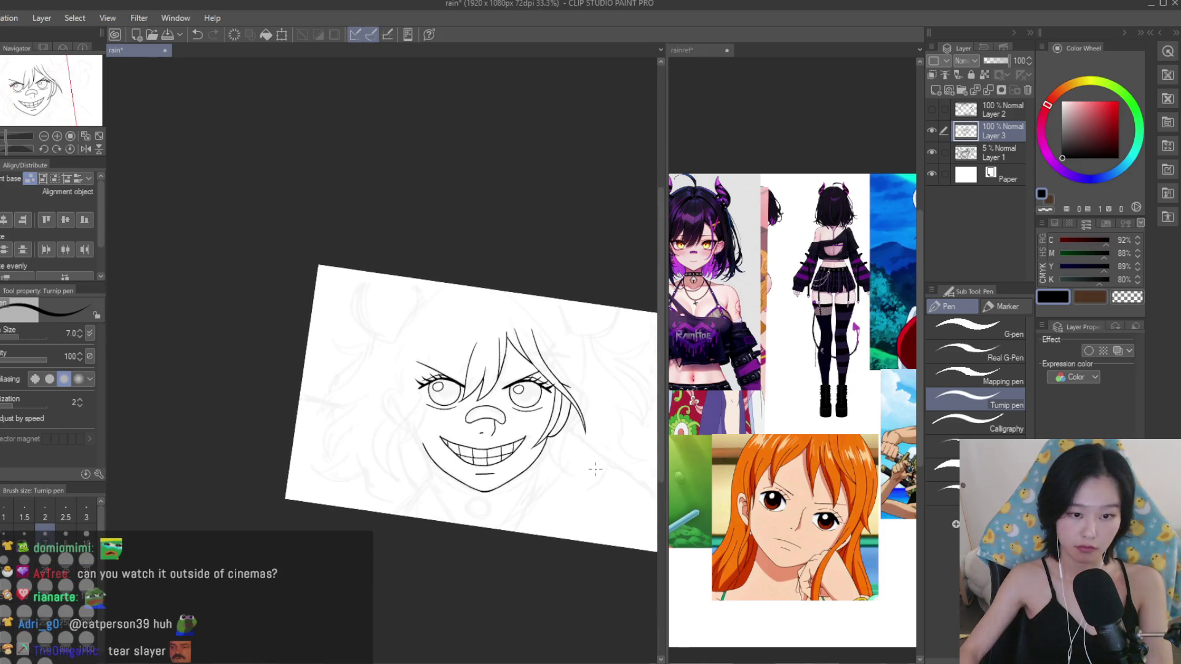
pyautogui.scroll(3, 582, 438)
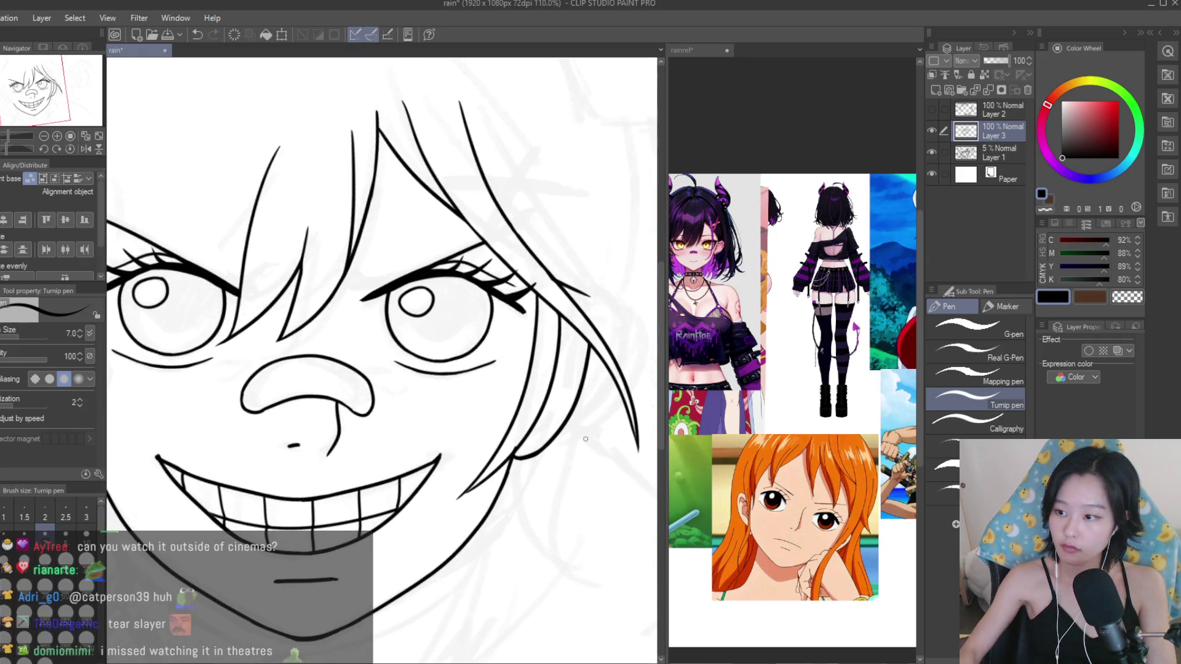
pyautogui.hotkey('ctrl', 'z')
pyautogui.hotkey('ctrl', 'y')
pyautogui.hotkey('ctrl', 'z')
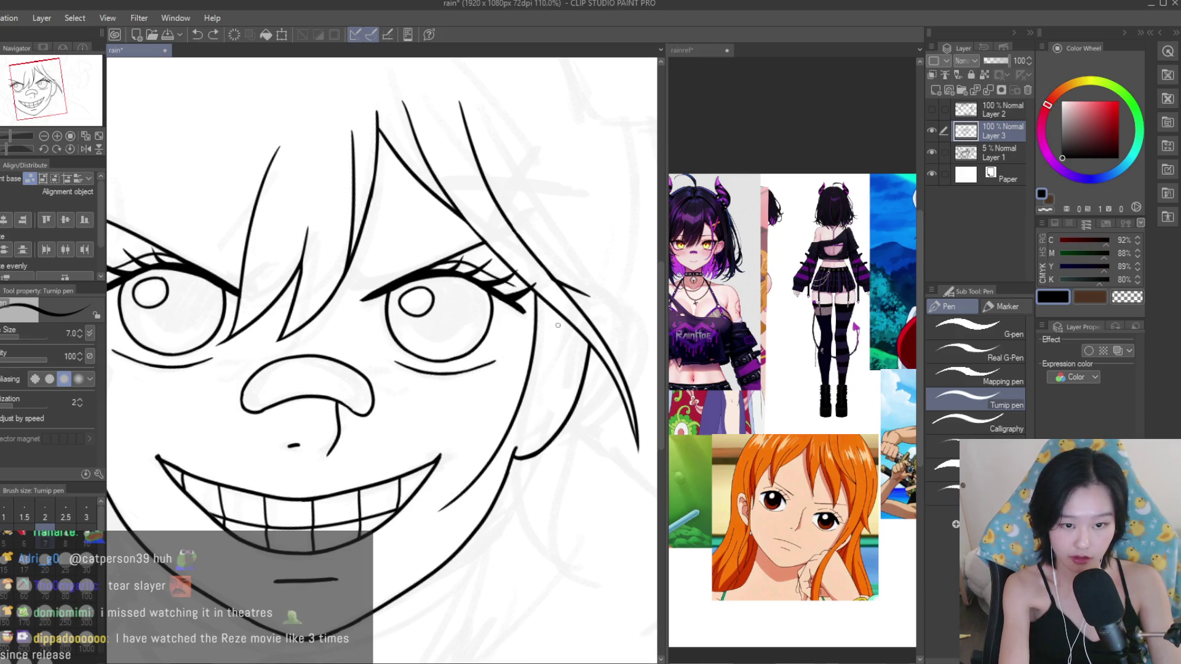
# Redraw the inner cheek strand longer, starting higher by the eye and reaching the jaw.
pyautogui.moveTo(446, 517); pyautogui.dragTo(548, 306)
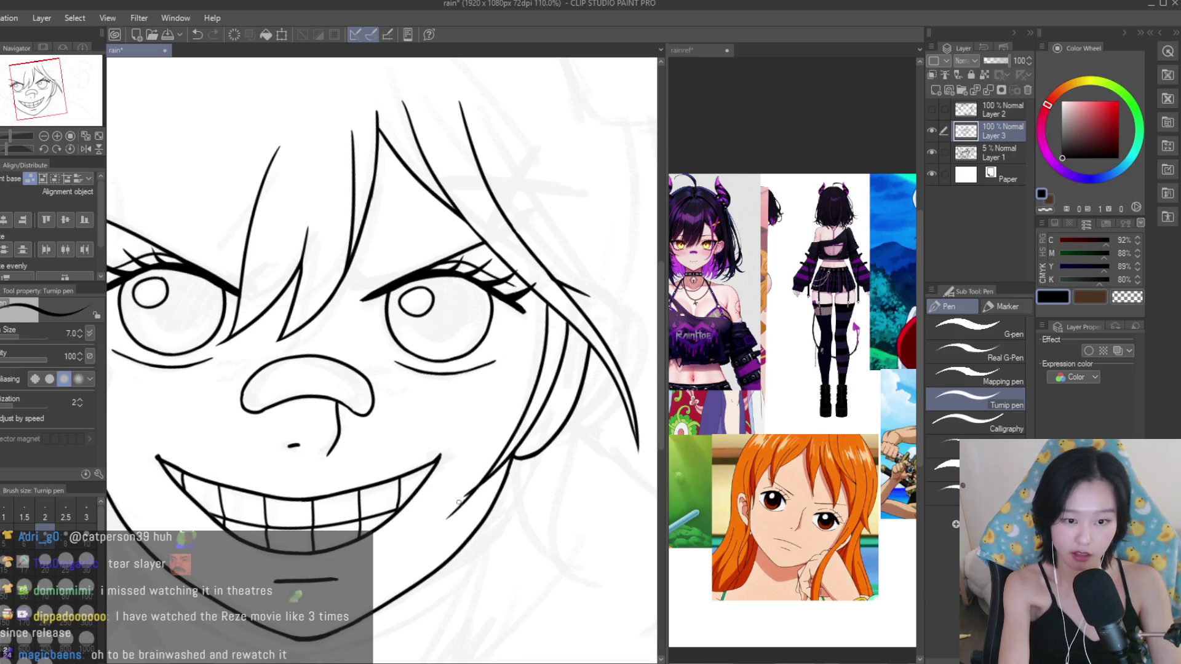
pyautogui.scroll(-5, 459, 502)
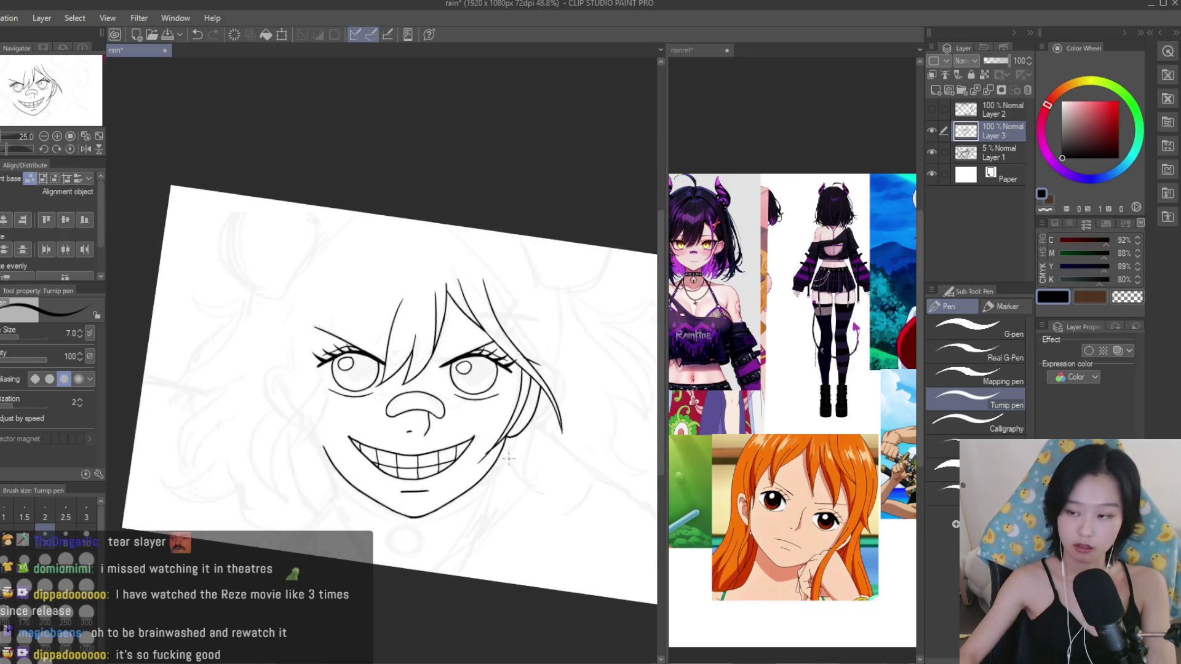
pyautogui.hotkey('ctrl', 'alt', '0')
pyautogui.hotkey('ctrl', 'z')
pyautogui.moveTo(523, 302); pyautogui.dragTo(435, 498)
pyautogui.hotkey('ctrl', 'z')
pyautogui.moveTo(545, 313); pyautogui.dragTo(447, 483)
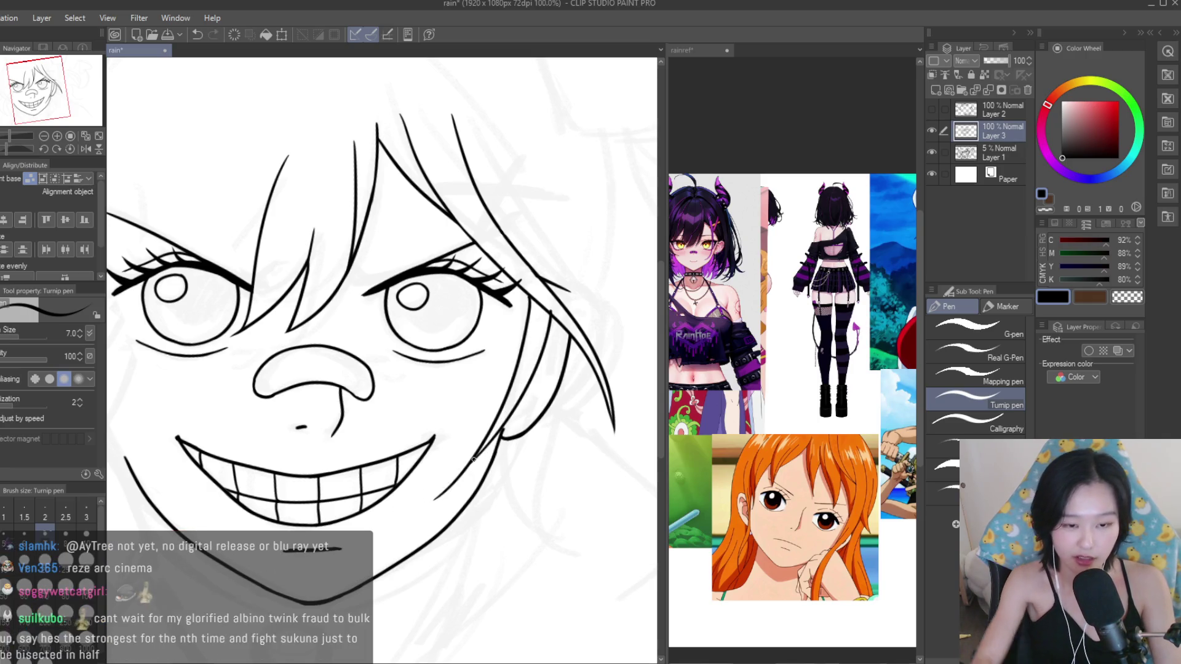
# Tidy the join where the strand meets the grin's corner with the Snap eraser.
pyautogui.press('e')
pyautogui.scroll(3, 561, 337)
pyautogui.scroll(2, 560, 338)
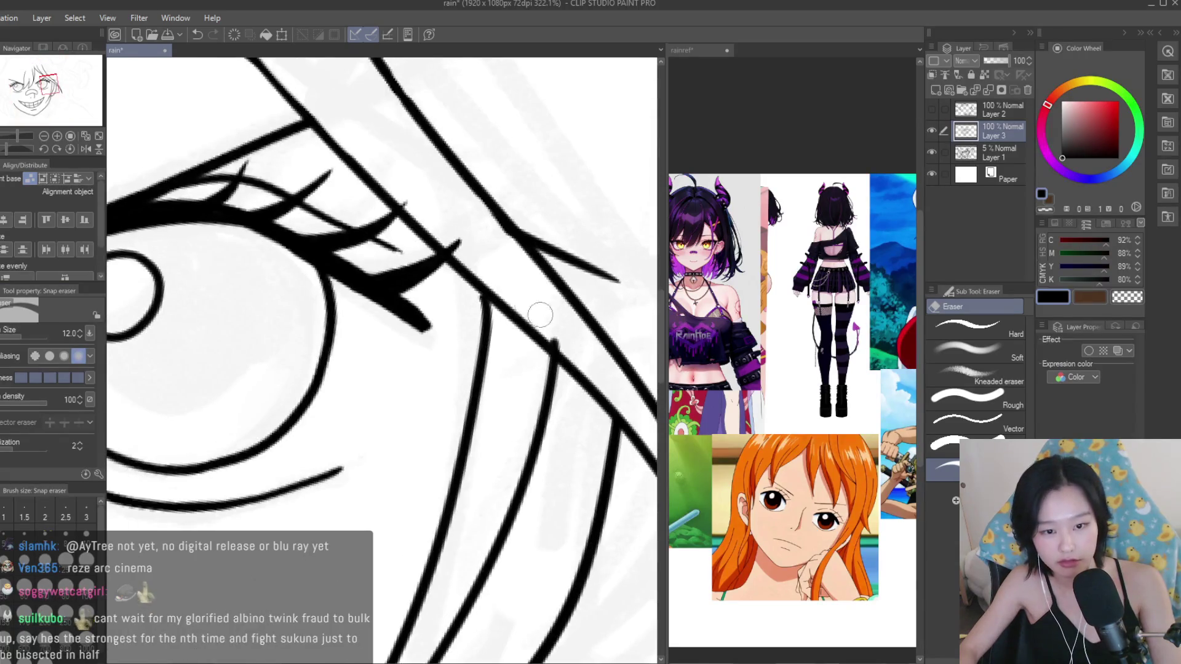
pyautogui.scroll(-3, 514, 276)
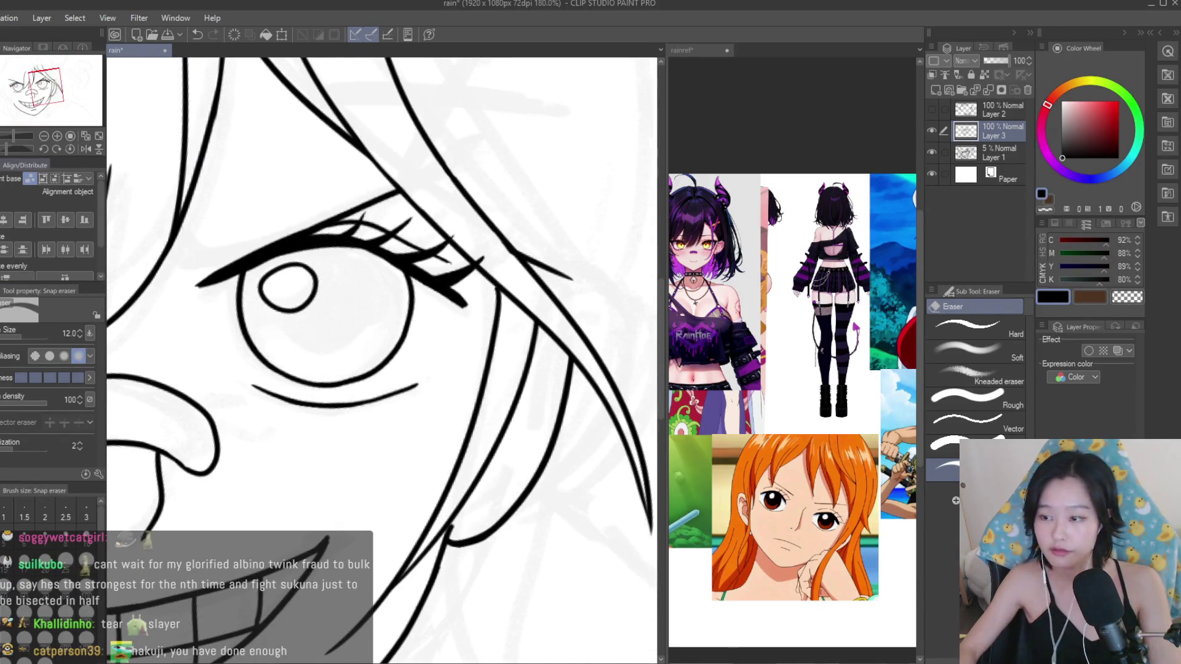
pyautogui.press('p')
pyautogui.scroll(-1, 401, 304)
pyautogui.scroll(-1, 401, 304)
pyautogui.scroll(-1, 400, 304)
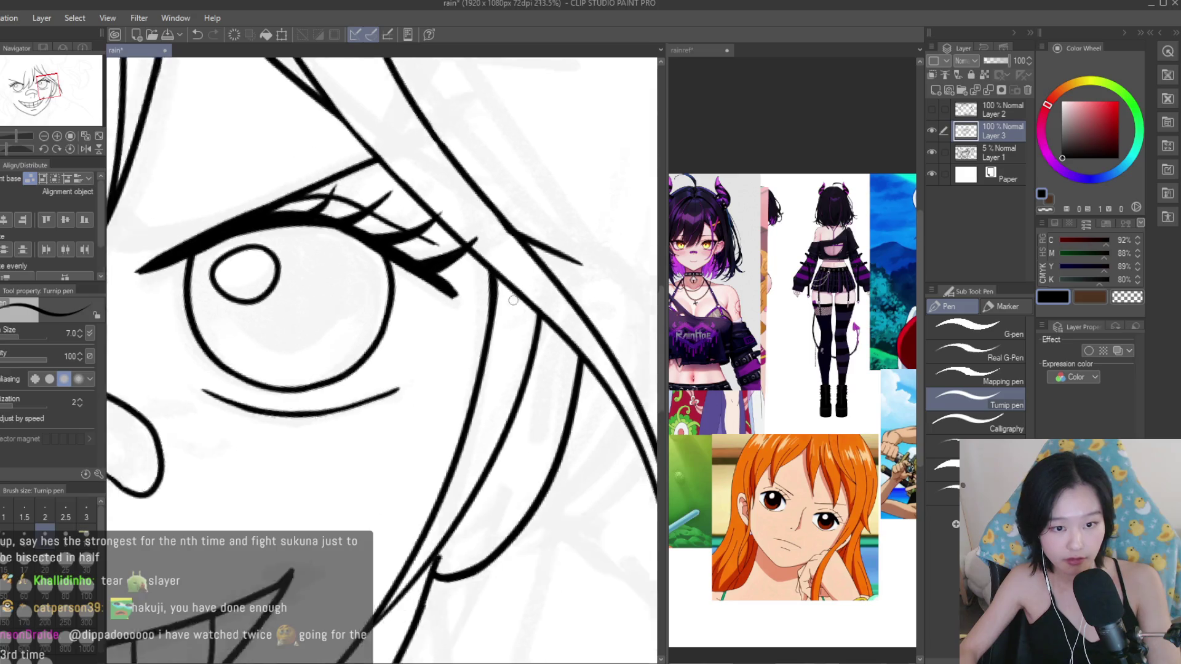
pyautogui.scroll(-2, 400, 304)
pyautogui.press('e')
pyautogui.scroll(2, 500, 402)
pyautogui.scroll(2, 501, 403)
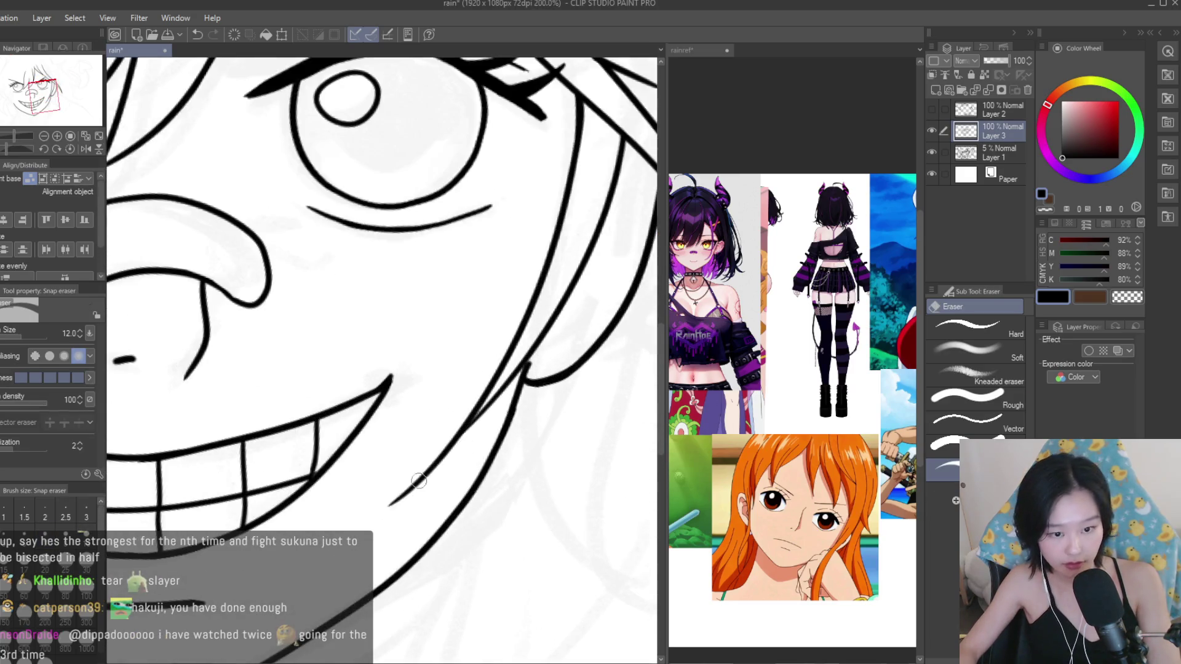
pyautogui.scroll(2, 530, 374)
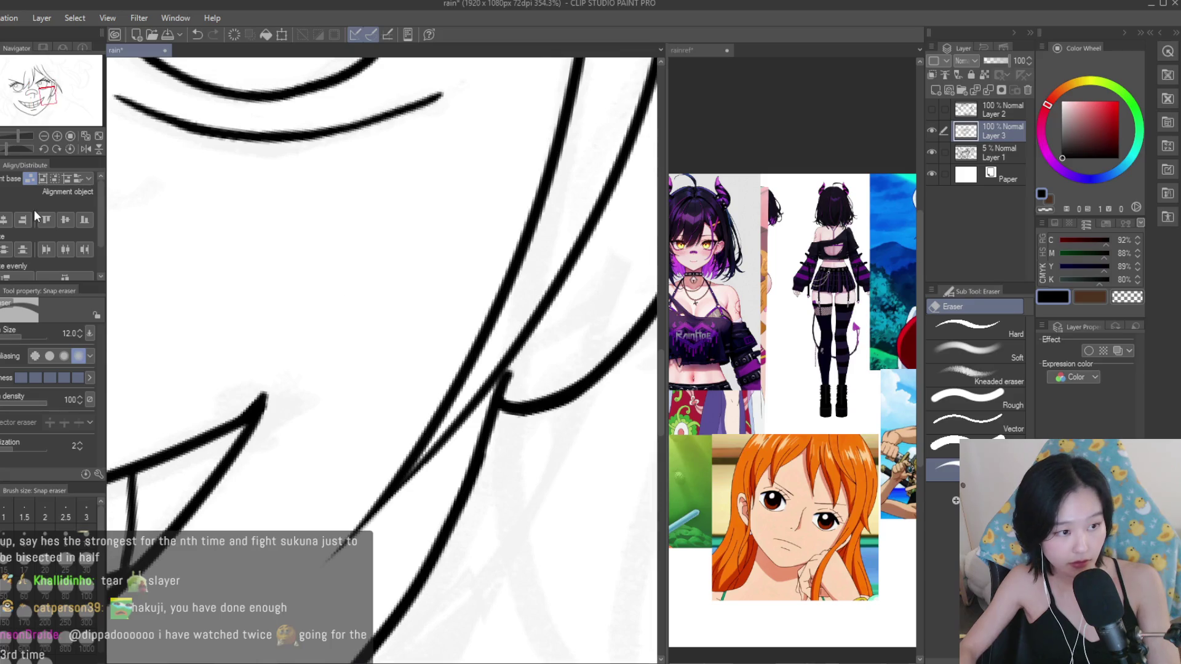
pyautogui.press('p')
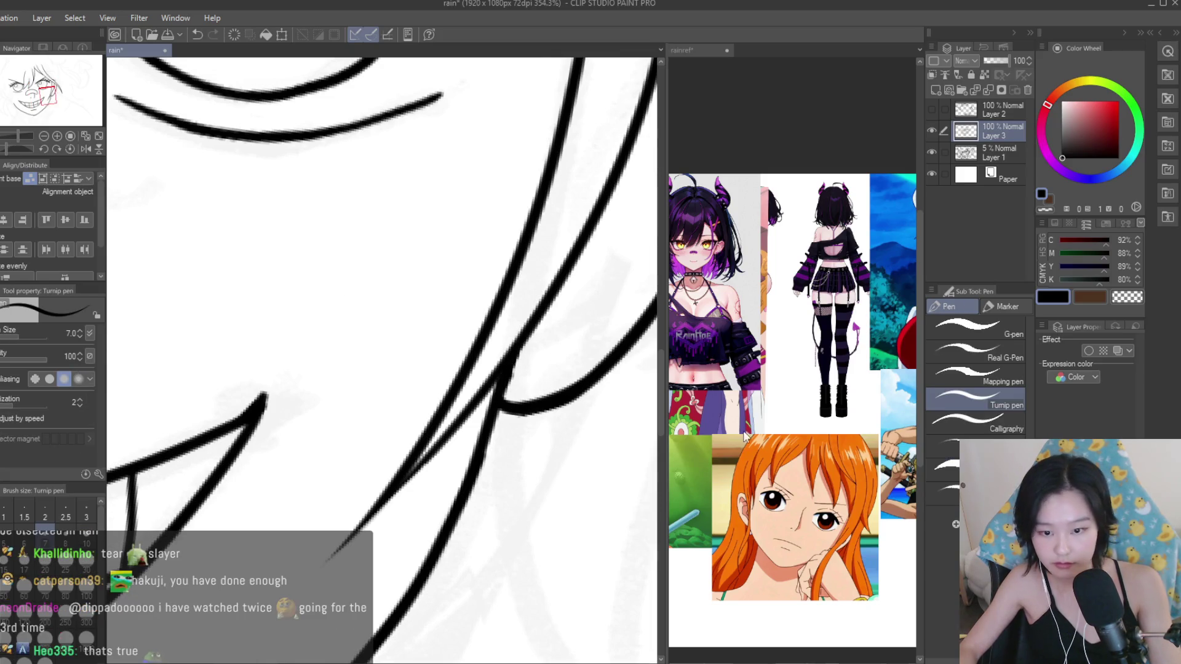
# Zoom in and out to review the finished cheek strand against the grin.
pyautogui.scroll(-2, 475, 452)
pyautogui.scroll(-1, 475, 452)
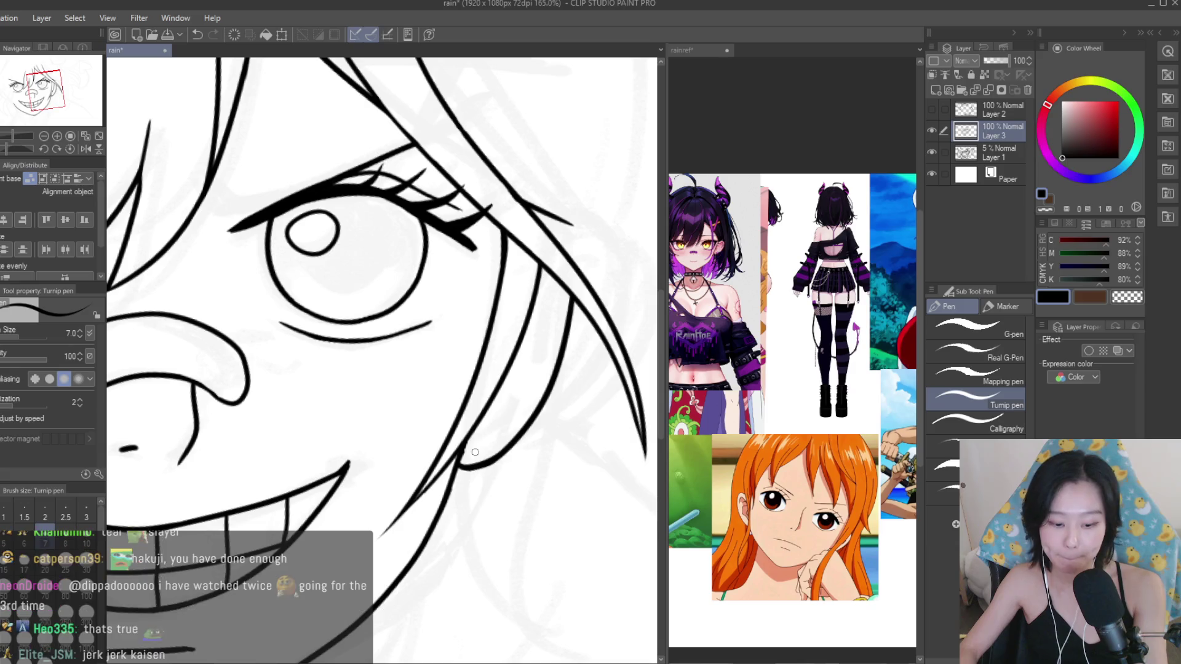
pyautogui.scroll(-1, 475, 452)
pyautogui.scroll(1, 369, 344)
pyautogui.scroll(1, 338, 308)
pyautogui.scroll(1, 322, 288)
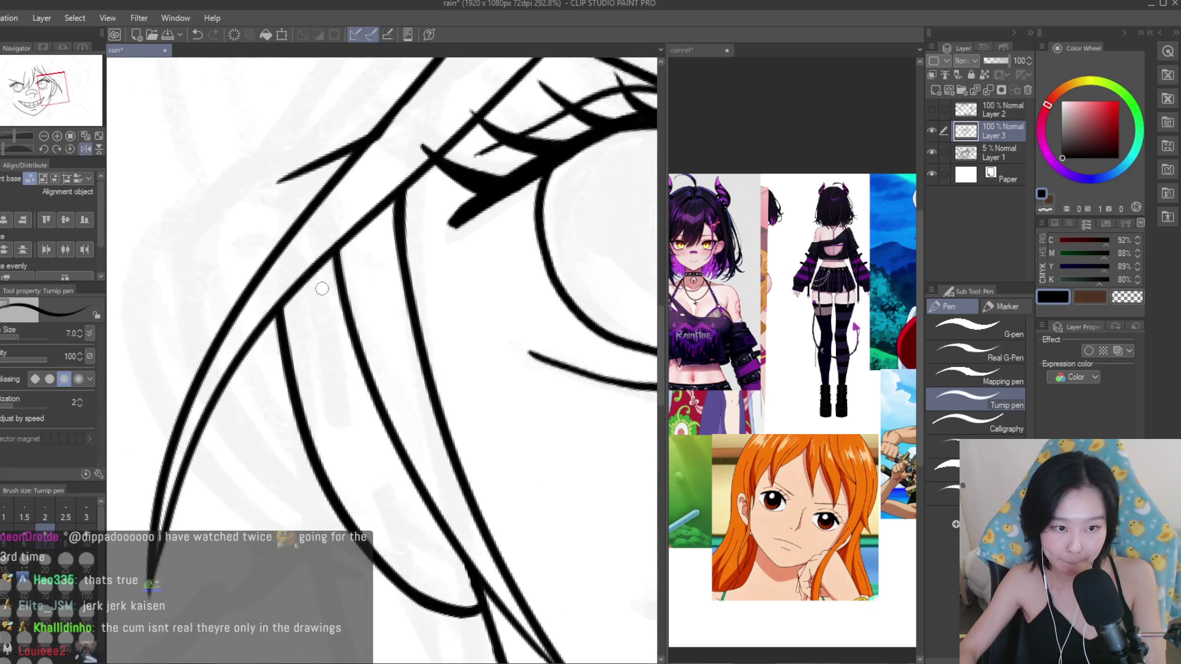
pyautogui.scroll(-1, 339, 382)
pyautogui.scroll(1, 325, 300)
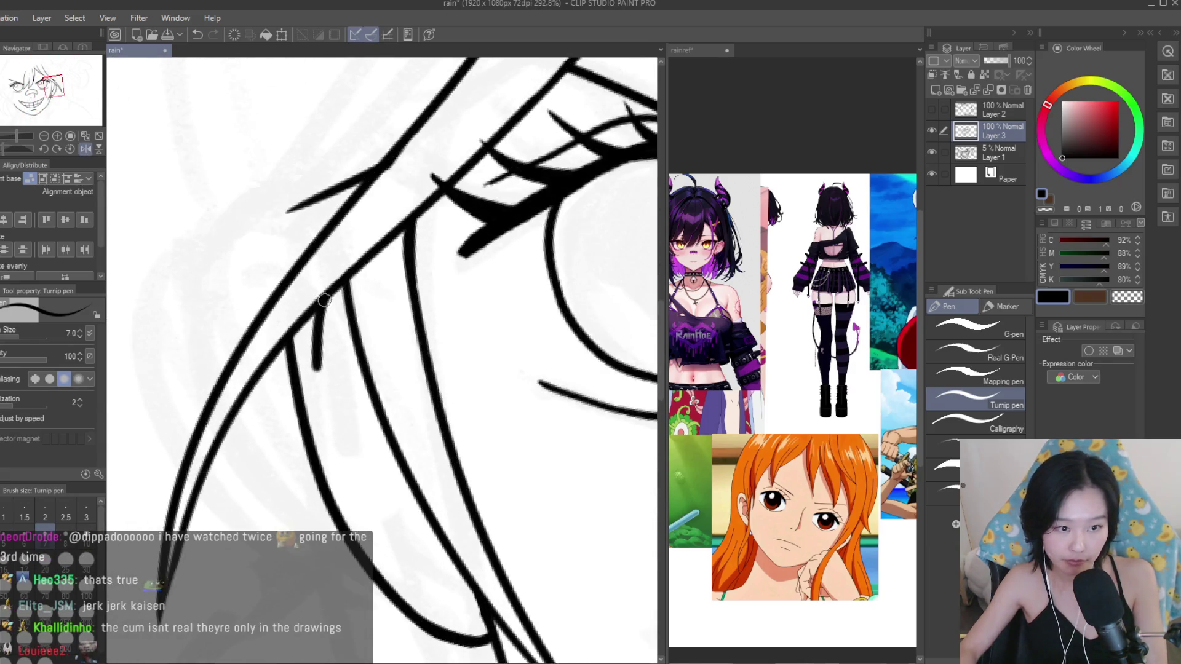
pyautogui.scroll(-1, 349, 305)
pyautogui.scroll(1, 312, 229)
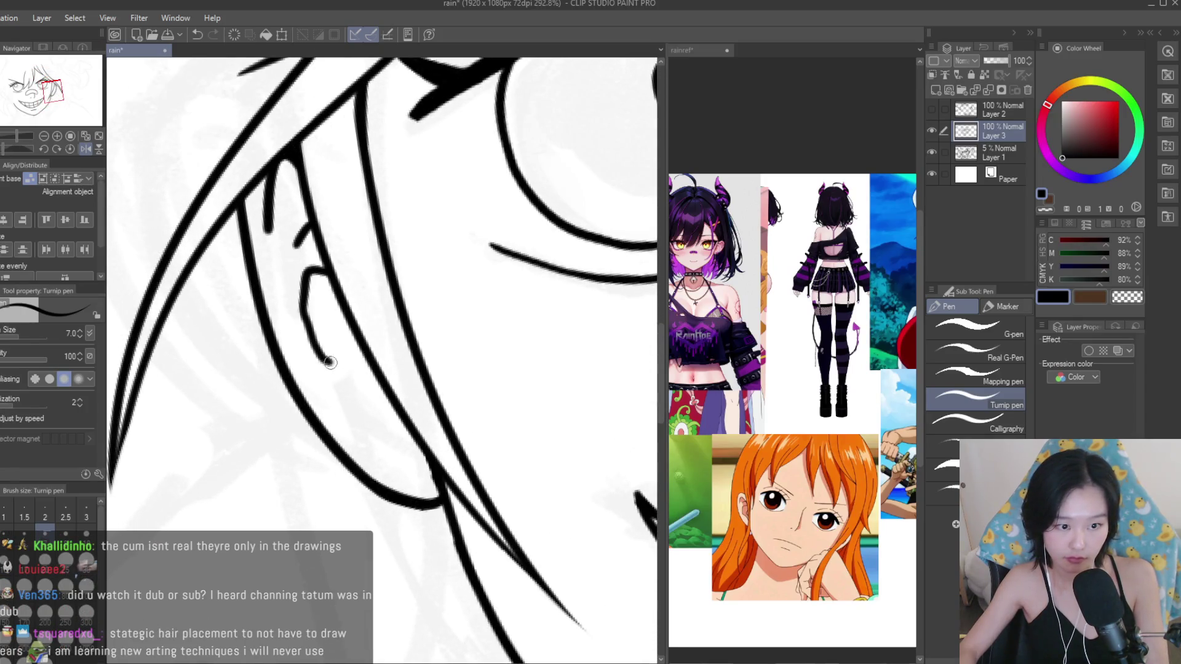
# Zoom into the right side hair and redraw the ear loop, settling on a narrower version.
pyautogui.scroll(-3, 330, 363)
pyautogui.scroll(-1, 369, 320)
pyautogui.scroll(-1, 400, 296)
pyautogui.scroll(-1, 425, 278)
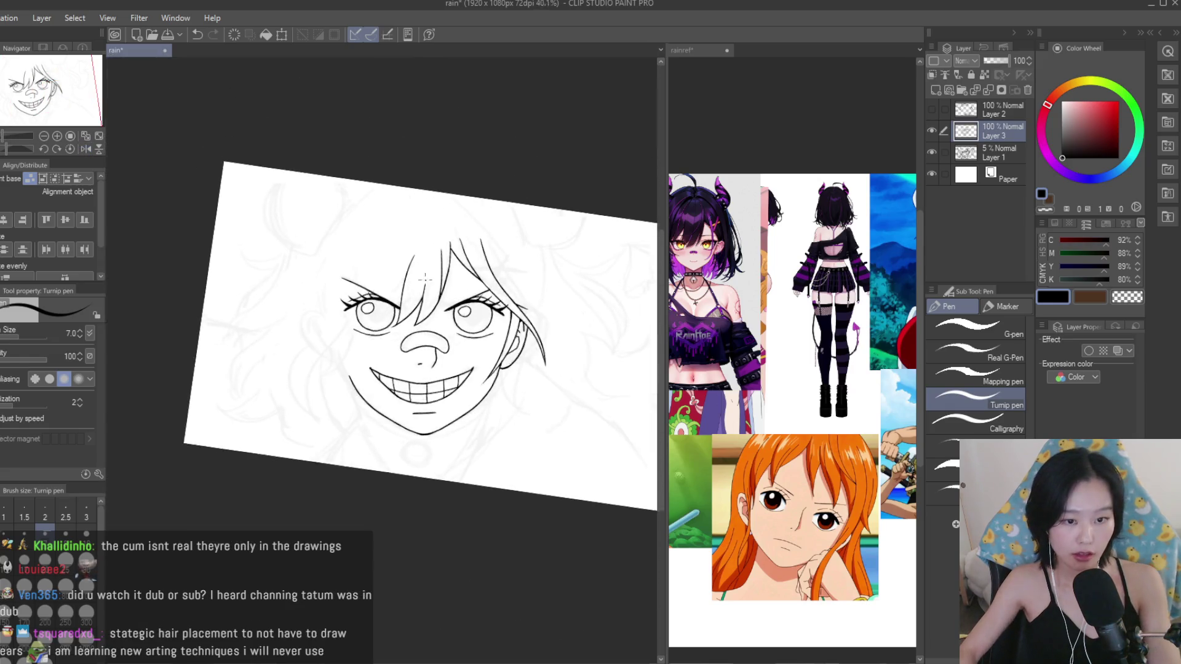
pyautogui.scroll(2, 425, 278)
pyautogui.scroll(1, 443, 307)
pyautogui.scroll(2, 462, 344)
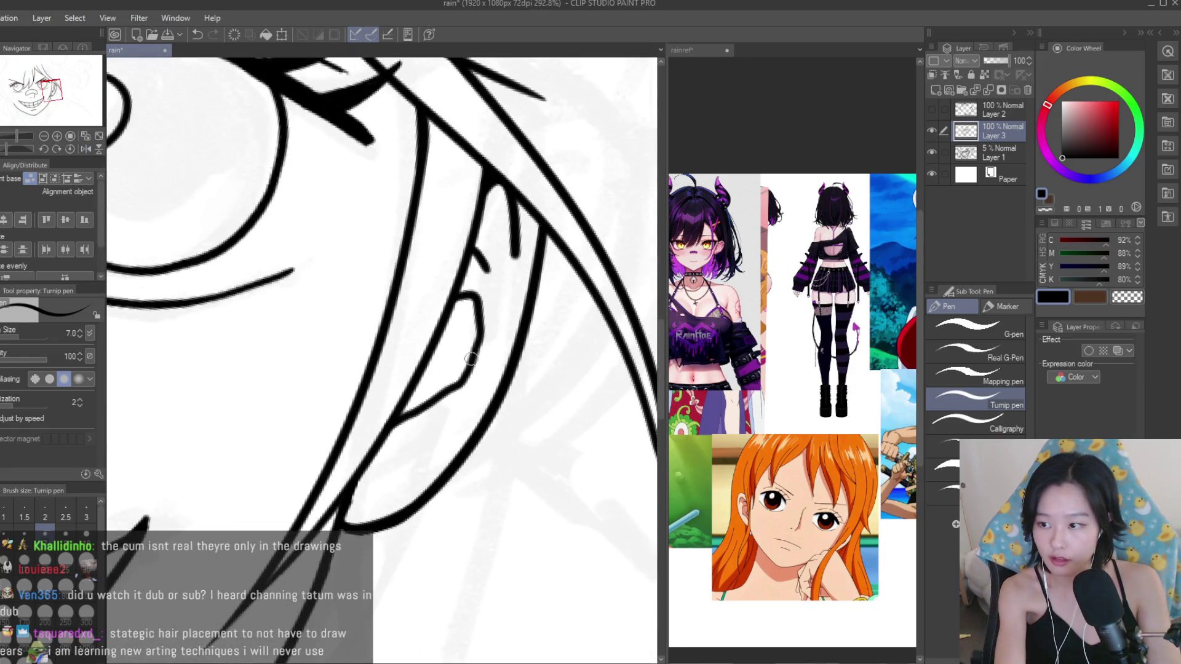
pyautogui.hotkey('ctrl', 'z')
pyautogui.moveTo(458, 297); pyautogui.dragTo(395, 427)
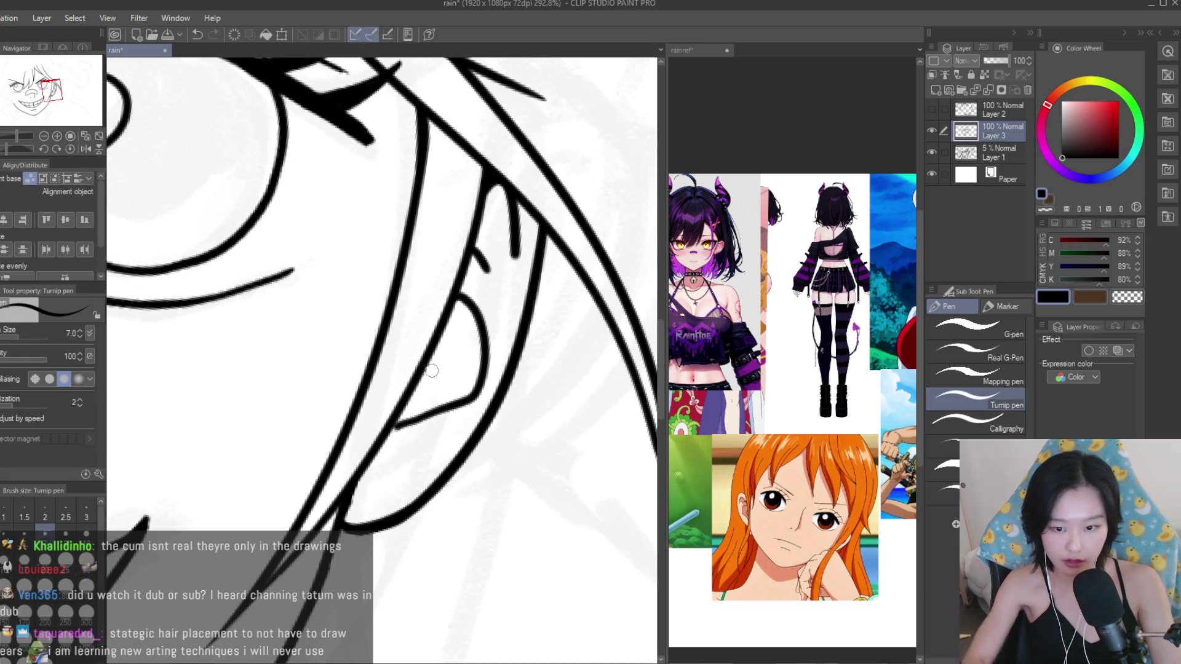
pyautogui.hotkey('ctrl', 'z')
pyautogui.moveTo(458, 295); pyautogui.dragTo(398, 422)
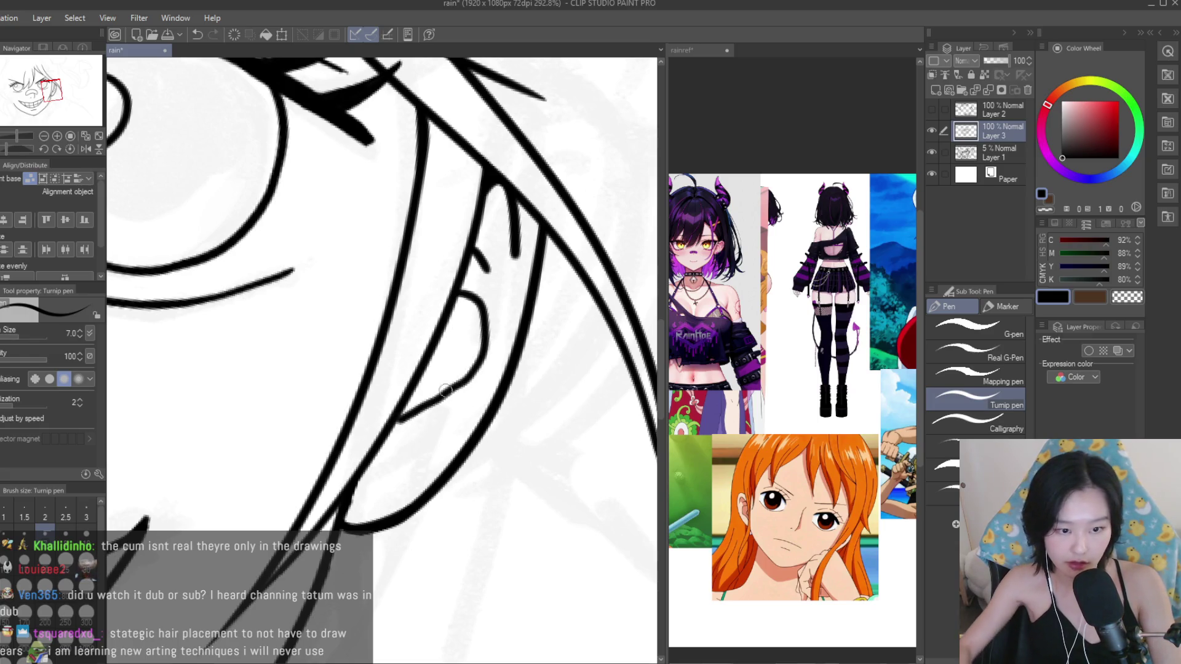
# Zoom out and back in to check the narrow ear between the hair strands.
pyautogui.scroll(-3, 446, 390)
pyautogui.scroll(1, 446, 390)
pyautogui.scroll(-2, 445, 390)
pyautogui.scroll(-1, 445, 390)
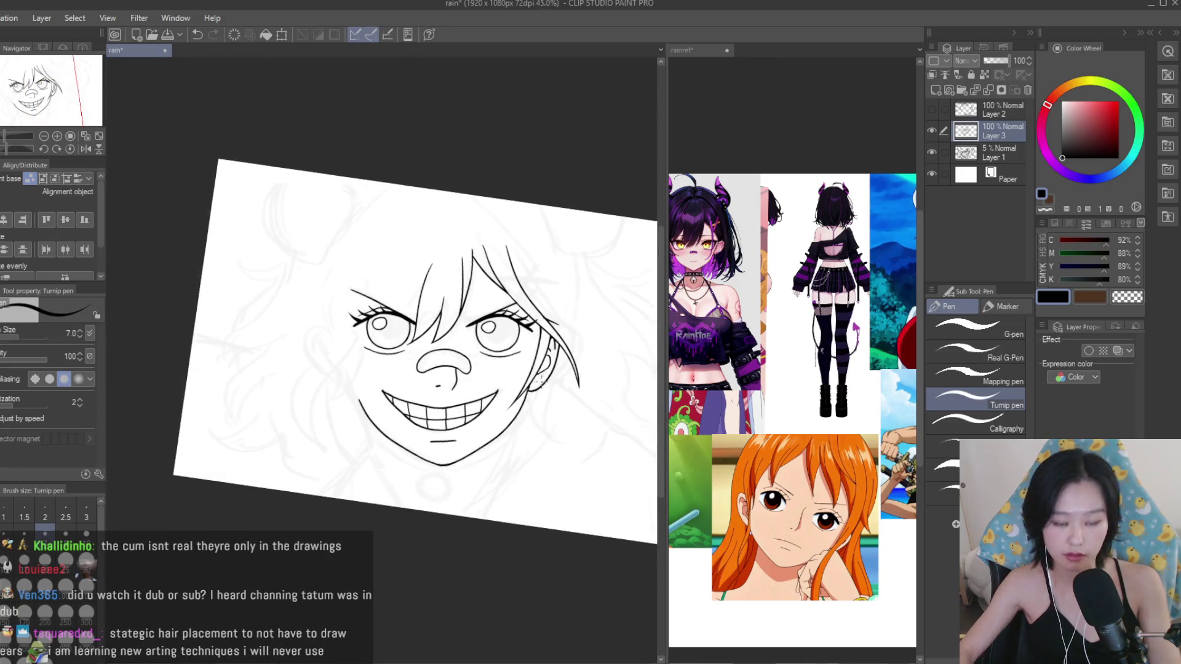
pyautogui.scroll(-1, 456, 248)
pyautogui.scroll(1, 456, 249)
pyautogui.scroll(1, 456, 249)
pyautogui.scroll(-1, 456, 249)
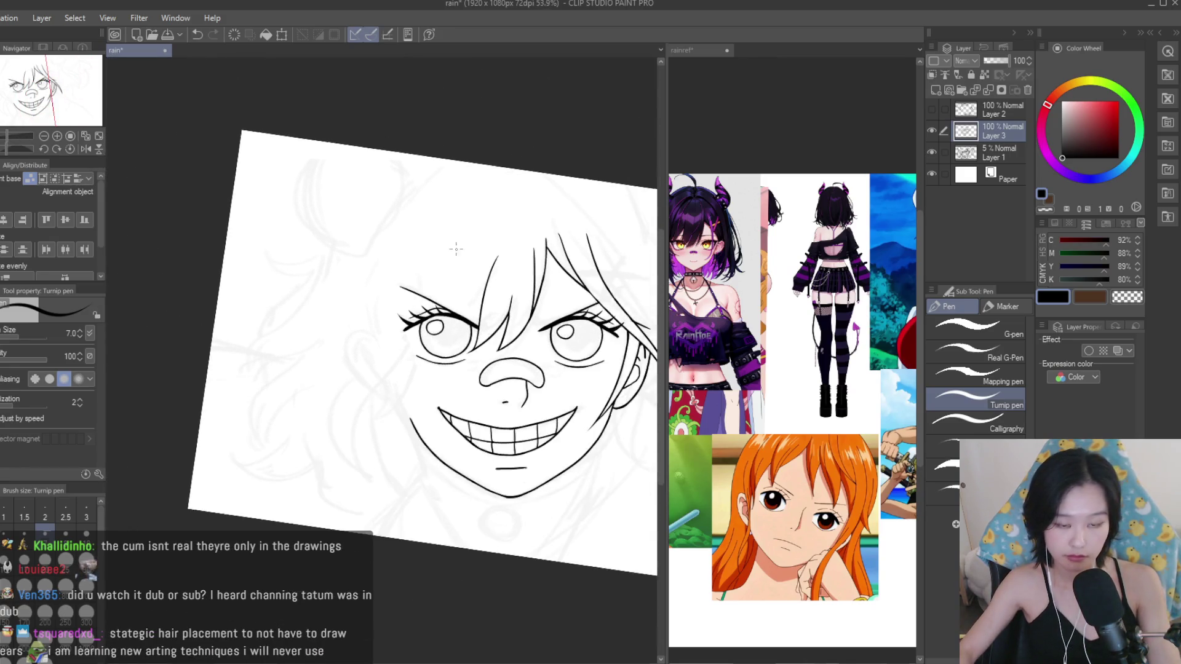
# Replace the stray stroke with a long hair strand falling past the left eye toward the cheek.
pyautogui.scroll(2, 456, 249)
pyautogui.scroll(1, 483, 320)
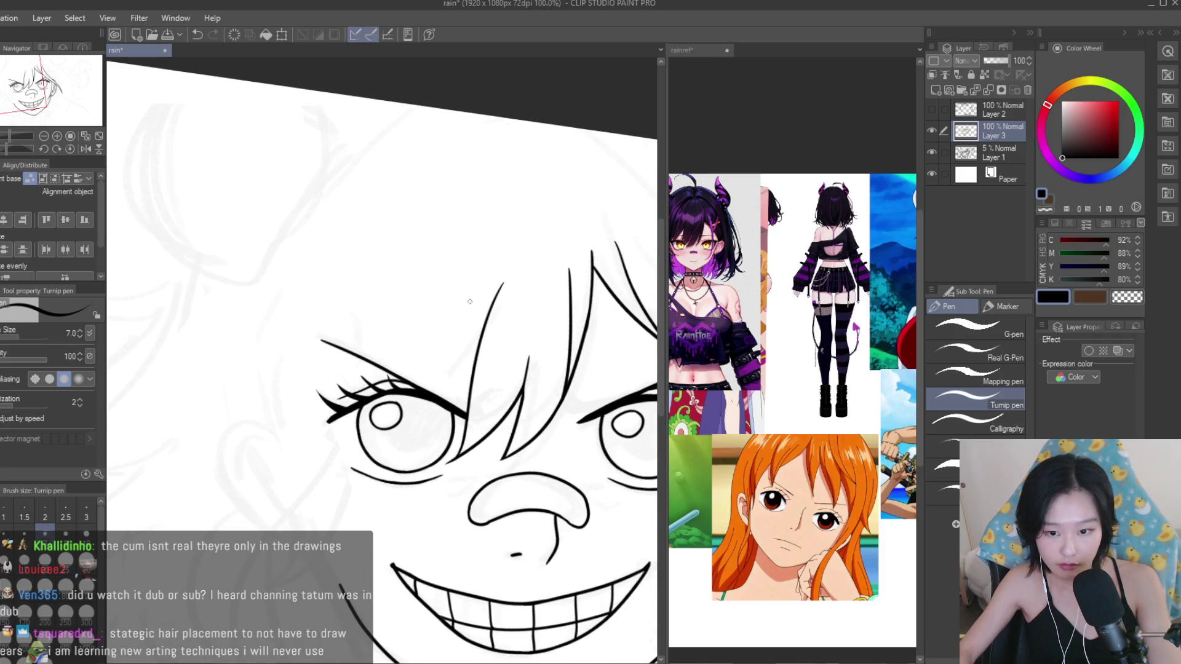
pyautogui.scroll(1, 457, 327)
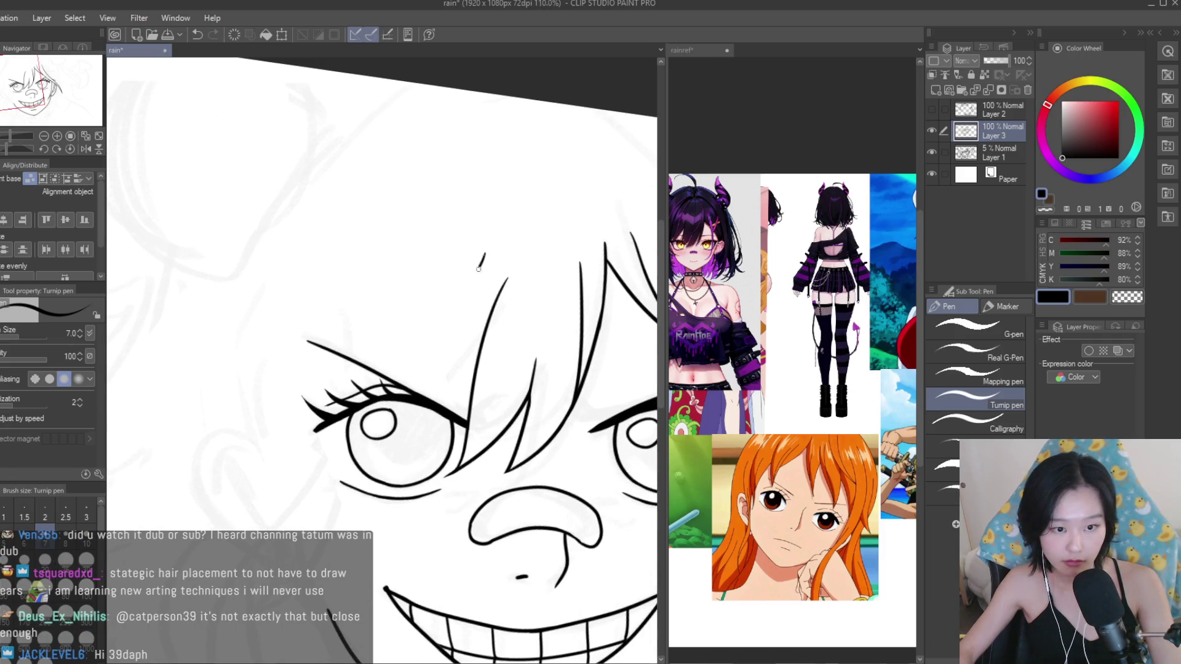
pyautogui.hotkey('ctrl', 'z')
pyautogui.moveTo(482, 275)
pyautogui.mouseDown()
pyautogui.moveTo(348, 403)
pyautogui.moveTo(398, 372)
pyautogui.moveTo(275, 507)
pyautogui.mouseUp()
pyautogui.hotkey('ctrl', 'z')
pyautogui.hotkey('ctrl', 'z')
pyautogui.hotkey('ctrl', 'z')
pyautogui.moveTo(443, 310); pyautogui.dragTo(282, 496)
pyautogui.hotkey('ctrl', 'z')
pyautogui.moveTo(386, 305); pyautogui.dragTo(274, 504)
pyautogui.scroll(3, 280, 482)
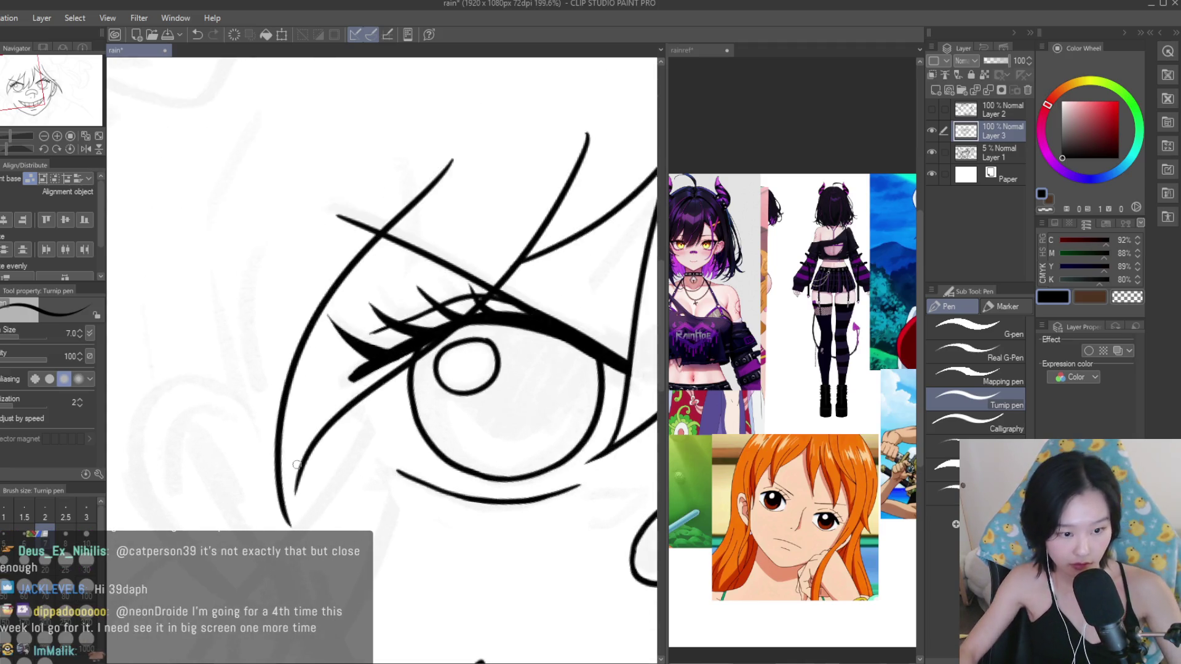
pyautogui.scroll(2, 280, 482)
pyautogui.scroll(-3, 288, 500)
pyautogui.scroll(-3, 288, 500)
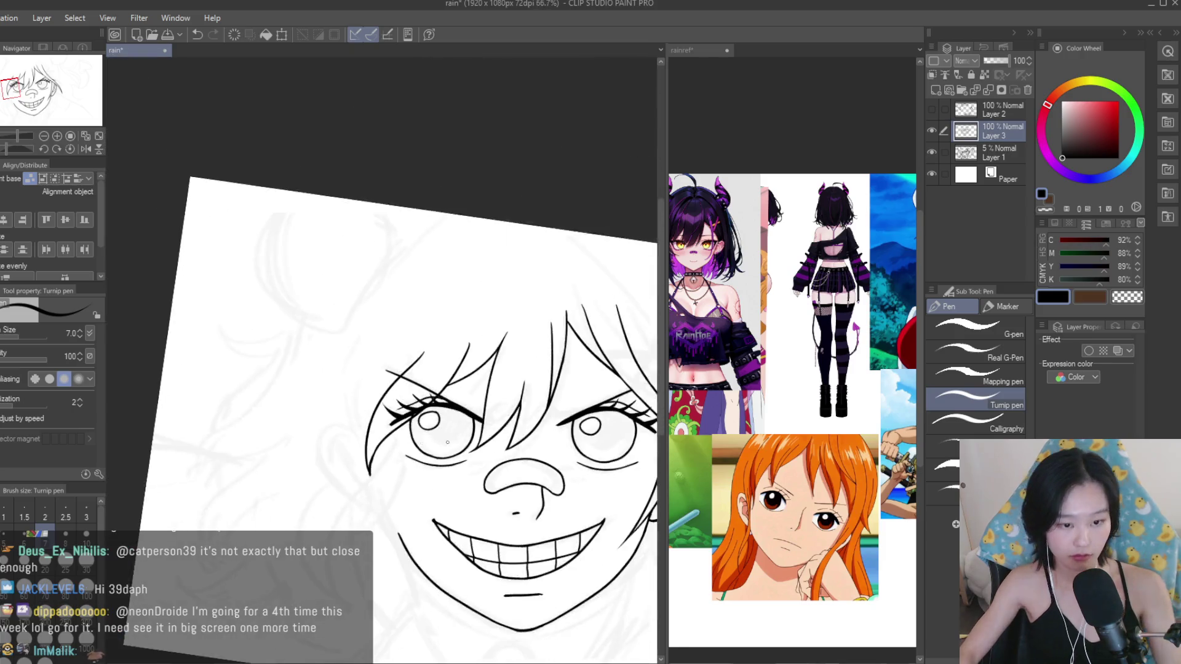
# Erase the line overlap above the eye and the eyelashes hidden under the strand.
pyautogui.press('e')
pyautogui.scroll(5, 238, 334)
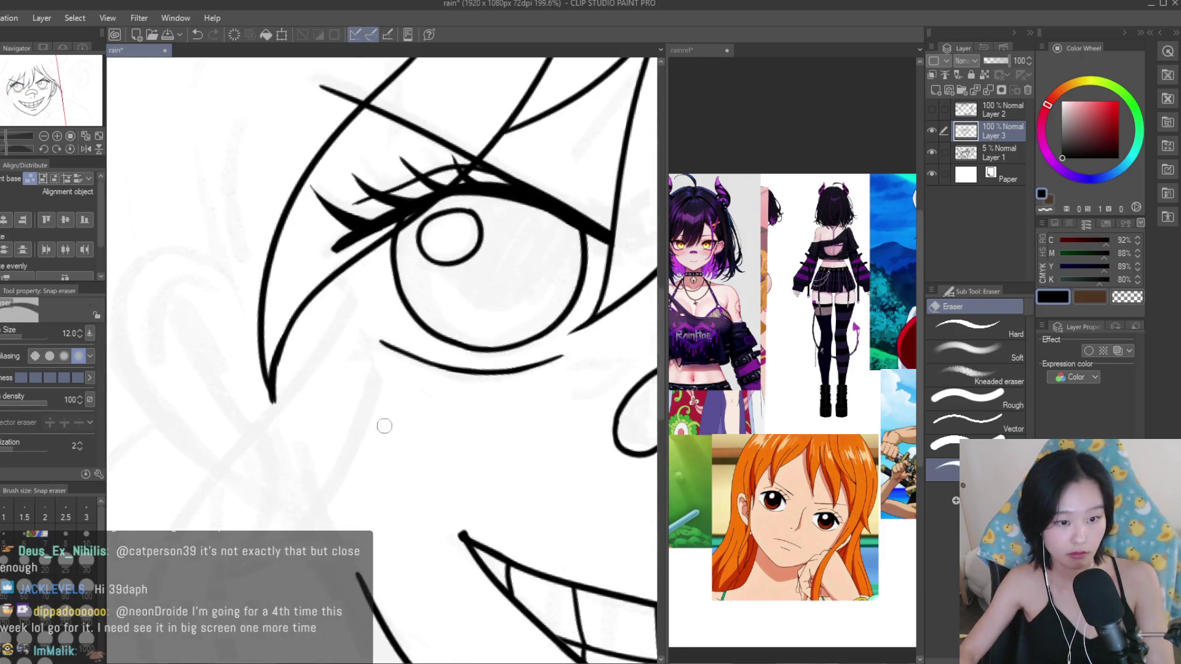
pyautogui.scroll(-3, 320, 474)
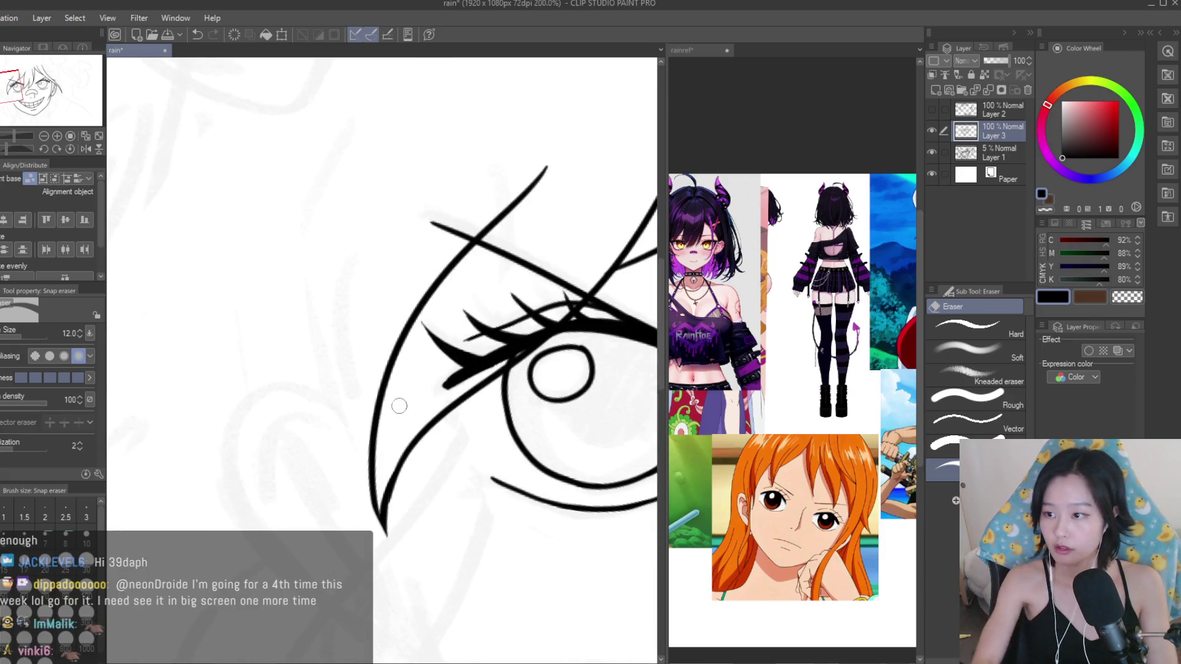
pyautogui.scroll(1, 480, 252)
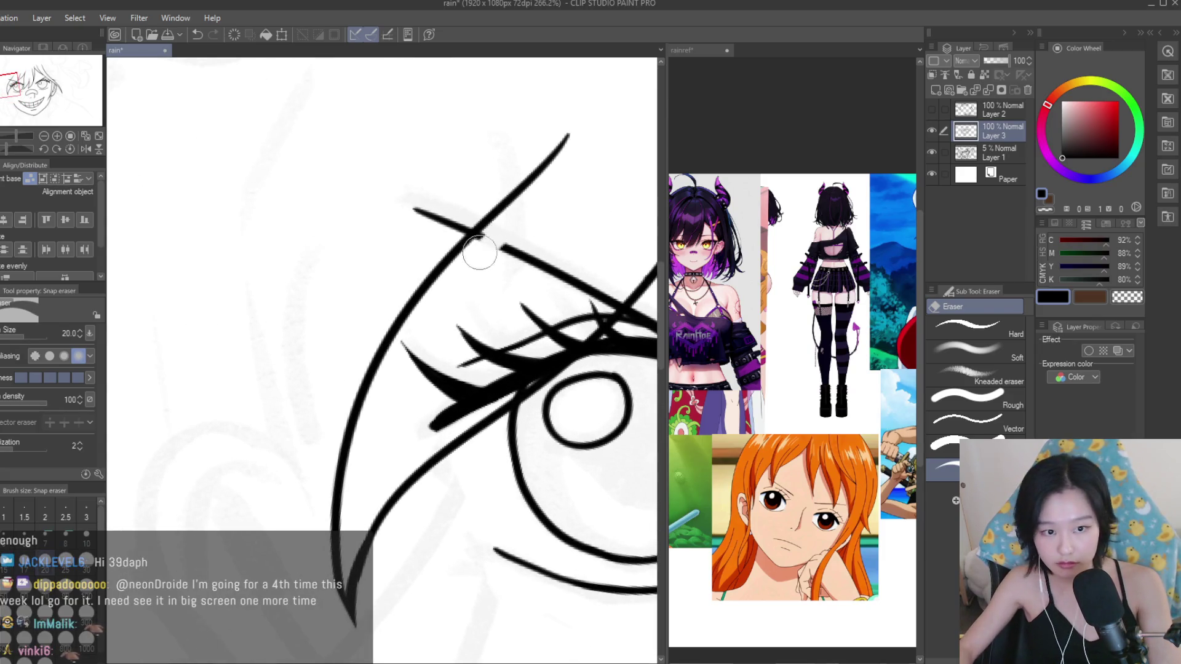
pyautogui.moveTo(492, 235); pyautogui.dragTo(466, 220)
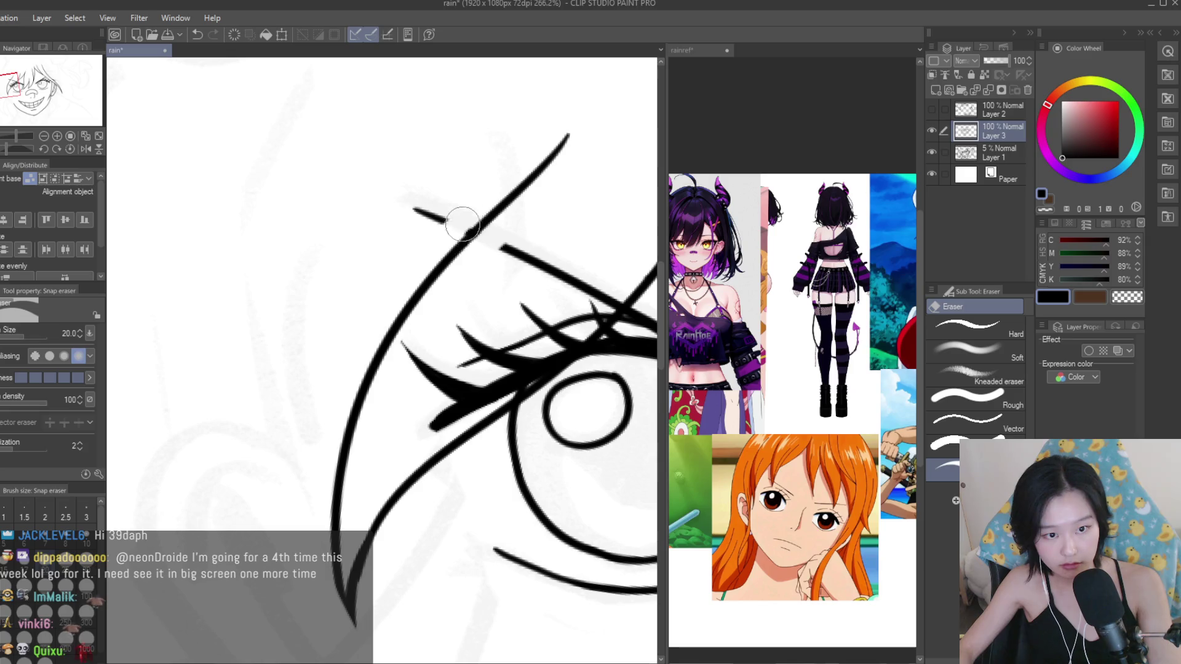
pyautogui.moveTo(405, 354)
pyautogui.mouseDown()
pyautogui.moveTo(541, 317)
pyautogui.moveTo(526, 368)
pyautogui.mouseUp()
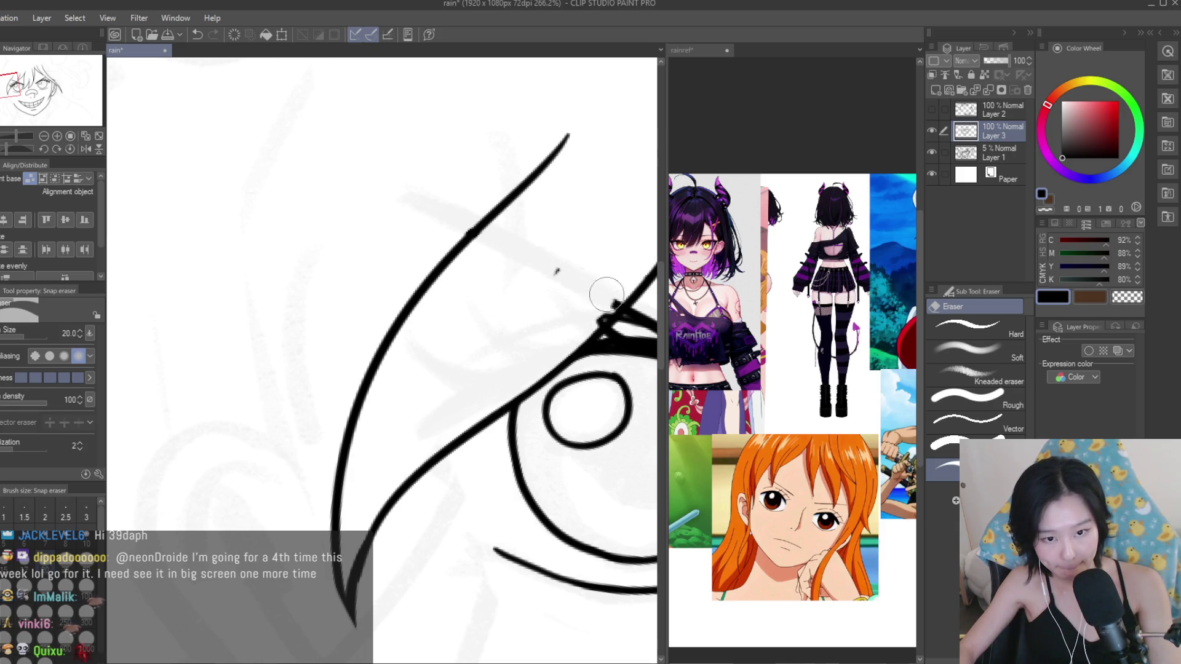
pyautogui.scroll(-5, 550, 319)
pyautogui.scroll(-3, 551, 319)
pyautogui.scroll(2, 418, 362)
pyautogui.scroll(2, 417, 362)
pyautogui.scroll(4, 418, 361)
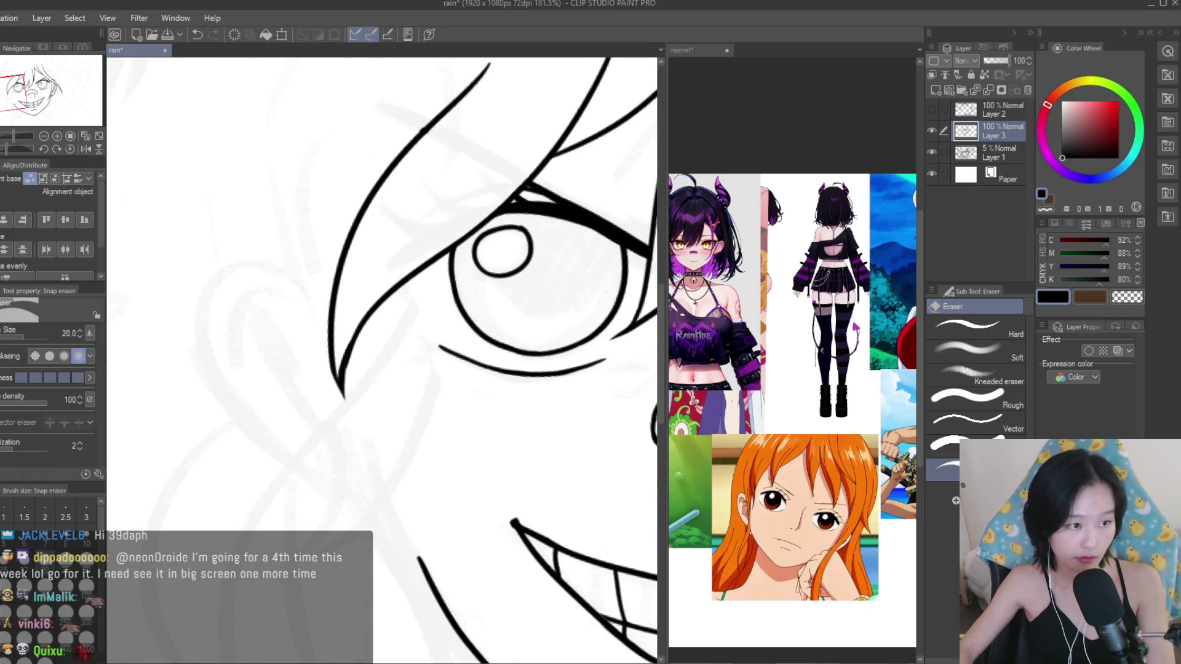
pyautogui.press('p')
pyautogui.scroll(-4, 418, 361)
pyautogui.scroll(-2, 724, 245)
pyautogui.scroll(4, 724, 244)
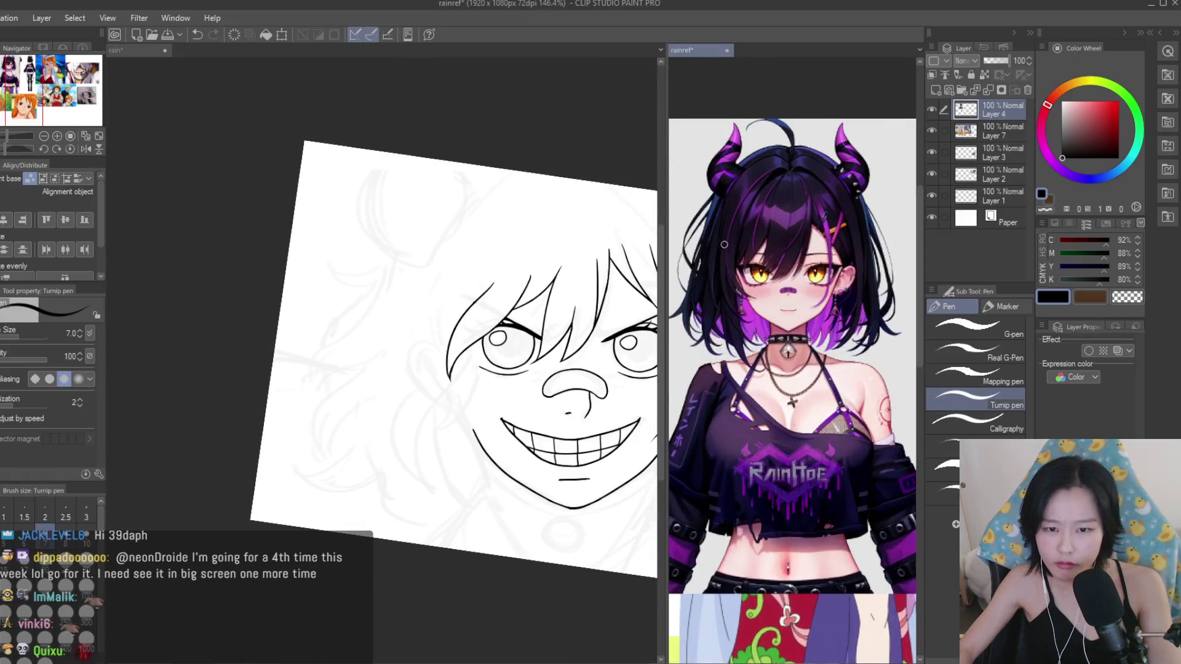
# Draw the long left side hair curve to the jaw, undo the stray cheek stroke, and flip the view.
pyautogui.click(472, 383)
pyautogui.moveTo(452, 272); pyautogui.dragTo(409, 490)
pyautogui.hotkey('ctrl', 'z')
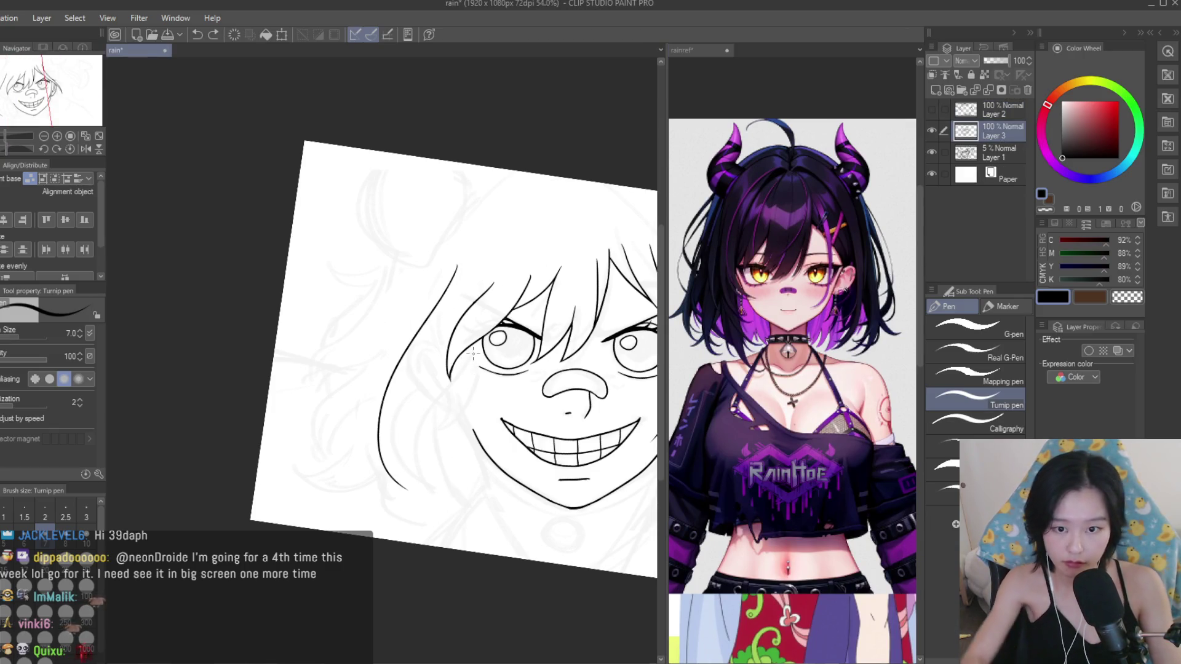
pyautogui.scroll(3, 443, 378)
pyautogui.scroll(-4, 428, 395)
pyautogui.moveTo(429, 394); pyautogui.dragTo(403, 396)
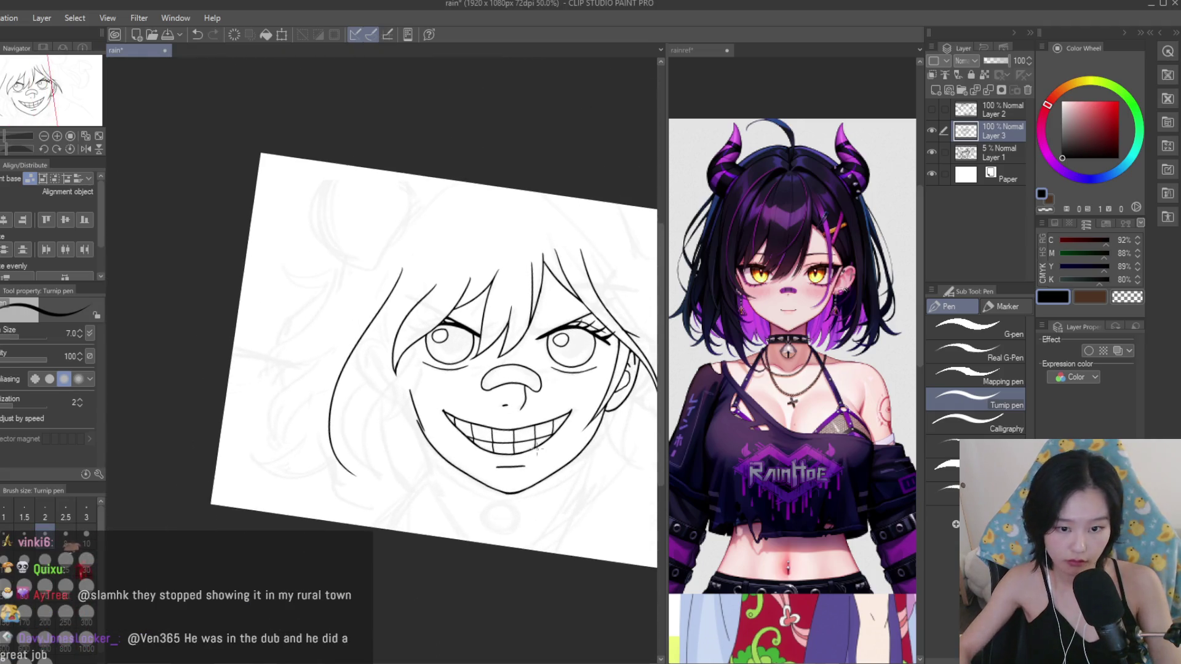
pyautogui.hotkey('ctrl', 'z')
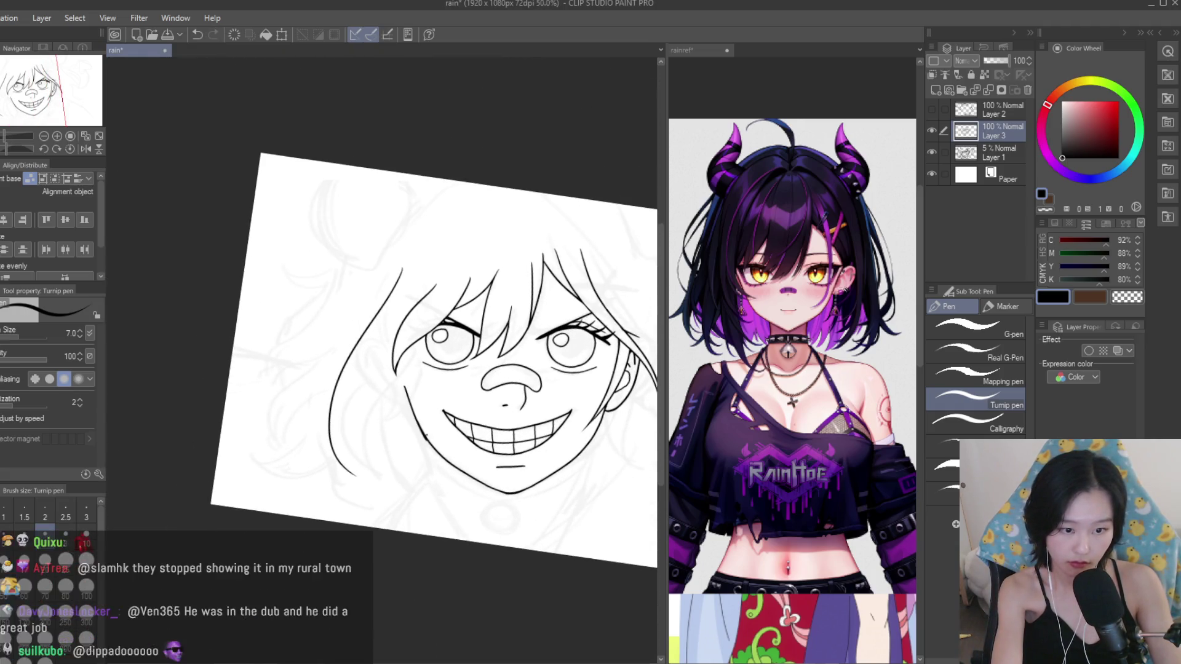
pyautogui.press('h')
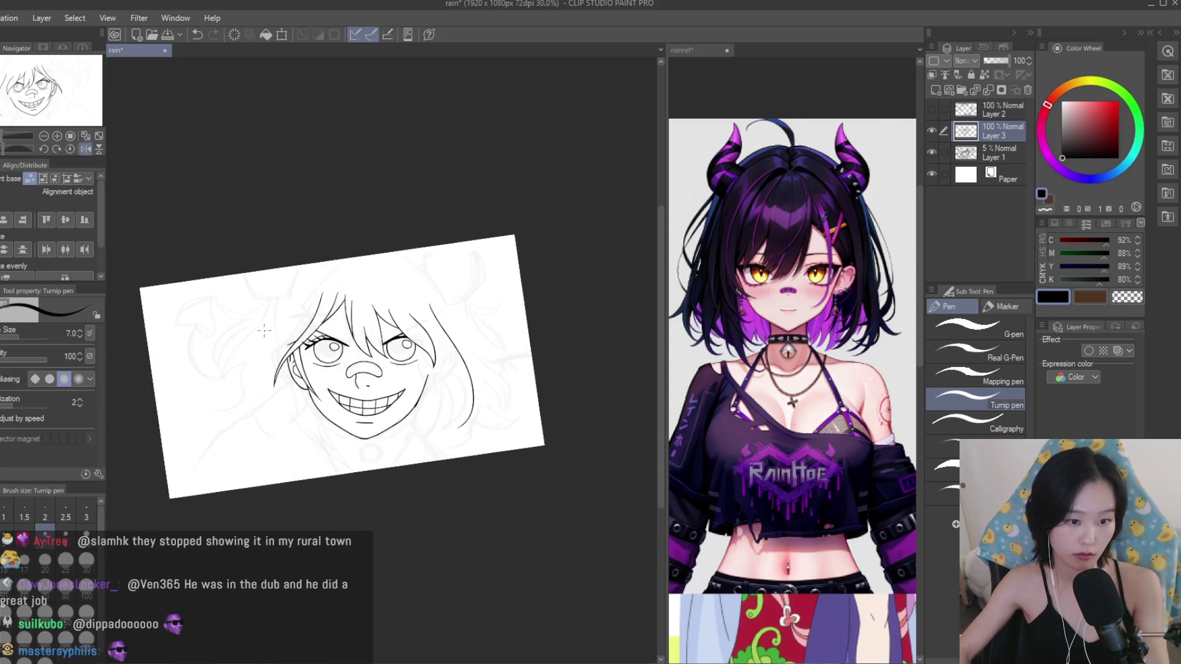
pyautogui.press('e')
pyautogui.scroll(3, 448, 426)
pyautogui.scroll(2, 448, 426)
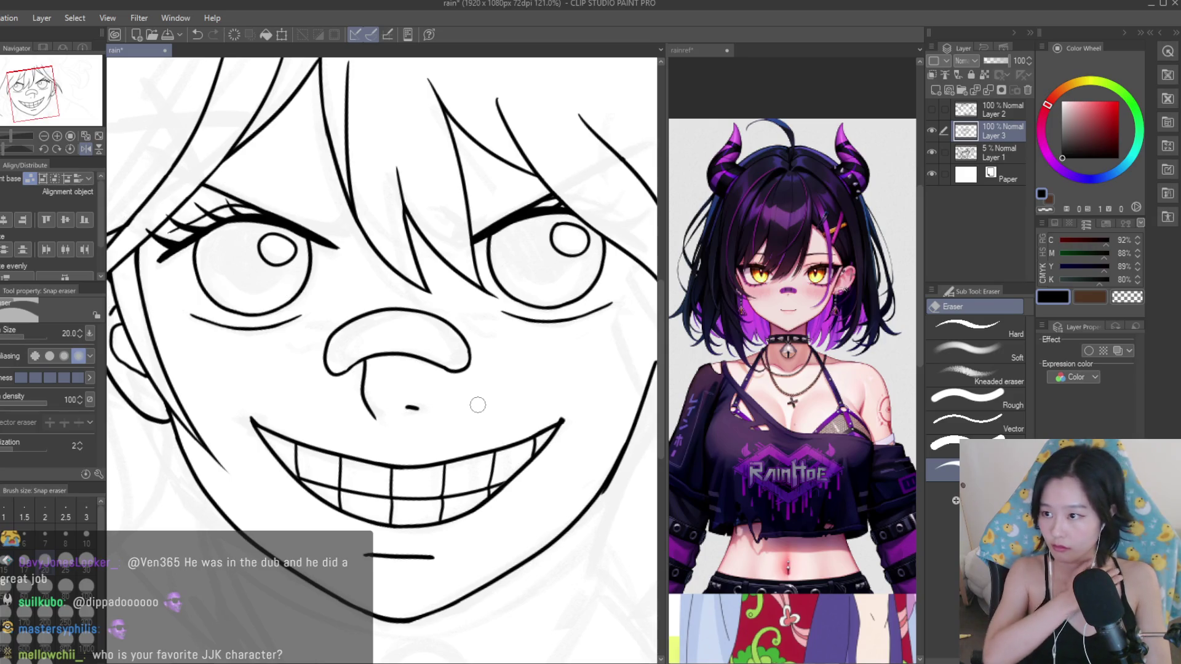
# Zoom around to inspect the grinning face line art, then bring the rainref reference collage forward.
pyautogui.scroll(2, 606, 471)
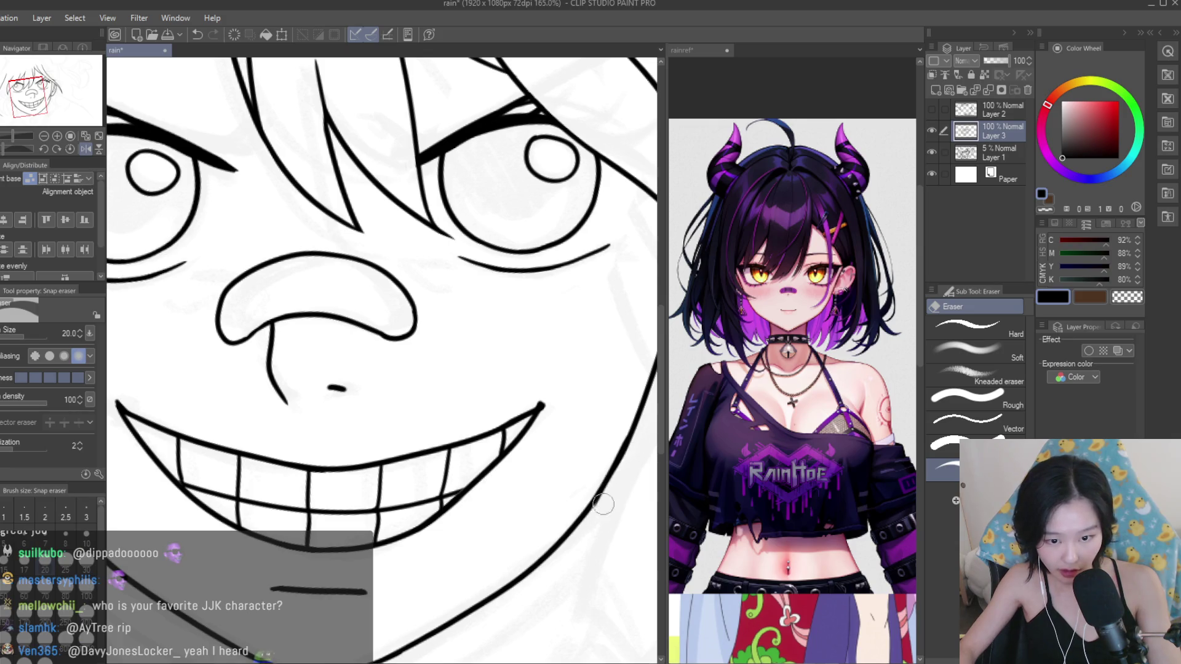
pyautogui.scroll(1, 534, 406)
pyautogui.scroll(-3, 511, 399)
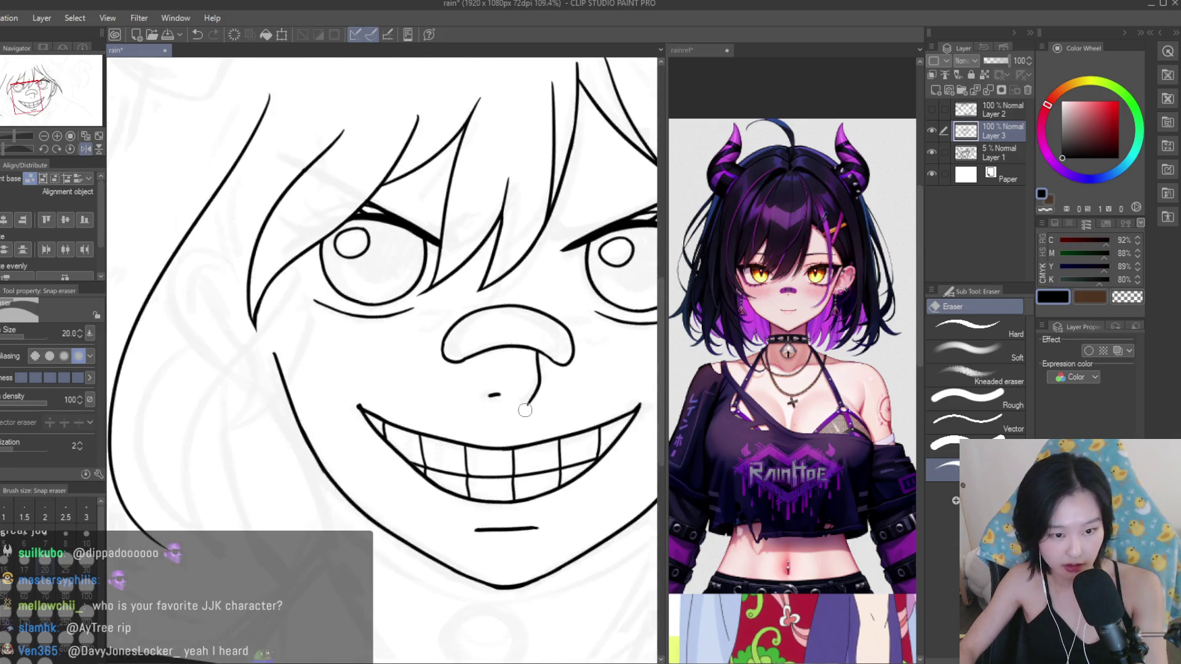
pyautogui.scroll(3, 340, 374)
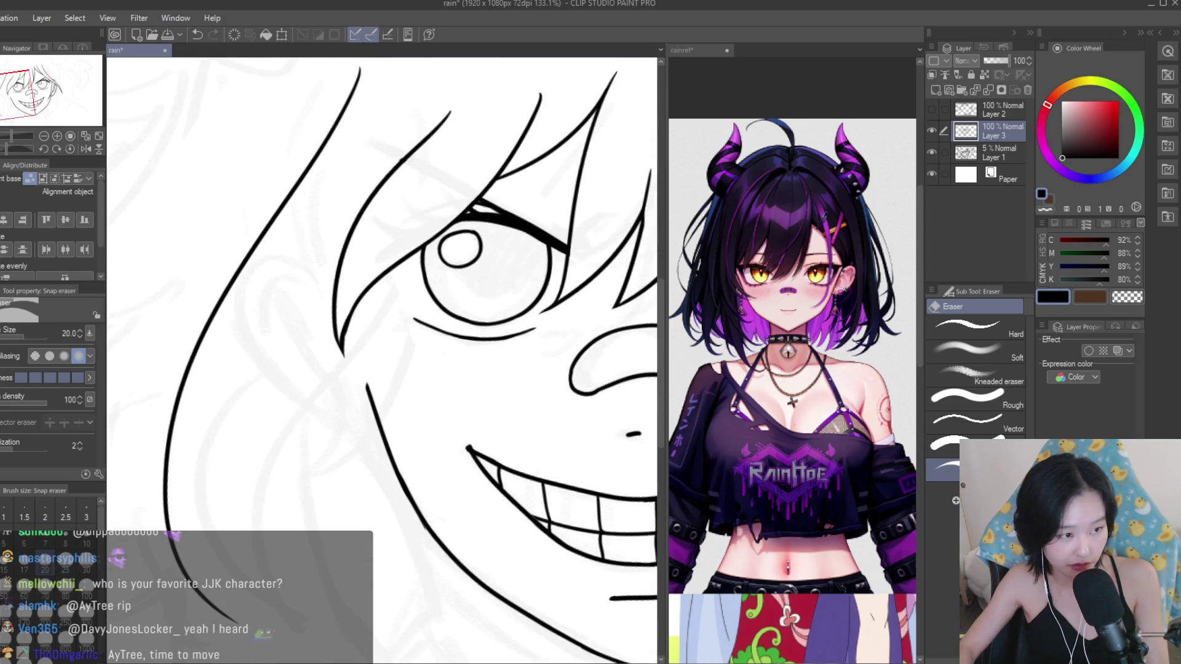
pyautogui.press('p')
pyautogui.scroll(-4, 378, 418)
pyautogui.scroll(1, 378, 418)
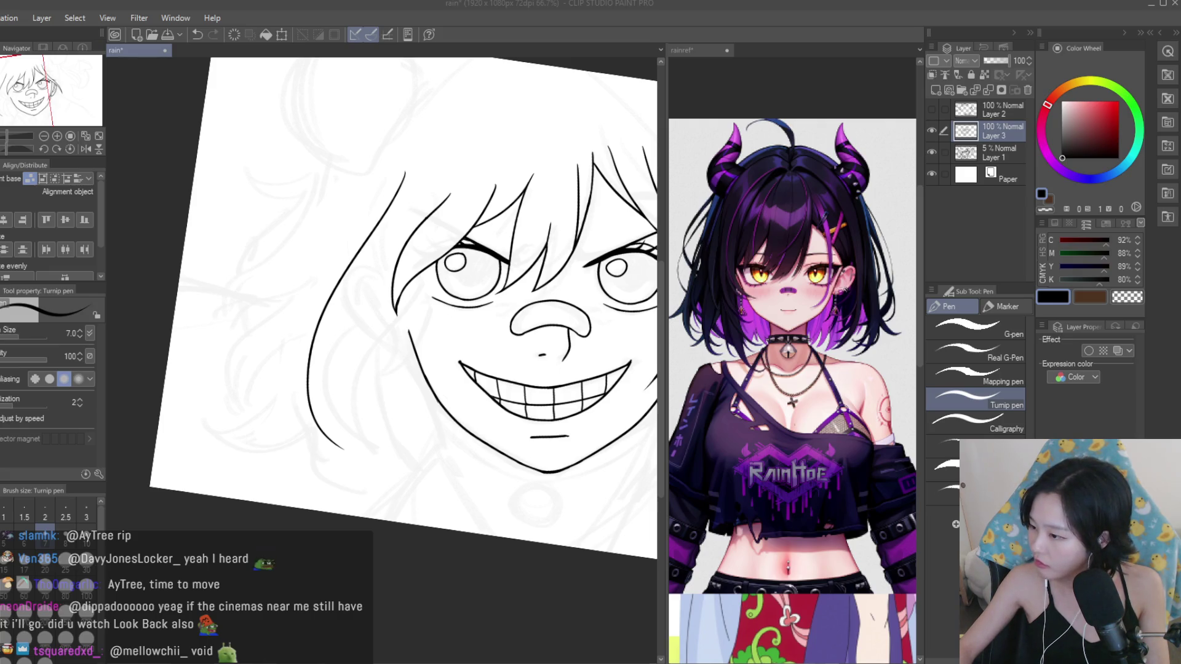
pyautogui.scroll(-1, 382, 308)
pyautogui.scroll(2, 381, 308)
pyautogui.scroll(-3, 381, 307)
pyautogui.scroll(4, 394, 301)
pyautogui.click(743, 366)
pyautogui.scroll(-3, 742, 366)
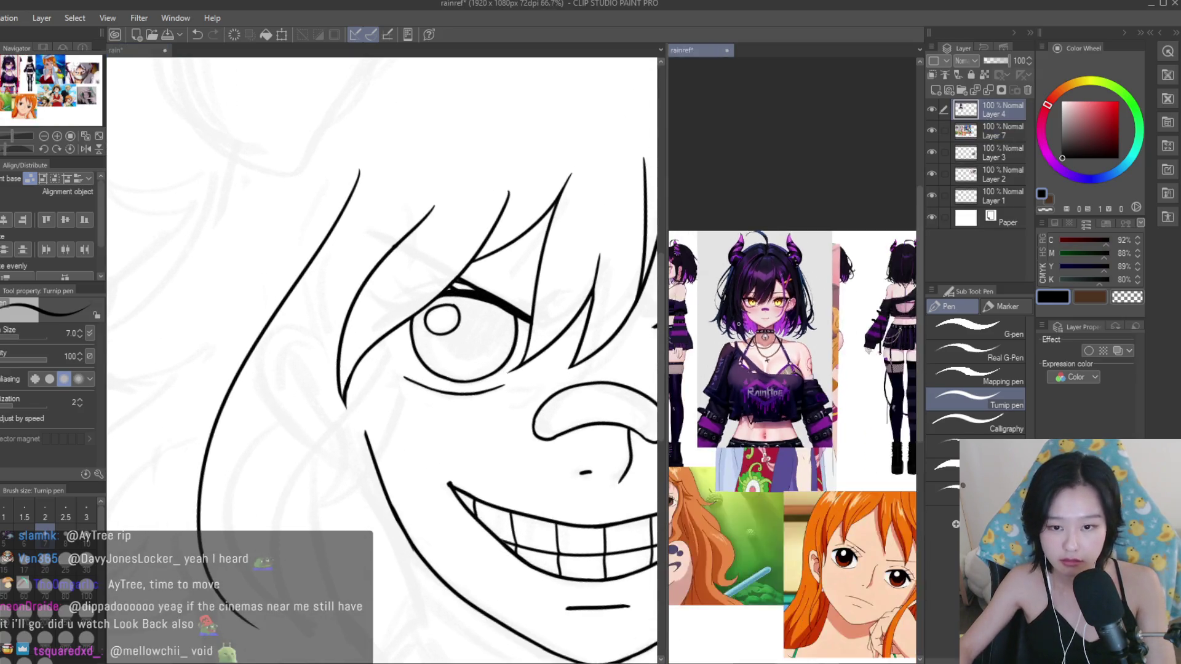
# Try hair strands toward the mouth and an ear on the left of the face, undoing each attempt.
pyautogui.scroll(-2, 766, 377)
pyautogui.scroll(2, 718, 407)
pyautogui.scroll(2, 718, 406)
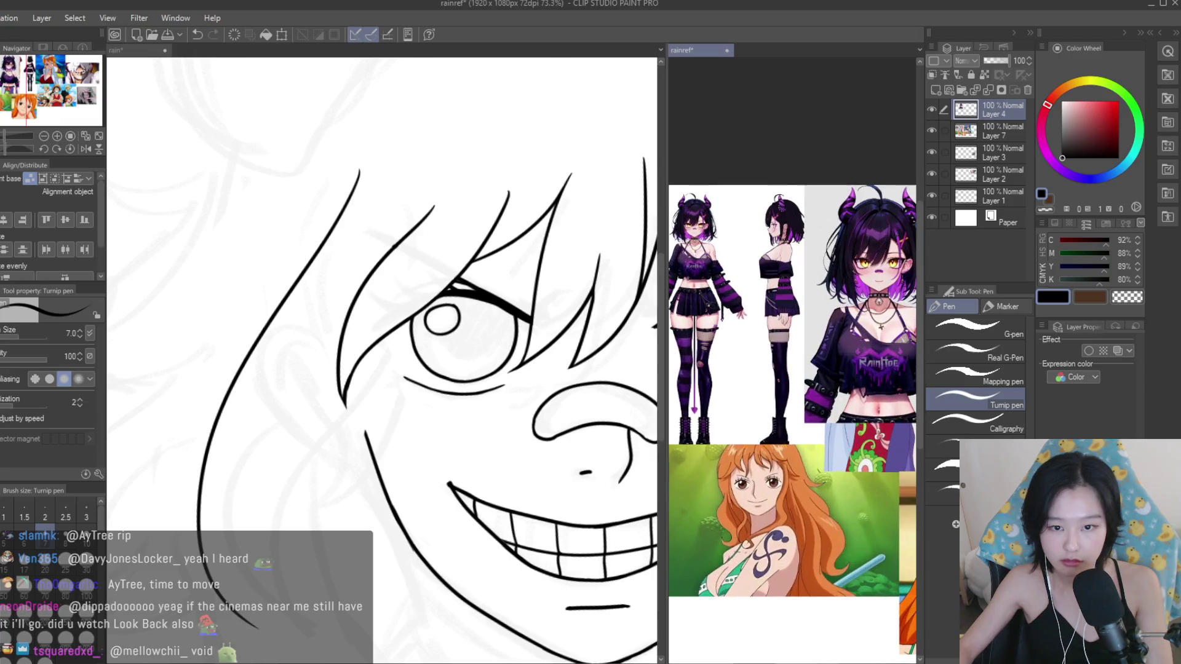
pyautogui.click(372, 355)
pyautogui.moveTo(394, 329); pyautogui.dragTo(433, 510)
pyautogui.hotkey('ctrl', 'z')
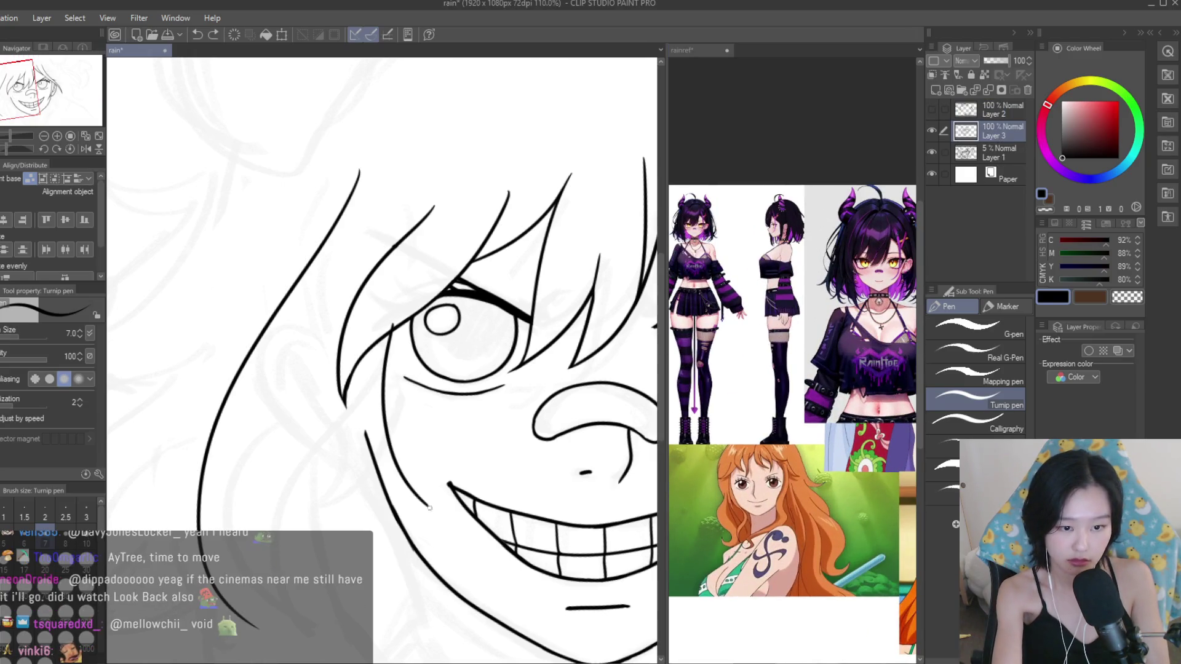
pyautogui.moveTo(352, 400); pyautogui.dragTo(425, 508)
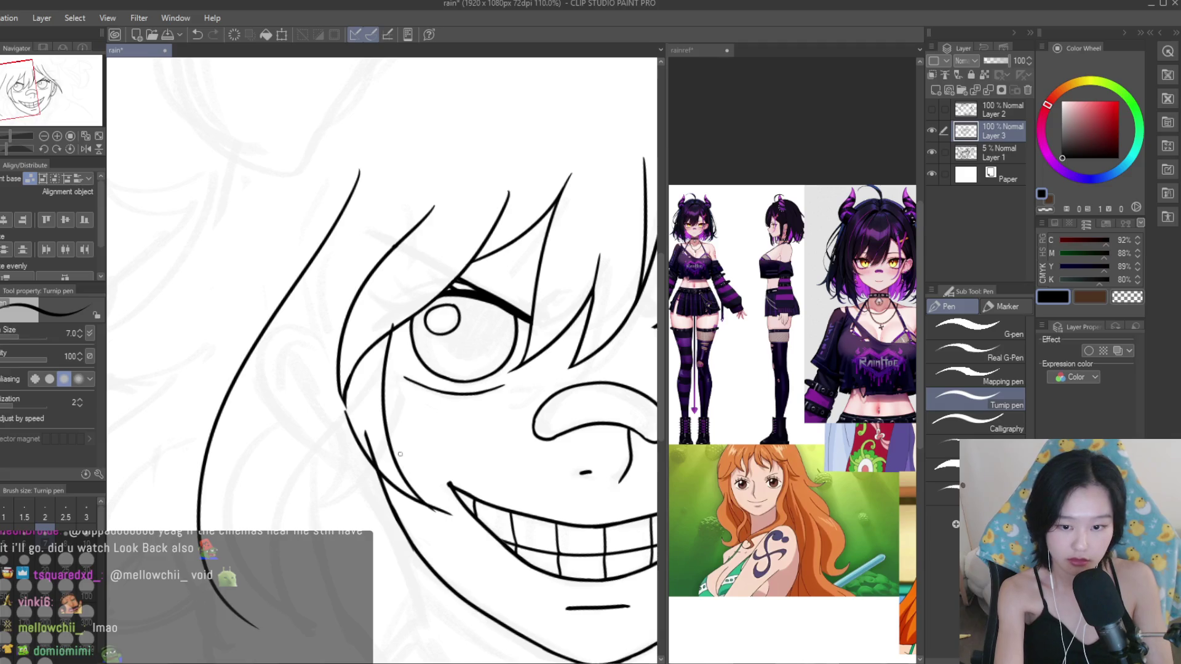
pyautogui.hotkey('ctrl', 'z')
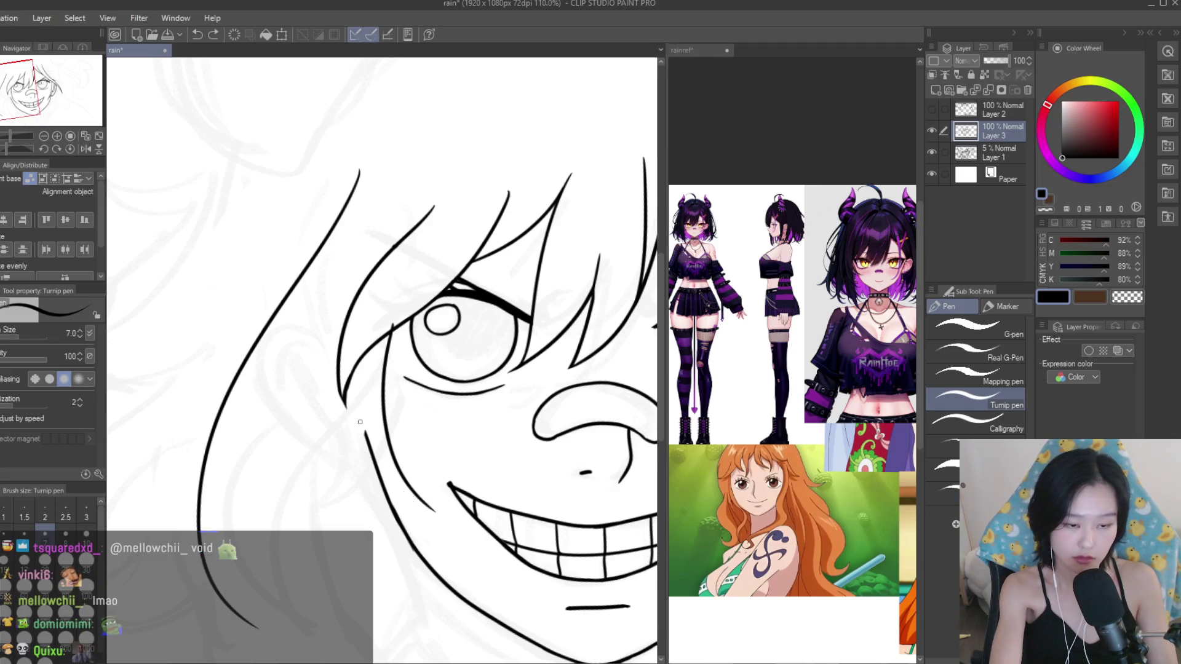
pyautogui.hotkey('ctrl', 'z')
pyautogui.moveTo(319, 321); pyautogui.dragTo(329, 479)
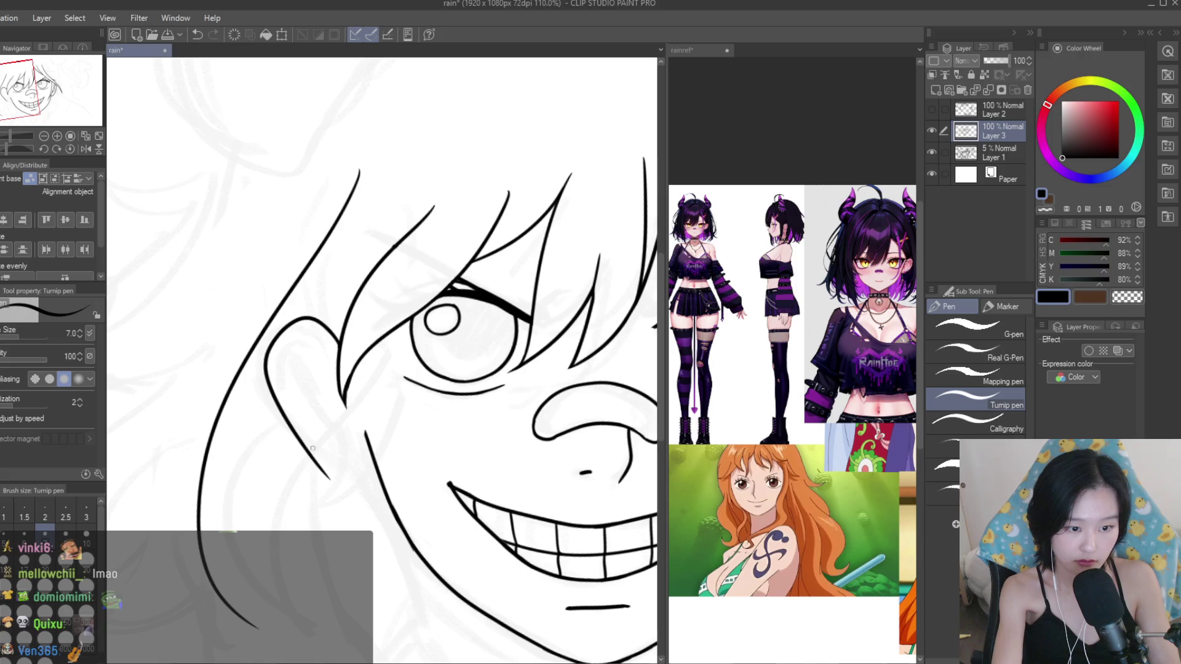
pyautogui.scroll(-5, 492, 499)
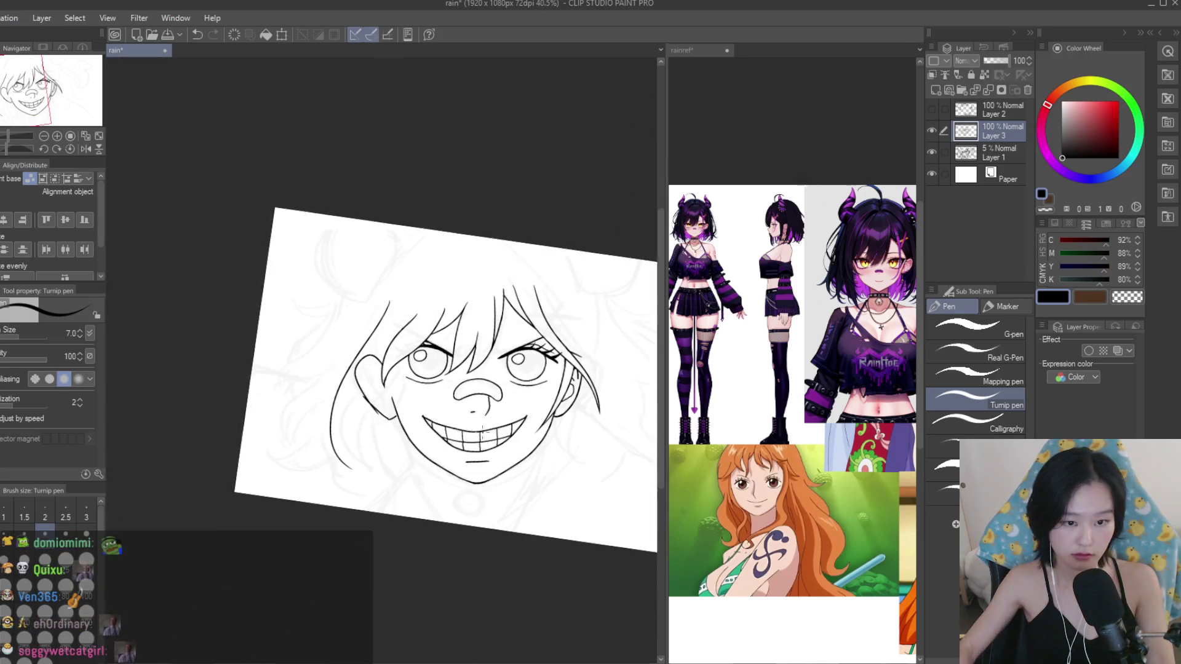
pyautogui.hotkey('ctrl', 'z')
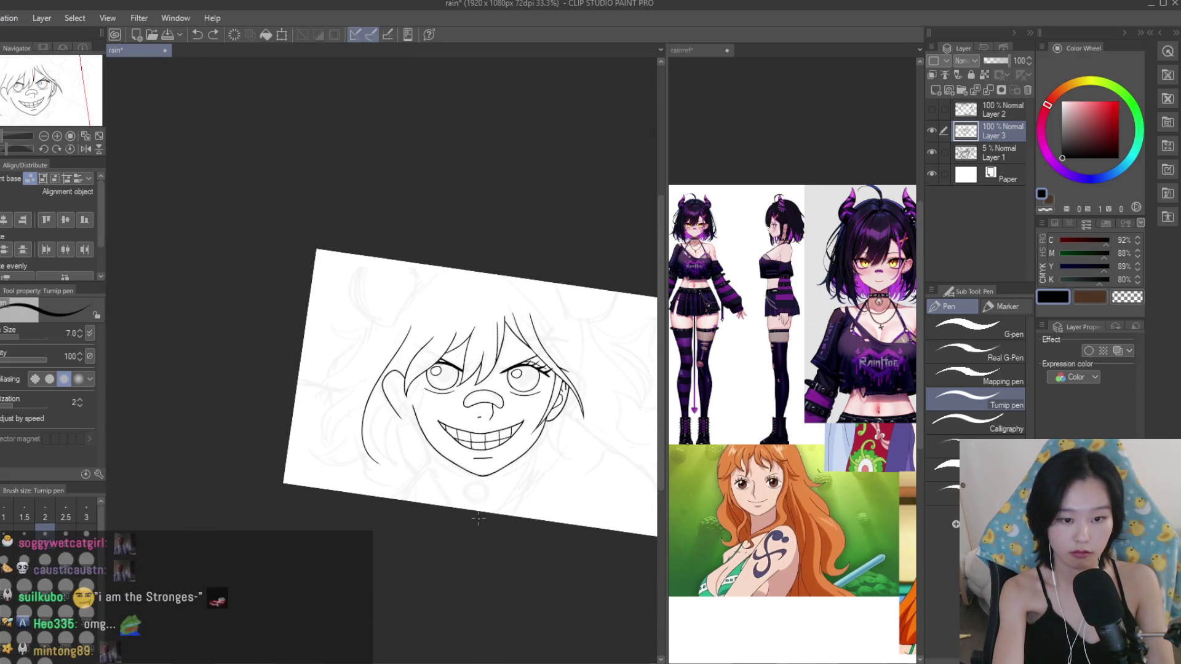
# With the Snap eraser, erase stray line bits near the chin and beside the right eye.
pyautogui.press('e')
pyautogui.scroll(2, 593, 355)
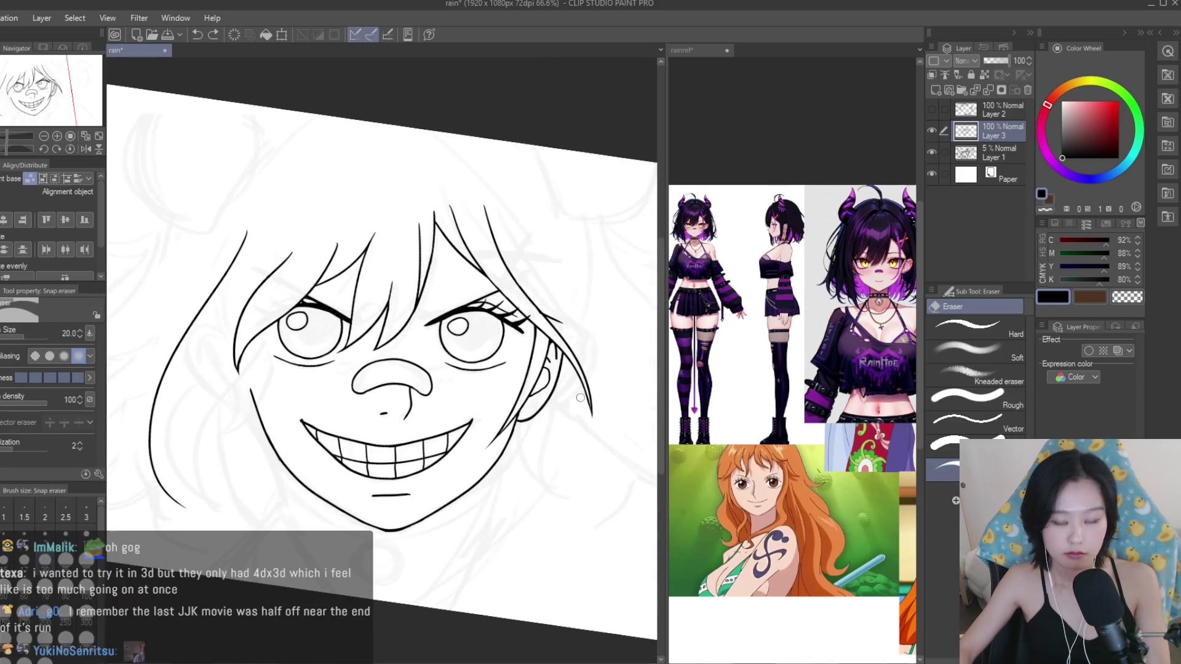
pyautogui.scroll(2, 523, 295)
pyautogui.click(728, 436)
pyautogui.scroll(-2, 729, 436)
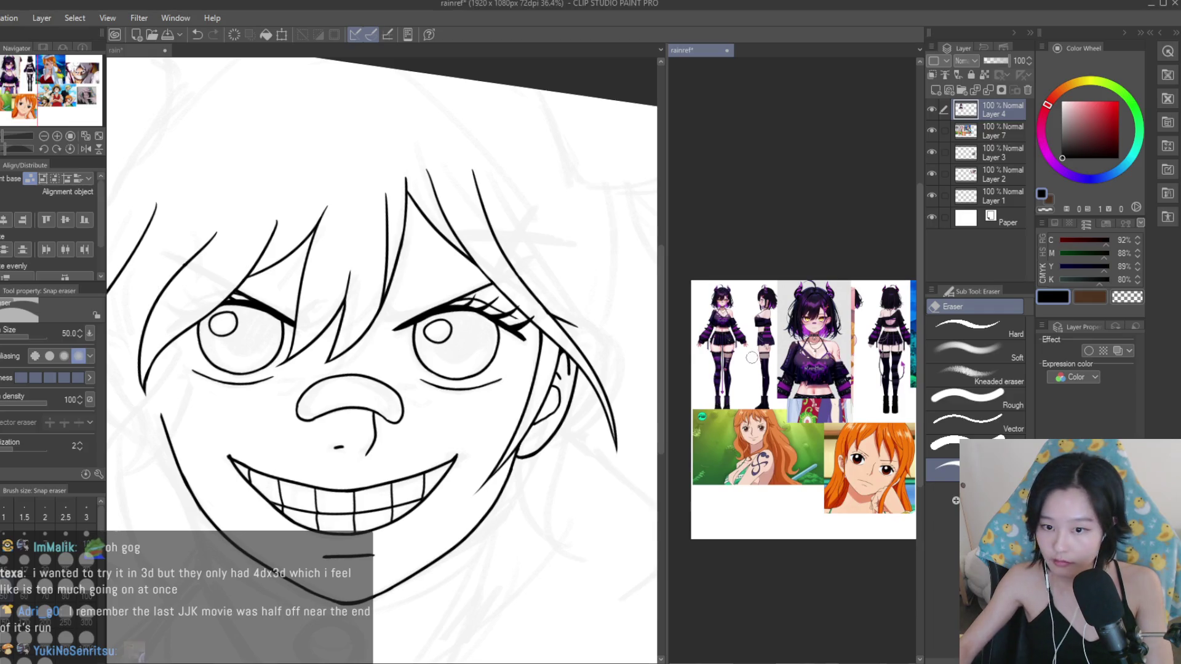
pyautogui.scroll(-4, 912, 326)
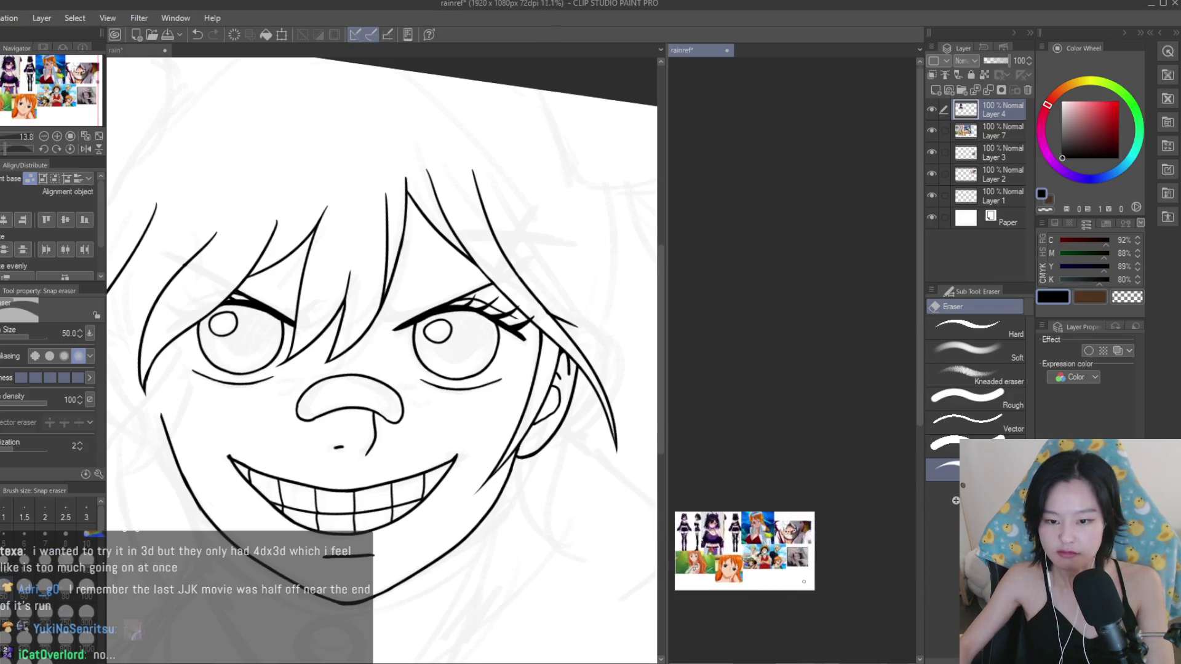
pyautogui.scroll(3, 800, 492)
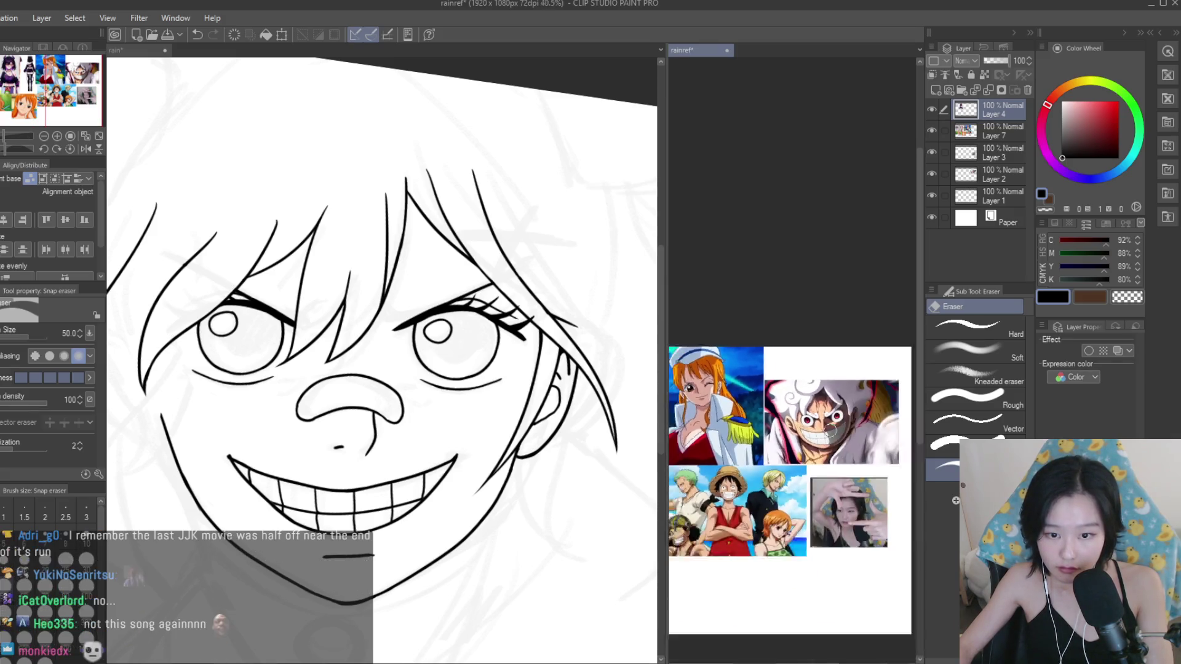
pyautogui.scroll(4, 794, 430)
pyautogui.scroll(2, 560, 391)
pyautogui.scroll(2, 560, 390)
pyautogui.moveTo(548, 418)
pyautogui.mouseDown()
pyautogui.moveTo(474, 469)
pyautogui.moveTo(435, 527)
pyautogui.mouseUp()
pyautogui.scroll(2, 510, 369)
pyautogui.moveTo(519, 343)
pyautogui.mouseDown()
pyautogui.moveTo(520, 264)
pyautogui.moveTo(540, 290)
pyautogui.moveTo(526, 251)
pyautogui.moveTo(611, 369)
pyautogui.moveTo(562, 419)
pyautogui.mouseUp()
# Ink a stroke right of the eye and redraw the right cheek outline downward.
pyautogui.press('p')
pyautogui.moveTo(521, 218); pyautogui.dragTo(640, 332)
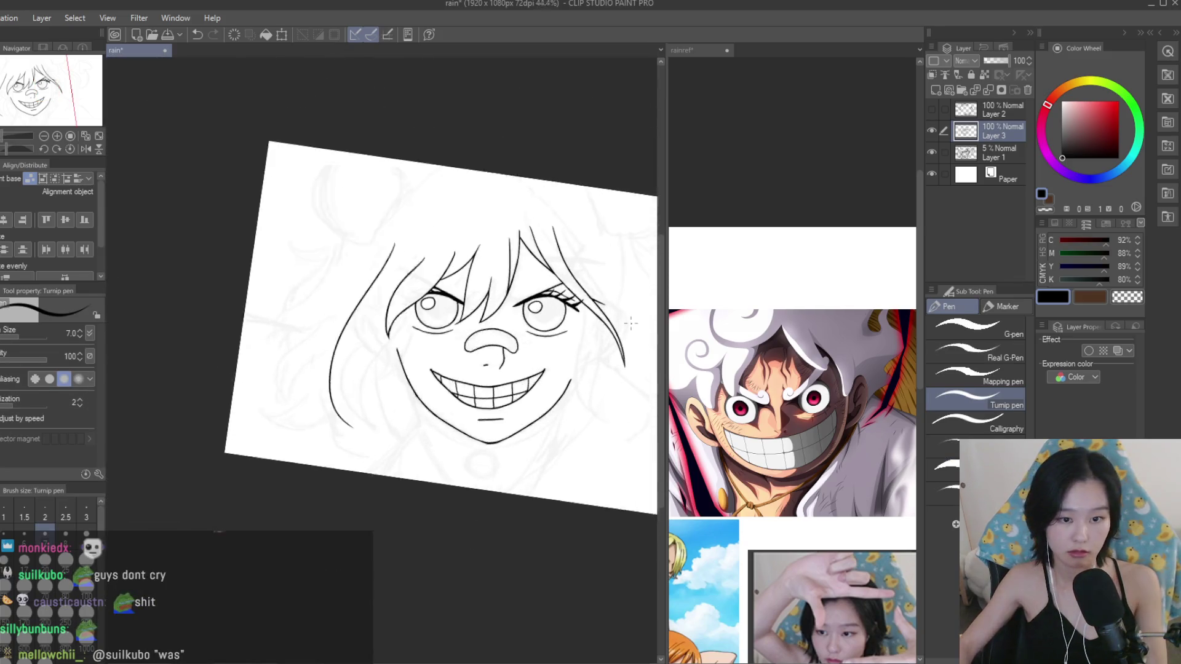
pyautogui.moveTo(537, 374); pyautogui.dragTo(500, 468)
pyautogui.hotkey('ctrl', 'z')
pyautogui.moveTo(534, 372); pyautogui.dragTo(486, 508)
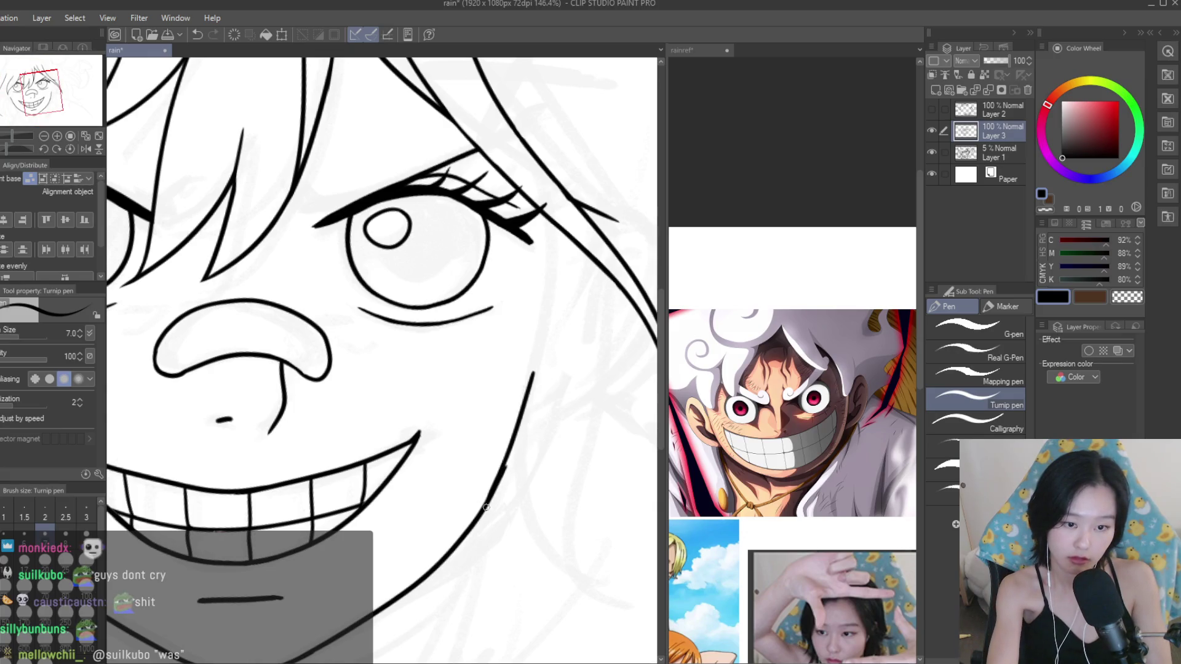
pyautogui.press('e')
pyautogui.scroll(2, 514, 480)
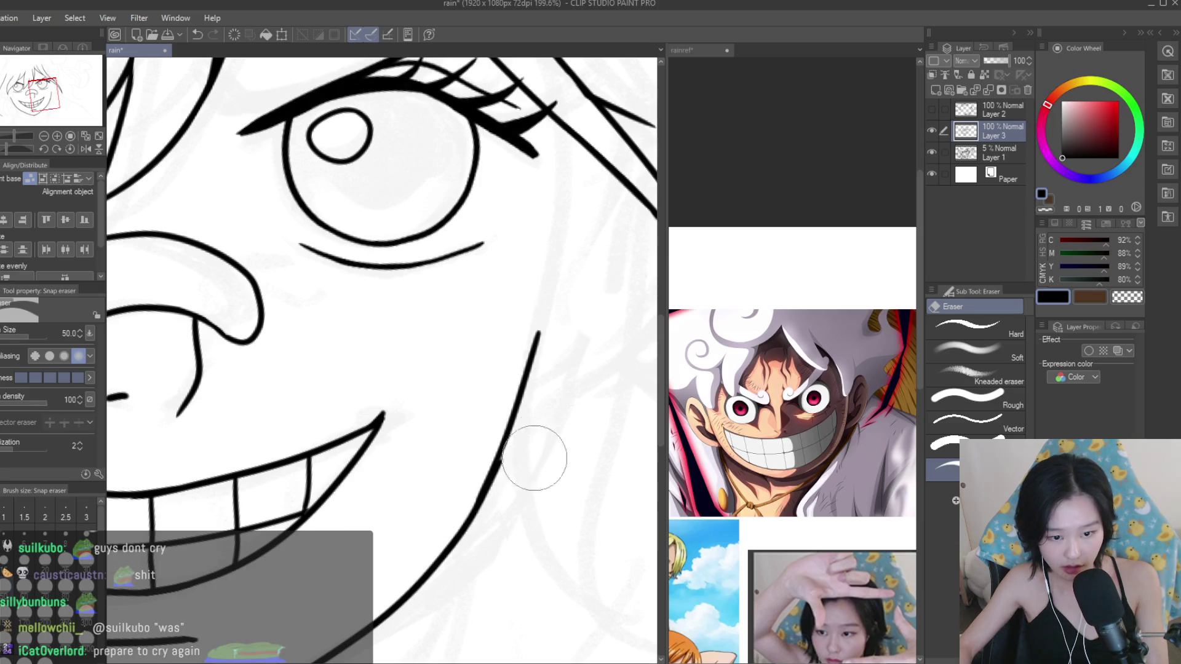
pyautogui.scroll(-4, 463, 441)
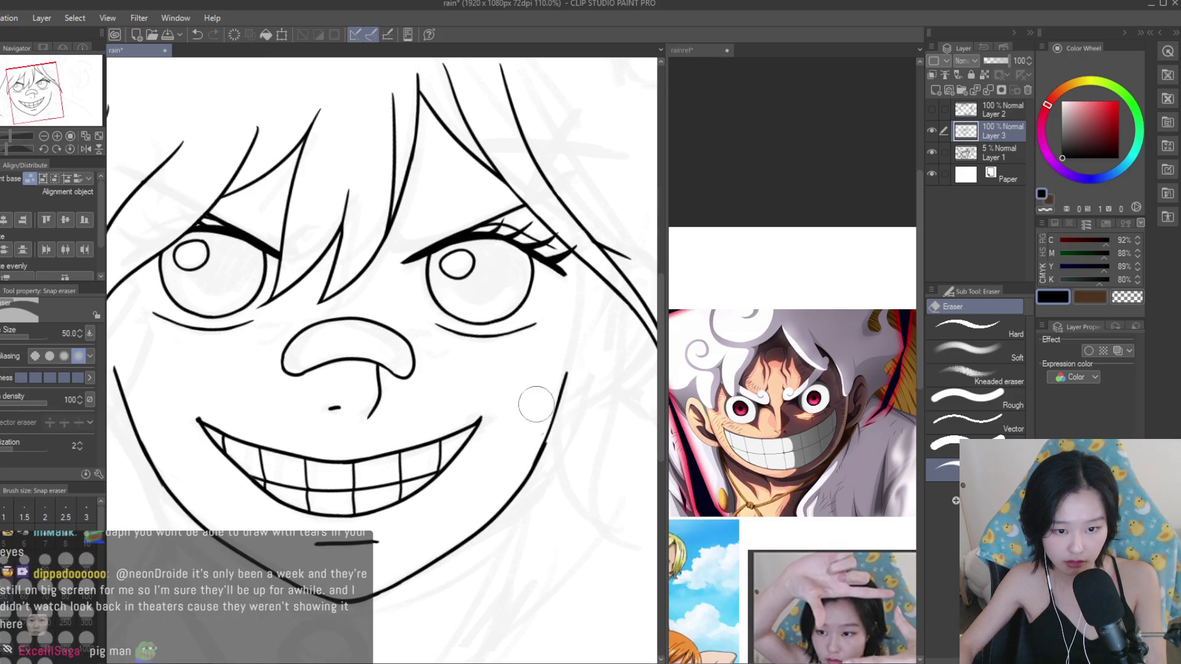
pyautogui.scroll(-2, 564, 364)
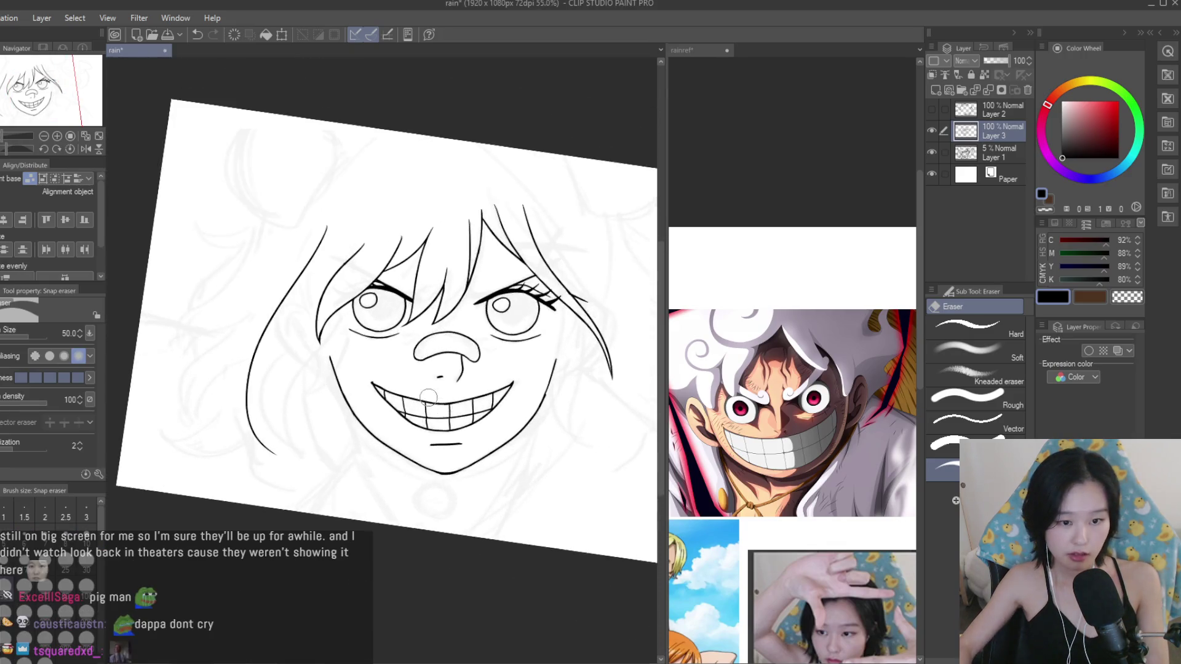
pyautogui.scroll(-3, 327, 422)
pyautogui.press('p')
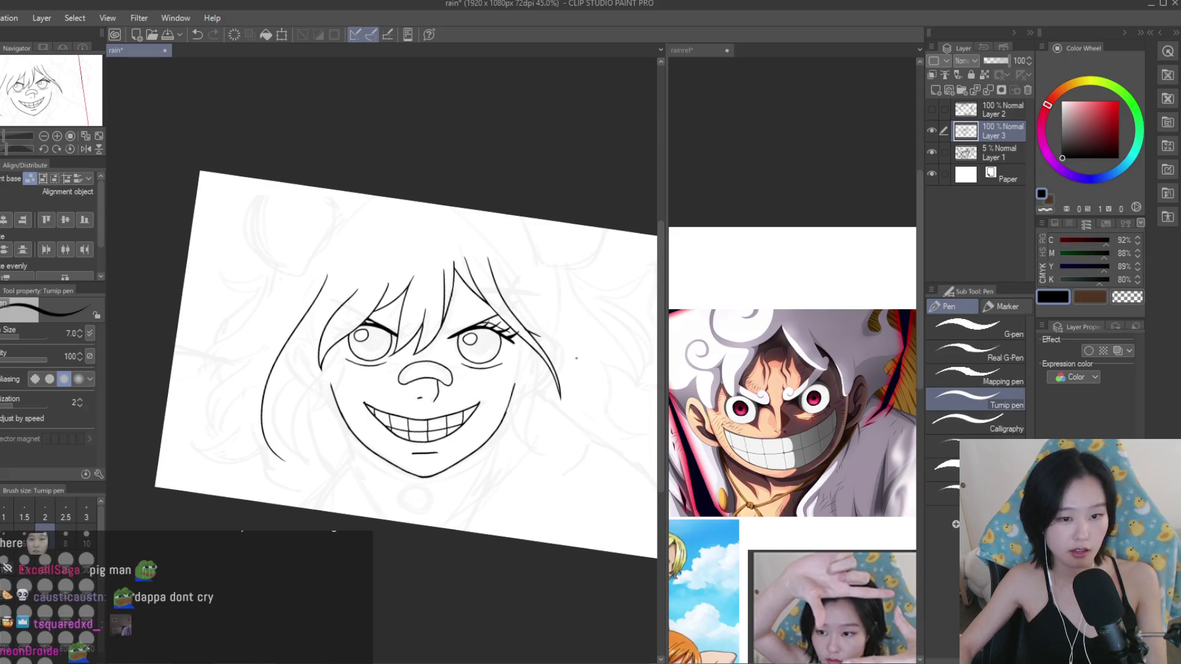
pyautogui.scroll(1, 571, 400)
pyautogui.scroll(1, 570, 400)
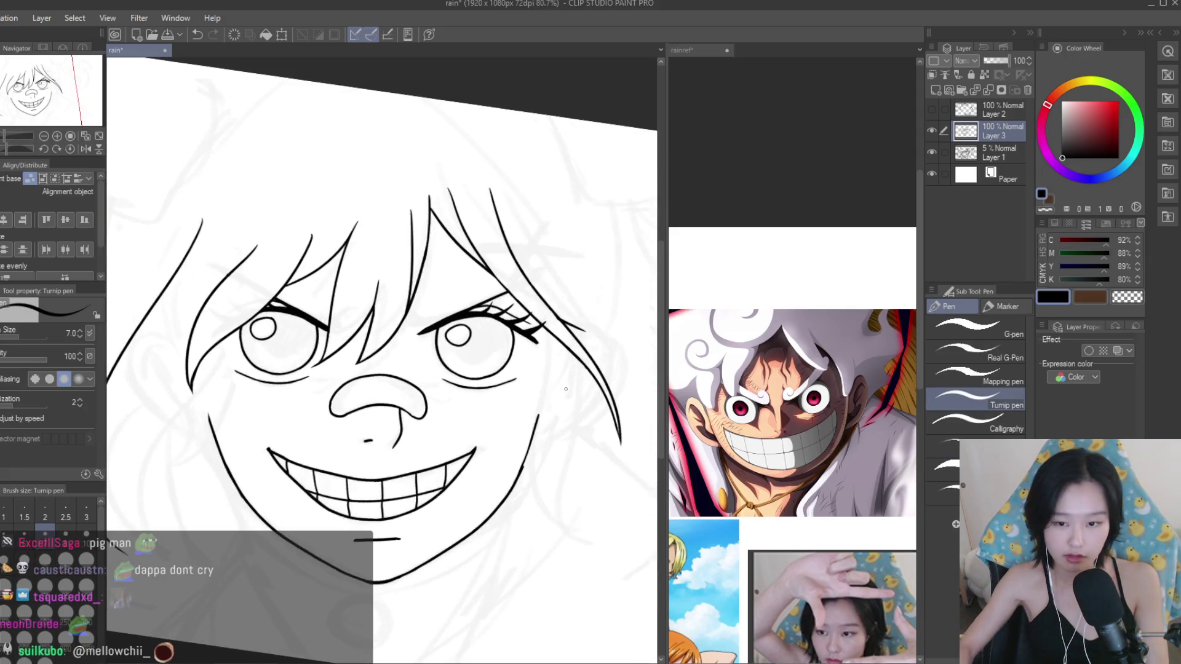
# Draw a firmer right jaw line and erase the tiny stray mark along it.
pyautogui.moveTo(549, 347); pyautogui.dragTo(527, 461)
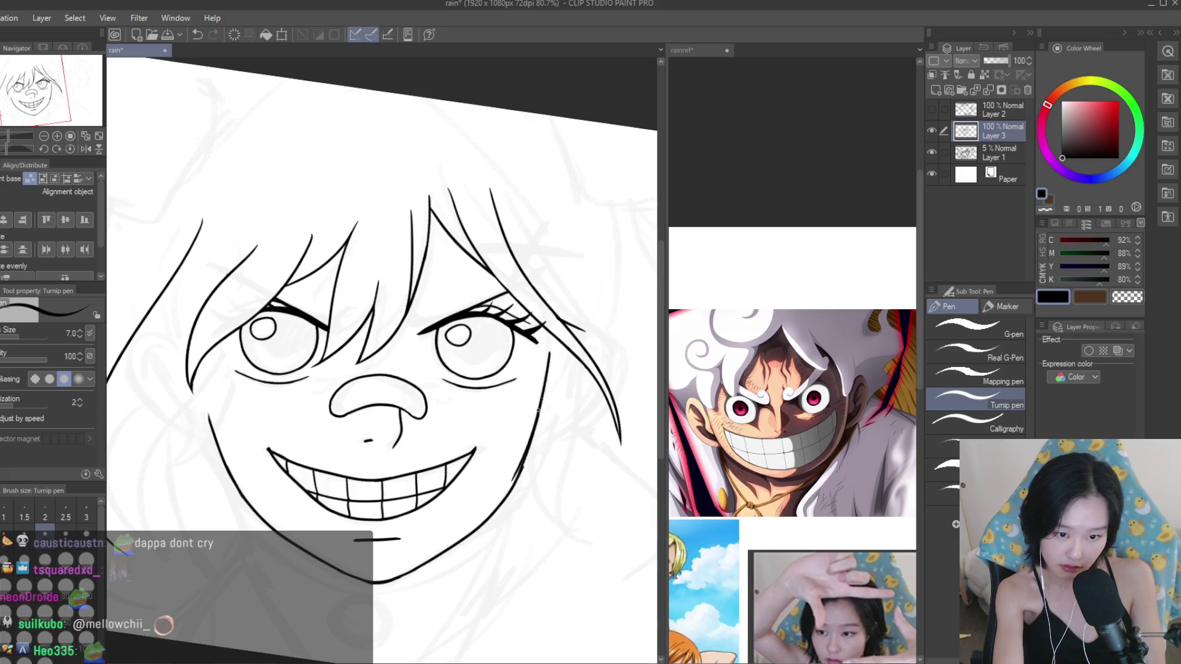
pyautogui.hotkey('ctrl', 'z')
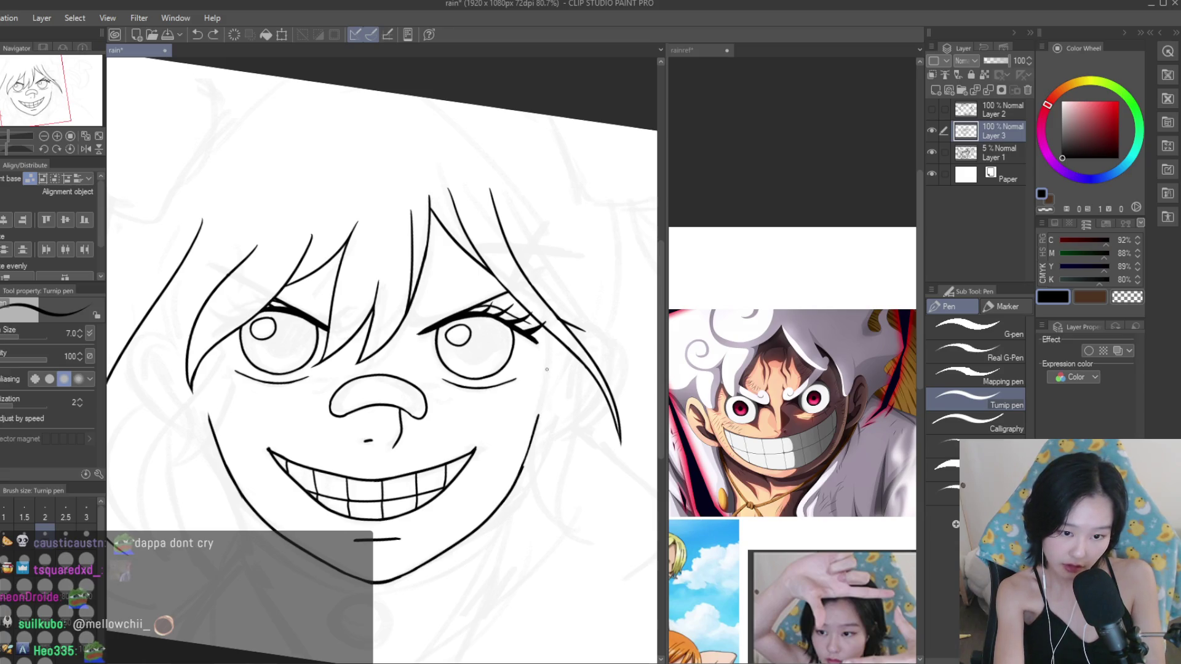
pyautogui.press('e')
pyautogui.scroll(1, 534, 382)
pyautogui.scroll(1, 534, 382)
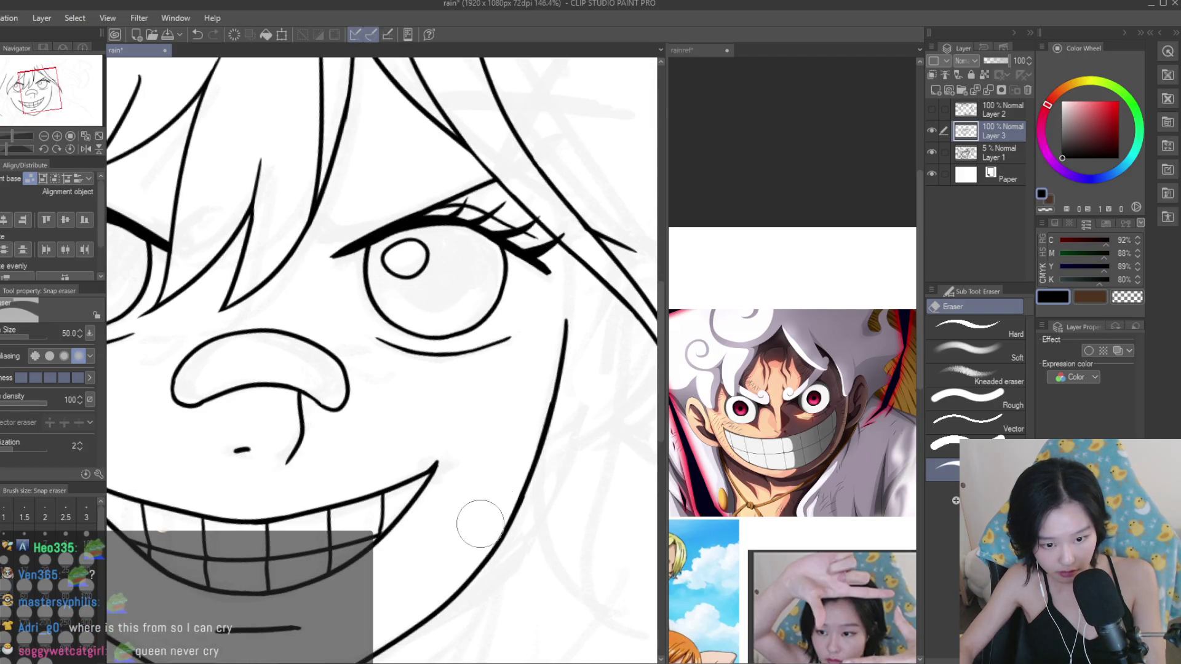
pyautogui.moveTo(546, 500); pyautogui.dragTo(546, 510)
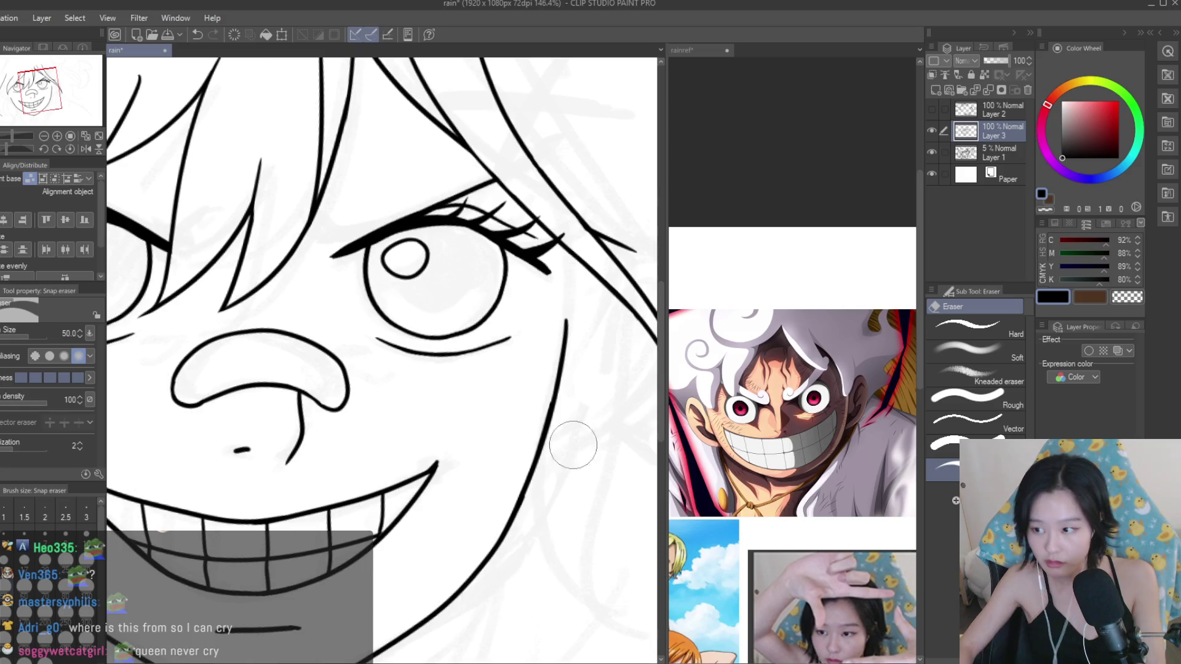
pyautogui.scroll(-3, 573, 445)
pyautogui.press('p')
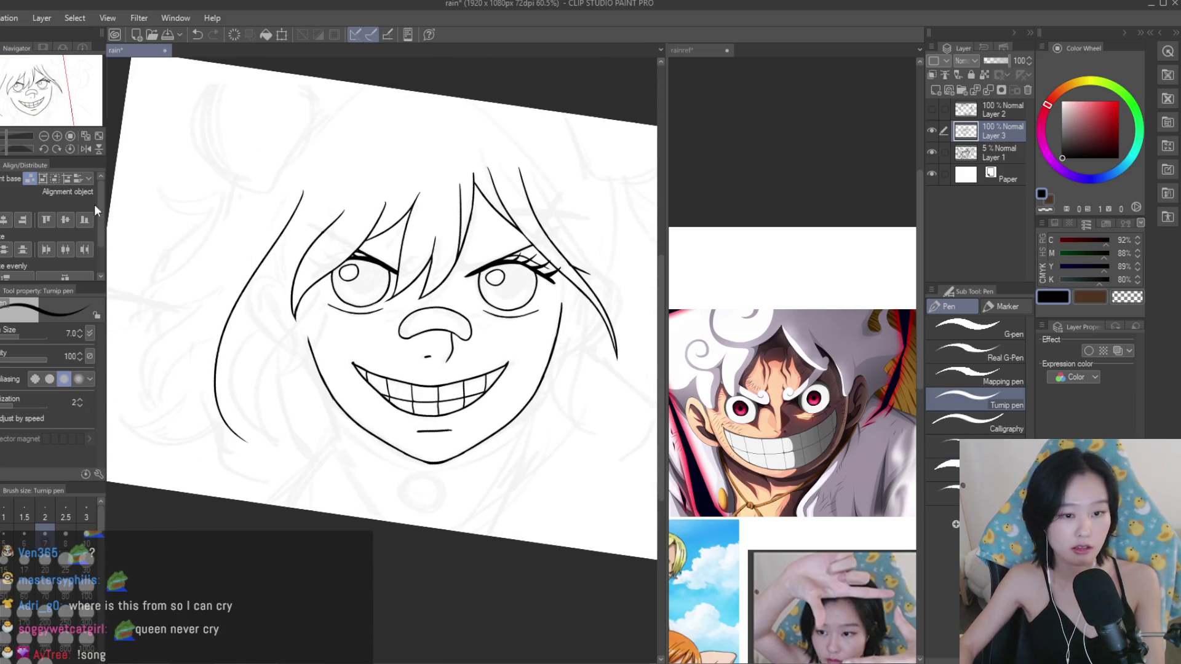
pyautogui.scroll(1, 305, 335)
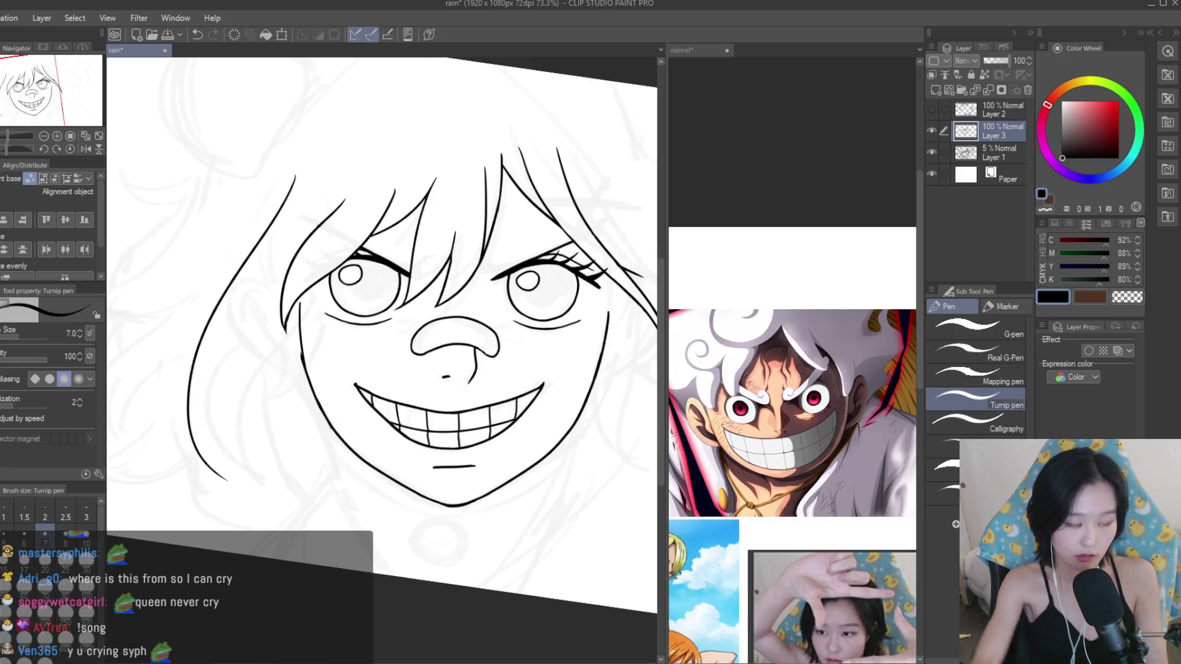
pyautogui.press('e')
pyautogui.scroll(5, 296, 363)
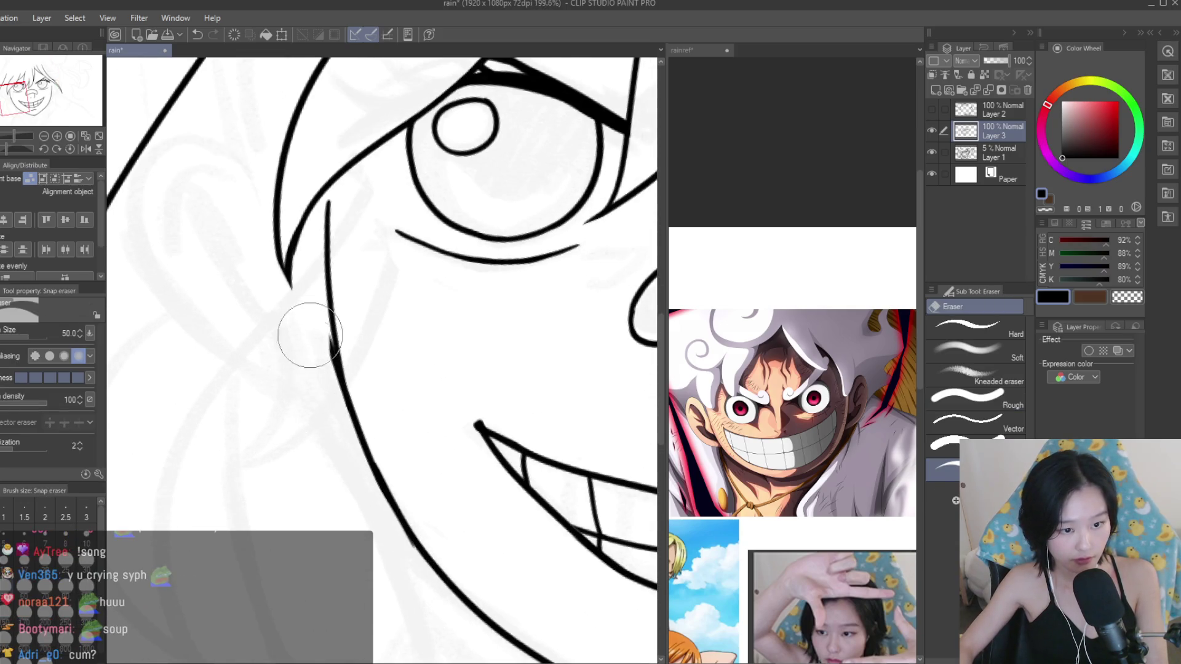
pyautogui.scroll(-5, 320, 382)
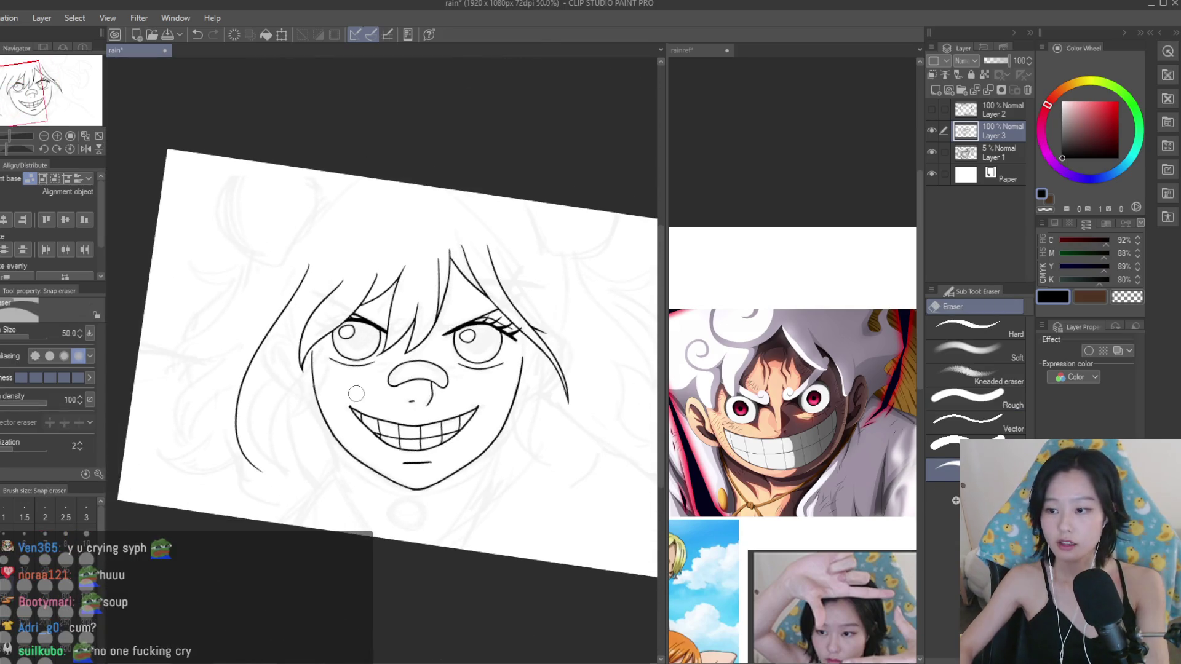
pyautogui.press('p')
# Save the drawing and add a new raster layer above Layer 3.
pyautogui.hotkey('ctrl', 's')
pyautogui.scroll(1, 521, 390)
pyautogui.scroll(1, 521, 391)
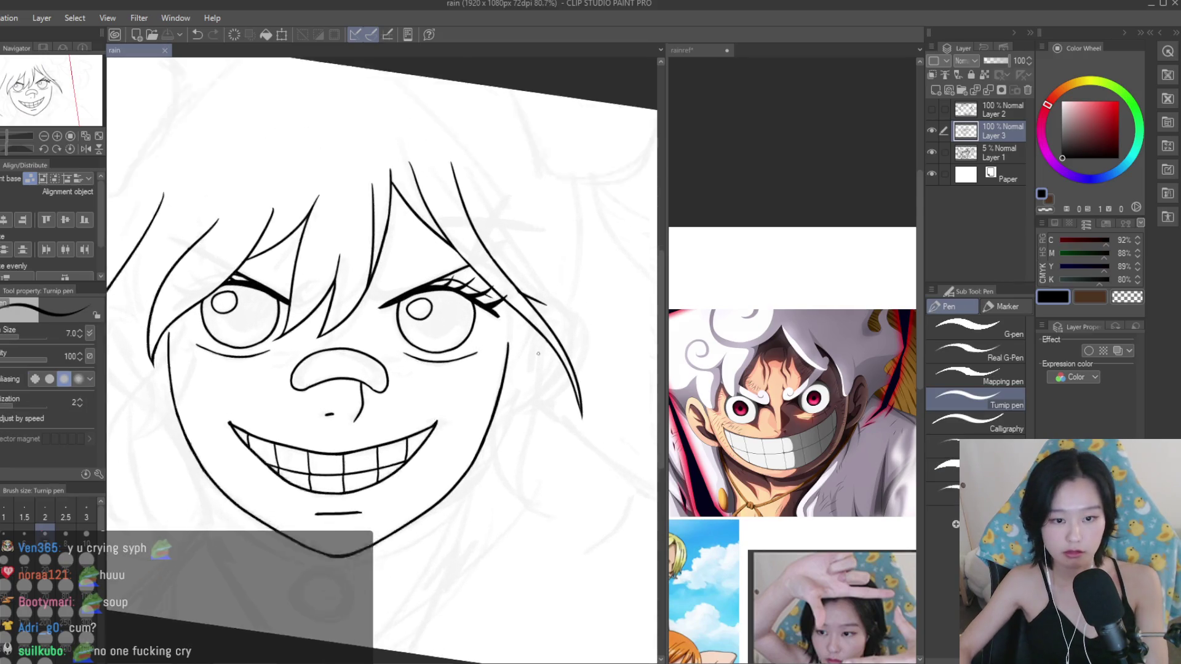
pyautogui.scroll(1, 521, 391)
pyautogui.click(934, 92)
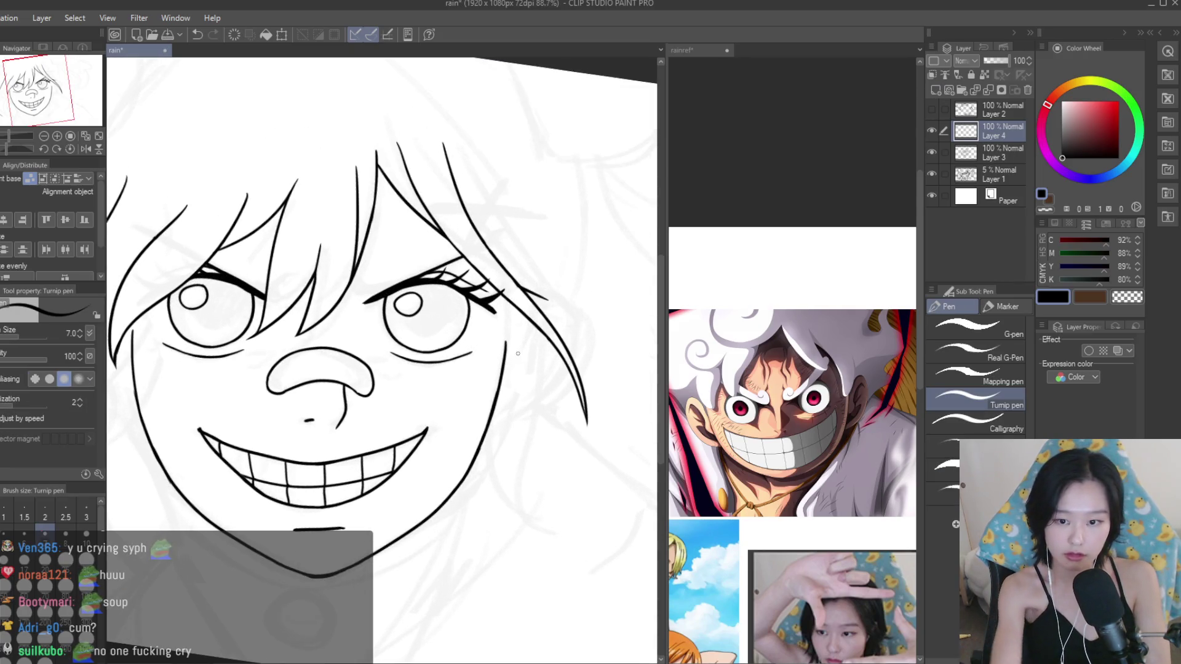
# Draw a smaller ear curve beside the right cheek and erase the doubled outer line.
pyautogui.hotkey('ctrl', 'z')
pyautogui.moveTo(509, 339); pyautogui.dragTo(501, 440)
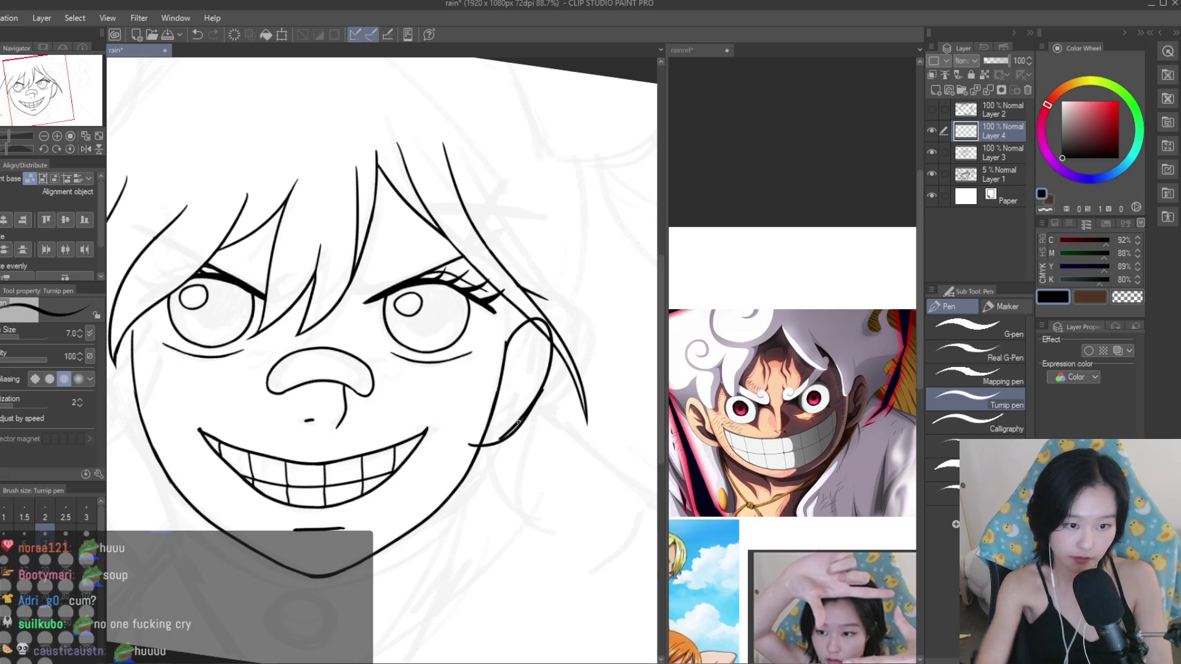
pyautogui.press('e')
pyautogui.scroll(2, 509, 417)
pyautogui.scroll(3, 509, 417)
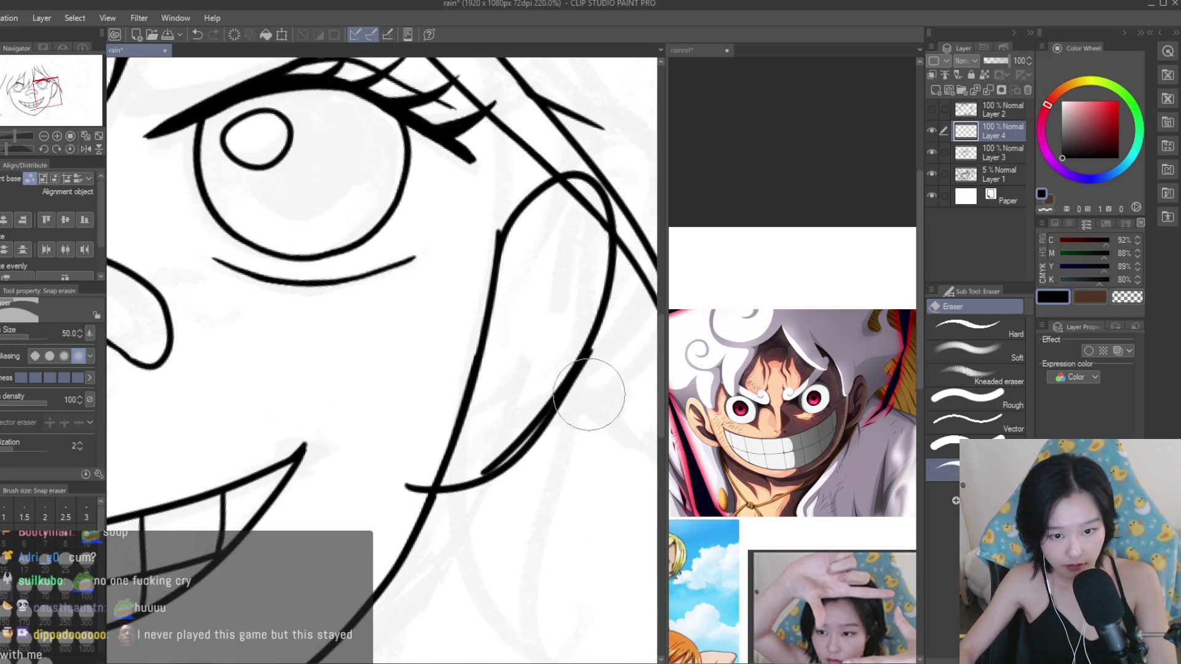
pyautogui.moveTo(589, 395)
pyautogui.mouseDown()
pyautogui.moveTo(548, 461)
pyautogui.moveTo(488, 408)
pyautogui.moveTo(509, 408)
pyautogui.moveTo(547, 353)
pyautogui.moveTo(461, 453)
pyautogui.moveTo(519, 408)
pyautogui.moveTo(409, 470)
pyautogui.mouseUp()
pyautogui.scroll(-5, 593, 380)
pyautogui.scroll(-3, 594, 380)
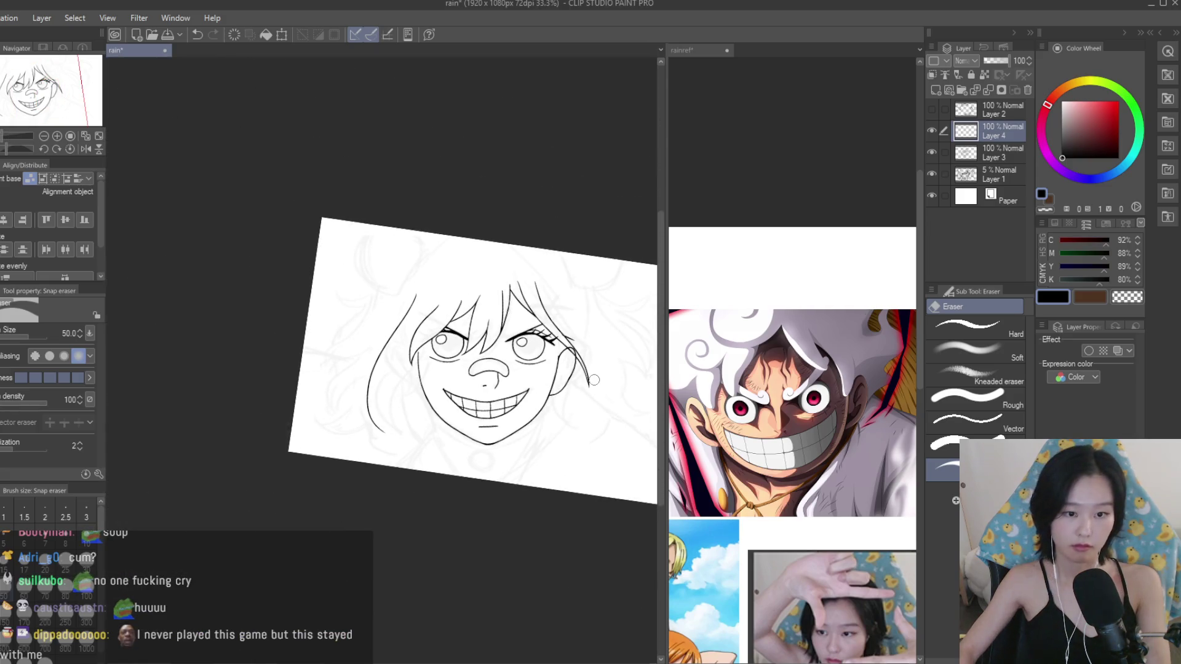
pyautogui.scroll(1, 594, 381)
pyautogui.scroll(1, 594, 380)
# Add the curved inner-ear detail strokes inside the right ear.
pyautogui.press('p')
pyautogui.scroll(1, 560, 365)
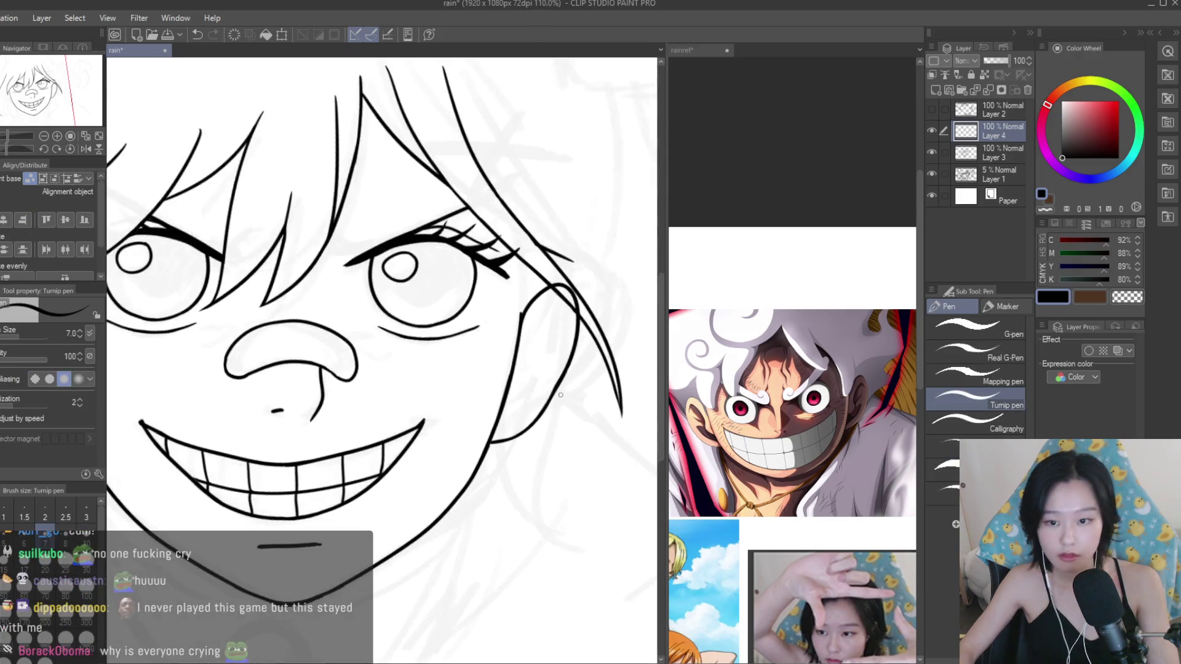
pyautogui.scroll(1, 560, 364)
pyautogui.scroll(1, 560, 364)
pyautogui.moveTo(555, 274); pyautogui.dragTo(465, 408)
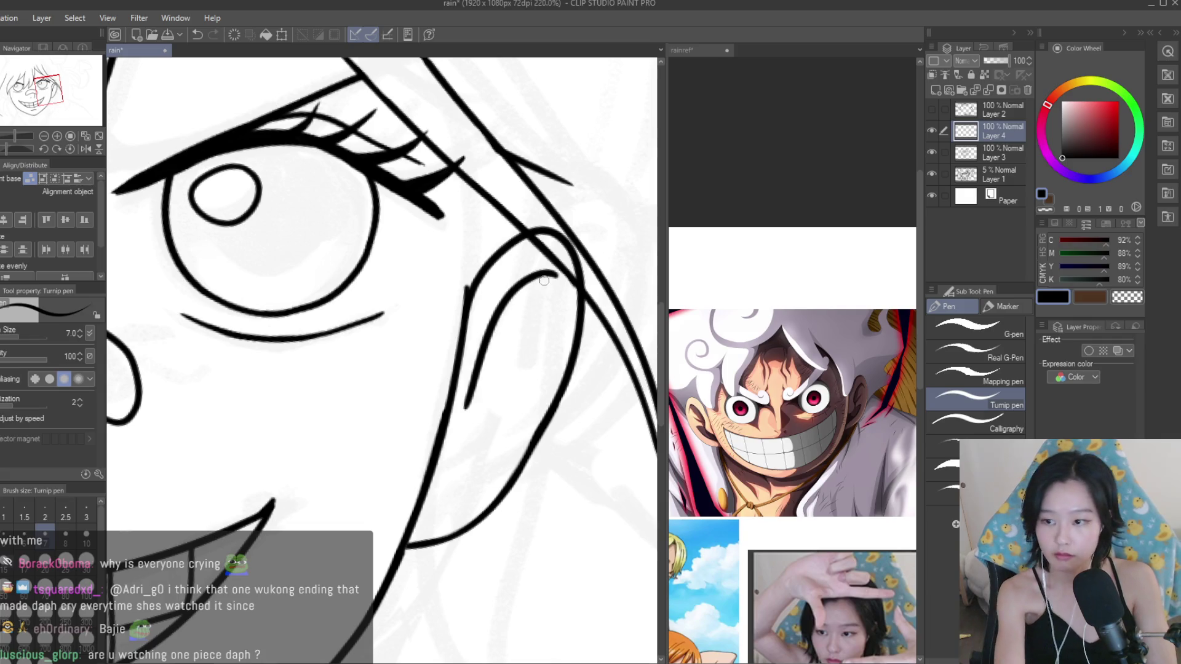
pyautogui.hotkey('ctrl', 'z')
pyautogui.moveTo(550, 273); pyautogui.dragTo(495, 317)
pyautogui.moveTo(490, 367); pyautogui.dragTo(464, 440)
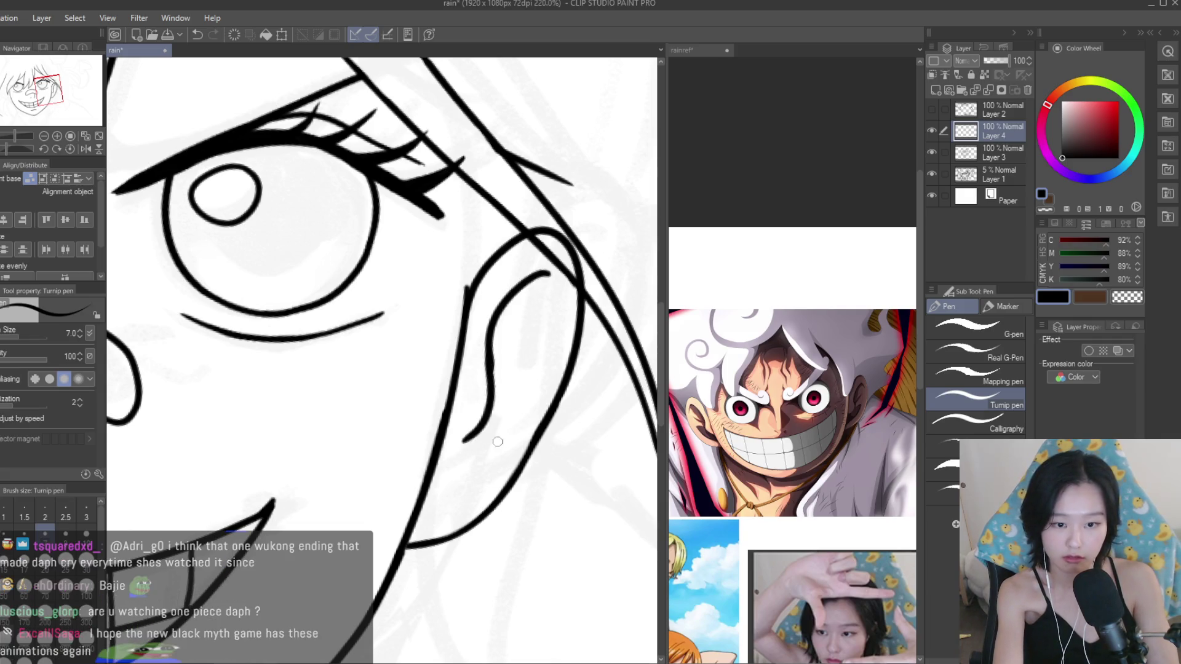
pyautogui.hotkey('ctrl', 'z')
pyautogui.moveTo(539, 394); pyautogui.dragTo(434, 478)
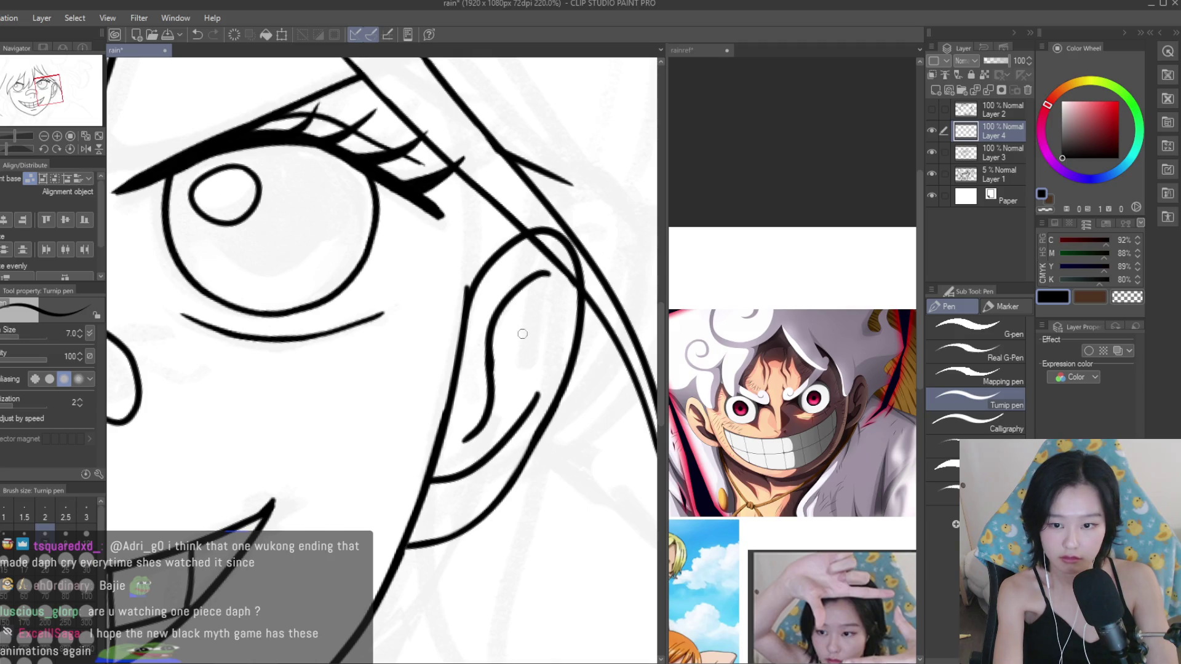
# Duplicate the ear's layer and start transforming the copy.
pyautogui.scroll(-1, 529, 345)
pyautogui.scroll(-2, 530, 346)
pyautogui.scroll(-4, 446, 326)
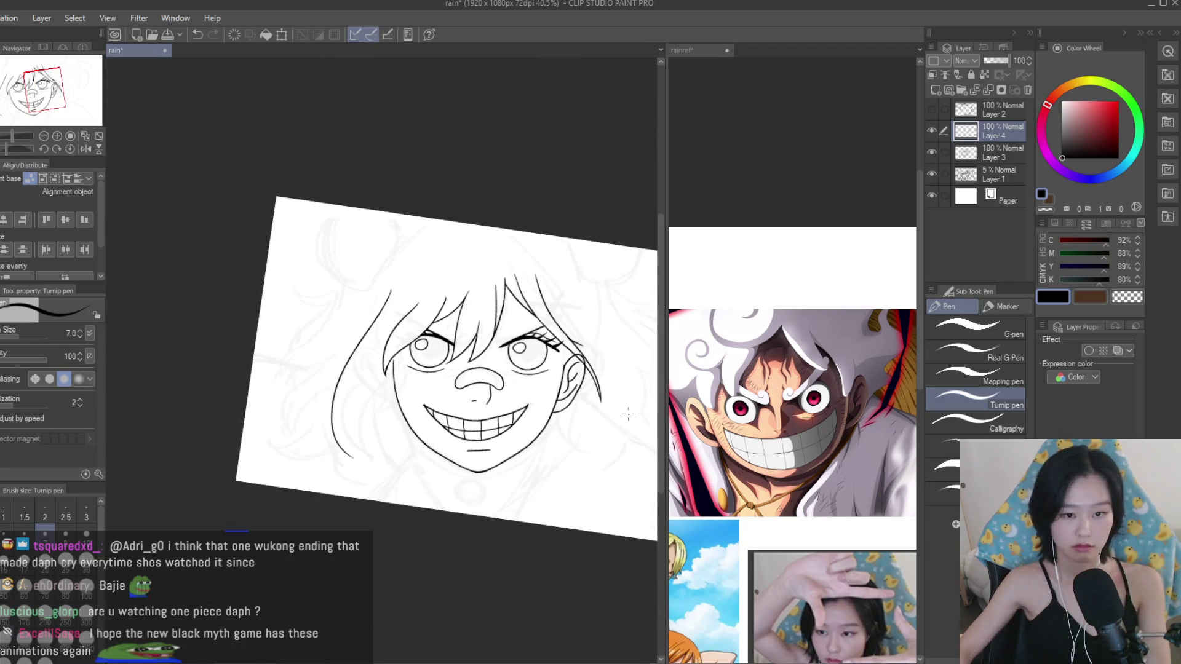
pyautogui.scroll(-1, 446, 326)
pyautogui.scroll(2, 440, 352)
pyautogui.hotkey('ctrl', 'c')
pyautogui.hotkey('ctrl', 'v')
pyautogui.hotkey('ctrl', 't')
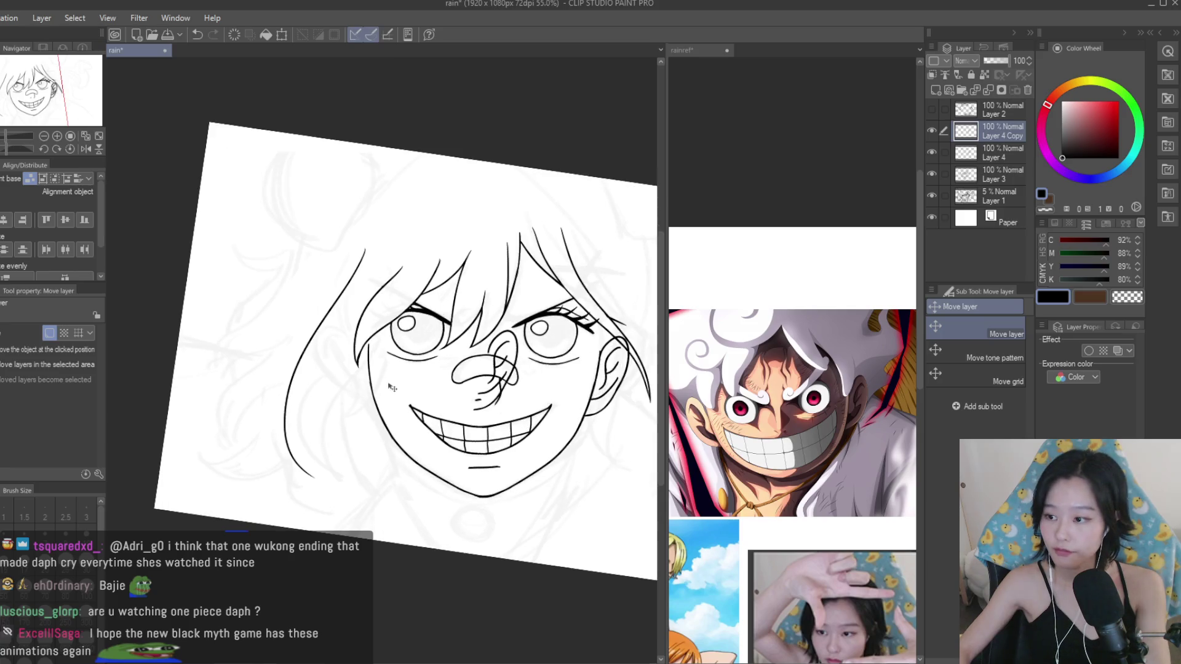
# Mirror the copied ear, tilt it slightly, and move it to the face's left side.
pyautogui.scroll(2, 439, 351)
pyautogui.click(20, 333)
pyautogui.moveTo(606, 508); pyautogui.dragTo(578, 529)
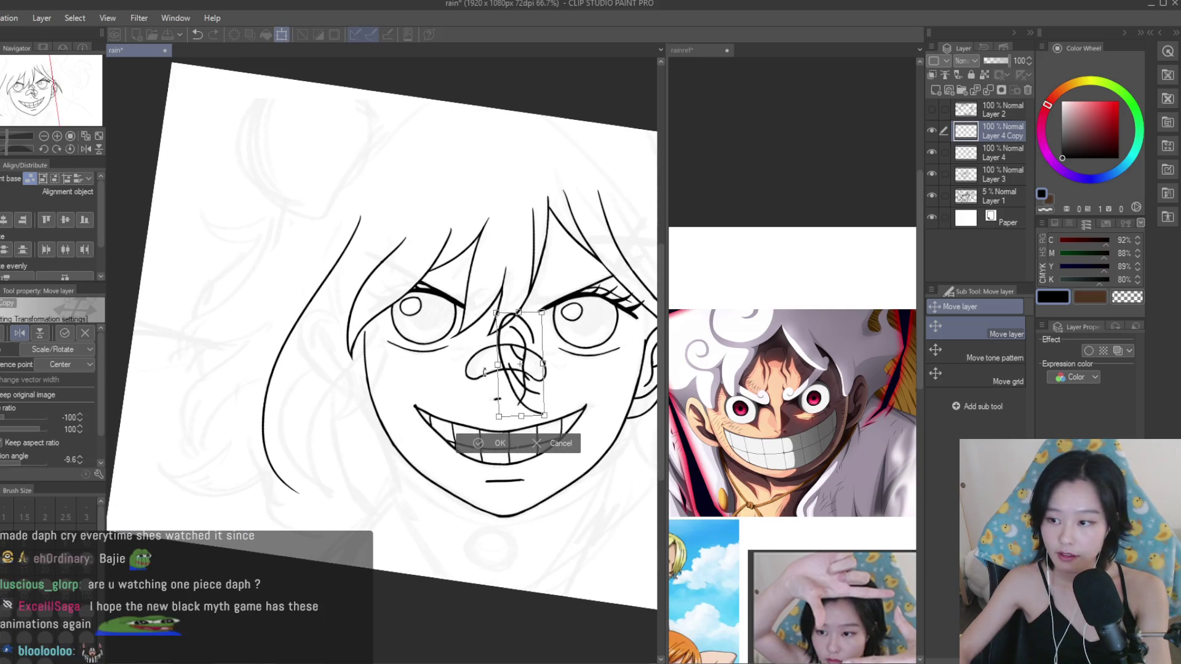
pyautogui.scroll(-1, 466, 383)
pyautogui.moveTo(468, 385)
pyautogui.mouseDown()
pyautogui.moveTo(311, 364)
pyautogui.moveTo(323, 364)
pyautogui.mouseUp()
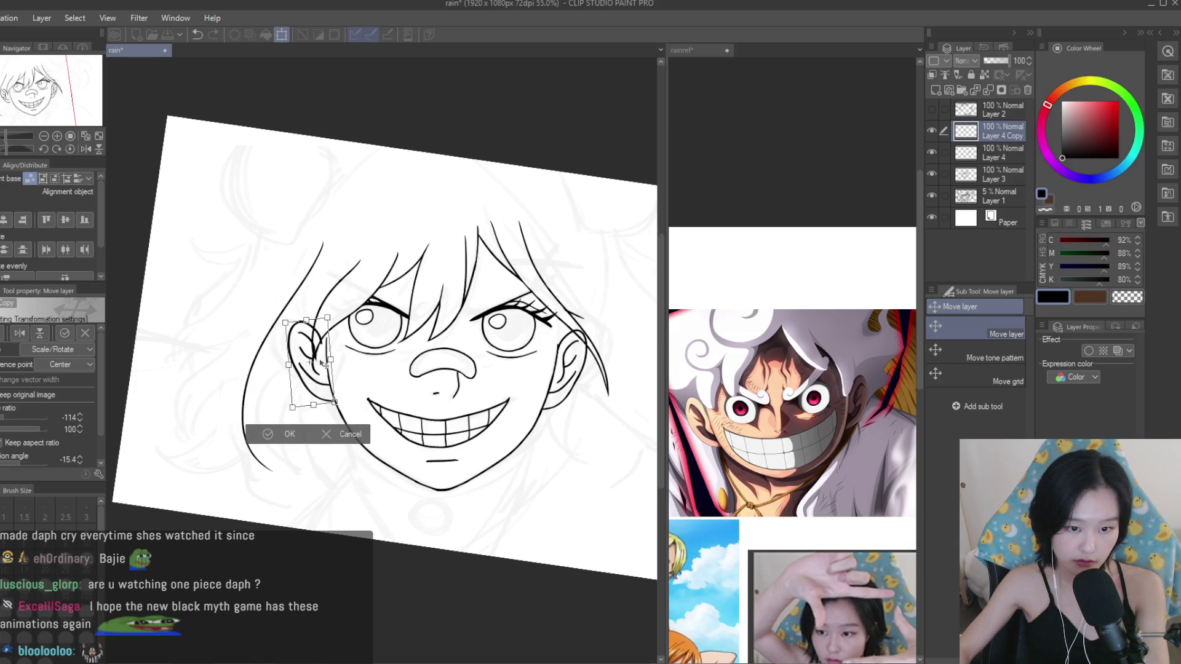
pyautogui.press('Return')
pyautogui.scroll(4, 320, 363)
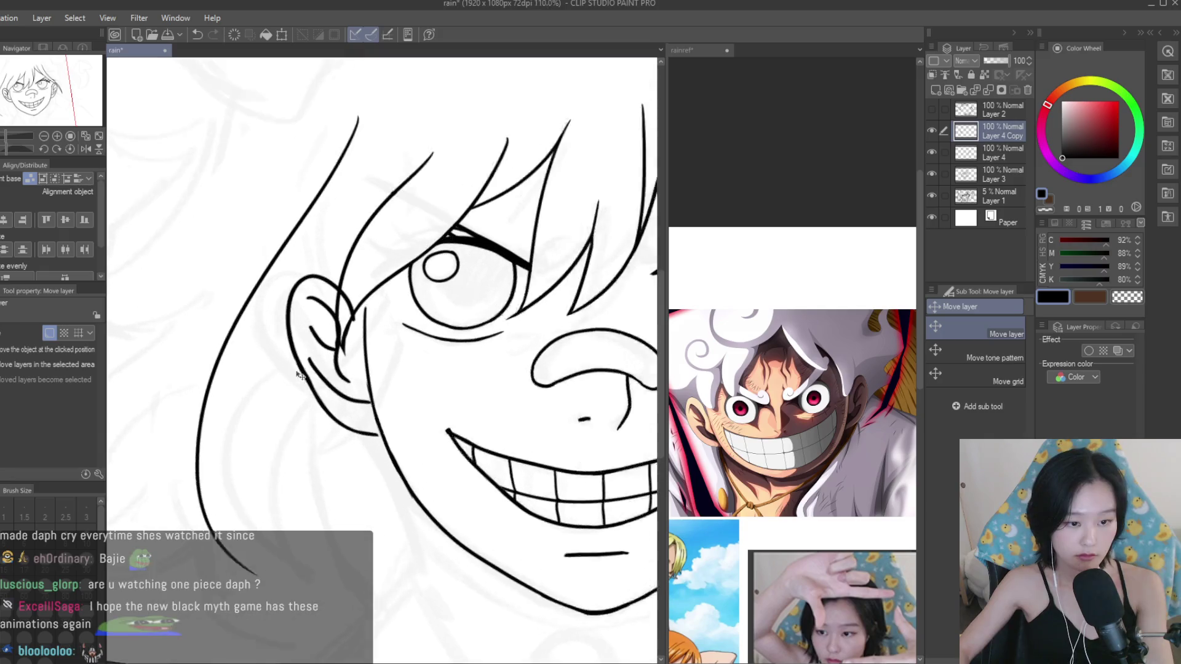
# Retouch overlaps where hair meets the ear, then multi-select Layer 4 and Layer 3 with Layer 4 Copy.
pyautogui.press('e')
pyautogui.scroll(2, 369, 320)
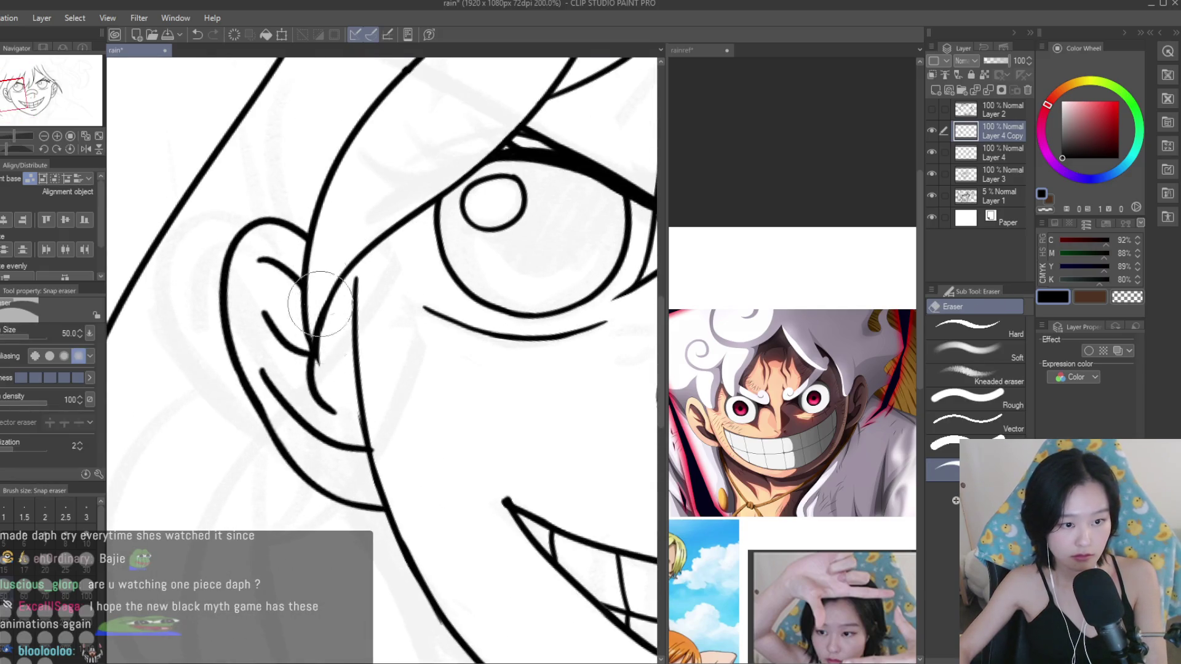
pyautogui.press('p')
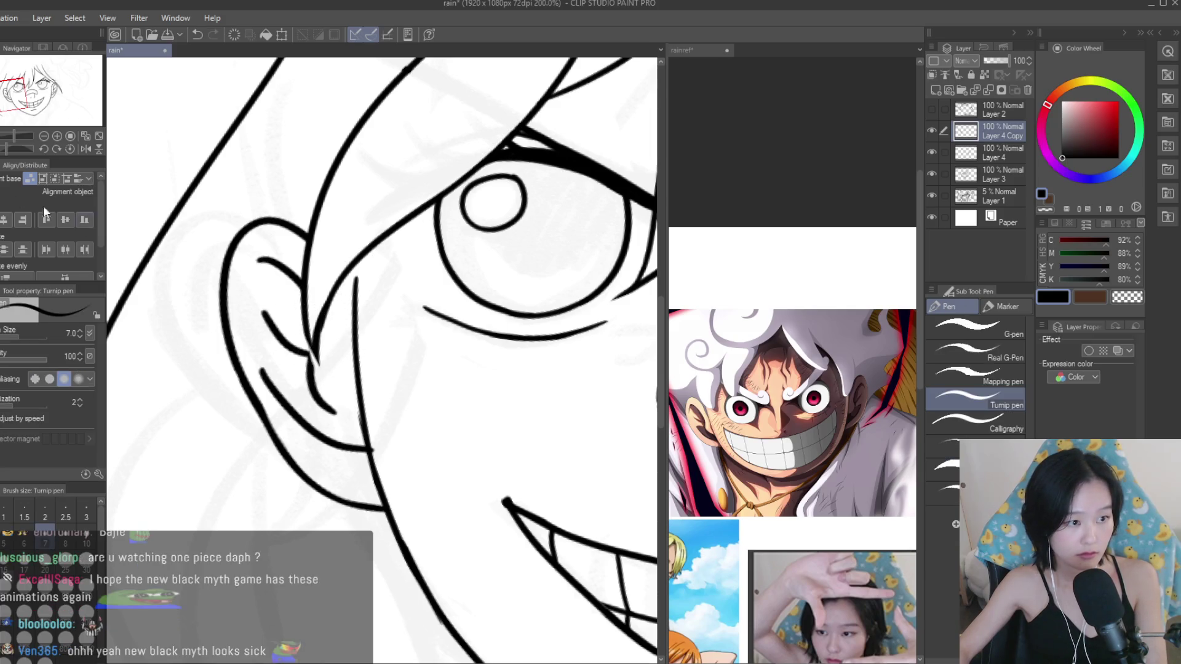
pyautogui.scroll(3, 338, 372)
pyautogui.scroll(-5, 348, 354)
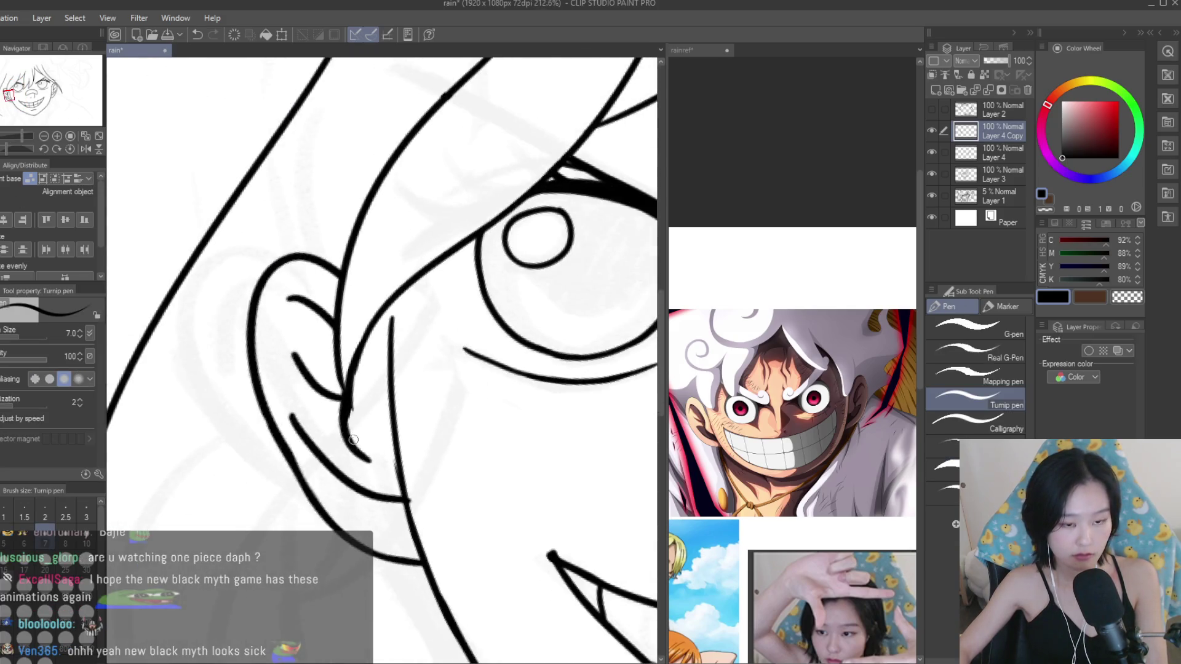
pyautogui.scroll(-3, 511, 518)
pyautogui.scroll(4, 361, 425)
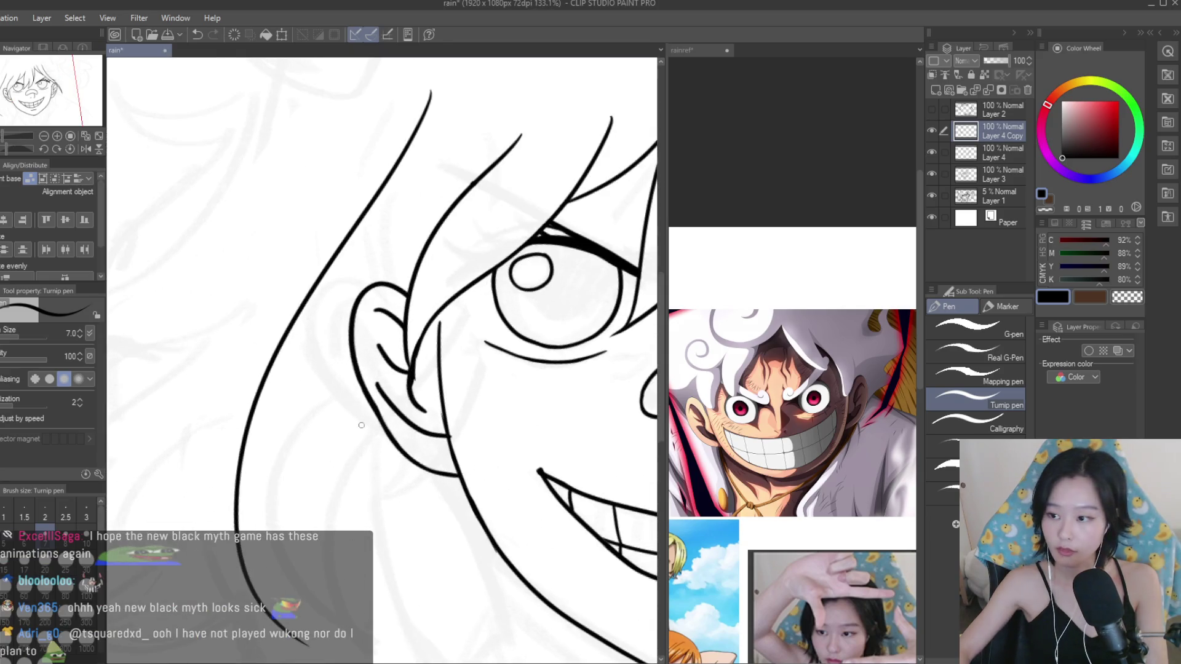
pyautogui.scroll(4, 455, 296)
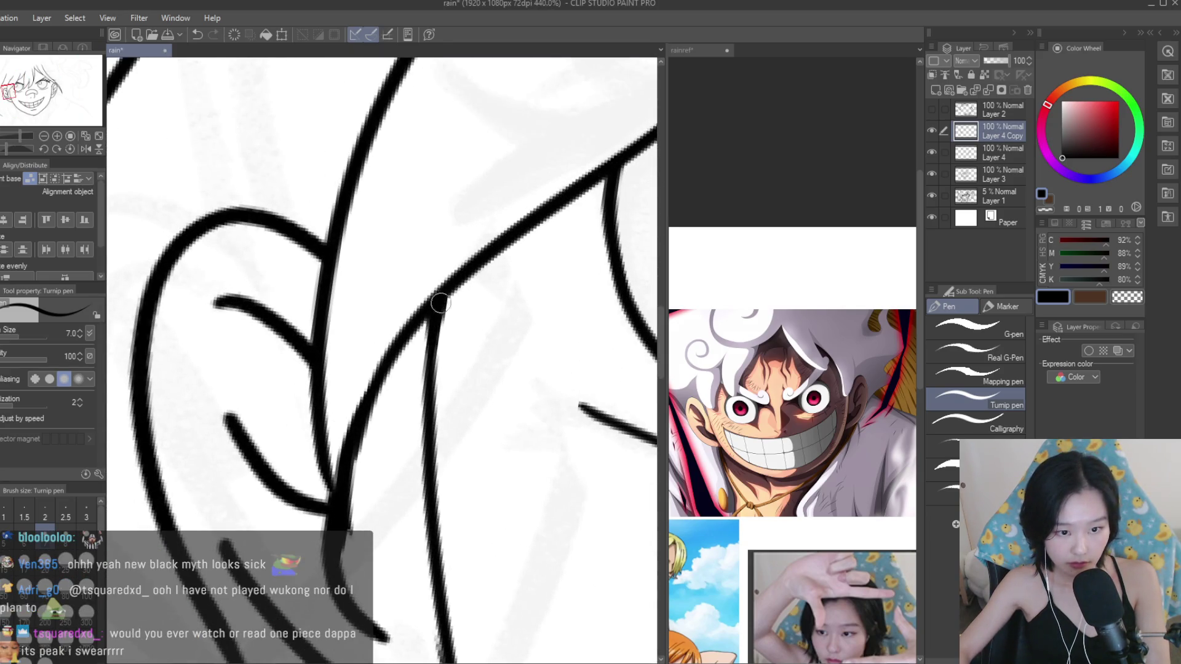
pyautogui.scroll(-5, 439, 303)
pyautogui.keyDown('shift'); pyautogui.click(1012, 177); pyautogui.keyUp('shift')
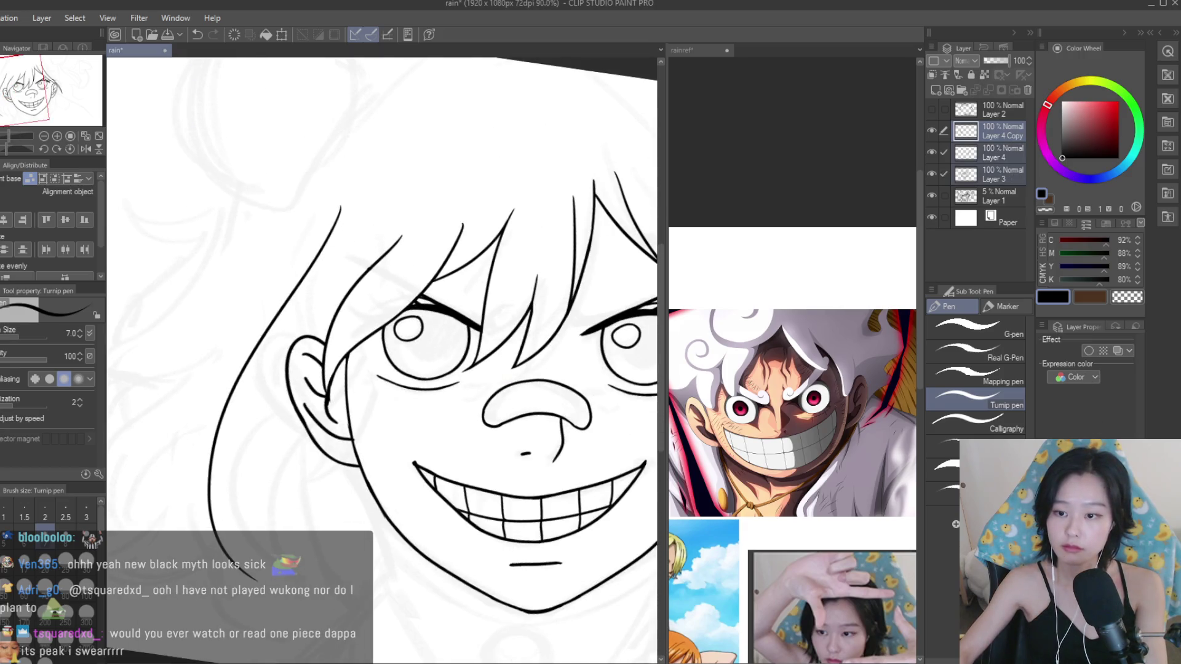
# Merge the selected line layers into one and save the drawing.
pyautogui.hotkey('ctrl', 'shift', 'e')
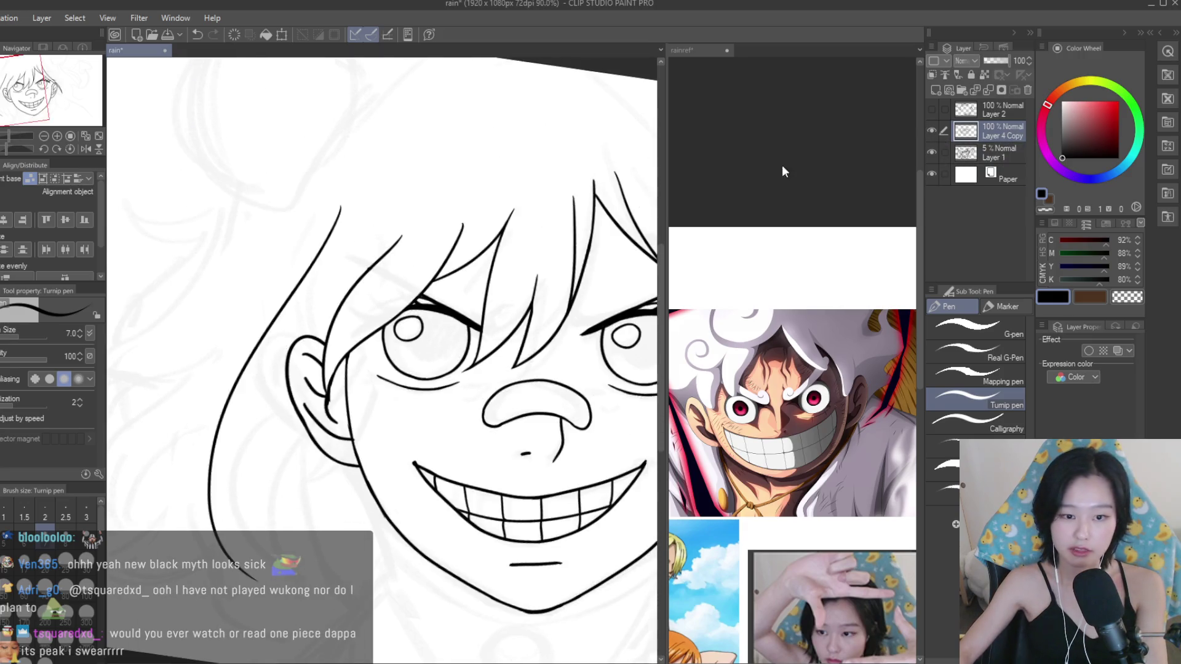
pyautogui.hotkey('ctrl', 's')
pyautogui.scroll(-3, 500, 214)
pyautogui.scroll(1, 499, 215)
pyautogui.scroll(2, 546, 252)
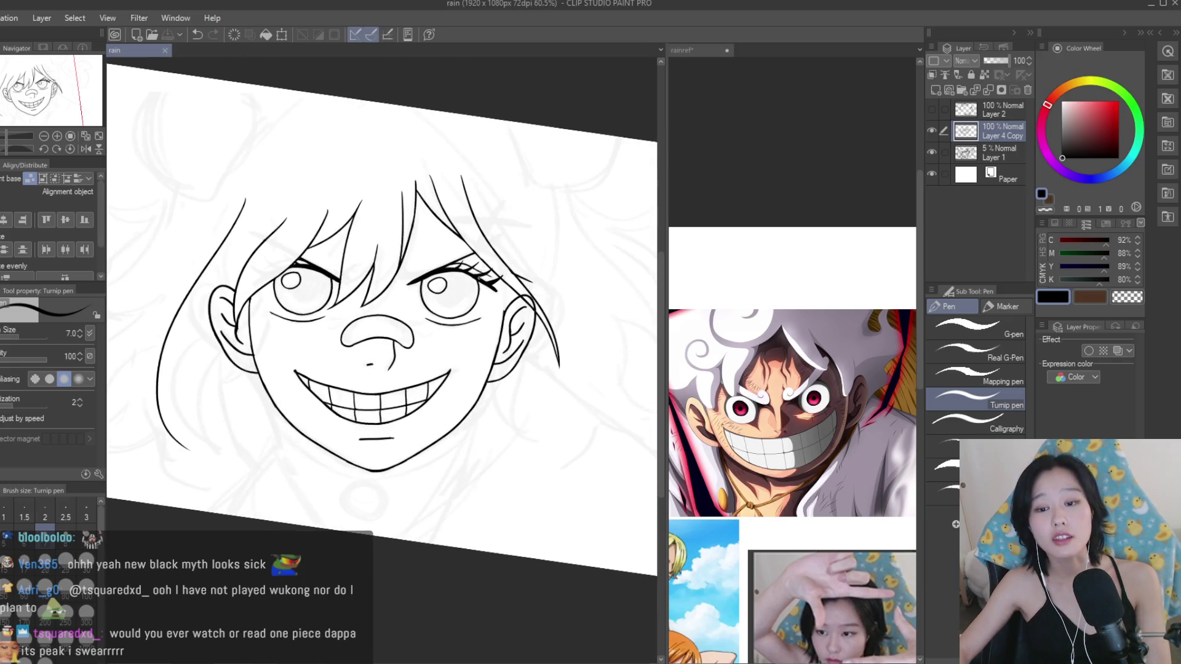
pyautogui.scroll(2, 546, 252)
pyautogui.scroll(2, 523, 270)
pyautogui.scroll(2, 506, 282)
pyautogui.scroll(1, 506, 282)
# Redraw the long line running up to the right eye.
pyautogui.moveTo(498, 264); pyautogui.dragTo(535, 446)
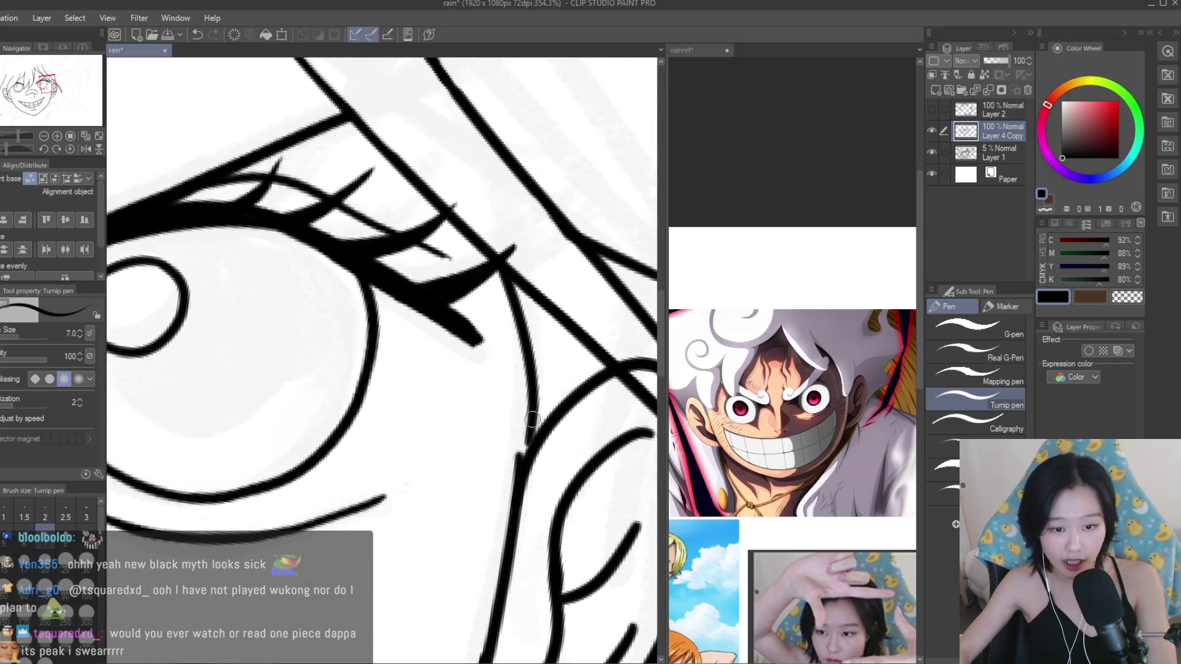
pyautogui.hotkey('ctrl', 'z')
pyautogui.moveTo(493, 273)
pyautogui.mouseDown()
pyautogui.moveTo(393, 534)
pyautogui.moveTo(372, 534)
pyautogui.mouseUp()
pyautogui.hotkey('ctrl', 'z')
pyautogui.moveTo(609, 378); pyautogui.dragTo(362, 533)
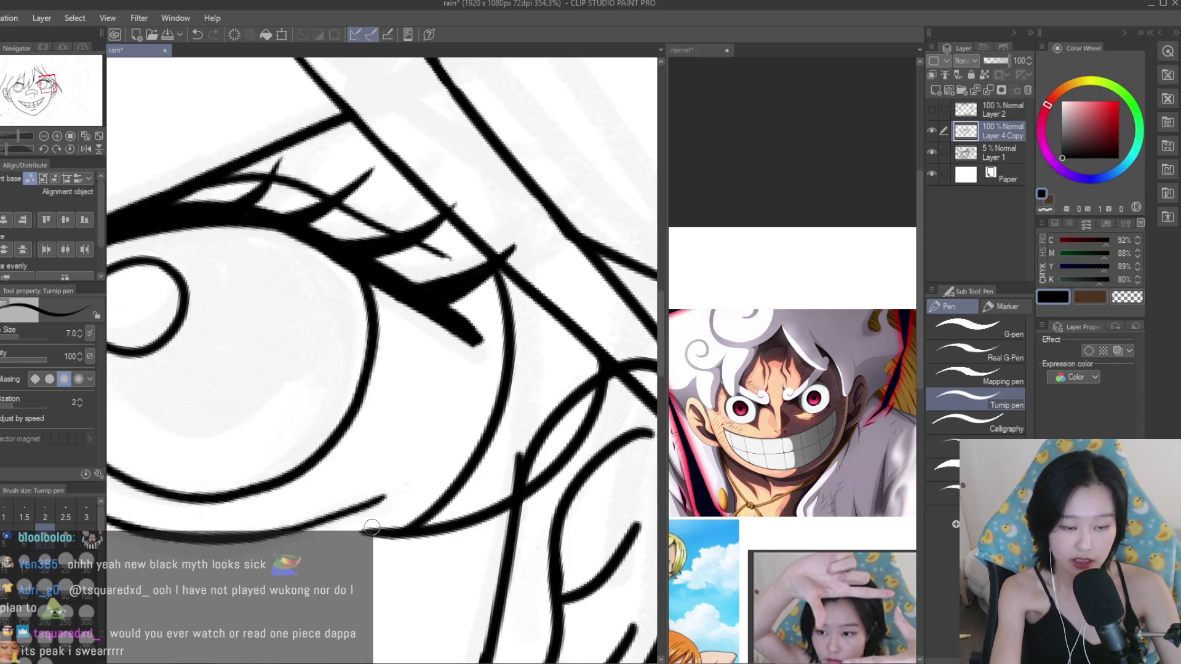
# Erase overlapping stroke ends beside the eye and the stray stroke by the cheek line.
pyautogui.press('e')
pyautogui.moveTo(559, 364); pyautogui.dragTo(510, 484)
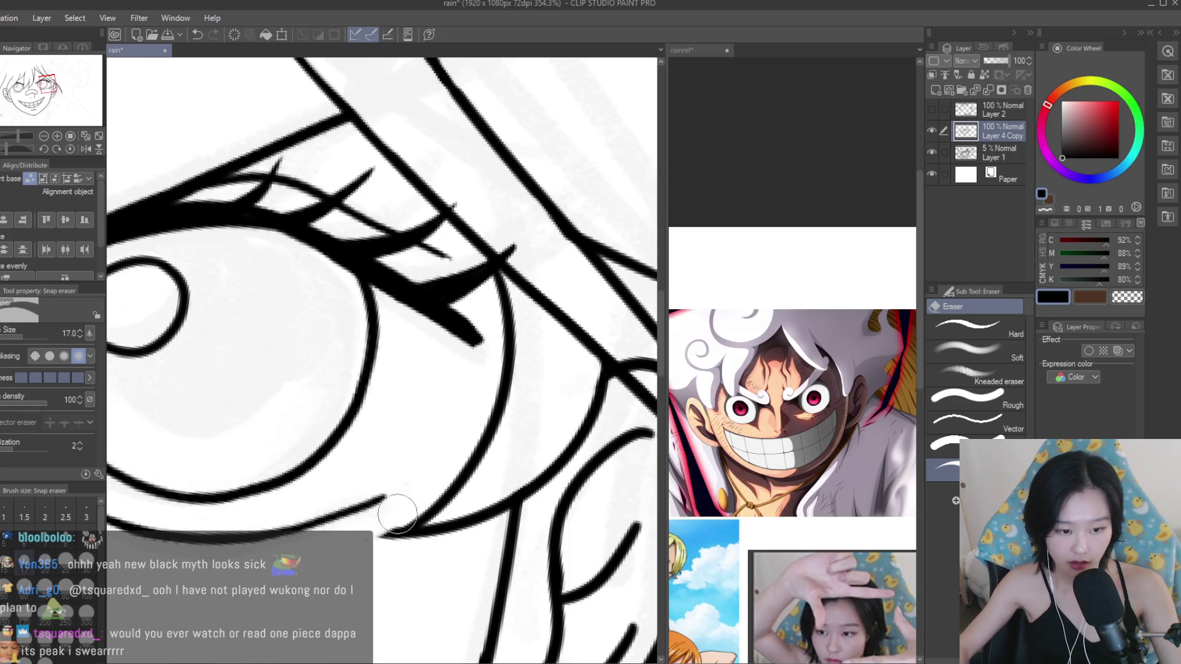
pyautogui.scroll(-1, 489, 289)
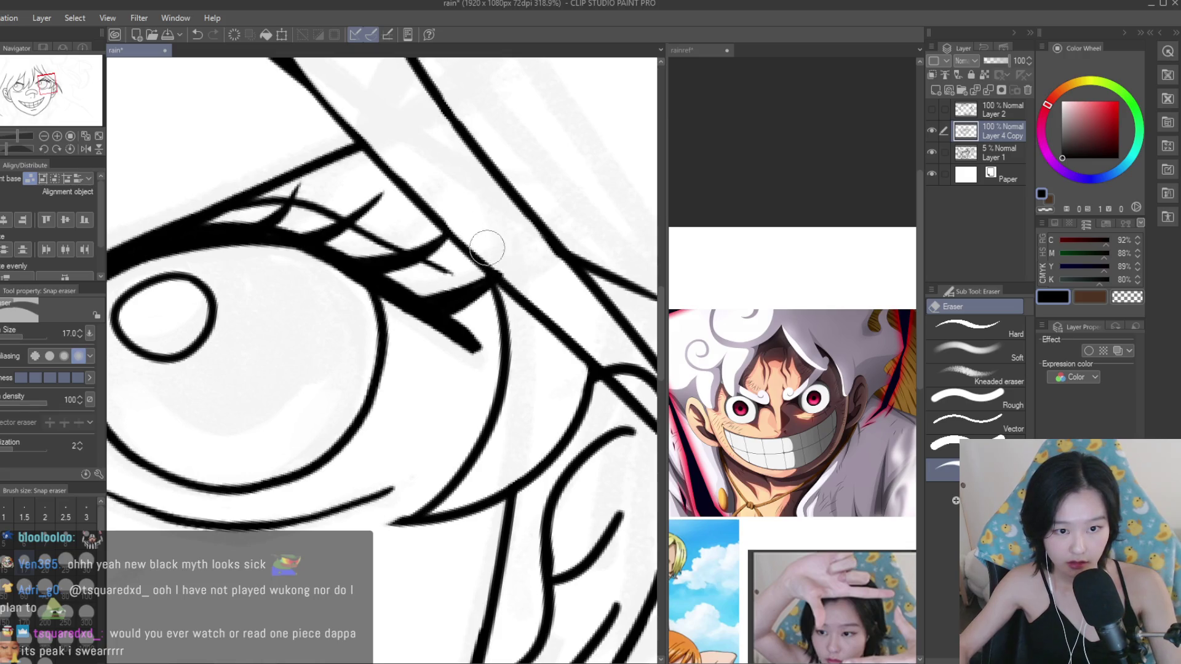
pyautogui.scroll(-3, 487, 247)
pyautogui.scroll(-2, 487, 247)
pyautogui.scroll(-3, 523, 308)
pyautogui.scroll(-1, 604, 386)
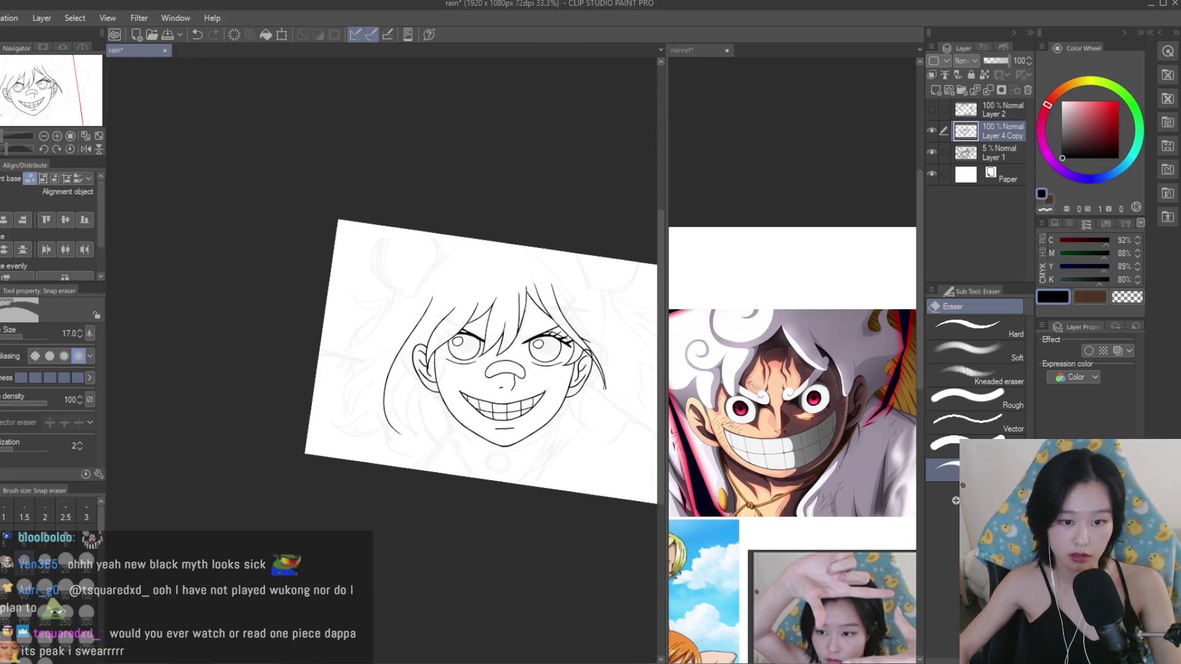
pyautogui.scroll(3, 605, 386)
pyautogui.scroll(2, 553, 320)
pyautogui.scroll(2, 523, 283)
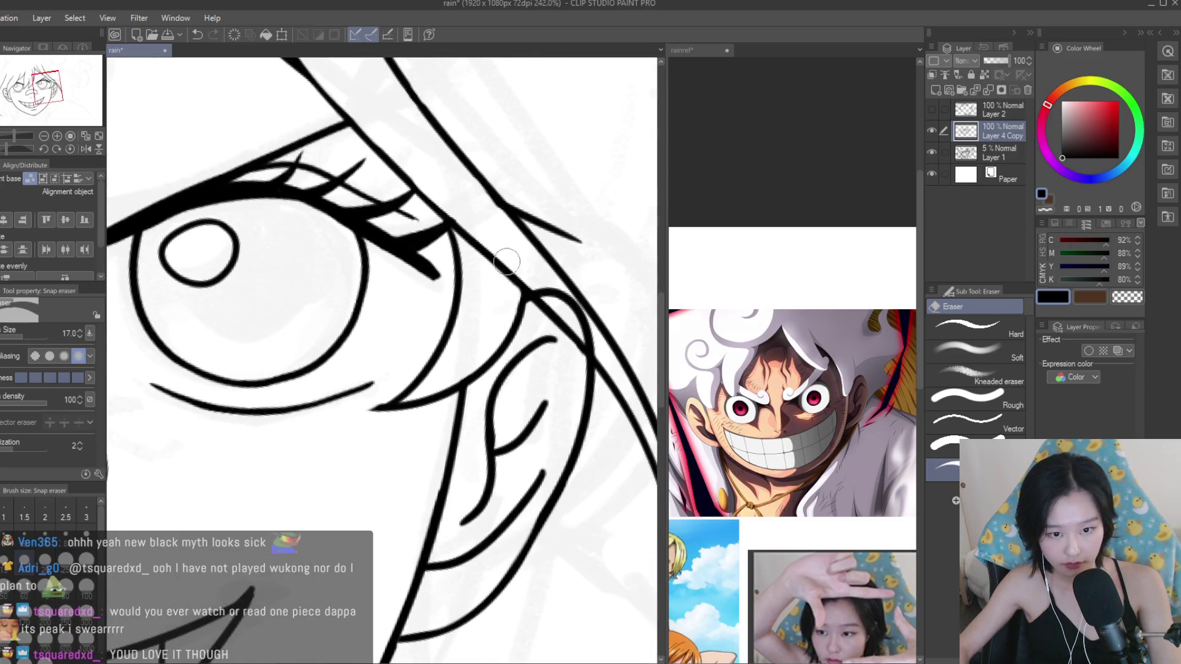
pyautogui.moveTo(595, 348)
pyautogui.mouseDown()
pyautogui.moveTo(550, 293)
pyautogui.moveTo(587, 324)
pyautogui.mouseUp()
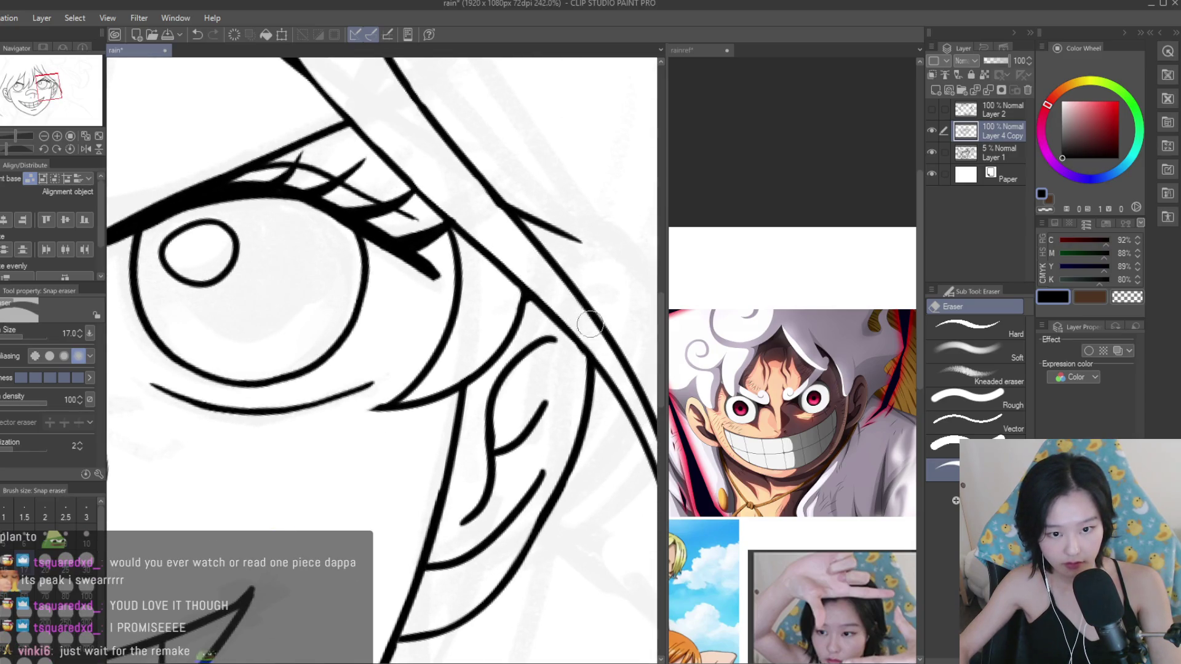
pyautogui.scroll(-5, 544, 269)
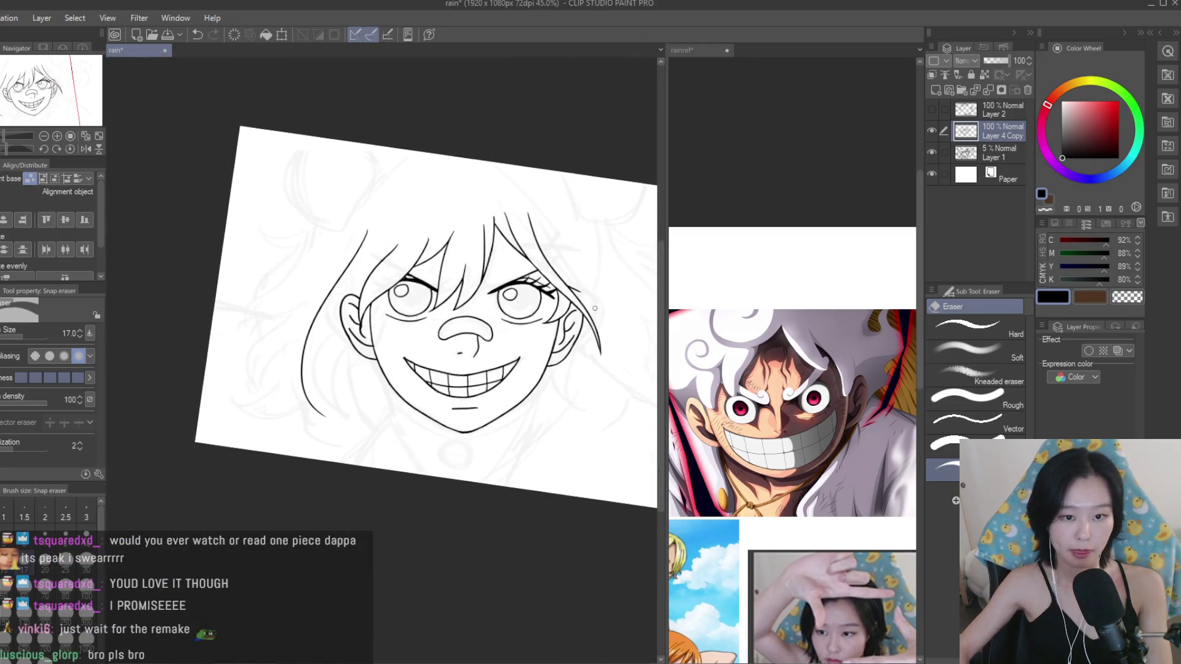
pyautogui.scroll(3, 595, 308)
pyautogui.scroll(3, 554, 276)
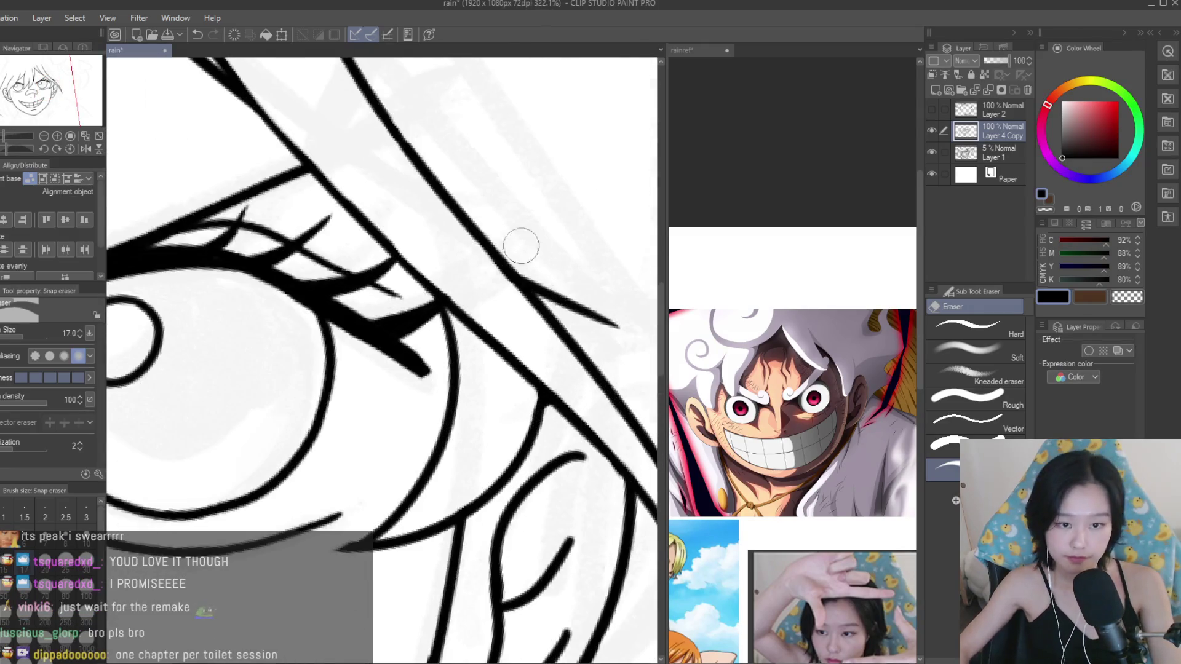
pyautogui.scroll(-3, 566, 289)
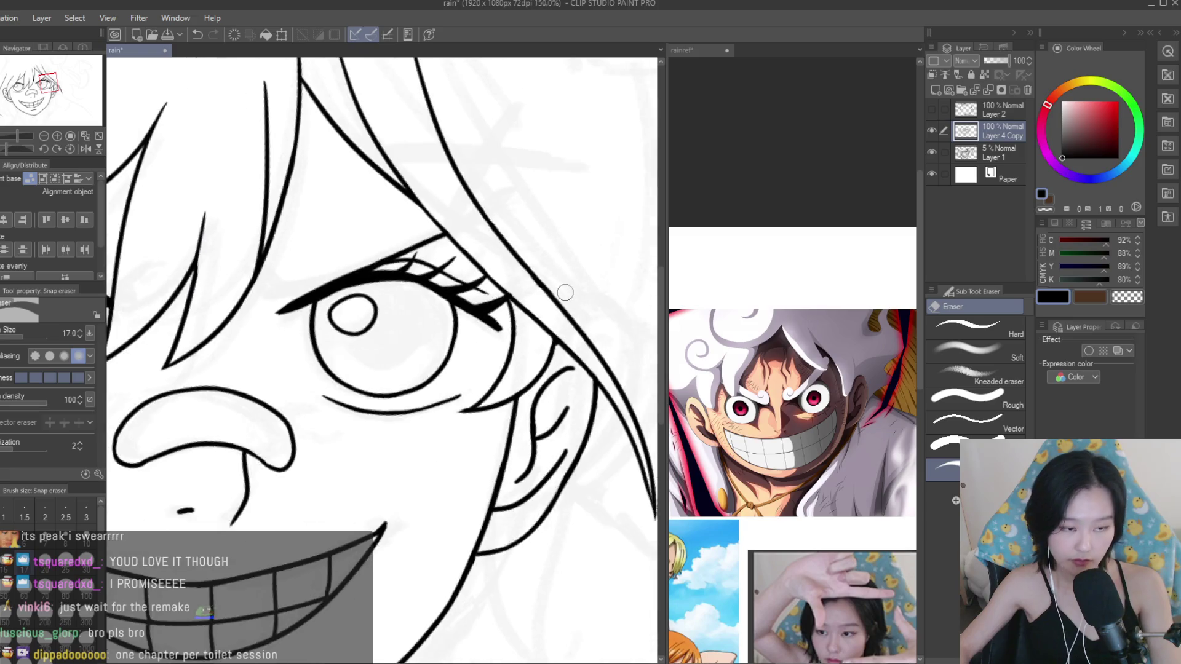
pyautogui.scroll(-2, 566, 289)
pyautogui.scroll(2, 285, 352)
pyautogui.scroll(3, 285, 351)
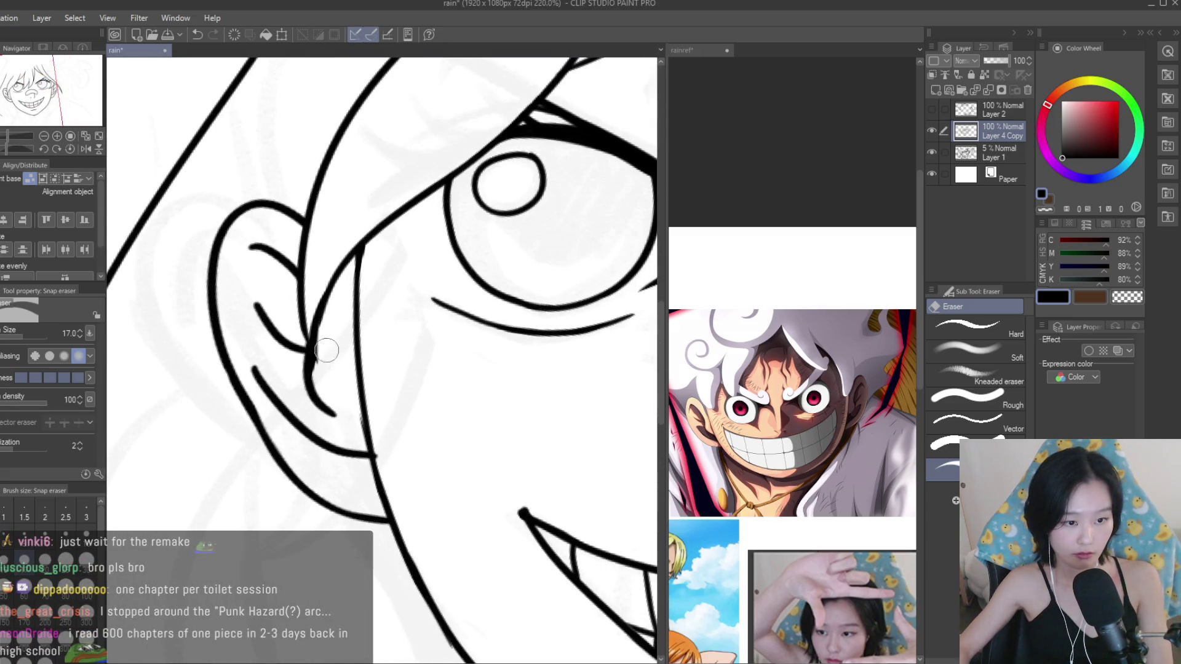
pyautogui.scroll(-3, 326, 336)
pyautogui.press('p')
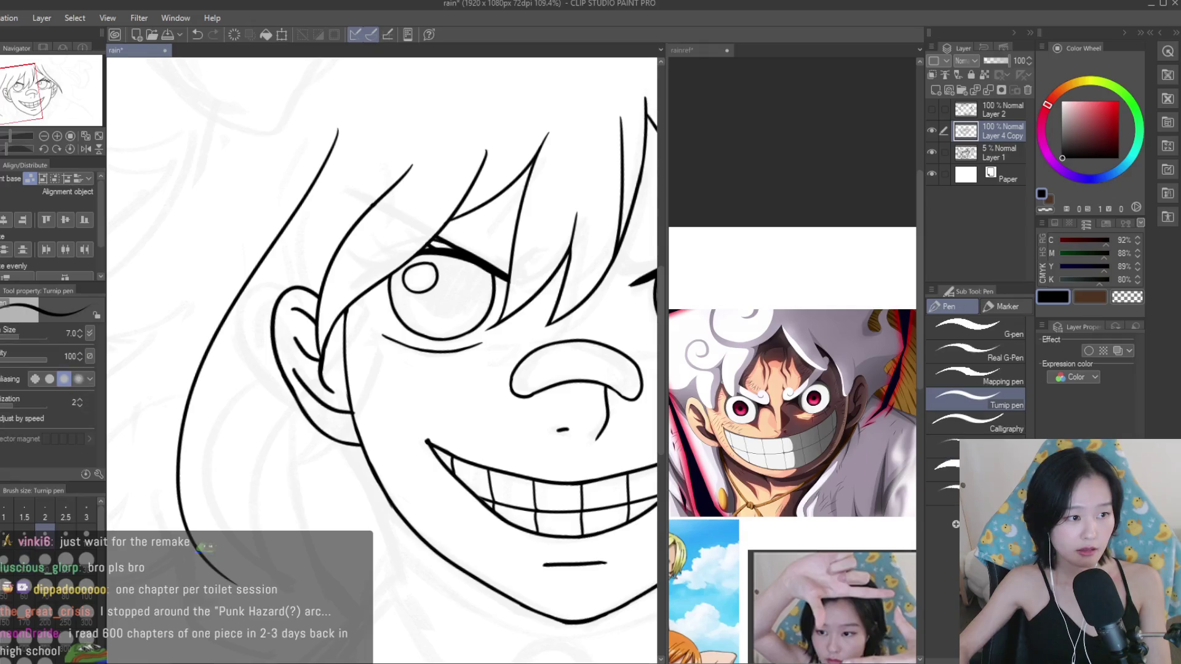
pyautogui.scroll(-3, 463, 369)
pyautogui.scroll(1, 460, 371)
# Bring the rainref reference document to the front.
pyautogui.click(793, 431)
pyautogui.scroll(-3, 793, 430)
pyautogui.scroll(2, 793, 430)
pyautogui.scroll(5, 790, 379)
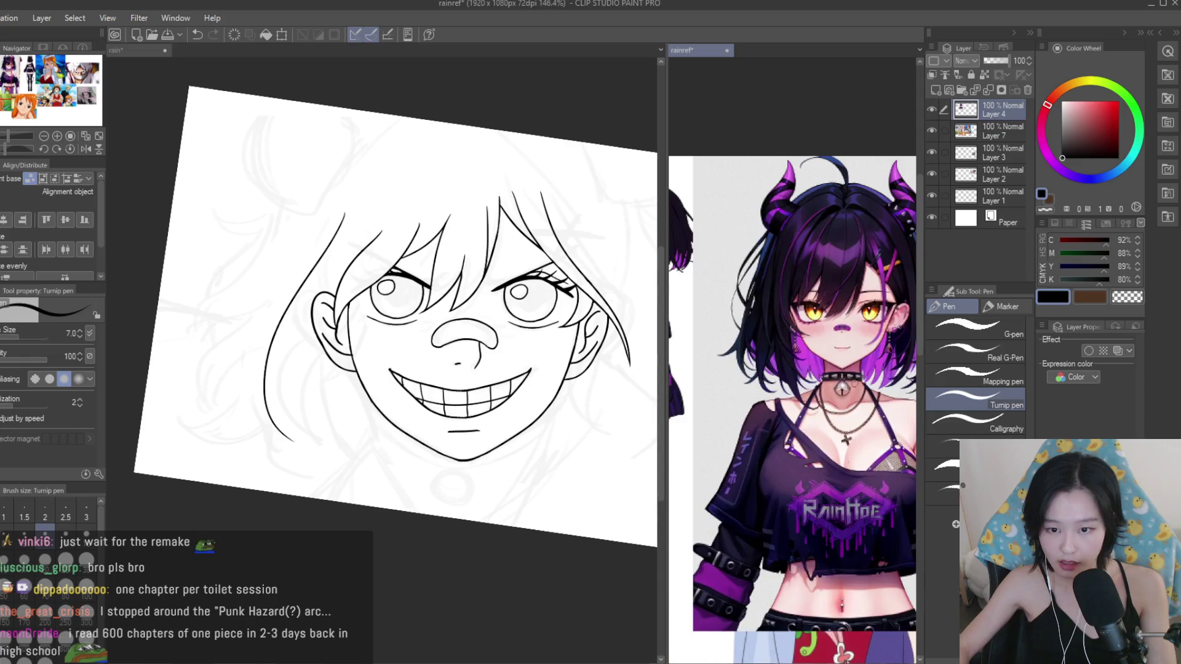
# Compare the reference collage with the face drawing, ending back on the face.
pyautogui.click(529, 322)
pyautogui.scroll(-1, 529, 323)
pyautogui.scroll(3, 529, 322)
pyautogui.scroll(-2, 529, 323)
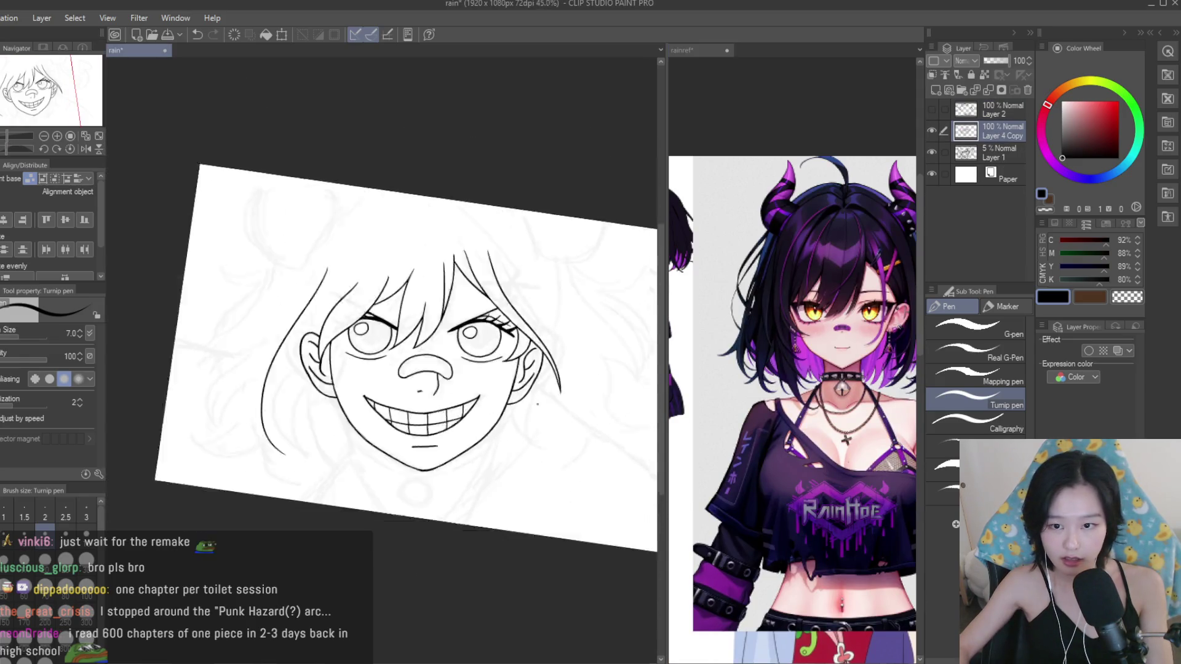
pyautogui.scroll(1, 544, 395)
pyautogui.scroll(-2, 544, 396)
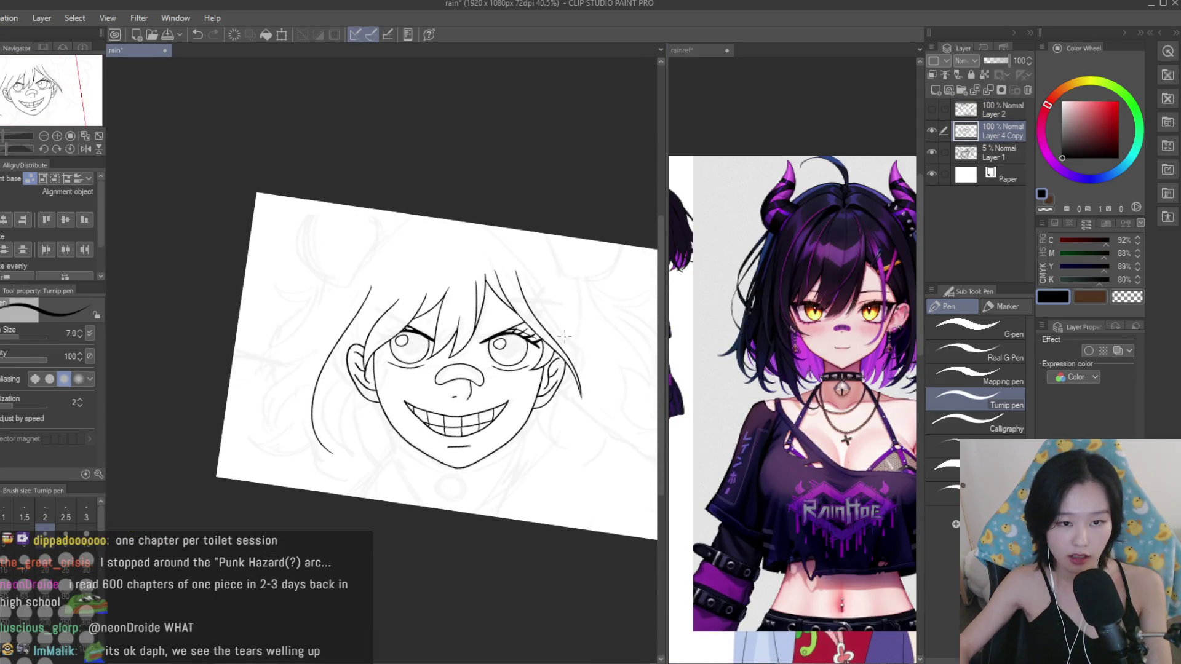
pyautogui.scroll(-2, 475, 247)
pyautogui.click(793, 369)
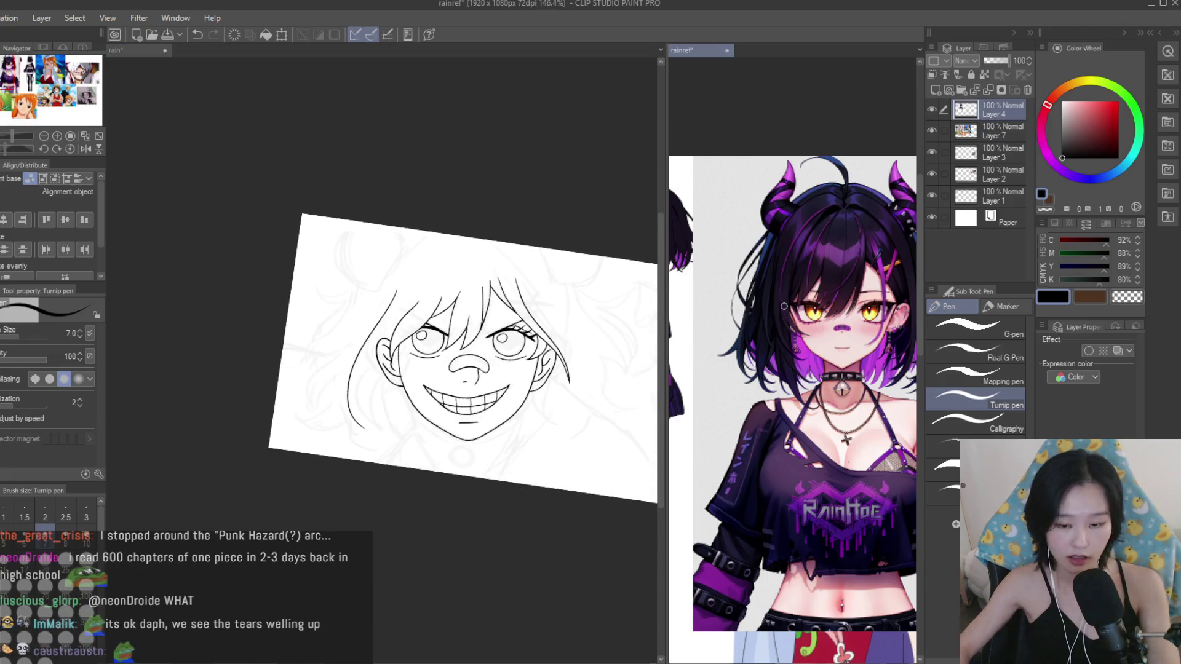
pyautogui.scroll(-2, 794, 369)
pyautogui.scroll(-1, 794, 369)
pyautogui.scroll(-1, 768, 333)
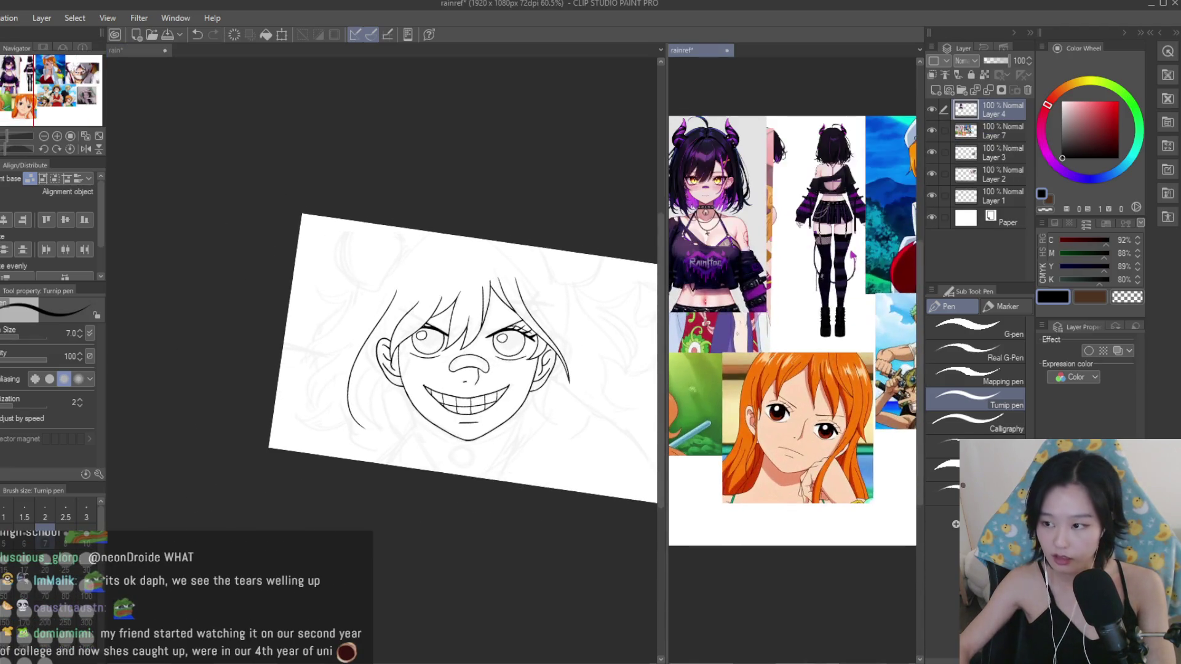
pyautogui.click(524, 281)
pyautogui.scroll(-1, 525, 282)
pyautogui.scroll(1, 525, 281)
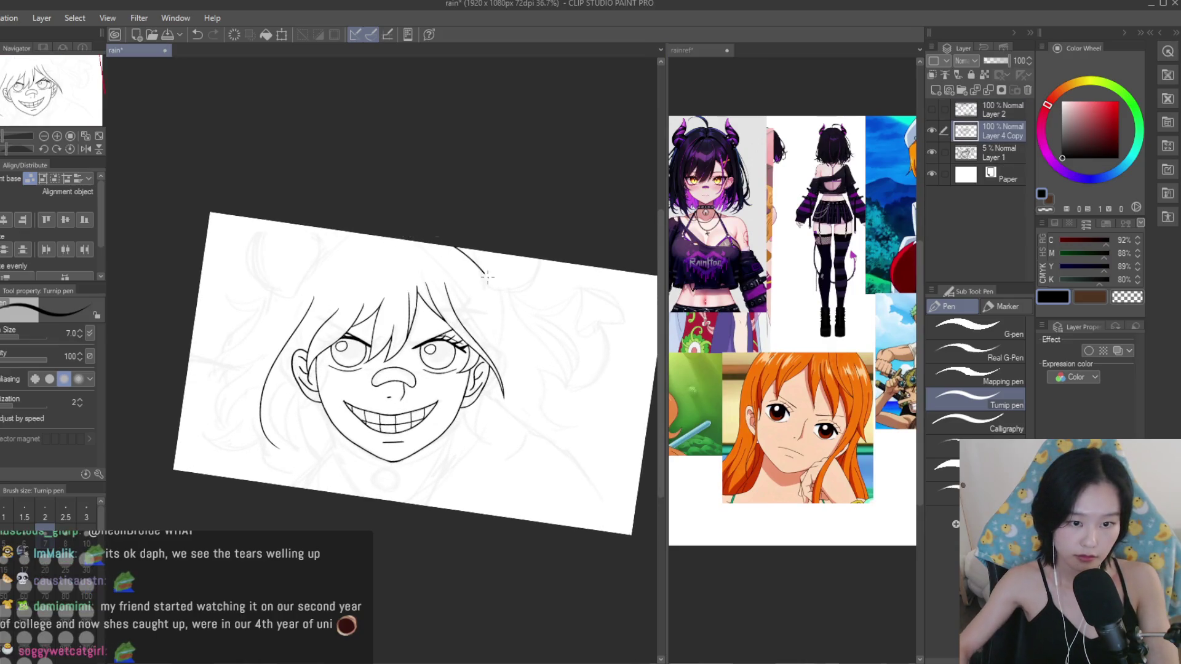
pyautogui.scroll(1, 487, 278)
# Undo the upper-right hair strokes and redraw the strand with a new curve.
pyautogui.hotkey('ctrl', 'z')
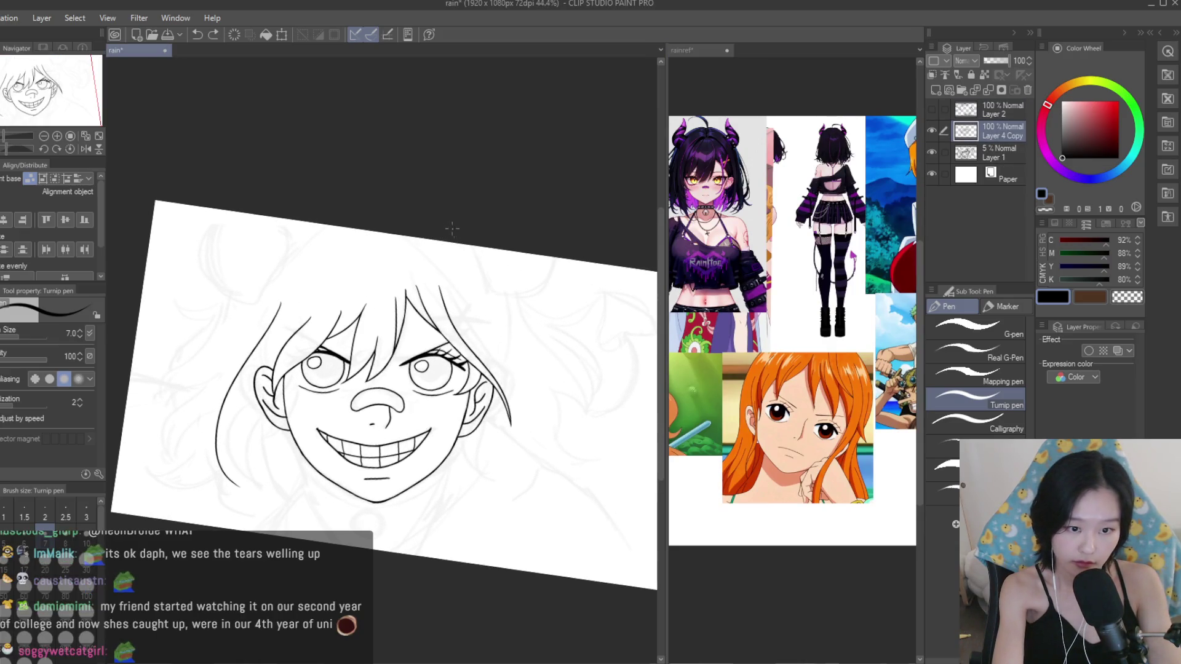
pyautogui.hotkey('ctrl', 'z')
pyautogui.moveTo(486, 249); pyautogui.dragTo(536, 354)
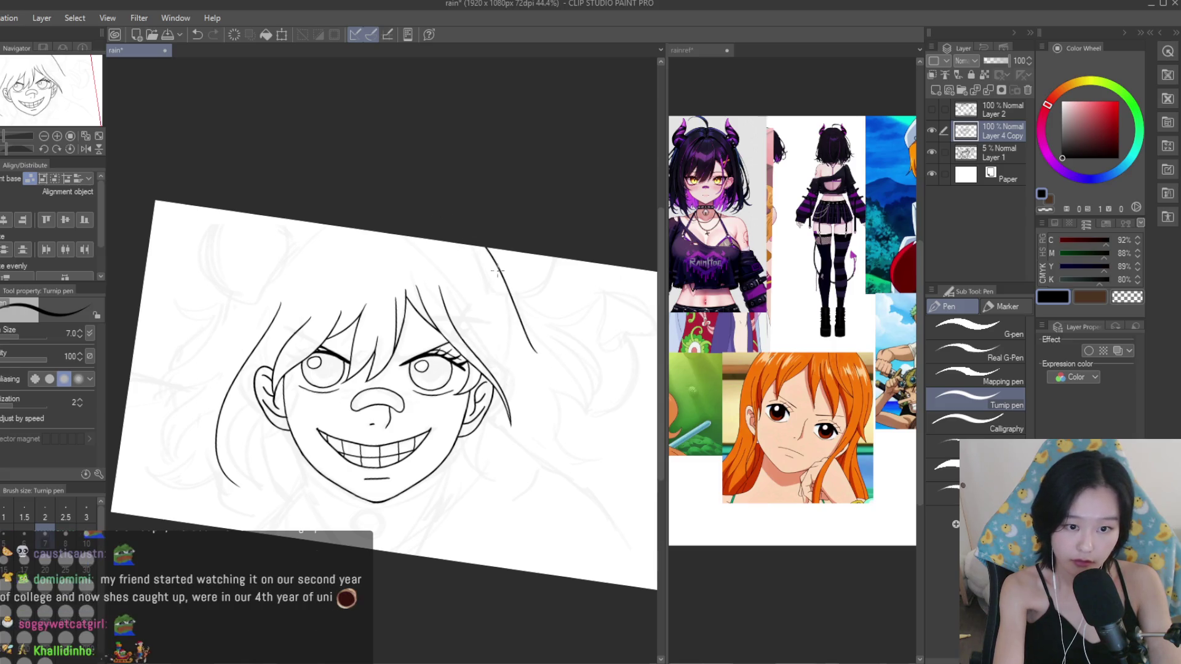
# Ink a smooth hair strand flaring out to the right, redrawing the rough attempts.
pyautogui.scroll(2, 529, 341)
pyautogui.scroll(1, 516, 301)
pyautogui.moveTo(493, 295); pyautogui.dragTo(591, 372)
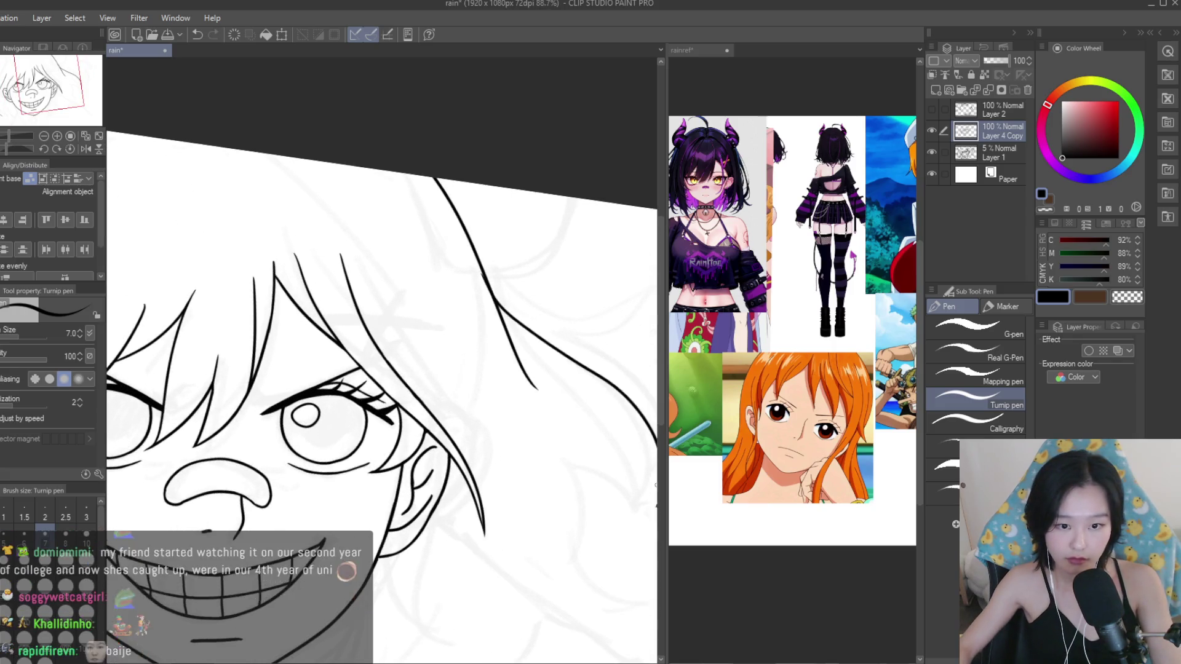
pyautogui.scroll(-2, 554, 369)
pyautogui.scroll(1, 455, 237)
pyautogui.hotkey('ctrl', 'z')
pyautogui.moveTo(459, 234); pyautogui.dragTo(554, 398)
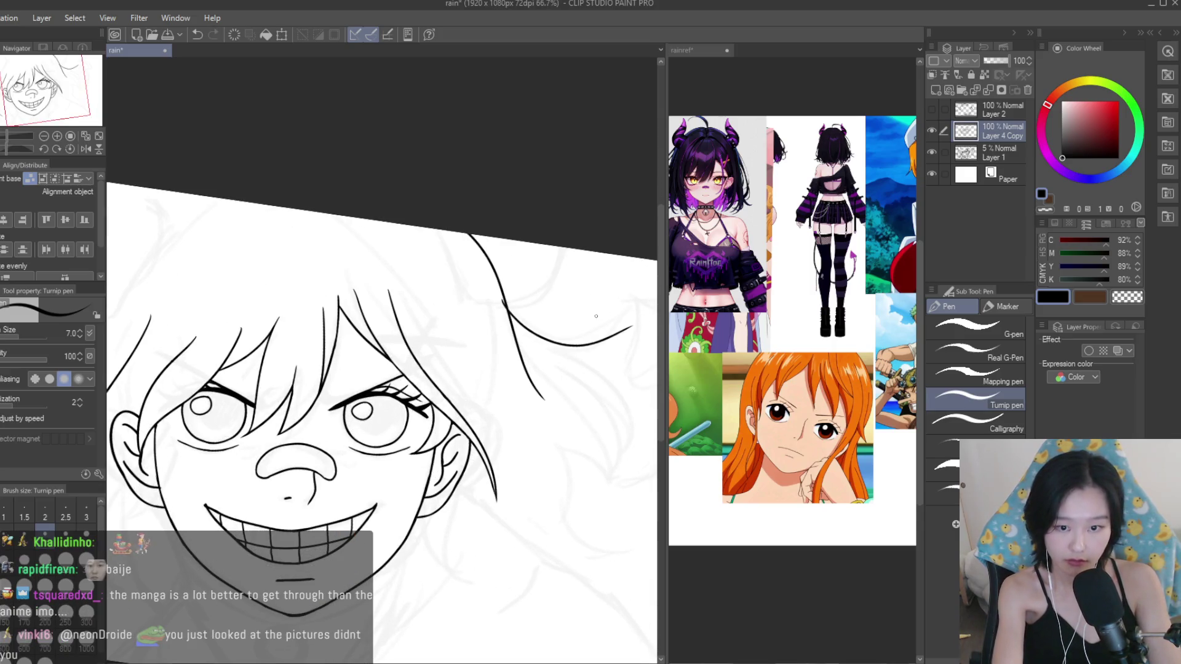
pyautogui.scroll(1, 596, 317)
pyautogui.scroll(2, 554, 307)
pyautogui.hotkey('ctrl', 'z')
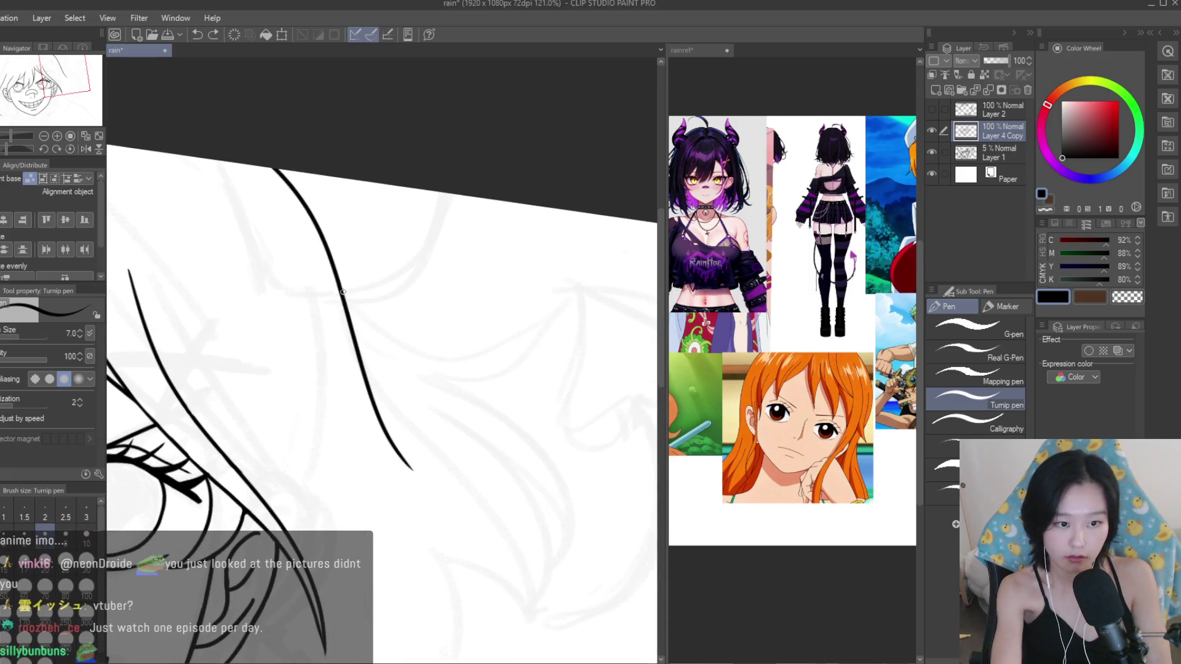
pyautogui.moveTo(343, 291); pyautogui.dragTo(567, 321)
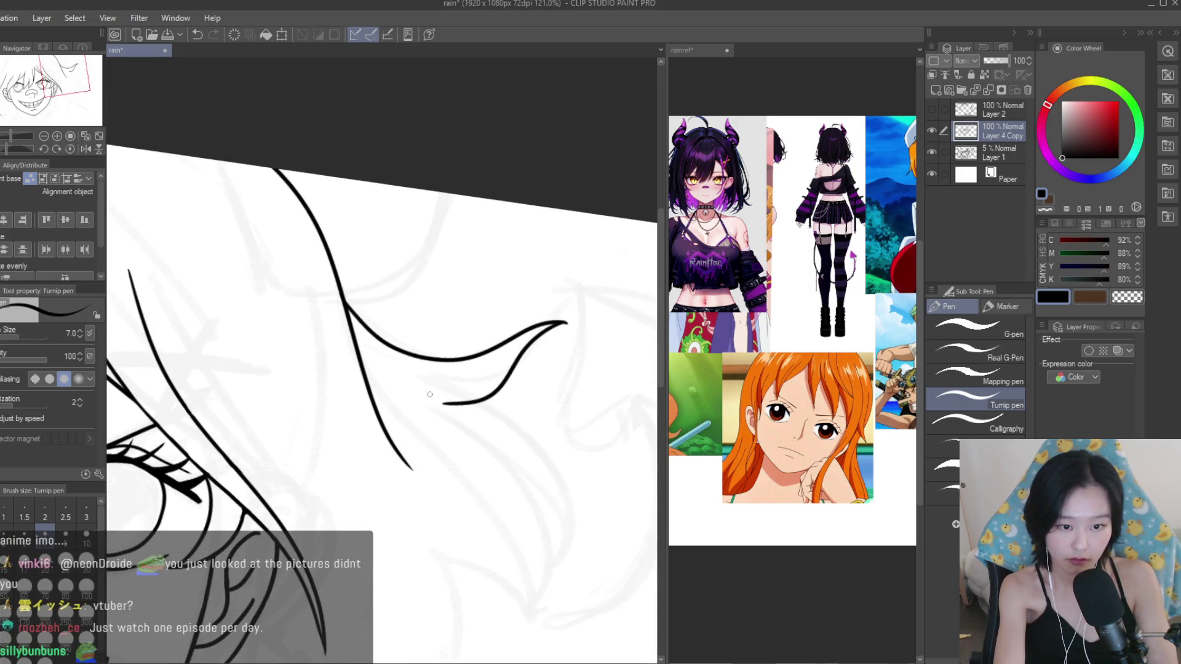
pyautogui.scroll(-5, 511, 235)
pyautogui.scroll(1, 468, 240)
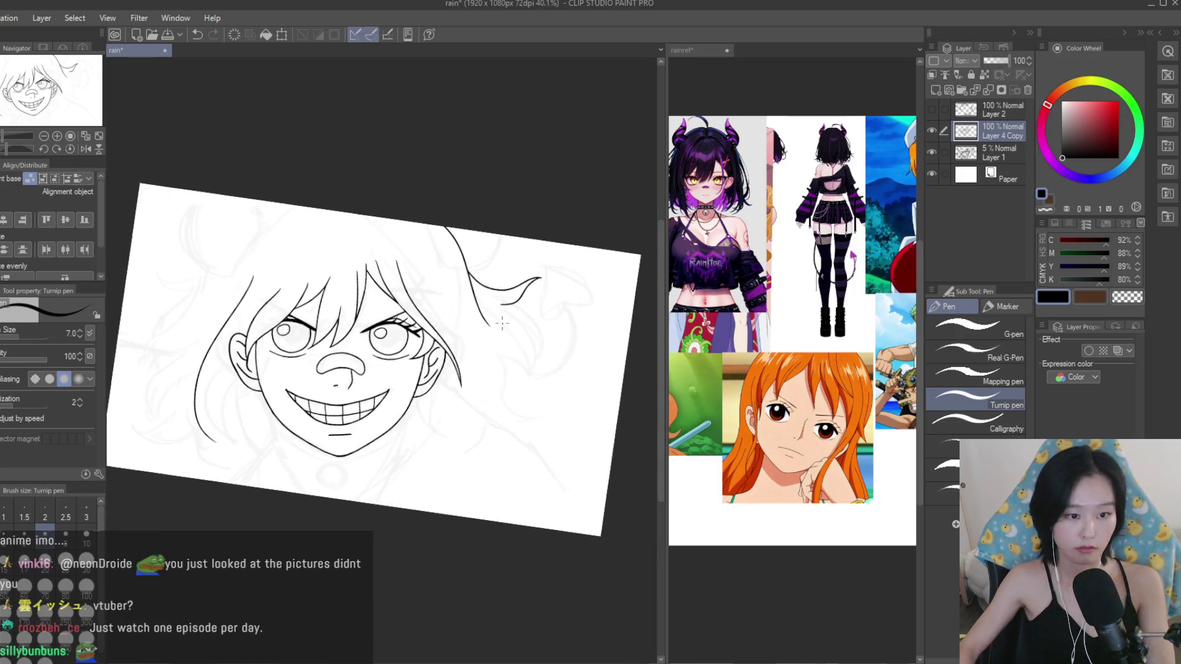
pyautogui.scroll(2, 430, 243)
pyautogui.scroll(1, 411, 245)
pyautogui.hotkey('ctrl', 'z')
pyautogui.moveTo(410, 246); pyautogui.dragTo(567, 267)
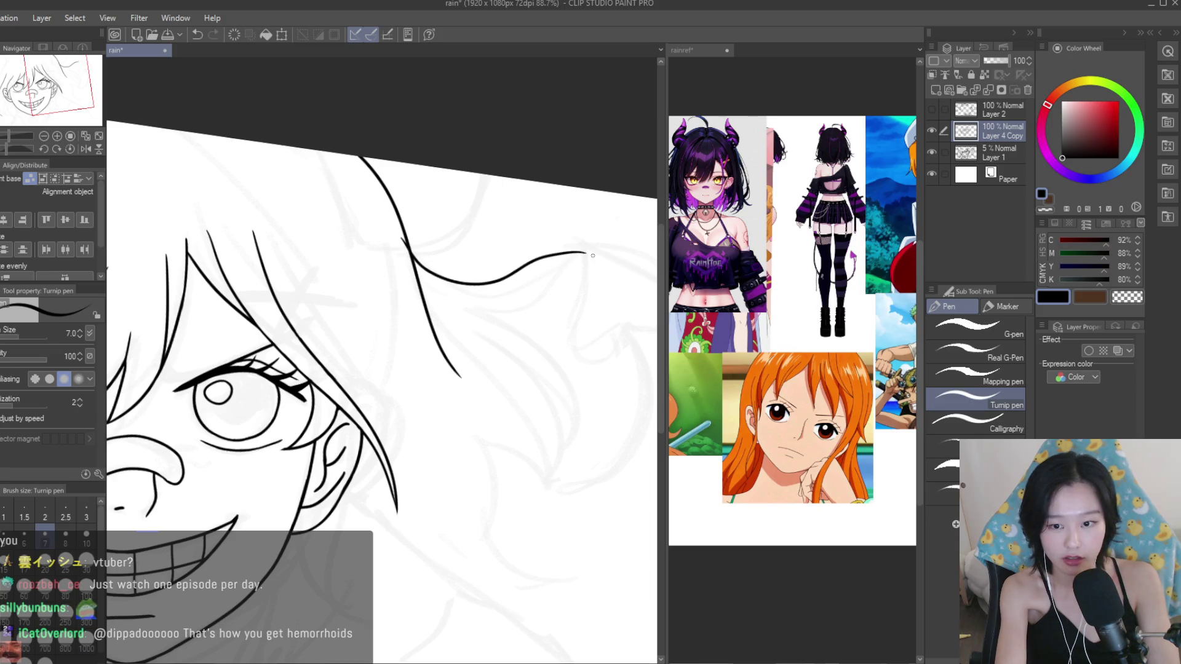
# Draw another long curved spike flaring from the right-side hair.
pyautogui.scroll(-3, 572, 326)
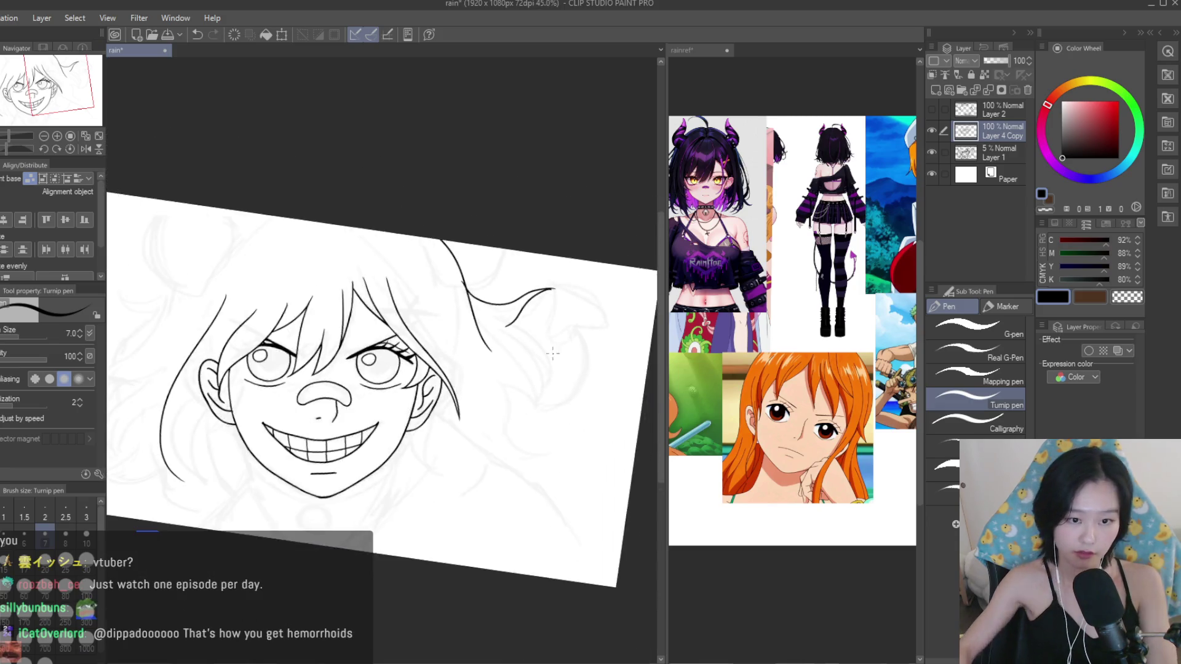
pyautogui.scroll(-2, 572, 326)
pyautogui.scroll(2, 572, 326)
pyautogui.scroll(-2, 794, 338)
pyautogui.scroll(-1, 794, 339)
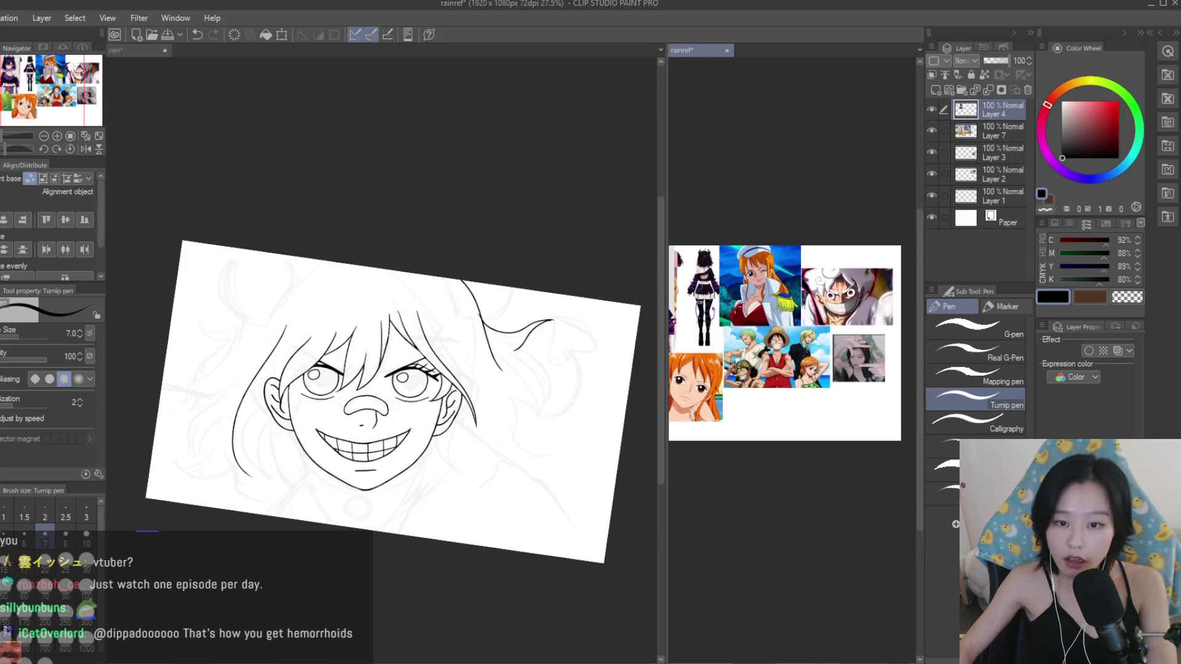
pyautogui.scroll(1, 785, 344)
pyautogui.scroll(1, 785, 343)
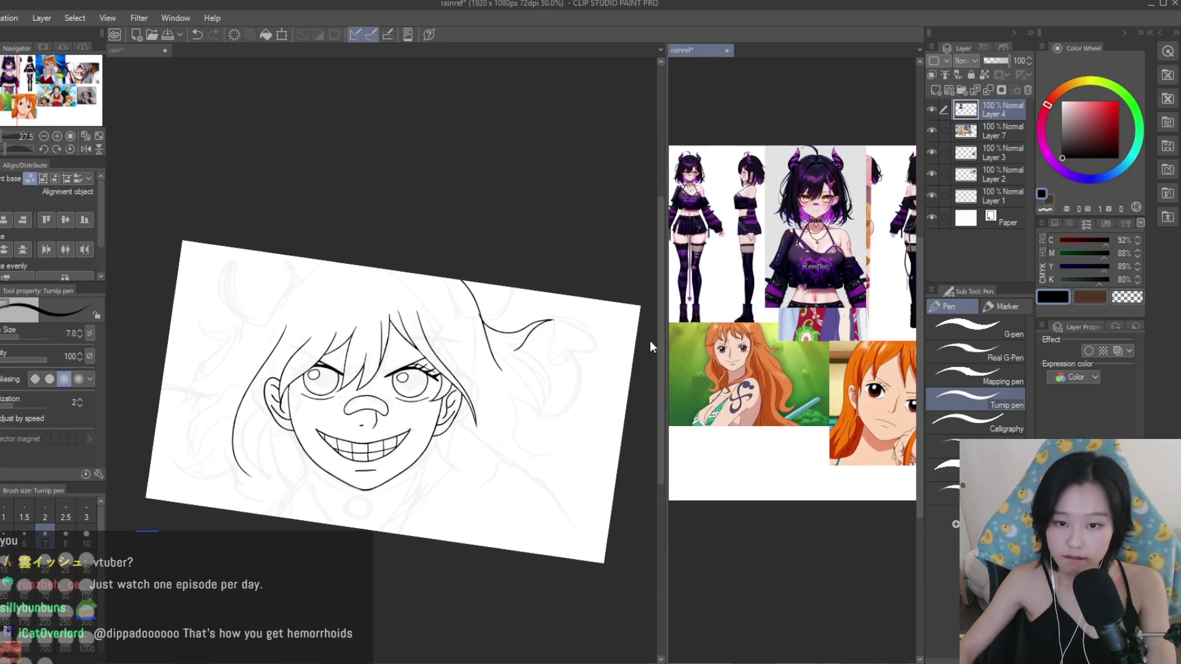
pyautogui.scroll(3, 615, 351)
pyautogui.scroll(2, 532, 364)
pyautogui.scroll(2, 532, 364)
pyautogui.moveTo(393, 304); pyautogui.dragTo(583, 543)
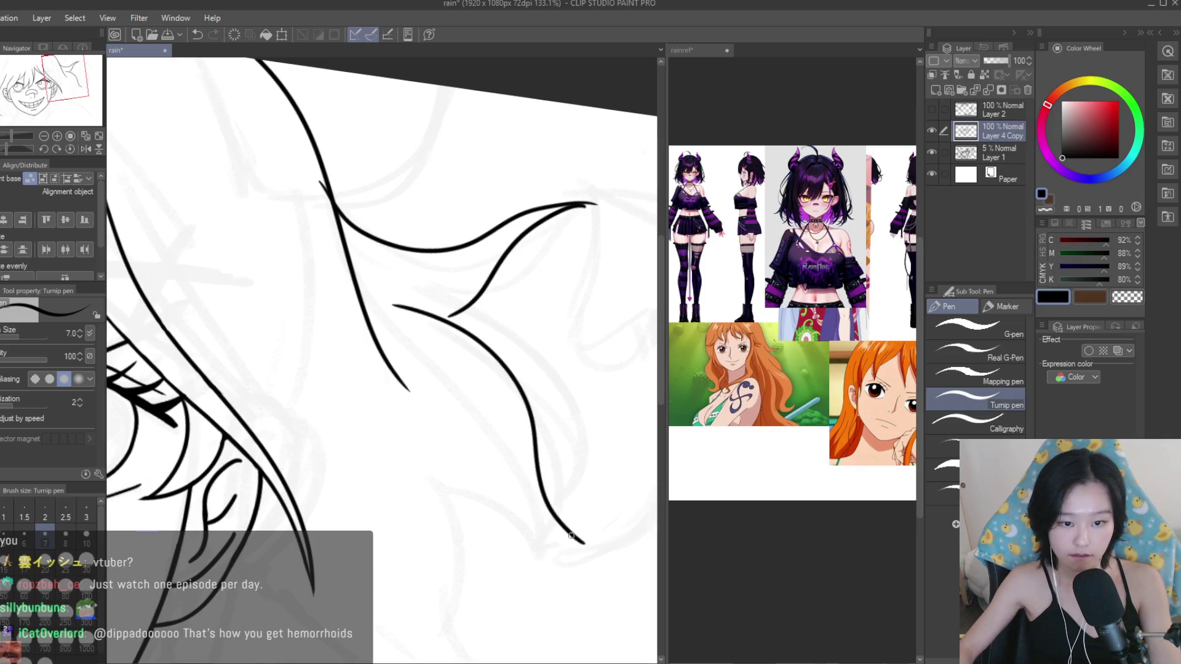
pyautogui.scroll(-5, 480, 486)
pyautogui.scroll(-2, 381, 369)
pyautogui.scroll(2, 382, 369)
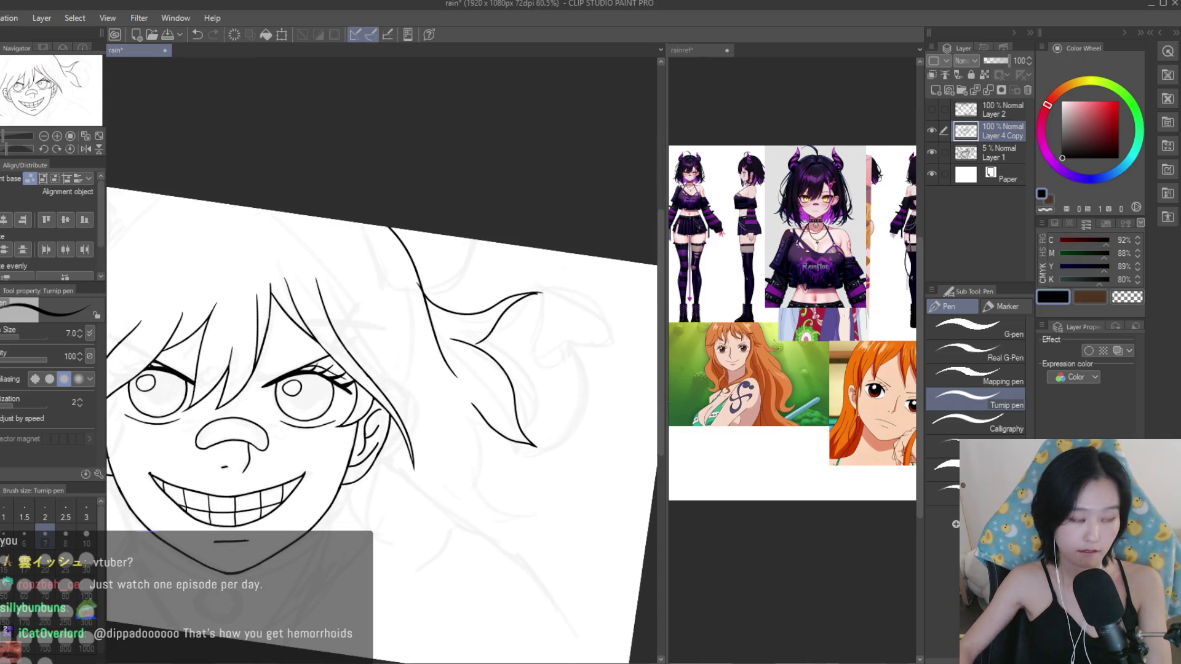
pyautogui.press('e')
pyautogui.scroll(3, 516, 425)
pyautogui.scroll(2, 446, 290)
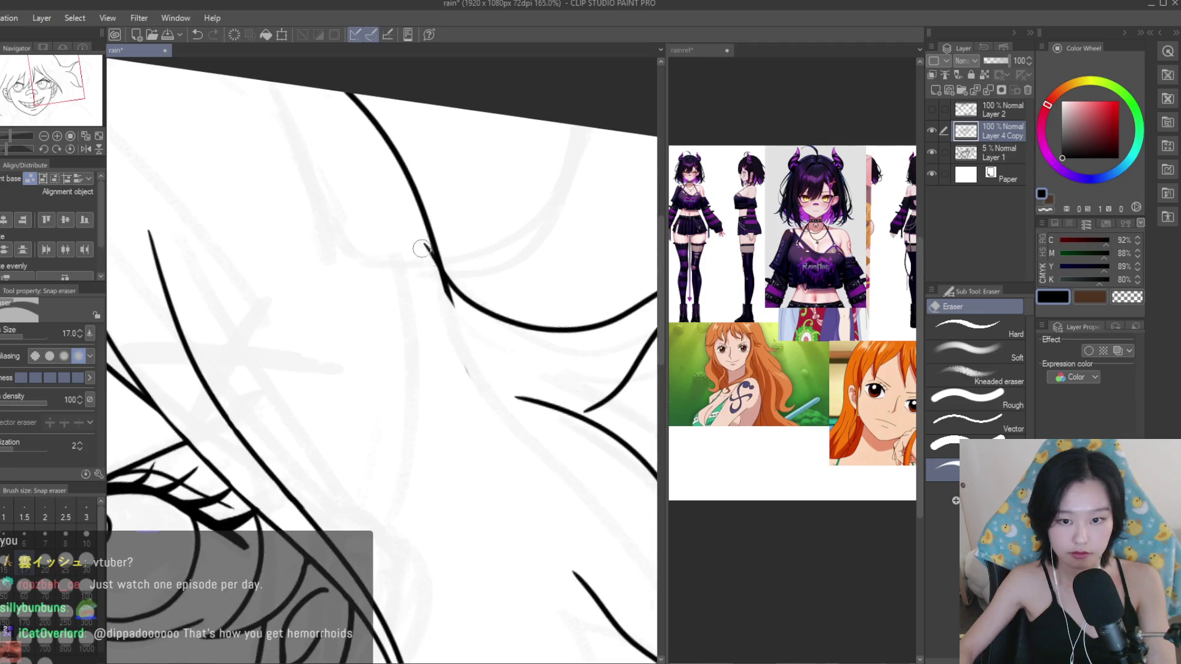
# With the Turnip pen, ink a smoothly curved hair line near the upper-right lock.
pyautogui.press('p')
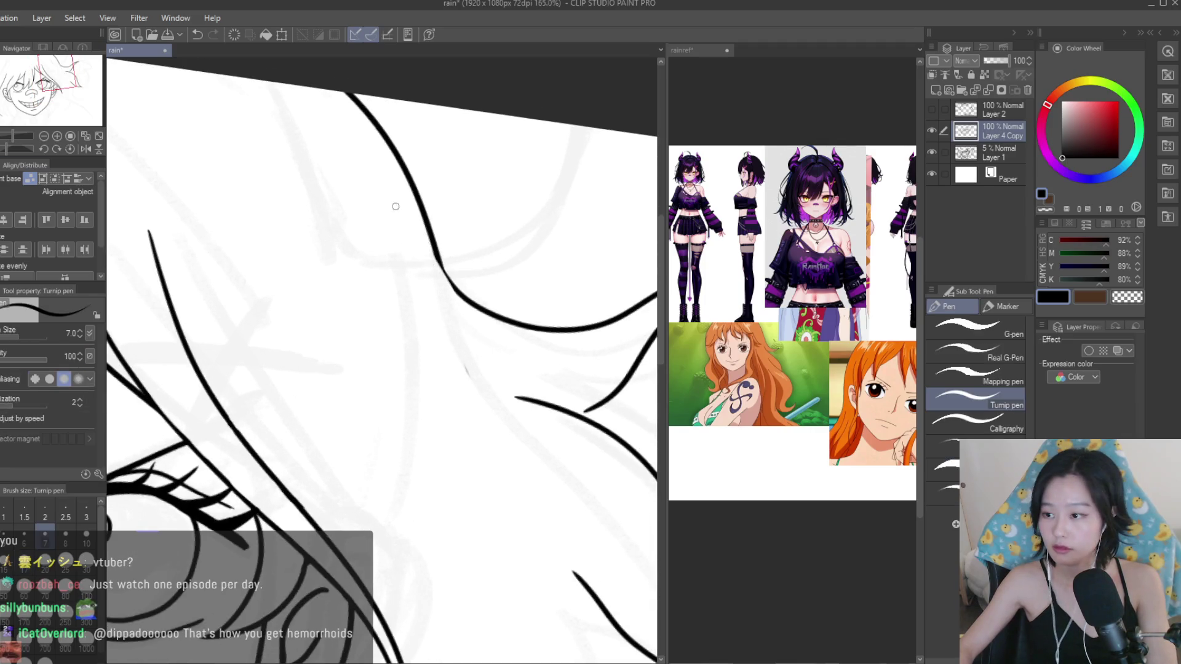
pyautogui.scroll(2, 393, 200)
pyautogui.scroll(2, 382, 264)
pyautogui.moveTo(394, 197); pyautogui.dragTo(528, 378)
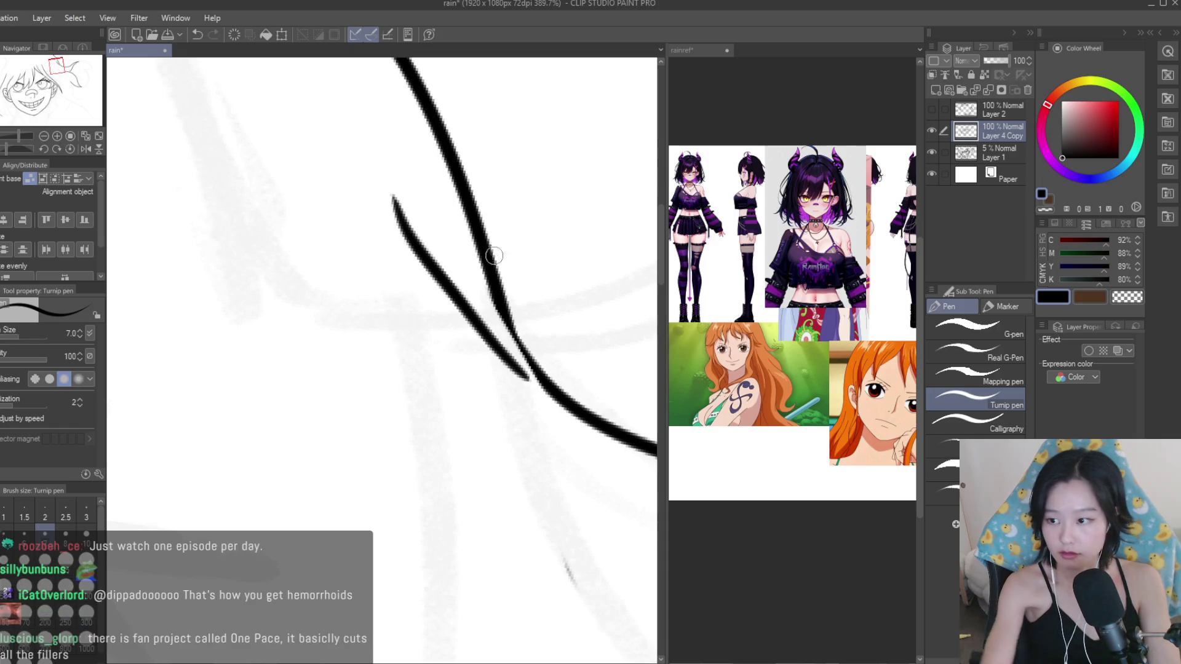
pyautogui.hotkey('ctrl', 'z')
pyautogui.moveTo(485, 263)
pyautogui.mouseDown()
pyautogui.moveTo(532, 361)
pyautogui.moveTo(368, 200)
pyautogui.mouseUp()
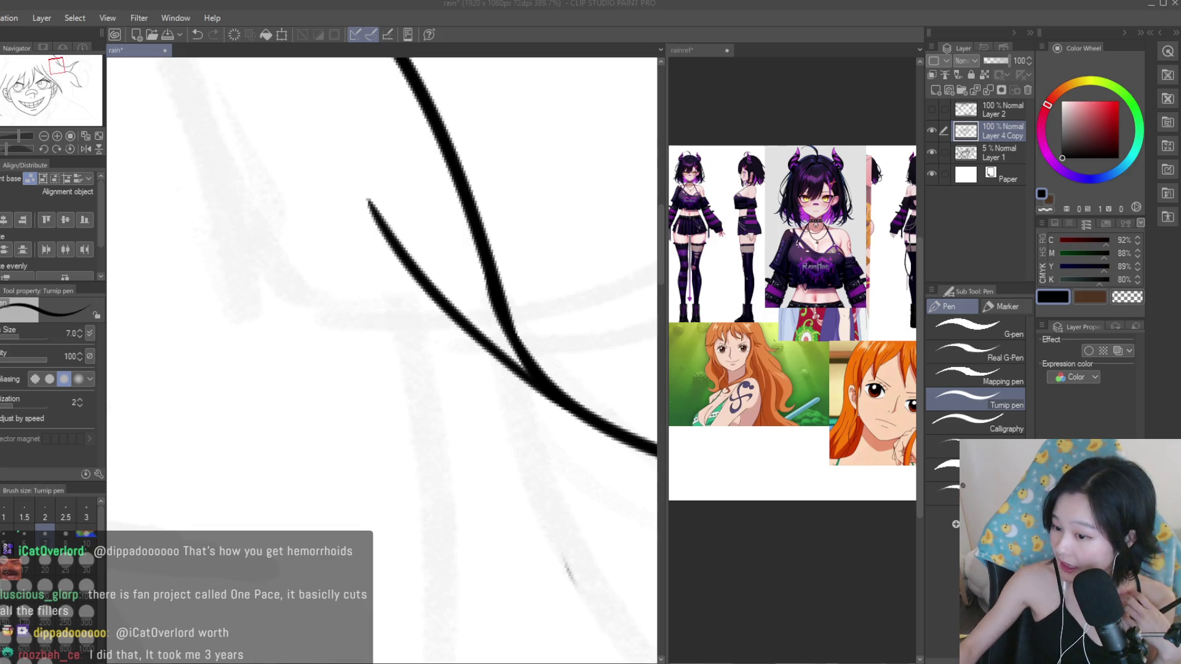
pyautogui.scroll(-5, 414, 339)
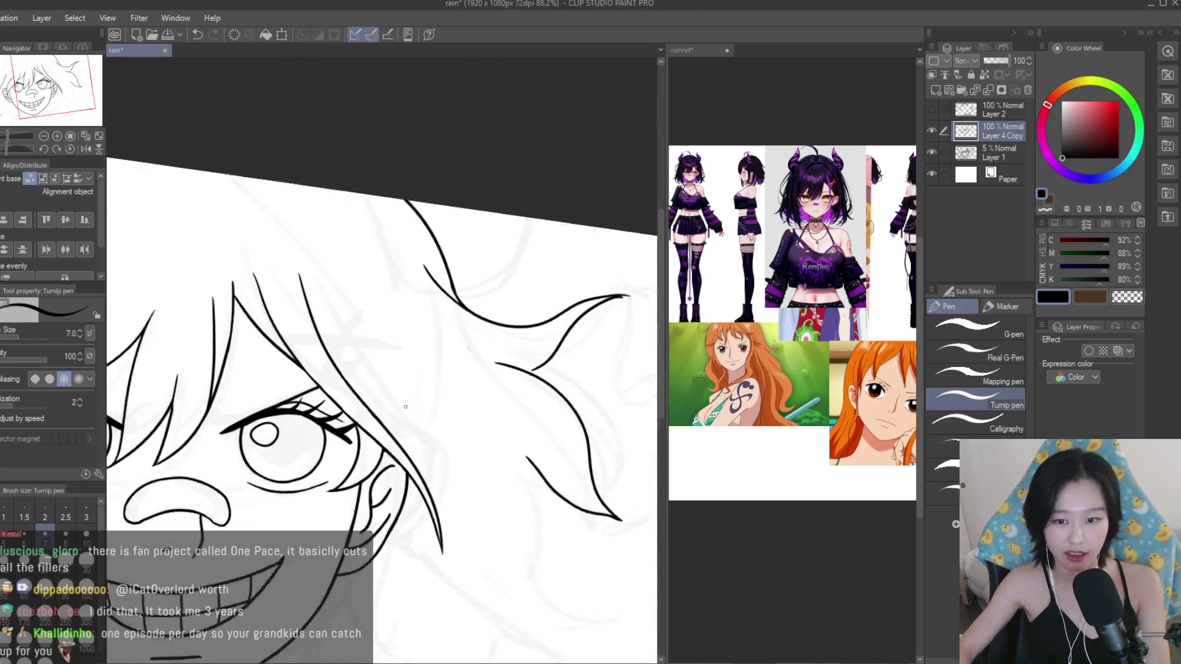
pyautogui.scroll(2, 509, 371)
pyautogui.scroll(2, 509, 371)
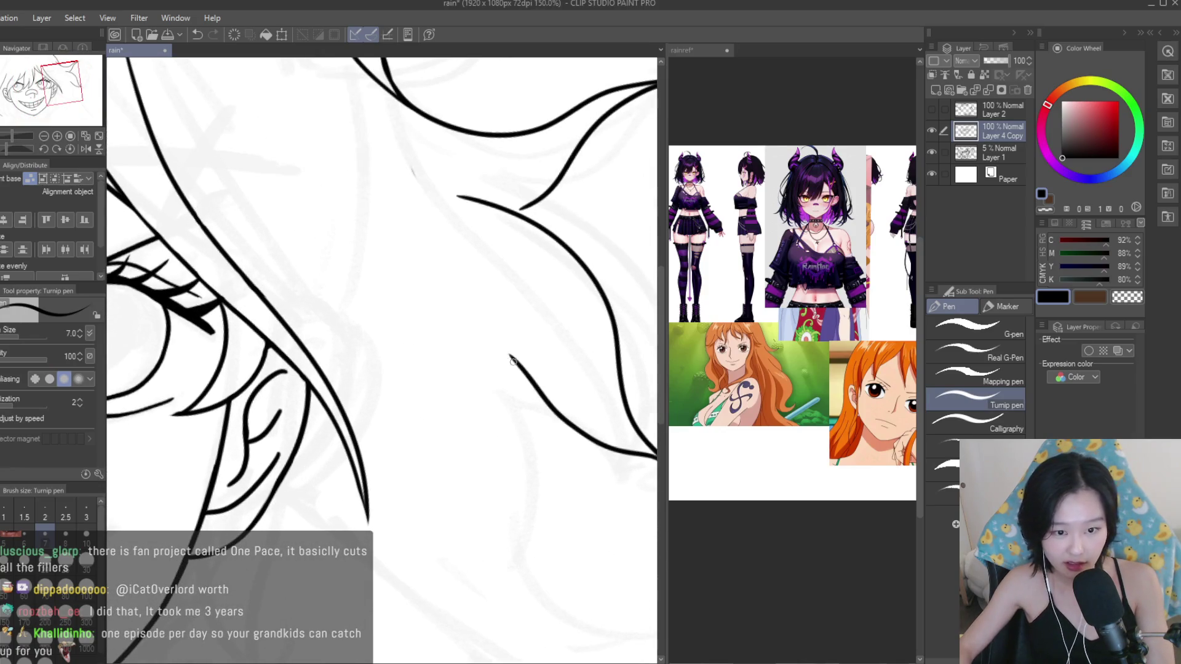
pyautogui.scroll(-2, 443, 308)
# Extend the lower hair lock downward and add a new curved lock beneath it.
pyautogui.moveTo(505, 470); pyautogui.dragTo(565, 525)
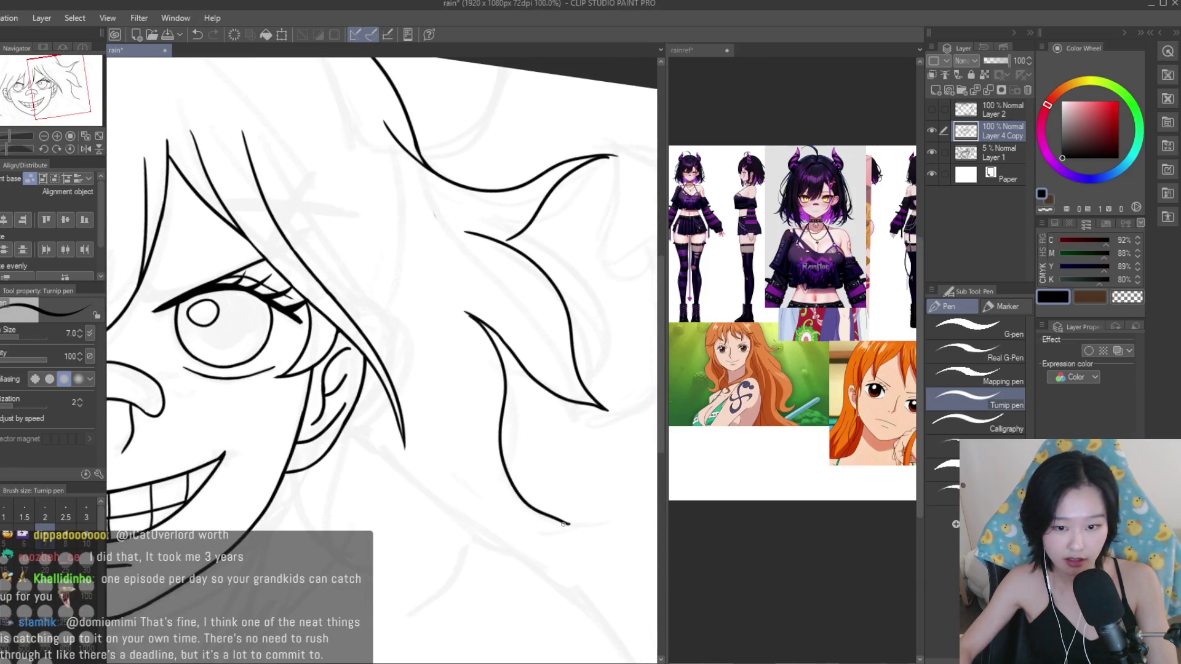
pyautogui.moveTo(442, 443); pyautogui.dragTo(602, 524)
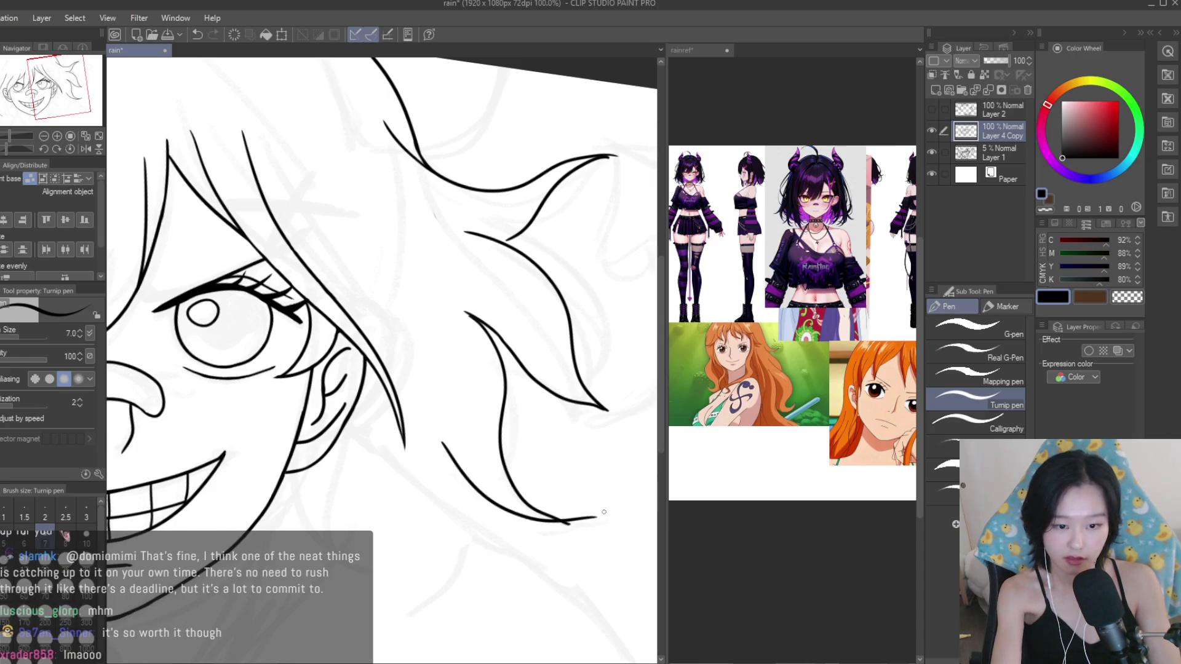
pyautogui.scroll(-2, 572, 473)
pyautogui.scroll(-2, 553, 449)
pyautogui.scroll(-1, 544, 437)
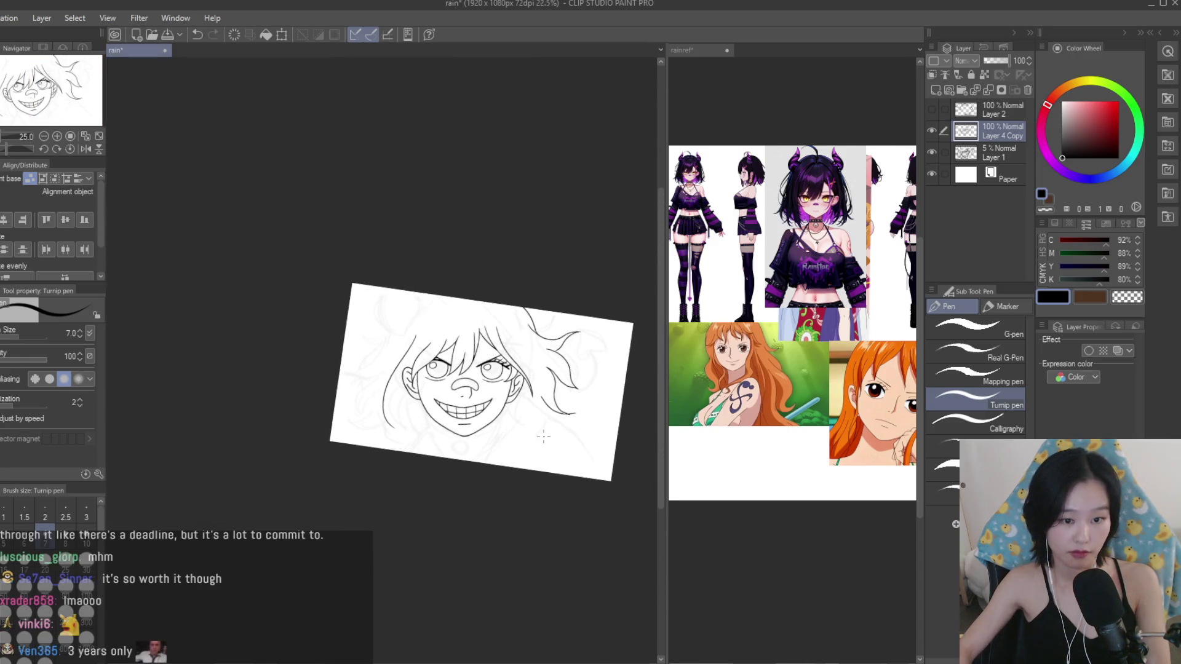
pyautogui.scroll(2, 544, 437)
pyautogui.scroll(1, 544, 437)
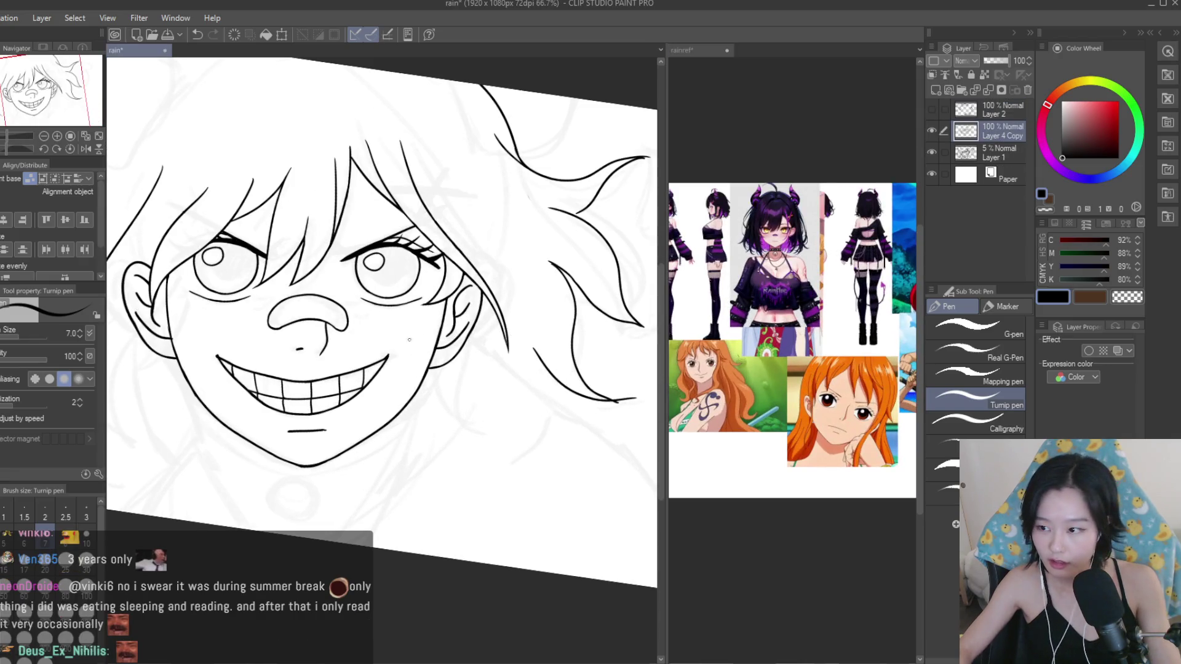
pyautogui.scroll(1, 409, 340)
pyautogui.scroll(2, 477, 361)
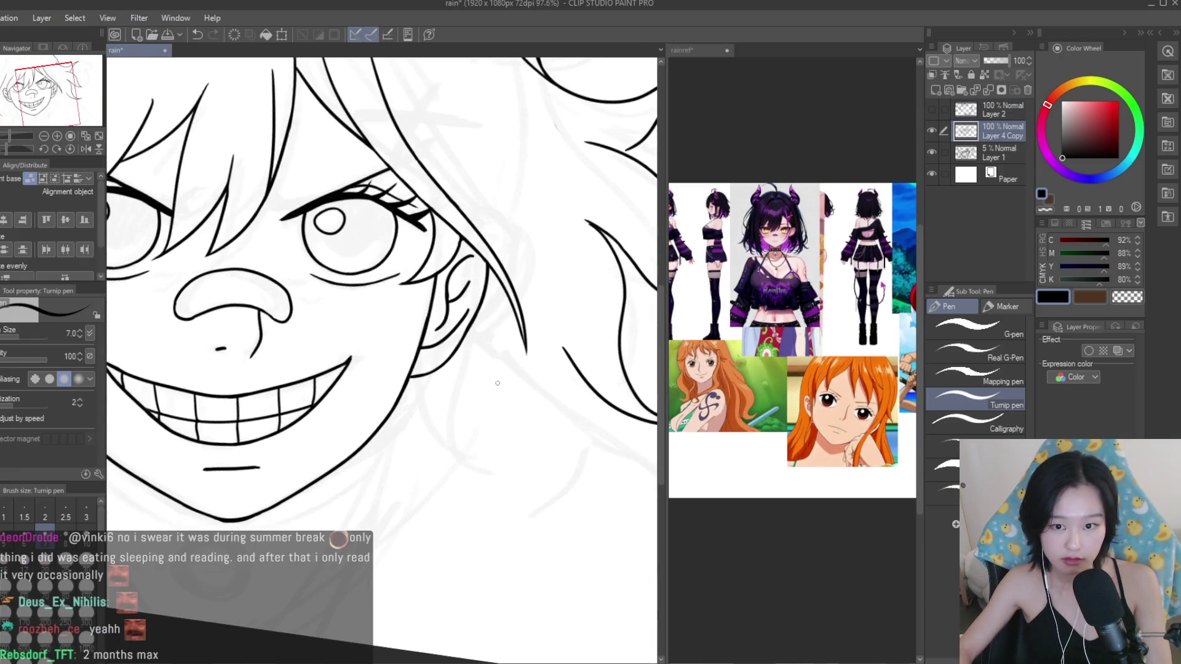
pyautogui.scroll(1, 477, 360)
# Draw a strand down beside the right cheek and a curved lock meeting the jaw.
pyautogui.moveTo(458, 353); pyautogui.dragTo(433, 531)
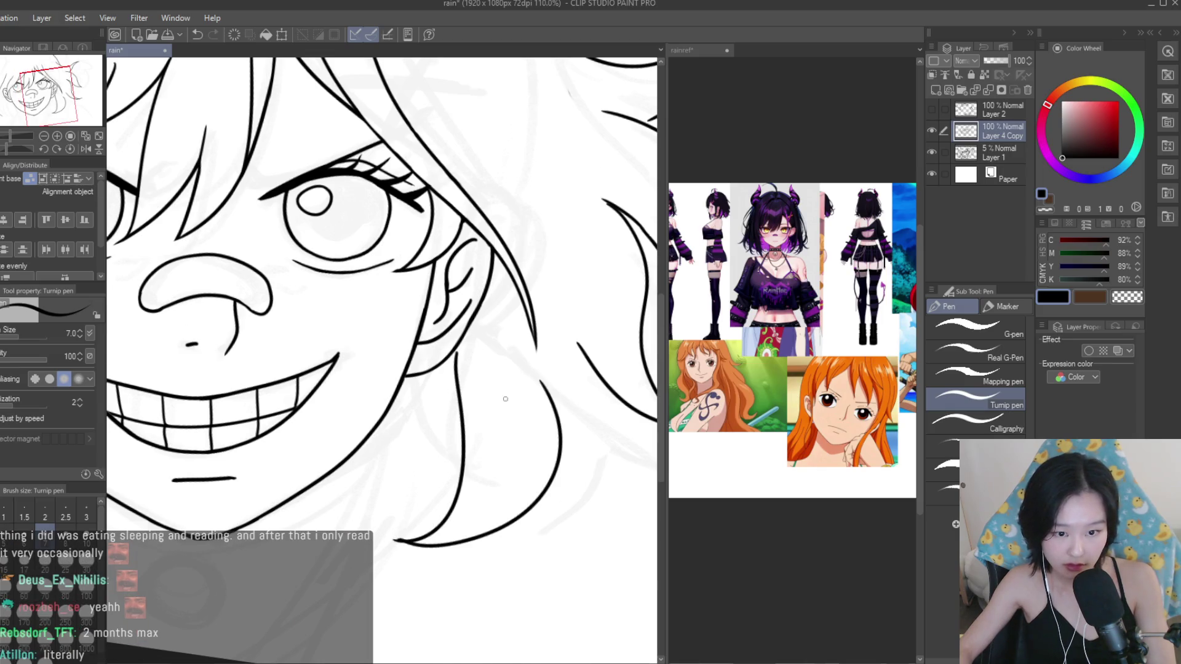
pyautogui.scroll(-1, 397, 541)
pyautogui.moveTo(409, 524); pyautogui.dragTo(511, 388)
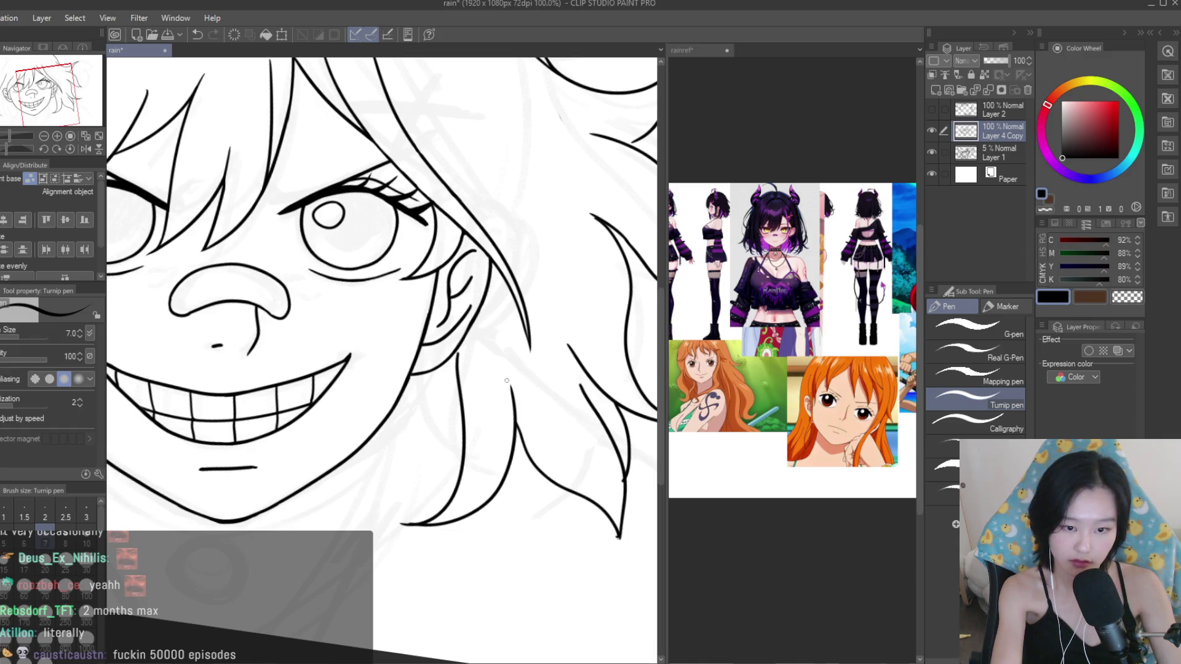
pyautogui.scroll(-1, 507, 381)
pyautogui.scroll(-2, 507, 381)
pyautogui.scroll(-1, 507, 381)
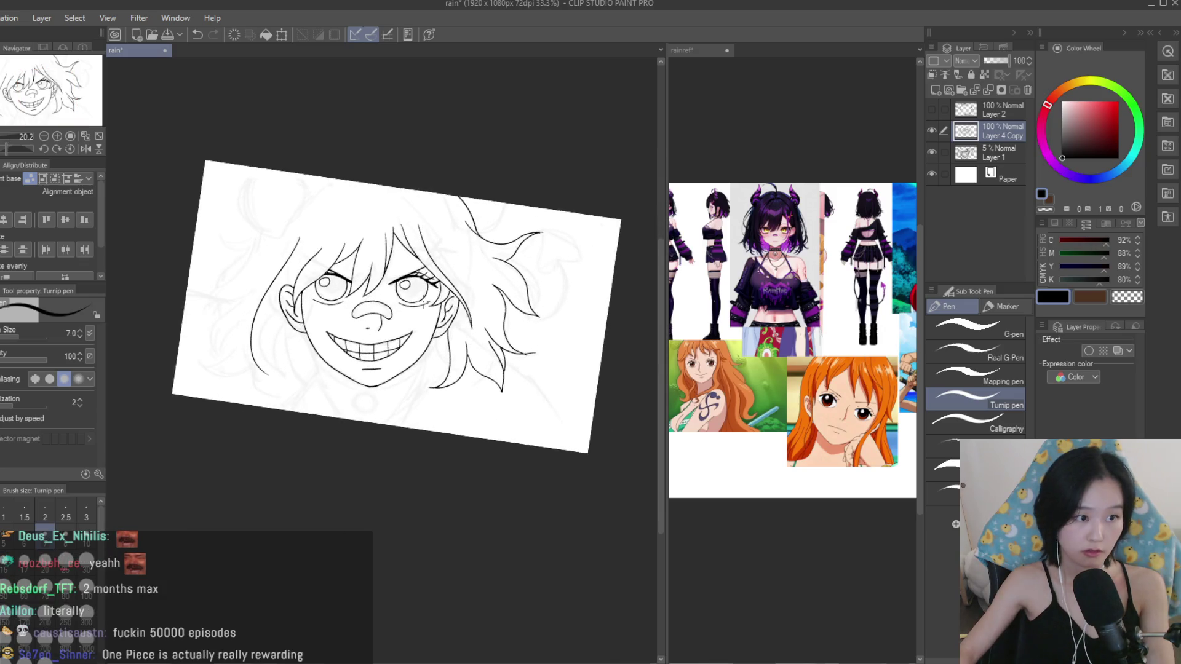
pyautogui.scroll(1, 573, 376)
pyautogui.press('e')
pyautogui.scroll(3, 573, 376)
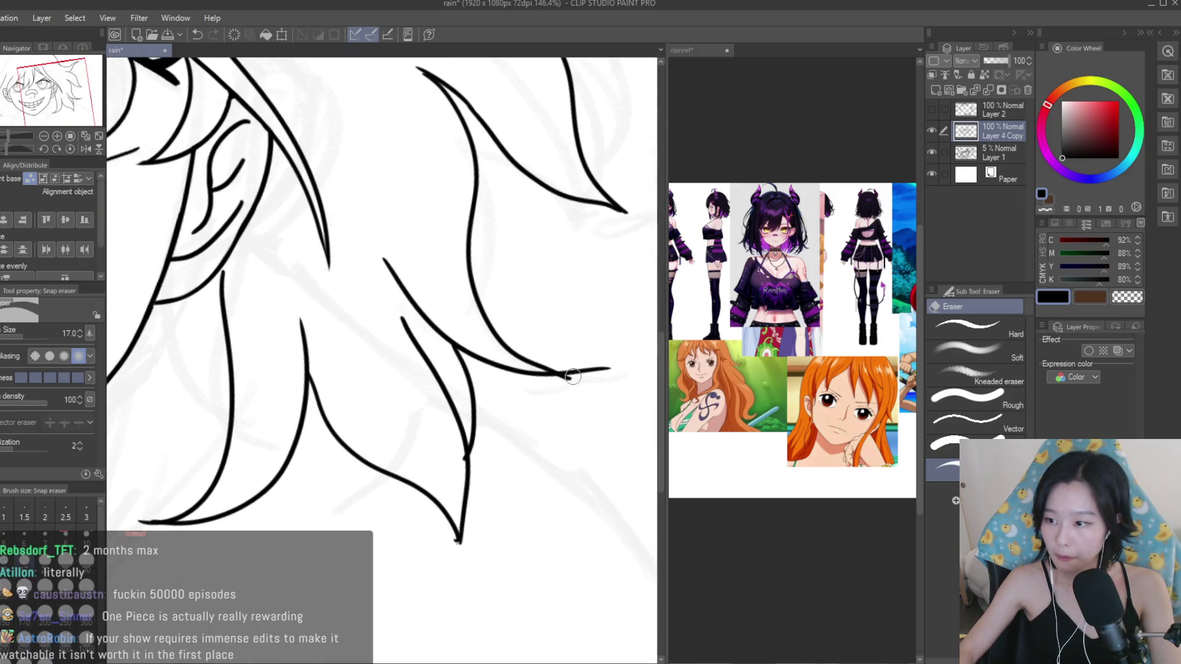
# With the Snap eraser, trim the overlapping end where the lower-right hair locks cross.
pyautogui.scroll(2, 483, 554)
pyautogui.scroll(2, 449, 529)
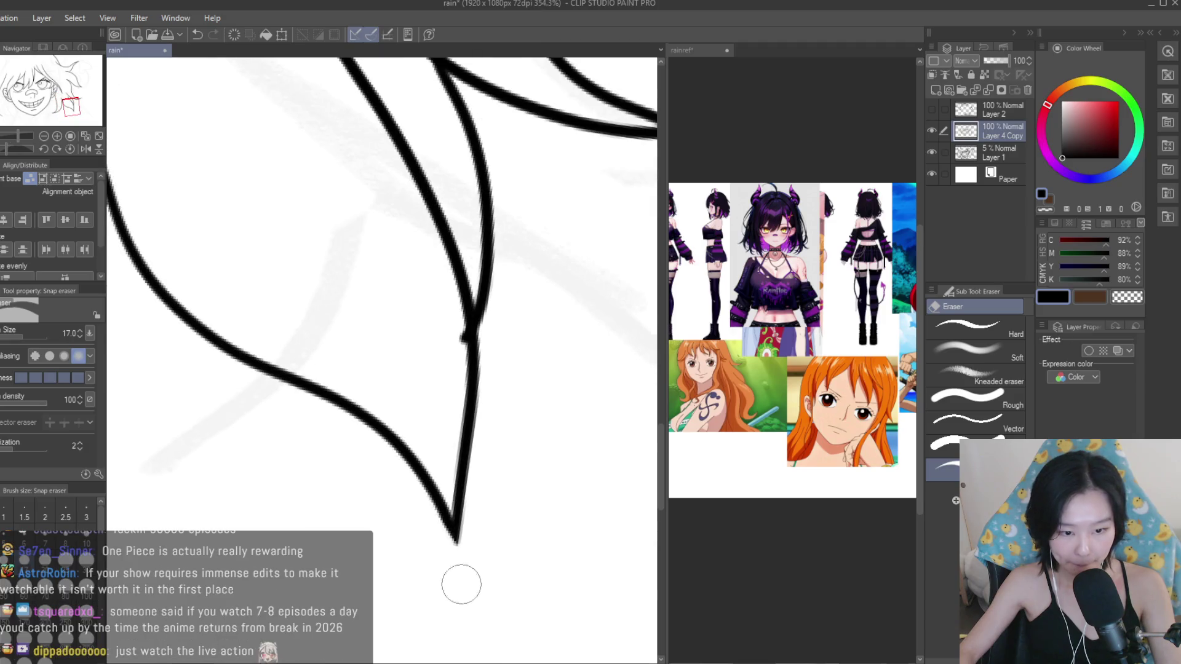
pyautogui.scroll(-2, 461, 584)
pyautogui.scroll(1, 440, 423)
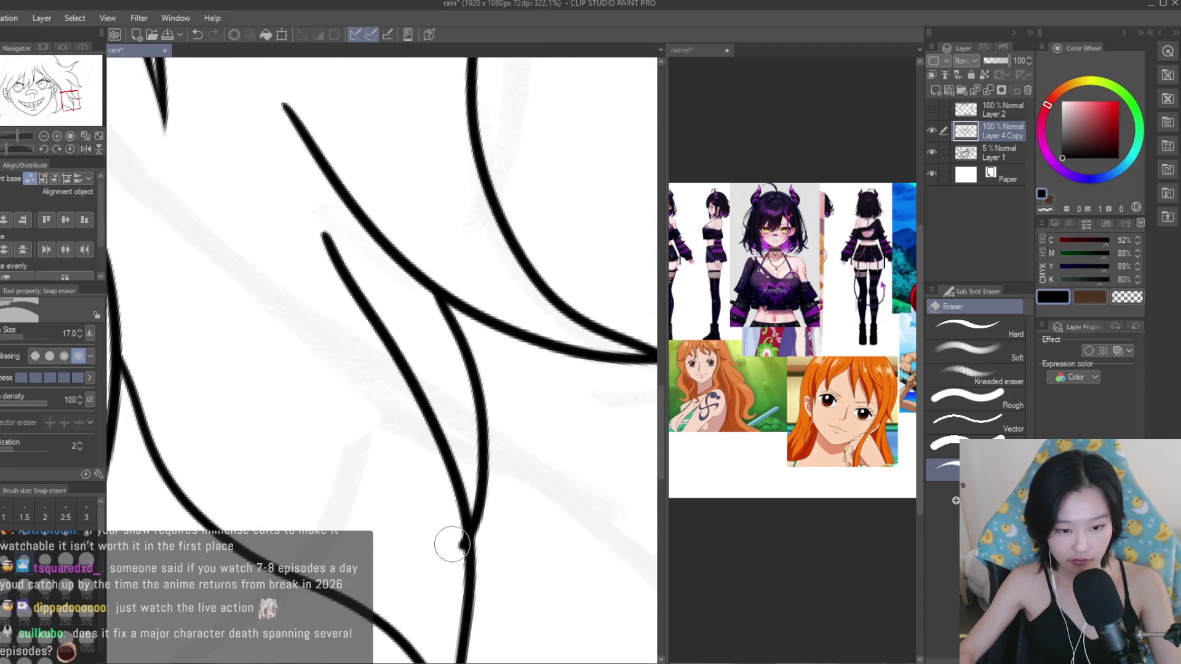
pyautogui.scroll(-2, 455, 560)
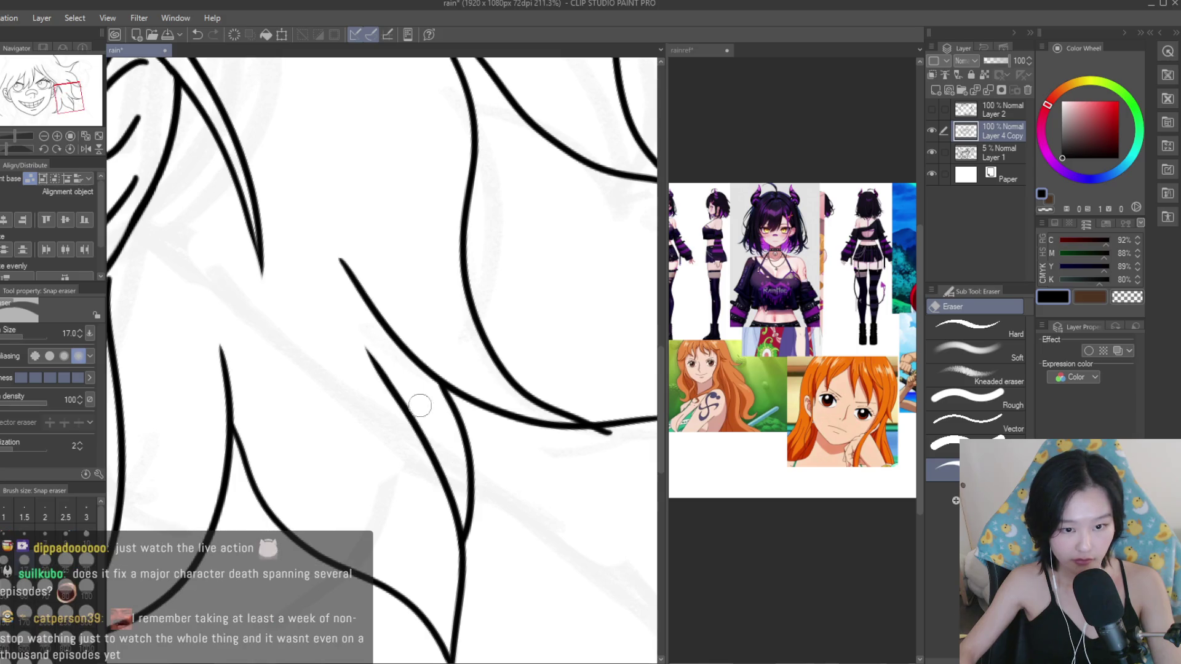
pyautogui.scroll(1, 527, 440)
pyautogui.scroll(1, 545, 453)
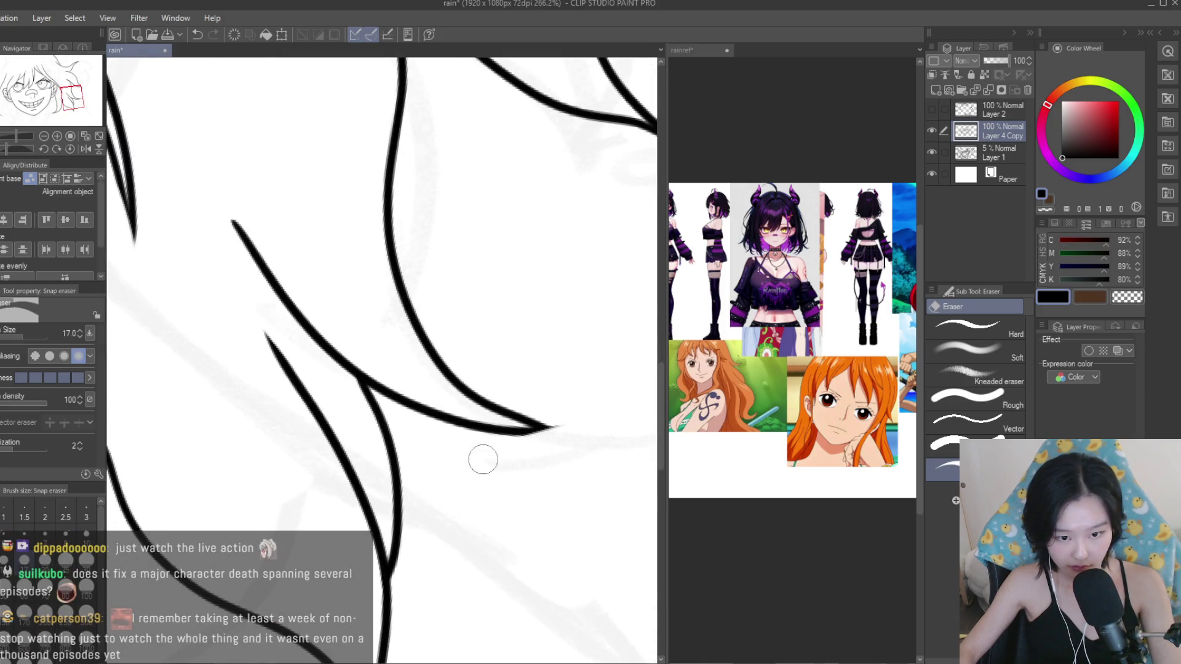
pyautogui.scroll(-2, 540, 398)
pyautogui.scroll(1, 531, 303)
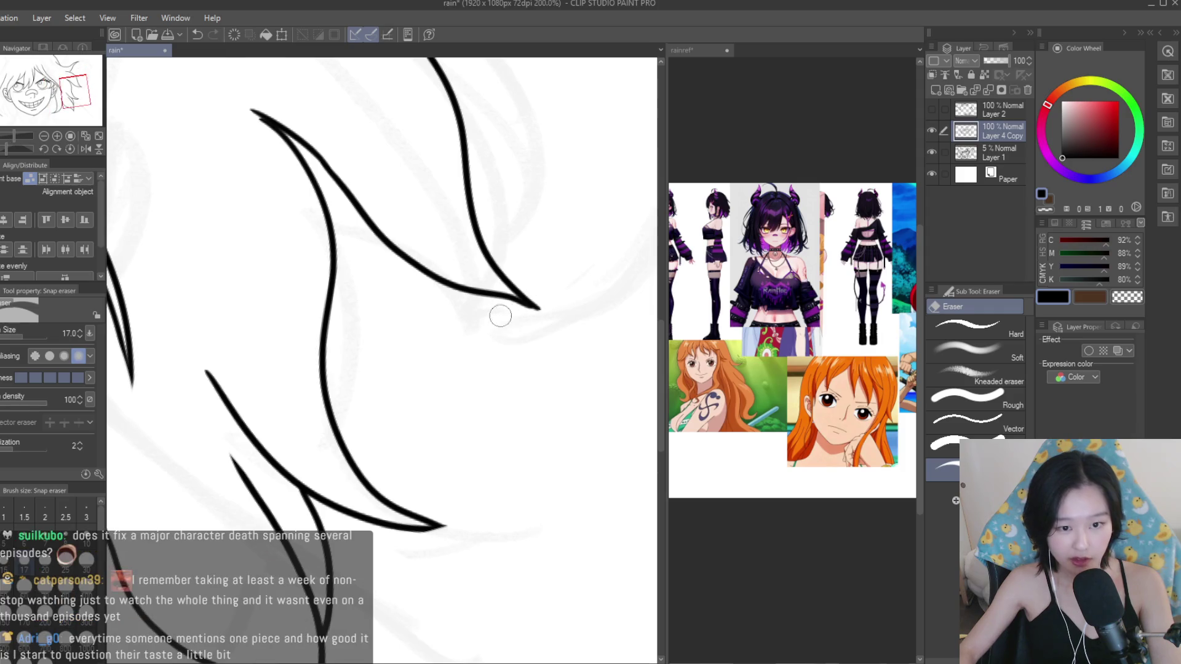
pyautogui.scroll(-3, 504, 316)
pyautogui.scroll(2, 456, 314)
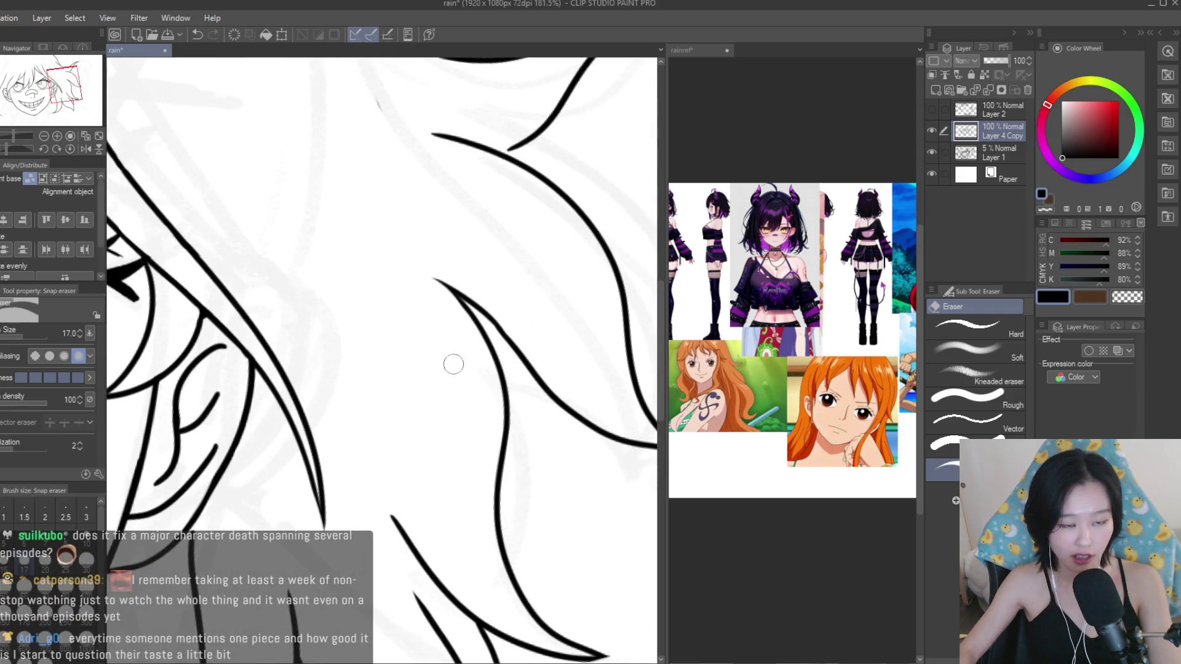
pyautogui.press('p')
pyautogui.scroll(2, 455, 326)
pyautogui.scroll(2, 458, 285)
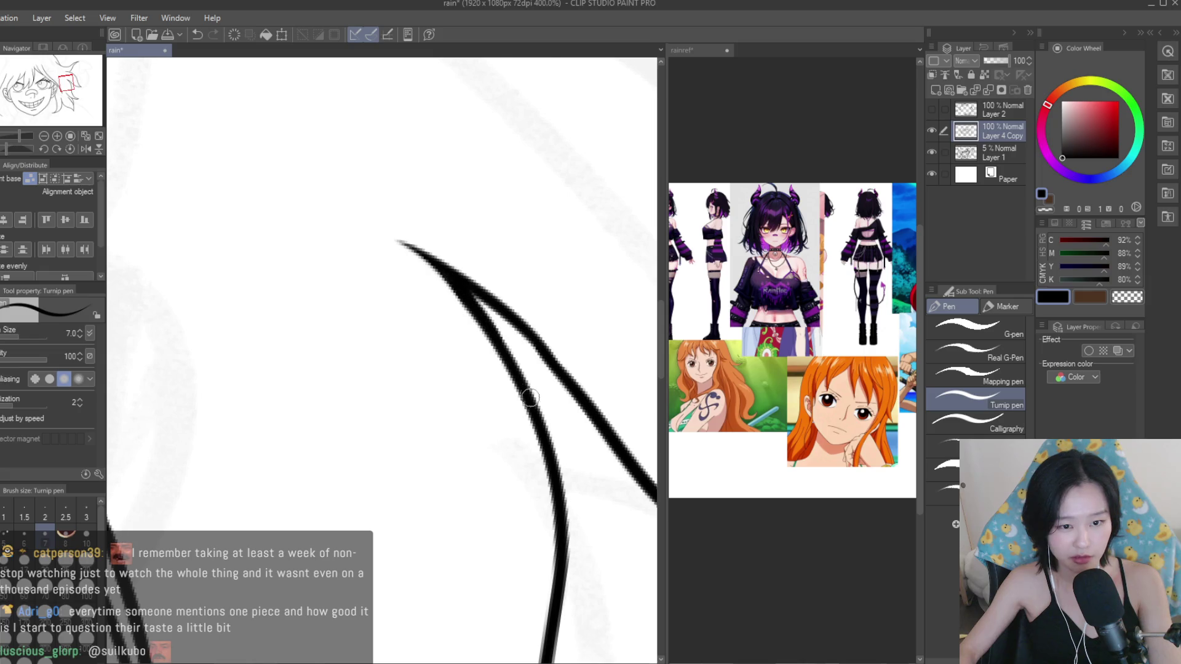
pyautogui.scroll(-3, 531, 398)
pyautogui.scroll(-2, 531, 398)
pyautogui.scroll(1, 530, 398)
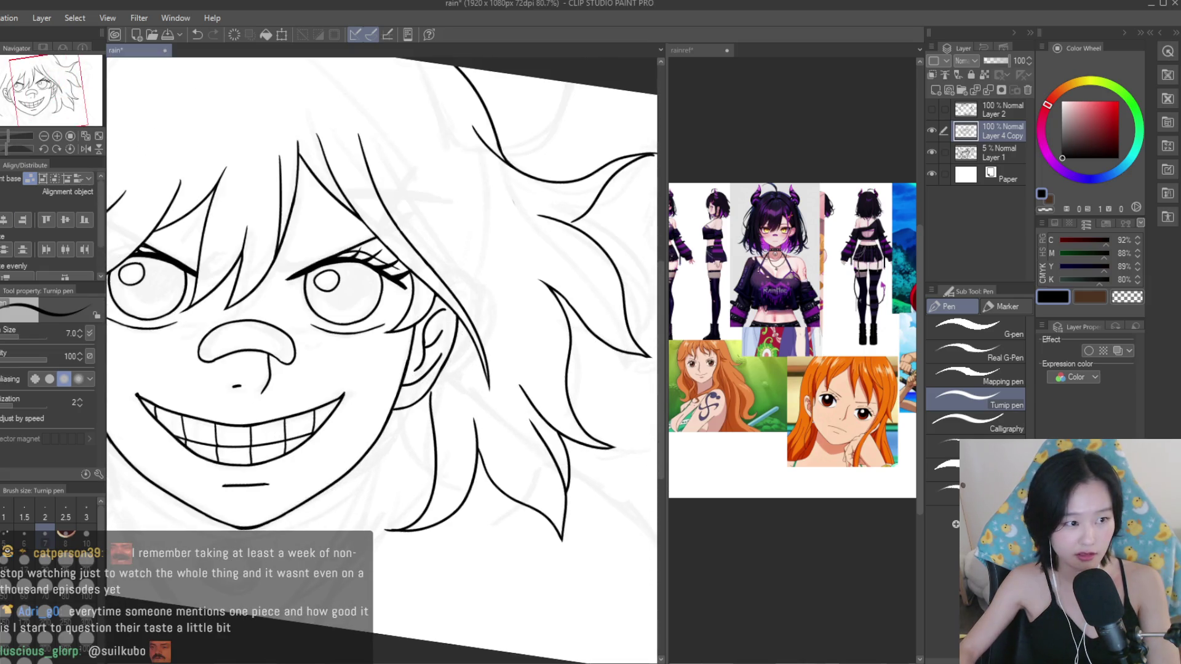
pyautogui.press('e')
pyautogui.scroll(3, 474, 329)
pyautogui.scroll(2, 474, 329)
pyautogui.moveTo(474, 329); pyautogui.dragTo(584, 472)
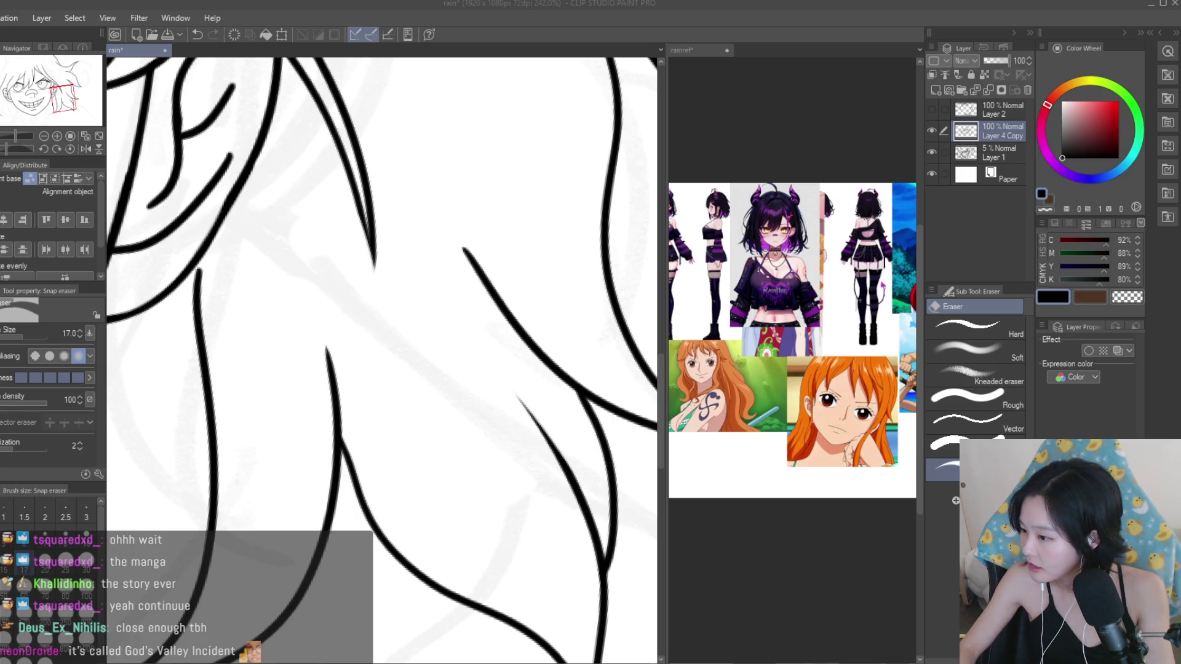
pyautogui.scroll(-3, 466, 351)
# Ink a new left-side hair stroke running down beside the existing line.
pyautogui.scroll(2, 465, 352)
pyautogui.scroll(-3, 466, 352)
pyautogui.scroll(-3, 466, 351)
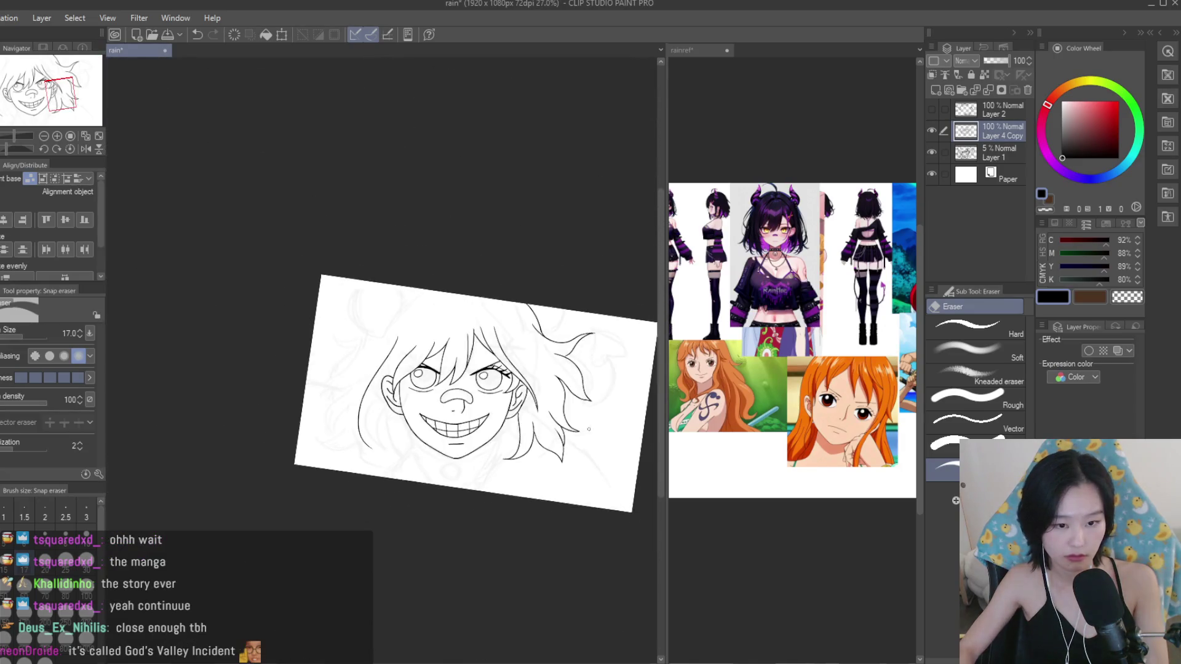
pyautogui.press('p')
pyautogui.scroll(-1, 344, 379)
pyautogui.scroll(2, 345, 379)
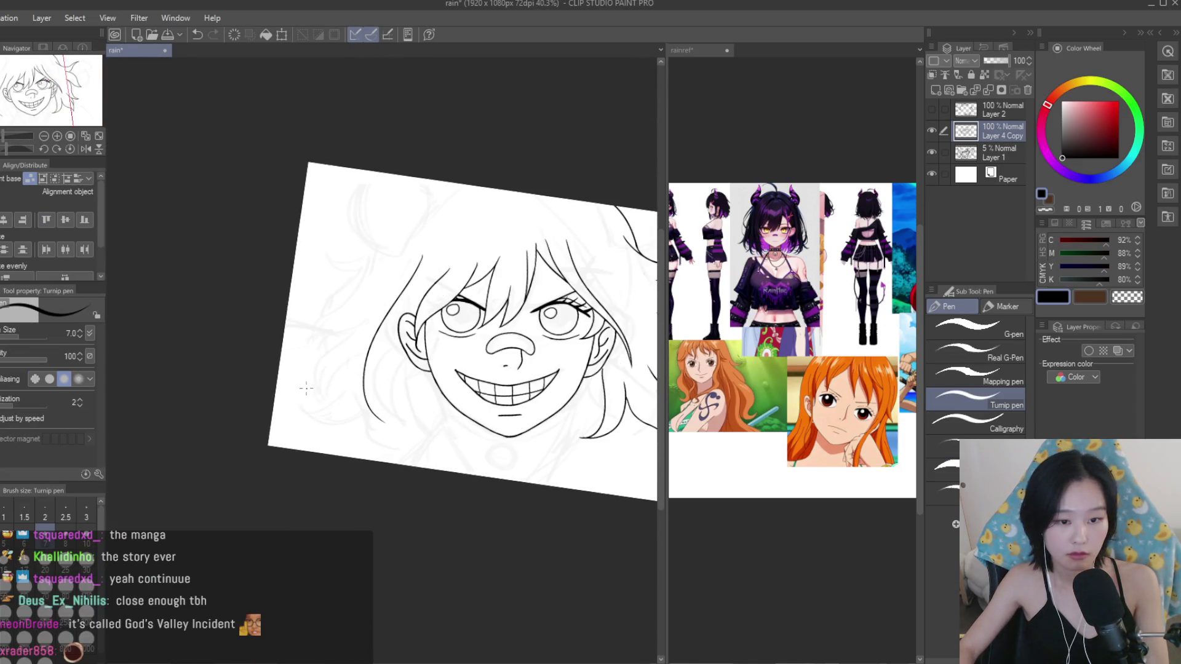
pyautogui.scroll(2, 344, 379)
pyautogui.scroll(1, 369, 369)
pyautogui.scroll(1, 418, 350)
pyautogui.scroll(1, 467, 331)
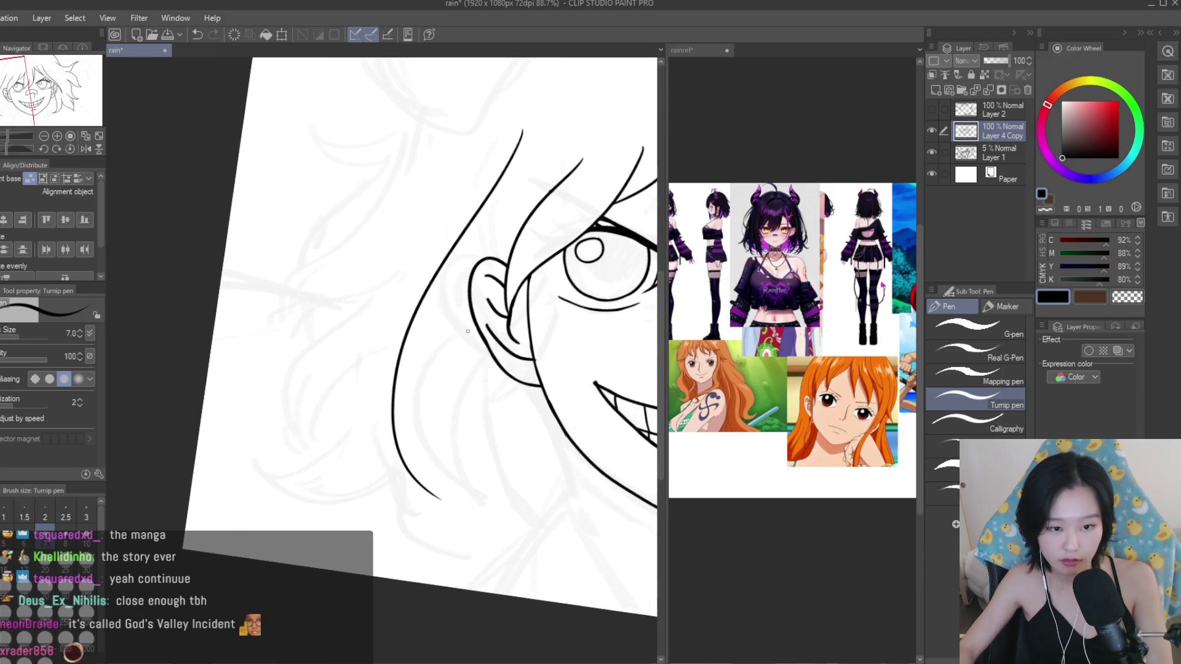
pyautogui.moveTo(516, 239); pyautogui.dragTo(458, 516)
pyautogui.scroll(4, 393, 468)
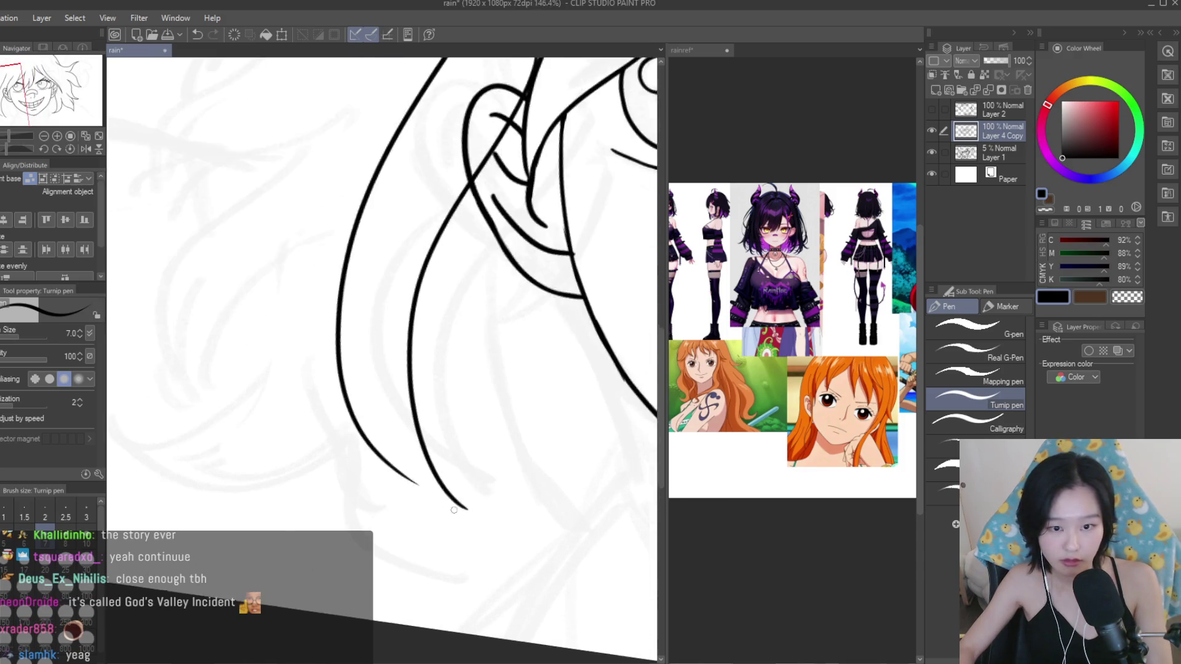
pyautogui.scroll(3, 393, 468)
pyautogui.scroll(-5, 393, 469)
pyautogui.scroll(-2, 393, 469)
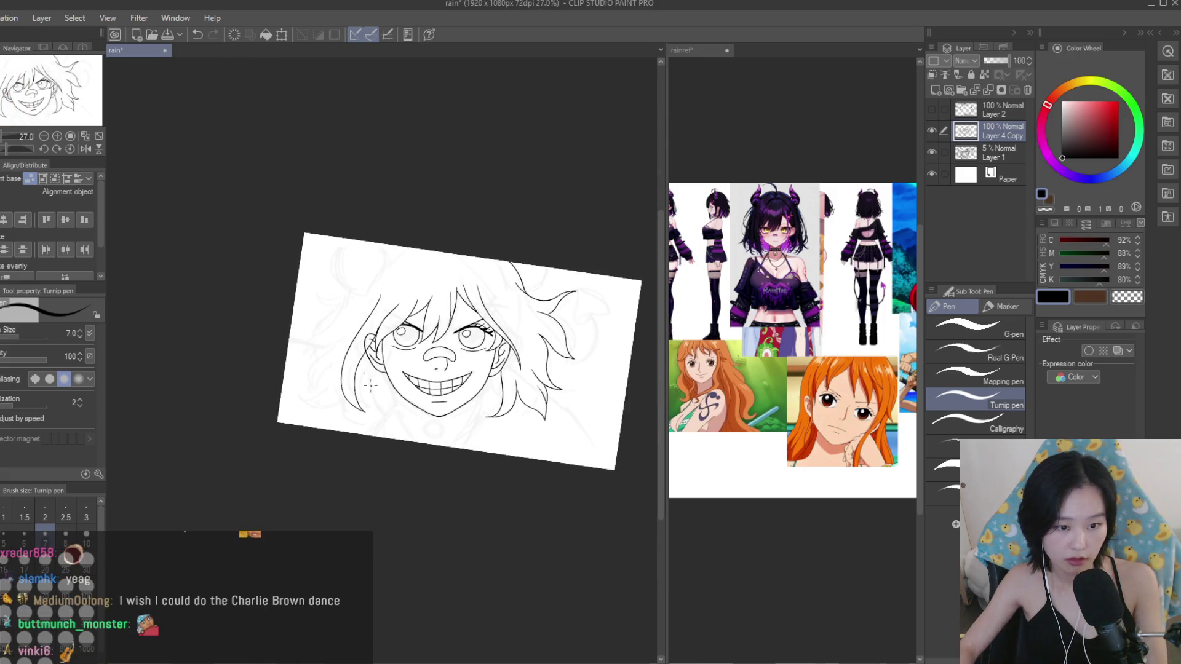
pyautogui.scroll(1, 393, 468)
# Erase the stray line segment near the ear.
pyautogui.press('e')
pyautogui.scroll(3, 398, 325)
pyautogui.scroll(2, 398, 325)
pyautogui.scroll(1, 426, 281)
pyautogui.moveTo(426, 282)
pyautogui.mouseDown()
pyautogui.moveTo(363, 393)
pyautogui.moveTo(318, 409)
pyautogui.moveTo(298, 448)
pyautogui.moveTo(319, 462)
pyautogui.mouseUp()
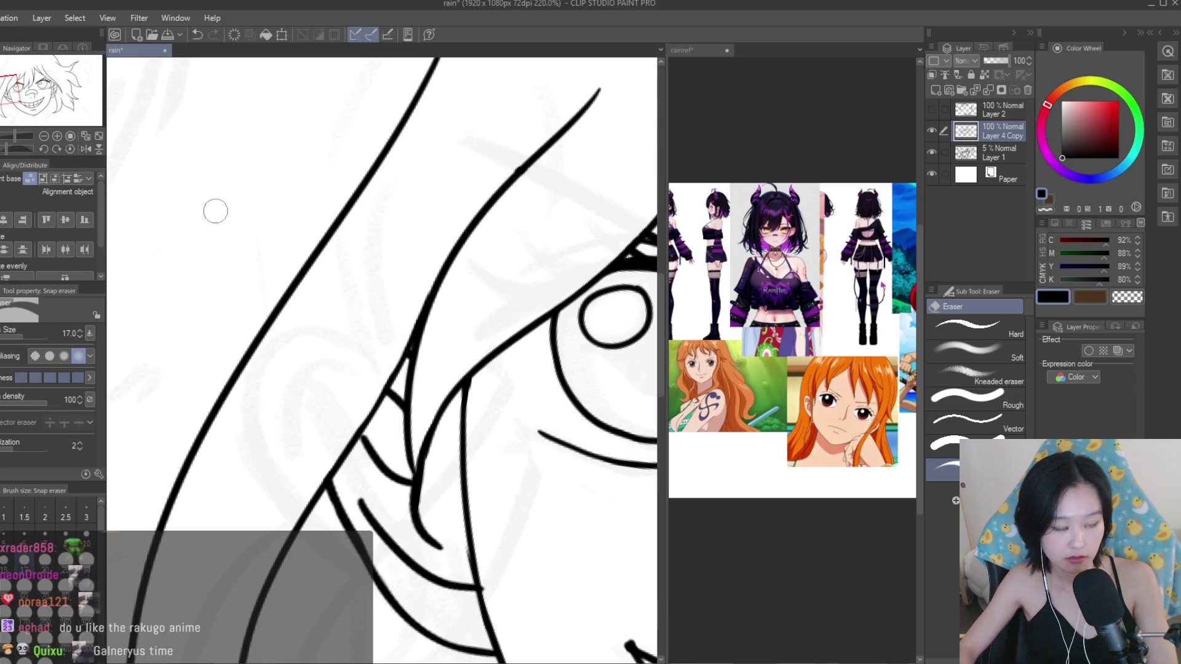
# Extend the hair line further down and add a short stroke beside it.
pyautogui.press('p')
pyautogui.moveTo(415, 342); pyautogui.dragTo(389, 389)
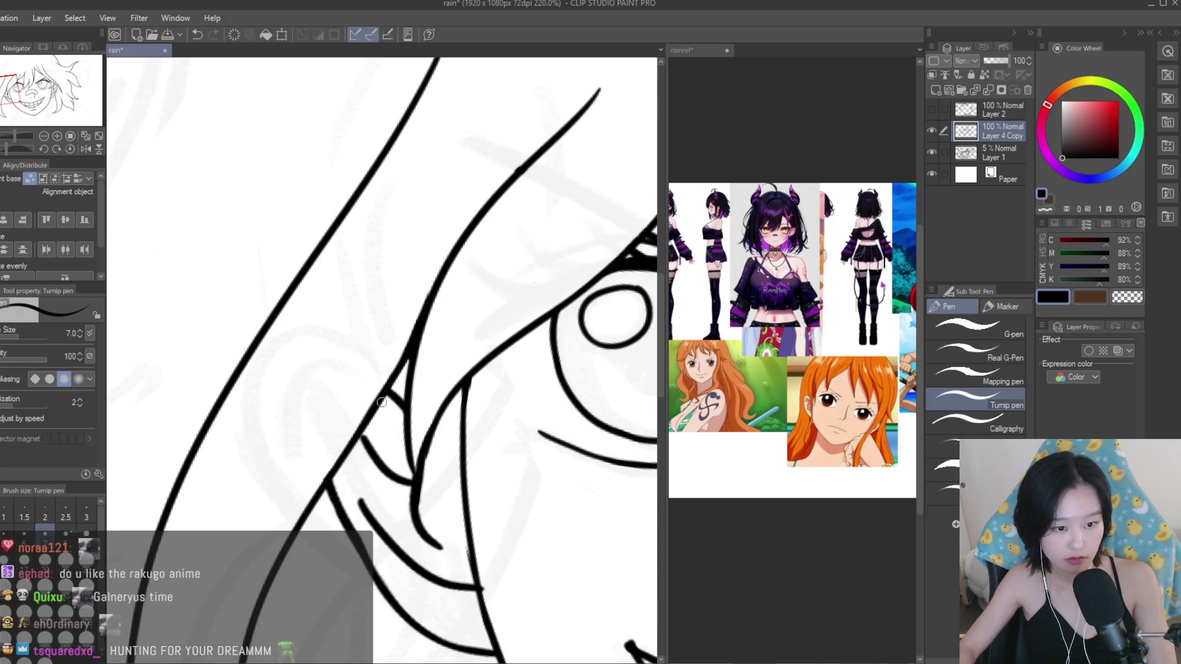
pyautogui.moveTo(319, 491); pyautogui.dragTo(363, 425)
pyautogui.scroll(-8, 369, 443)
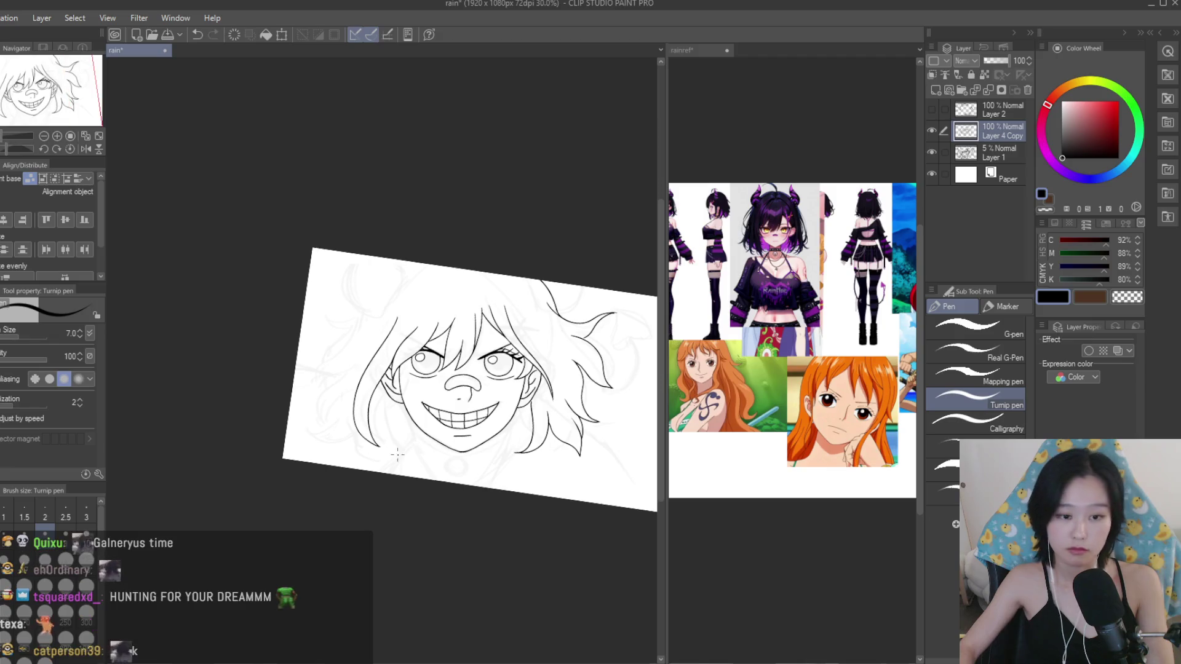
pyautogui.scroll(1, 345, 450)
pyautogui.scroll(1, 369, 400)
pyautogui.scroll(1, 375, 375)
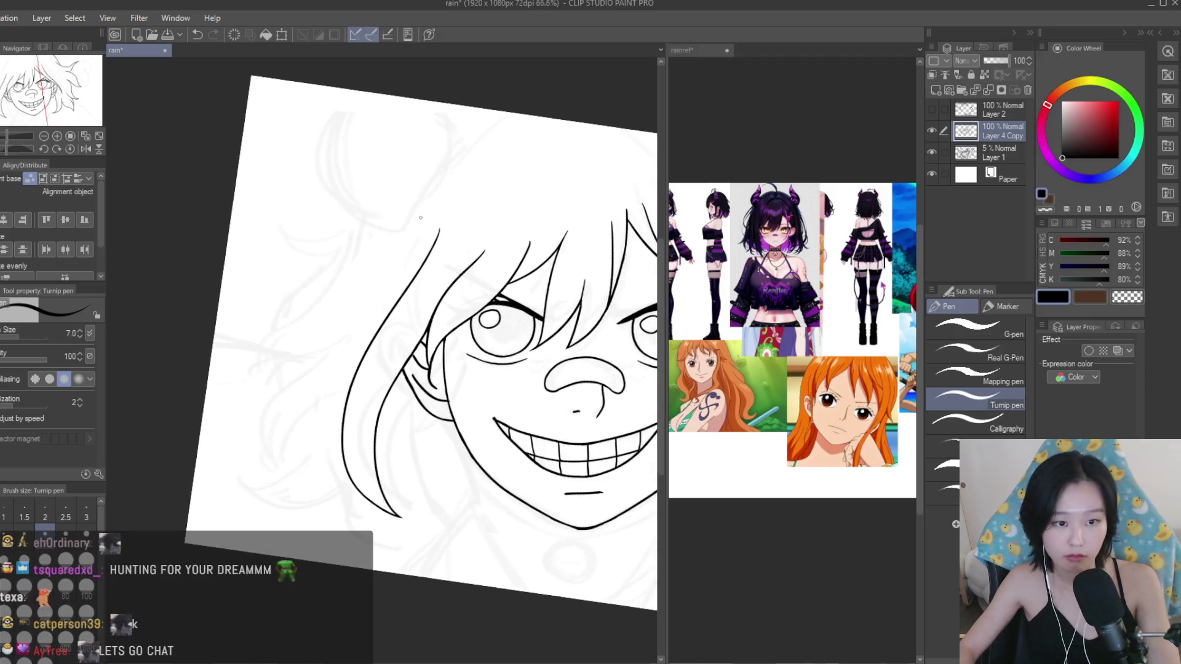
pyautogui.scroll(1, 443, 174)
# Draw a curved hair lock flaring out to the left.
pyautogui.moveTo(442, 174); pyautogui.dragTo(251, 267)
pyautogui.scroll(1, 250, 265)
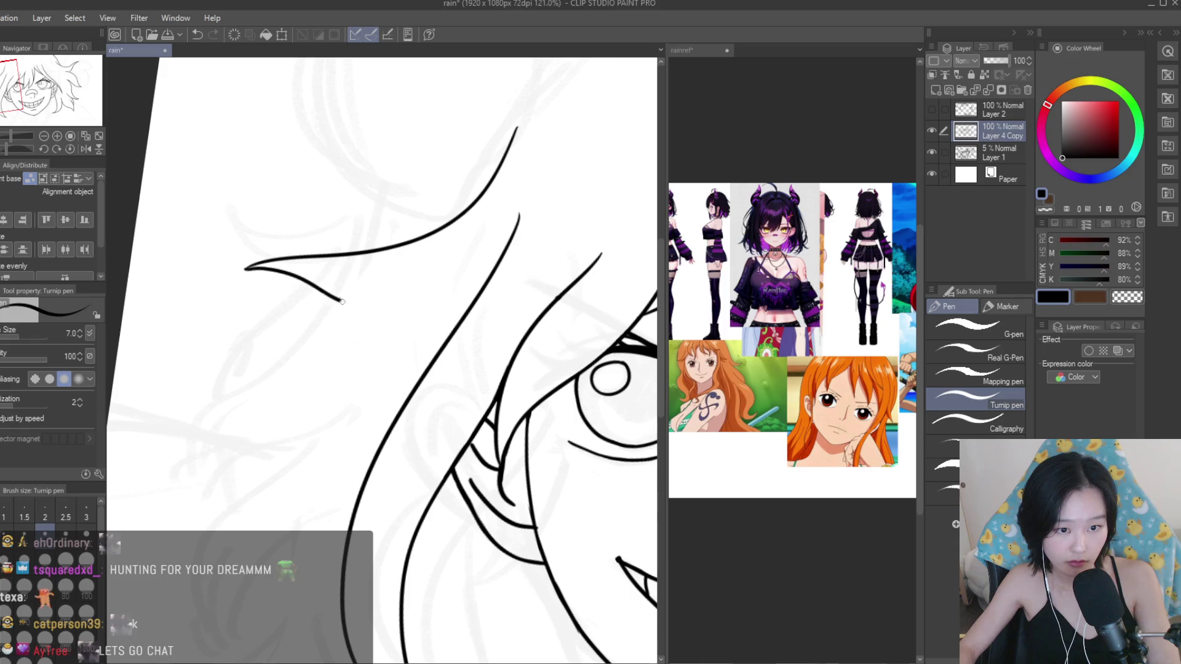
pyautogui.scroll(-2, 451, 279)
pyautogui.scroll(2, 369, 296)
pyautogui.scroll(2, 332, 305)
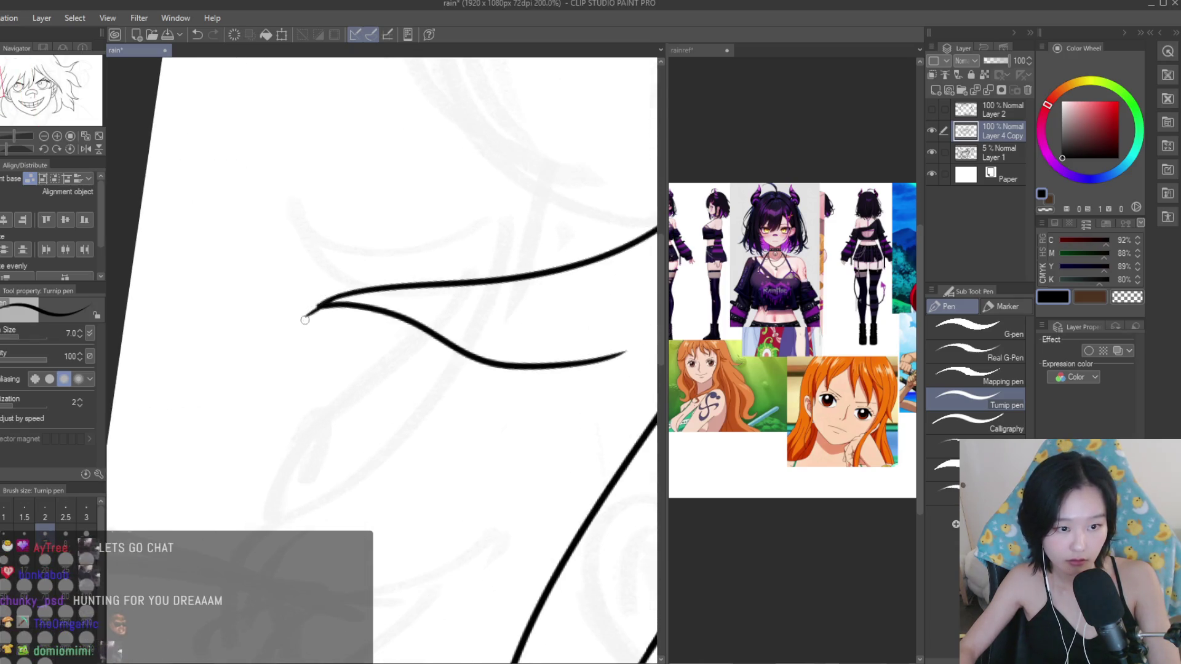
pyautogui.press('e')
pyautogui.scroll(1, 302, 289)
pyautogui.scroll(1, 276, 334)
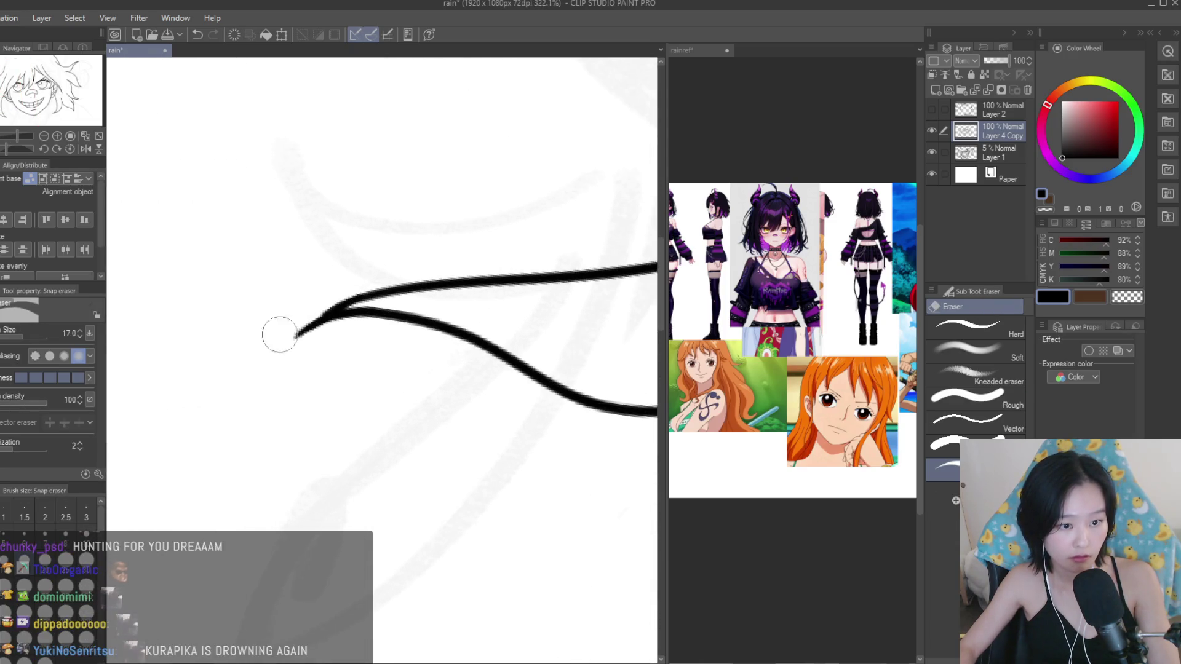
pyautogui.scroll(-2, 243, 264)
pyautogui.scroll(-5, 243, 264)
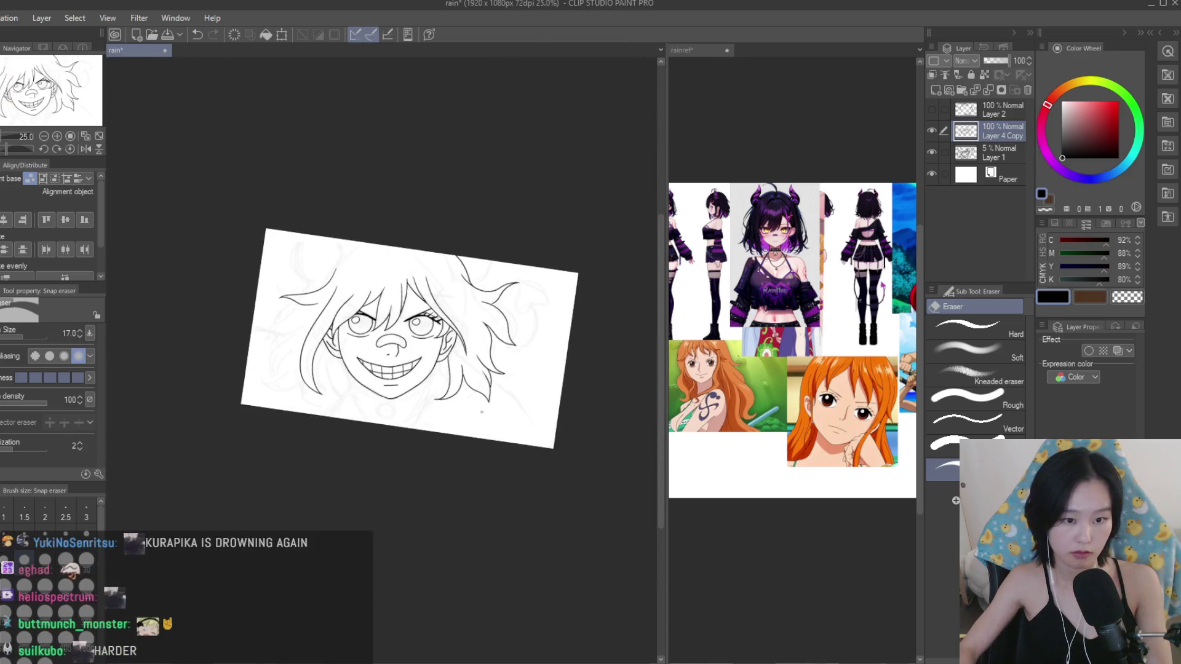
pyautogui.scroll(2, 394, 297)
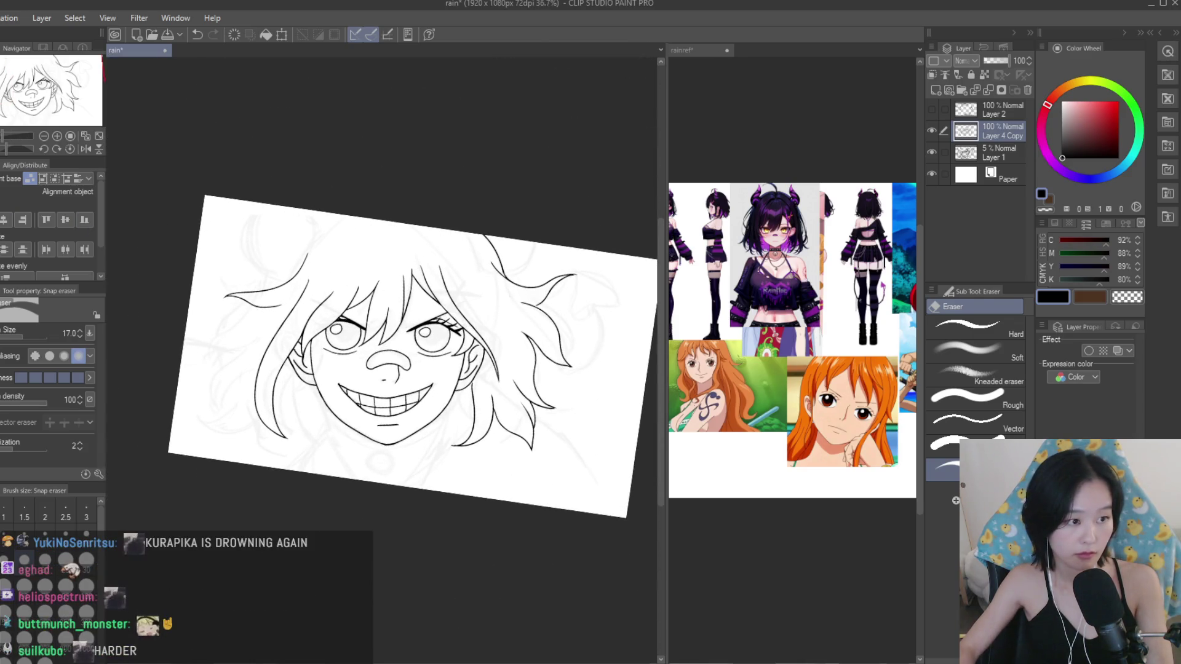
# Redraw the top-left hair stroke along a new path.
pyautogui.press('p')
pyautogui.scroll(2, 448, 265)
pyautogui.scroll(-1, 448, 266)
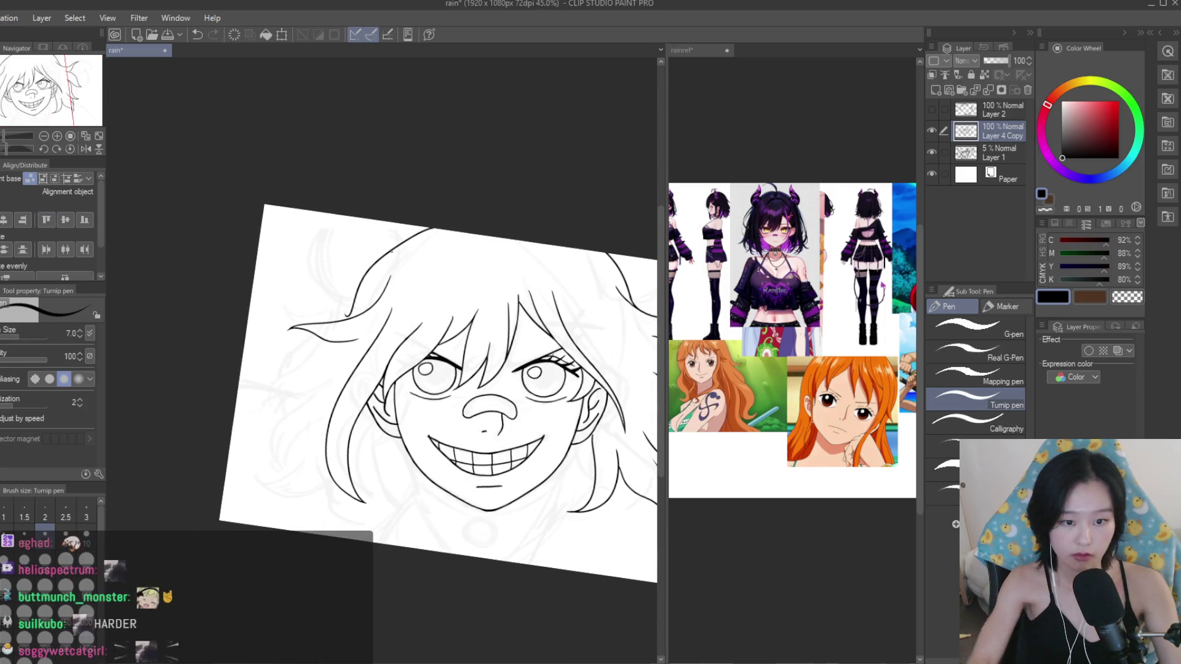
pyautogui.hotkey('ctrl', 'z')
pyautogui.hotkey('ctrl', 'z')
pyautogui.moveTo(348, 305)
pyautogui.mouseDown()
pyautogui.moveTo(418, 226)
pyautogui.moveTo(308, 372)
pyautogui.mouseUp()
# Erase a short piece of the hair line and the small stray mark beside it.
pyautogui.scroll(3, 325, 302)
pyautogui.scroll(3, 326, 302)
pyautogui.scroll(-3, 302, 375)
pyautogui.scroll(-1, 344, 345)
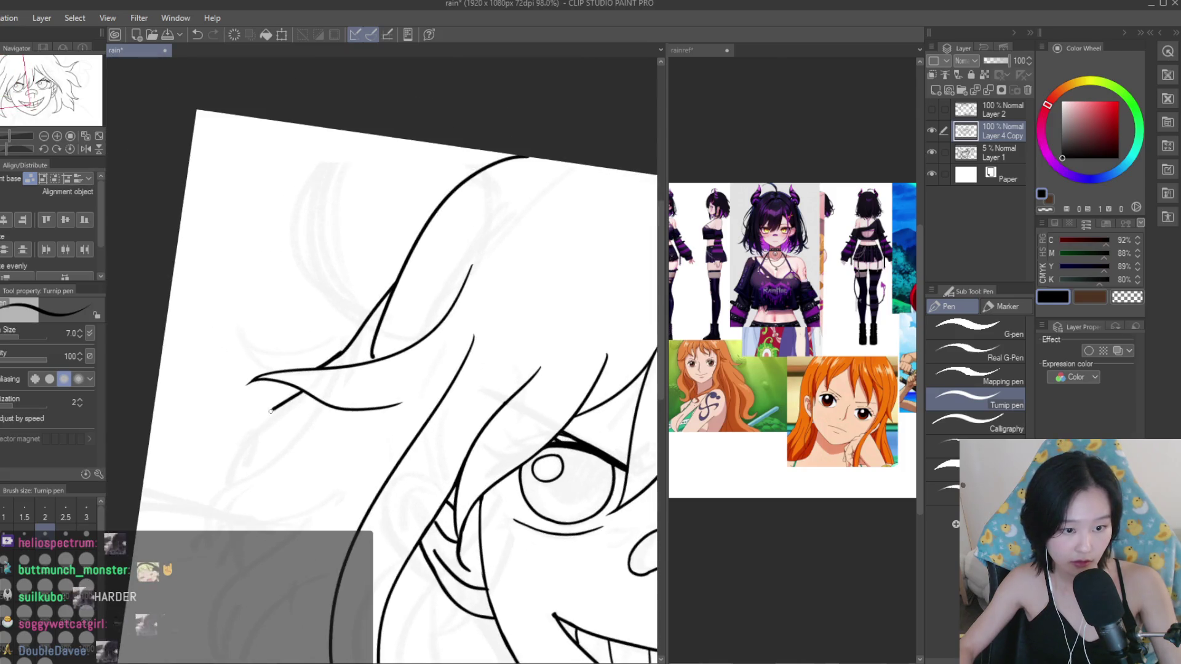
pyautogui.scroll(-2, 397, 309)
pyautogui.scroll(-1, 397, 310)
pyautogui.scroll(2, 365, 308)
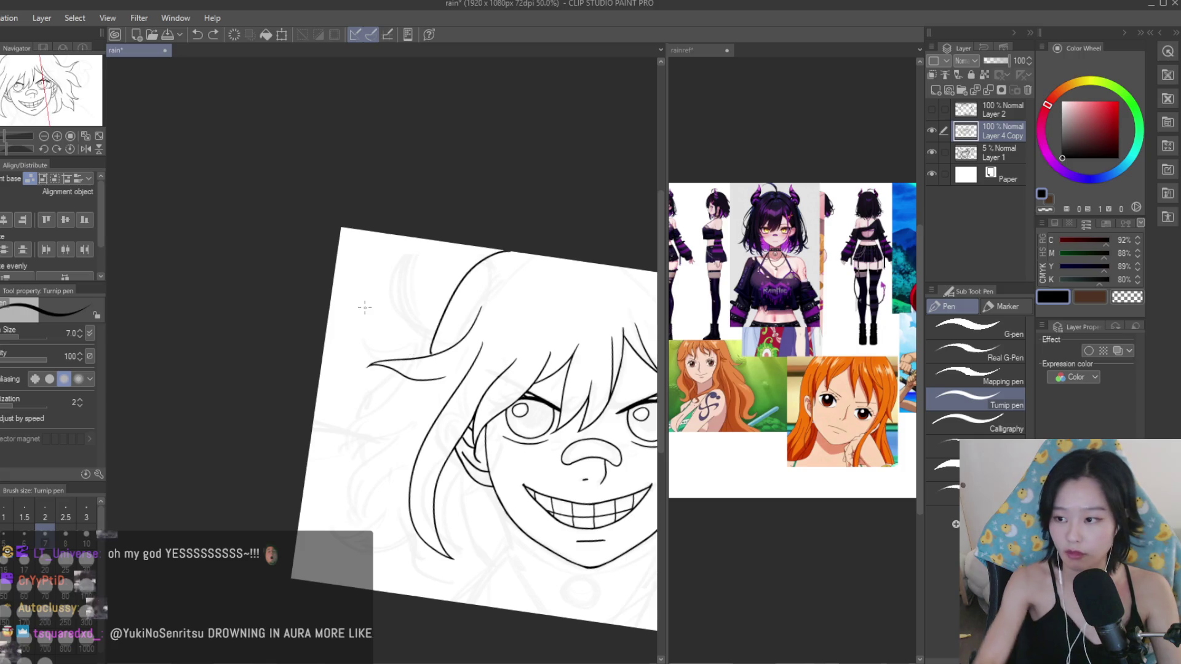
pyautogui.scroll(2, 365, 308)
pyautogui.press('e')
pyautogui.scroll(3, 498, 363)
pyautogui.scroll(2, 499, 363)
pyautogui.moveTo(481, 384); pyautogui.dragTo(510, 359)
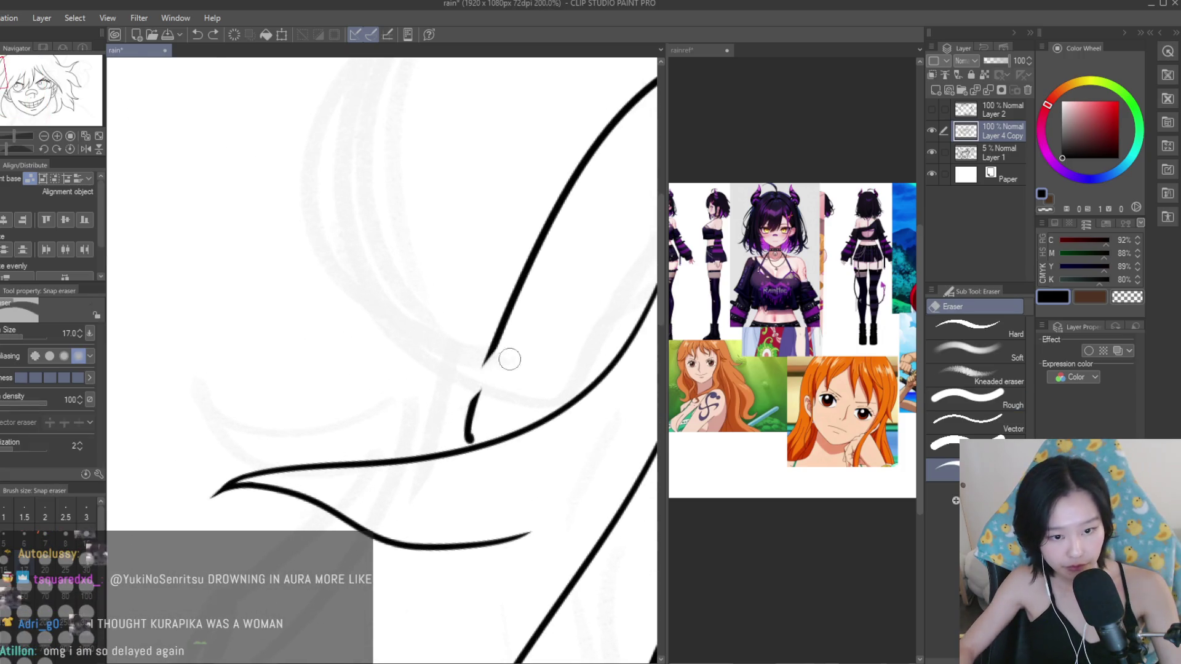
pyautogui.moveTo(452, 436); pyautogui.dragTo(484, 430)
# Try several pen strokes down to the lower hair curve, undoing each attempt.
pyautogui.press('p')
pyautogui.scroll(2, 486, 366)
pyautogui.moveTo(508, 323)
pyautogui.mouseDown()
pyautogui.moveTo(470, 404)
pyautogui.moveTo(372, 506)
pyautogui.mouseUp()
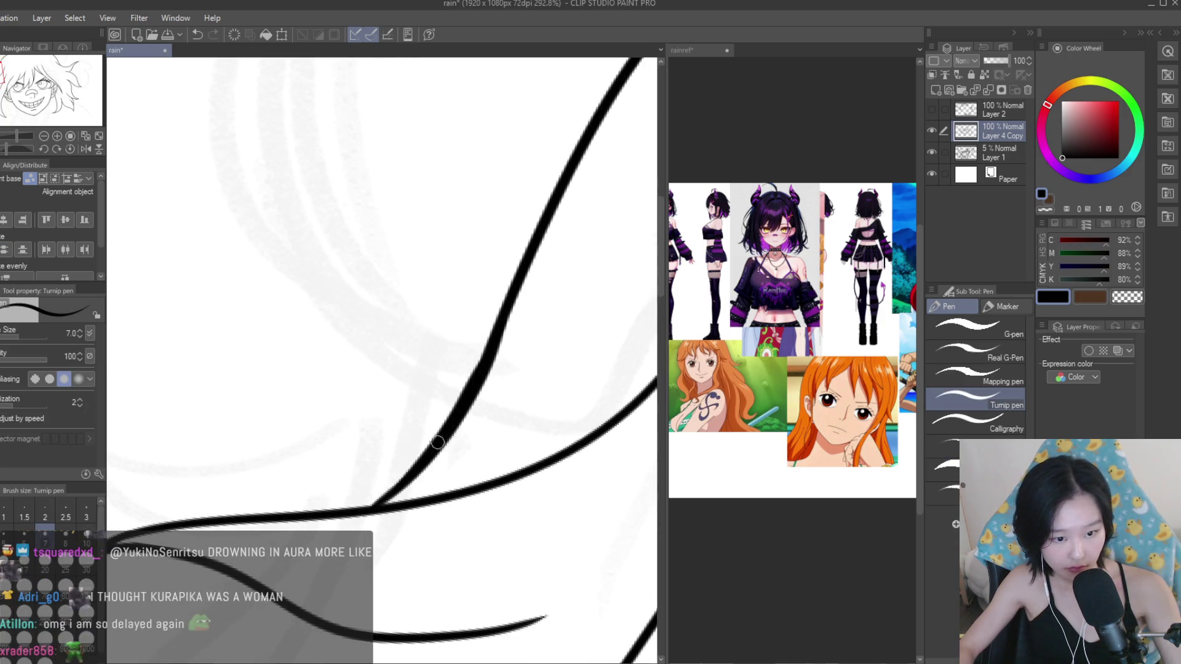
pyautogui.scroll(-2, 459, 360)
pyautogui.scroll(-2, 435, 336)
pyautogui.scroll(1, 435, 336)
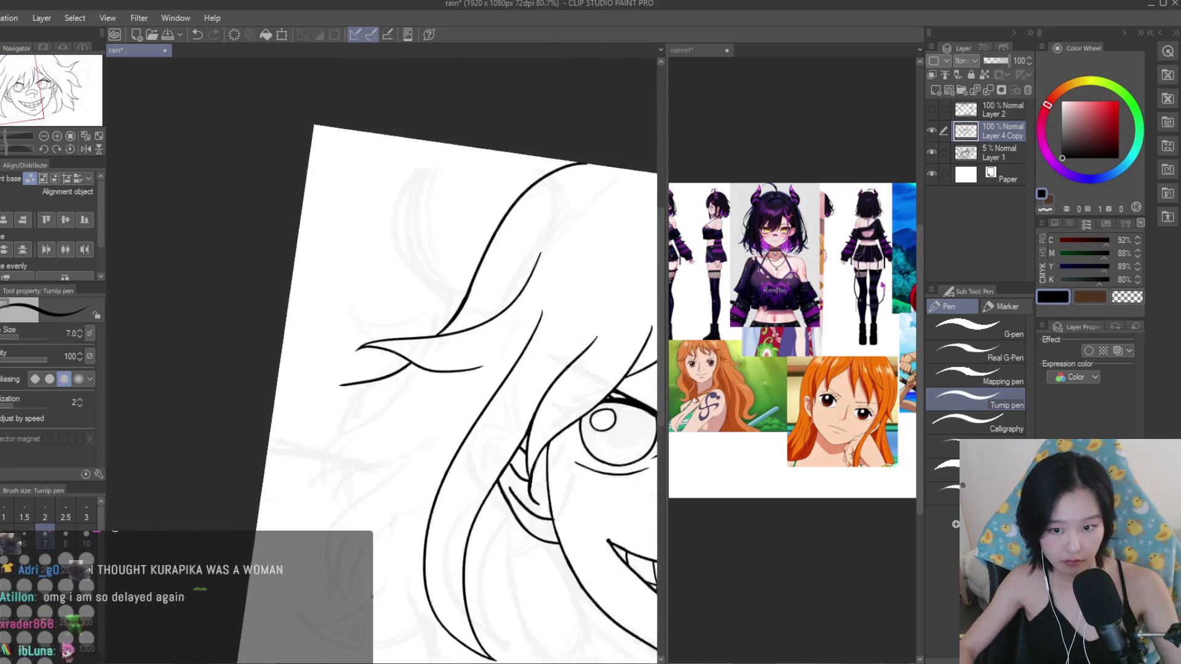
pyautogui.scroll(-1, 444, 333)
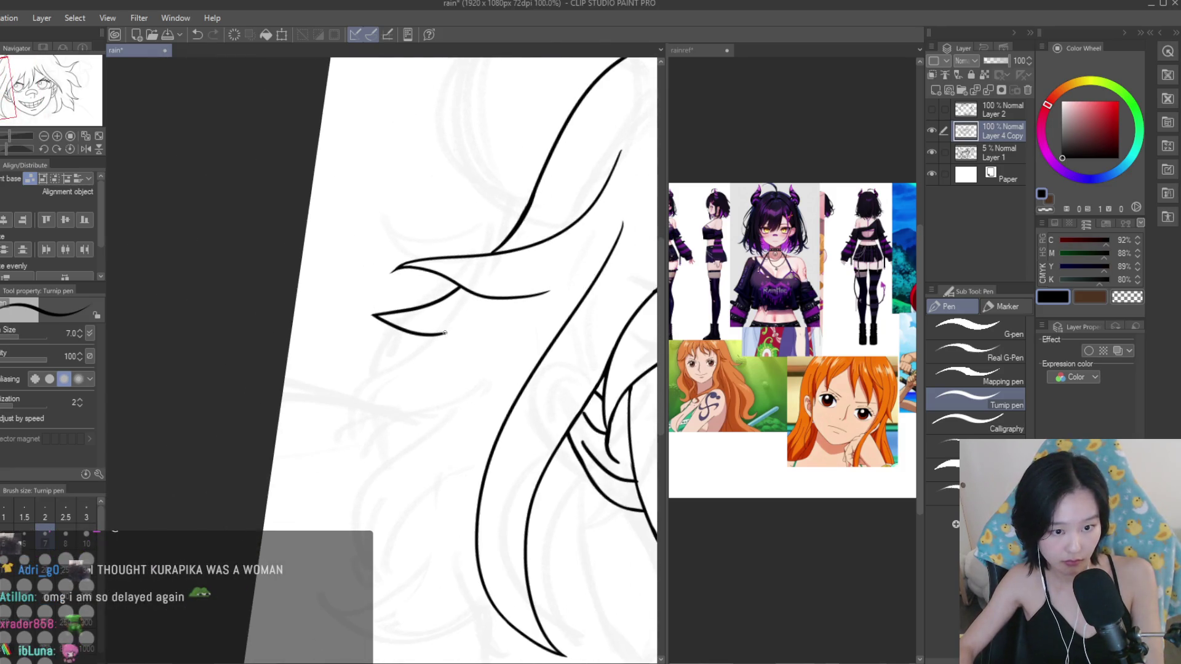
pyautogui.scroll(1, 326, 396)
pyautogui.hotkey('ctrl', 'z')
pyautogui.moveTo(333, 406)
pyautogui.mouseDown()
pyautogui.moveTo(494, 304)
pyautogui.moveTo(386, 477)
pyautogui.mouseUp()
pyautogui.hotkey('ctrl', 'z')
pyautogui.hotkey('ctrl', 'z')
pyautogui.moveTo(514, 381); pyautogui.dragTo(396, 492)
pyautogui.hotkey('ctrl', 'z')
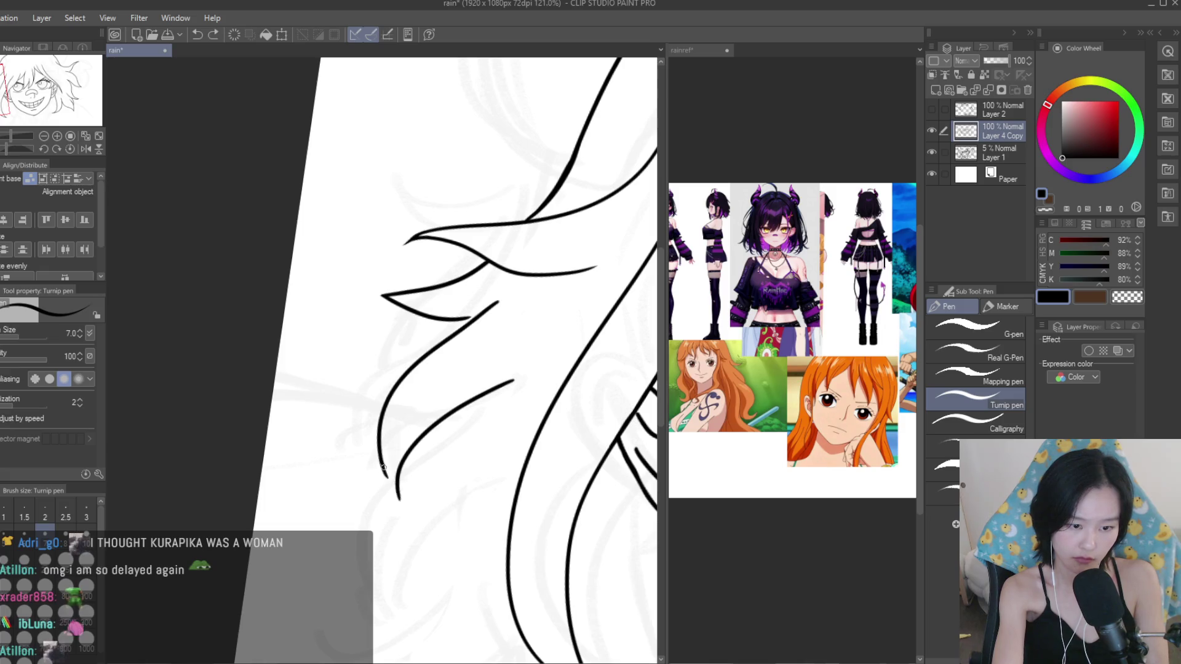
# Extend the lower hair tip further to the left.
pyautogui.scroll(-4, 383, 468)
pyautogui.scroll(3, 359, 334)
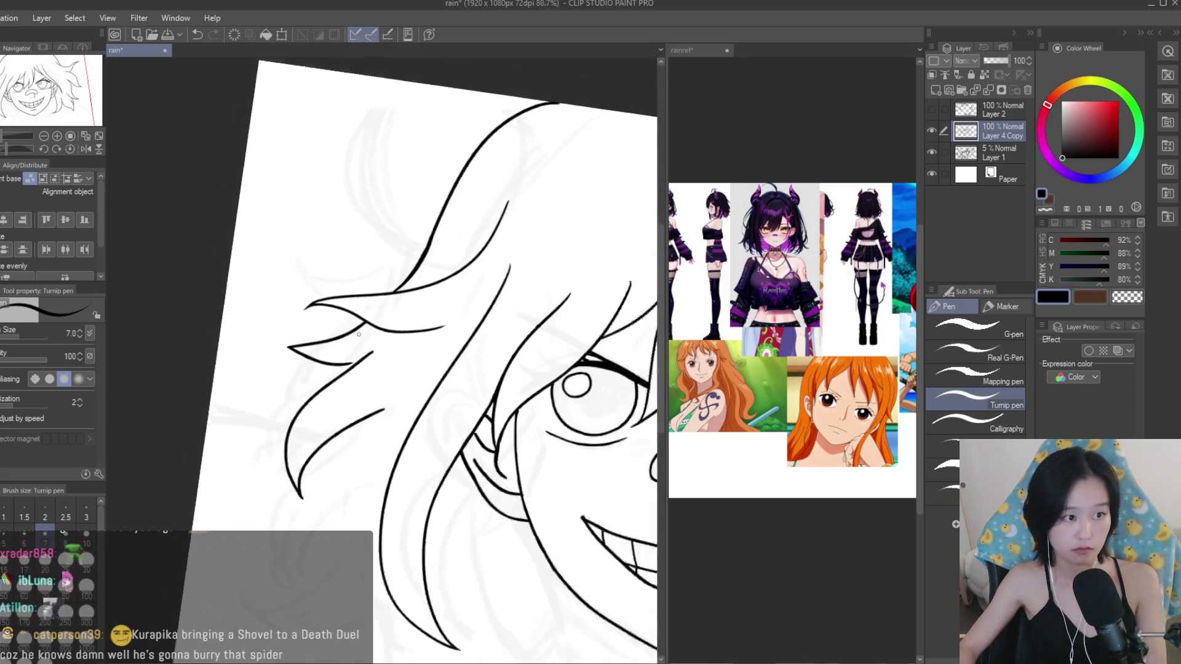
pyautogui.scroll(3, 359, 334)
pyautogui.scroll(3, 359, 334)
pyautogui.scroll(1, 164, 338)
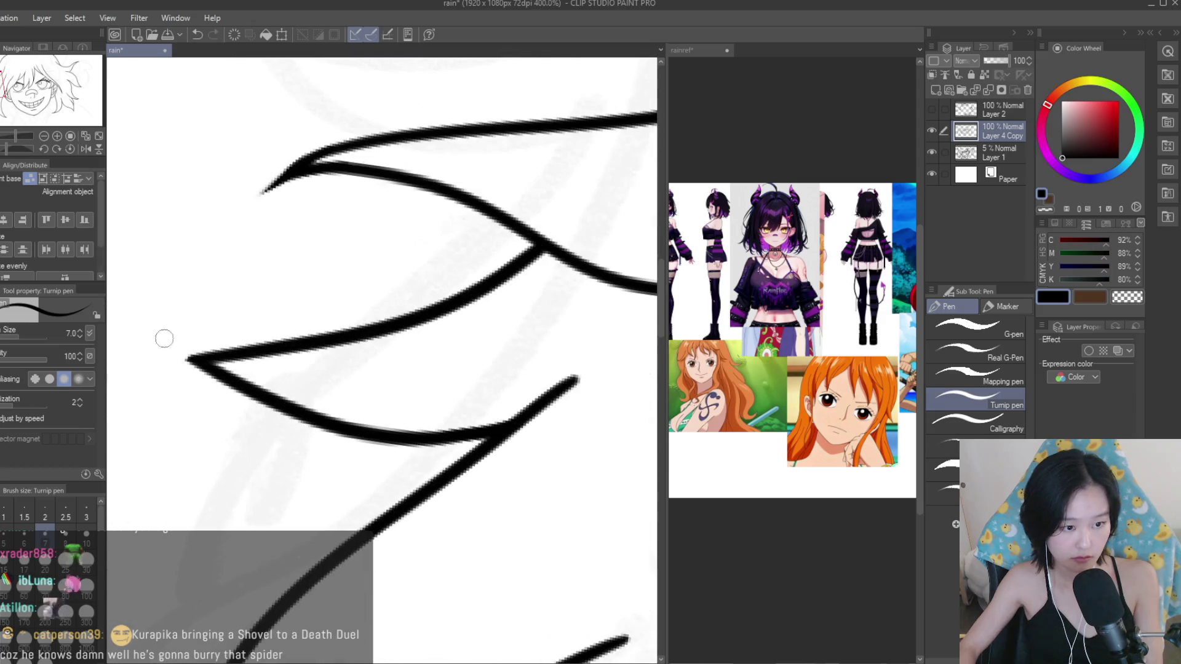
pyautogui.moveTo(196, 358); pyautogui.dragTo(147, 342)
pyautogui.press('e')
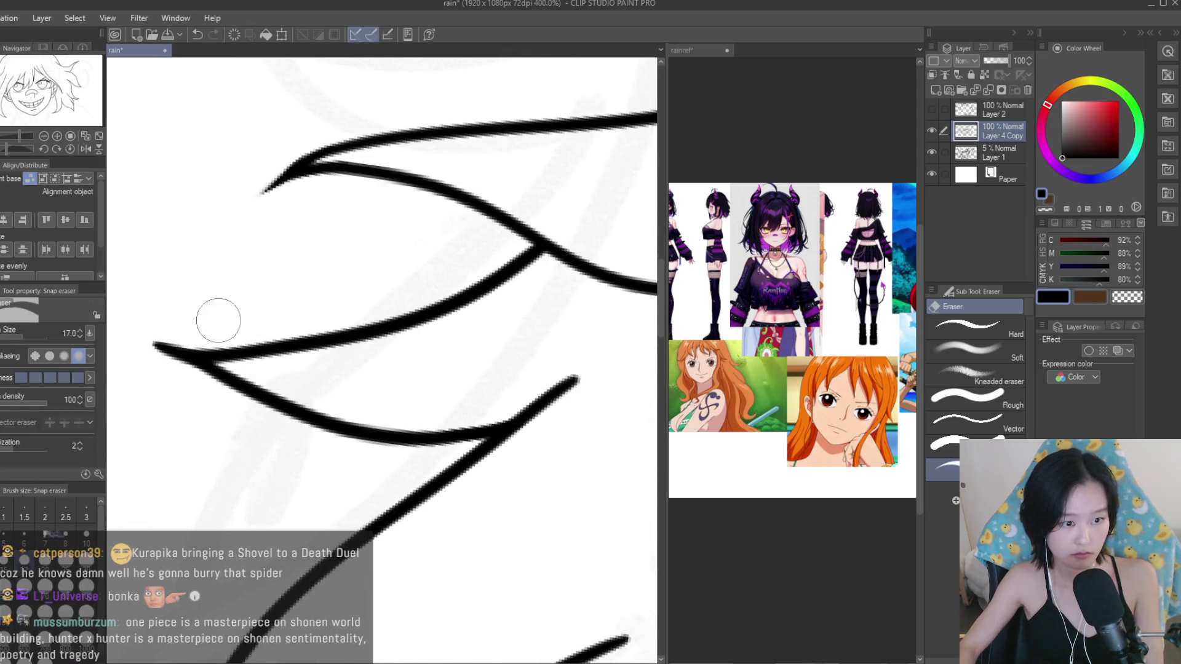
pyautogui.scroll(-4, 284, 303)
pyautogui.scroll(-5, 356, 298)
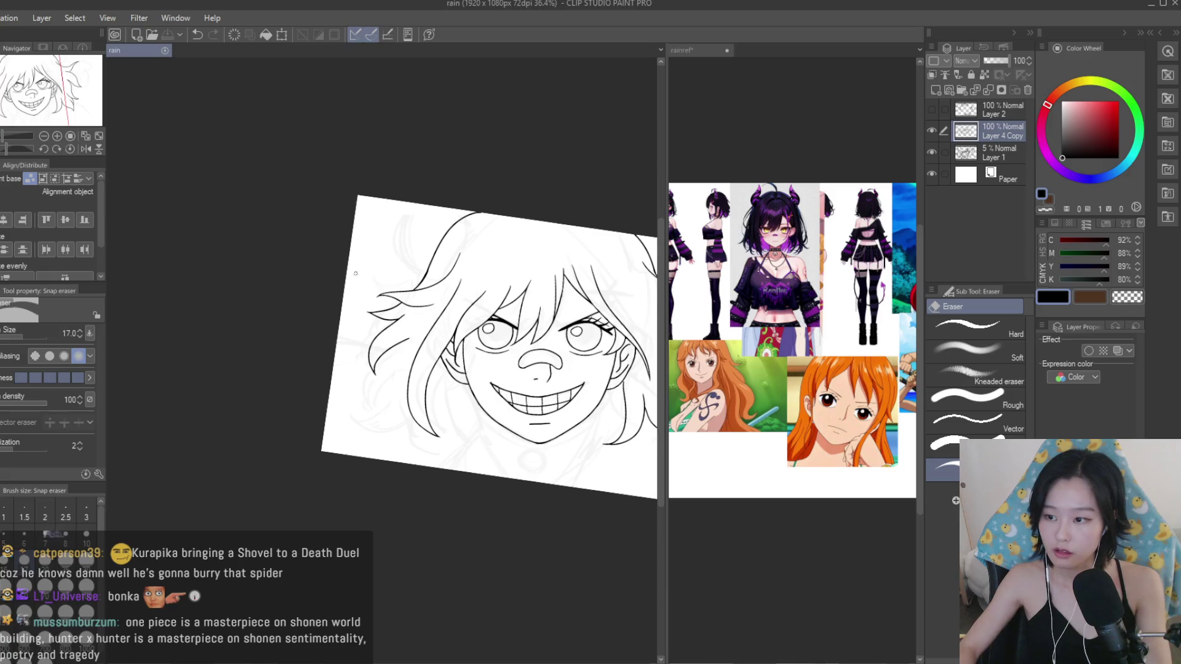
pyautogui.scroll(1, 533, 288)
# Ink a hair strand curving down the left side with the pen.
pyautogui.press('p')
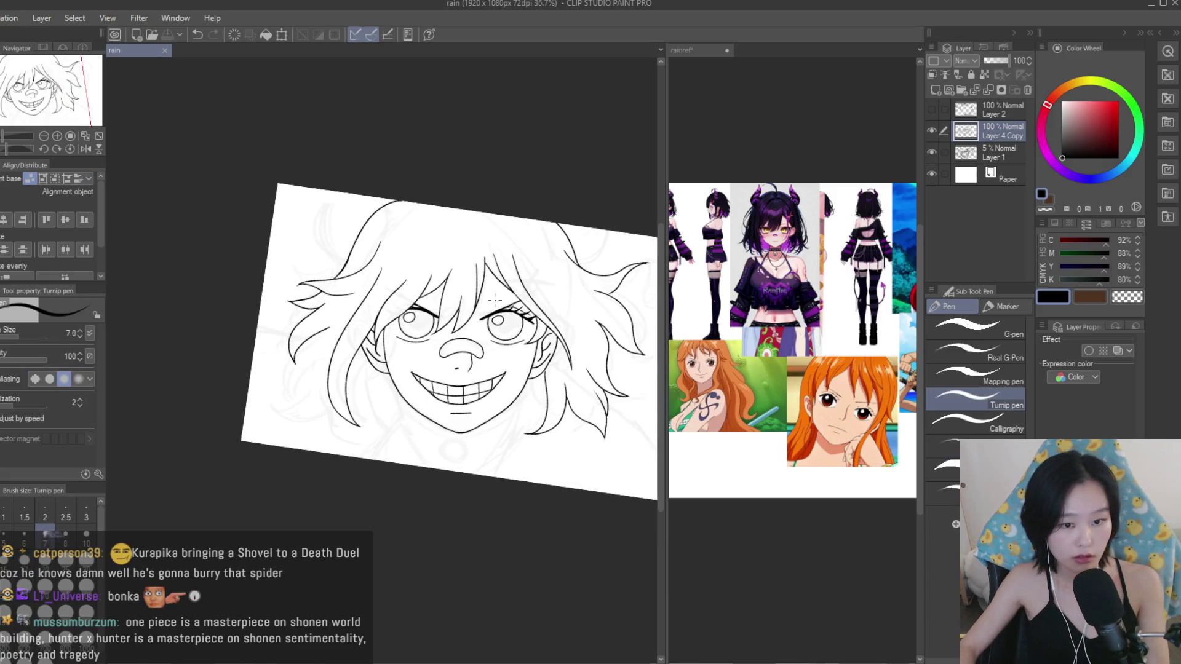
pyautogui.scroll(-1, 315, 394)
pyautogui.scroll(2, 315, 394)
pyautogui.scroll(1, 315, 393)
pyautogui.scroll(-1, 315, 394)
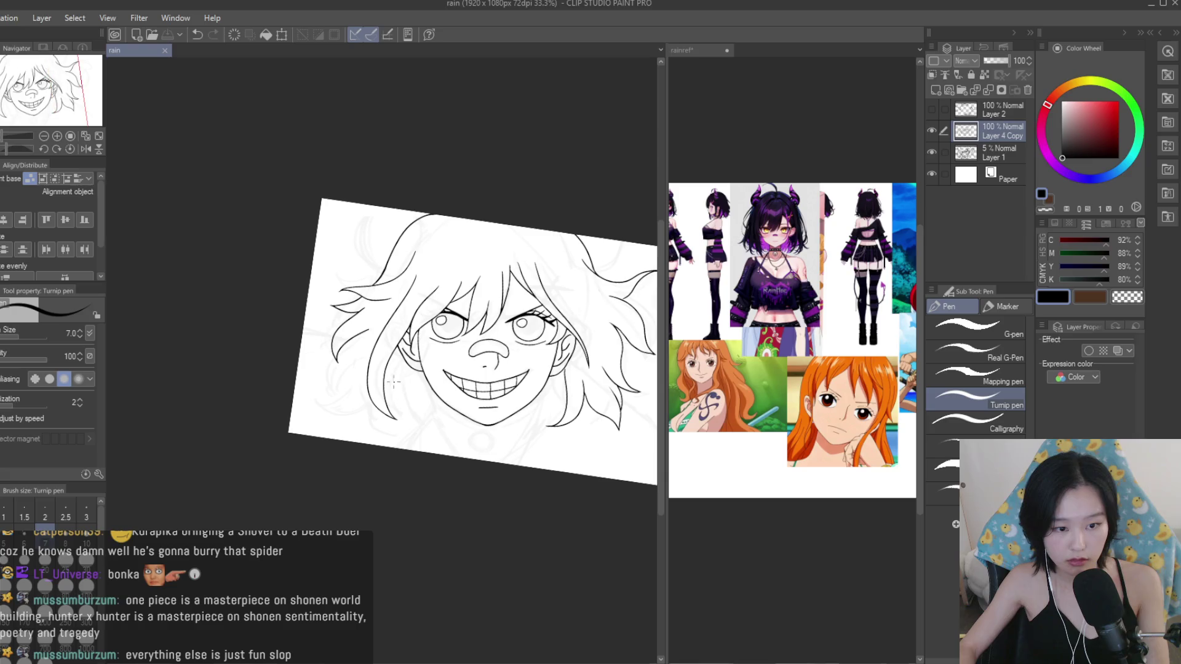
pyautogui.scroll(2, 315, 394)
pyautogui.scroll(2, 332, 412)
pyautogui.scroll(-1, 343, 425)
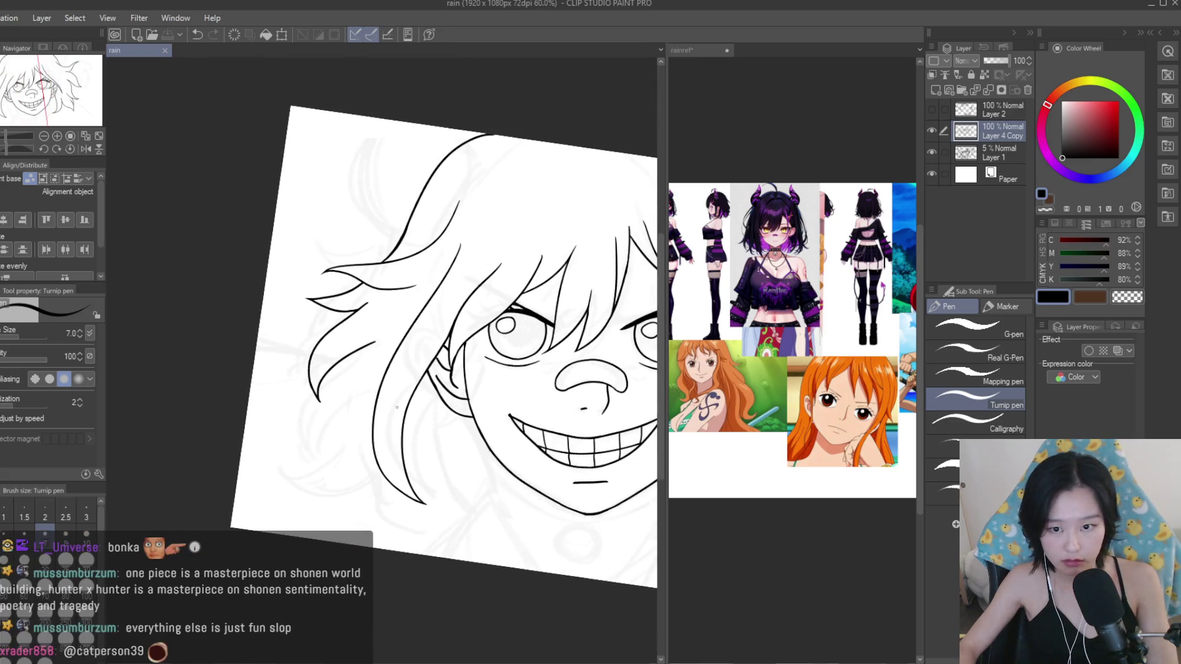
pyautogui.scroll(-1, 792, 339)
pyautogui.scroll(1, 792, 338)
pyautogui.scroll(1, 378, 414)
pyautogui.scroll(3, 378, 414)
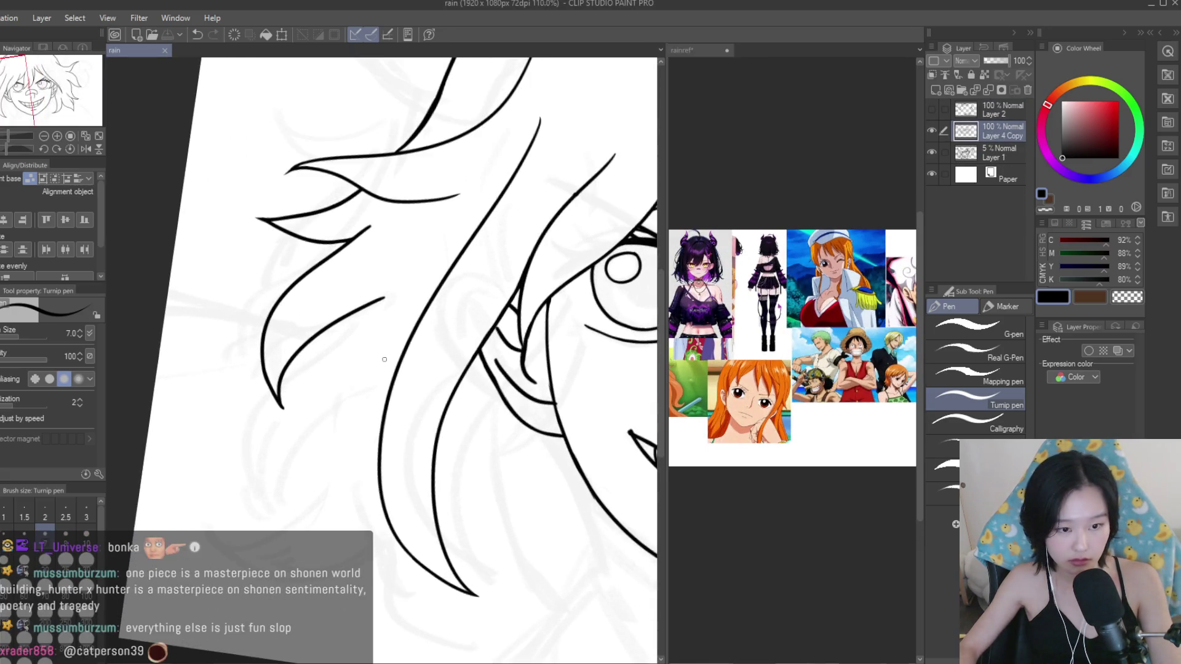
pyautogui.moveTo(312, 346); pyautogui.dragTo(220, 491)
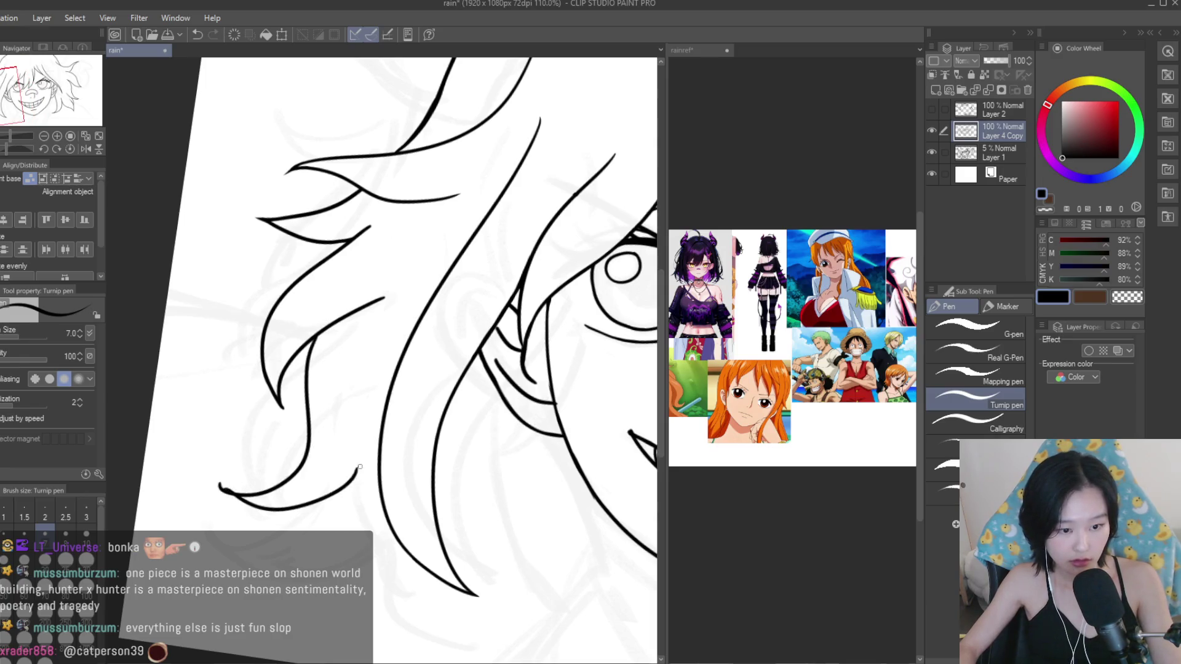
# Replace that strand with a new curve and add a short stroke near the hair tip.
pyautogui.scroll(-5, 360, 467)
pyautogui.scroll(2, 369, 455)
pyautogui.scroll(2, 372, 452)
pyautogui.scroll(1, 375, 451)
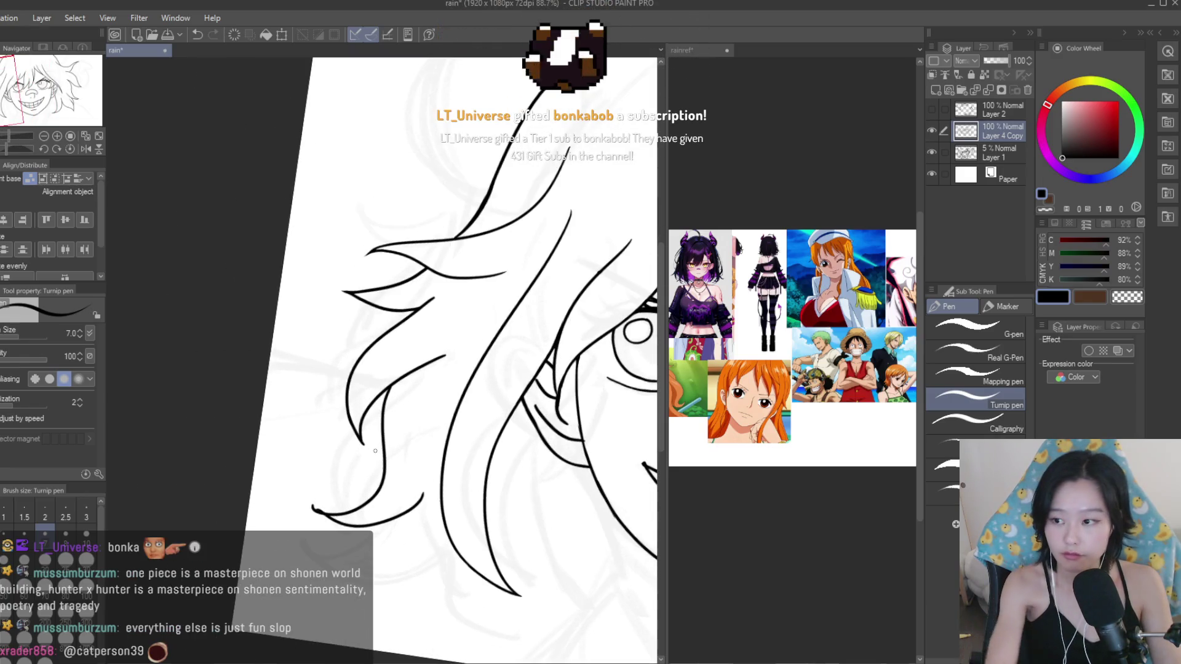
pyautogui.hotkey('ctrl', 'z')
pyautogui.hotkey('ctrl', 'z')
pyautogui.moveTo(393, 382); pyautogui.dragTo(321, 521)
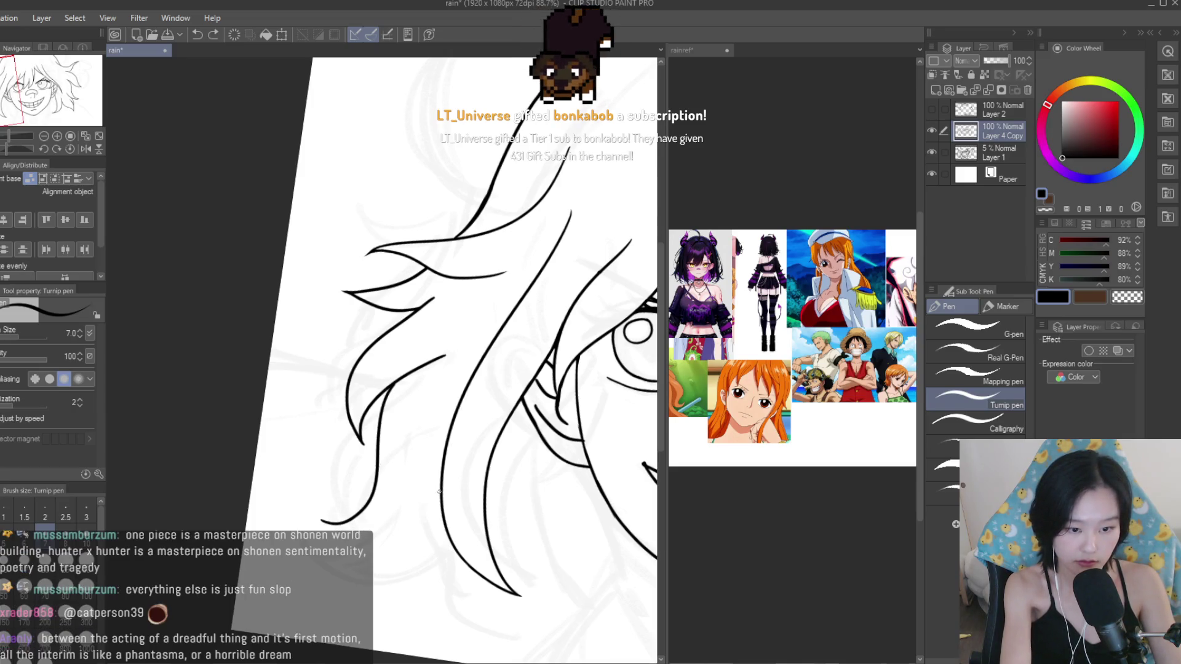
pyautogui.moveTo(421, 498); pyautogui.dragTo(327, 528)
# Draw the tapered strand down to the tip, redrawing its curved line further left.
pyautogui.scroll(-5, 339, 411)
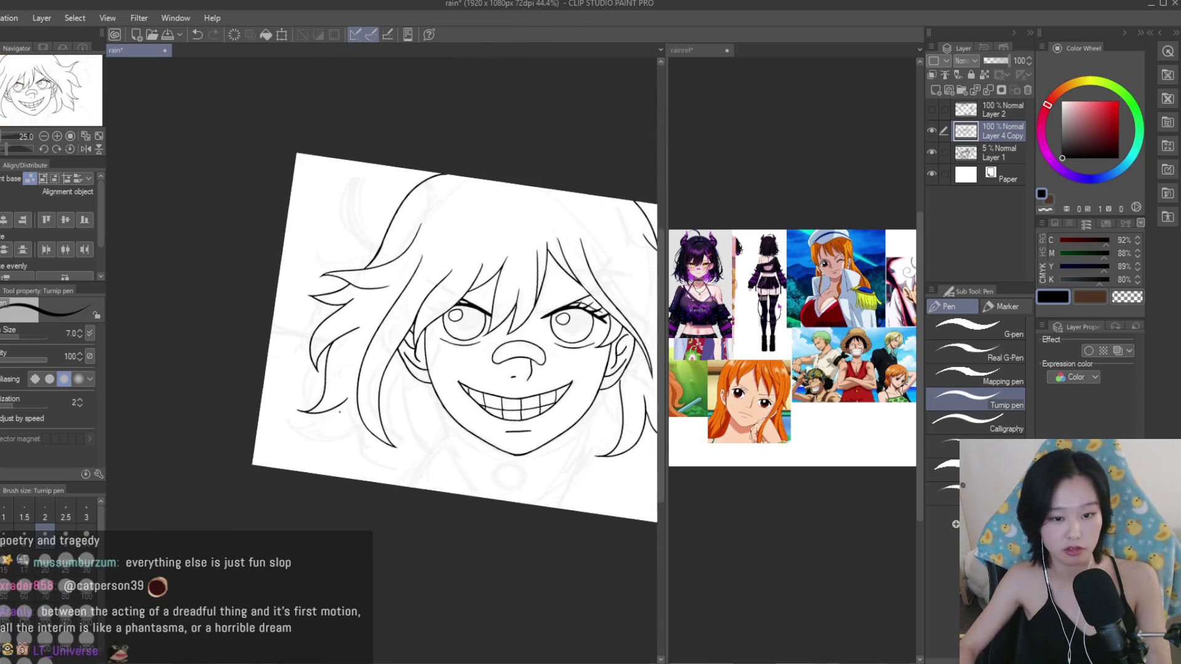
pyautogui.scroll(10, 339, 411)
pyautogui.moveTo(323, 405); pyautogui.dragTo(353, 552)
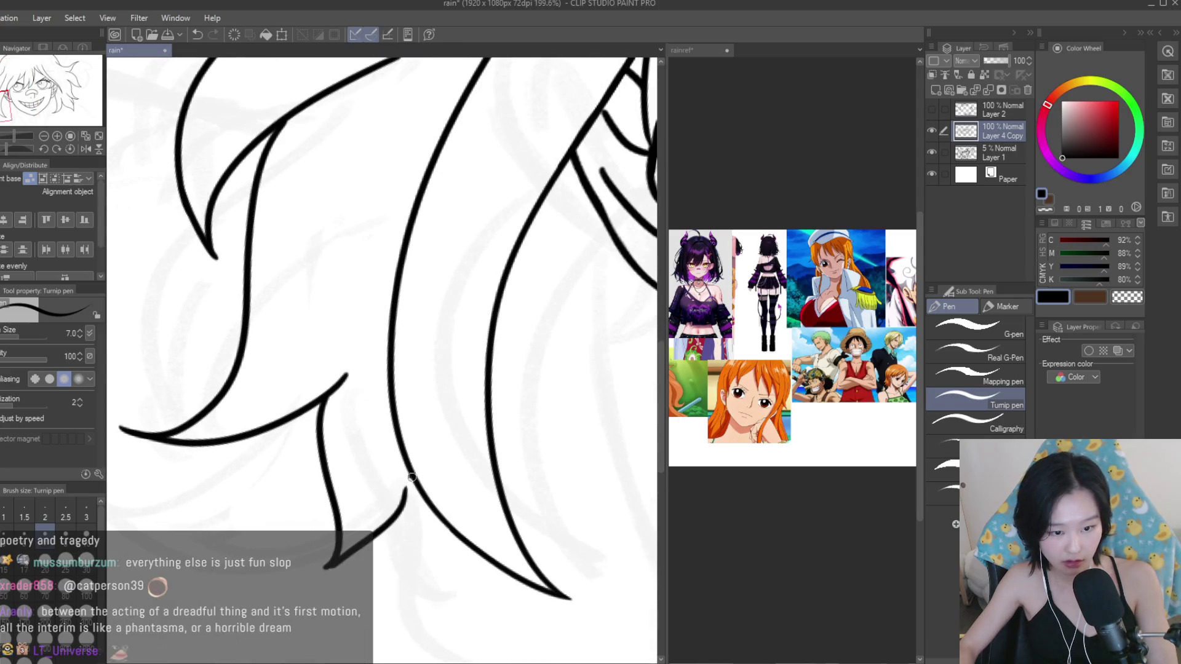
pyautogui.moveTo(416, 483); pyautogui.dragTo(325, 571)
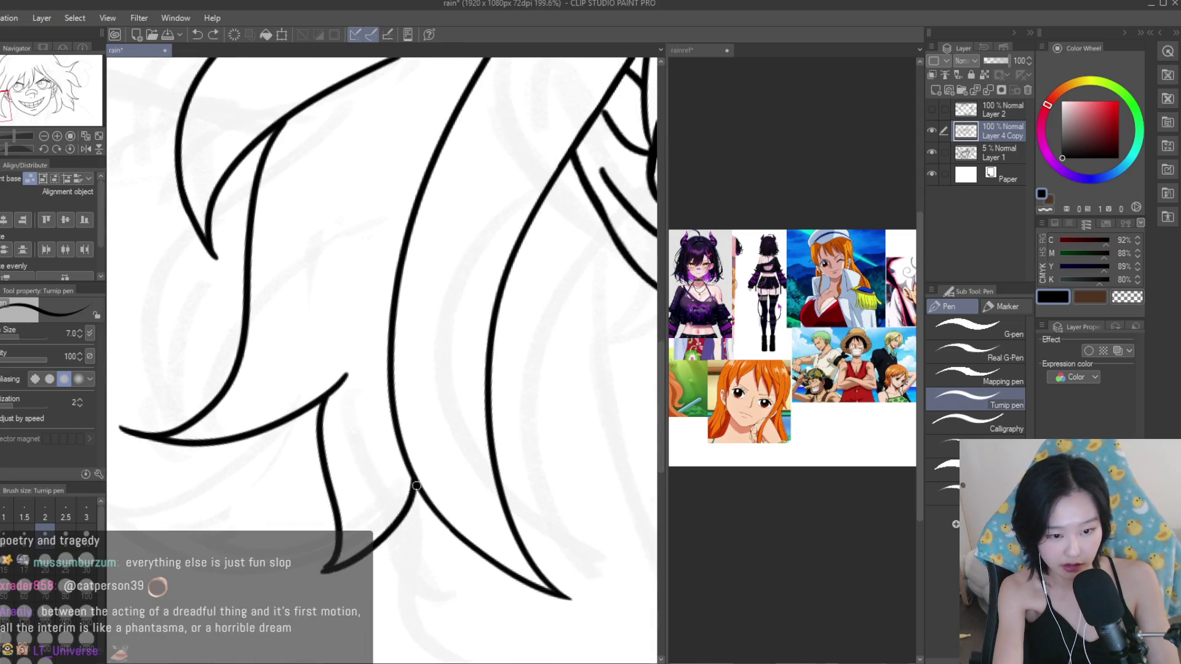
pyautogui.hotkey('ctrl', 'z')
pyautogui.moveTo(416, 486); pyautogui.dragTo(320, 567)
# Undo a trial erase on the hair tip and return to the pen.
pyautogui.press('e')
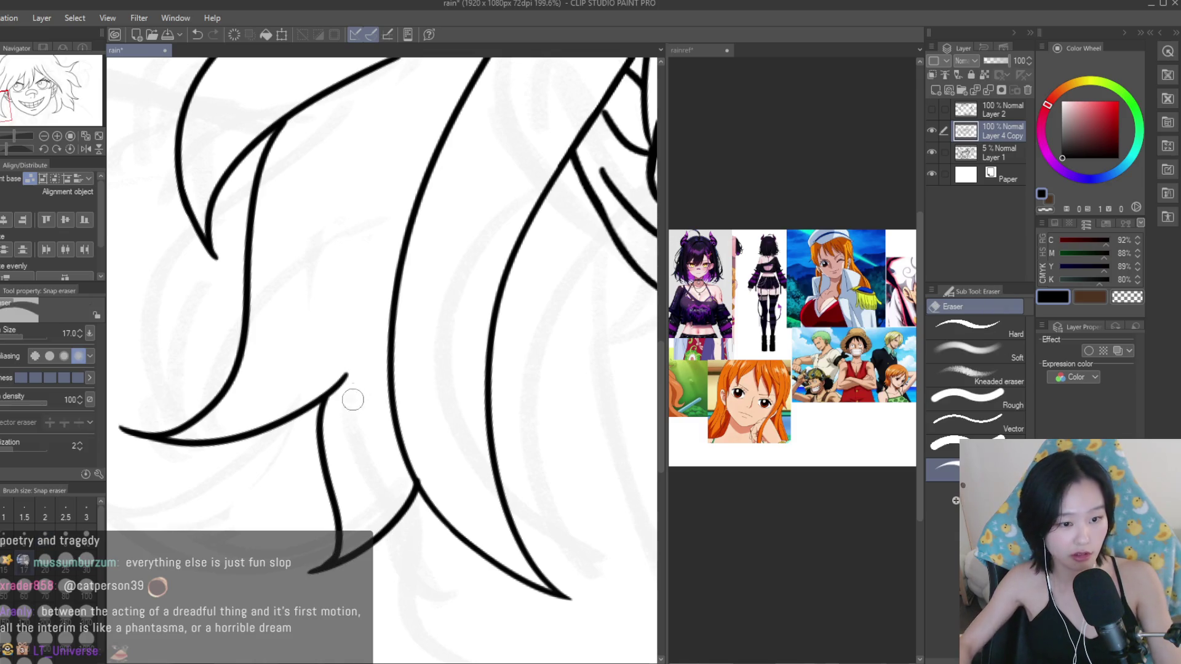
pyautogui.hotkey('ctrl', 'z')
pyautogui.press('p')
pyautogui.scroll(-5, 444, 486)
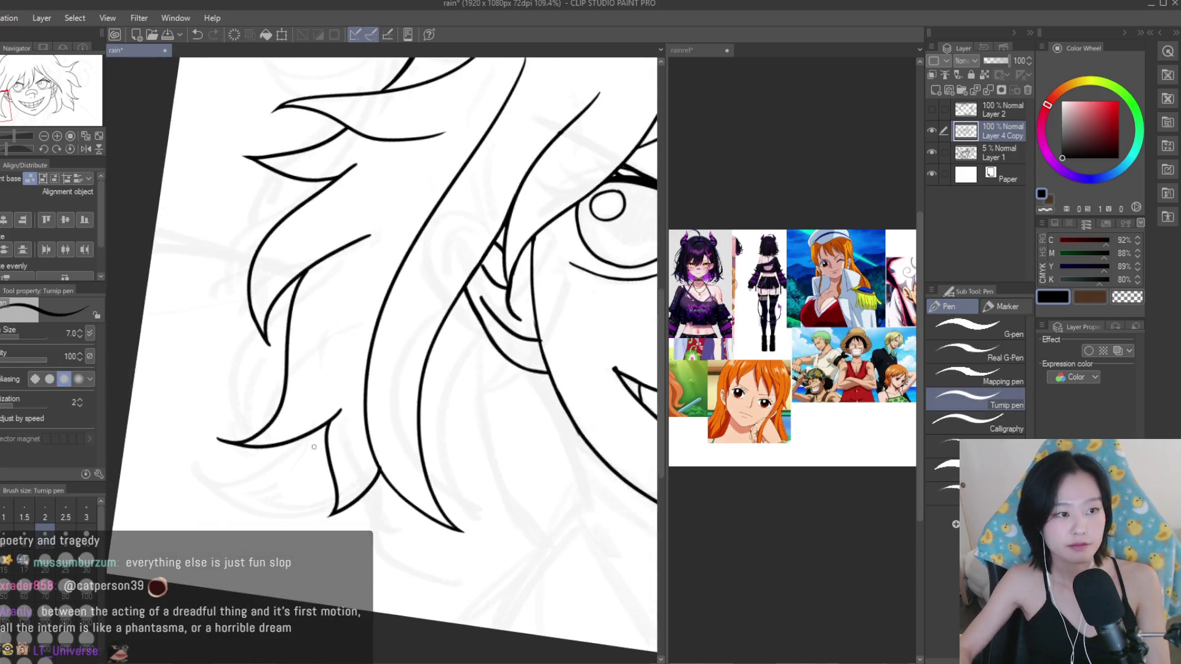
pyautogui.scroll(-3, 443, 486)
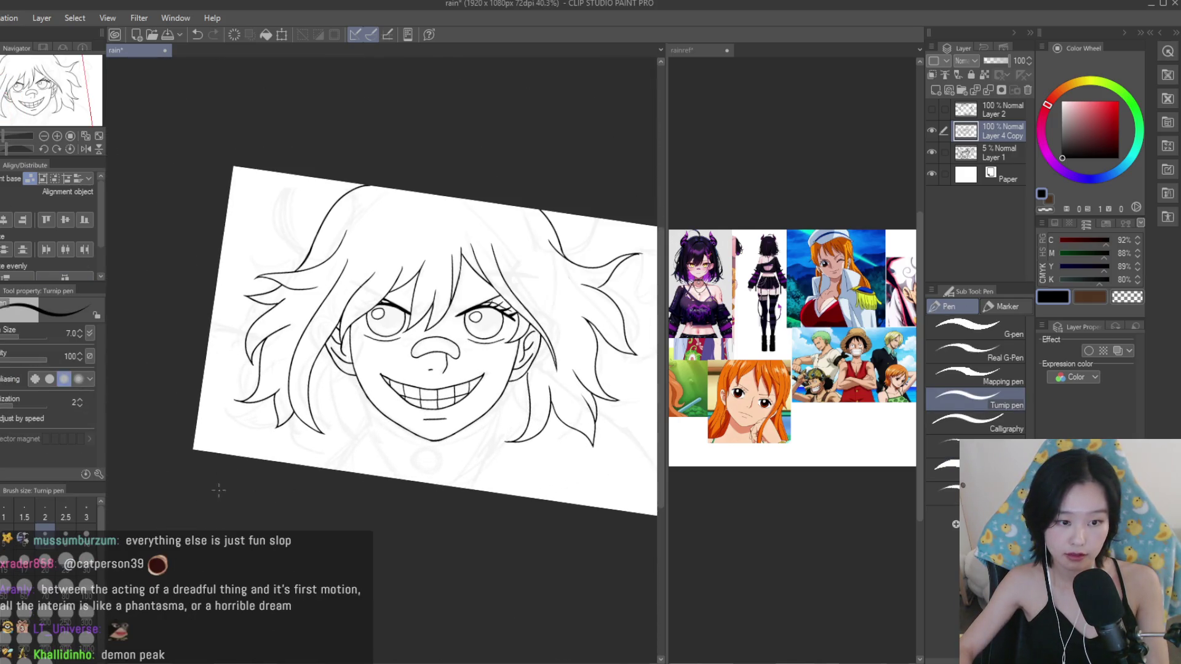
pyautogui.scroll(2, 349, 486)
pyautogui.scroll(2, 349, 486)
# Undo the lower curved hair stroke and save the drawing.
pyautogui.scroll(-1, 806, 332)
pyautogui.scroll(2, 806, 333)
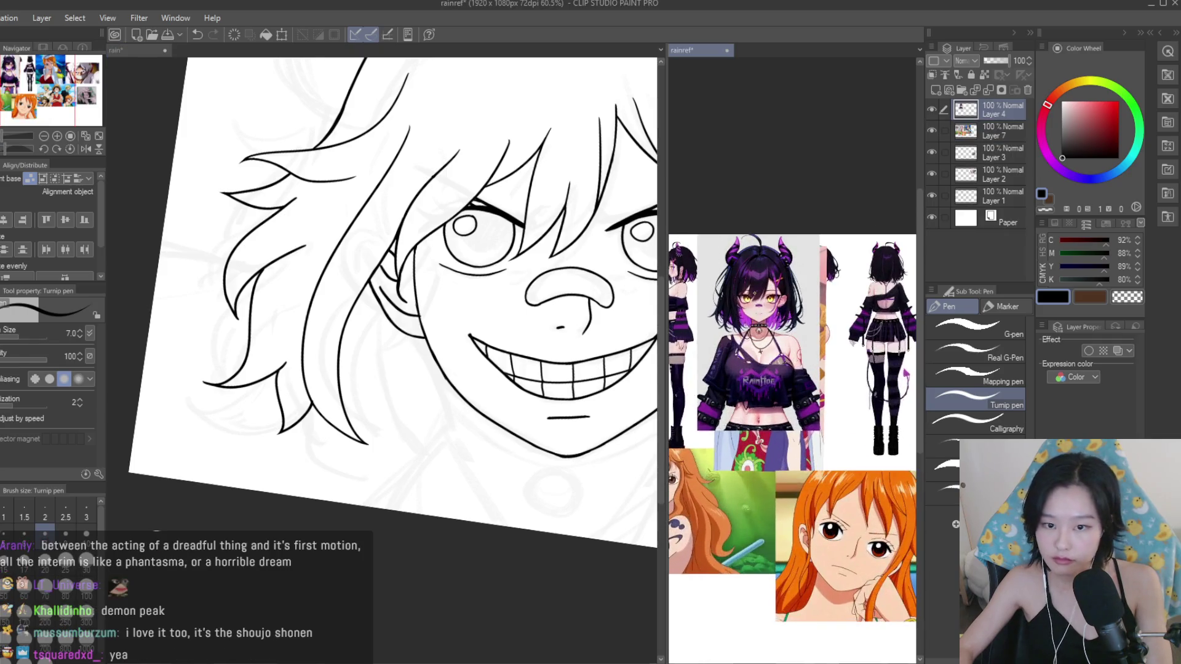
pyautogui.scroll(2, 806, 332)
pyautogui.scroll(3, 389, 306)
pyautogui.scroll(-3, 389, 306)
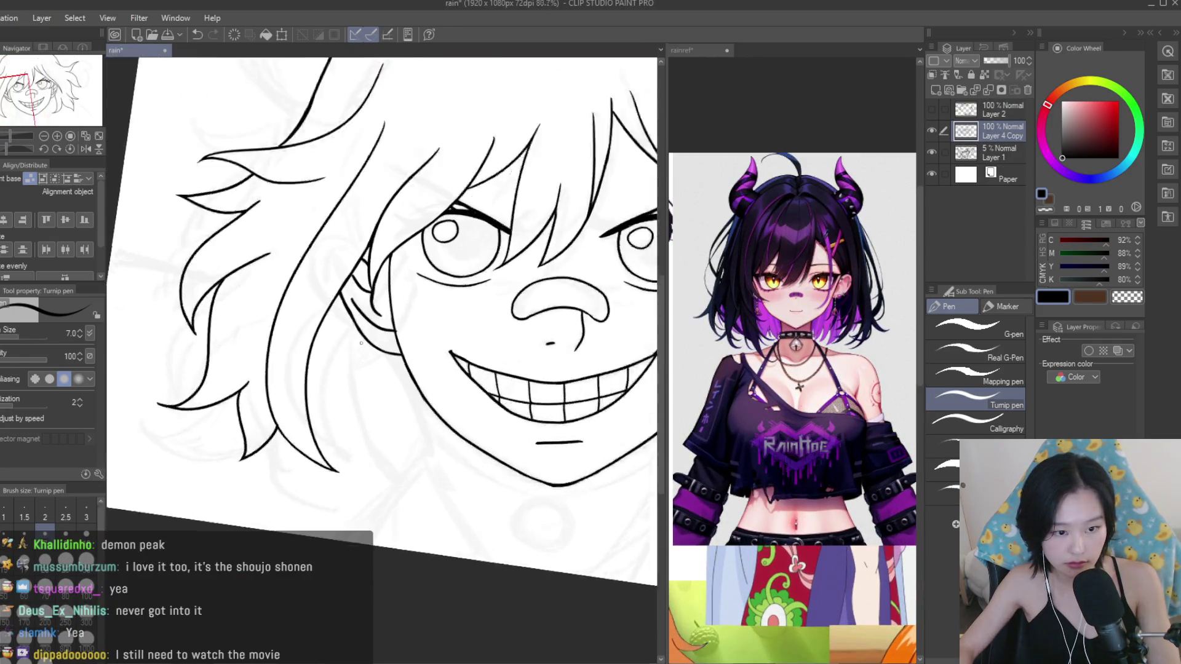
pyautogui.scroll(4, 359, 327)
pyautogui.hotkey('ctrl', 'z')
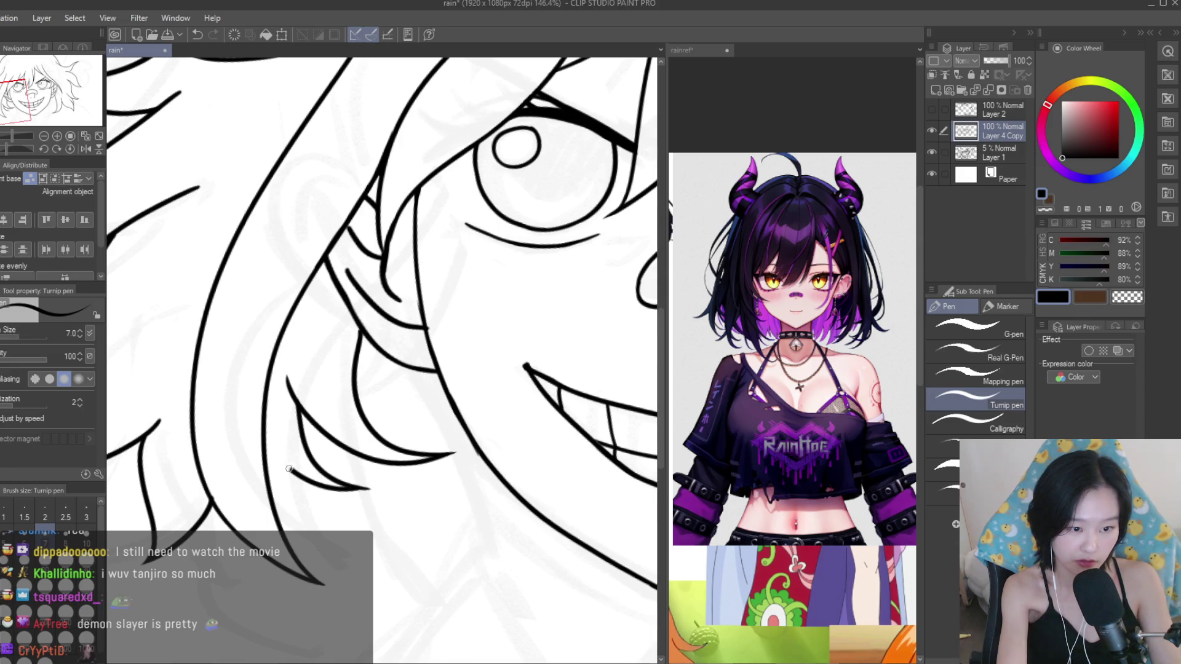
pyautogui.scroll(-3, 301, 419)
pyautogui.scroll(-2, 301, 418)
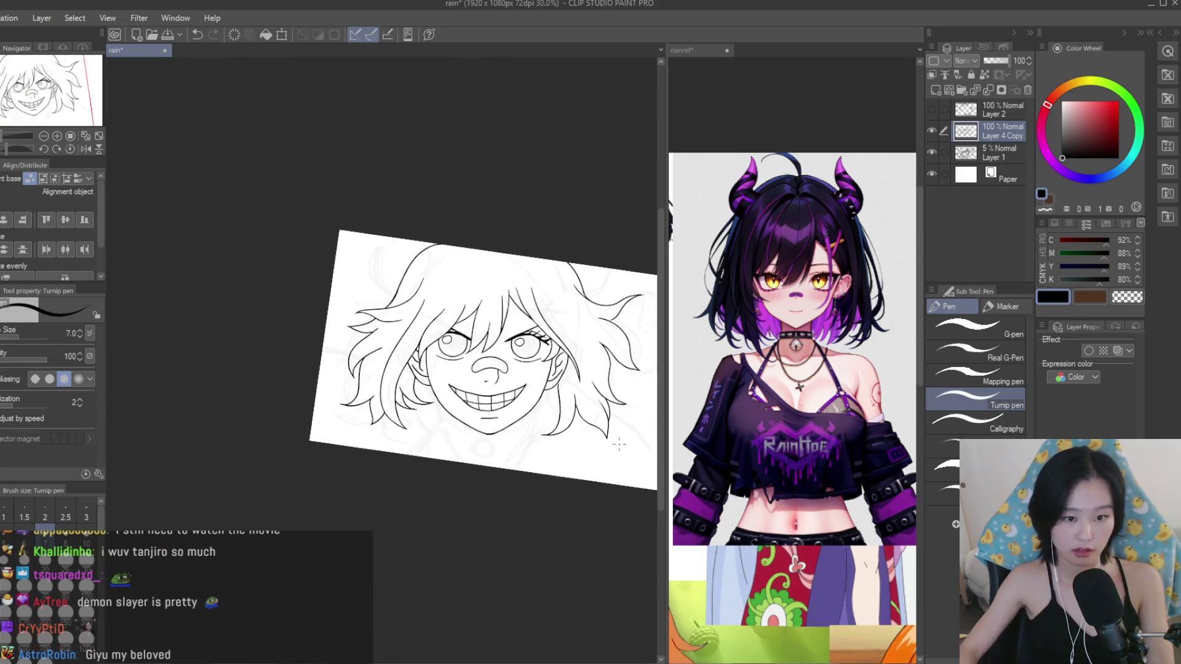
pyautogui.press('e')
pyautogui.scroll(3, 479, 402)
pyautogui.scroll(2, 478, 402)
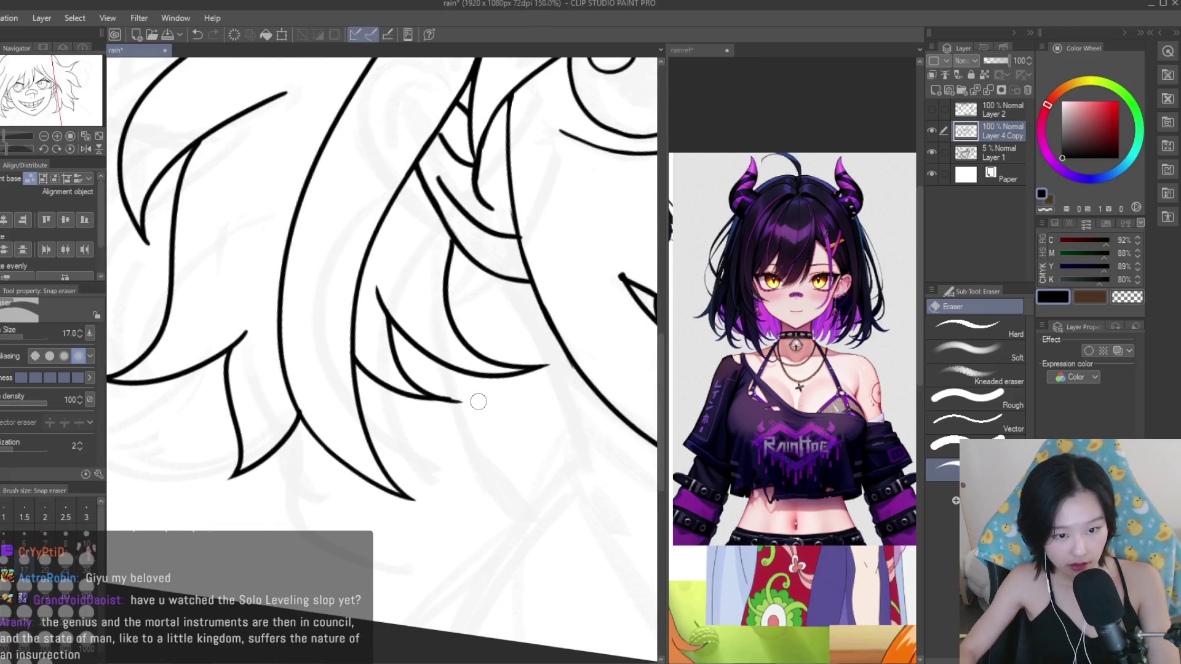
pyautogui.scroll(-3, 477, 395)
pyautogui.scroll(-1, 431, 381)
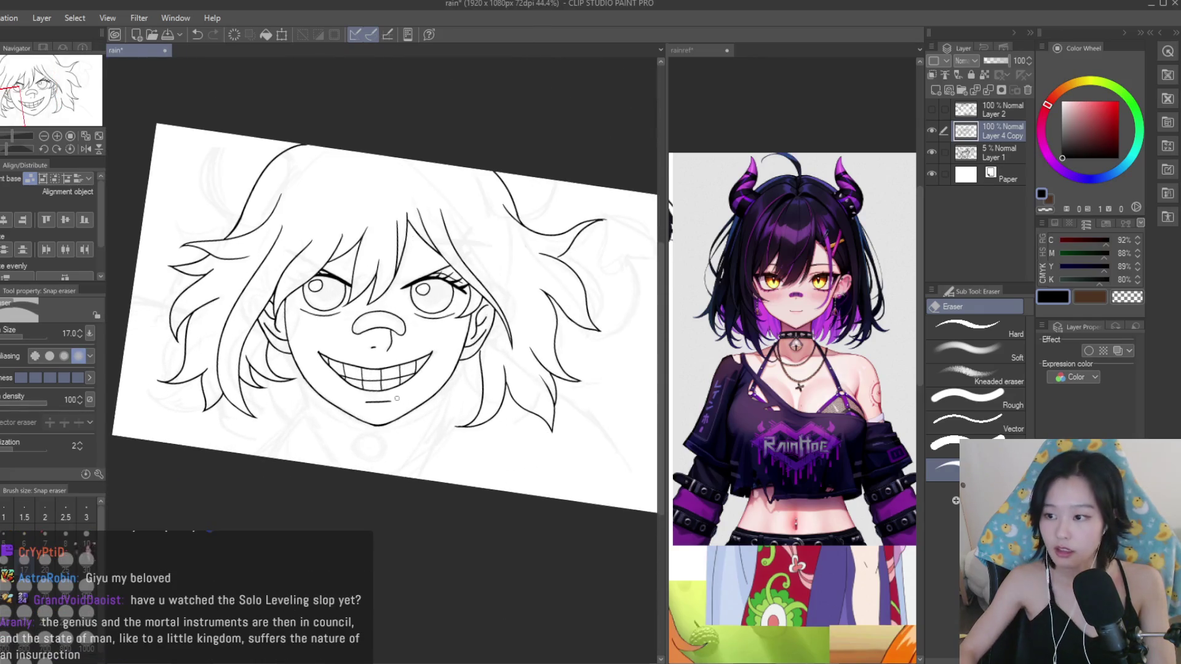
pyautogui.scroll(1, 355, 363)
pyautogui.scroll(1, 355, 363)
pyautogui.scroll(2, 354, 363)
pyautogui.hotkey('ctrl', 's')
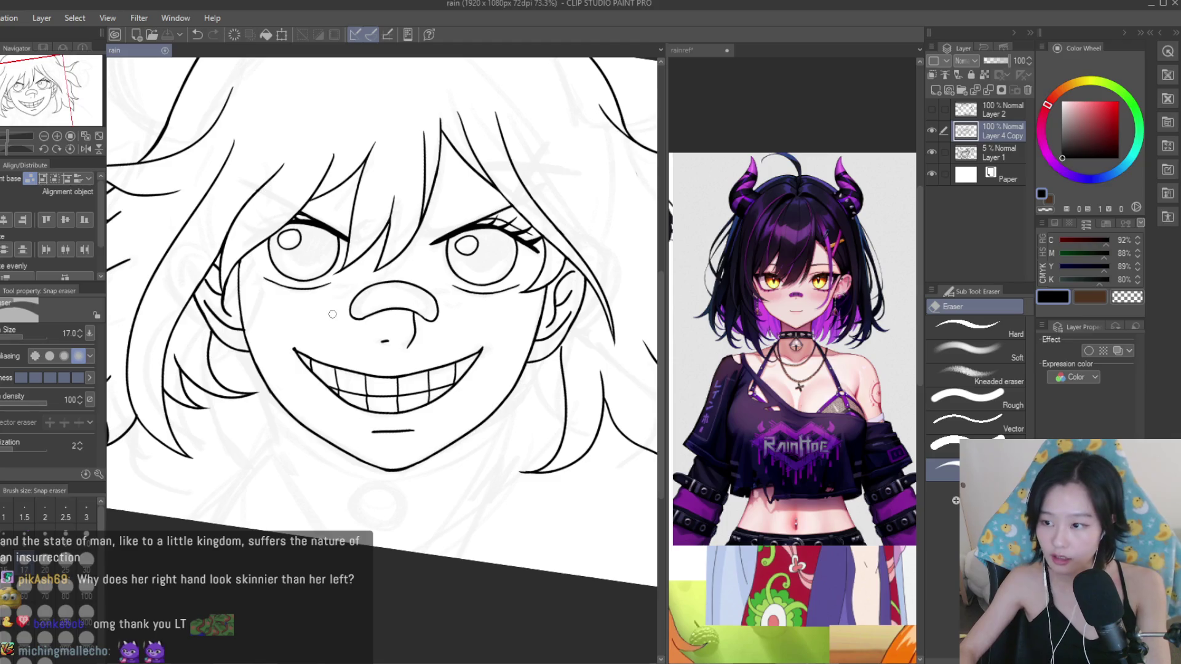
pyautogui.scroll(-2, 400, 406)
pyautogui.scroll(-1, 447, 447)
# Ink hair strand lines beside the right cheek and into the lower right hair.
pyautogui.press('p')
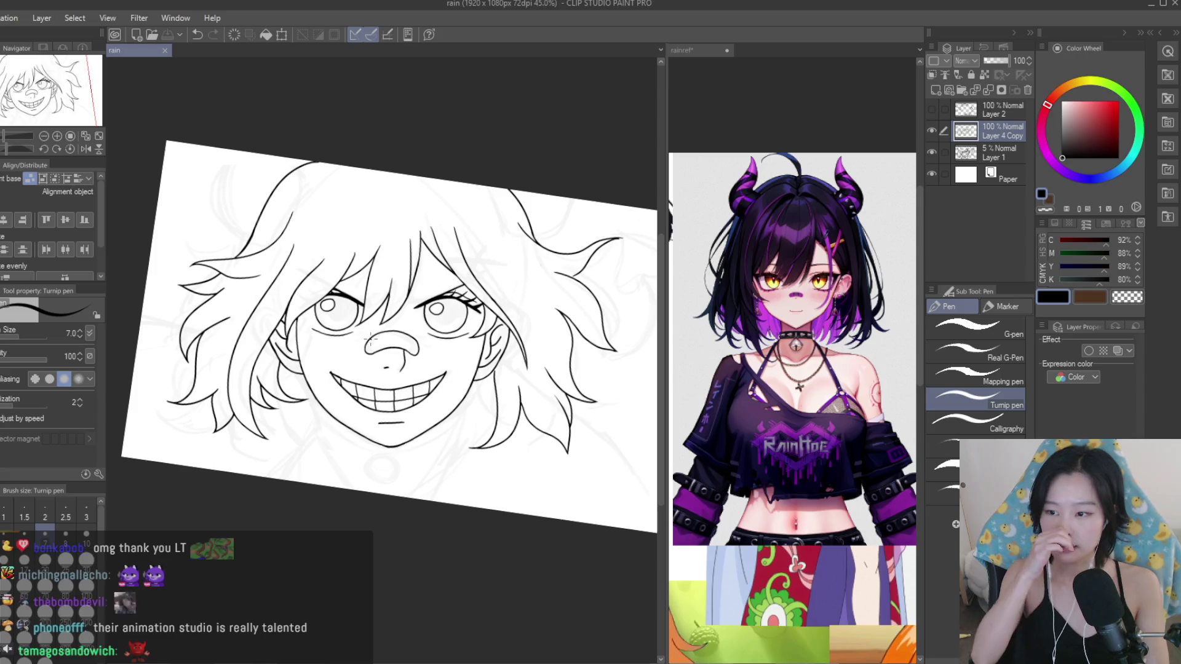
pyautogui.scroll(2, 447, 387)
pyautogui.scroll(3, 446, 369)
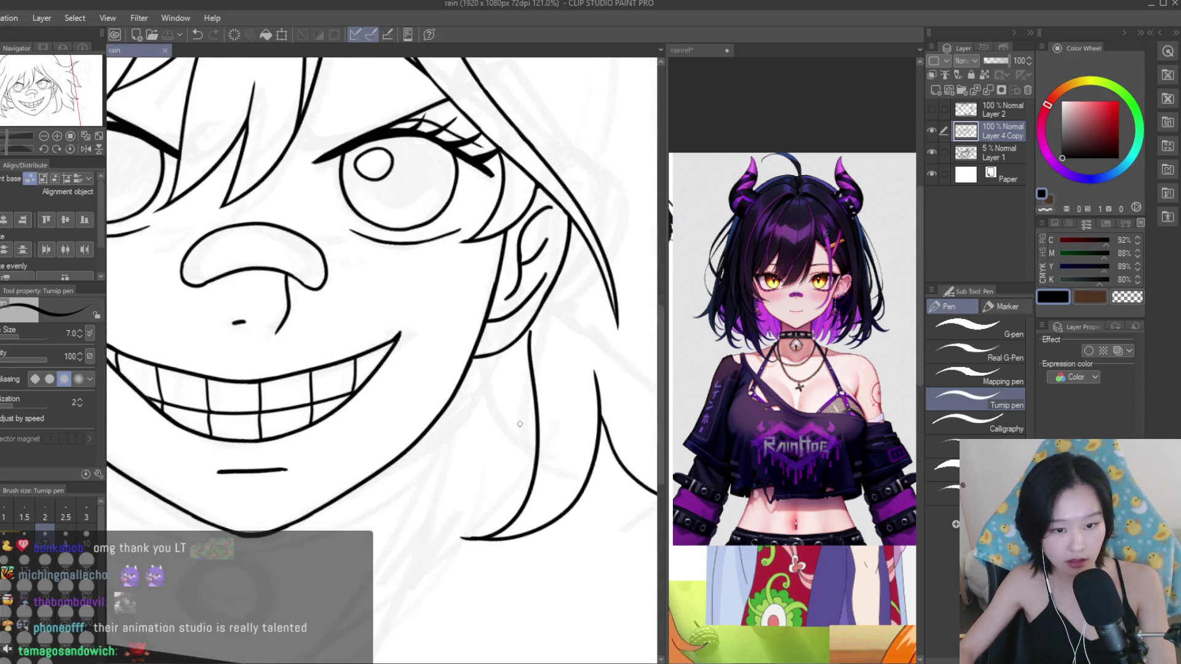
pyautogui.scroll(2, 444, 332)
pyautogui.moveTo(406, 476); pyautogui.dragTo(336, 503)
pyautogui.moveTo(498, 372); pyautogui.dragTo(345, 503)
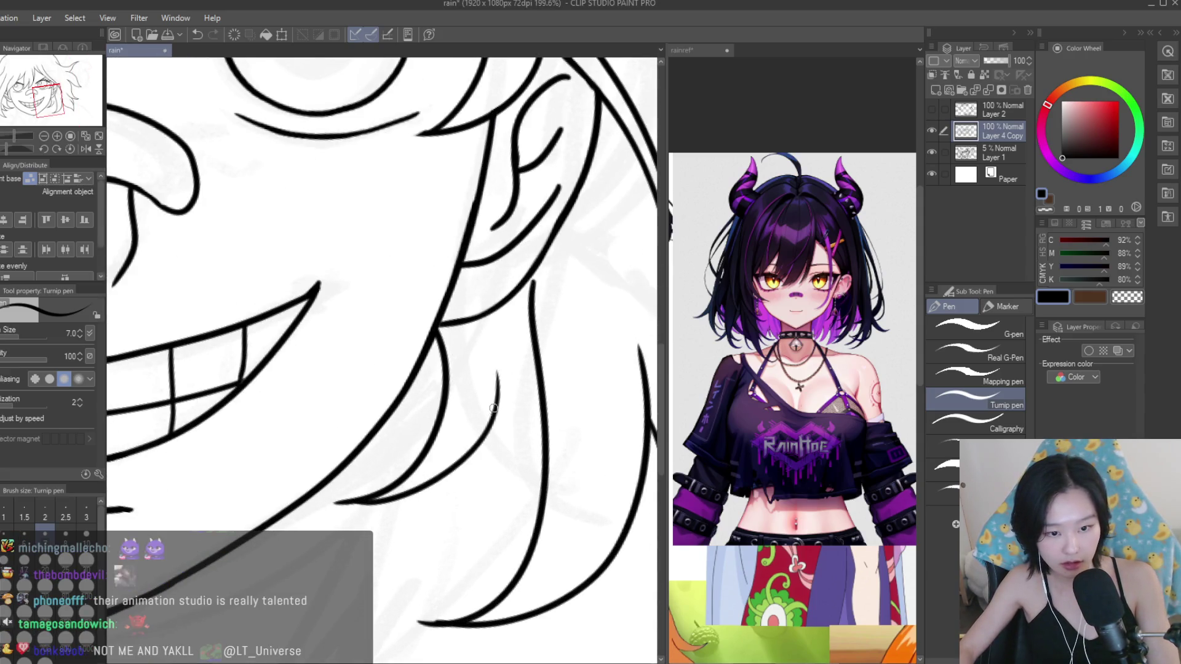
pyautogui.moveTo(498, 397); pyautogui.dragTo(458, 517)
pyautogui.hotkey('ctrl', 'z')
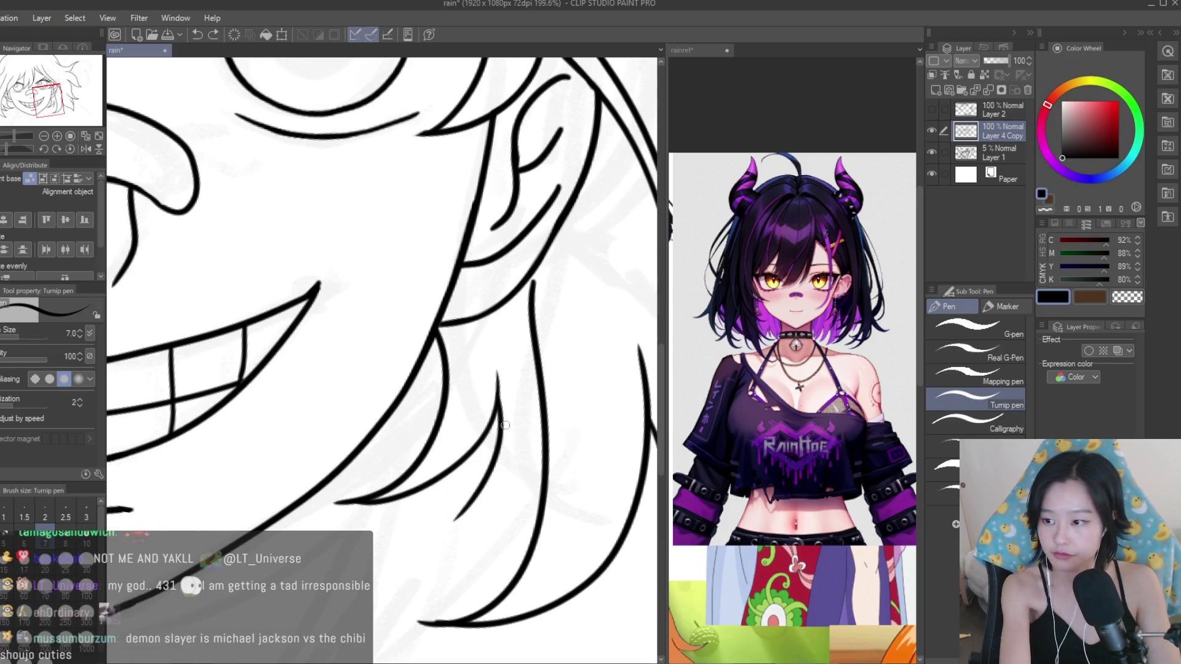
pyautogui.moveTo(531, 465); pyautogui.dragTo(439, 541)
pyautogui.hotkey('ctrl', 'z')
pyautogui.moveTo(547, 409); pyautogui.dragTo(435, 545)
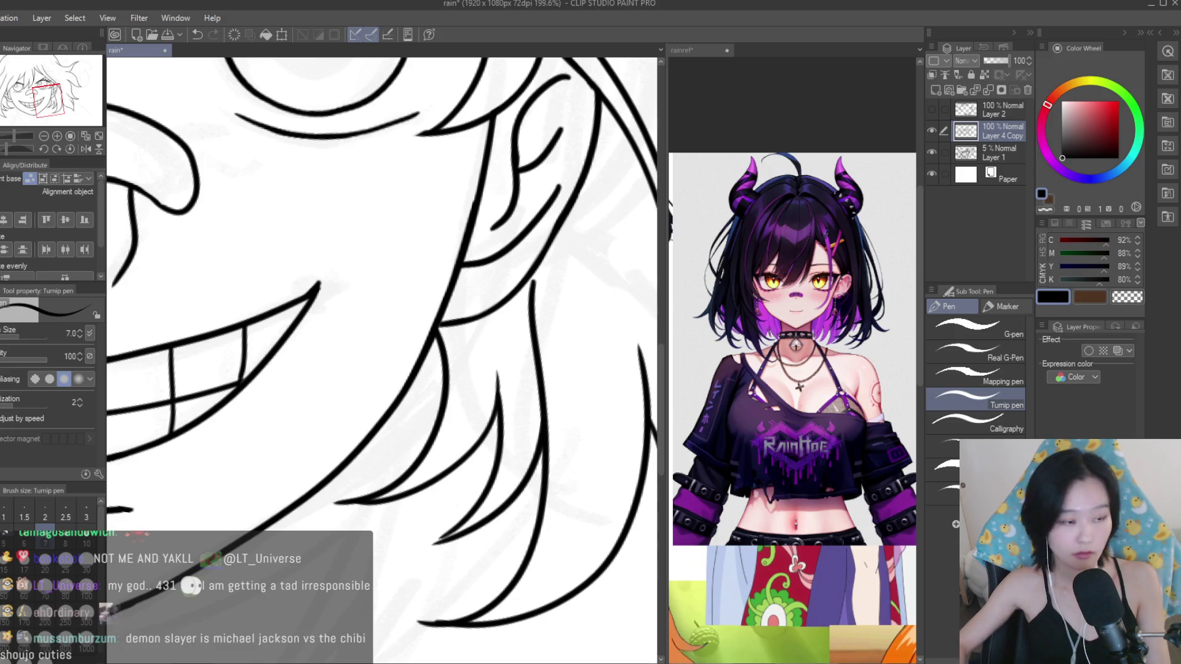
# Add a thin tapered strand line at the end of the lower right hair.
pyautogui.scroll(2, 461, 547)
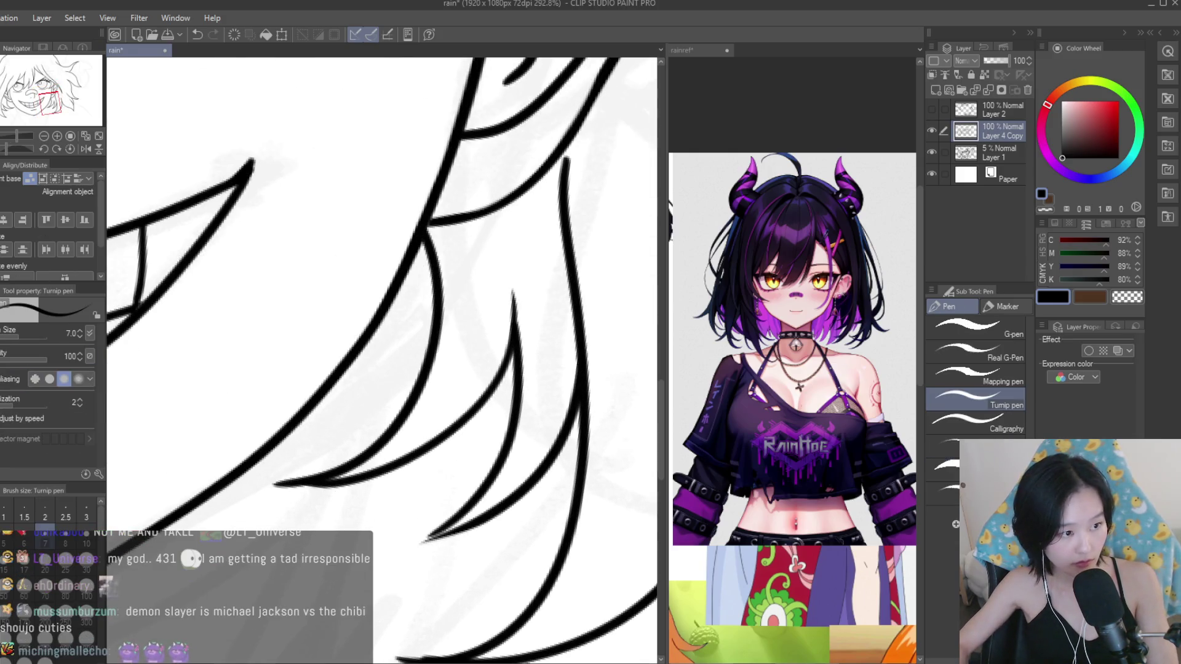
pyautogui.scroll(2, 460, 541)
pyautogui.moveTo(476, 486); pyautogui.dragTo(375, 561)
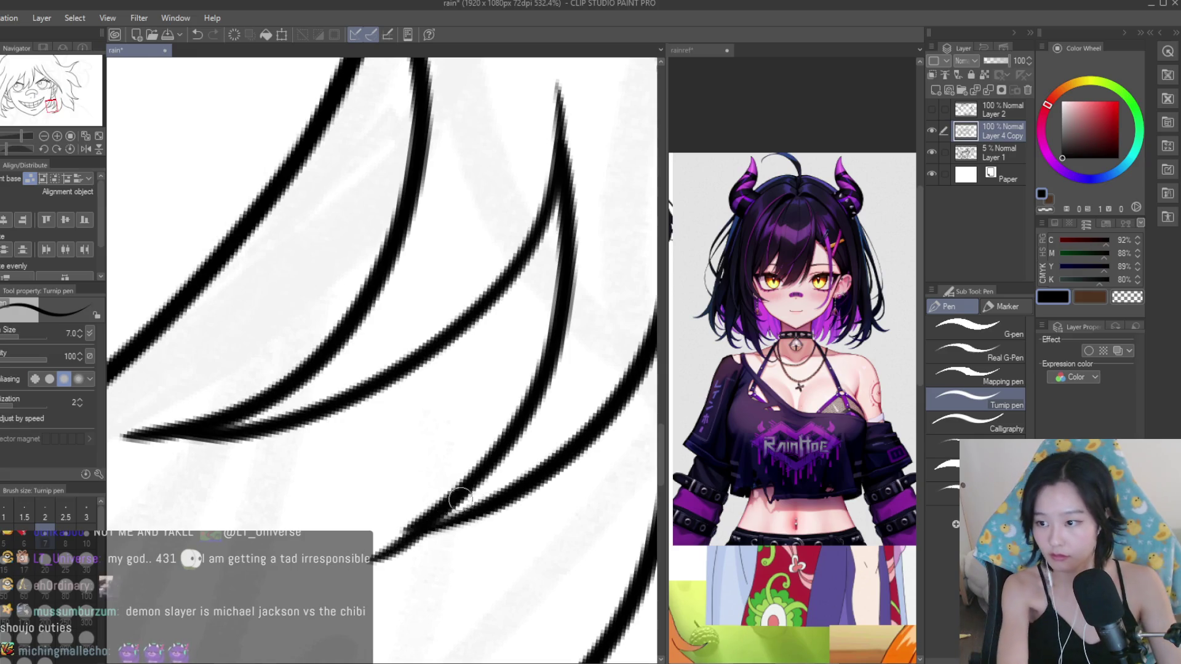
pyautogui.hotkey('ctrl', 'z')
pyautogui.hotkey('ctrl', 'z')
pyautogui.moveTo(509, 477)
pyautogui.mouseDown()
pyautogui.moveTo(349, 541)
pyautogui.moveTo(358, 544)
pyautogui.mouseUp()
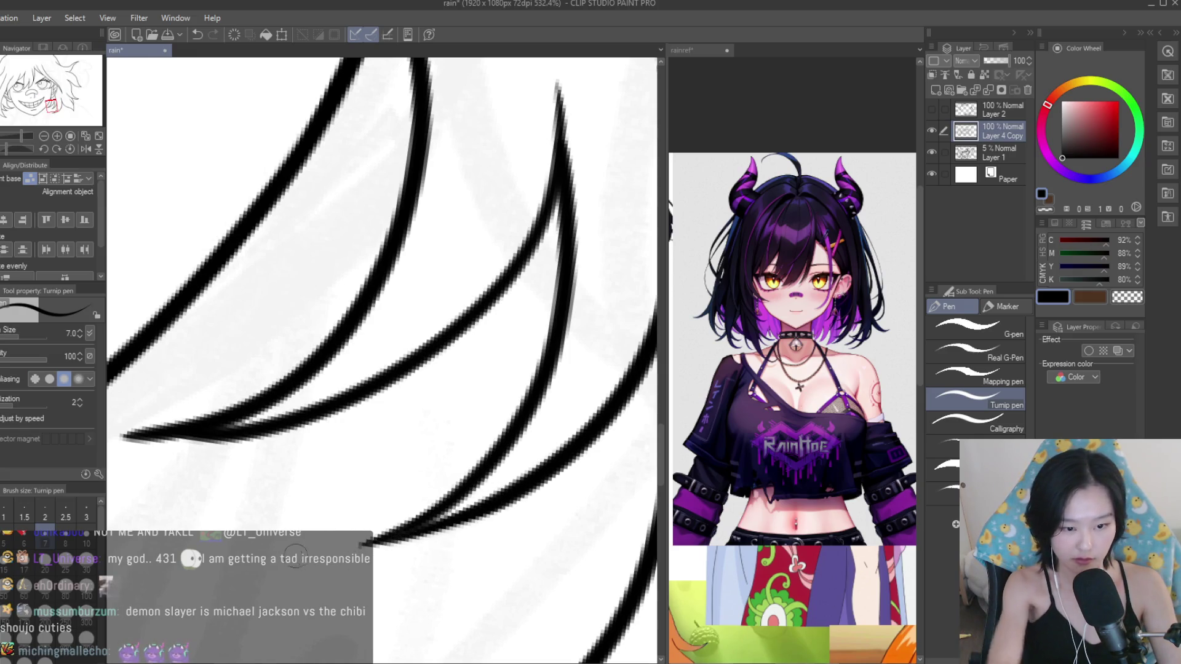
pyautogui.scroll(-3, 345, 544)
pyautogui.scroll(-3, 345, 544)
pyautogui.scroll(-2, 345, 544)
pyautogui.scroll(-2, 587, 441)
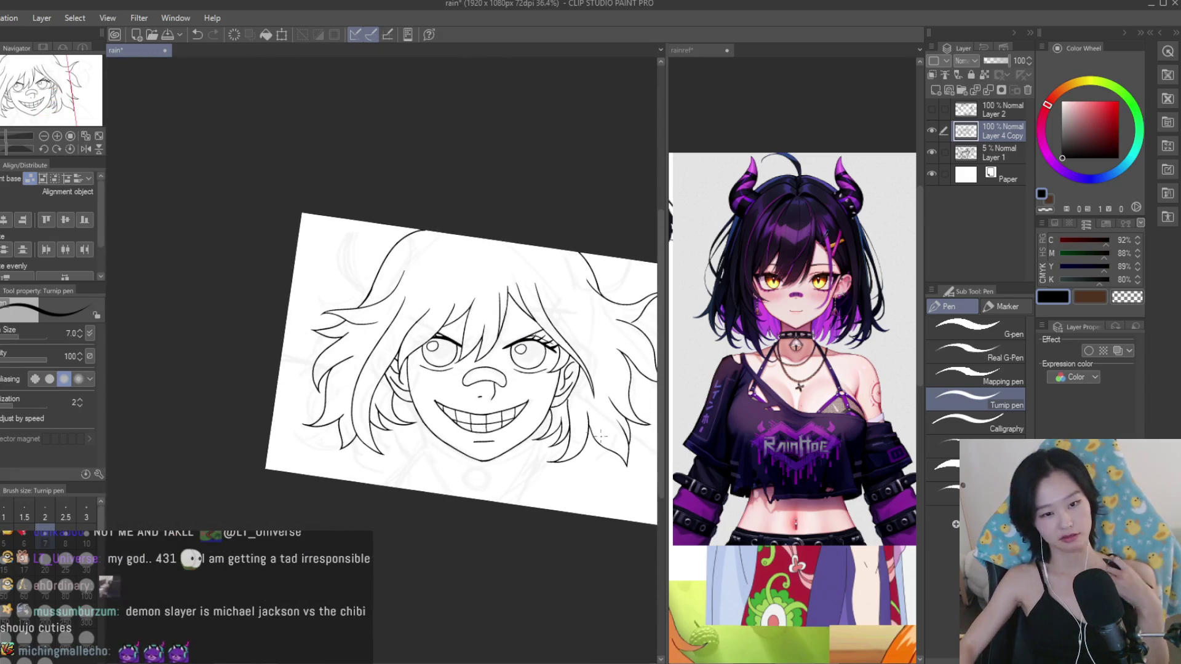
pyautogui.scroll(-2, 597, 433)
pyautogui.scroll(1, 613, 422)
pyautogui.scroll(2, 613, 422)
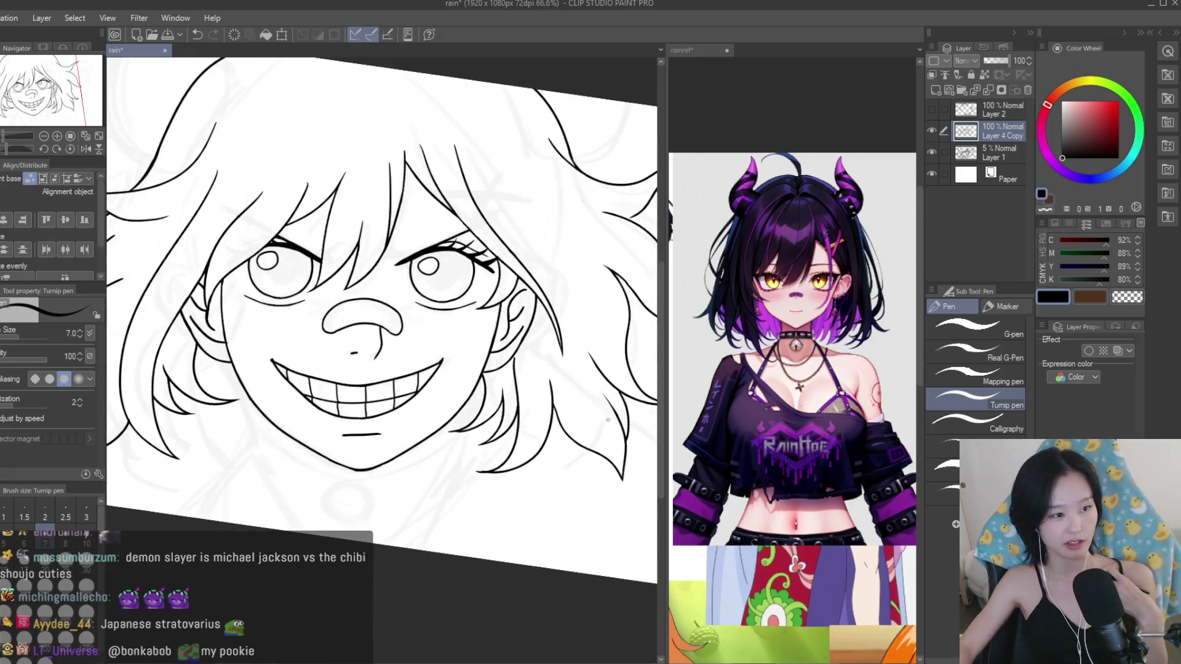
pyautogui.scroll(-1, 539, 393)
pyautogui.scroll(-1, 504, 338)
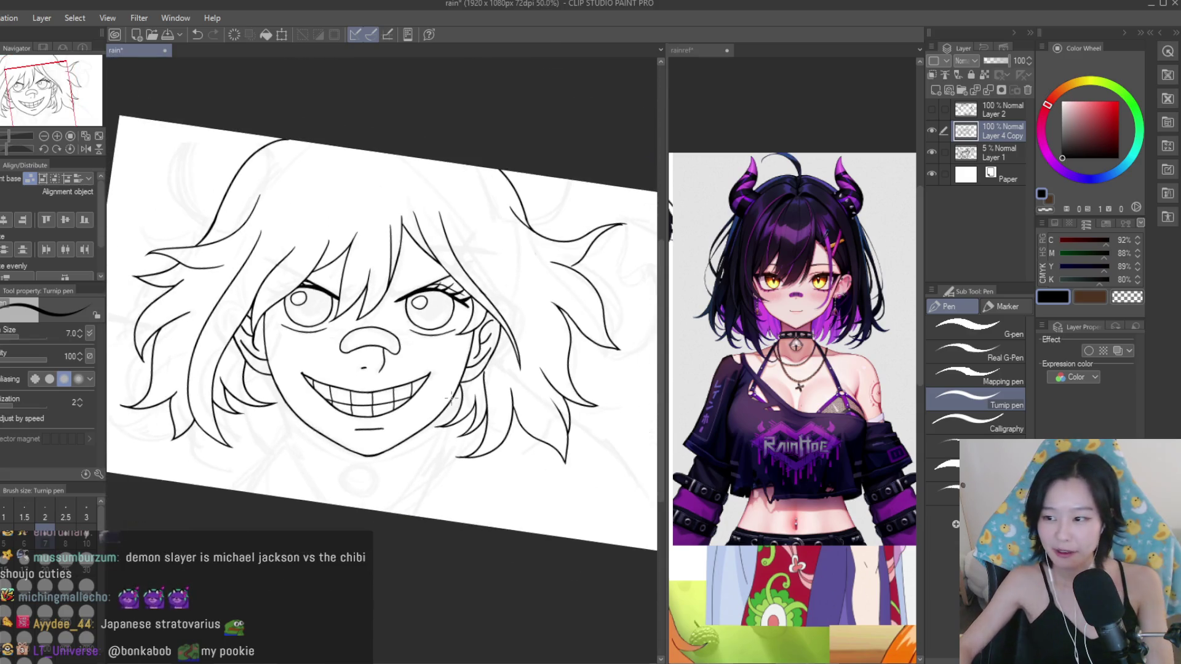
pyautogui.scroll(-1, 483, 280)
pyautogui.scroll(2, 483, 280)
pyautogui.scroll(-2, 483, 280)
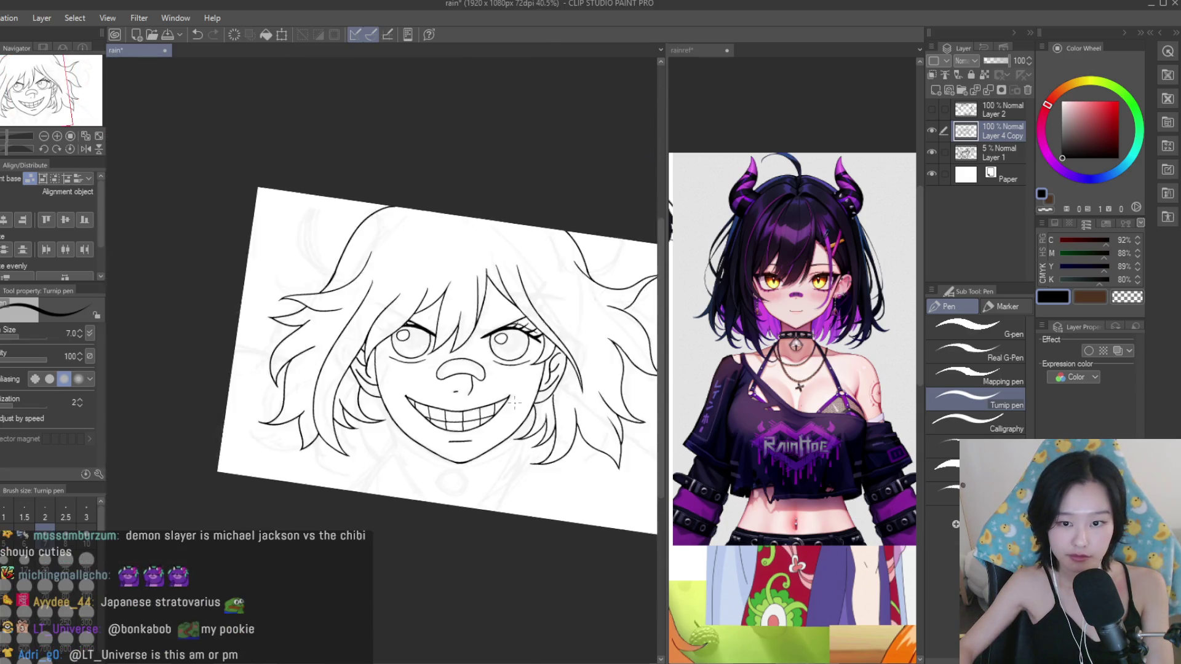
pyautogui.scroll(2, 484, 280)
pyautogui.scroll(-2, 569, 357)
pyautogui.scroll(1, 569, 357)
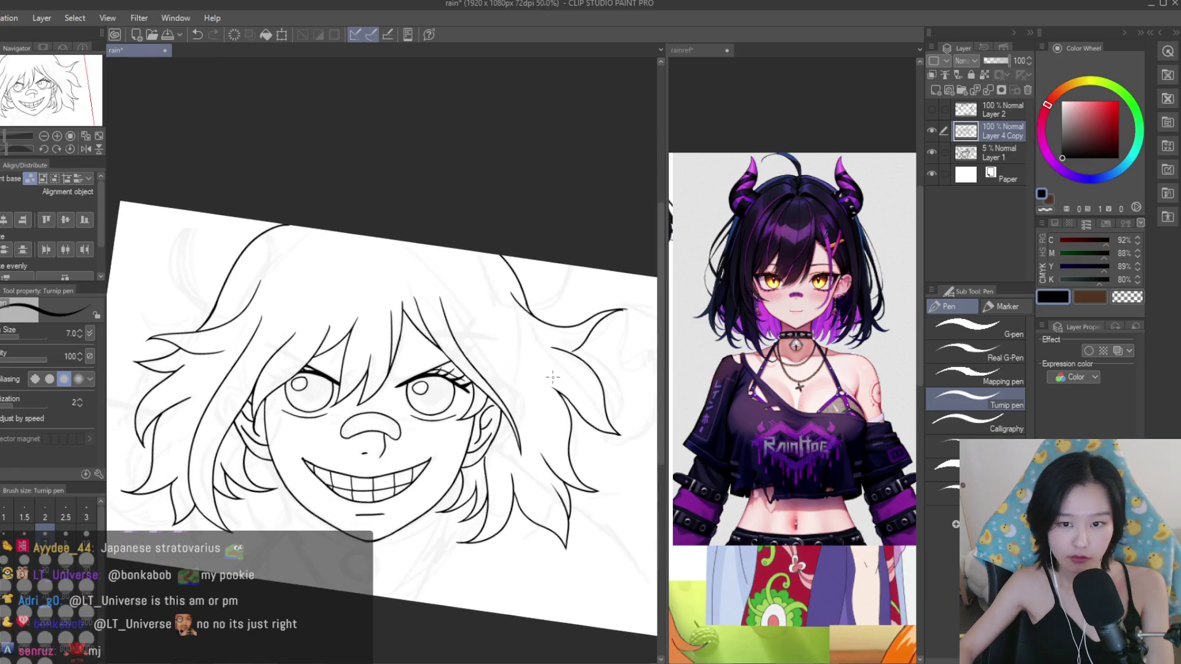
pyautogui.scroll(-1, 569, 357)
pyautogui.scroll(2, 569, 357)
pyautogui.scroll(2, 462, 296)
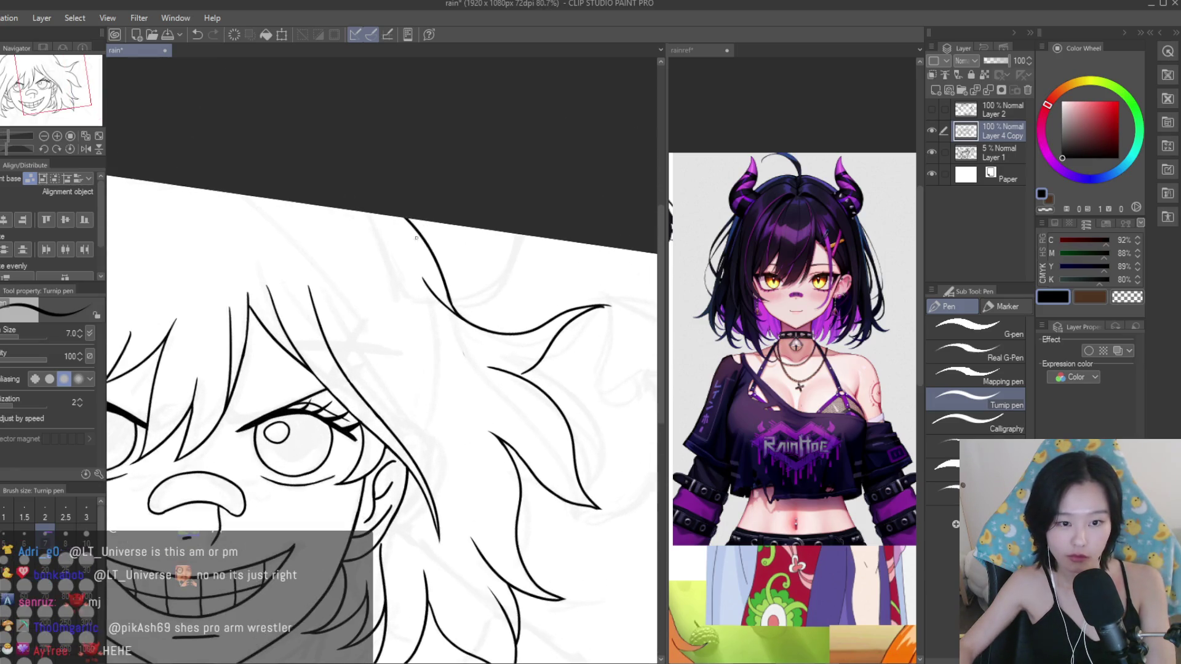
pyautogui.scroll(2, 359, 231)
pyautogui.scroll(-2, 394, 262)
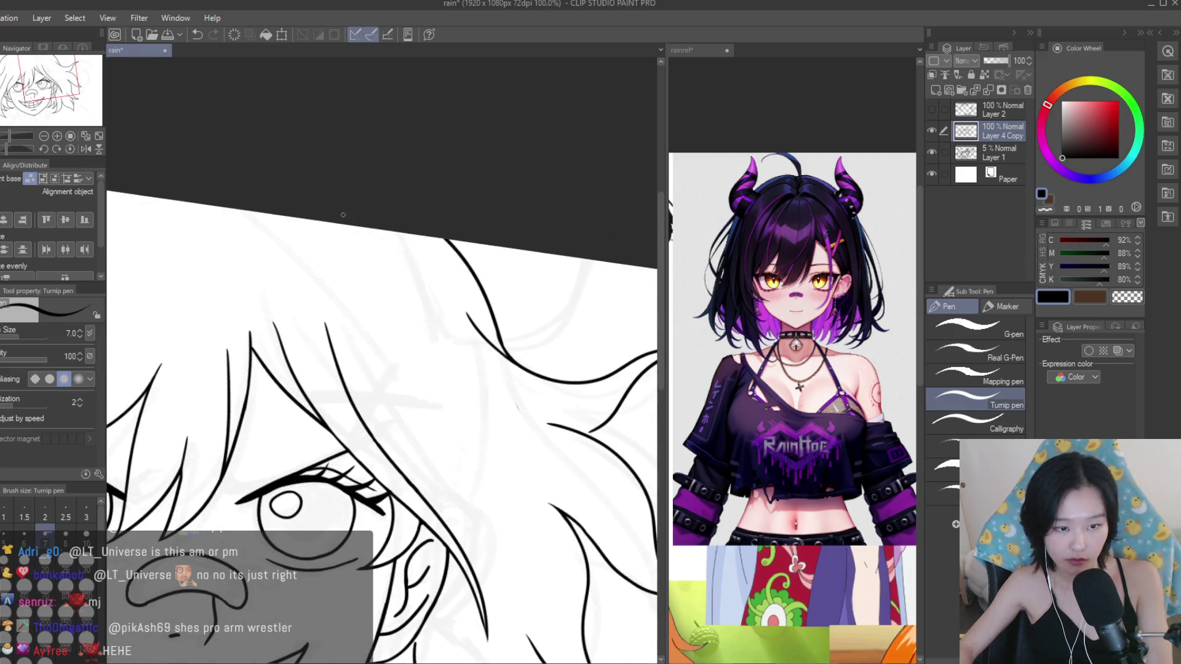
# Undo the long hair stroke near the top and erase the stray line in the top hair.
pyautogui.hotkey('ctrl', 'z')
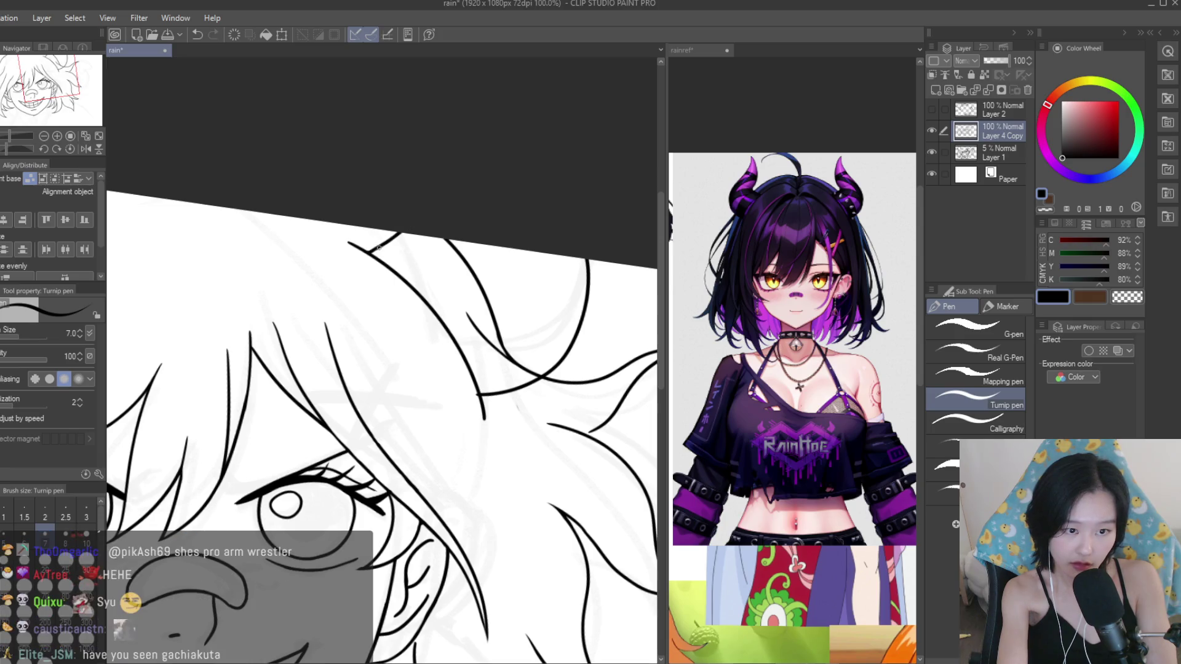
pyautogui.scroll(-2, 455, 249)
pyautogui.scroll(-1, 454, 249)
pyautogui.scroll(3, 427, 361)
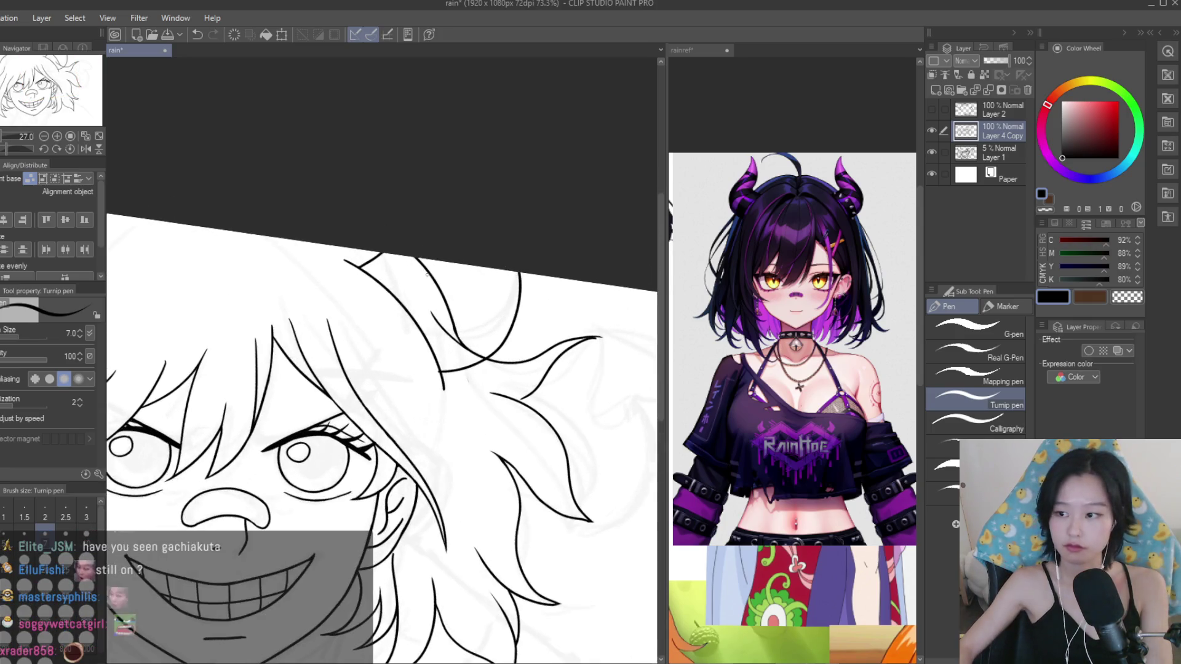
pyautogui.press('e')
pyautogui.scroll(4, 427, 362)
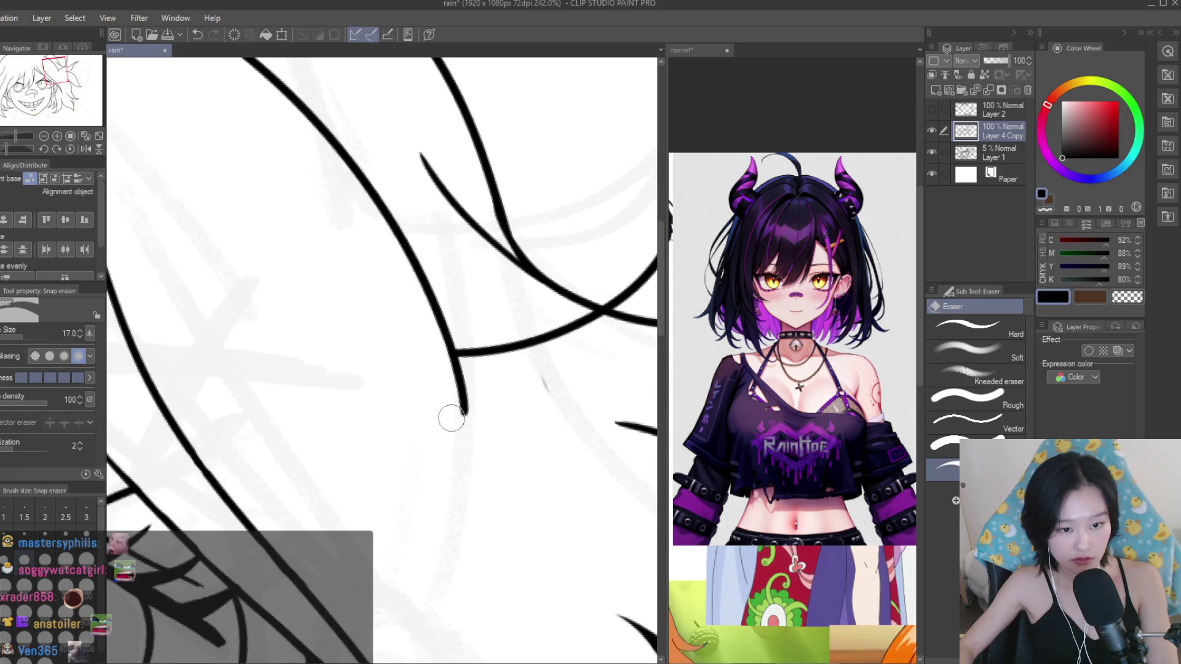
pyautogui.scroll(-2, 451, 419)
pyautogui.scroll(2, 472, 289)
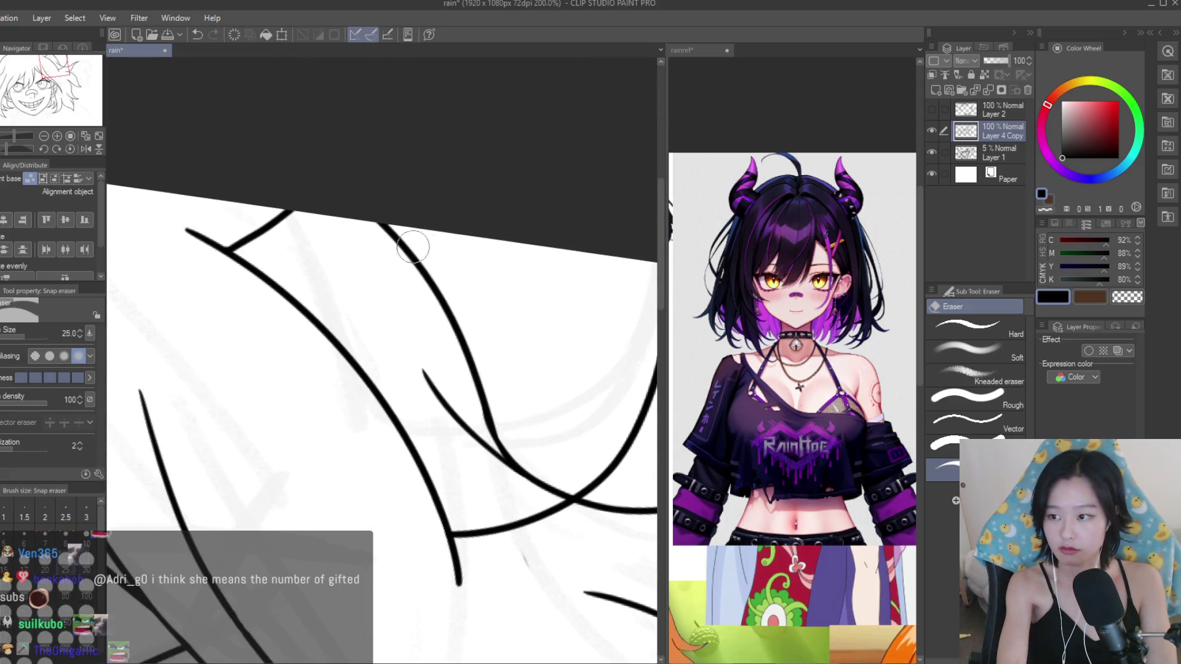
pyautogui.moveTo(343, 205); pyautogui.dragTo(502, 472)
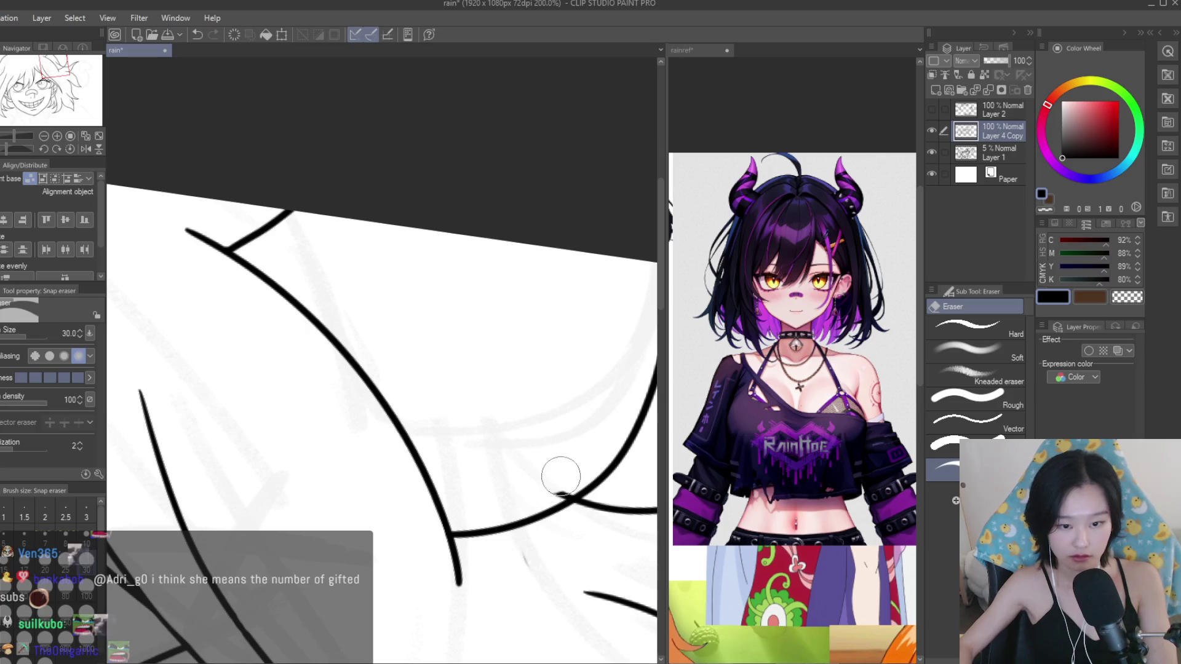
pyautogui.scroll(-3, 560, 482)
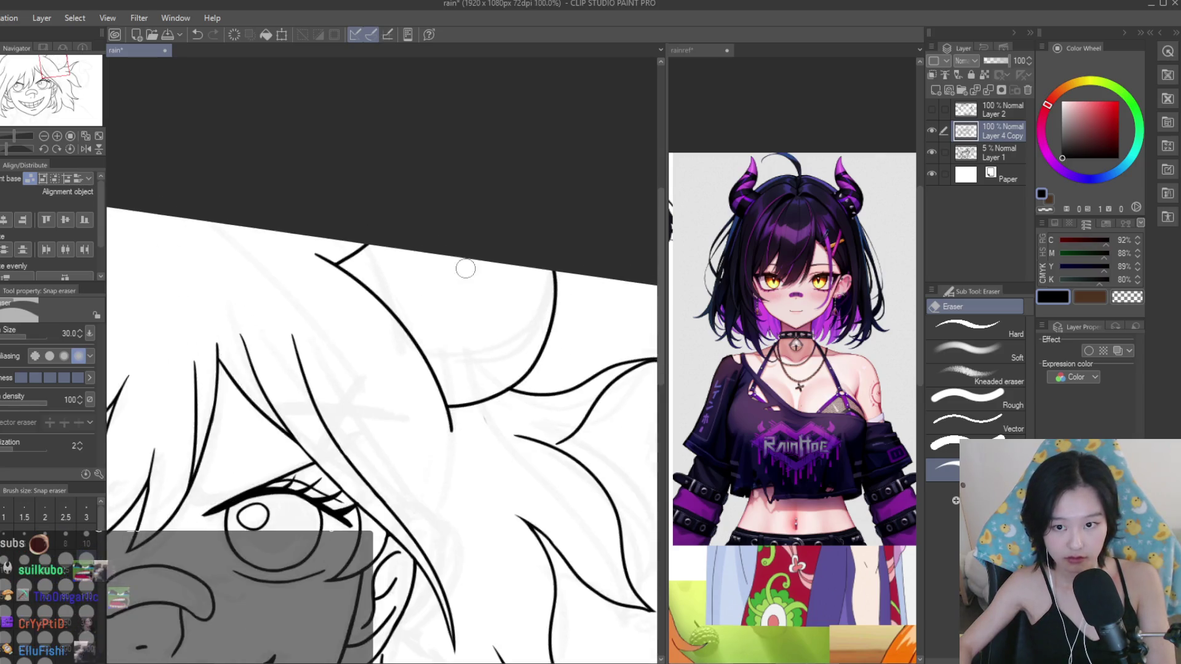
pyautogui.scroll(-4, 571, 321)
pyautogui.scroll(1, 570, 321)
# Begin a freehand lasso outline along the left edge of the top-right hair tuft.
pyautogui.press('p')
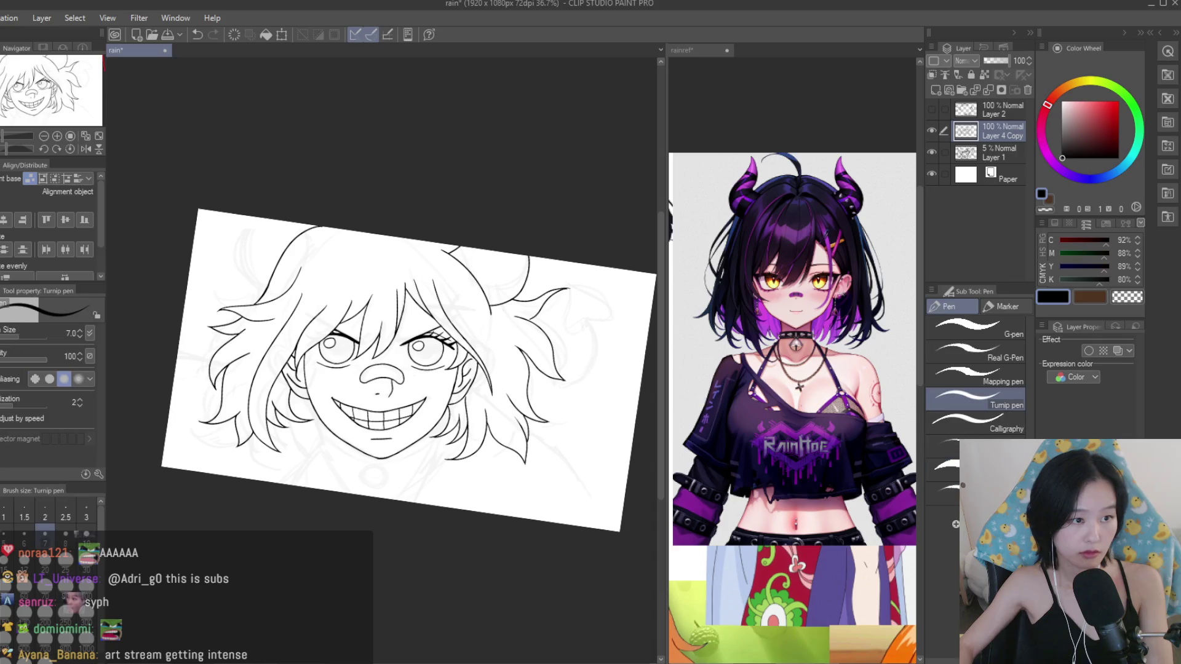
pyautogui.scroll(1, 559, 288)
pyautogui.scroll(1, 588, 291)
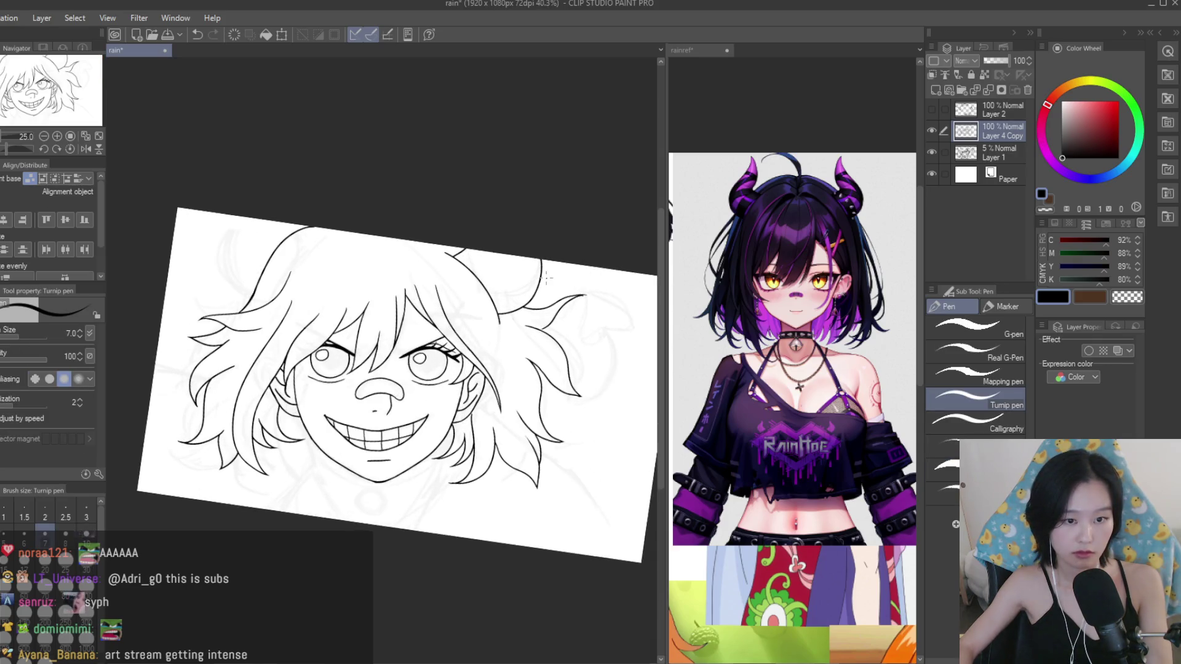
pyautogui.press('m')
pyautogui.scroll(5, 509, 232)
pyautogui.moveTo(348, 176); pyautogui.dragTo(428, 442)
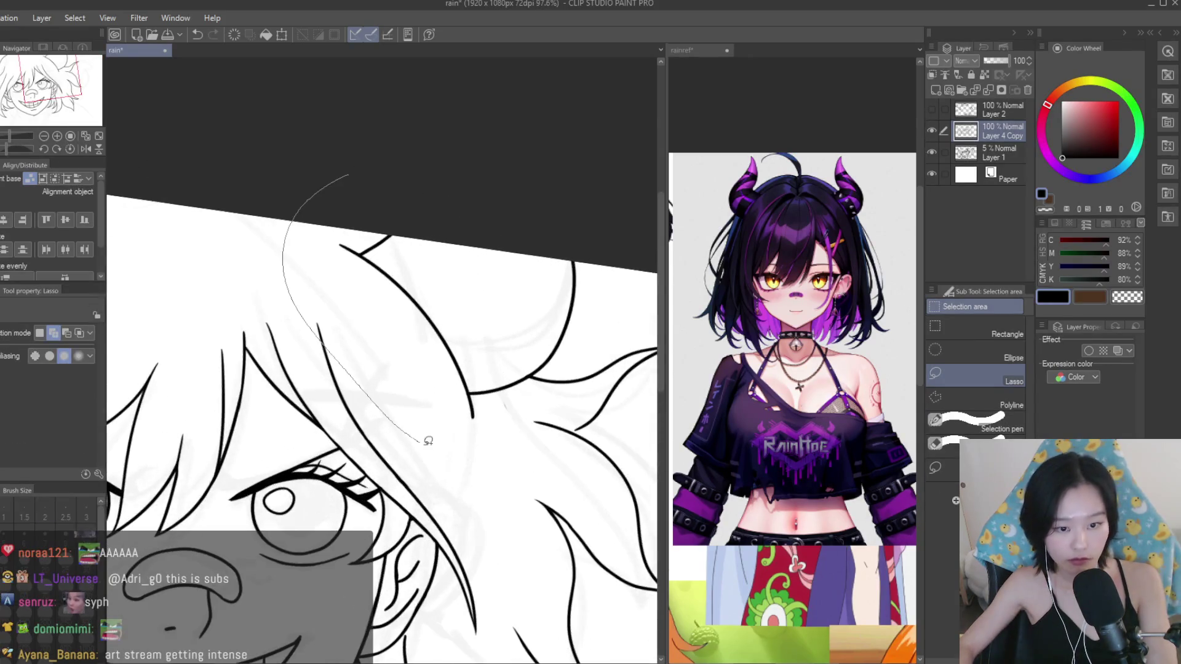
# Close the lasso around the top-right tuft, copy-paste it, and rotate the copy onto the left hair.
pyautogui.moveTo(521, 389); pyautogui.dragTo(621, 241)
pyautogui.scroll(-3, 496, 139)
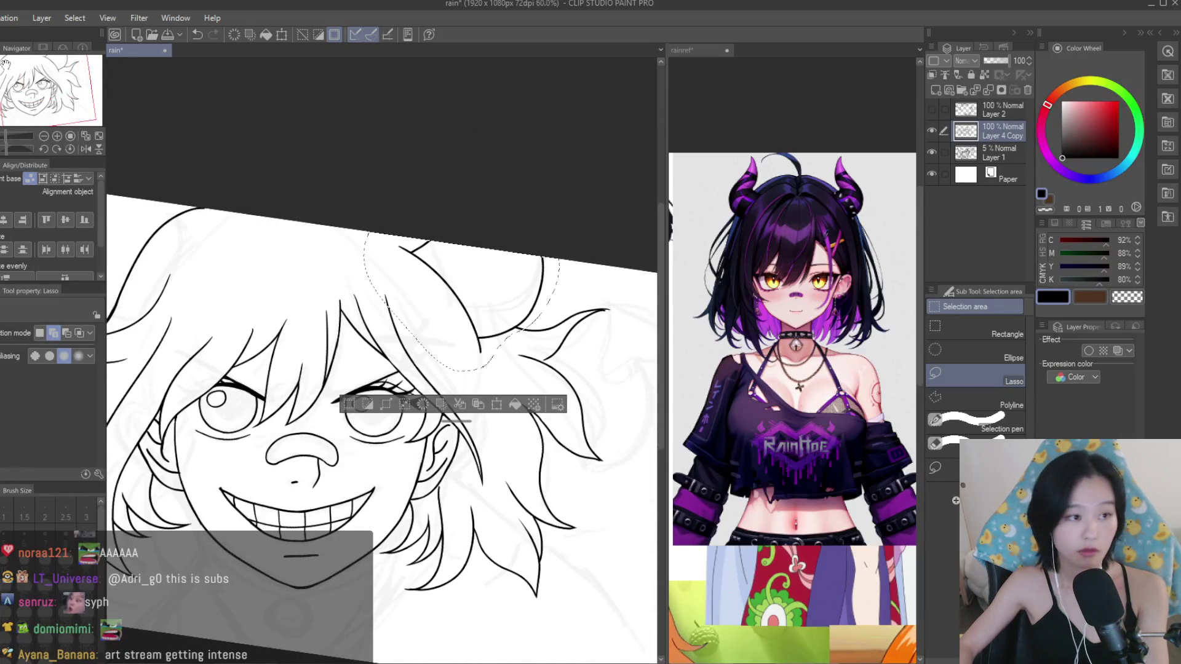
pyautogui.press('k')
pyautogui.scroll(-2, 595, 380)
pyautogui.hotkey('ctrl', 'c')
pyautogui.hotkey('ctrl', 'v')
pyautogui.hotkey('ctrl', 't')
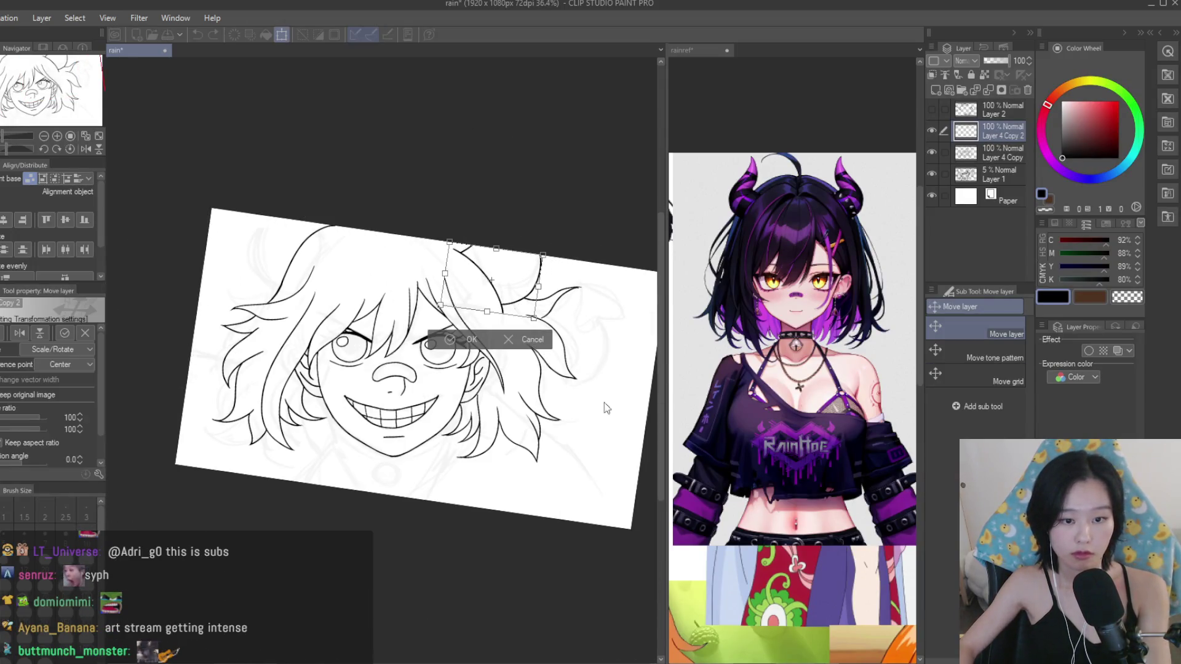
pyautogui.moveTo(595, 381); pyautogui.dragTo(582, 409)
pyautogui.moveTo(504, 291)
pyautogui.mouseDown()
pyautogui.moveTo(322, 274)
pyautogui.moveTo(335, 260)
pyautogui.moveTo(323, 258)
pyautogui.mouseUp()
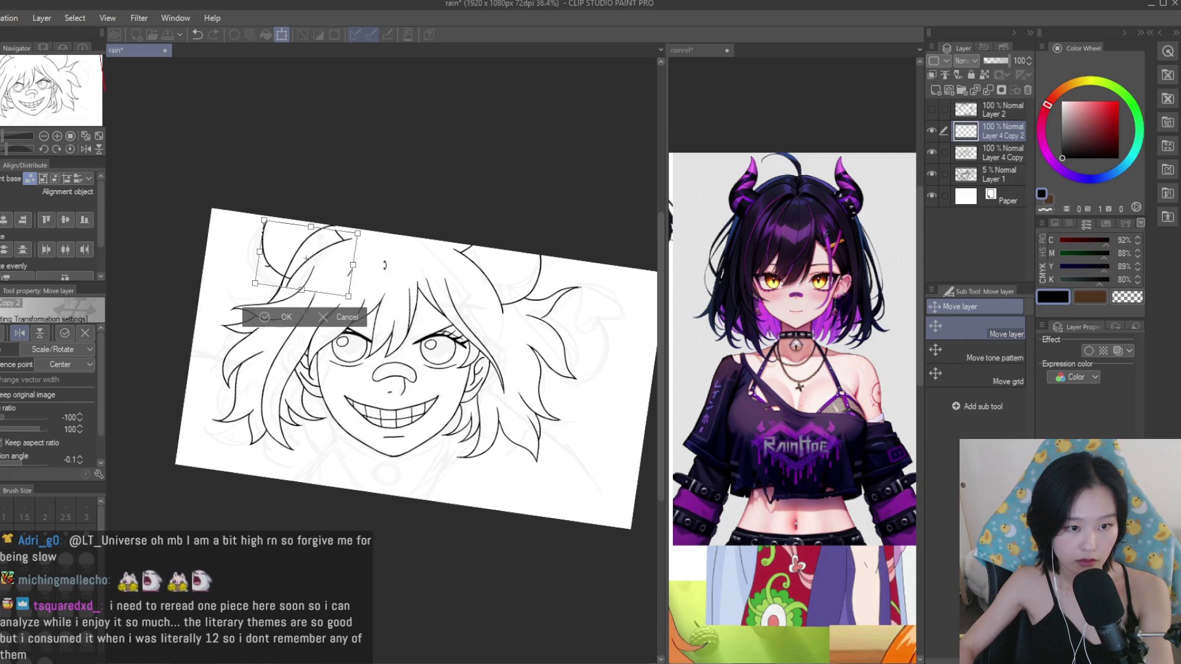
# Check the pasted tuft by toggling Layer 4 Copy's visibility, then make Layer 4 Copy 2 active.
pyautogui.scroll(5, 283, 223)
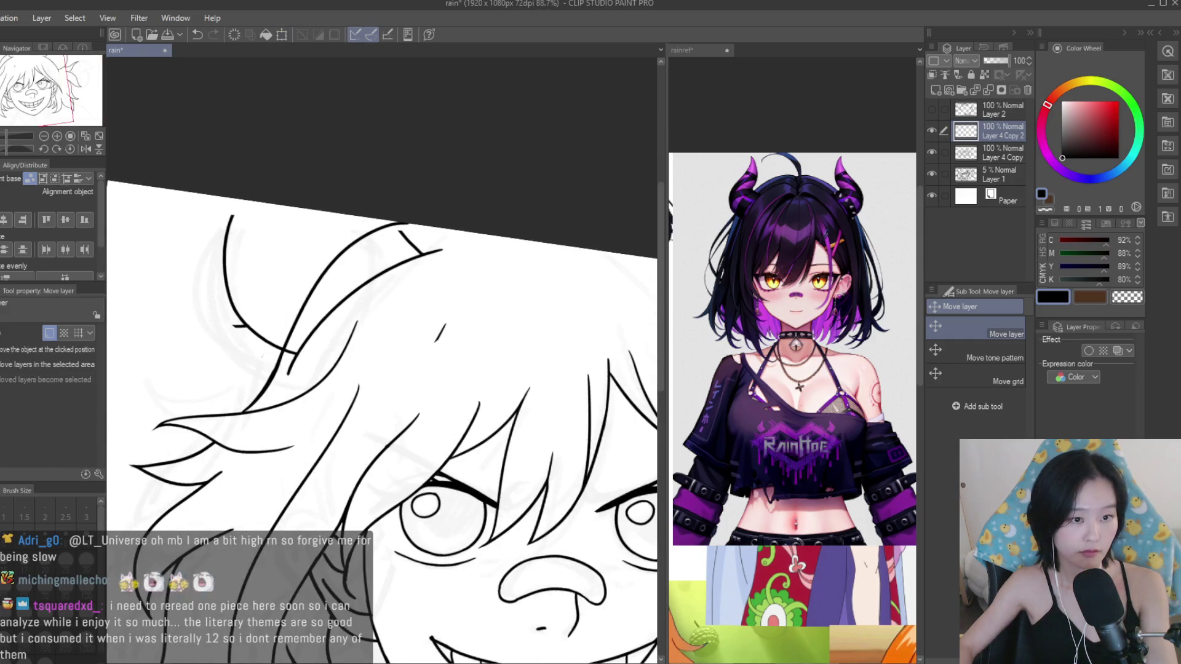
pyautogui.press('e')
pyautogui.scroll(2, 324, 360)
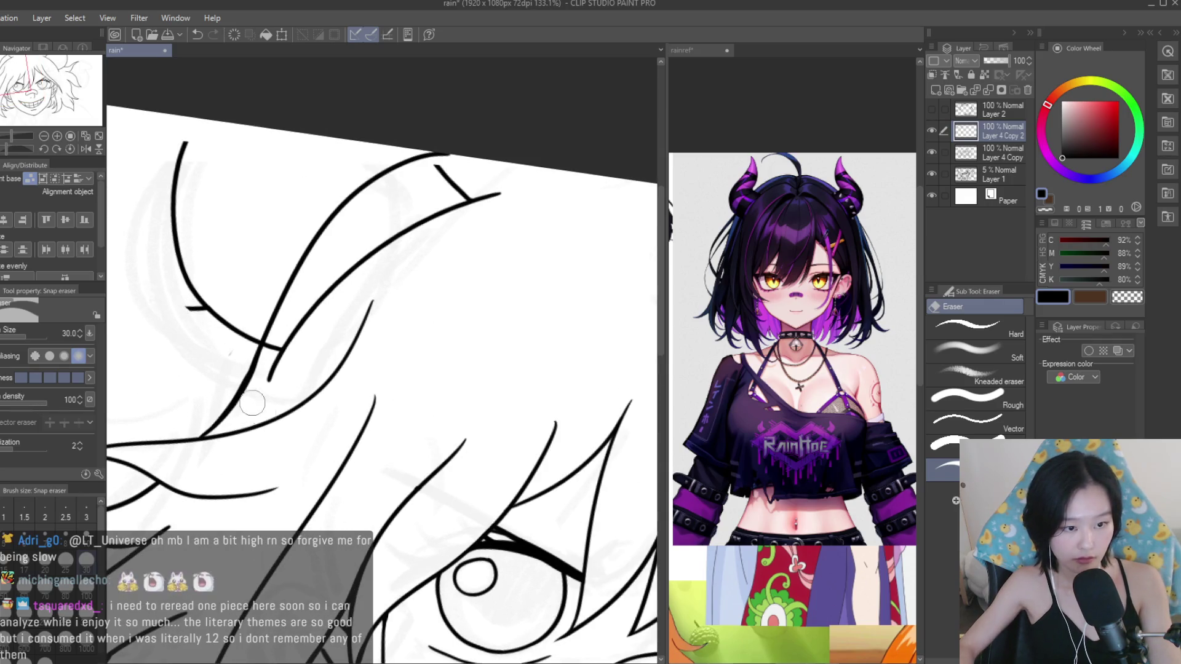
pyautogui.scroll(-3, 189, 307)
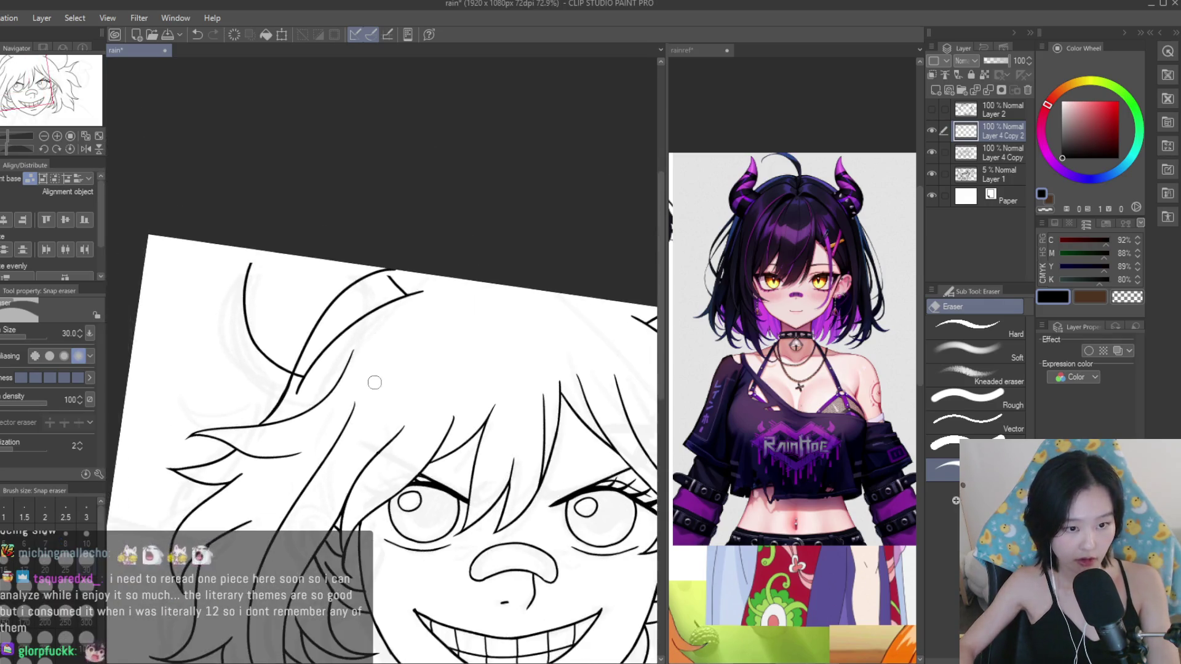
pyautogui.scroll(2, 188, 308)
pyautogui.click(931, 152)
pyautogui.click(931, 152)
pyautogui.click(999, 153)
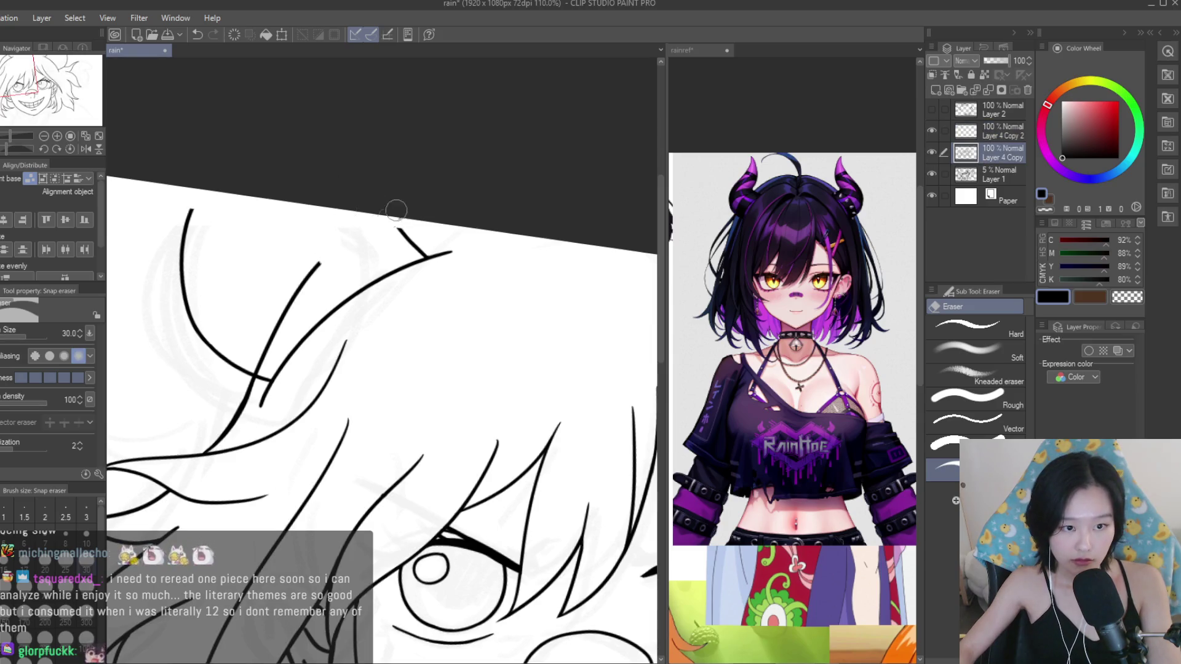
pyautogui.scroll(1, 277, 327)
pyautogui.scroll(1, 252, 380)
pyautogui.scroll(-3, 252, 381)
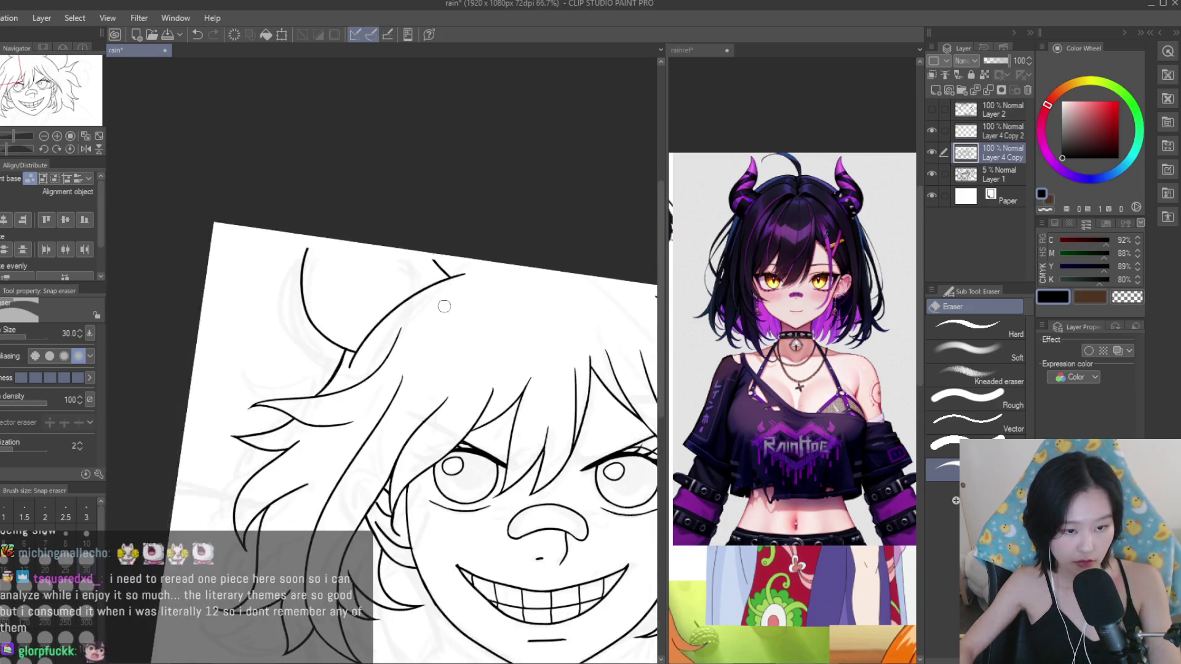
pyautogui.scroll(-2, 400, 335)
pyautogui.scroll(-1, 535, 377)
pyautogui.scroll(-1, 534, 376)
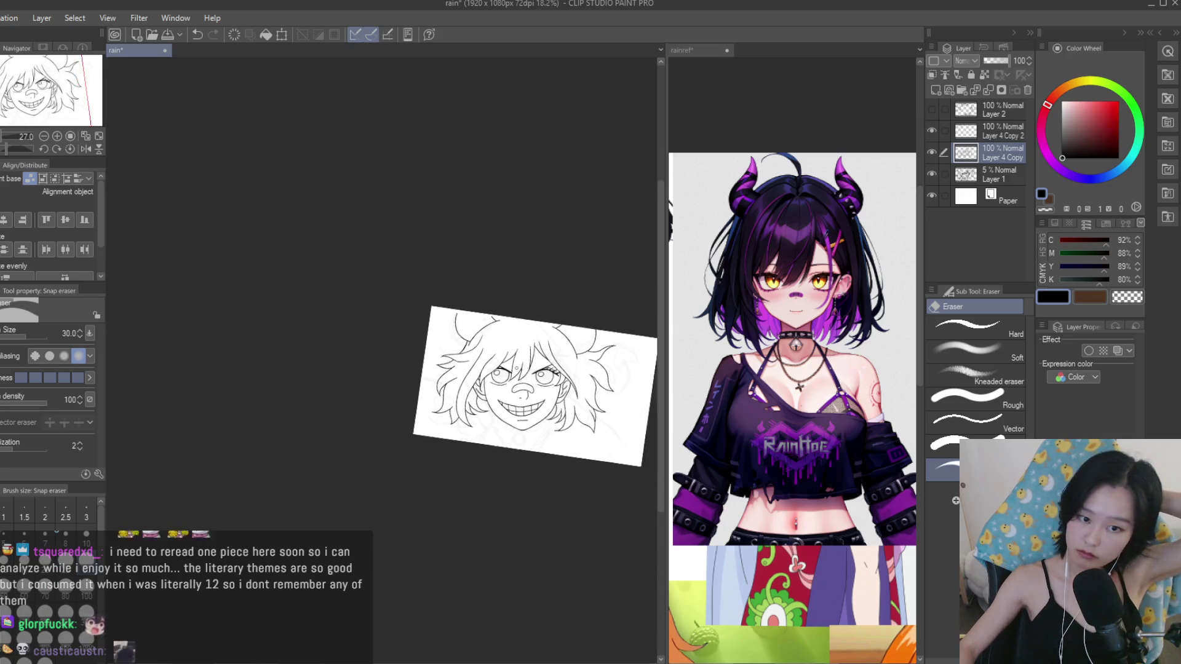
pyautogui.scroll(2, 501, 377)
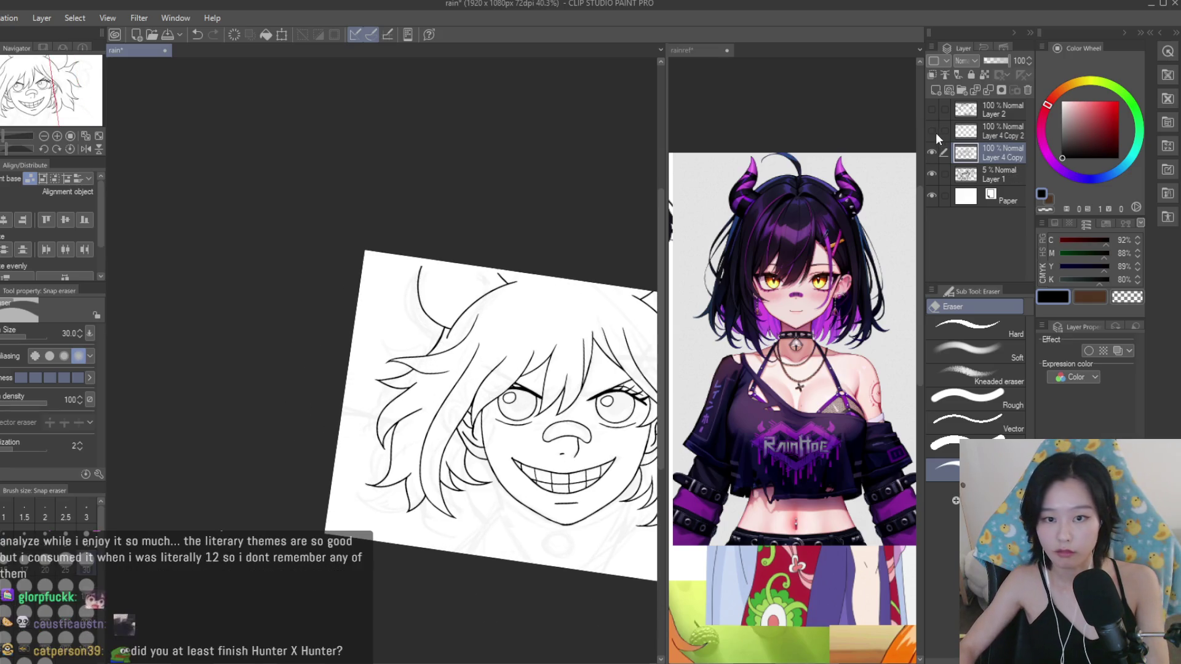
pyautogui.click(955, 131)
pyautogui.scroll(1, 442, 329)
pyautogui.scroll(5, 442, 330)
pyautogui.scroll(4, 430, 349)
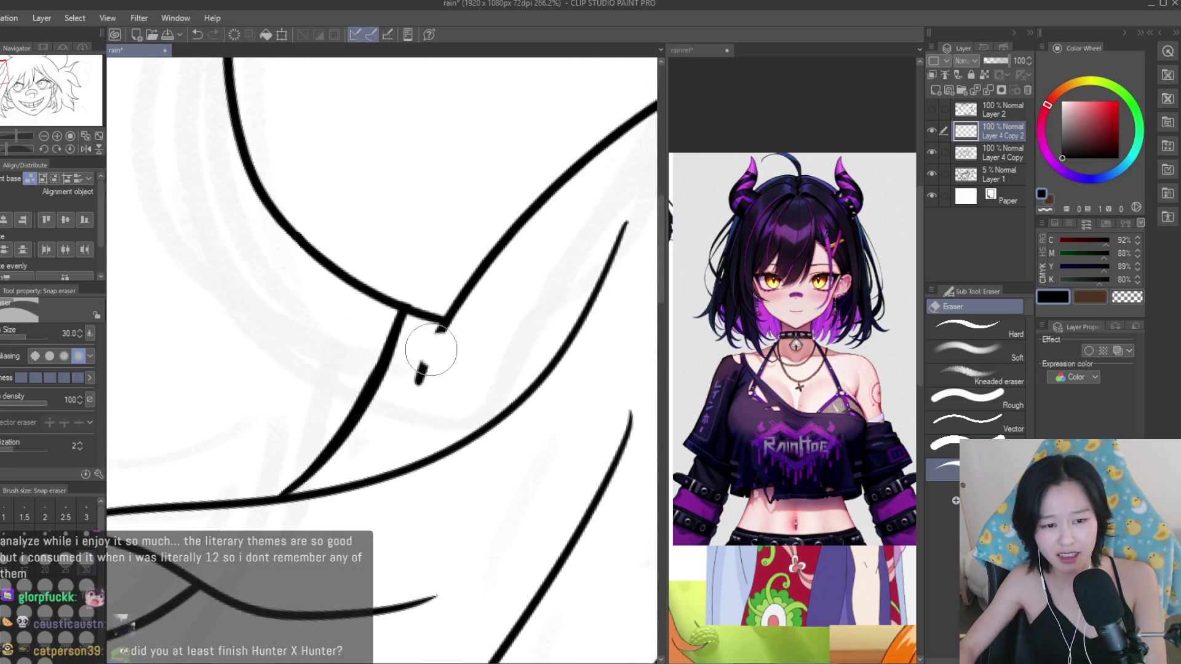
# Erase the stray bit below the tuft's corner and redraw the line joining tuft and hair.
pyautogui.moveTo(441, 345); pyautogui.dragTo(409, 396)
pyautogui.press('p')
pyautogui.scroll(3, 431, 345)
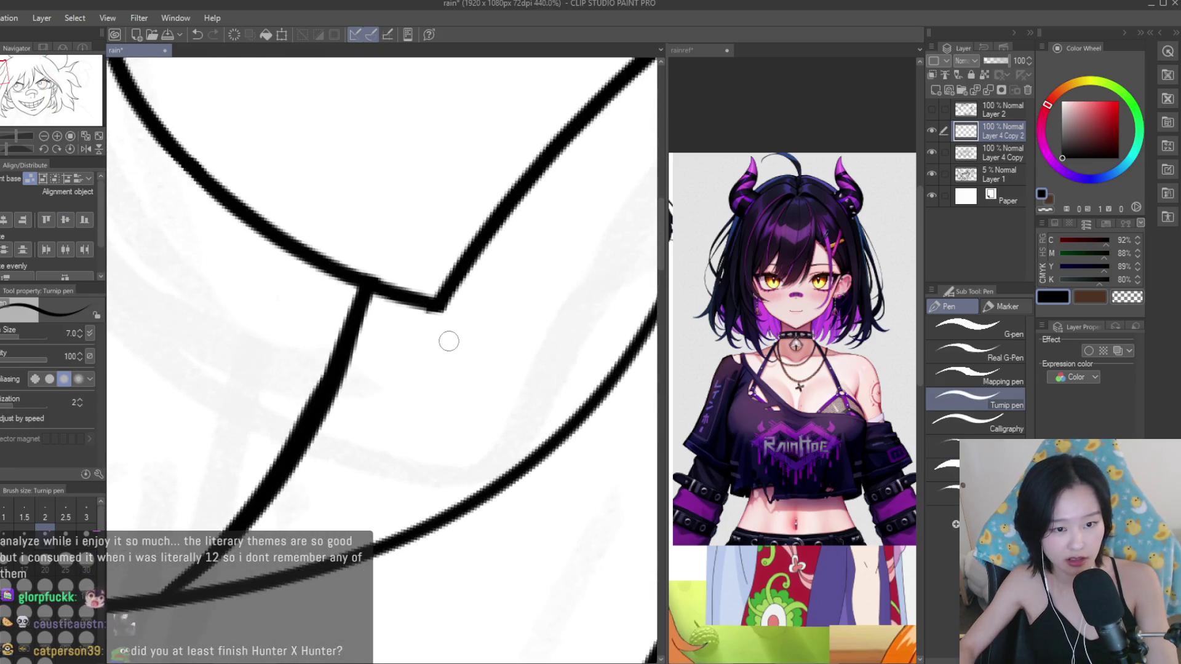
pyautogui.moveTo(438, 303); pyautogui.dragTo(387, 377)
pyautogui.scroll(-4, 396, 370)
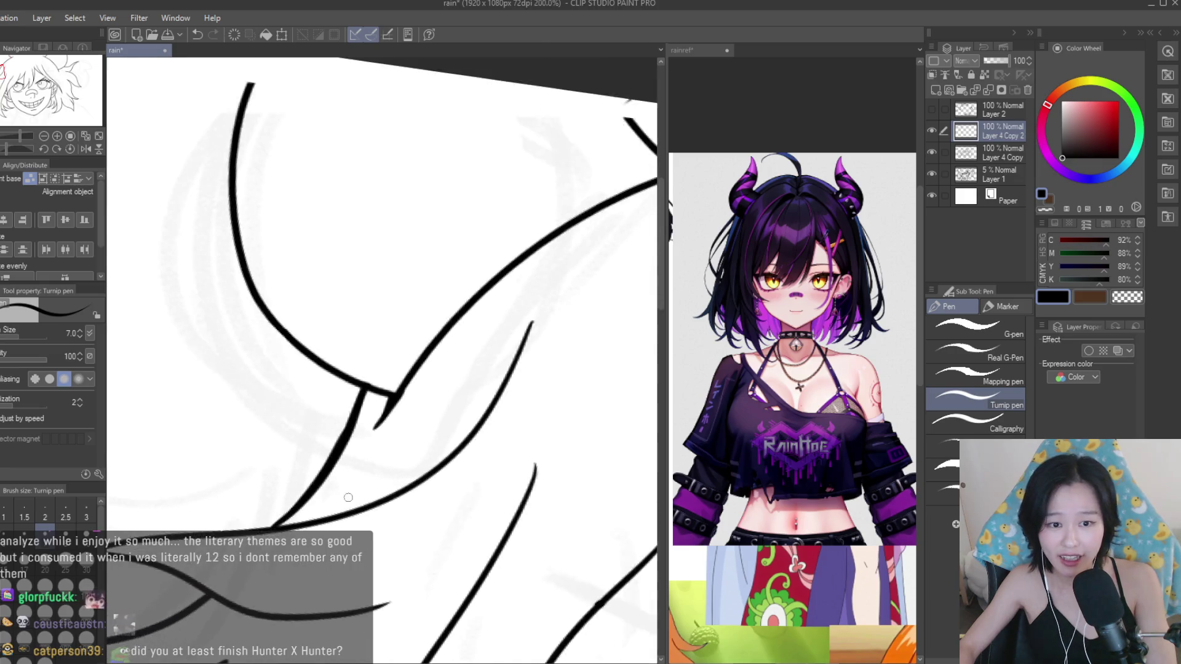
pyautogui.scroll(-3, 396, 371)
# Show Layer 4 Copy again and merge the tuft layer down into it.
pyautogui.press('e')
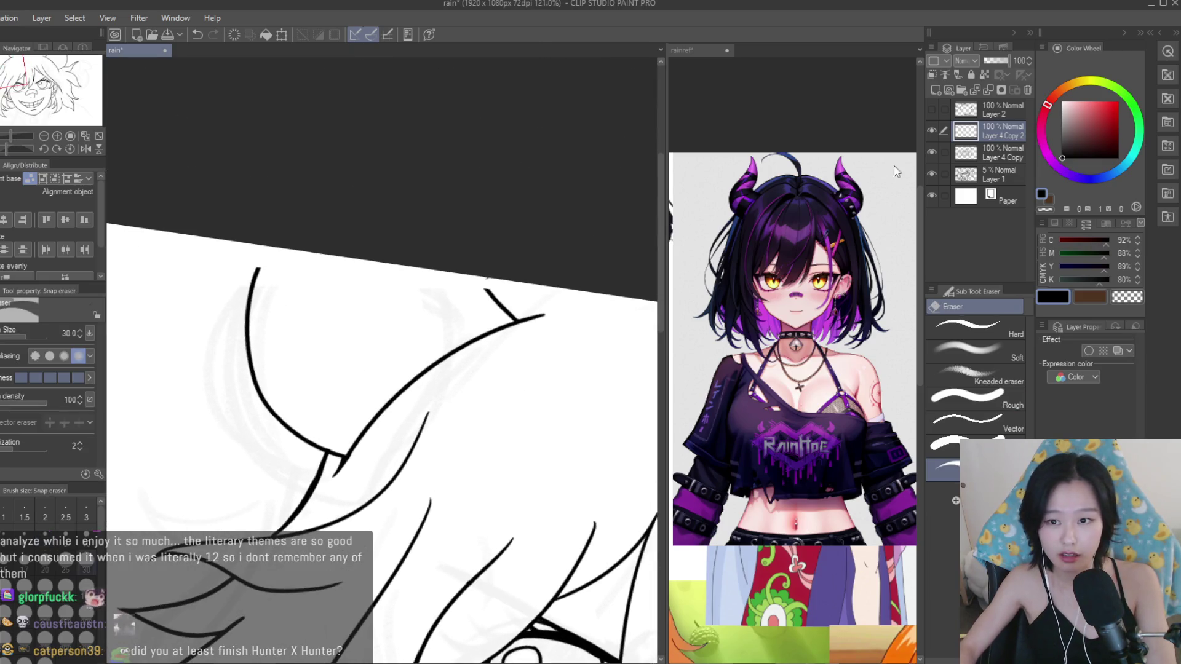
pyautogui.click(932, 152)
pyautogui.hotkey('ctrl', 'e')
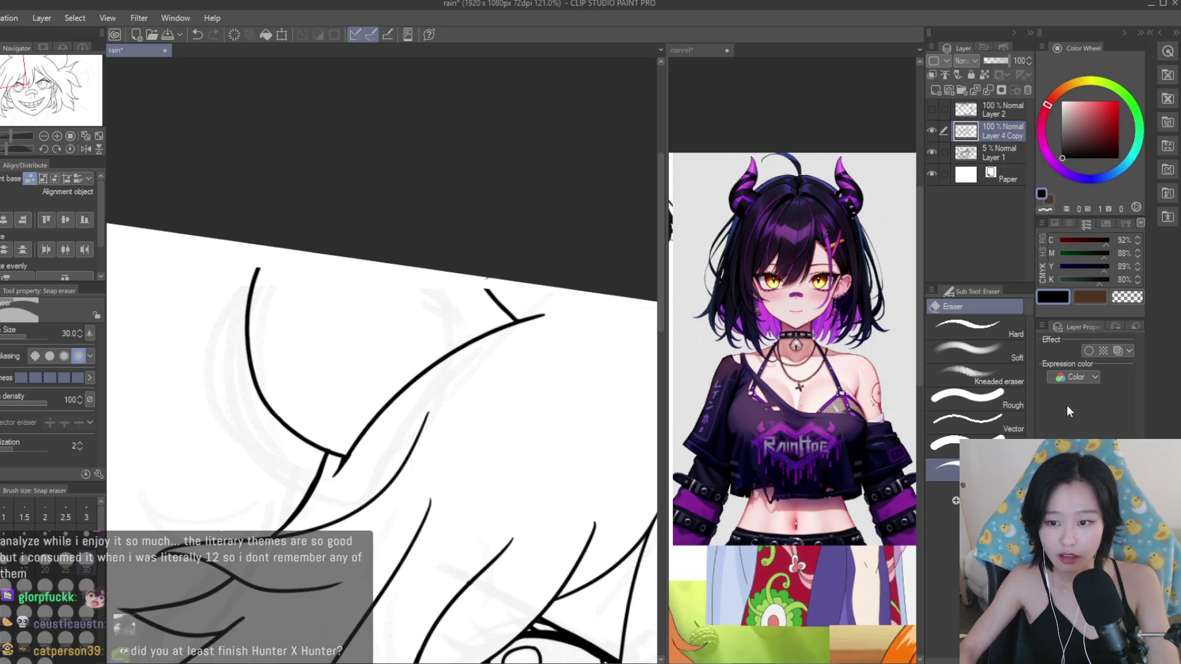
pyautogui.scroll(2, 462, 260)
pyautogui.scroll(1, 435, 242)
# Redraw the new tuft's jagged outline as a smooth pen line.
pyautogui.press('p')
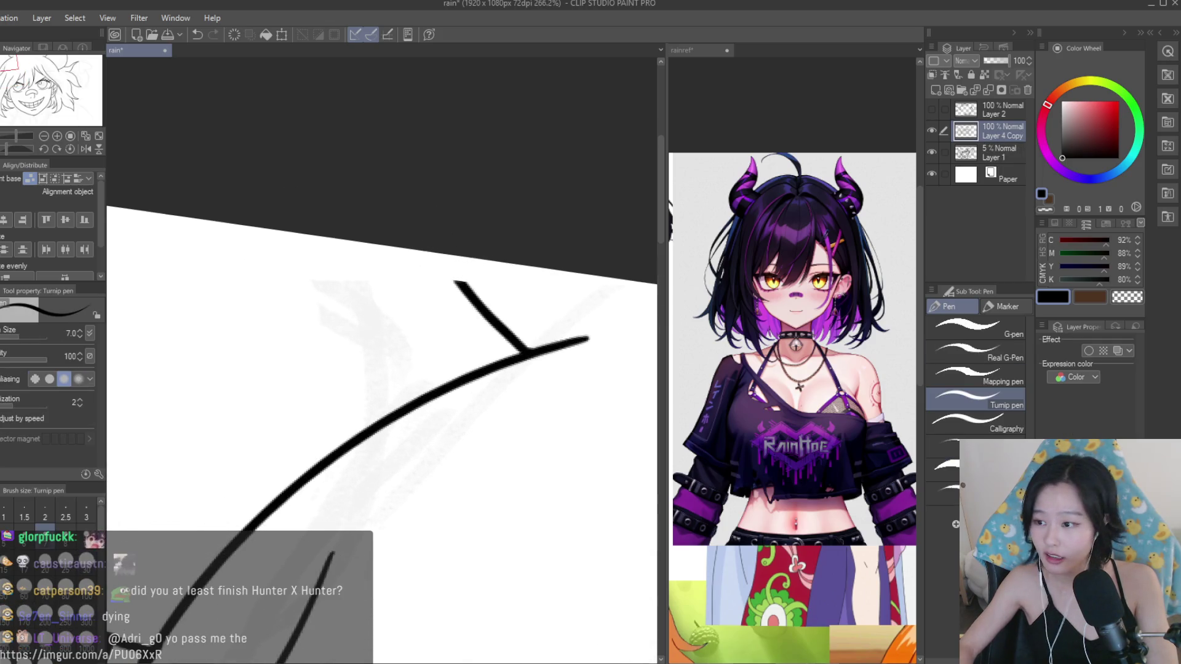
pyautogui.scroll(1, 530, 203)
pyautogui.scroll(3, 461, 255)
pyautogui.scroll(1, 465, 243)
pyautogui.moveTo(465, 243); pyautogui.dragTo(516, 347)
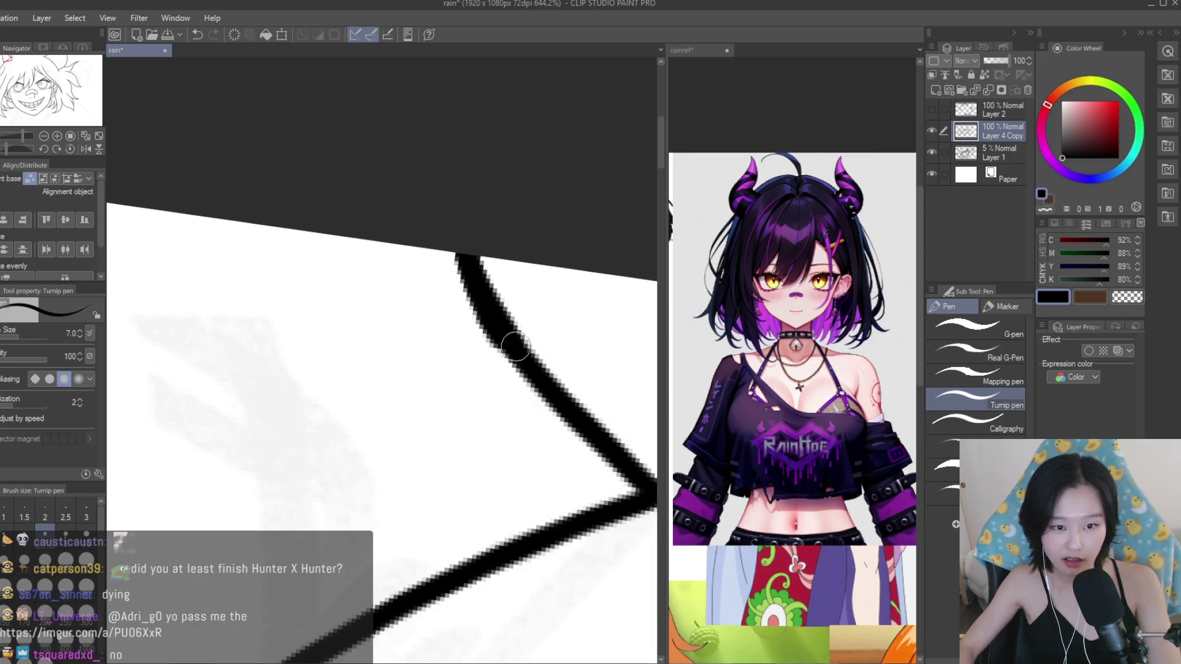
pyautogui.scroll(-3, 481, 286)
pyautogui.scroll(-3, 546, 338)
pyautogui.scroll(-2, 431, 333)
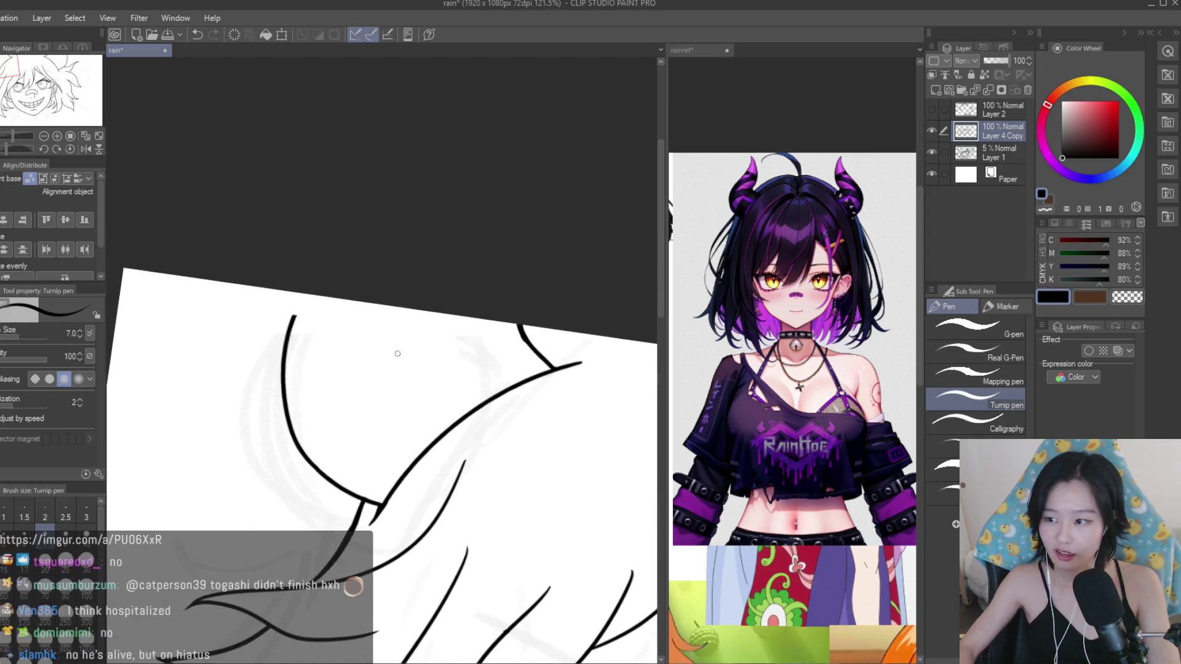
# Extend the curved hair line at the top left of the head upward.
pyautogui.moveTo(308, 294); pyautogui.dragTo(295, 318)
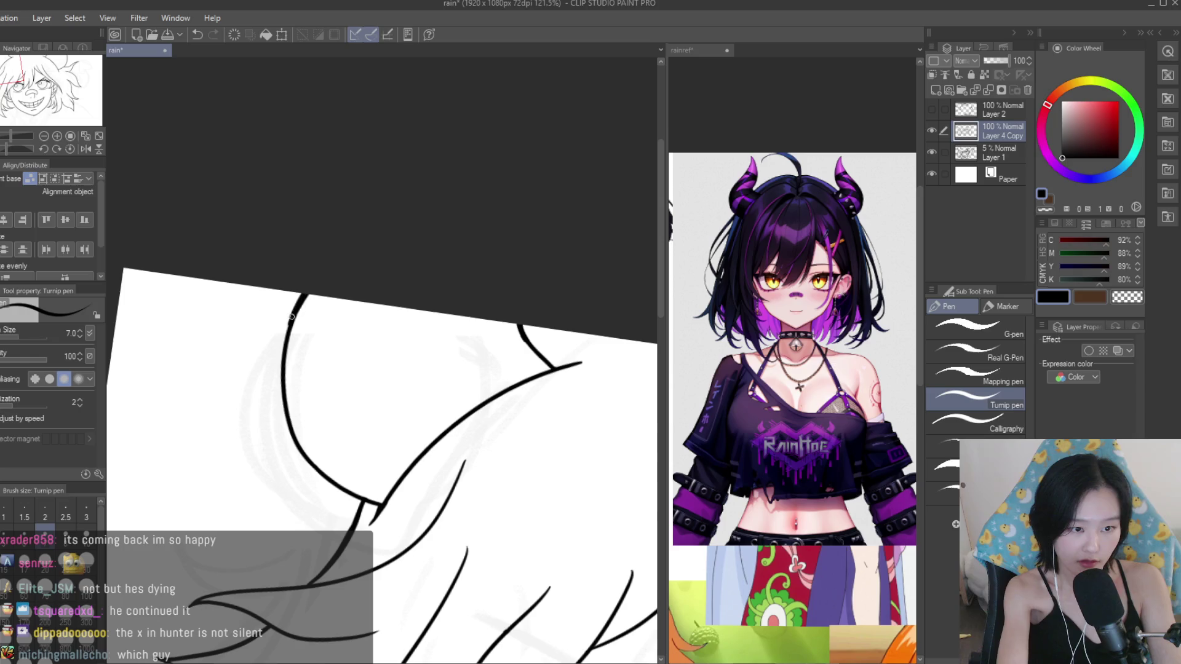
pyautogui.scroll(-2, 369, 311)
pyautogui.scroll(-2, 430, 305)
pyautogui.scroll(-1, 487, 301)
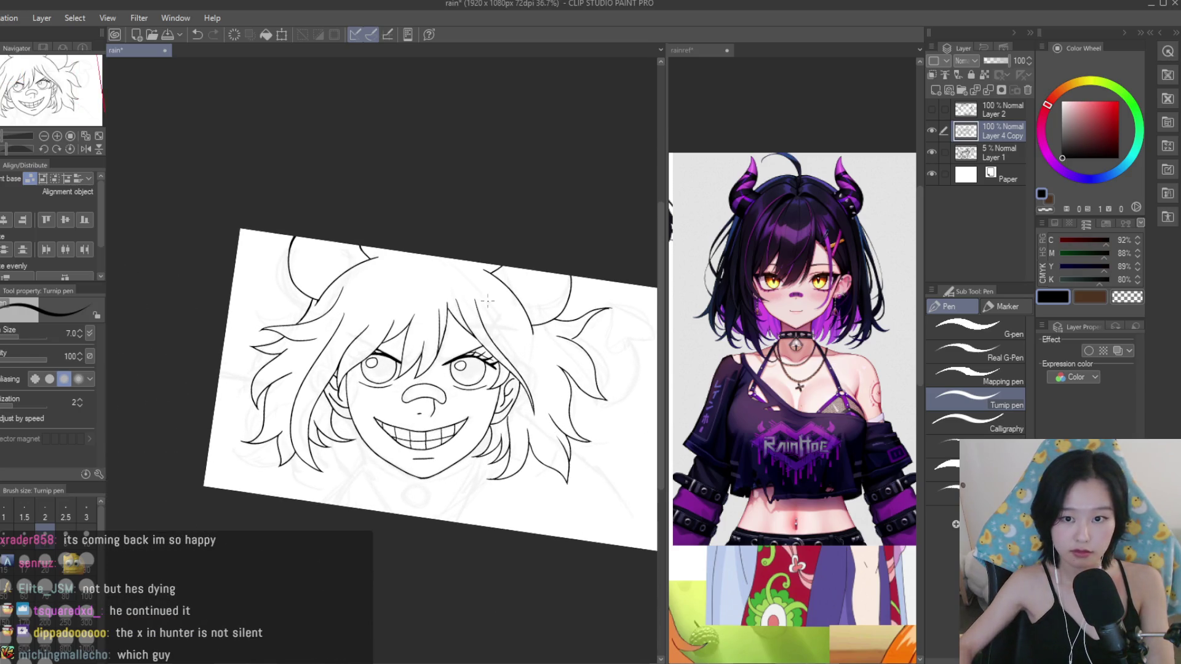
pyautogui.scroll(1, 513, 281)
pyautogui.scroll(2, 426, 283)
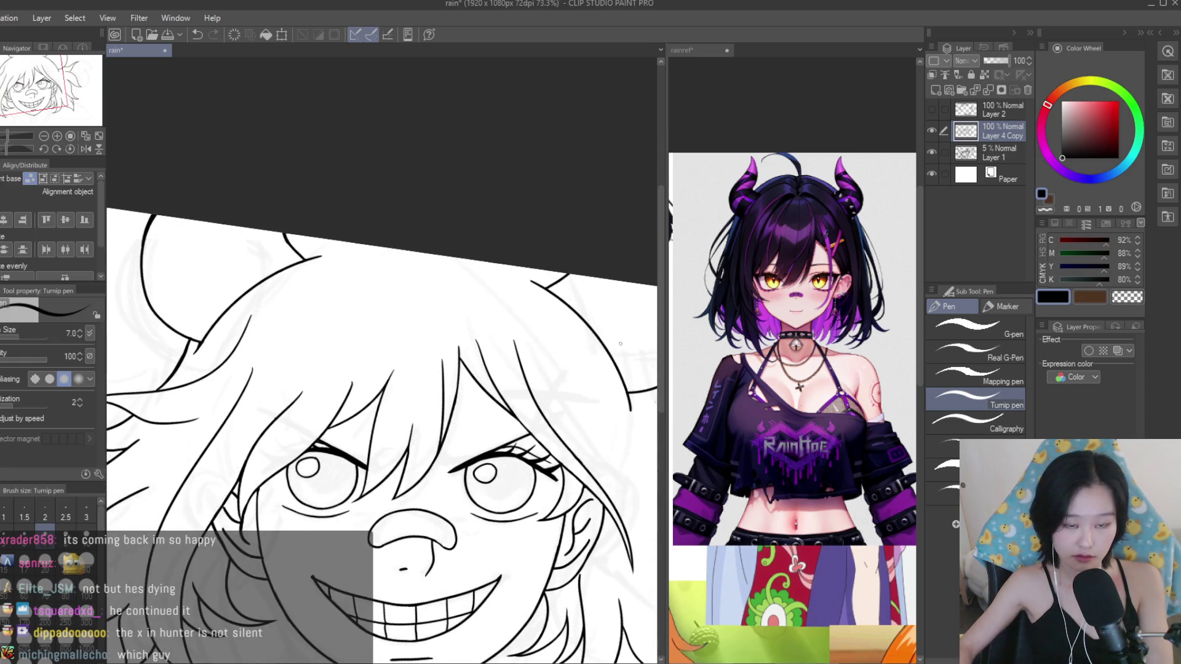
pyautogui.scroll(-3, 792, 406)
# Glance through the rainref reference collage, then return to the face drawing.
pyautogui.scroll(-1, 792, 406)
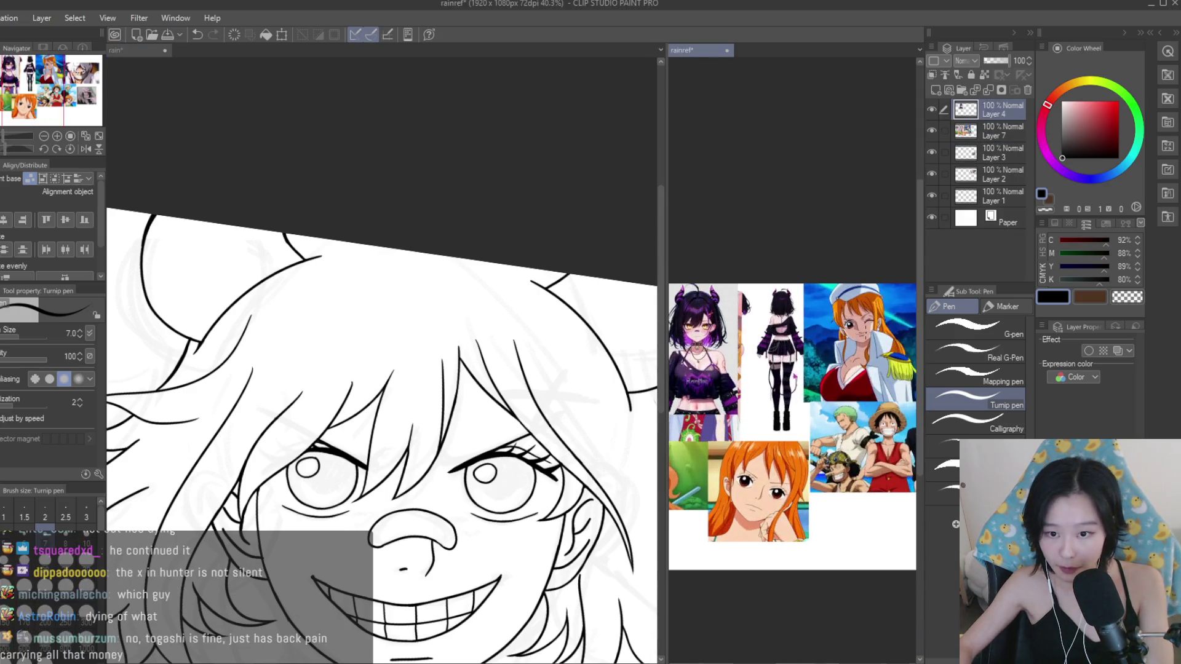
pyautogui.scroll(-1, 680, 382)
pyautogui.scroll(1, 680, 383)
pyautogui.scroll(-1, 680, 383)
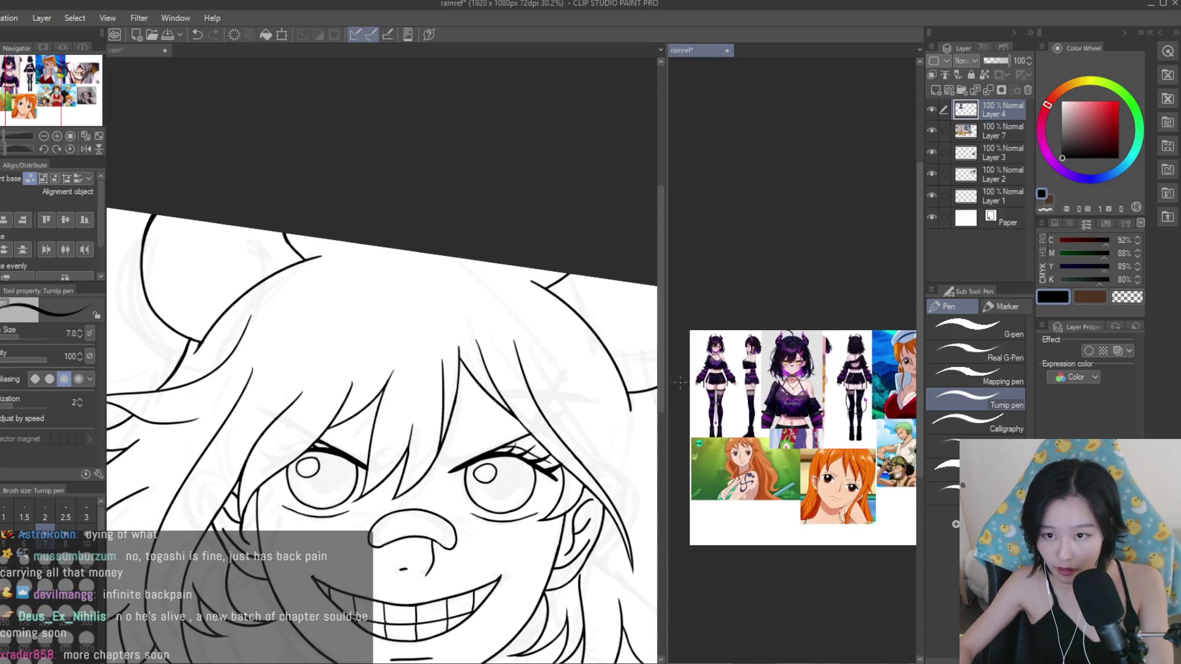
pyautogui.scroll(2, 756, 123)
pyautogui.scroll(3, 756, 123)
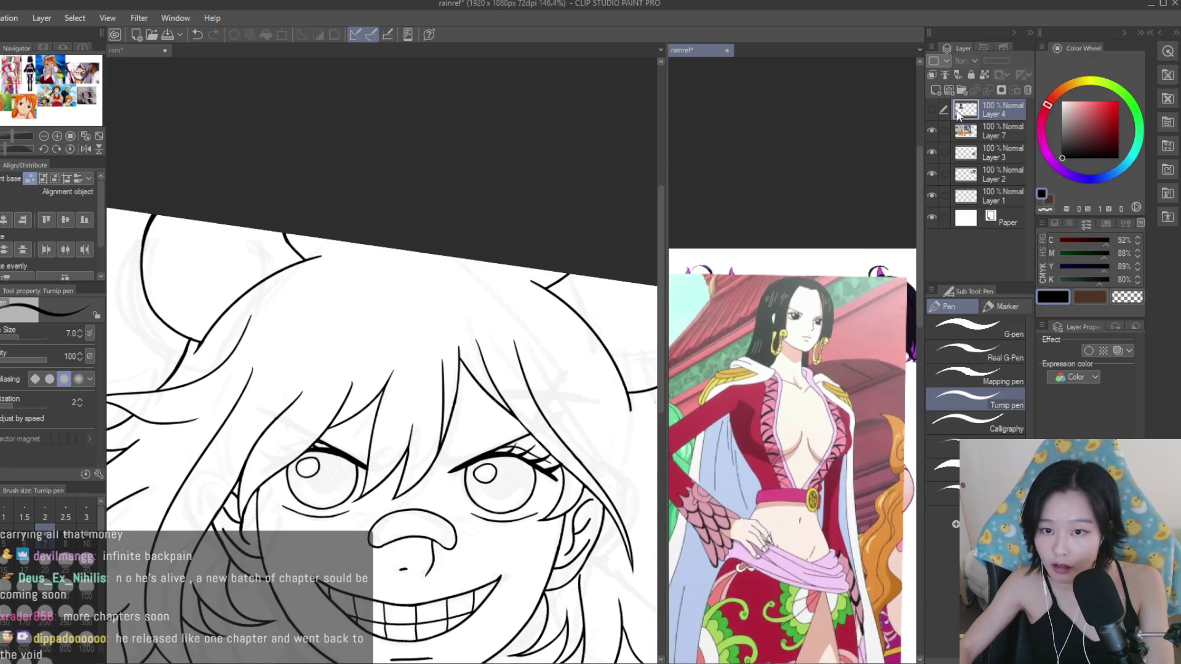
pyautogui.scroll(1, 757, 123)
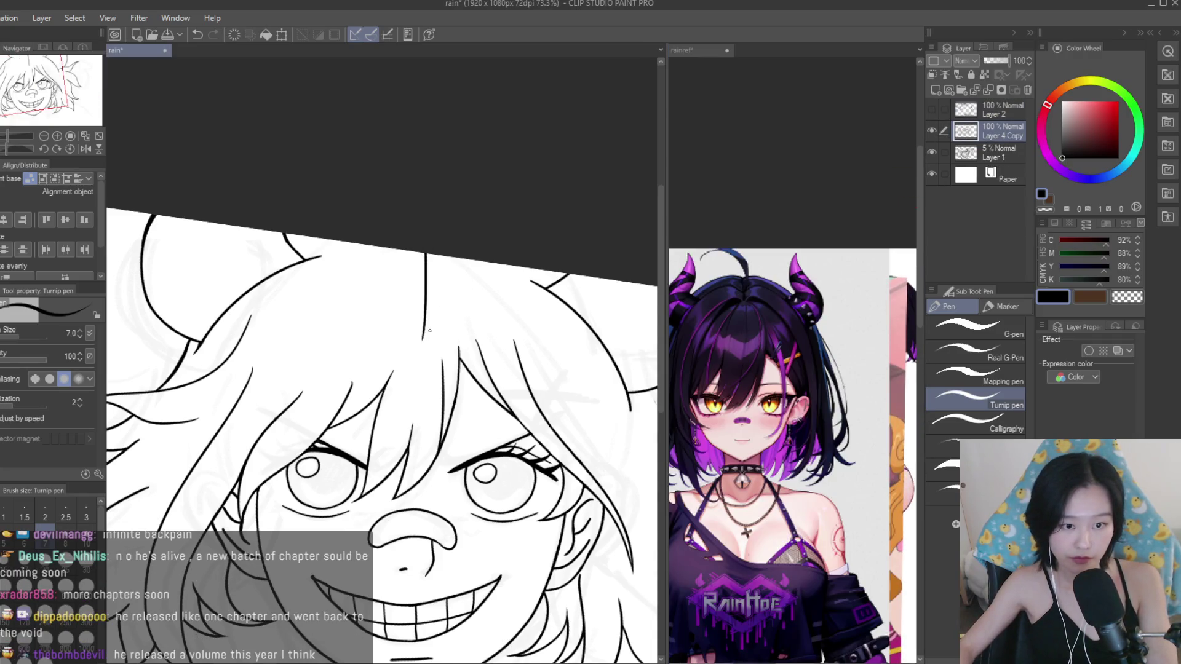
pyautogui.moveTo(424, 257); pyautogui.dragTo(424, 338)
pyautogui.scroll(-2, 406, 277)
pyautogui.scroll(1, 403, 264)
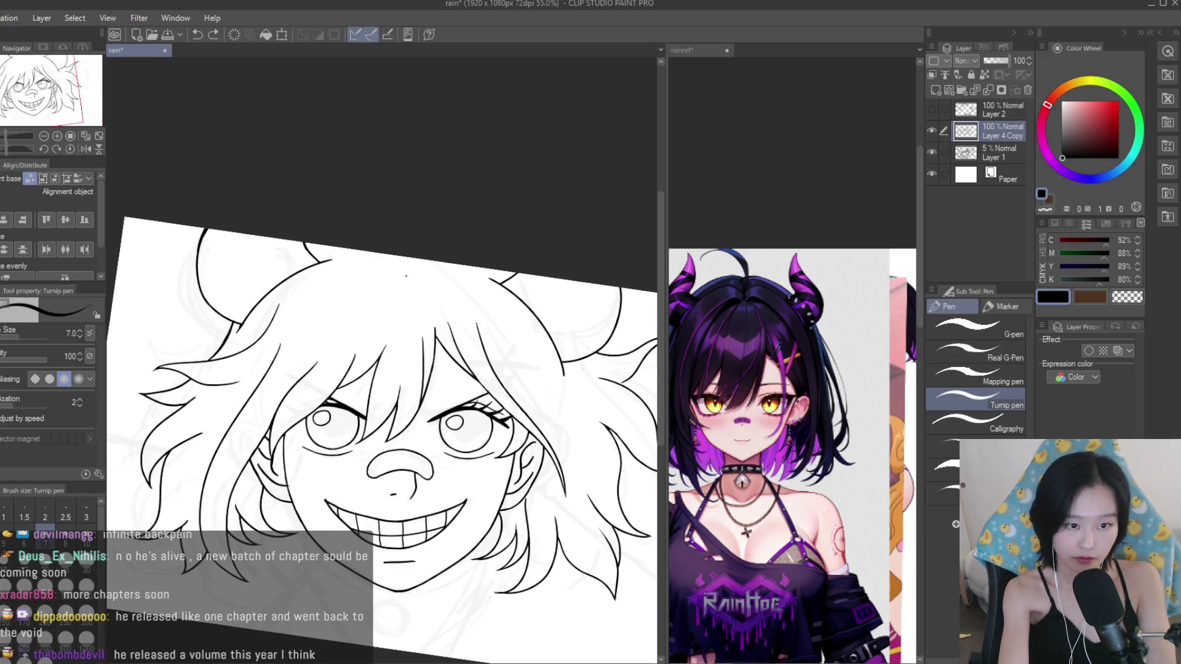
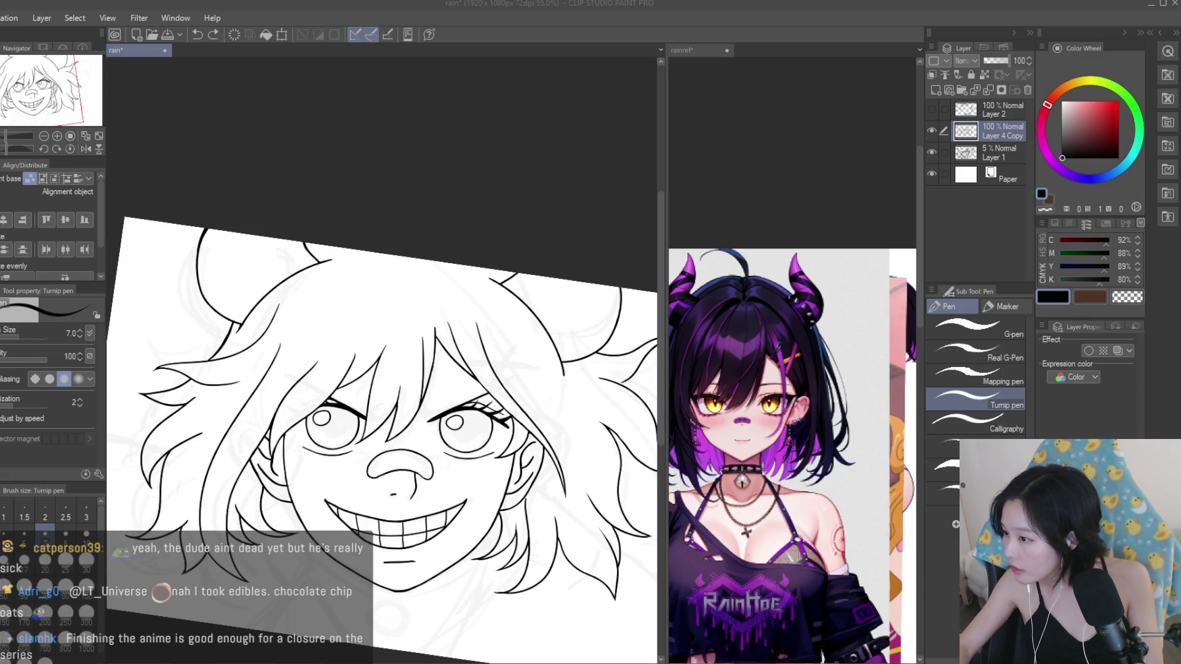
# Redraw the short right-side hair line, then zoom to 200% and ink a new hair strand.
pyautogui.scroll(1, 456, 293)
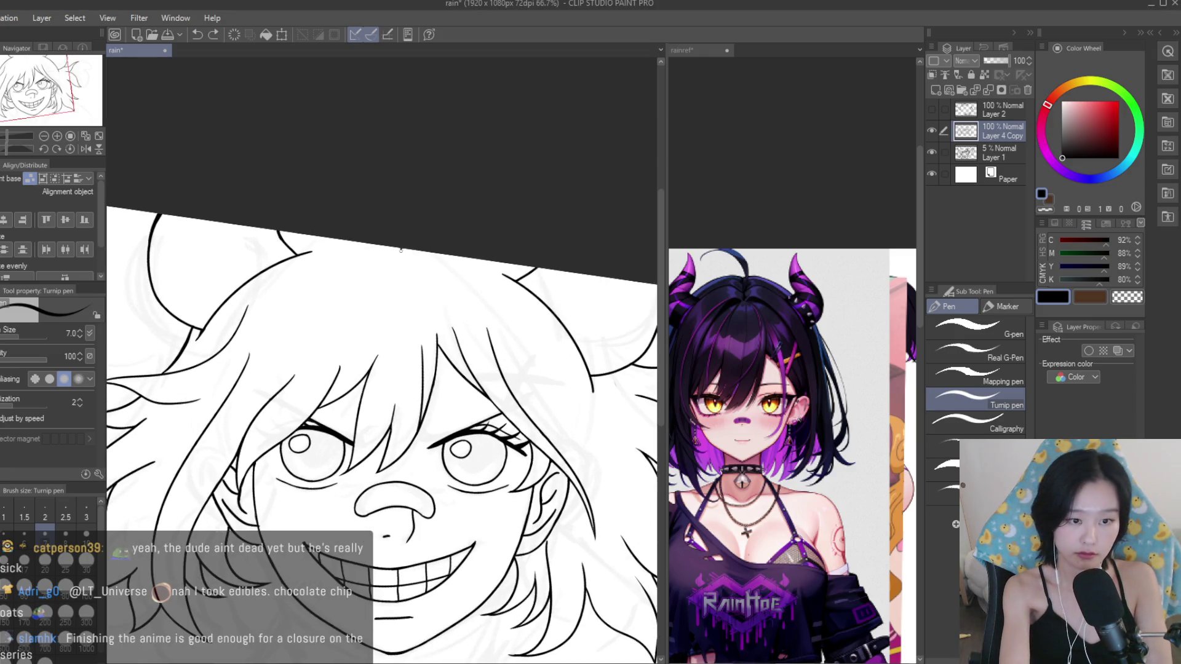
pyautogui.moveTo(401, 249)
pyautogui.mouseDown()
pyautogui.moveTo(410, 284)
pyautogui.moveTo(406, 268)
pyautogui.mouseUp()
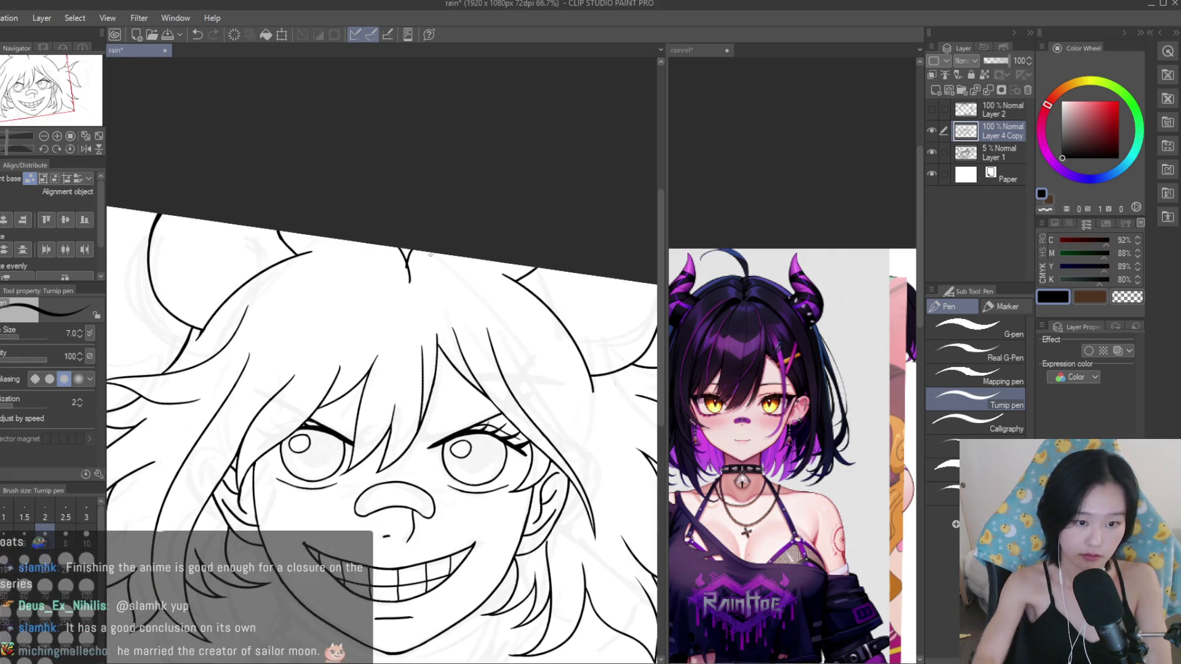
pyautogui.scroll(-4, 383, 252)
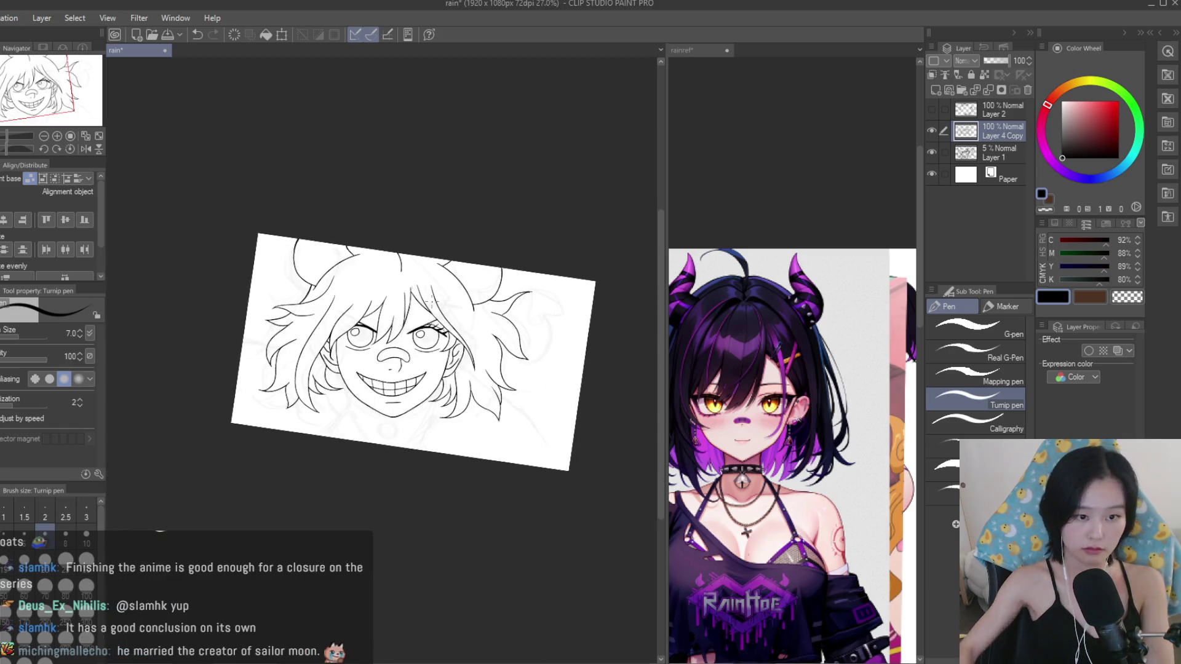
pyautogui.scroll(2, 567, 271)
pyautogui.scroll(-2, 567, 271)
pyautogui.scroll(4, 567, 271)
pyautogui.scroll(-3, 511, 341)
pyautogui.scroll(3, 511, 341)
pyautogui.scroll(3, 510, 341)
pyautogui.moveTo(448, 414); pyautogui.dragTo(432, 304)
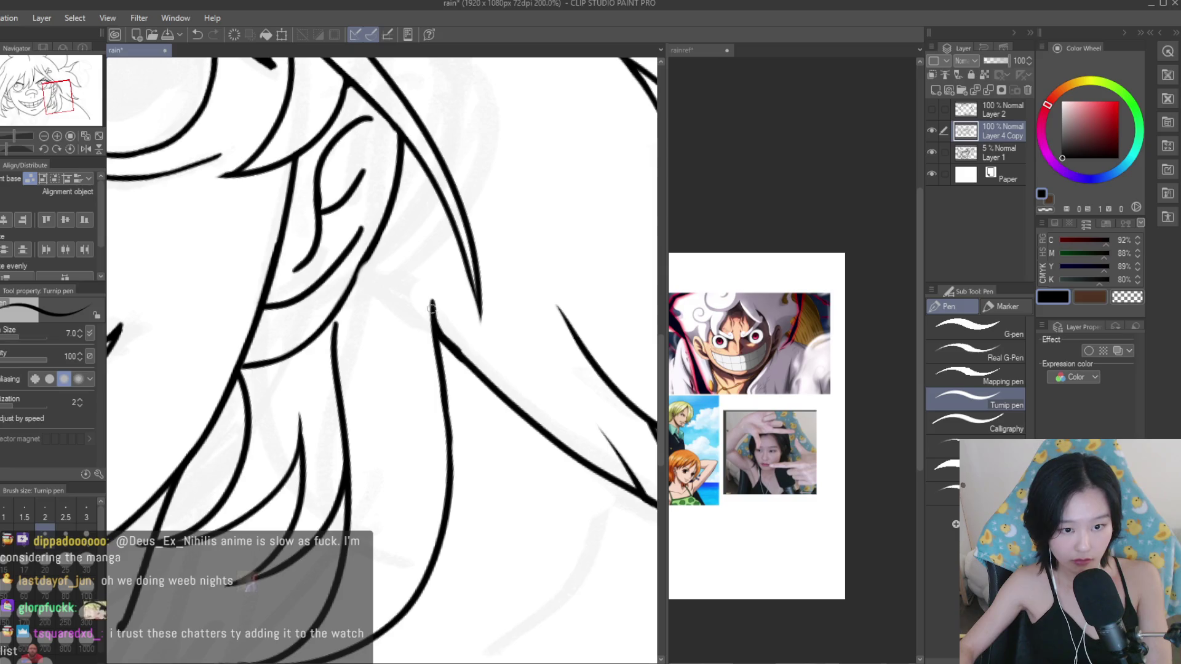
# Mirror the canvas to check, then replace the long curved line with a pointed lower-right strand.
pyautogui.scroll(-5, 442, 340)
pyautogui.scroll(-2, 563, 413)
pyautogui.press('h')
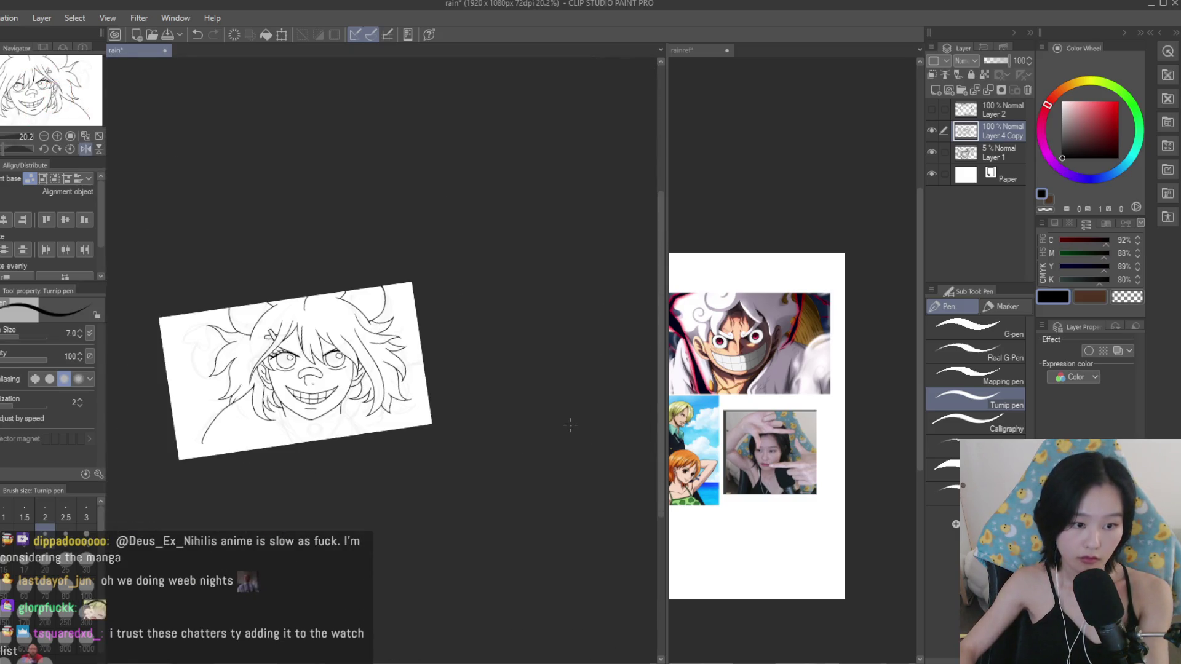
pyautogui.press('h')
pyautogui.scroll(1, 570, 425)
pyautogui.scroll(2, 553, 414)
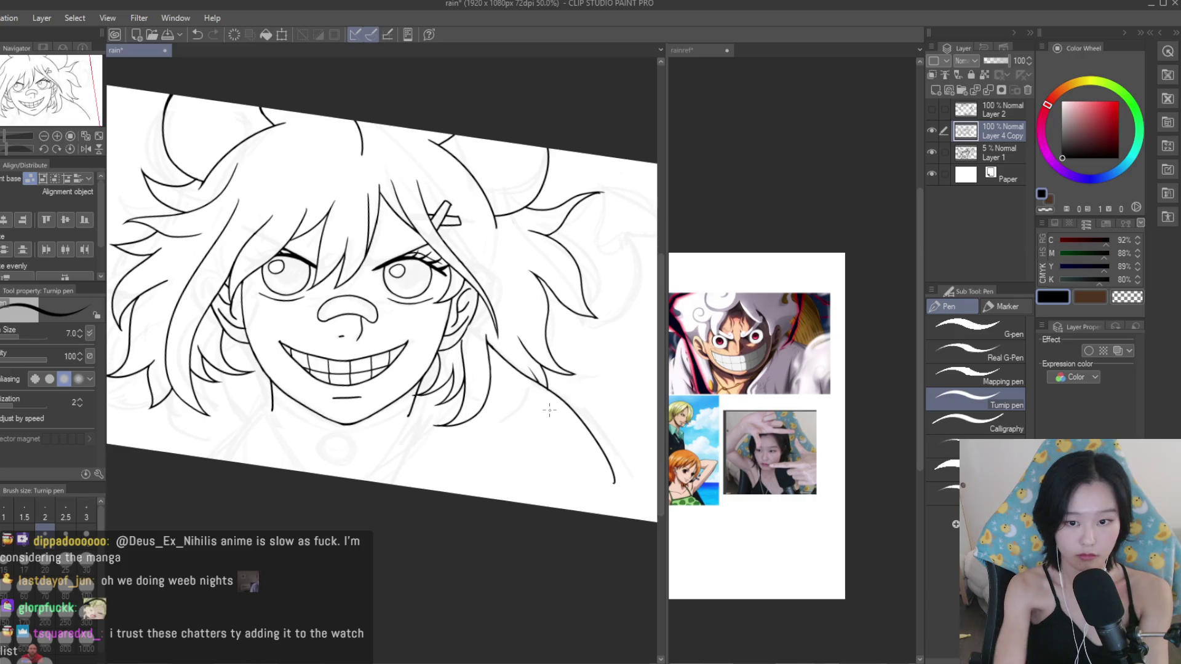
pyautogui.hotkey('ctrl', 'z')
pyautogui.moveTo(534, 394); pyautogui.dragTo(550, 409)
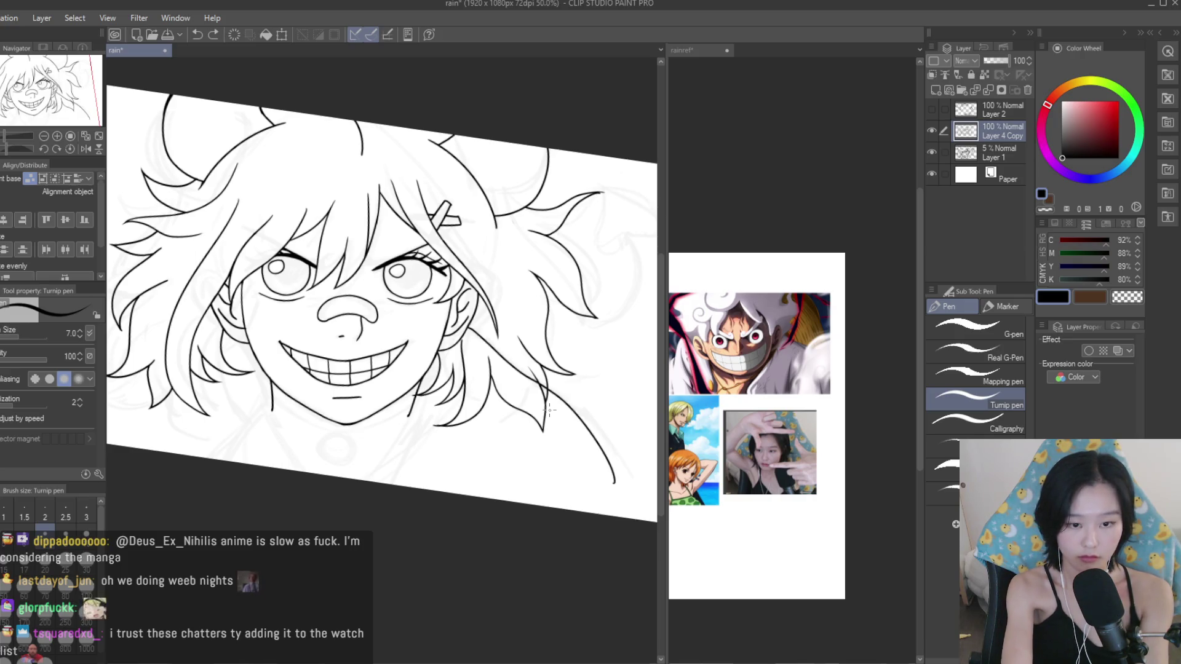
# Erase a short stray stroke and the overhanging end of a hair line.
pyautogui.scroll(2, 523, 388)
pyautogui.press('e')
pyautogui.scroll(2, 467, 338)
pyautogui.scroll(2, 403, 284)
pyautogui.moveTo(402, 284); pyautogui.dragTo(397, 275)
pyautogui.moveTo(477, 342); pyautogui.dragTo(536, 414)
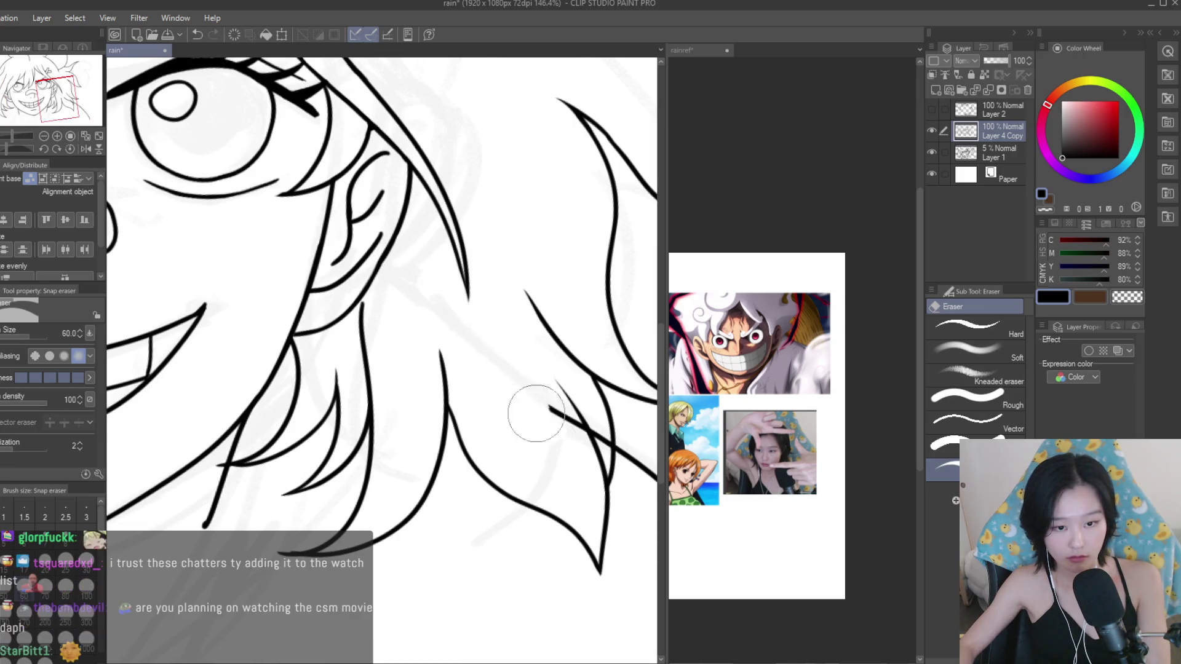
pyautogui.scroll(-3, 572, 430)
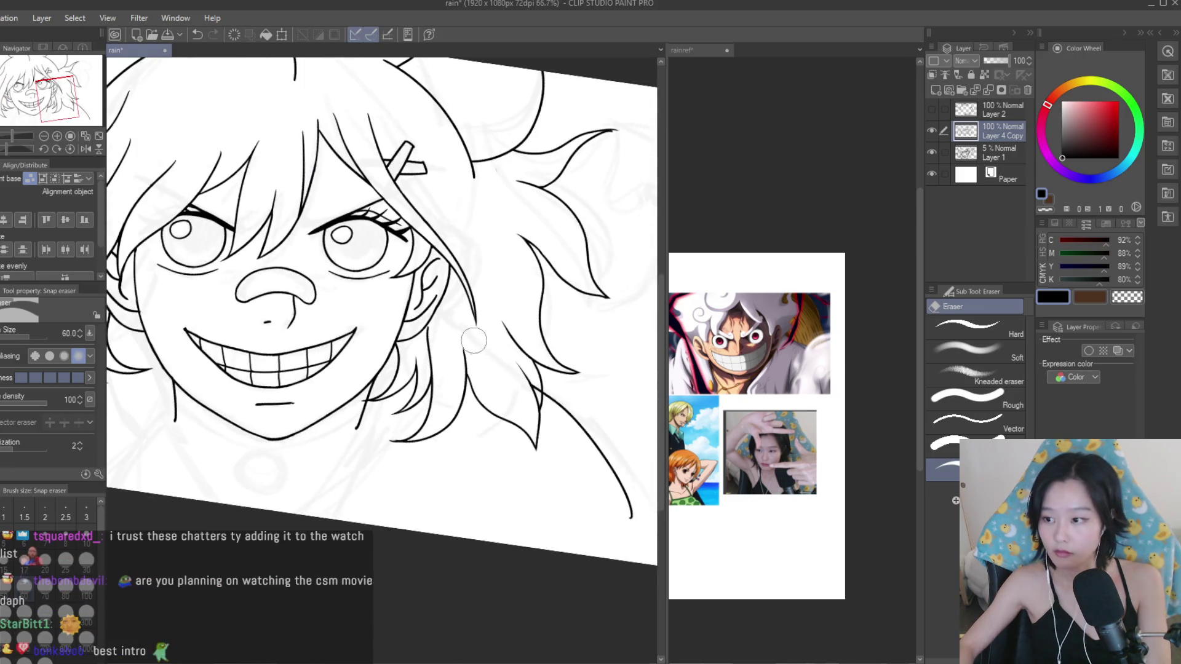
pyautogui.scroll(-3, 591, 425)
pyautogui.scroll(-2, 608, 412)
pyautogui.scroll(-1, 608, 412)
pyautogui.scroll(1, 572, 381)
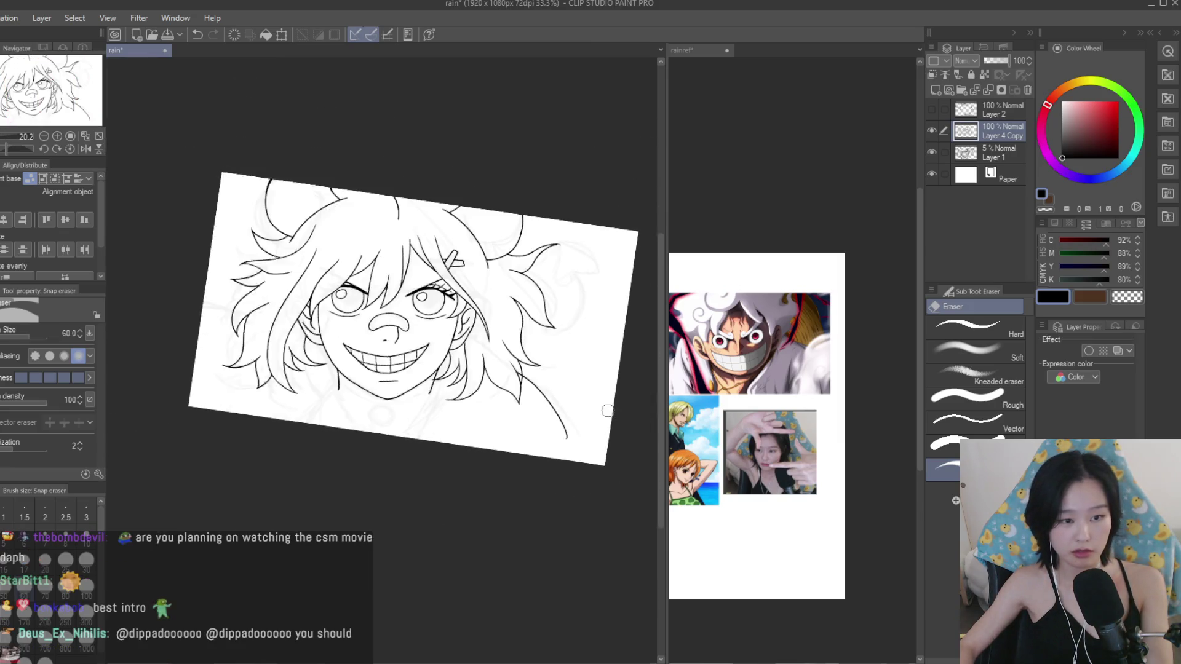
pyautogui.scroll(1, 535, 345)
pyautogui.scroll(1, 502, 307)
pyautogui.scroll(1, 517, 363)
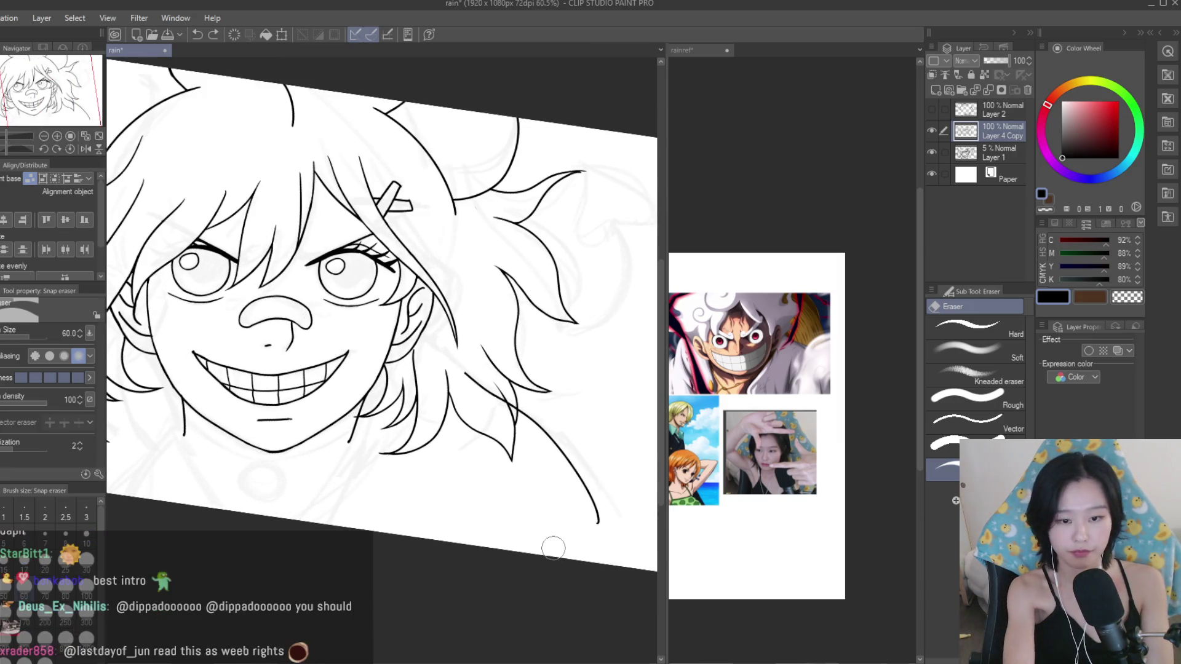
# Erase a short leftover piece of a lower hair line.
pyautogui.press('p')
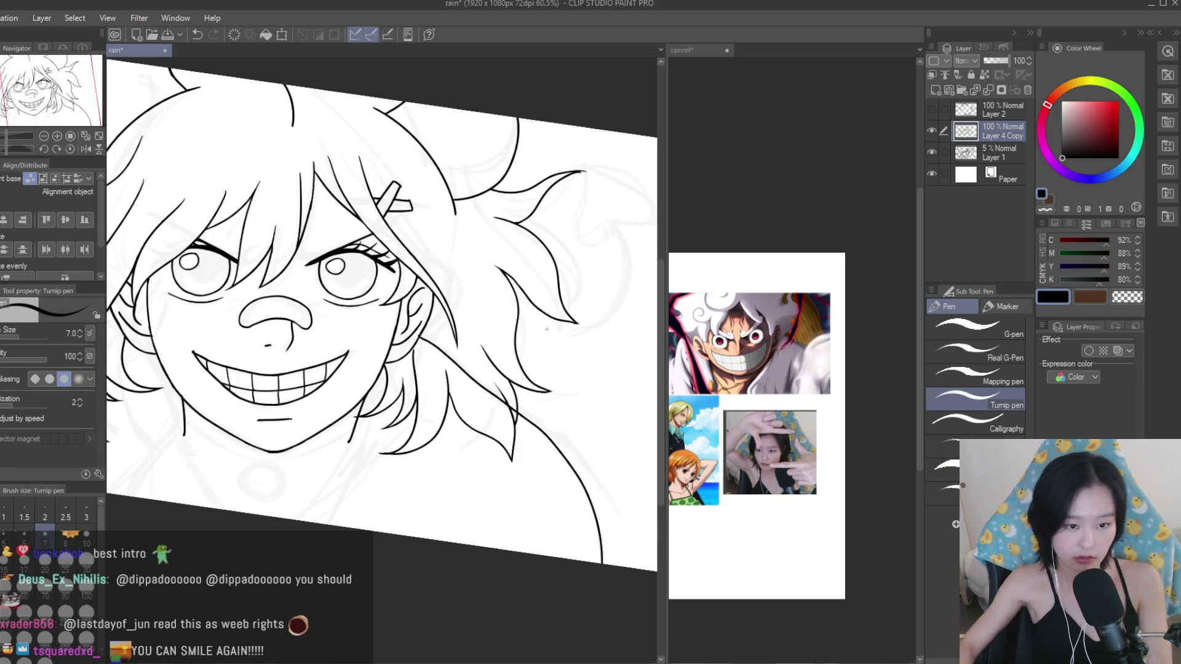
pyautogui.scroll(-2, 330, 302)
pyautogui.scroll(1, 330, 302)
pyautogui.scroll(2, 330, 302)
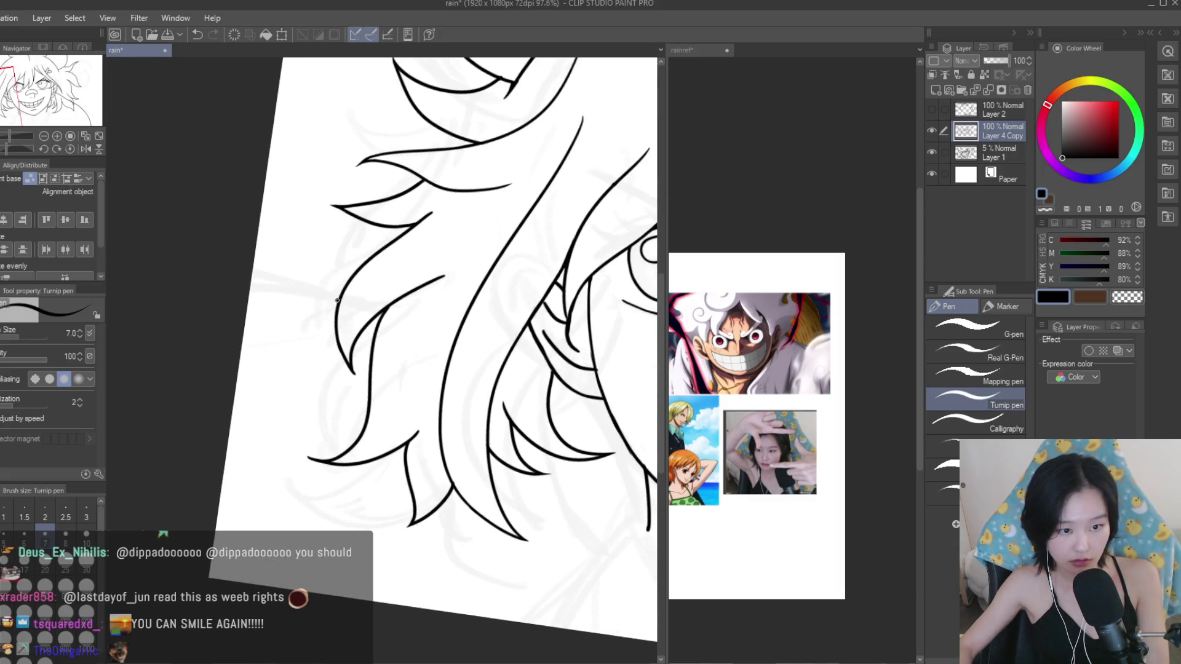
pyautogui.scroll(3, 286, 288)
pyautogui.scroll(-4, 333, 297)
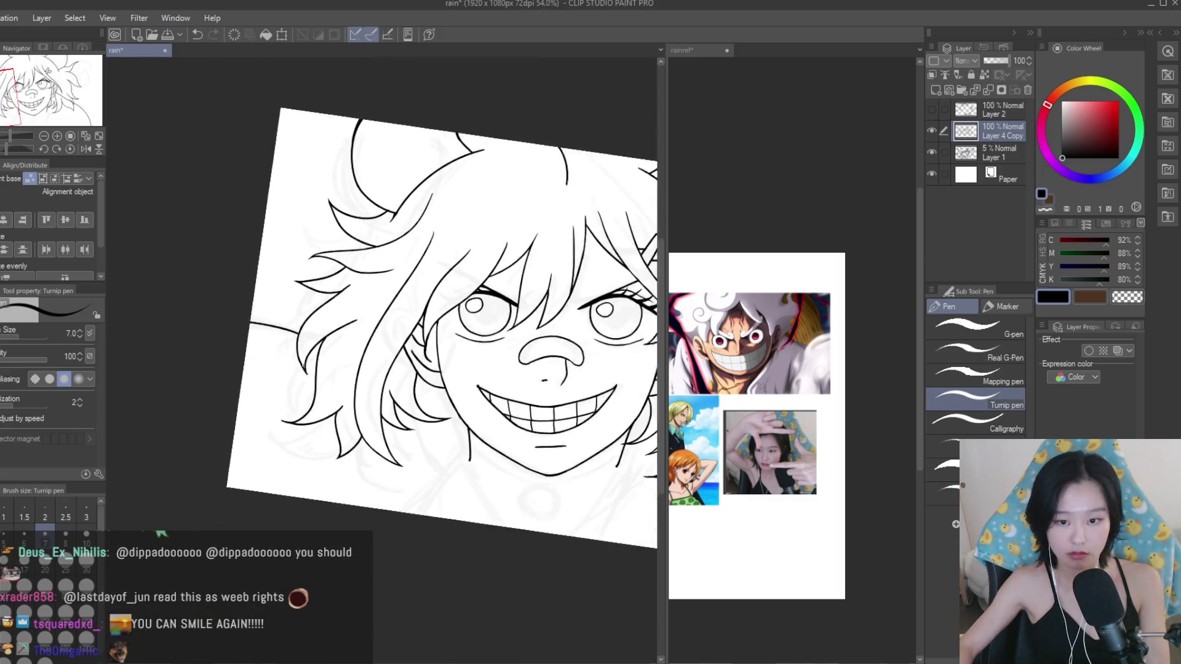
pyautogui.scroll(-2, 439, 425)
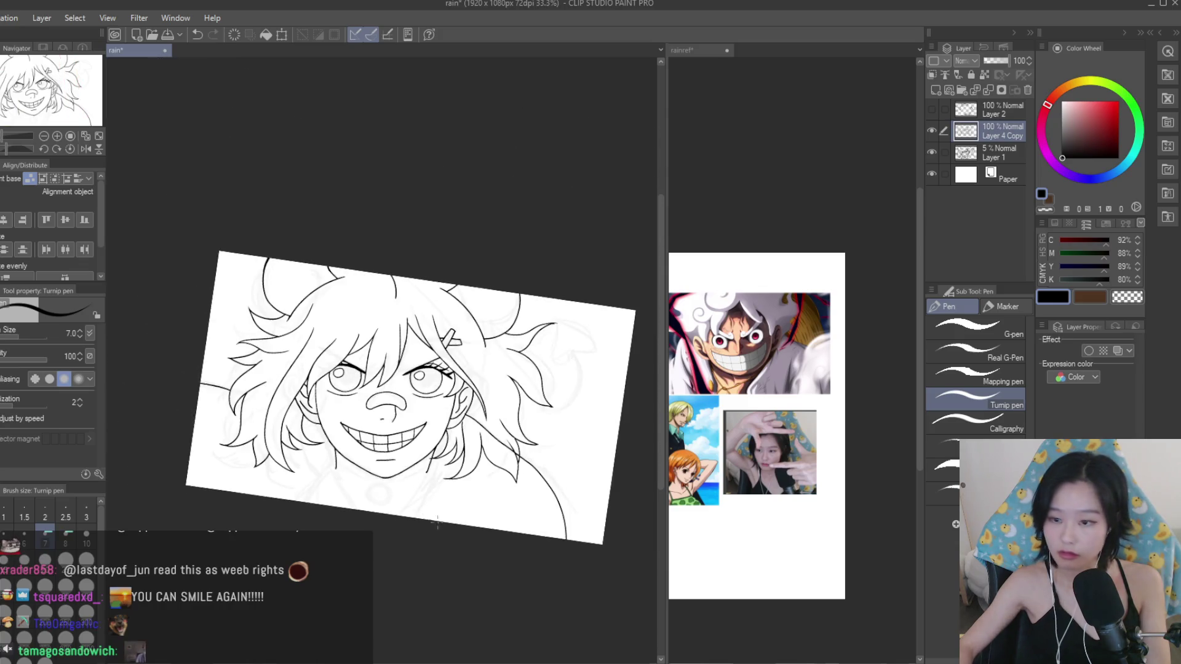
pyautogui.scroll(2, 511, 518)
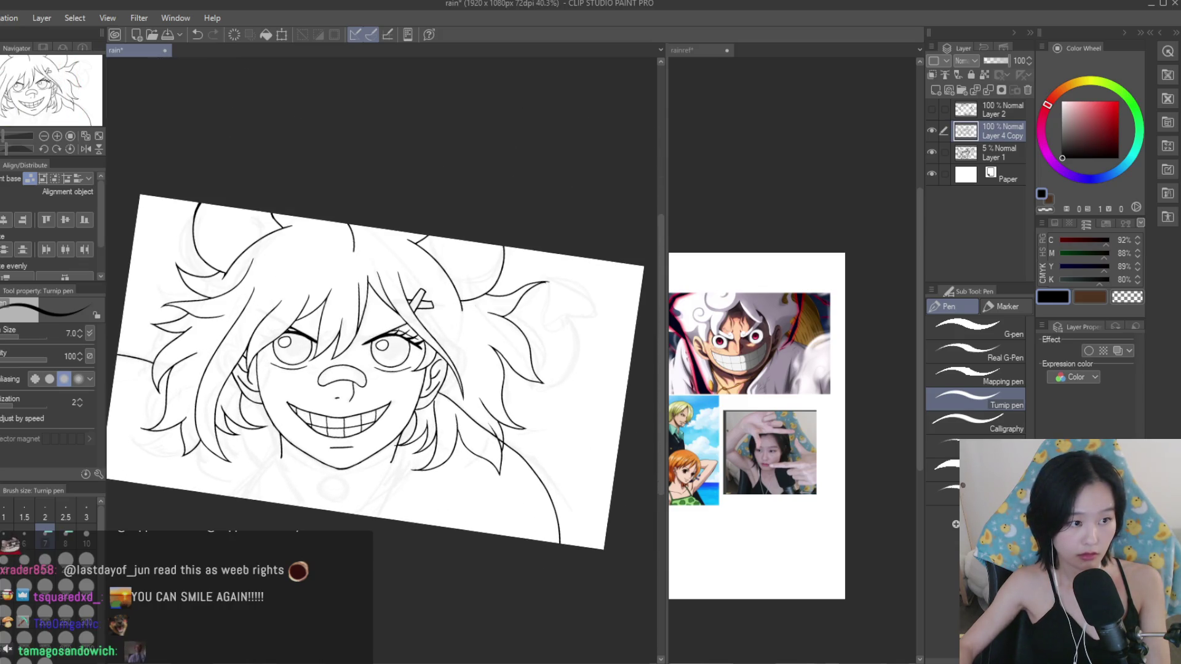
pyautogui.press('e')
pyautogui.scroll(3, 393, 386)
pyautogui.moveTo(393, 386)
pyautogui.mouseDown()
pyautogui.moveTo(382, 379)
pyautogui.moveTo(504, 501)
pyautogui.mouseUp()
pyautogui.scroll(2, 459, 398)
pyautogui.scroll(3, 369, 408)
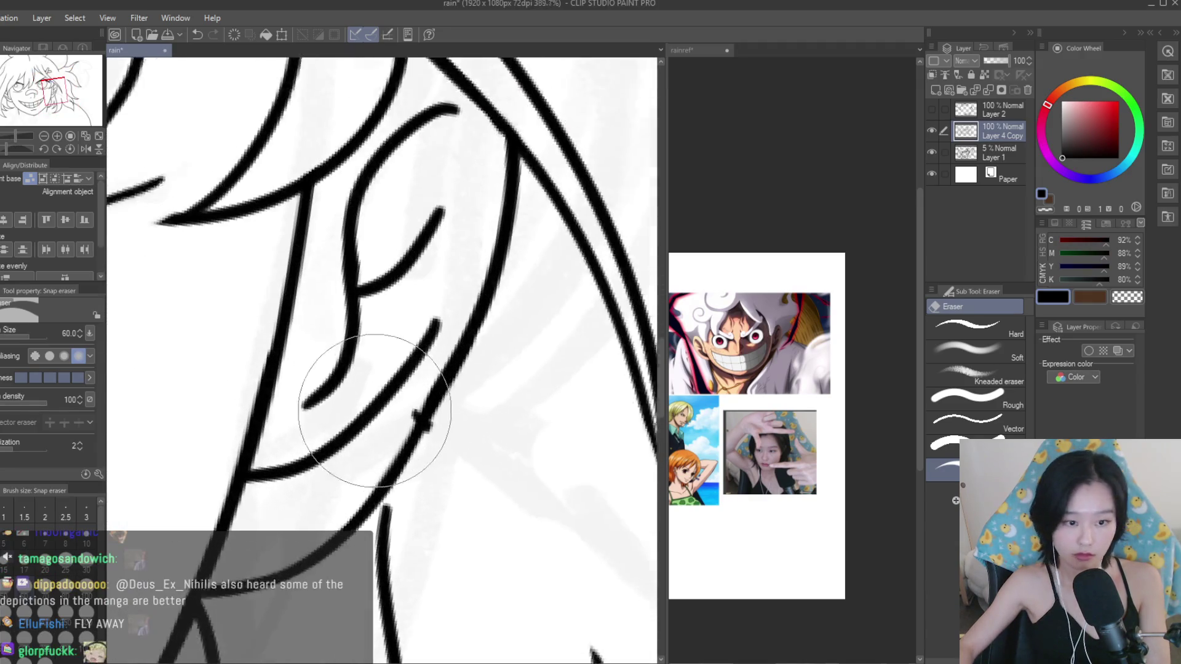
pyautogui.scroll(1, 435, 396)
# Shrink the eraser to size 12 and remove the stray bump on the hair line.
pyautogui.press('[')
pyautogui.press('[')
pyautogui.press('[')
pyautogui.moveTo(408, 408); pyautogui.dragTo(425, 431)
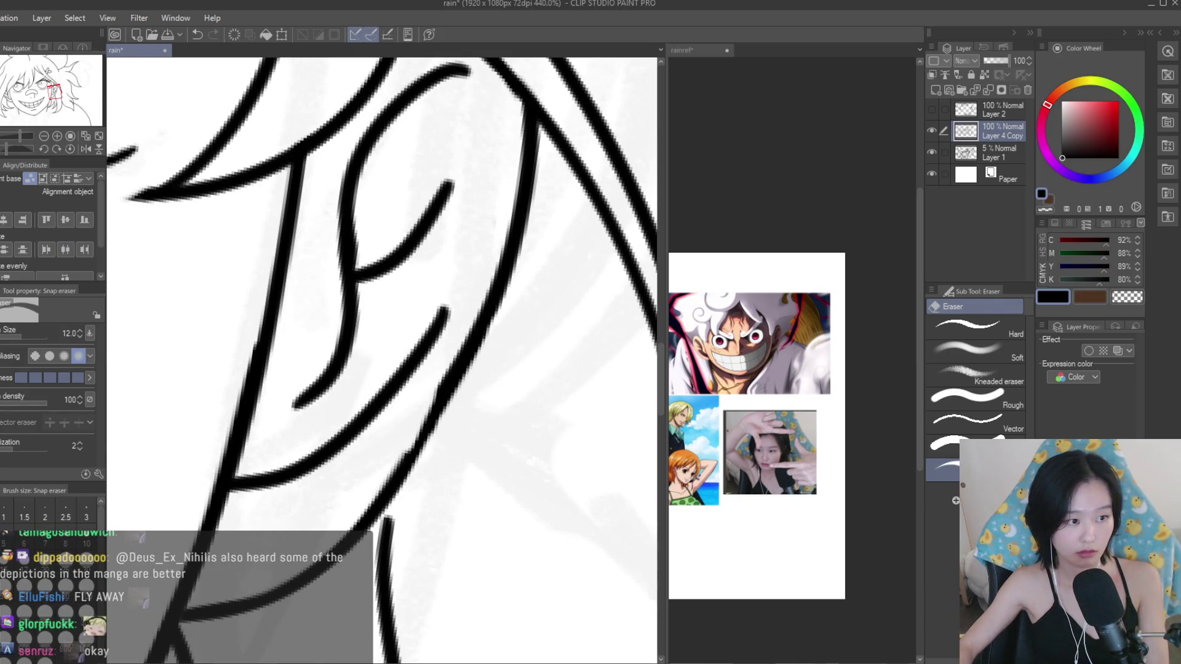
pyautogui.press('p')
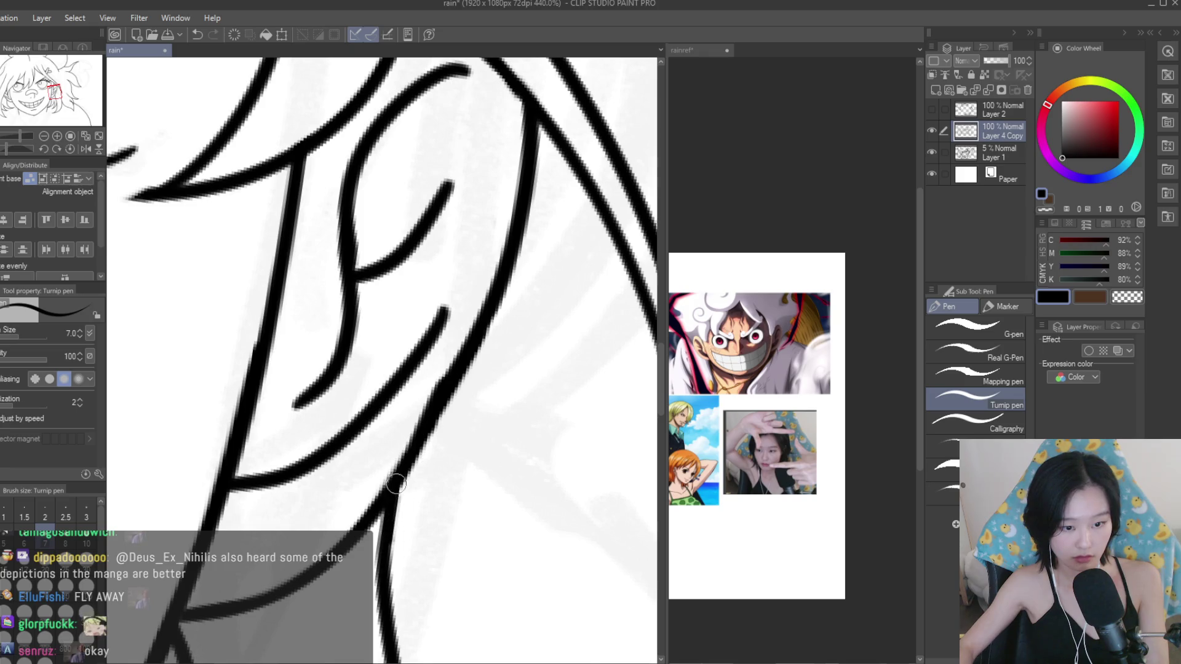
pyautogui.scroll(-2, 396, 485)
pyautogui.scroll(-2, 388, 431)
pyautogui.scroll(-2, 378, 369)
# Trim the overhanging ends where the lower hair lines cross.
pyautogui.press('e')
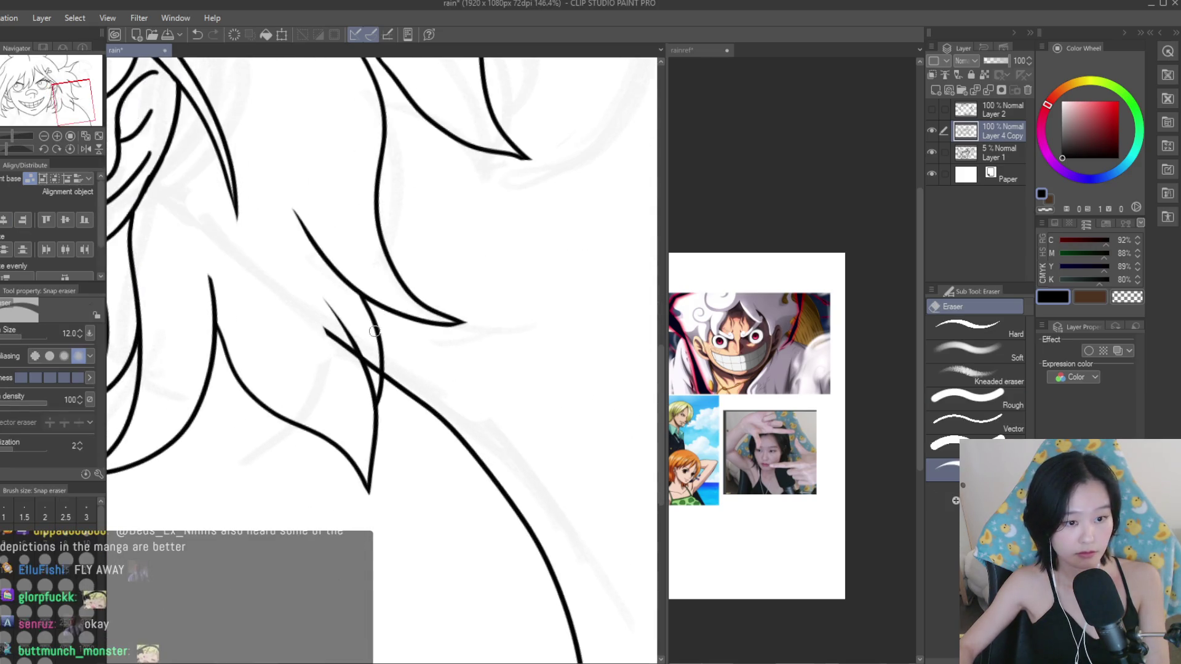
pyautogui.scroll(3, 374, 332)
pyautogui.moveTo(337, 356)
pyautogui.mouseDown()
pyautogui.moveTo(388, 396)
pyautogui.moveTo(374, 362)
pyautogui.moveTo(429, 416)
pyautogui.moveTo(425, 394)
pyautogui.moveTo(452, 434)
pyautogui.mouseUp()
pyautogui.scroll(-2, 511, 374)
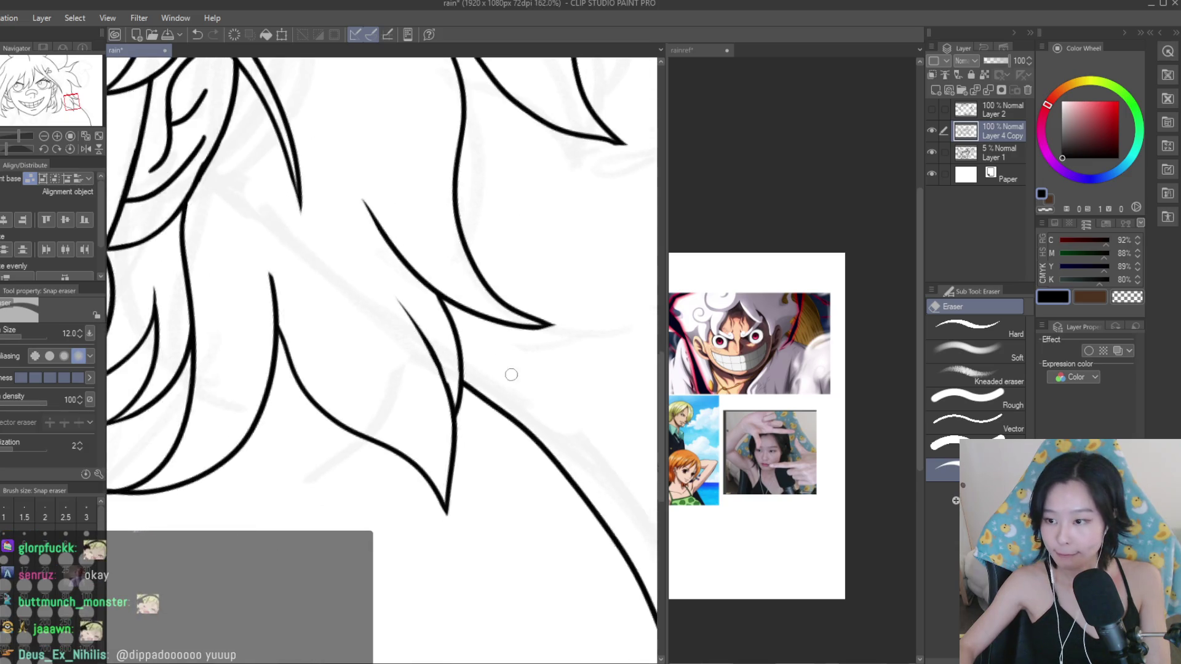
pyautogui.scroll(-3, 511, 374)
pyautogui.scroll(-2, 512, 375)
pyautogui.scroll(-1, 511, 375)
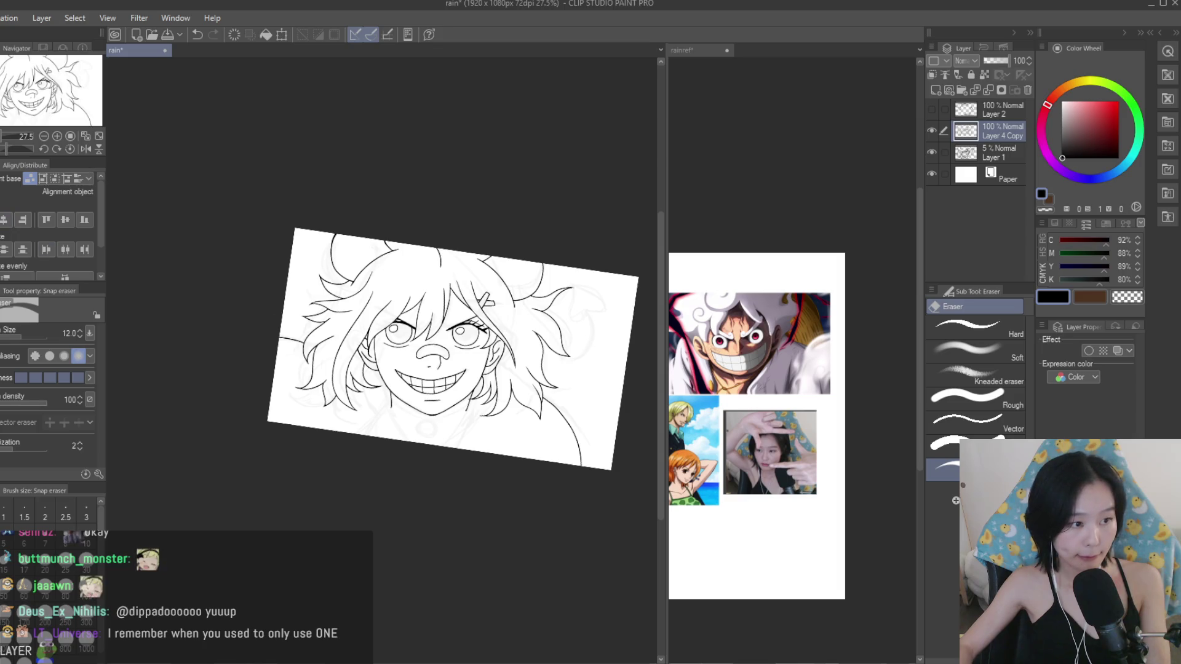
pyautogui.press('p')
pyautogui.scroll(2, 492, 388)
pyautogui.scroll(2, 492, 388)
# Try several chin strokes below the jaw, undoing each until one fits.
pyautogui.scroll(2, 492, 387)
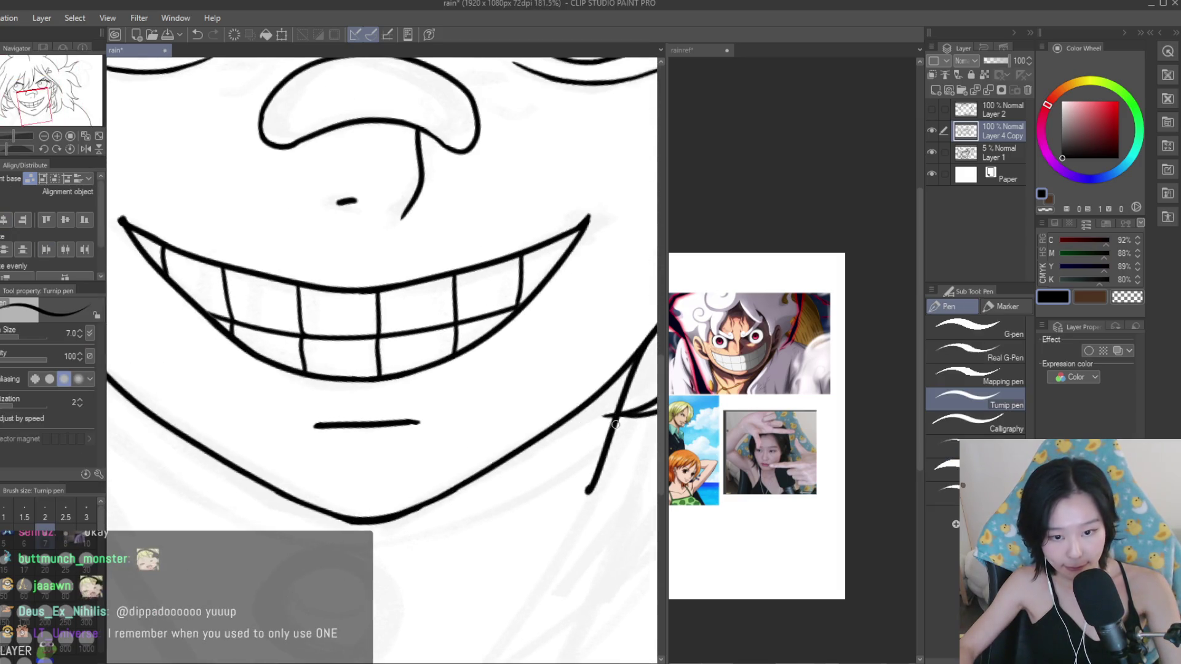
pyautogui.moveTo(594, 448); pyautogui.dragTo(470, 514)
pyautogui.hotkey('ctrl', 'z')
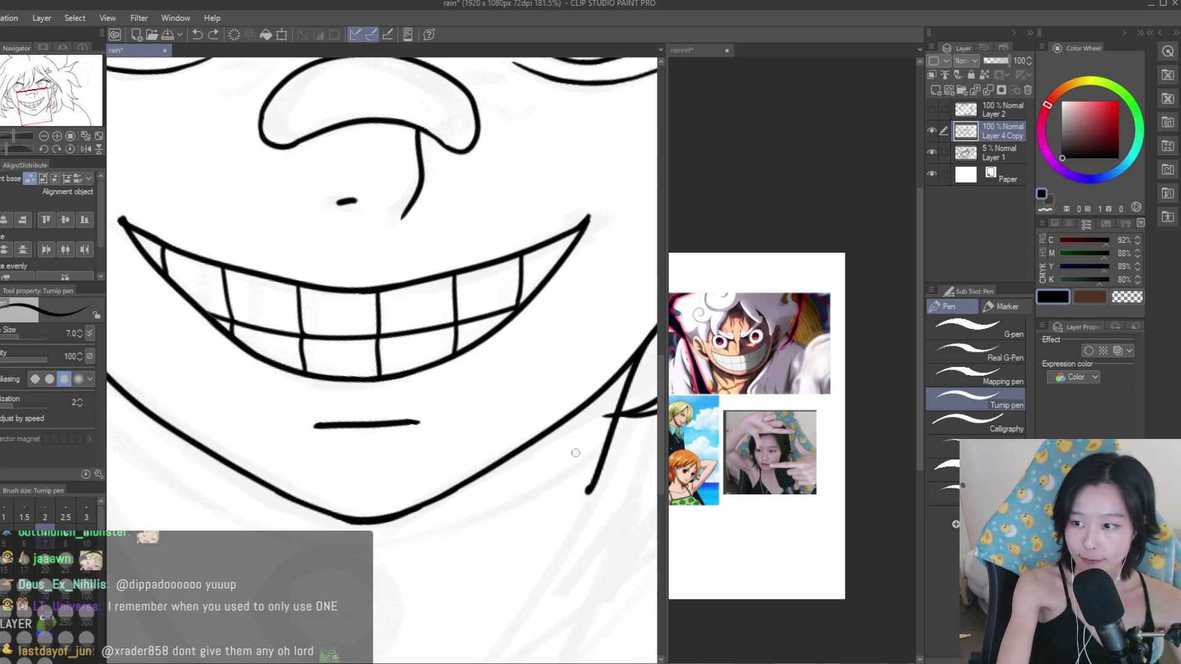
pyautogui.moveTo(610, 425); pyautogui.dragTo(355, 549)
pyautogui.hotkey('ctrl', 'z')
pyautogui.moveTo(600, 445); pyautogui.dragTo(353, 557)
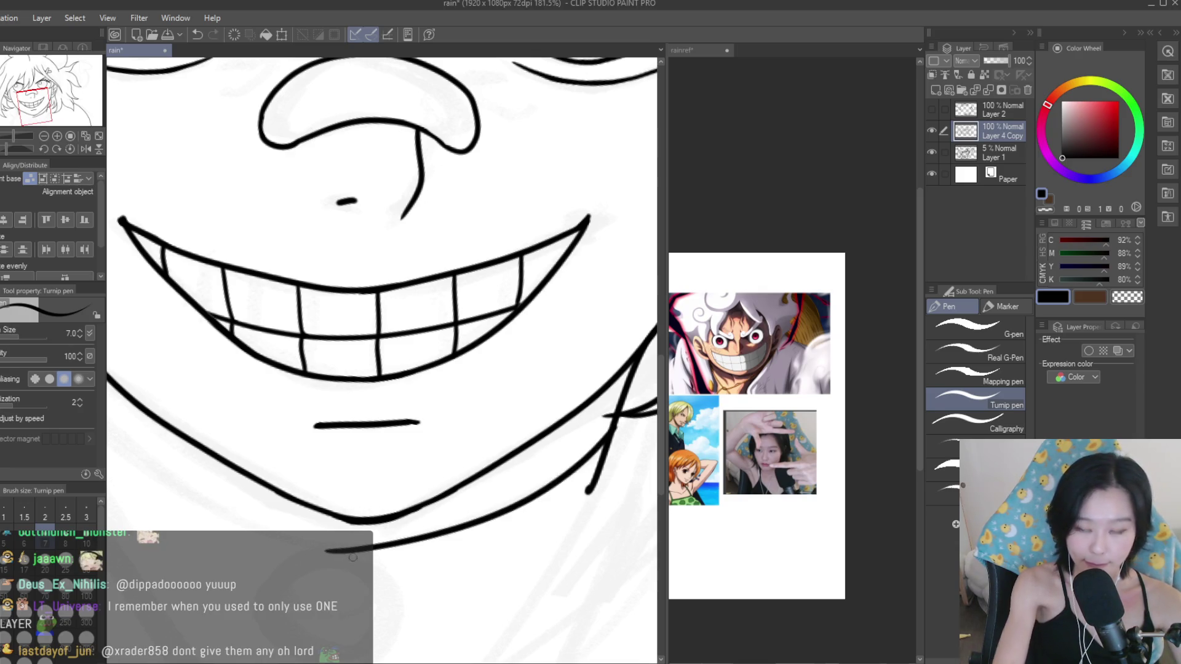
# Redraw the lower jaw line running from the left cheek toward the chin.
pyautogui.scroll(-2, 537, 379)
pyautogui.moveTo(268, 398)
pyautogui.mouseDown()
pyautogui.moveTo(456, 499)
pyautogui.moveTo(468, 488)
pyautogui.mouseUp()
pyautogui.hotkey('ctrl', 'z')
pyautogui.hotkey('ctrl', 'z')
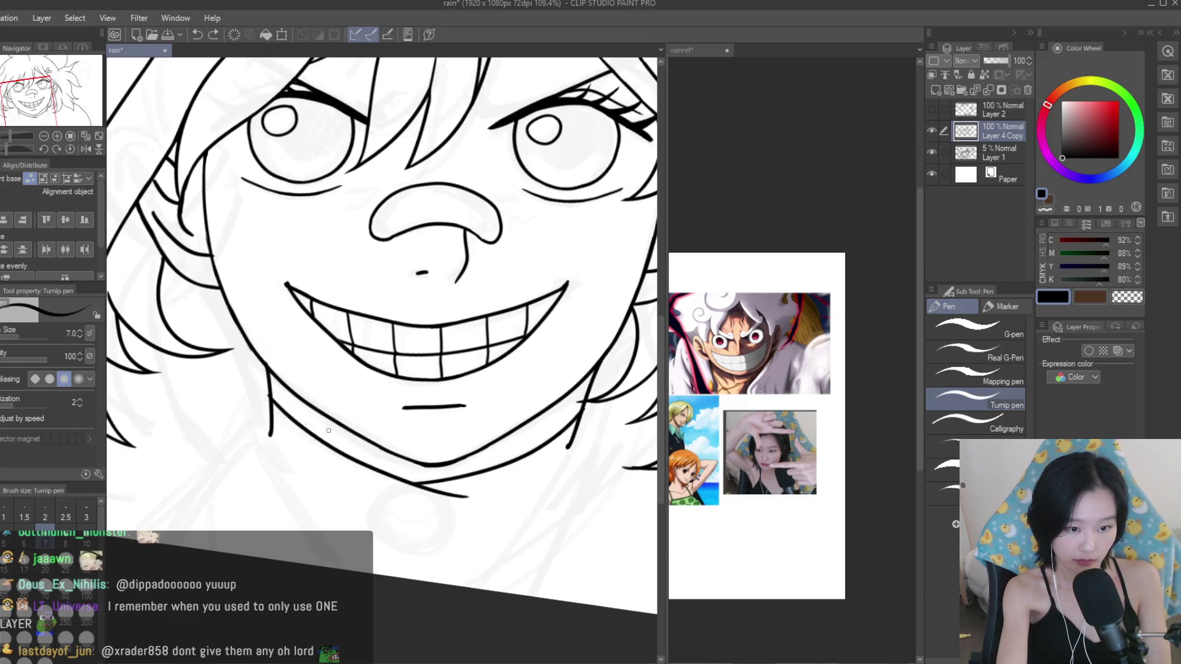
pyautogui.moveTo(263, 397); pyautogui.dragTo(395, 456)
pyautogui.press('e')
pyautogui.scroll(3, 283, 400)
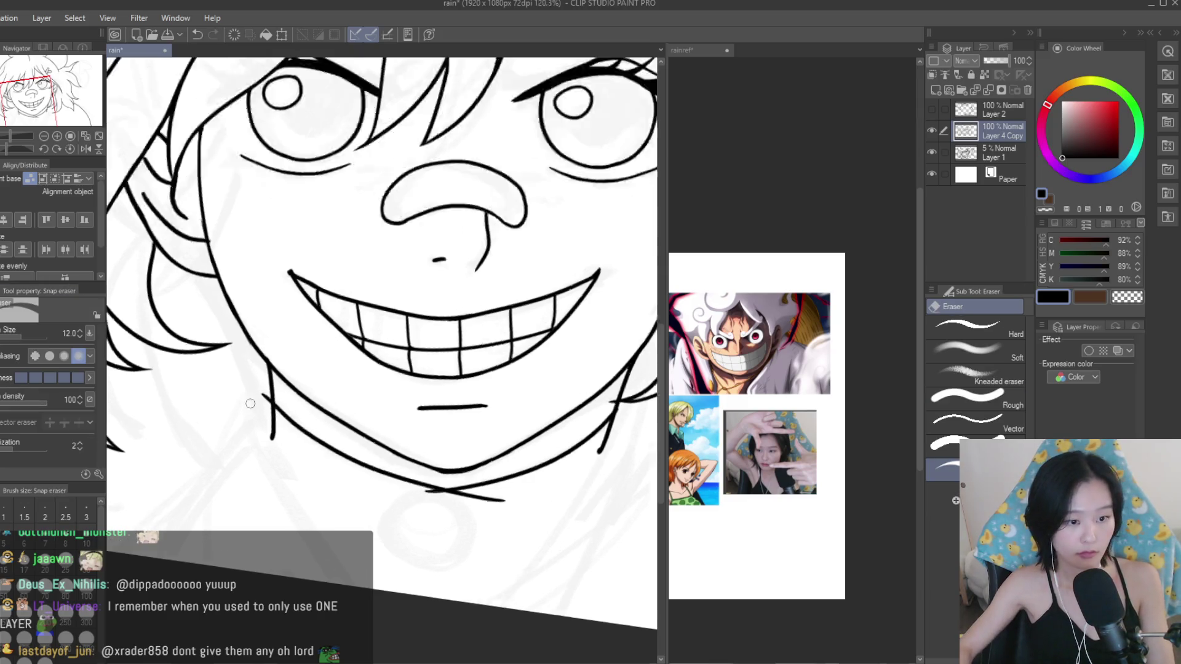
pyautogui.scroll(-1, 456, 476)
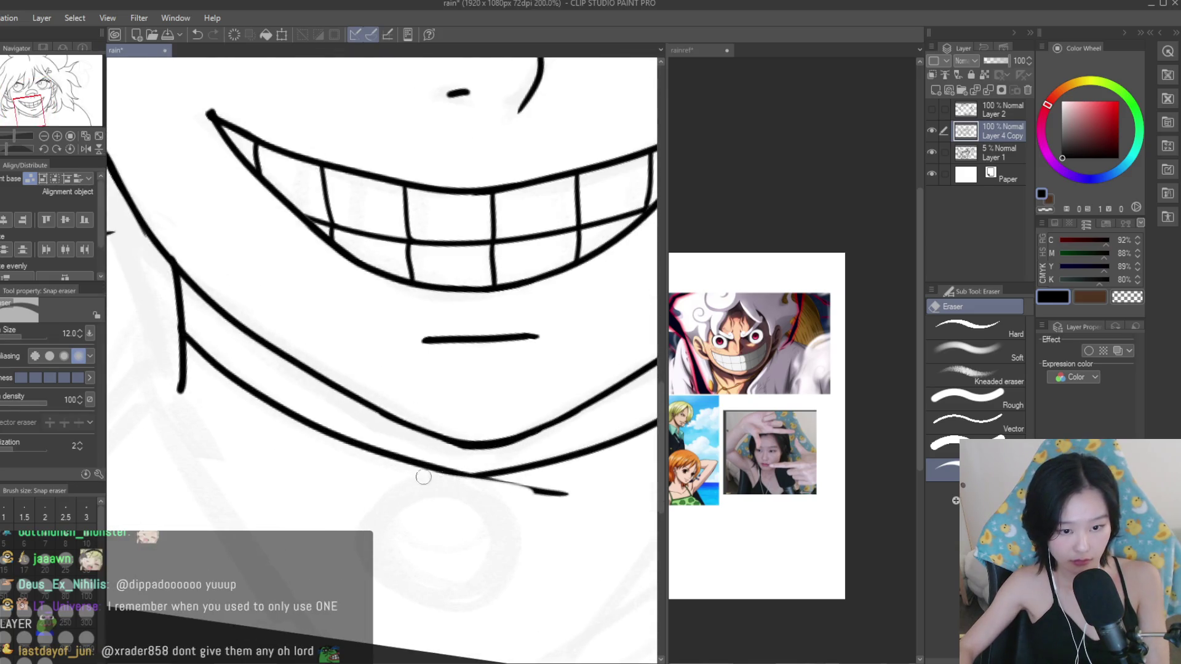
pyautogui.press('p')
pyautogui.scroll(2, 456, 469)
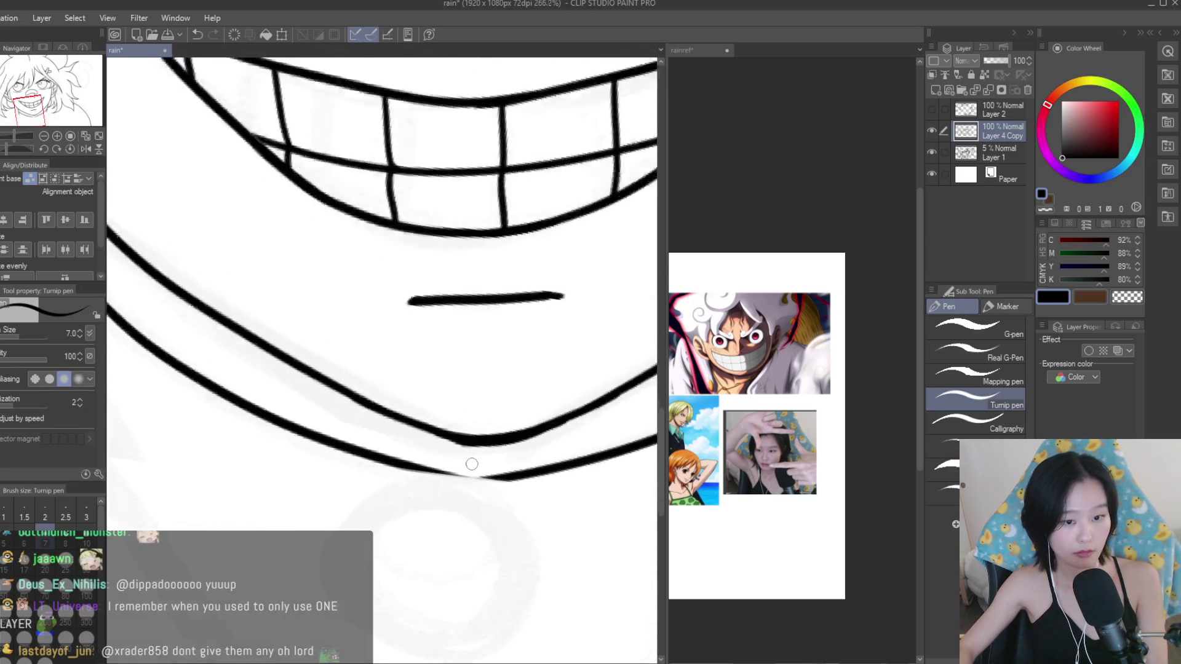
pyautogui.scroll(2, 456, 469)
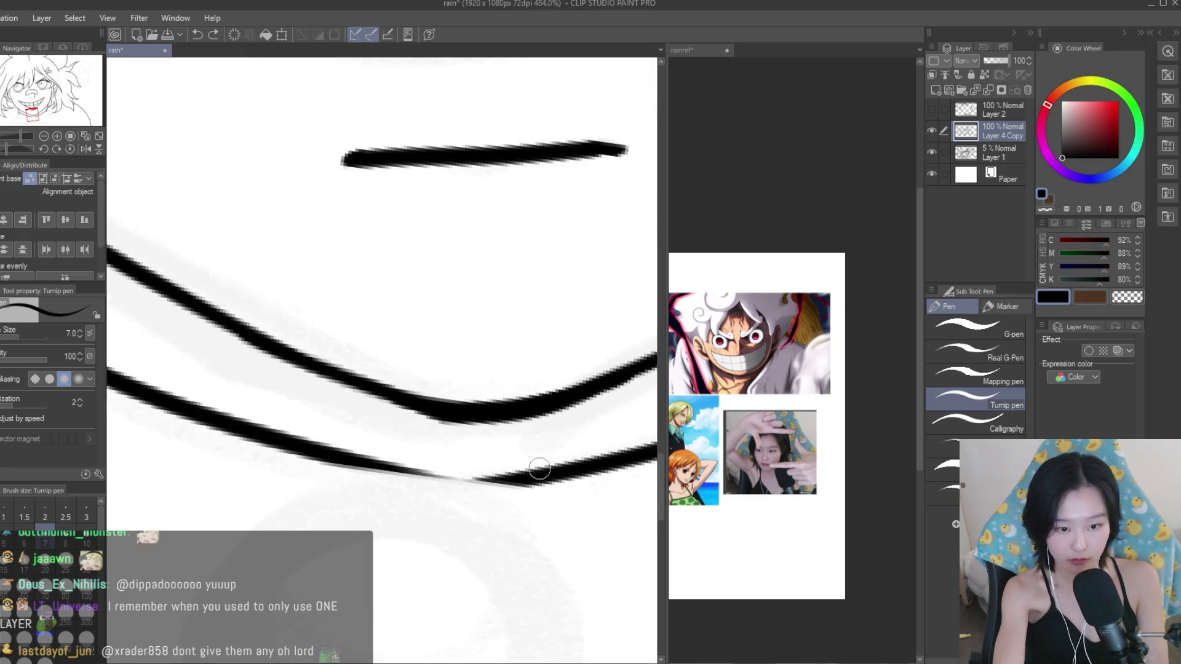
# Undo the rough chin attempt and redraw the lower chin line along a smoother path.
pyautogui.hotkey('ctrl', 'z')
pyautogui.moveTo(534, 486); pyautogui.dragTo(374, 466)
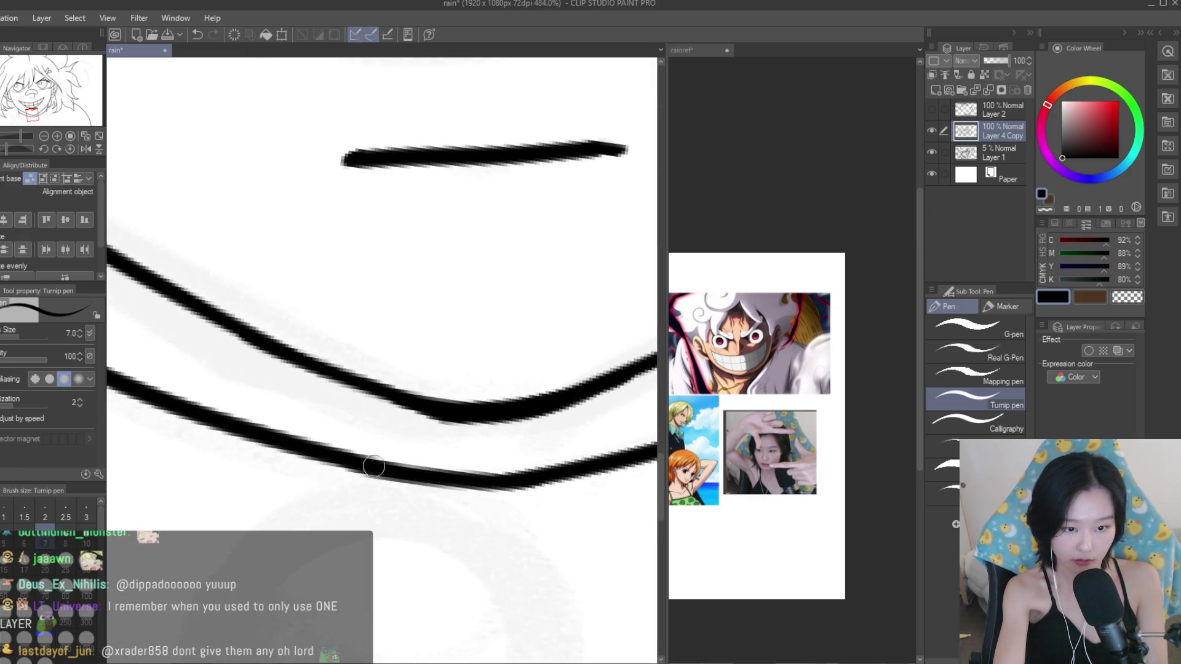
pyautogui.scroll(-3, 545, 474)
pyautogui.scroll(-2, 757, 406)
pyautogui.scroll(-2, 761, 407)
pyautogui.scroll(3, 761, 407)
pyautogui.scroll(3, 761, 407)
pyautogui.scroll(3, 761, 407)
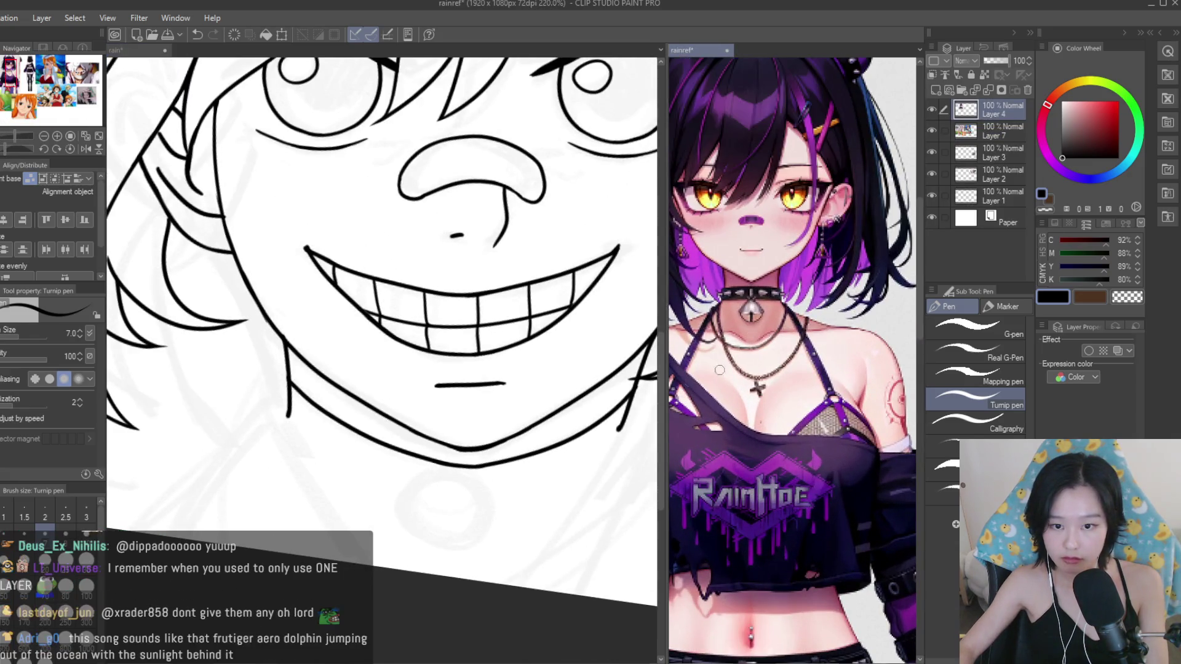
# Draw the round pendant ring below the chin, undoing it to redraw rounder.
pyautogui.scroll(3, 490, 570)
pyautogui.moveTo(489, 434); pyautogui.dragTo(409, 423)
pyautogui.hotkey('ctrl', 'z')
pyautogui.hotkey('ctrl', 'z')
pyautogui.hotkey('ctrl', 'z')
pyautogui.scroll(-3, 457, 412)
pyautogui.scroll(-2, 457, 412)
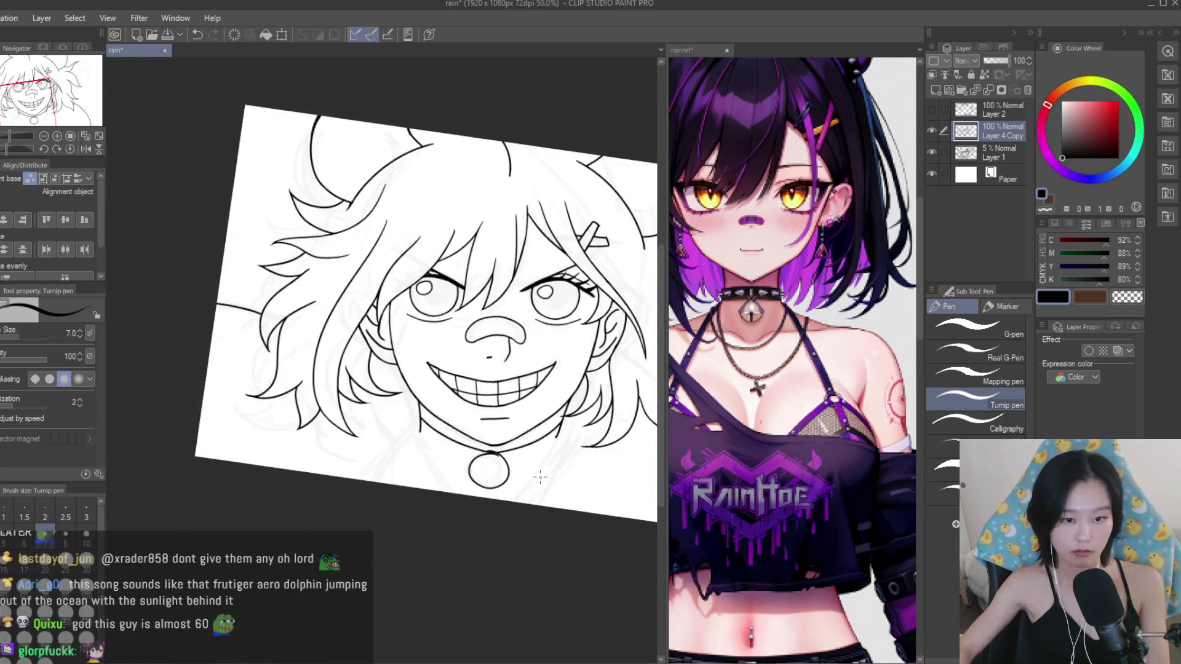
pyautogui.scroll(4, 458, 448)
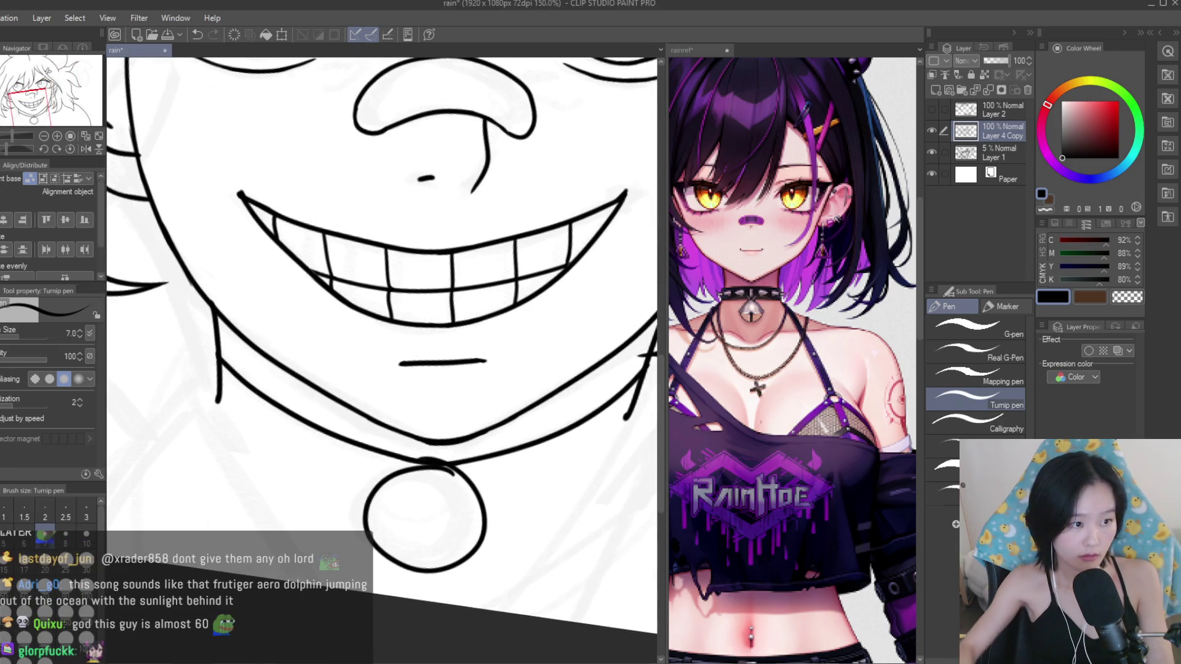
# Erase the neckline where it overlaps the ring.
pyautogui.press('e')
pyautogui.scroll(3, 415, 450)
pyautogui.moveTo(416, 450); pyautogui.dragTo(418, 486)
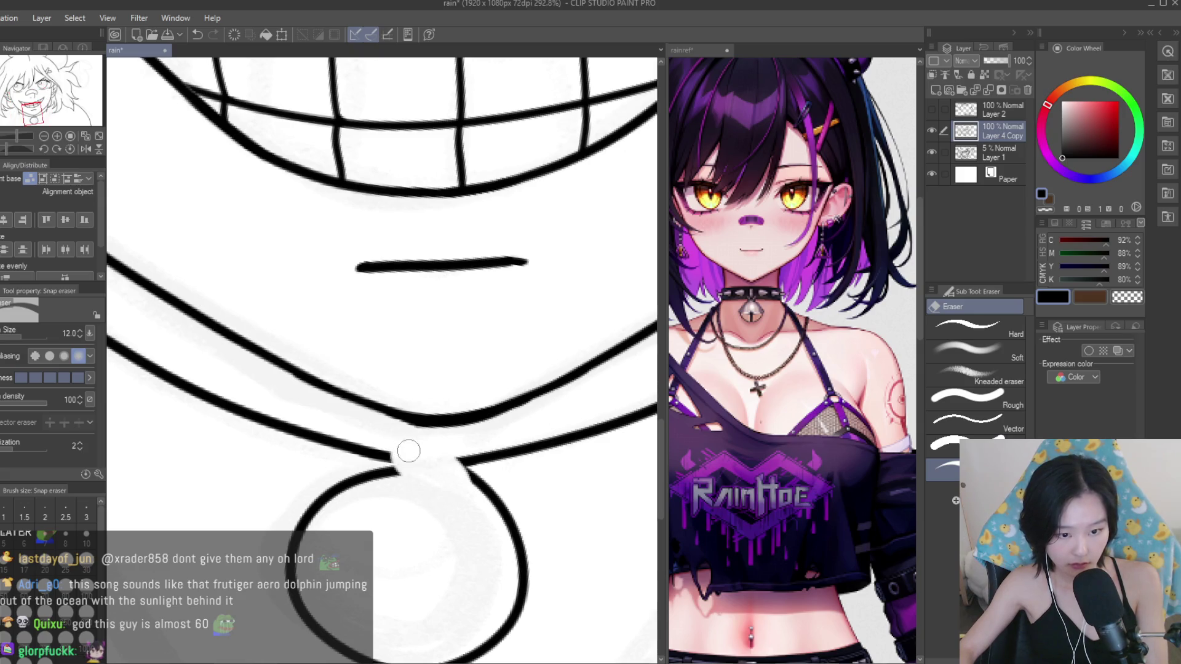
pyautogui.press('p')
pyautogui.scroll(-2, 411, 444)
# Ink both sides of the pendant bail, redoing the right side.
pyautogui.moveTo(335, 425); pyautogui.dragTo(480, 431)
pyautogui.moveTo(329, 467); pyautogui.dragTo(483, 492)
pyautogui.scroll(1, 411, 444)
pyautogui.scroll(-4, 412, 443)
pyautogui.scroll(2, 425, 480)
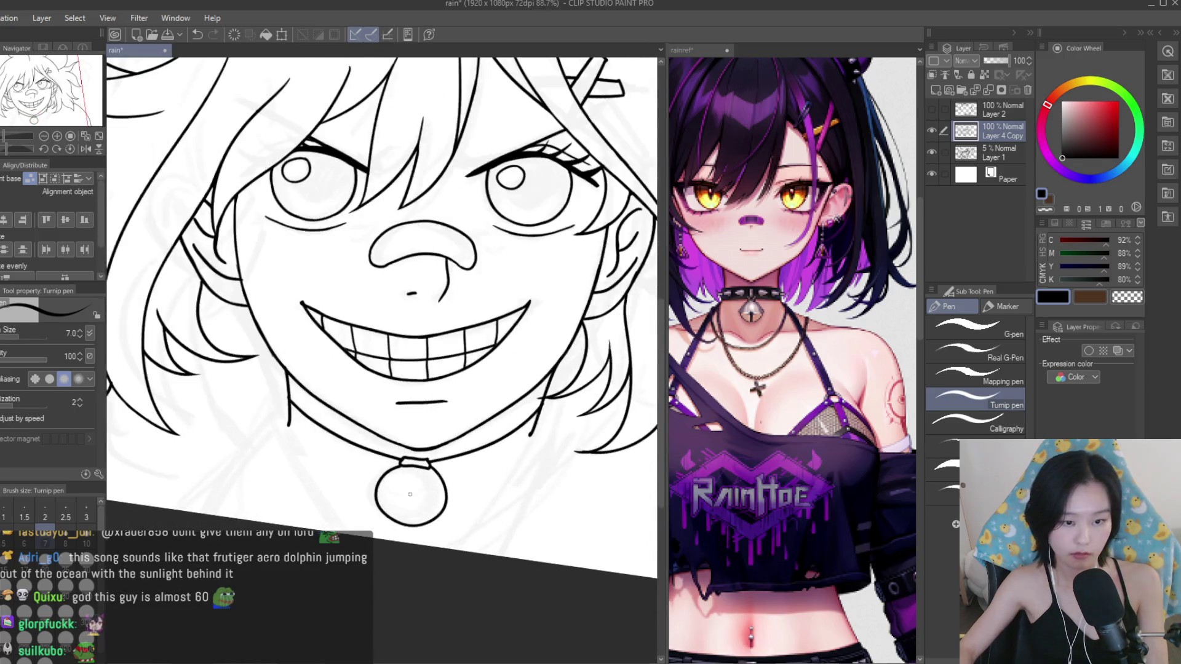
pyautogui.scroll(1, 430, 505)
pyautogui.scroll(1, 440, 526)
pyautogui.hotkey('ctrl', 'z')
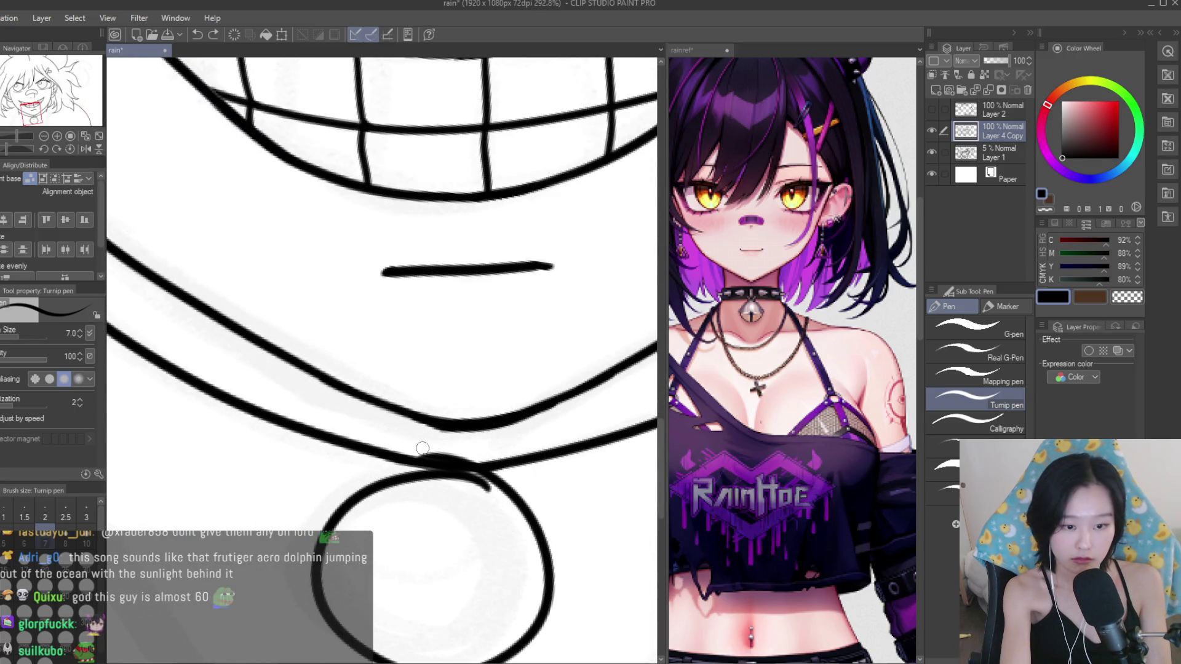
pyautogui.moveTo(476, 472); pyautogui.dragTo(475, 423)
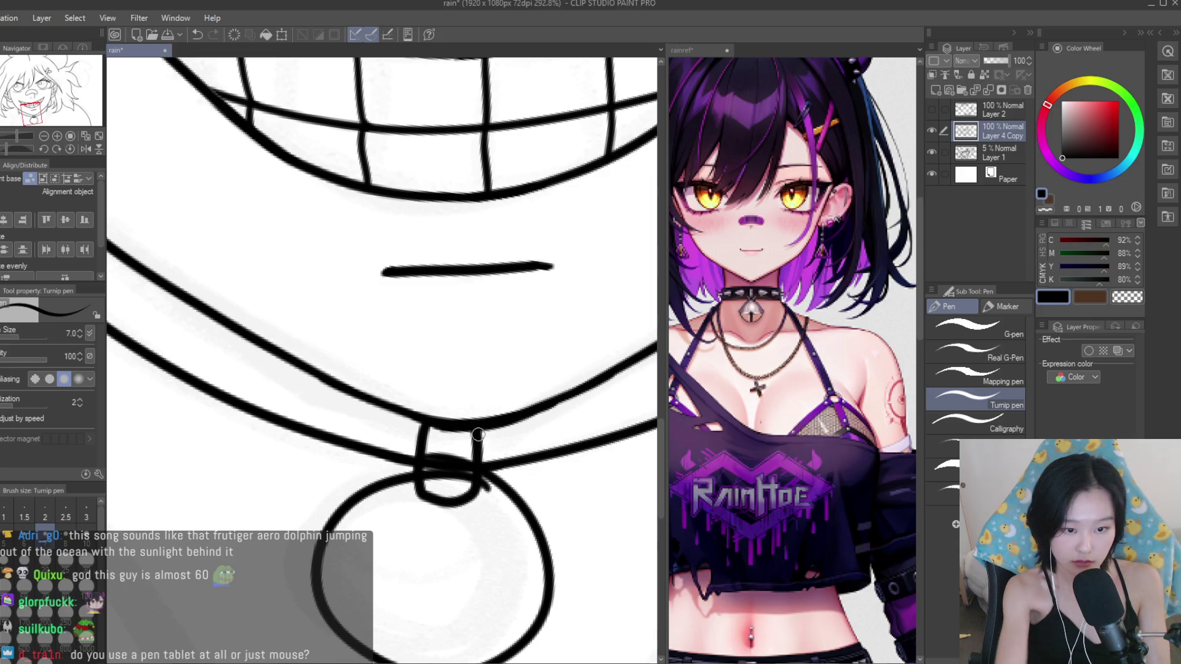
# Erase collar lines inside the bail and thicken the bail's left and right outlines.
pyautogui.press('e')
pyautogui.scroll(1, 483, 490)
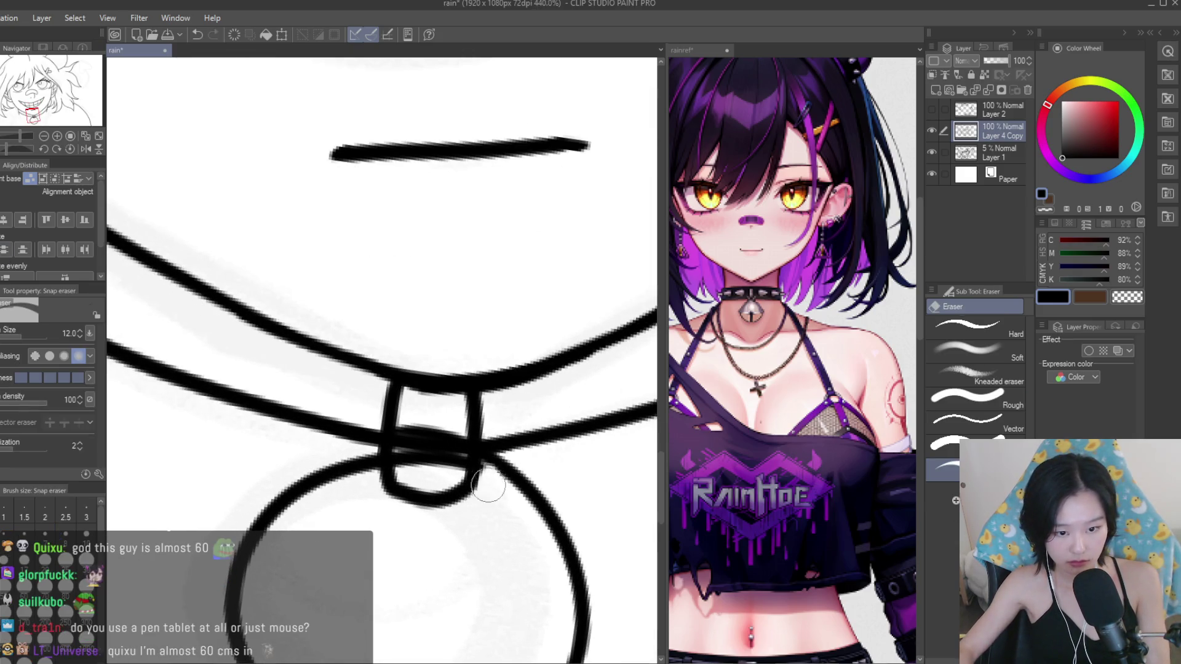
pyautogui.moveTo(434, 446); pyautogui.dragTo(404, 469)
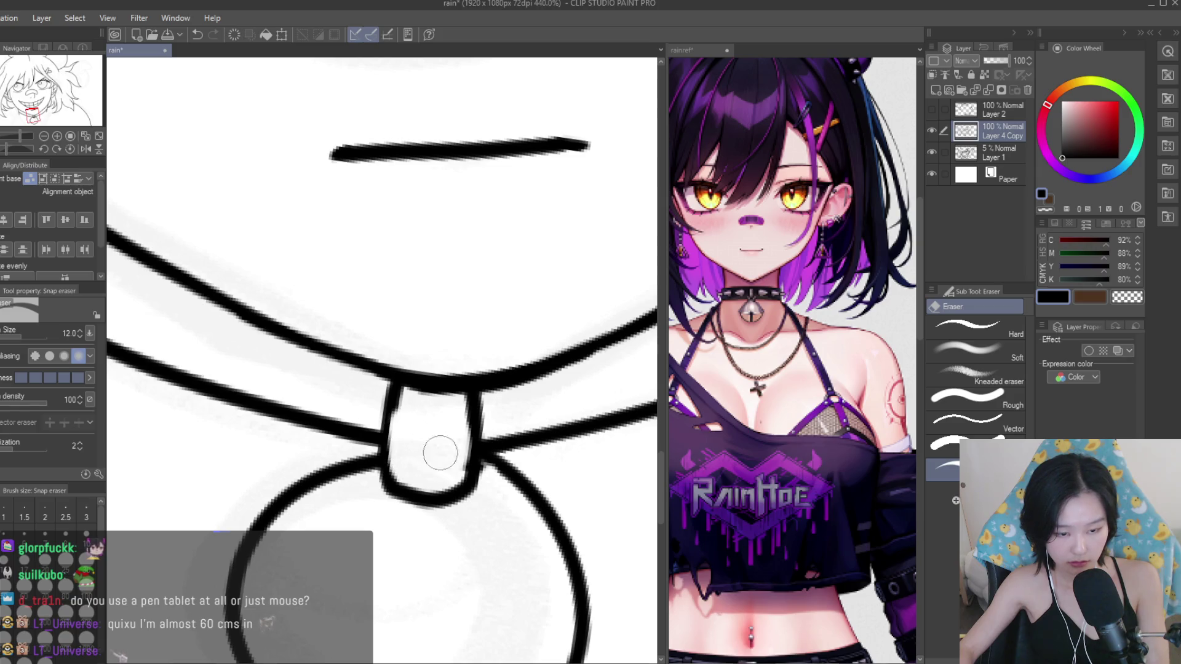
pyautogui.press('p')
pyautogui.moveTo(403, 386); pyautogui.dragTo(386, 463)
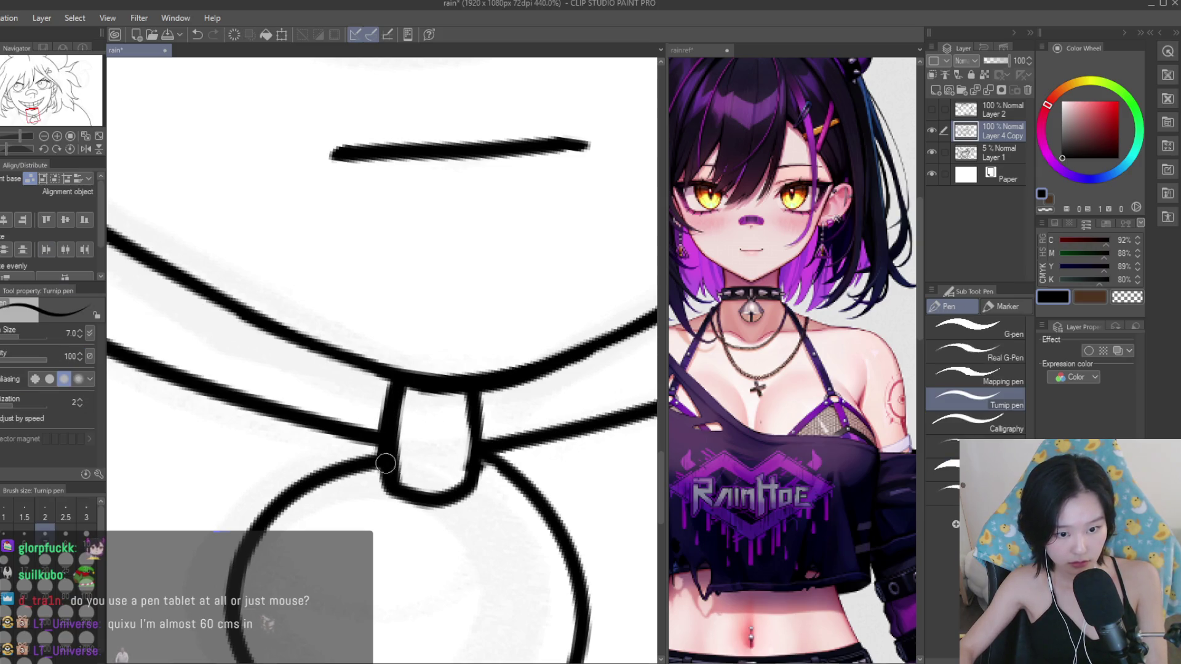
pyautogui.moveTo(468, 397); pyautogui.dragTo(506, 472)
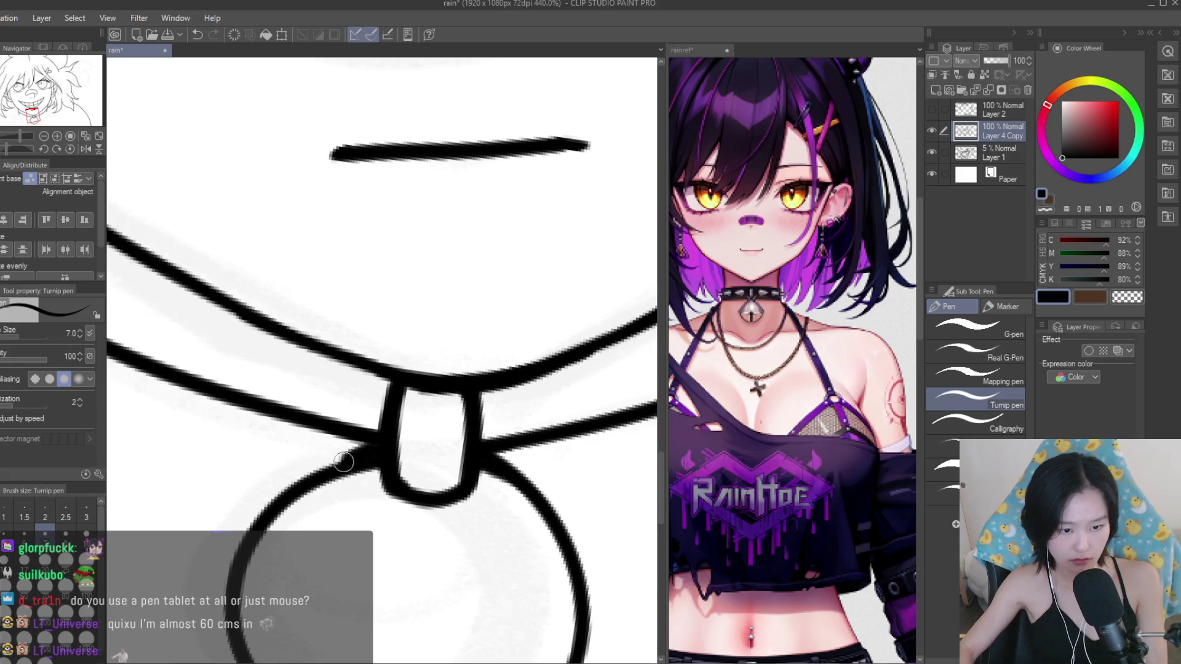
# Replace the stray loop beside the collar with a stud loop on the band.
pyautogui.scroll(-5, 344, 462)
pyautogui.scroll(2, 442, 379)
pyautogui.scroll(2, 449, 407)
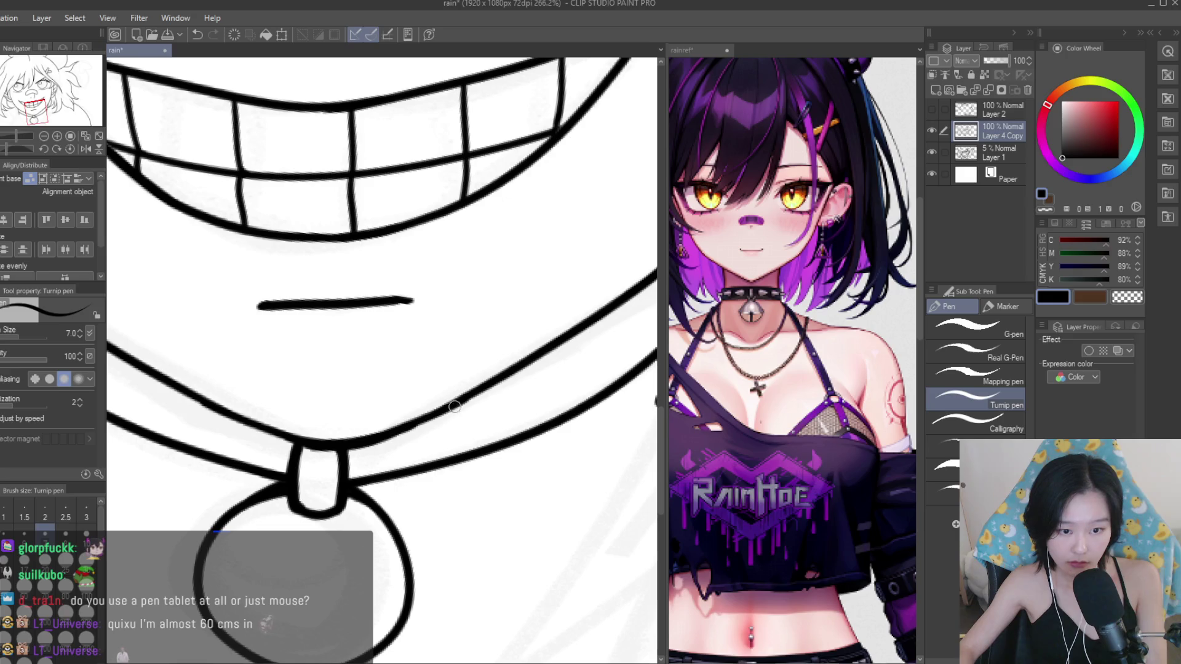
pyautogui.scroll(1, 454, 406)
pyautogui.scroll(-3, 456, 409)
pyautogui.scroll(1, 399, 436)
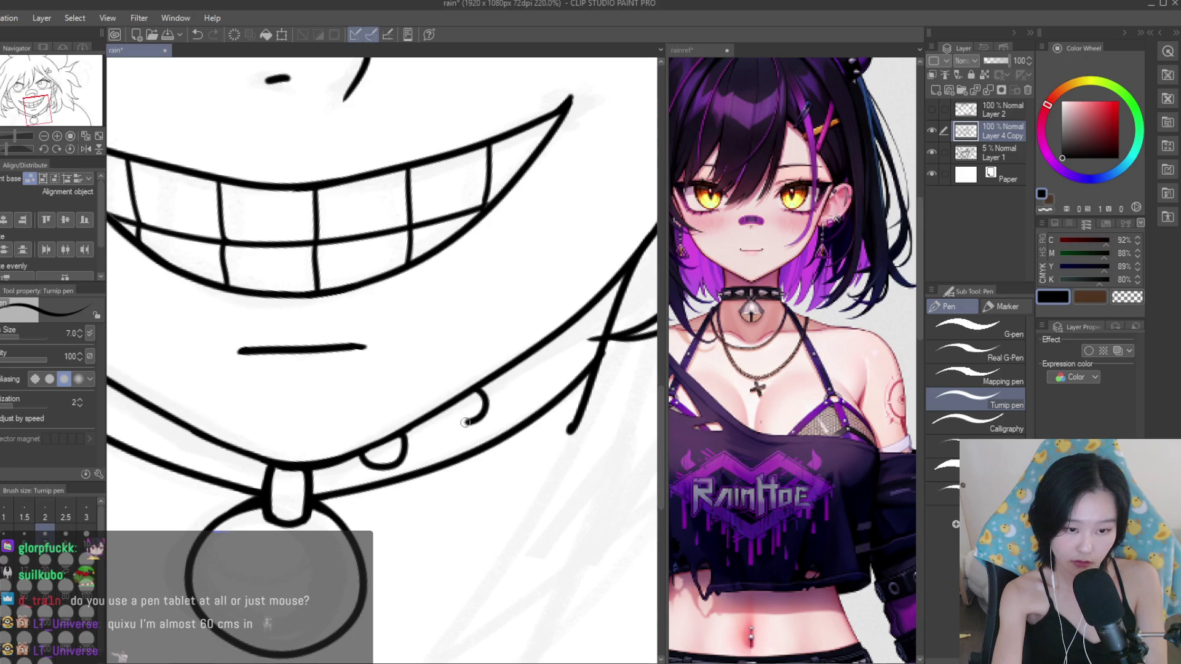
pyautogui.hotkey('ctrl', 'z')
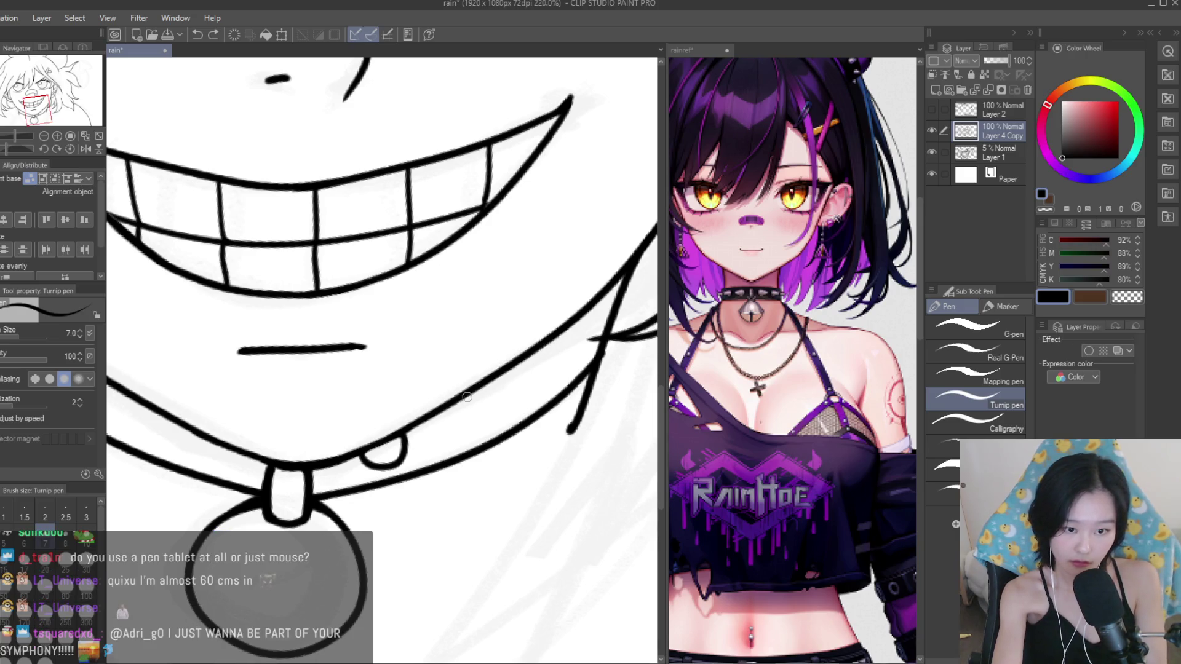
pyautogui.hotkey('ctrl', 'z')
pyautogui.moveTo(490, 385); pyautogui.dragTo(479, 424)
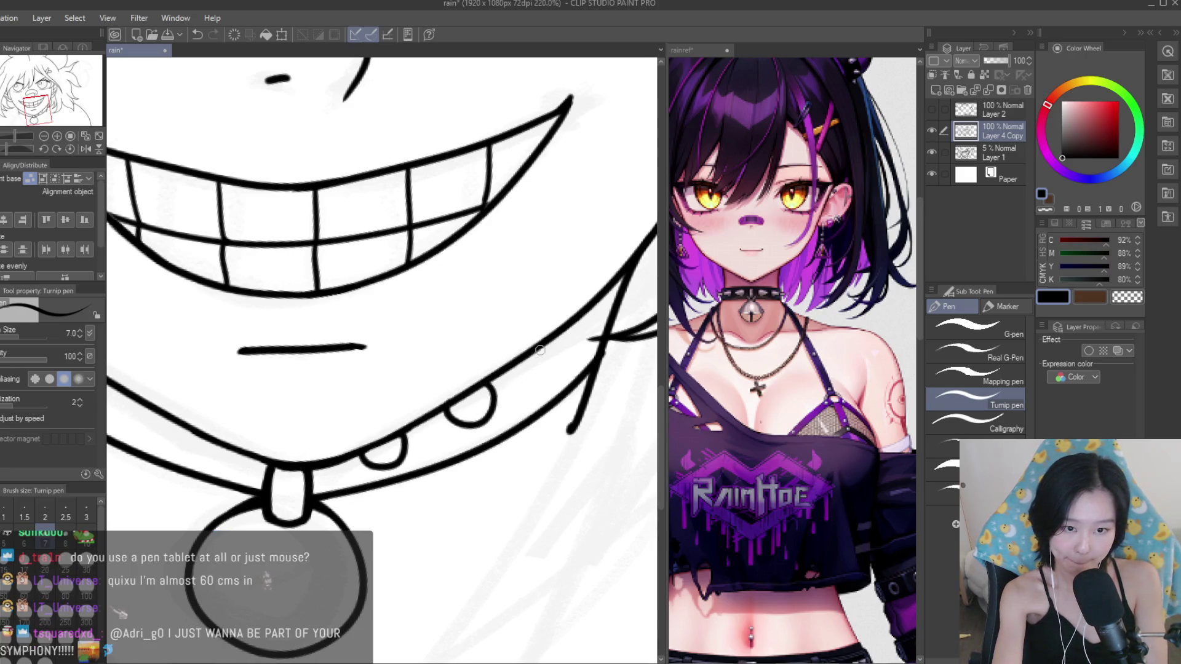
# Remove misplaced studs and add a small hanging stud and a U-shaped stud along the collar.
pyautogui.scroll(-4, 571, 478)
pyautogui.scroll(-2, 572, 478)
pyautogui.scroll(4, 353, 453)
pyautogui.scroll(3, 249, 331)
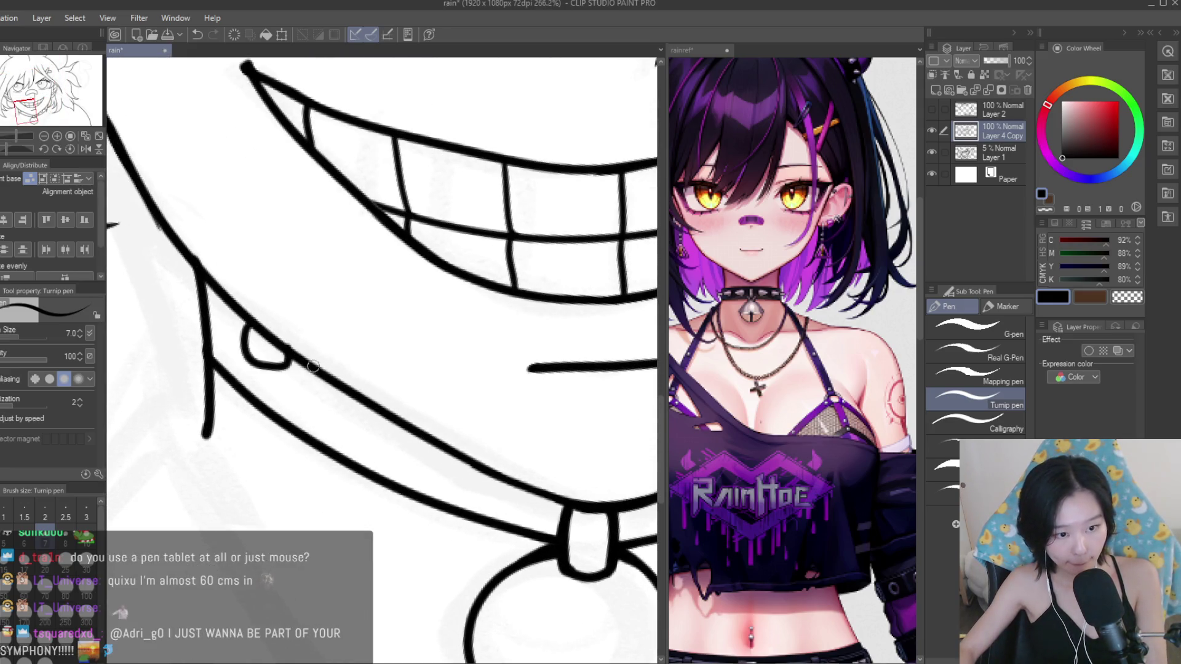
pyautogui.hotkey('ctrl', 'z')
pyautogui.scroll(-2, 294, 406)
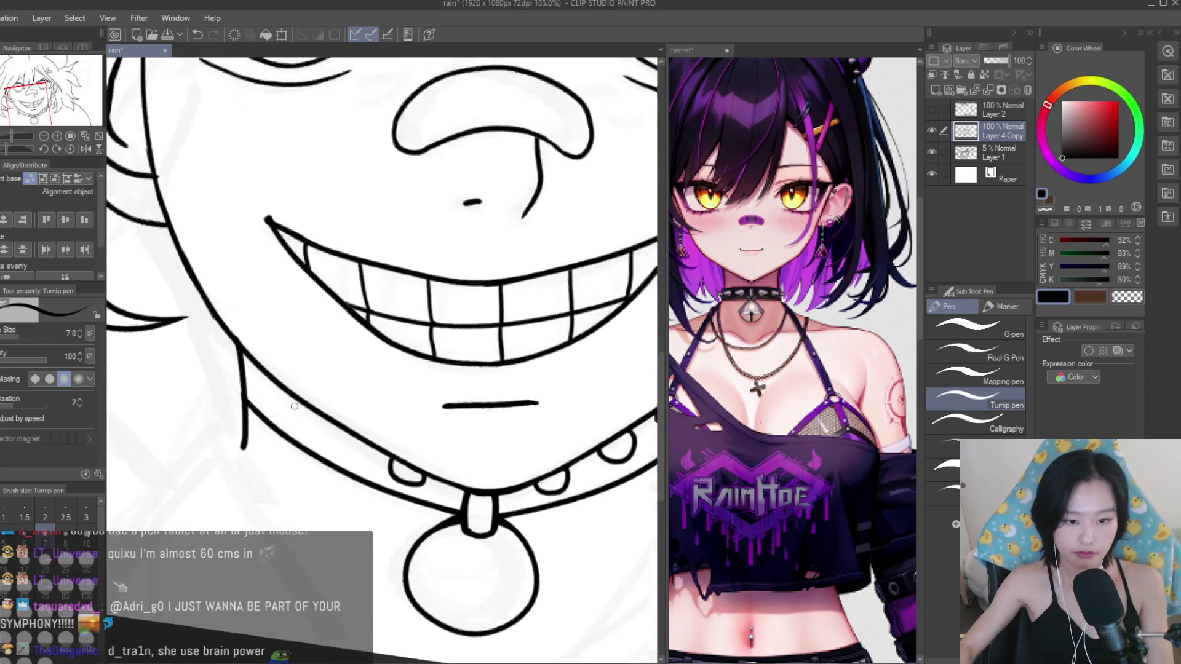
pyautogui.scroll(2, 294, 406)
pyautogui.hotkey('ctrl', 'z')
pyautogui.moveTo(471, 504); pyautogui.dragTo(451, 517)
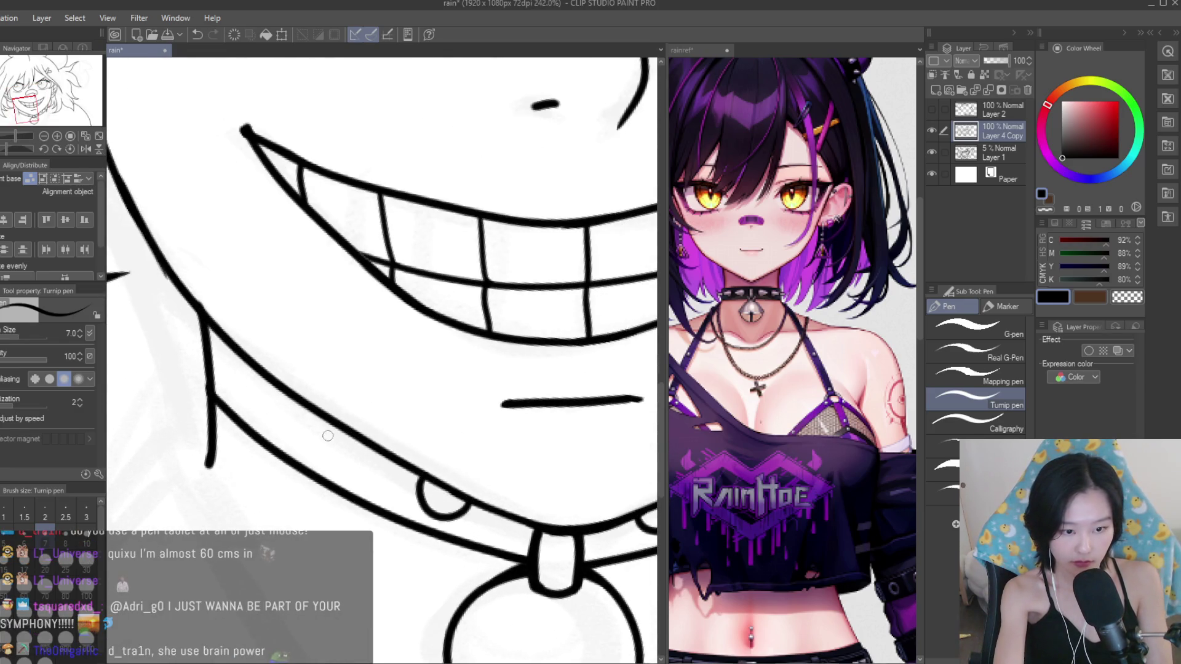
pyautogui.moveTo(319, 420); pyautogui.dragTo(371, 445)
pyautogui.scroll(-3, 295, 426)
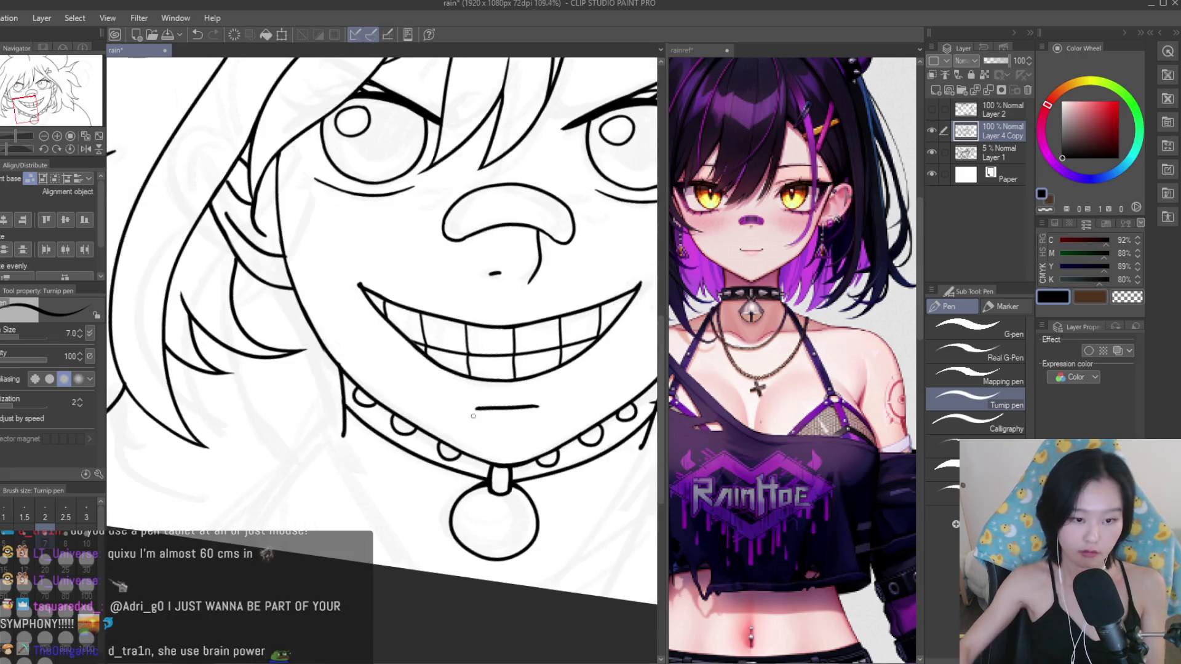
pyautogui.scroll(-2, 560, 477)
pyautogui.scroll(1, 560, 477)
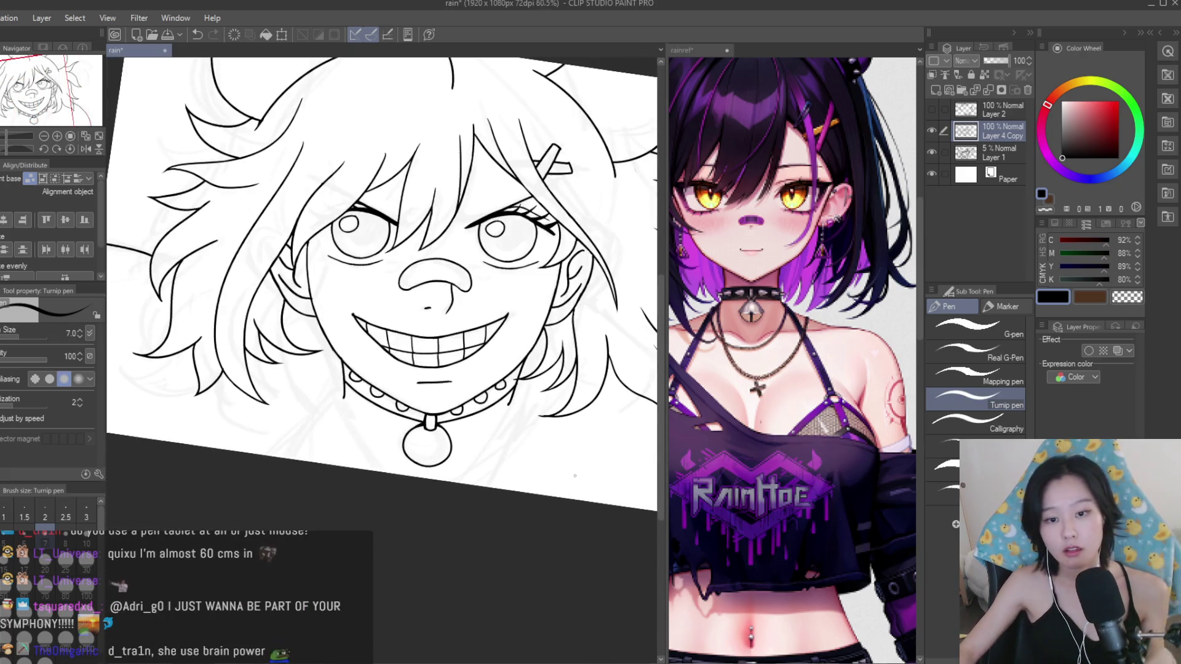
pyautogui.scroll(-1, 506, 430)
pyautogui.scroll(1, 480, 434)
pyautogui.scroll(1, 461, 436)
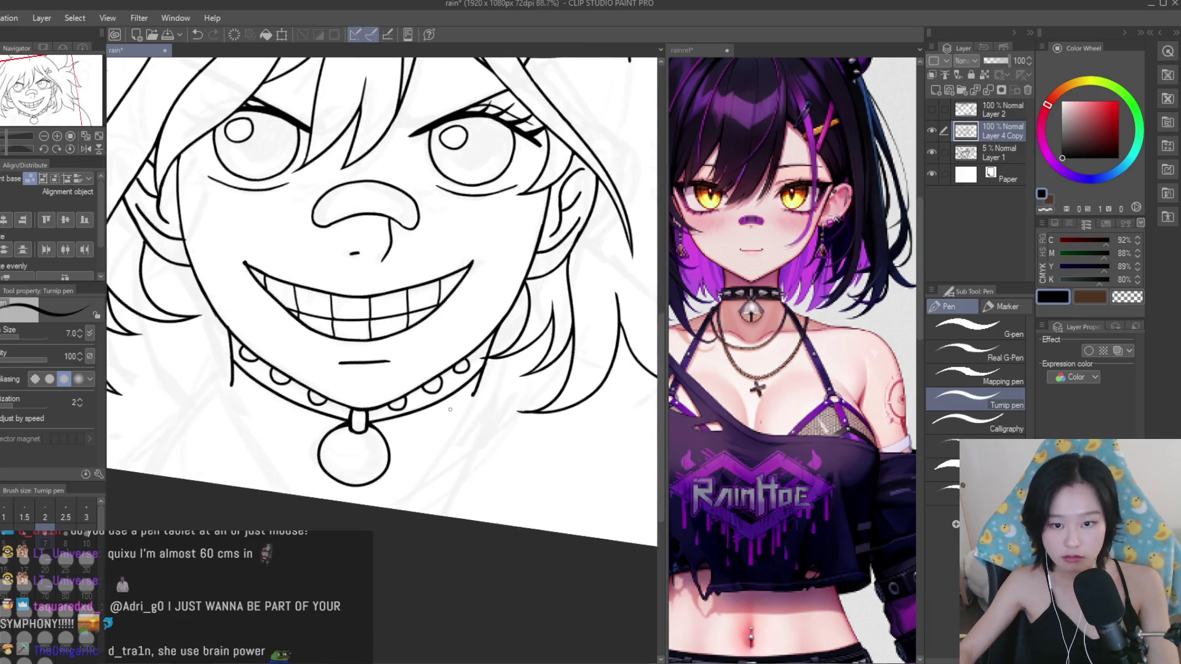
pyautogui.scroll(-2, 445, 442)
pyautogui.scroll(1, 444, 442)
pyautogui.scroll(-1, 558, 434)
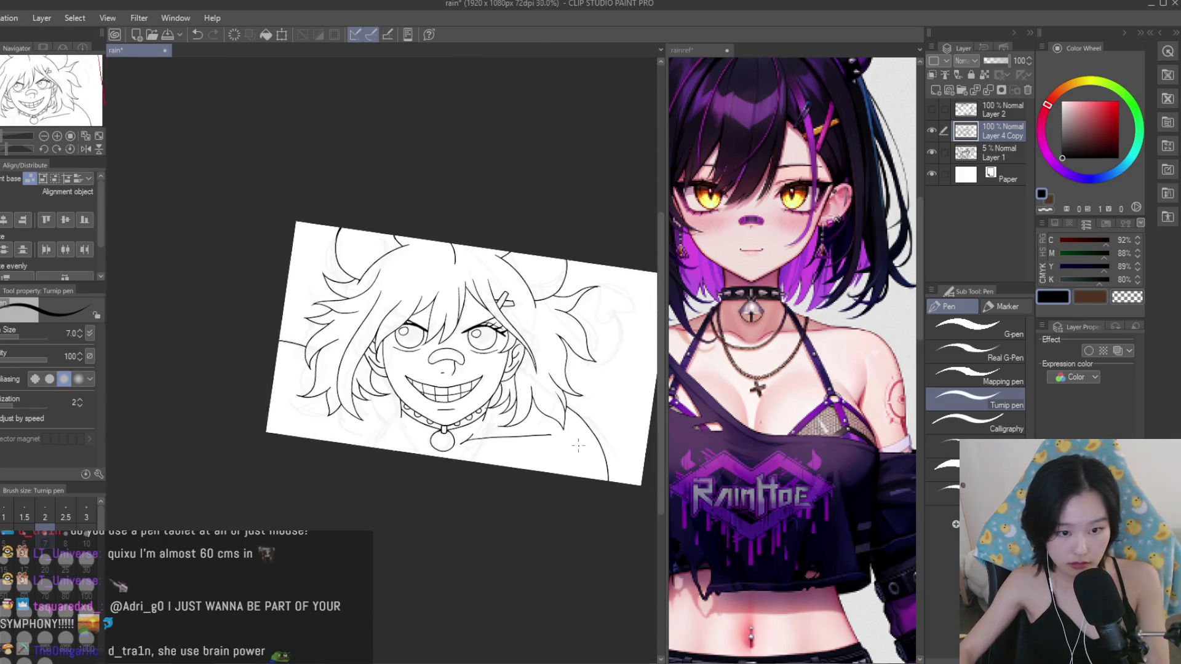
pyautogui.scroll(1, 491, 378)
pyautogui.scroll(-1, 490, 378)
pyautogui.scroll(1, 490, 378)
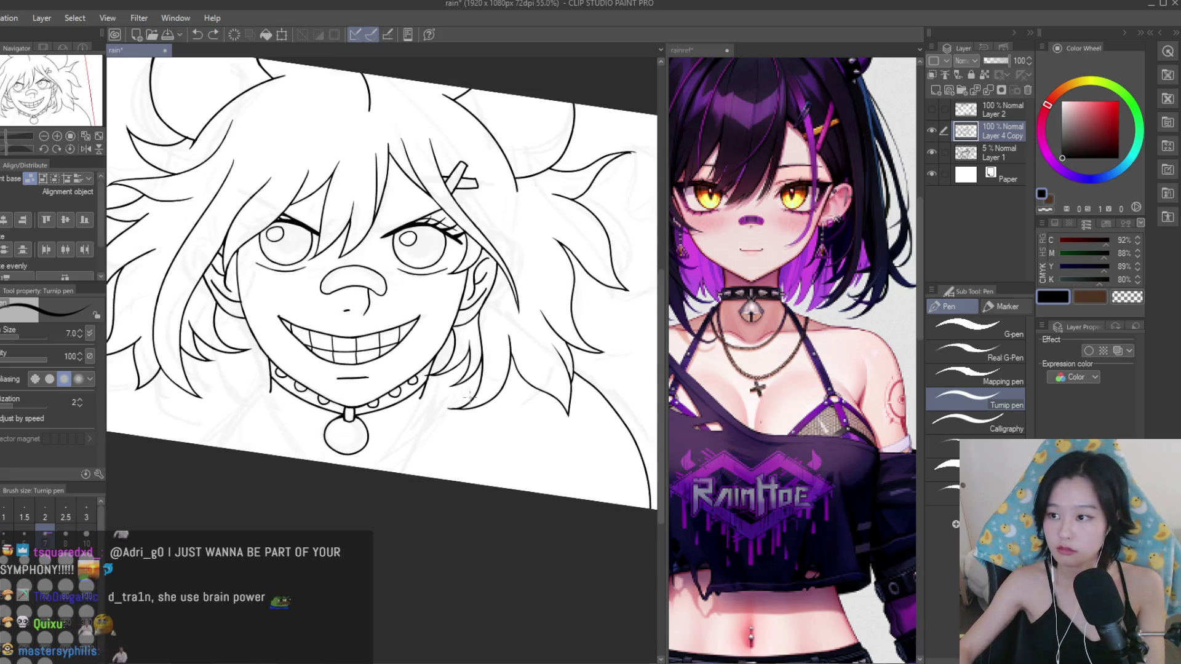
pyautogui.scroll(-2, 431, 320)
pyautogui.scroll(1, 394, 289)
pyautogui.scroll(1, 389, 282)
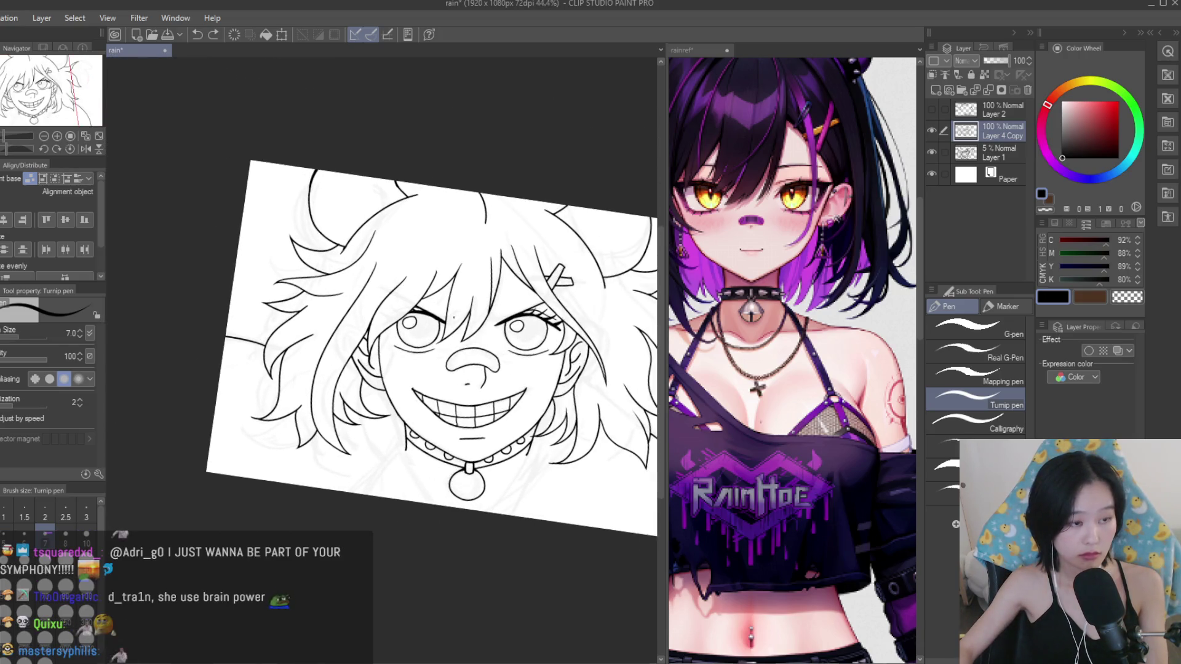
pyautogui.scroll(3, 461, 378)
pyautogui.scroll(2, 443, 400)
pyautogui.scroll(-2, 424, 419)
pyautogui.scroll(1, 407, 437)
pyautogui.scroll(-2, 407, 437)
pyautogui.scroll(-1, 430, 449)
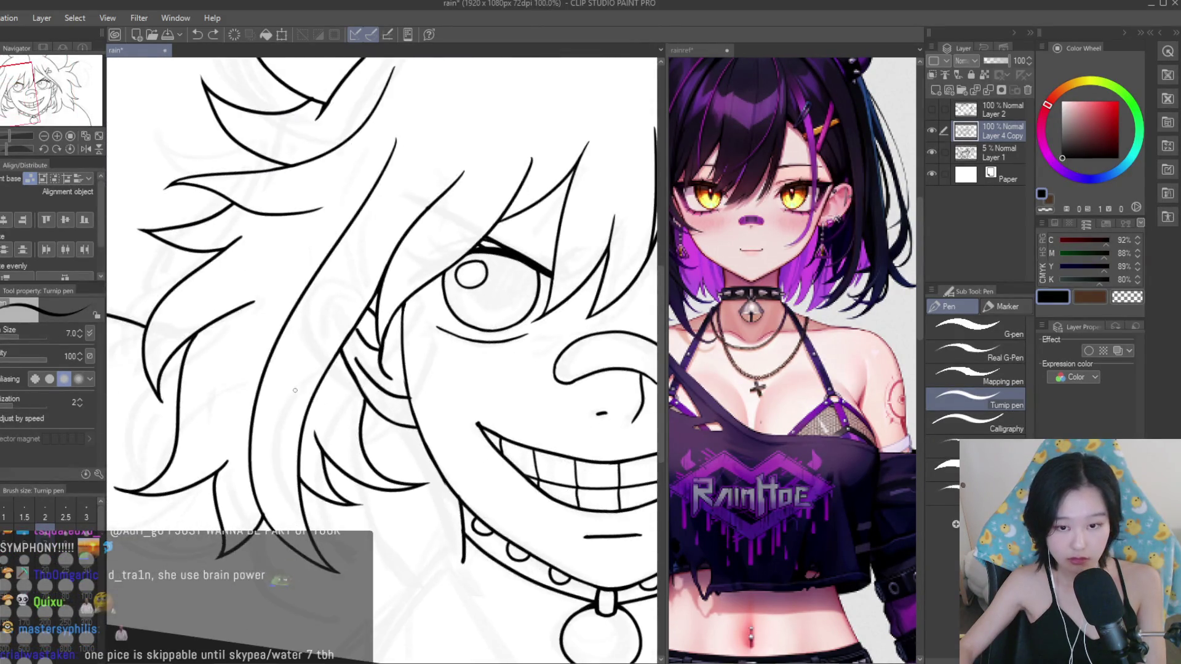
pyautogui.scroll(-1, 457, 461)
pyautogui.scroll(2, 327, 389)
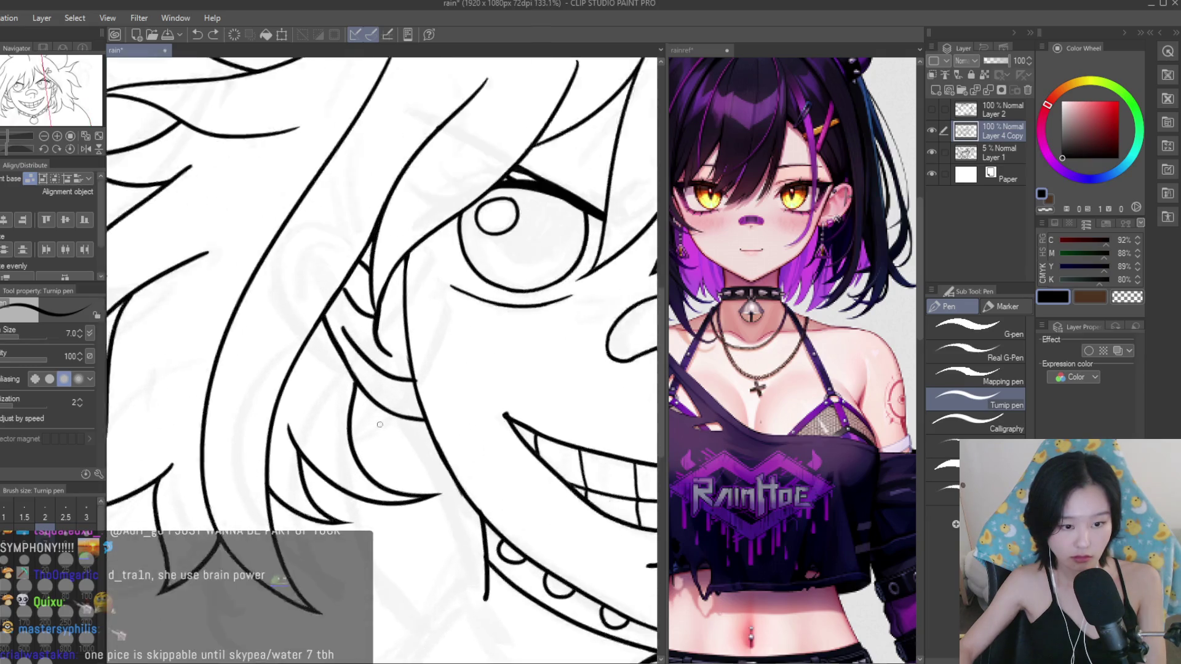
pyautogui.scroll(2, 327, 389)
pyautogui.scroll(-3, 327, 389)
pyautogui.scroll(-3, 369, 431)
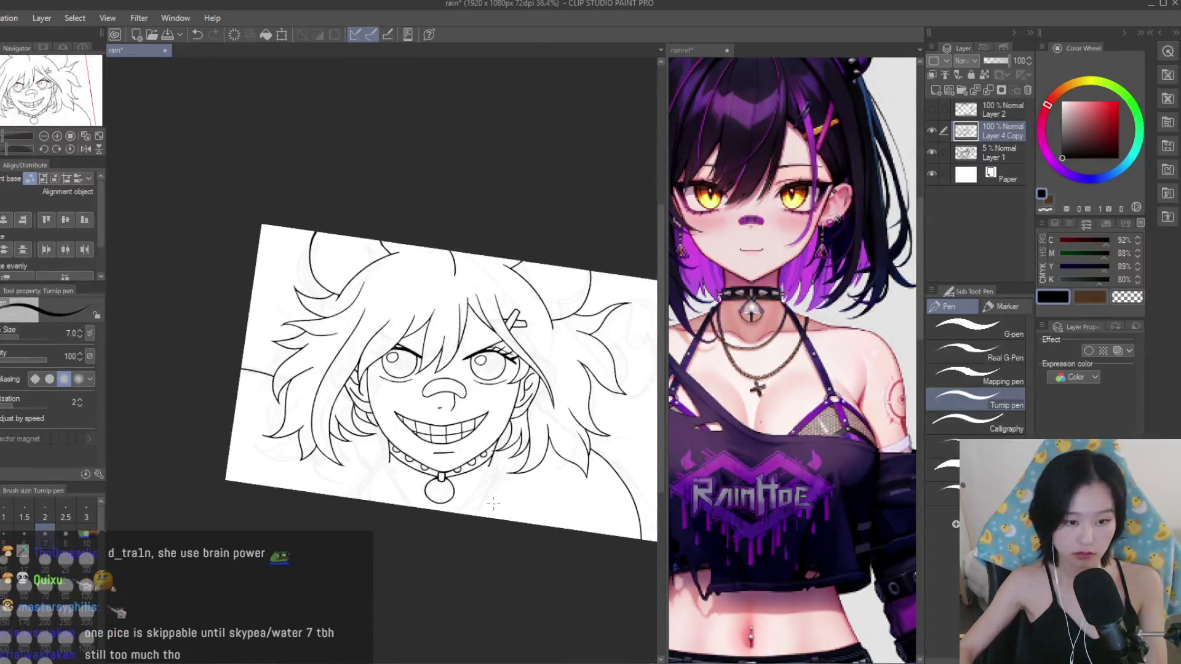
pyautogui.scroll(2, 482, 500)
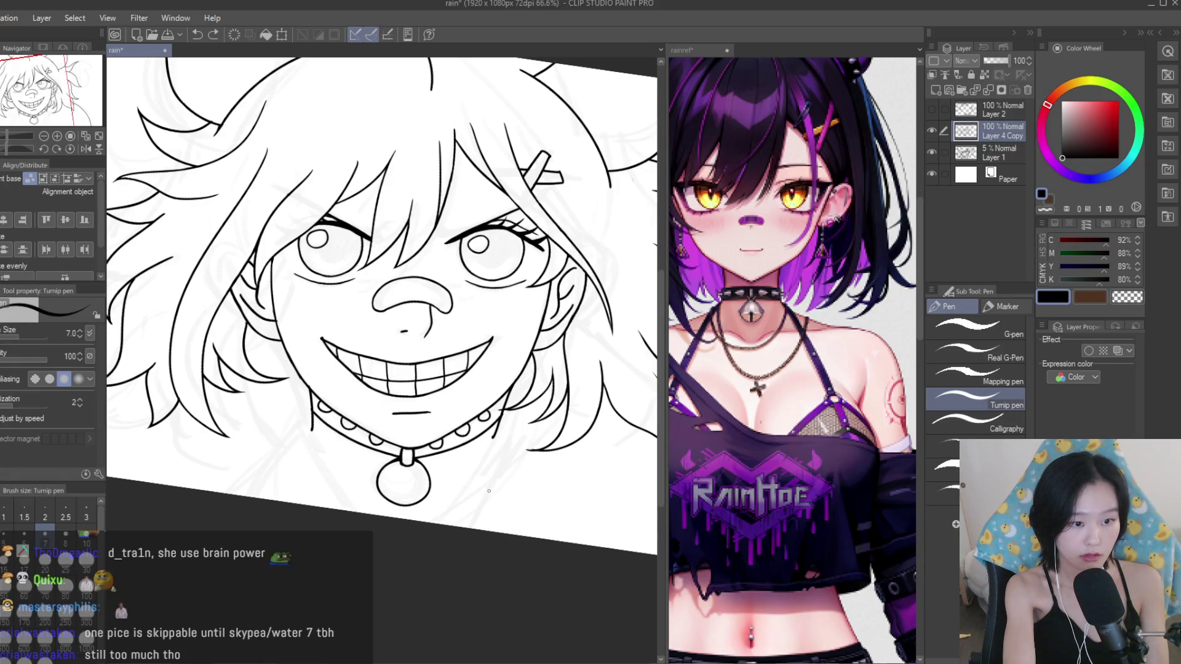
pyautogui.scroll(-2, 454, 423)
pyautogui.scroll(1, 559, 437)
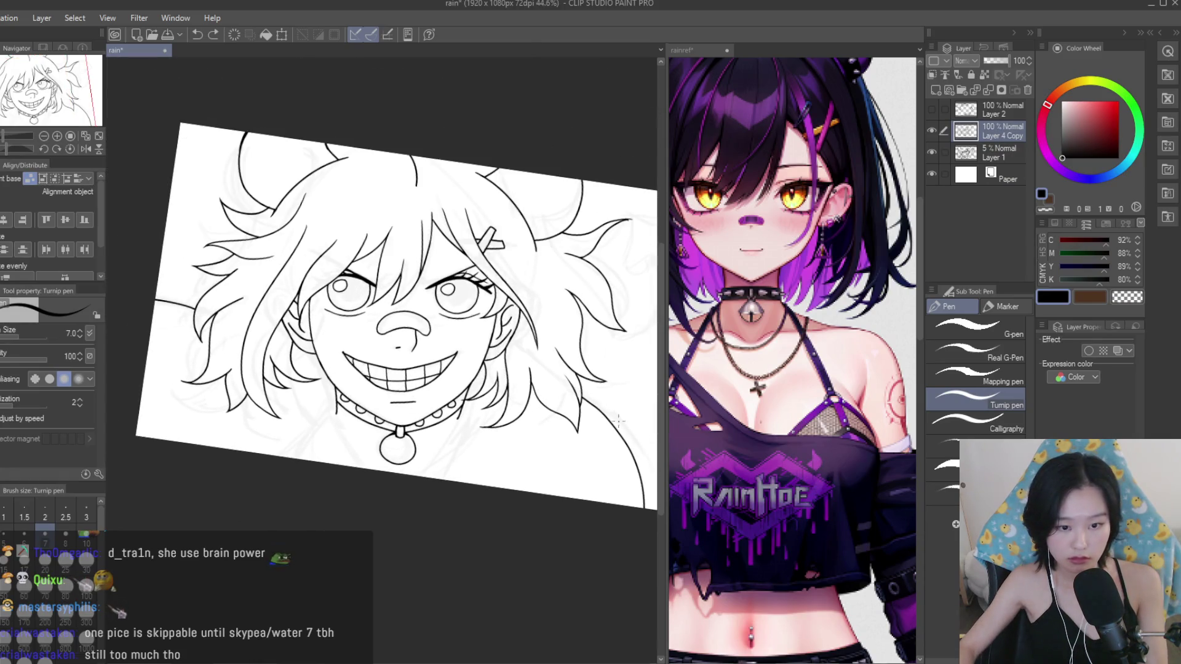
pyautogui.scroll(3, 409, 281)
pyautogui.scroll(-2, 370, 461)
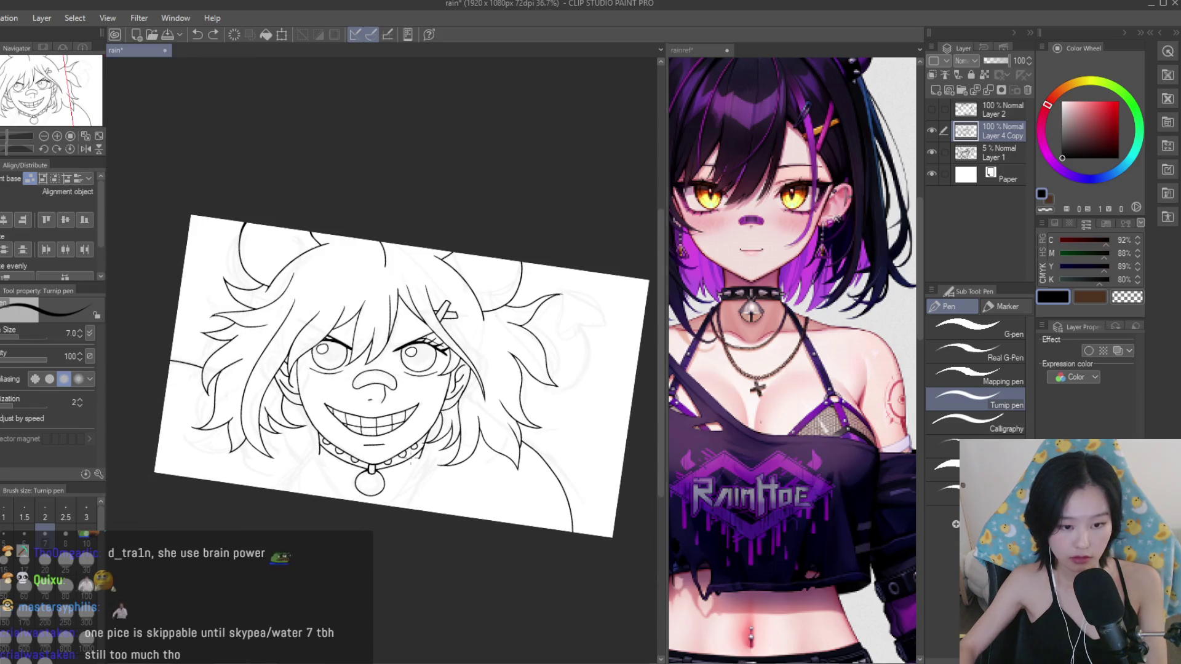
pyautogui.click(793, 394)
pyautogui.scroll(-2, 794, 393)
pyautogui.scroll(-2, 794, 394)
pyautogui.scroll(5, 886, 369)
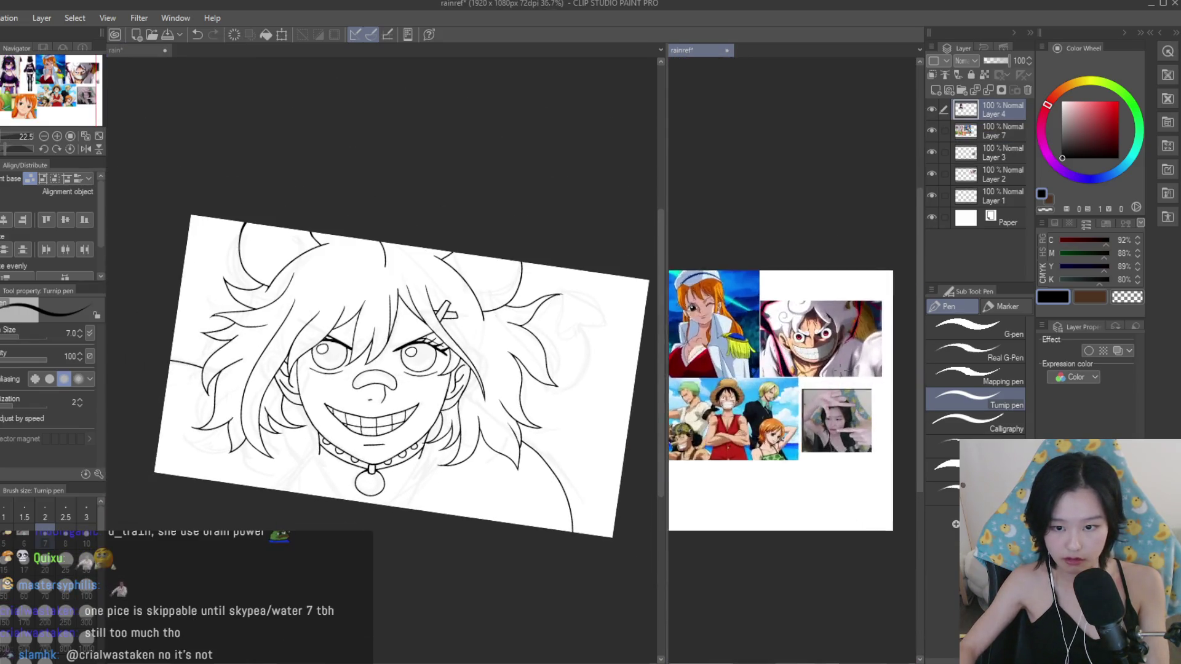
# Return to the lineart canvas and zoom in on the neck area.
pyautogui.click(512, 490)
pyautogui.scroll(-1, 512, 490)
pyautogui.scroll(2, 513, 490)
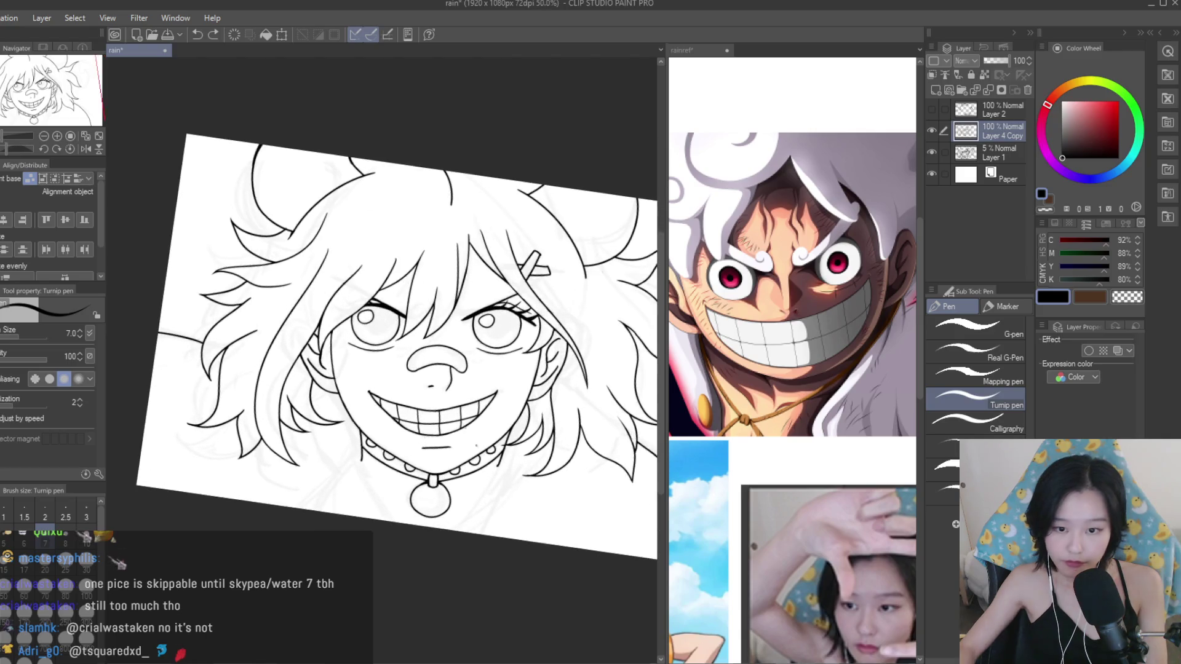
pyautogui.scroll(2, 468, 489)
pyautogui.scroll(2, 431, 489)
pyautogui.scroll(2, 393, 487)
pyautogui.scroll(2, 345, 459)
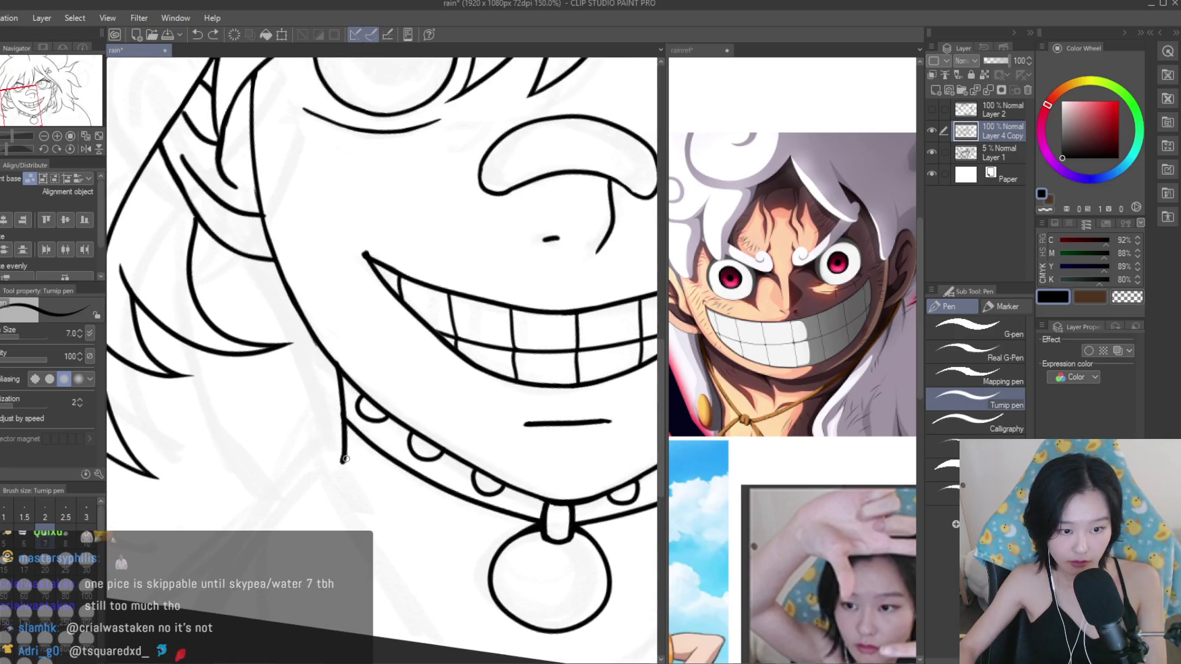
# Ink a neck line and a short collar line, then undo the stroke toward the pendant.
pyautogui.moveTo(386, 528); pyautogui.dragTo(472, 633)
pyautogui.moveTo(454, 499); pyautogui.dragTo(491, 561)
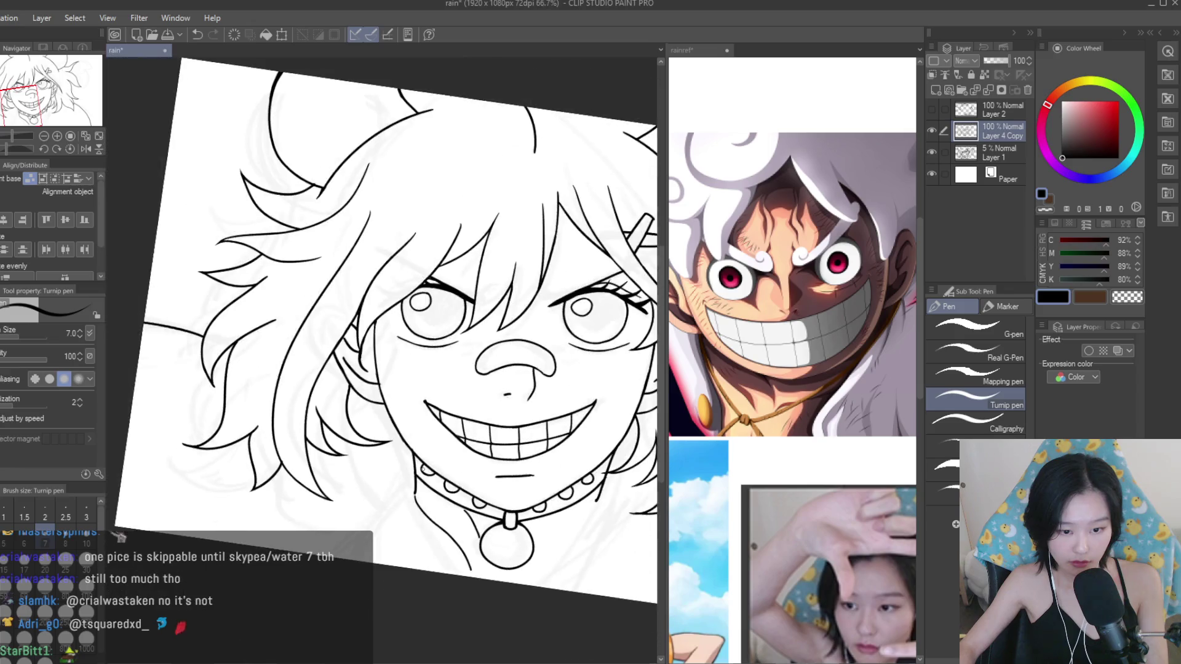
pyautogui.scroll(-2, 474, 539)
pyautogui.scroll(1, 474, 539)
pyautogui.hotkey('ctrl', 'z')
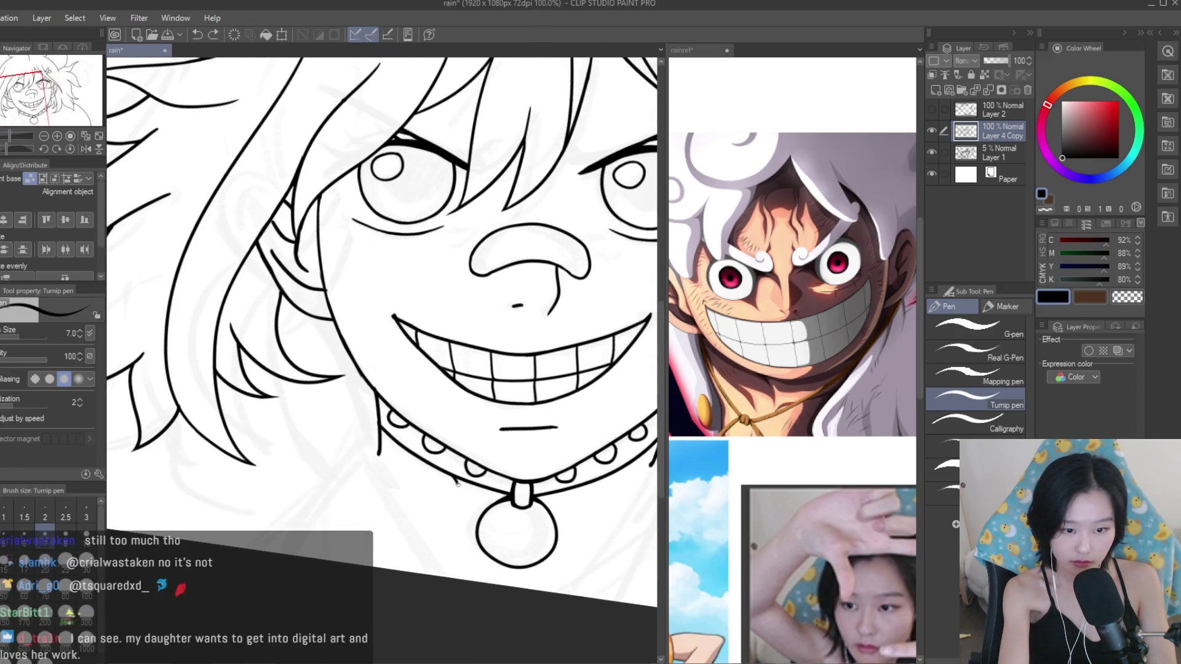
pyautogui.scroll(2, 379, 439)
pyautogui.scroll(2, 419, 393)
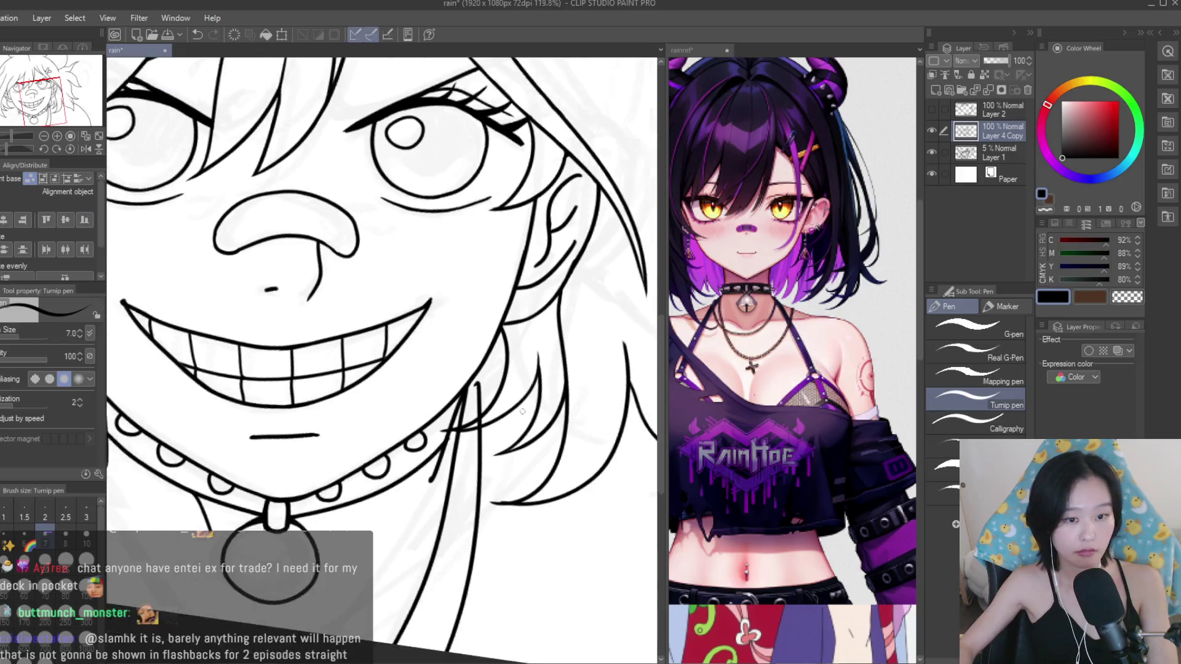
# Erase the crossing lines at the neck with the Snap eraser.
pyautogui.scroll(2, 460, 351)
pyautogui.scroll(2, 449, 368)
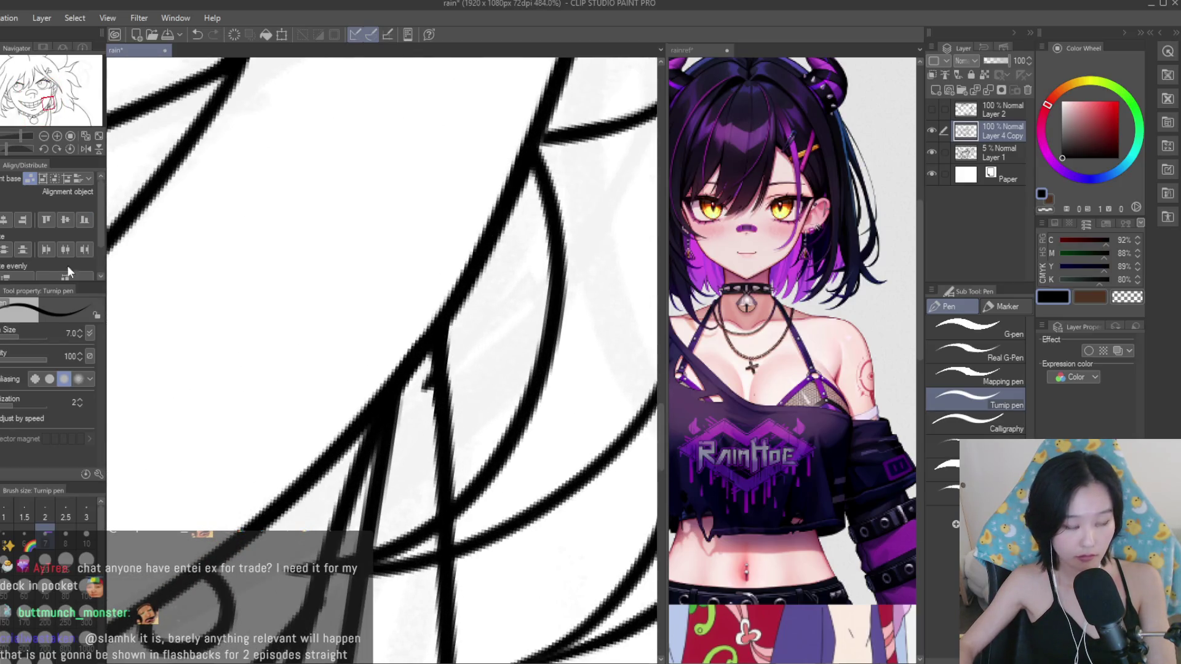
pyautogui.press('e')
pyautogui.moveTo(439, 532); pyautogui.dragTo(456, 526)
pyautogui.scroll(-3, 429, 545)
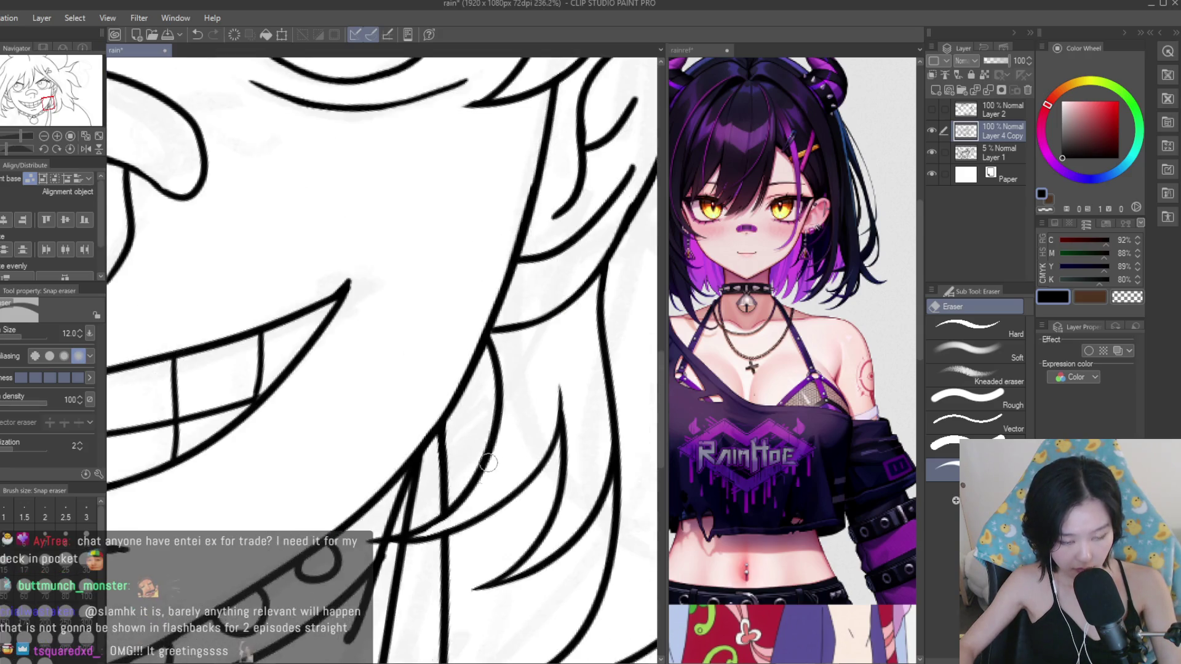
pyautogui.scroll(-3, 430, 545)
pyautogui.scroll(-3, 430, 545)
# With the Turnip pen, ink a long line from the collar toward the bottom edge, redrawing a misplaced attempt.
pyautogui.press('p')
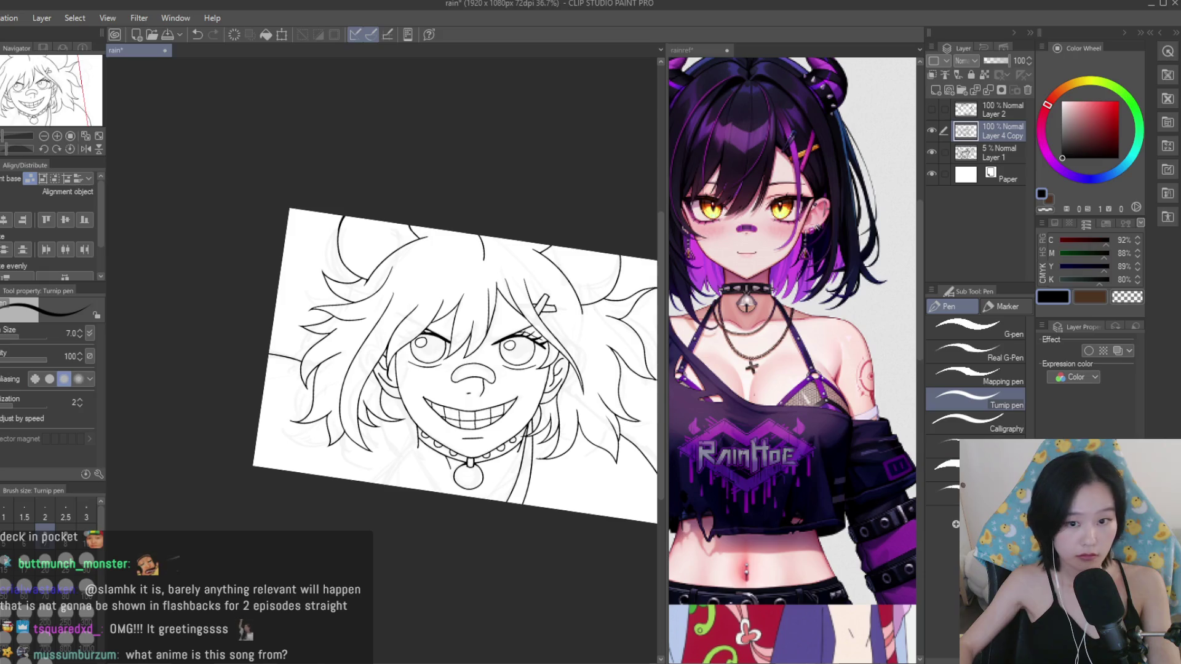
pyautogui.scroll(1, 395, 406)
pyautogui.scroll(1, 396, 405)
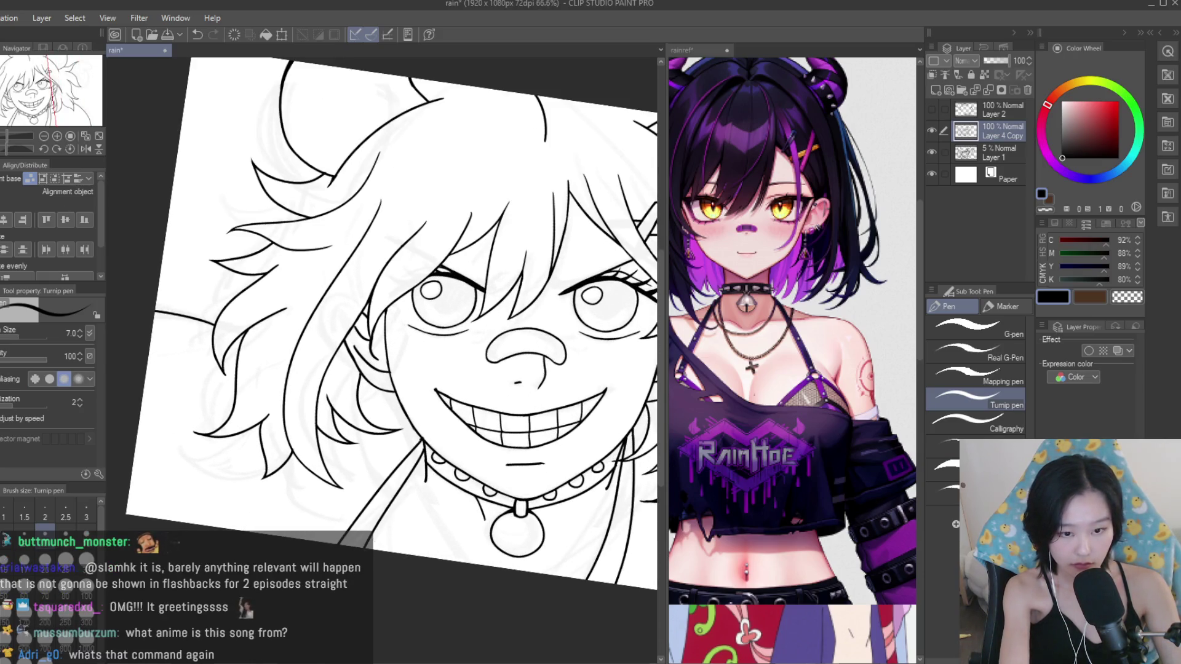
pyautogui.scroll(1, 432, 443)
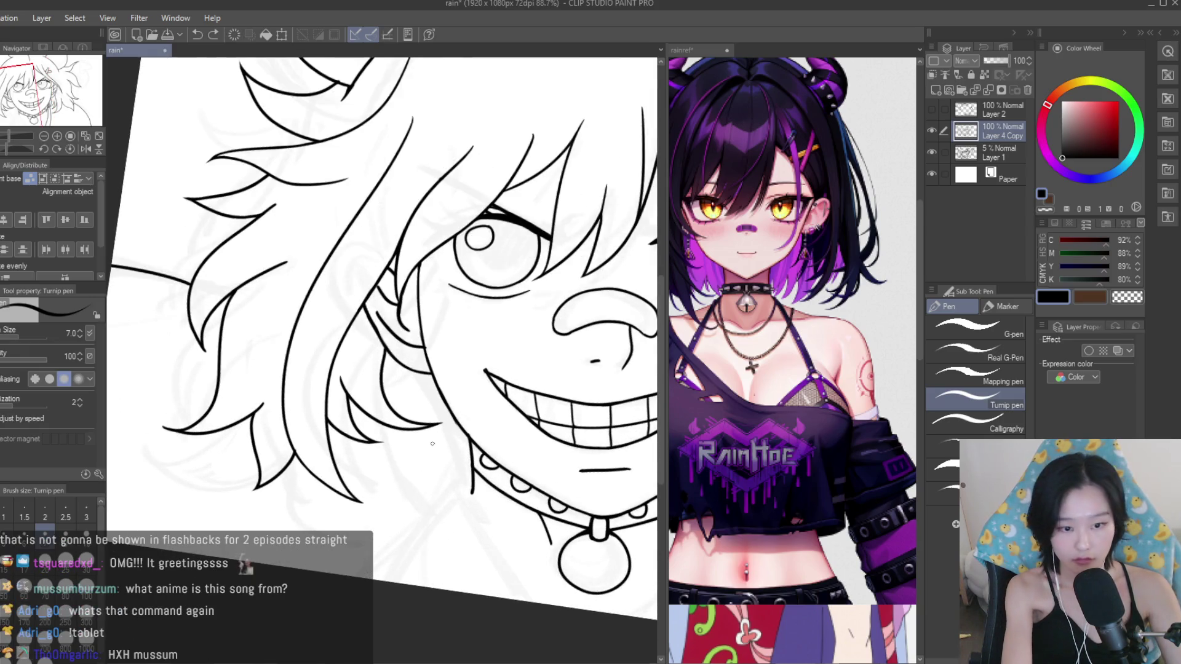
pyautogui.moveTo(471, 433)
pyautogui.mouseDown()
pyautogui.moveTo(341, 575)
pyautogui.moveTo(354, 577)
pyautogui.mouseUp()
pyautogui.hotkey('ctrl', 'z')
pyautogui.moveTo(471, 454); pyautogui.dragTo(384, 582)
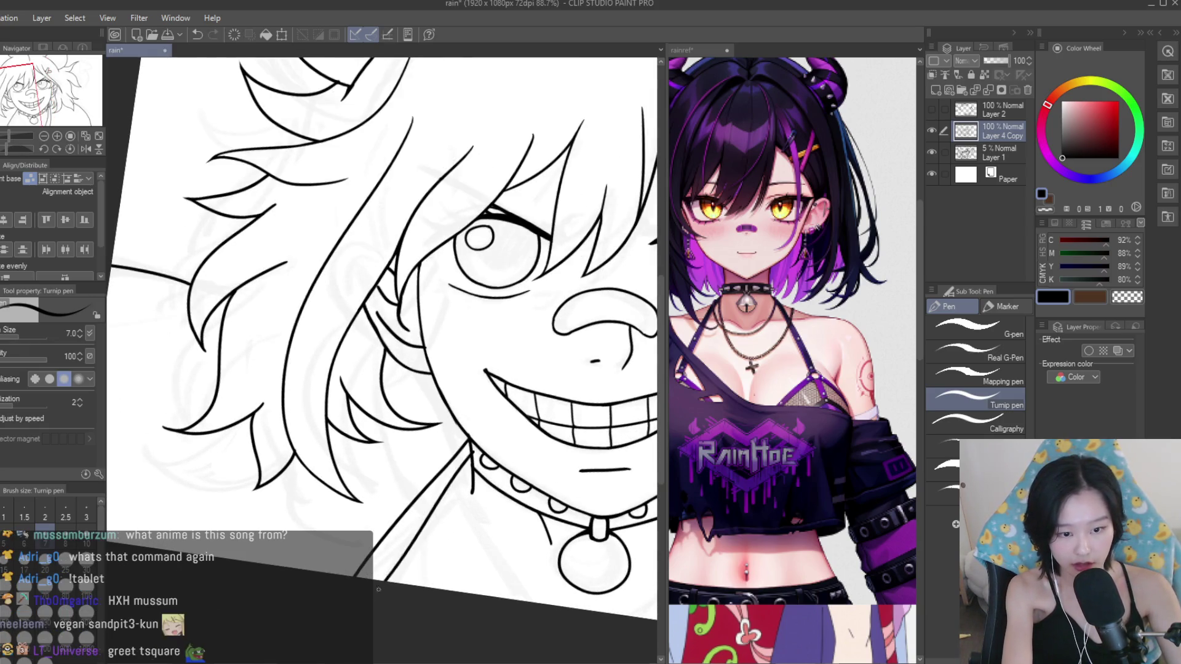
pyautogui.scroll(-5, 470, 458)
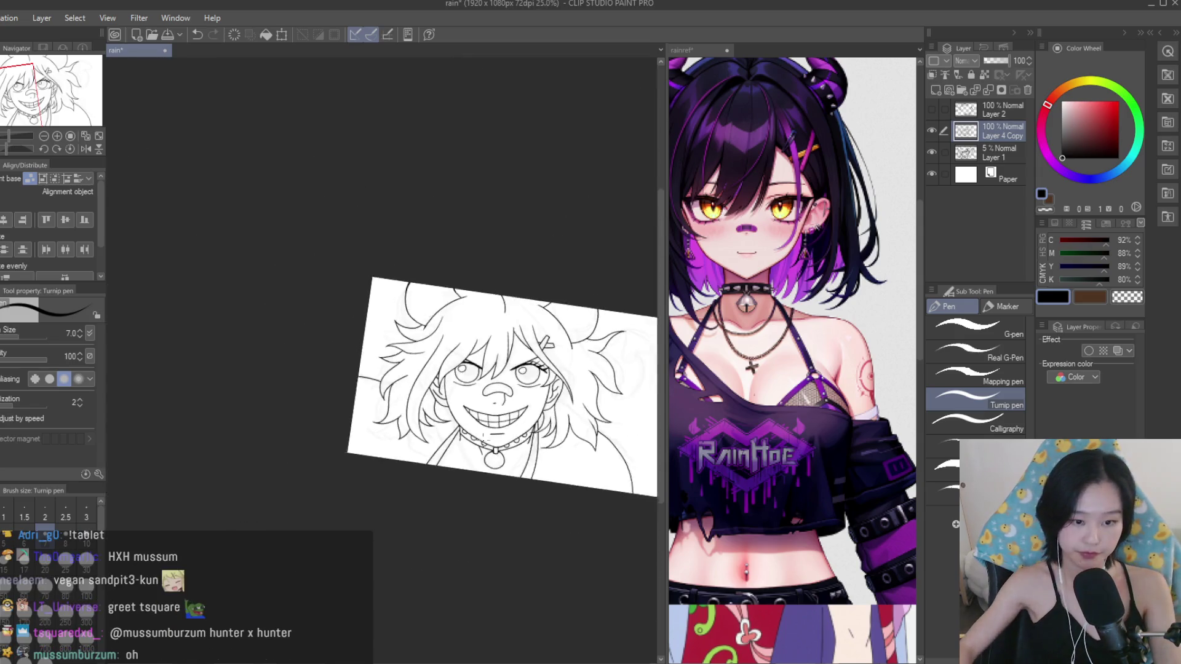
pyautogui.scroll(2, 578, 486)
pyautogui.scroll(1, 595, 477)
pyautogui.scroll(-2, 595, 477)
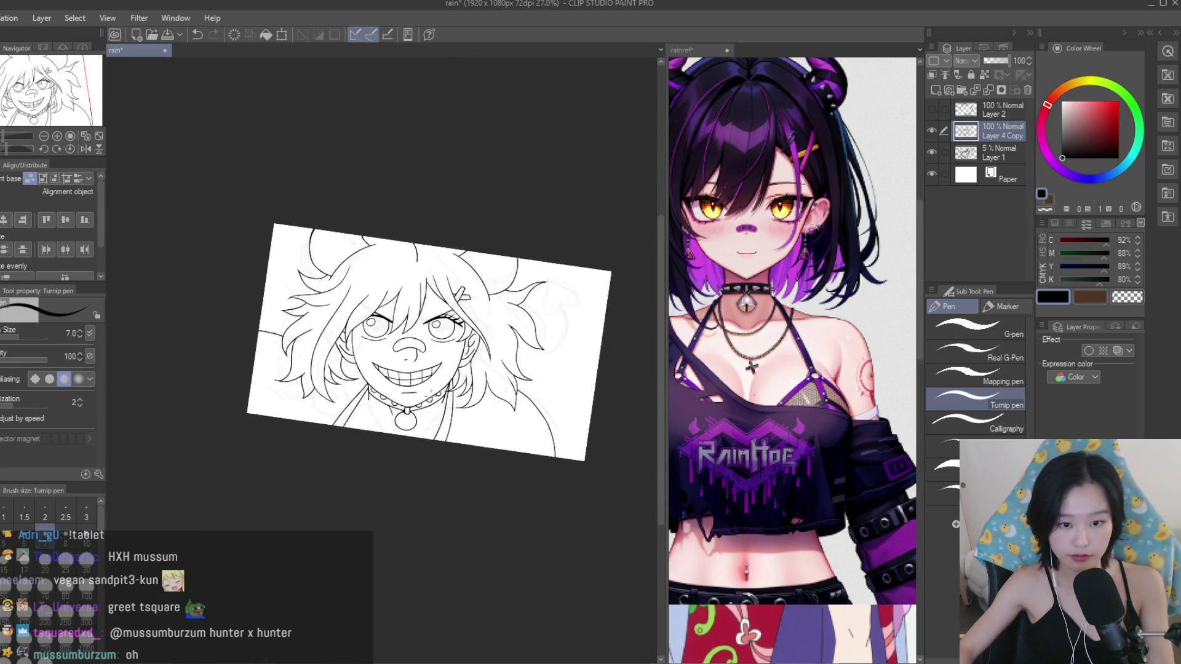
pyautogui.scroll(2, 554, 431)
# Switch to the Snap eraser and back to the Turnip pen, then save the lineart file.
pyautogui.press('e')
pyautogui.scroll(1, 501, 389)
pyautogui.scroll(1, 501, 389)
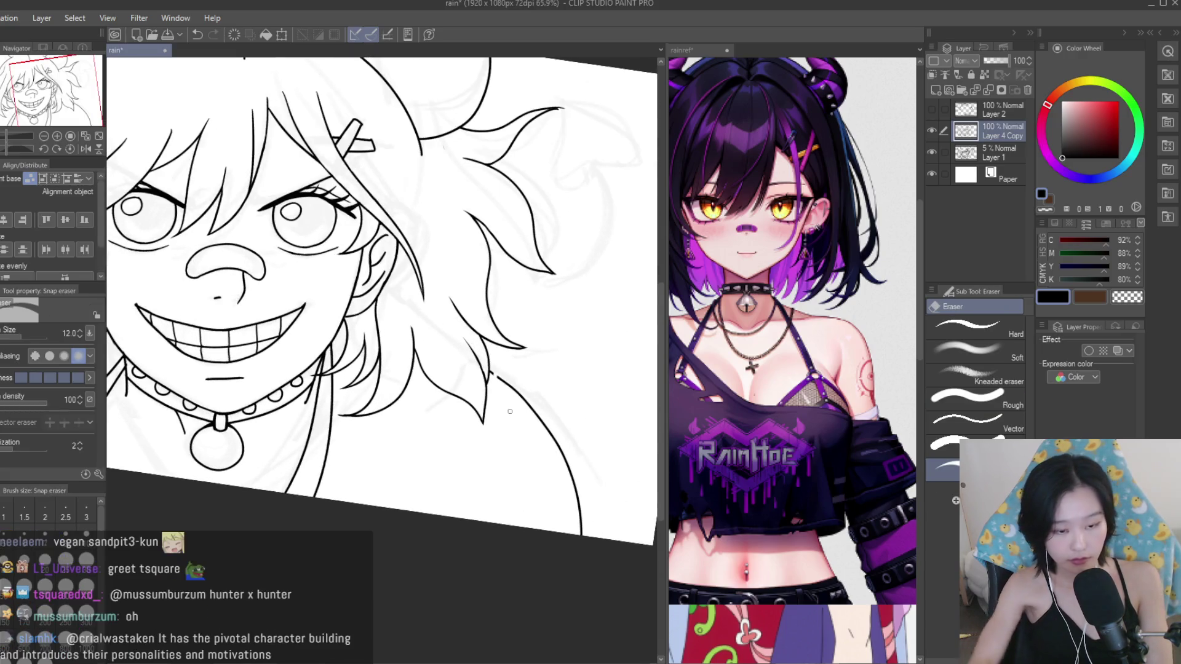
pyautogui.scroll(2, 503, 383)
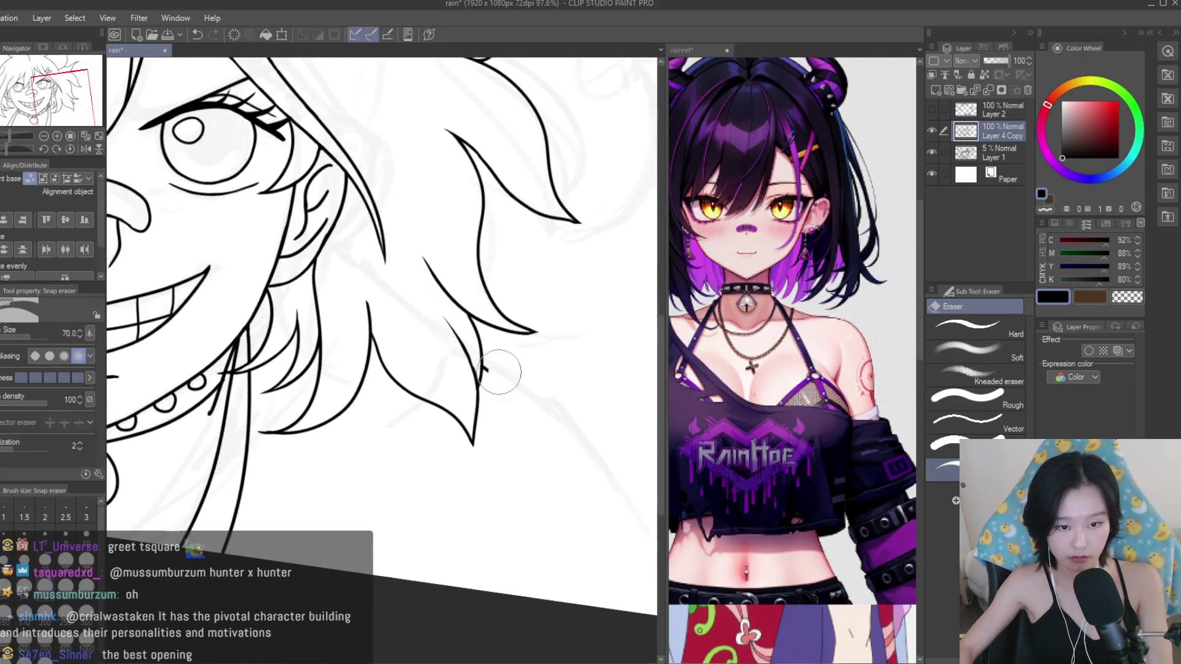
pyautogui.scroll(-6, 494, 363)
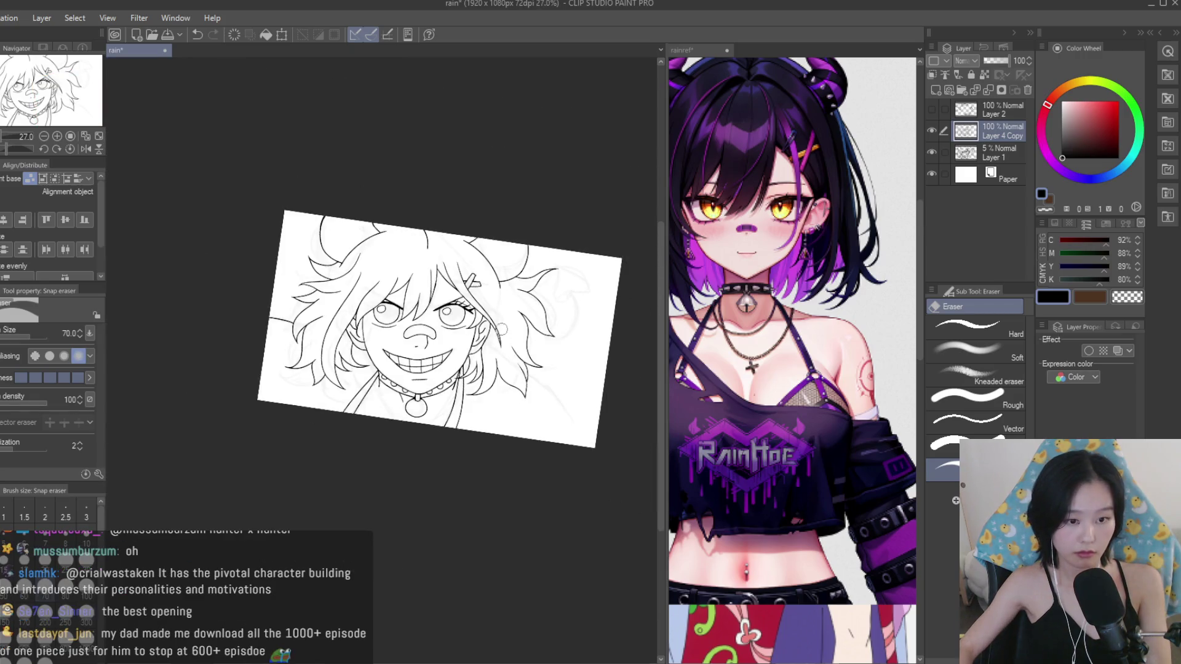
pyautogui.scroll(4, 271, 332)
pyautogui.scroll(3, 250, 342)
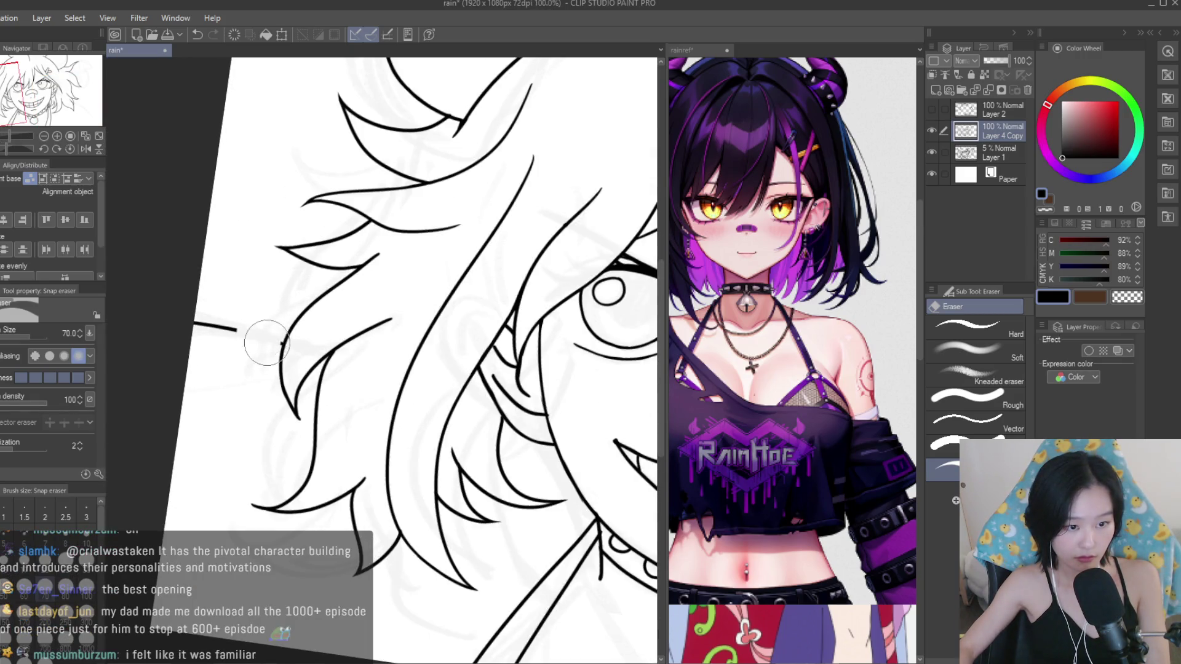
pyautogui.scroll(-2, 246, 332)
pyautogui.scroll(-3, 165, 311)
pyautogui.scroll(1, 154, 295)
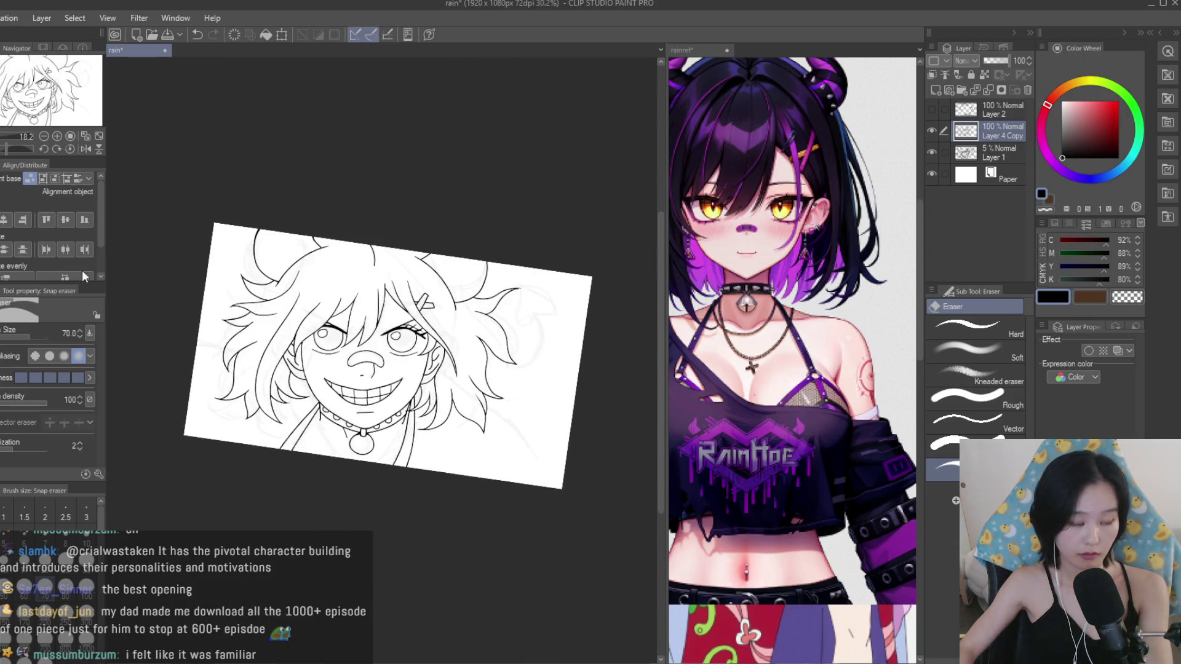
pyautogui.press('p')
pyautogui.scroll(2, 261, 357)
pyautogui.hotkey('ctrl', 's')
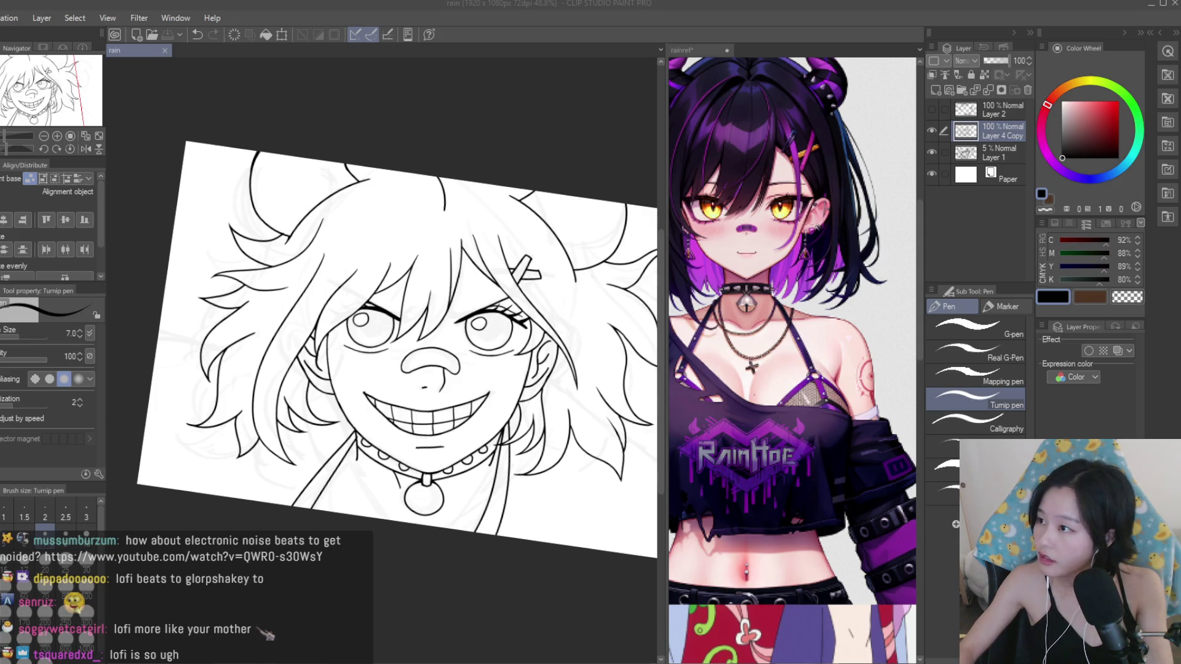
# Scroll the view over the saved lineart.
pyautogui.scroll(-3, 400, 308)
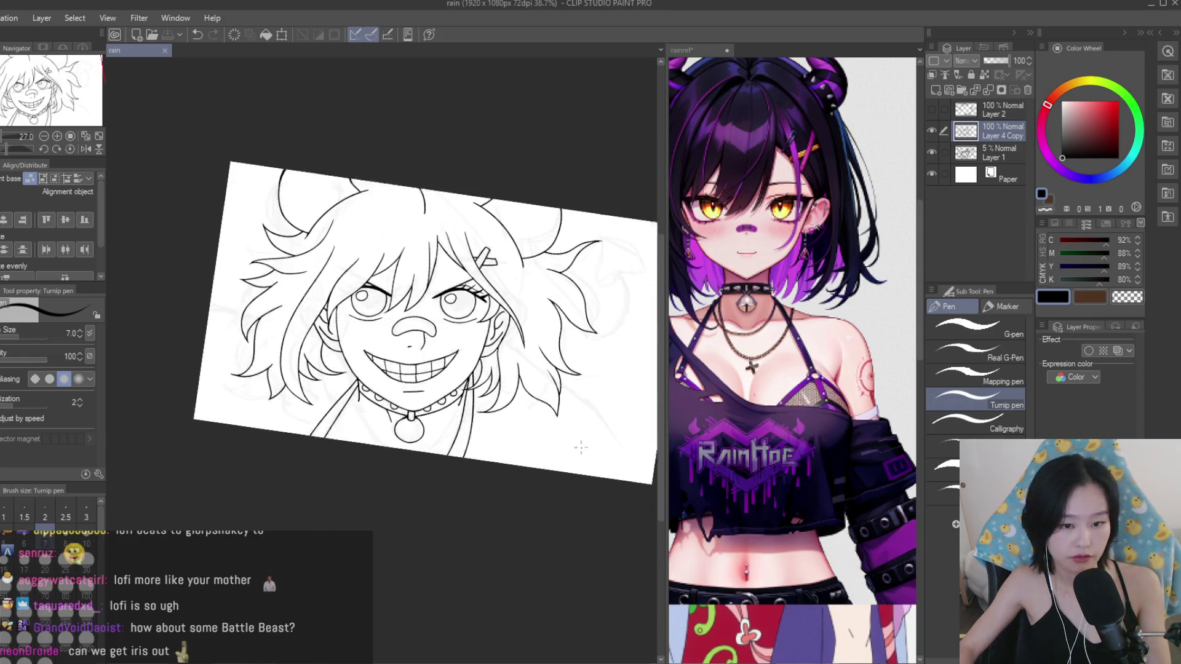
# Show and then hide the Layer 2 rough sketch to compare it with the lineart.
pyautogui.scroll(1, 552, 462)
pyautogui.scroll(3, 551, 461)
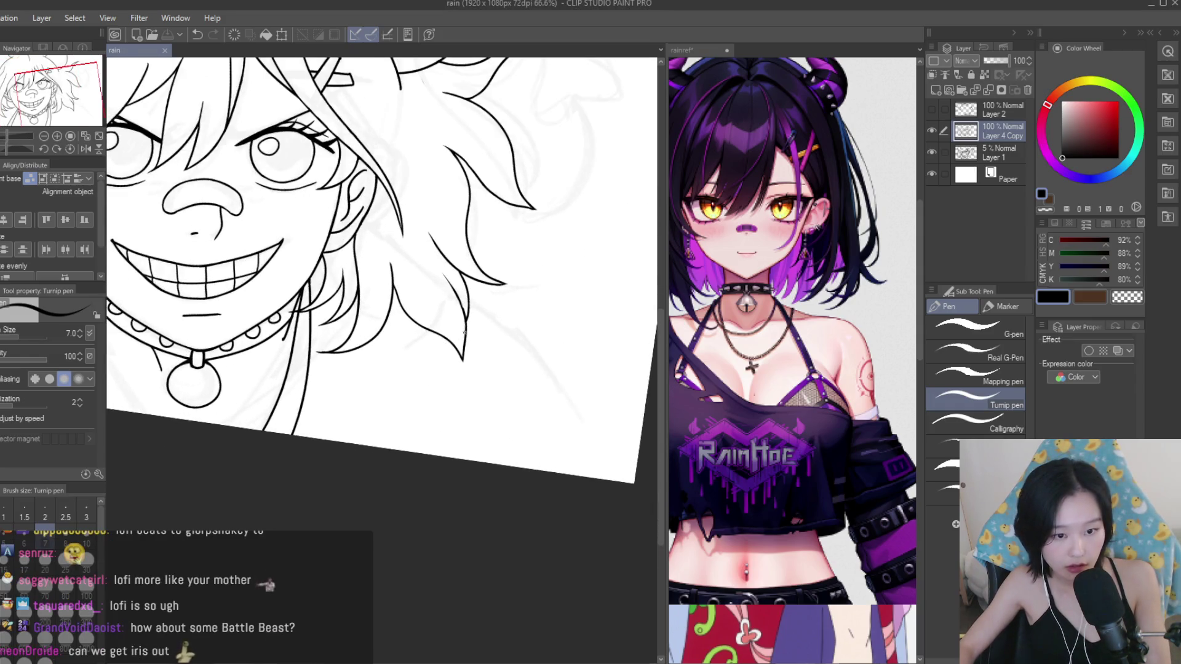
pyautogui.scroll(-1, 552, 462)
pyautogui.scroll(1, 595, 349)
pyautogui.scroll(2, 594, 349)
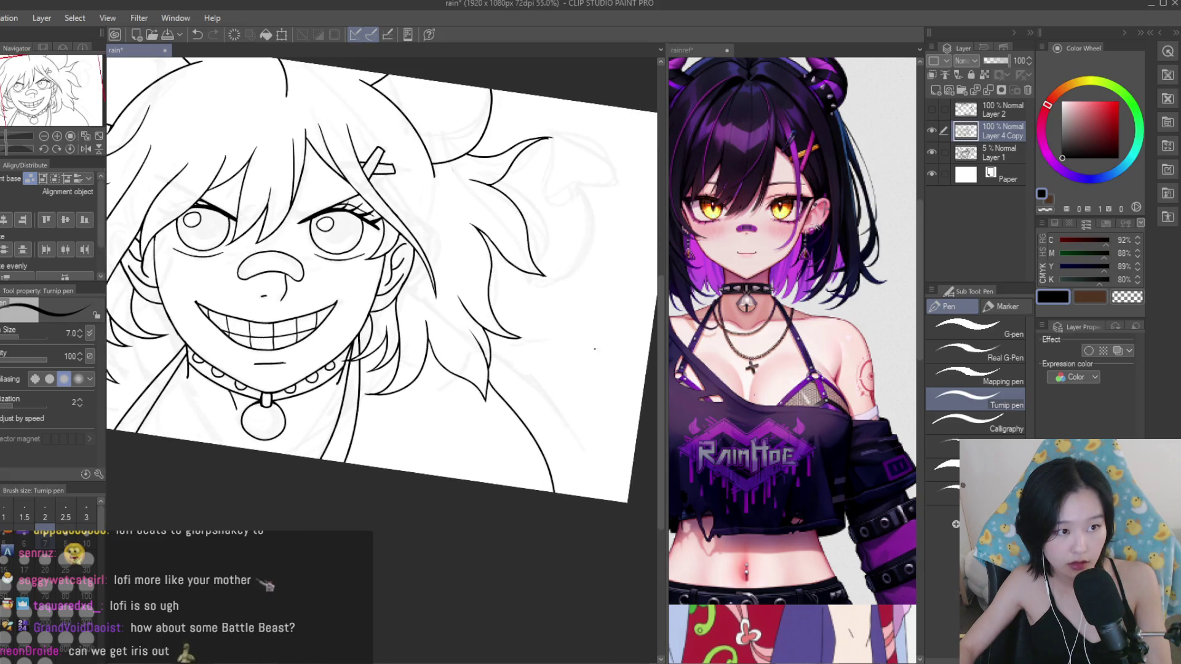
pyautogui.scroll(-2, 614, 355)
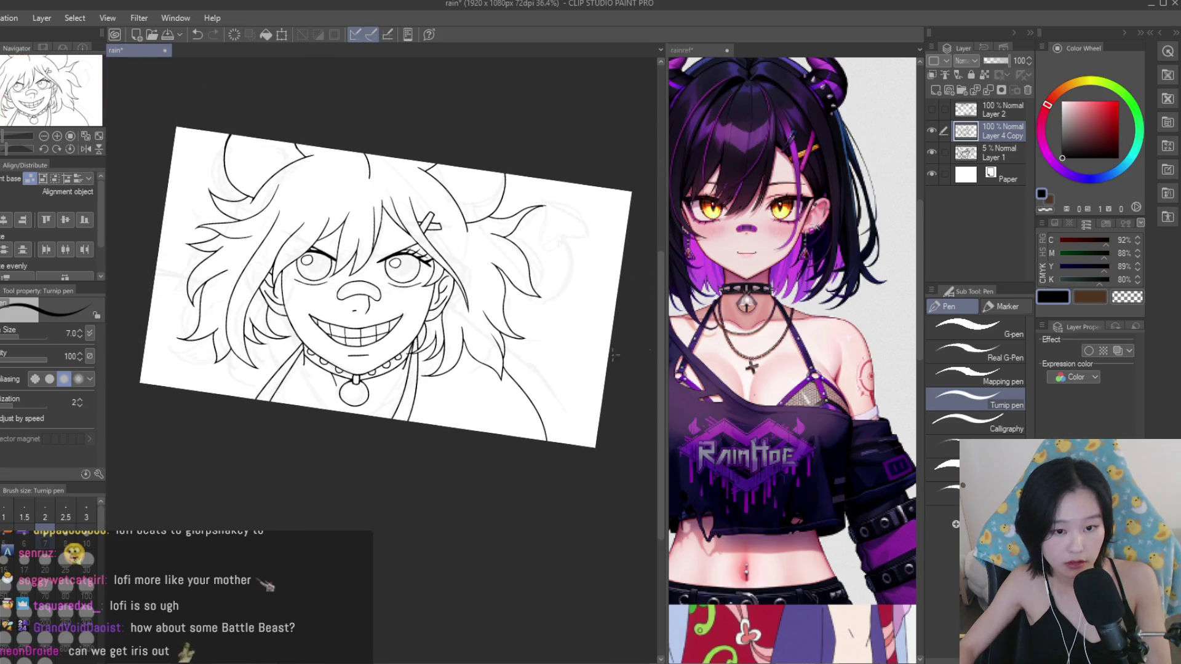
pyautogui.click(932, 111)
pyautogui.click(932, 111)
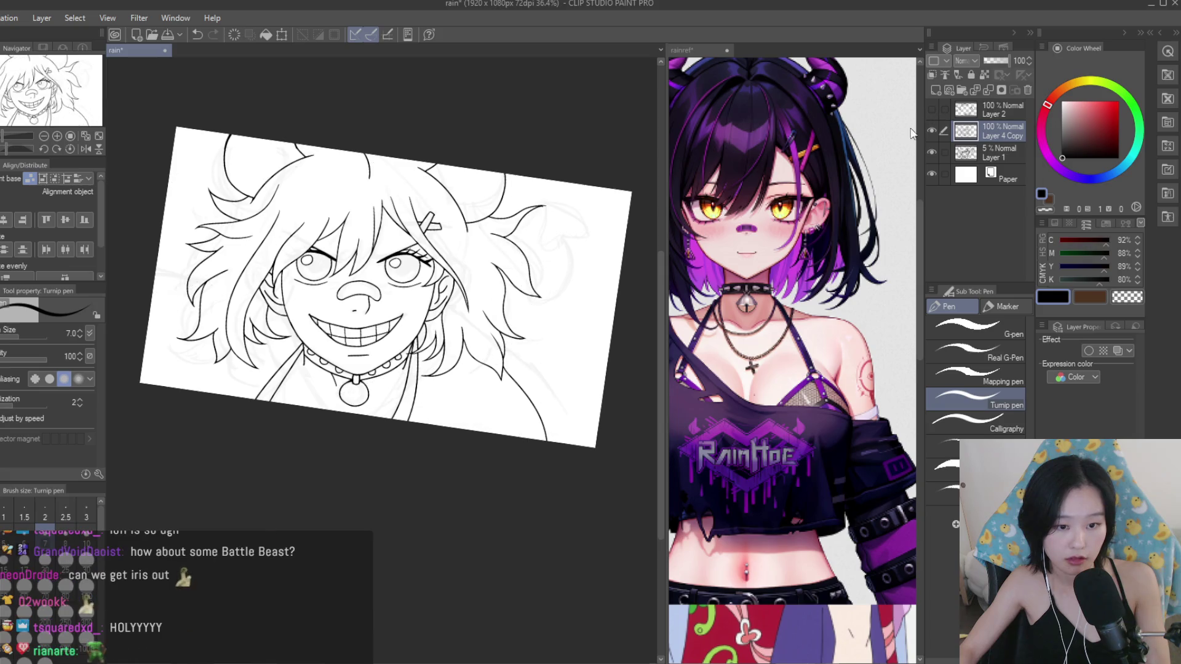
# Rotate the view to see the whole face, then ink a curved right hair strand joined to the vertical line.
pyautogui.scroll(2, 464, 386)
pyautogui.scroll(3, 464, 386)
pyautogui.scroll(-4, 464, 386)
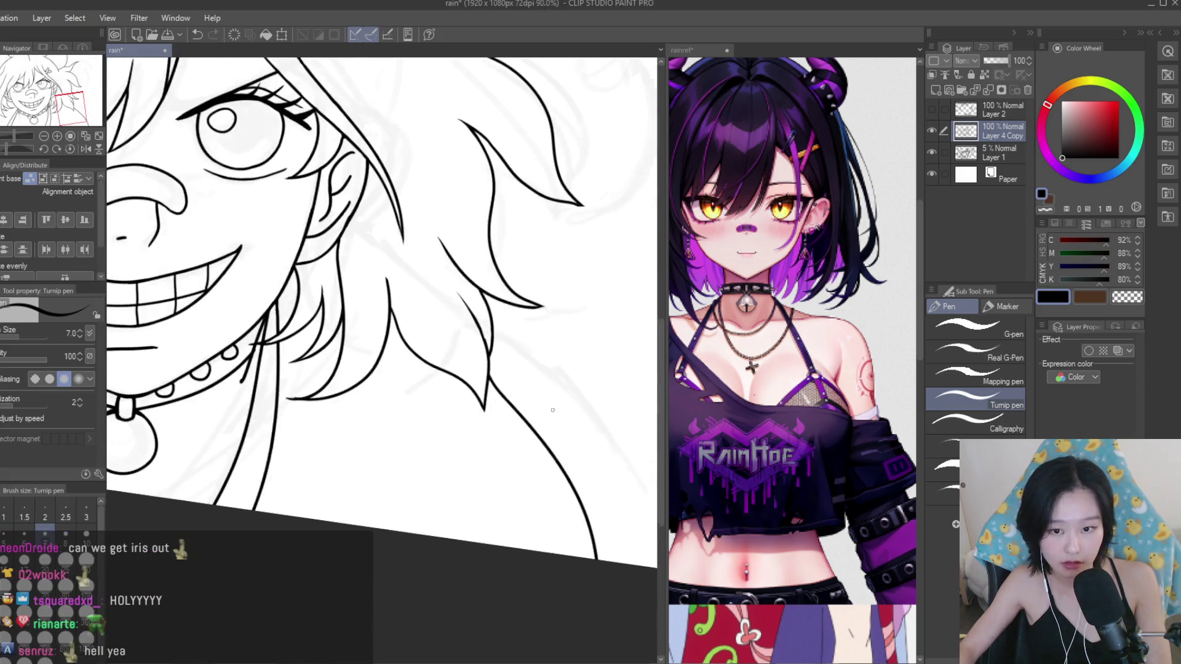
pyautogui.moveTo(464, 387); pyautogui.dragTo(438, 410)
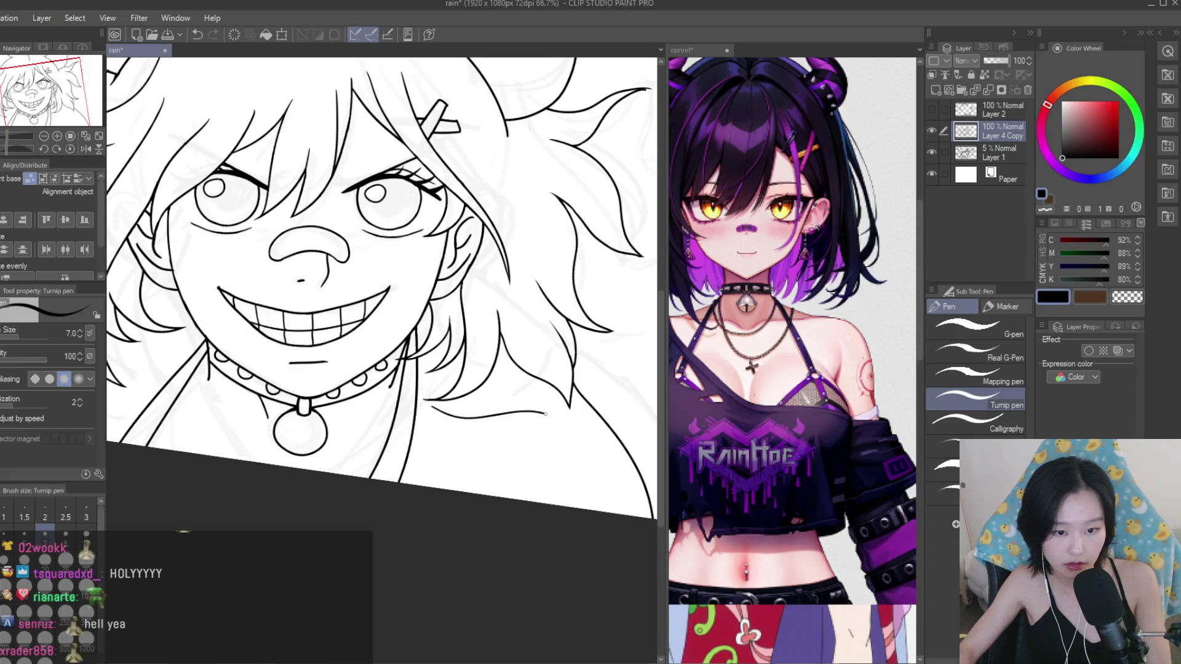
pyautogui.scroll(-2, 545, 414)
pyautogui.scroll(3, 287, 394)
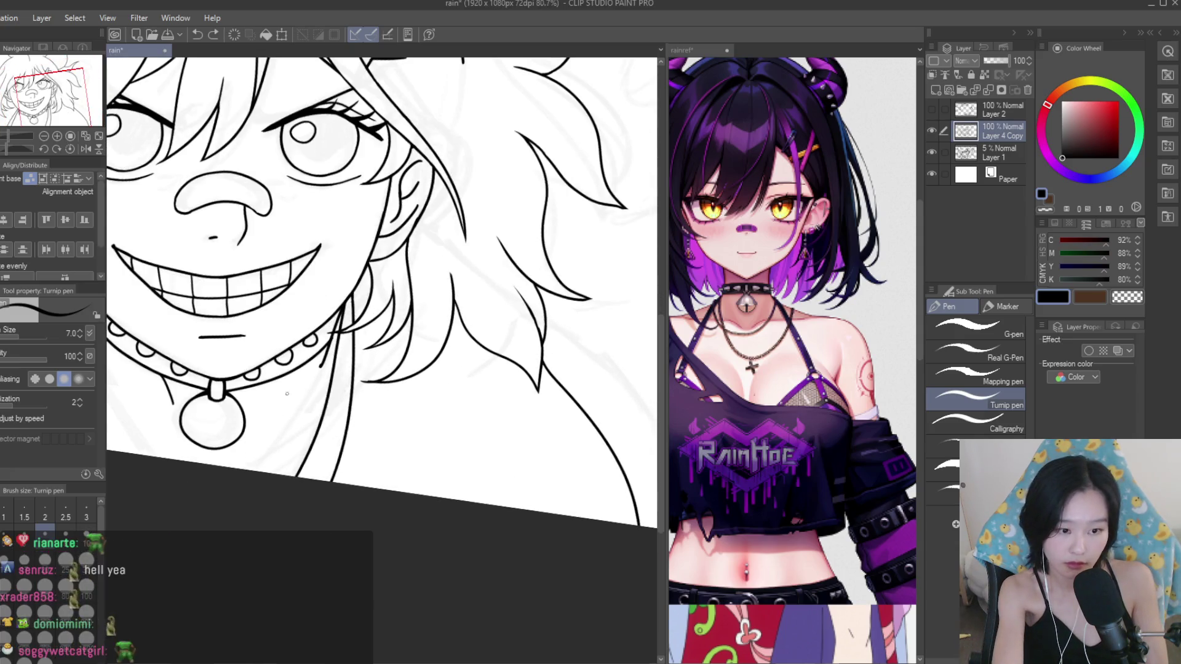
pyautogui.moveTo(519, 393); pyautogui.dragTo(363, 418)
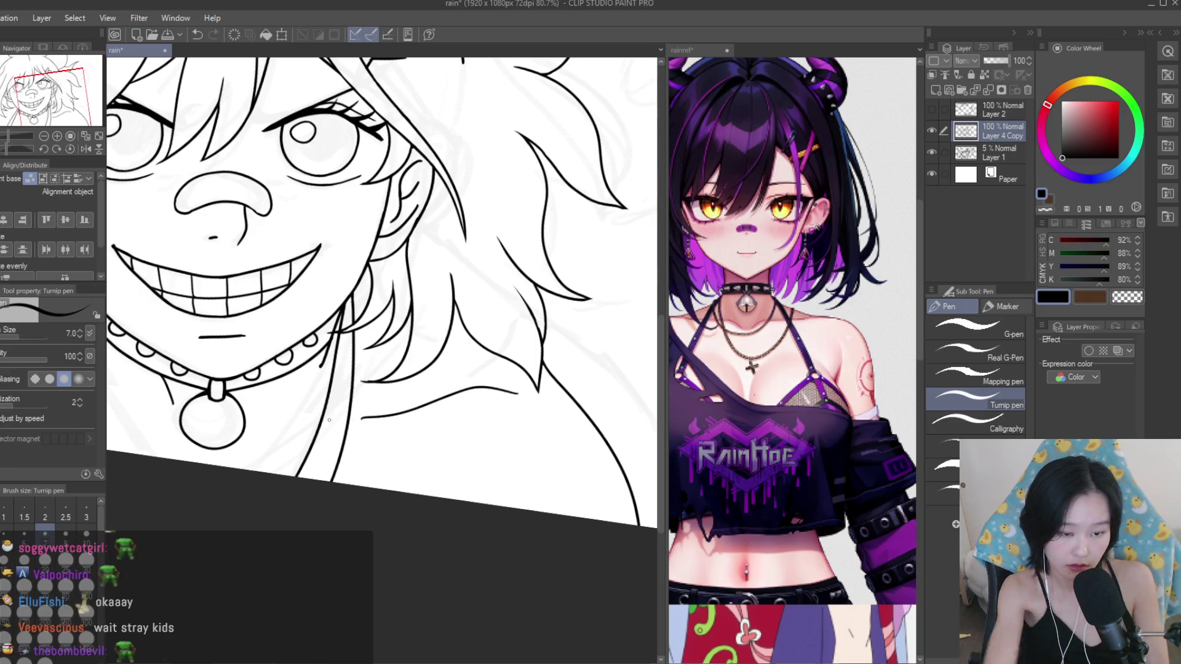
pyautogui.scroll(2, 362, 419)
pyautogui.scroll(3, 358, 414)
pyautogui.moveTo(358, 413); pyautogui.dragTo(406, 411)
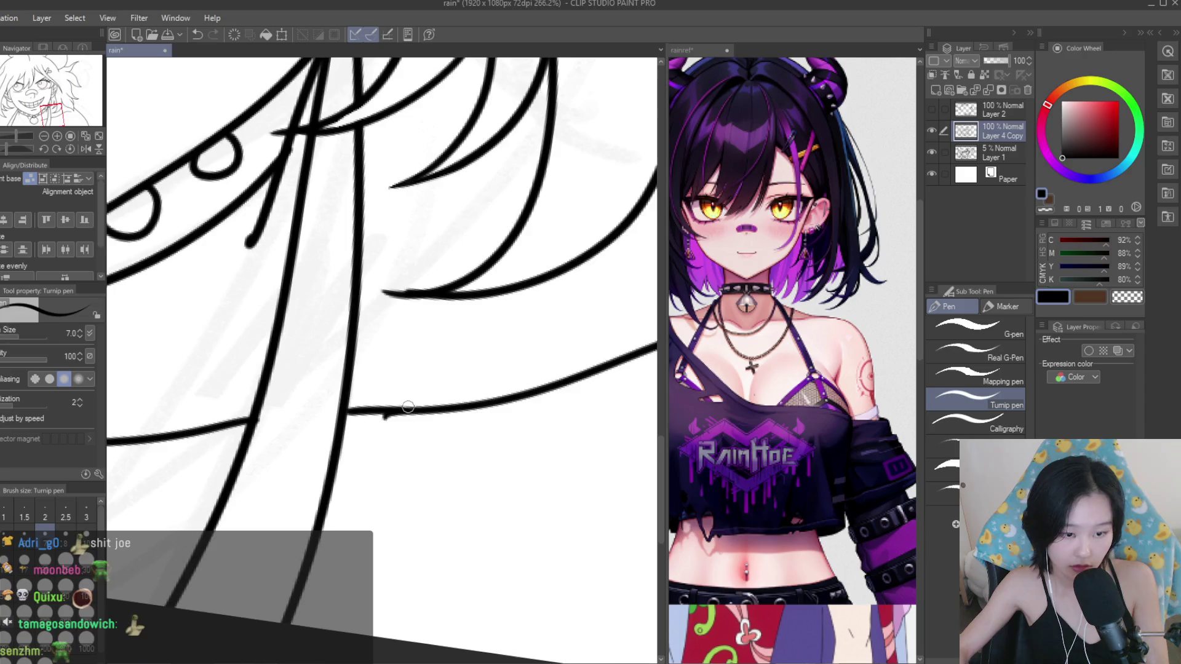
pyautogui.scroll(-2, 382, 418)
# Switch to the Snap eraser and back to the Turnip pen, zooming out over the drawing.
pyautogui.press('e')
pyautogui.scroll(2, 407, 434)
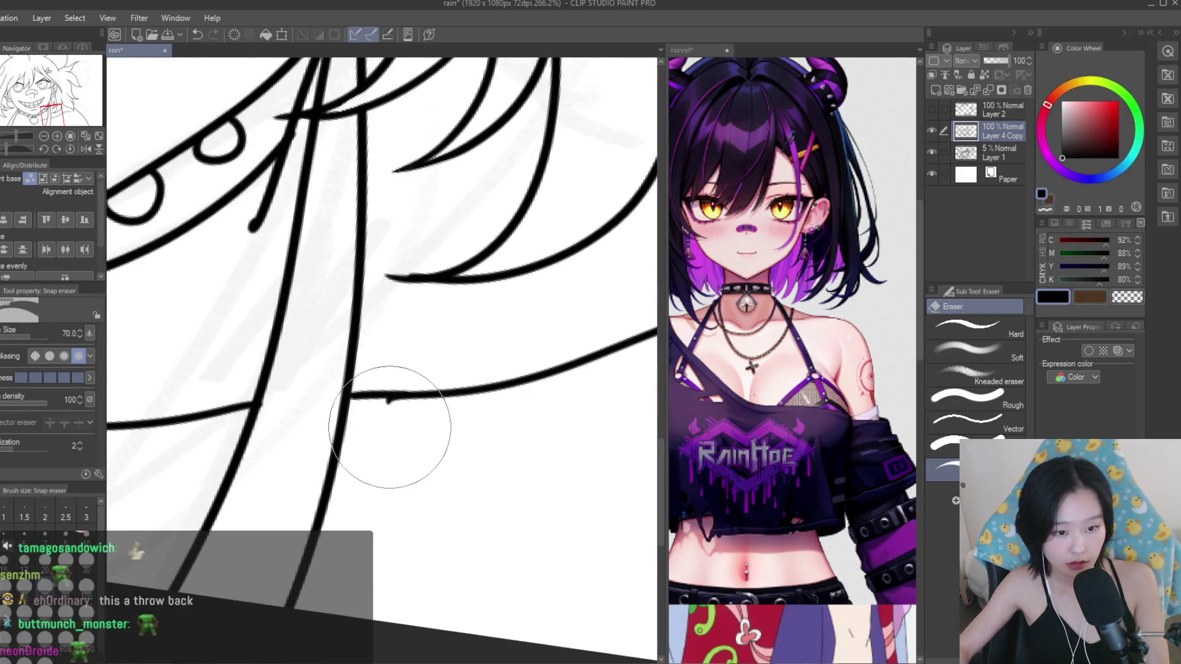
pyautogui.scroll(-2, 393, 425)
pyautogui.scroll(-3, 529, 443)
pyautogui.scroll(-1, 566, 459)
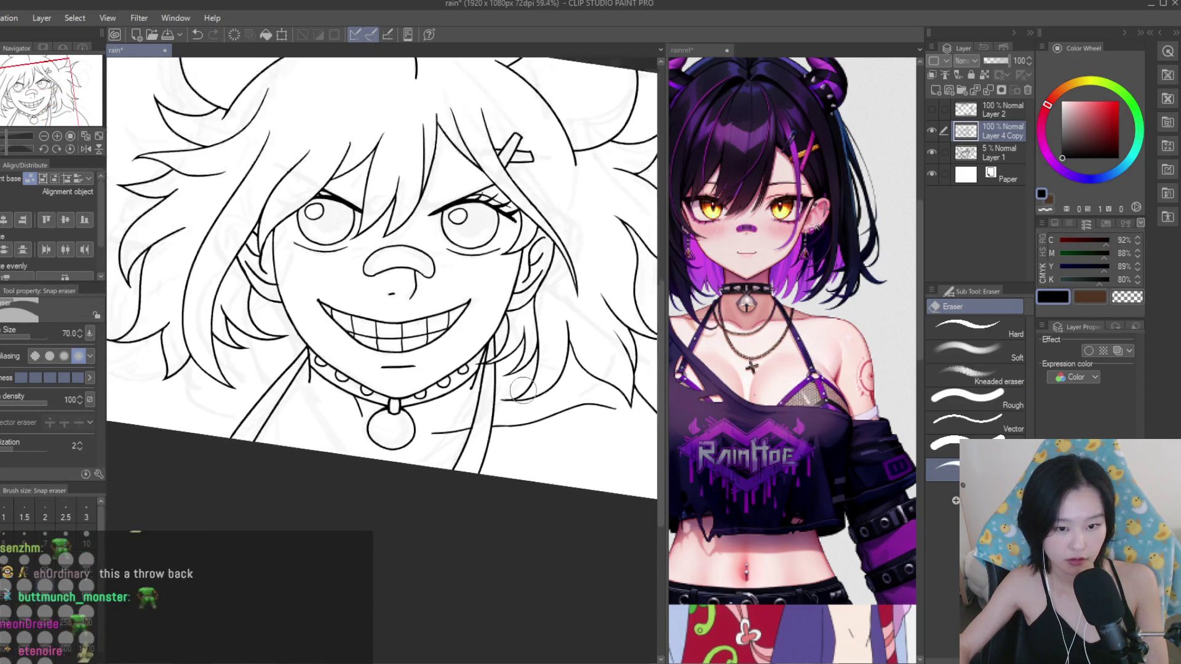
pyautogui.scroll(-3, 566, 460)
pyautogui.scroll(1, 566, 460)
pyautogui.press('p')
pyautogui.scroll(2, 379, 326)
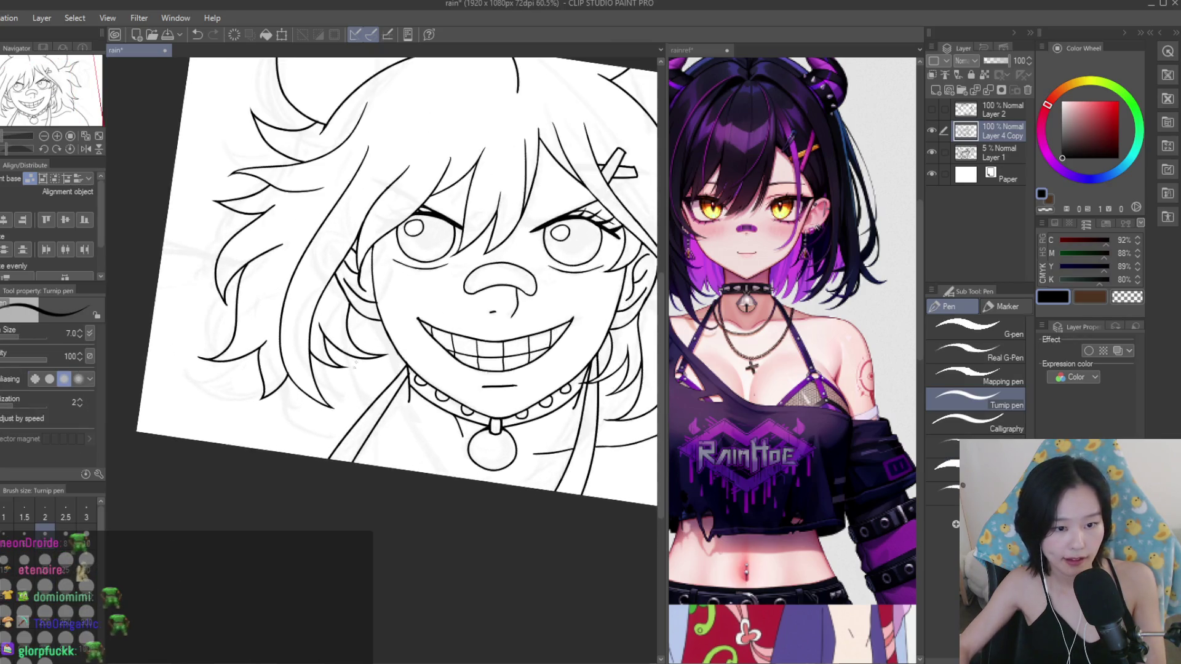
pyautogui.scroll(1, 379, 326)
pyautogui.scroll(1, 379, 326)
pyautogui.scroll(-2, 379, 326)
pyautogui.scroll(2, 383, 439)
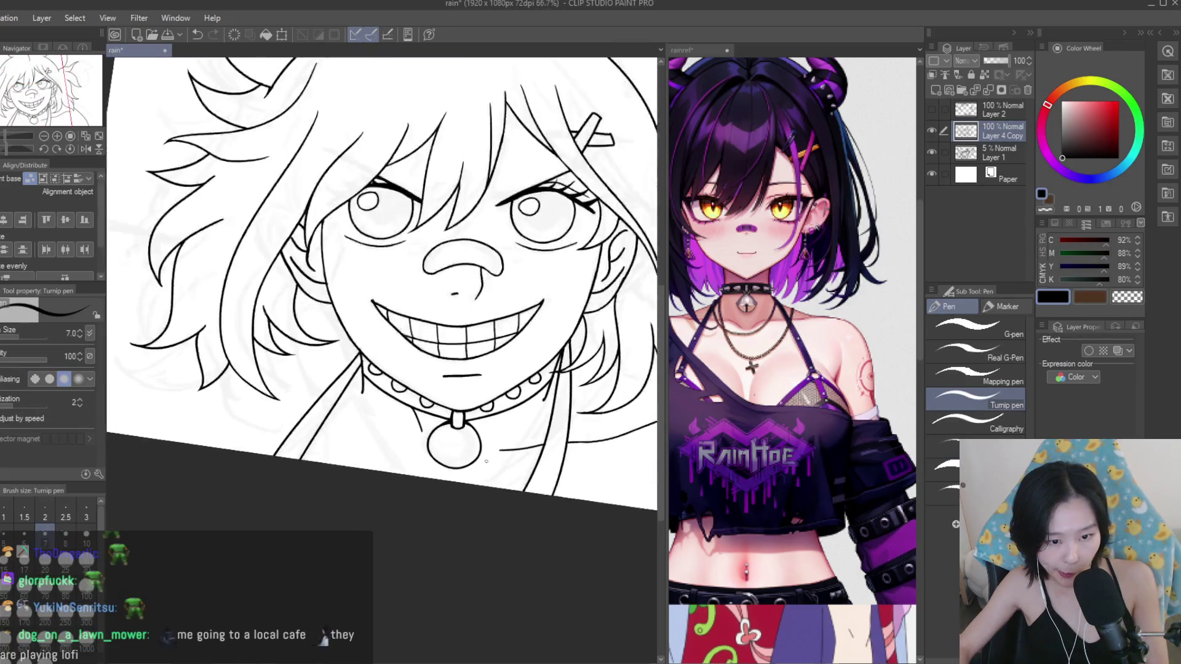
pyautogui.scroll(1, 383, 439)
pyautogui.scroll(-3, 383, 440)
pyautogui.scroll(-2, 794, 369)
pyautogui.scroll(-1, 793, 369)
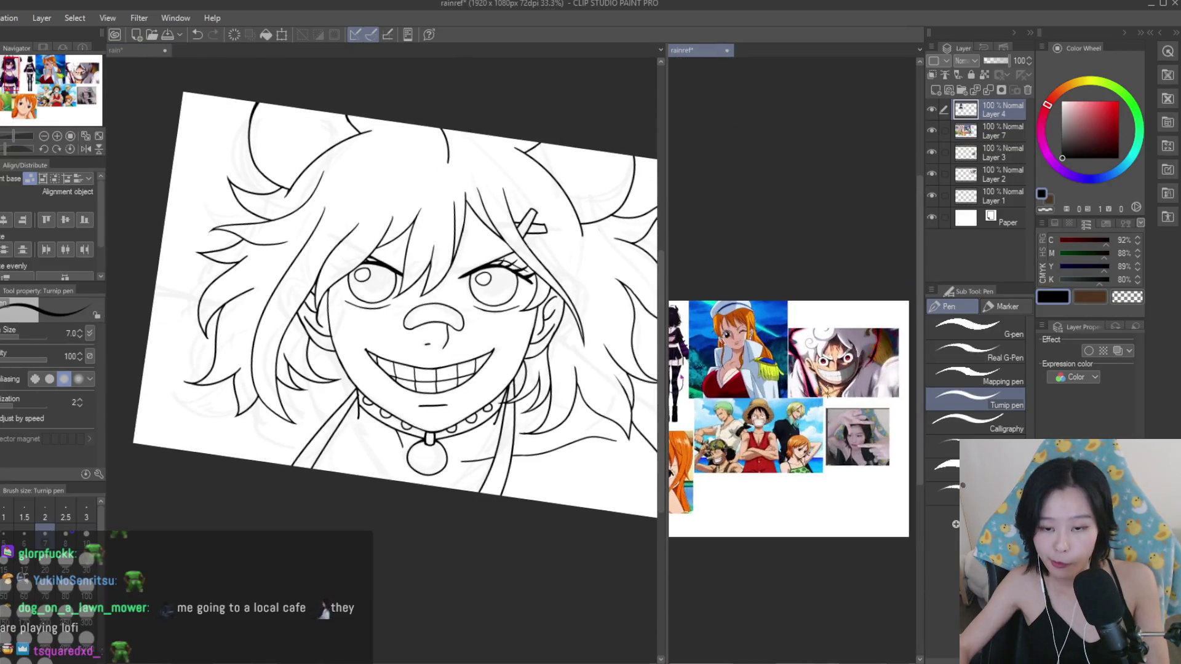
# Undo the two stray strokes at the lower right.
pyautogui.scroll(3, 793, 369)
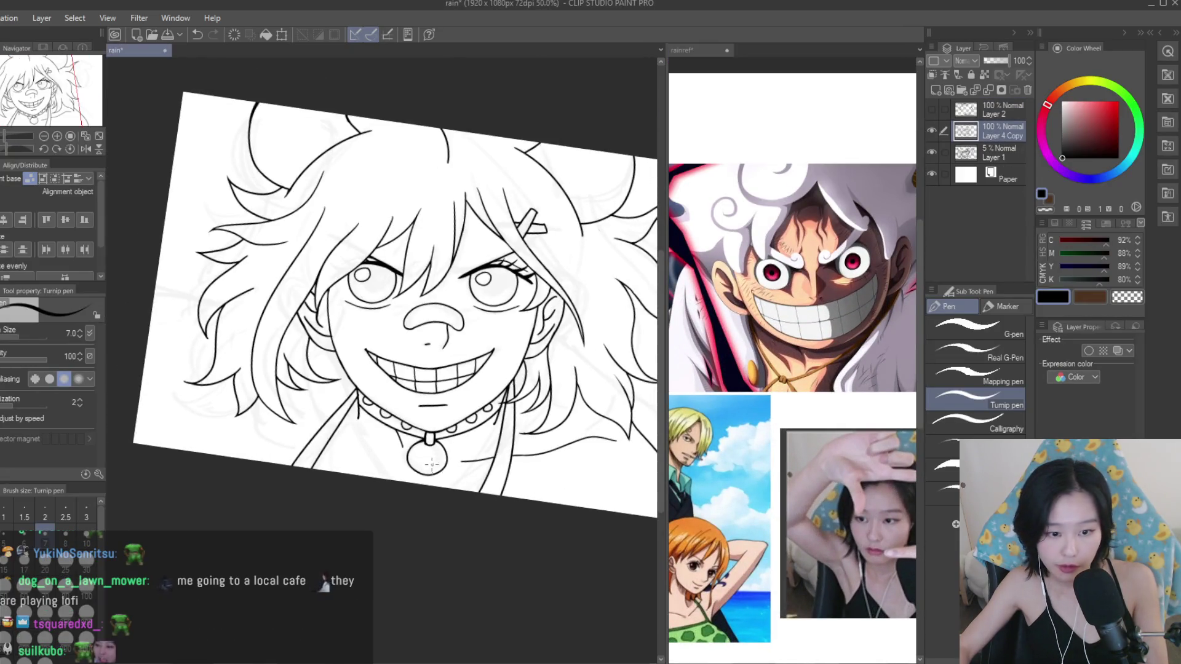
pyautogui.scroll(1, 465, 380)
pyautogui.scroll(1, 465, 380)
pyautogui.hotkey('ctrl', 'z')
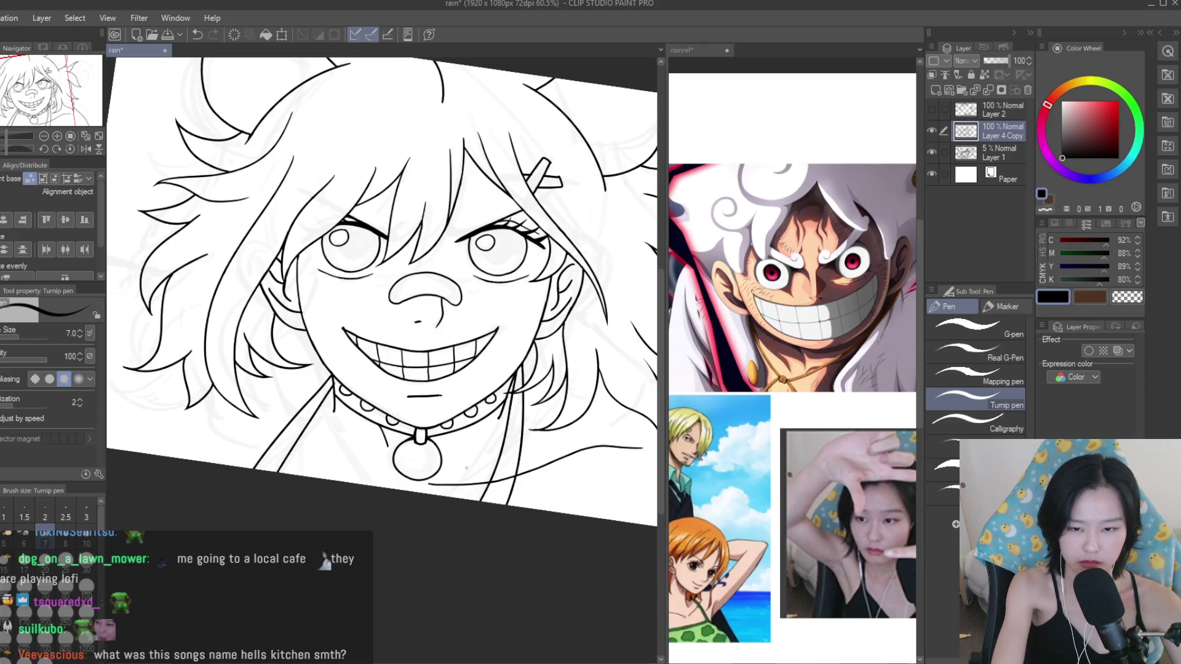
pyautogui.hotkey('ctrl', 'z')
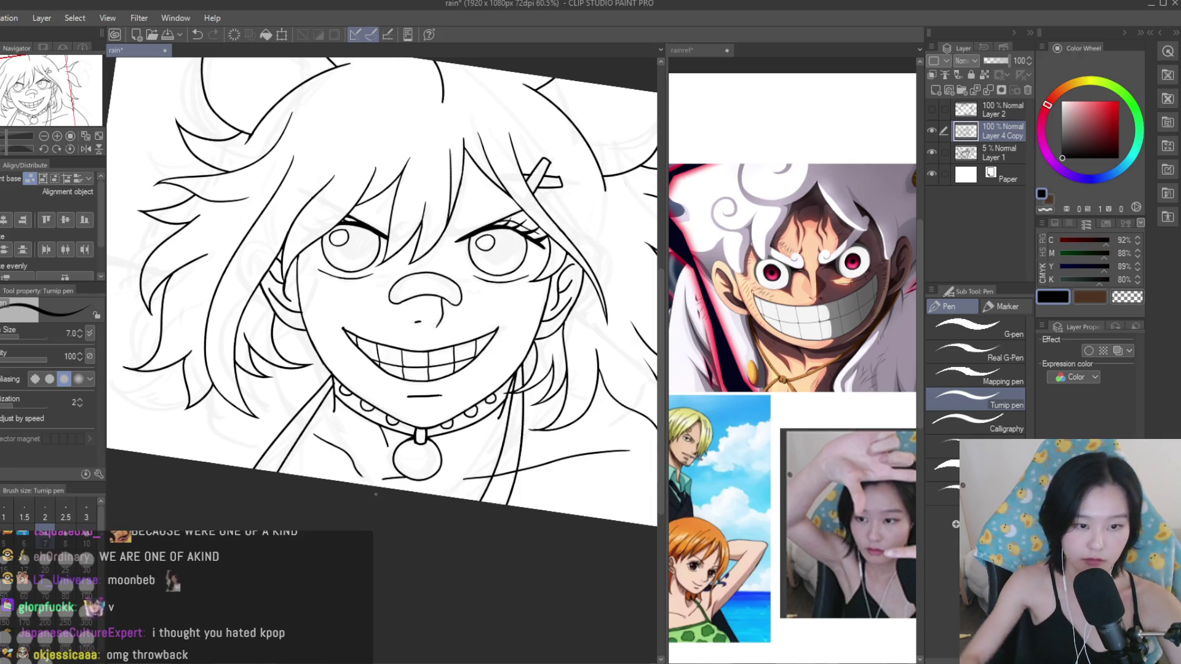
# Erase the overlapping line piece below the pendant with the Snap eraser.
pyautogui.scroll(-1, 394, 492)
pyautogui.scroll(-1, 400, 452)
pyautogui.scroll(2, 308, 443)
pyautogui.scroll(2, 259, 437)
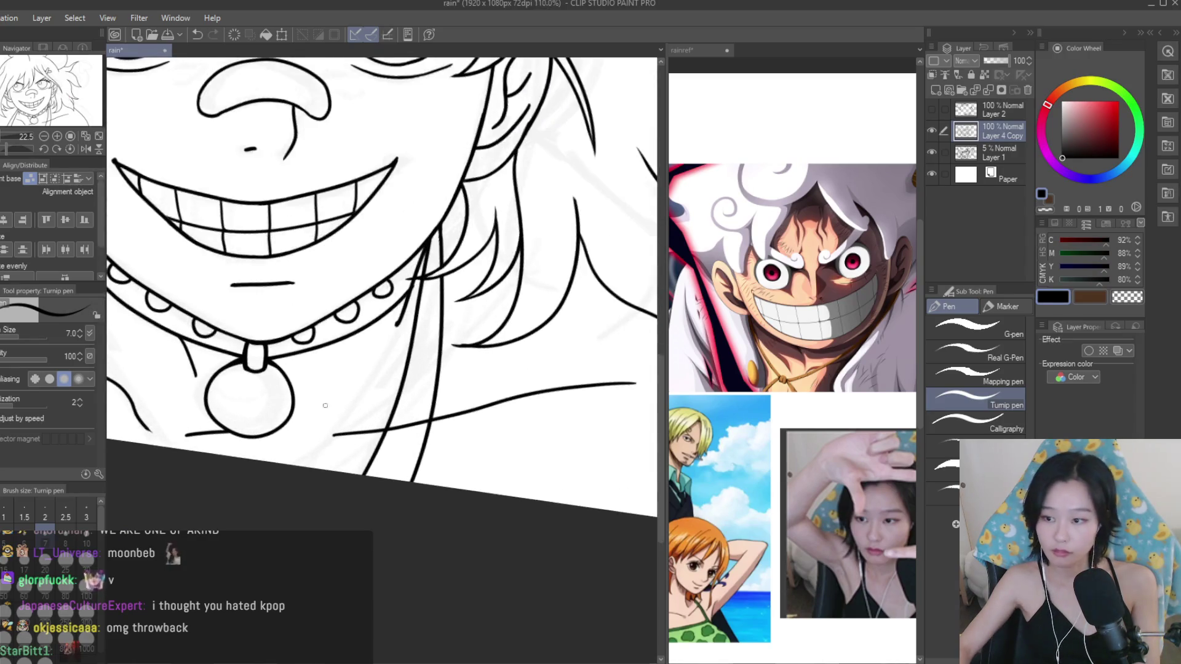
pyautogui.scroll(2, 242, 435)
pyautogui.press('e')
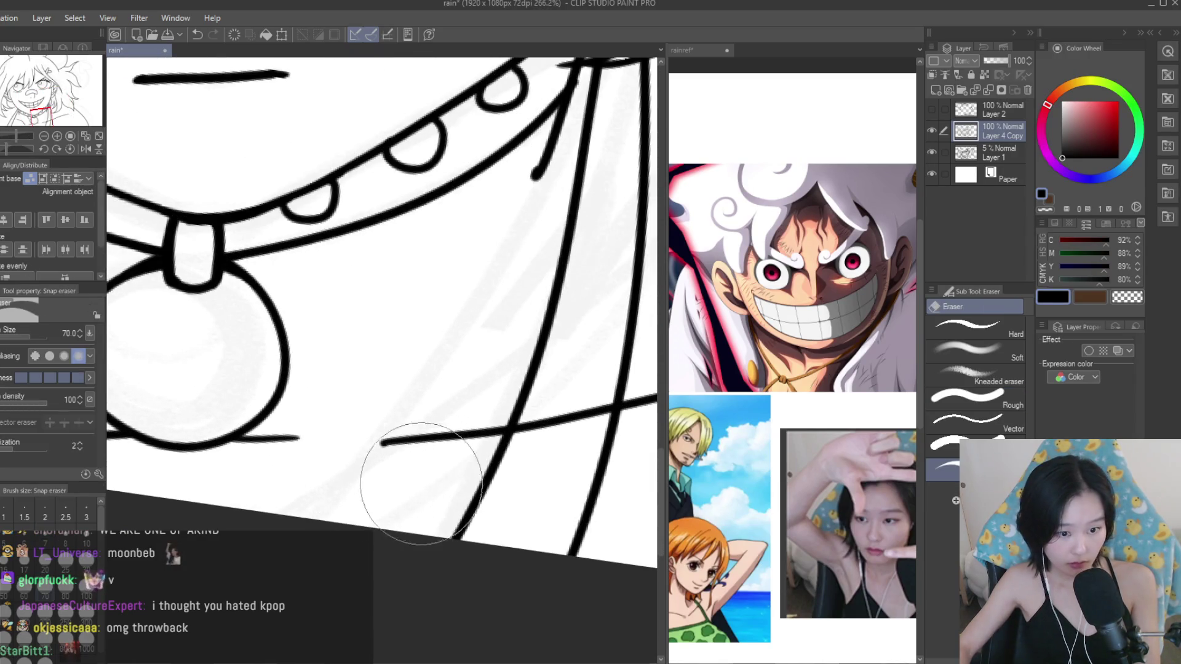
pyautogui.scroll(-1, 480, 457)
pyautogui.moveTo(480, 457)
pyautogui.mouseDown()
pyautogui.moveTo(461, 416)
pyautogui.moveTo(470, 474)
pyautogui.moveTo(470, 443)
pyautogui.moveTo(494, 443)
pyautogui.mouseUp()
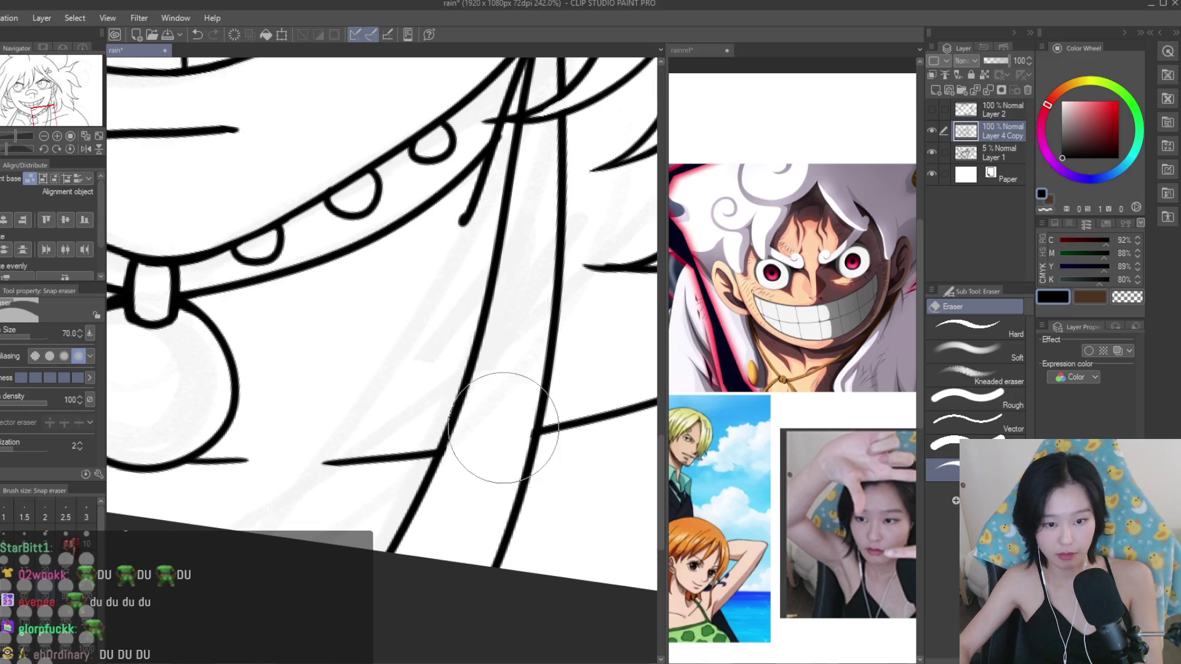
pyautogui.scroll(-5, 498, 473)
pyautogui.scroll(-2, 500, 483)
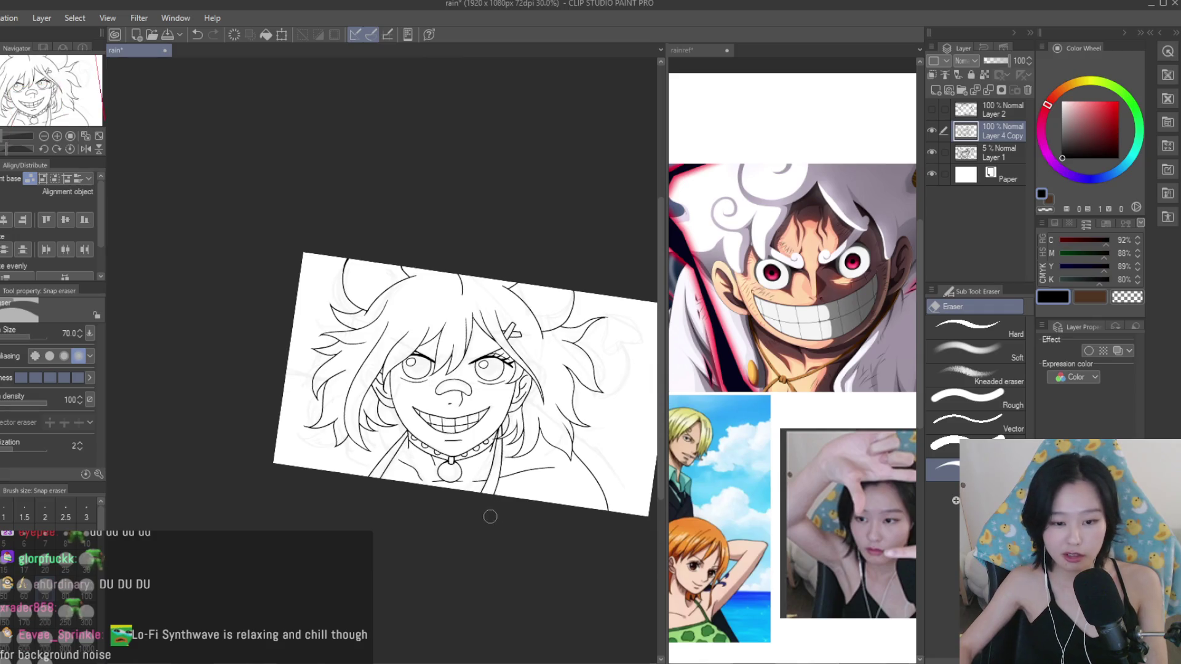
pyautogui.scroll(3, 491, 517)
pyautogui.scroll(-1, 393, 428)
# Switch back to the Turnip pen and briefly show, then hide, the Layer 2 rough sketch.
pyautogui.press('p')
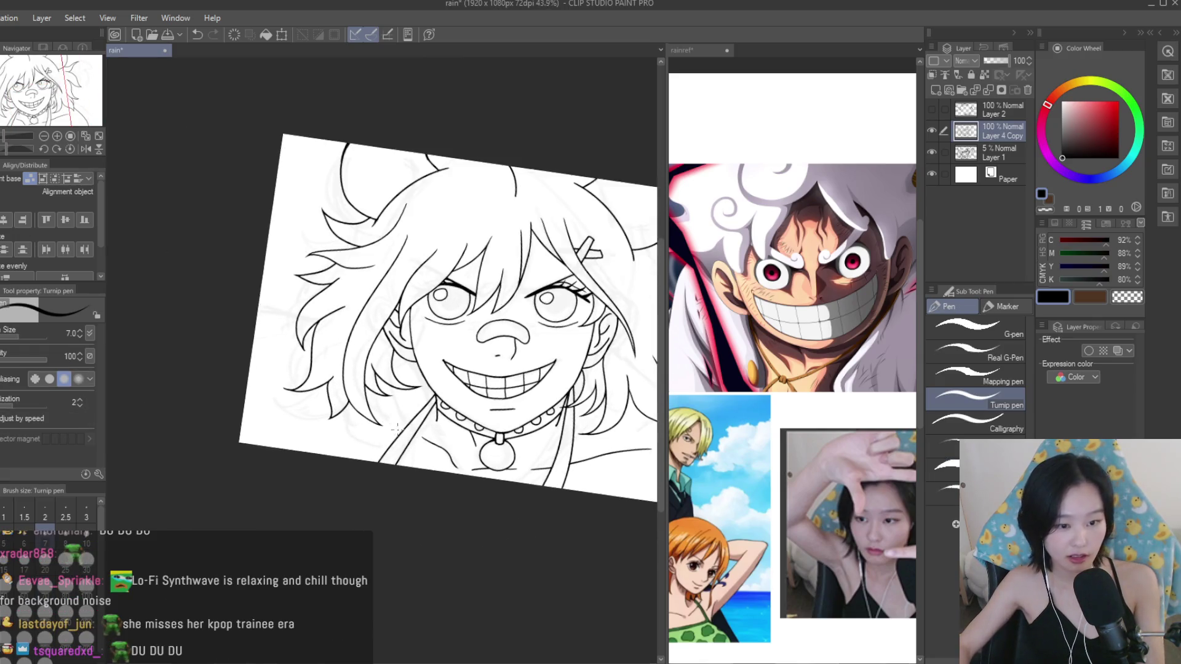
pyautogui.scroll(4, 397, 428)
pyautogui.scroll(-4, 354, 364)
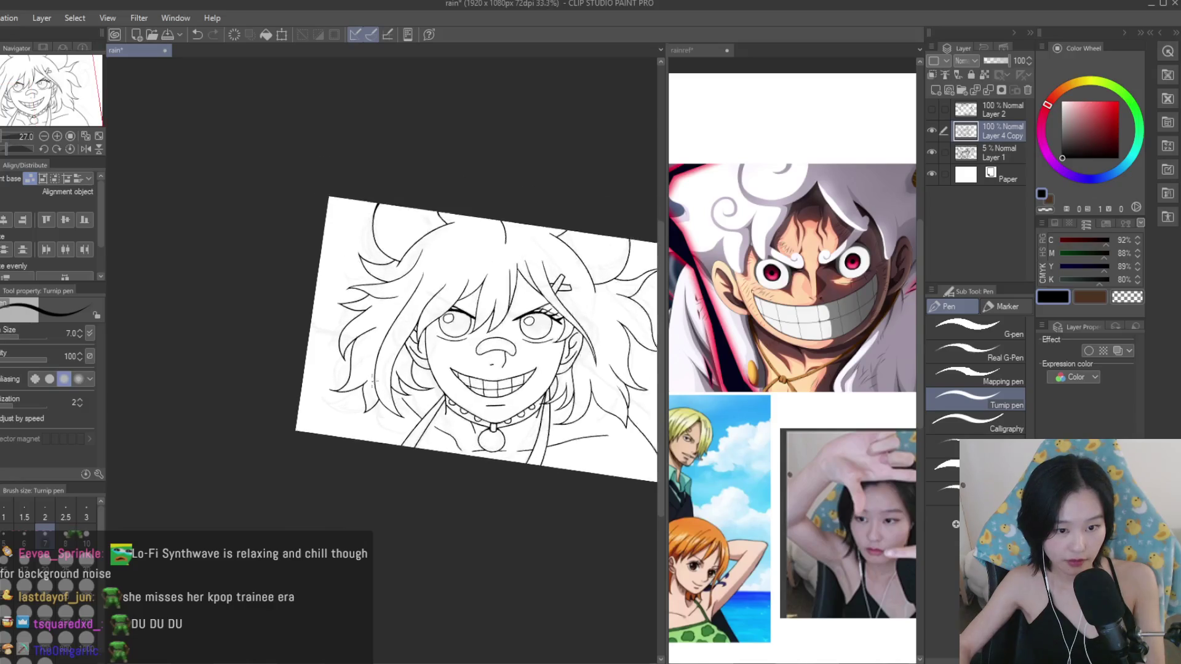
pyautogui.scroll(3, 342, 312)
pyautogui.scroll(-2, 342, 312)
pyautogui.click(931, 112)
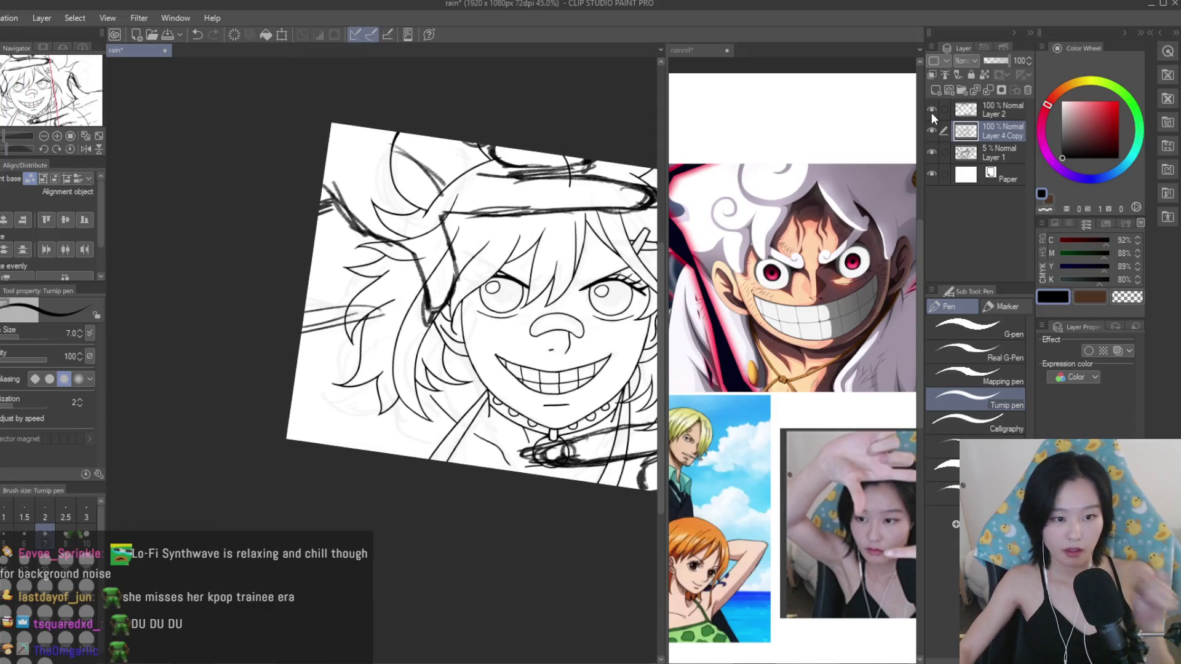
pyautogui.click(932, 110)
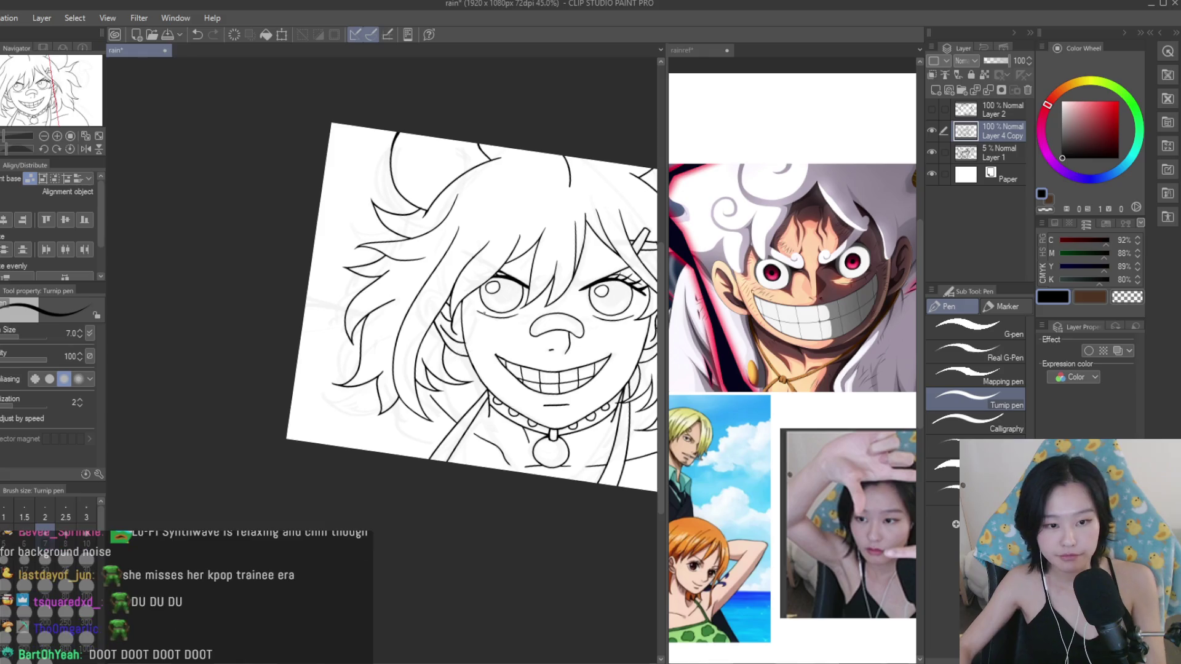
# Switch to the rainref reference document and zoom its view.
pyautogui.click(683, 50)
pyautogui.scroll(-5, 794, 363)
pyautogui.scroll(3, 794, 363)
pyautogui.scroll(2, 794, 363)
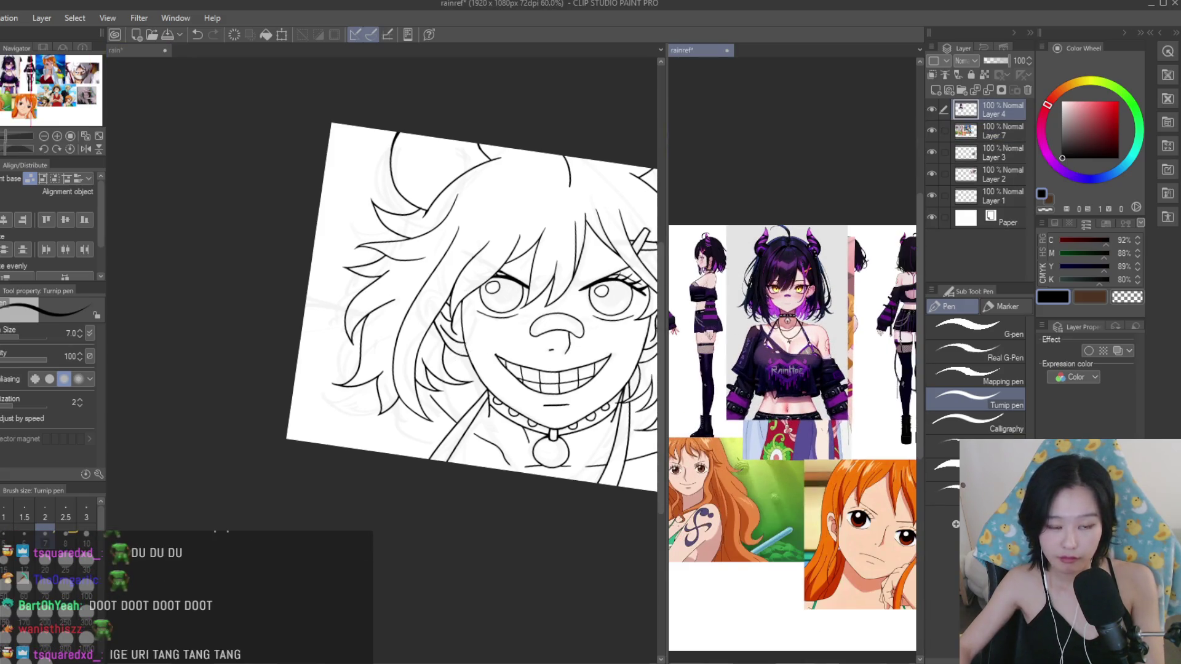
# Return to the rain canvas and zoom the reference view in on the character's close-up.
pyautogui.click(126, 50)
pyautogui.scroll(4, 375, 296)
pyautogui.scroll(2, 376, 296)
pyautogui.scroll(-4, 375, 295)
pyautogui.scroll(-2, 465, 448)
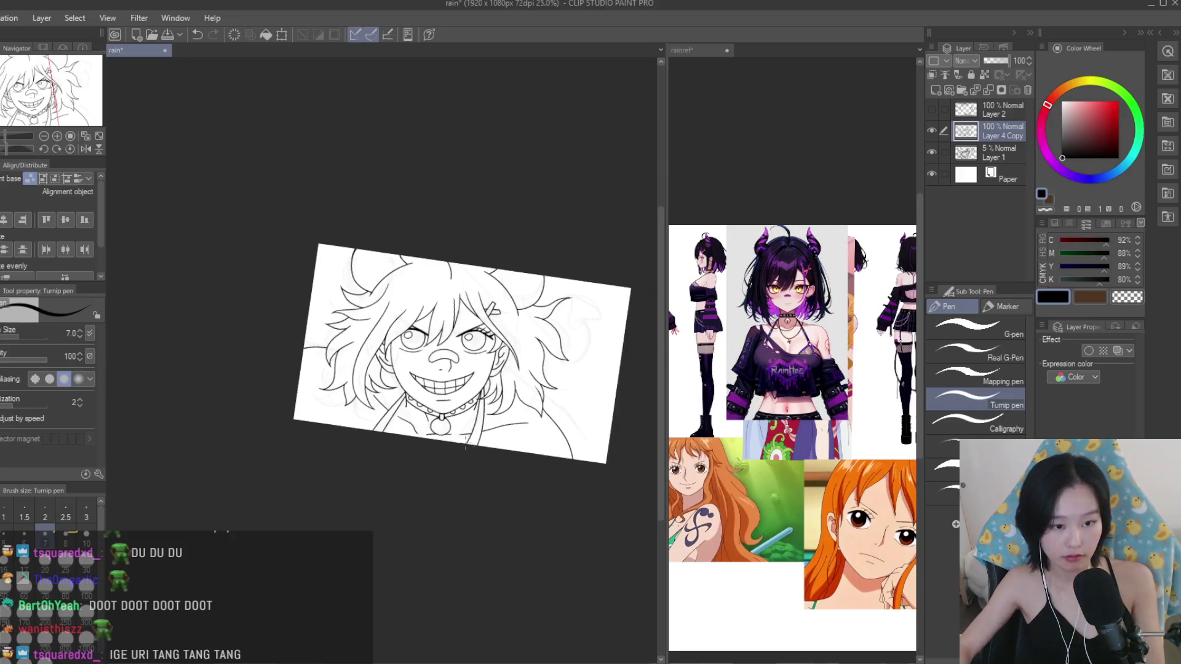
pyautogui.scroll(1, 502, 484)
pyautogui.scroll(2, 382, 369)
pyautogui.scroll(1, 258, 255)
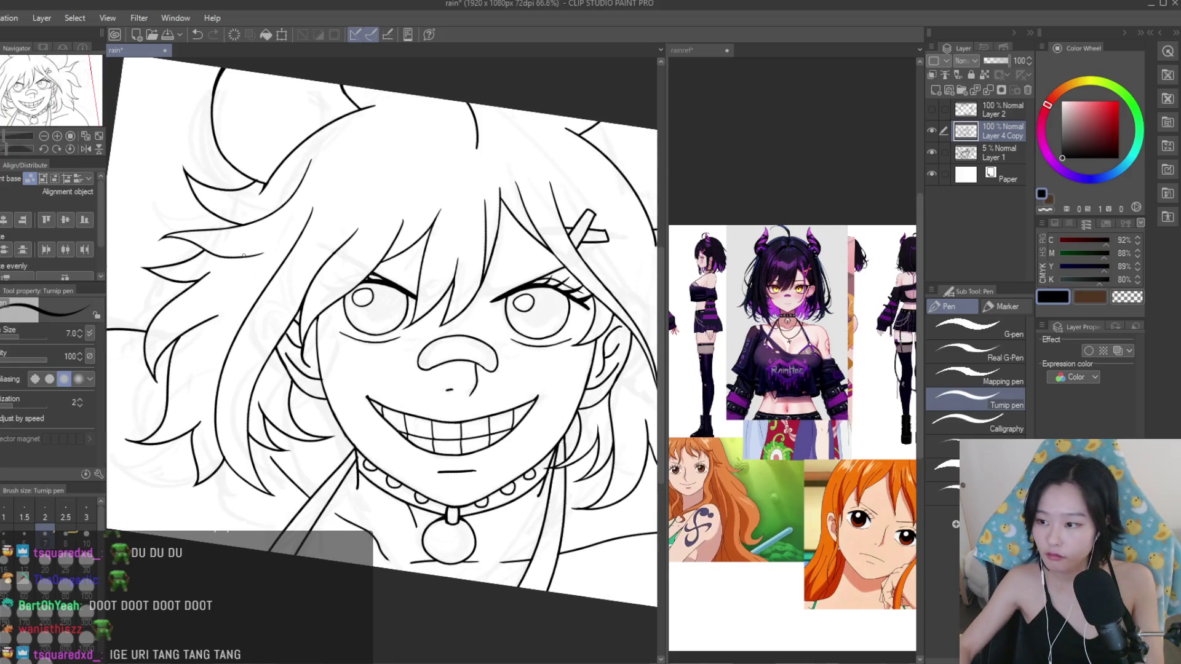
pyautogui.scroll(-1, 601, 332)
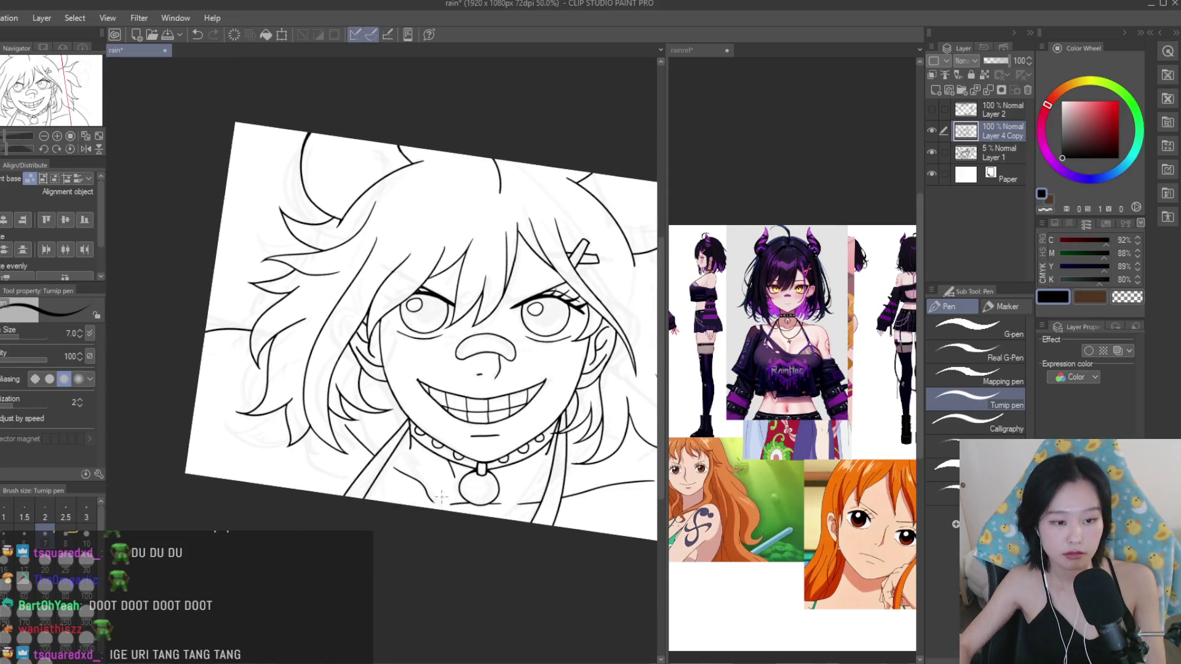
pyautogui.scroll(1, 474, 498)
pyautogui.scroll(-1, 477, 486)
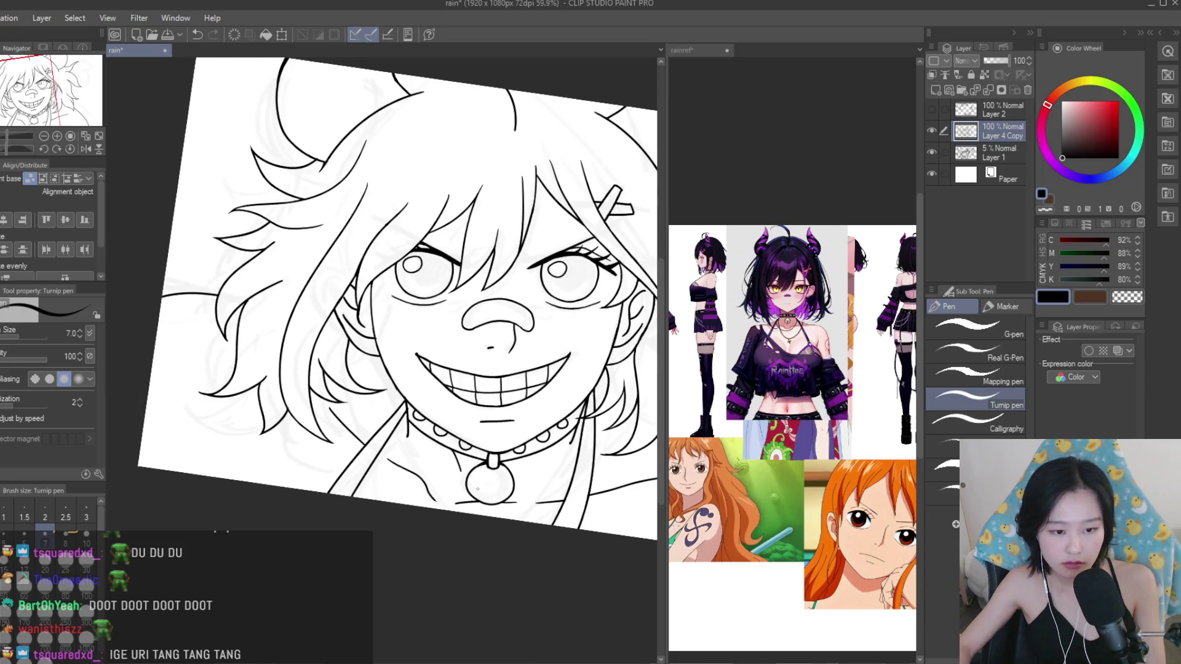
pyautogui.scroll(1, 477, 485)
pyautogui.scroll(2, 477, 486)
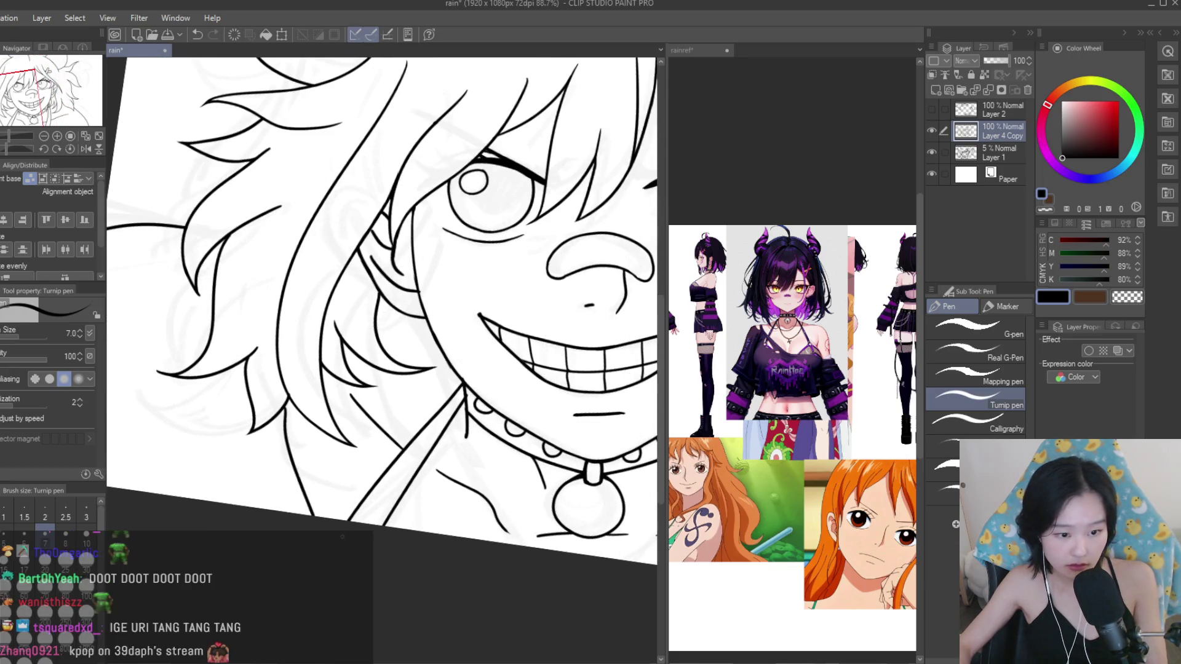
pyautogui.scroll(-4, 477, 485)
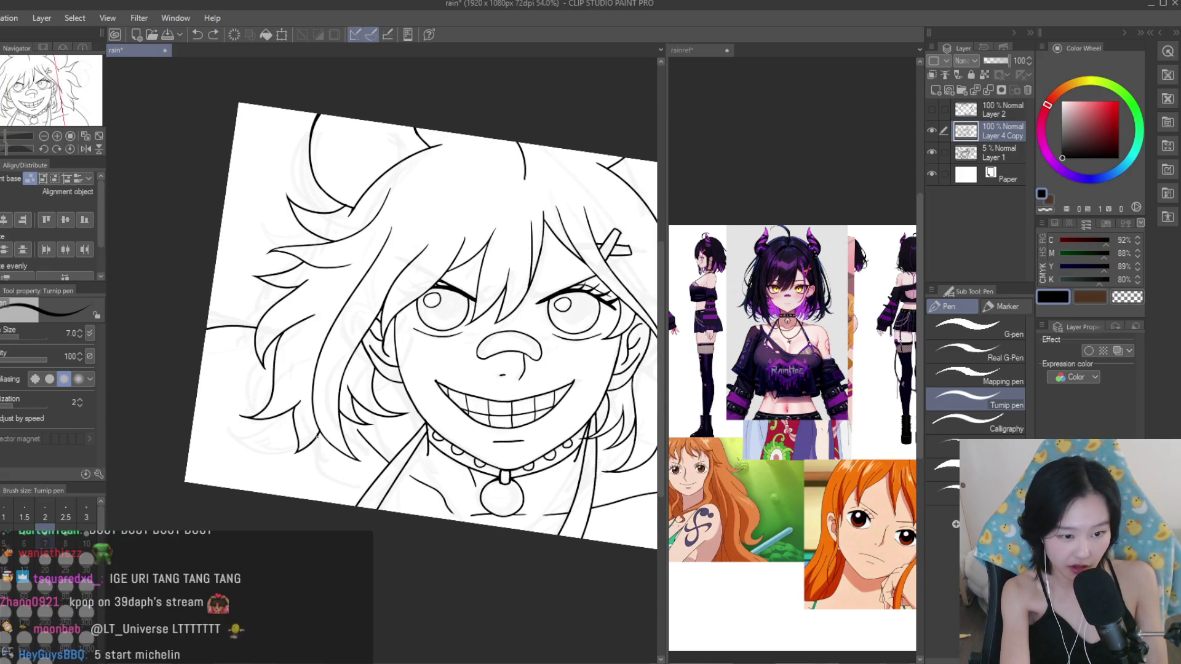
pyautogui.scroll(3, 790, 324)
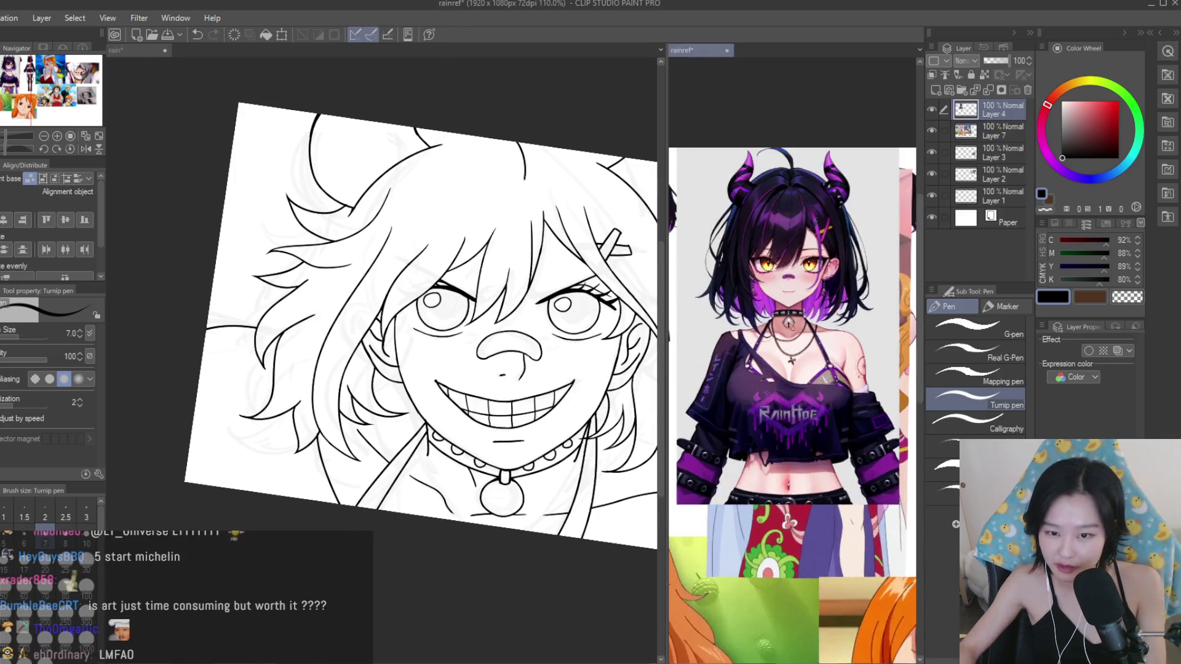
pyautogui.scroll(2, 790, 324)
pyautogui.scroll(-1, 482, 407)
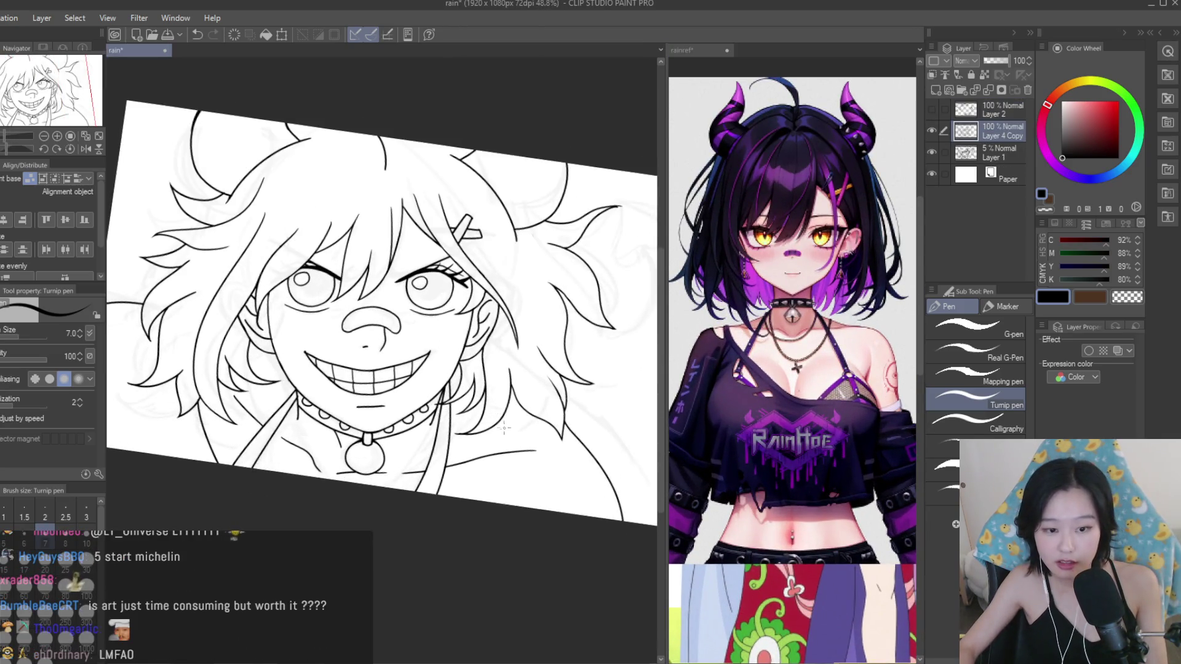
pyautogui.scroll(-1, 503, 427)
pyautogui.scroll(2, 495, 461)
pyautogui.scroll(-3, 486, 505)
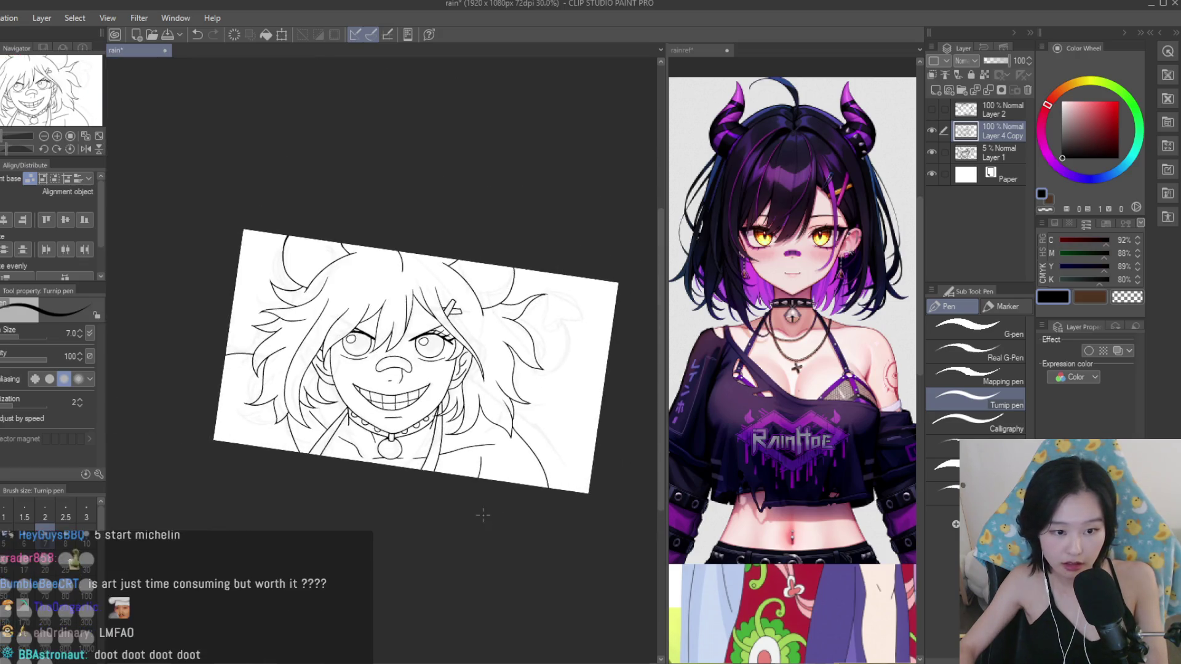
pyautogui.scroll(2, 491, 462)
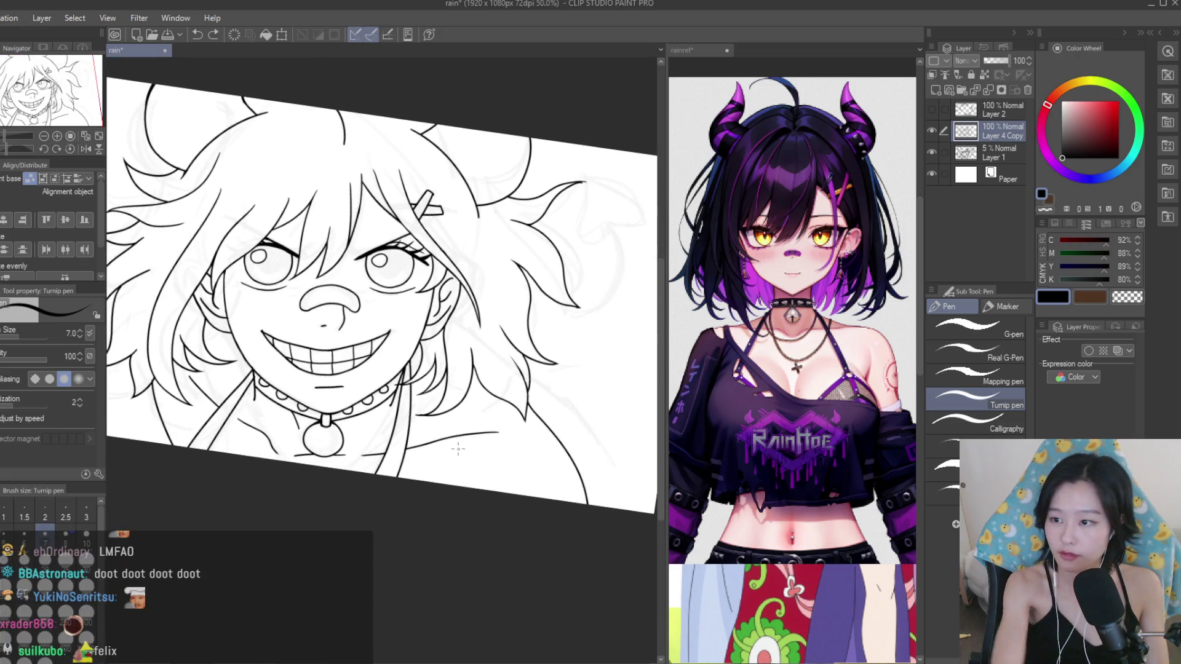
pyautogui.scroll(-1, 527, 444)
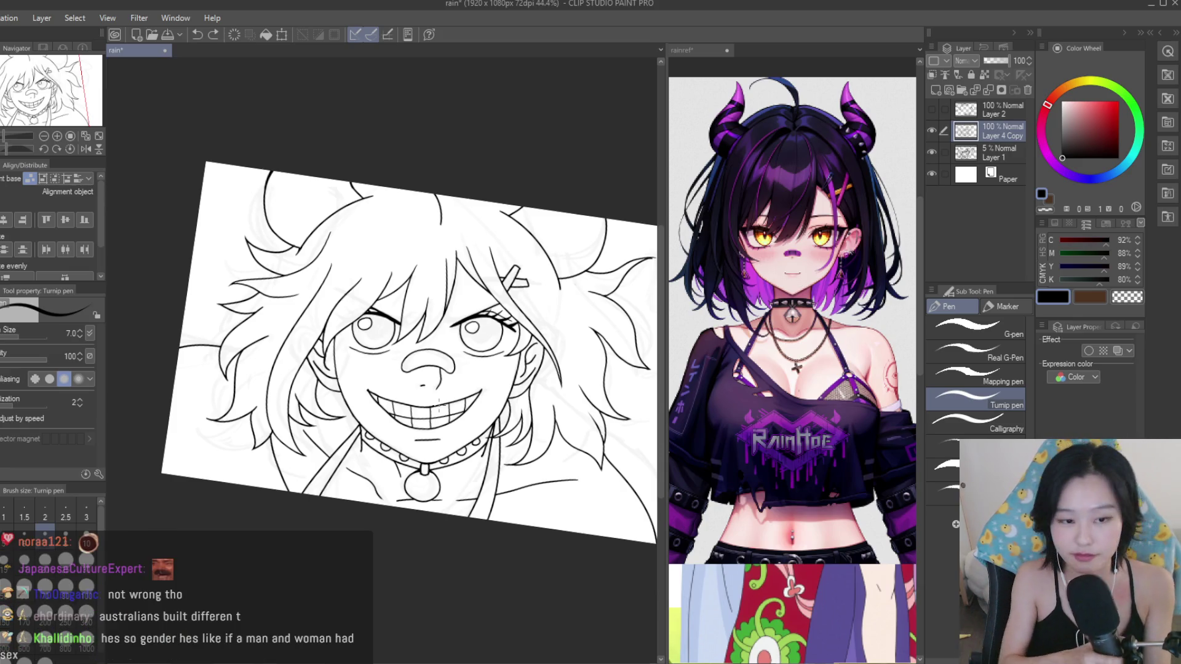
pyautogui.scroll(2, 232, 222)
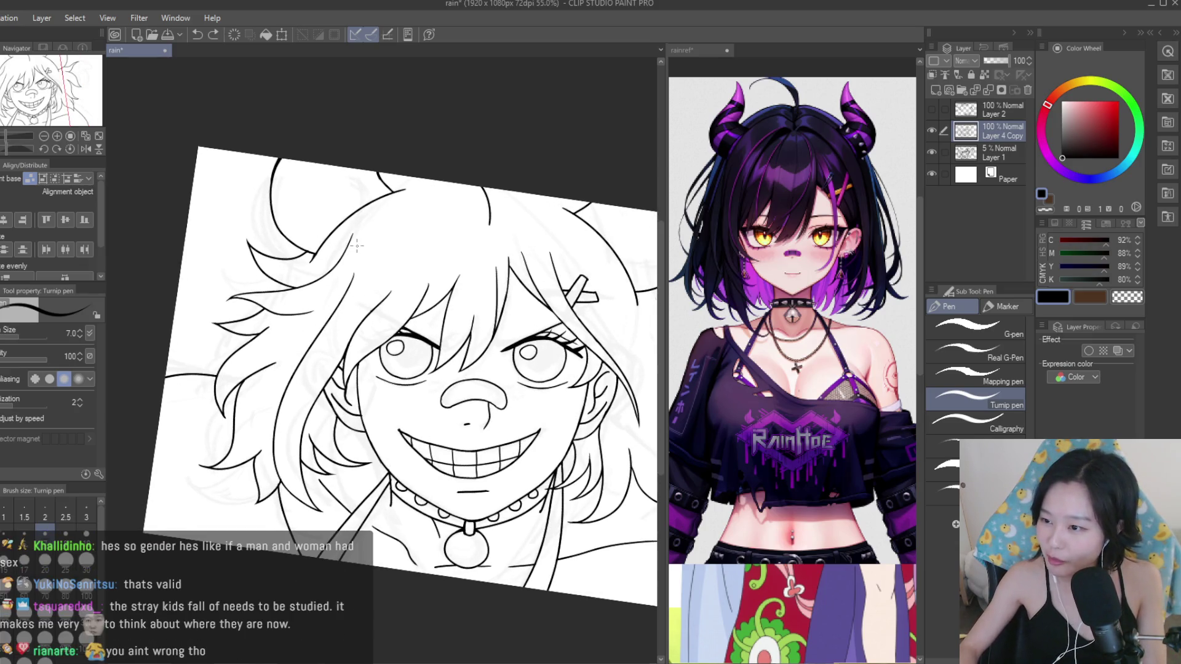
# Clean the upper-left hair strand tips with the Snap eraser, then go back to the Turnip pen.
pyautogui.press('e')
pyautogui.scroll(5, 209, 323)
pyautogui.scroll(5, 221, 329)
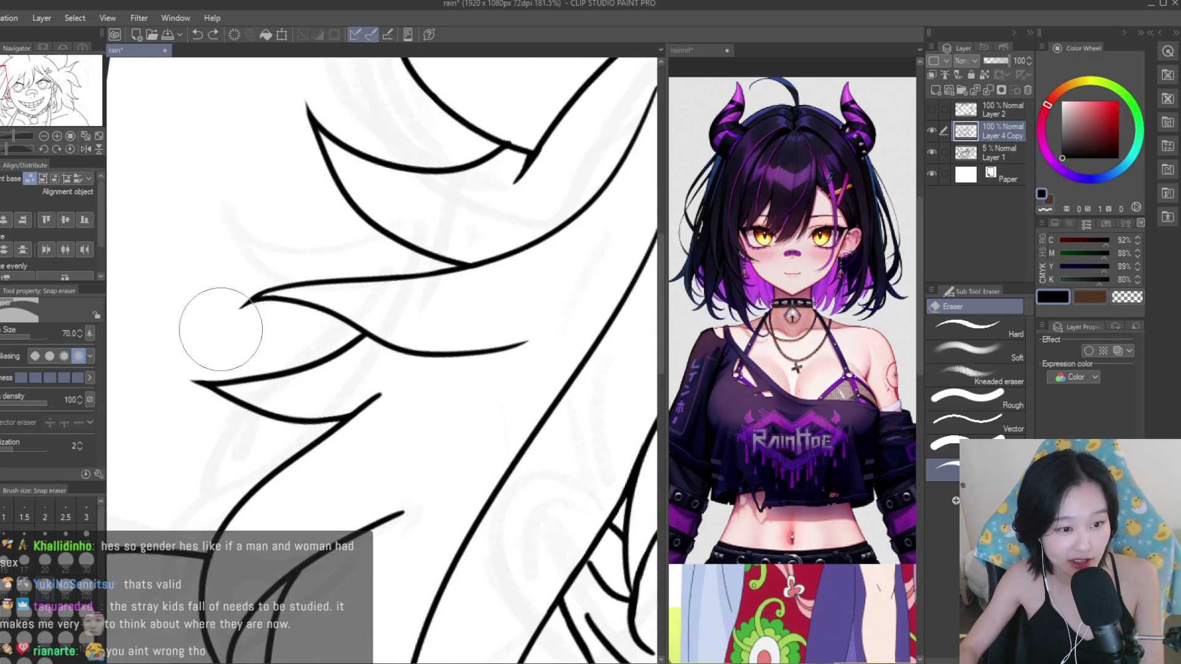
pyautogui.press('p')
pyautogui.scroll(-3, 221, 329)
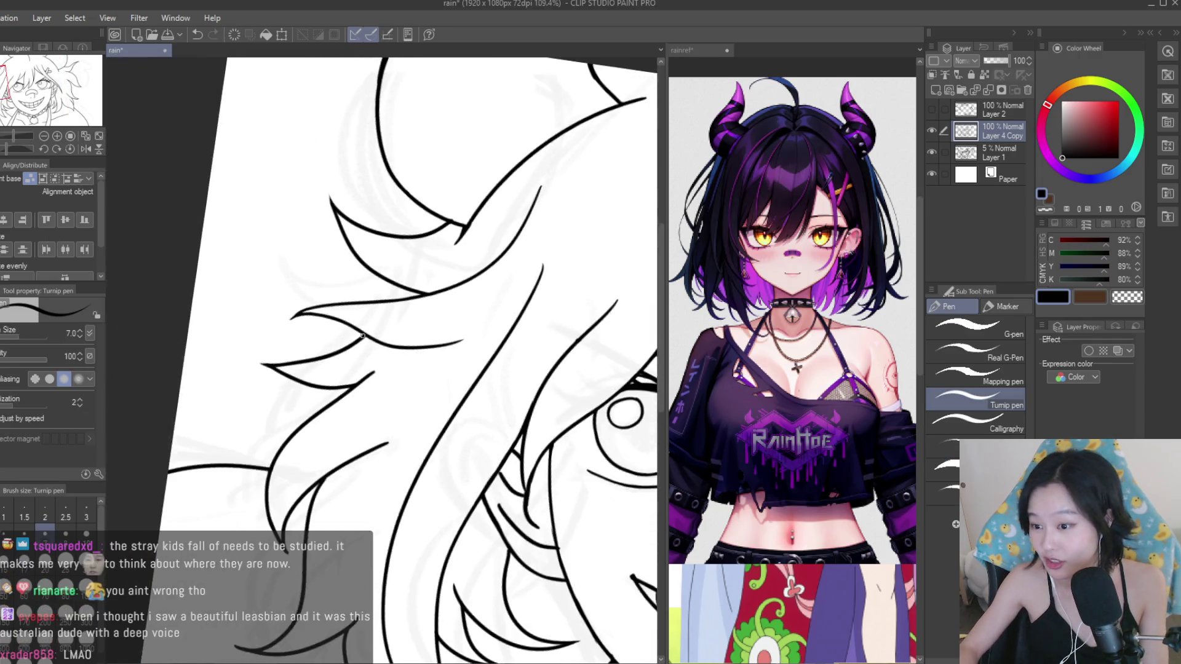
pyautogui.scroll(-4, 221, 329)
pyautogui.scroll(-3, 222, 329)
pyautogui.scroll(-1, 498, 406)
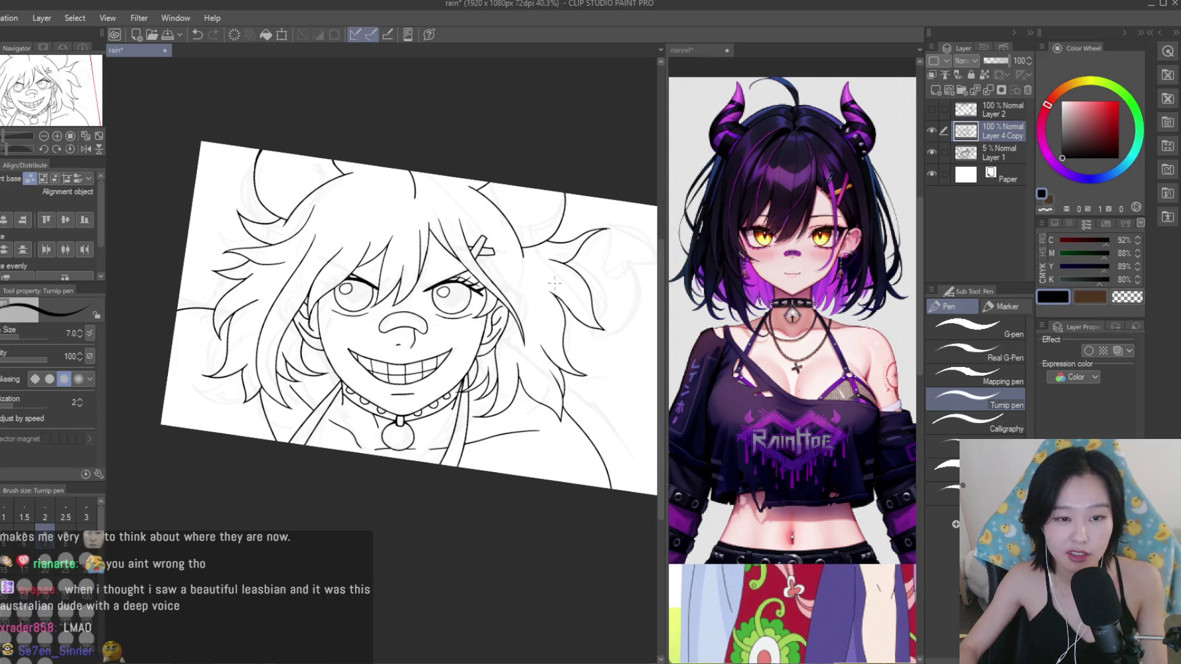
# Tidy the right horn band's edge with a smaller Snap eraser.
pyautogui.scroll(5, 468, 246)
pyautogui.scroll(3, 431, 204)
pyautogui.scroll(3, 415, 161)
pyautogui.scroll(-6, 415, 162)
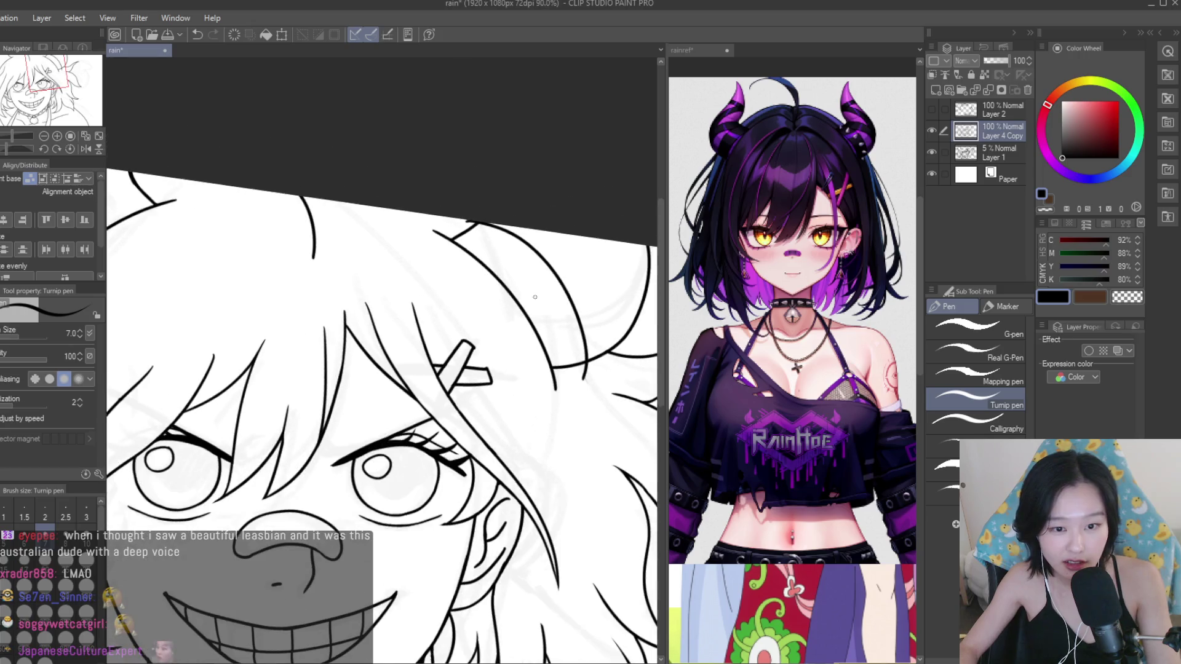
pyautogui.scroll(2, 415, 162)
pyautogui.scroll(2, 415, 162)
pyautogui.press('e')
pyautogui.scroll(5, 414, 166)
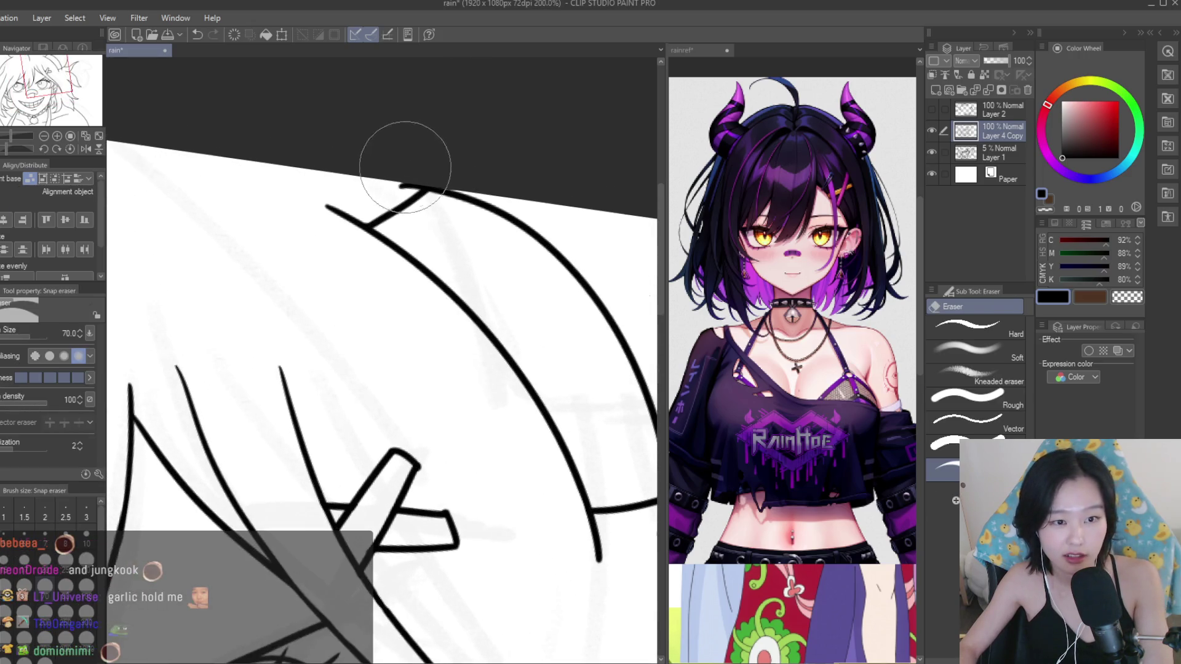
pyautogui.press('[')
pyautogui.press('[')
pyautogui.press('[')
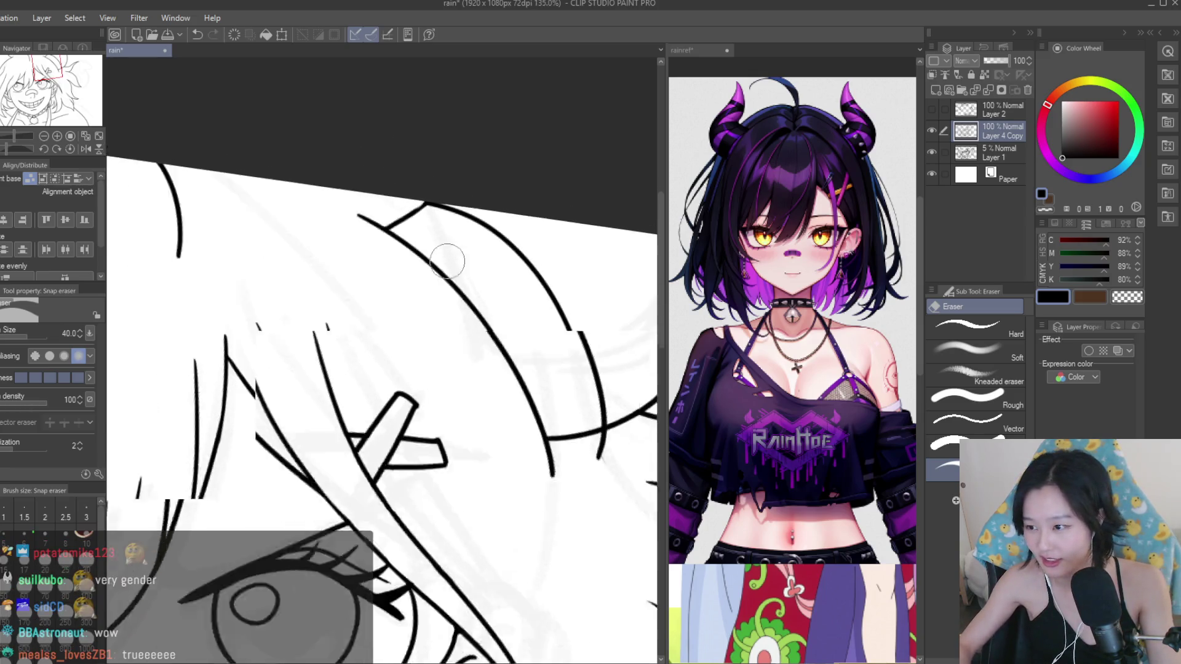
pyautogui.scroll(5, 580, 409)
pyautogui.scroll(-5, 585, 413)
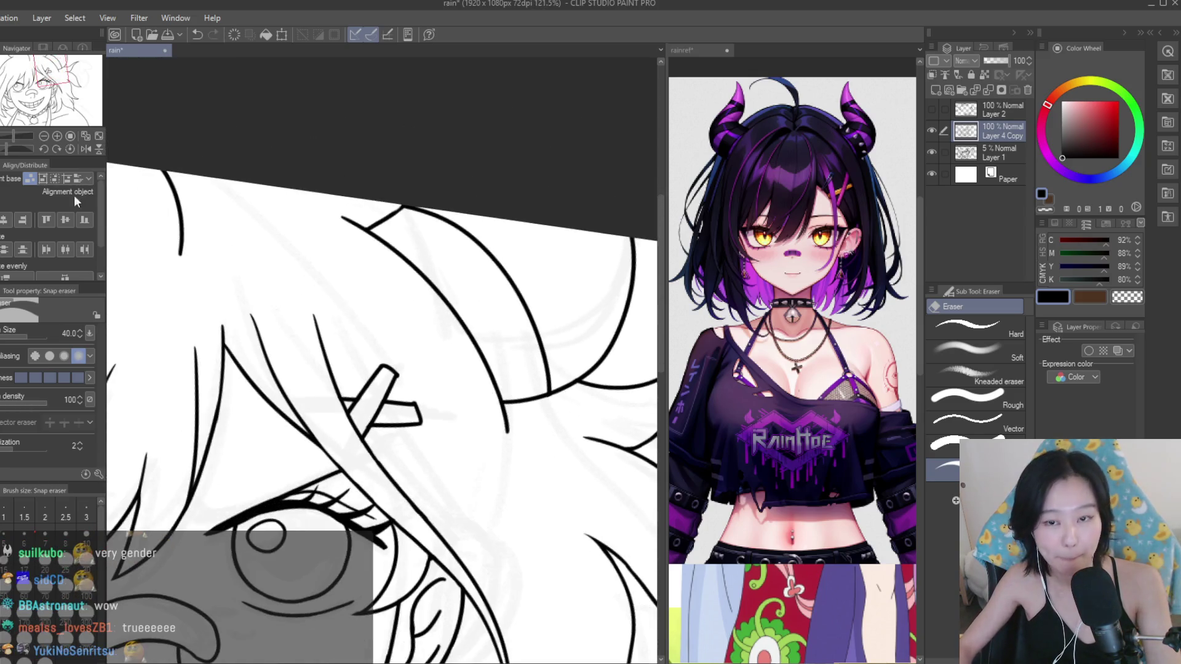
# Ink small round studs along the right horn band and add a hair stroke atop the head.
pyautogui.press('p')
pyautogui.scroll(2, 505, 289)
pyautogui.moveTo(454, 257); pyautogui.dragTo(458, 261)
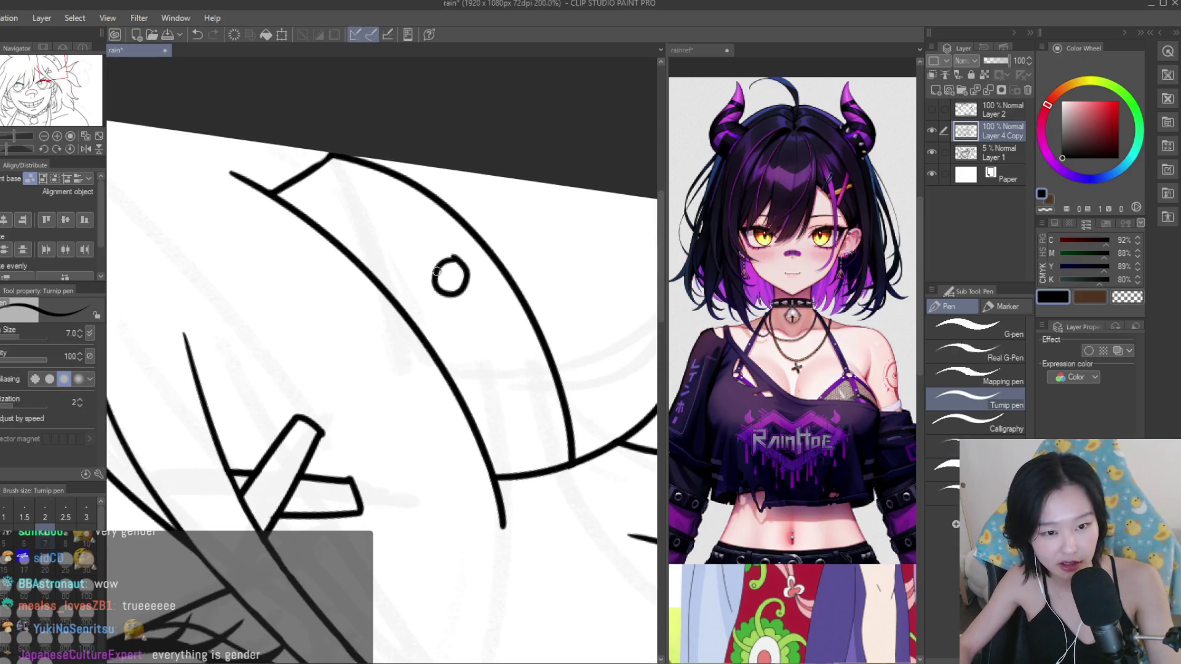
pyautogui.moveTo(494, 344); pyautogui.dragTo(479, 348)
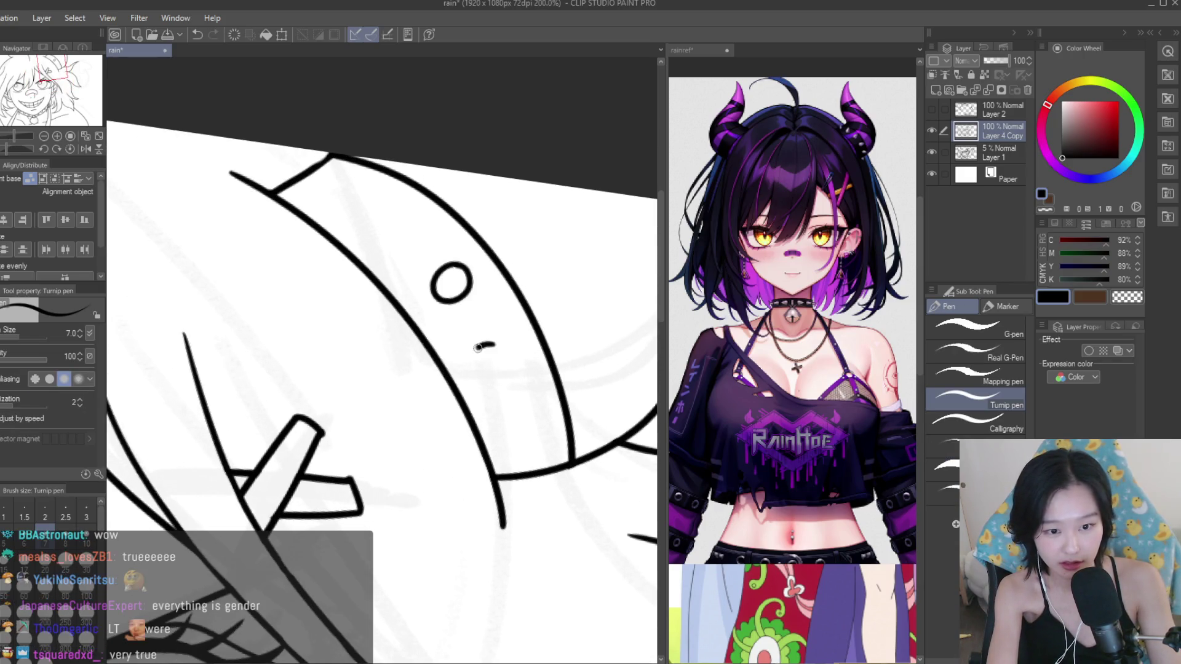
pyautogui.moveTo(528, 427); pyautogui.dragTo(536, 440)
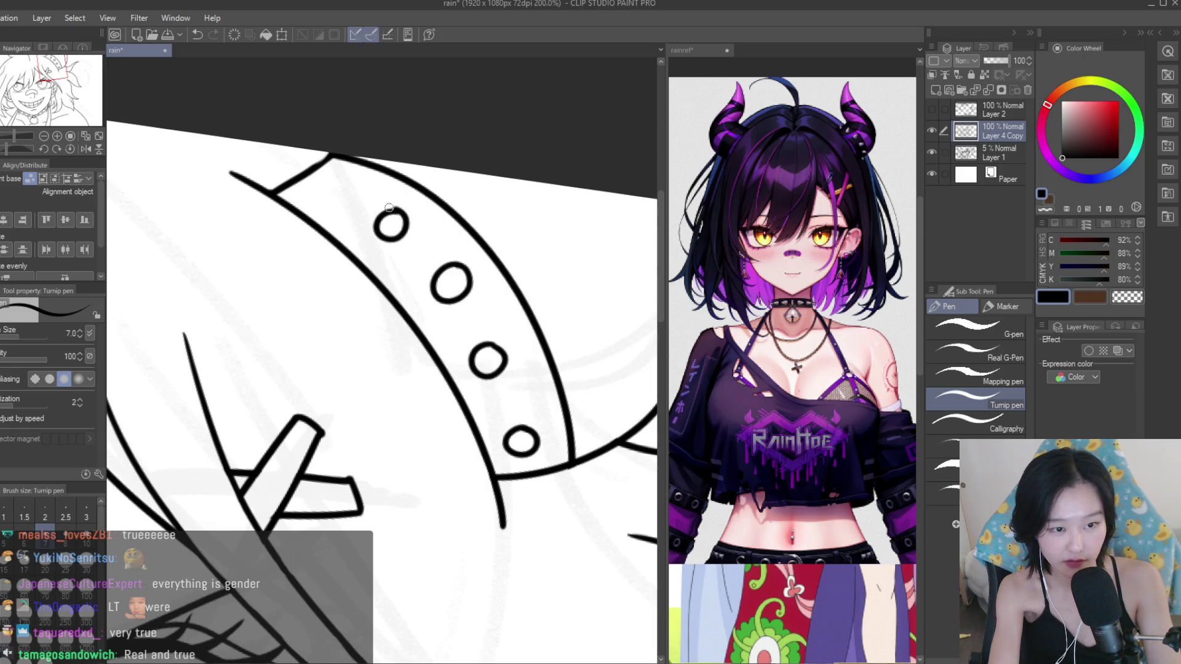
pyautogui.scroll(-5, 332, 176)
pyautogui.scroll(-3, 369, 203)
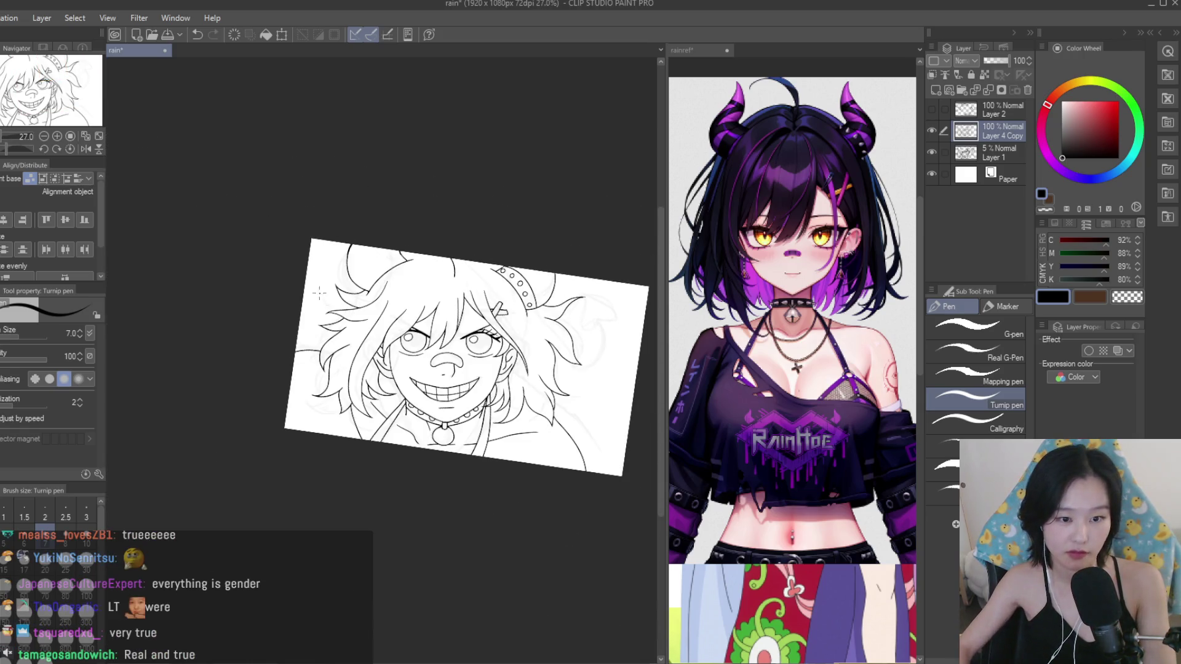
pyautogui.scroll(1, 422, 234)
pyautogui.moveTo(455, 238); pyautogui.dragTo(405, 263)
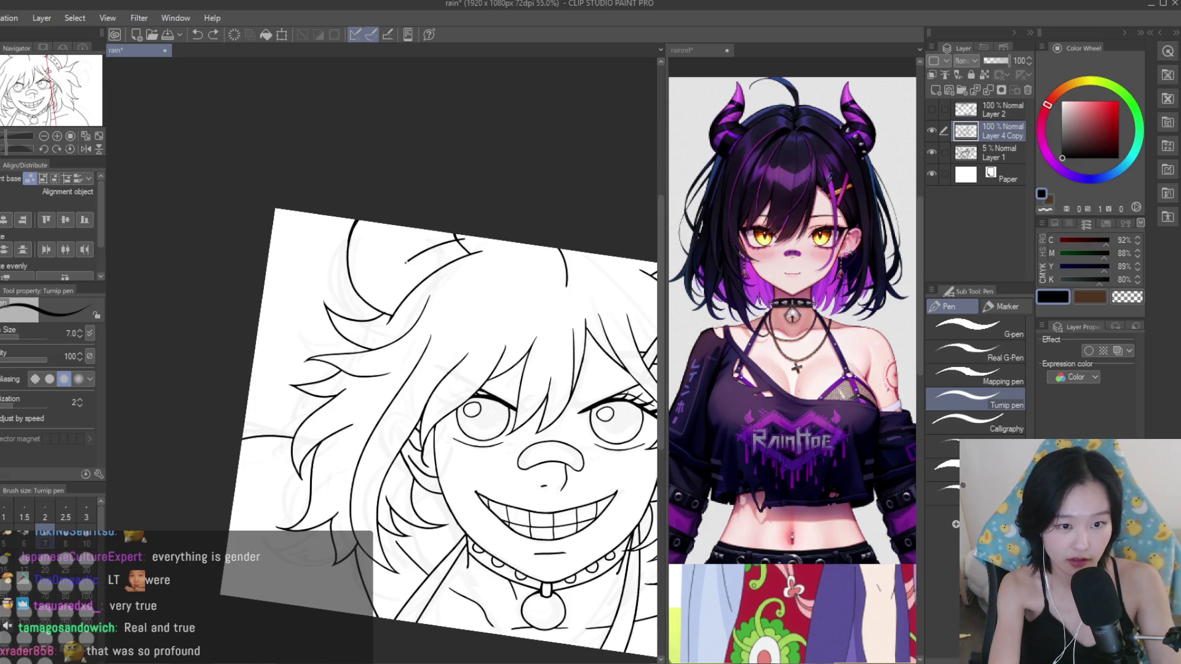
pyautogui.scroll(-3, 405, 283)
pyautogui.scroll(1, 404, 284)
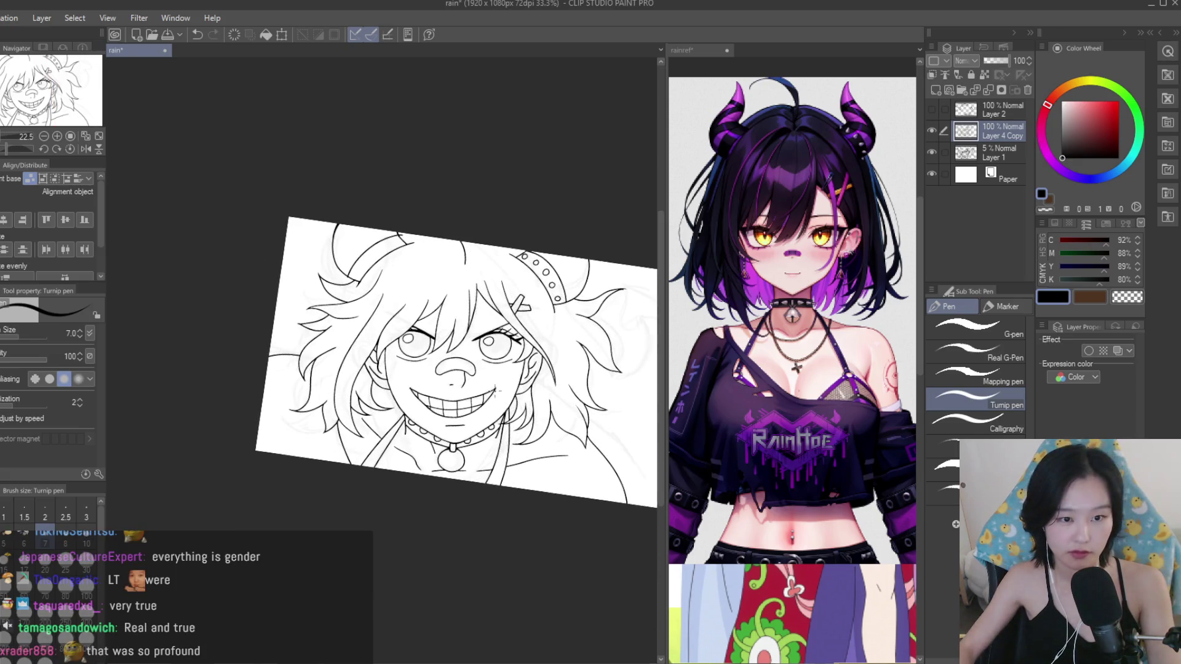
pyautogui.scroll(3, 355, 264)
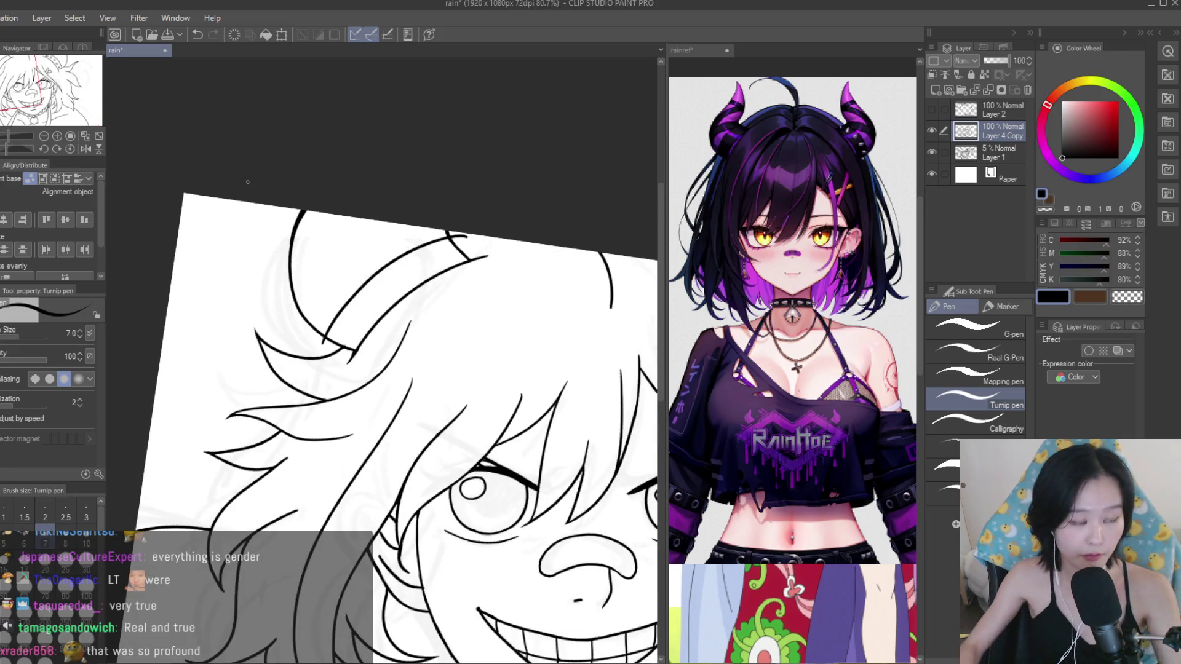
# Erase around the left horn band with the Snap eraser.
pyautogui.press('e')
pyautogui.scroll(3, 431, 265)
pyautogui.scroll(-1, 486, 246)
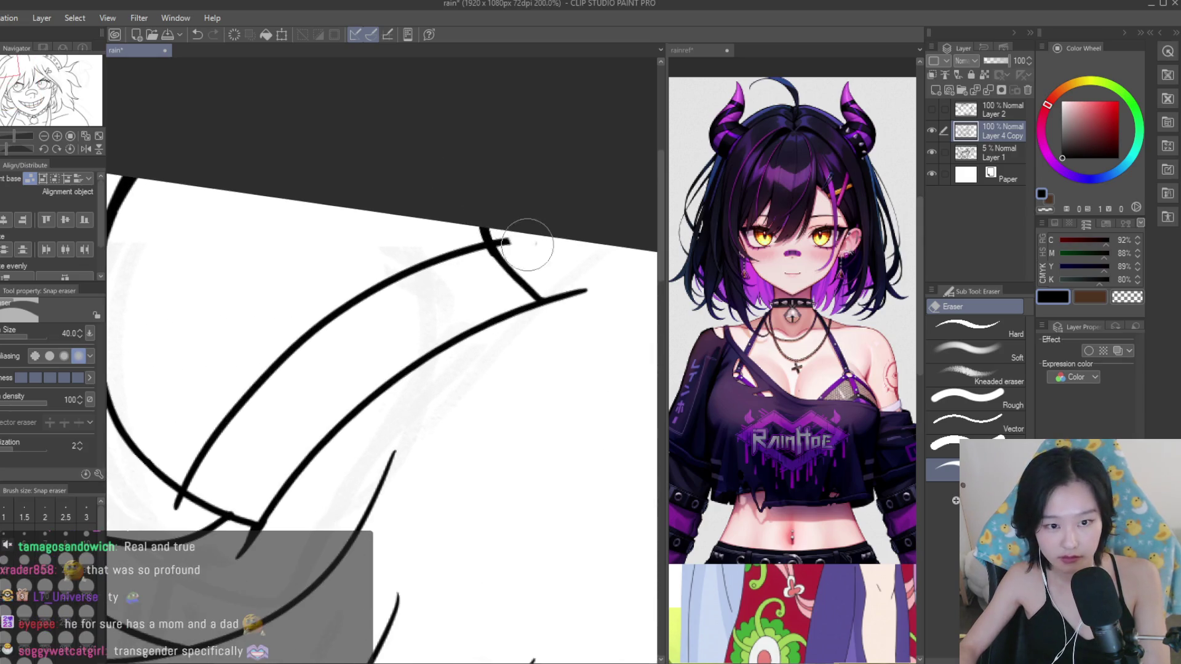
pyautogui.scroll(-2, 588, 228)
pyautogui.scroll(2, 587, 228)
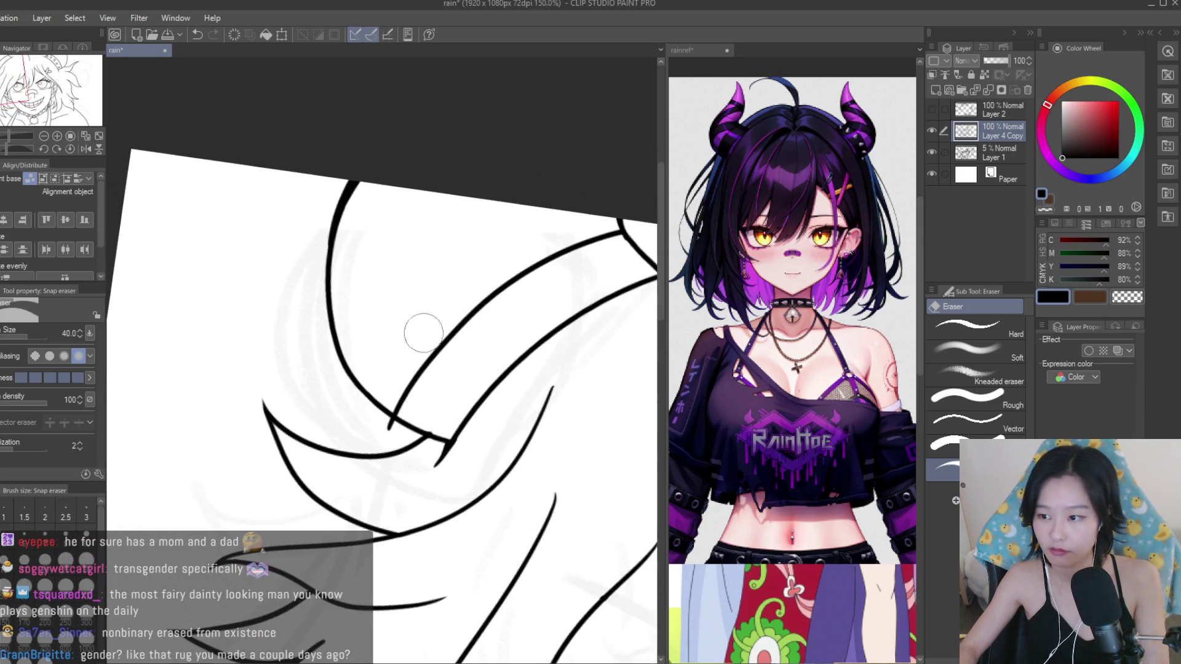
pyautogui.scroll(2, 422, 343)
pyautogui.scroll(1, 391, 435)
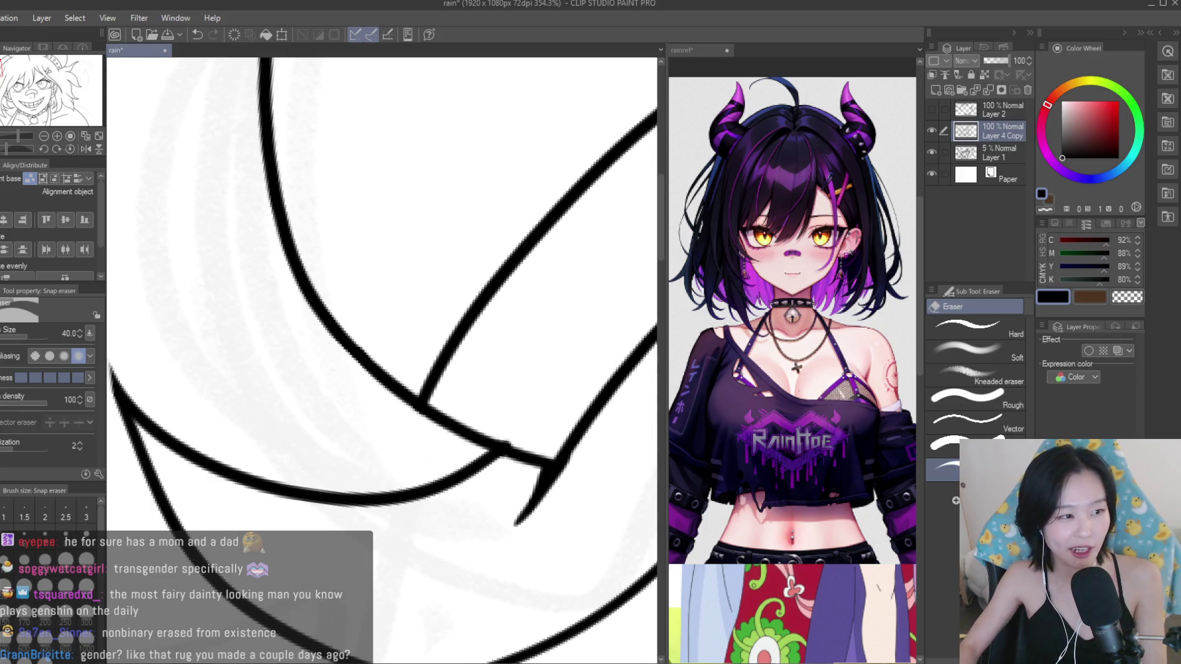
# Draw stud circles on the left horn band with the Turnip pen, undoing misshapen ones.
pyautogui.press('p')
pyautogui.scroll(-2, 337, 312)
pyautogui.scroll(-2, 337, 312)
pyautogui.scroll(-1, 337, 312)
pyautogui.scroll(1, 337, 311)
pyautogui.scroll(1, 337, 312)
pyautogui.moveTo(360, 292)
pyautogui.mouseDown()
pyautogui.moveTo(341, 289)
pyautogui.moveTo(356, 300)
pyautogui.mouseUp()
pyautogui.hotkey('ctrl', 'z')
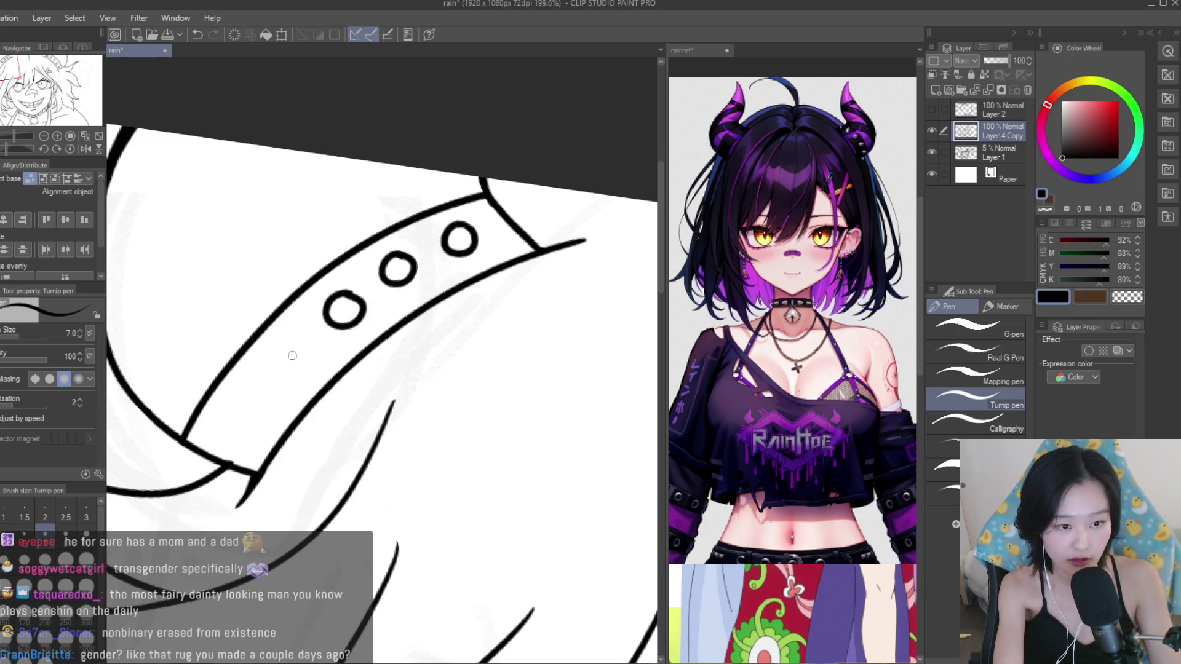
pyautogui.hotkey('ctrl', 'z')
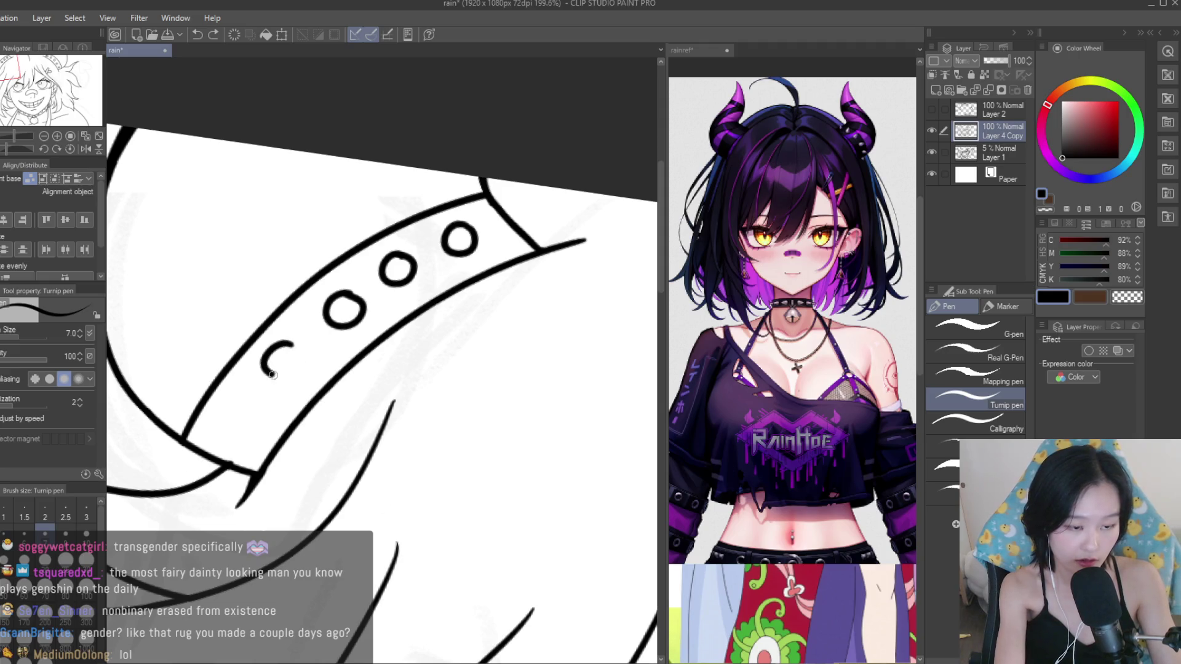
# Ink the bandage across the nose, undoing a stray stroke inside it.
pyautogui.scroll(-3, 243, 411)
pyautogui.scroll(-2, 369, 369)
pyautogui.scroll(-2, 607, 293)
pyautogui.scroll(-1, 607, 293)
pyautogui.scroll(1, 472, 228)
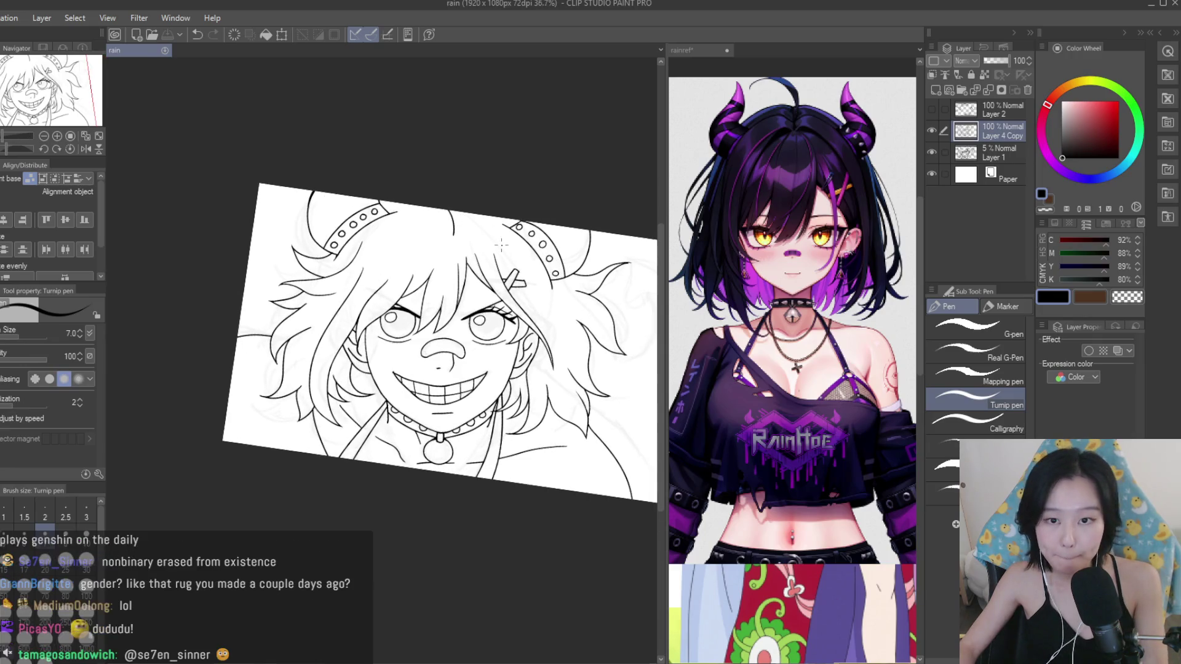
pyautogui.scroll(1, 480, 252)
pyautogui.scroll(2, 485, 271)
pyautogui.scroll(3, 425, 278)
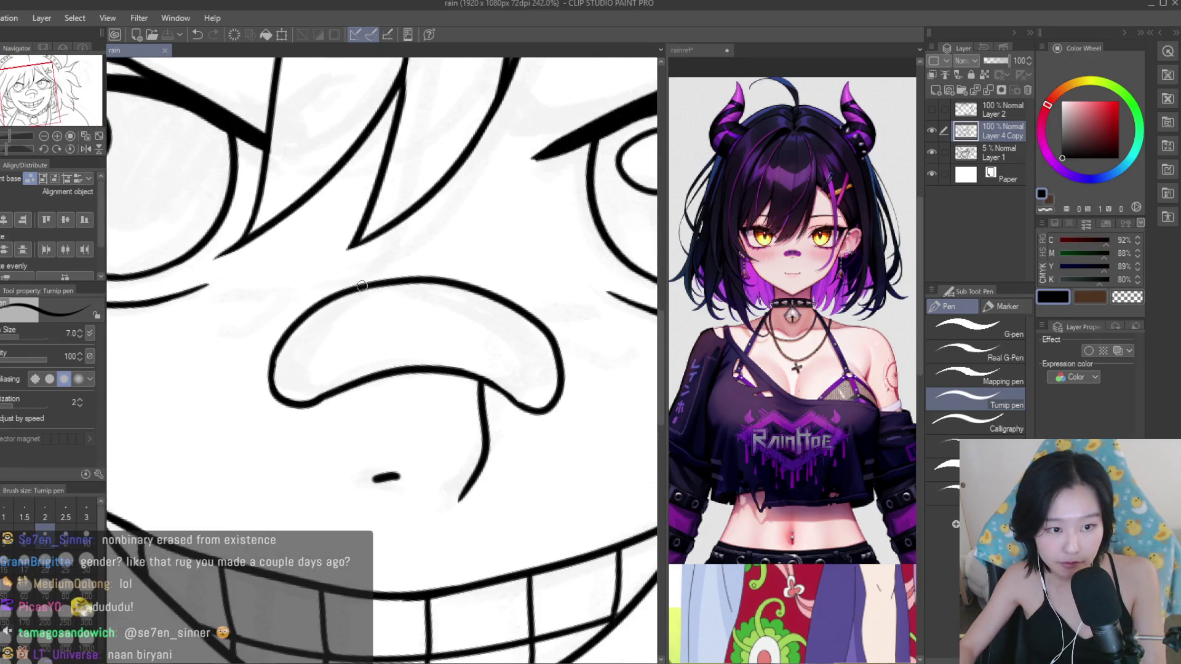
pyautogui.hotkey('ctrl', 'z')
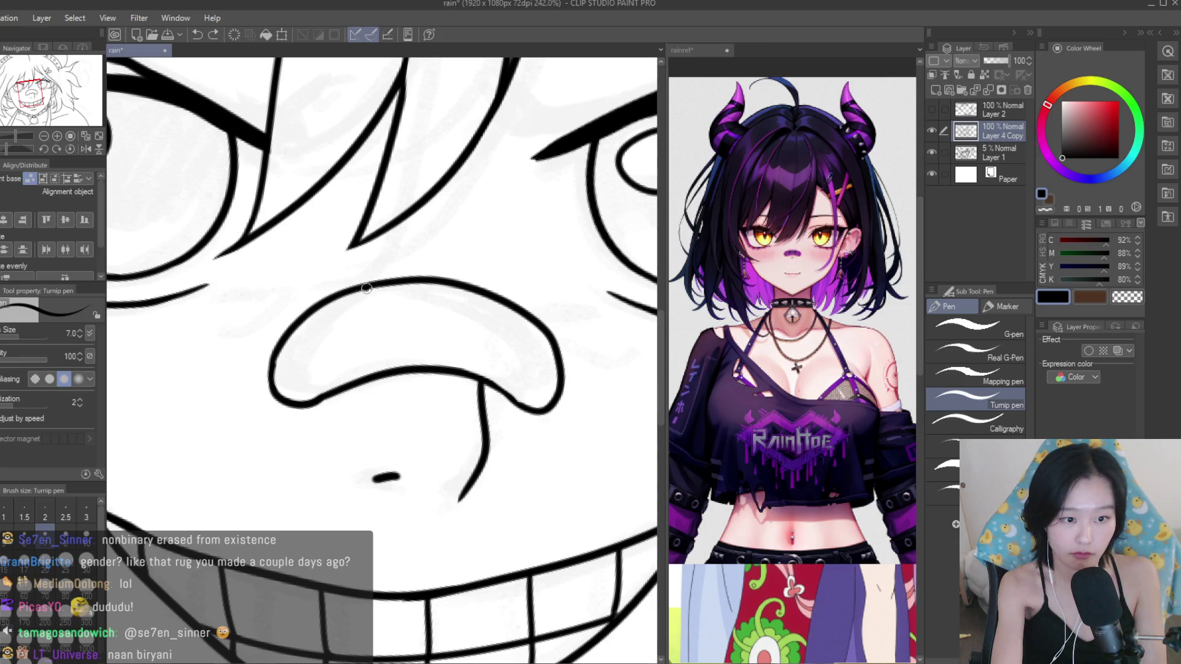
pyautogui.scroll(-3, 471, 369)
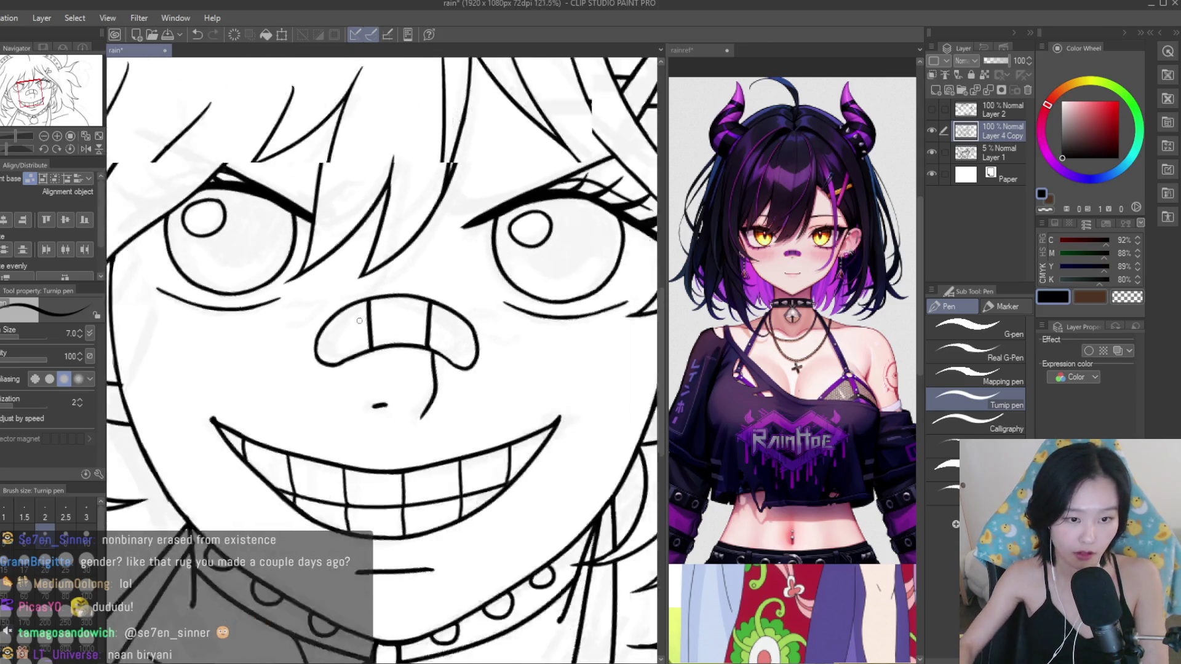
pyautogui.scroll(-3, 471, 369)
pyautogui.scroll(-2, 471, 368)
pyautogui.scroll(2, 576, 390)
pyautogui.scroll(2, 541, 375)
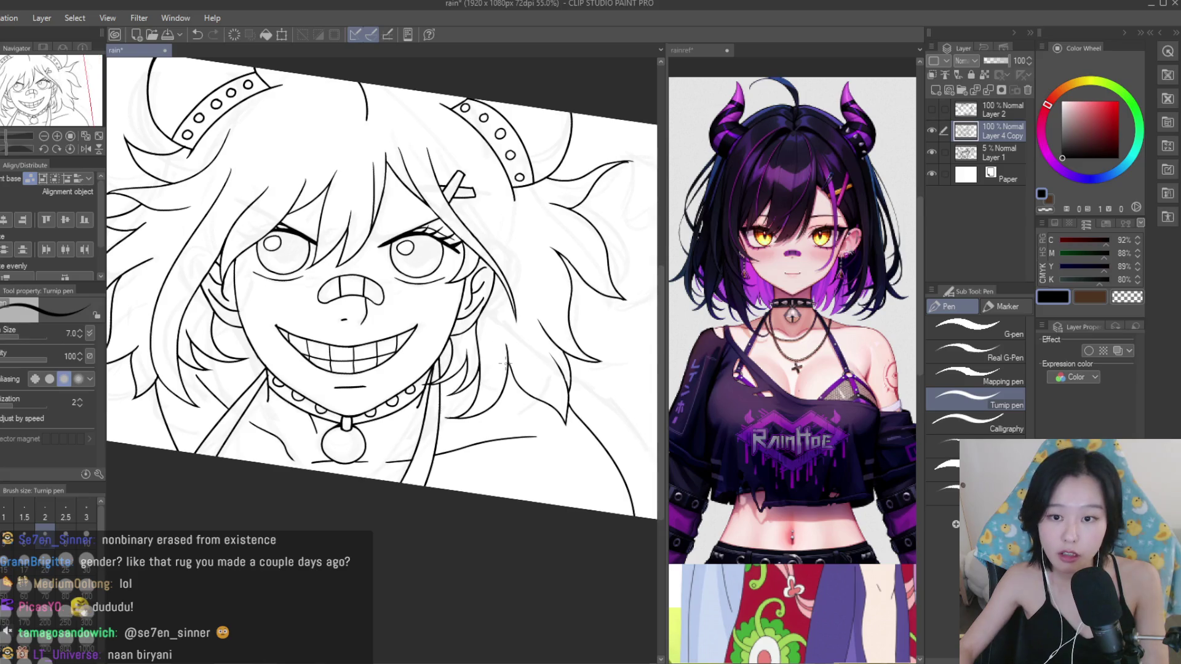
pyautogui.scroll(3, 510, 340)
pyautogui.scroll(2, 511, 340)
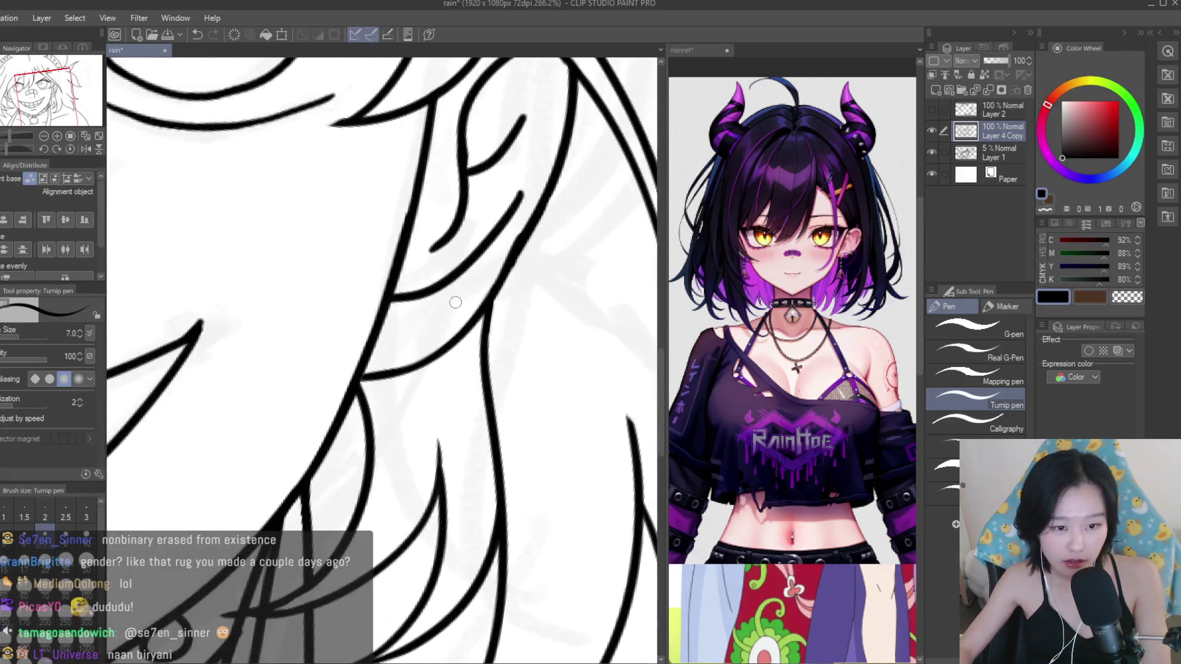
# Add a hair stroke beside the face and draw a small square earring at the right ear.
pyautogui.moveTo(466, 295); pyautogui.dragTo(434, 334)
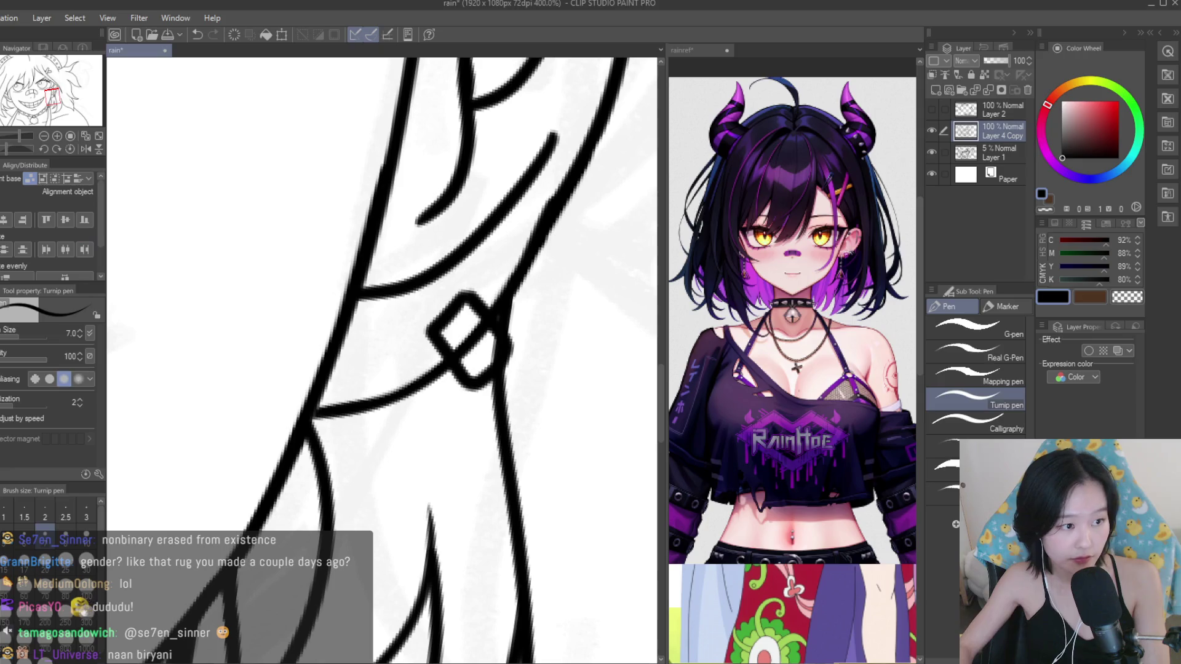
pyautogui.press('e')
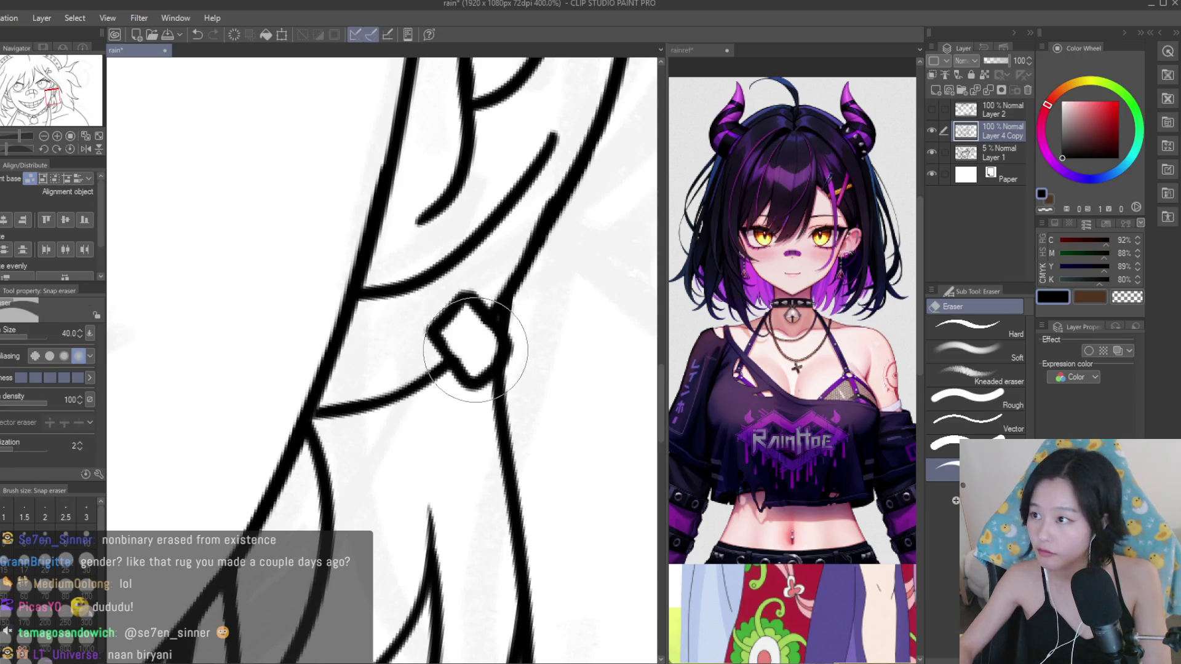
pyautogui.press('p')
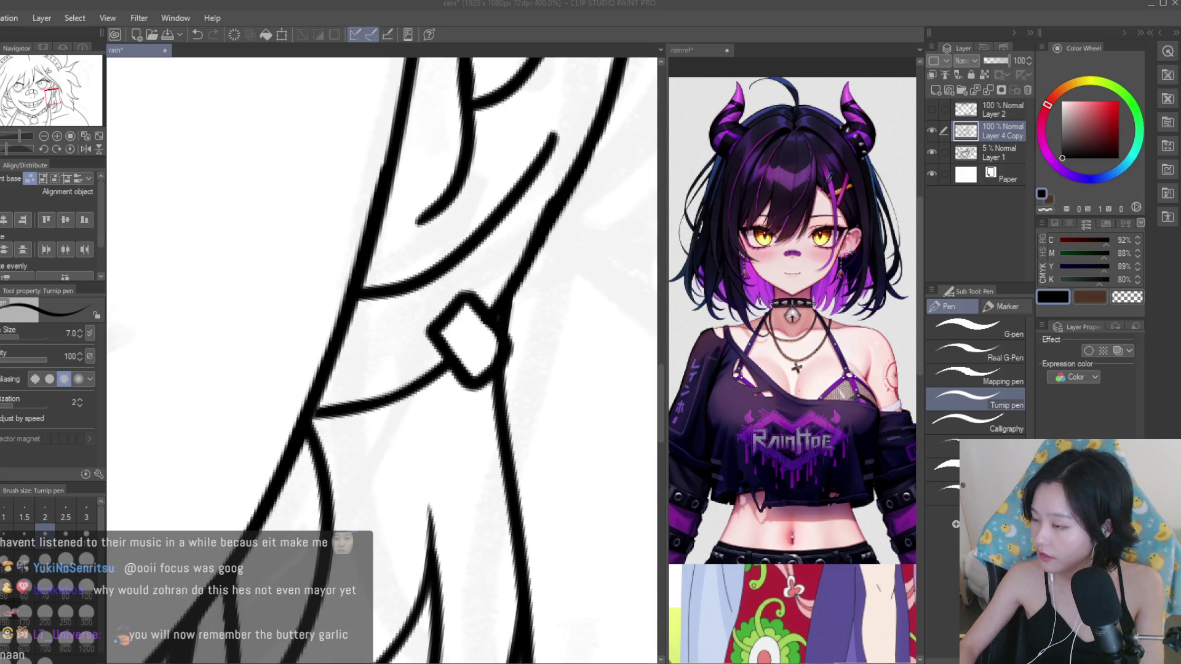
pyautogui.scroll(-3, 587, 370)
pyautogui.scroll(-3, 587, 370)
pyautogui.scroll(-3, 587, 370)
pyautogui.scroll(1, 587, 370)
pyautogui.scroll(2, 587, 371)
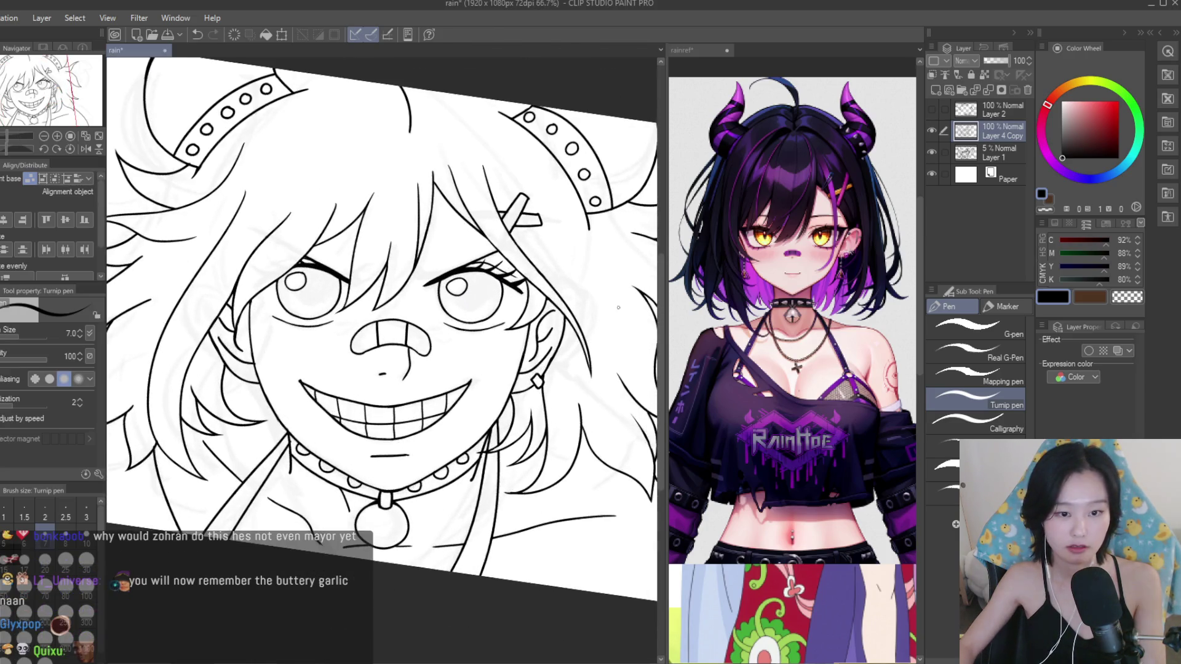
# Draw two small ring loops on the right earring and shrink the eraser size.
pyautogui.scroll(2, 586, 371)
pyautogui.scroll(2, 465, 360)
pyautogui.scroll(2, 464, 360)
pyautogui.moveTo(459, 337)
pyautogui.mouseDown()
pyautogui.moveTo(523, 380)
pyautogui.moveTo(449, 363)
pyautogui.moveTo(492, 449)
pyautogui.mouseUp()
pyautogui.moveTo(530, 286); pyautogui.dragTo(537, 289)
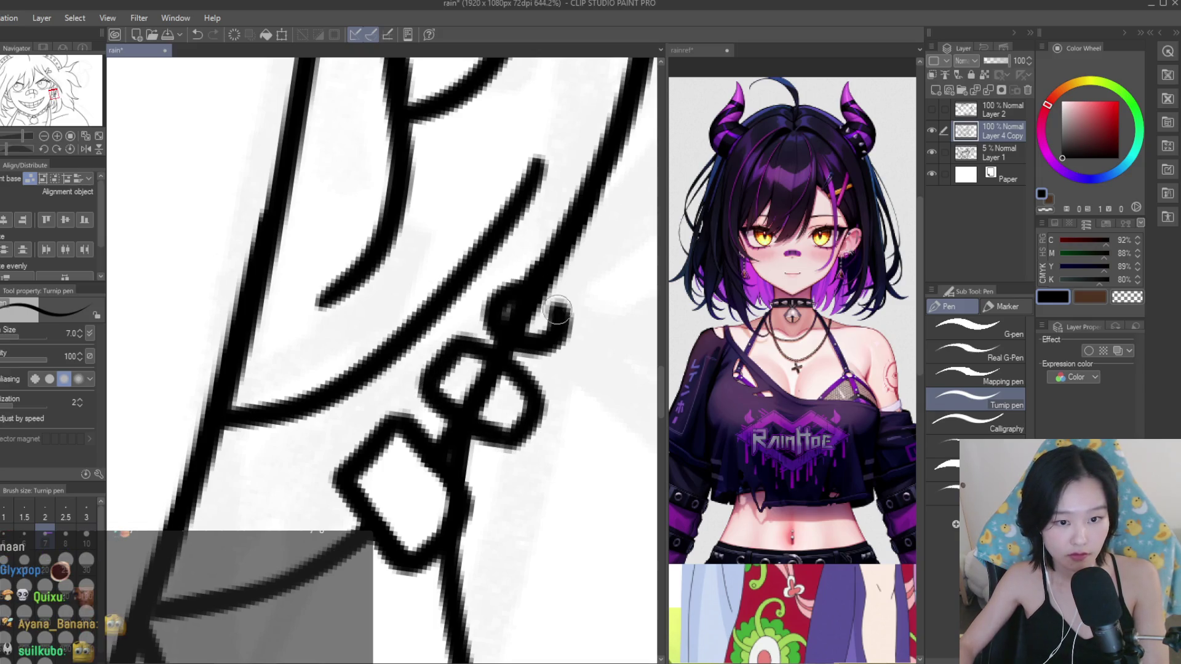
pyautogui.press('e')
pyautogui.press('[')
pyautogui.press('[')
pyautogui.press('[')
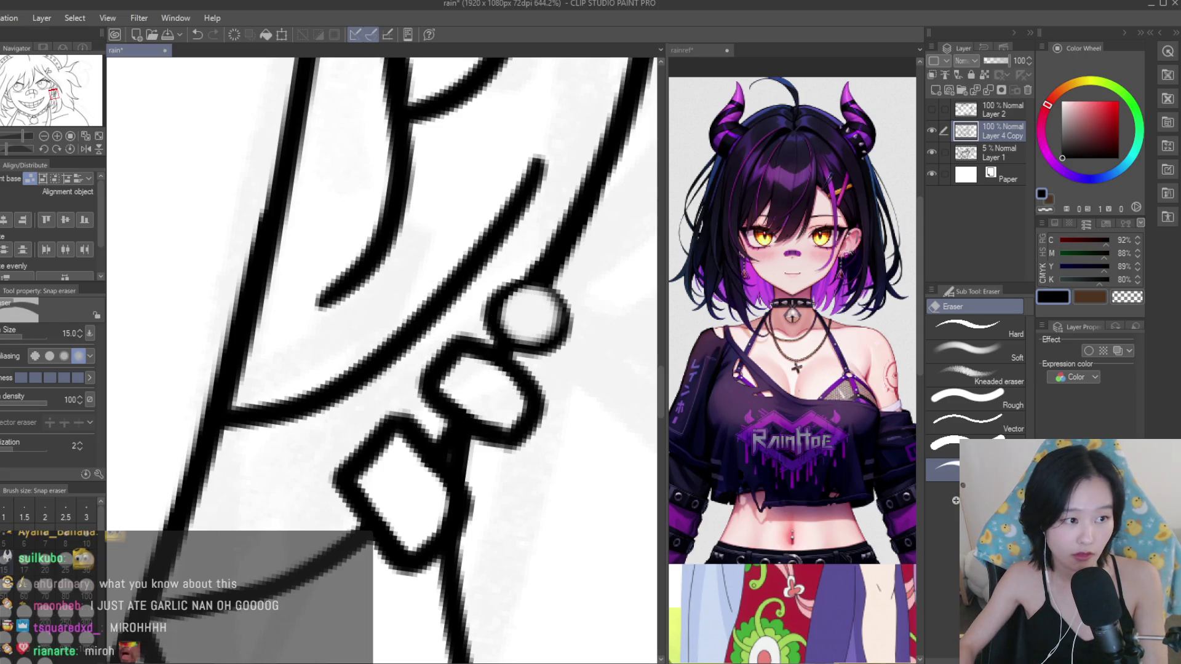
pyautogui.press('p')
# Redraw the earring line along the right ear after undoing a misplaced stroke.
pyautogui.scroll(-3, 486, 382)
pyautogui.scroll(-3, 458, 368)
pyautogui.scroll(-2, 458, 368)
pyautogui.scroll(3, 492, 338)
pyautogui.moveTo(452, 271); pyautogui.dragTo(518, 431)
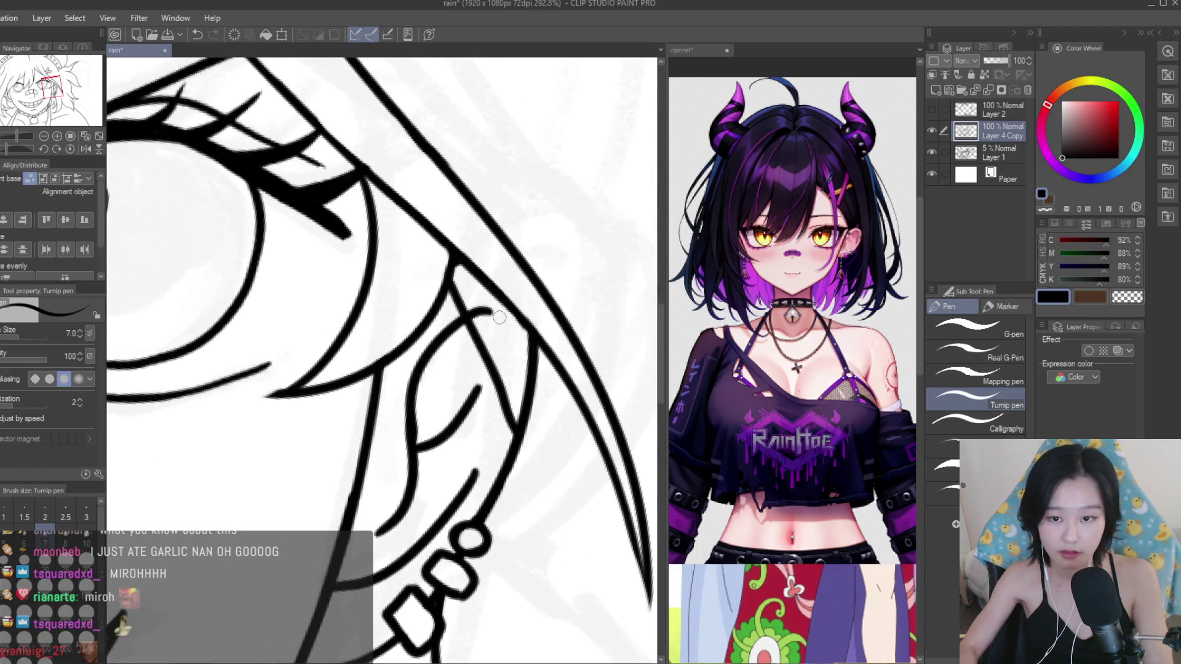
pyautogui.hotkey('ctrl', 'z')
pyautogui.moveTo(473, 323); pyautogui.dragTo(532, 449)
pyautogui.moveTo(517, 363); pyautogui.dragTo(541, 461)
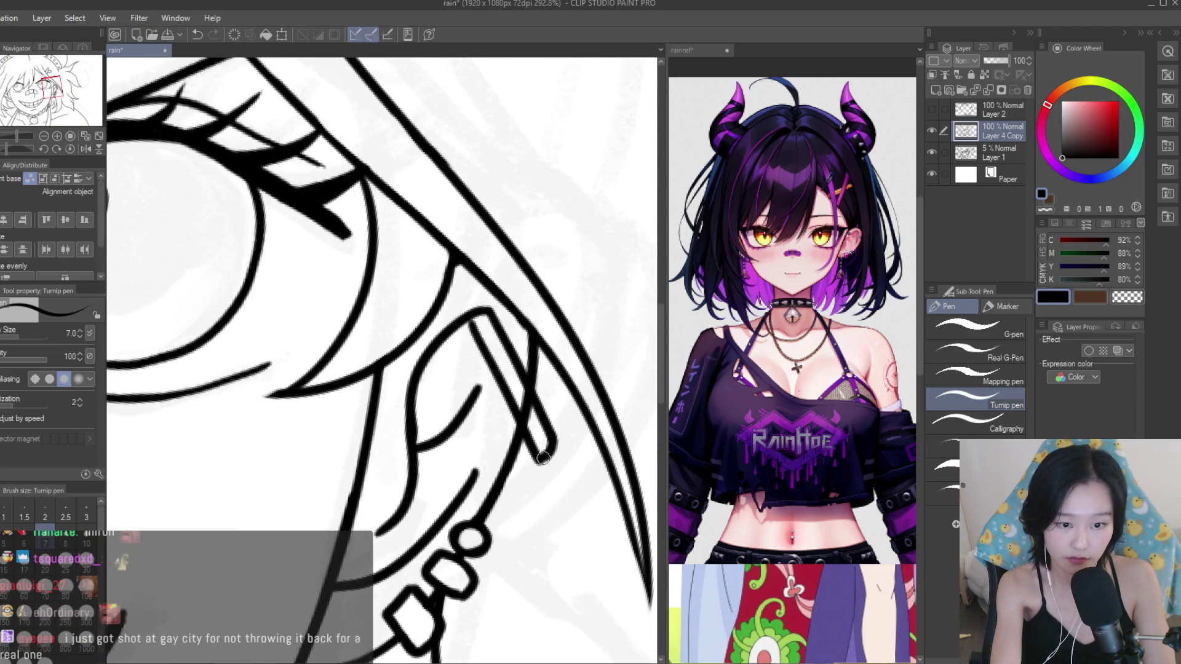
pyautogui.scroll(-5, 578, 322)
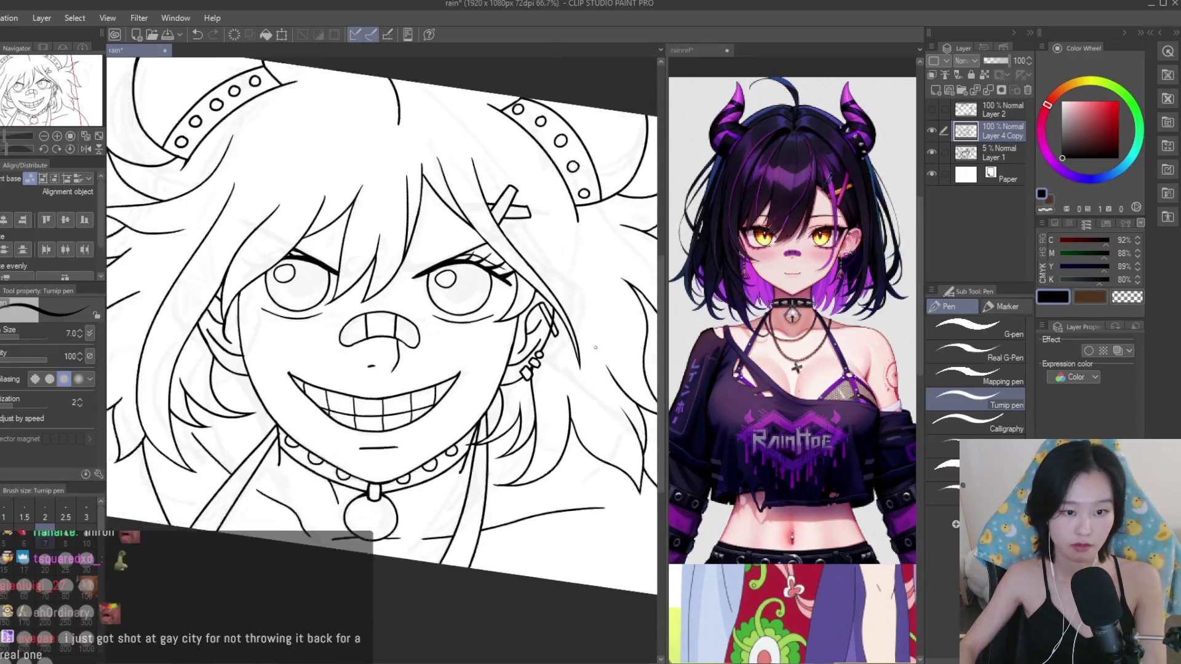
# Zoom in and sketch a first triangle earring stroke under the right ear.
pyautogui.press('e')
pyautogui.scroll(3, 569, 349)
pyautogui.scroll(5, 569, 349)
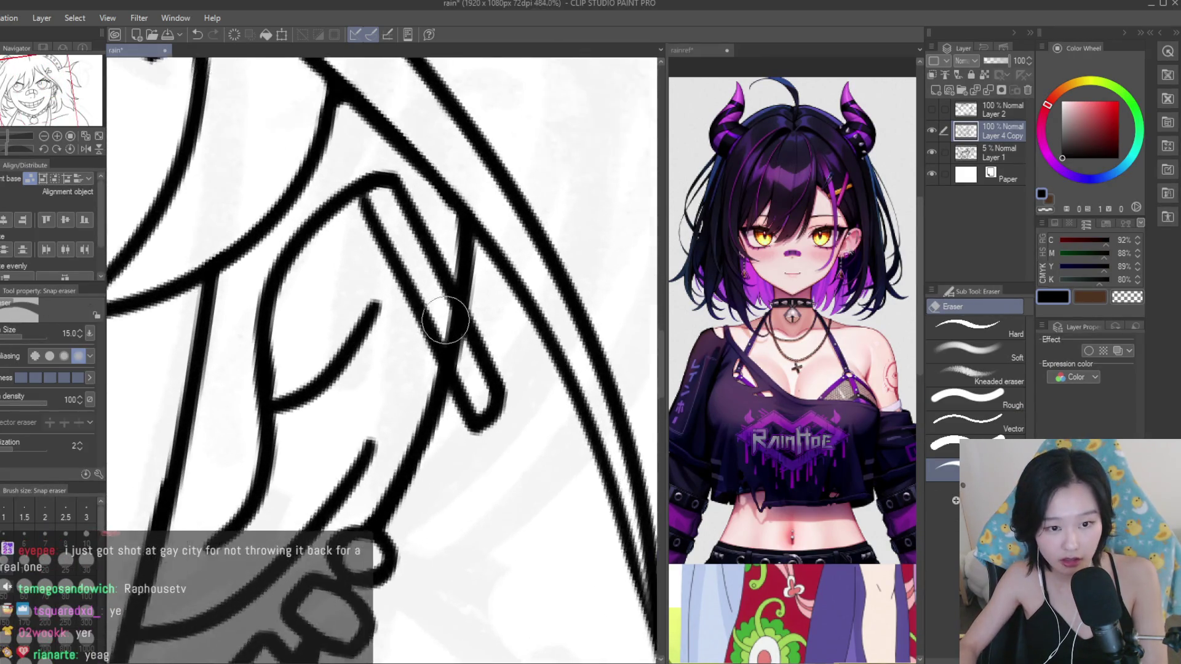
pyautogui.scroll(-4, 433, 289)
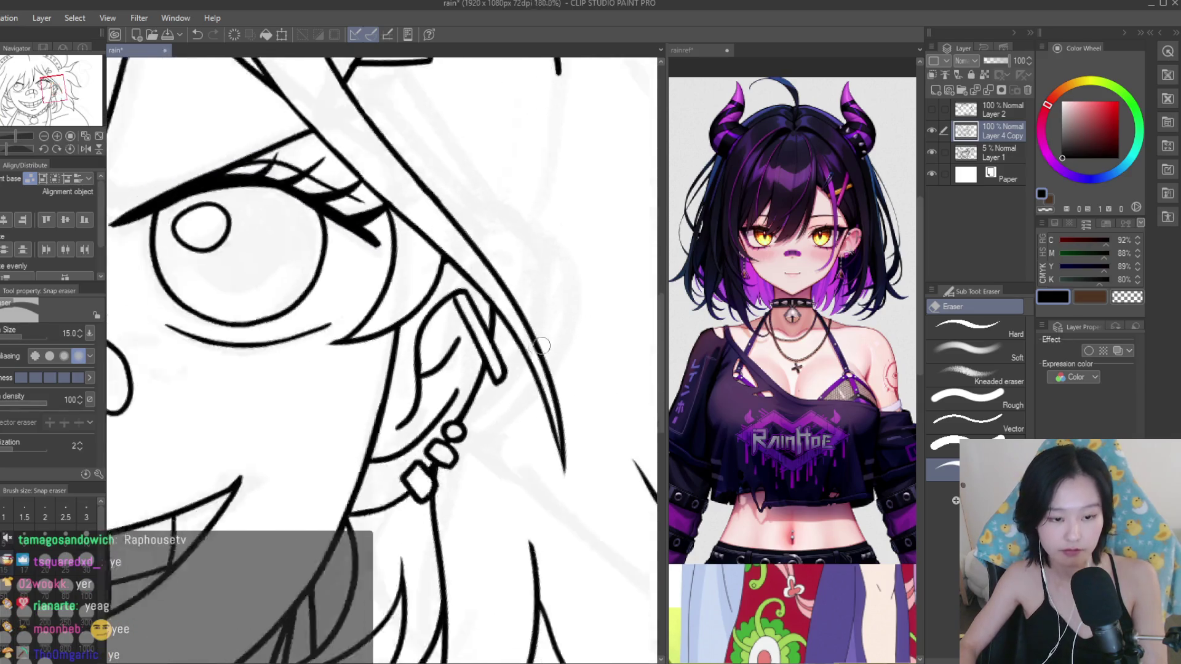
pyautogui.scroll(-3, 432, 289)
pyautogui.scroll(1, 498, 448)
pyautogui.press('p')
pyautogui.scroll(2, 499, 448)
pyautogui.scroll(2, 498, 448)
pyautogui.scroll(1, 499, 448)
pyautogui.moveTo(559, 416); pyautogui.dragTo(494, 456)
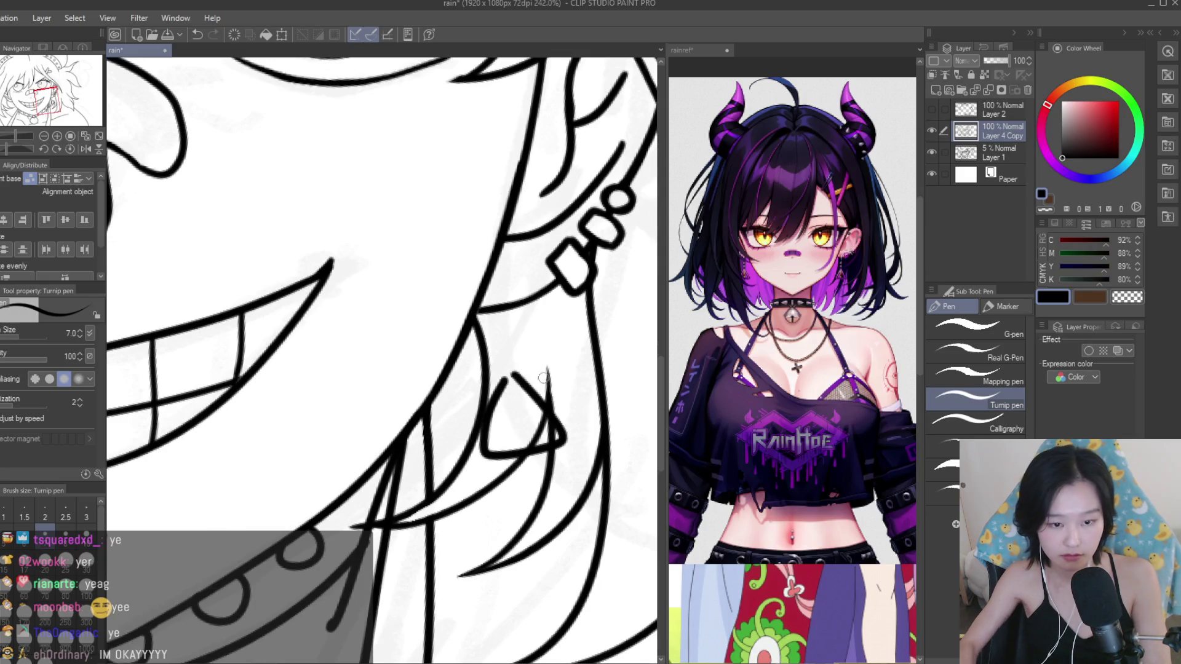
# Retry the curved hook and triangle until the right earring dangles from the ear.
pyautogui.hotkey('ctrl', 'z')
pyautogui.moveTo(535, 364); pyautogui.dragTo(507, 418)
pyautogui.hotkey('ctrl', 'z')
pyautogui.hotkey('ctrl', 'z')
pyautogui.moveTo(537, 366); pyautogui.dragTo(503, 436)
pyautogui.hotkey('ctrl', 'z')
pyautogui.moveTo(581, 417); pyautogui.dragTo(512, 444)
pyautogui.hotkey('ctrl', 'z')
pyautogui.moveTo(535, 364); pyautogui.dragTo(519, 441)
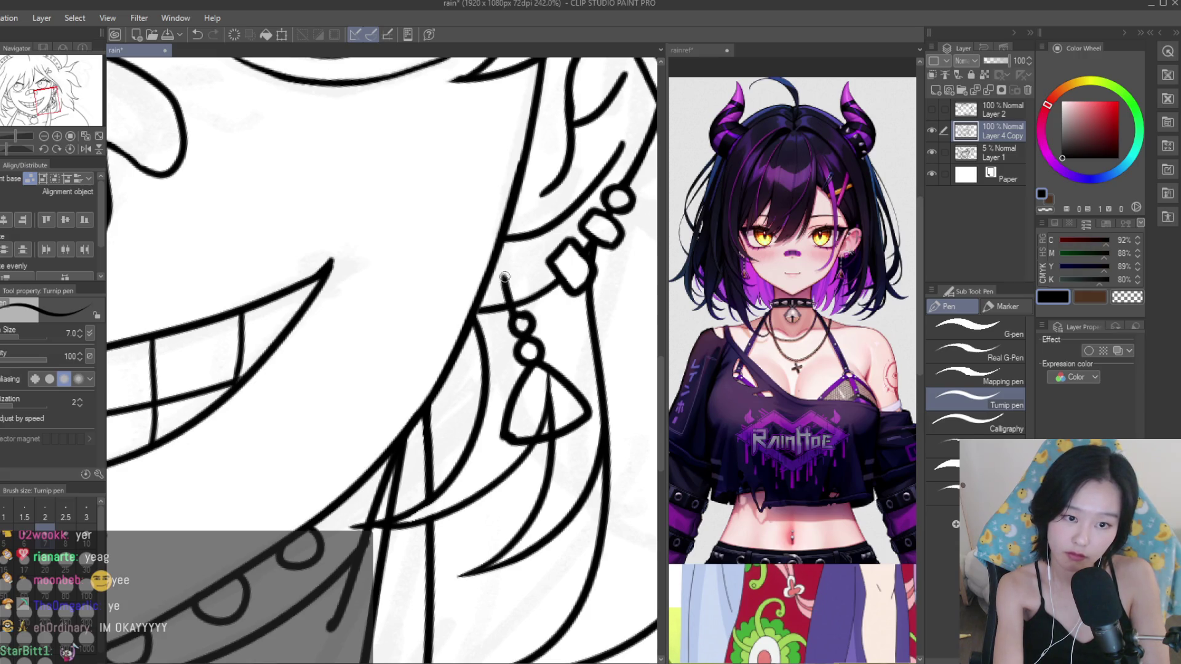
# Erase the stray line inside the right earring with the Snap eraser.
pyautogui.scroll(-3, 523, 301)
pyautogui.scroll(-2, 523, 302)
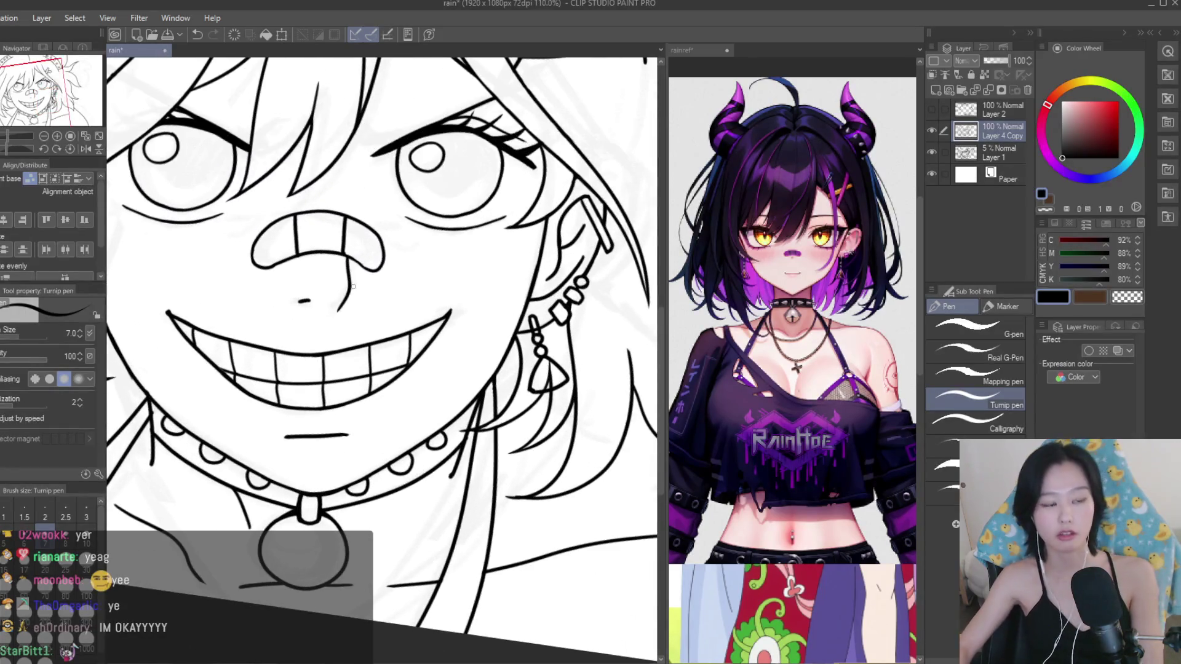
pyautogui.press('e')
pyautogui.scroll(3, 524, 406)
pyautogui.scroll(3, 524, 406)
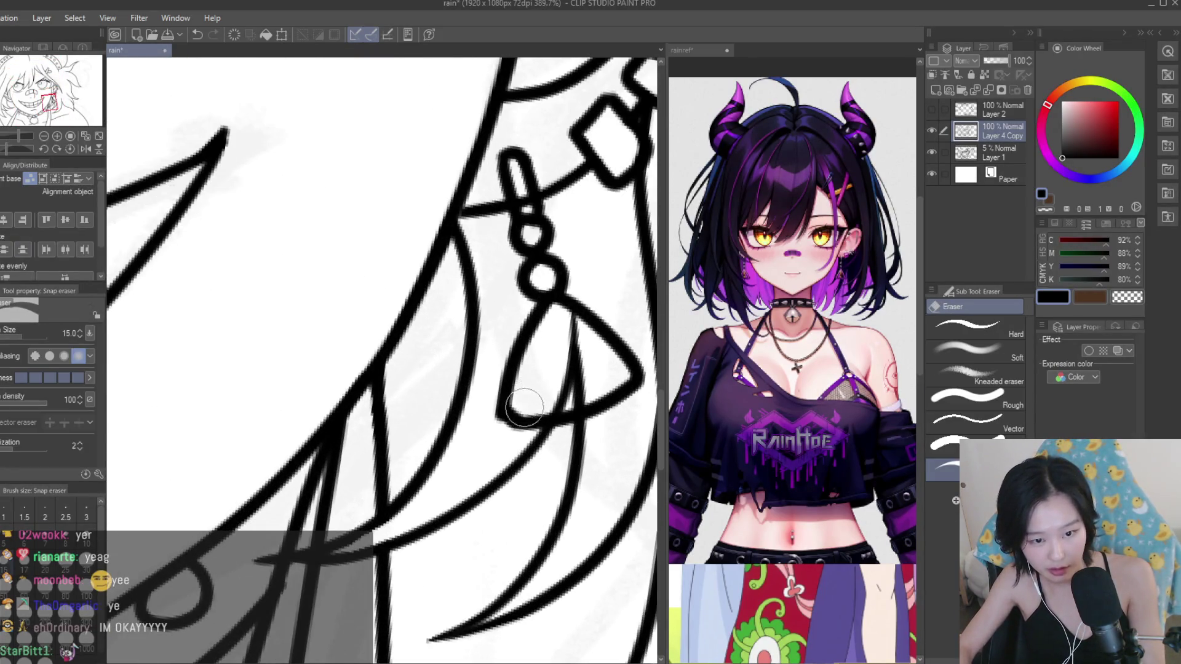
pyautogui.moveTo(557, 381); pyautogui.dragTo(567, 328)
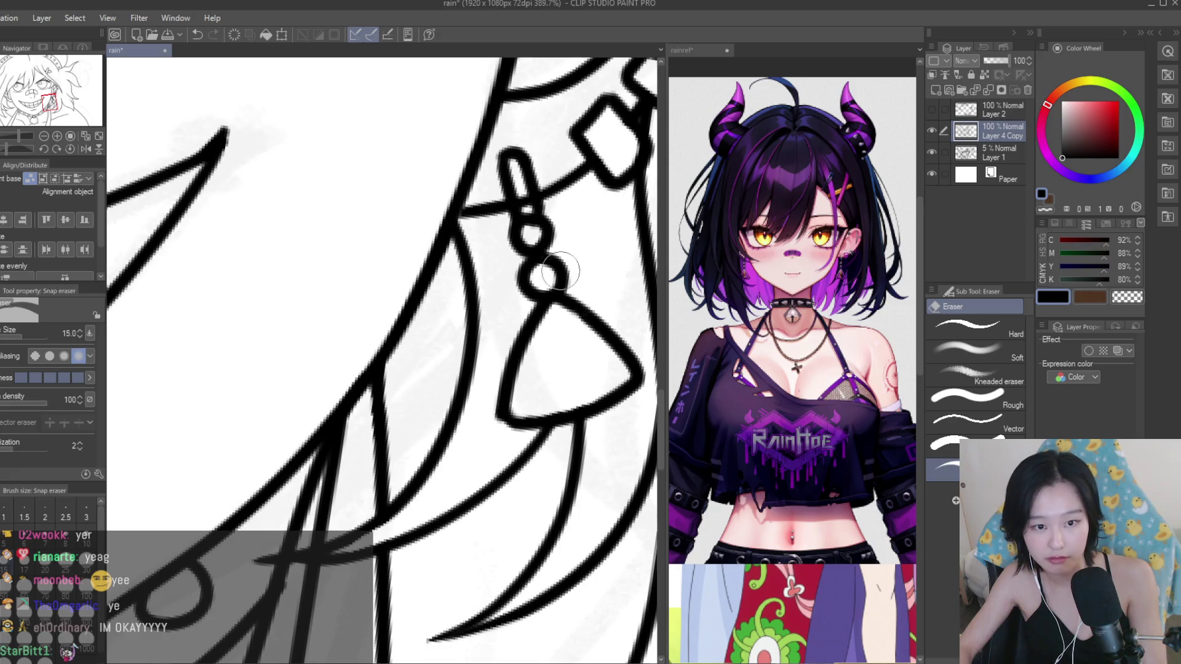
pyautogui.scroll(2, 560, 270)
pyautogui.press('p')
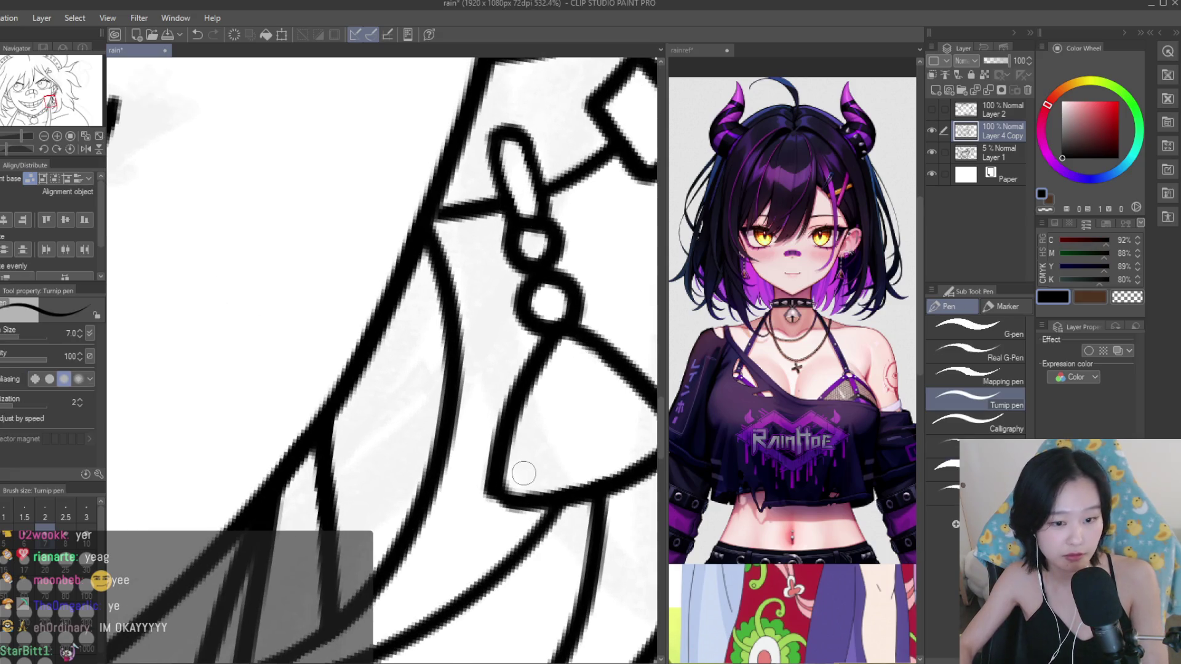
# Draw the earring bar hanging from the left ear.
pyautogui.scroll(-5, 513, 503)
pyautogui.scroll(-5, 529, 468)
pyautogui.scroll(-6, 547, 443)
pyautogui.scroll(2, 561, 422)
pyautogui.scroll(3, 468, 360)
pyautogui.scroll(3, 377, 298)
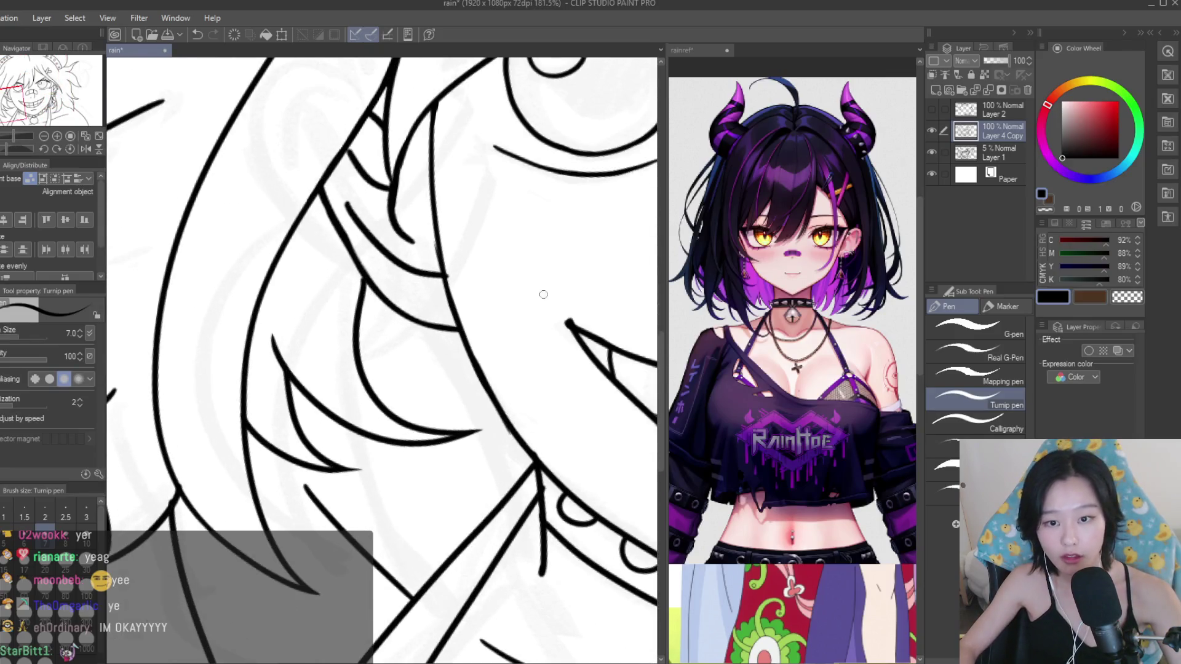
pyautogui.scroll(-2, 544, 295)
pyautogui.scroll(-3, 504, 294)
pyautogui.scroll(3, 443, 292)
pyautogui.scroll(3, 392, 290)
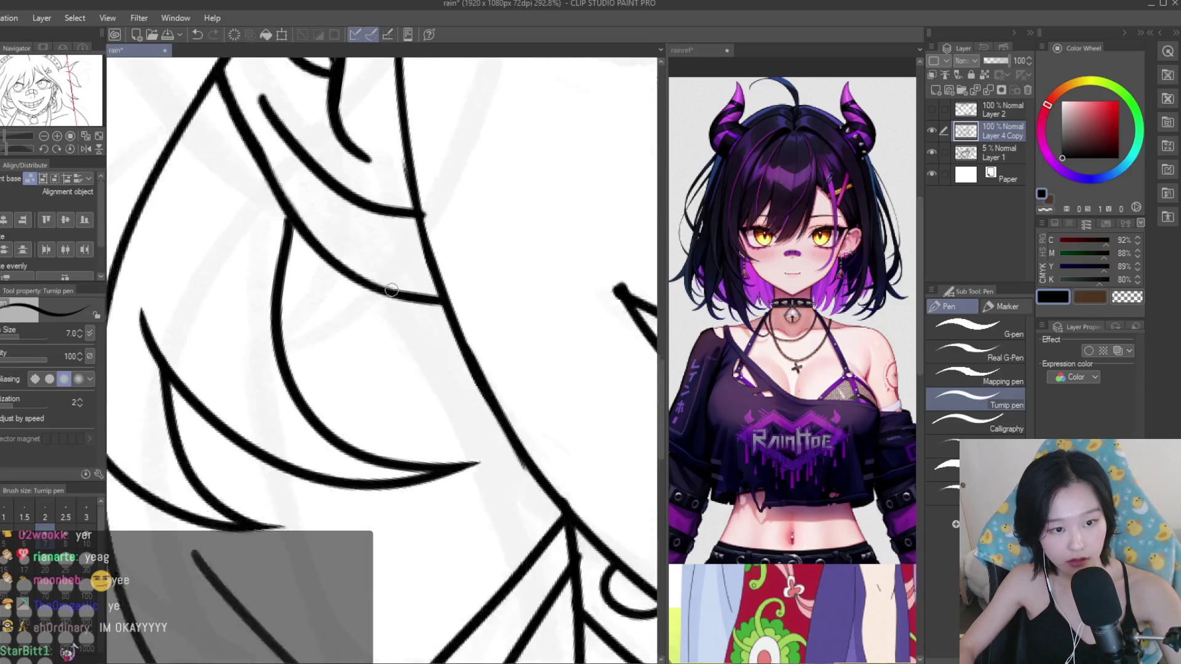
pyautogui.scroll(1, 391, 290)
pyautogui.moveTo(381, 259); pyautogui.dragTo(361, 301)
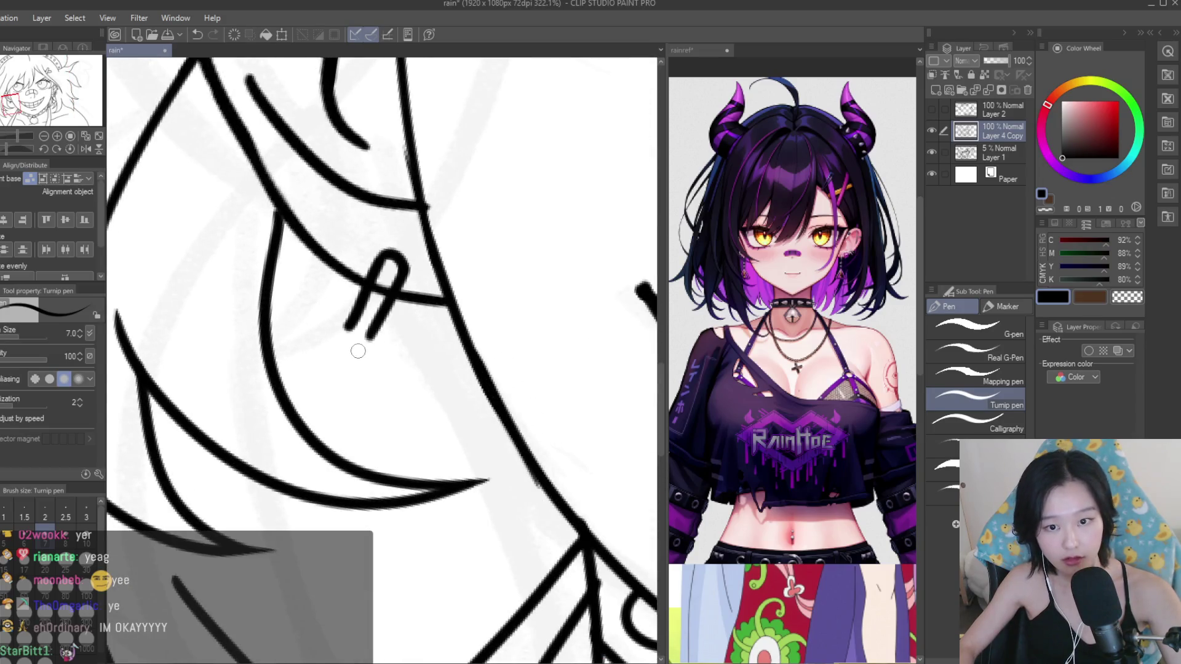
# Add a small ring below the left earring bar.
pyautogui.scroll(-5, 358, 352)
pyautogui.scroll(-2, 353, 376)
pyautogui.scroll(3, 348, 404)
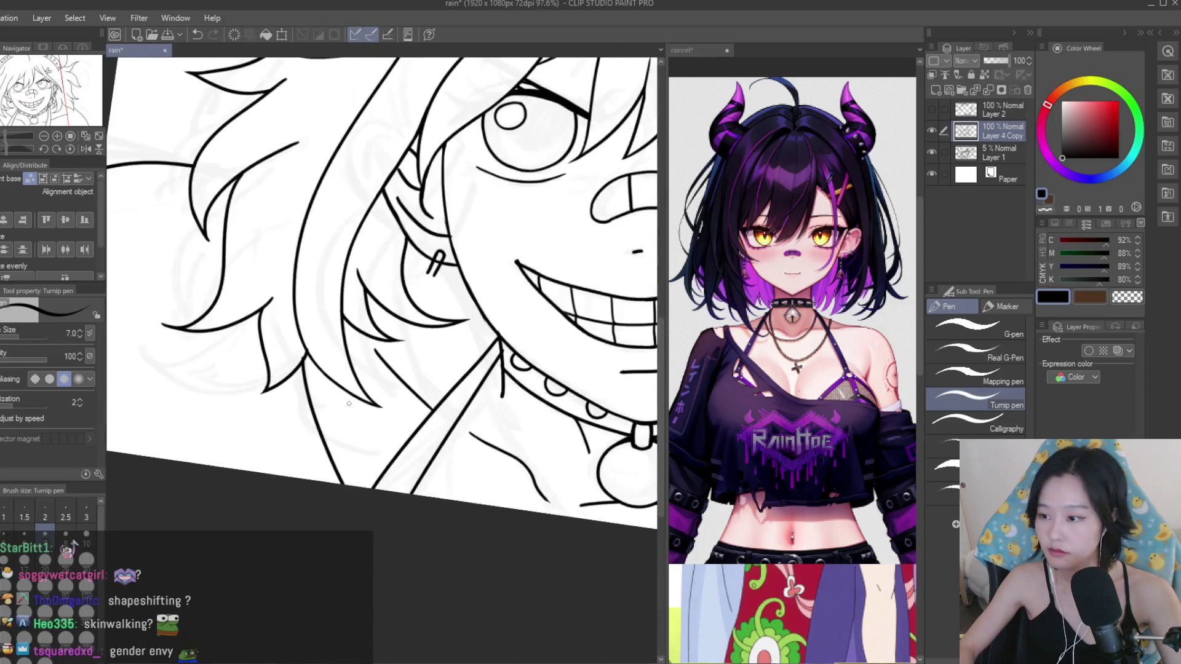
pyautogui.scroll(1, 360, 381)
pyautogui.scroll(1, 378, 338)
pyautogui.scroll(2, 402, 289)
pyautogui.scroll(1, 423, 252)
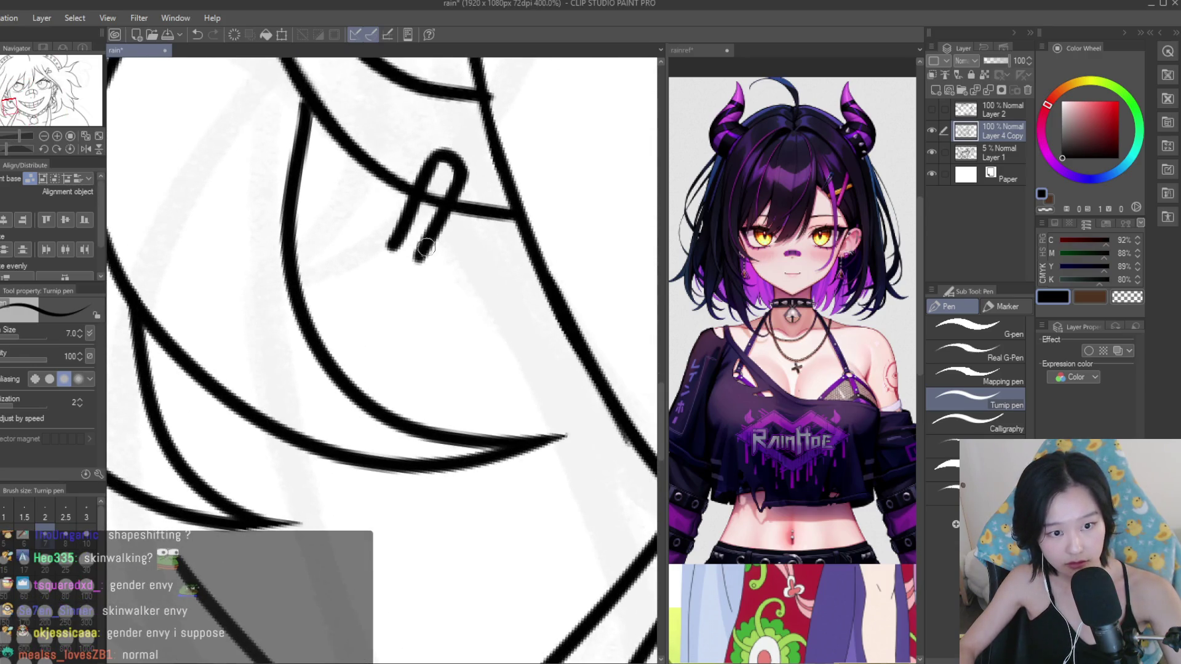
pyautogui.moveTo(398, 241); pyautogui.dragTo(372, 296)
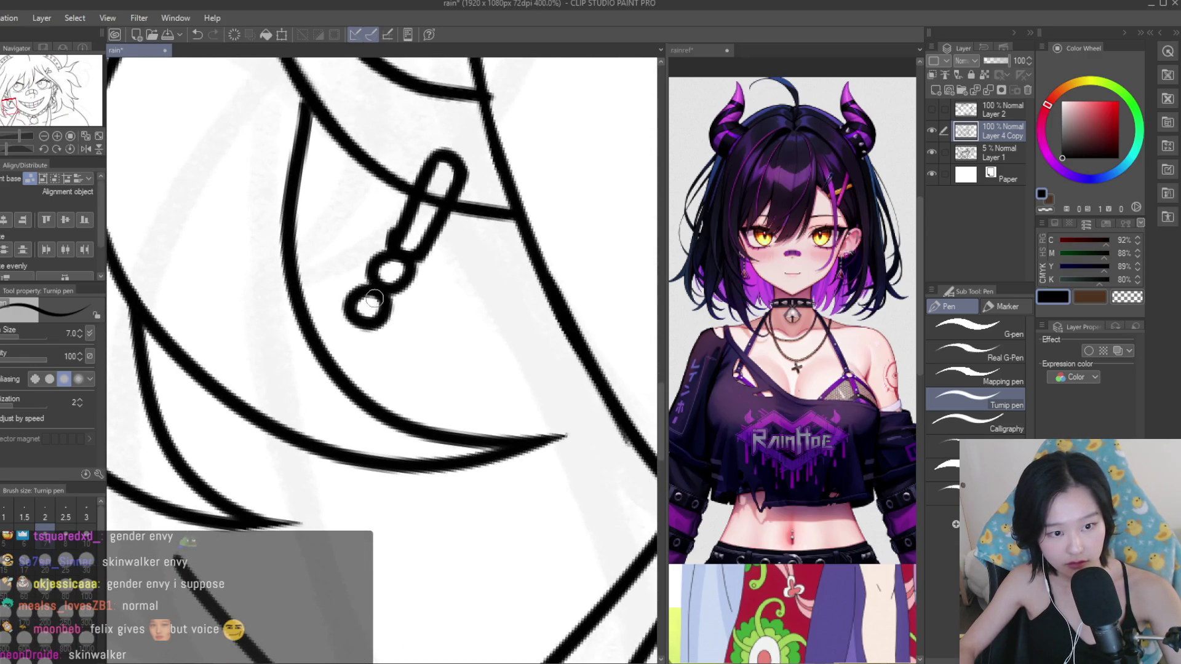
# Lasso the left earring's lower rings, nudge them into place, deselect, and save.
pyautogui.scroll(-3, 369, 298)
pyautogui.scroll(-2, 363, 297)
pyautogui.scroll(2, 354, 296)
pyautogui.scroll(1, 348, 295)
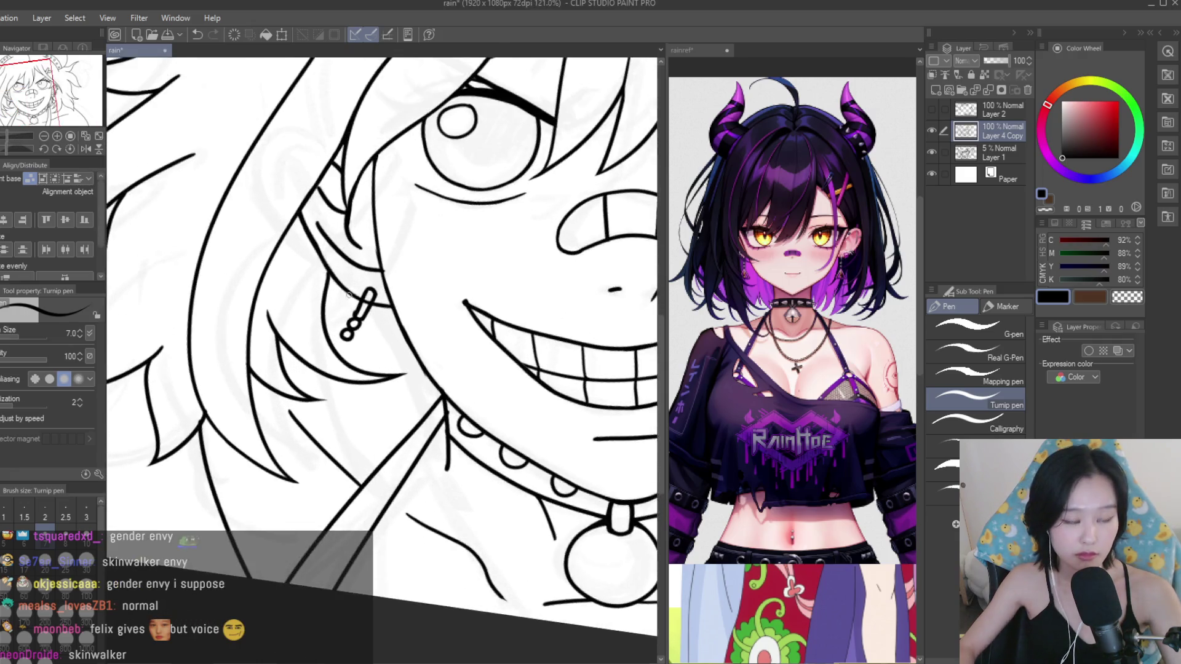
pyautogui.scroll(1, 348, 294)
pyautogui.press('e')
pyautogui.scroll(4, 406, 300)
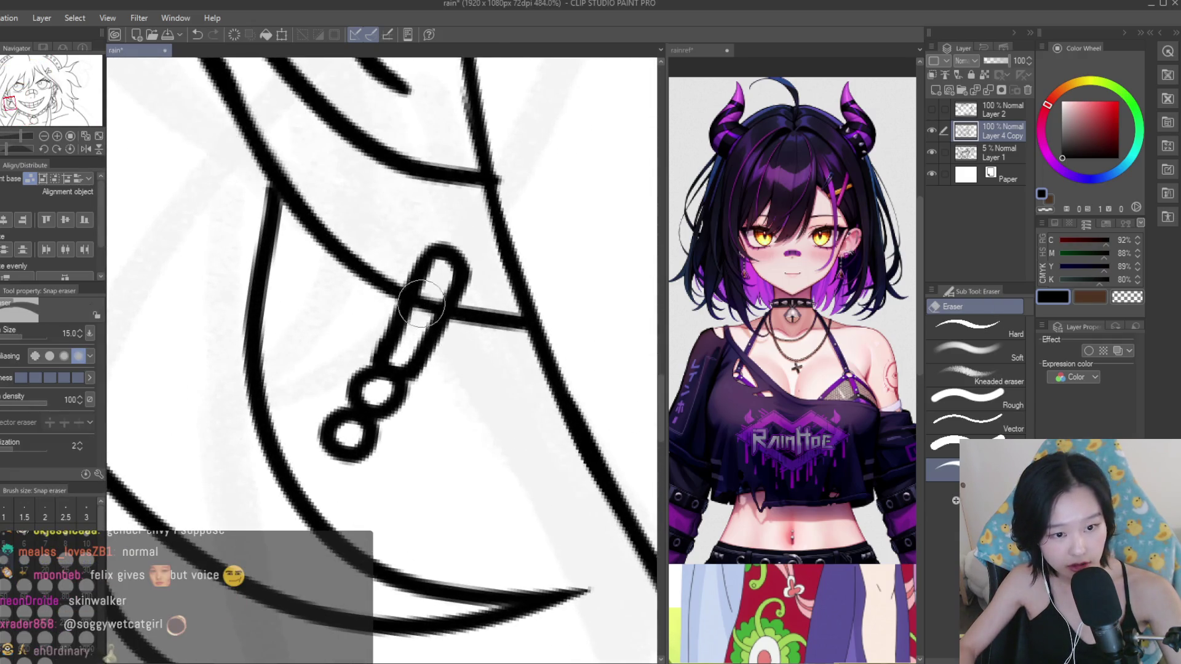
pyautogui.press('m')
pyautogui.moveTo(381, 330)
pyautogui.mouseDown()
pyautogui.moveTo(431, 464)
pyautogui.moveTo(424, 335)
pyautogui.mouseUp()
pyautogui.press('k')
pyautogui.scroll(-2, 394, 381)
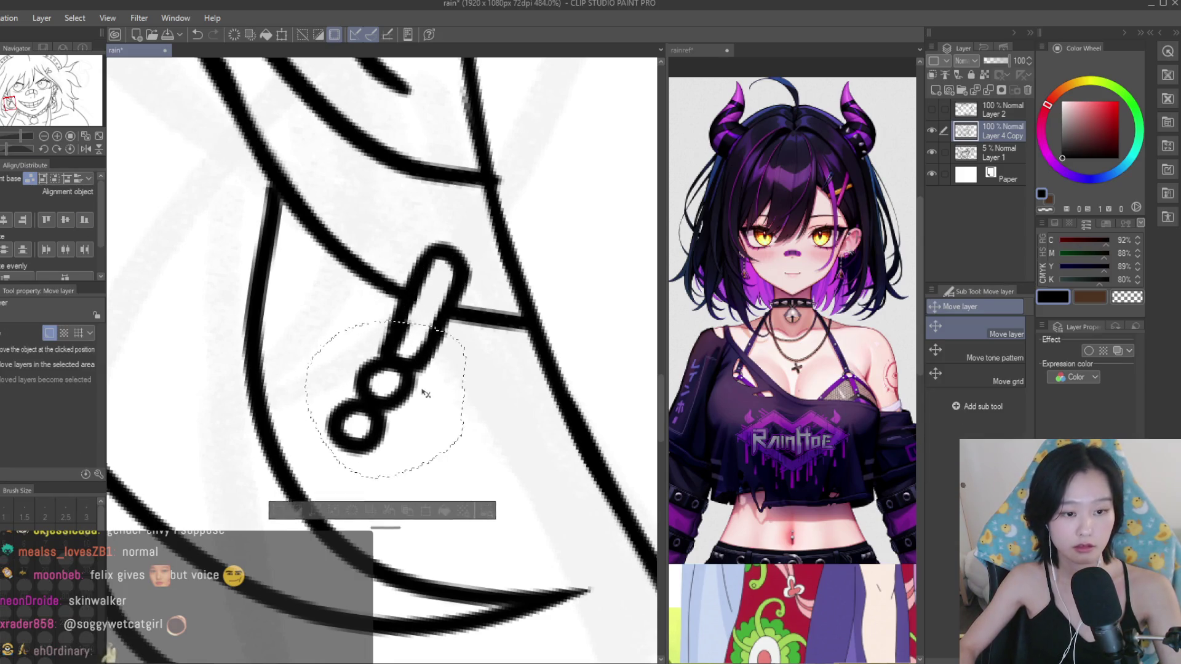
pyautogui.moveTo(406, 387); pyautogui.dragTo(381, 394)
pyautogui.hotkey('ctrl', 'd')
pyautogui.hotkey('ctrl', 's')
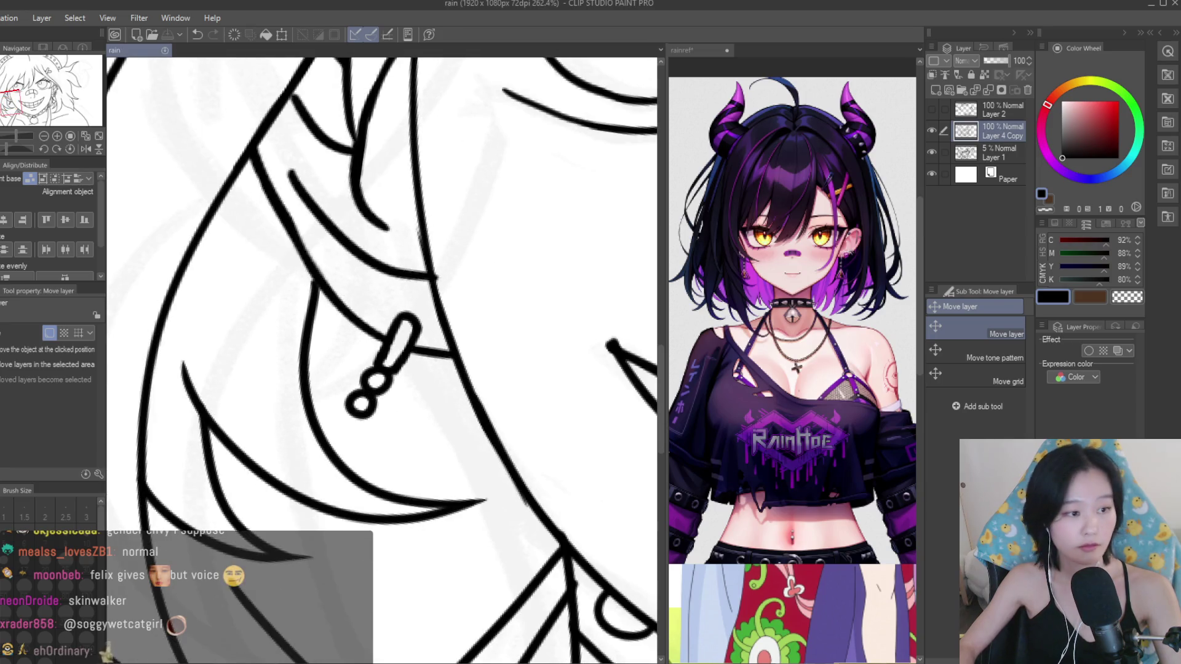
# Draw the triangle pendant hanging from the left earring, redoing strokes with undo.
pyautogui.press('p')
pyautogui.scroll(-3, 308, 381)
pyautogui.scroll(-1, 263, 375)
pyautogui.scroll(3, 263, 376)
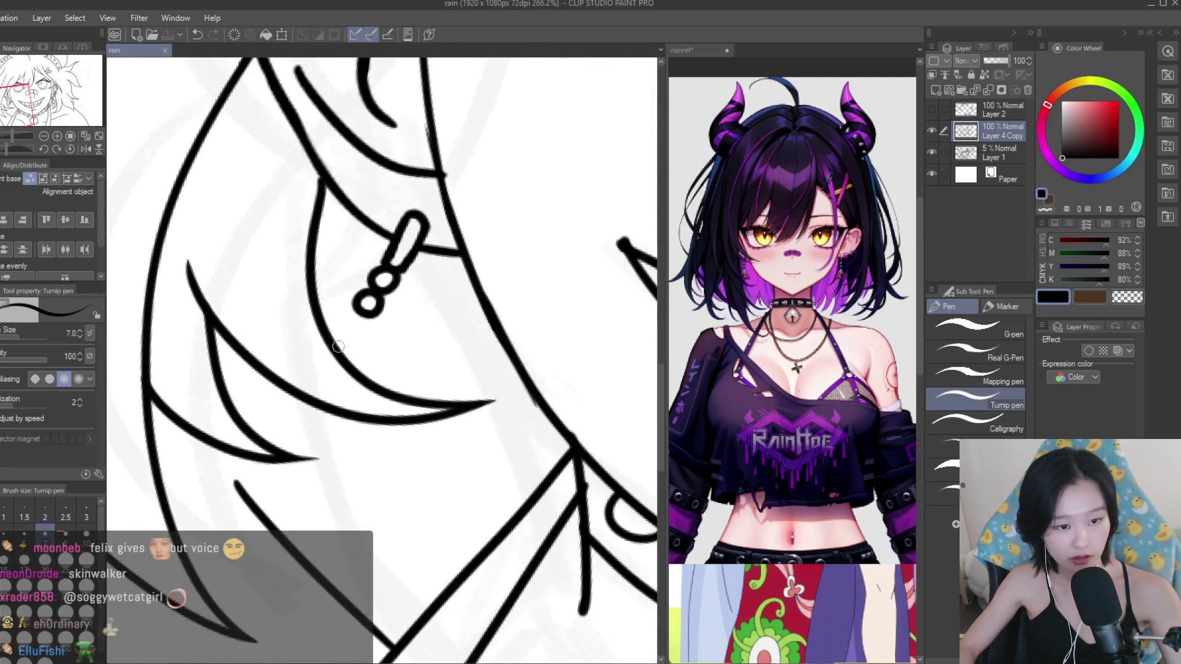
pyautogui.scroll(2, 263, 375)
pyautogui.moveTo(269, 349)
pyautogui.mouseDown()
pyautogui.moveTo(378, 300)
pyautogui.moveTo(262, 385)
pyautogui.mouseUp()
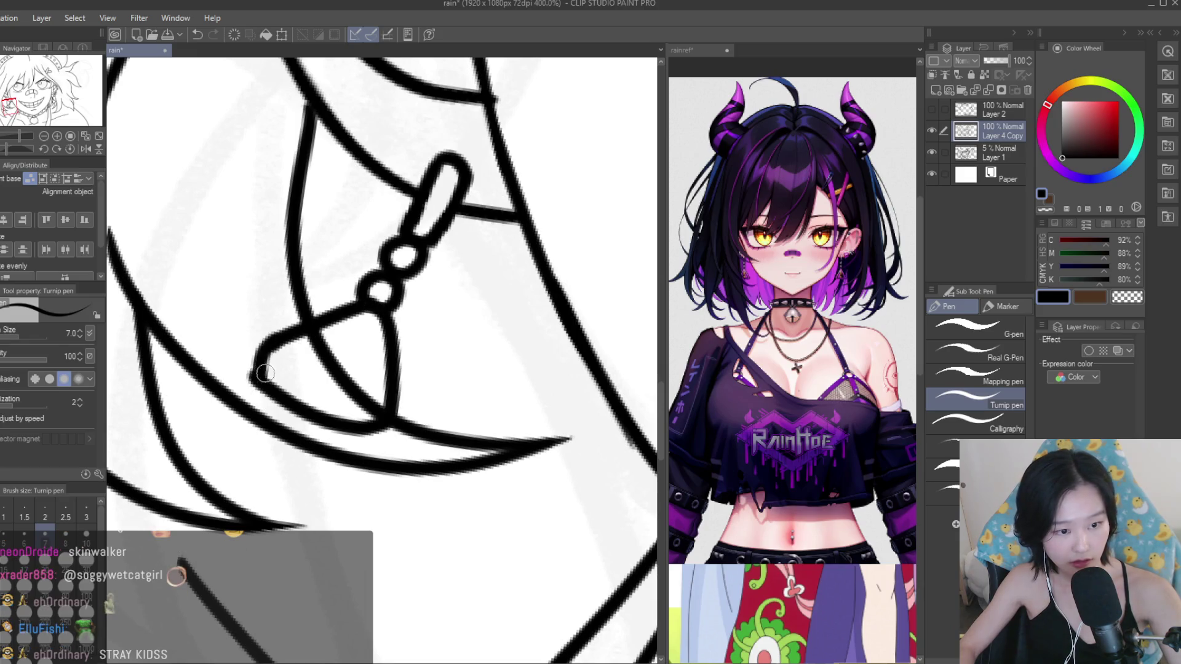
pyautogui.scroll(-3, 265, 374)
pyautogui.scroll(-2, 264, 373)
pyautogui.scroll(2, 419, 304)
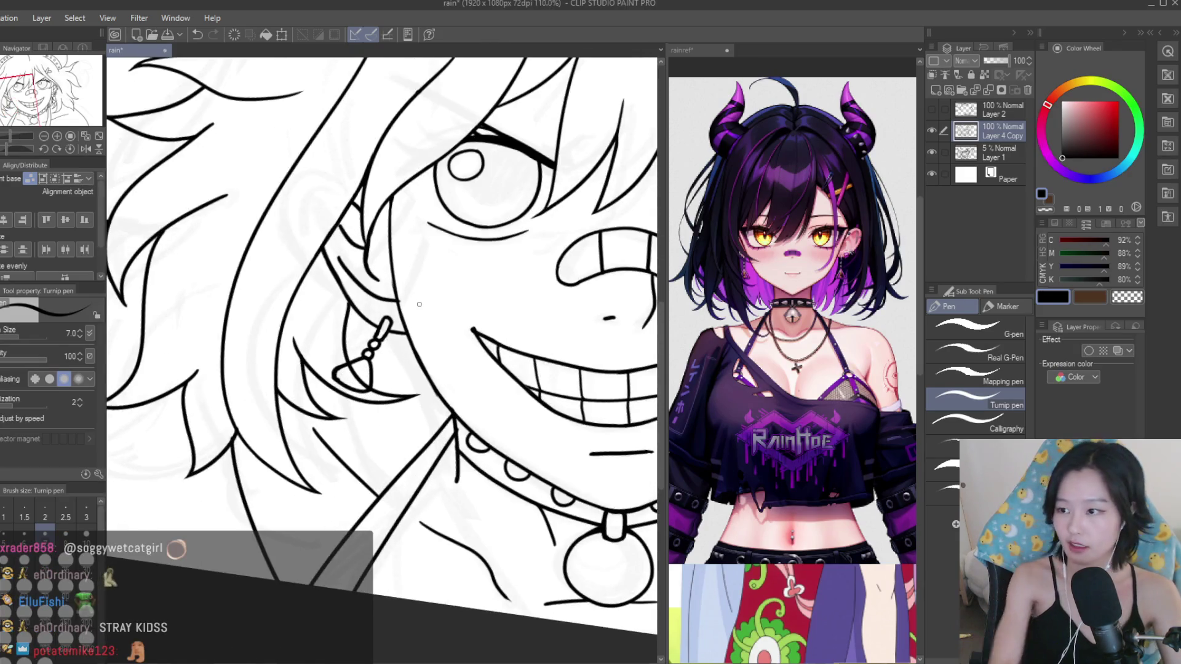
pyautogui.hotkey('ctrl', 'z')
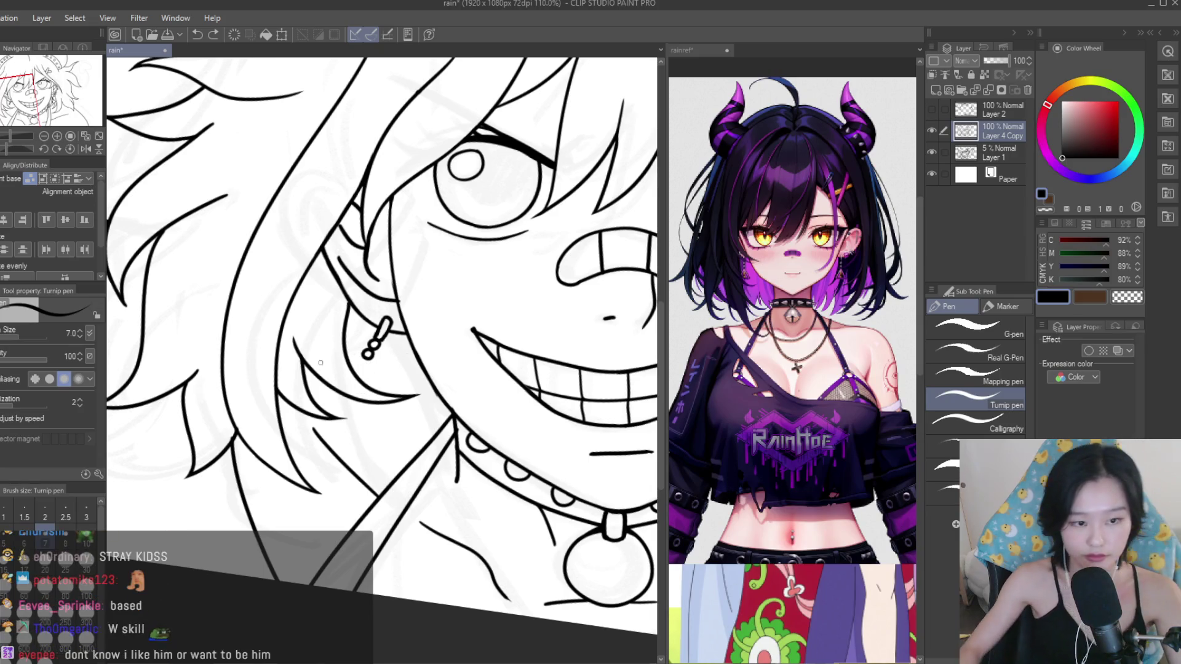
pyautogui.scroll(3, 320, 363)
pyautogui.moveTo(299, 385)
pyautogui.mouseDown()
pyautogui.moveTo(389, 340)
pyautogui.moveTo(403, 449)
pyautogui.moveTo(292, 396)
pyautogui.moveTo(394, 454)
pyautogui.mouseUp()
pyautogui.hotkey('ctrl', 'z')
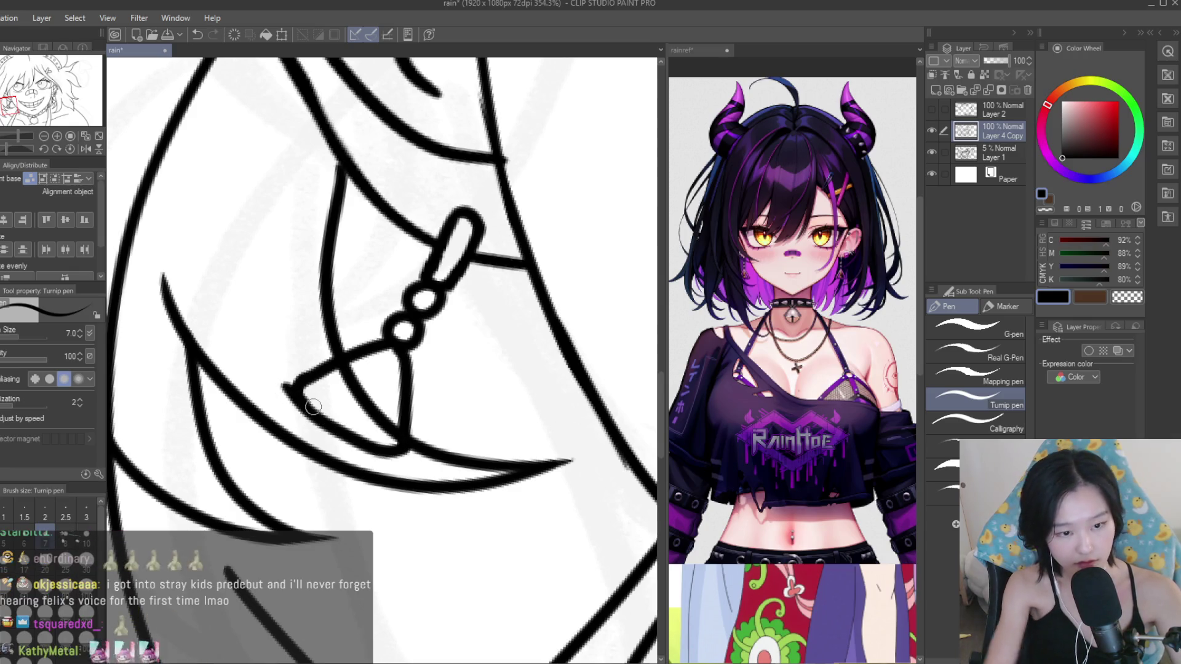
# Erase the stray stroke inside the left earring triangle and save the drawing.
pyautogui.press('e')
pyautogui.scroll(2, 277, 373)
pyautogui.scroll(1, 232, 412)
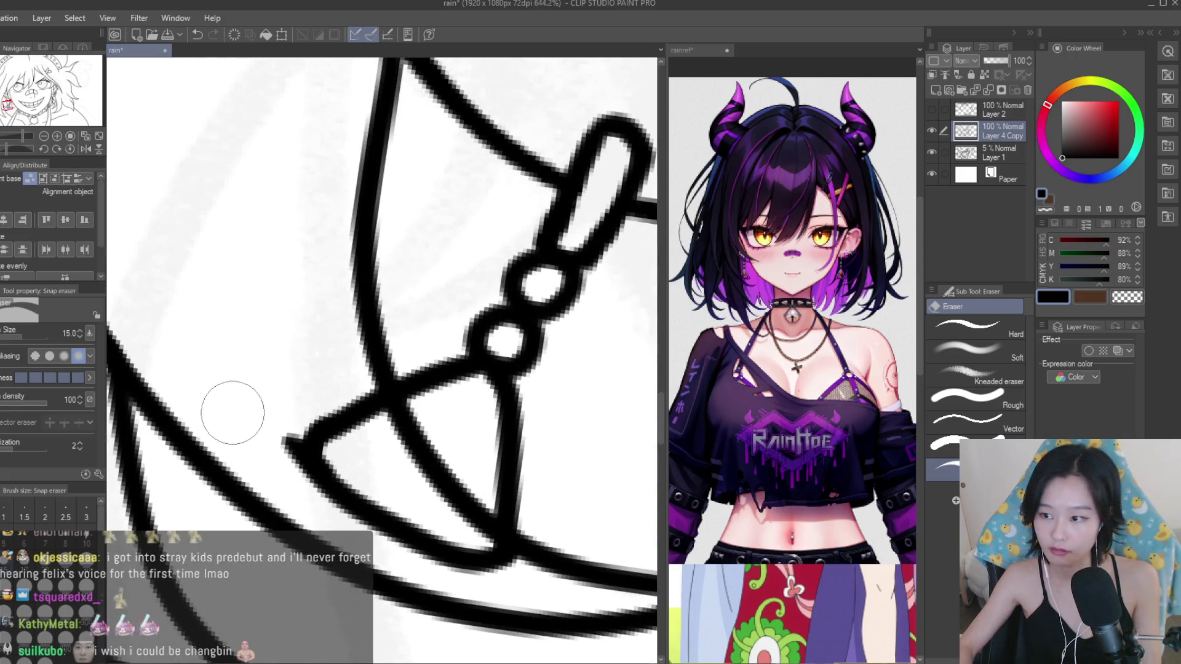
pyautogui.scroll(-2, 284, 437)
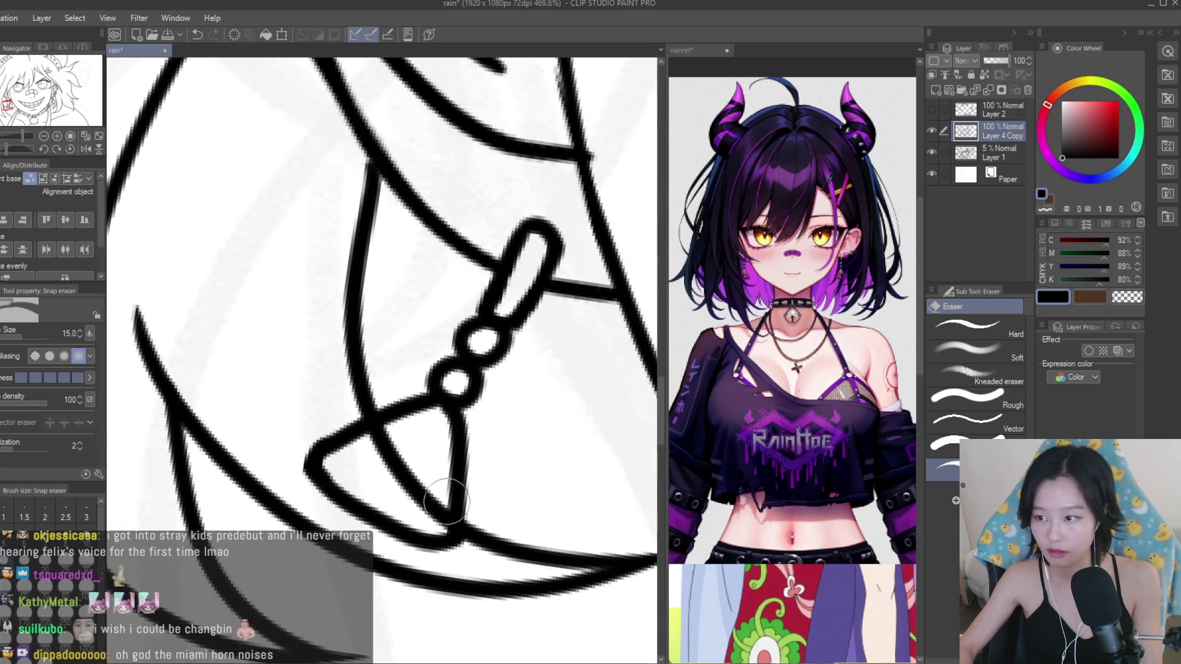
pyautogui.moveTo(447, 501)
pyautogui.mouseDown()
pyautogui.moveTo(382, 449)
pyautogui.moveTo(426, 488)
pyautogui.mouseUp()
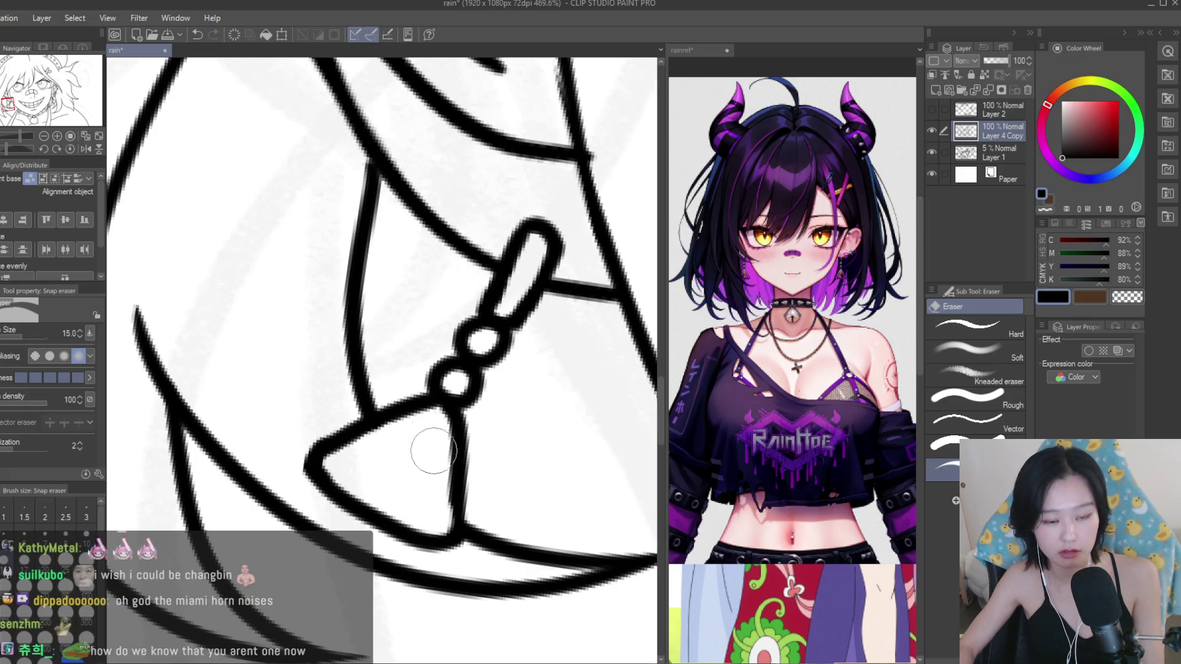
pyautogui.press('p')
pyautogui.scroll(1, 445, 490)
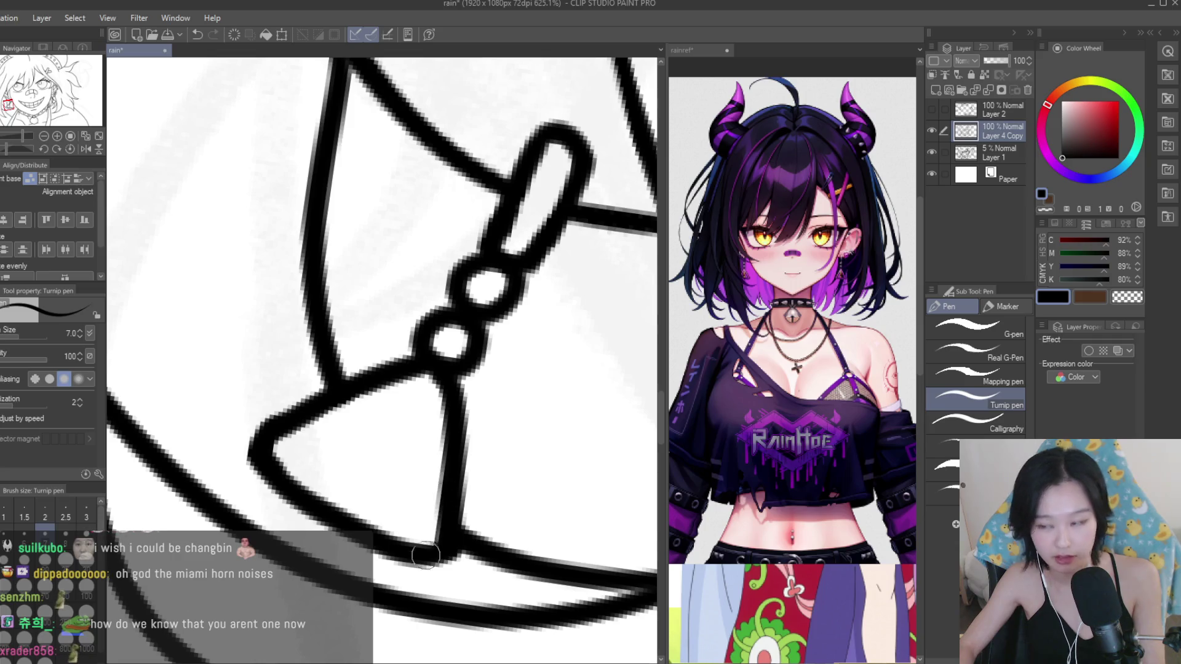
pyautogui.hotkey('ctrl', 's')
pyautogui.scroll(-5, 425, 555)
pyautogui.scroll(-5, 369, 369)
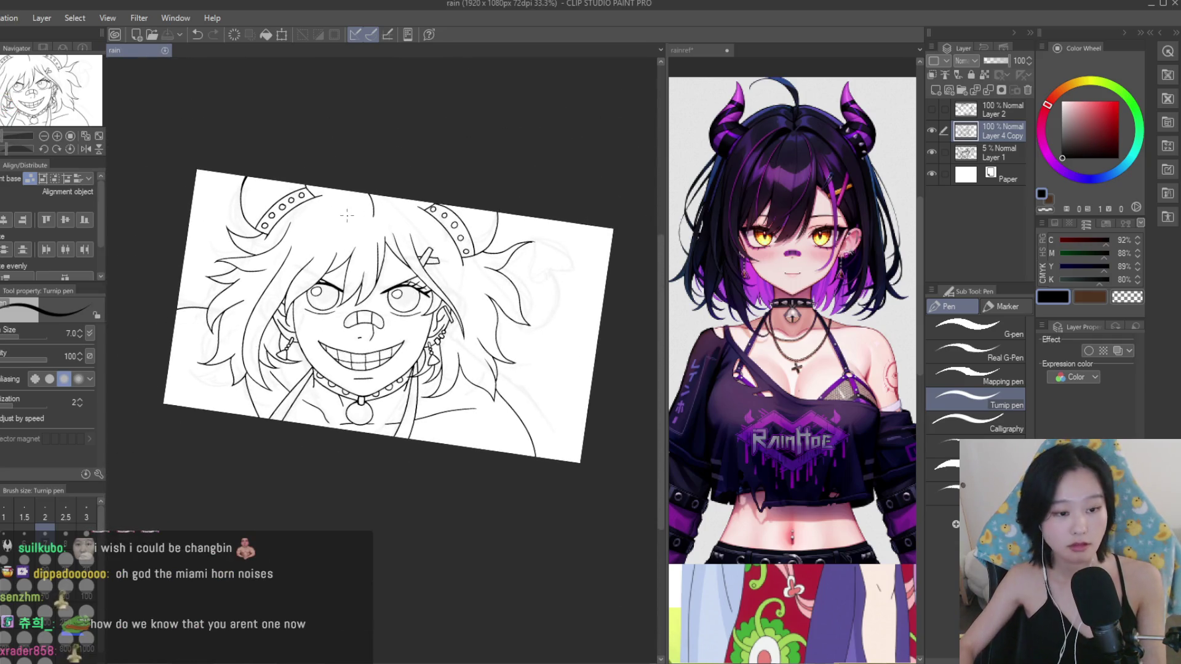
# Draw a long hair strand line beside the left earring.
pyautogui.scroll(2, 446, 465)
pyautogui.scroll(-2, 453, 449)
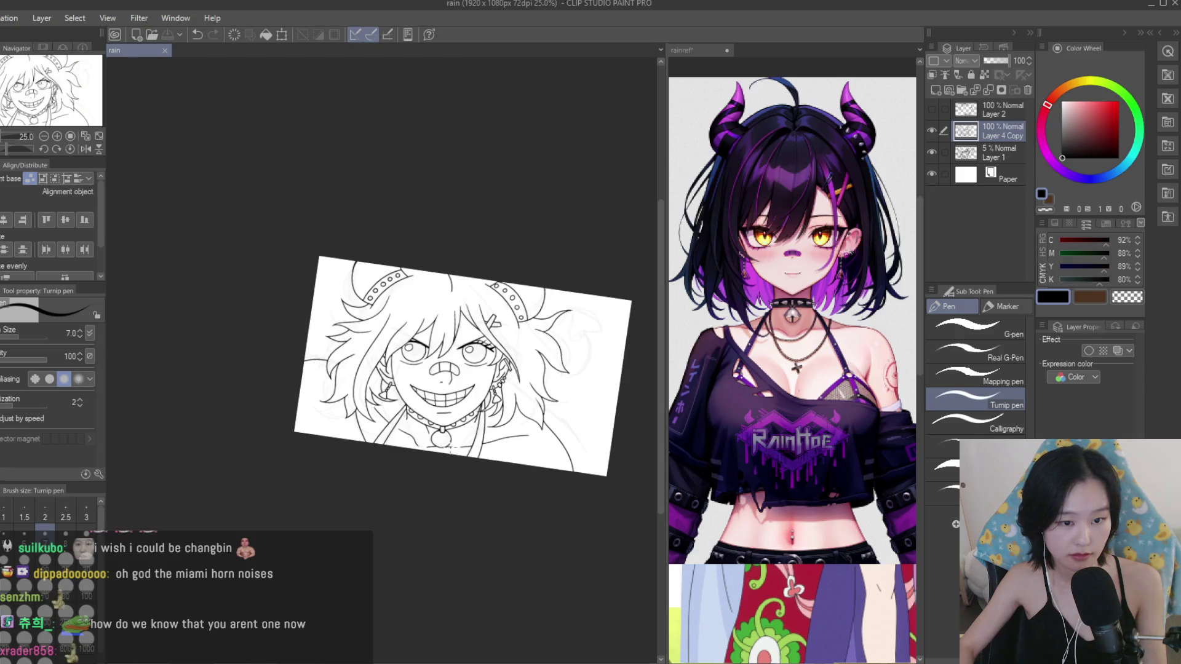
pyautogui.scroll(1, 472, 430)
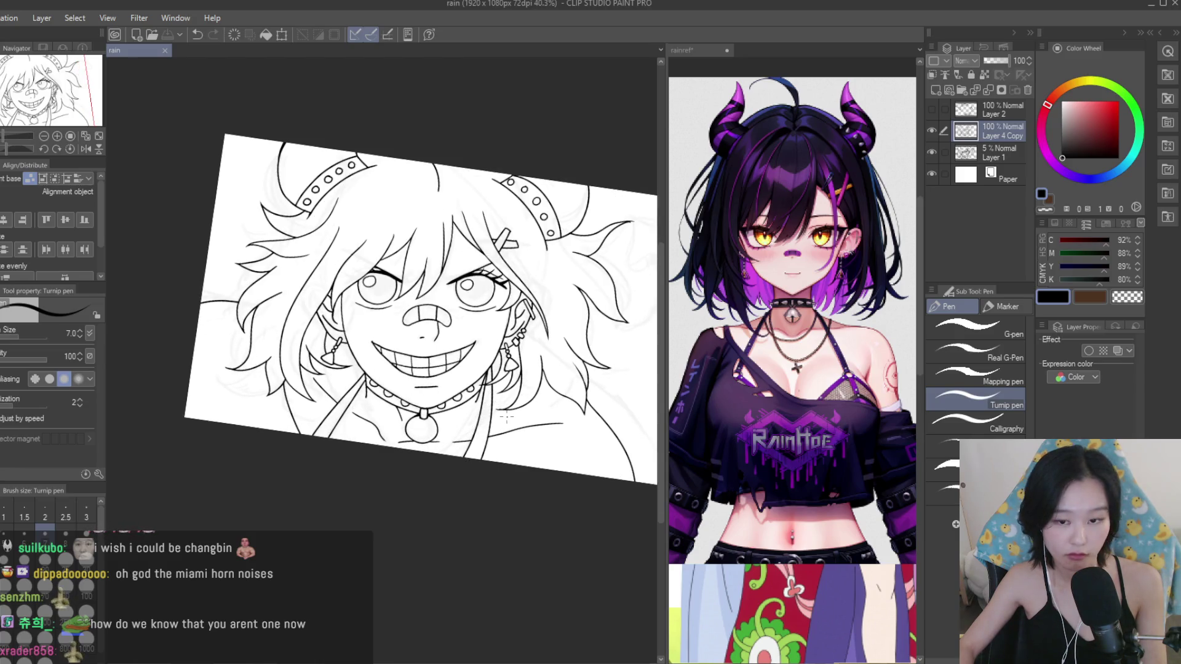
pyautogui.scroll(-2, 505, 416)
pyautogui.scroll(3, 430, 412)
pyautogui.scroll(2, 371, 408)
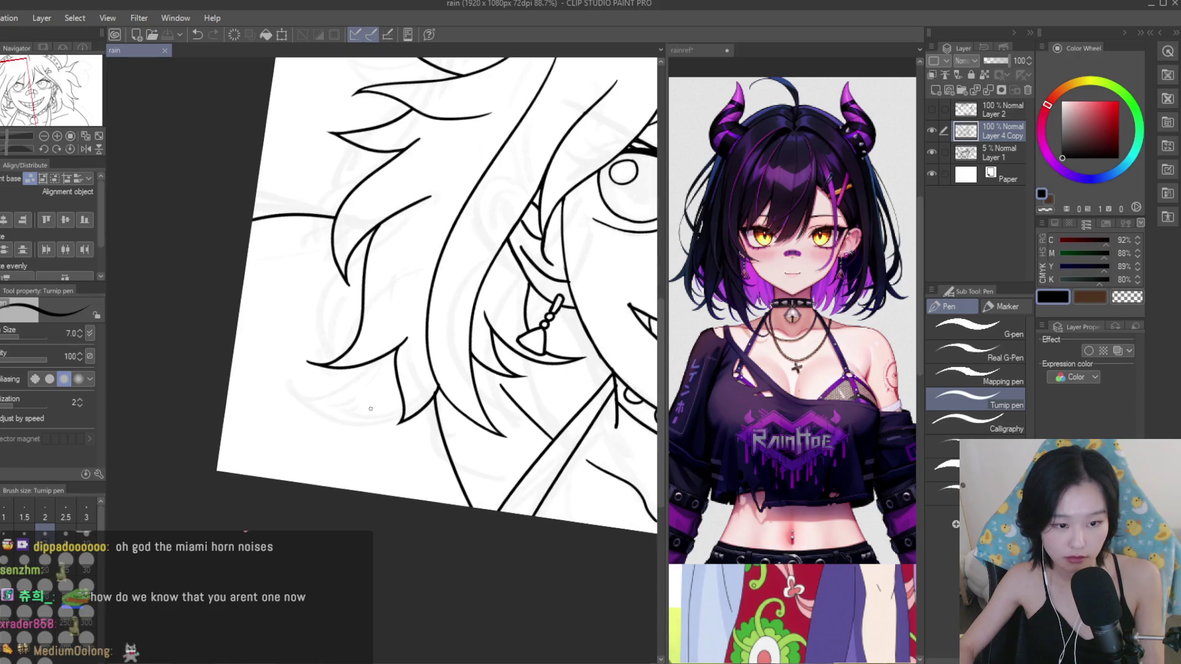
pyautogui.moveTo(372, 371); pyautogui.dragTo(388, 495)
# Review the lineart, then ink a small curve inside the choker's round pendant.
pyautogui.scroll(-3, 370, 372)
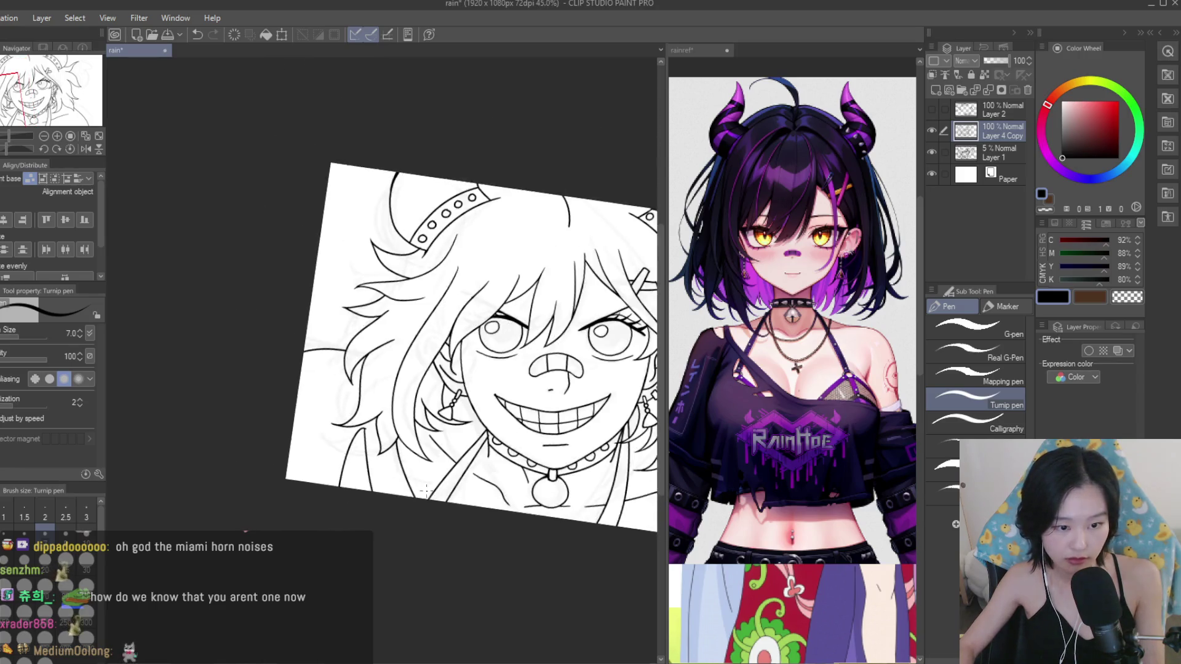
pyautogui.scroll(-1, 590, 565)
pyautogui.scroll(2, 397, 463)
pyautogui.scroll(2, 397, 462)
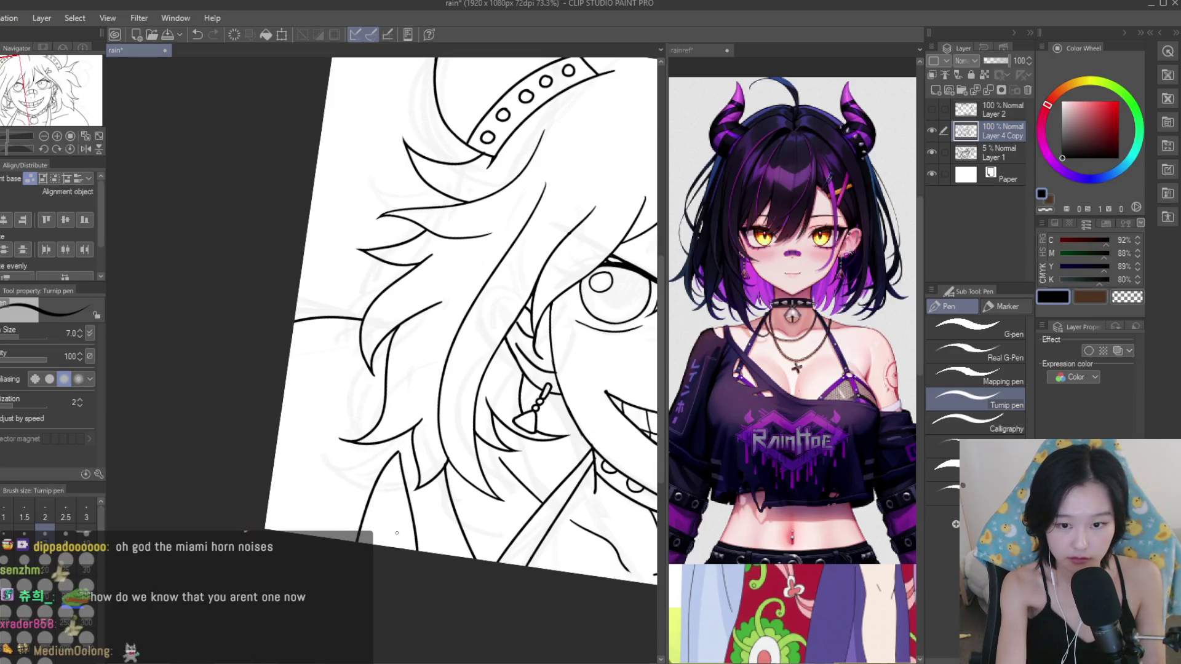
pyautogui.scroll(-3, 412, 495)
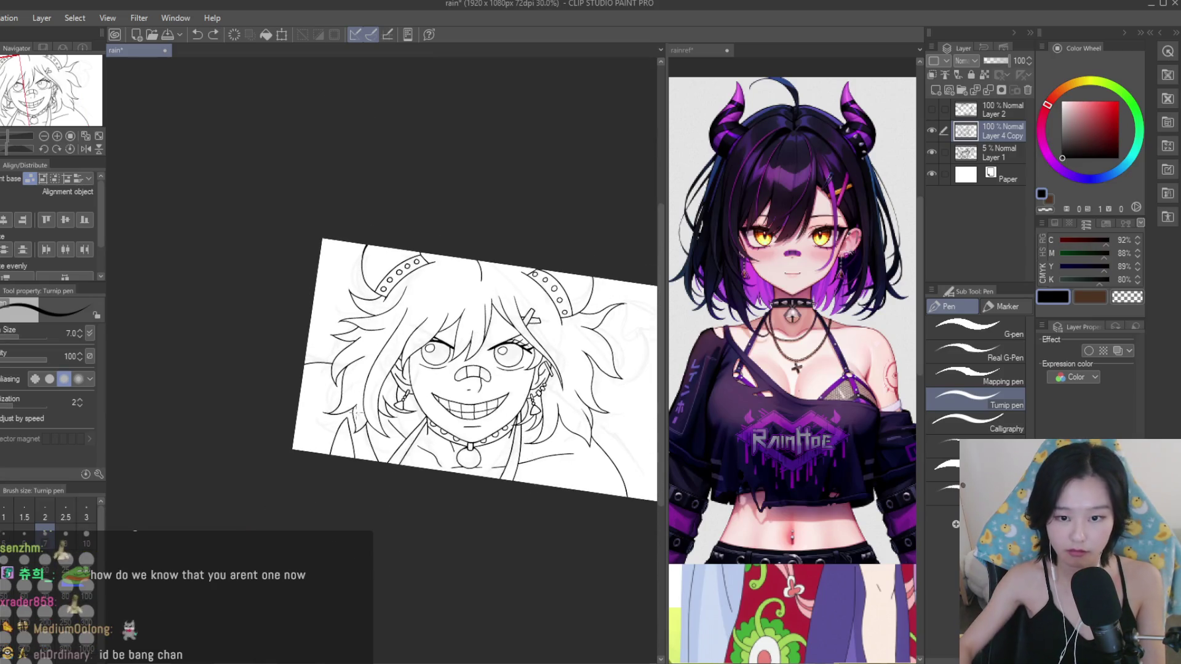
pyautogui.scroll(-1, 490, 447)
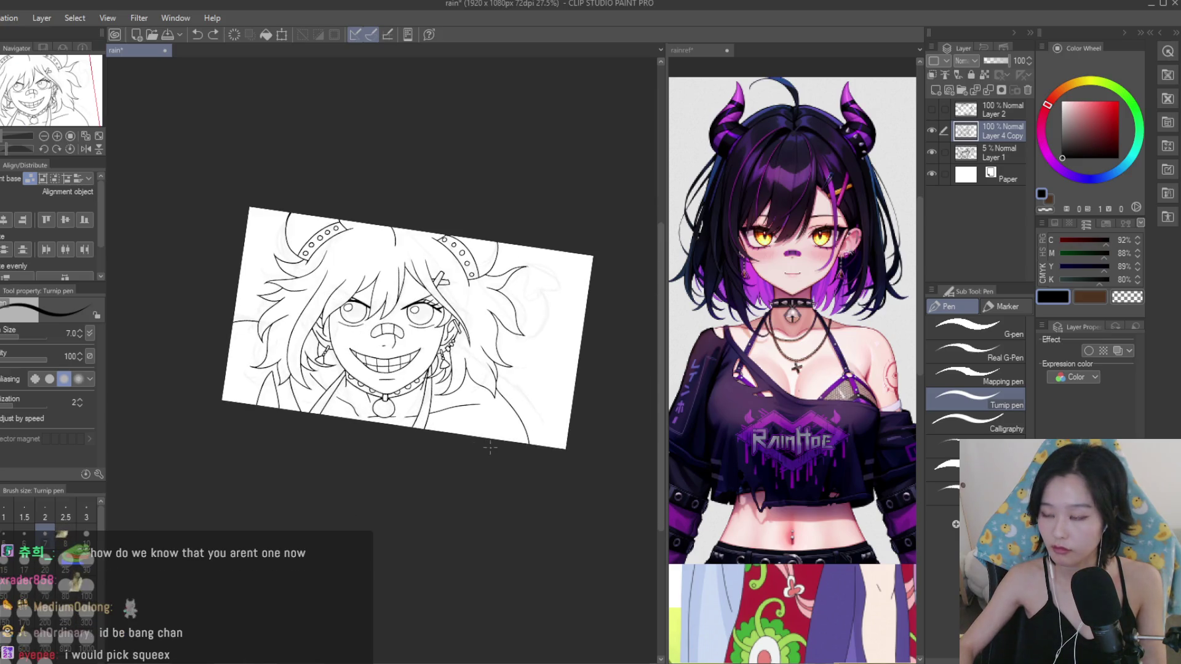
pyautogui.scroll(-1, 483, 439)
pyautogui.scroll(3, 482, 439)
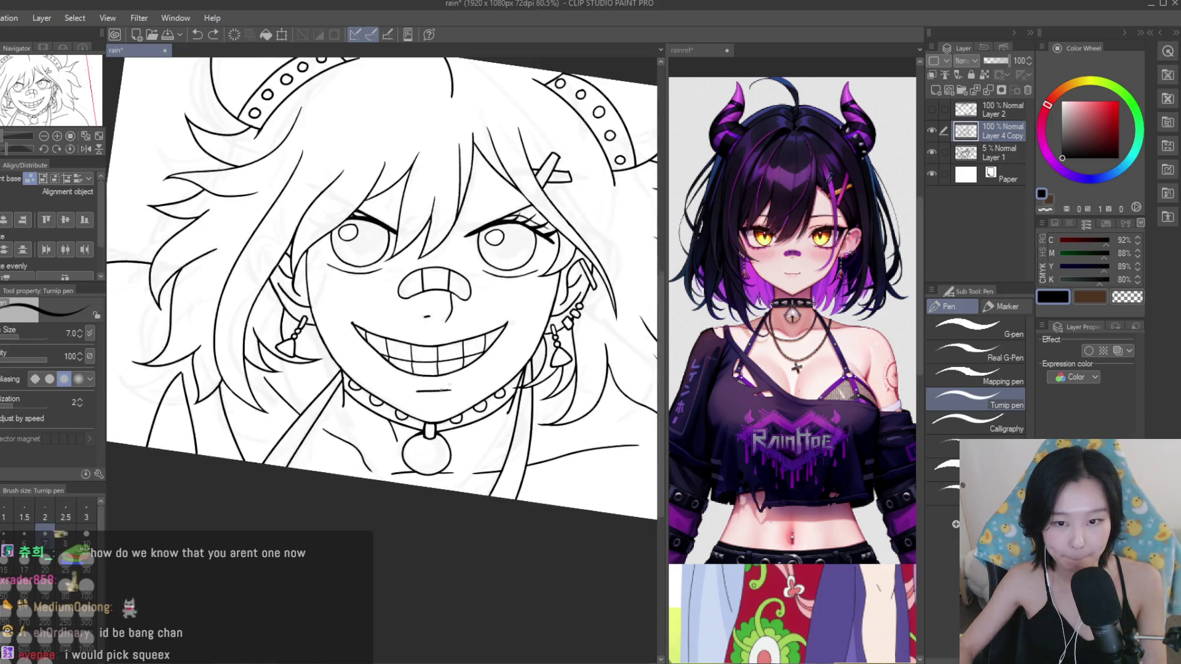
pyautogui.scroll(10, 458, 409)
pyautogui.moveTo(429, 518)
pyautogui.mouseDown()
pyautogui.moveTo(413, 471)
pyautogui.moveTo(395, 510)
pyautogui.mouseUp()
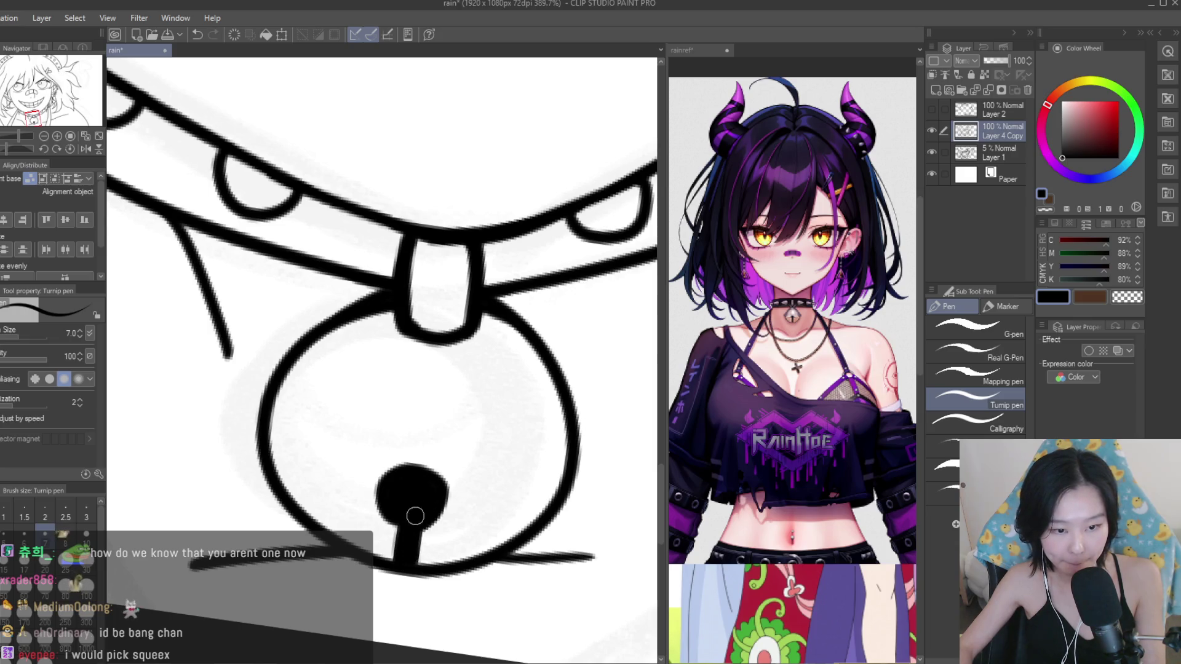
# Ink a small hook on the pendant's right edge and a curved band line across it, undoing misdrawn strokes.
pyautogui.scroll(-2, 411, 540)
pyautogui.moveTo(522, 459); pyautogui.dragTo(523, 484)
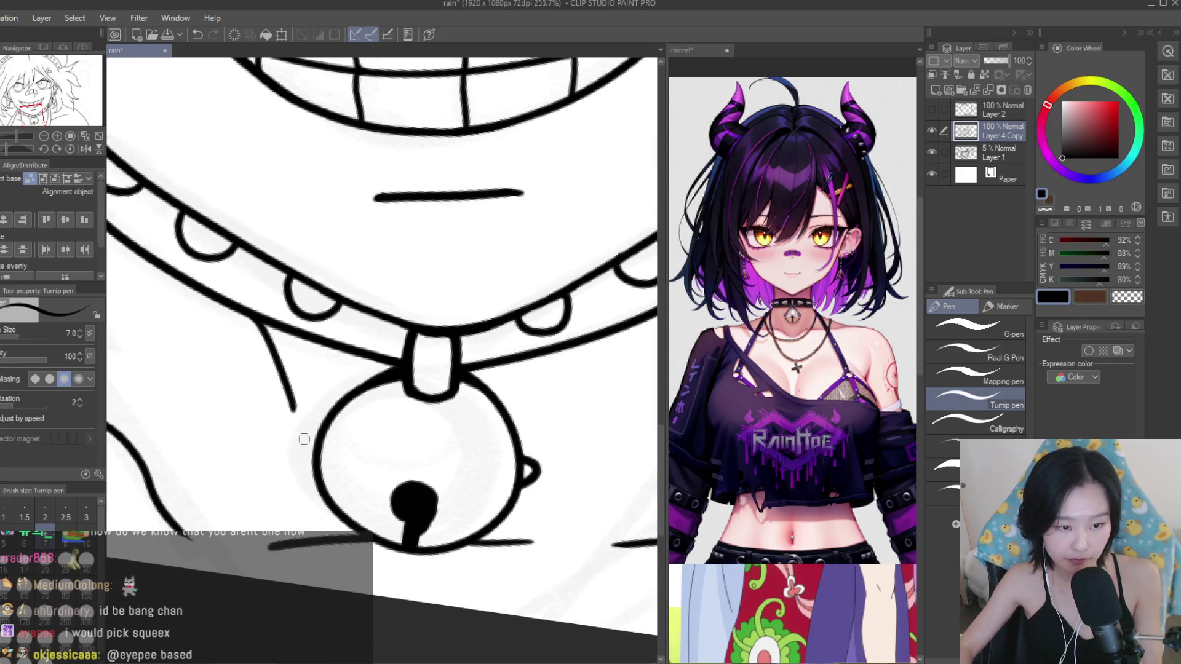
pyautogui.scroll(-2, 431, 458)
pyautogui.scroll(-3, 443, 455)
pyautogui.scroll(-3, 450, 456)
pyautogui.scroll(3, 449, 455)
pyautogui.scroll(2, 431, 493)
pyautogui.scroll(2, 417, 537)
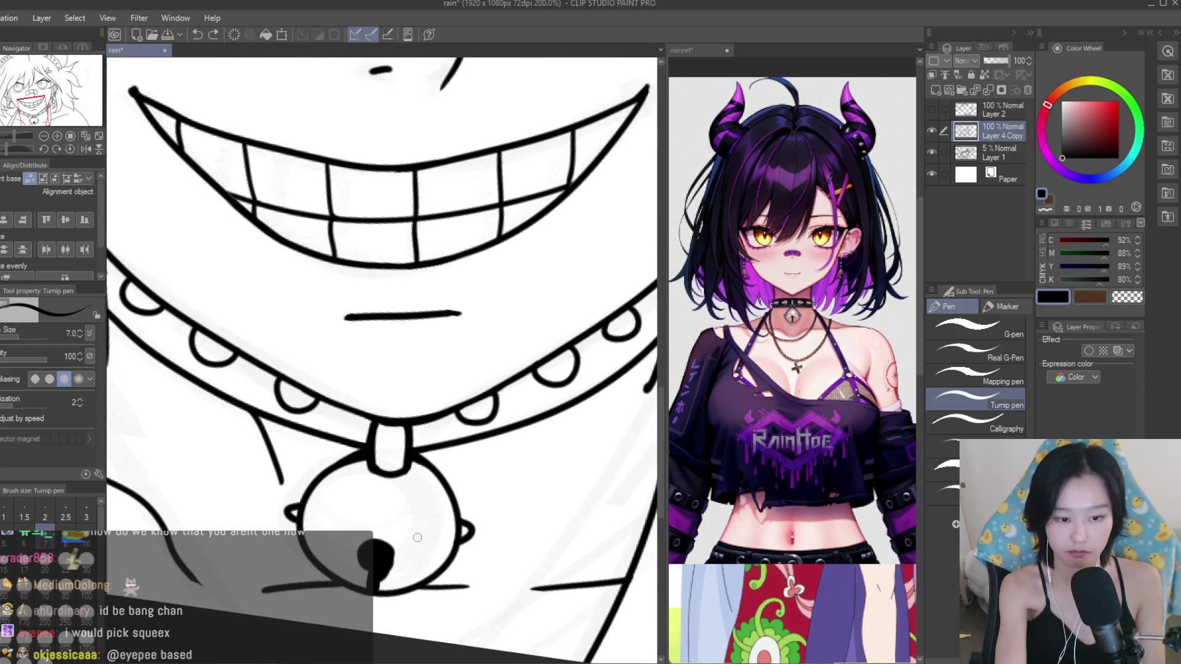
pyautogui.hotkey('ctrl', 'z')
pyautogui.moveTo(285, 508)
pyautogui.mouseDown()
pyautogui.moveTo(458, 541)
pyautogui.moveTo(473, 533)
pyautogui.mouseUp()
pyautogui.hotkey('ctrl', 'z')
# Erase stray lines, then ink the corner where the band meets the bell edge and touch up the left edge.
pyautogui.scroll(2, 403, 535)
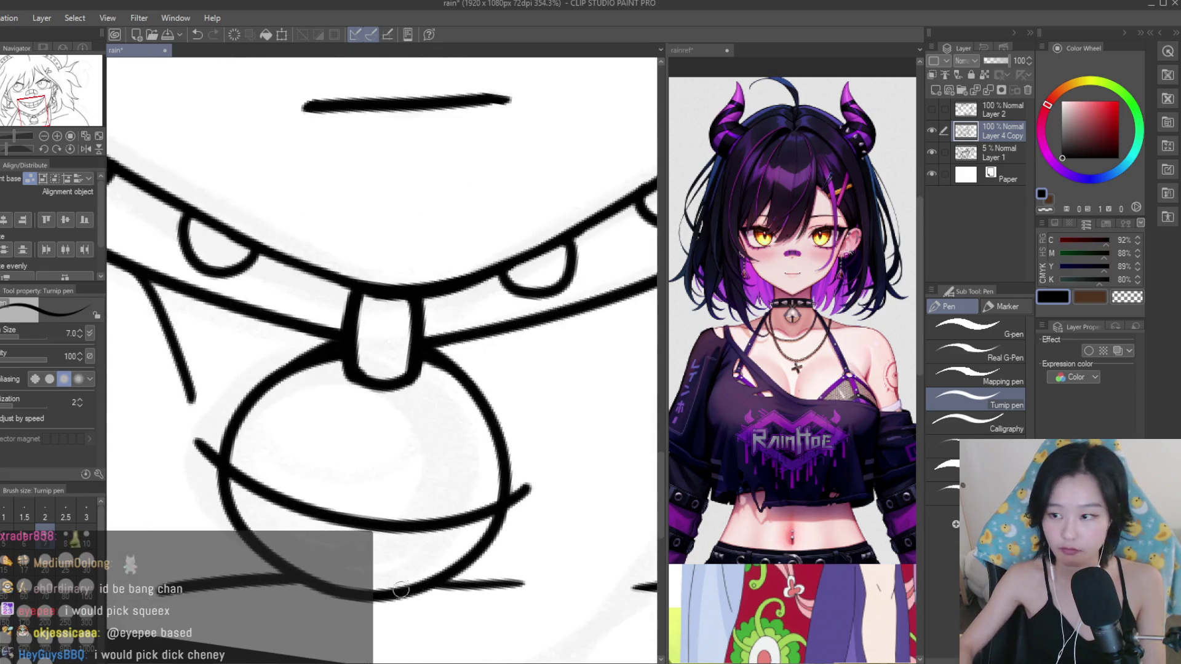
pyautogui.press('e')
pyautogui.scroll(1, 260, 469)
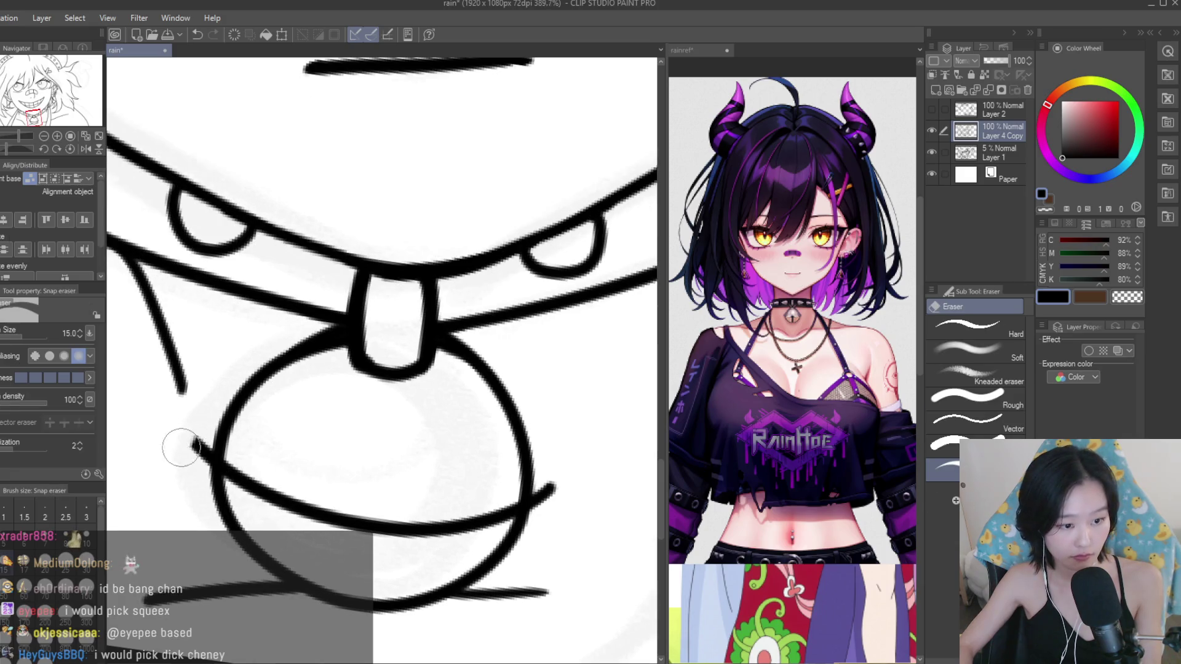
pyautogui.scroll(3, 471, 492)
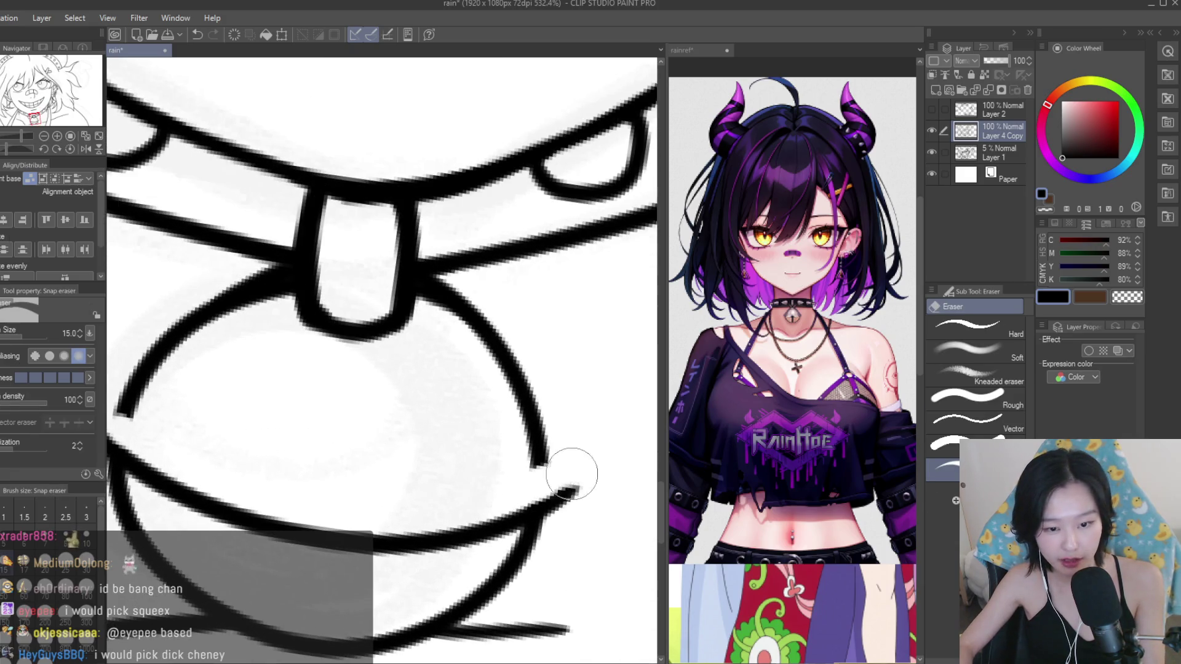
pyautogui.press('p')
pyautogui.scroll(3, 518, 501)
pyautogui.moveTo(530, 424)
pyautogui.mouseDown()
pyautogui.moveTo(588, 458)
pyautogui.moveTo(563, 511)
pyautogui.mouseUp()
pyautogui.scroll(-5, 588, 459)
pyautogui.scroll(3, 289, 461)
pyautogui.moveTo(270, 430); pyautogui.dragTo(259, 498)
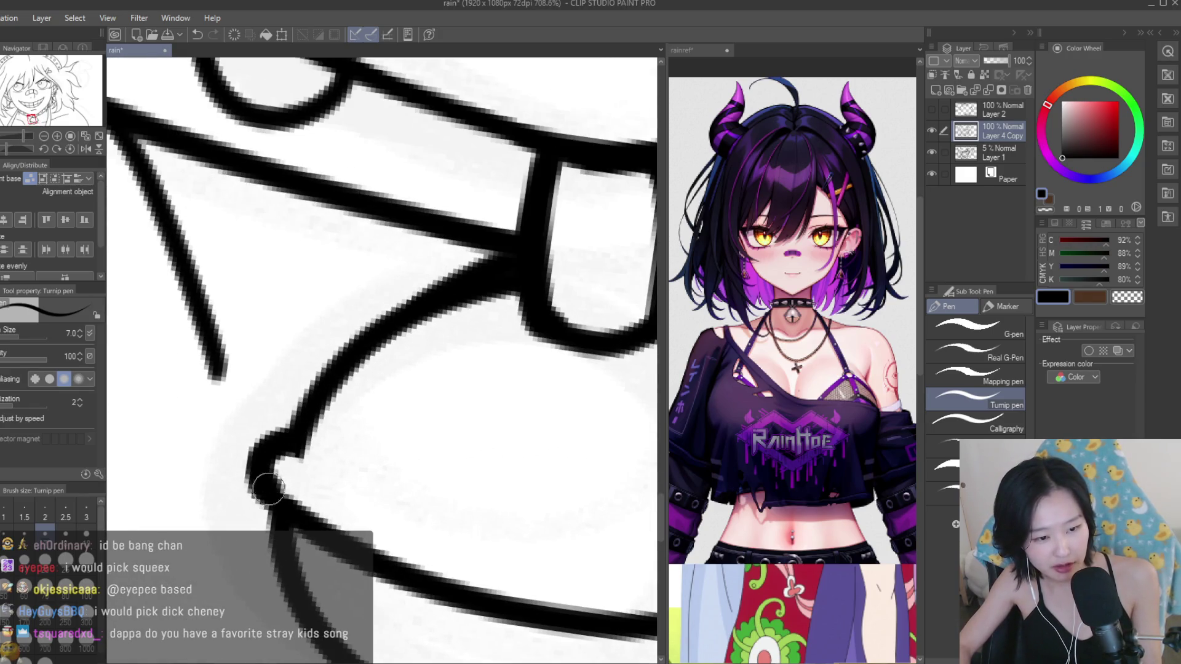
pyautogui.scroll(-3, 384, 481)
pyautogui.scroll(3, 419, 559)
# Fill a black teardrop slot below the band and erase around it to clean the bell outline.
pyautogui.moveTo(435, 533)
pyautogui.mouseDown()
pyautogui.moveTo(426, 523)
pyautogui.moveTo(449, 525)
pyautogui.moveTo(426, 540)
pyautogui.mouseUp()
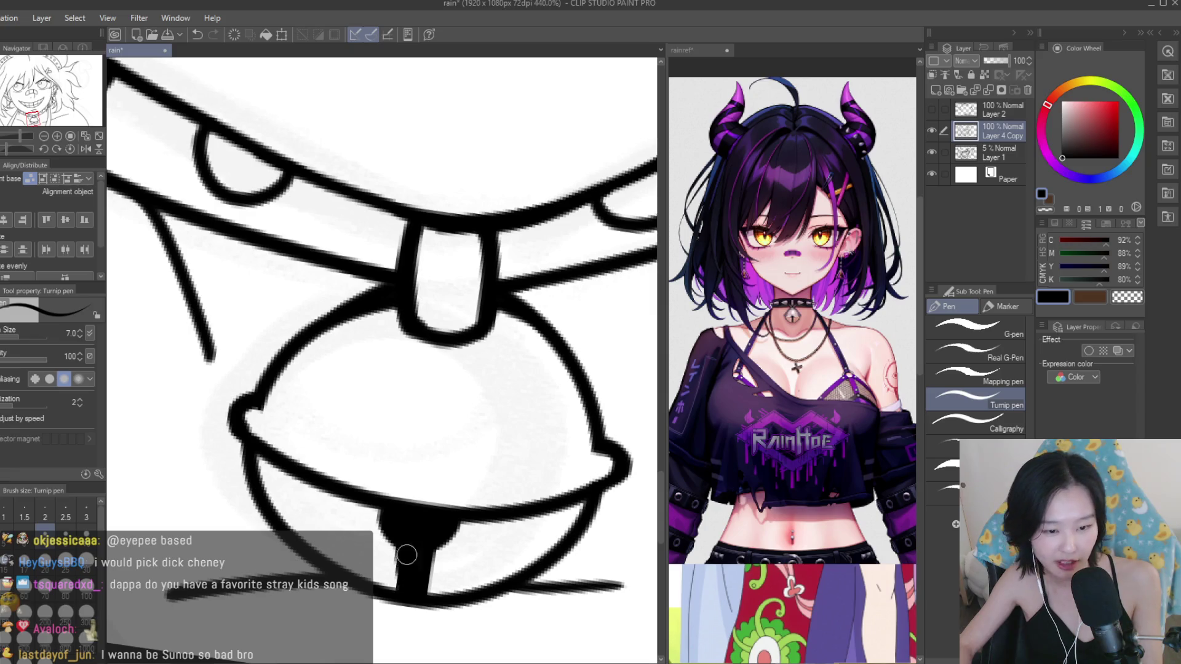
pyautogui.scroll(-5, 429, 551)
pyautogui.scroll(-3, 429, 550)
pyautogui.scroll(-2, 429, 550)
pyautogui.scroll(1, 429, 550)
pyautogui.press('e')
pyautogui.scroll(3, 473, 511)
pyautogui.scroll(3, 475, 516)
pyautogui.scroll(2, 453, 514)
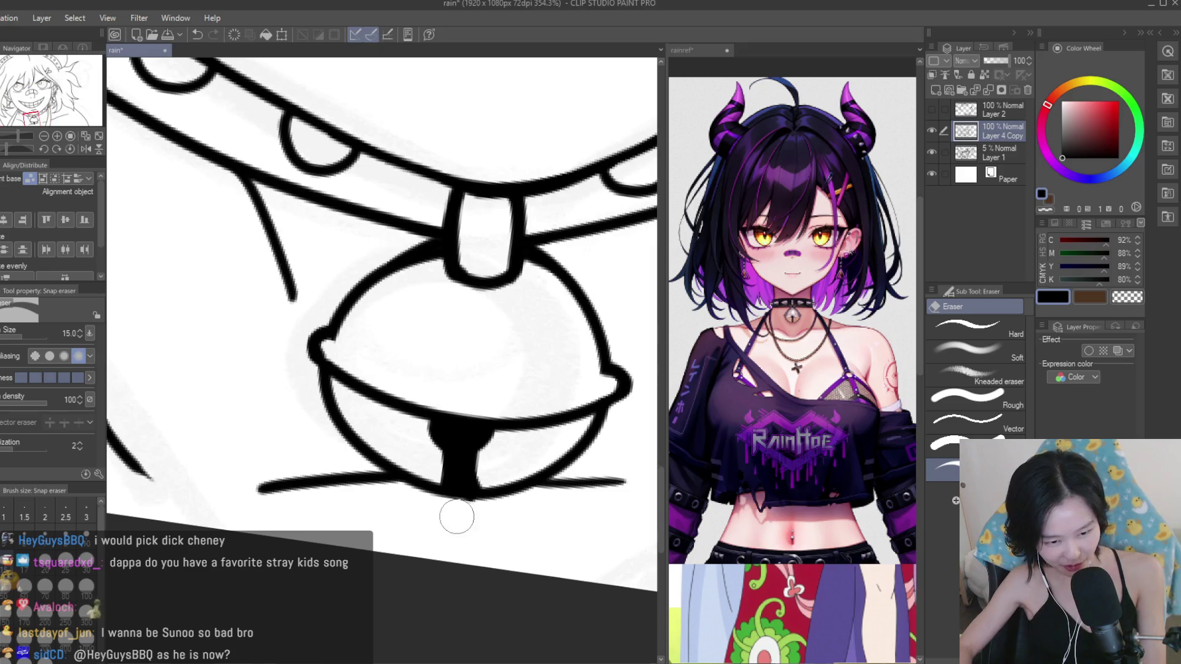
pyautogui.scroll(-5, 433, 529)
pyautogui.press('p')
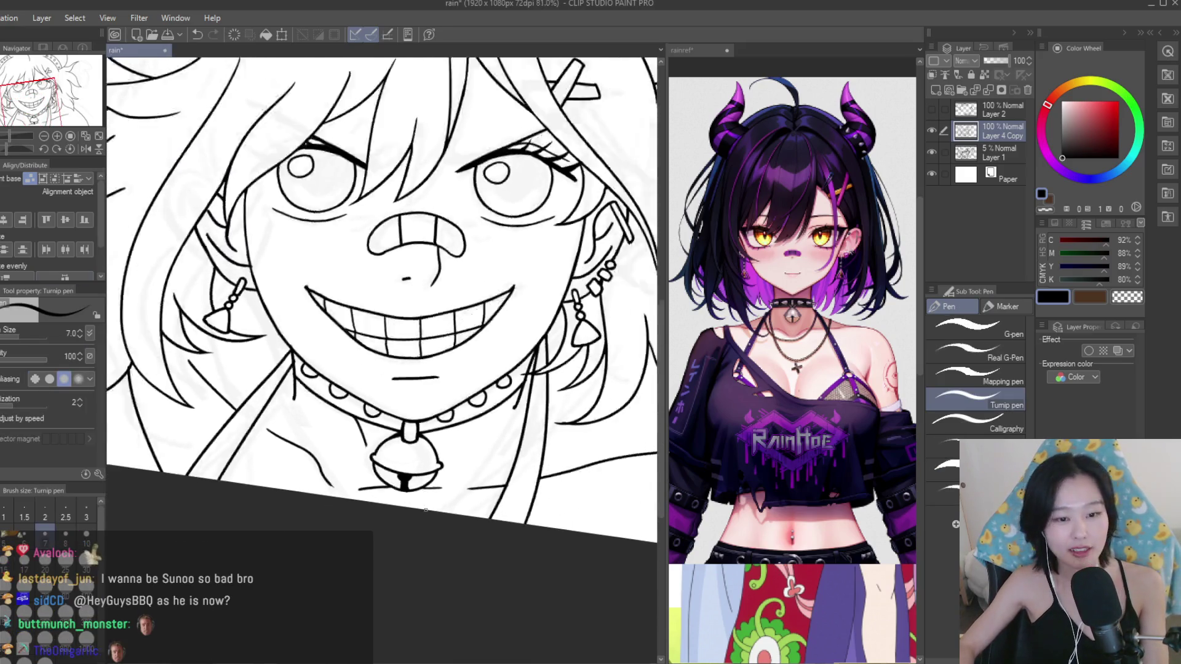
pyautogui.scroll(-1, 541, 491)
pyautogui.scroll(4, 522, 489)
pyautogui.scroll(2, 530, 430)
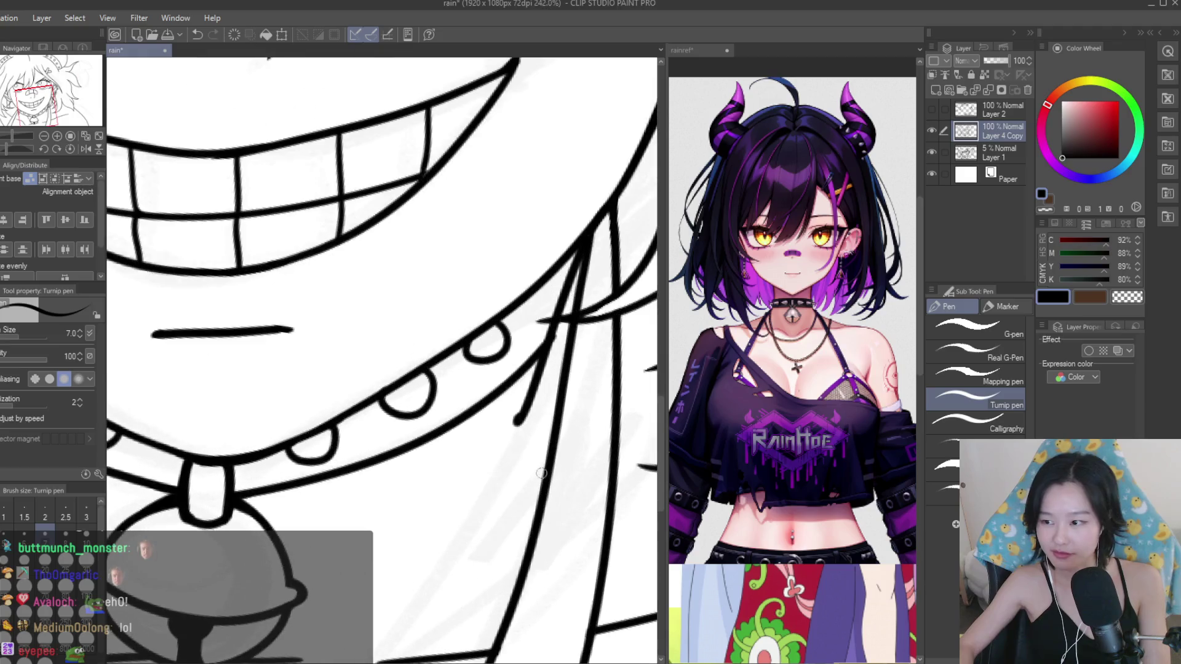
pyautogui.scroll(3, 538, 380)
# Erase the remaining rough edges on the bell and save the drawing.
pyautogui.press('e')
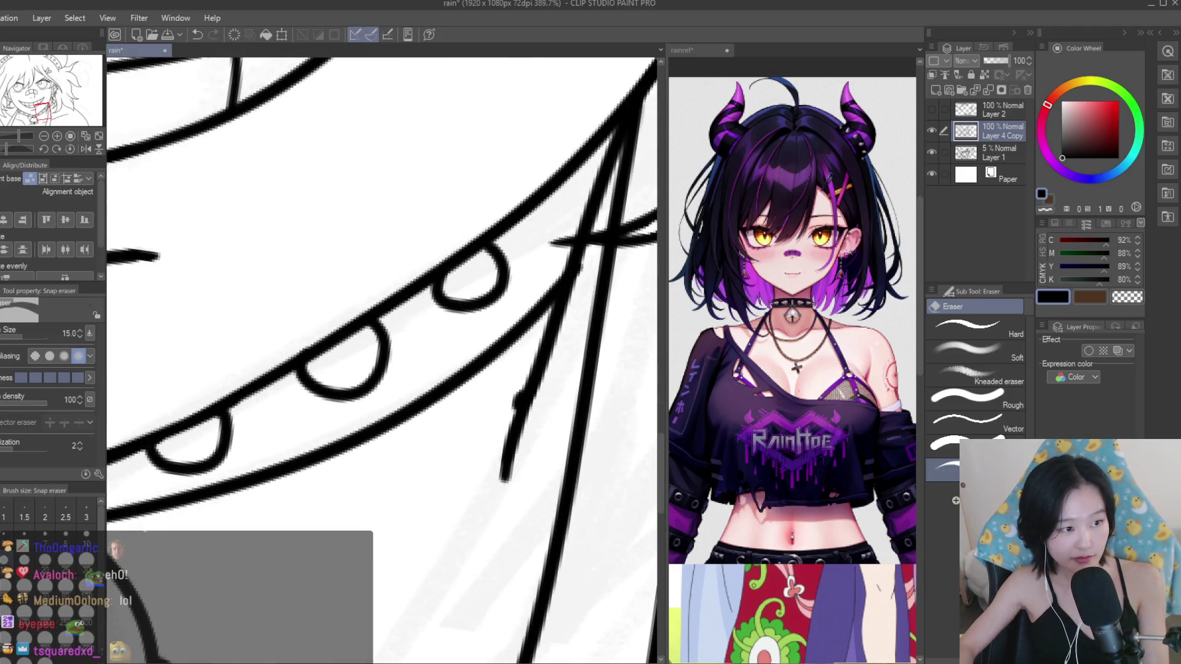
pyautogui.scroll(-3, 516, 374)
pyautogui.scroll(-3, 369, 308)
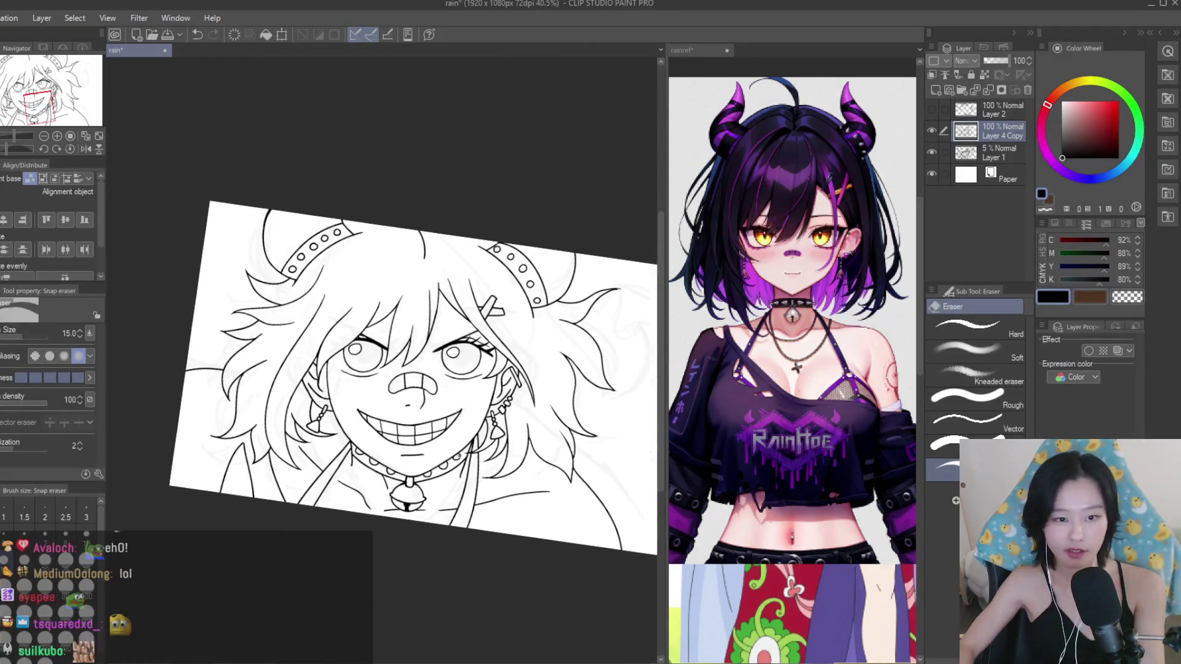
pyautogui.hotkey('ctrl', 's')
pyautogui.scroll(2, 209, 296)
pyautogui.scroll(3, 455, 363)
pyautogui.scroll(4, 464, 345)
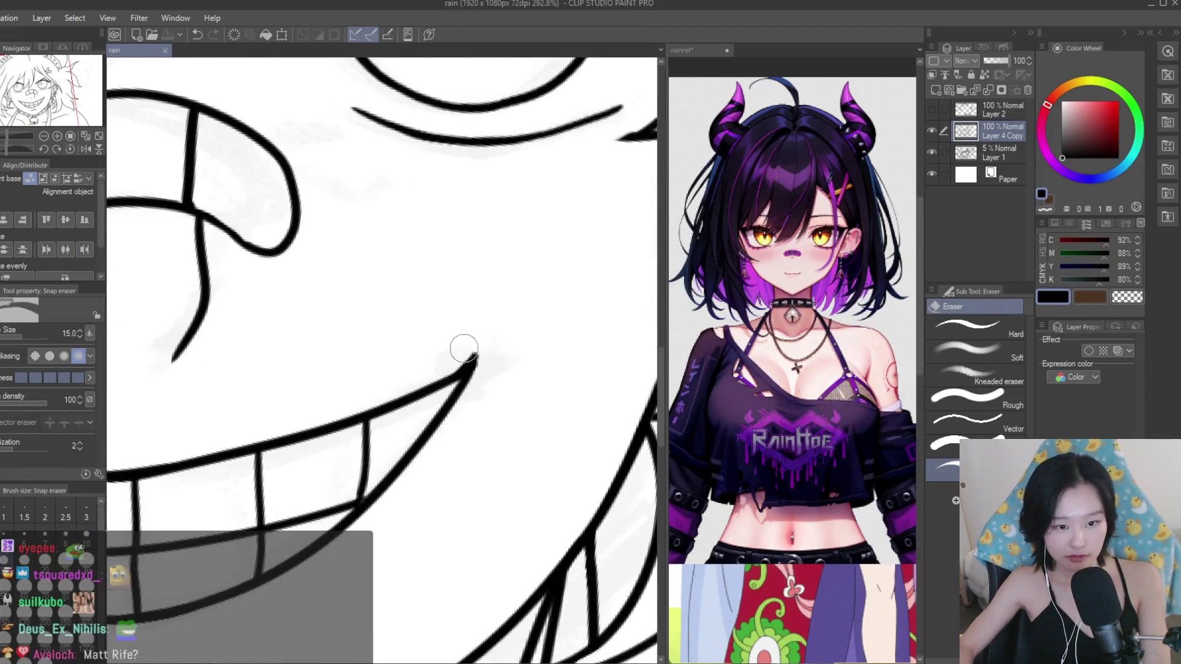
pyautogui.press('p')
pyautogui.scroll(2, 480, 358)
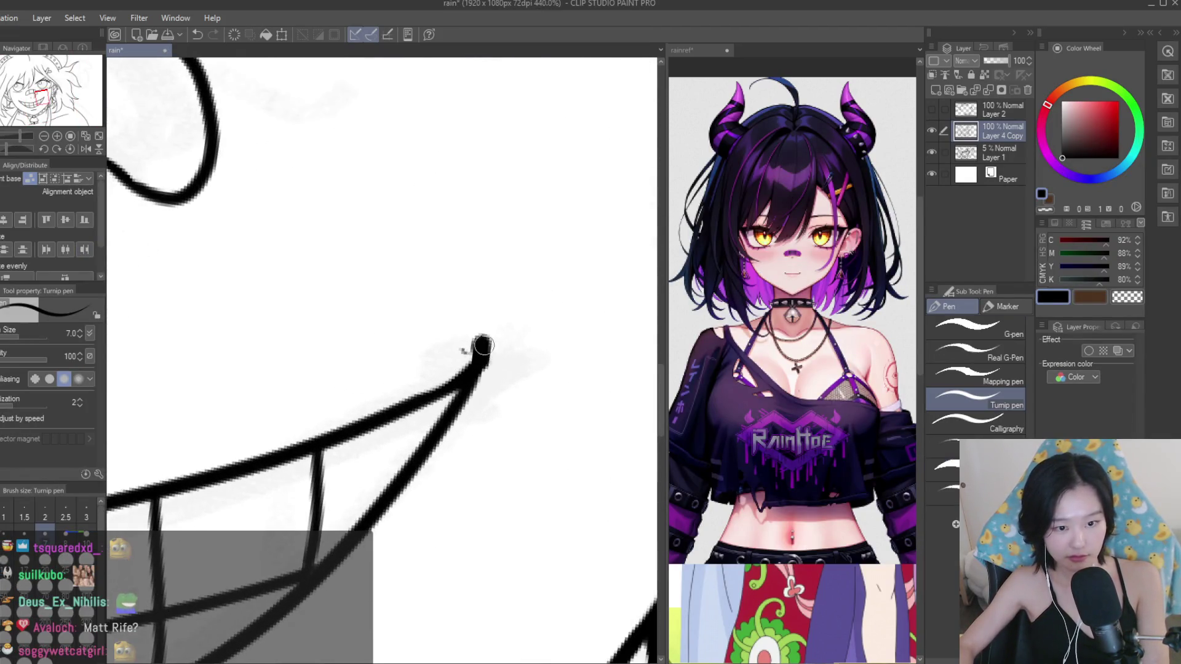
# Redraw the mouth-corner line's tip as a bolder stroke, undoing the stray mark.
pyautogui.moveTo(483, 345); pyautogui.dragTo(468, 382)
pyautogui.hotkey('ctrl', 'z')
pyautogui.moveTo(482, 337); pyautogui.dragTo(470, 367)
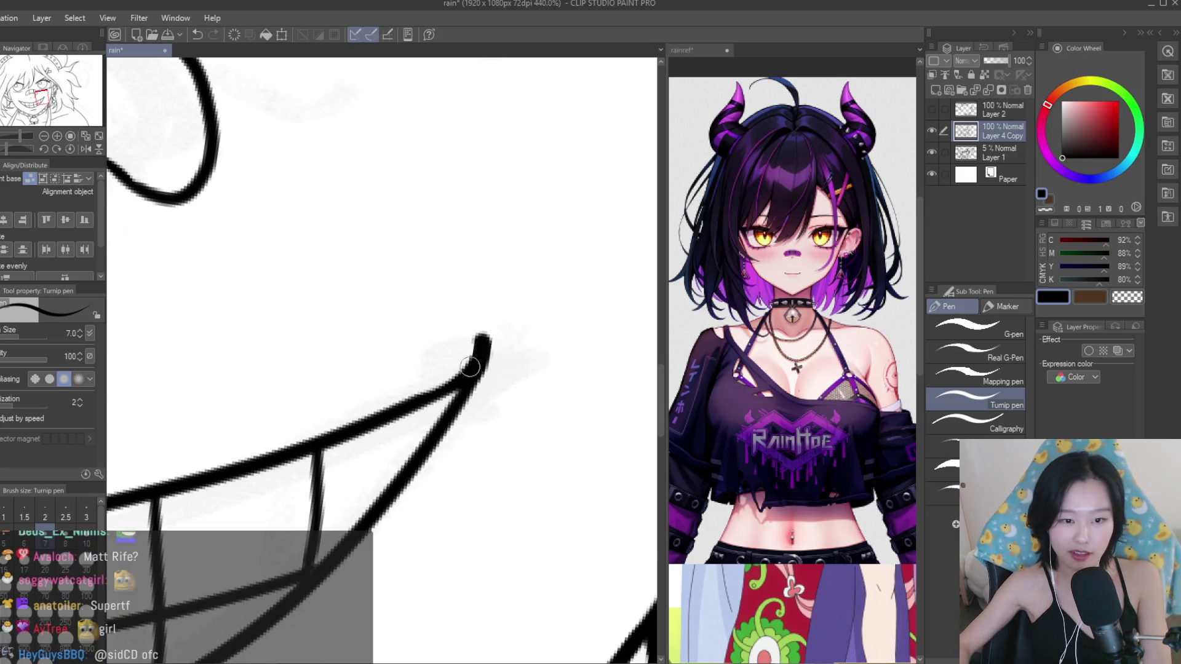
pyautogui.scroll(-4, 470, 368)
pyautogui.scroll(-2, 467, 381)
pyautogui.scroll(4, 339, 391)
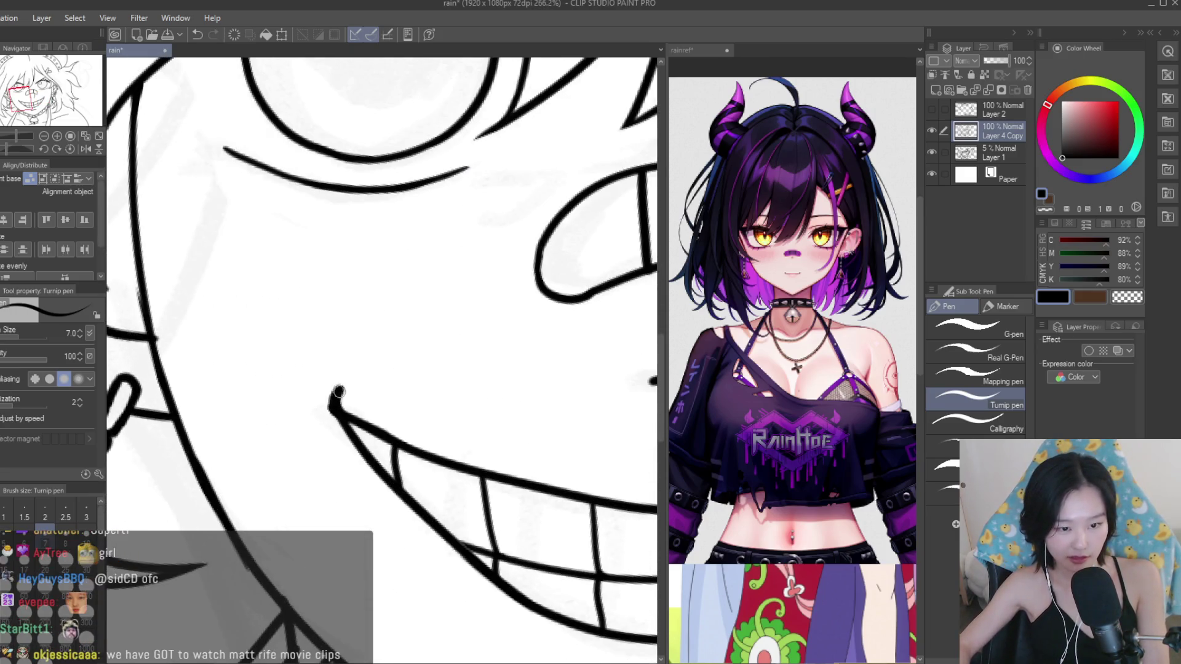
pyautogui.scroll(-3, 339, 392)
# Erase leftover bits around the grin's corner, then bring up the rainref reference document.
pyautogui.press('e')
pyautogui.scroll(1, 338, 376)
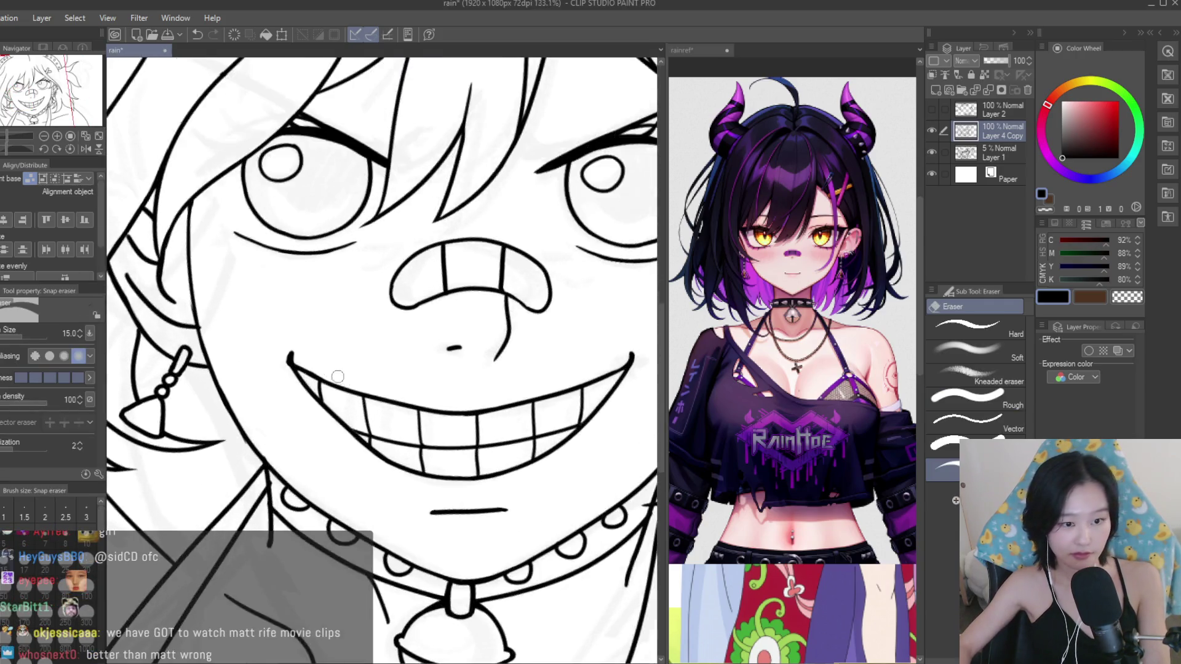
pyautogui.scroll(6, 338, 376)
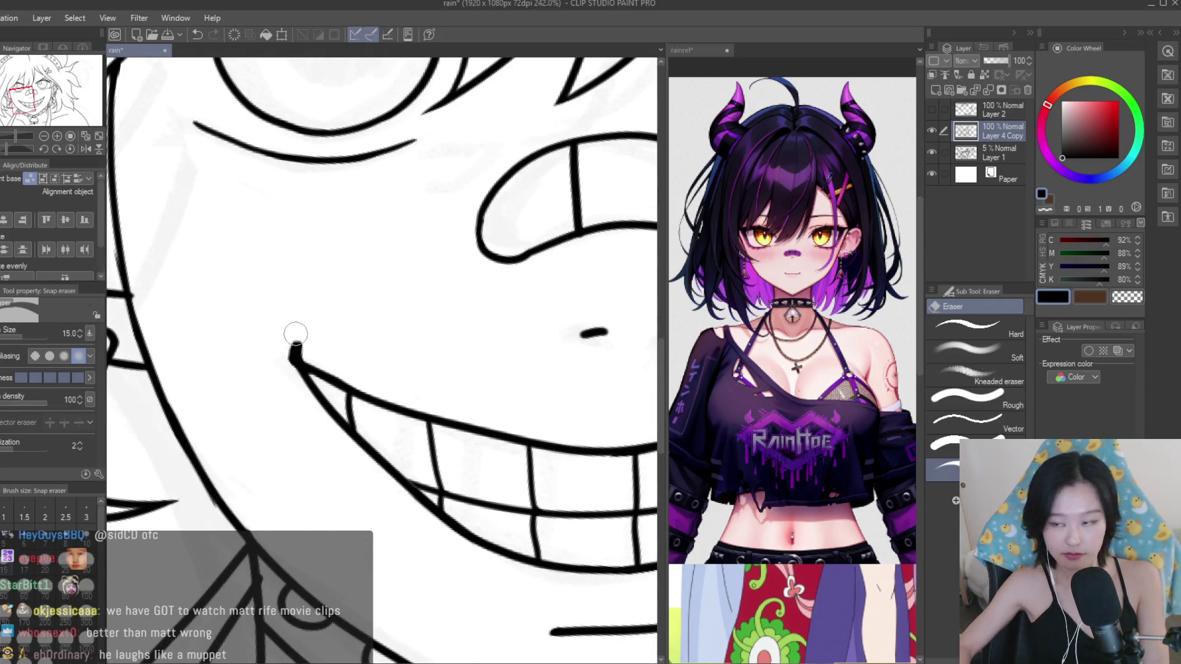
pyautogui.scroll(-3, 296, 334)
pyautogui.scroll(3, 527, 335)
pyautogui.scroll(2, 585, 325)
pyautogui.scroll(2, 599, 360)
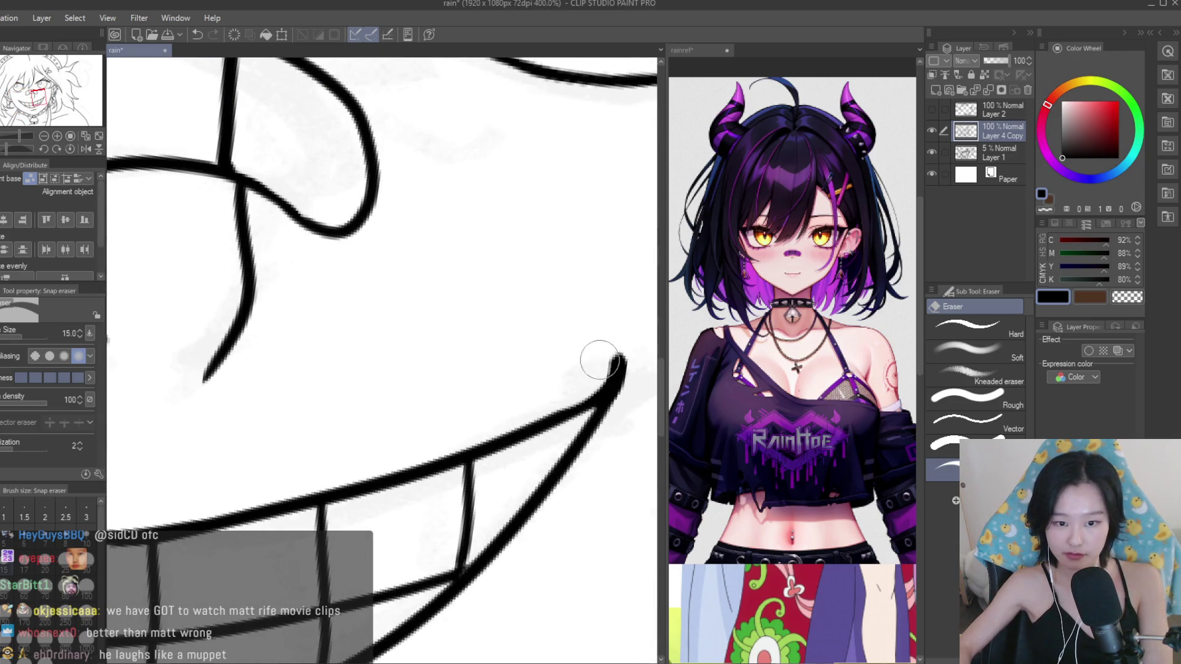
pyautogui.scroll(-5, 624, 349)
pyautogui.scroll(-4, 414, 422)
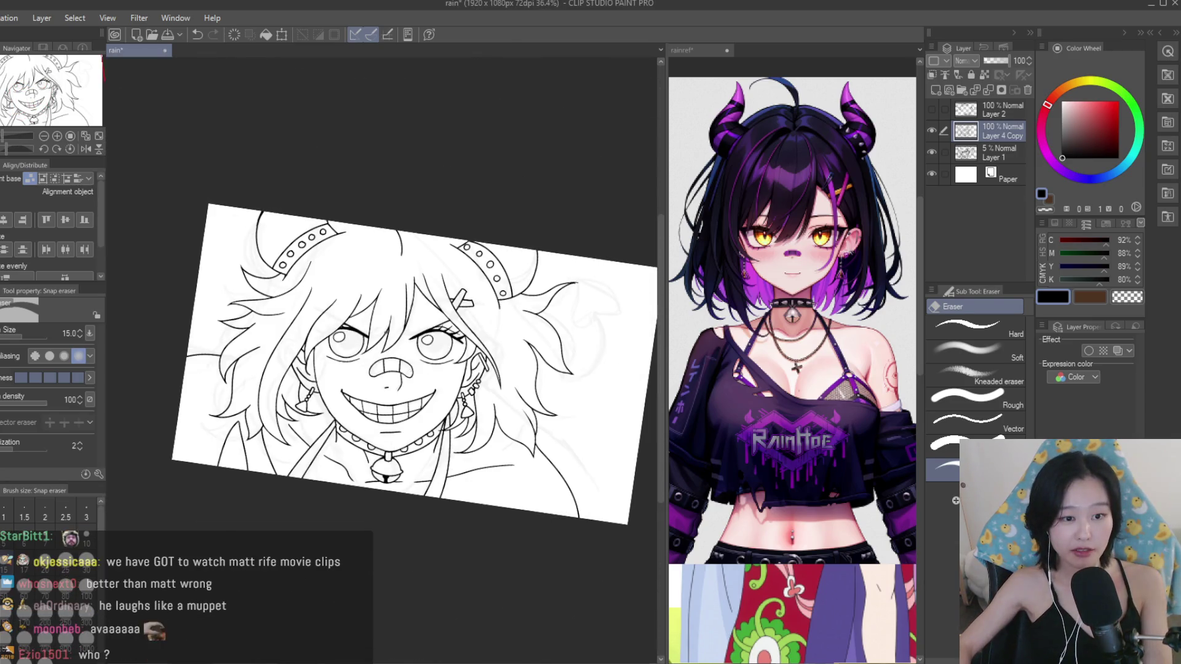
pyautogui.press('p')
pyautogui.hotkey('ctrl', 'Tab')
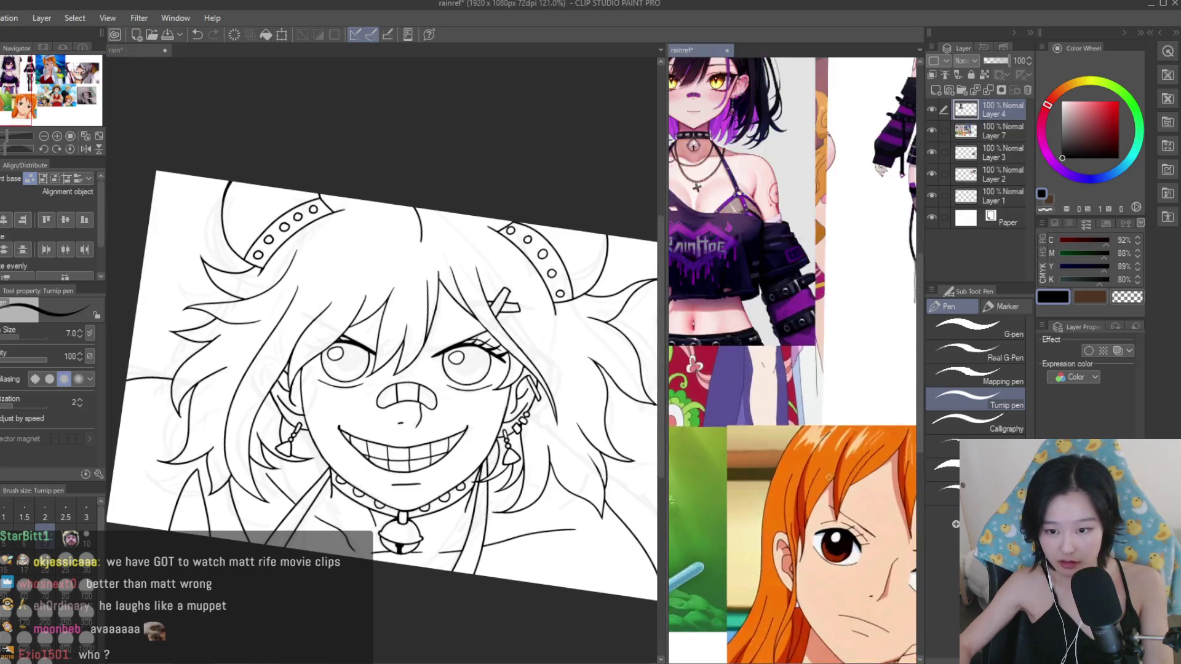
# Undo the last hair stroke and redraw a hair strand on the right side.
pyautogui.scroll(3, 317, 346)
pyautogui.hotkey('ctrl', 'z')
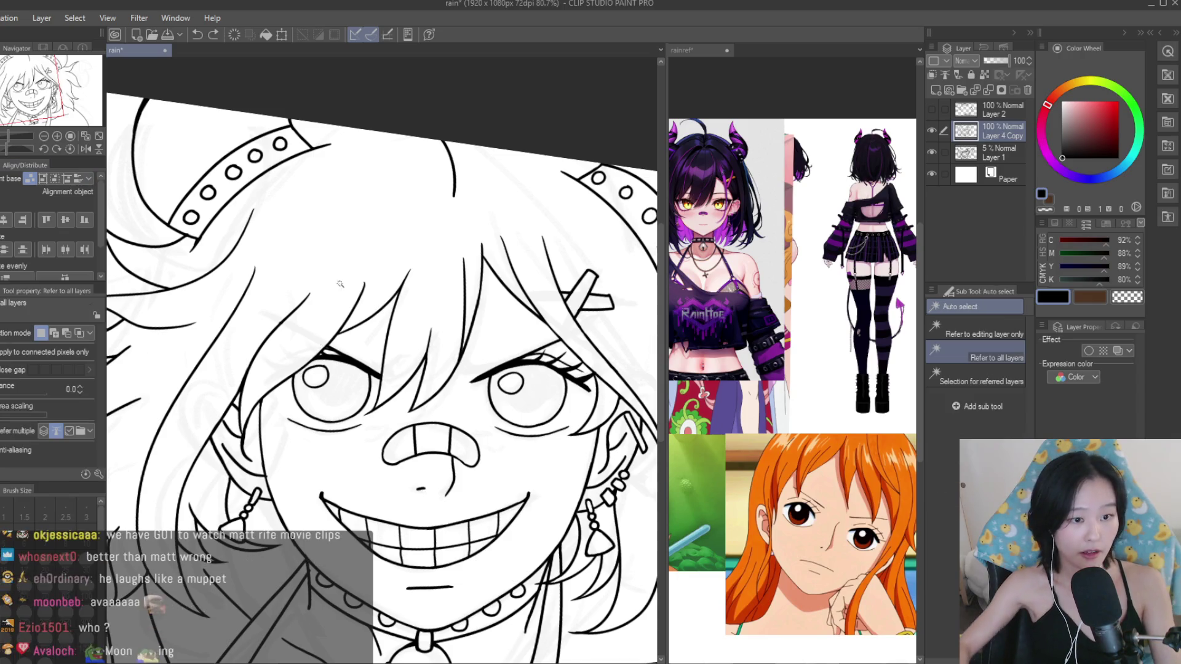
pyautogui.scroll(2, 343, 266)
pyautogui.moveTo(312, 351); pyautogui.dragTo(334, 276)
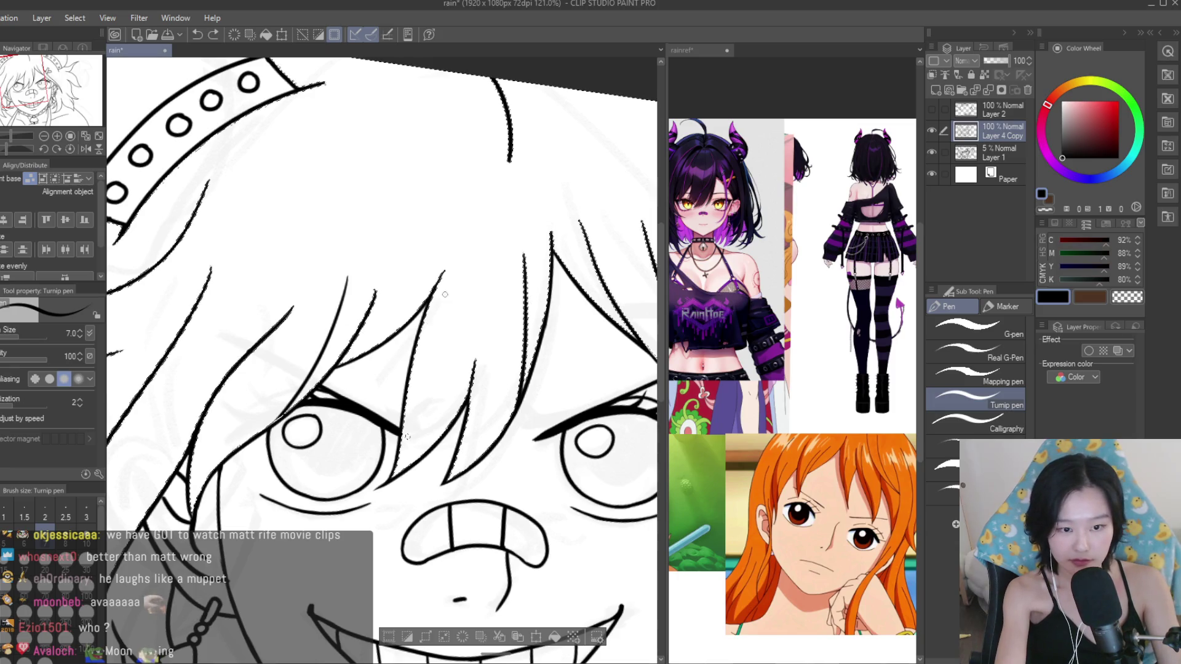
pyautogui.scroll(-3, 389, 457)
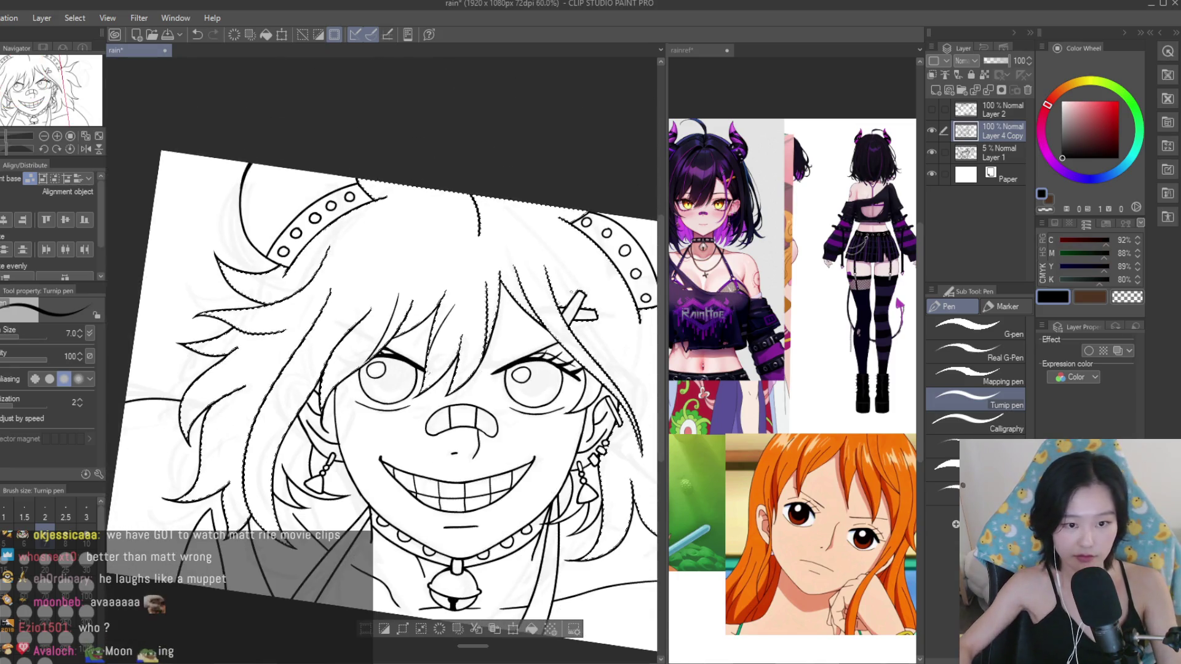
pyautogui.scroll(3, 587, 356)
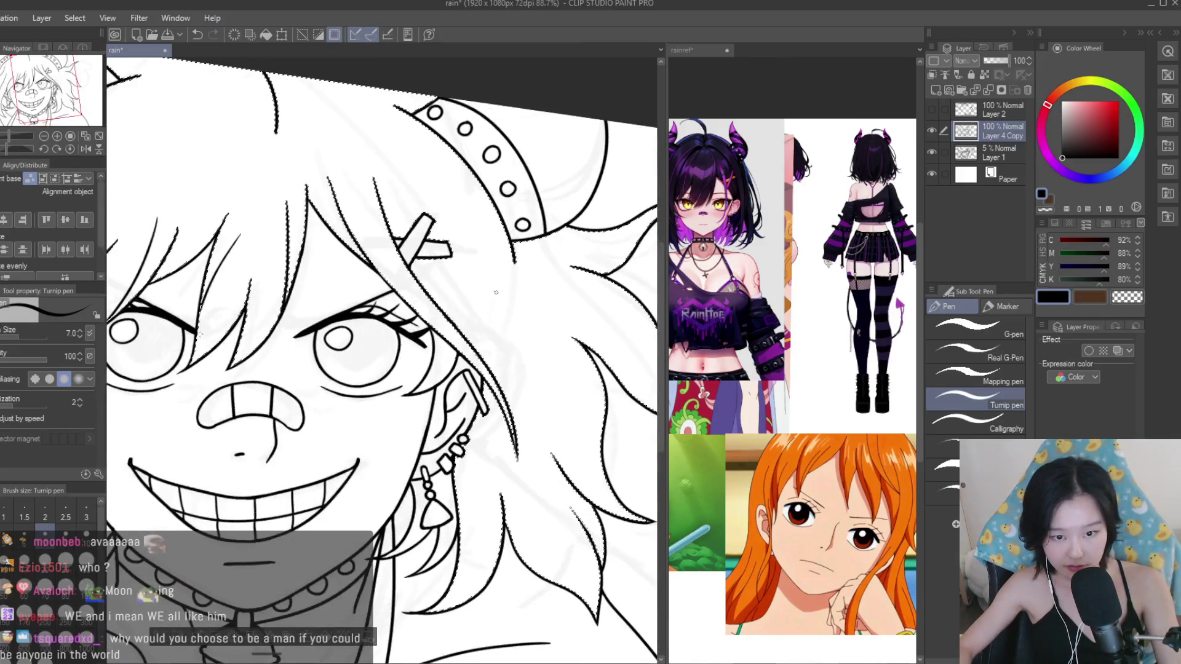
pyautogui.scroll(-2, 558, 292)
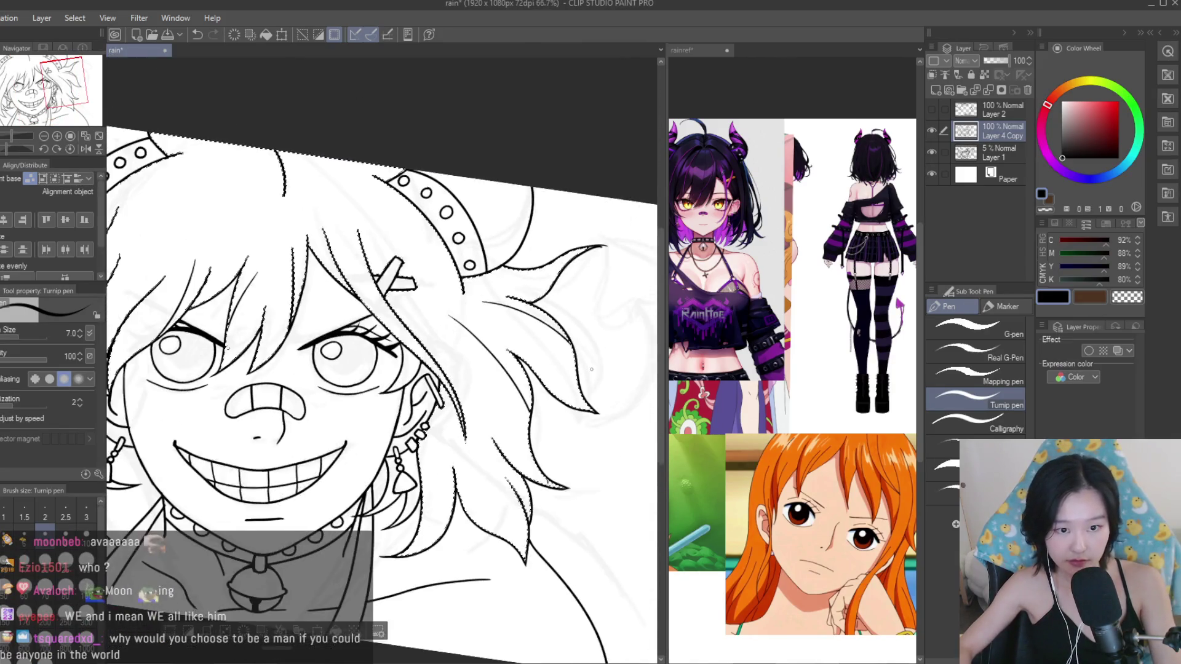
pyautogui.scroll(-2, 558, 292)
pyautogui.scroll(2, 588, 406)
pyautogui.scroll(2, 587, 406)
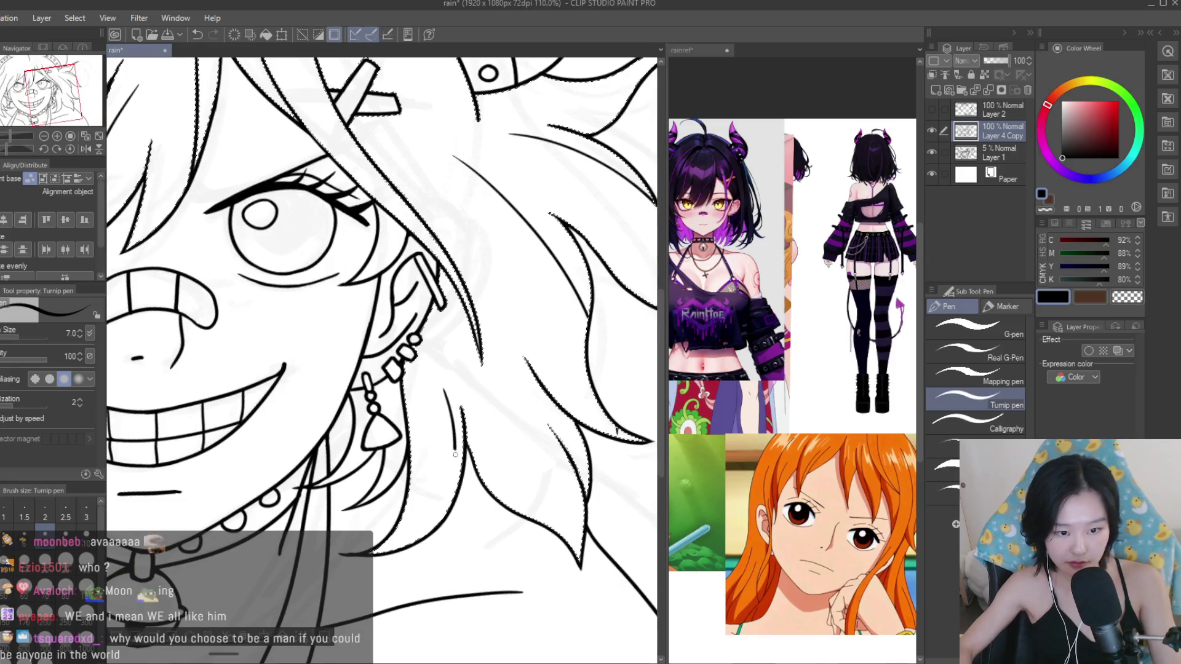
pyautogui.scroll(-3, 494, 421)
pyautogui.scroll(-3, 494, 421)
pyautogui.scroll(-3, 494, 421)
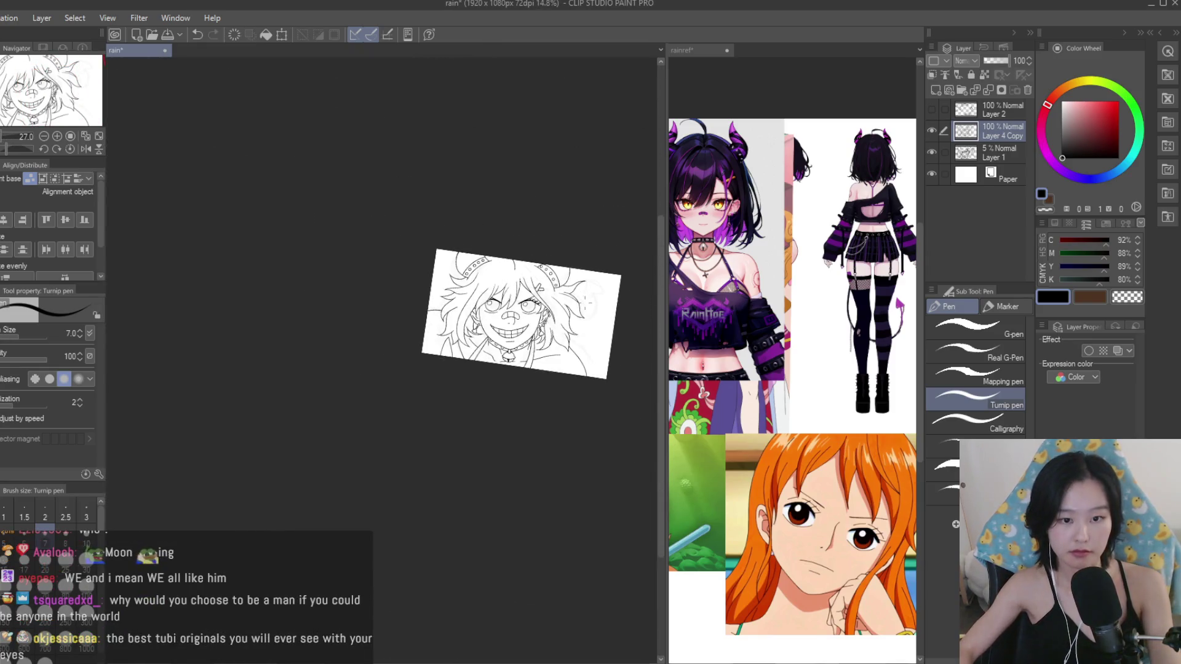
pyautogui.scroll(3, 598, 314)
pyautogui.scroll(1, 403, 262)
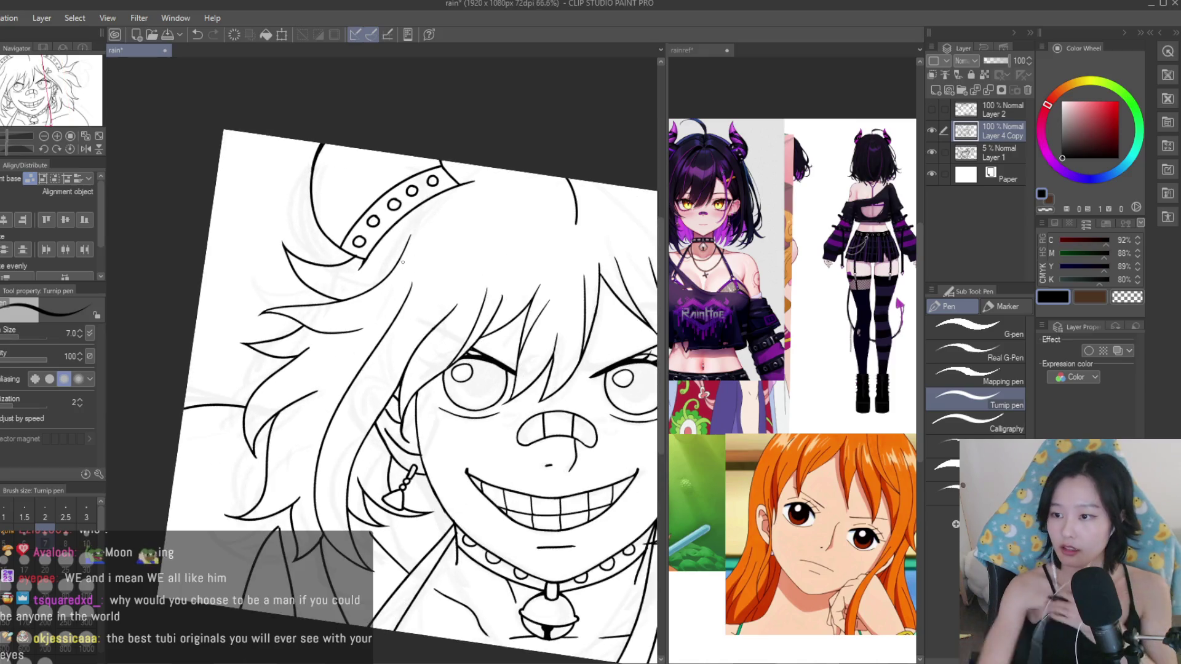
# Try a short stroke in the hair near the earring, undo it, deselect and save.
pyautogui.hotkey('ctrl', 'z')
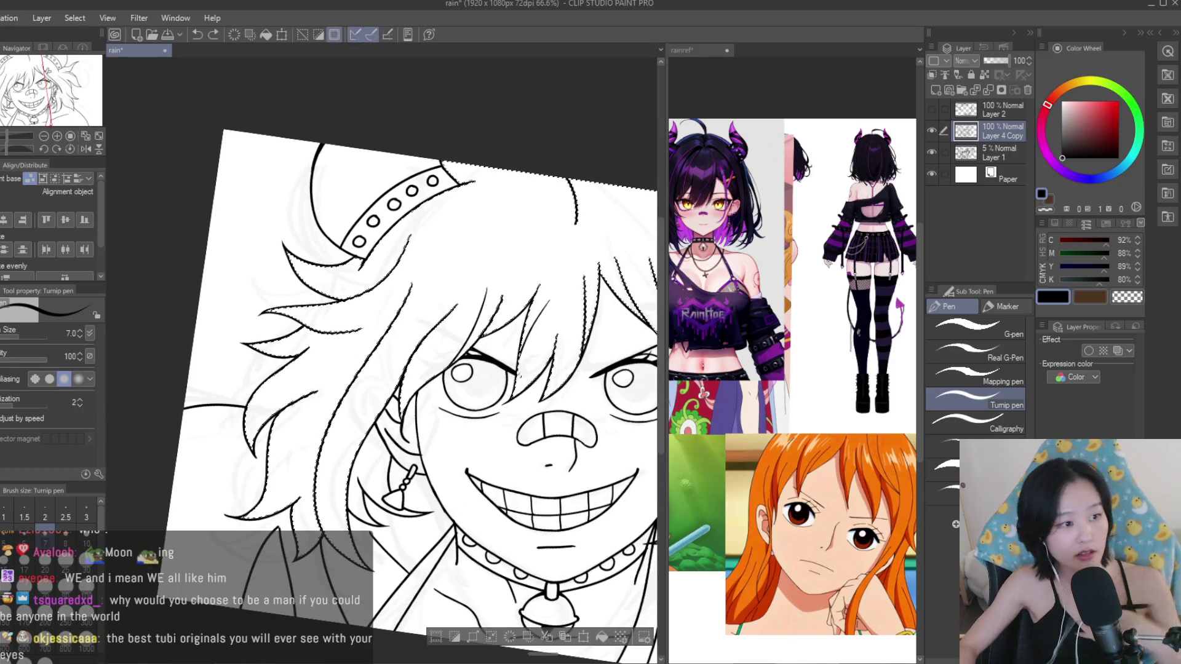
pyautogui.scroll(1, 197, 409)
pyautogui.scroll(1, 198, 410)
pyautogui.moveTo(317, 404); pyautogui.dragTo(288, 484)
pyautogui.hotkey('ctrl', 'z')
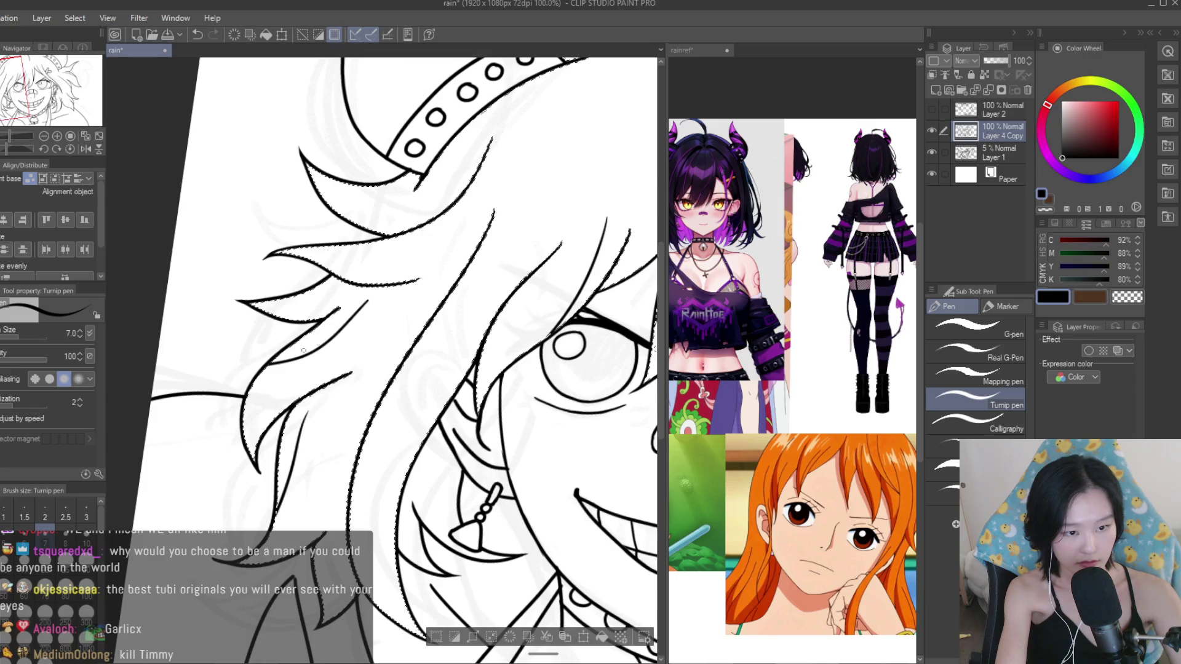
pyautogui.hotkey('ctrl', 'z')
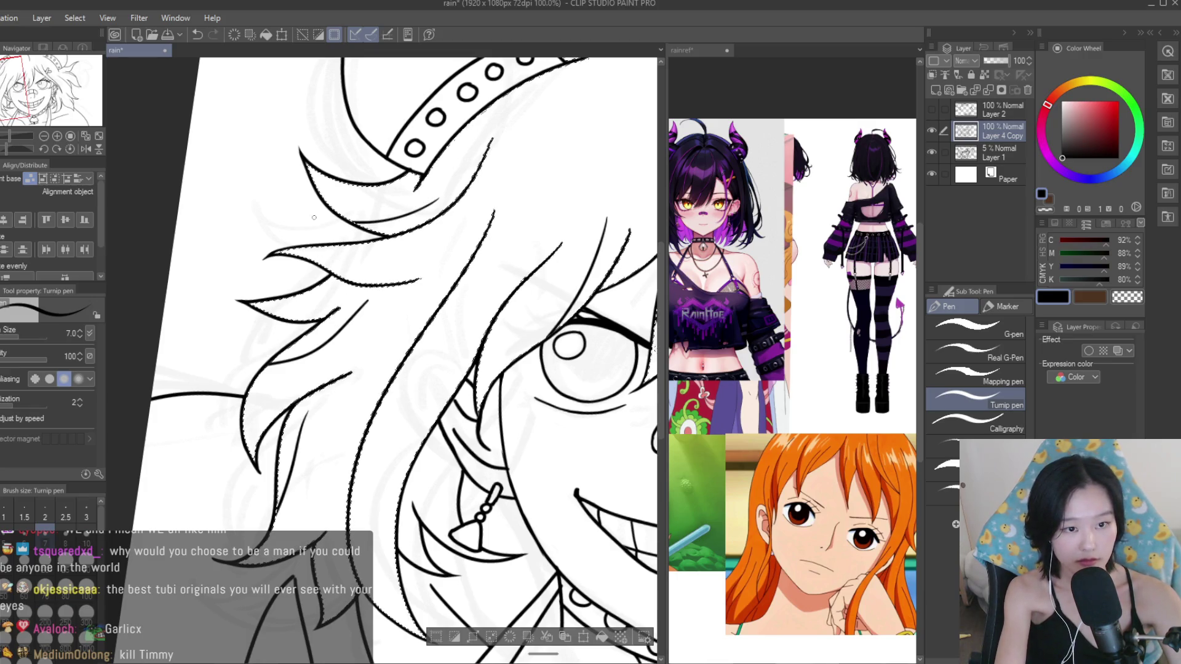
pyautogui.hotkey('ctrl', 'd')
pyautogui.hotkey('ctrl', 's')
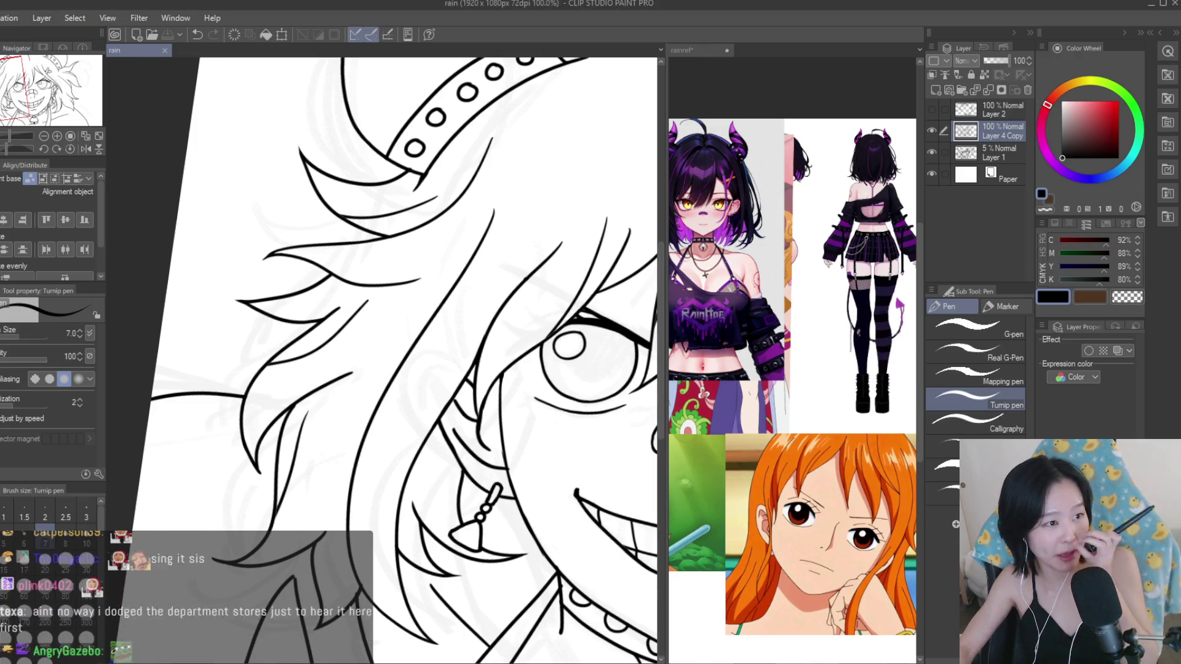
# Paste the copied denim-jacket photo as a new document, close it, then paste it again.
pyautogui.hotkey('ctrl', 'n')
pyautogui.scroll(3, 436, 355)
pyautogui.click(231, 51)
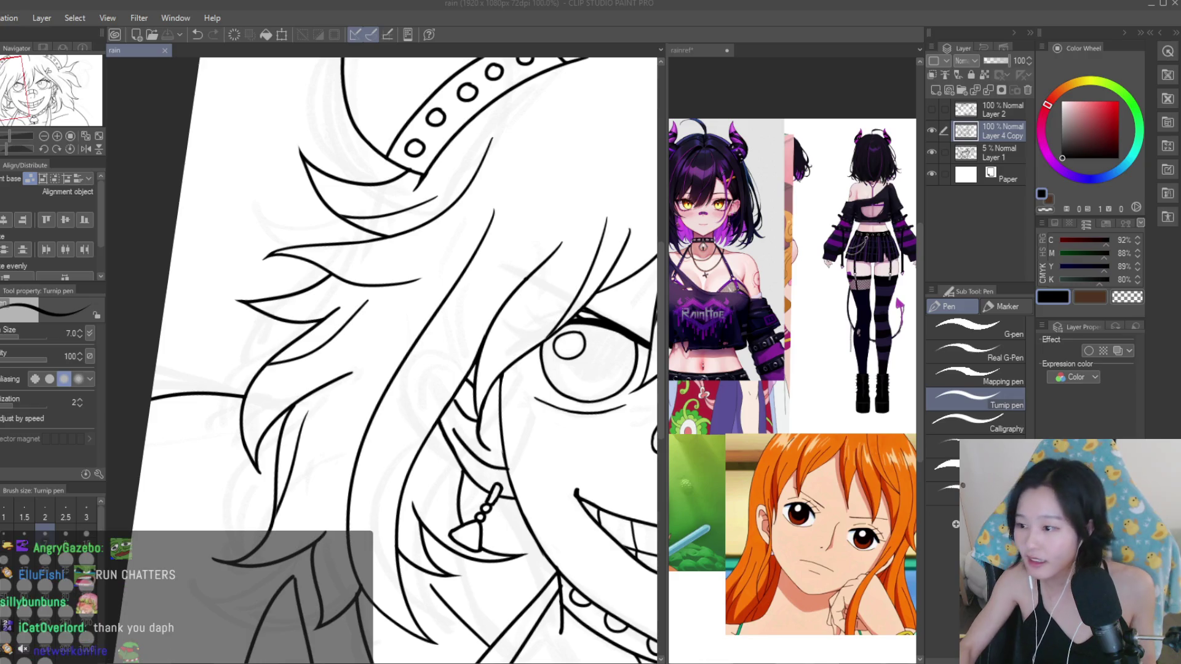
pyautogui.hotkey('ctrl', 'n')
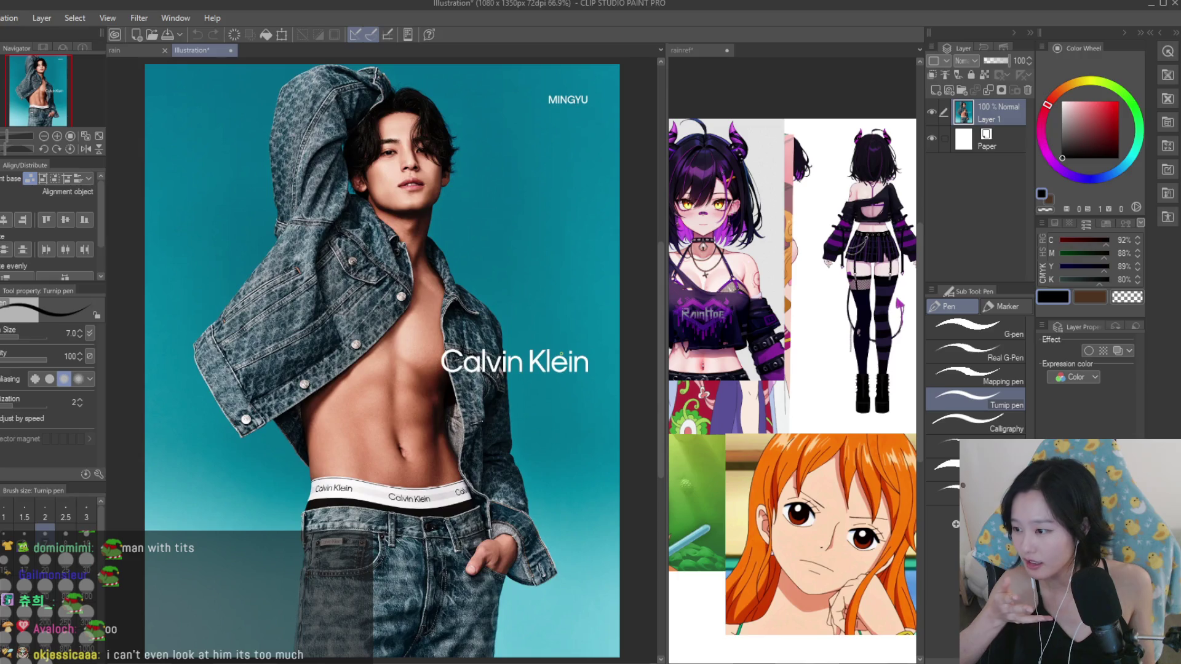
pyautogui.click(230, 50)
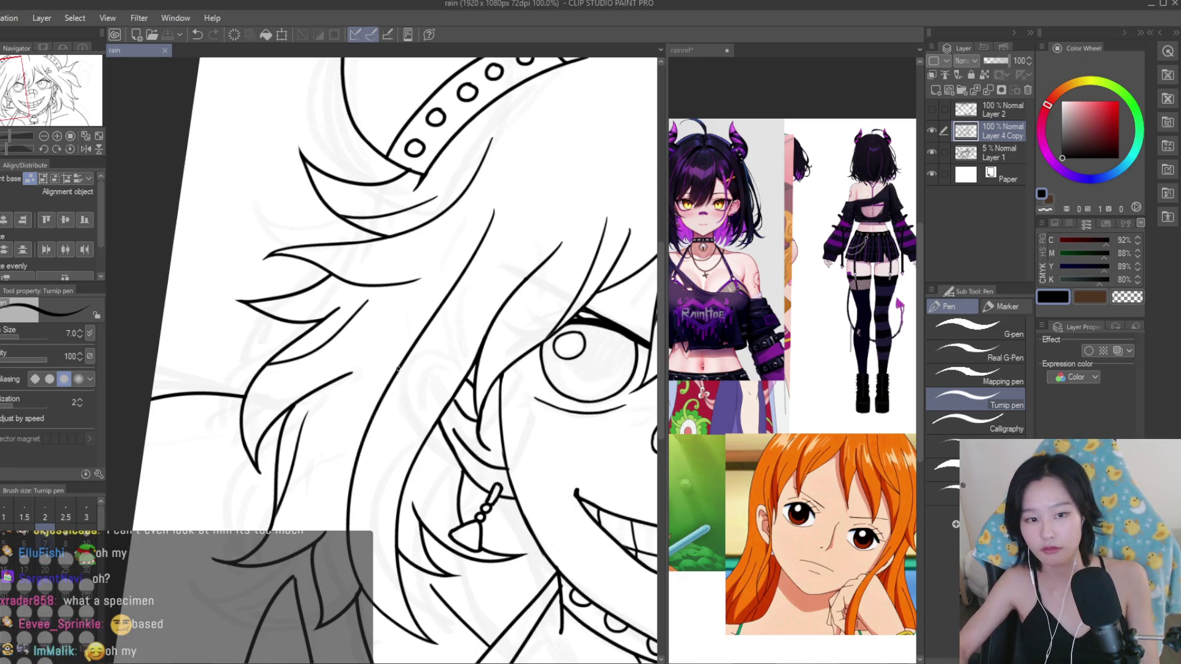
# Save the drawing.
pyautogui.scroll(-5, 399, 369)
pyautogui.scroll(1, 344, 339)
pyautogui.scroll(1, 308, 314)
pyautogui.scroll(1, 296, 307)
pyautogui.press('e')
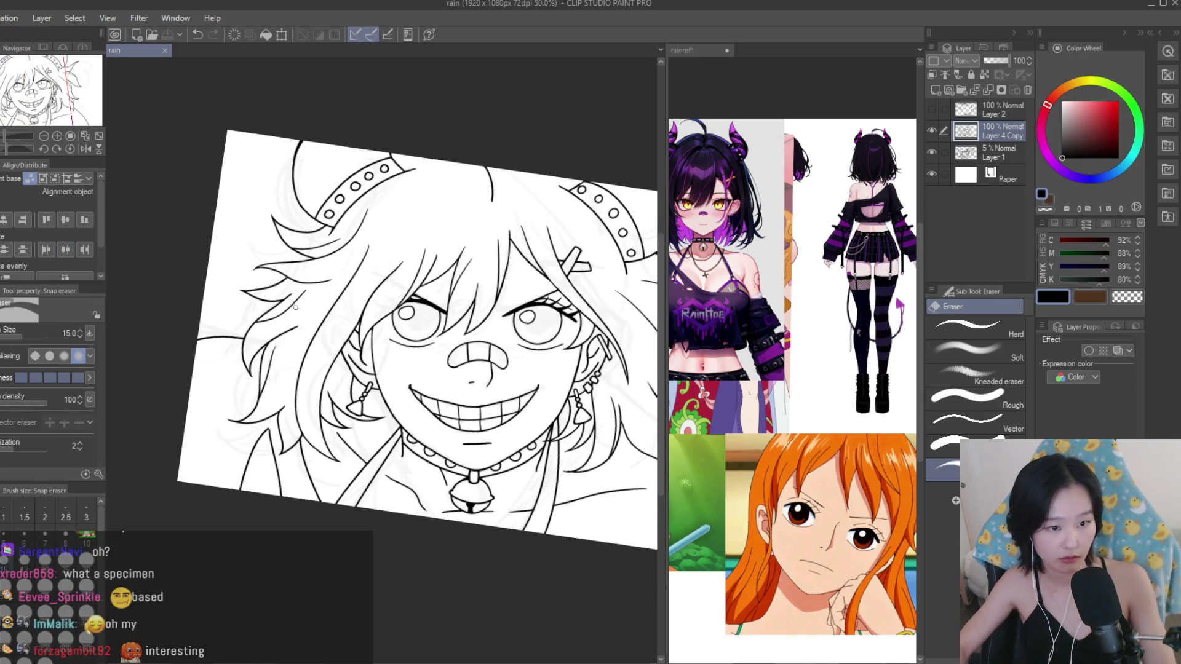
pyautogui.scroll(3, 296, 307)
pyautogui.scroll(1, 358, 282)
pyautogui.scroll(1, 350, 290)
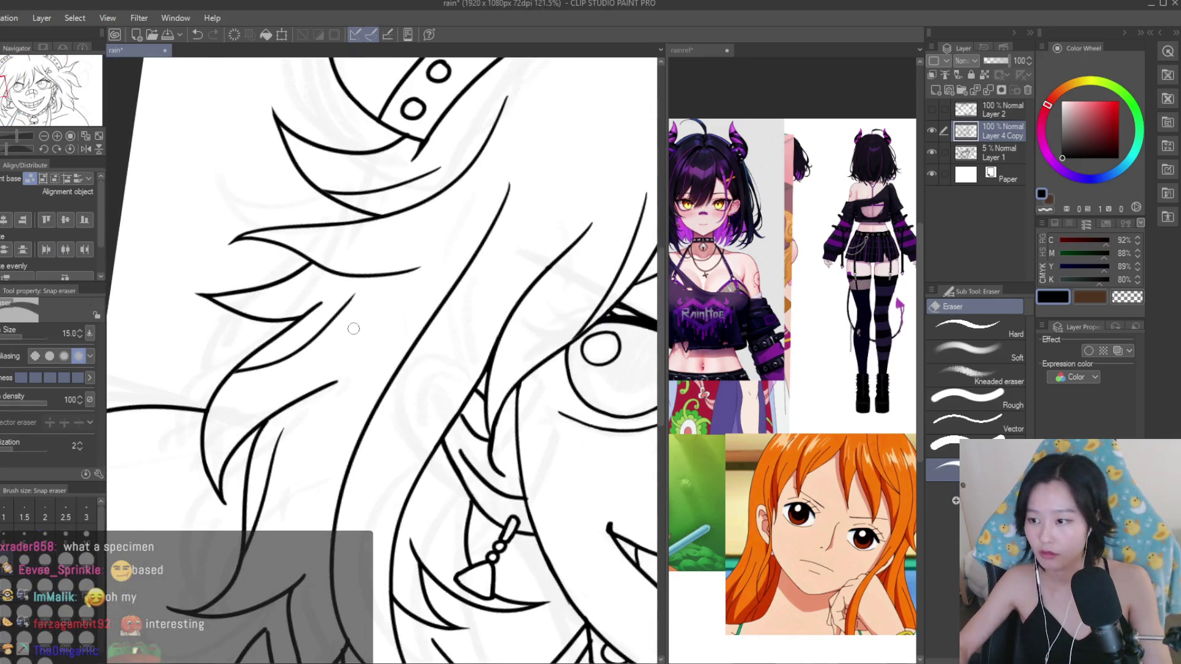
pyautogui.scroll(-4, 353, 329)
pyautogui.scroll(-1, 353, 329)
pyautogui.scroll(1, 353, 329)
pyautogui.scroll(-2, 353, 329)
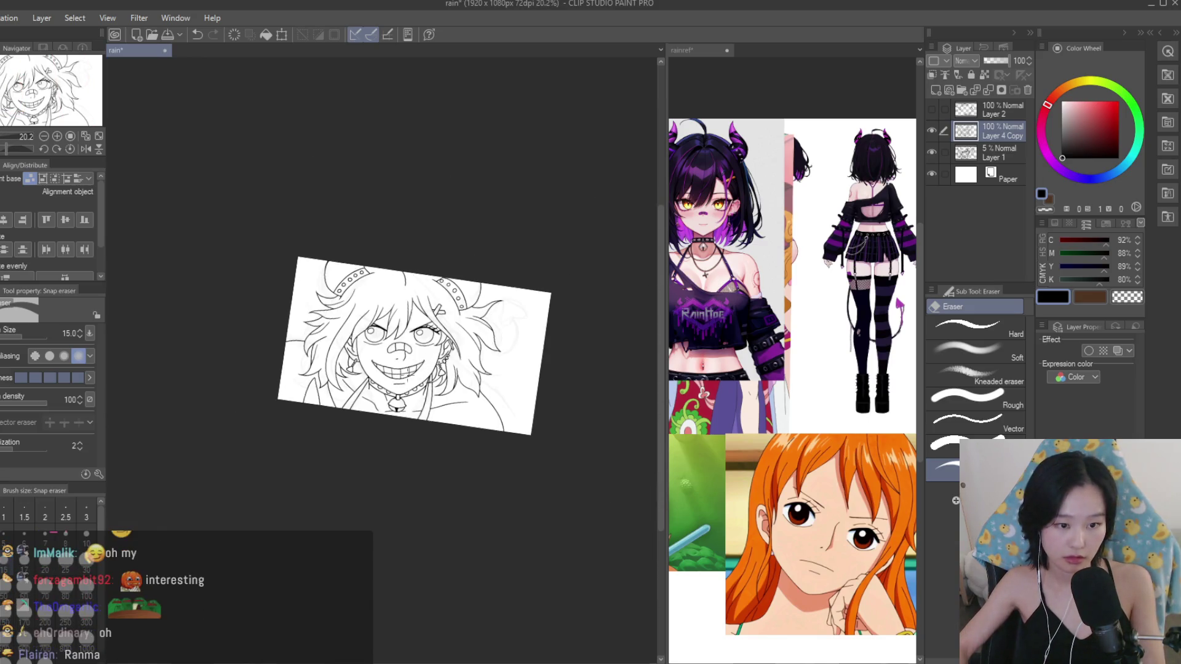
pyautogui.scroll(1, 368, 355)
pyautogui.scroll(1, 368, 355)
pyautogui.scroll(1, 368, 355)
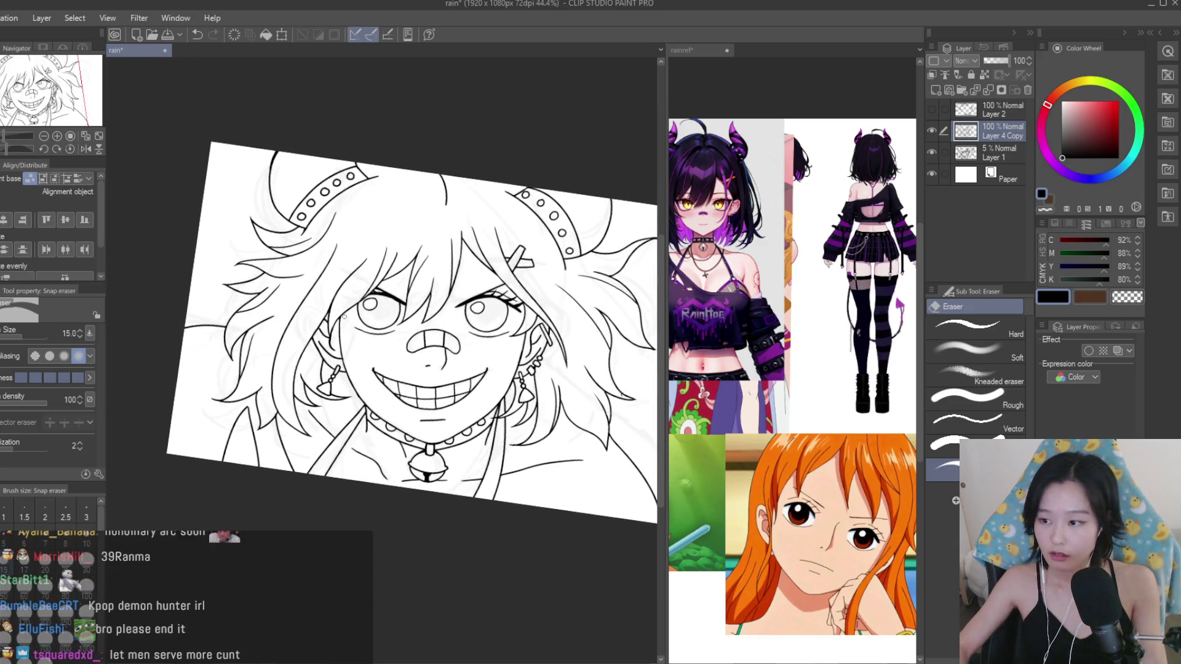
pyautogui.hotkey('ctrl', 's')
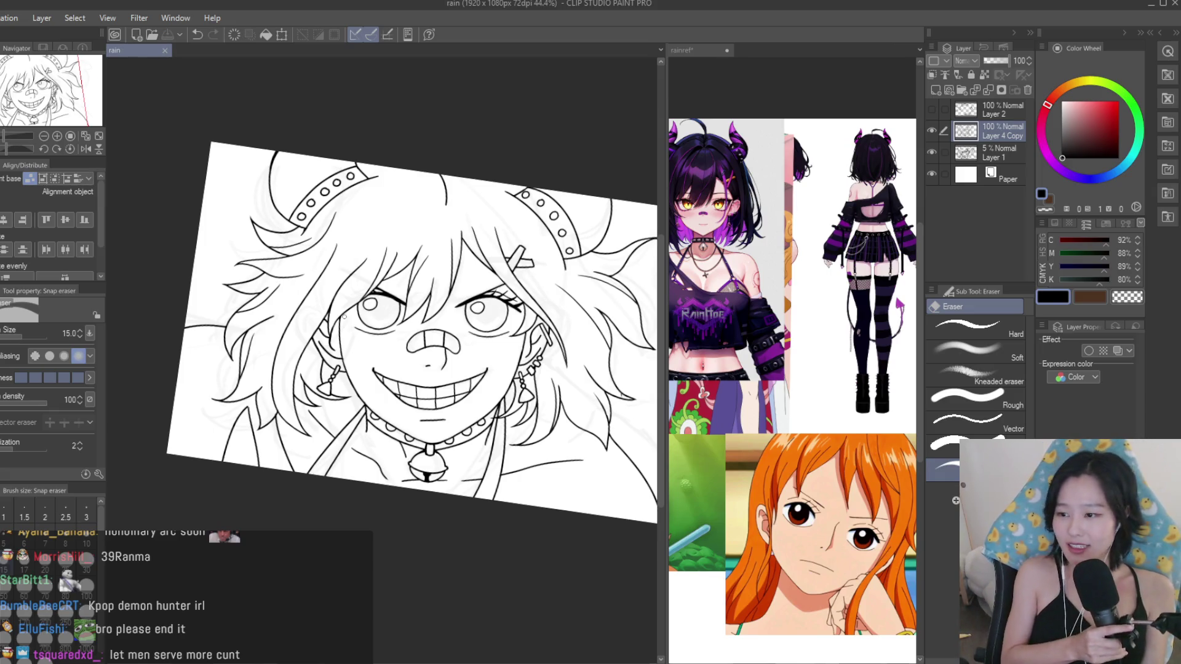
# Glance at the reference images document, then erase a small stray mark near the eye.
pyautogui.scroll(2, 343, 317)
pyautogui.click(819, 344)
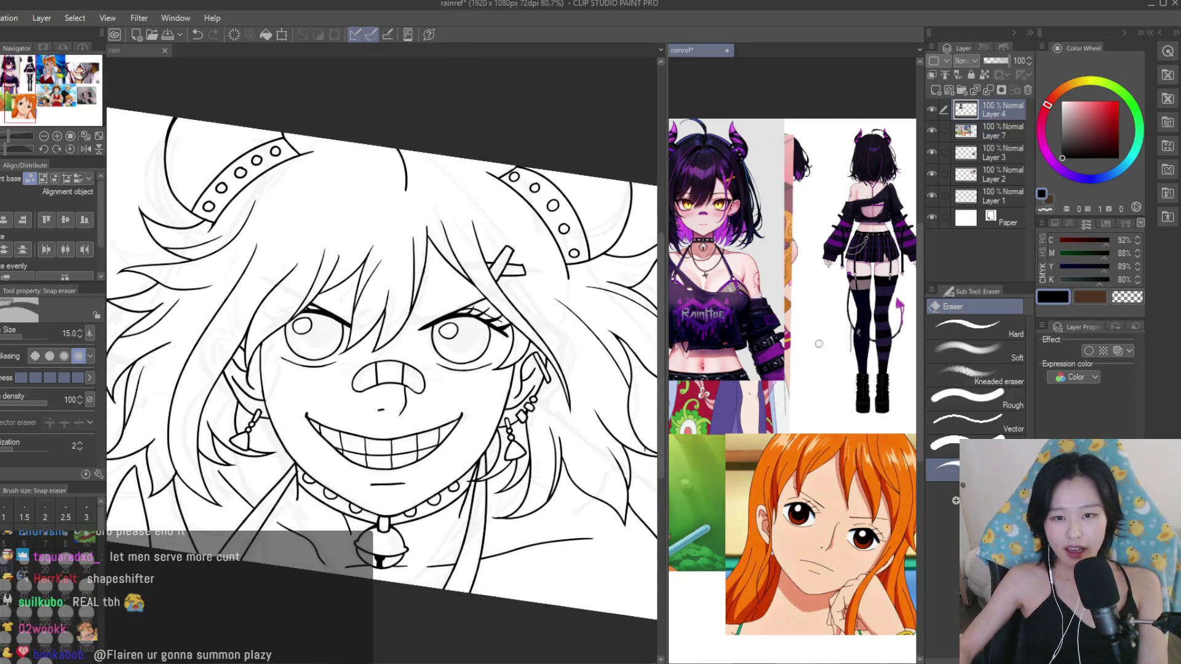
pyautogui.click(374, 318)
pyautogui.scroll(2, 373, 318)
pyautogui.scroll(2, 374, 318)
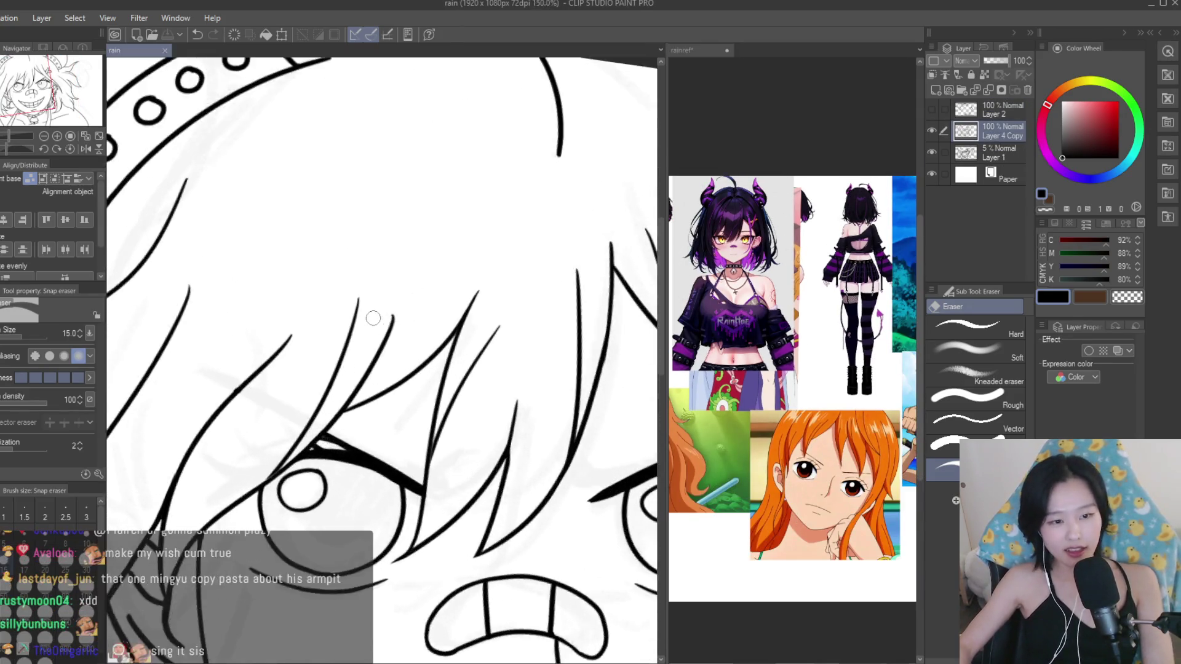
pyautogui.scroll(2, 373, 318)
pyautogui.moveTo(245, 387); pyautogui.dragTo(408, 342)
pyautogui.scroll(-3, 408, 343)
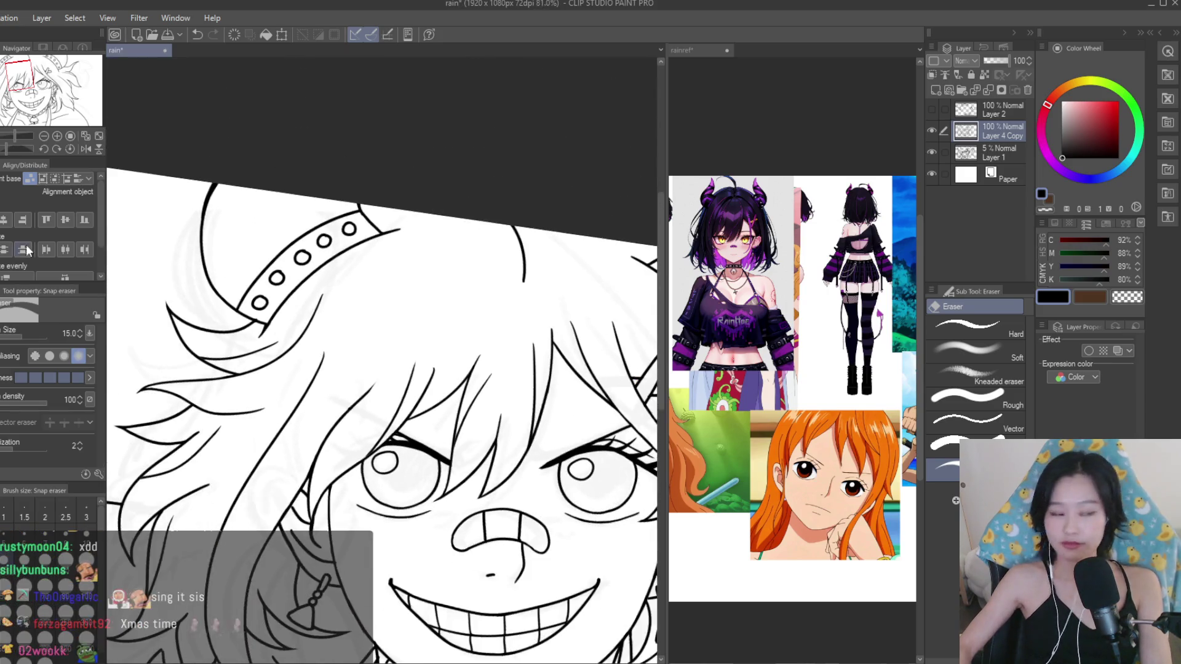
# Ink a short hair line over the forehead, redrawing it once after a misplaced stroke.
pyautogui.press('p')
pyautogui.moveTo(425, 292); pyautogui.dragTo(336, 429)
pyautogui.hotkey('ctrl', 'z')
pyautogui.moveTo(423, 293); pyautogui.dragTo(412, 323)
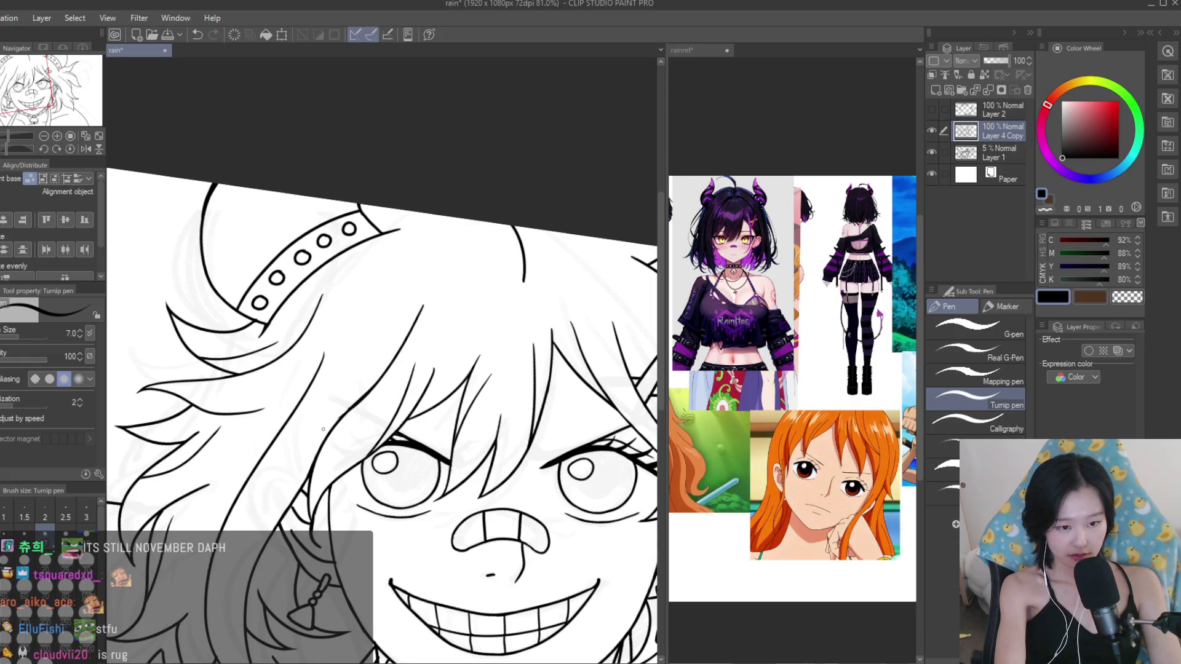
pyautogui.press('e')
pyautogui.scroll(2, 383, 410)
pyautogui.scroll(2, 383, 410)
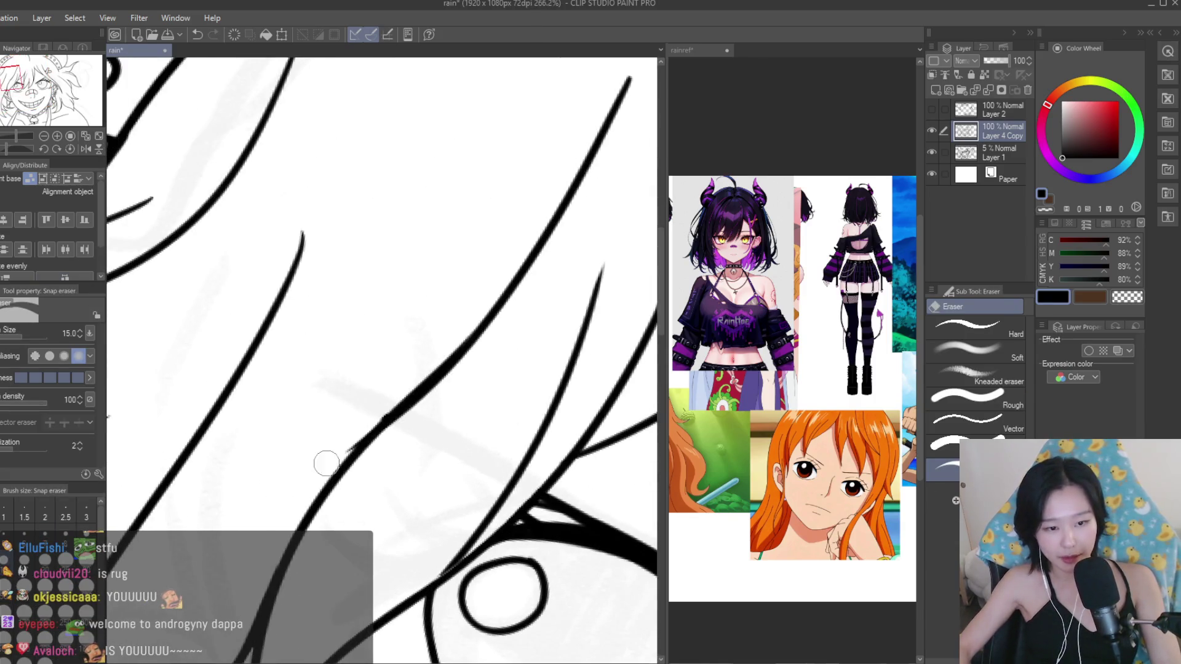
pyautogui.scroll(-3, 397, 338)
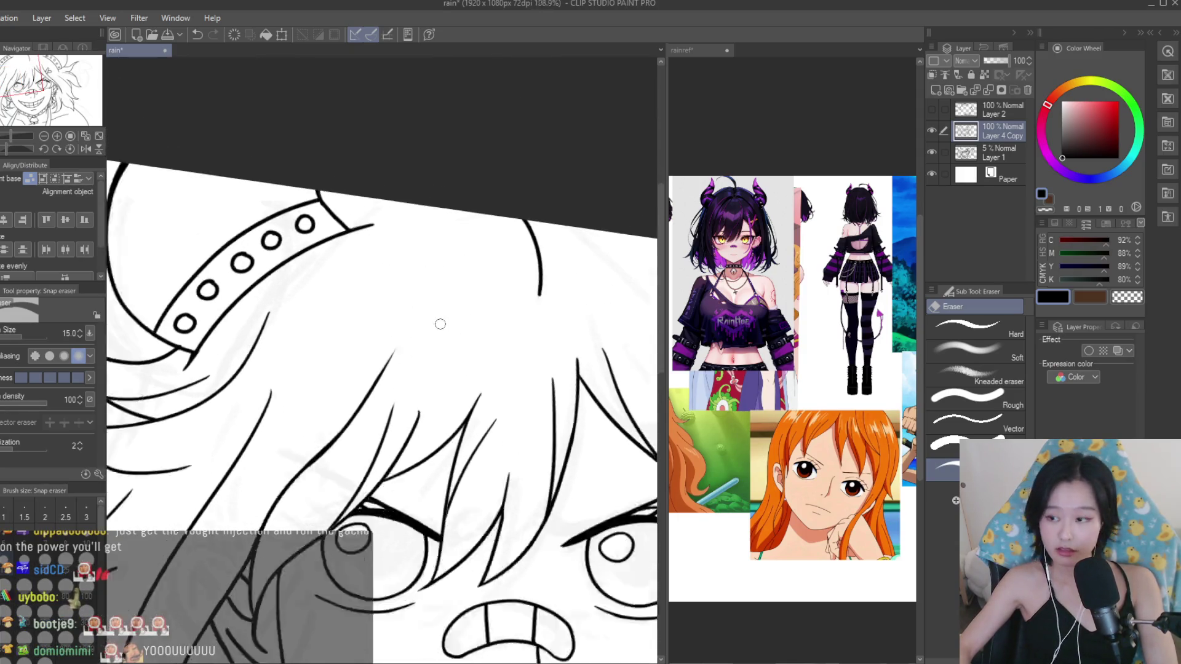
pyautogui.scroll(1, 335, 421)
pyautogui.scroll(1, 313, 337)
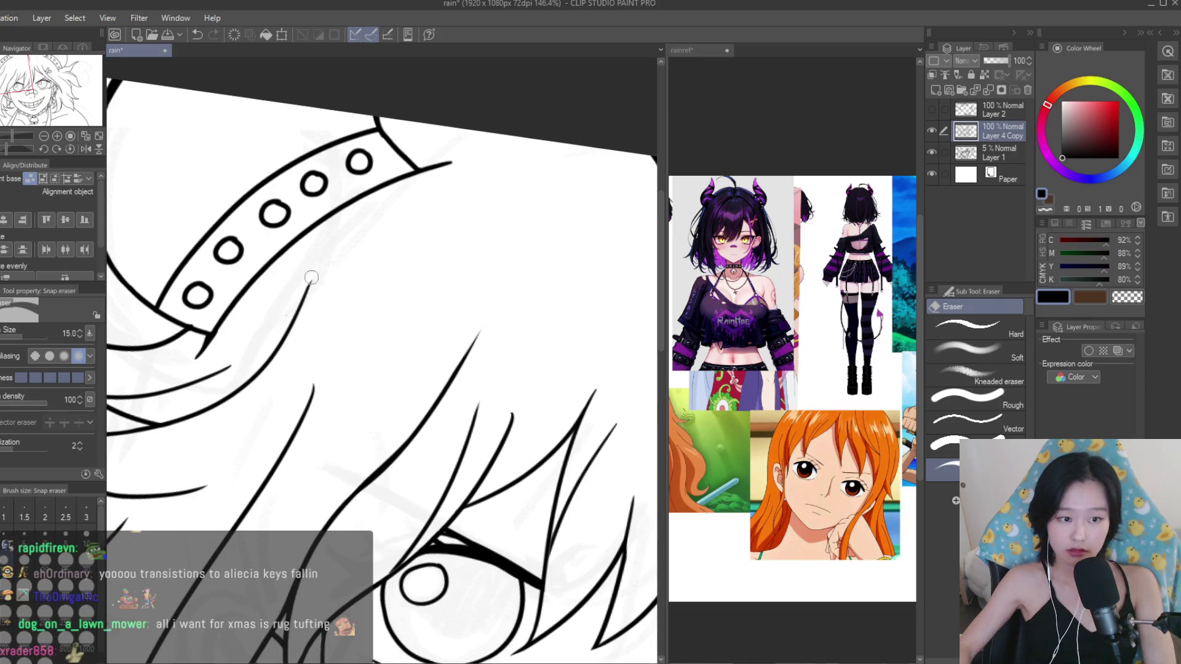
pyautogui.scroll(-5, 236, 359)
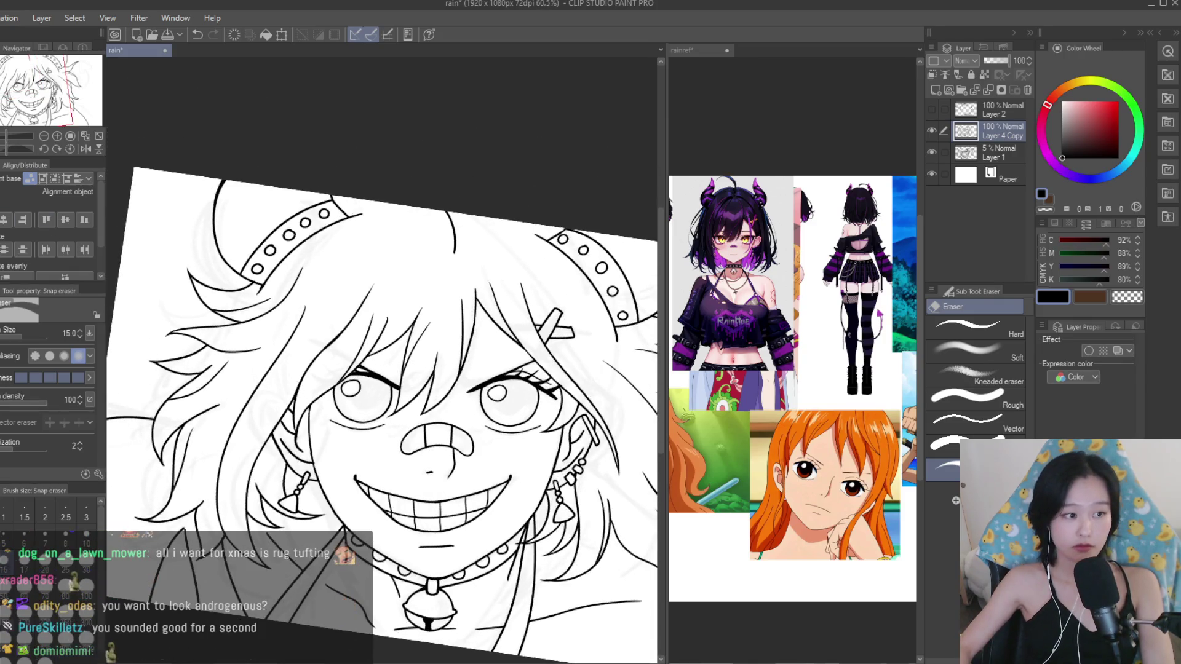
# Draw a curved hair strand across the forehead, retrying the stroke several times.
pyautogui.press('p')
pyautogui.scroll(3, 486, 251)
pyautogui.scroll(2, 486, 252)
pyautogui.moveTo(490, 217); pyautogui.dragTo(583, 380)
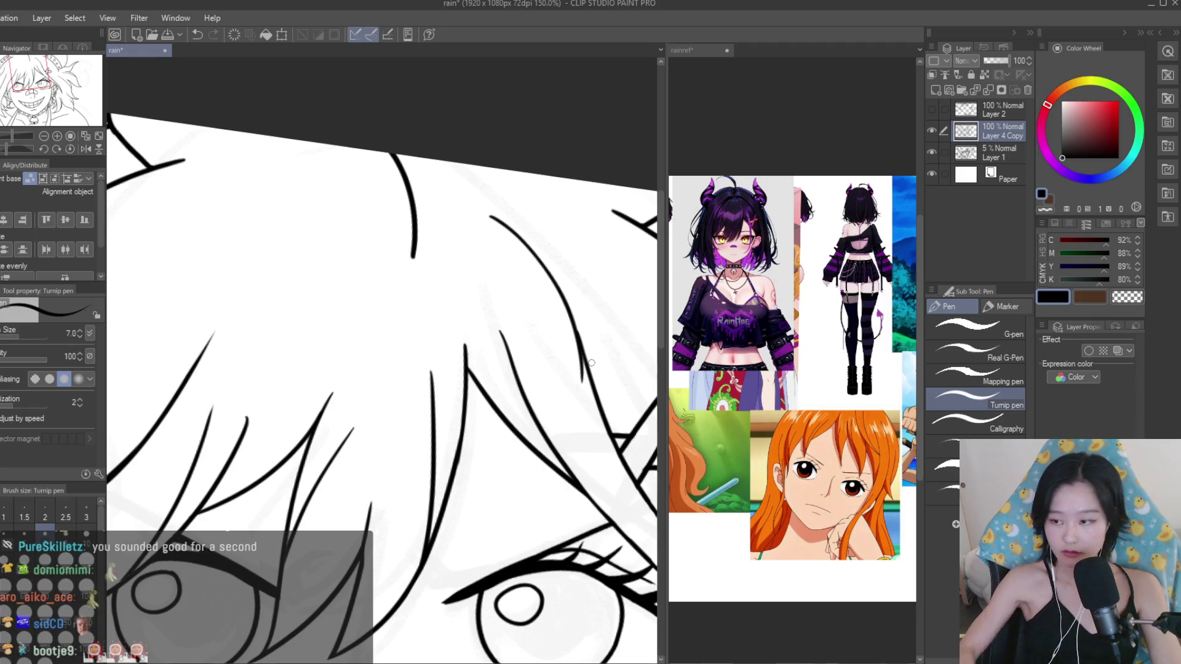
pyautogui.hotkey('ctrl', 'z')
pyautogui.moveTo(477, 227); pyautogui.dragTo(591, 406)
pyautogui.hotkey('ctrl', 'z')
pyautogui.hotkey('ctrl', 'z')
pyautogui.moveTo(478, 219); pyautogui.dragTo(592, 394)
pyautogui.hotkey('ctrl', 'z')
pyautogui.press('u')
# Trim the top end of the new strand and the bottom tip of the left hair line.
pyautogui.press('e')
pyautogui.scroll(1, 551, 248)
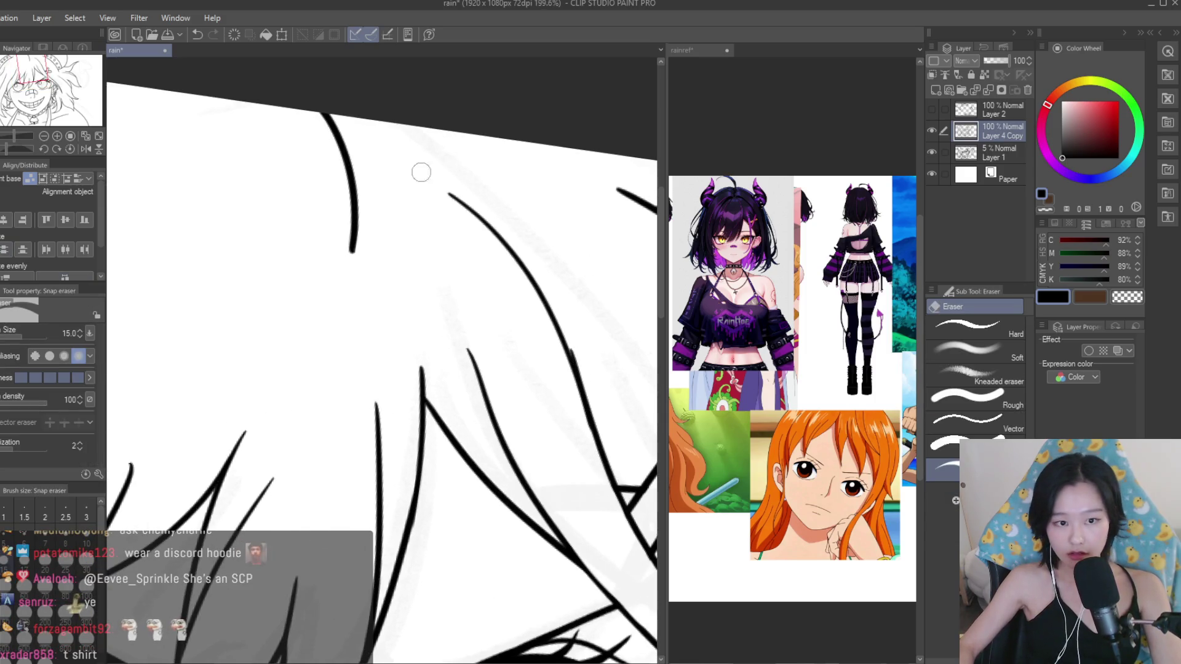
pyautogui.moveTo(448, 205); pyautogui.dragTo(483, 222)
pyautogui.moveTo(354, 243); pyautogui.dragTo(343, 270)
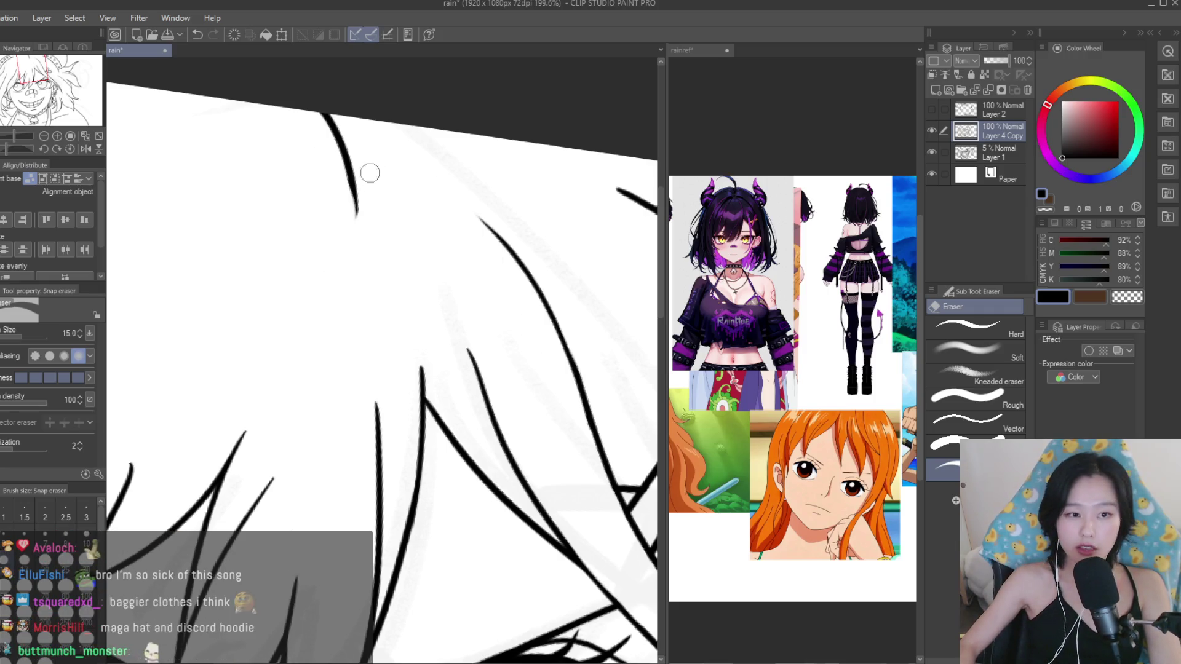
pyautogui.scroll(-3, 356, 298)
pyautogui.scroll(-4, 399, 234)
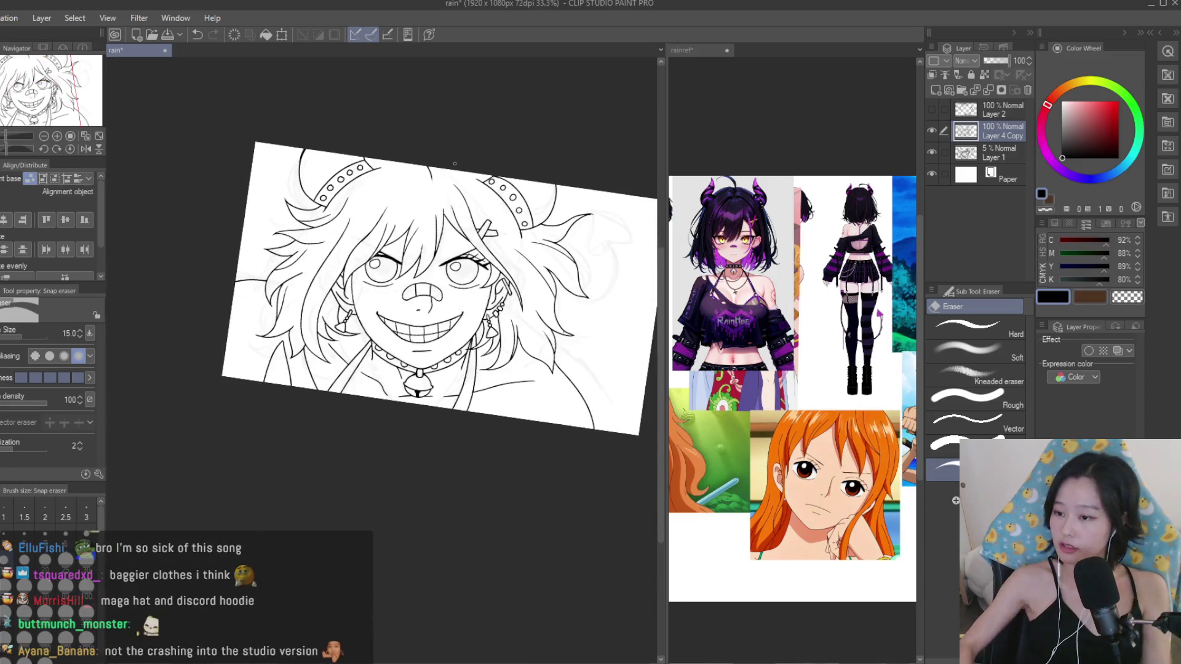
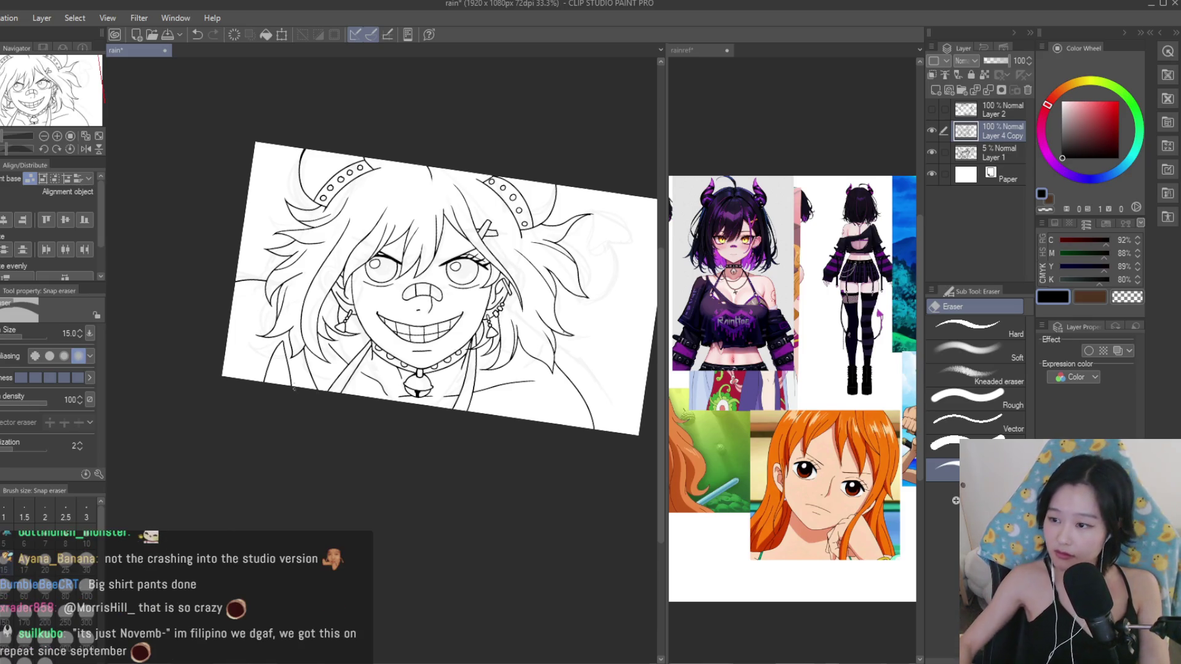
# Redraw the hair strand beside the right ear as a thicker, joined Turnip pen line.
pyautogui.scroll(2, 381, 370)
pyautogui.press('p')
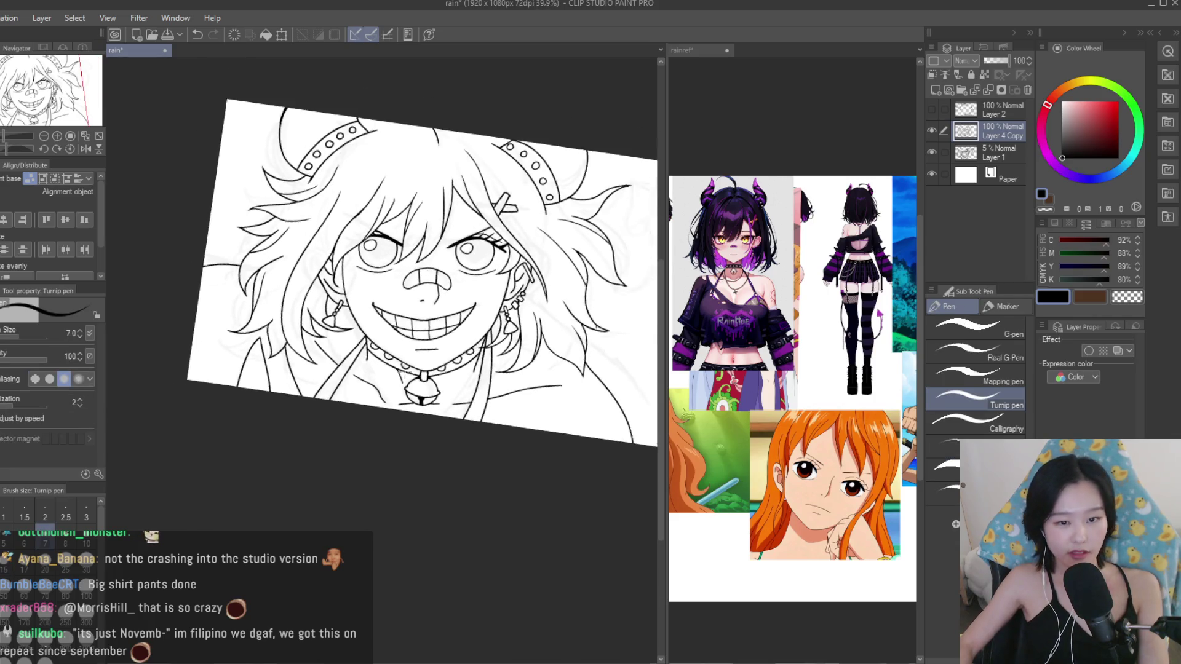
pyautogui.scroll(2, 652, 286)
pyautogui.scroll(2, 652, 285)
pyautogui.scroll(2, 652, 285)
pyautogui.press('e')
pyautogui.scroll(2, 578, 346)
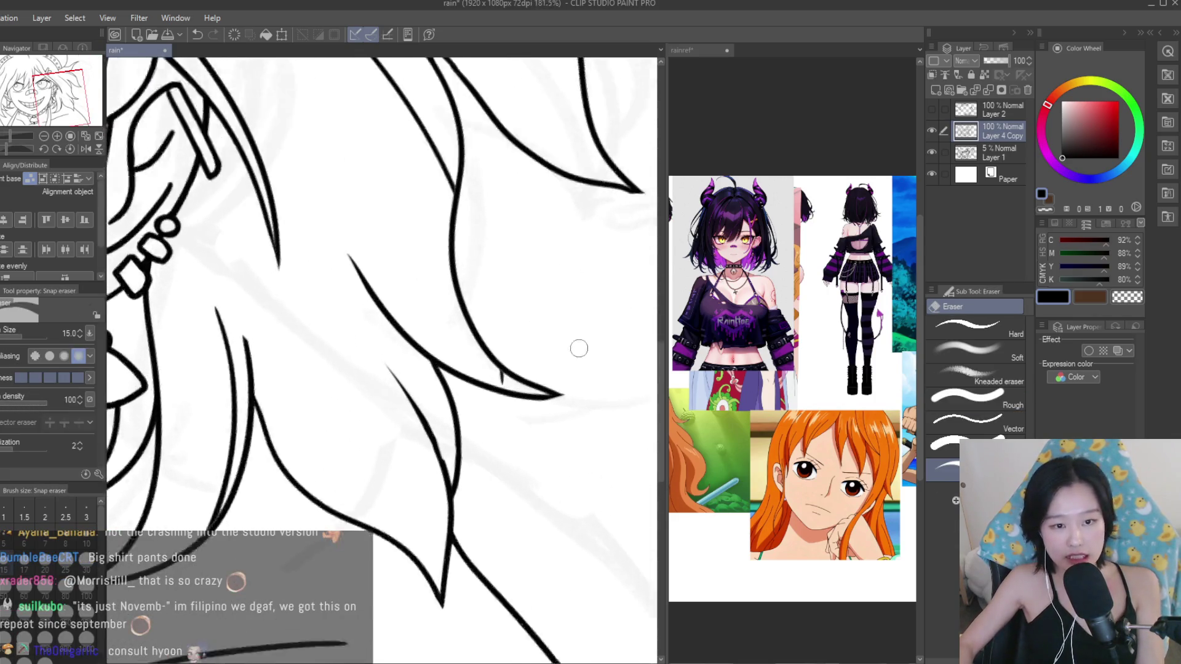
pyautogui.scroll(4, 483, 369)
pyautogui.scroll(-3, 484, 359)
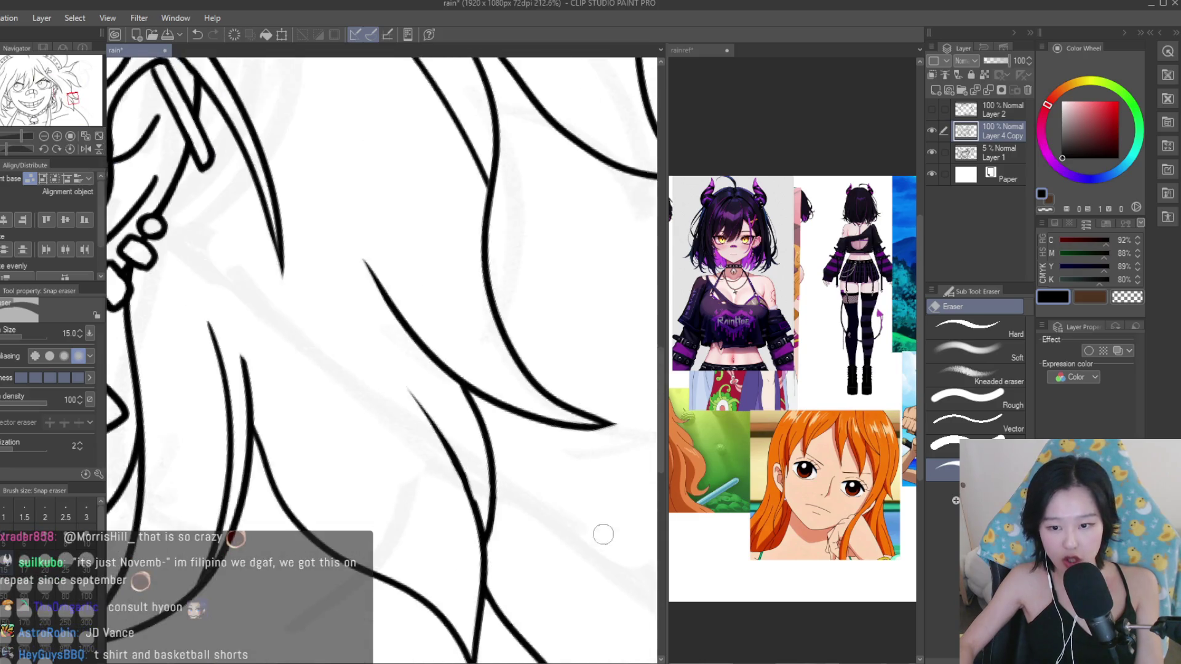
pyautogui.scroll(2, 582, 501)
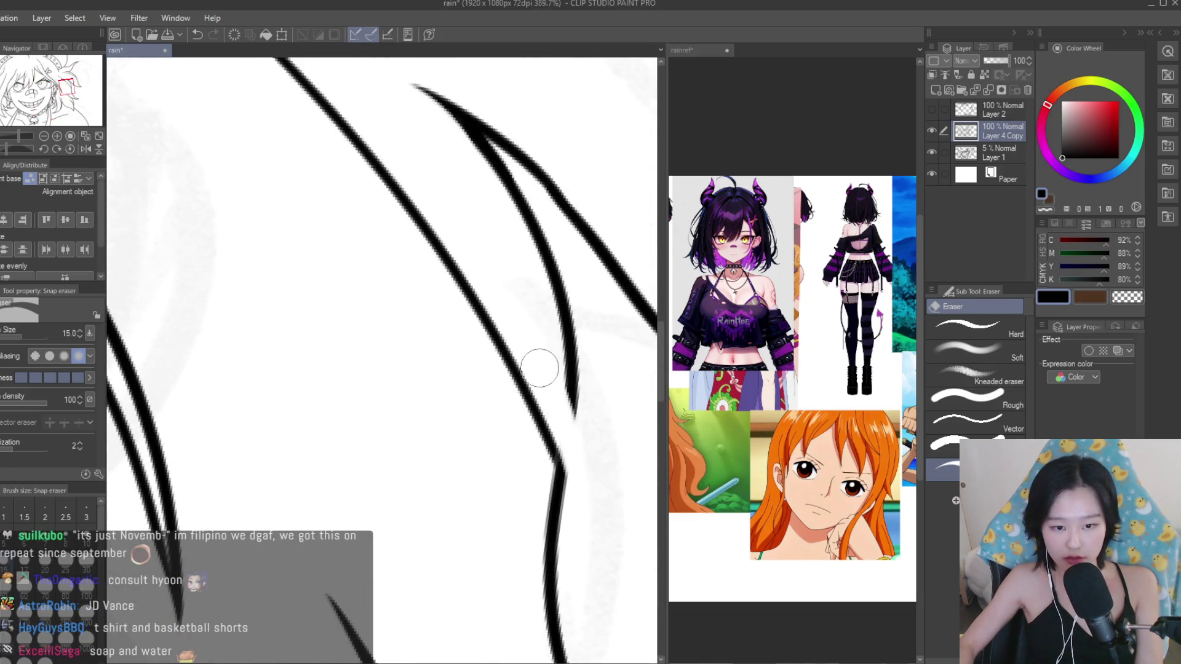
pyautogui.press('p')
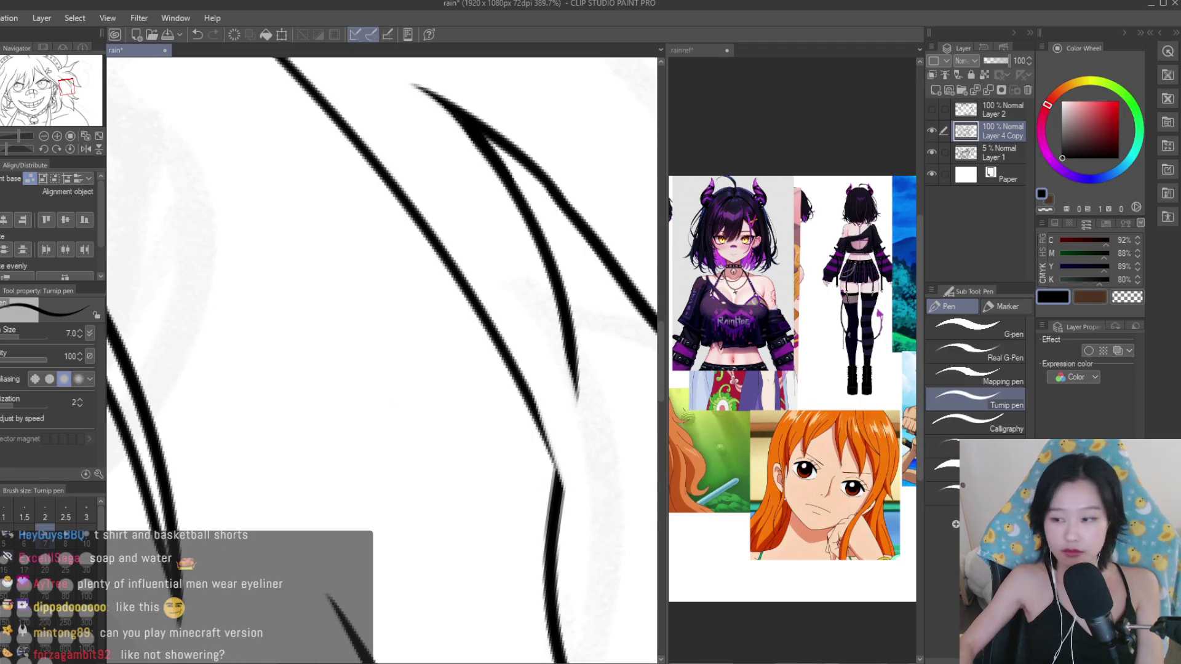
pyautogui.scroll(1, 598, 422)
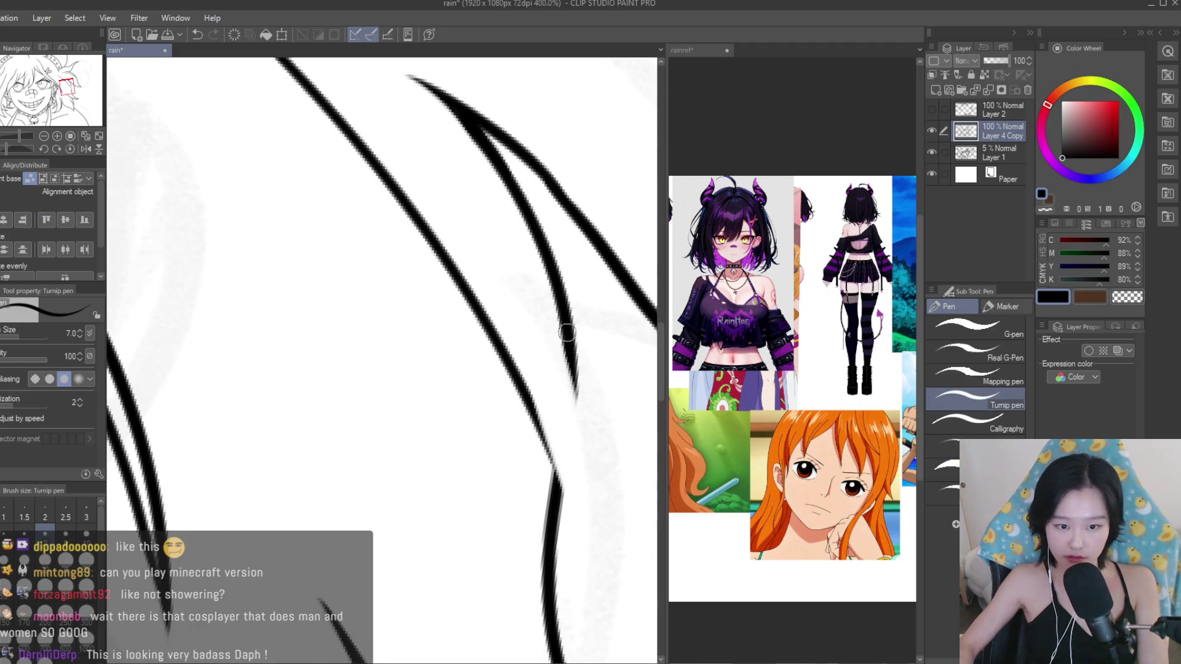
pyautogui.moveTo(581, 329); pyautogui.dragTo(549, 524)
pyautogui.moveTo(562, 415); pyautogui.dragTo(547, 534)
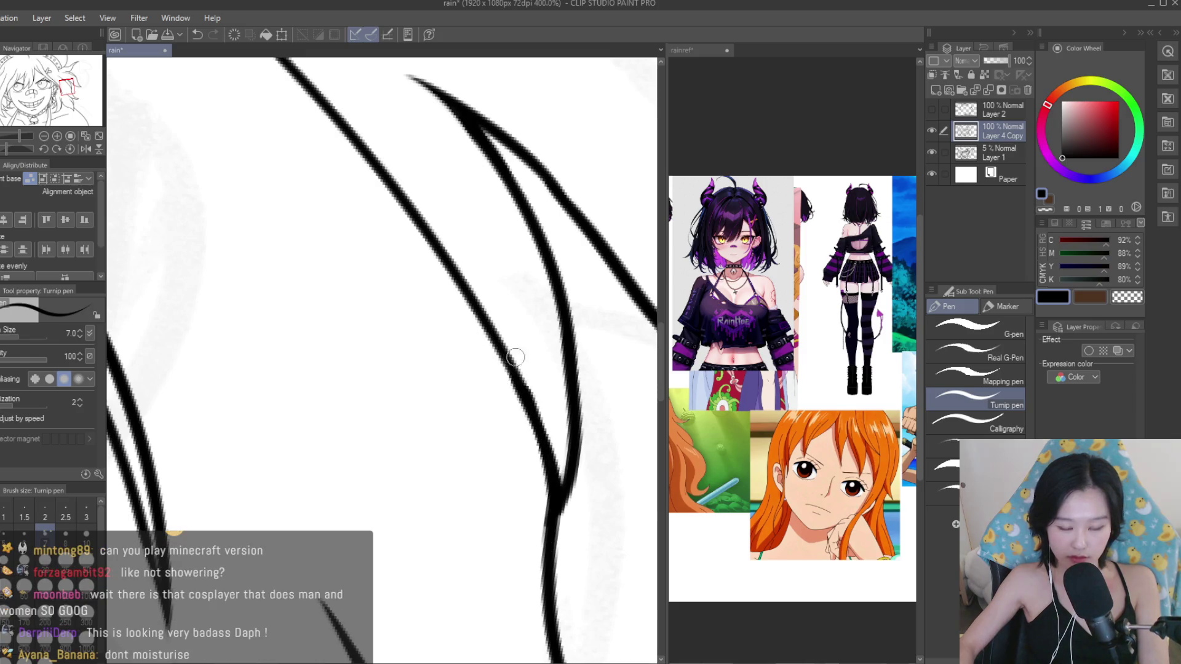
pyautogui.scroll(-5, 516, 357)
pyautogui.scroll(-2, 553, 381)
pyautogui.scroll(-2, 606, 424)
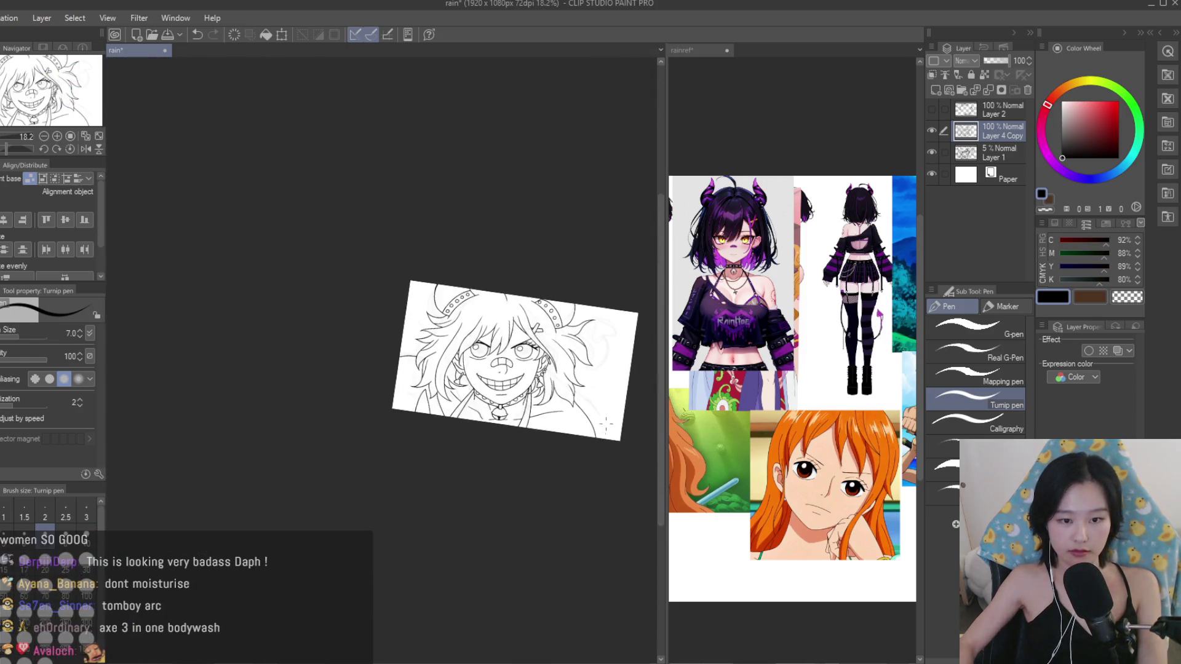
pyautogui.scroll(2, 590, 372)
pyautogui.scroll(2, 591, 372)
# Save the drawing 'rain' with Ctrl+S.
pyautogui.hotkey('ctrl', 's')
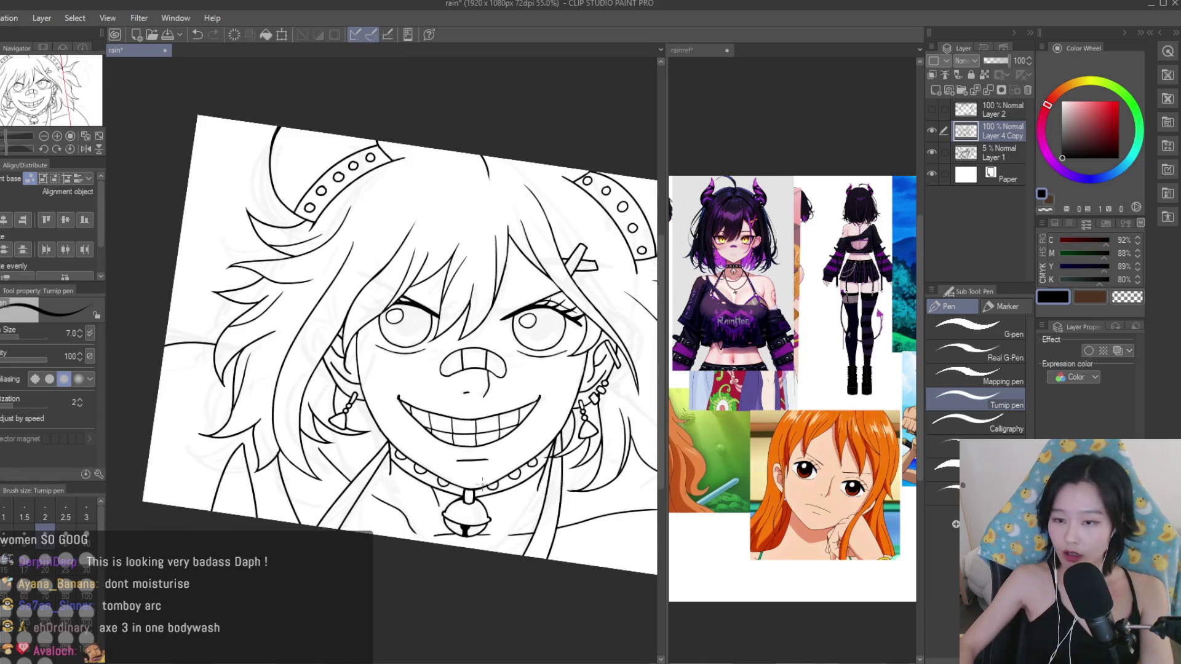
pyautogui.scroll(-1, 591, 372)
pyautogui.scroll(-1, 535, 322)
pyautogui.scroll(2, 536, 321)
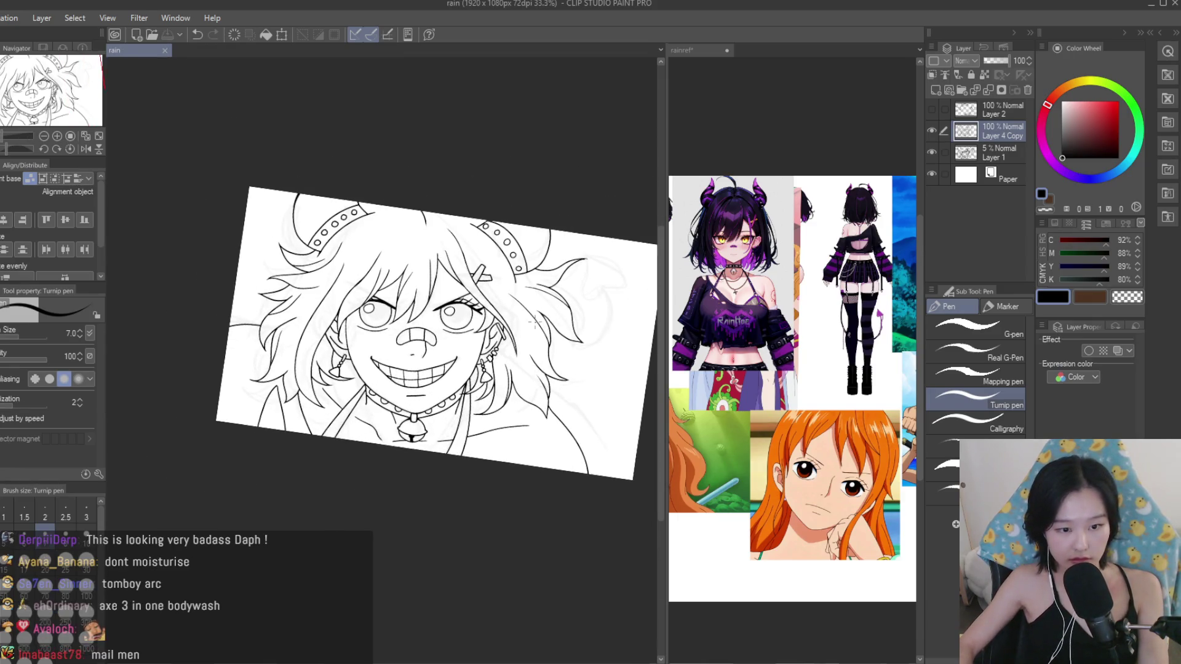
# Hide Layer 4 Copy and show the rough sketch Layer 2 at 15% opacity.
pyautogui.click(933, 110)
pyautogui.moveTo(934, 110)
pyautogui.mouseDown()
pyautogui.moveTo(931, 131)
pyautogui.moveTo(1028, 89)
pyautogui.mouseUp()
pyautogui.click(932, 132)
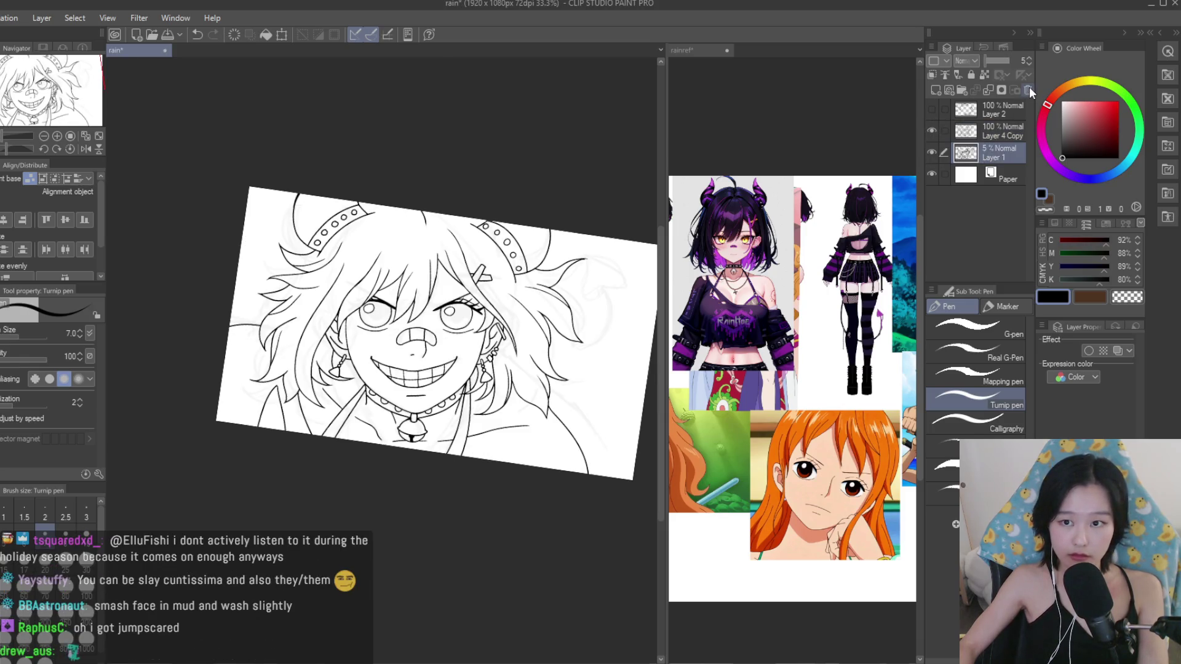
pyautogui.click(931, 131)
pyautogui.click(932, 112)
pyautogui.click(991, 110)
pyautogui.click(990, 60)
pyautogui.moveTo(990, 61); pyautogui.dragTo(987, 62)
# Add a new blank raster layer above the faded sketch.
pyautogui.click(936, 91)
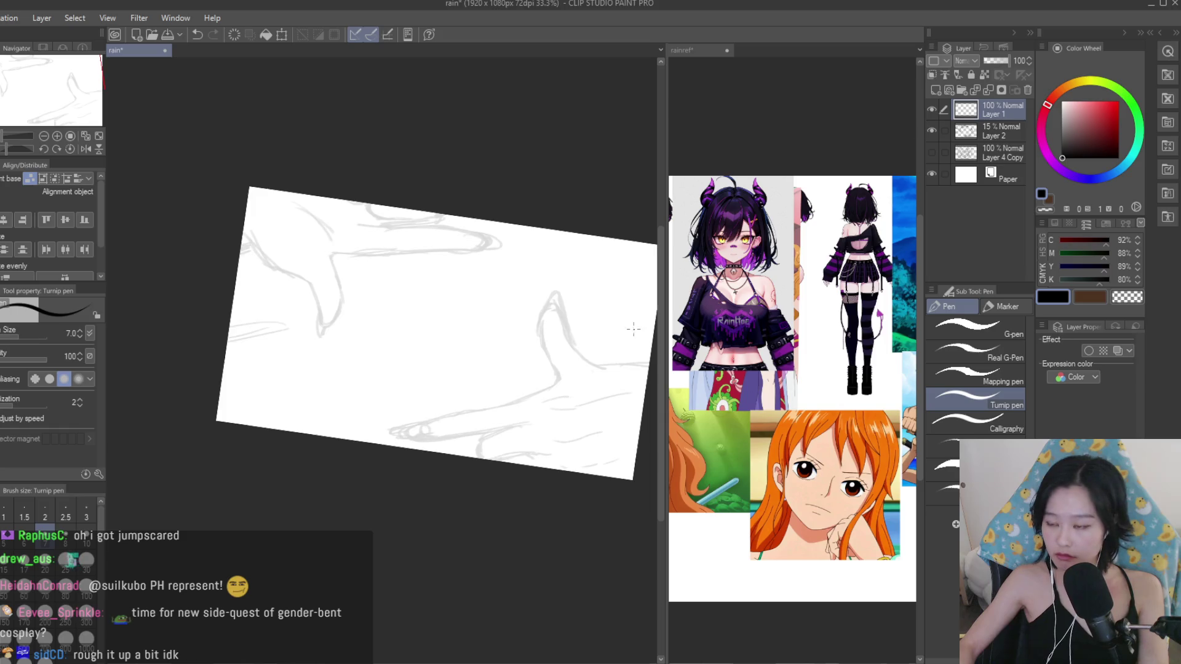
pyautogui.moveTo(634, 329); pyautogui.dragTo(639, 382)
pyautogui.scroll(-1, 640, 383)
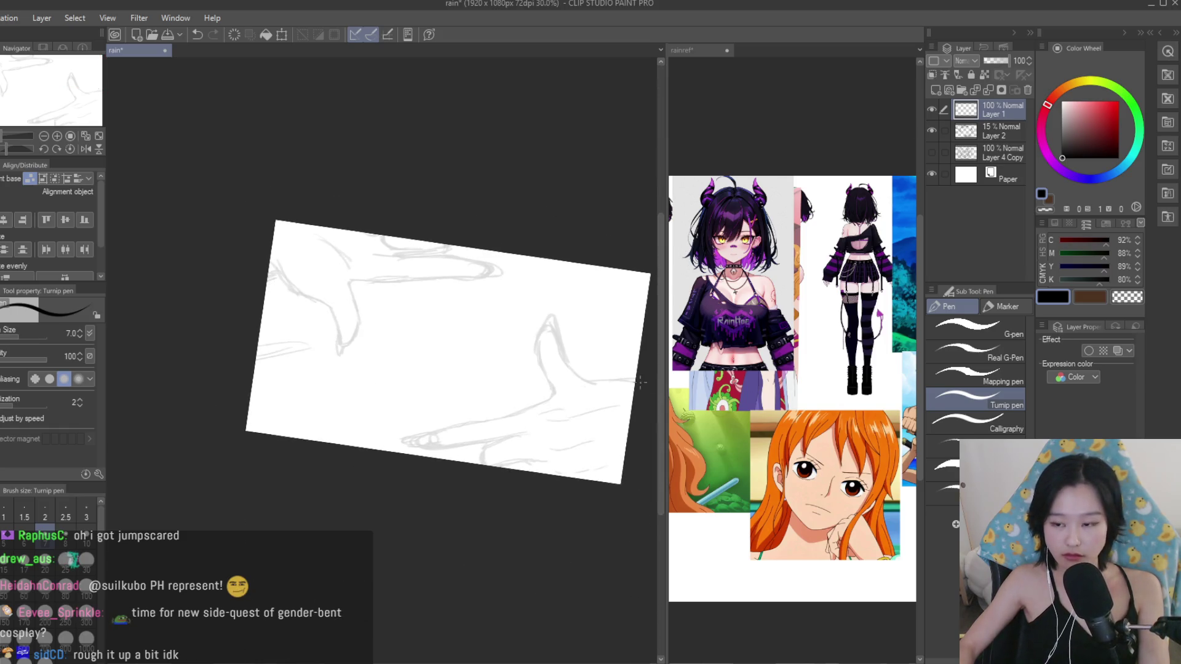
pyautogui.scroll(5, 640, 383)
pyautogui.scroll(2, 654, 323)
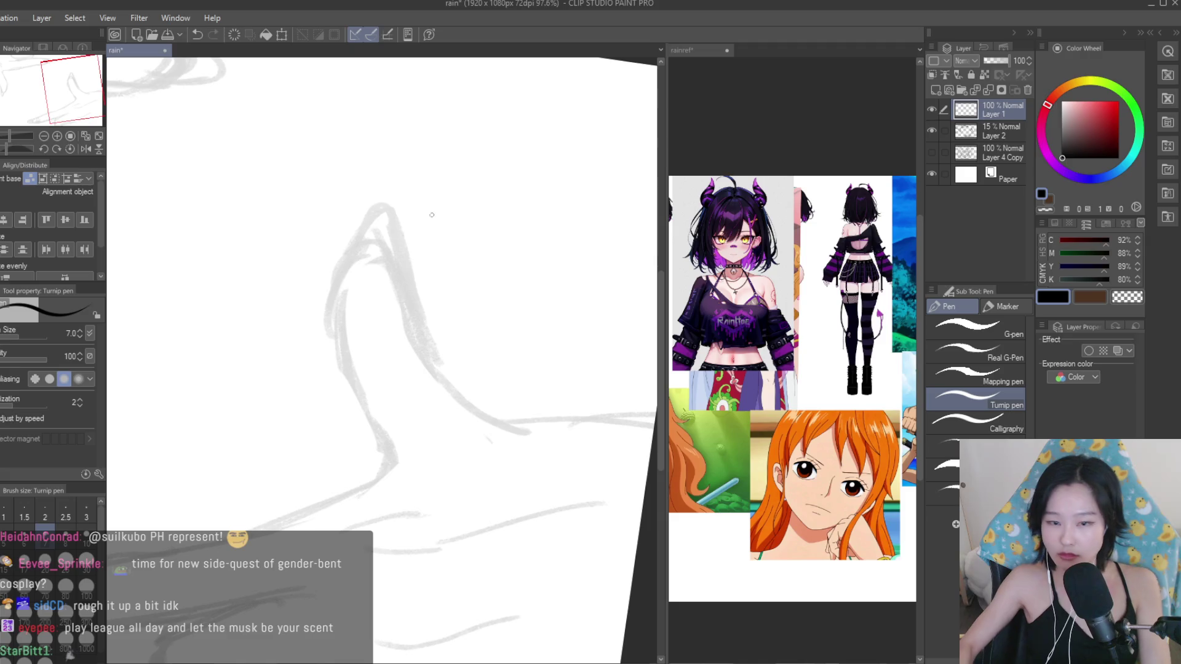
# Switch to the rainref reference document.
pyautogui.click(793, 345)
pyautogui.scroll(-3, 794, 344)
pyautogui.scroll(3, 793, 344)
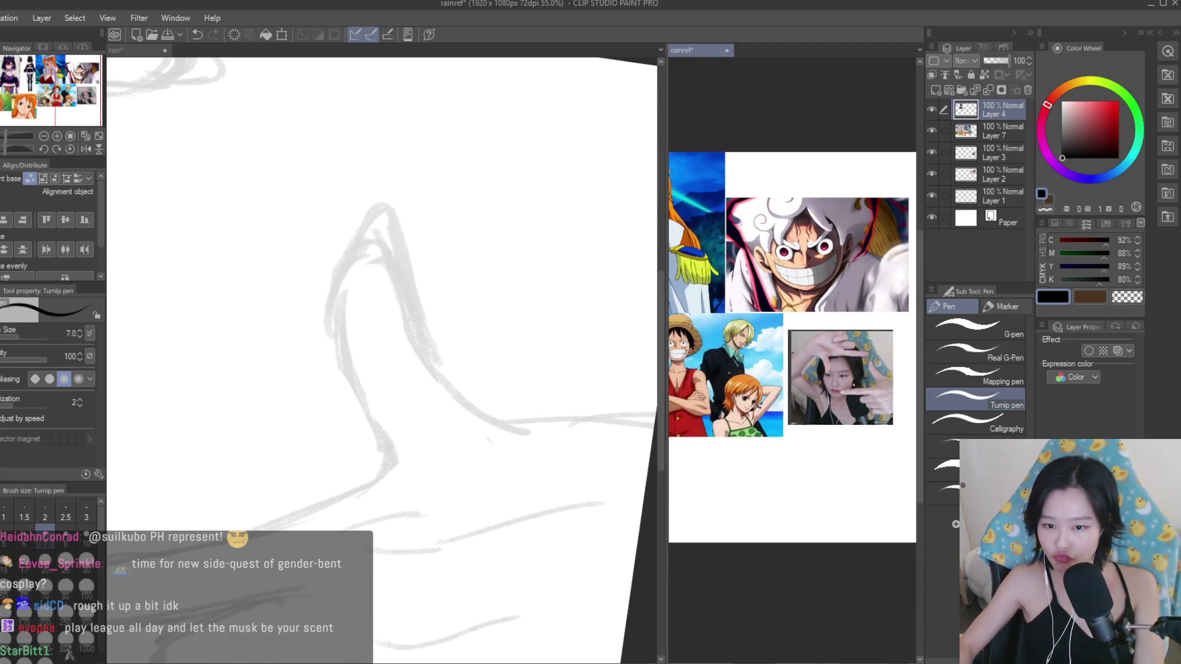
pyautogui.scroll(1, 794, 271)
# Trace the sketch's arch with a slightly thicker pen line, extending it to the right.
pyautogui.moveTo(389, 240); pyautogui.dragTo(476, 415)
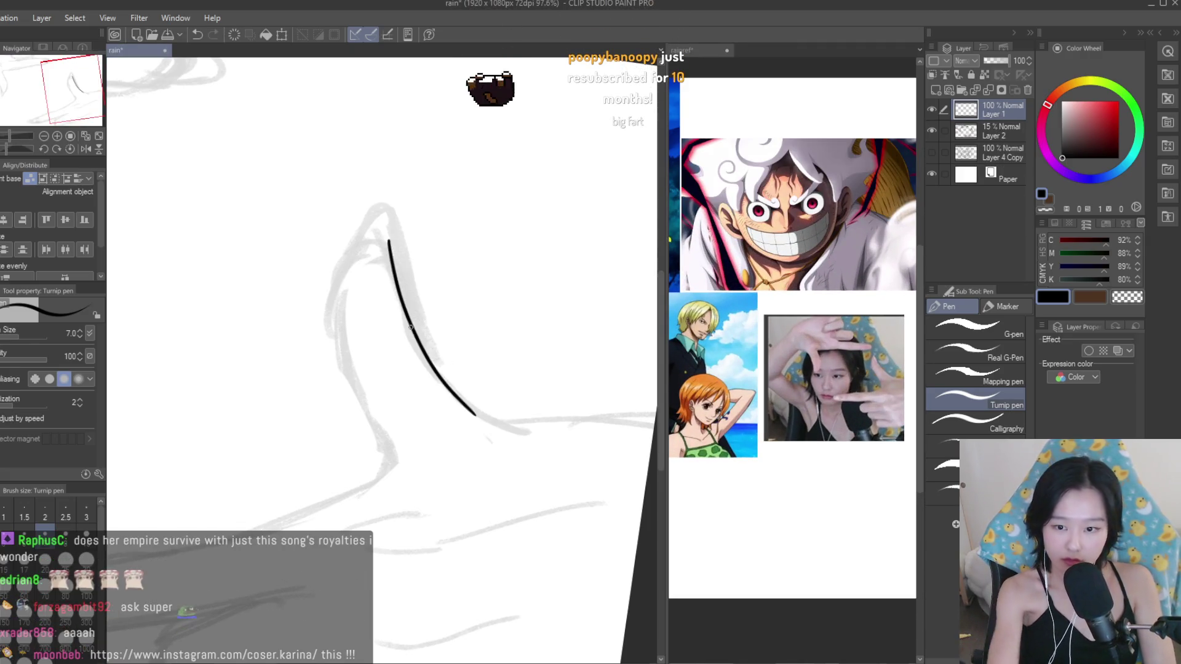
pyautogui.hotkey('ctrl', 'z')
pyautogui.moveTo(405, 322); pyautogui.dragTo(492, 429)
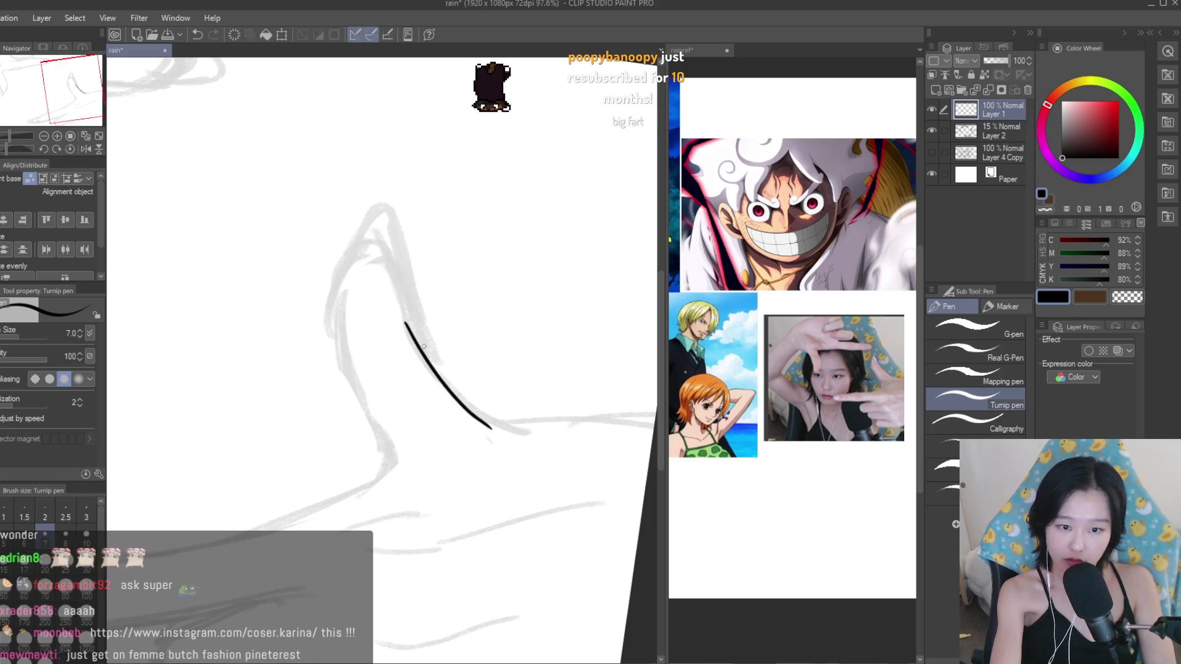
pyautogui.hotkey('ctrl', 'z')
pyautogui.press(']')
pyautogui.moveTo(411, 331); pyautogui.dragTo(489, 423)
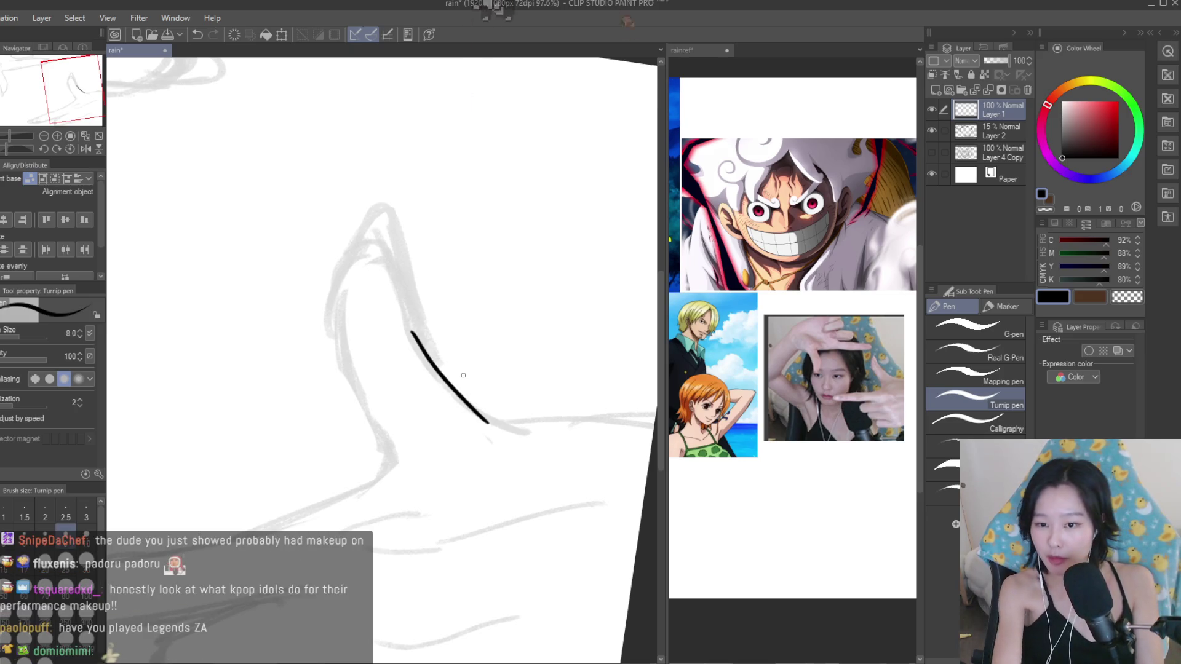
pyautogui.moveTo(458, 388)
pyautogui.mouseDown()
pyautogui.moveTo(538, 427)
pyautogui.moveTo(592, 422)
pyautogui.mouseUp()
pyautogui.hotkey('ctrl', 'z')
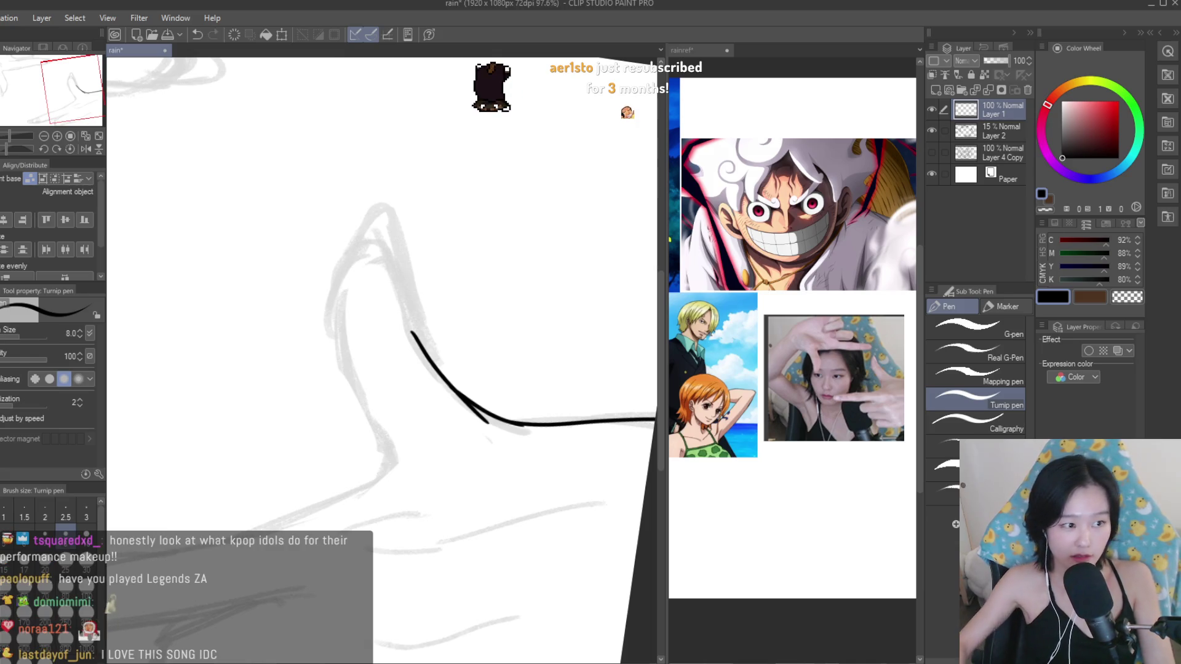
# Redraw the outline over the arch's peak and down its left side.
pyautogui.press('e')
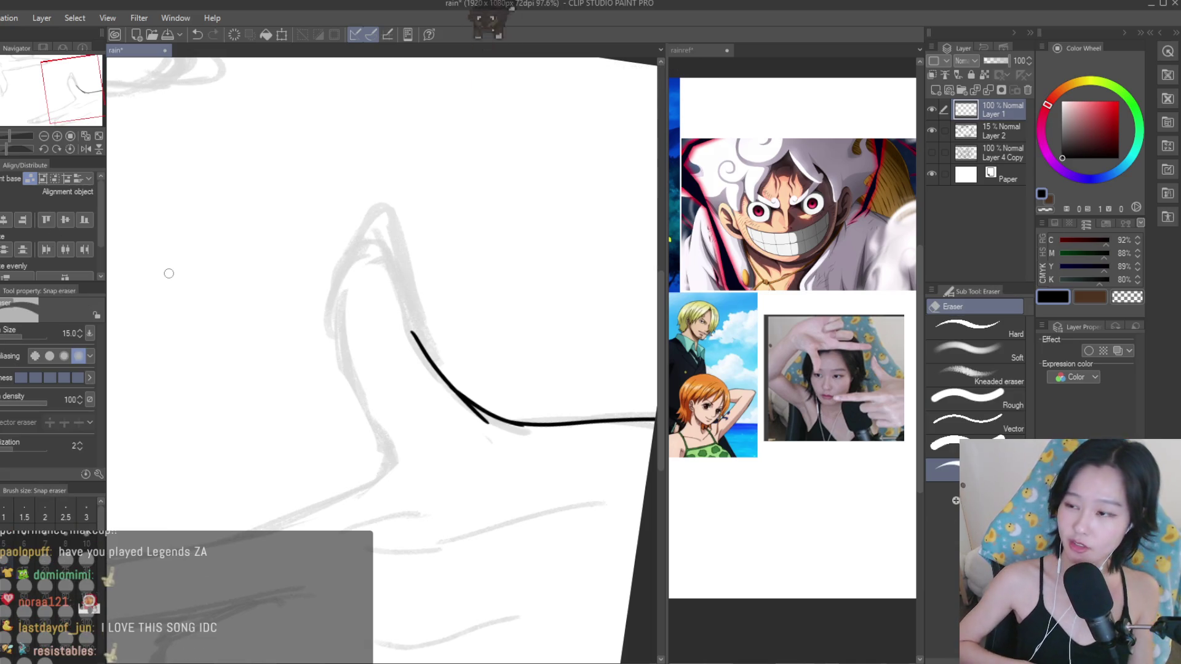
pyautogui.scroll(1, 392, 387)
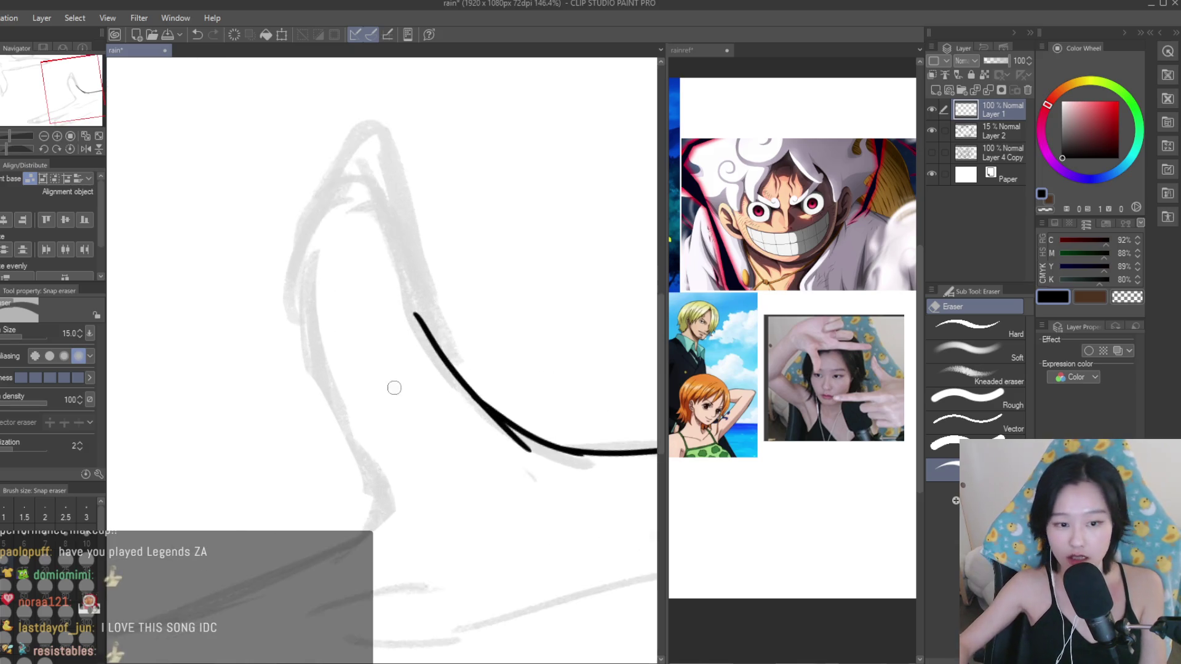
pyautogui.scroll(3, 430, 376)
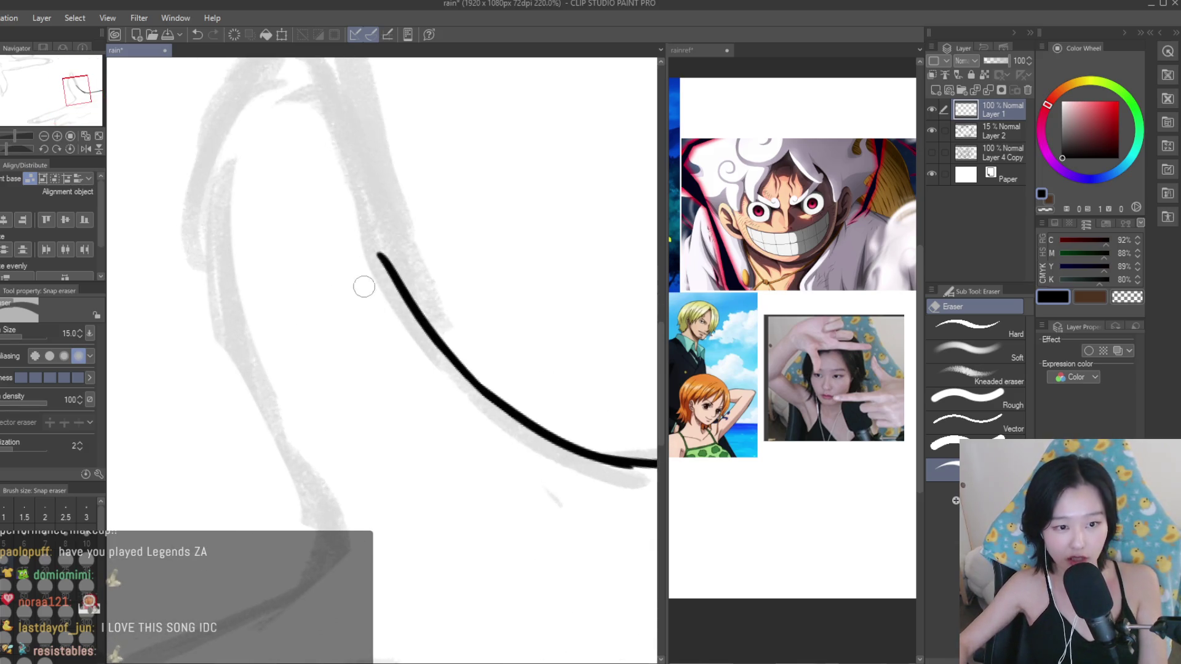
pyautogui.press('p')
pyautogui.scroll(-3, 280, 369)
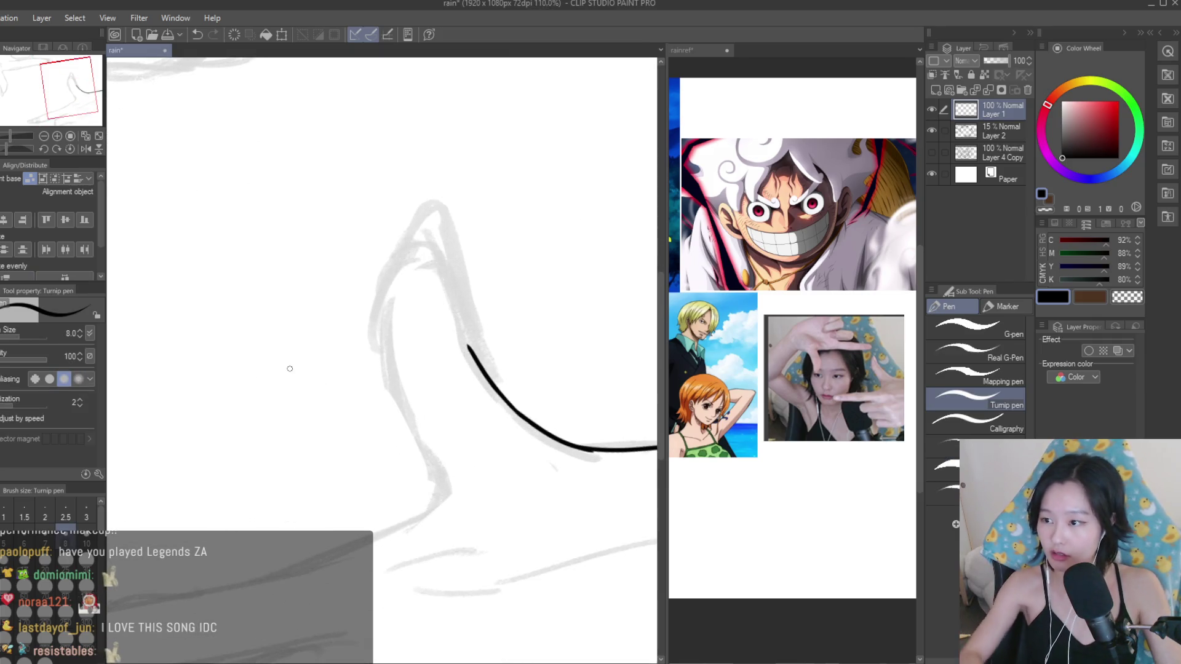
pyautogui.hotkey('ctrl', 'z')
pyautogui.moveTo(473, 347)
pyautogui.mouseDown()
pyautogui.moveTo(432, 243)
pyautogui.moveTo(376, 363)
pyautogui.mouseUp()
pyautogui.hotkey('ctrl', 'z')
pyautogui.moveTo(434, 243)
pyautogui.mouseDown()
pyautogui.moveTo(381, 339)
pyautogui.moveTo(427, 486)
pyautogui.mouseUp()
pyautogui.hotkey('ctrl', 'z')
pyautogui.moveTo(386, 369)
pyautogui.mouseDown()
pyautogui.moveTo(437, 501)
pyautogui.moveTo(414, 520)
pyautogui.mouseUp()
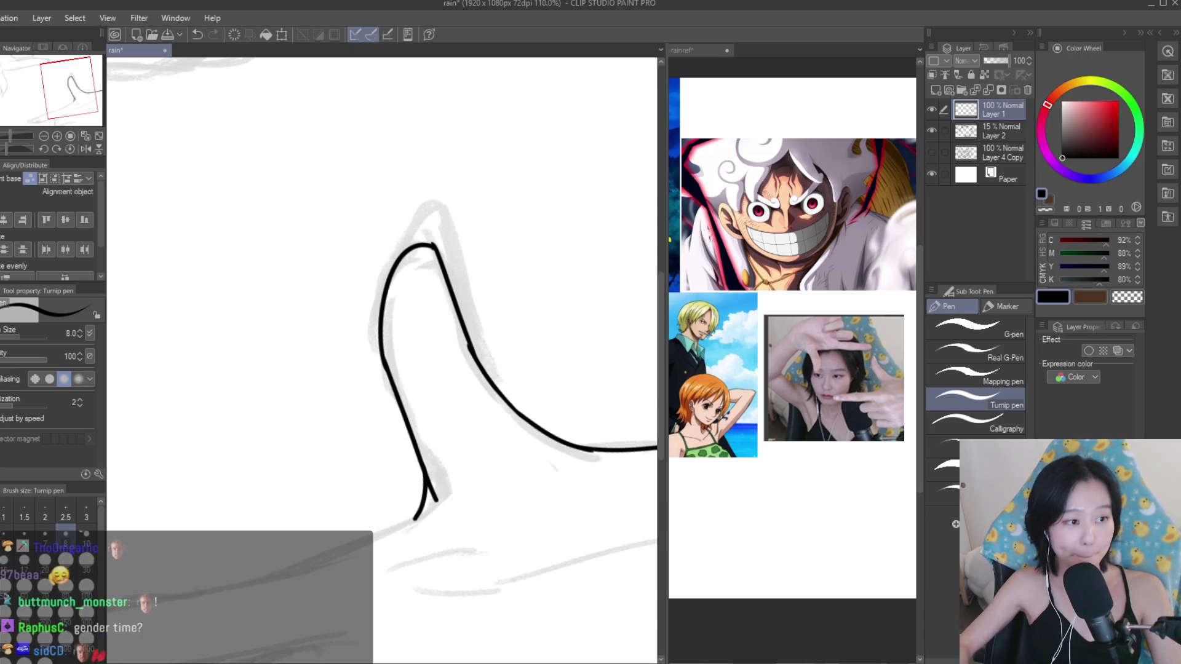
# Erase stray ink and smooth the outline at the arch's peak.
pyautogui.press('e')
pyautogui.scroll(3, 425, 446)
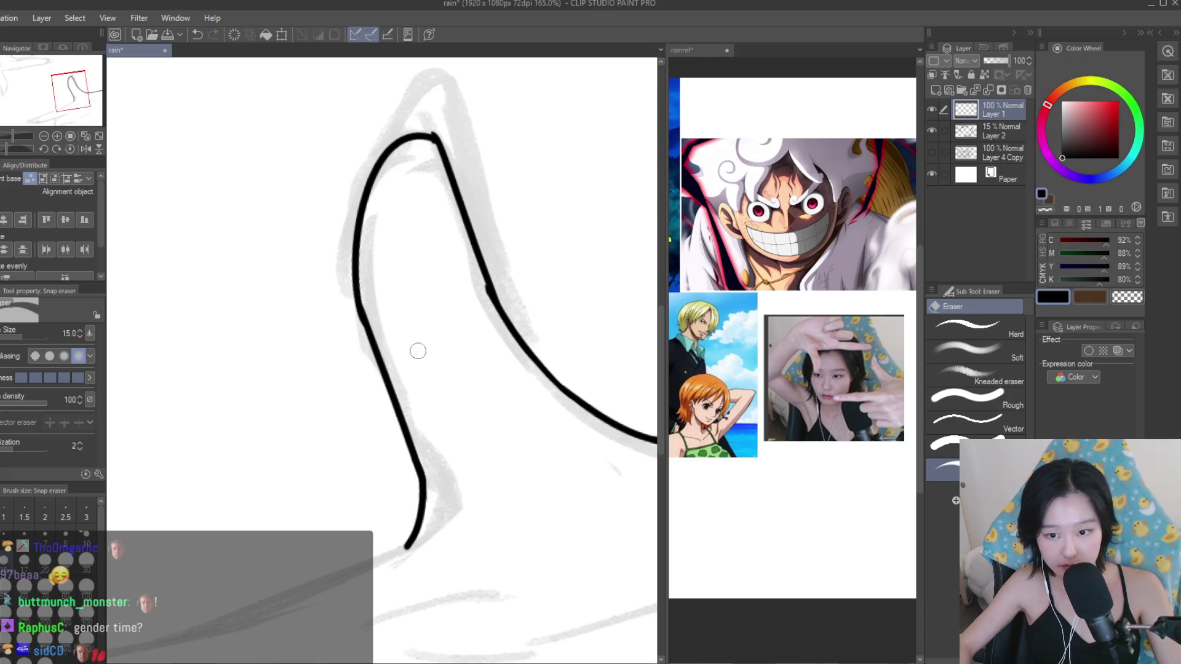
pyautogui.scroll(2, 475, 280)
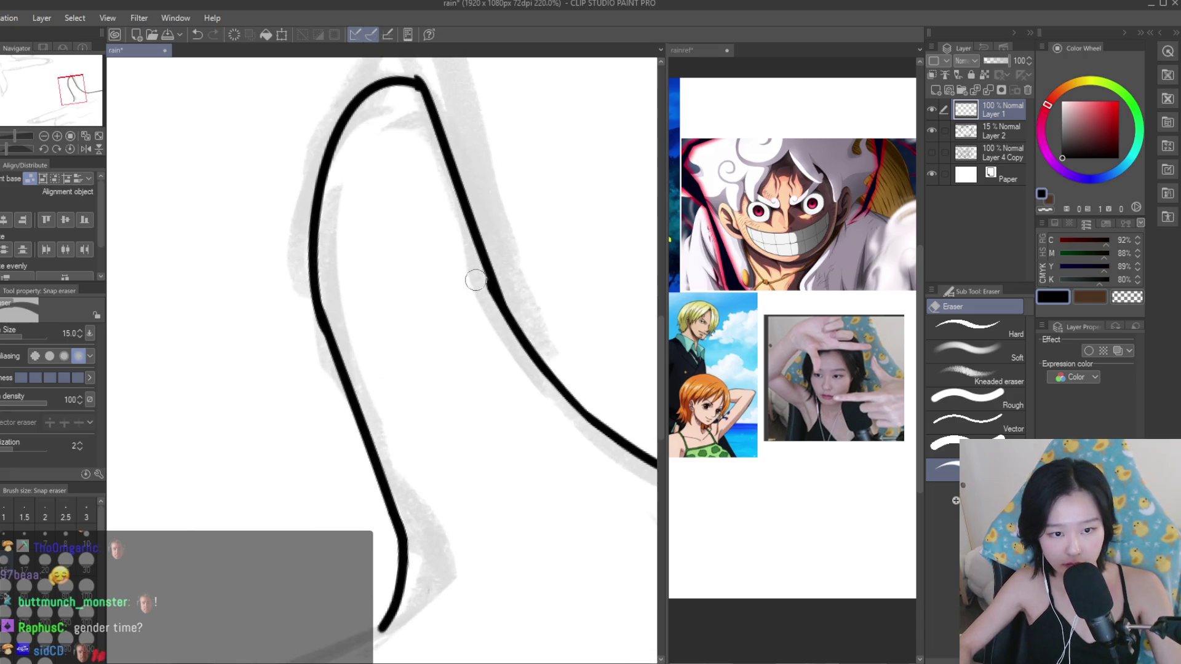
pyautogui.scroll(-1, 478, 277)
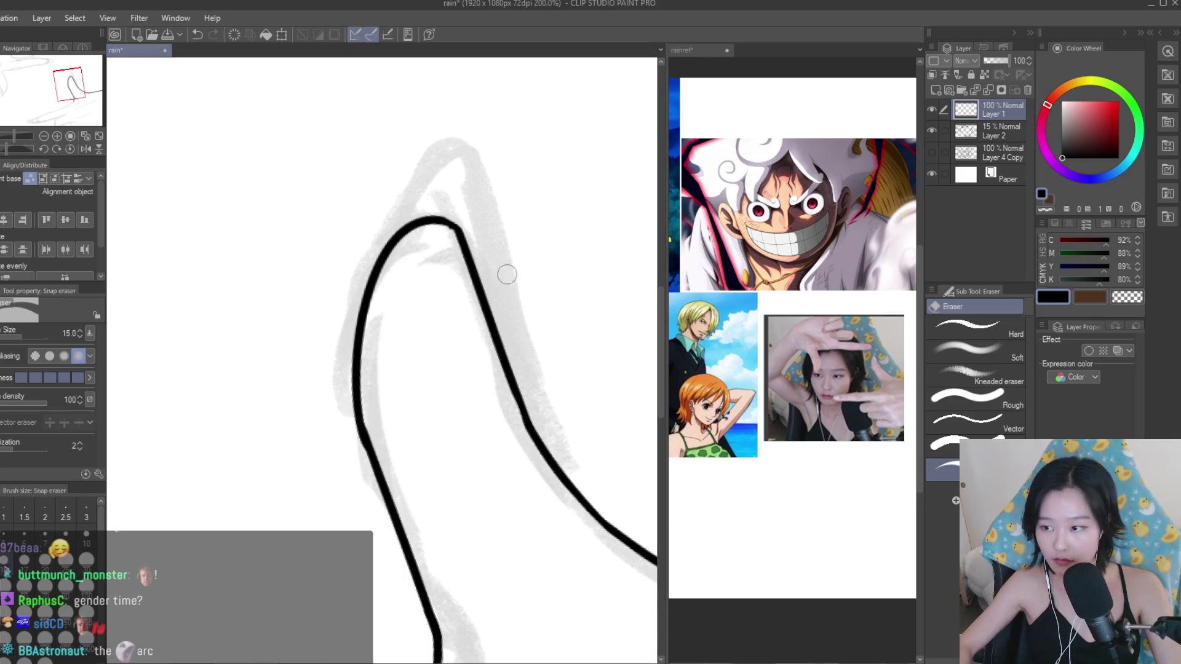
pyautogui.scroll(2, 507, 274)
pyautogui.scroll(2, 449, 243)
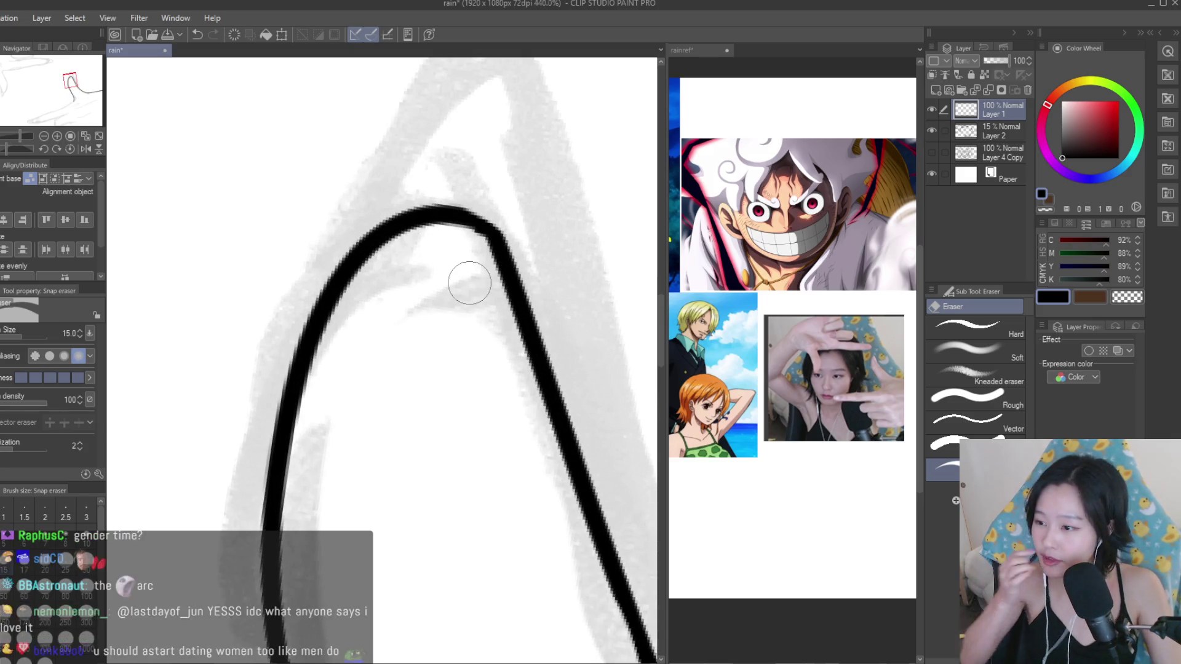
pyautogui.press('p')
pyautogui.scroll(1, 435, 216)
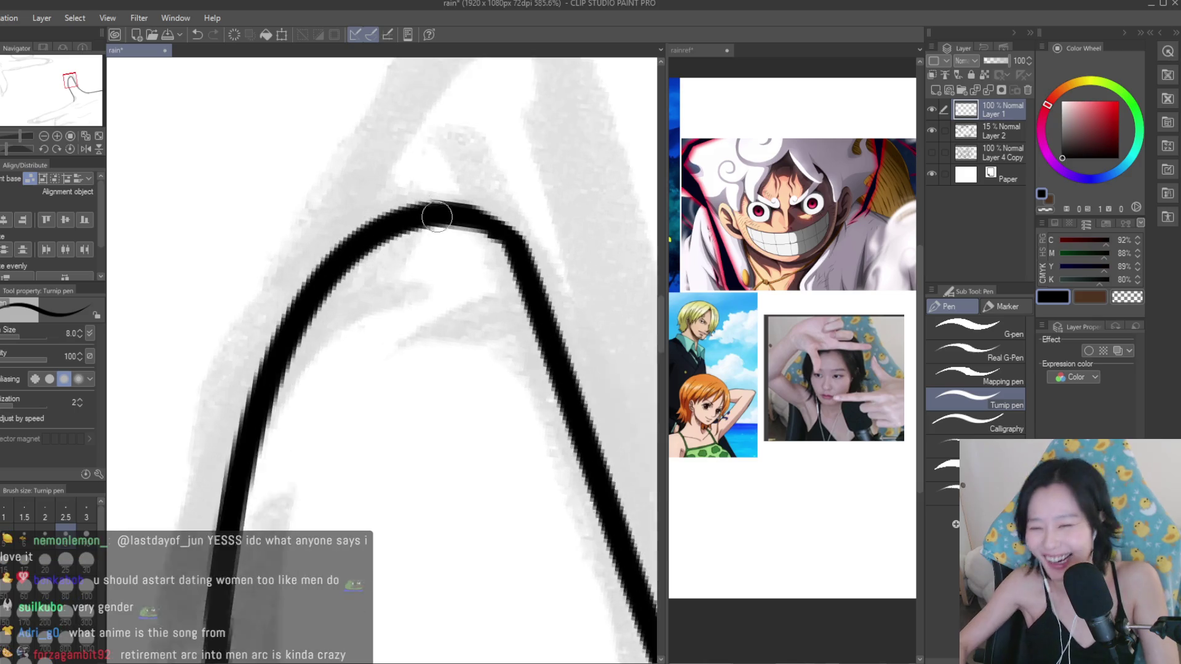
pyautogui.scroll(2, 456, 228)
pyautogui.moveTo(426, 210); pyautogui.dragTo(535, 256)
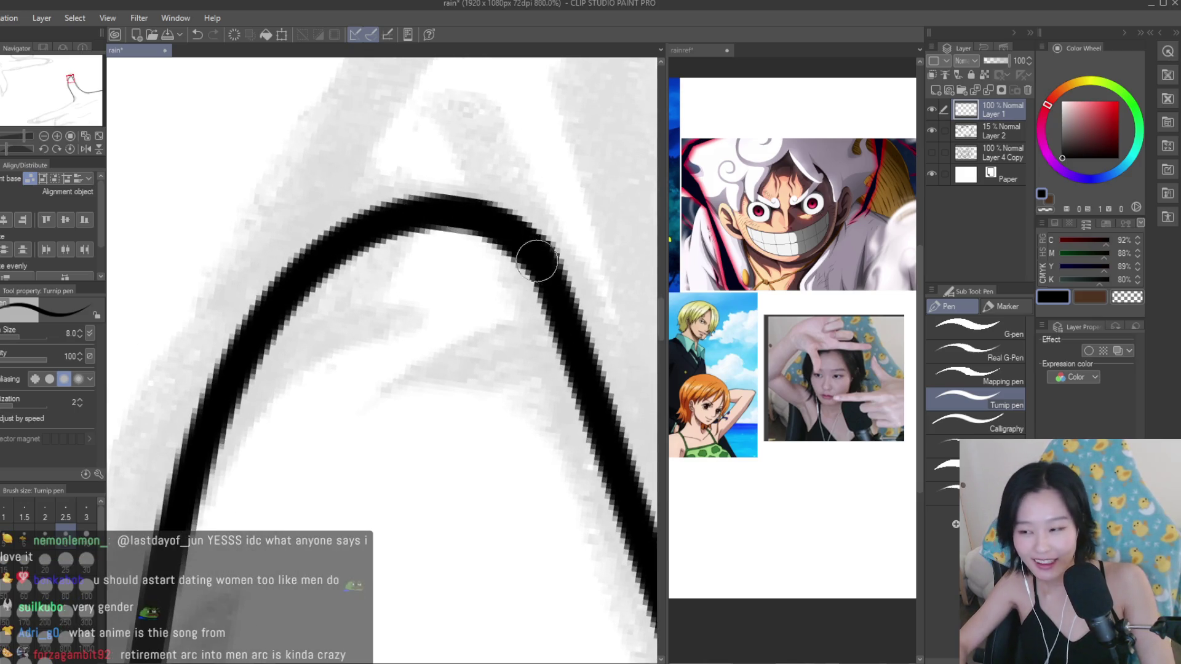
pyautogui.scroll(-3, 535, 256)
pyautogui.scroll(-3, 585, 320)
pyautogui.scroll(-2, 627, 385)
pyautogui.scroll(-1, 627, 384)
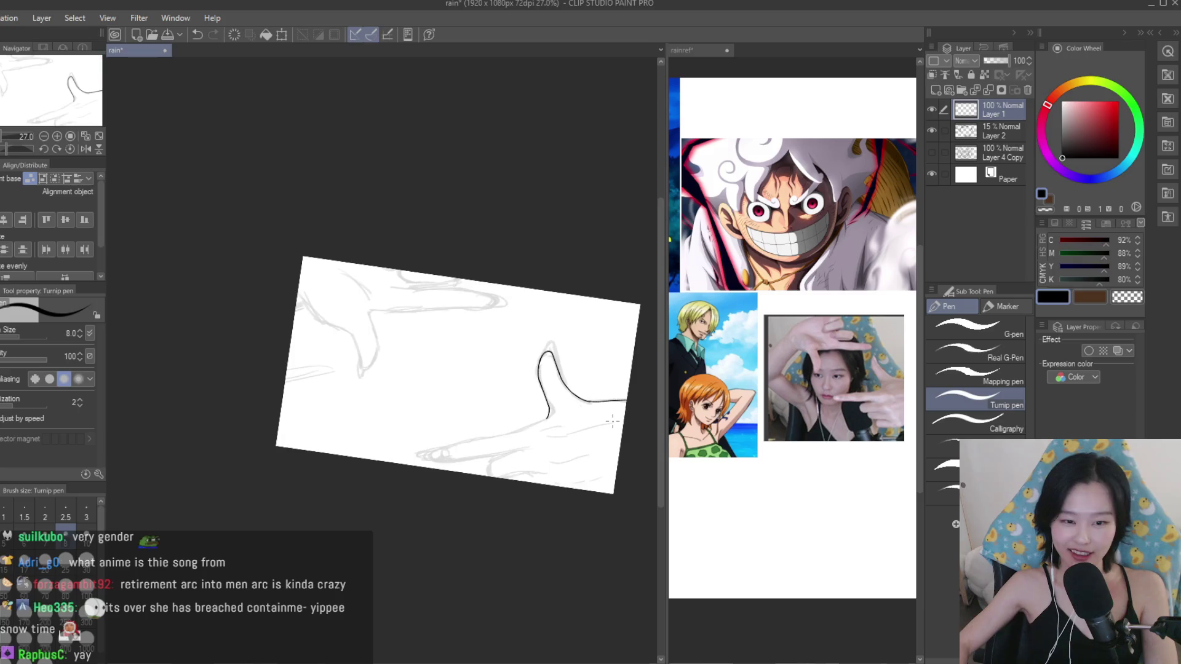
# Ink the finger's top line running from the thumb toward the lower right.
pyautogui.scroll(1, 603, 394)
pyautogui.scroll(1, 580, 406)
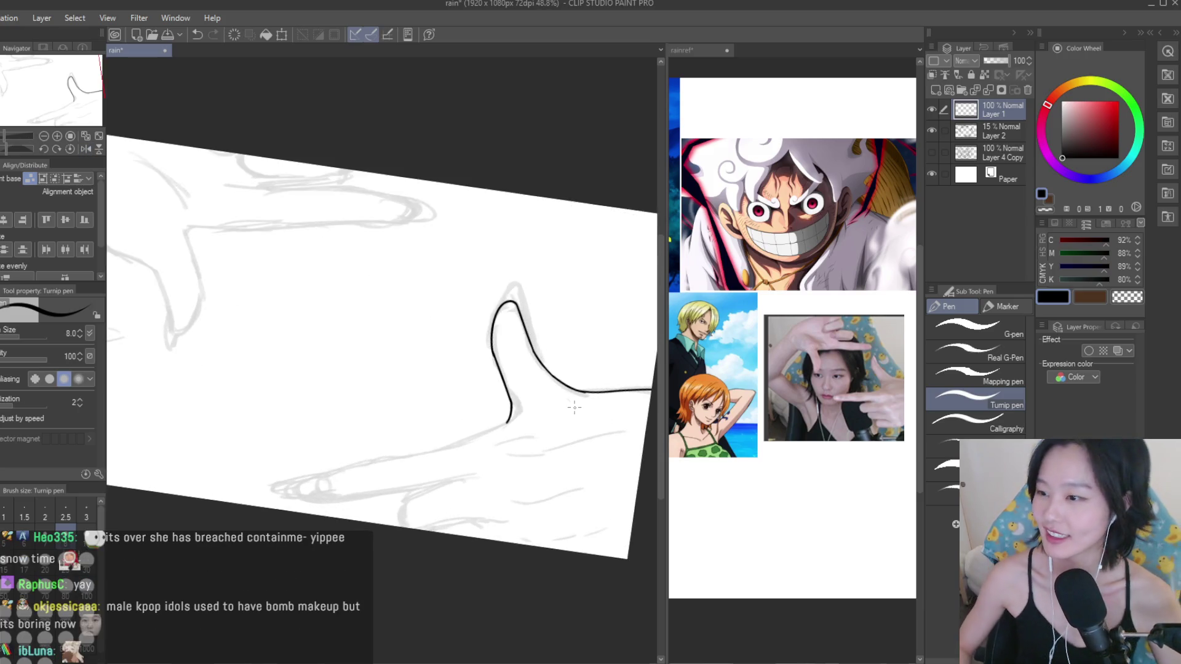
pyautogui.hscroll(5, 574, 407)
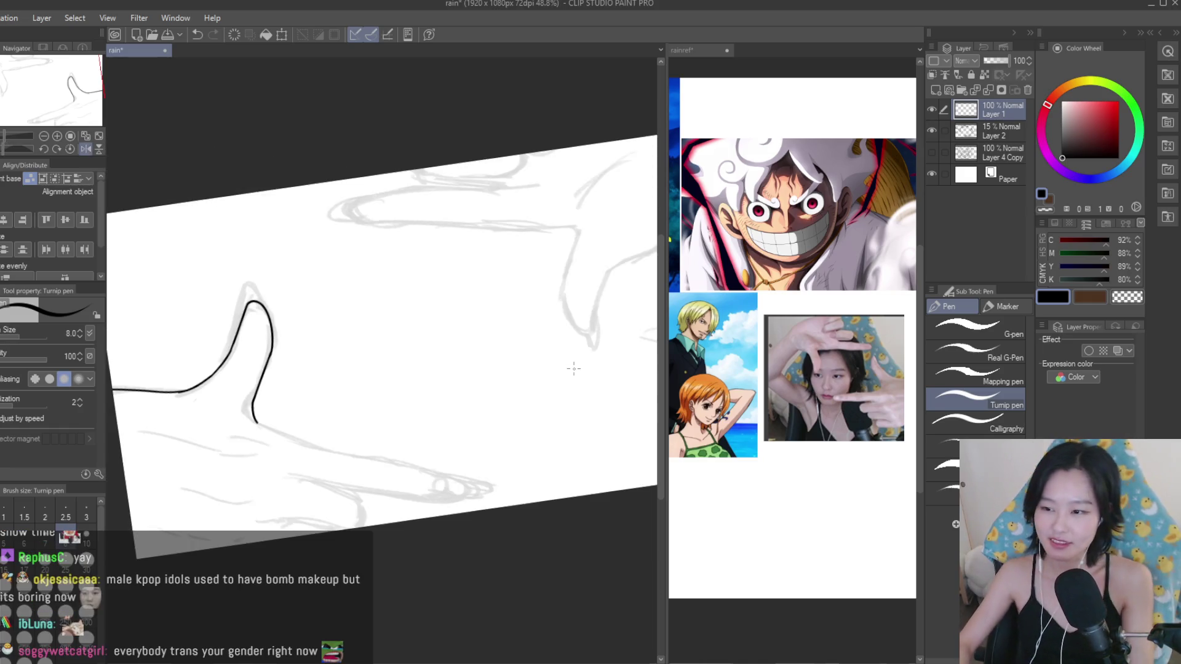
pyautogui.scroll(-1, 430, 394)
pyautogui.scroll(3, 254, 383)
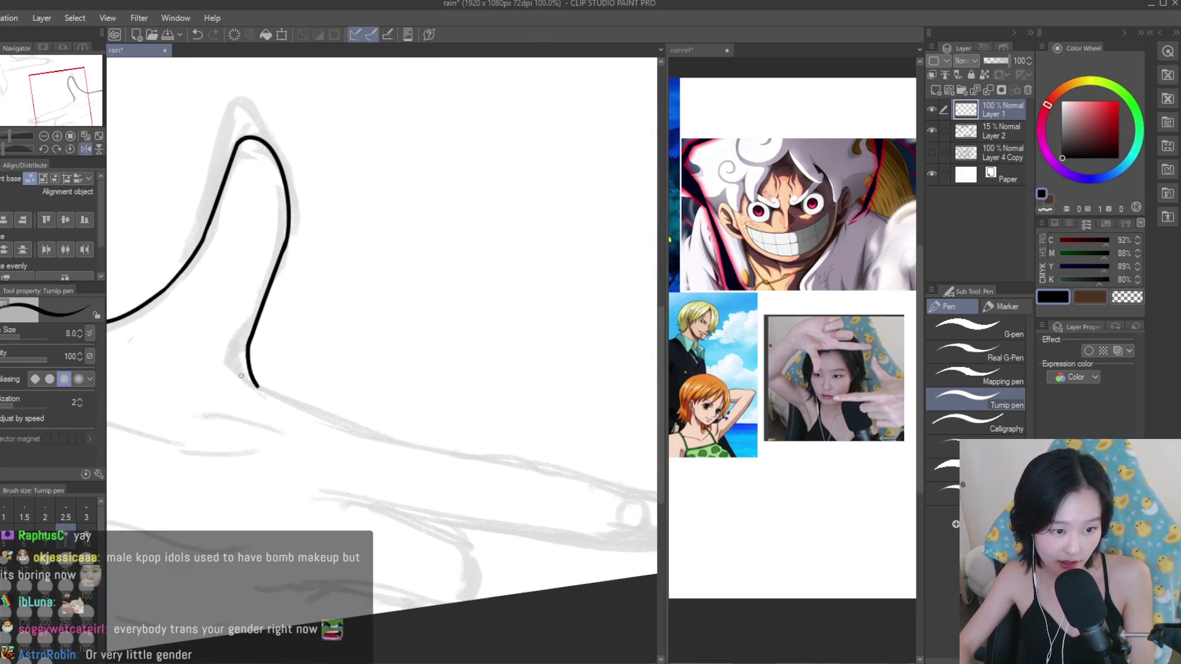
pyautogui.moveTo(230, 368); pyautogui.dragTo(357, 424)
pyautogui.scroll(-1, 200, 351)
pyautogui.hotkey('ctrl', 'z')
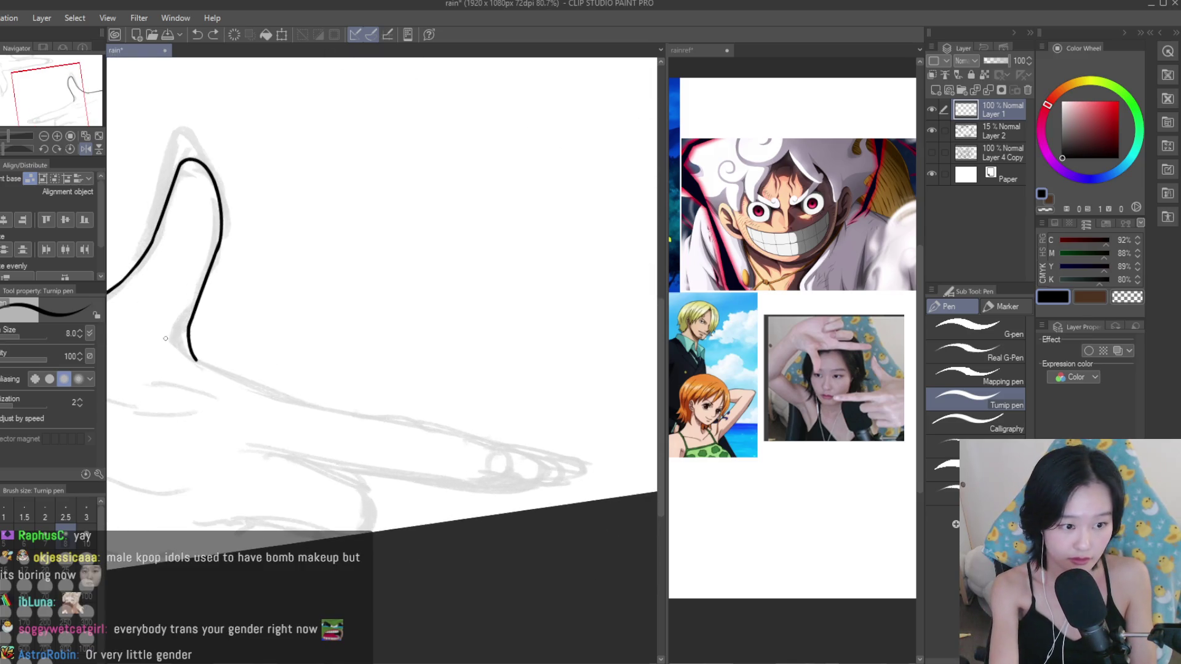
pyautogui.hotkey('ctrl', 'z')
pyautogui.moveTo(251, 386); pyautogui.dragTo(371, 422)
pyautogui.hotkey('ctrl', 'z')
pyautogui.hotkey('ctrl', 'z')
pyautogui.moveTo(246, 385); pyautogui.dragTo(565, 454)
pyautogui.hotkey('ctrl', 'z')
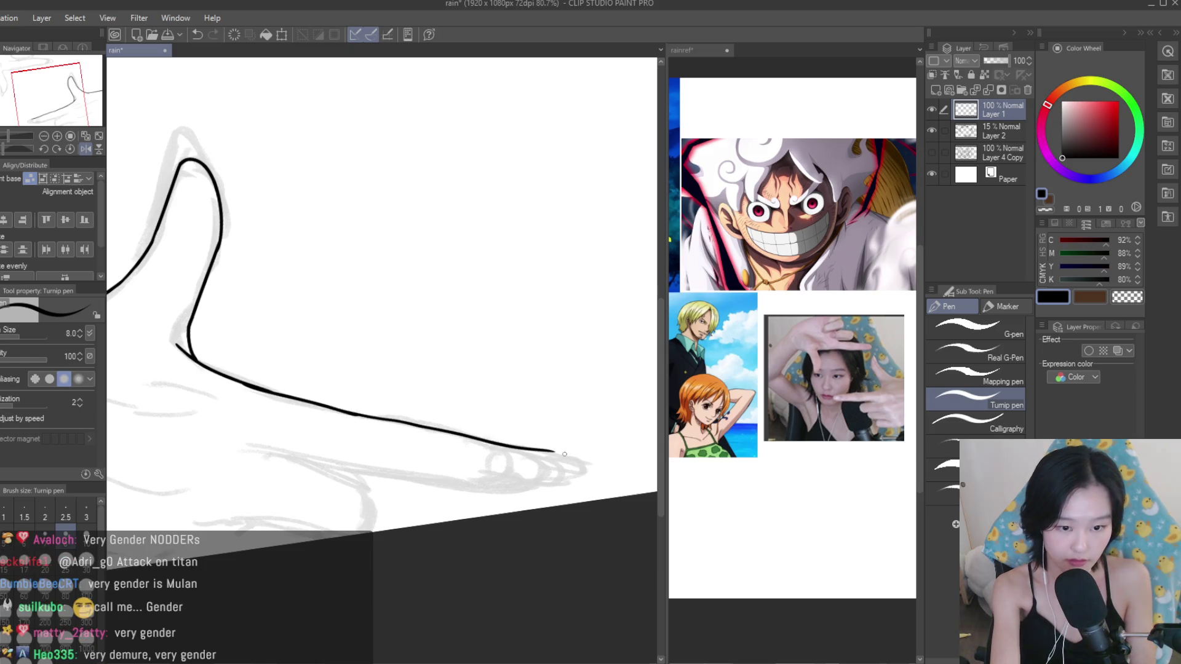
# With the canvas view mirrored and rotated, ink the rounded tip of the index finger.
pyautogui.press('h')
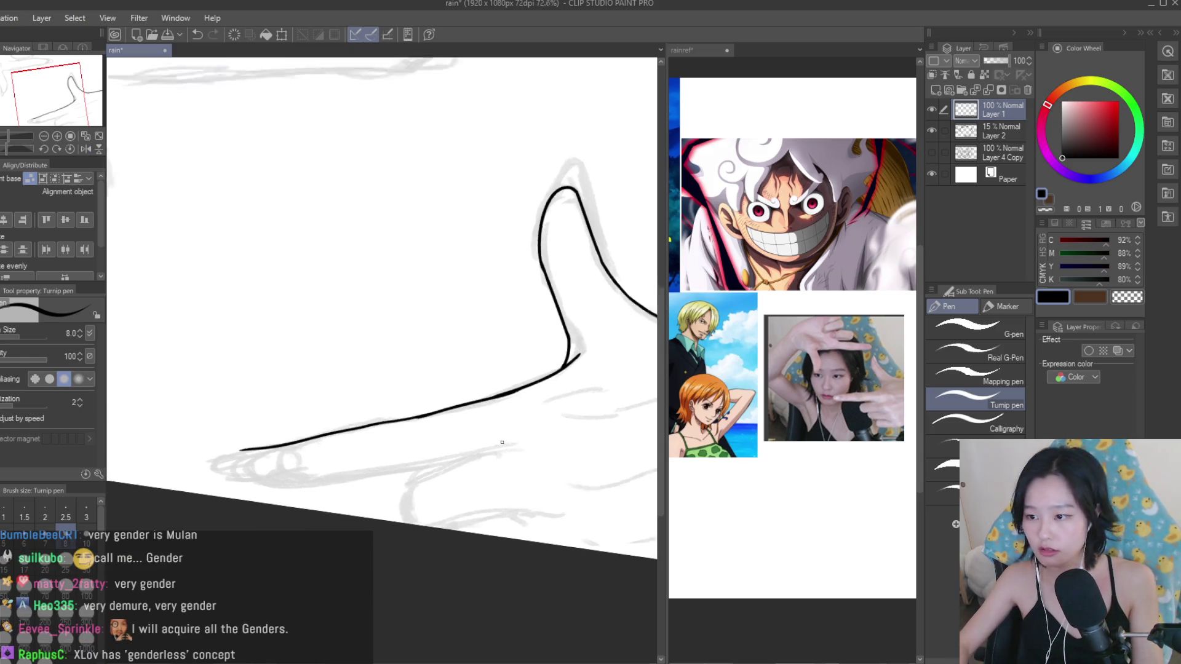
pyautogui.moveTo(543, 405); pyautogui.dragTo(442, 441)
pyautogui.moveTo(403, 522)
pyautogui.mouseDown()
pyautogui.moveTo(335, 433)
pyautogui.moveTo(406, 520)
pyautogui.mouseUp()
pyautogui.hotkey('ctrl', 'z')
pyautogui.hotkey('ctrl', 'z')
pyautogui.moveTo(344, 430); pyautogui.dragTo(408, 510)
pyautogui.hotkey('ctrl', 'z')
pyautogui.moveTo(311, 437); pyautogui.dragTo(393, 511)
pyautogui.hotkey('ctrl', 'z')
pyautogui.moveTo(353, 430); pyautogui.dragTo(410, 515)
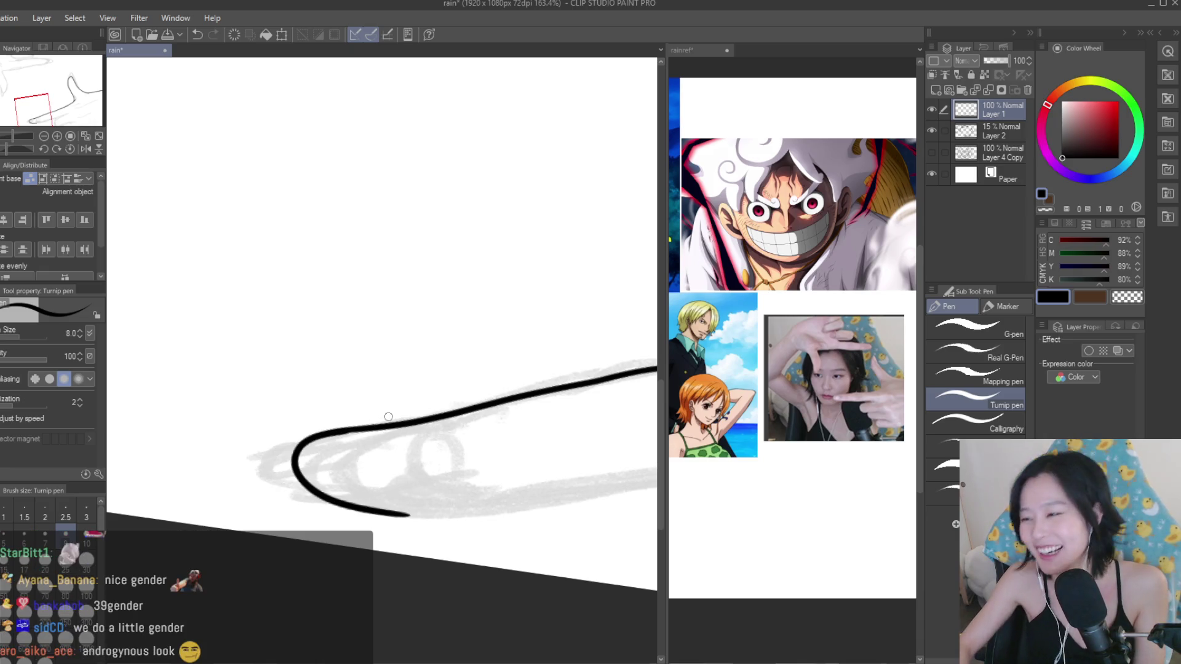
pyautogui.scroll(-3, 397, 446)
pyautogui.scroll(-2, 397, 446)
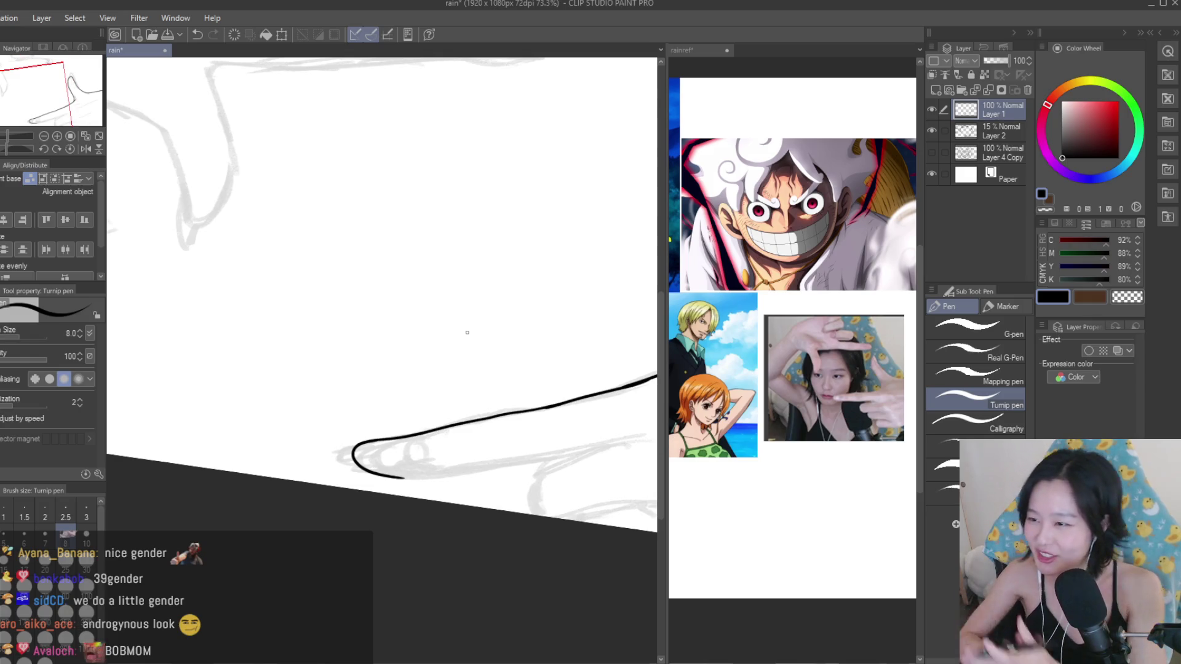
pyautogui.scroll(-2, 458, 484)
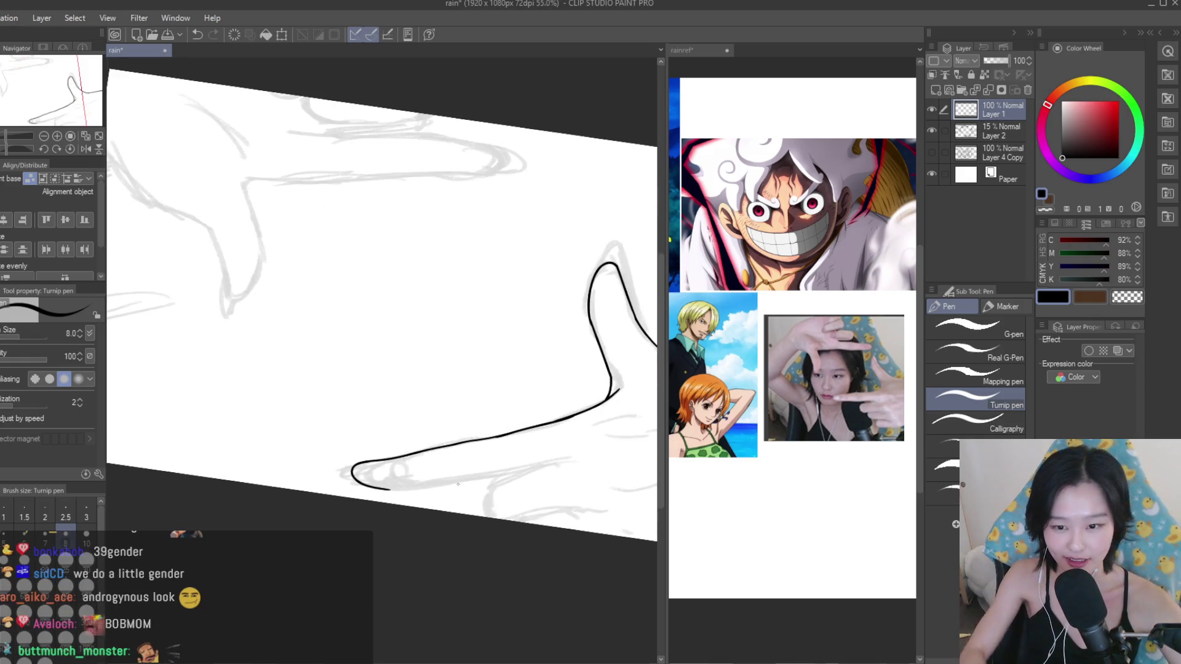
# Ink the underside of the index finger reaching to the fingertip.
pyautogui.moveTo(527, 469); pyautogui.dragTo(429, 484)
pyautogui.hotkey('ctrl', 'z')
pyautogui.moveTo(530, 467); pyautogui.dragTo(430, 486)
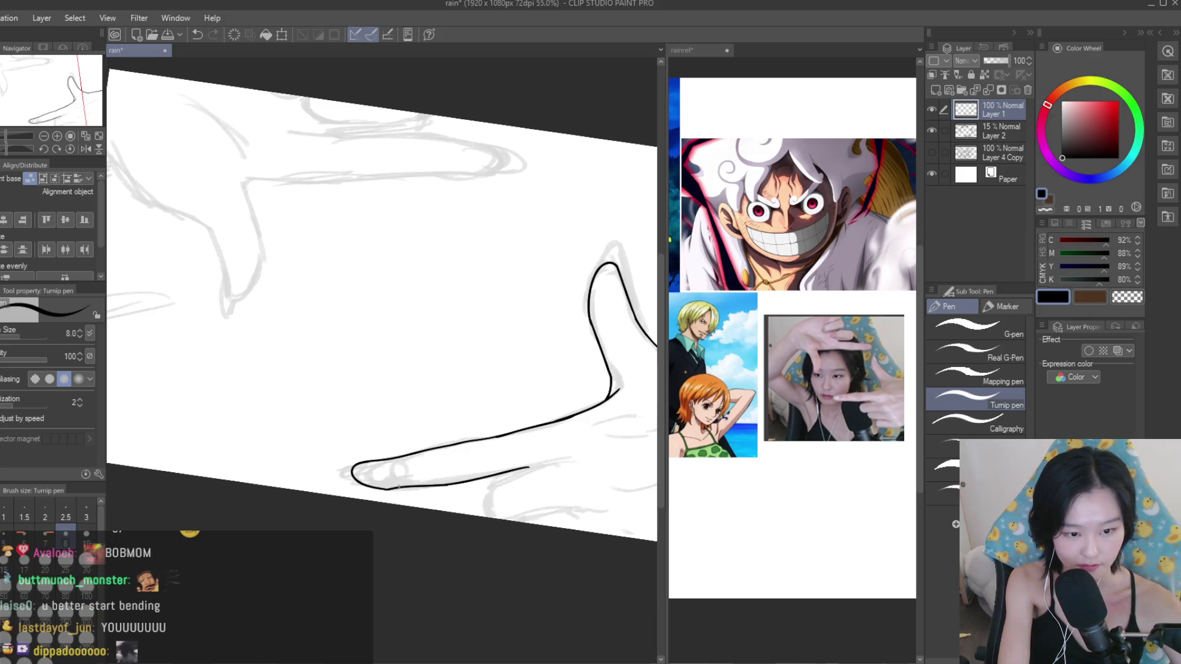
pyautogui.hotkey('ctrl', 'z')
pyautogui.moveTo(536, 465); pyautogui.dragTo(389, 490)
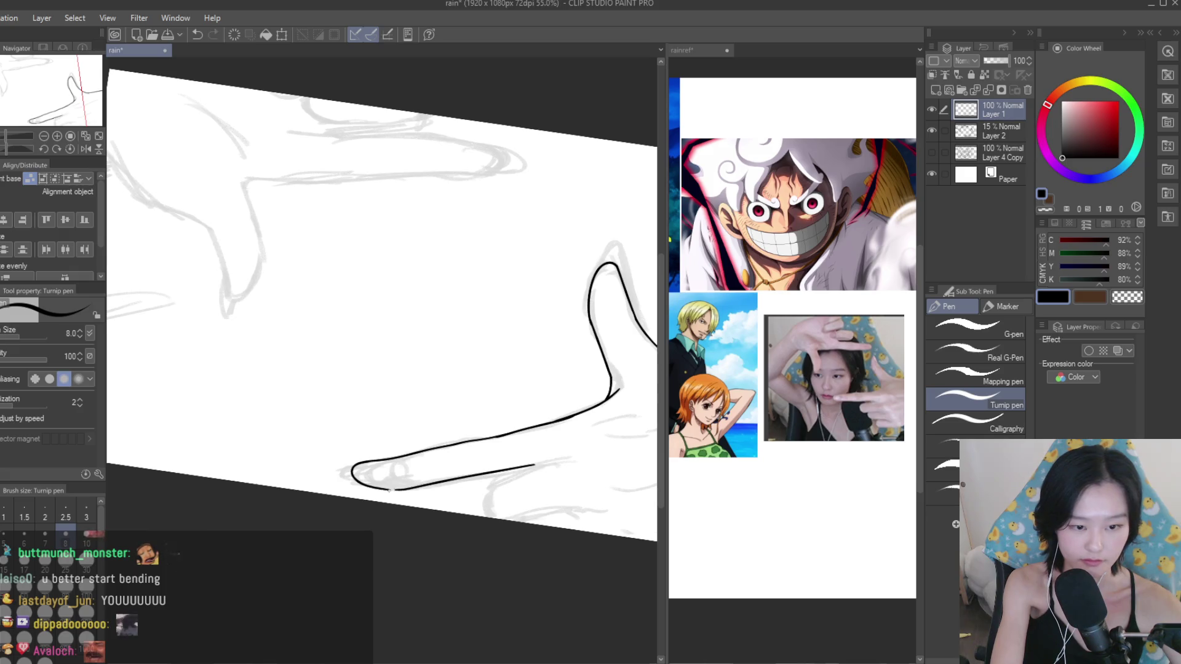
pyautogui.scroll(-4, 429, 482)
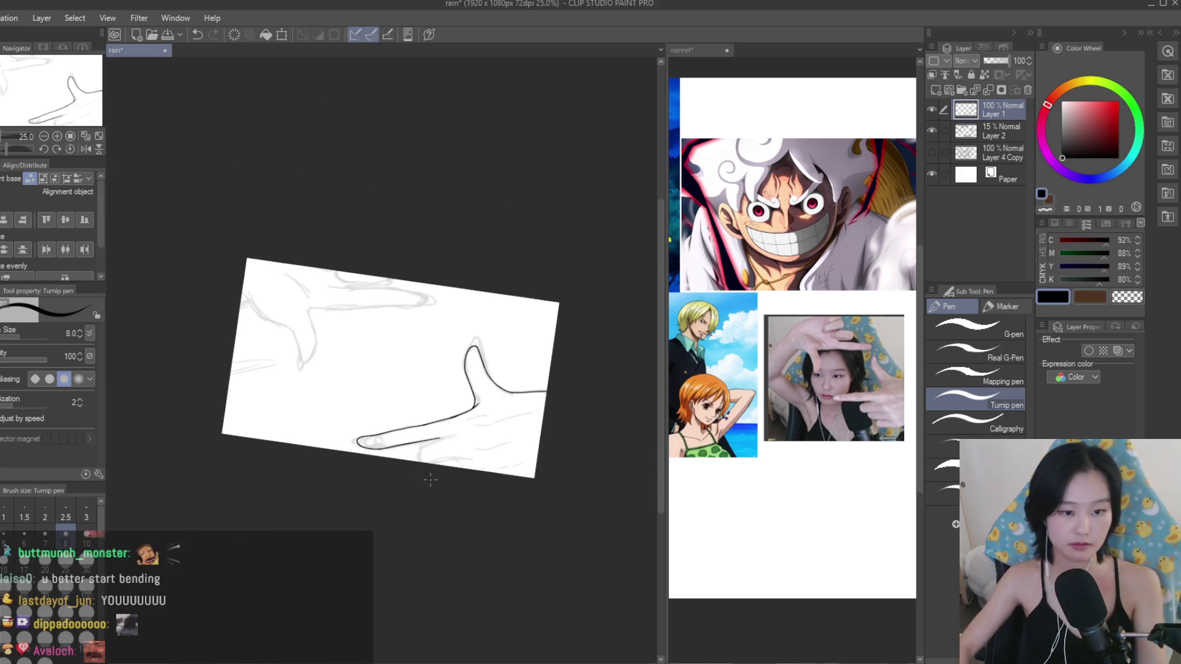
pyautogui.scroll(2, 414, 414)
pyautogui.scroll(2, 414, 414)
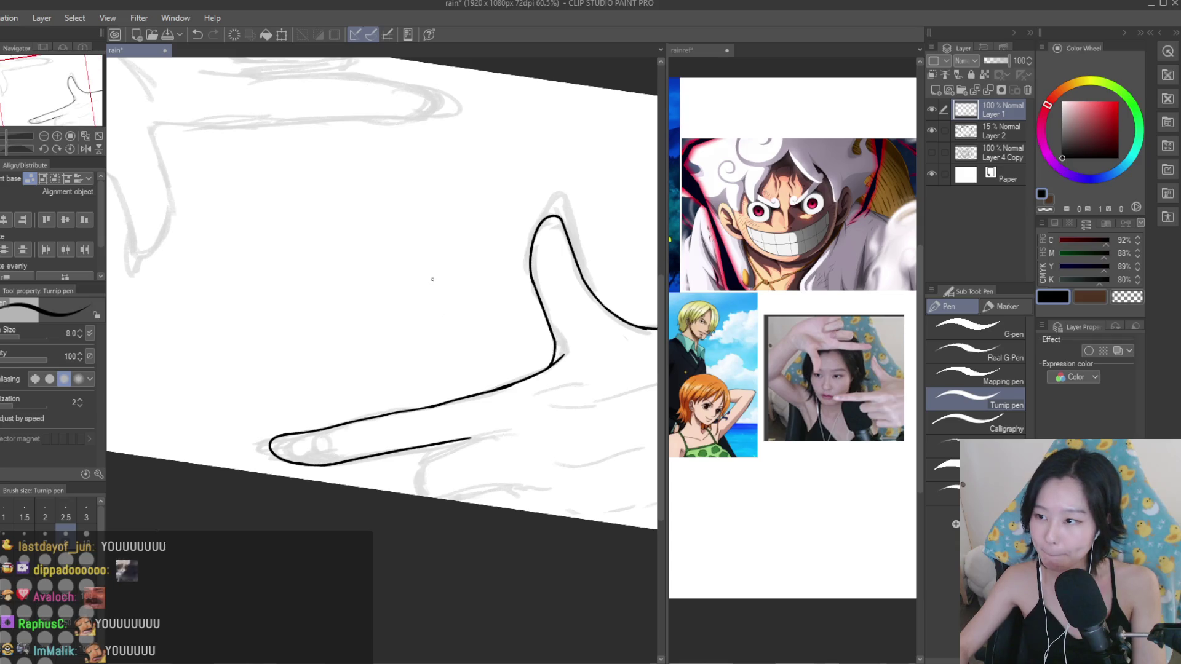
# Erase stray strokes and draw a crease line across the palm.
pyautogui.press('e')
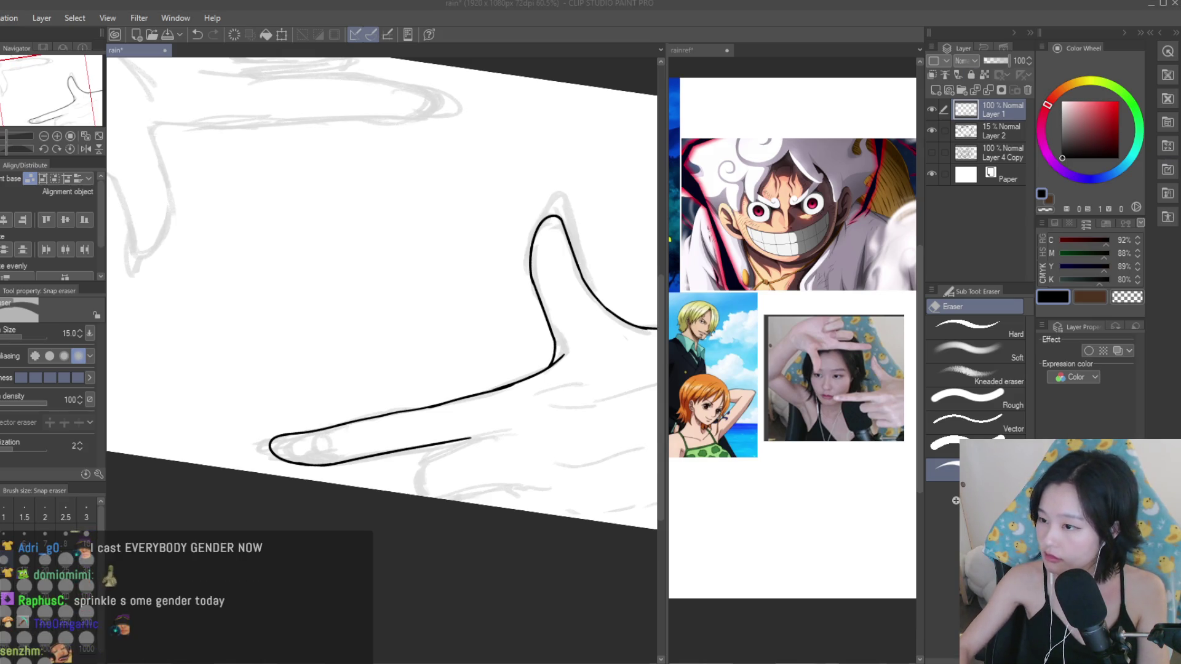
pyautogui.scroll(-2, 456, 350)
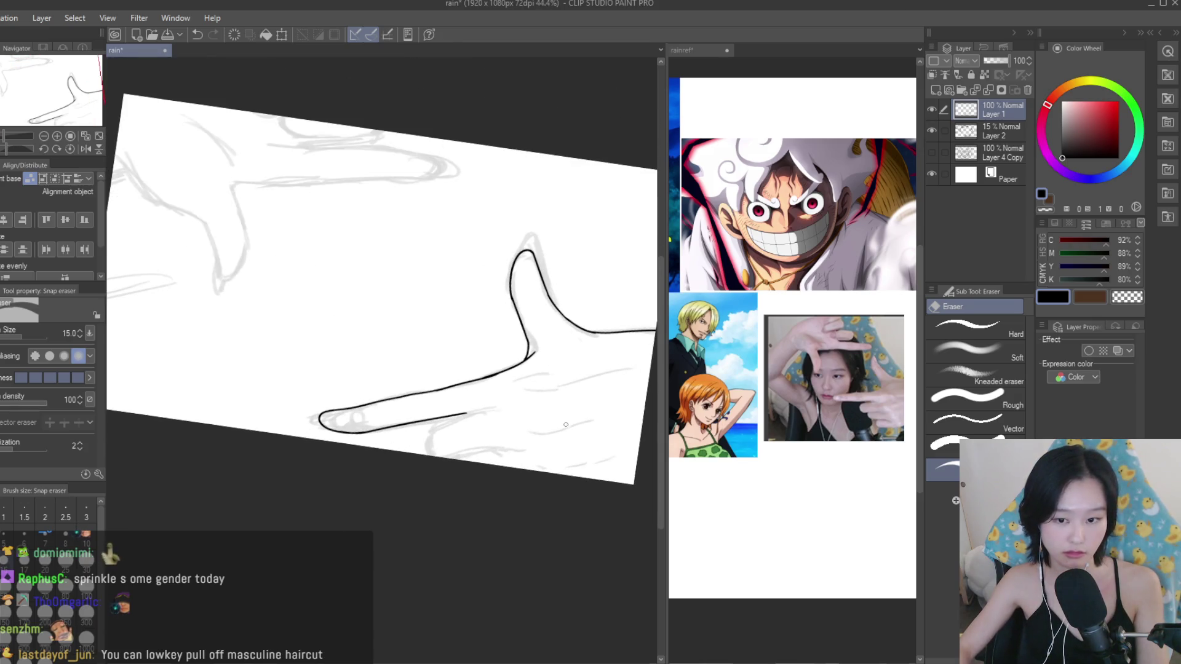
pyautogui.scroll(2, 566, 424)
pyautogui.press('p')
pyautogui.scroll(1, 436, 374)
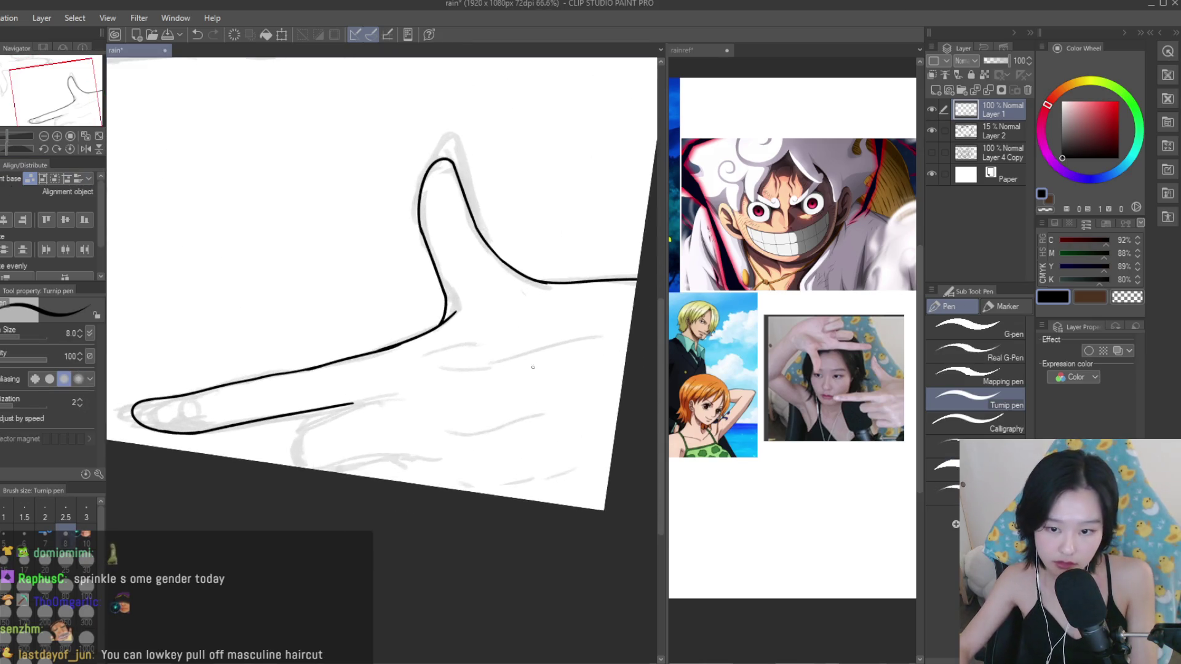
pyautogui.hotkey('ctrl', 'z')
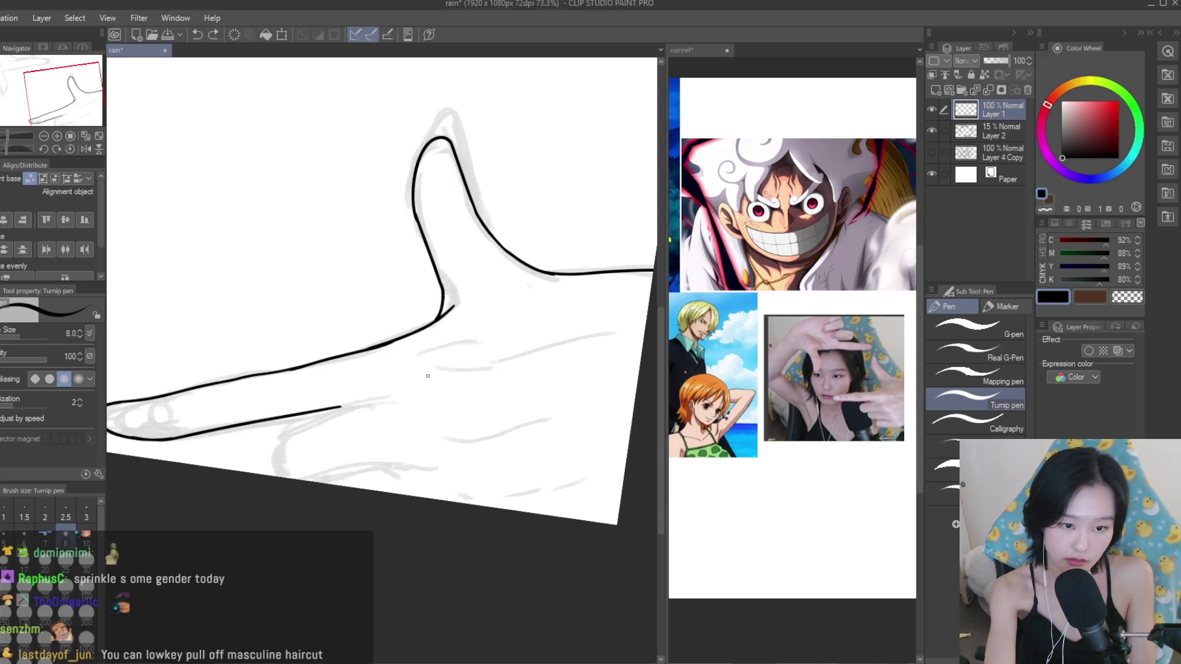
pyautogui.moveTo(418, 351); pyautogui.dragTo(570, 346)
pyautogui.hotkey('ctrl', 'z')
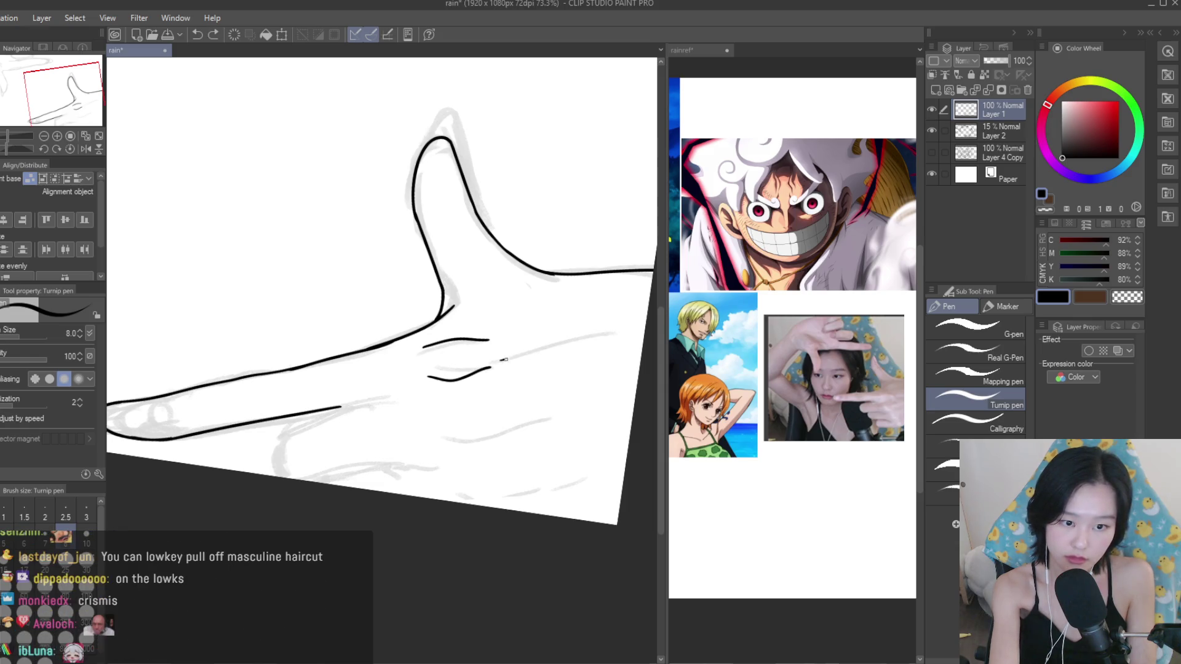
# Extend the finger's underside line to the right, ending slightly shorter.
pyautogui.scroll(2, 537, 332)
pyautogui.scroll(2, 541, 357)
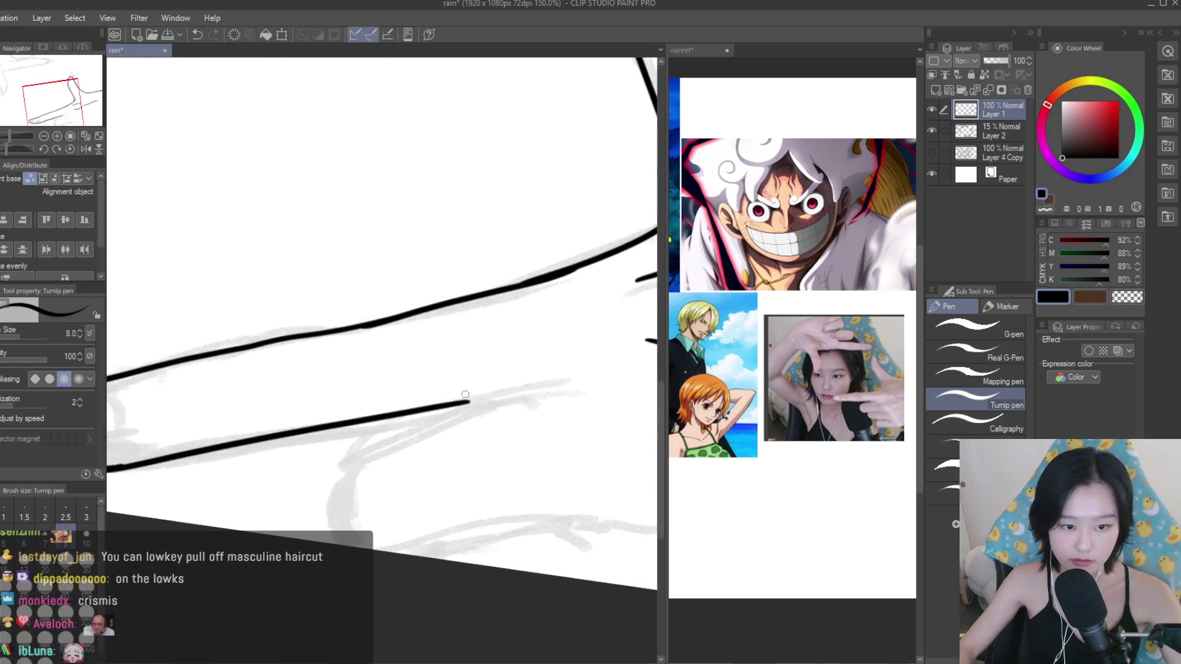
pyautogui.scroll(2, 555, 396)
pyautogui.moveTo(554, 396); pyautogui.dragTo(446, 407)
pyautogui.hotkey('ctrl', 'z')
pyautogui.moveTo(555, 395); pyautogui.dragTo(461, 408)
pyautogui.hotkey('ctrl', 'z')
pyautogui.moveTo(551, 395); pyautogui.dragTo(468, 406)
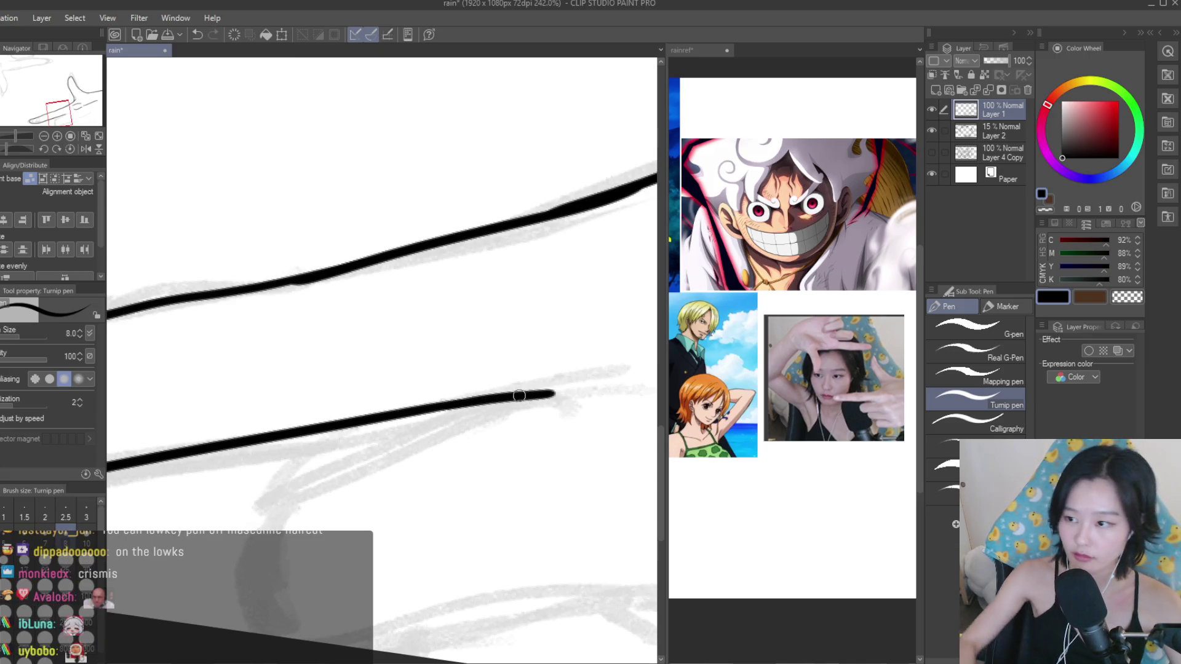
pyautogui.scroll(-2, 523, 409)
pyautogui.scroll(-1, 523, 410)
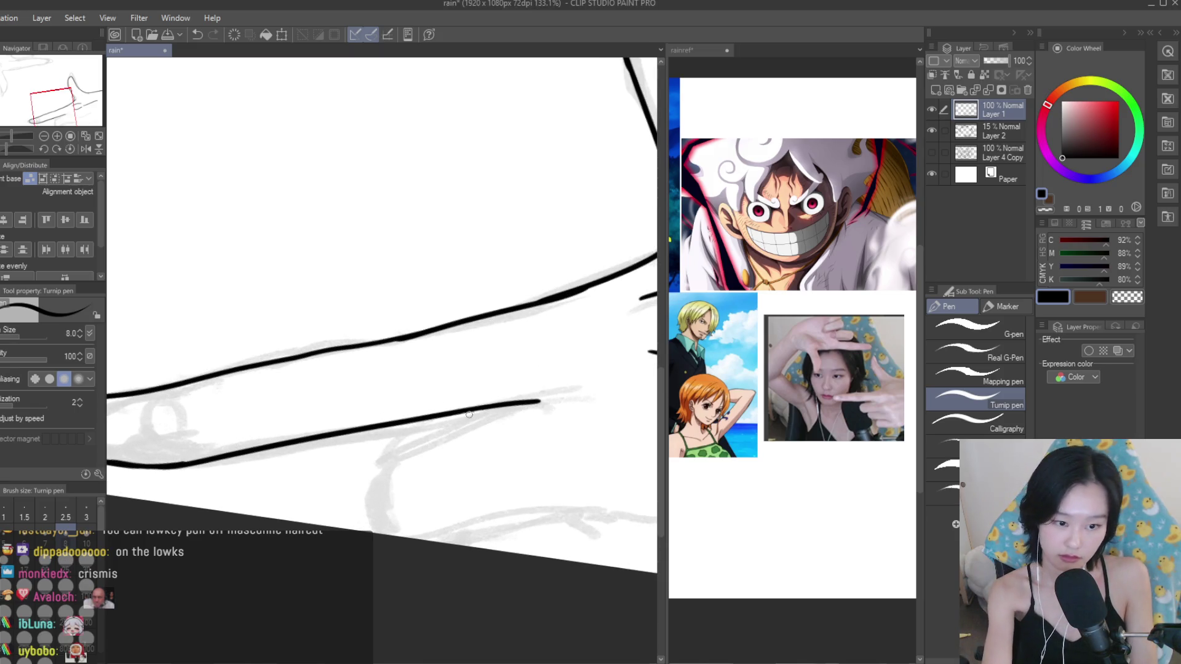
# Ink the curled lower finger's edges, then flip the canvas view back to normal.
pyautogui.hotkey('ctrl', 'z')
pyautogui.hotkey('ctrl', 'z')
pyautogui.moveTo(540, 401)
pyautogui.mouseDown()
pyautogui.moveTo(370, 463)
pyautogui.moveTo(355, 455)
pyautogui.mouseUp()
pyautogui.hotkey('ctrl', 'z')
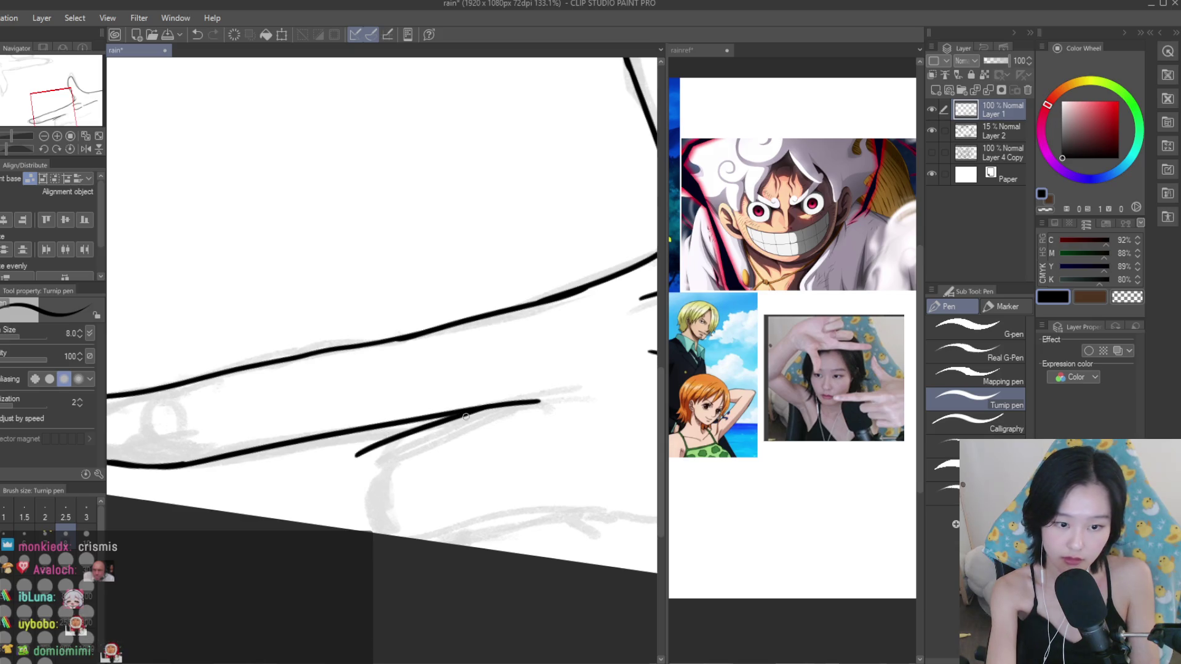
pyautogui.hotkey('ctrl', 'z')
pyautogui.moveTo(540, 401); pyautogui.dragTo(382, 447)
pyautogui.hotkey('ctrl', 'z')
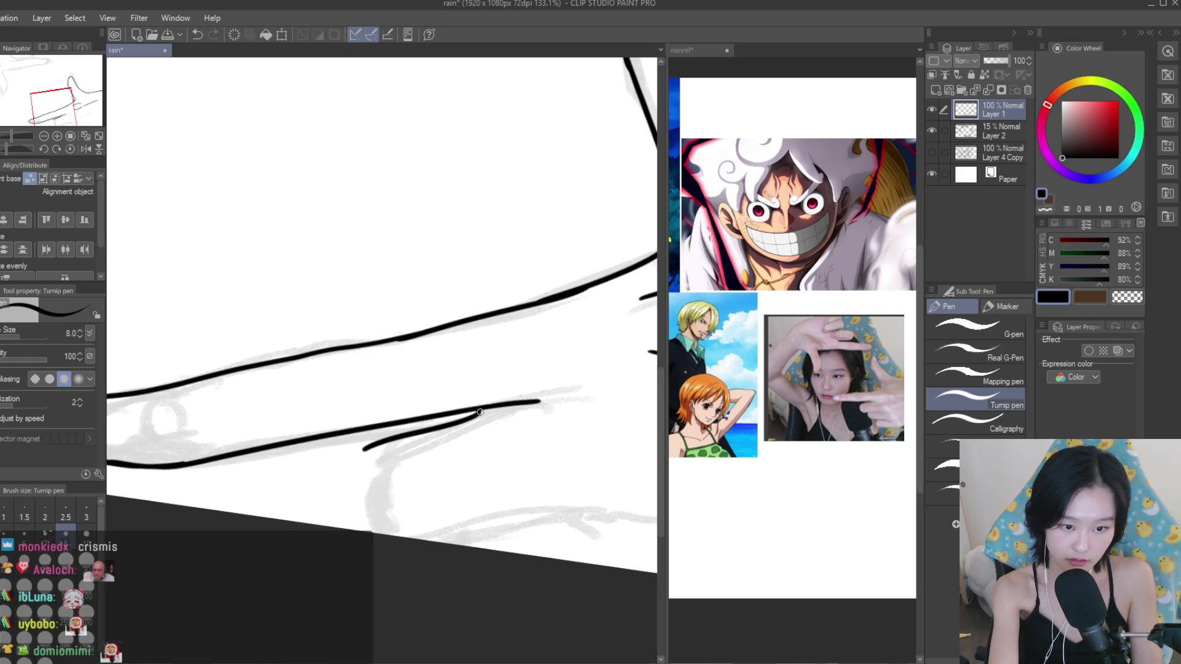
pyautogui.hotkey('ctrl', 'z')
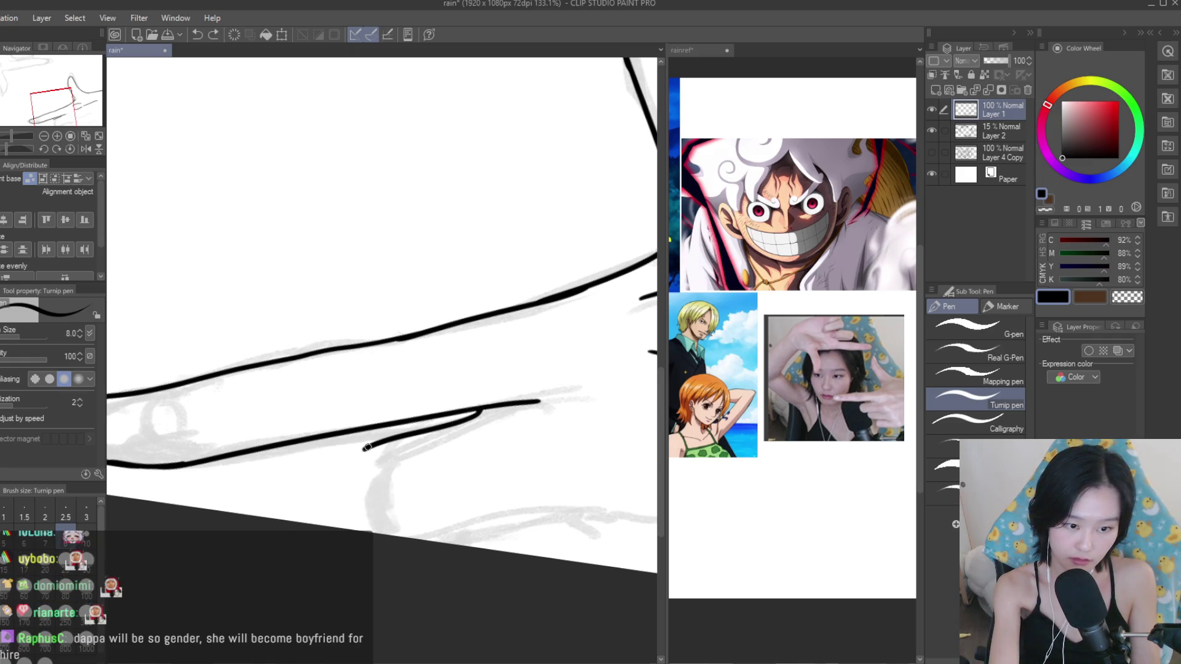
pyautogui.moveTo(373, 513); pyautogui.dragTo(523, 497)
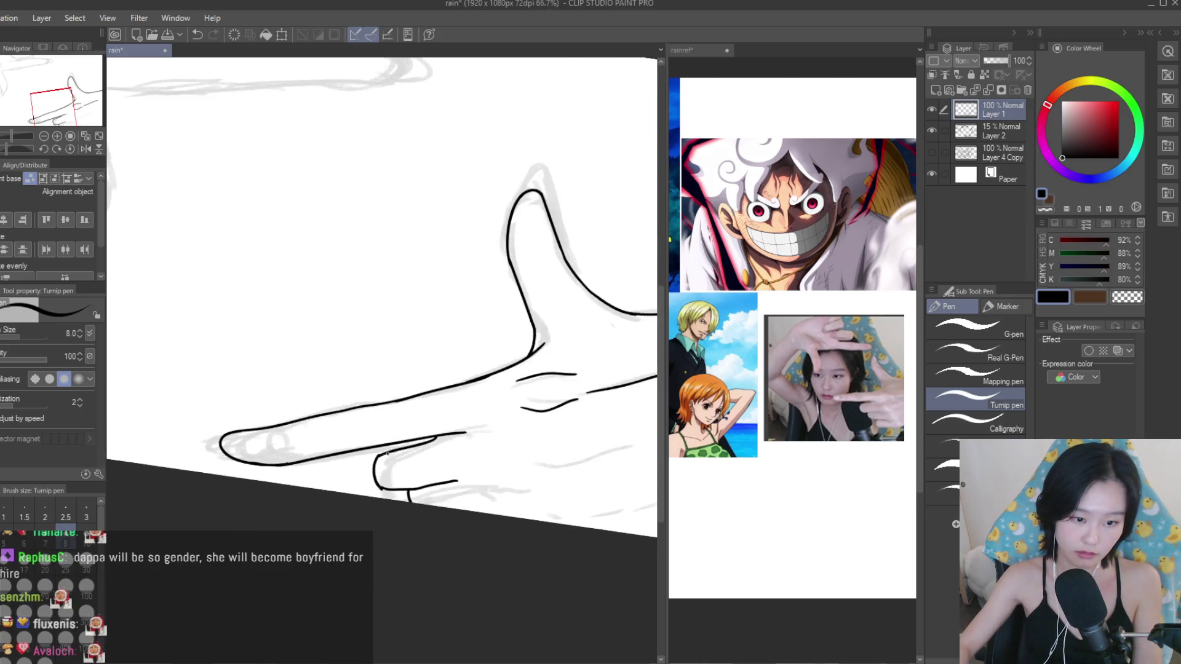
pyautogui.moveTo(425, 514); pyautogui.dragTo(416, 488)
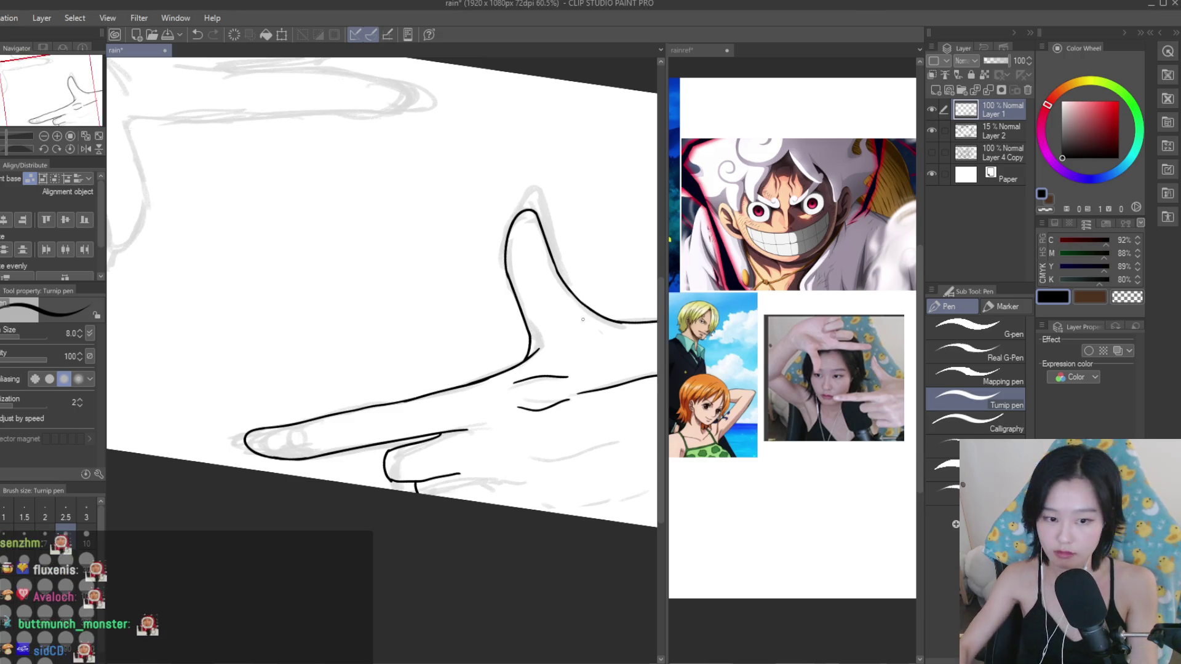
pyautogui.press('h')
pyautogui.scroll(4, 374, 410)
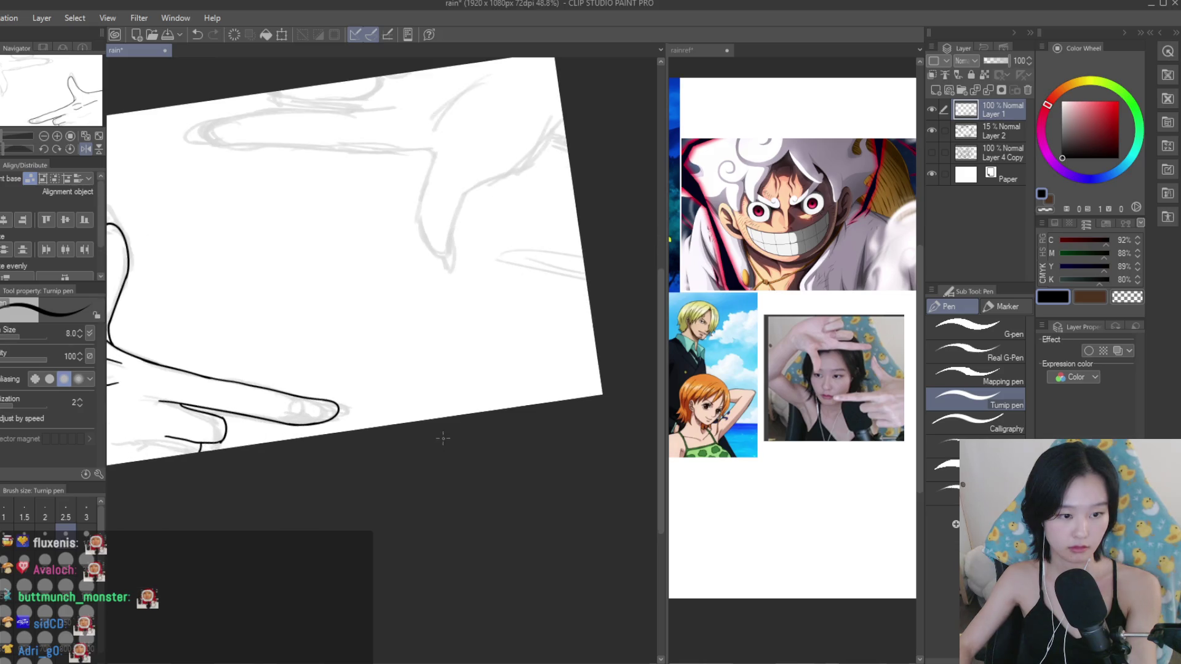
pyautogui.scroll(4, 374, 410)
# Select the Liquify tool and resize its brush to fit the fingertips.
pyautogui.press('j')
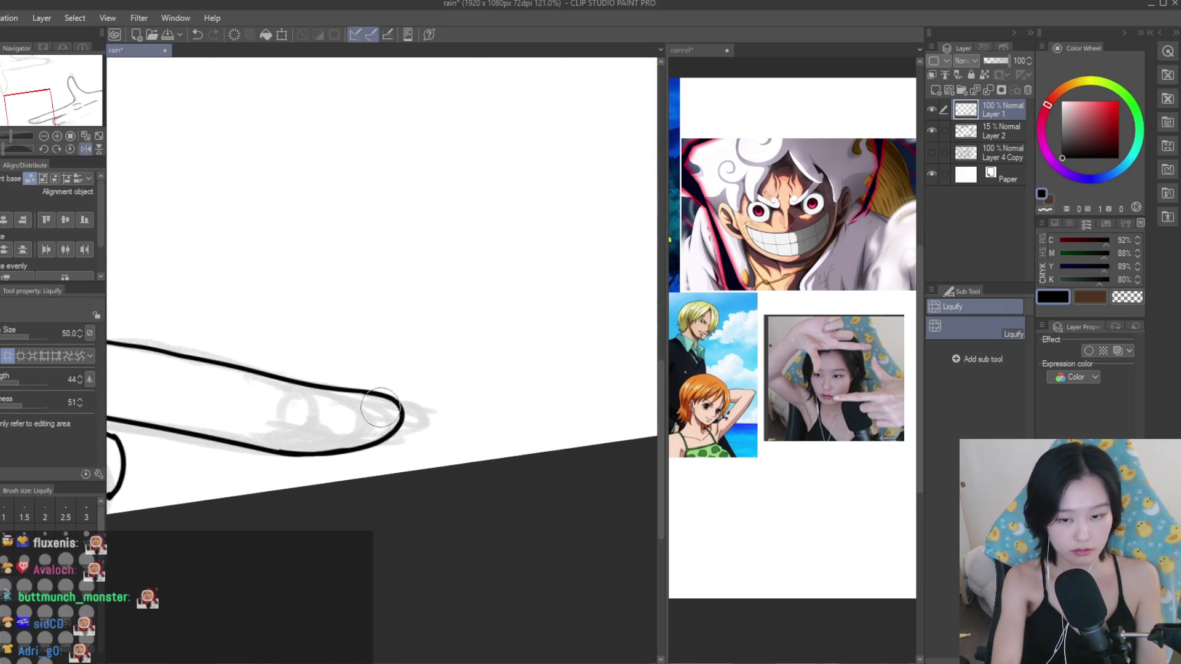
pyautogui.moveTo(376, 369); pyautogui.dragTo(389, 446)
pyautogui.press('[')
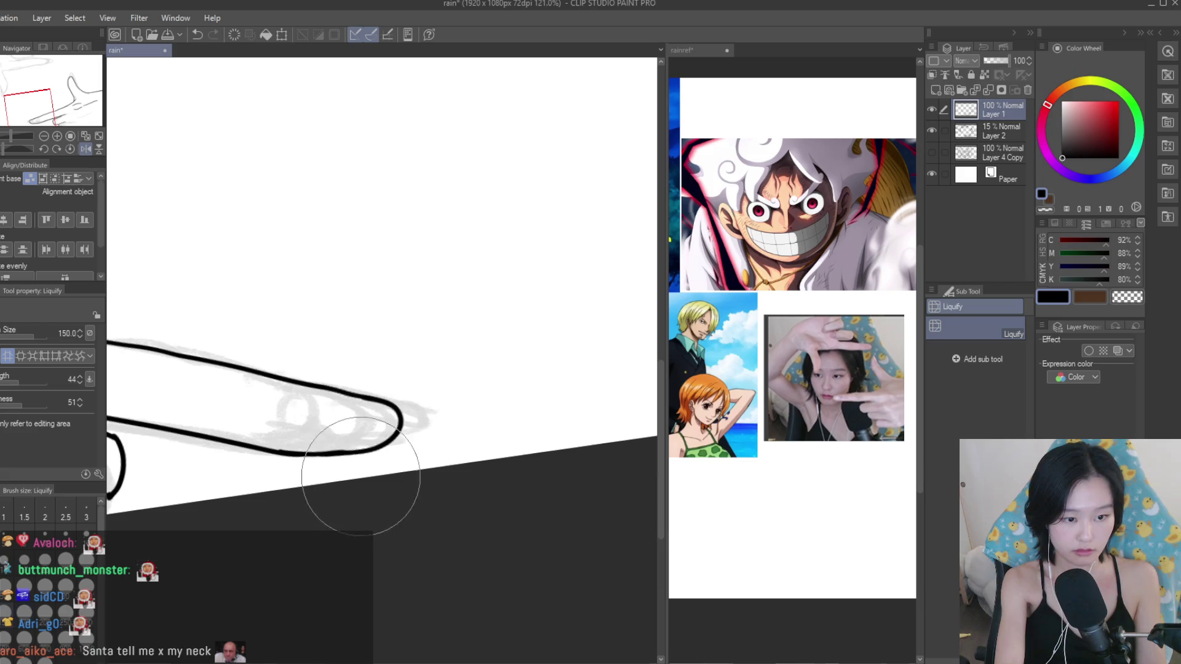
pyautogui.scroll(-3, 397, 472)
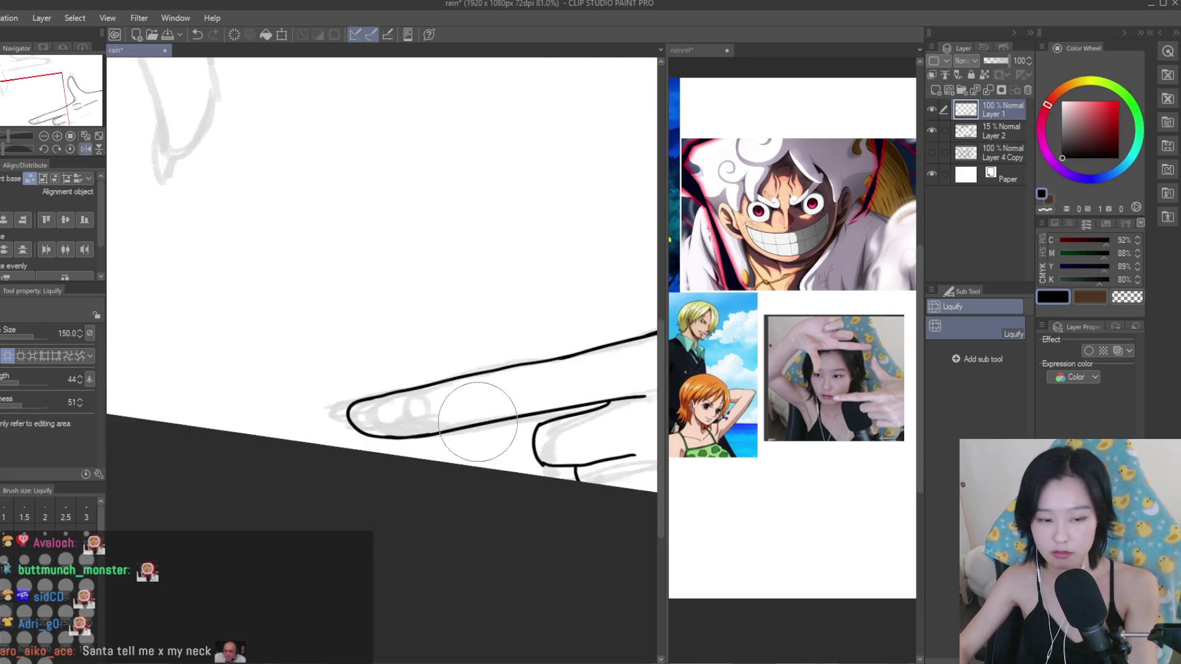
pyautogui.scroll(-3, 406, 462)
pyautogui.scroll(2, 425, 446)
# Erase the stray overlapping ink at the curled finger's join with the Snap eraser.
pyautogui.press('e')
pyautogui.scroll(4, 432, 441)
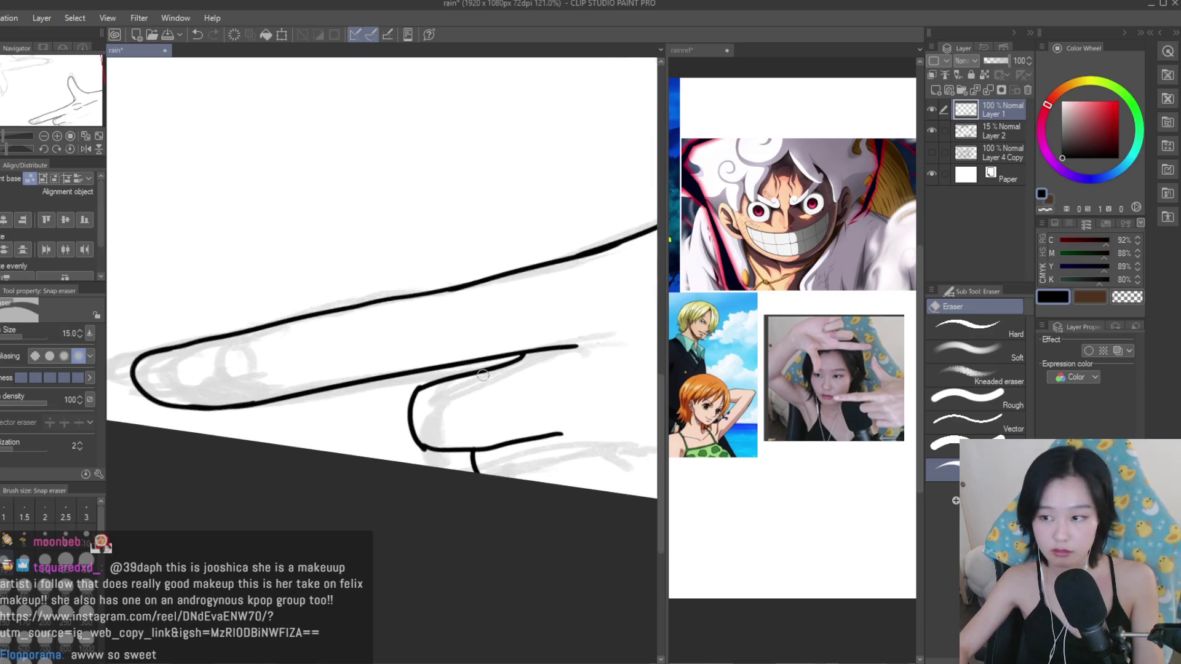
pyautogui.scroll(1, 432, 441)
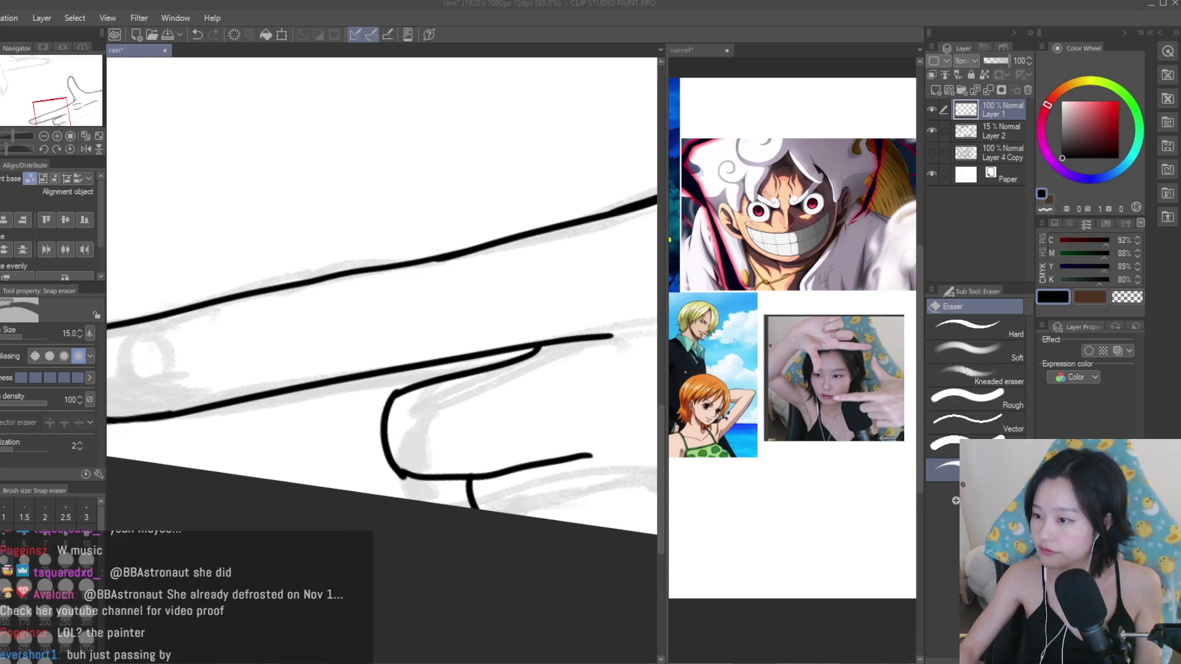
pyautogui.scroll(-4, 507, 432)
pyautogui.scroll(-2, 507, 432)
pyautogui.scroll(2, 507, 431)
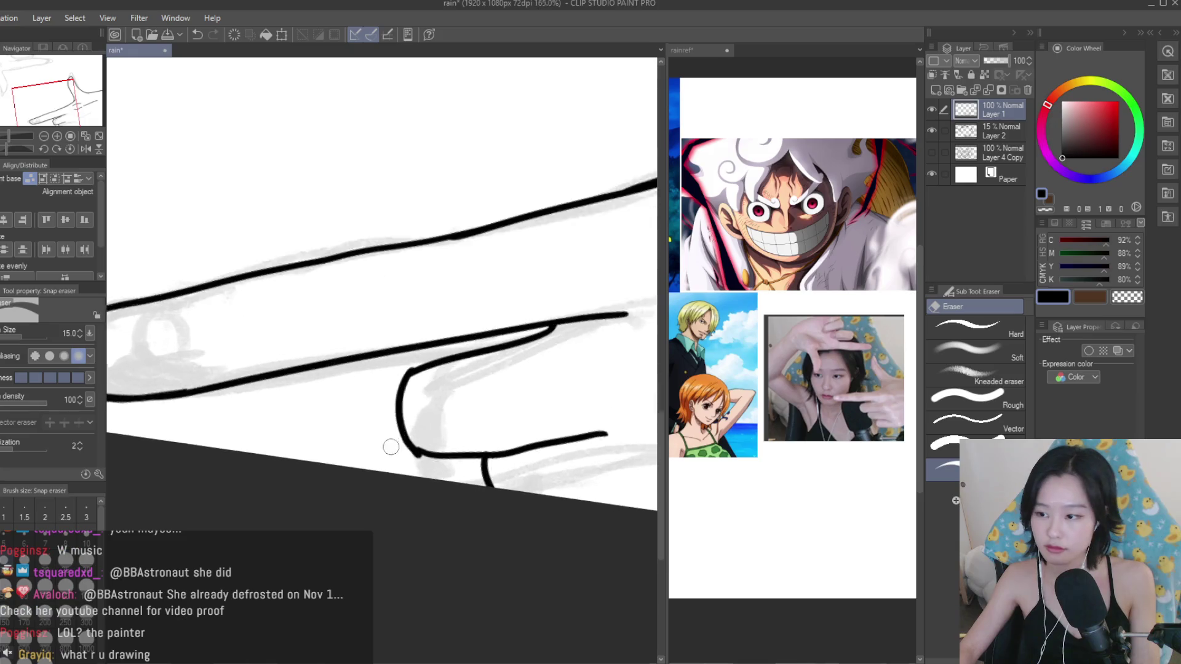
pyautogui.scroll(2, 418, 462)
pyautogui.scroll(2, 424, 458)
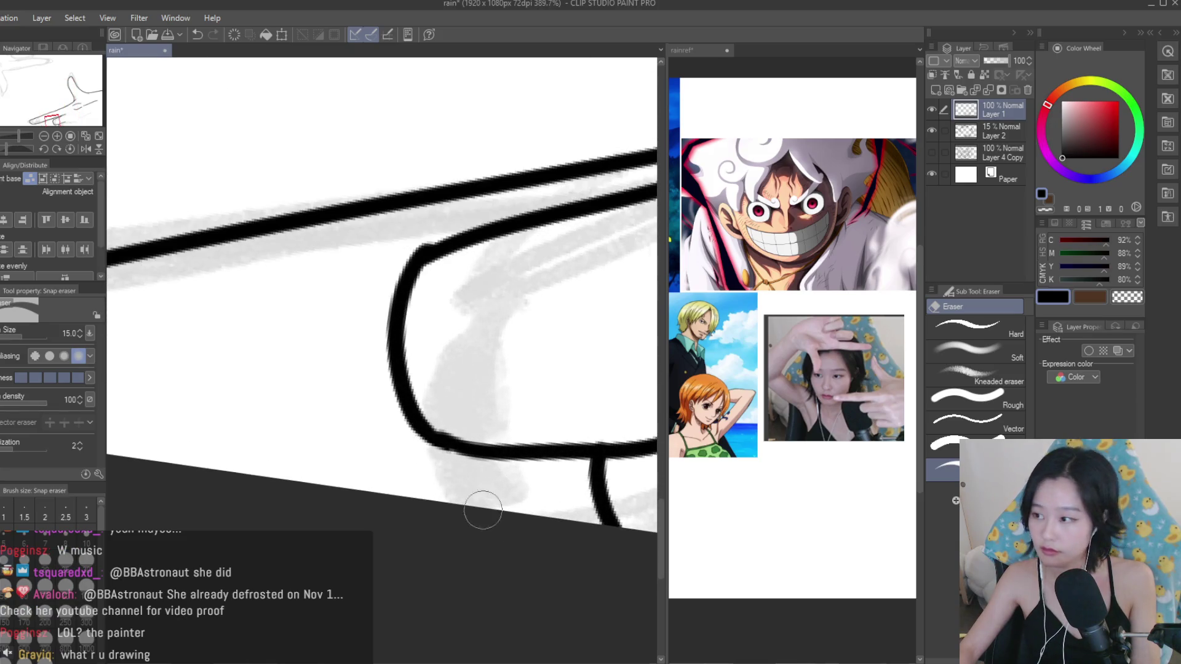
pyautogui.scroll(-1, 473, 242)
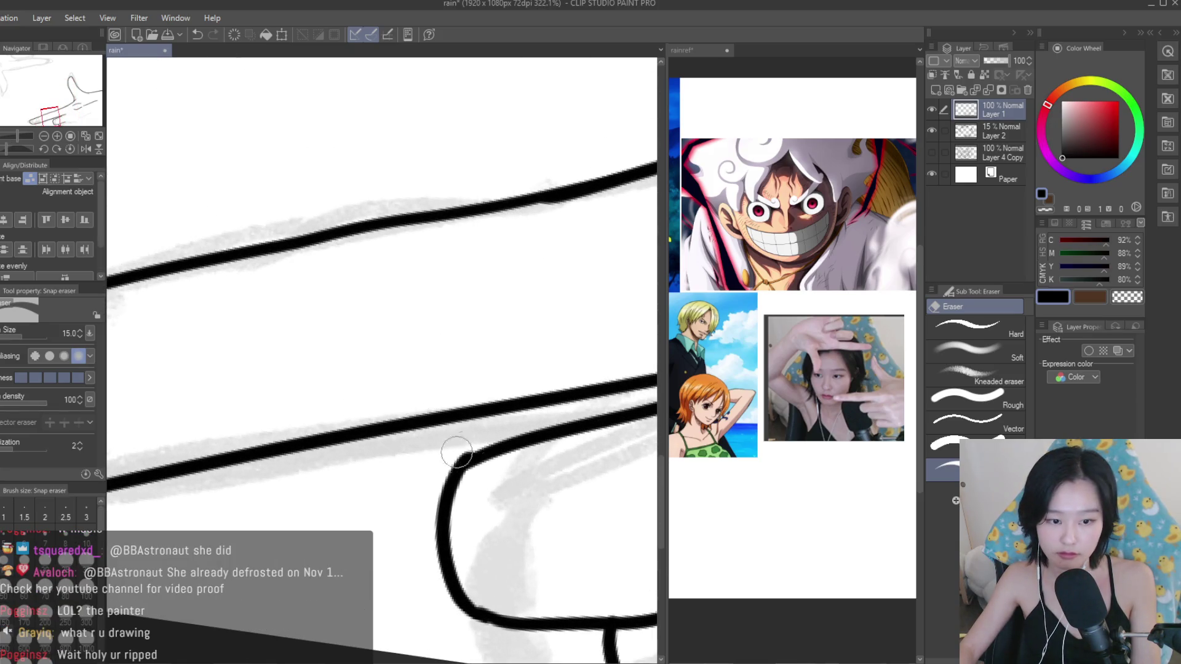
pyautogui.scroll(-2, 378, 422)
pyautogui.scroll(-2, 377, 422)
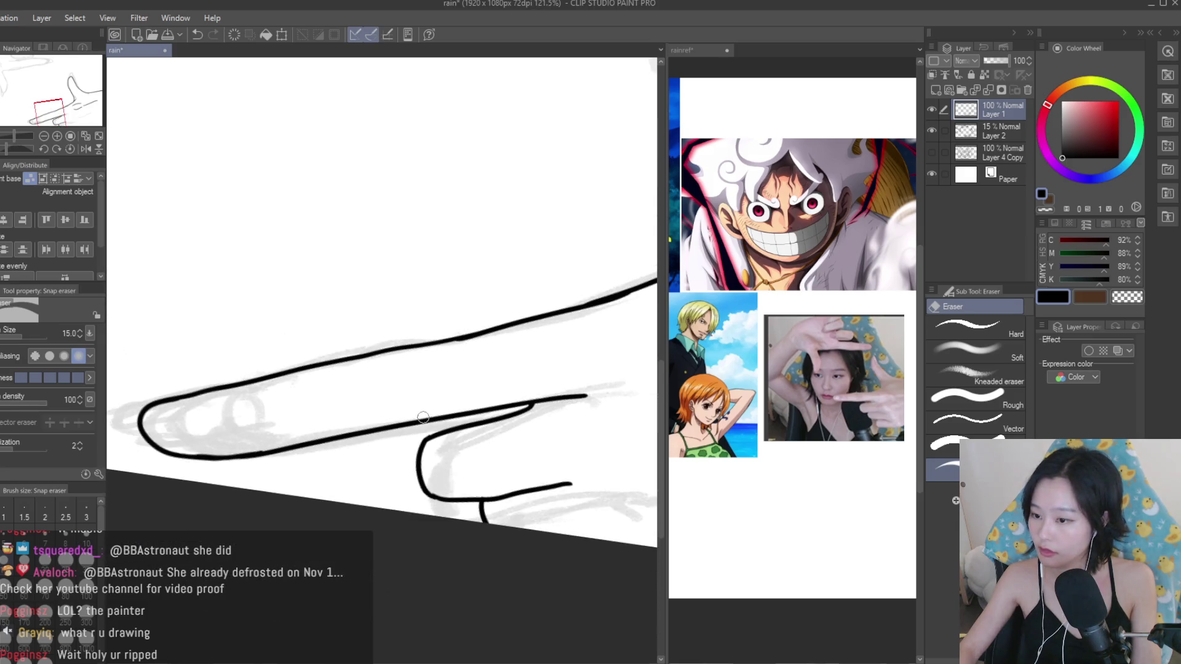
# Switch back to the Turnip pen to ink the thumb and knuckle crease lines.
pyautogui.press('p')
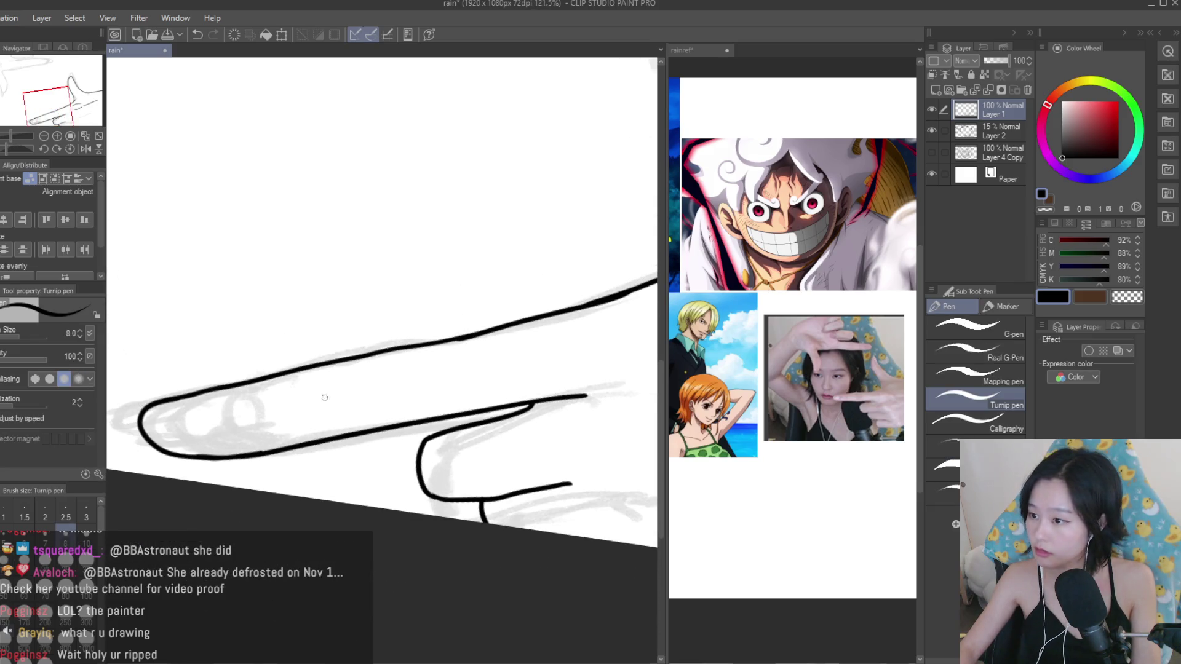
pyautogui.scroll(-1, 489, 419)
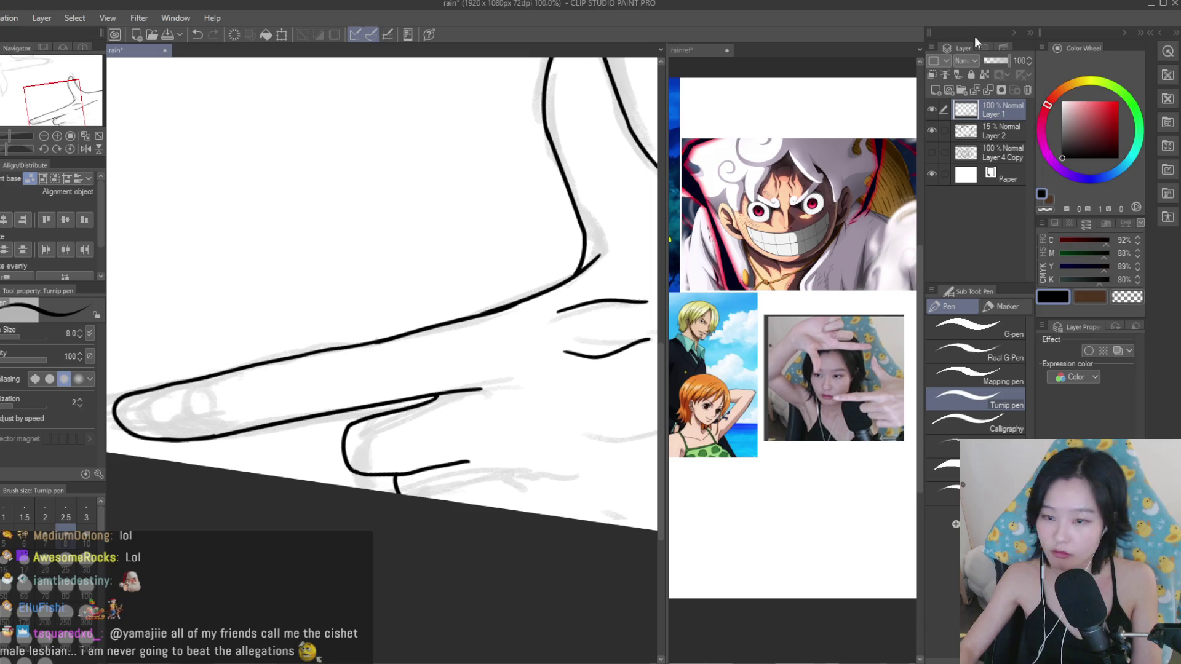
# Ink a line along the lower finger edge and trim its right end with the eraser.
pyautogui.scroll(-2, 551, 435)
pyautogui.scroll(-2, 551, 435)
pyautogui.scroll(2, 552, 435)
pyautogui.scroll(2, 551, 435)
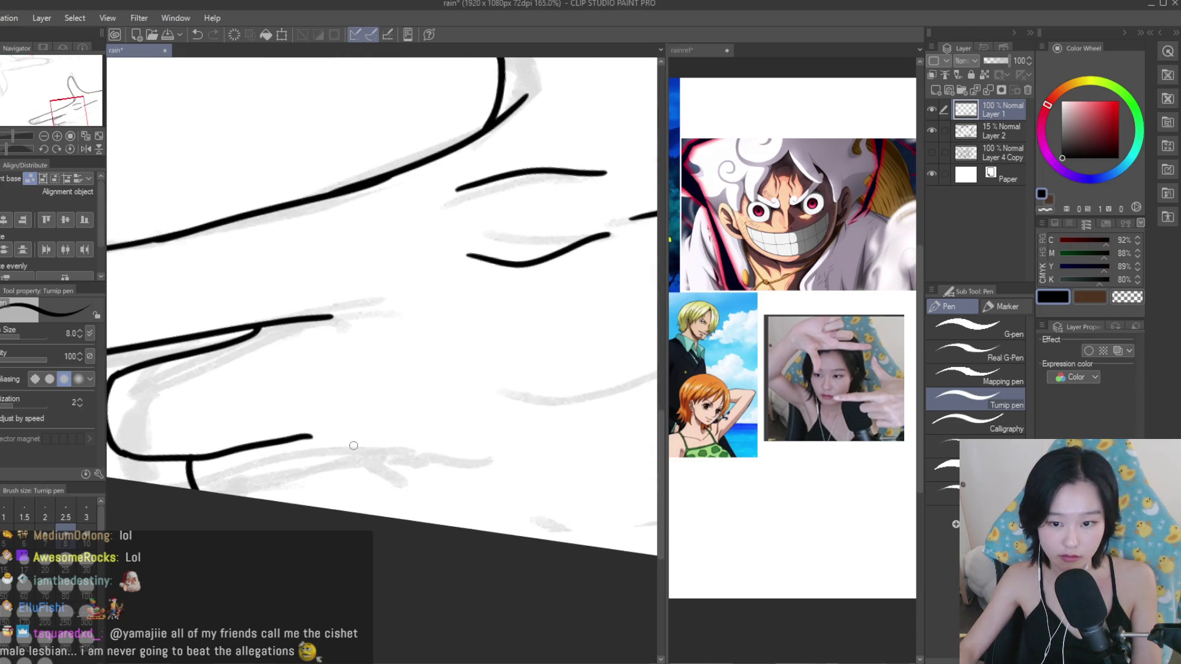
pyautogui.moveTo(288, 438); pyautogui.dragTo(395, 433)
pyautogui.press('e')
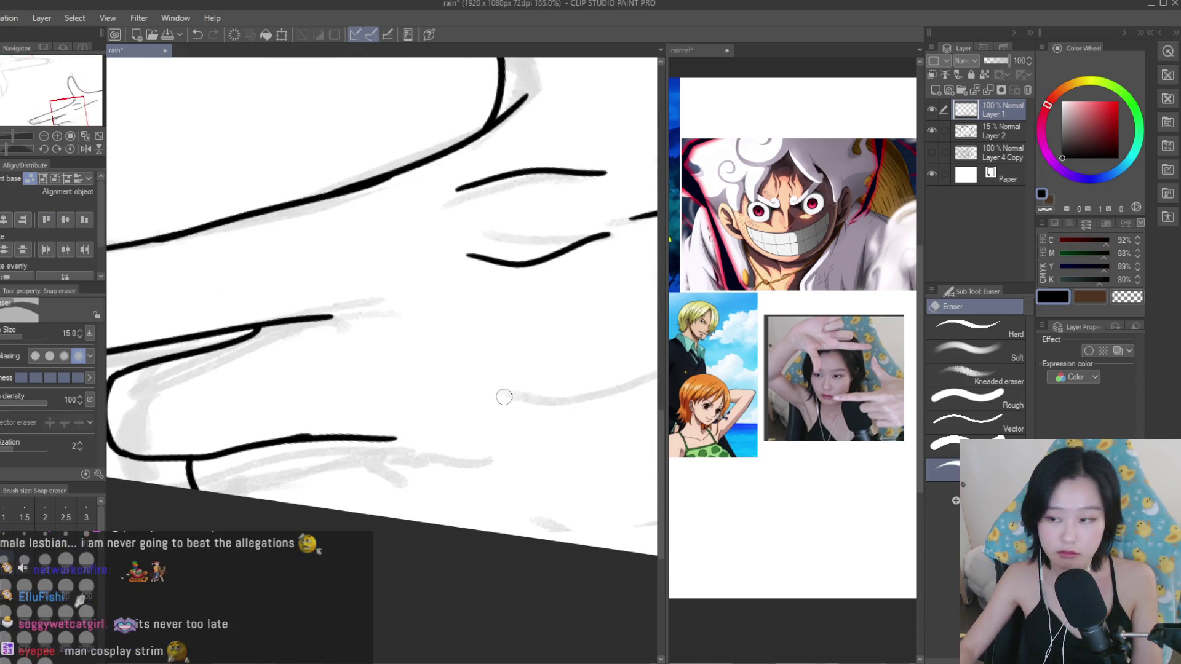
pyautogui.scroll(-1, 500, 396)
pyautogui.moveTo(472, 425); pyautogui.dragTo(400, 429)
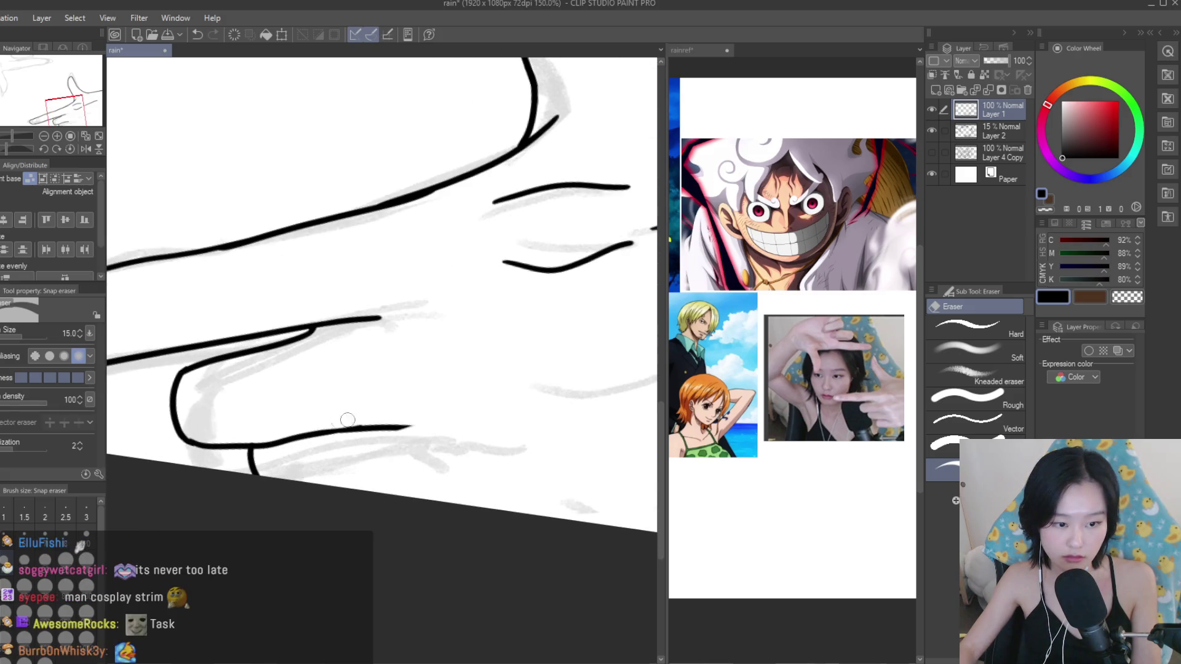
# With the Turnip pen, draw a long crease across the lower hand and a short one above.
pyautogui.press('p')
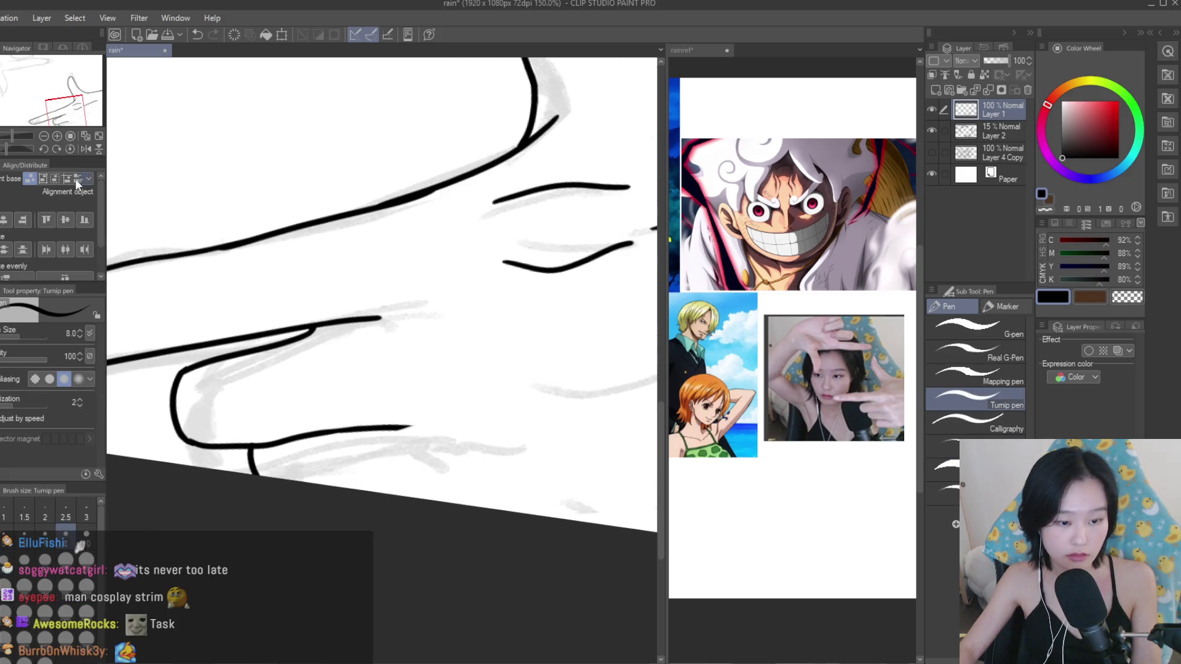
pyautogui.scroll(-1, 546, 398)
pyautogui.scroll(-1, 547, 400)
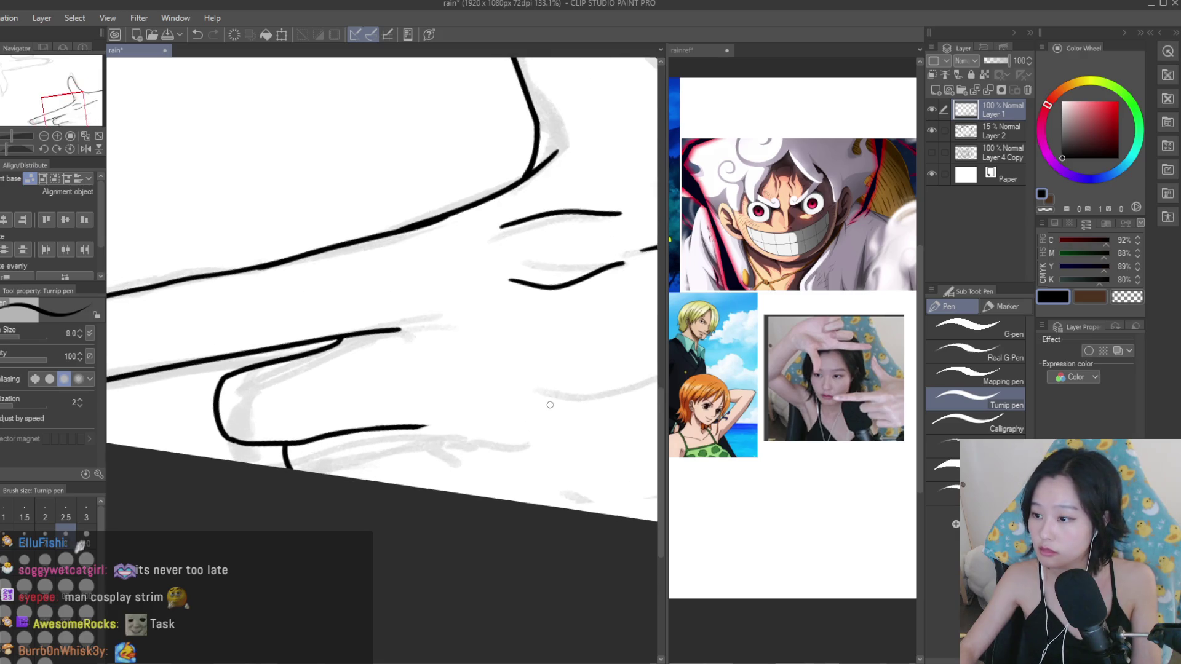
pyautogui.scroll(-1, 551, 405)
pyautogui.scroll(1, 551, 405)
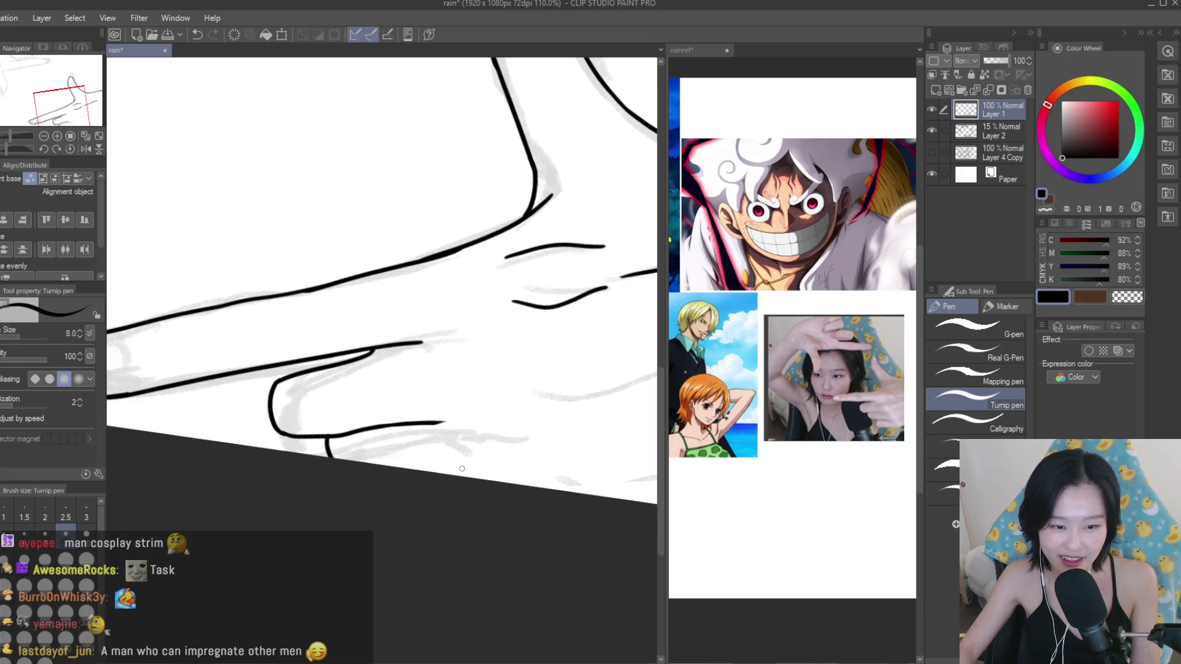
pyautogui.scroll(-3, 492, 479)
pyautogui.scroll(-1, 498, 469)
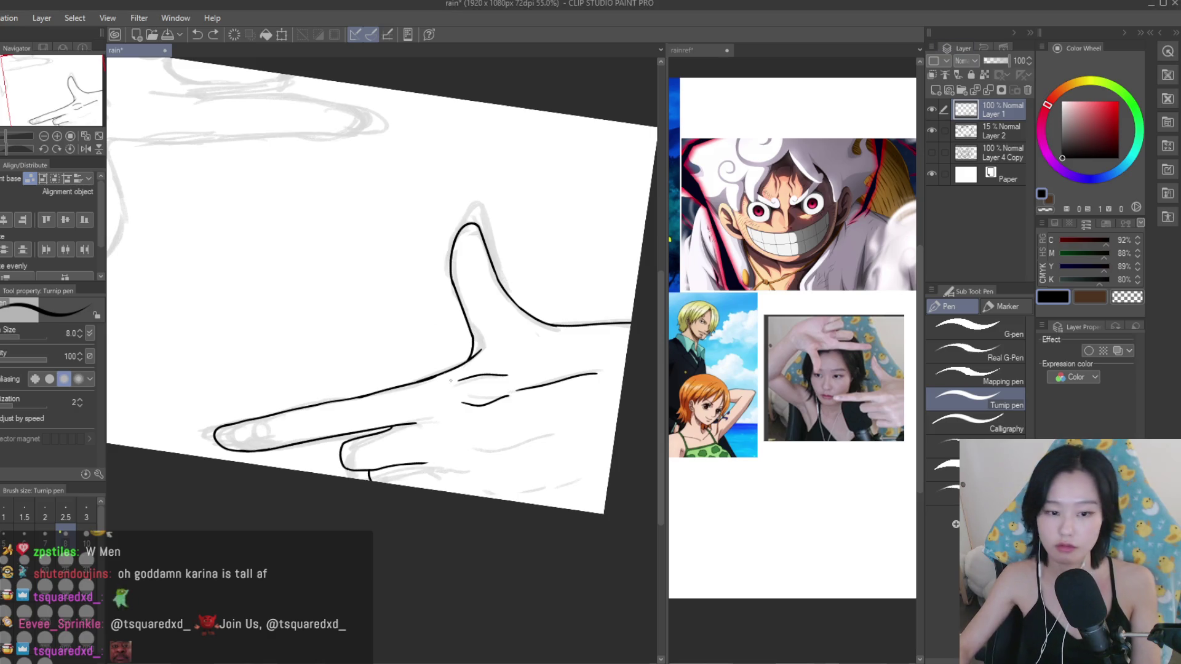
pyautogui.scroll(3, 547, 432)
pyautogui.scroll(1, 451, 451)
pyautogui.moveTo(400, 439); pyautogui.dragTo(499, 431)
pyautogui.moveTo(405, 422); pyautogui.dragTo(554, 413)
pyautogui.scroll(-5, 445, 480)
pyautogui.scroll(6, 445, 480)
# Undo the bad crease strokes and redraw a long crease near the hand's bottom.
pyautogui.hotkey('ctrl', 'z')
pyautogui.hotkey('ctrl', 'z')
pyautogui.moveTo(386, 512); pyautogui.dragTo(537, 474)
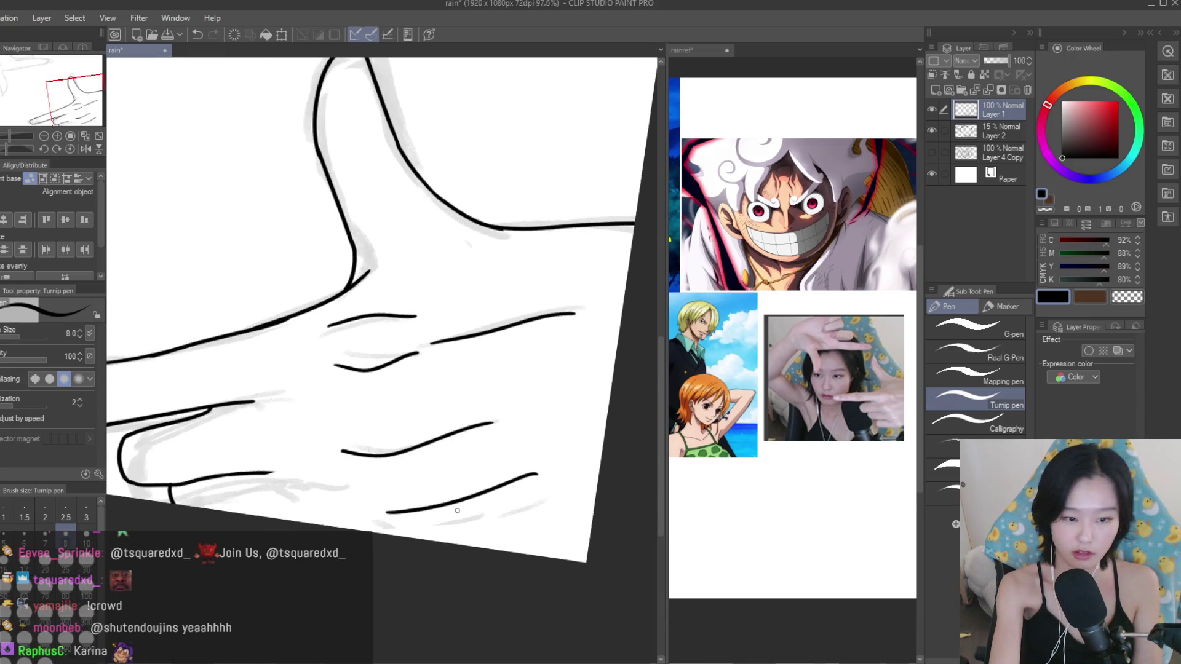
pyautogui.scroll(-4, 545, 406)
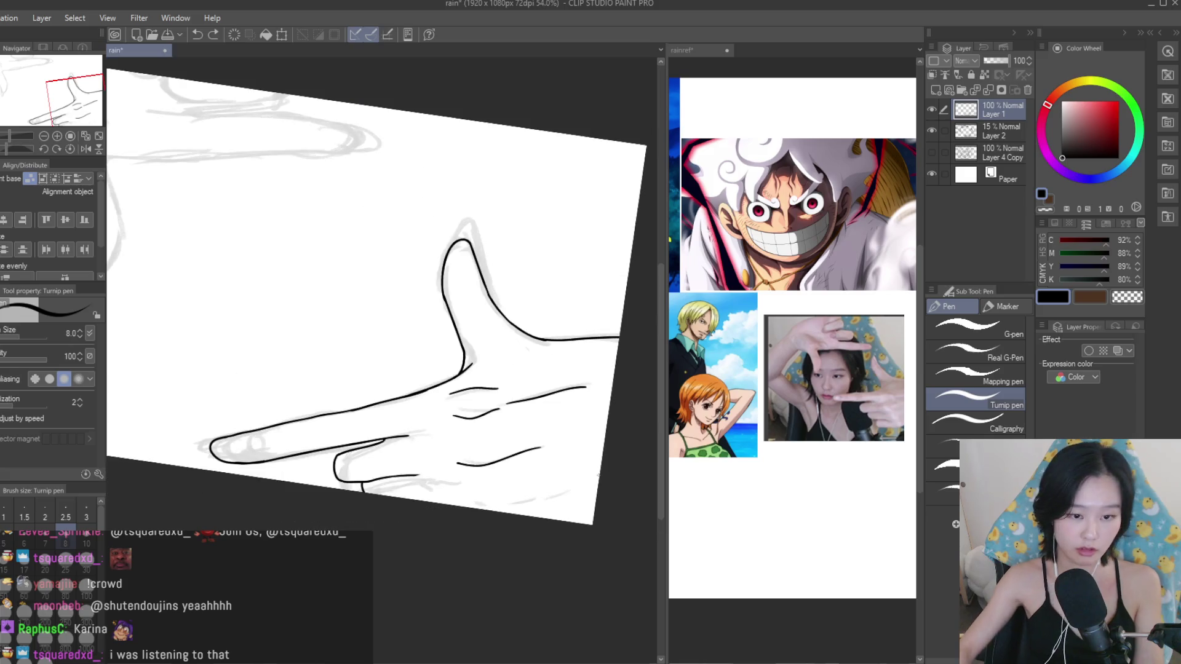
pyautogui.scroll(-4, 501, 542)
pyautogui.scroll(3, 501, 542)
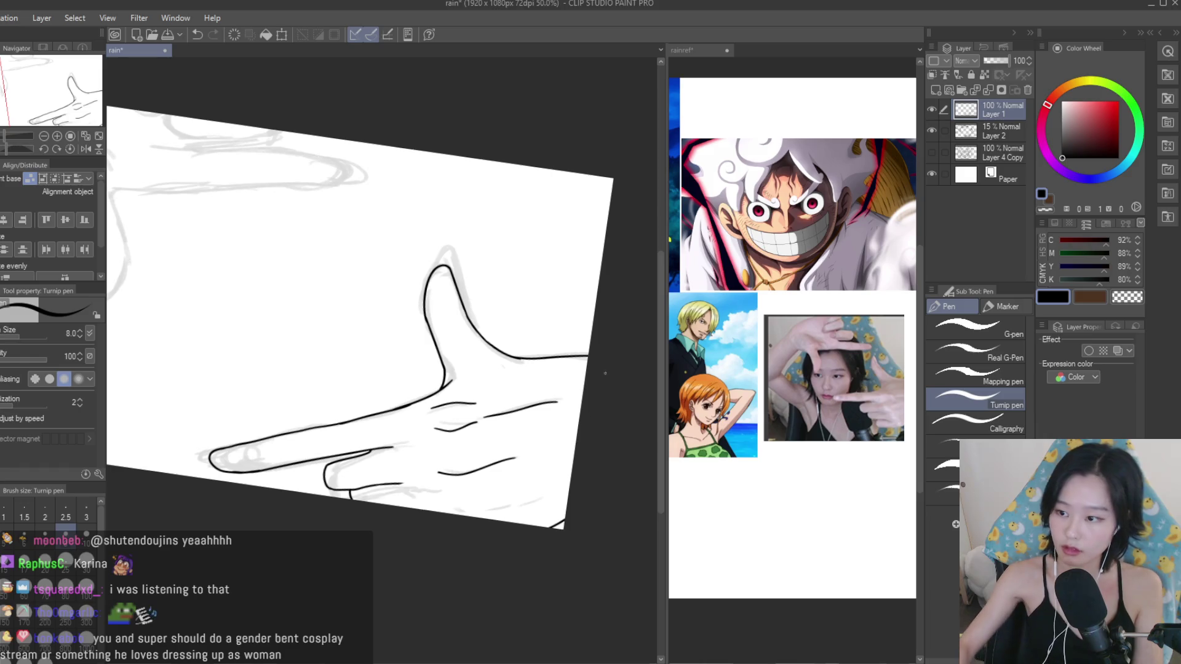
pyautogui.scroll(-3, 606, 373)
# Mirror the canvas to check the drawing, then ink a thumbnail loop at the thumb tip.
pyautogui.press('h')
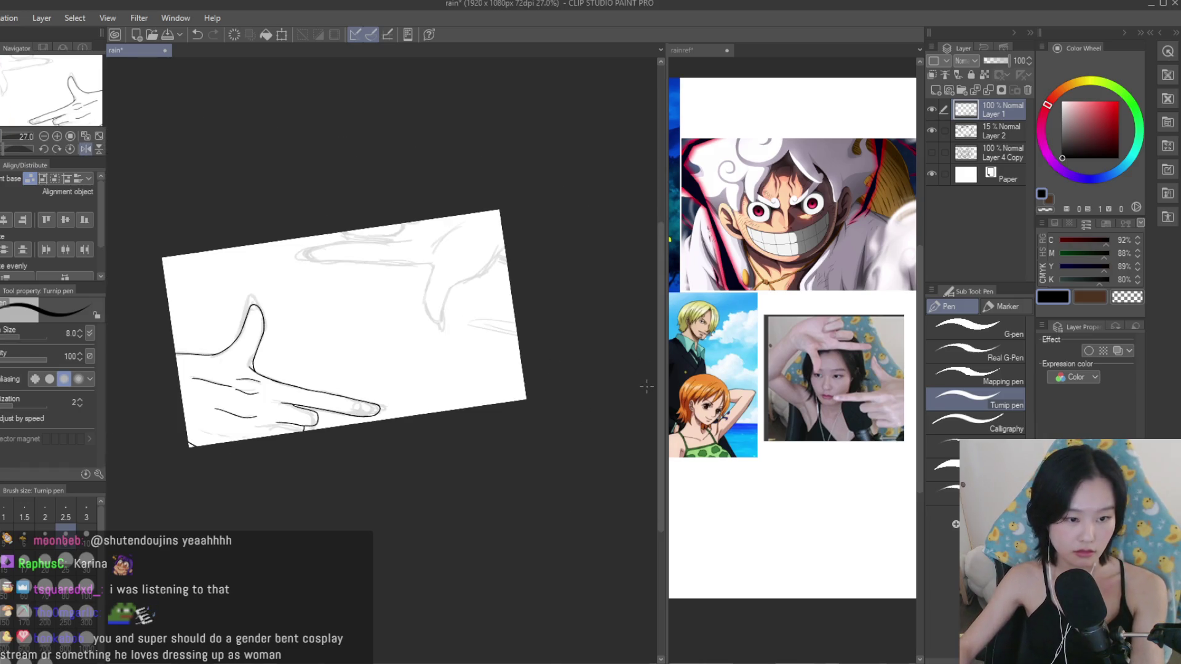
pyautogui.press('h')
pyautogui.scroll(1, 571, 387)
pyautogui.scroll(3, 564, 301)
pyautogui.scroll(3, 475, 252)
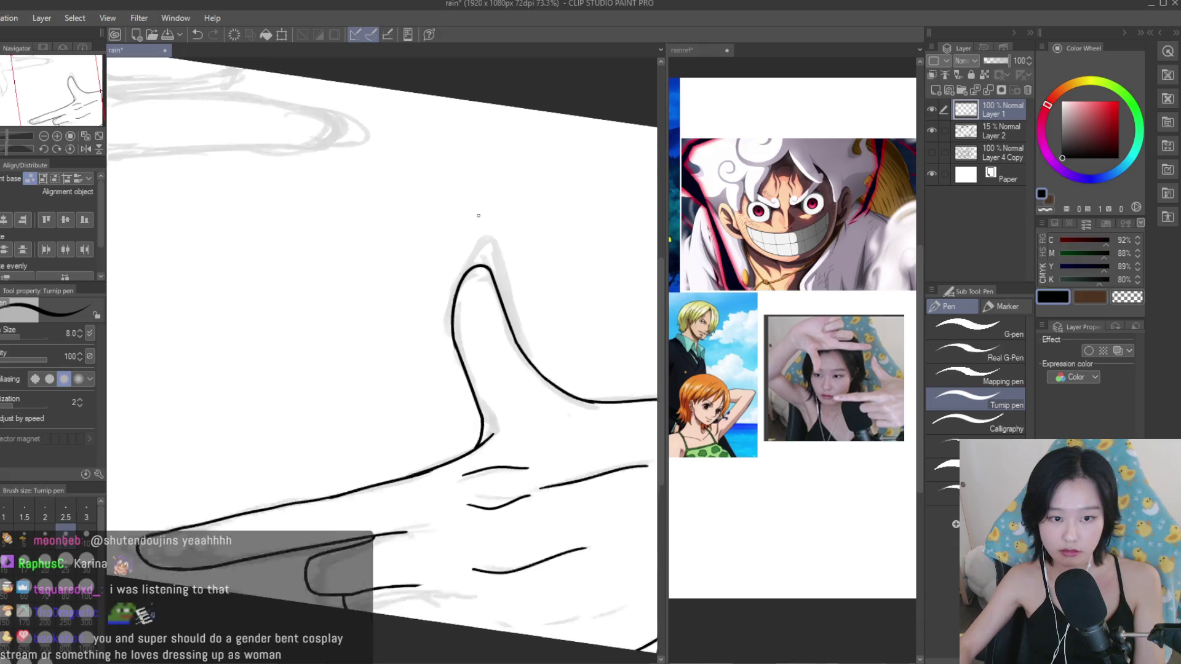
pyautogui.scroll(4, 471, 277)
pyautogui.click(469, 269)
pyautogui.moveTo(471, 274)
pyautogui.mouseDown()
pyautogui.moveTo(509, 305)
pyautogui.moveTo(478, 273)
pyautogui.mouseUp()
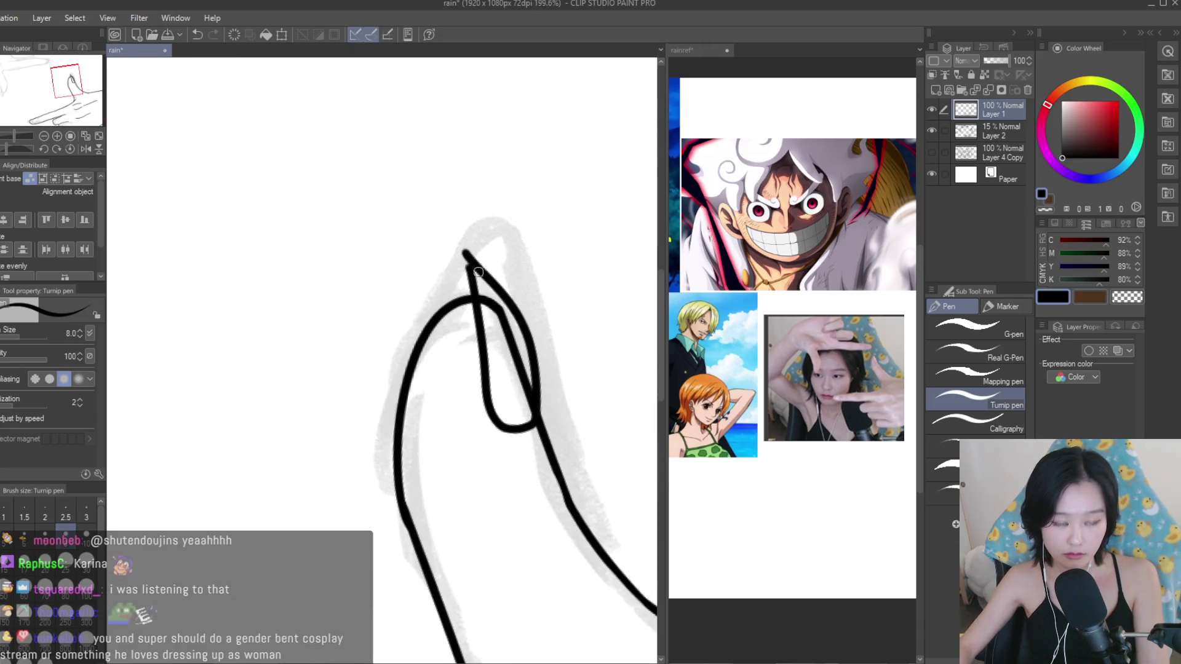
# Compare the thumb against the rainref reference, switching between it and the rain drawing.
pyautogui.click(683, 50)
pyautogui.scroll(-2, 799, 339)
pyautogui.scroll(-2, 800, 339)
pyautogui.scroll(-2, 800, 338)
pyautogui.scroll(1, 695, 335)
pyautogui.scroll(3, 695, 335)
pyautogui.scroll(-3, 695, 336)
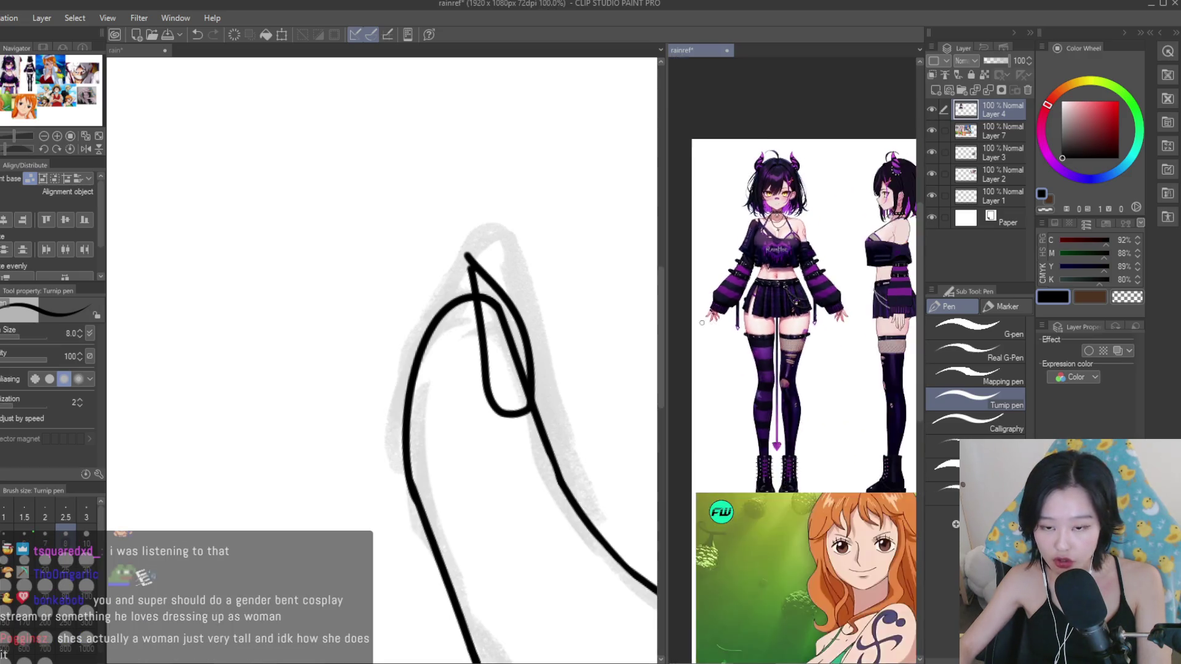
pyautogui.scroll(-2, 695, 335)
pyautogui.scroll(-2, 696, 335)
pyautogui.scroll(3, 738, 339)
pyautogui.click(411, 251)
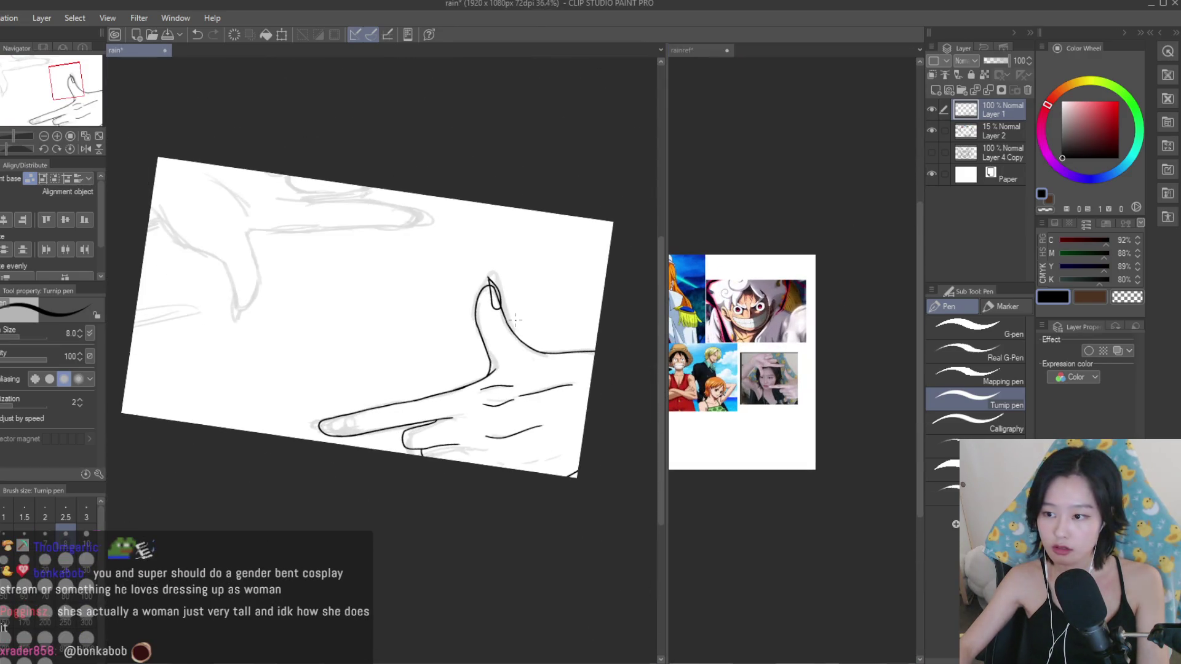
pyautogui.scroll(-4, 540, 271)
pyautogui.scroll(3, 541, 271)
pyautogui.scroll(2, 540, 271)
pyautogui.click(782, 368)
pyautogui.scroll(3, 781, 368)
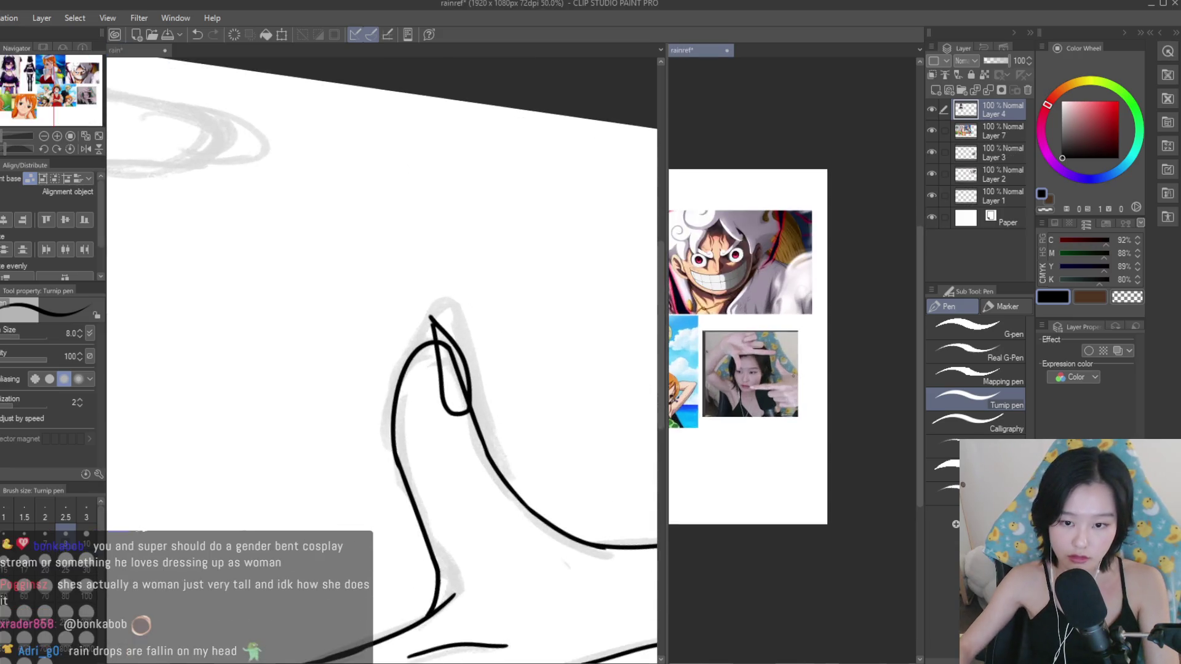
pyautogui.scroll(3, 782, 368)
pyautogui.click(453, 416)
# Redo the thumbnail as a single line and erase the inner line inside it.
pyautogui.hotkey('ctrl', 'z')
pyautogui.moveTo(438, 363)
pyautogui.mouseDown()
pyautogui.moveTo(452, 416)
pyautogui.moveTo(442, 325)
pyautogui.moveTo(434, 337)
pyautogui.mouseUp()
pyautogui.press('e')
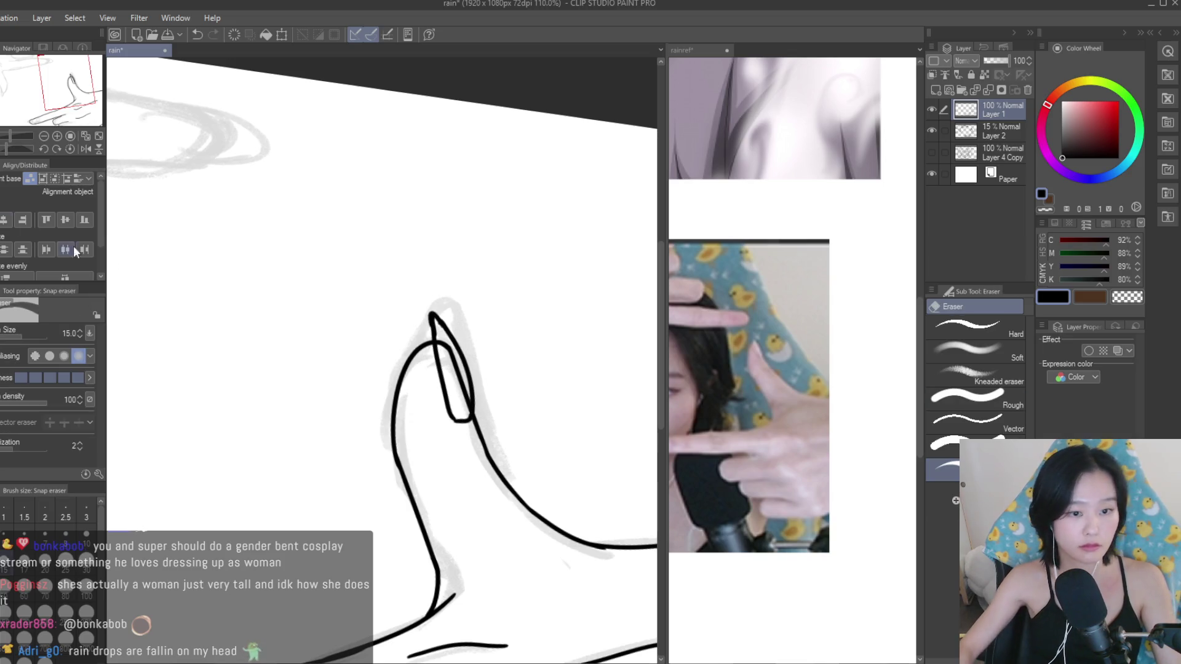
pyautogui.scroll(3, 450, 361)
pyautogui.scroll(2, 468, 343)
pyautogui.moveTo(409, 283); pyautogui.dragTo(474, 486)
# Close the thumbnail's bottom tip and redraw its left inner line thicker.
pyautogui.press('p')
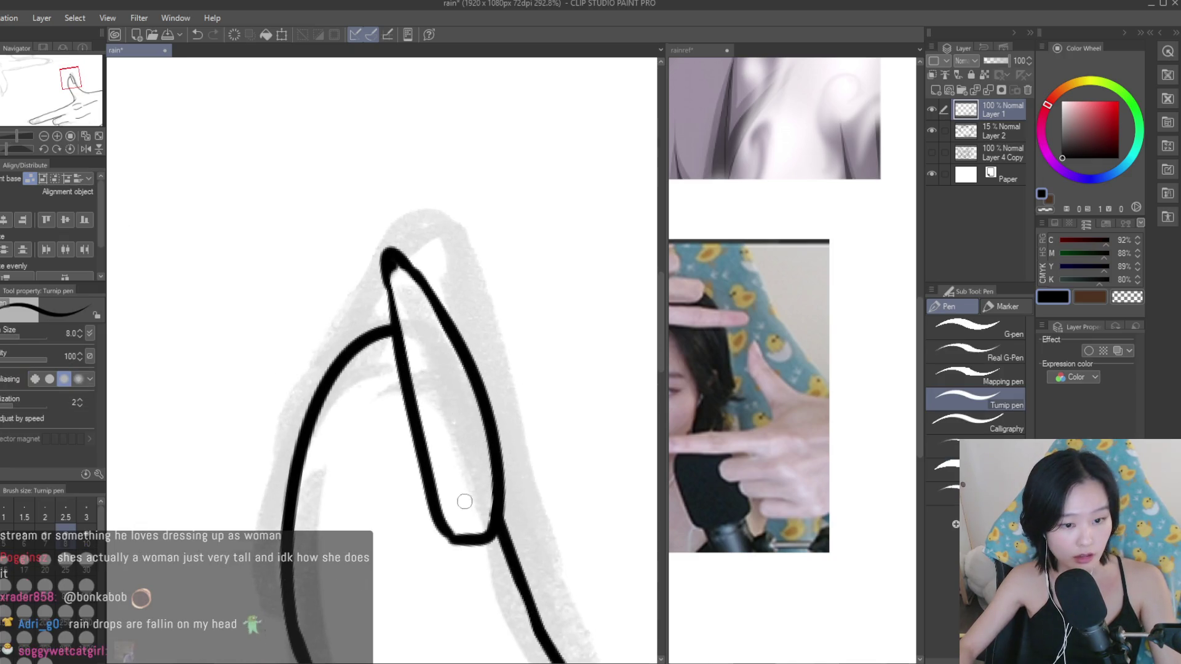
pyautogui.scroll(3, 471, 489)
pyautogui.moveTo(488, 546); pyautogui.dragTo(452, 557)
pyautogui.scroll(-1, 452, 557)
pyautogui.scroll(-1, 452, 557)
pyautogui.moveTo(370, 243); pyautogui.dragTo(390, 409)
# Recheck the rainref reference document after the thumbnail edits.
pyautogui.scroll(-3, 391, 409)
pyautogui.scroll(-3, 596, 419)
pyautogui.scroll(-2, 596, 419)
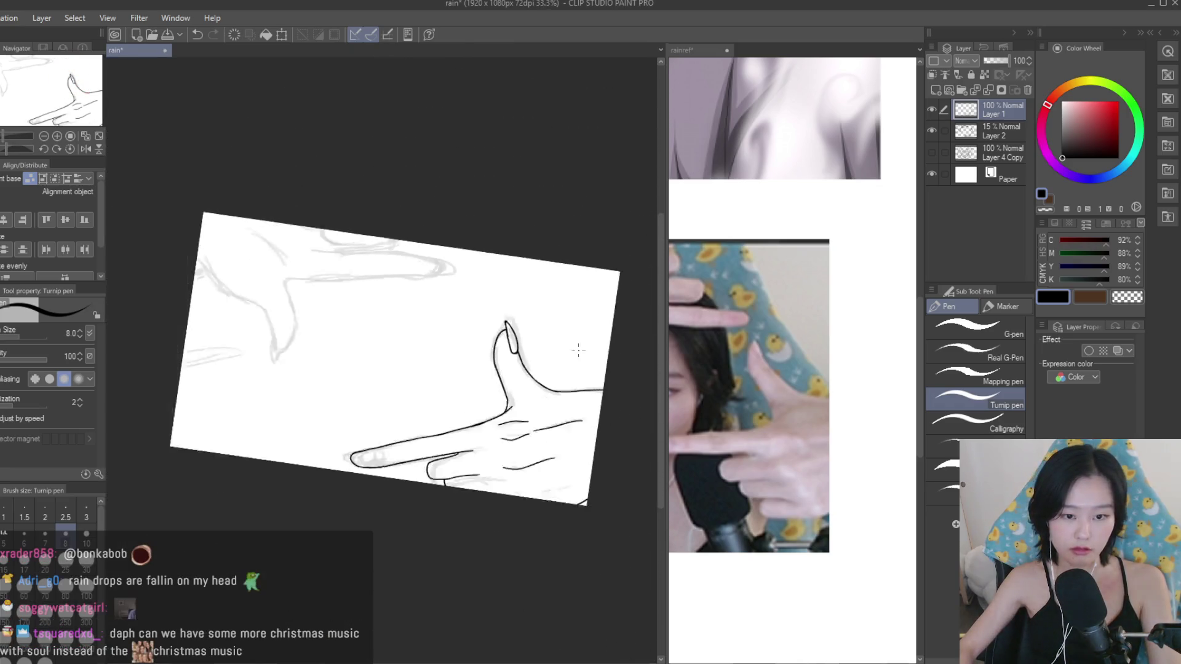
pyautogui.scroll(2, 596, 419)
pyautogui.scroll(3, 596, 419)
pyautogui.scroll(2, 596, 419)
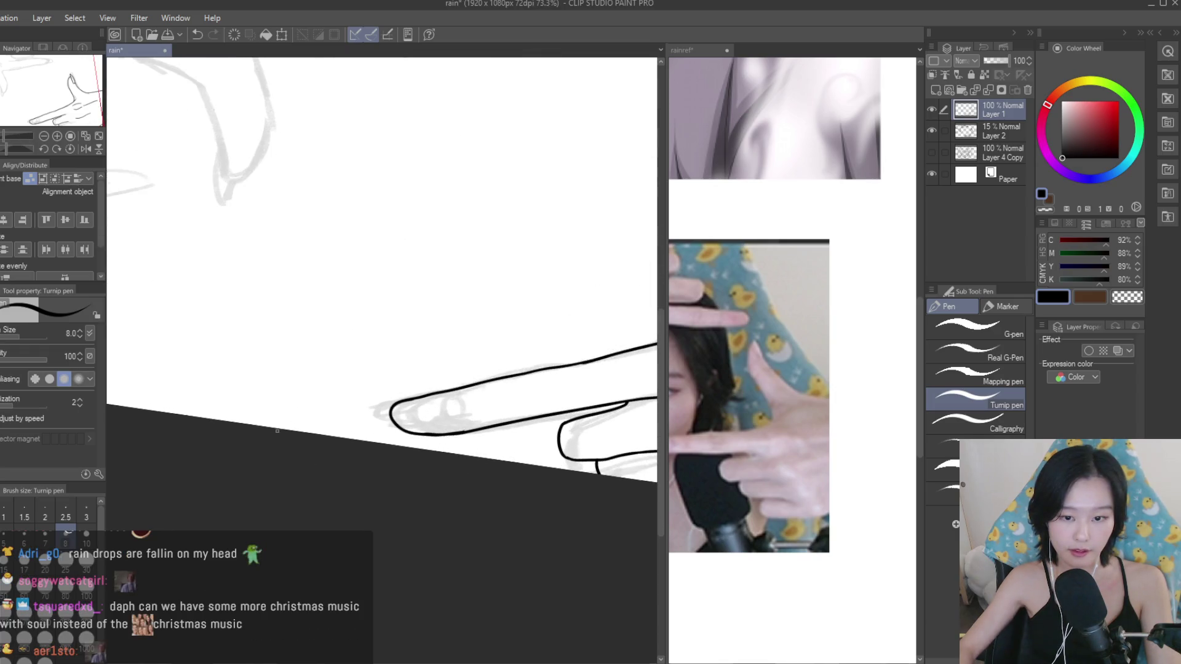
pyautogui.click(855, 407)
pyautogui.scroll(1, 856, 408)
pyautogui.click(130, 50)
pyautogui.scroll(2, 414, 395)
# Draw a nail arc at the pointing fingertip and erase the upper part of its inner line.
pyautogui.moveTo(425, 389); pyautogui.dragTo(432, 430)
pyautogui.scroll(-2, 434, 438)
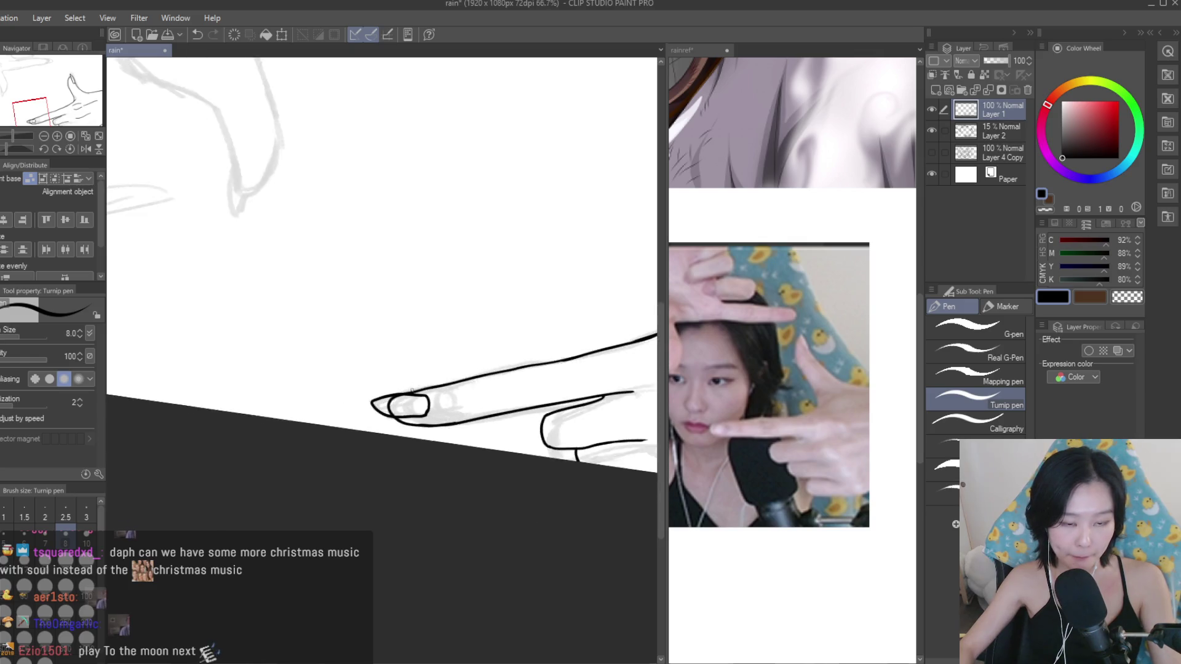
pyautogui.scroll(-3, 493, 444)
pyautogui.scroll(1, 493, 444)
pyautogui.scroll(3, 332, 394)
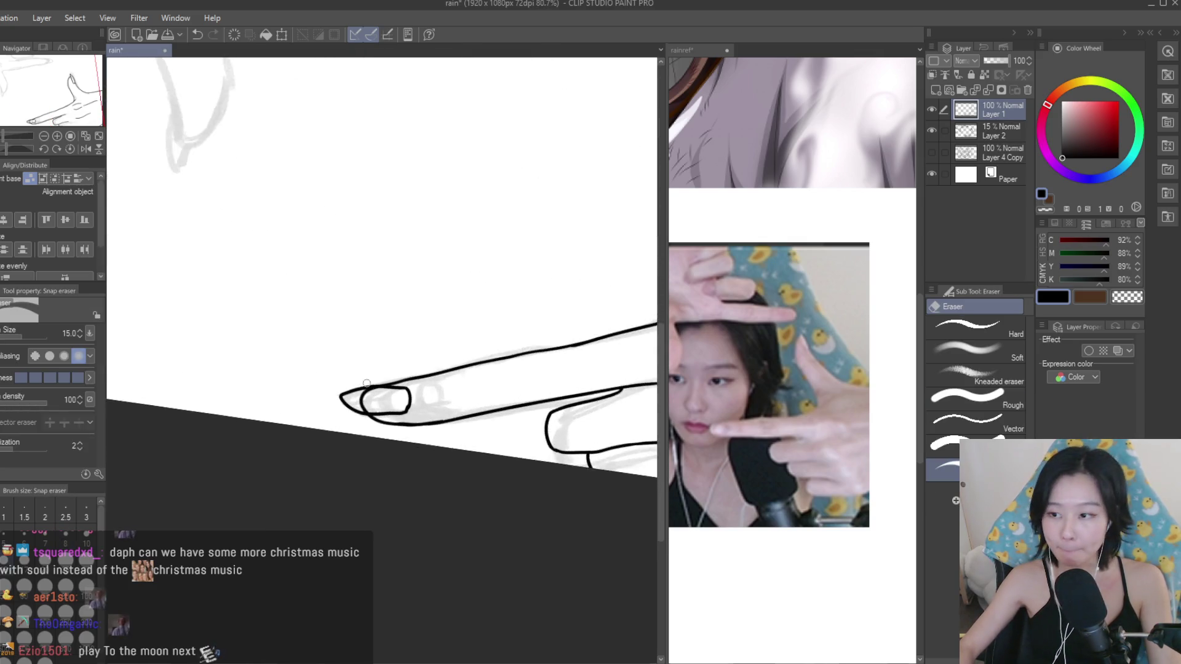
pyautogui.scroll(2, 332, 394)
pyautogui.scroll(2, 265, 395)
pyautogui.scroll(2, 320, 381)
pyautogui.scroll(1, 330, 401)
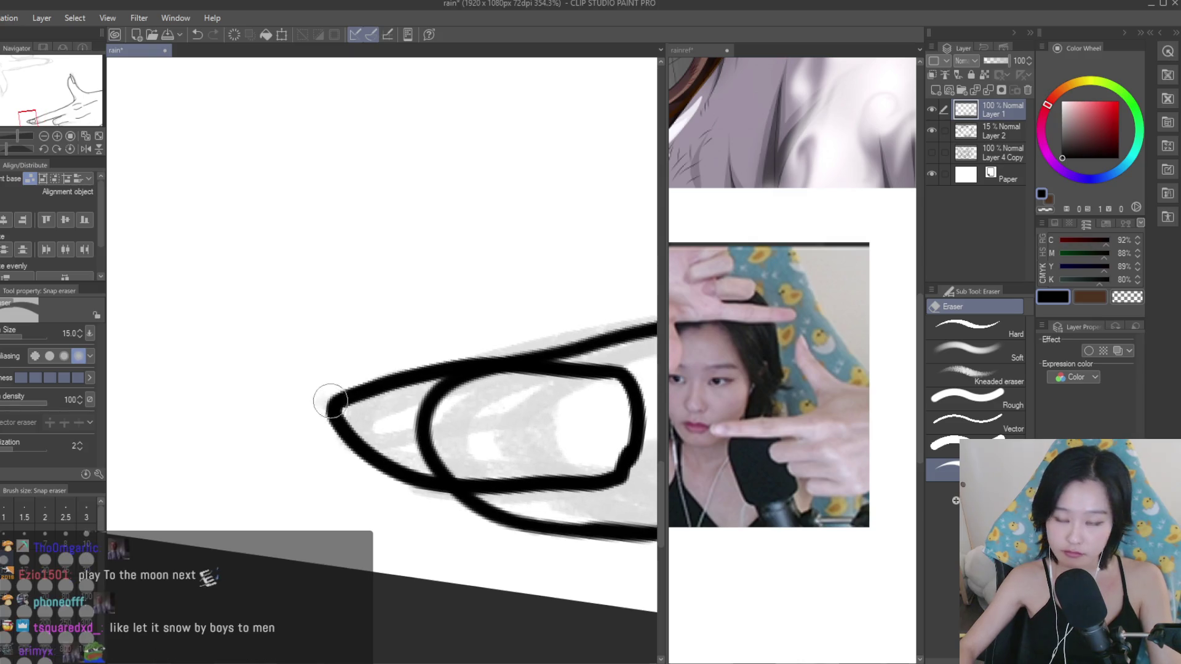
pyautogui.moveTo(503, 385); pyautogui.dragTo(411, 424)
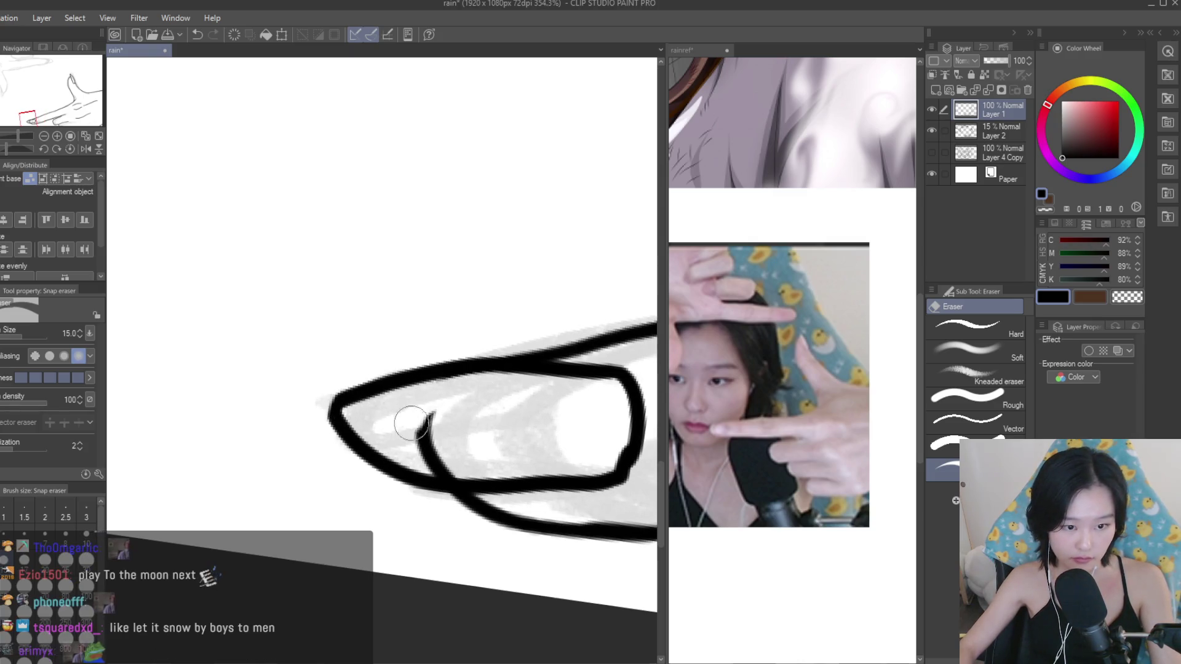
pyautogui.scroll(-4, 486, 454)
pyautogui.scroll(3, 524, 459)
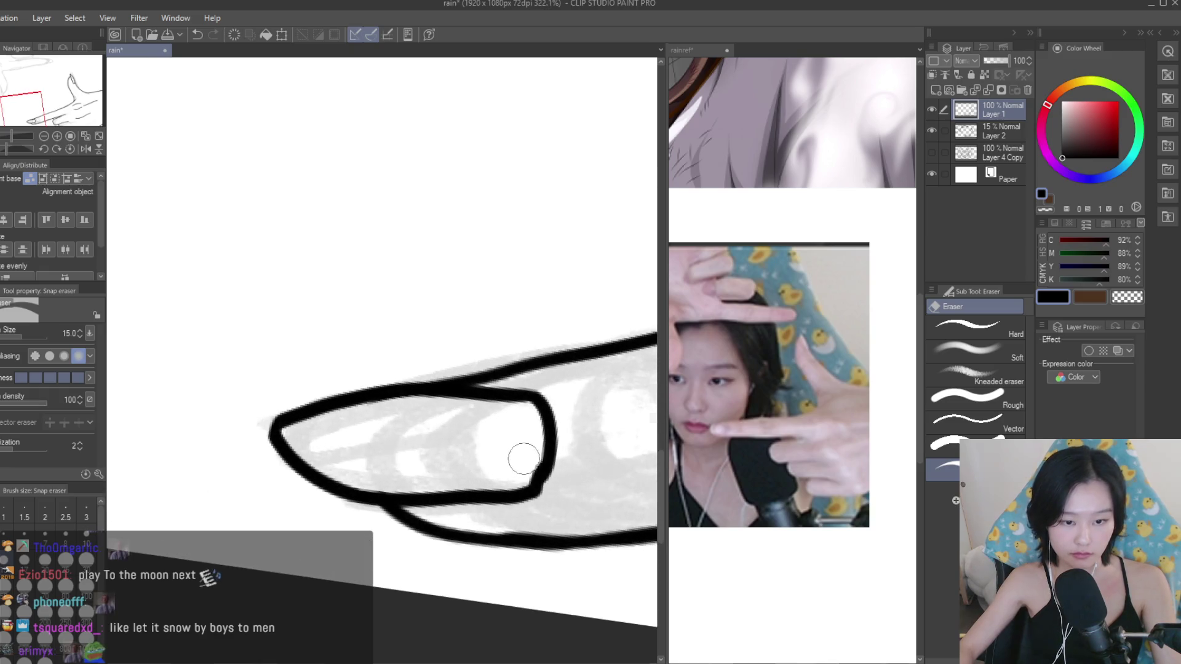
# Return to the Turnip pen and zoom around to review the finished hand outline.
pyautogui.press('p')
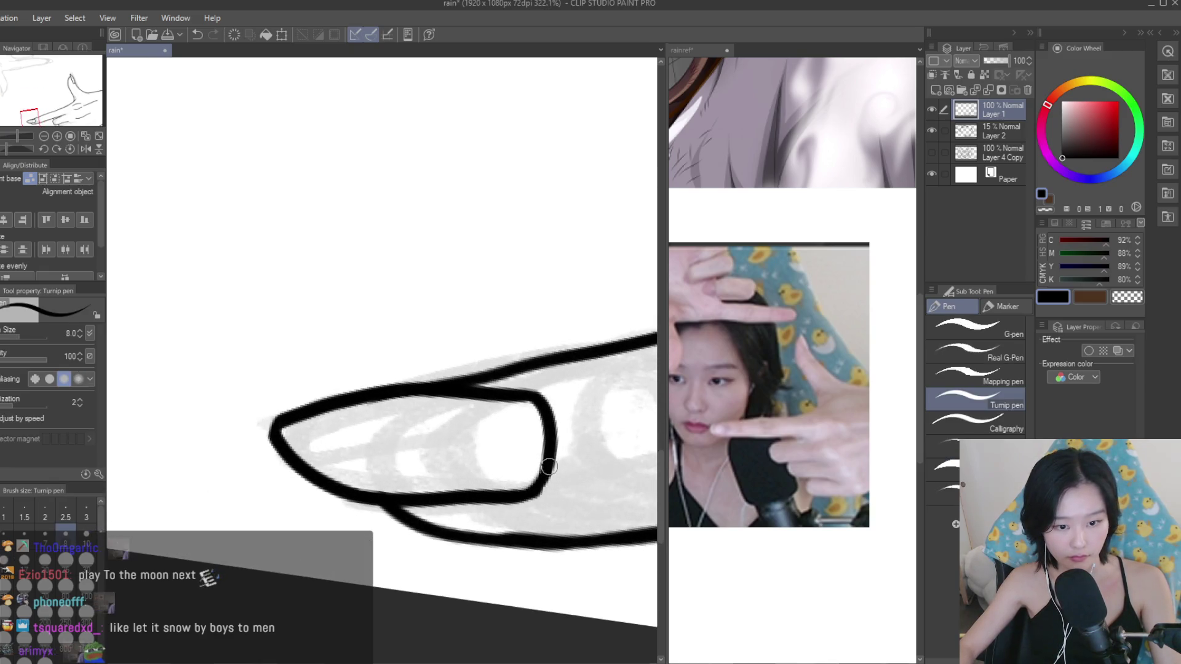
pyautogui.scroll(-5, 549, 468)
pyautogui.scroll(-5, 536, 468)
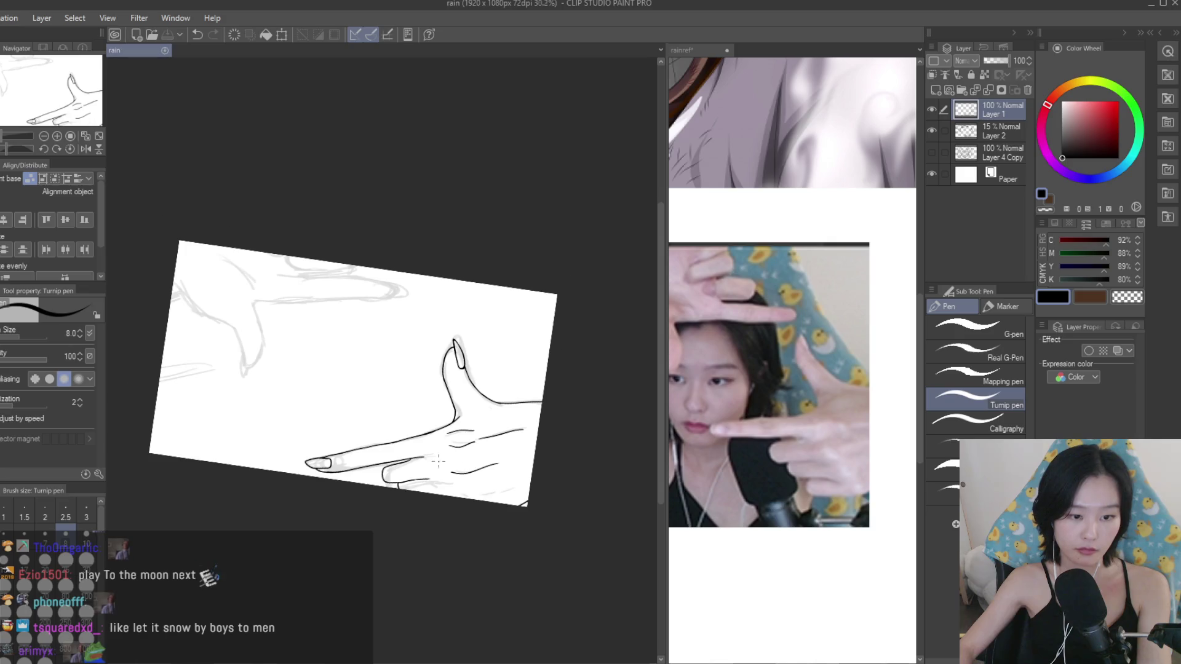
pyautogui.scroll(3, 438, 461)
pyautogui.scroll(3, 418, 465)
pyautogui.scroll(2, 378, 469)
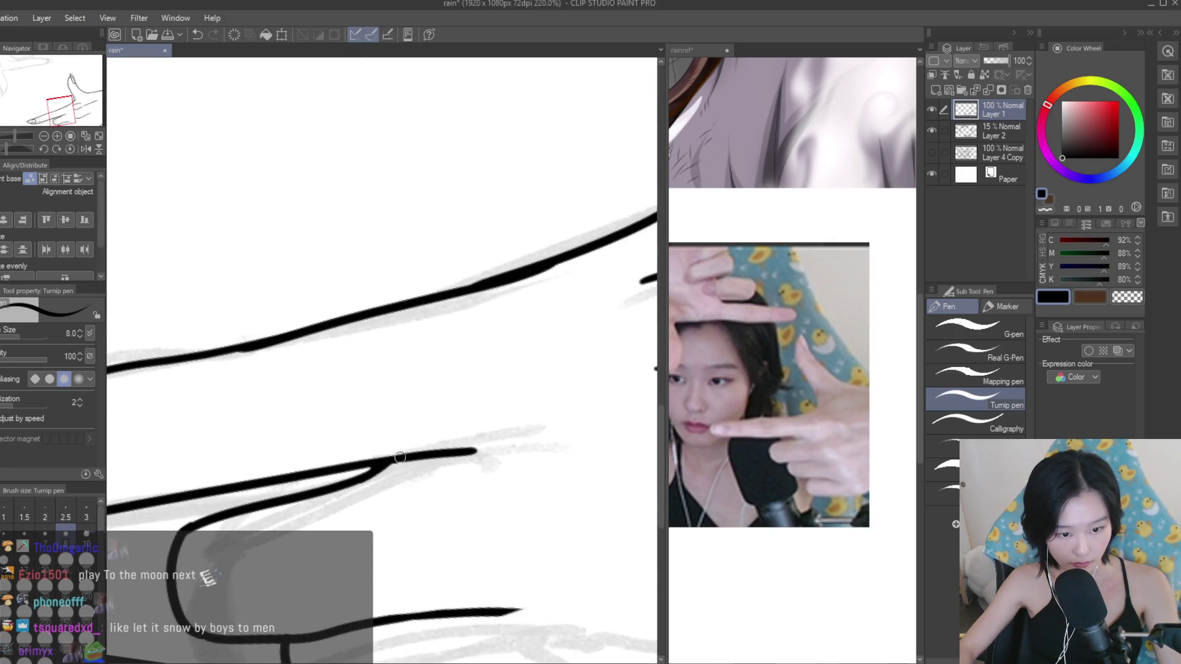
pyautogui.scroll(1, 498, 505)
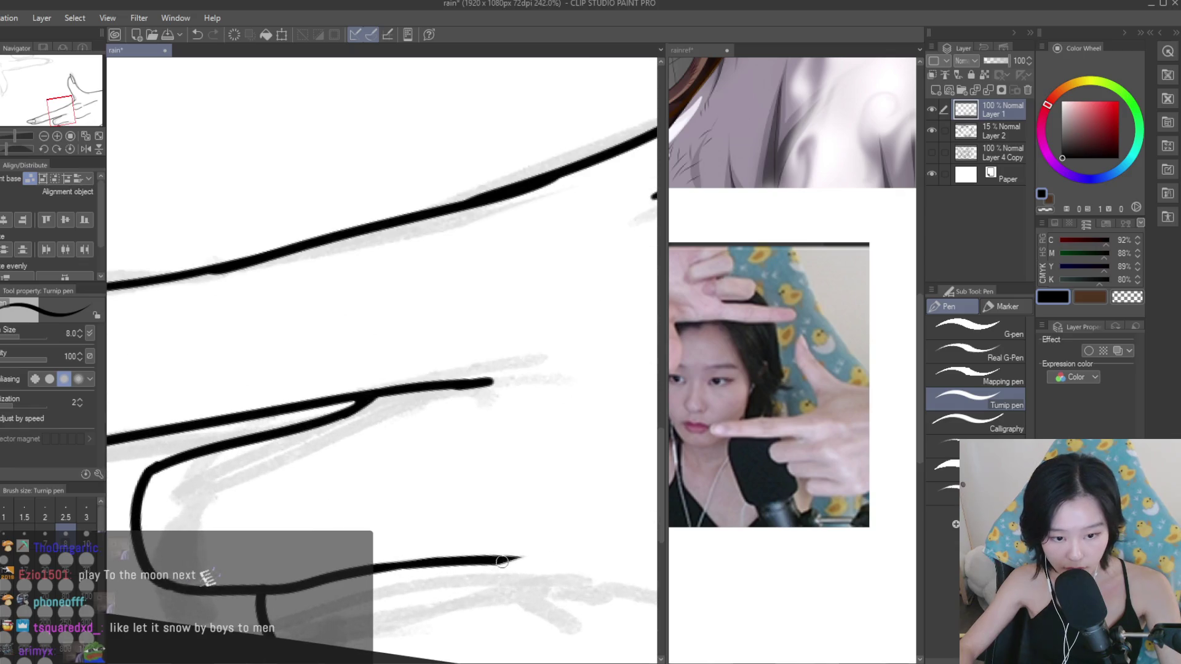
pyautogui.scroll(-3, 532, 559)
pyautogui.scroll(-3, 566, 467)
pyautogui.scroll(-2, 601, 376)
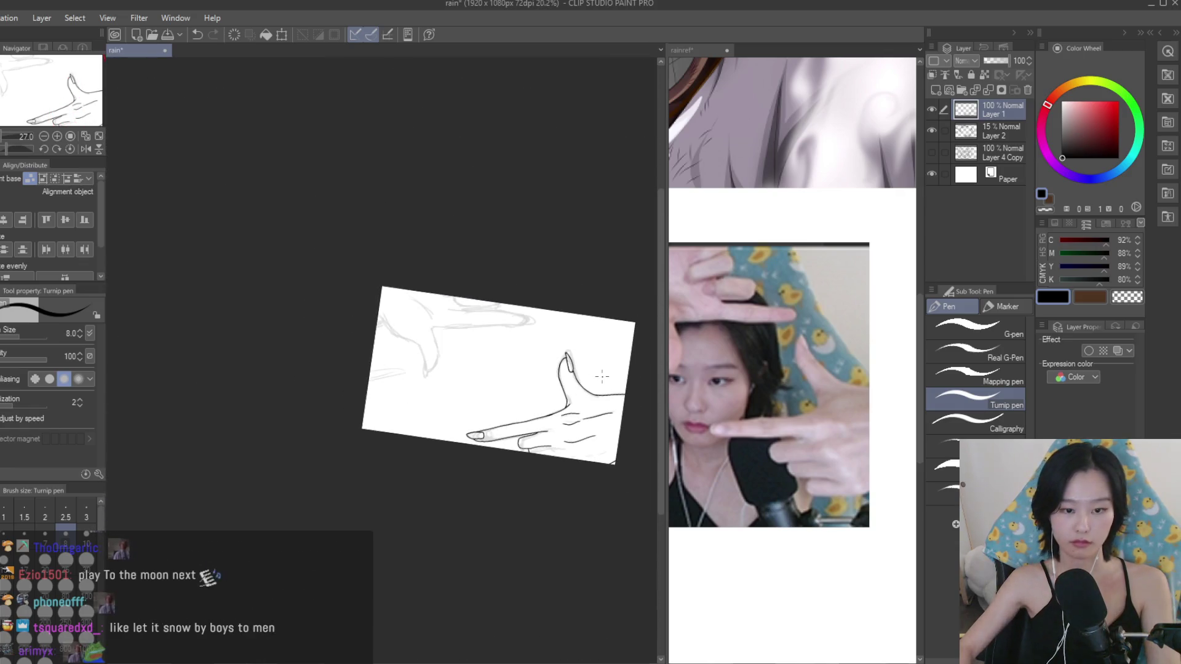
pyautogui.scroll(2, 614, 378)
pyautogui.scroll(3, 603, 462)
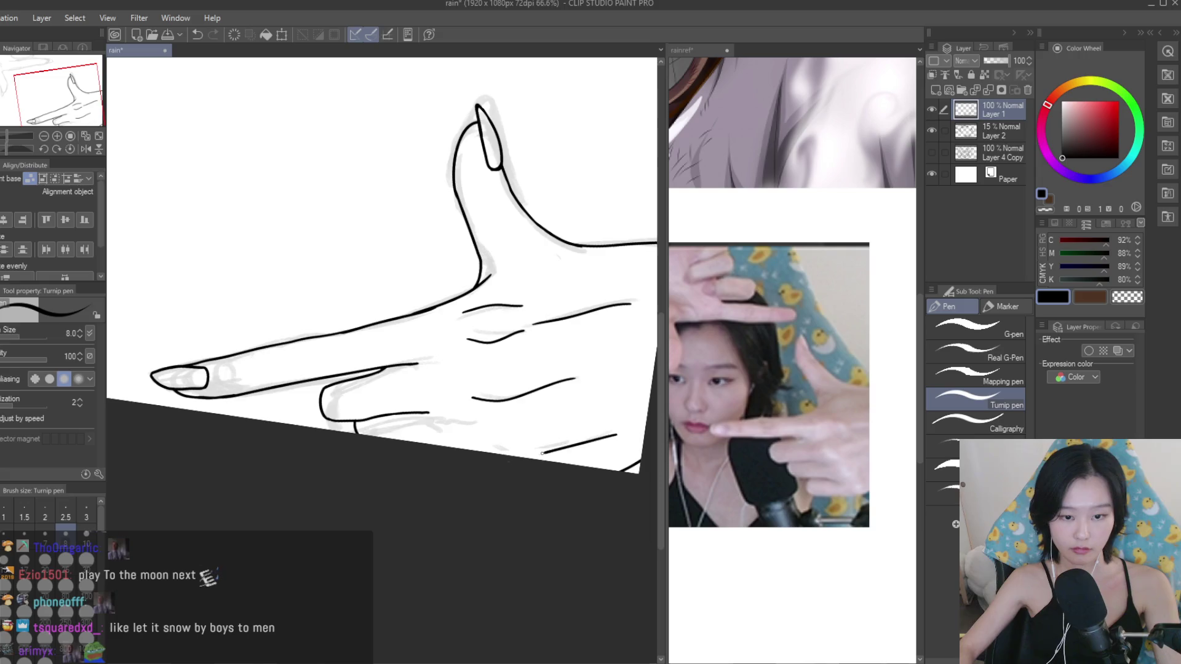
pyautogui.scroll(-2, 542, 454)
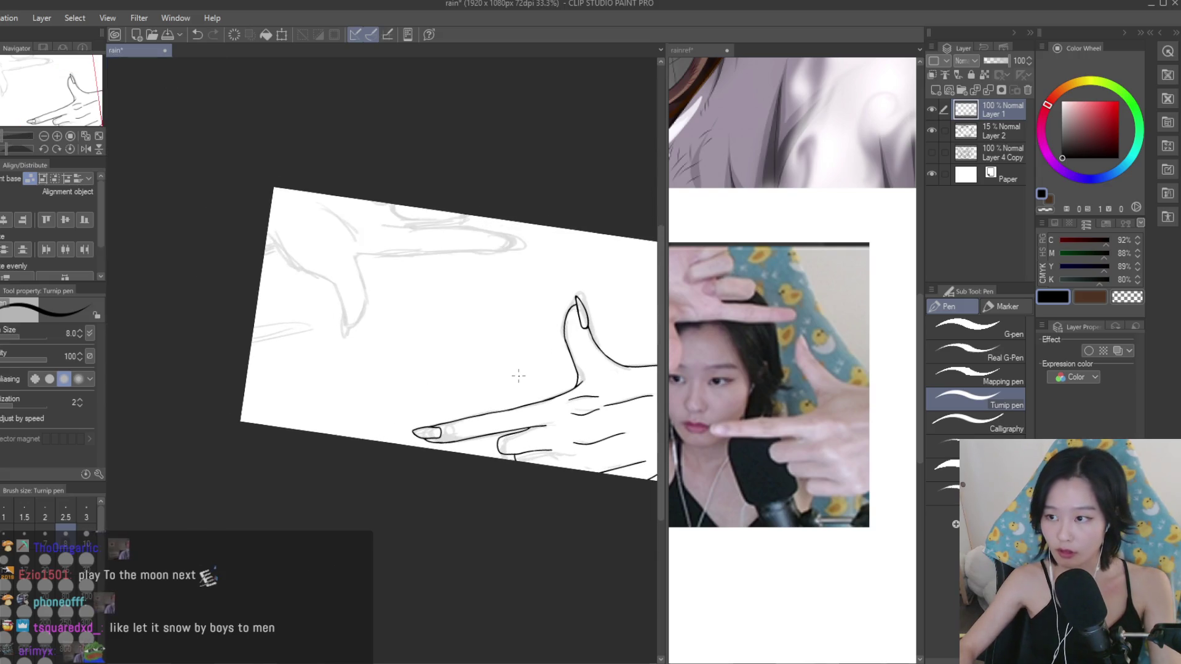
pyautogui.scroll(1, 519, 376)
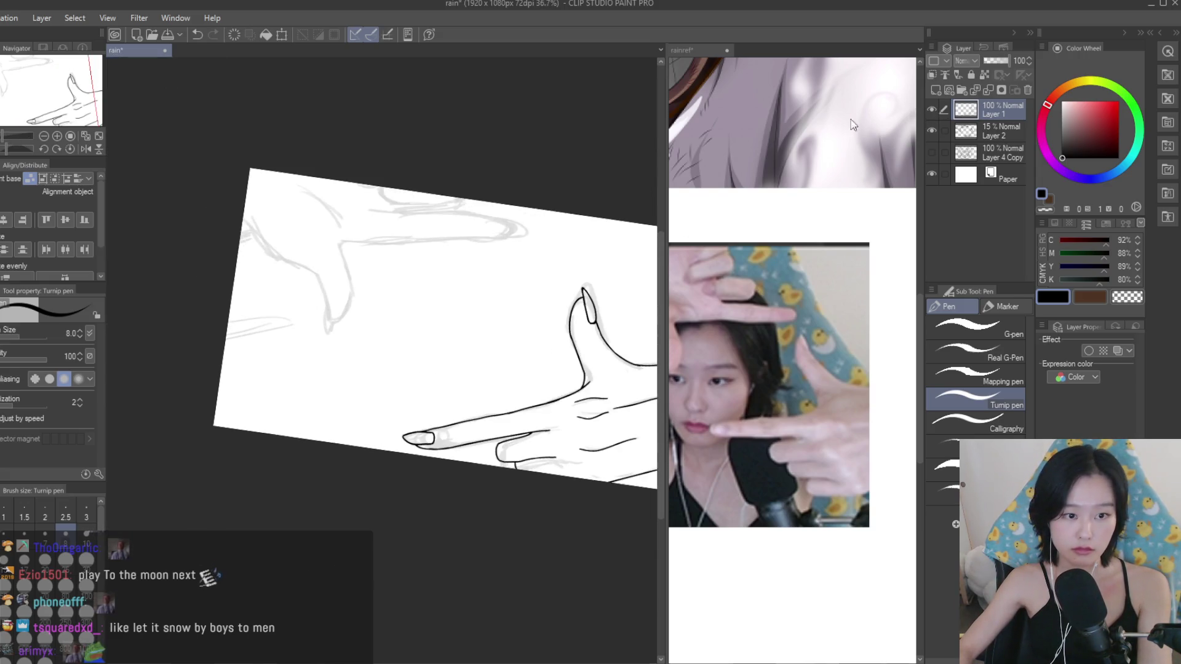
pyautogui.scroll(3, 394, 296)
pyautogui.scroll(-2, 713, 305)
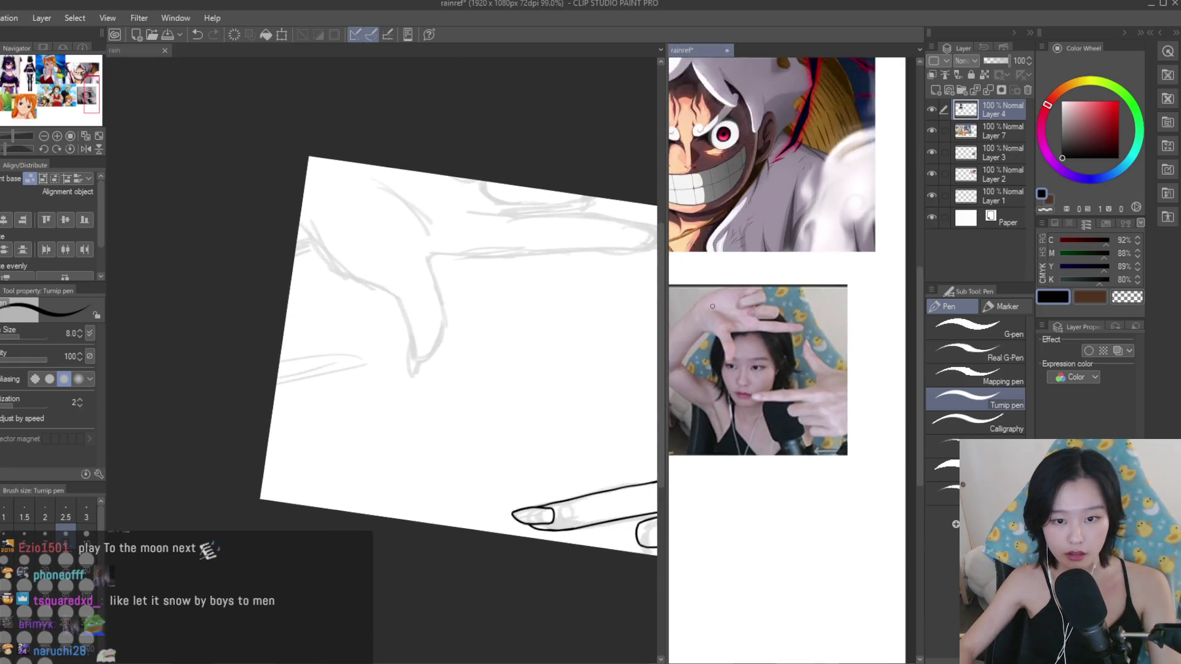
# Ink the left and right edges of the downward thumb, redrawing the first attempt.
pyautogui.scroll(2, 712, 306)
pyautogui.scroll(4, 437, 250)
pyautogui.moveTo(428, 276); pyautogui.dragTo(432, 492)
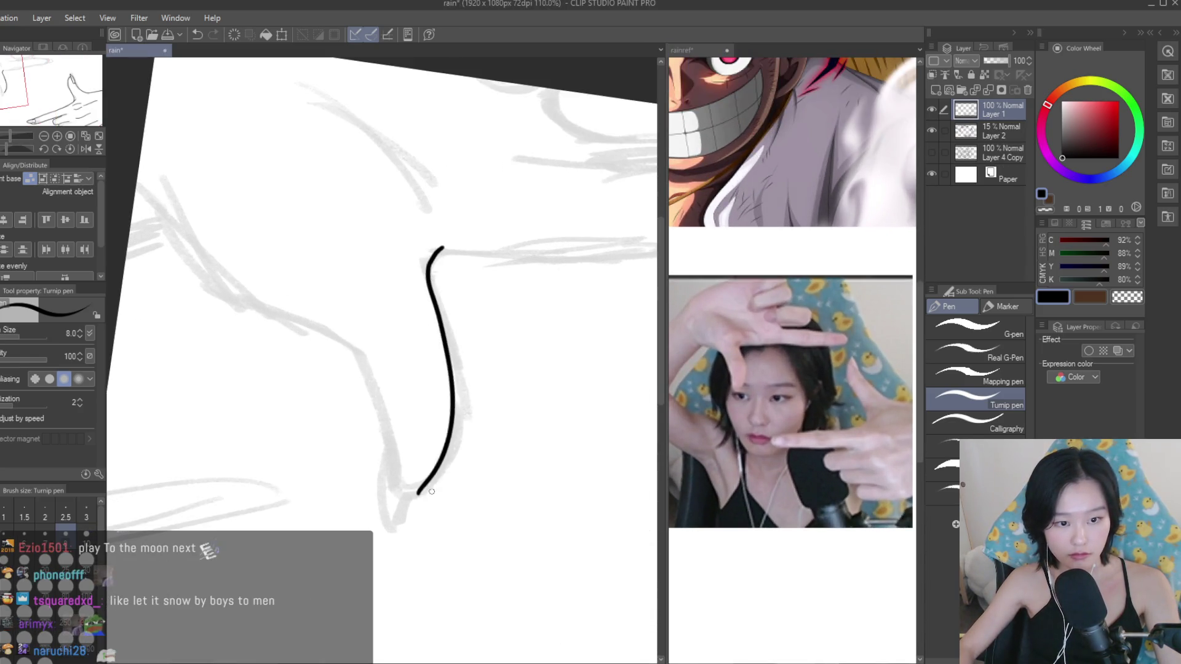
pyautogui.scroll(2, 338, 347)
pyautogui.scroll(2, 388, 430)
pyautogui.moveTo(336, 330)
pyautogui.mouseDown()
pyautogui.moveTo(387, 431)
pyautogui.moveTo(401, 527)
pyautogui.mouseUp()
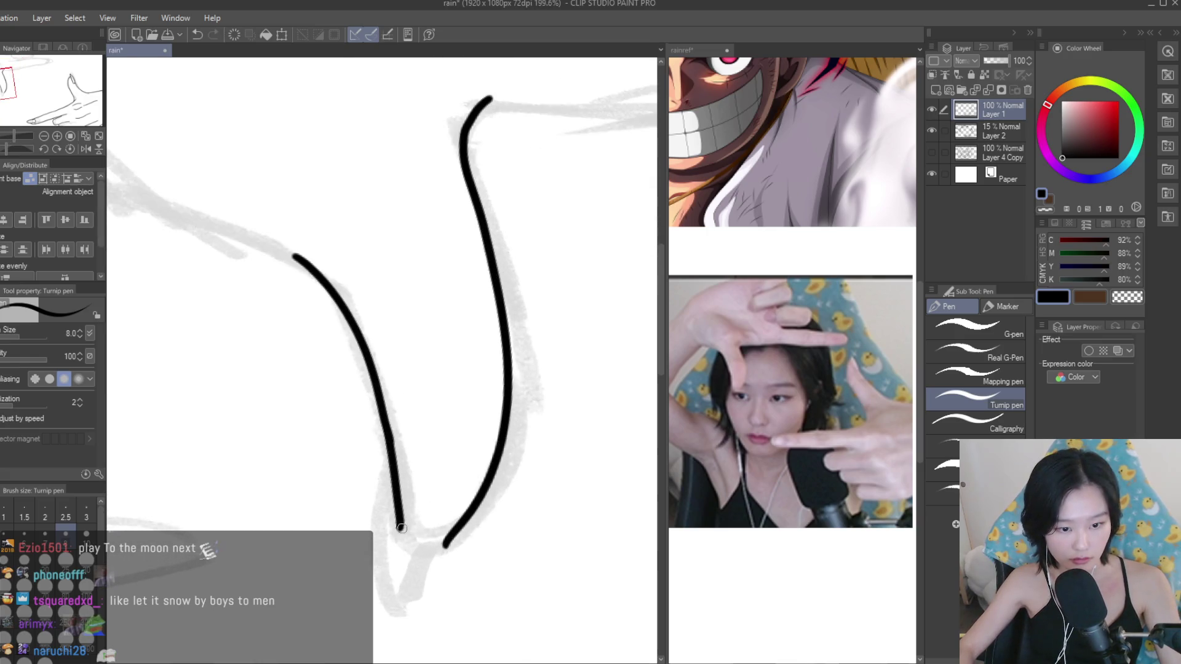
pyautogui.scroll(-1, 508, 418)
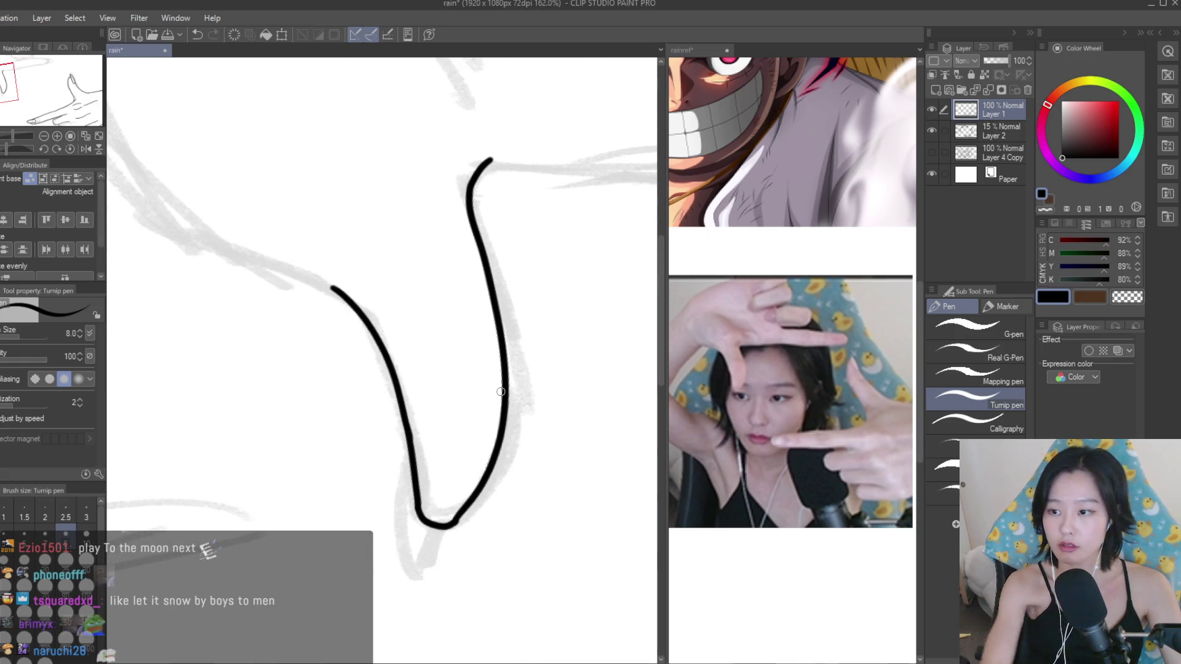
pyautogui.hotkey('ctrl', 'z')
pyautogui.hotkey('ctrl', 'z')
pyautogui.hotkey('ctrl', 'z')
pyautogui.moveTo(478, 208)
pyautogui.mouseDown()
pyautogui.moveTo(501, 361)
pyautogui.moveTo(460, 510)
pyautogui.mouseUp()
pyautogui.moveTo(368, 316)
pyautogui.mouseDown()
pyautogui.moveTo(414, 417)
pyautogui.moveTo(418, 497)
pyautogui.moveTo(520, 518)
pyautogui.mouseUp()
# Add the inner line at the thumb tip and extend the thumb outline toward the wrist.
pyautogui.scroll(1, 418, 497)
pyautogui.scroll(2, 418, 497)
pyautogui.scroll(-2, 522, 473)
pyautogui.moveTo(439, 403); pyautogui.dragTo(453, 547)
pyautogui.scroll(-3, 494, 506)
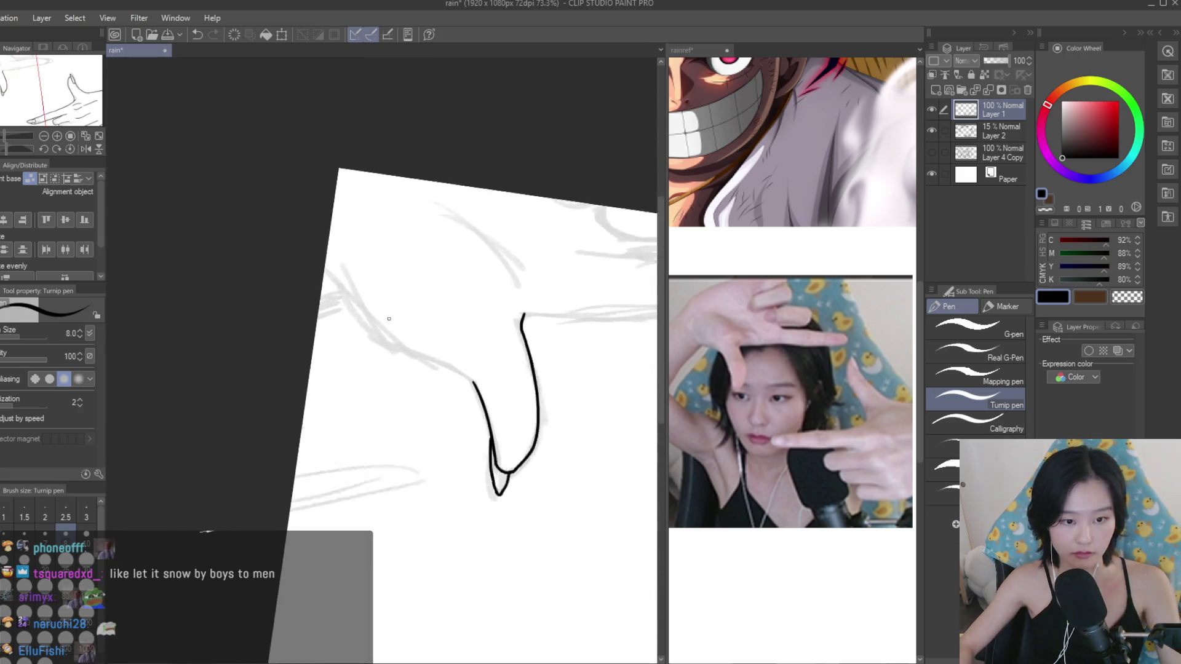
pyautogui.moveTo(447, 364); pyautogui.dragTo(422, 355)
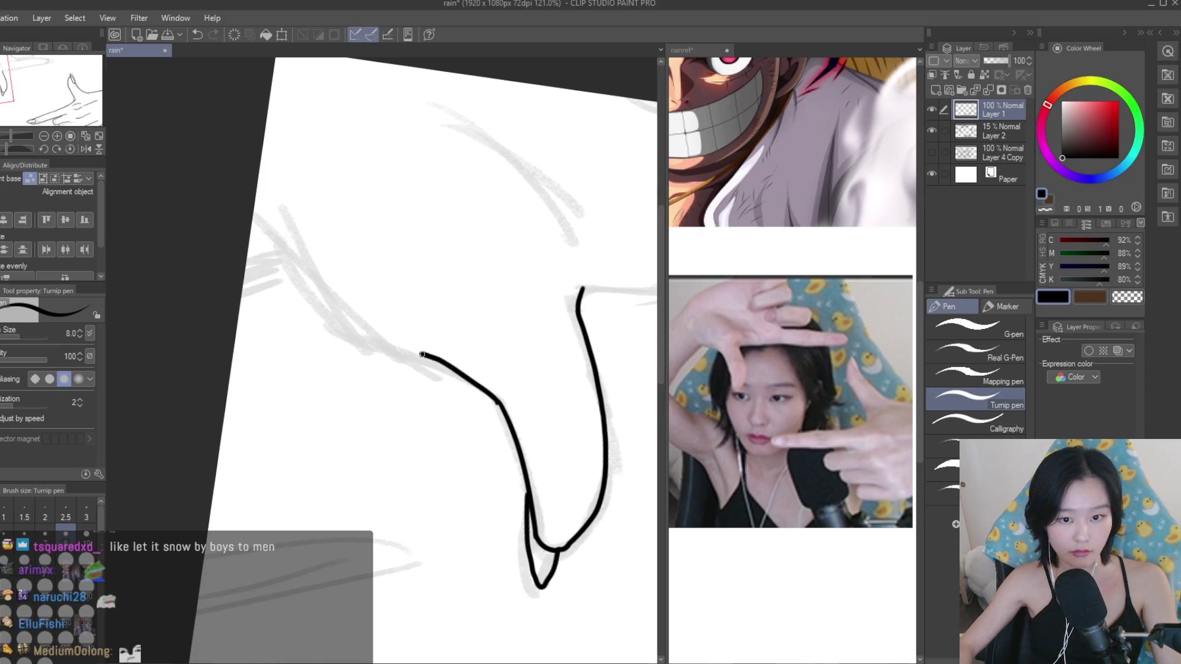
# Rotate the canvas and redraw the rounded outline of the extended finger's tip.
pyautogui.moveTo(213, 252); pyautogui.dragTo(435, 348)
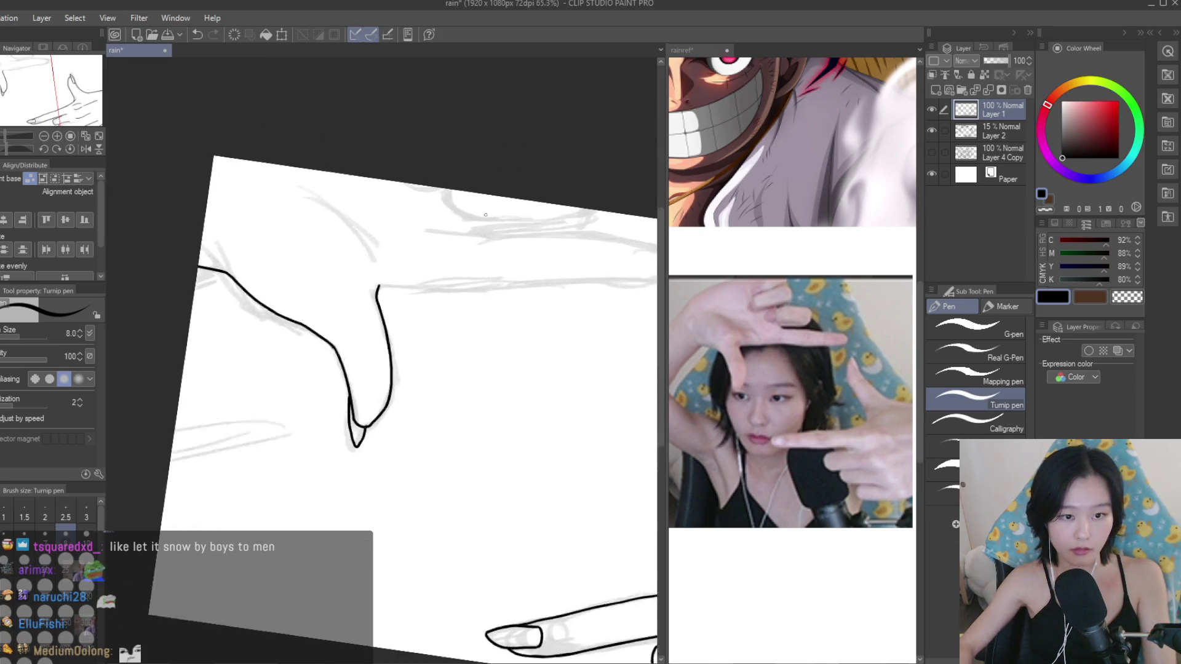
pyautogui.scroll(-2, 435, 348)
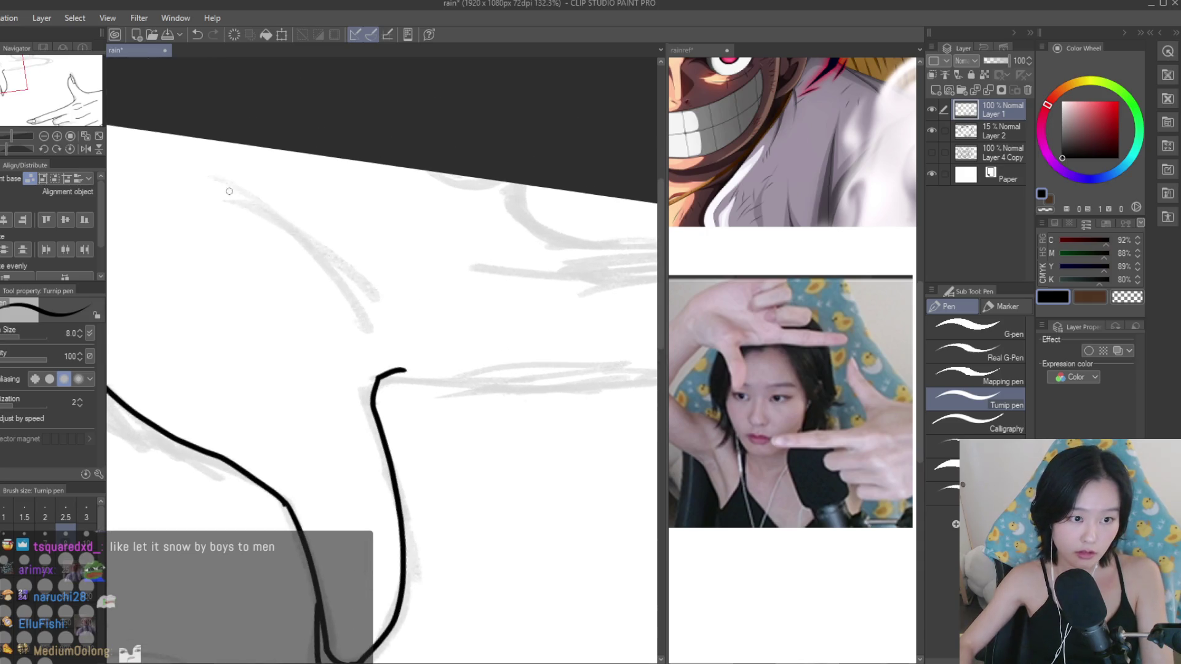
pyautogui.scroll(-2, 435, 308)
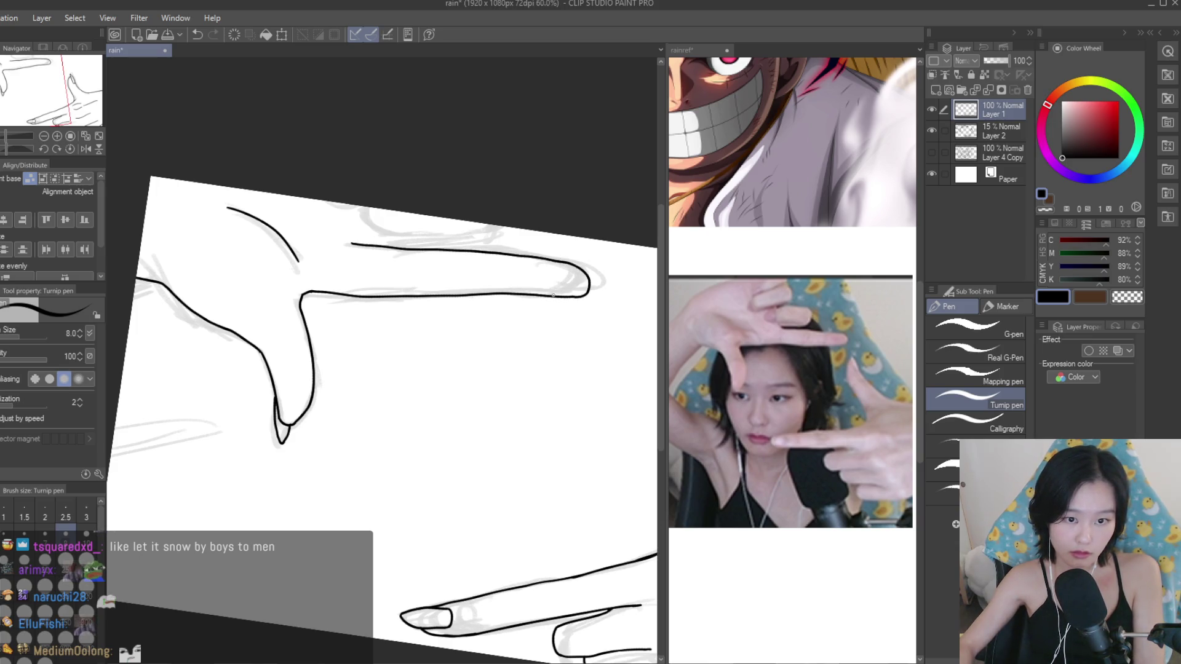
pyautogui.scroll(-5, 434, 291)
pyautogui.scroll(7, 544, 274)
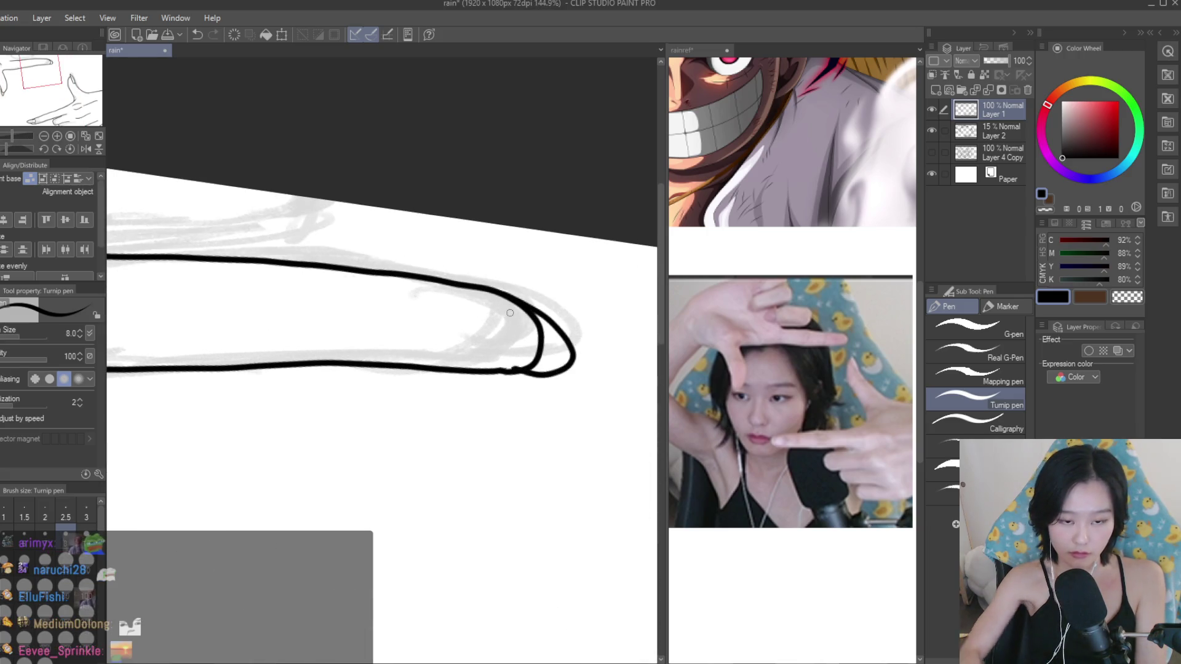
pyautogui.hotkey('ctrl', 'z')
pyautogui.hotkey('ctrl', 'z')
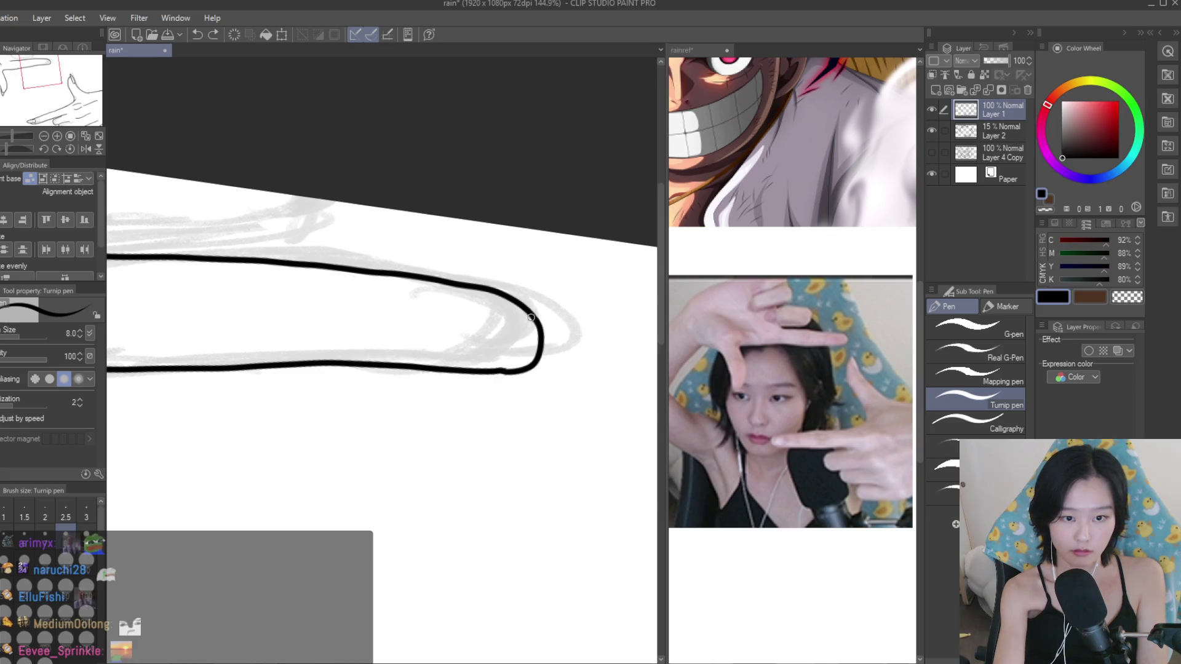
pyautogui.moveTo(534, 311); pyautogui.dragTo(561, 361)
# Undo the rejected fingertip strokes and ink the tip of the curled finger above.
pyautogui.scroll(-4, 416, 291)
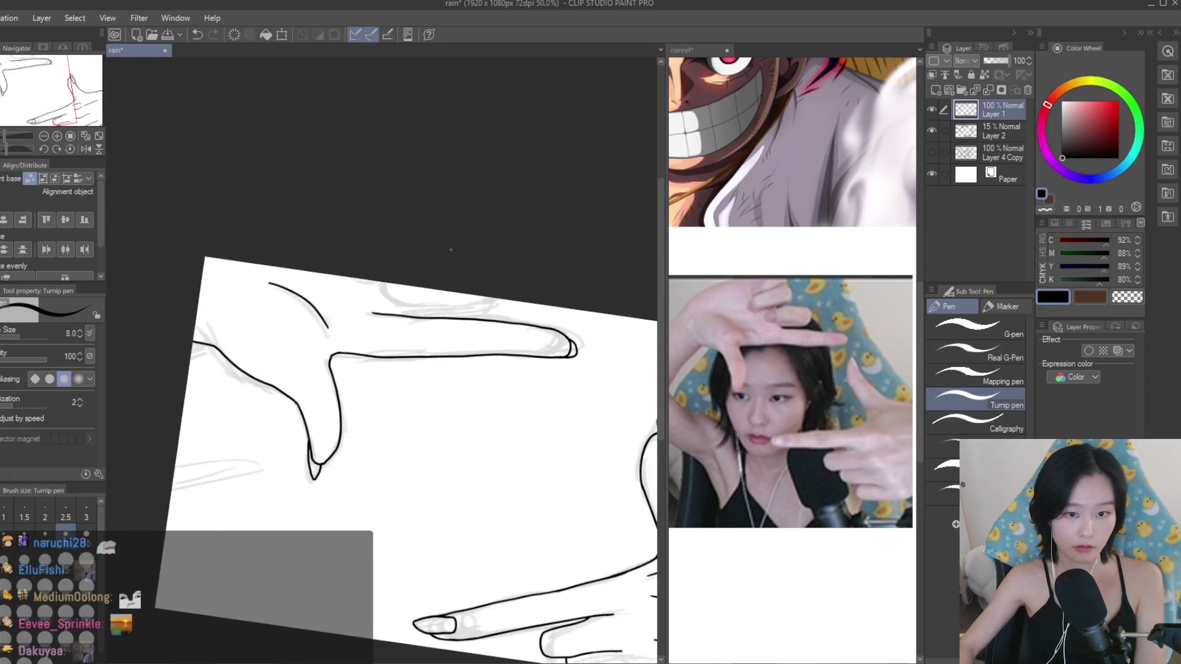
pyautogui.scroll(3, 416, 291)
pyautogui.scroll(1, 416, 291)
pyautogui.scroll(-3, 382, 357)
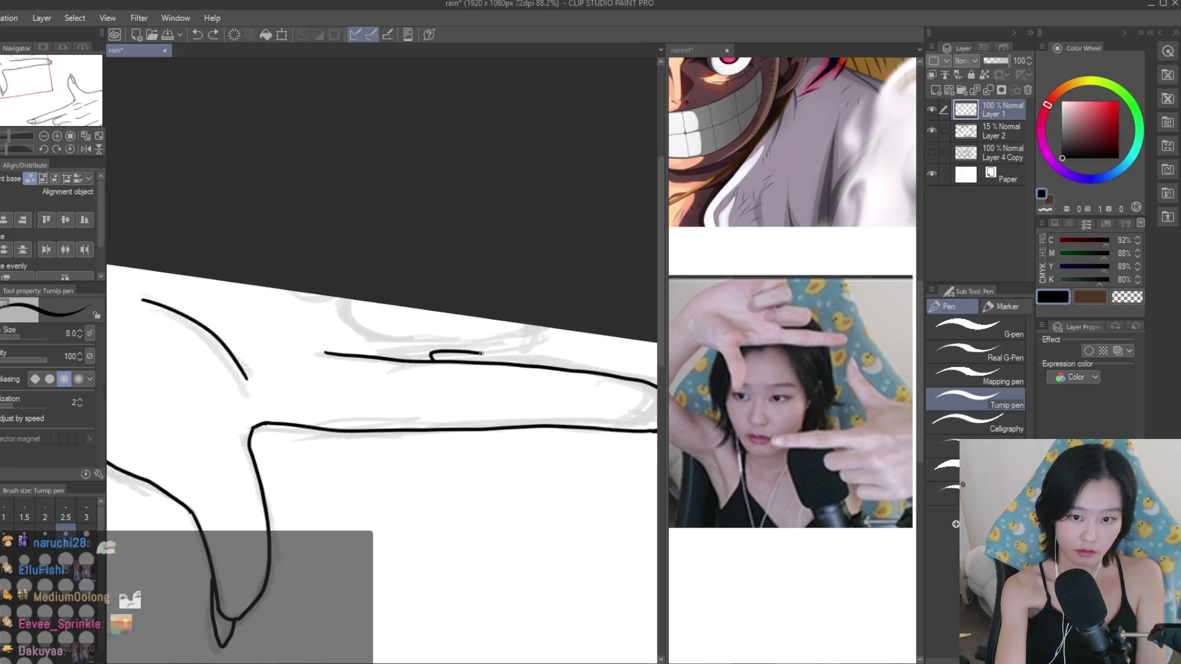
pyautogui.hotkey('ctrl', 'z')
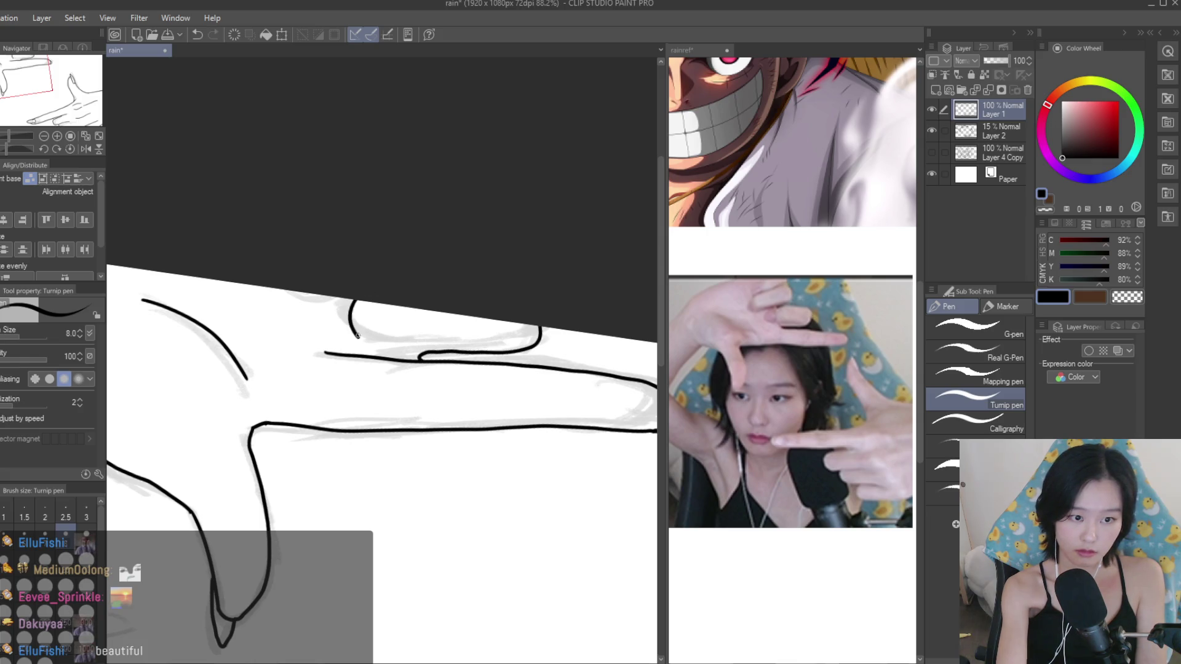
pyautogui.hotkey('ctrl', 'z')
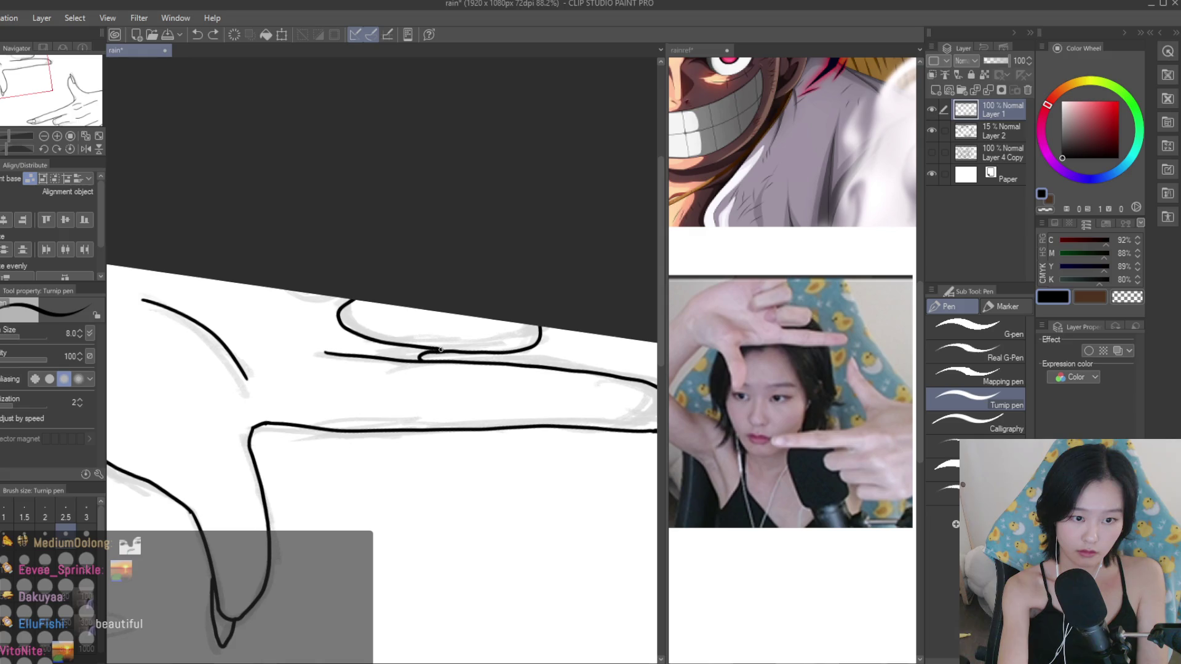
pyautogui.moveTo(472, 343); pyautogui.dragTo(513, 342)
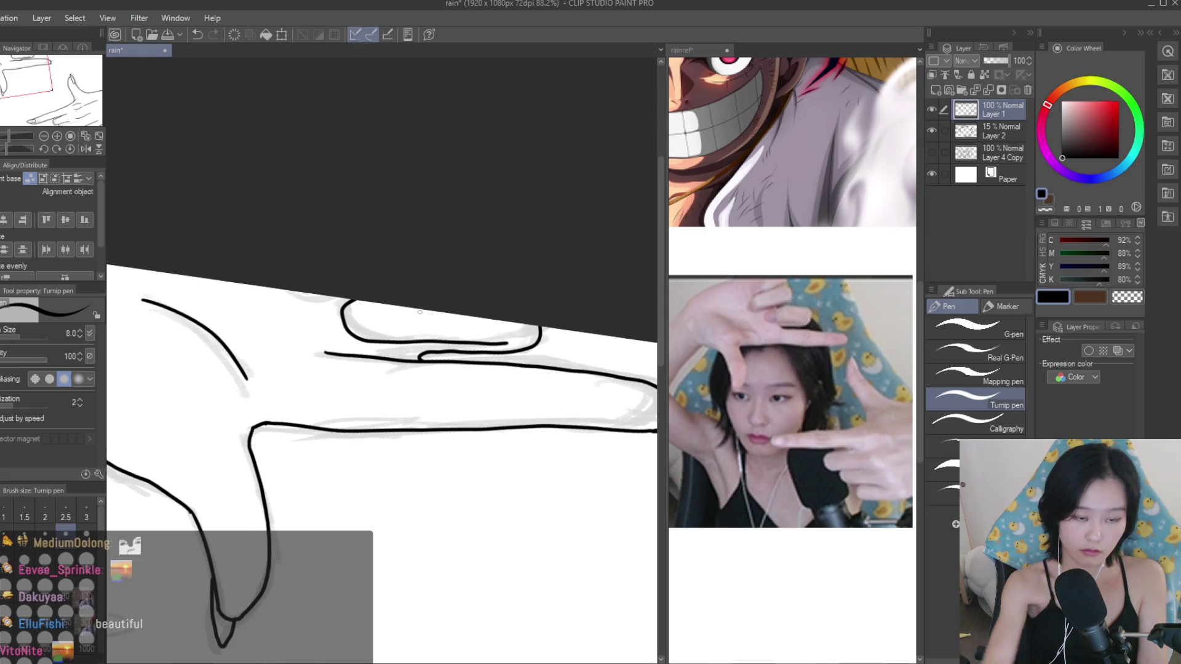
pyautogui.press('e')
pyautogui.scroll(6, 435, 309)
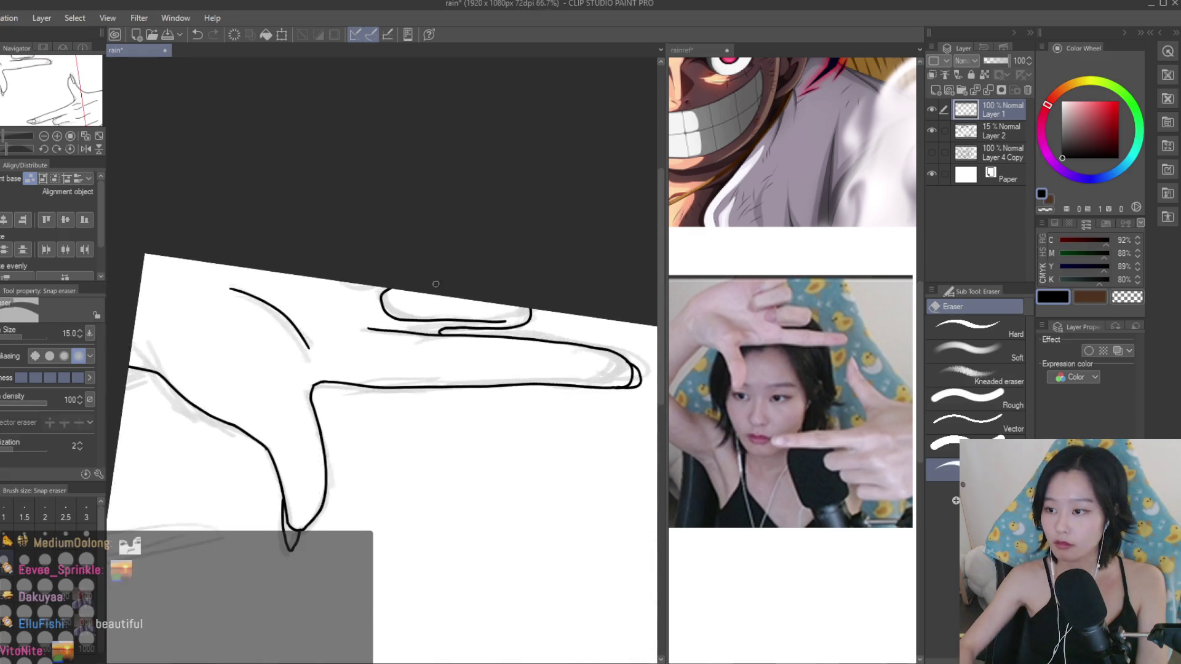
# Erase the overshooting finger line and ink the curled fingertip's rounded outline.
pyautogui.moveTo(277, 334); pyautogui.dragTo(392, 347)
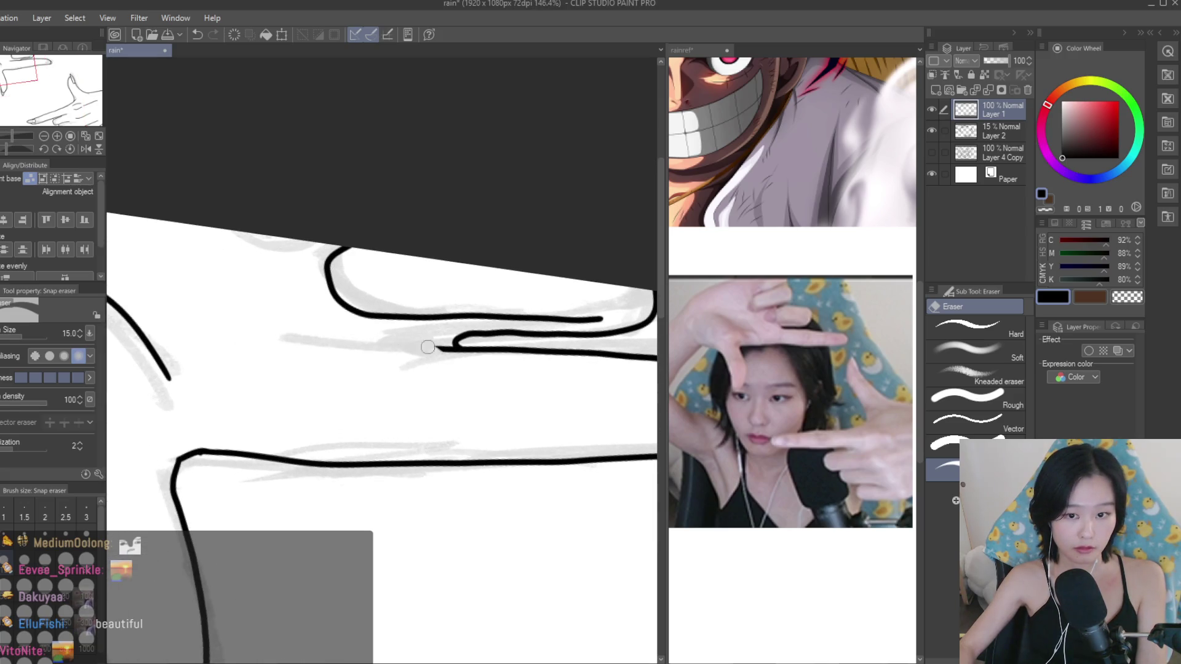
pyautogui.scroll(1, 428, 347)
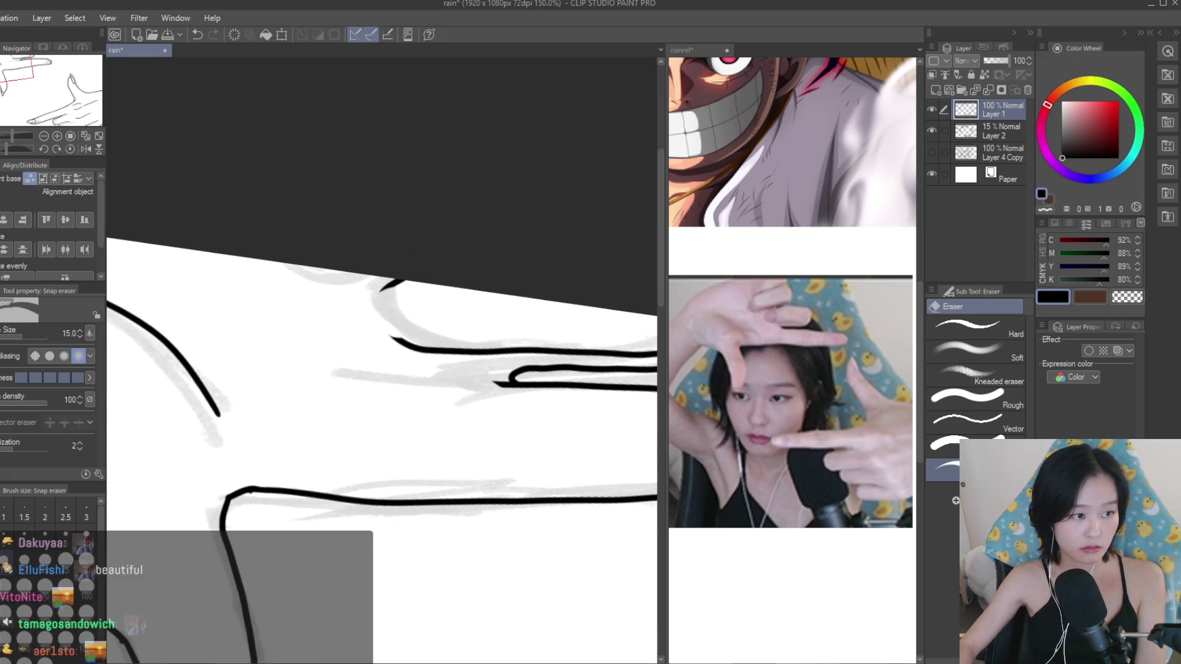
pyautogui.press('p')
pyautogui.scroll(4, 481, 324)
pyautogui.moveTo(490, 285); pyautogui.dragTo(485, 342)
pyautogui.moveTo(400, 272); pyautogui.dragTo(486, 342)
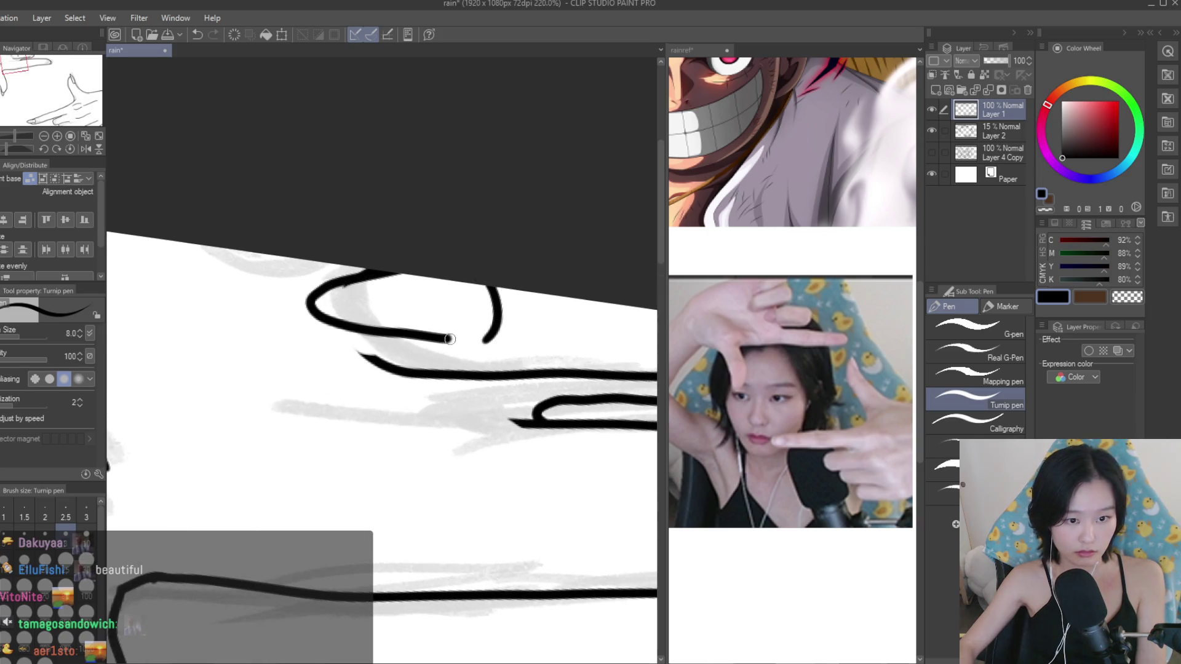
pyautogui.hotkey('ctrl', 'z')
pyautogui.moveTo(397, 270)
pyautogui.mouseDown()
pyautogui.moveTo(425, 342)
pyautogui.moveTo(489, 337)
pyautogui.mouseUp()
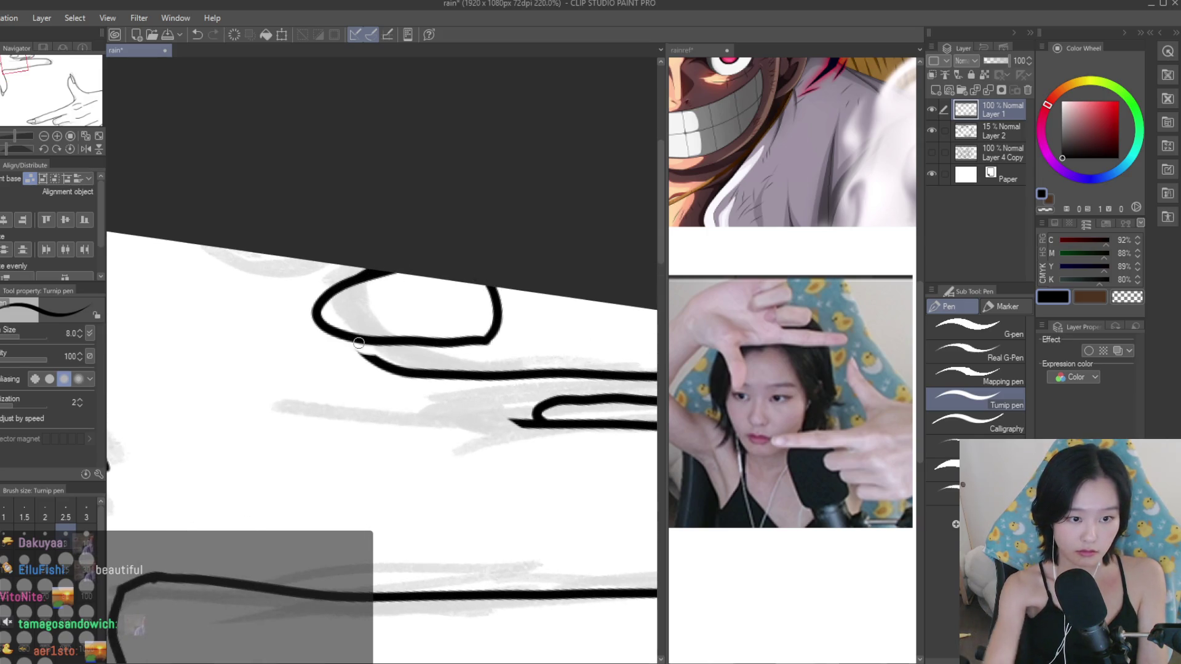
# Reset the canvas rotation to upright and delete the faint grey sketch layer.
pyautogui.scroll(-3, 363, 322)
pyautogui.scroll(-3, 363, 321)
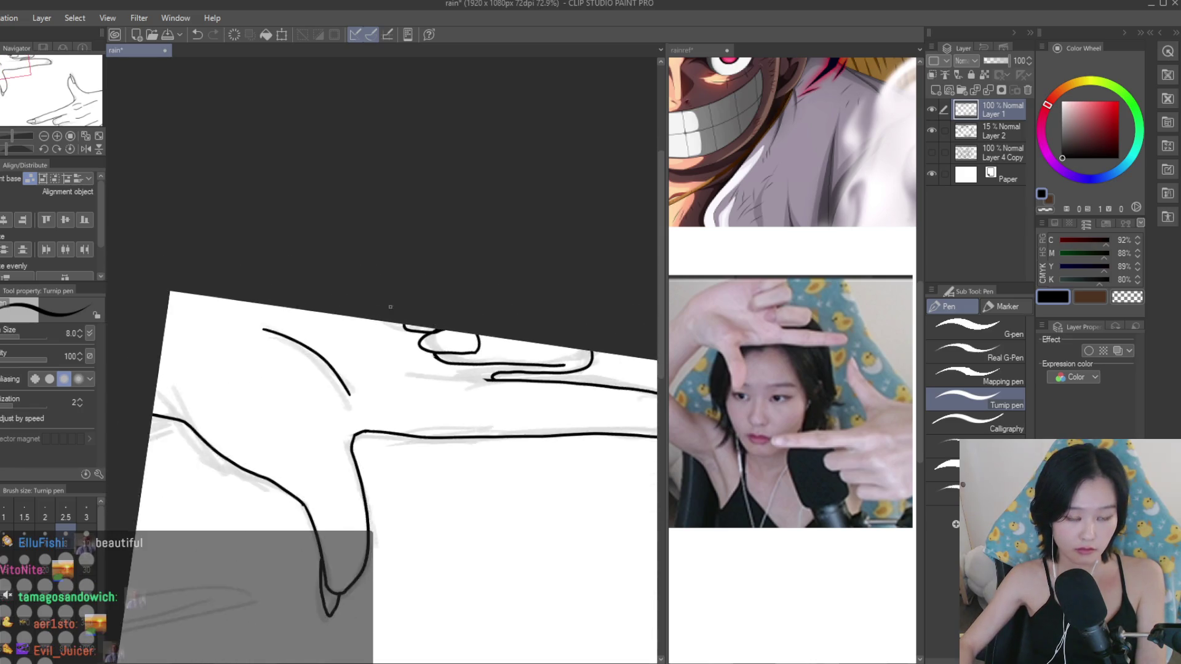
pyautogui.scroll(-3, 375, 259)
pyautogui.scroll(-1, 501, 256)
pyautogui.scroll(1, 501, 256)
pyautogui.scroll(2, 285, 261)
pyautogui.scroll(1, 285, 261)
pyautogui.press('e')
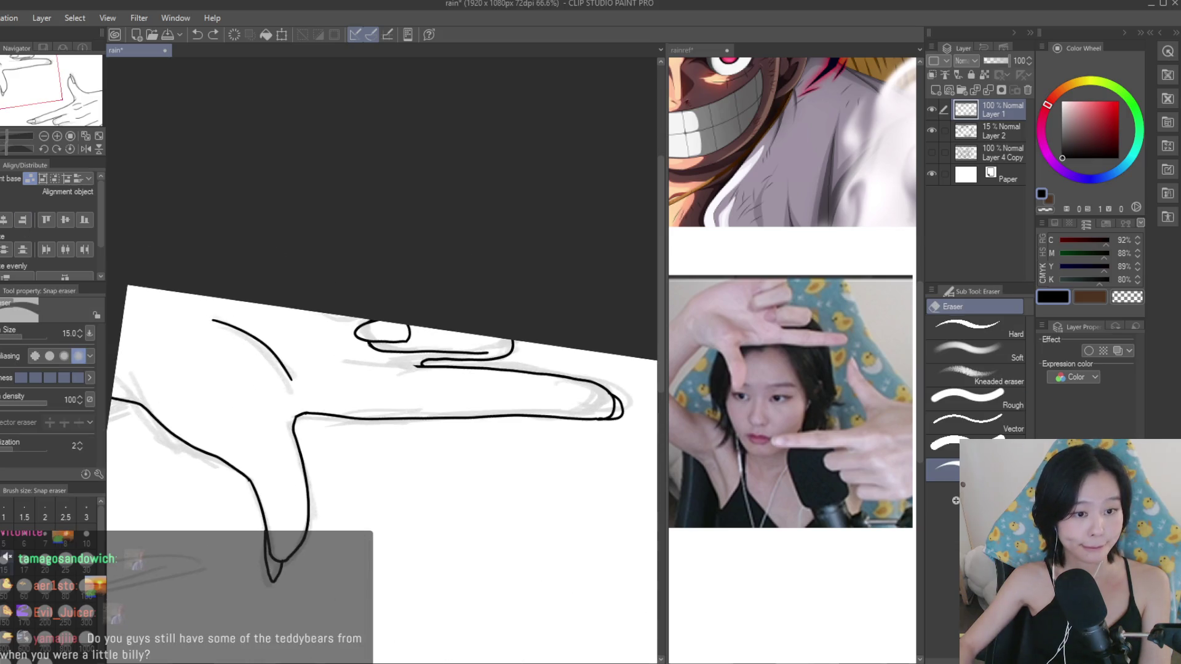
pyautogui.scroll(2, 417, 365)
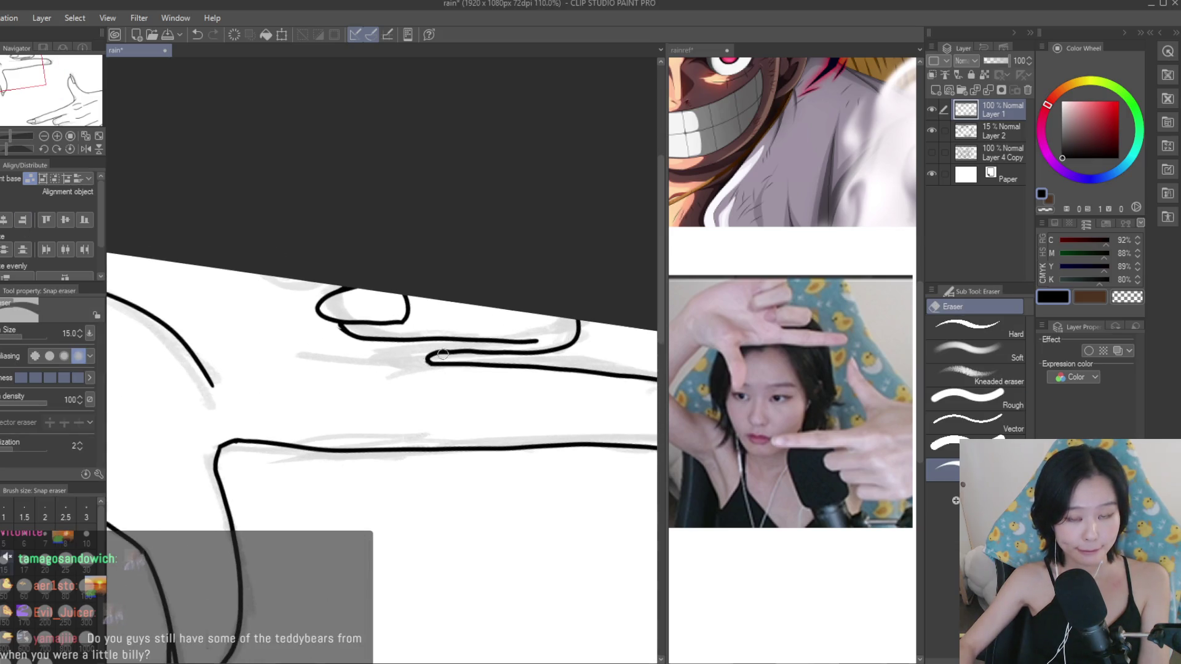
pyautogui.scroll(-3, 443, 355)
pyautogui.press('p')
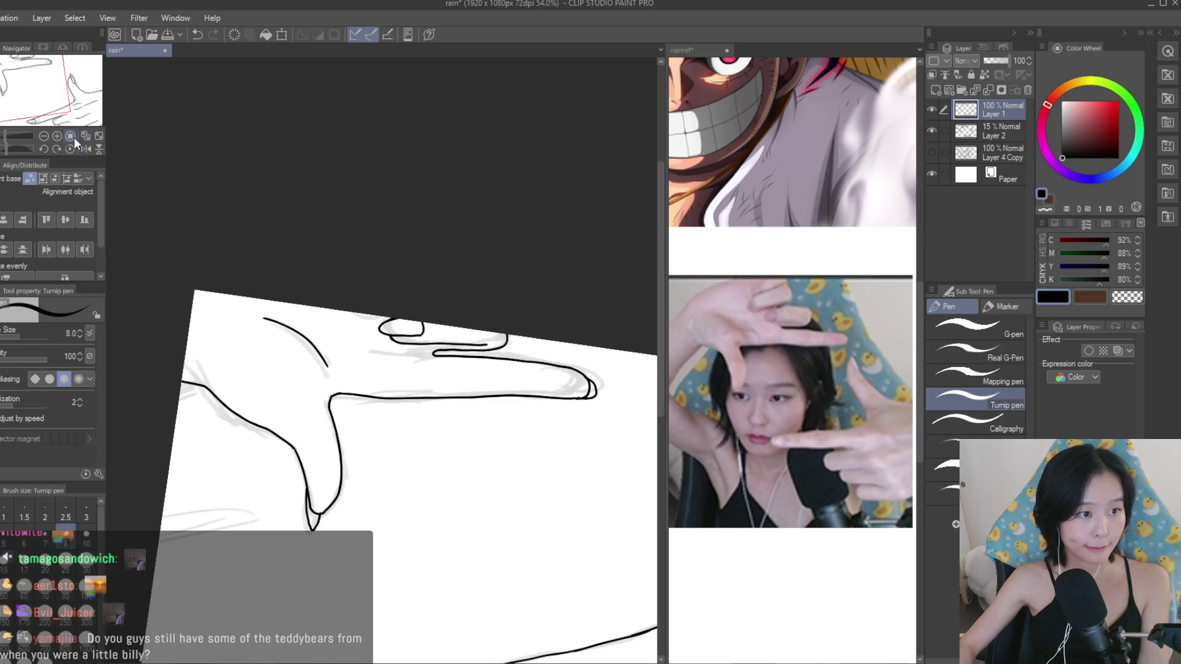
pyautogui.click(74, 138)
pyautogui.scroll(-3, 430, 375)
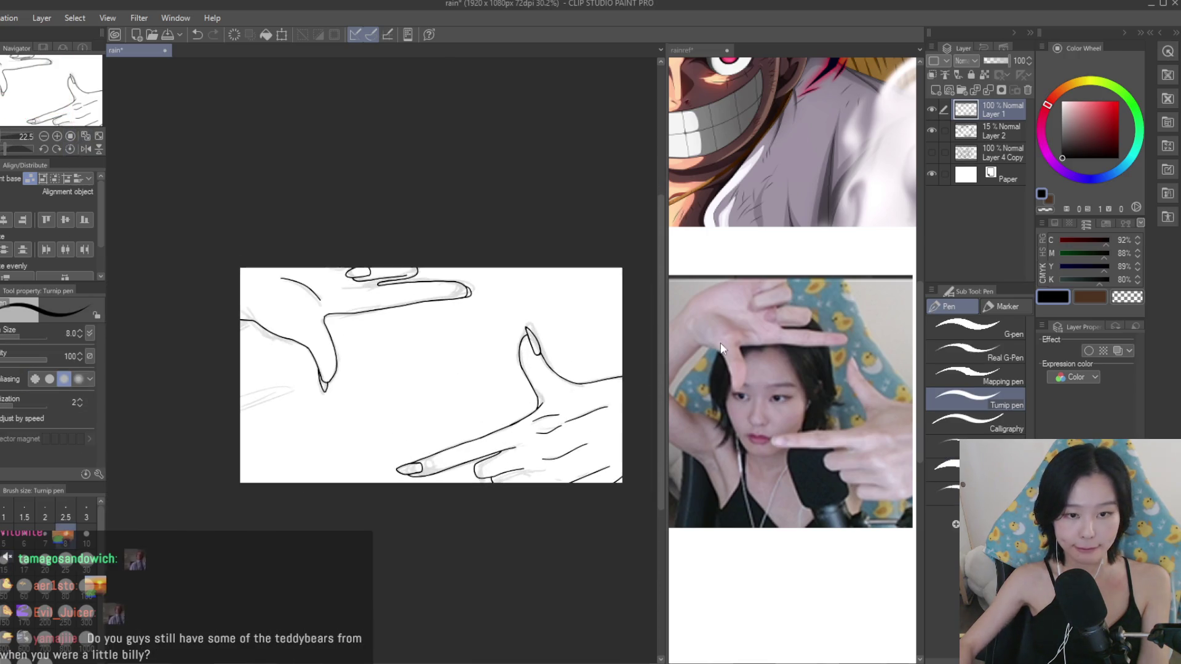
pyautogui.click(935, 127)
pyautogui.click(1020, 90)
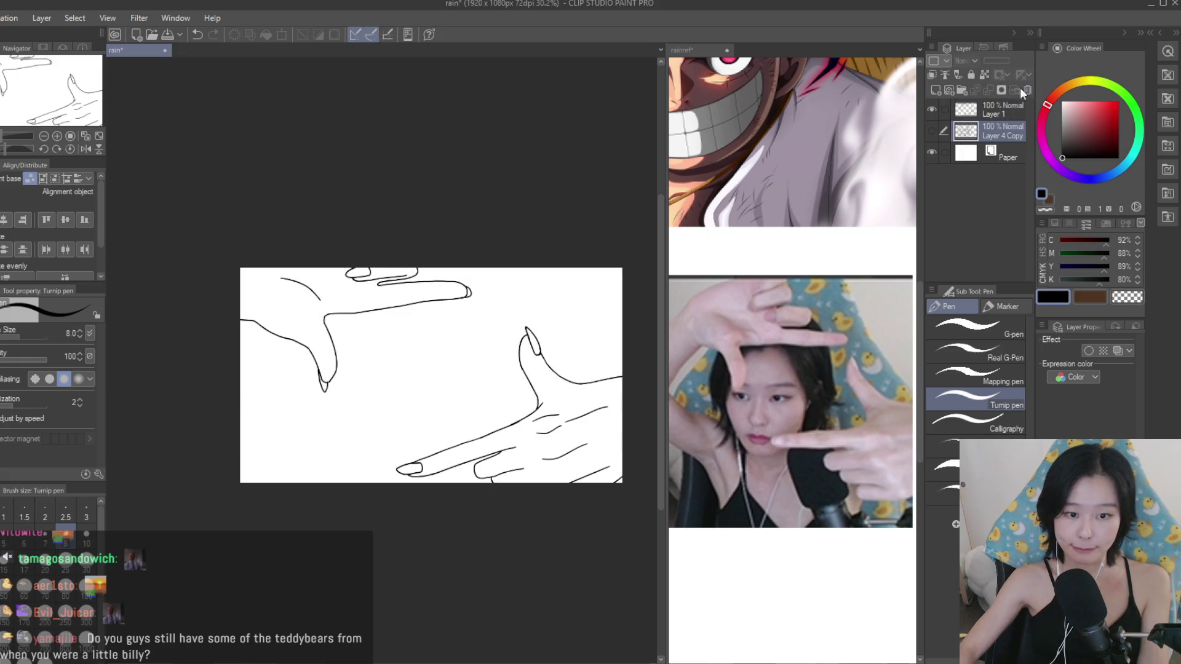
# Lasso-select the fingernail on the pointing hand.
pyautogui.scroll(-1, 533, 177)
pyautogui.scroll(2, 533, 177)
pyautogui.press('m')
pyautogui.scroll(3, 409, 452)
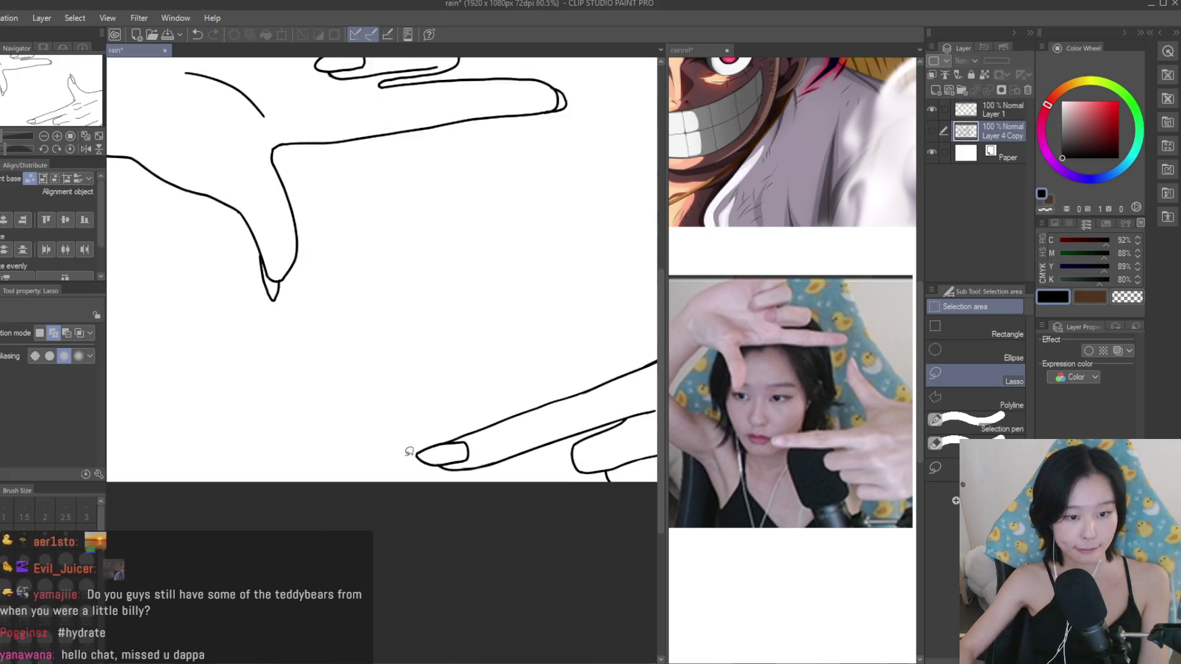
pyautogui.scroll(5, 410, 453)
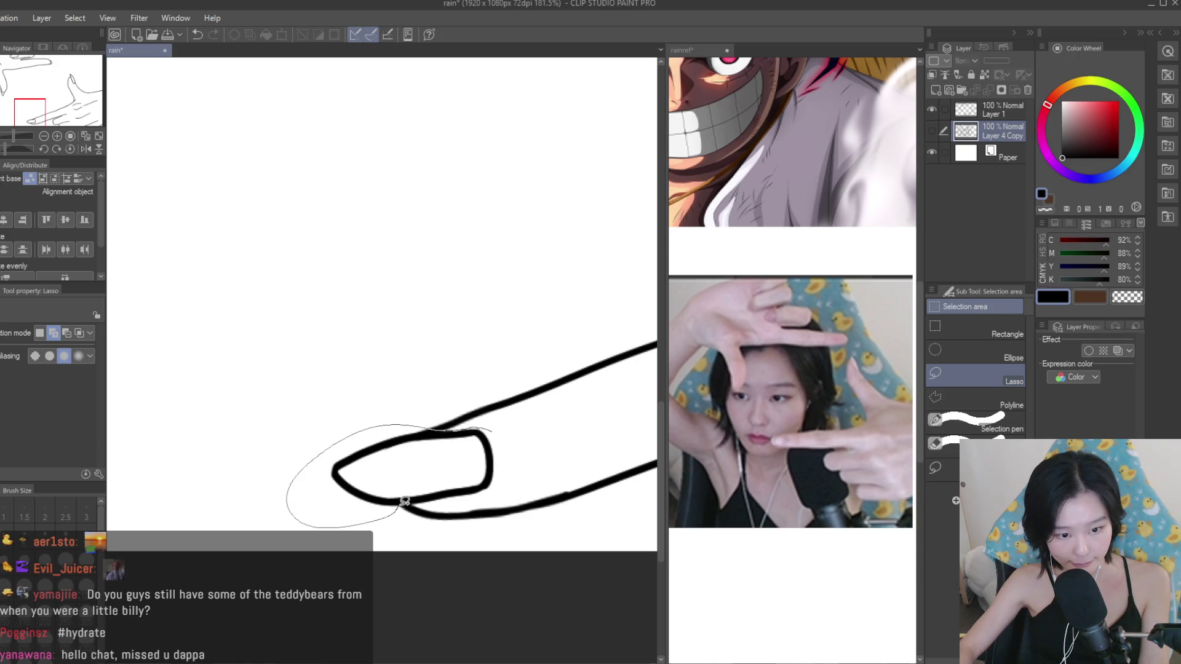
pyautogui.moveTo(404, 501); pyautogui.dragTo(404, 501)
pyautogui.scroll(5, 404, 486)
pyautogui.moveTo(301, 385); pyautogui.dragTo(395, 389)
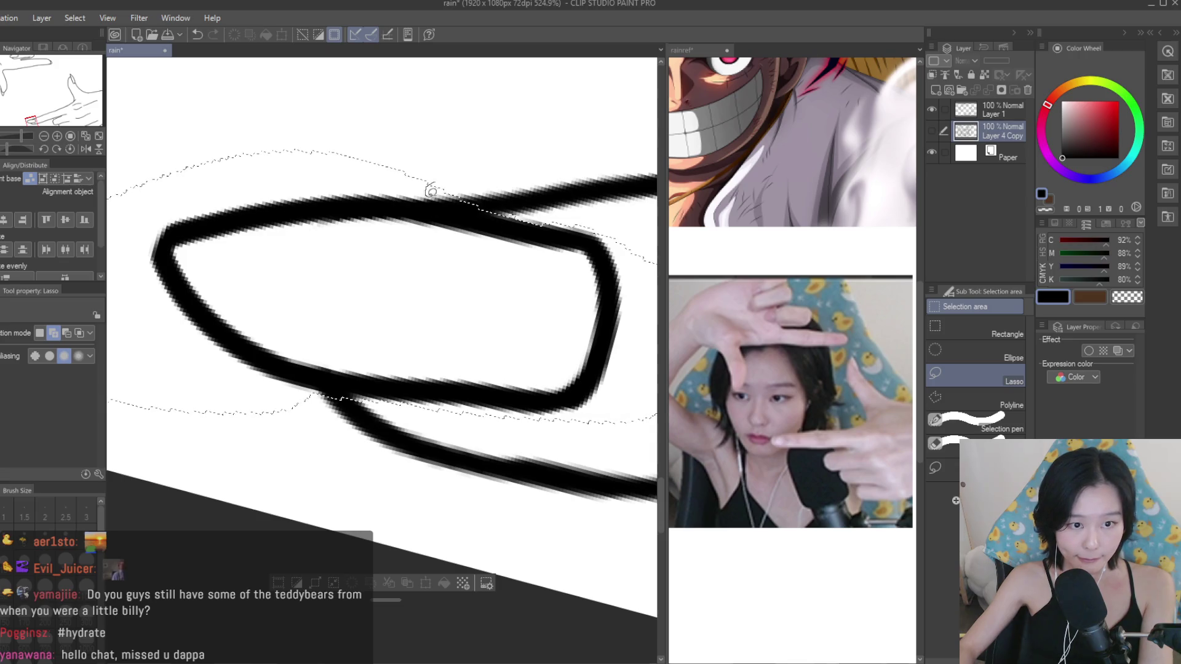
# On Layer 1, enlarge the nail to 106%, rotate it -8.2°, and deselect.
pyautogui.scroll(-3, 531, 424)
pyautogui.scroll(-3, 454, 379)
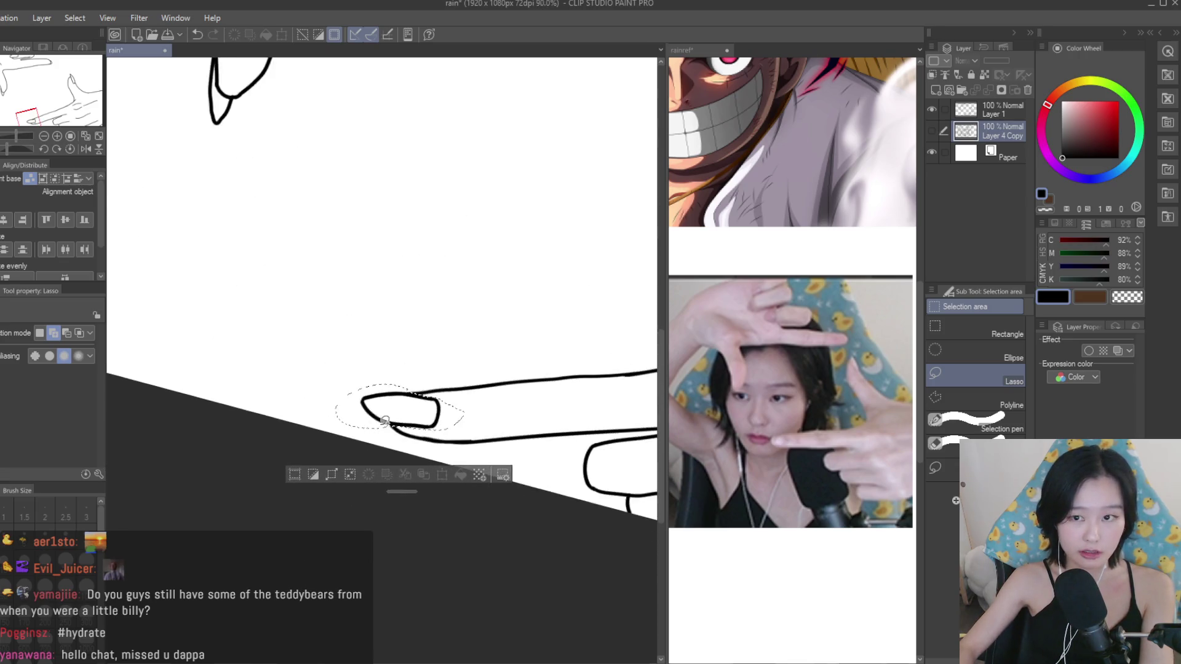
pyautogui.scroll(-3, 454, 379)
pyautogui.click(978, 110)
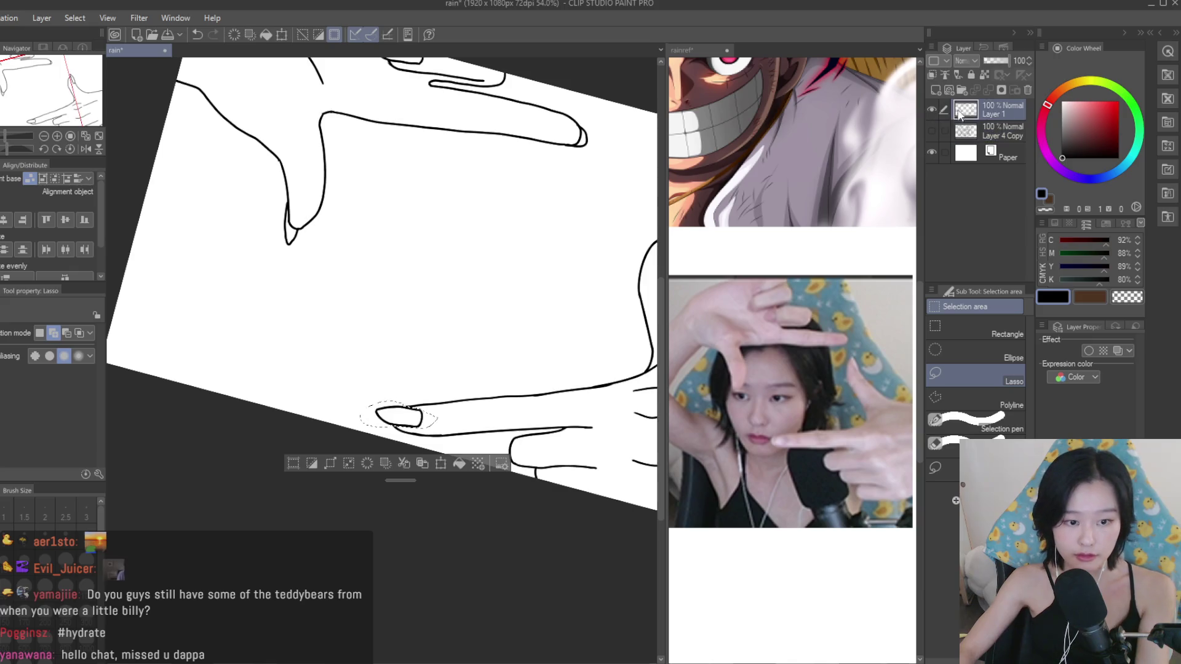
pyautogui.hotkey('ctrl', 't')
pyautogui.scroll(3, 529, 421)
pyautogui.scroll(2, 529, 421)
pyautogui.moveTo(528, 421)
pyautogui.mouseDown()
pyautogui.moveTo(534, 401)
pyautogui.moveTo(481, 399)
pyautogui.mouseUp()
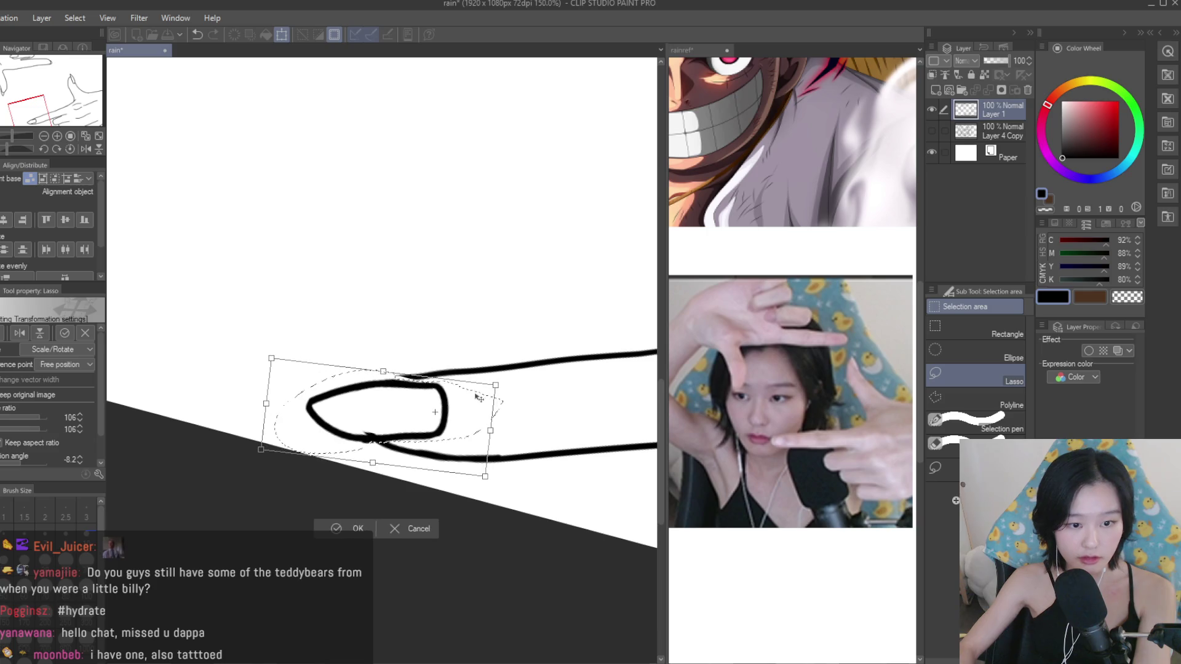
pyautogui.press('Return')
pyautogui.scroll(1, 482, 399)
pyautogui.hotkey('ctrl', 'd')
# Draw a pen line closing the gap in the finger outline above the nail.
pyautogui.press('e')
pyautogui.scroll(1, 396, 415)
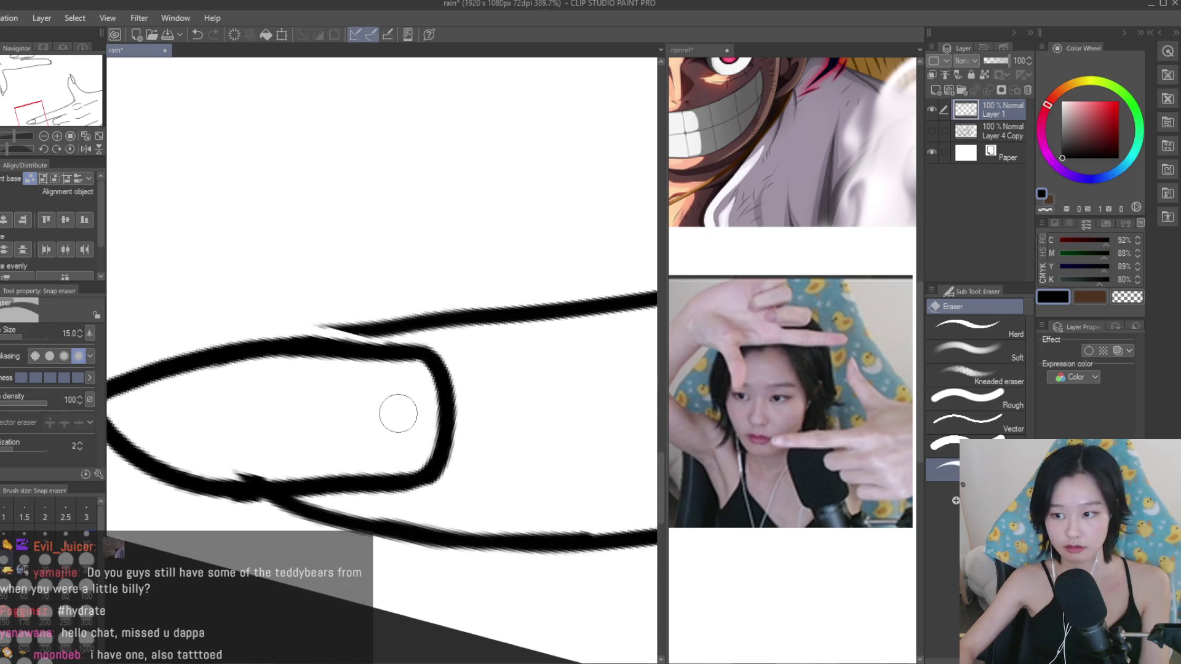
pyautogui.scroll(1, 190, 453)
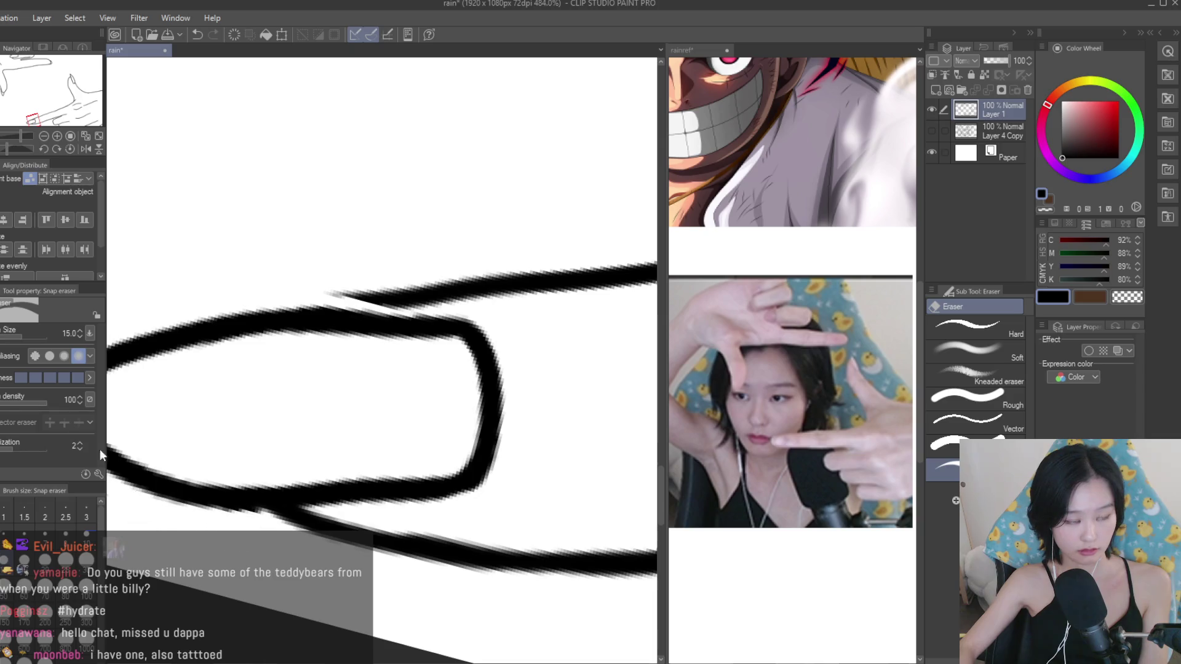
pyautogui.press('p')
pyautogui.moveTo(408, 299); pyautogui.dragTo(292, 322)
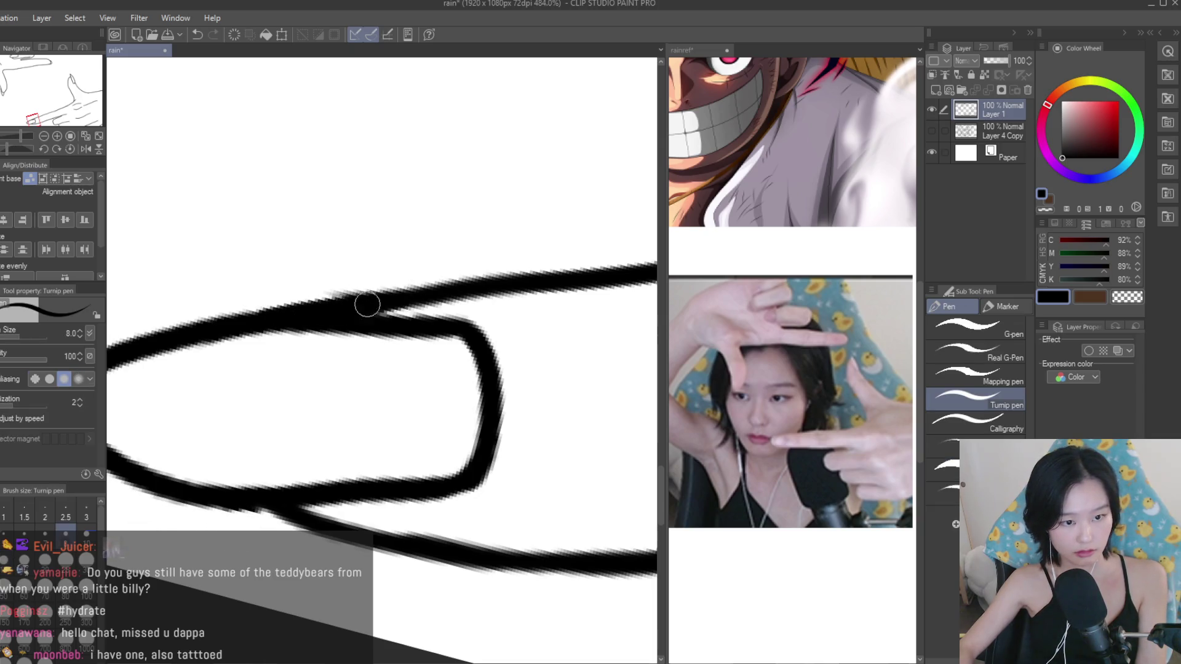
pyautogui.scroll(-3, 368, 304)
pyautogui.scroll(-2, 394, 339)
pyautogui.scroll(-1, 406, 363)
pyautogui.scroll(-2, 417, 377)
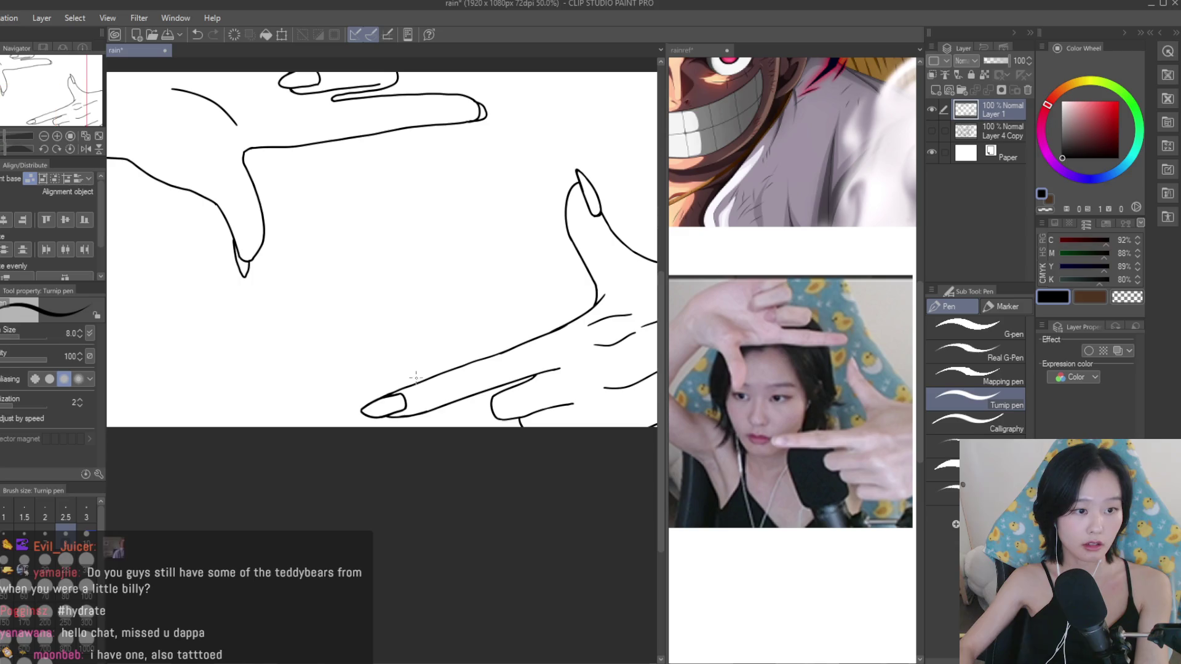
# Show the Layer 4 Copy face line art and hide the Layer 1 hands layer.
pyautogui.scroll(-2, 497, 96)
pyautogui.scroll(1, 497, 96)
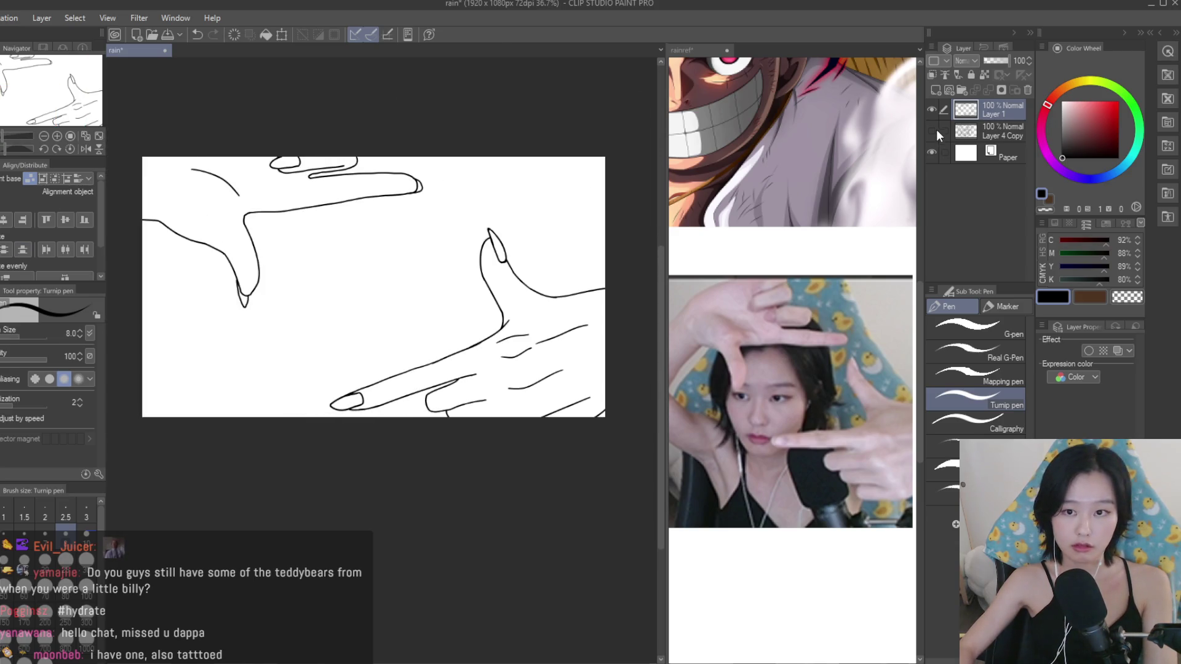
pyautogui.click(932, 132)
pyautogui.scroll(-1, 557, 188)
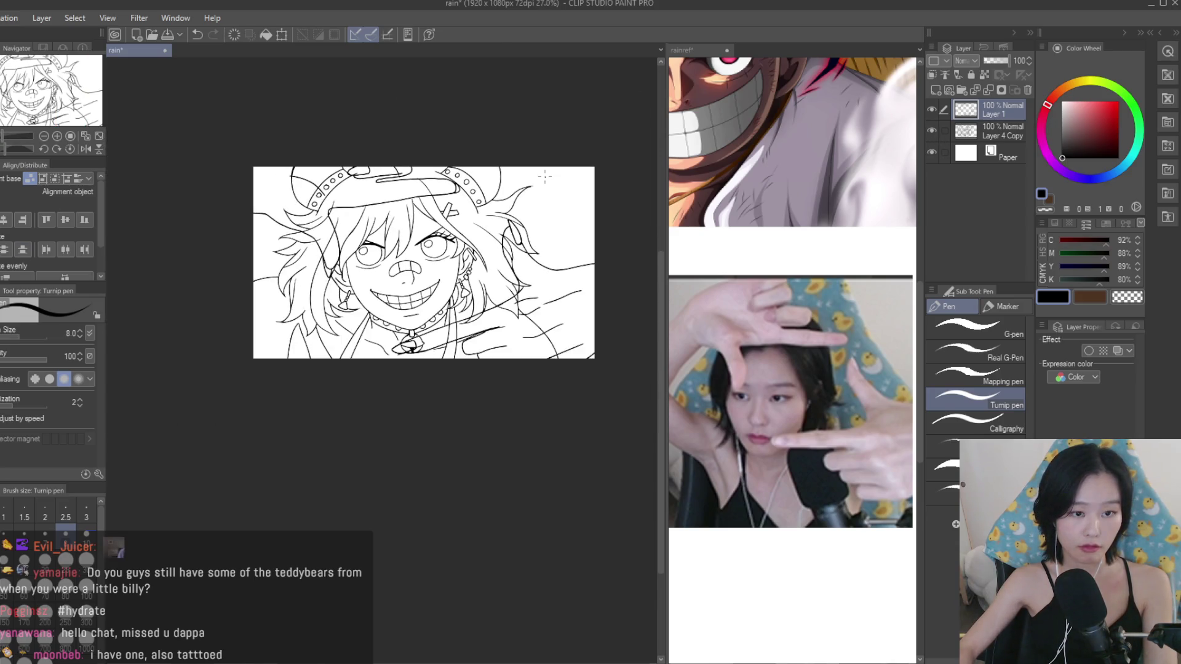
pyautogui.scroll(1, 549, 175)
pyautogui.click(933, 109)
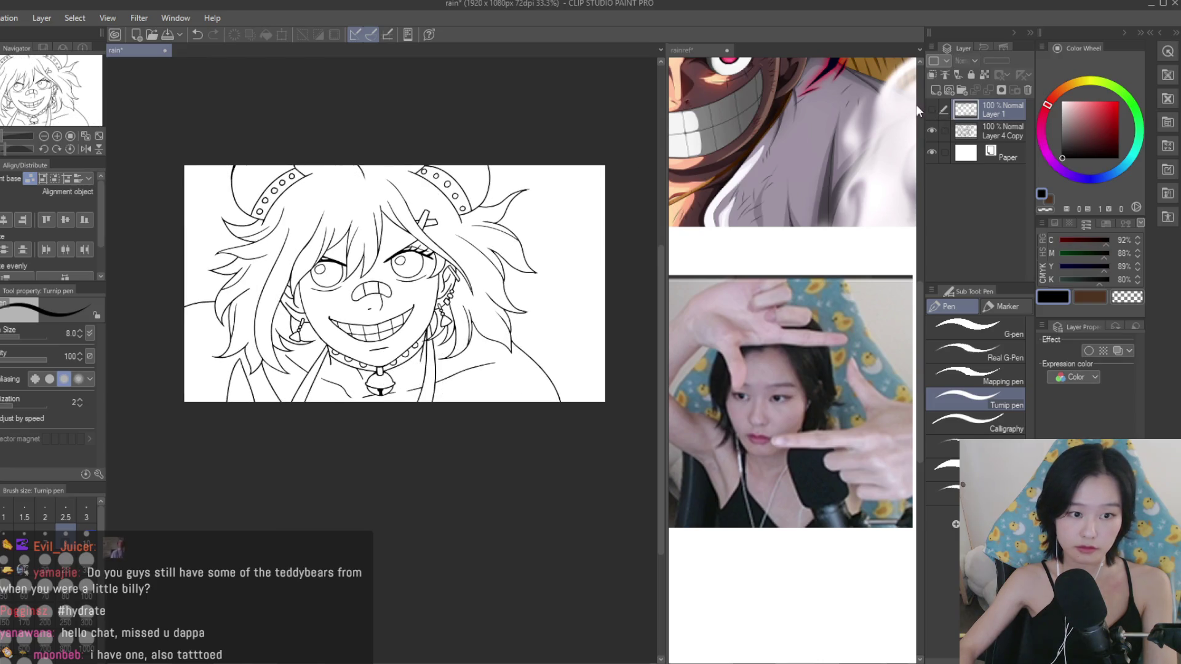
# Glance at the rainref reference document, then return to the rain drawing.
pyautogui.scroll(-1, 528, 193)
pyautogui.scroll(2, 528, 193)
pyautogui.click(830, 402)
pyautogui.scroll(-1, 830, 401)
pyautogui.scroll(1, 830, 401)
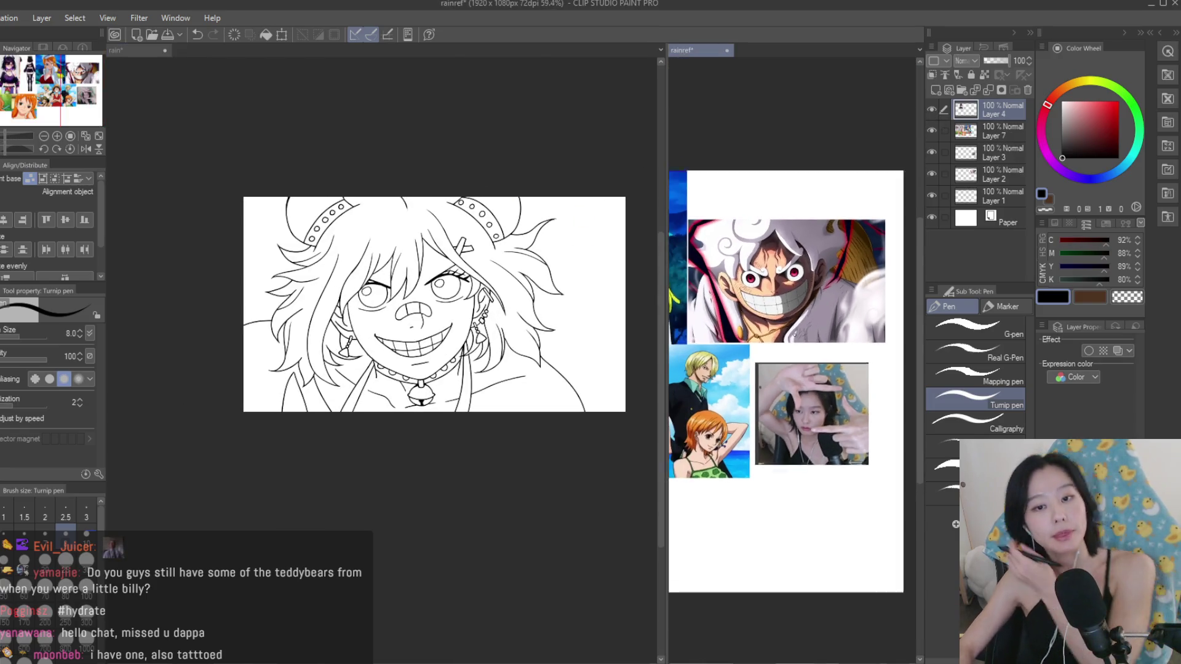
pyautogui.click(554, 290)
pyautogui.scroll(1, 557, 283)
pyautogui.scroll(5, 592, 190)
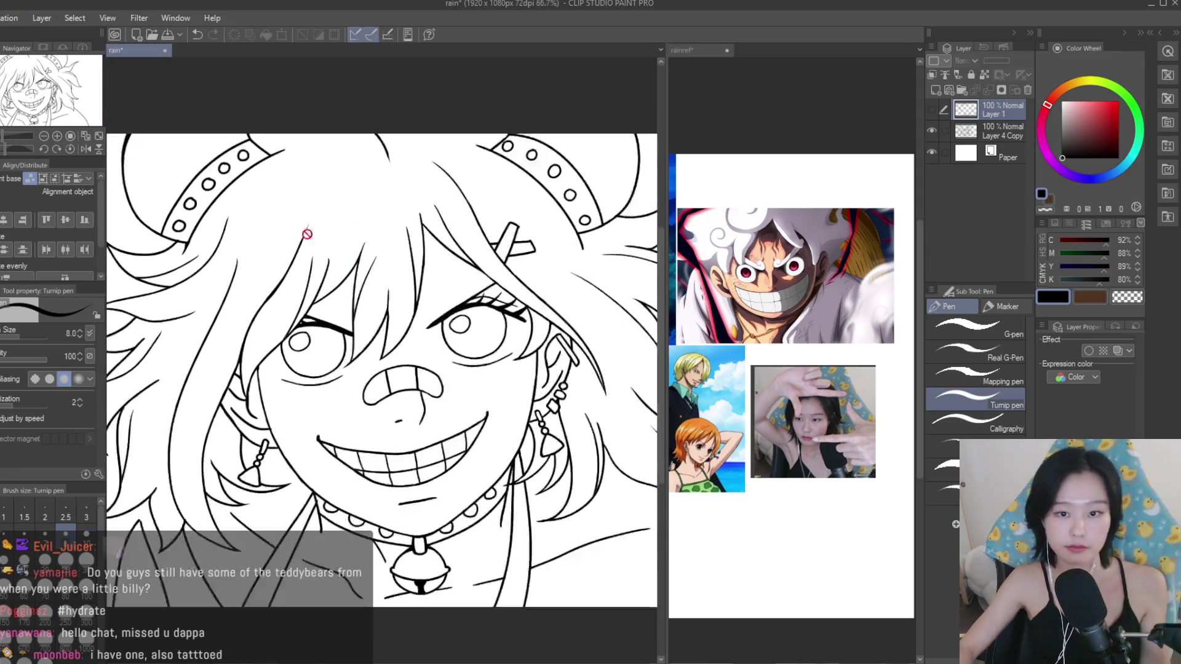
# Make Layer 4 Copy active and thicken the right-hand eye's eyelid line.
pyautogui.scroll(2, 303, 232)
pyautogui.click(979, 129)
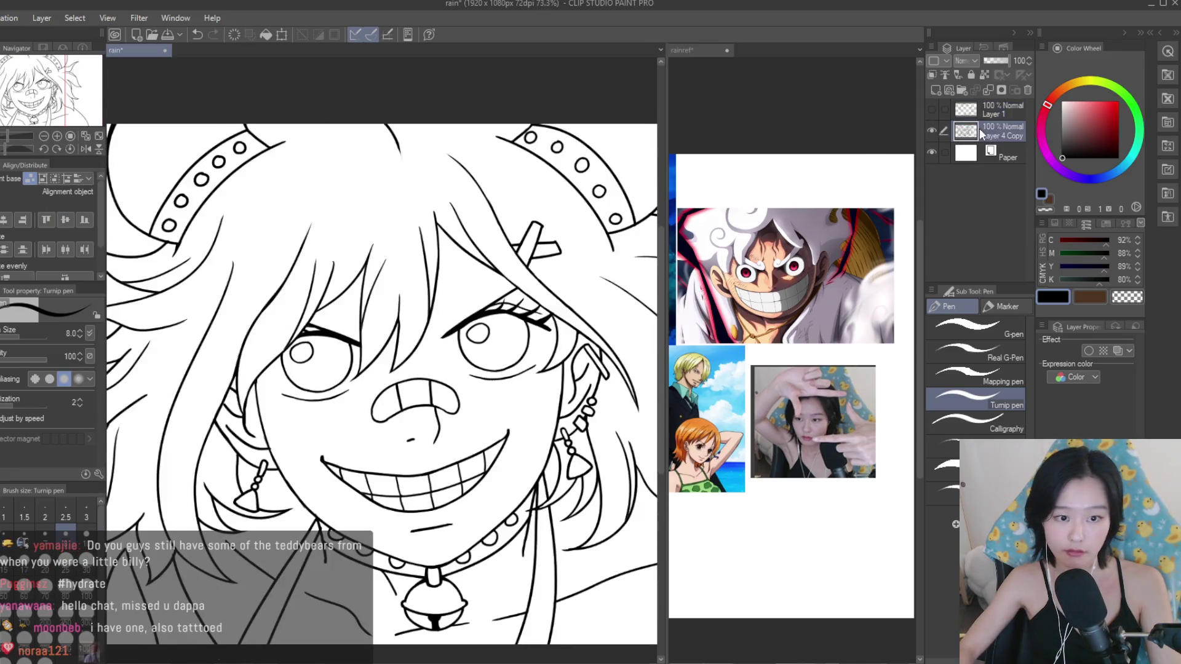
pyautogui.scroll(2, 536, 291)
pyautogui.scroll(1, 537, 291)
pyautogui.scroll(2, 536, 291)
pyautogui.scroll(-3, 575, 282)
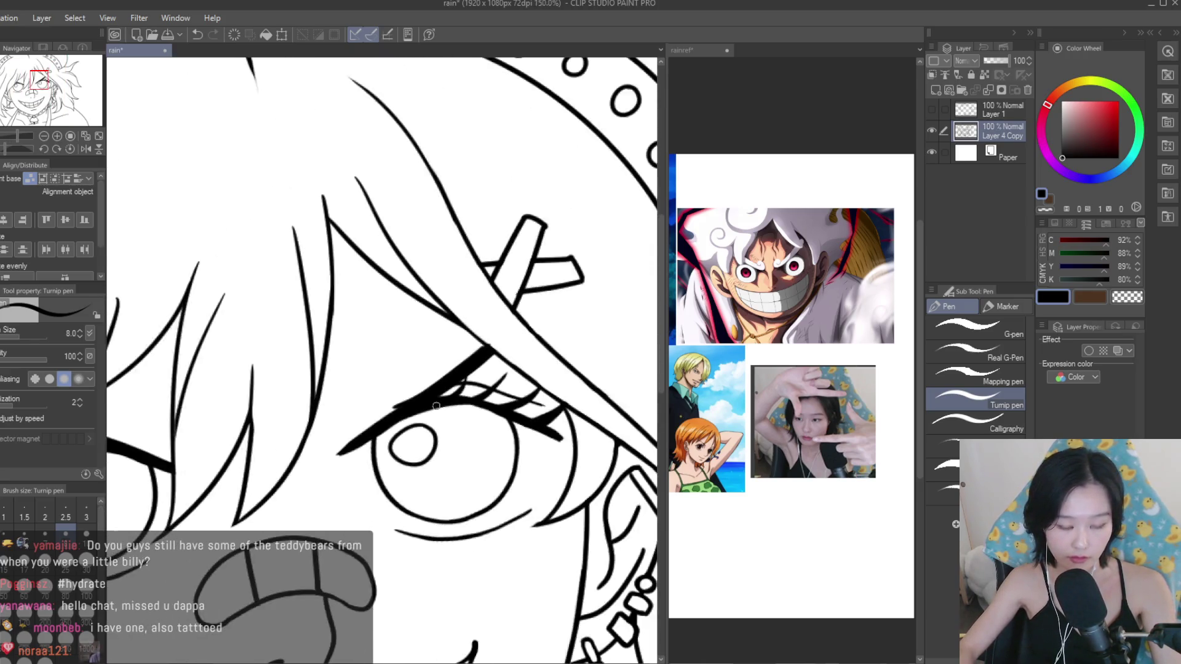
pyautogui.scroll(-3, 436, 406)
pyautogui.moveTo(584, 554); pyautogui.dragTo(498, 420)
pyautogui.press('e')
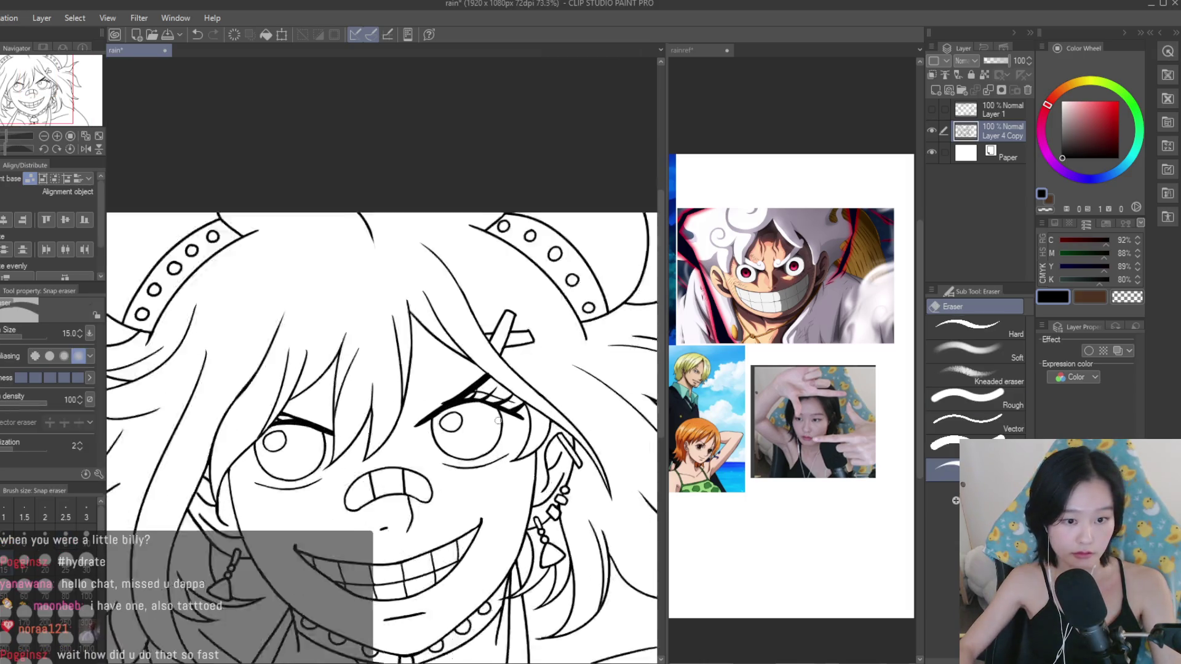
pyautogui.scroll(3, 499, 421)
pyautogui.press('p')
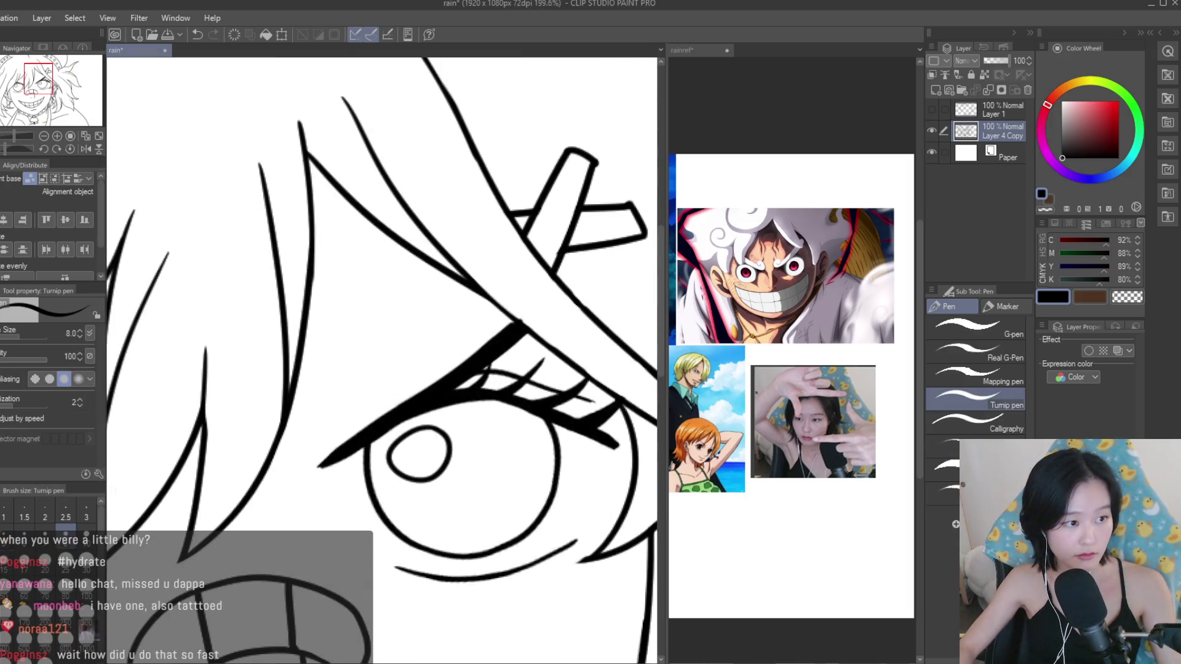
pyautogui.scroll(2, 338, 430)
pyautogui.moveTo(382, 423); pyautogui.dragTo(283, 489)
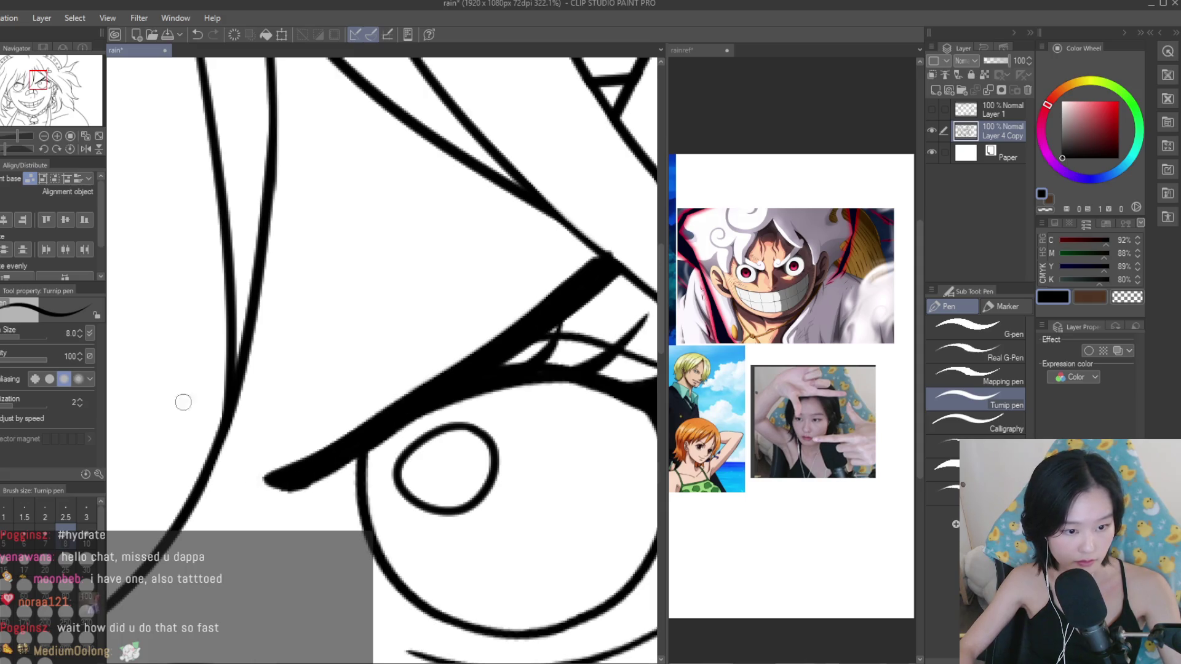
# Thicken the upper eyelid of the left-hand eye.
pyautogui.press('e')
pyautogui.scroll(-2, 293, 491)
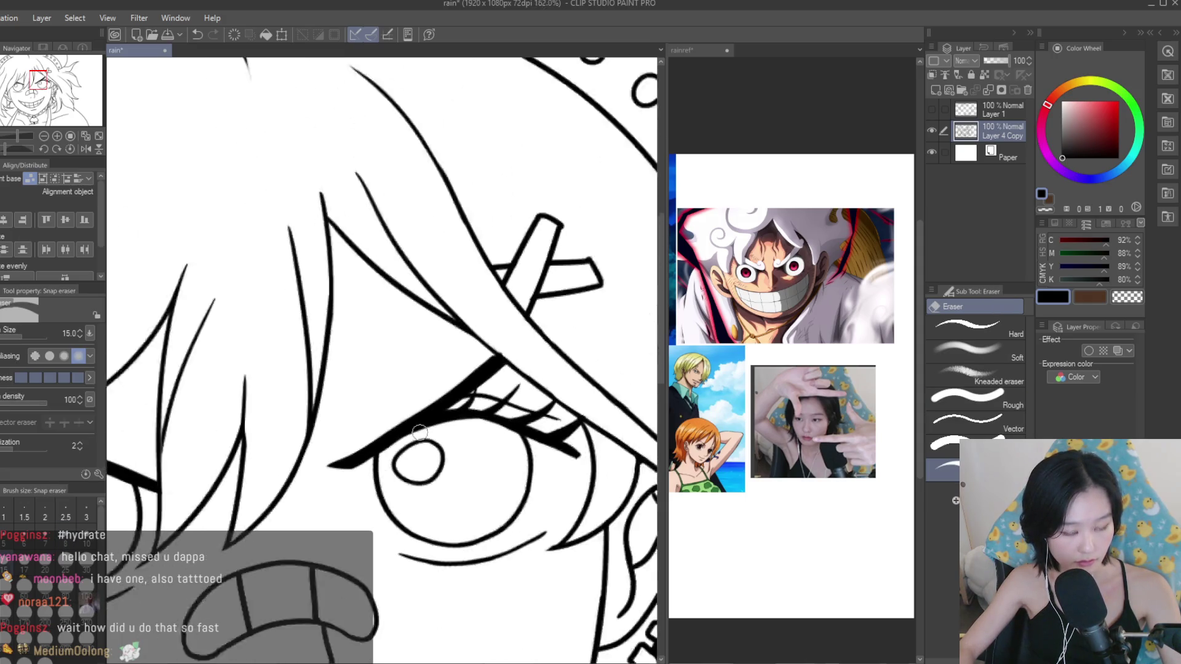
pyautogui.scroll(-2, 293, 490)
pyautogui.scroll(2, 566, 406)
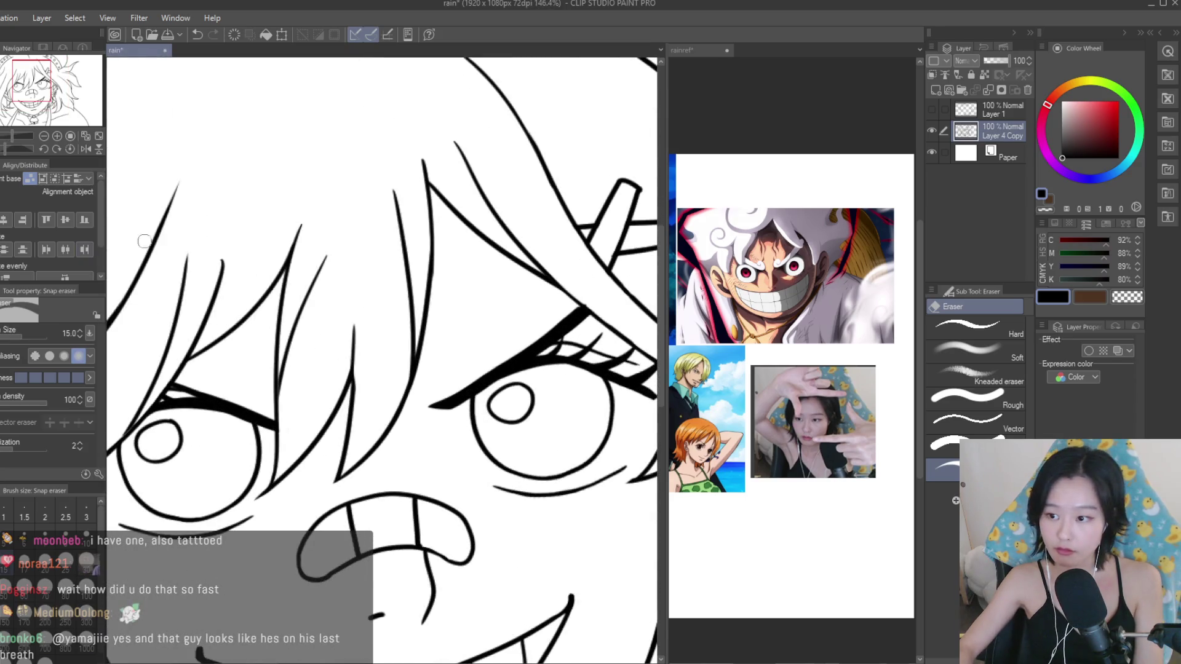
pyautogui.press('p')
pyautogui.scroll(3, 169, 370)
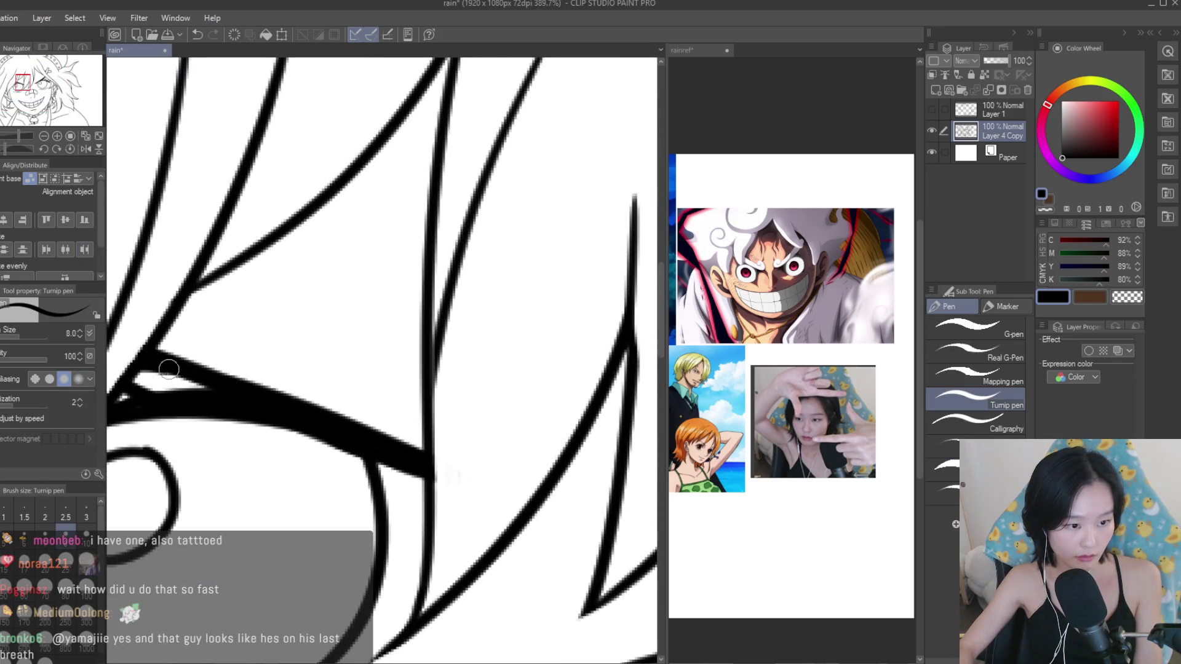
pyautogui.moveTo(199, 366); pyautogui.dragTo(370, 428)
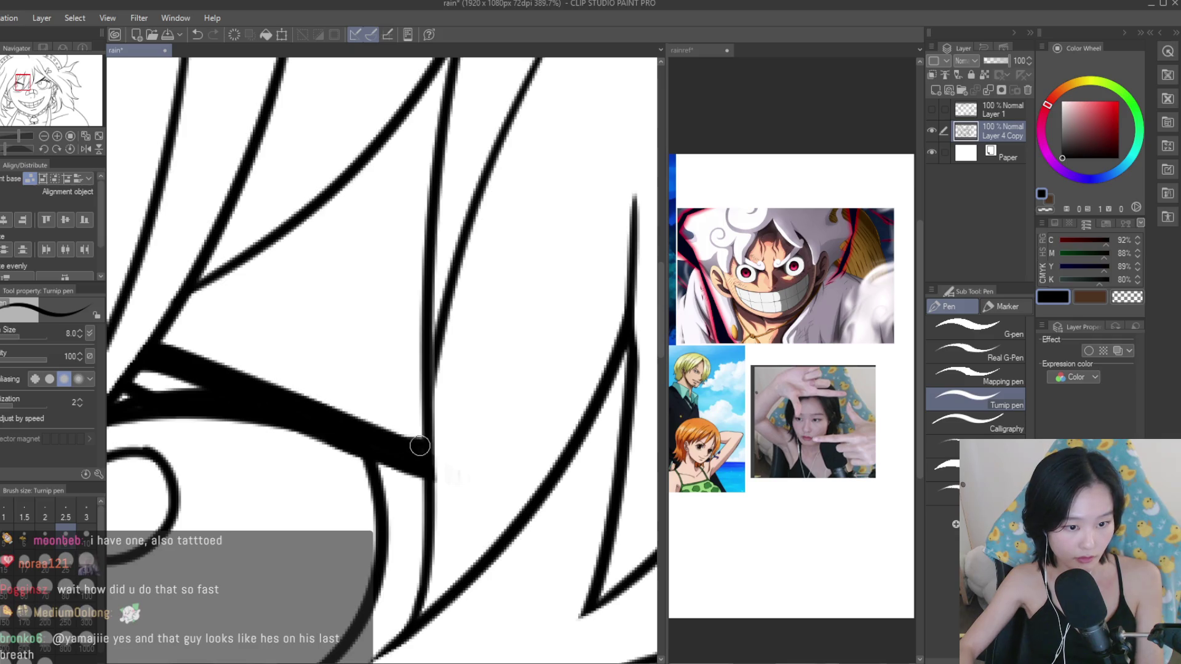
# Tidy the eyelid with the eraser, save the drawing, and show the hands layer again.
pyautogui.press('e')
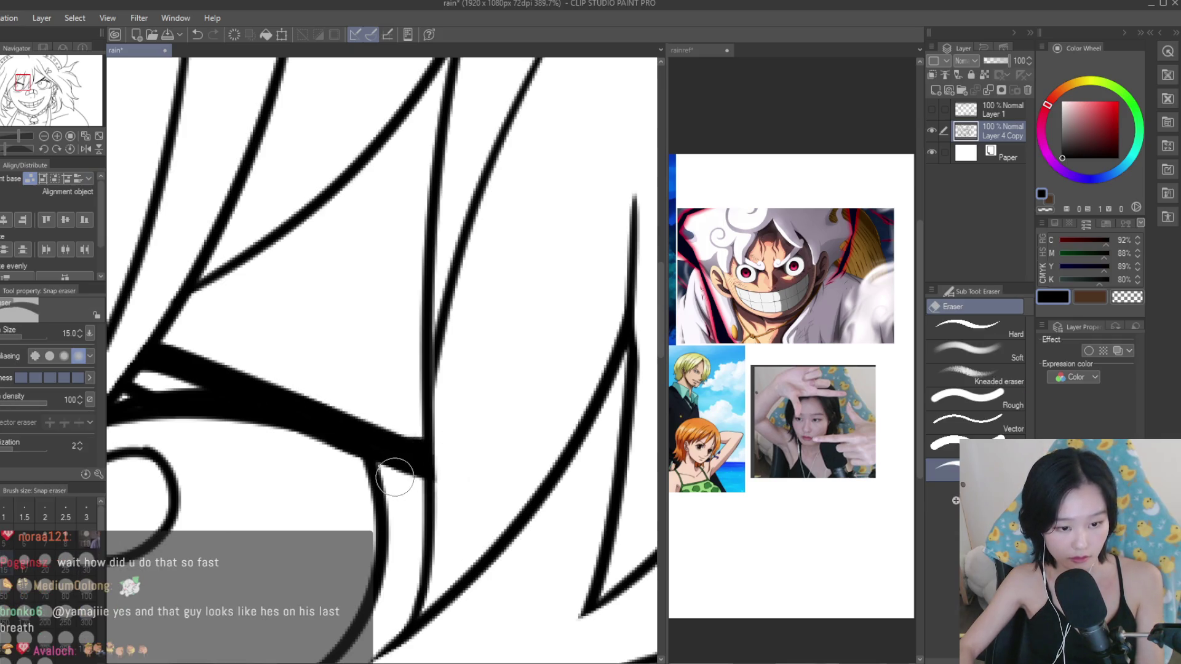
pyautogui.scroll(-4, 418, 483)
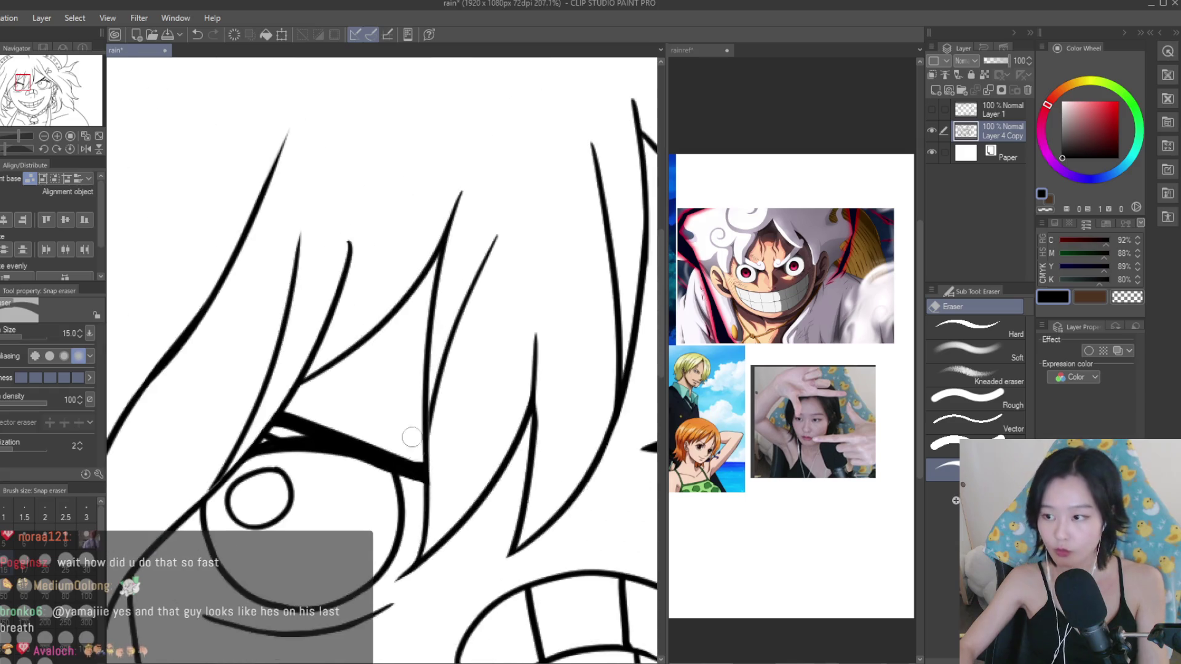
pyautogui.scroll(-4, 414, 277)
pyautogui.hotkey('ctrl', 's')
pyautogui.scroll(-3, 413, 237)
pyautogui.scroll(1, 414, 236)
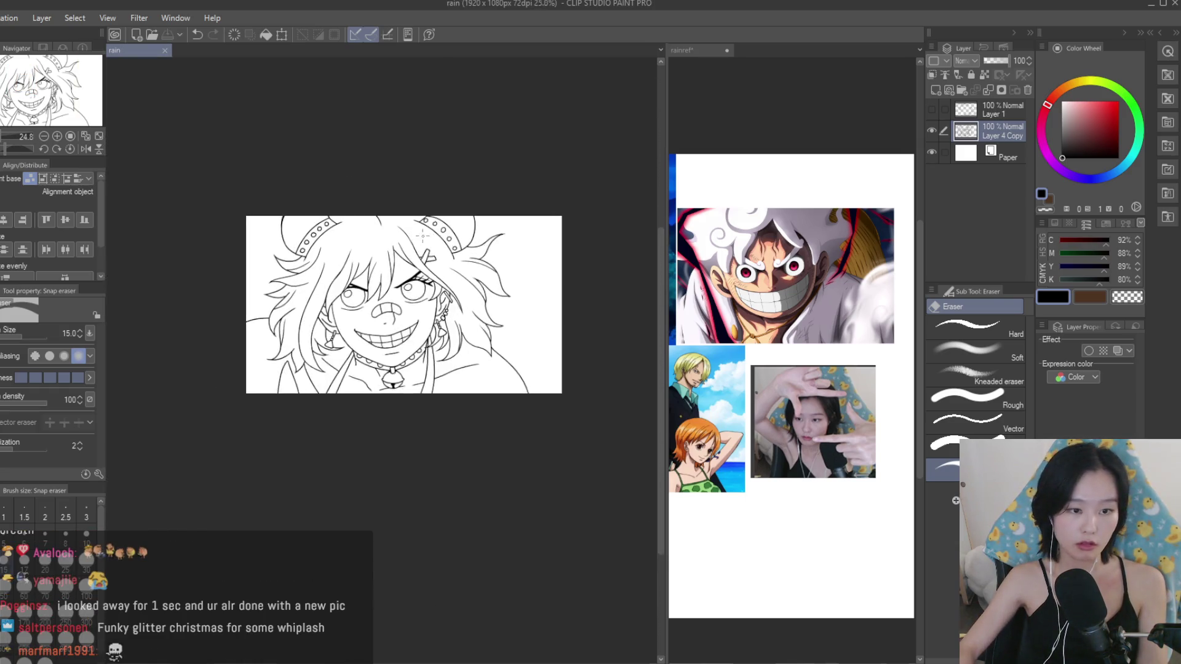
pyautogui.scroll(1, 413, 237)
pyautogui.click(932, 111)
# Hide the hands layer and fill the face with peach sampled from rainref.
pyautogui.click(932, 110)
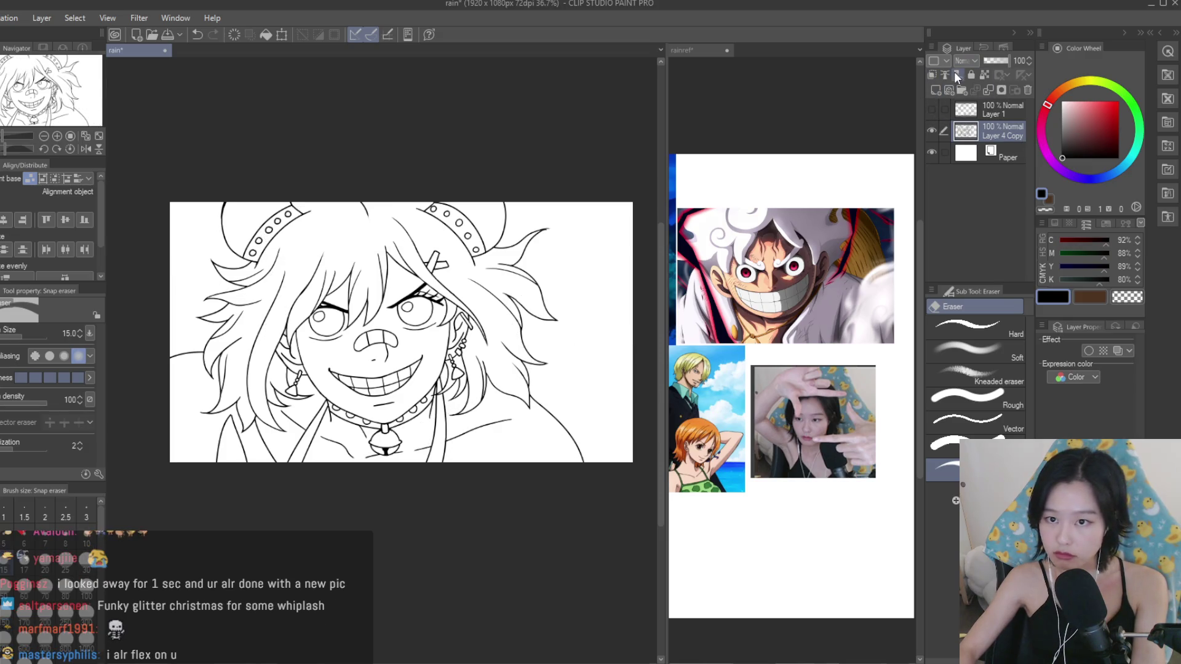
pyautogui.press('g')
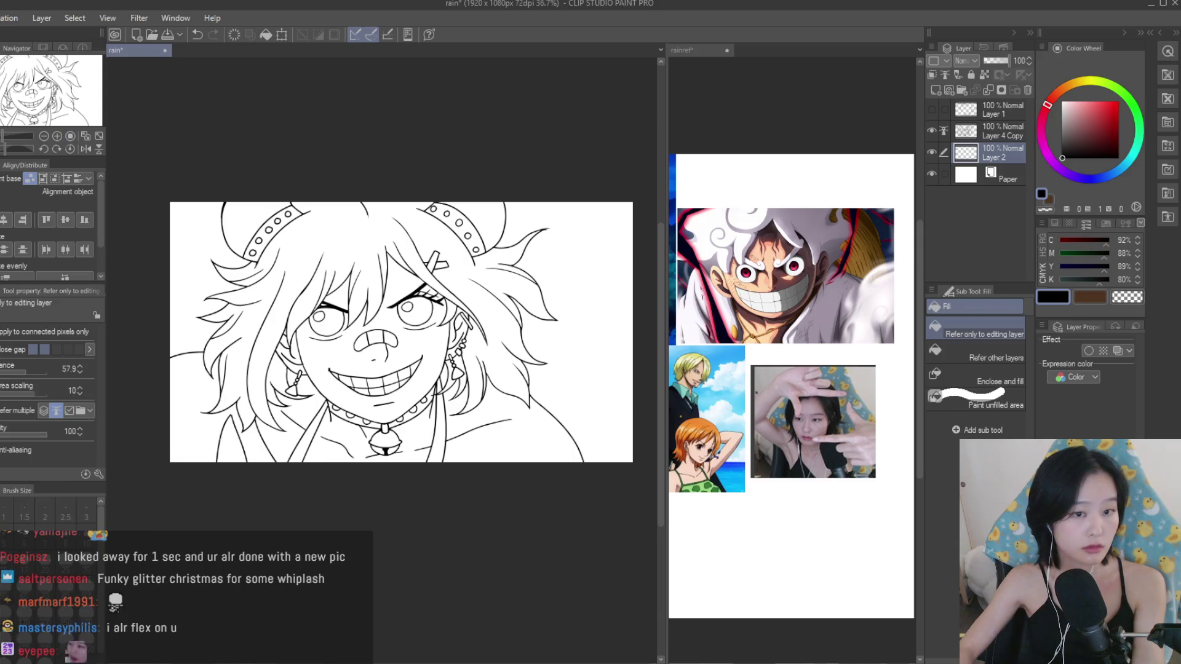
pyautogui.click(745, 258)
pyautogui.keyDown('alt'); pyautogui.click(692, 433); pyautogui.keyUp('alt')
pyautogui.scroll(1, 419, 361)
pyautogui.click(419, 361)
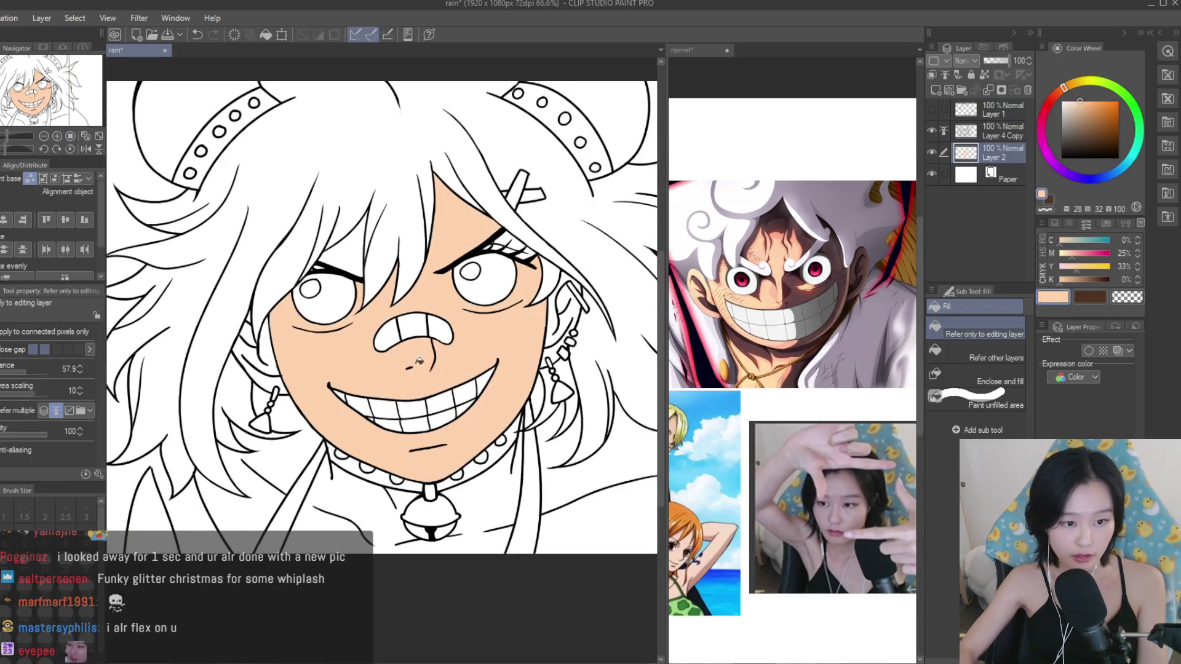
# Fill the face, neck and both shoulders with teal to reveal unfilled gaps.
pyautogui.scroll(1, 345, 262)
pyautogui.scroll(1, 346, 263)
pyautogui.click(1121, 132)
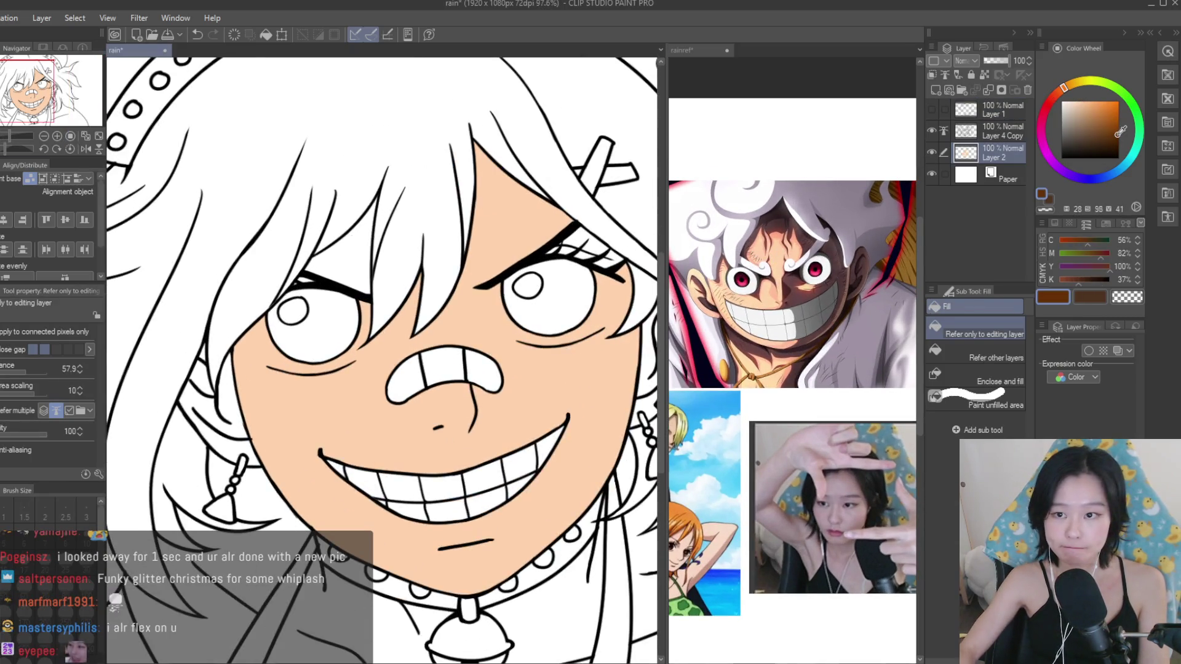
pyautogui.click(1137, 166)
pyautogui.click(430, 345)
pyautogui.click(345, 246)
pyautogui.scroll(-2, 489, 611)
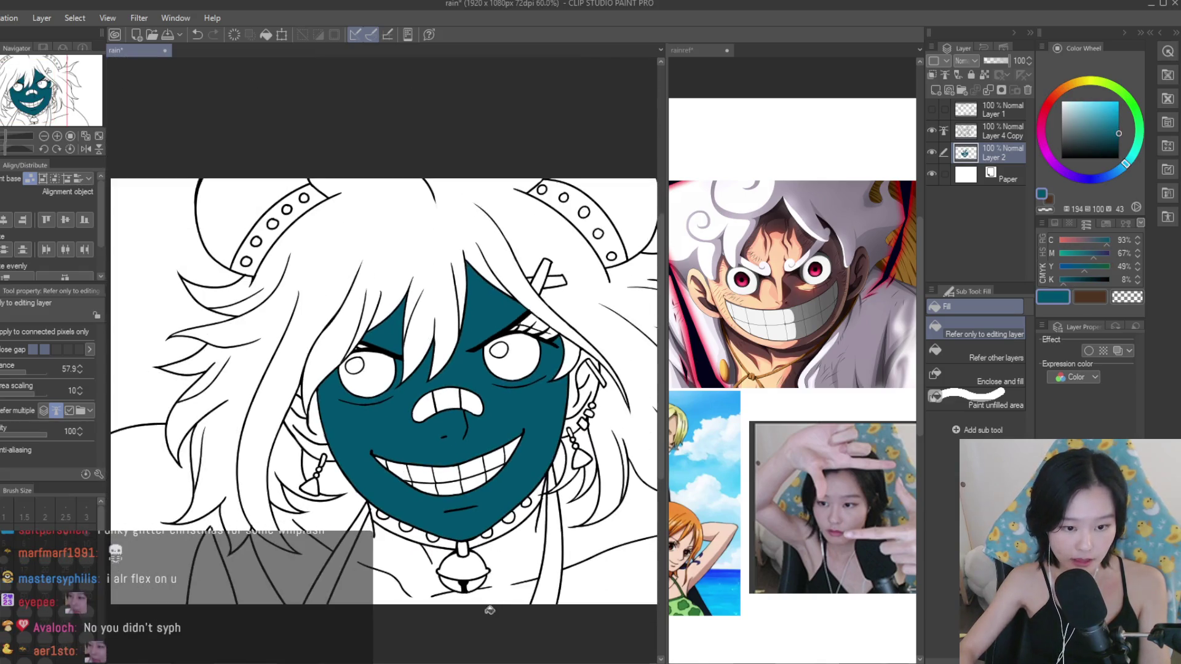
pyautogui.click(486, 600)
pyautogui.click(609, 554)
pyautogui.scroll(-1, 609, 553)
pyautogui.click(263, 499)
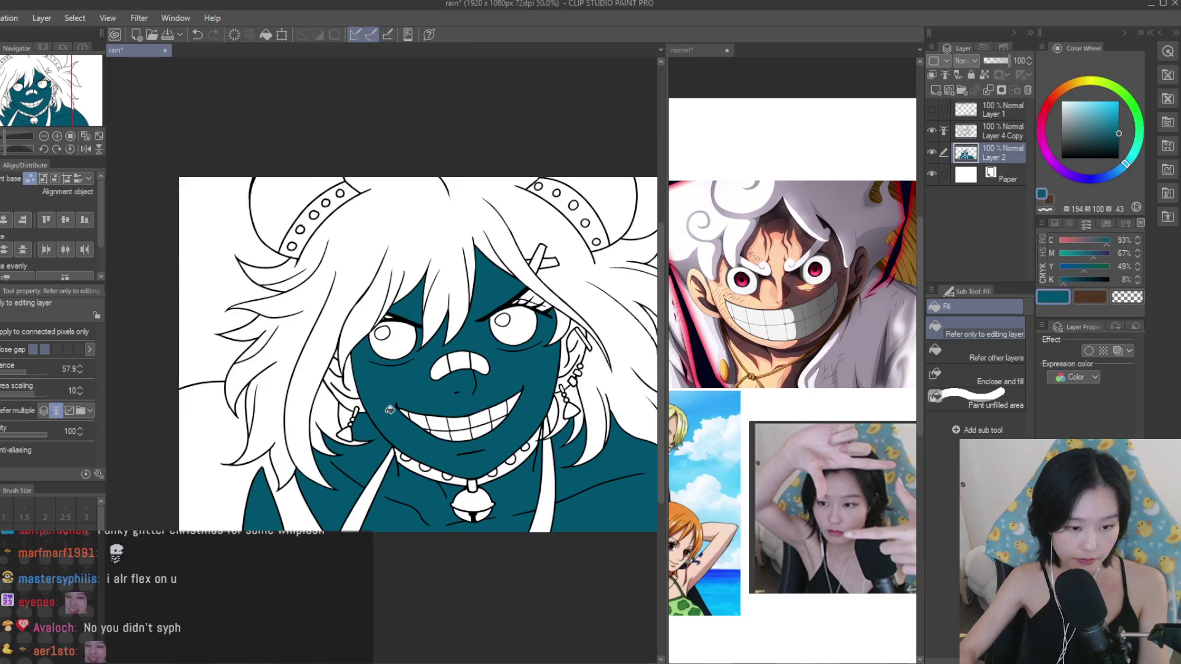
# Fill the leftover white gaps by the ear and near the right earring with teal.
pyautogui.scroll(3, 389, 410)
pyautogui.scroll(-3, 382, 372)
pyautogui.scroll(3, 403, 377)
pyautogui.click(330, 382)
pyautogui.scroll(-2, 330, 382)
pyautogui.scroll(2, 430, 344)
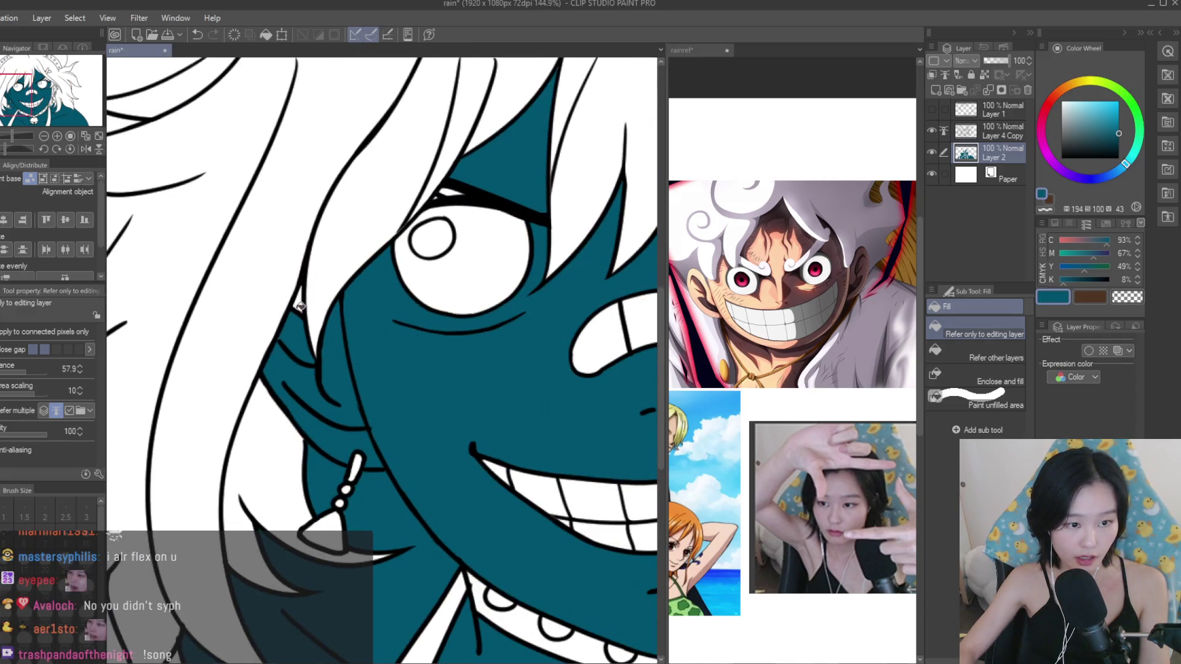
pyautogui.scroll(-2, 620, 329)
pyautogui.scroll(2, 620, 329)
pyautogui.click(579, 388)
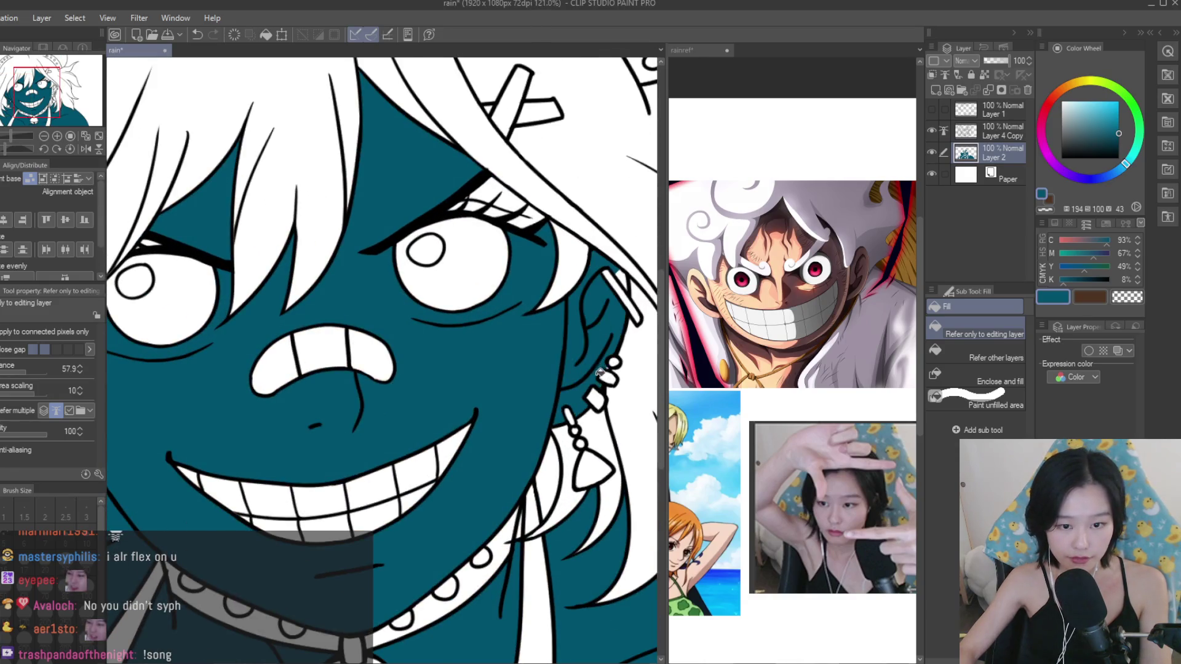
pyautogui.scroll(-2, 569, 435)
pyautogui.scroll(-2, 569, 436)
pyautogui.scroll(2, 452, 360)
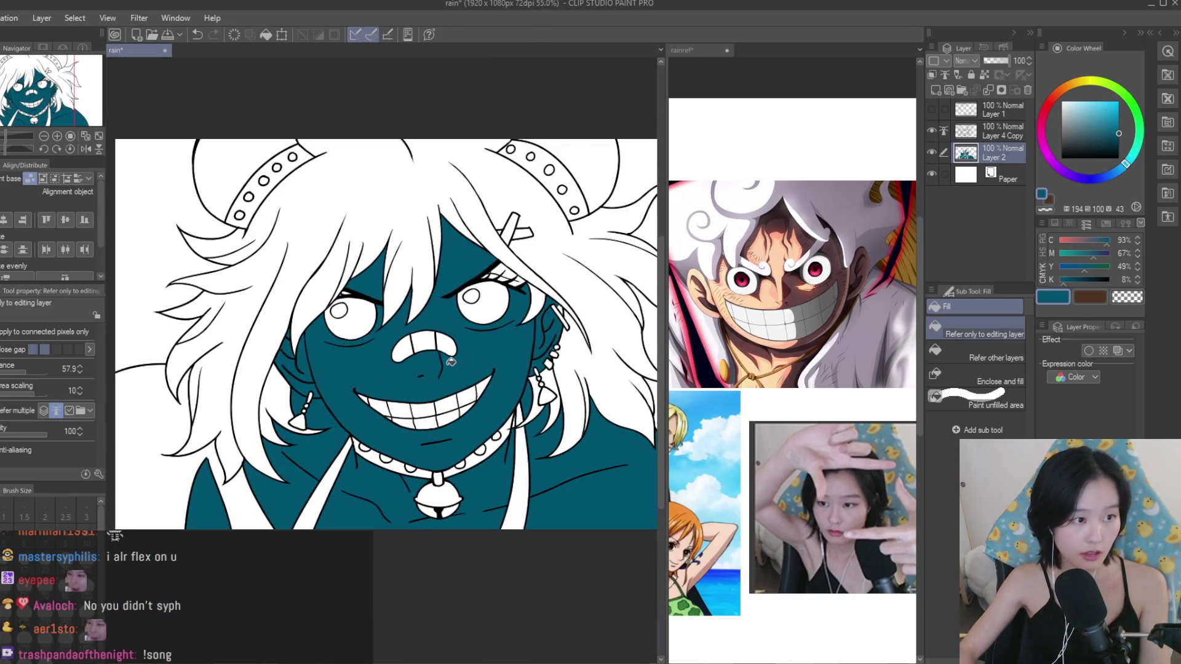
pyautogui.scroll(1, 452, 360)
pyautogui.scroll(2, 452, 360)
# Paint teal into the eyelash gaps with a size-40 pen, then sample peach from the reference.
pyautogui.press('p')
pyautogui.scroll(2, 434, 425)
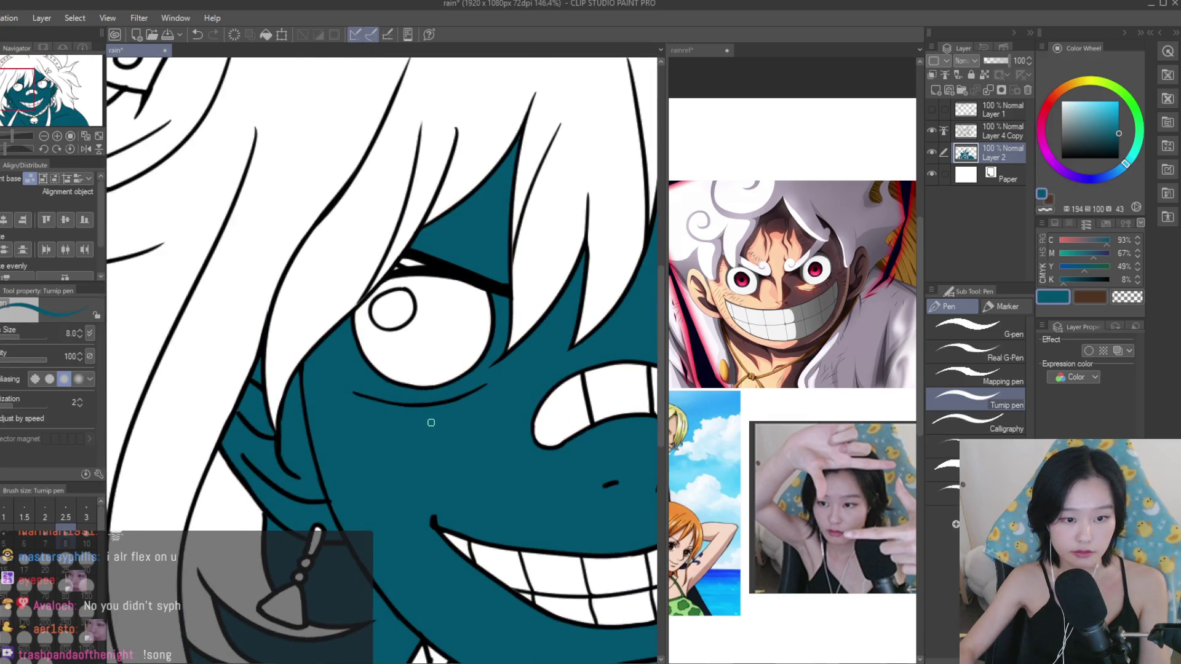
pyautogui.press(']')
pyautogui.press(']')
pyautogui.press(']')
pyautogui.press(']')
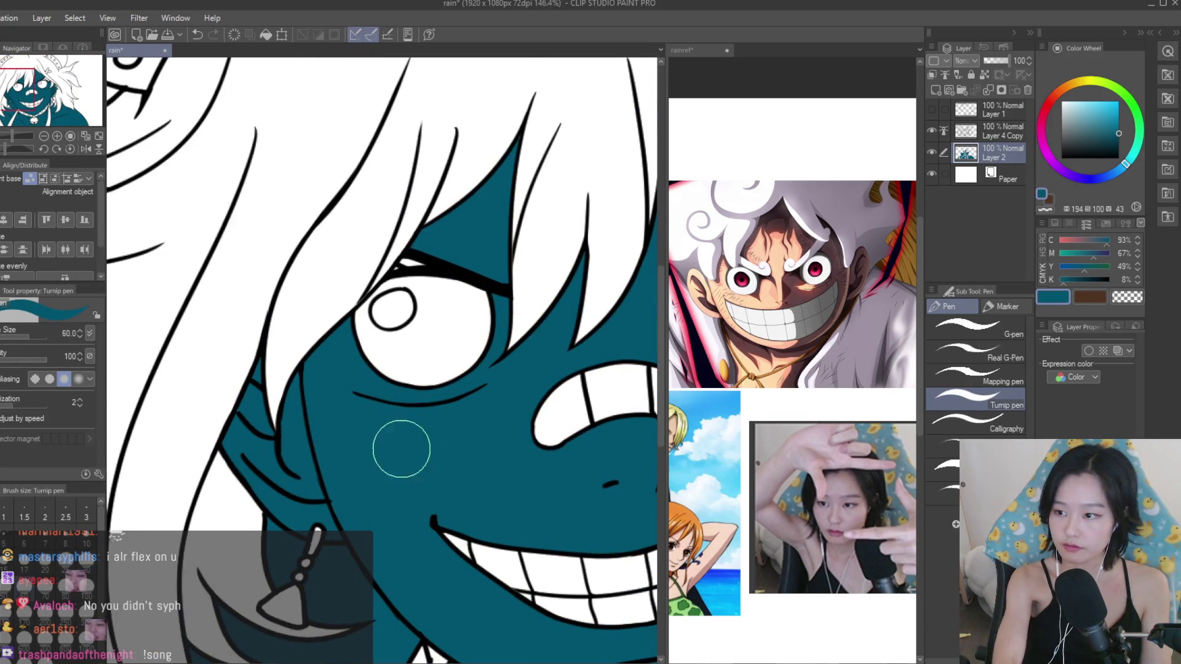
pyautogui.press(']')
pyautogui.press(']')
pyautogui.press(']')
pyautogui.press(']')
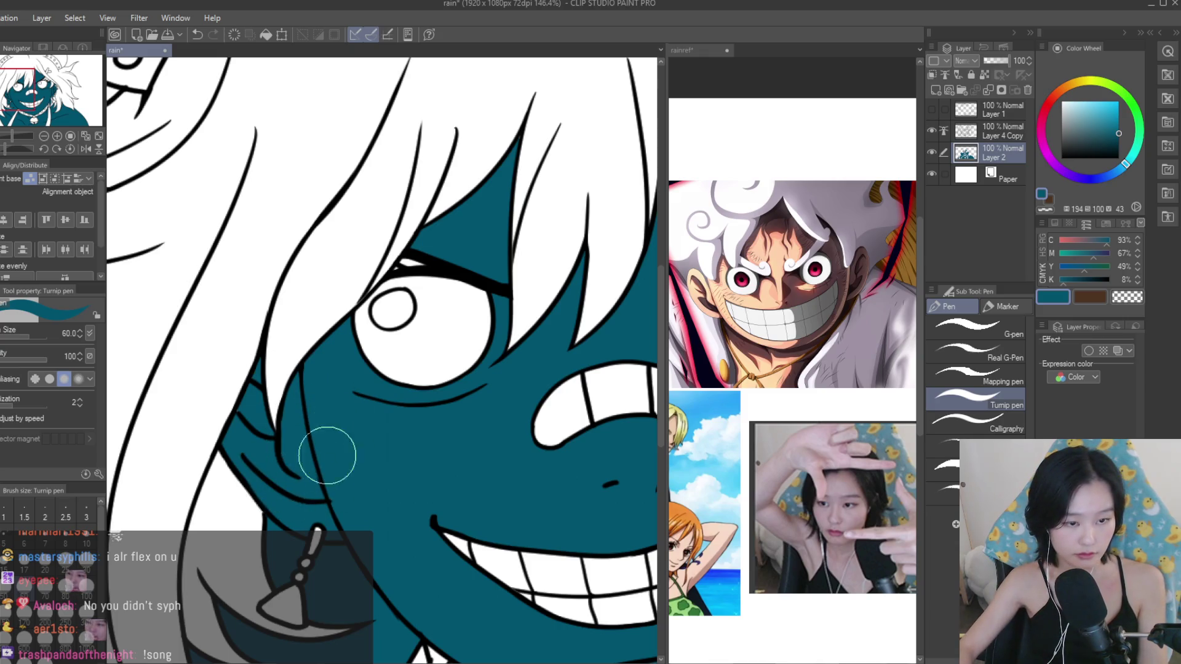
pyautogui.scroll(1, 422, 250)
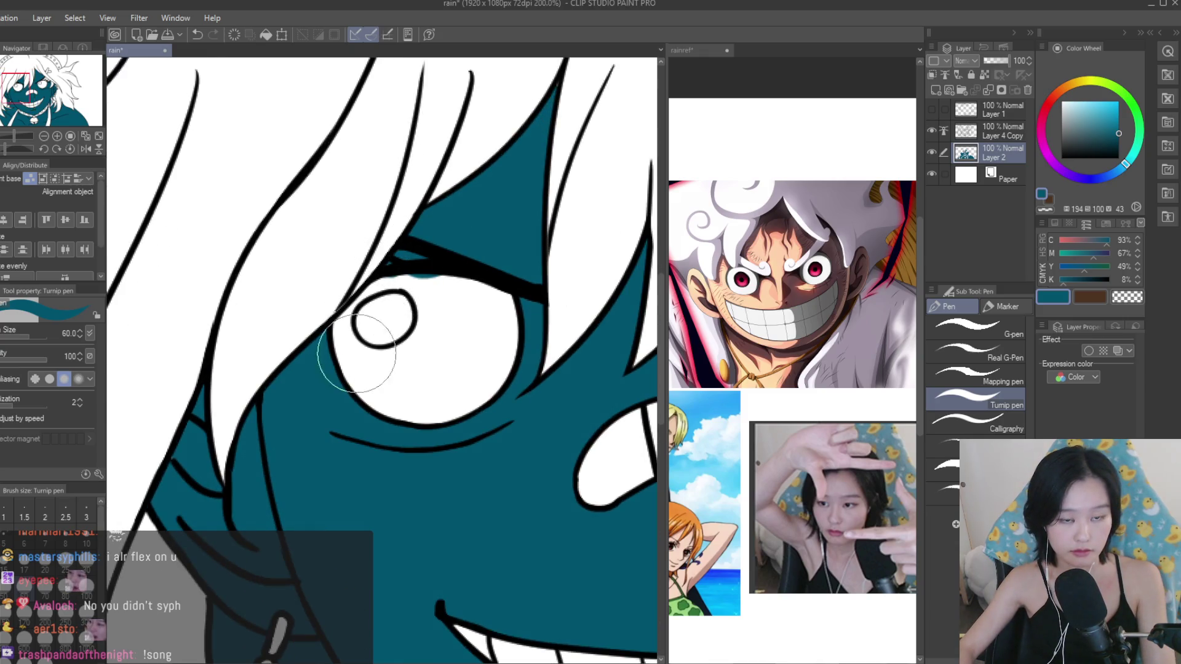
pyautogui.press('[')
pyautogui.press('[')
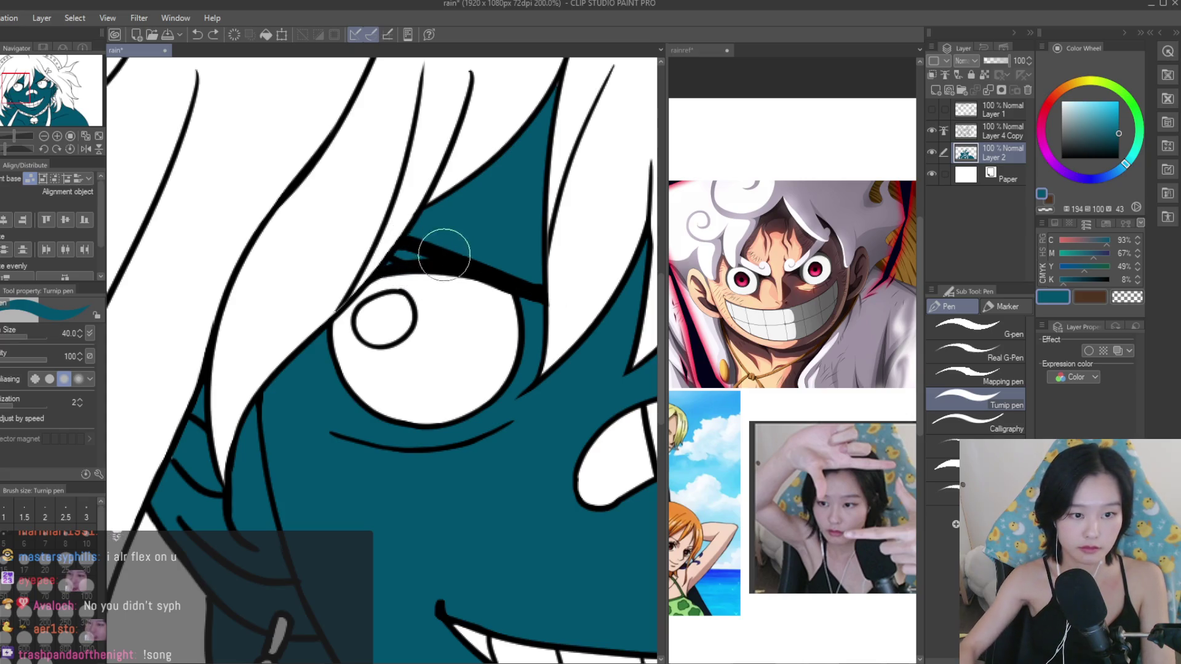
pyautogui.scroll(-3, 443, 251)
pyautogui.scroll(3, 488, 422)
pyautogui.scroll(1, 527, 438)
pyautogui.scroll(1, 527, 438)
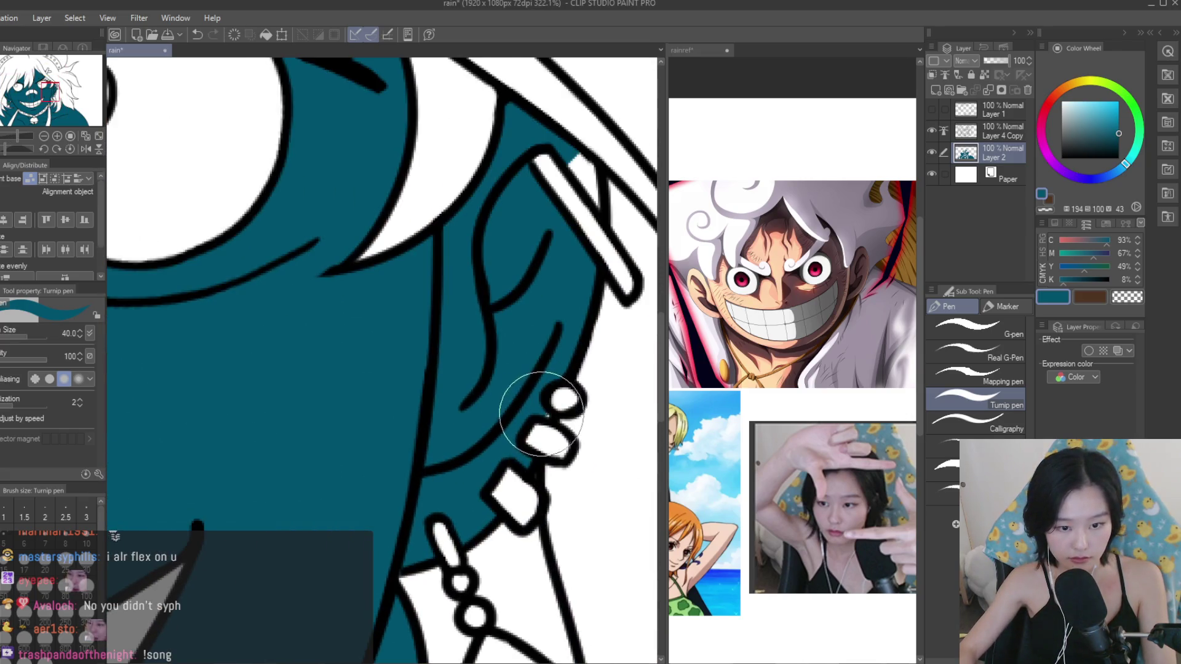
pyautogui.scroll(-1, 536, 419)
pyautogui.scroll(2, 520, 323)
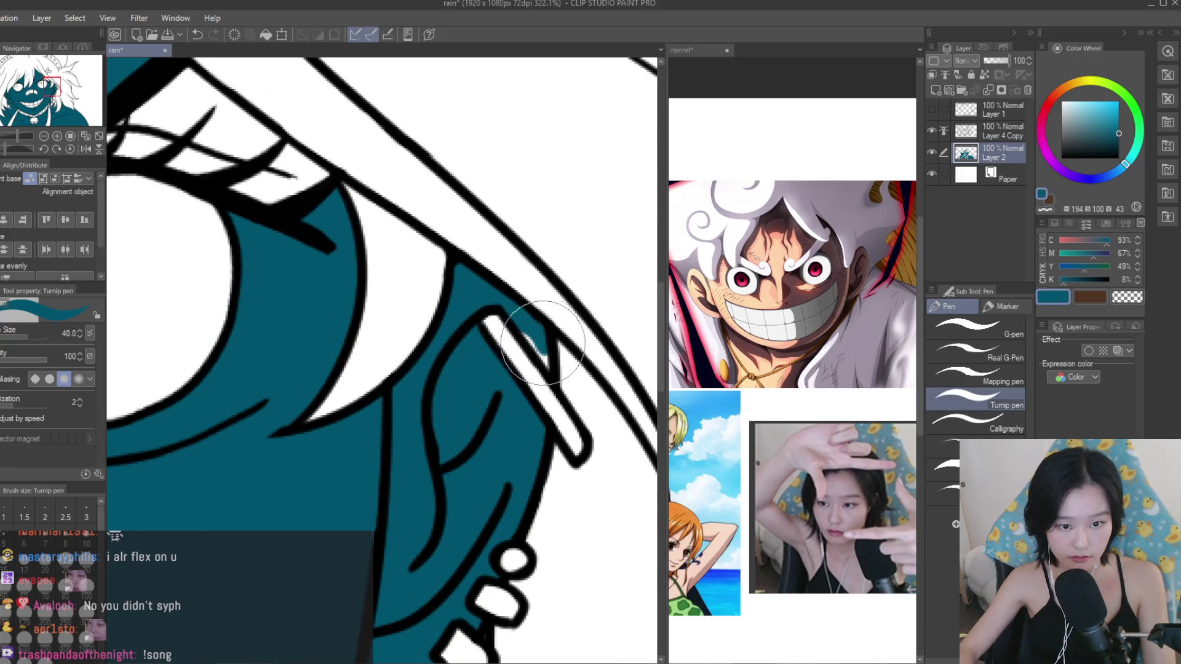
pyautogui.scroll(-3, 519, 332)
pyautogui.scroll(2, 399, 249)
pyautogui.moveTo(264, 238)
pyautogui.mouseDown()
pyautogui.moveTo(322, 184)
pyautogui.moveTo(448, 277)
pyautogui.moveTo(441, 263)
pyautogui.mouseUp()
pyautogui.scroll(-3, 442, 264)
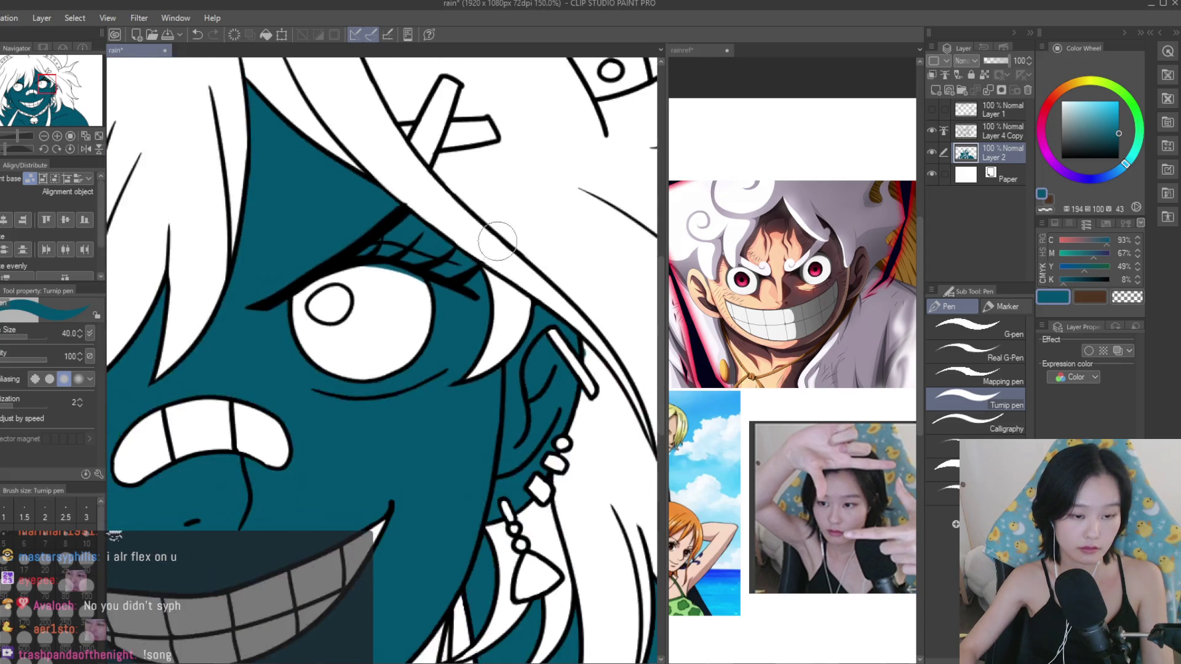
pyautogui.scroll(1, 414, 462)
pyautogui.scroll(1, 307, 554)
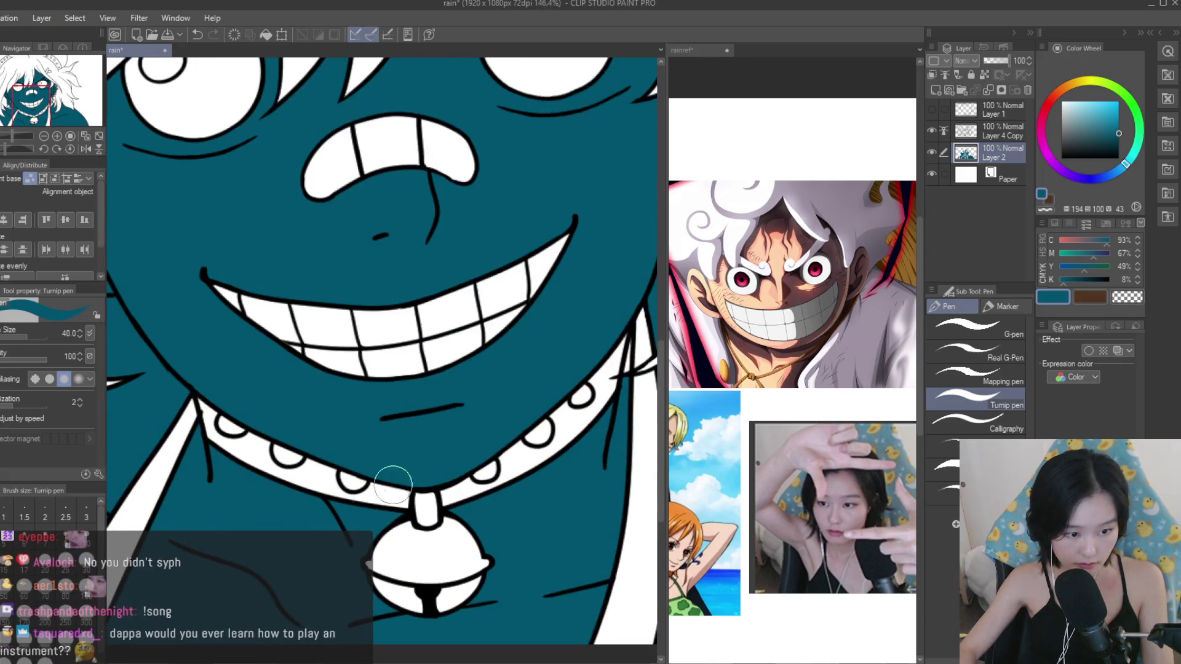
pyautogui.scroll(-2, 396, 482)
pyautogui.scroll(-1, 382, 481)
pyautogui.scroll(-1, 363, 480)
pyautogui.scroll(1, 364, 479)
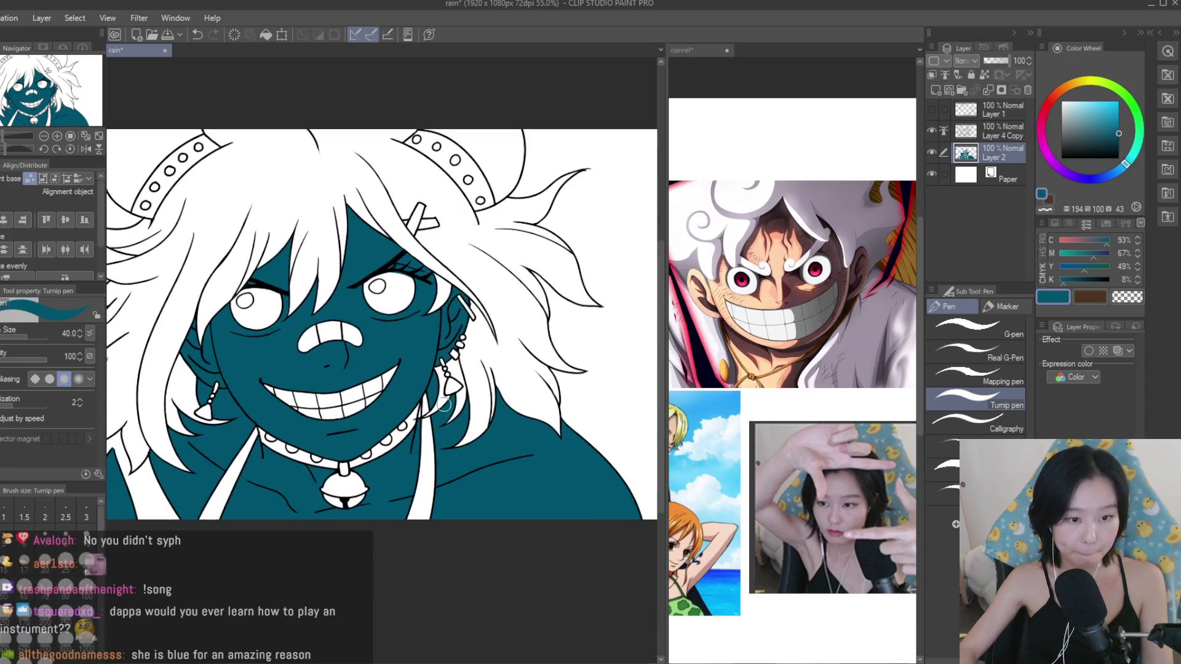
pyautogui.scroll(-1, 383, 344)
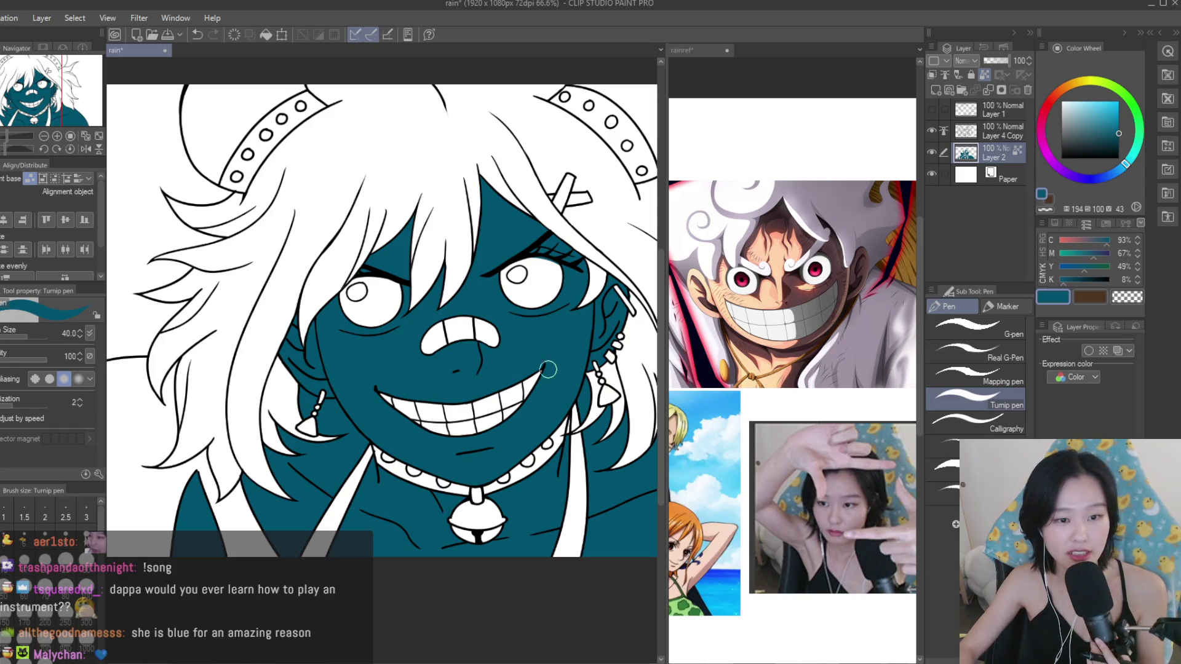
pyautogui.keyDown('alt'); pyautogui.click(790, 247); pyautogui.keyUp('alt')
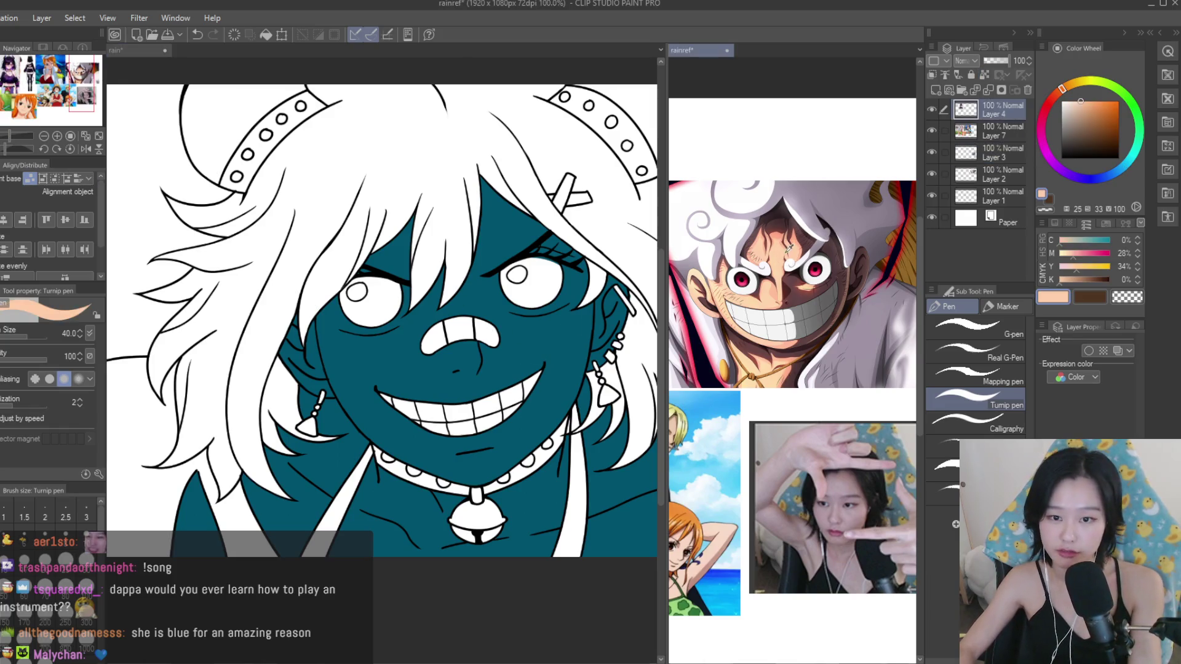
# Repaint the teal face, neck and shoulders in peach with a huge brush.
pyautogui.click(583, 233)
pyautogui.scroll(-3, 583, 277)
pyautogui.moveTo(504, 307)
pyautogui.mouseDown()
pyautogui.moveTo(584, 301)
pyautogui.moveTo(344, 431)
pyautogui.mouseUp()
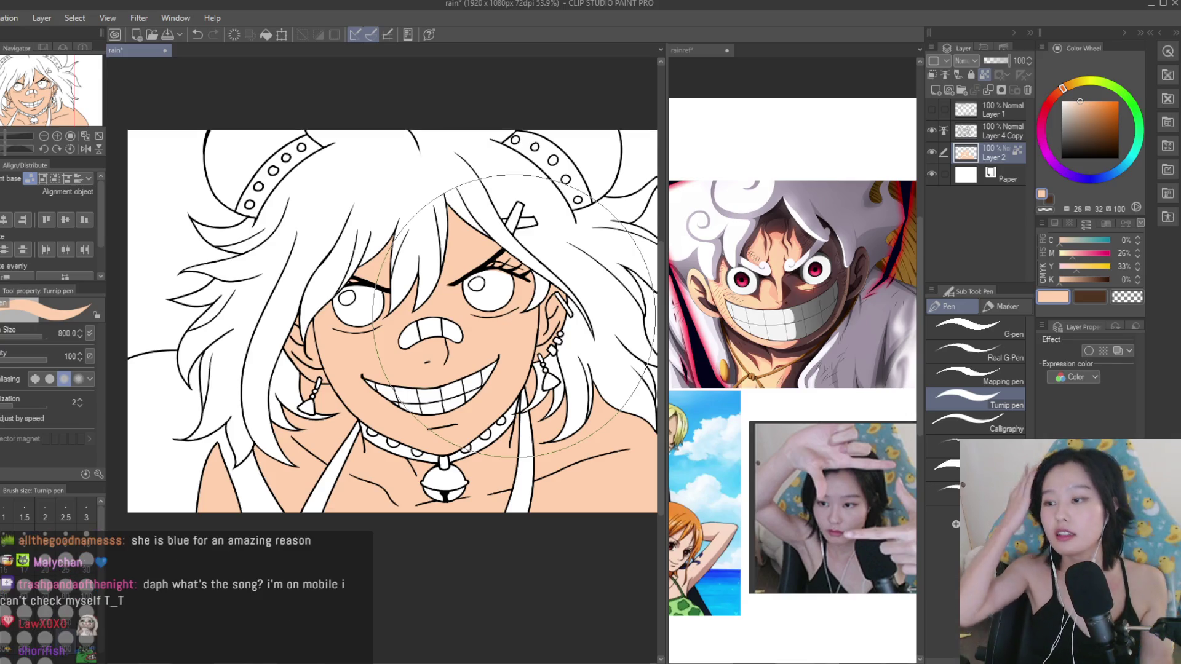
pyautogui.scroll(-3, 509, 301)
pyautogui.scroll(1, 508, 283)
pyautogui.scroll(2, 509, 283)
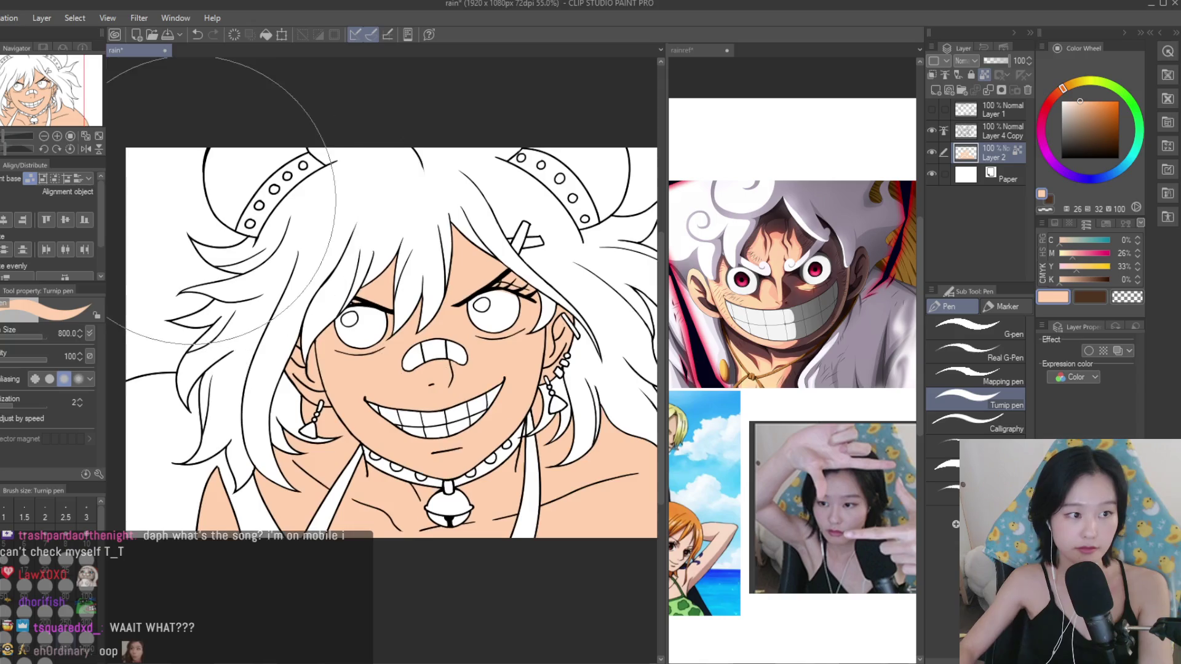
# Zoom and pan the rainref collage to the purple-haired character sheet.
pyautogui.click(886, 317)
pyautogui.scroll(-2, 886, 317)
pyautogui.scroll(1, 886, 317)
pyautogui.scroll(2, 886, 316)
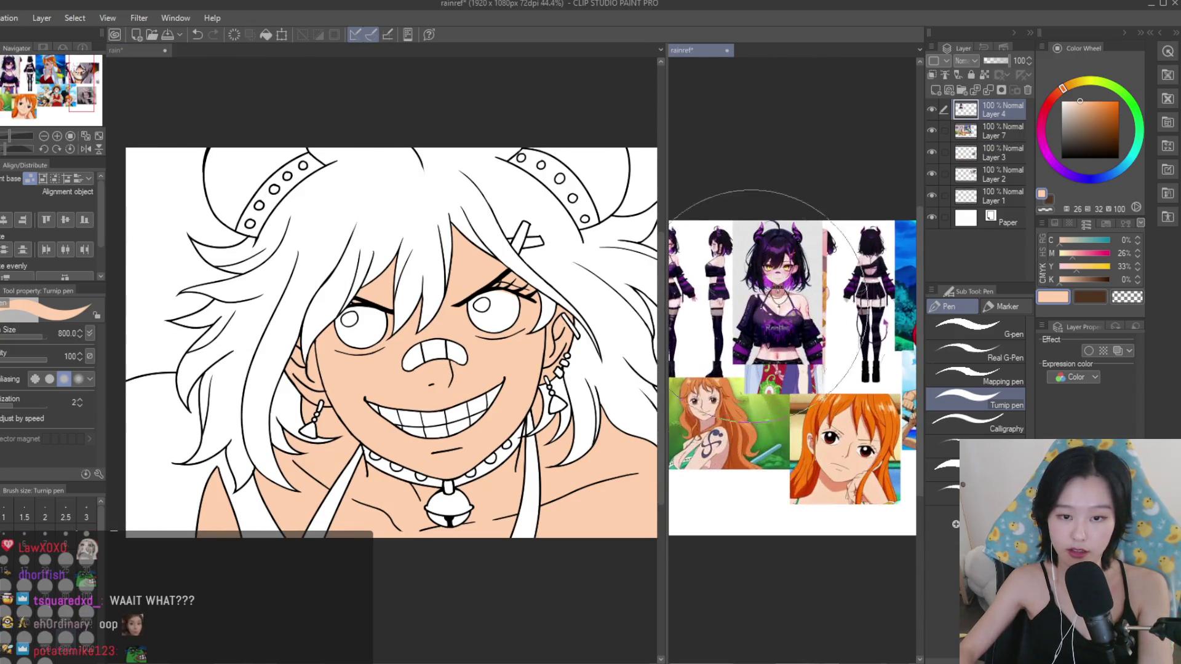
pyautogui.scroll(-3, 874, 301)
pyautogui.scroll(-2, 860, 289)
pyautogui.scroll(2, 860, 289)
pyautogui.scroll(2, 861, 247)
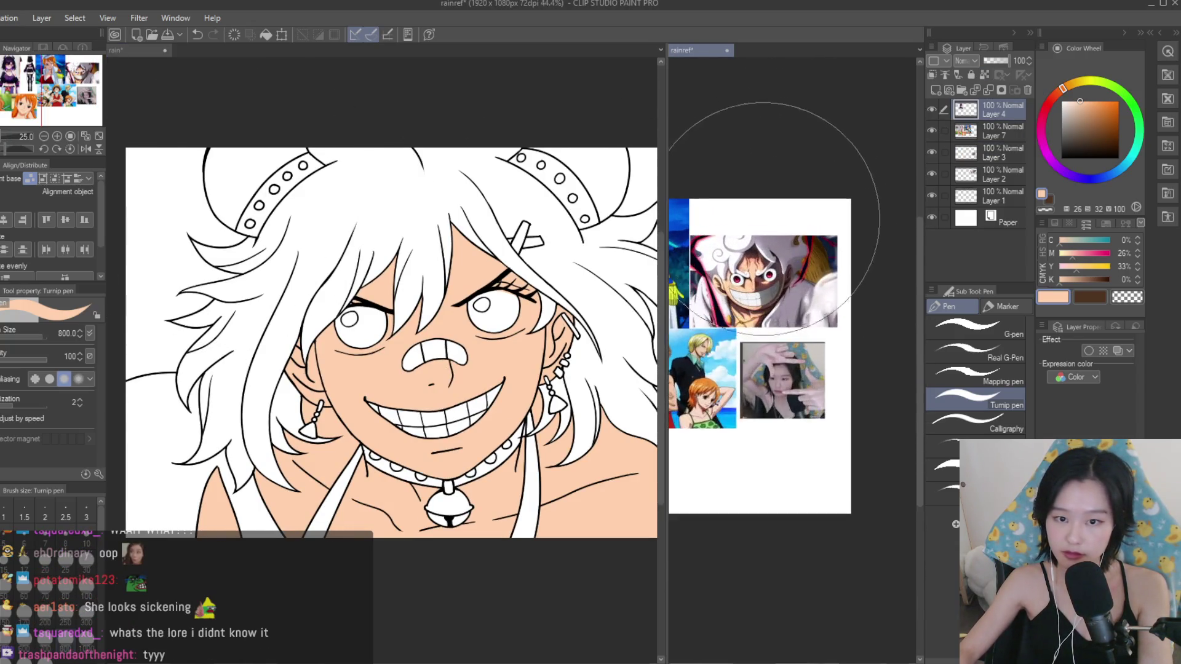
pyautogui.scroll(-2, 764, 185)
pyautogui.scroll(3, 769, 277)
pyautogui.scroll(2, 782, 258)
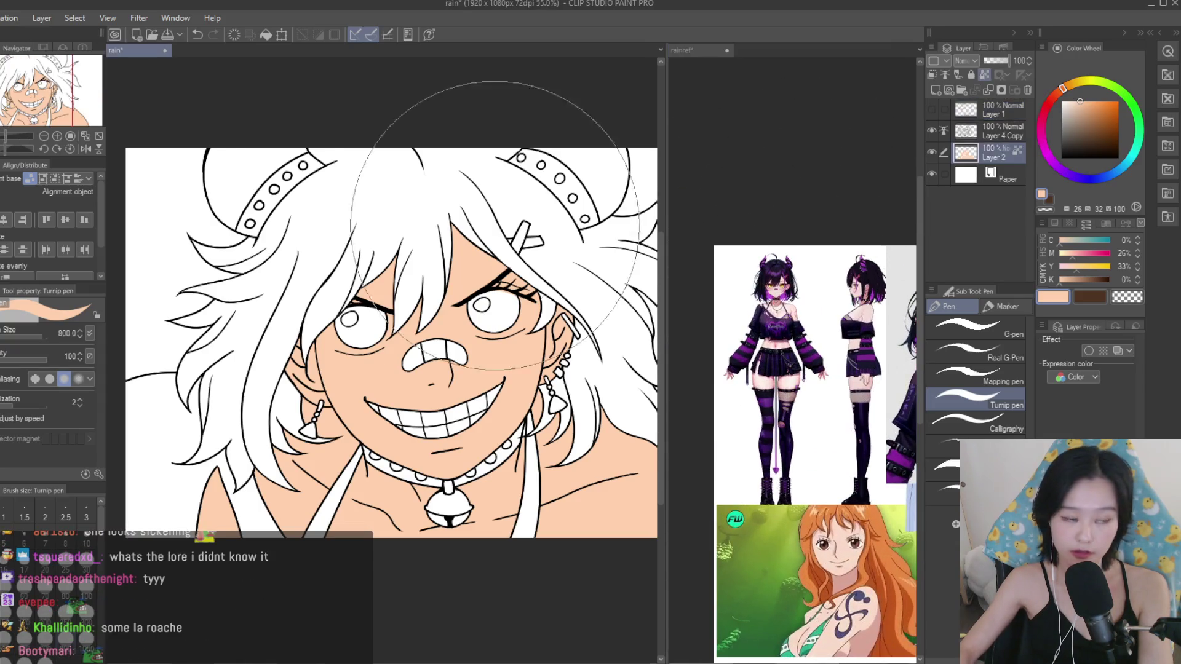
pyautogui.press('g')
pyautogui.scroll(-2, 793, 259)
pyautogui.scroll(3, 793, 264)
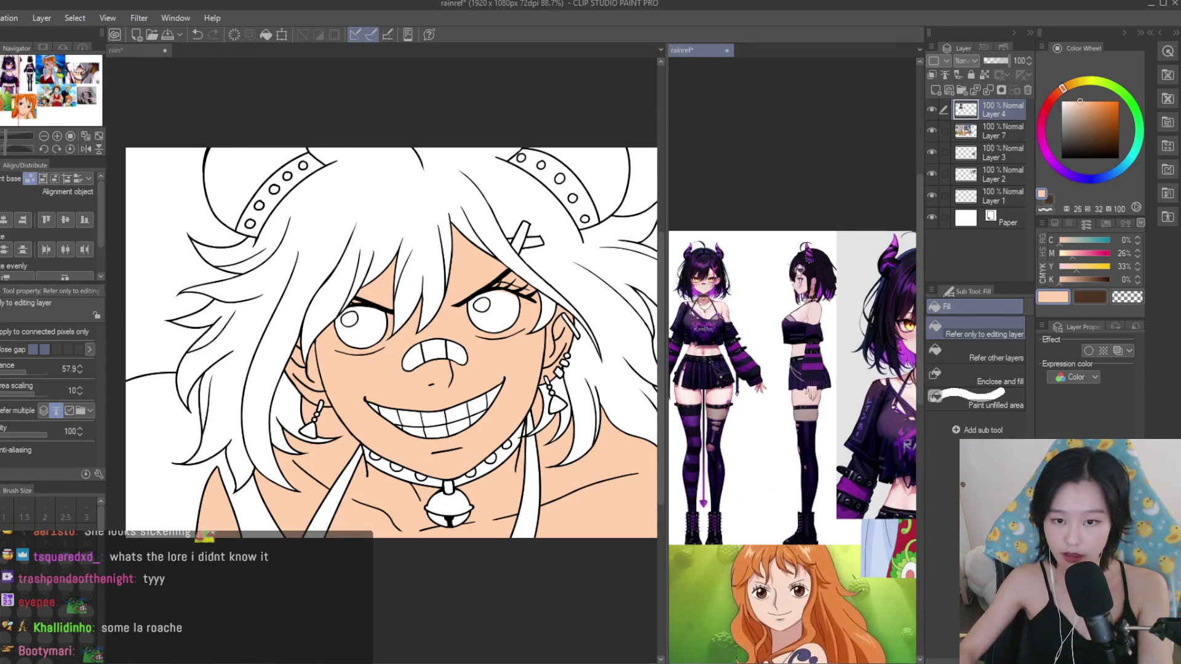
# Sample a dark purple from the reference, lighten it slightly, and fill the hair on a new layer.
pyautogui.keyDown('alt'); pyautogui.click(800, 269); pyautogui.keyUp('alt')
pyautogui.click(612, 192)
pyautogui.click(1081, 136)
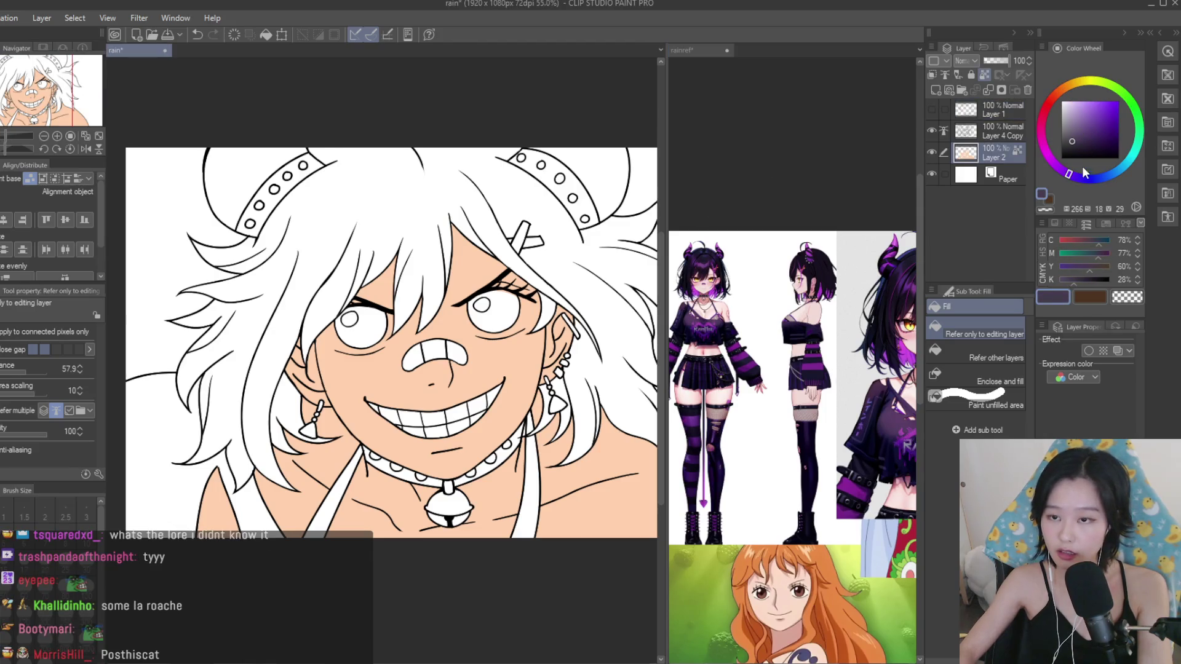
pyautogui.scroll(2, 360, 219)
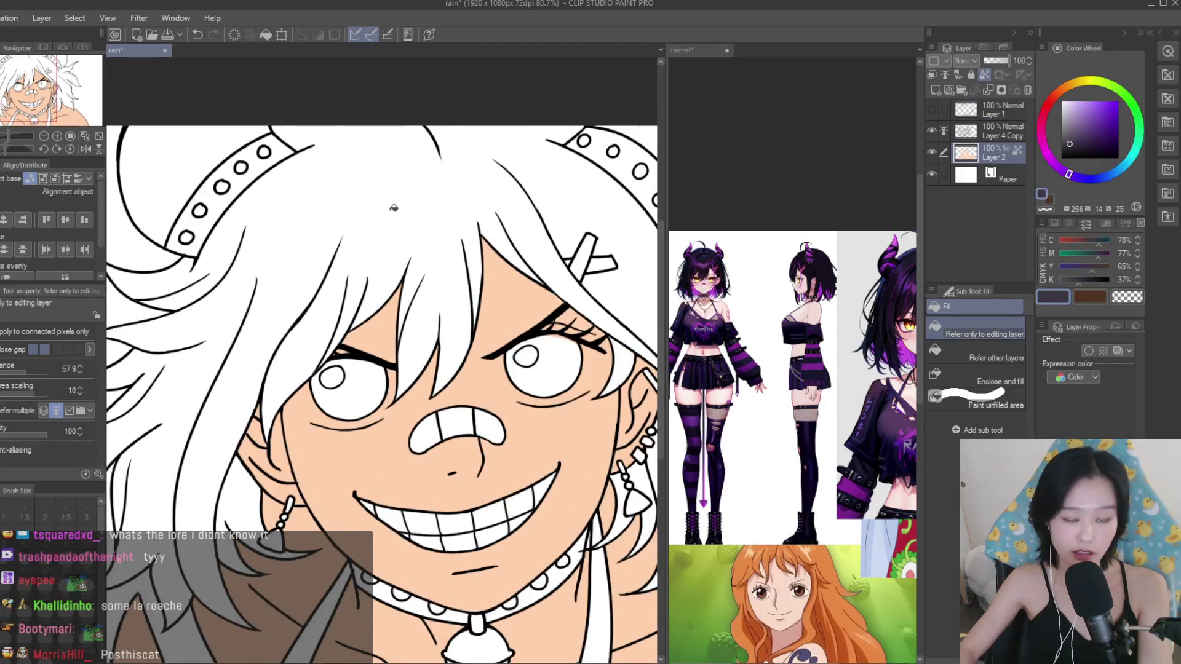
pyautogui.hscroll(1, 467, 197)
pyautogui.click(940, 94)
pyautogui.click(369, 190)
# Switch to the pen and shrink the brush for fine hair touch-ups.
pyautogui.scroll(-2, 386, 205)
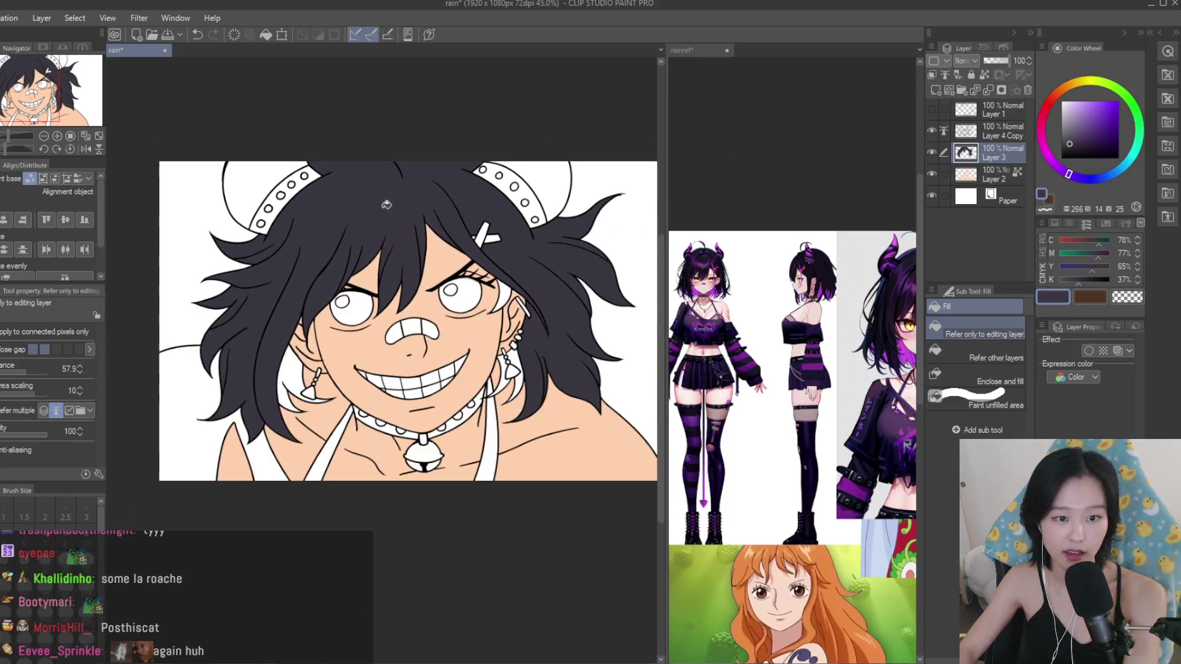
pyautogui.scroll(3, 437, 341)
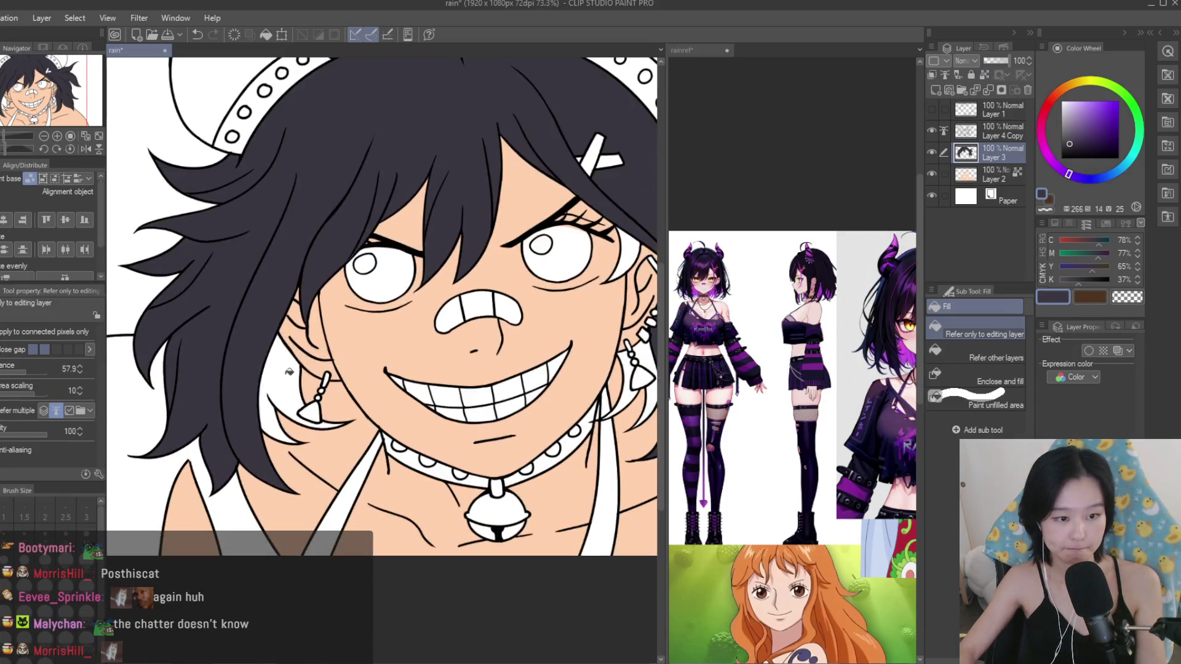
pyautogui.scroll(1, 560, 360)
pyautogui.scroll(-1, 560, 360)
pyautogui.scroll(2, 561, 360)
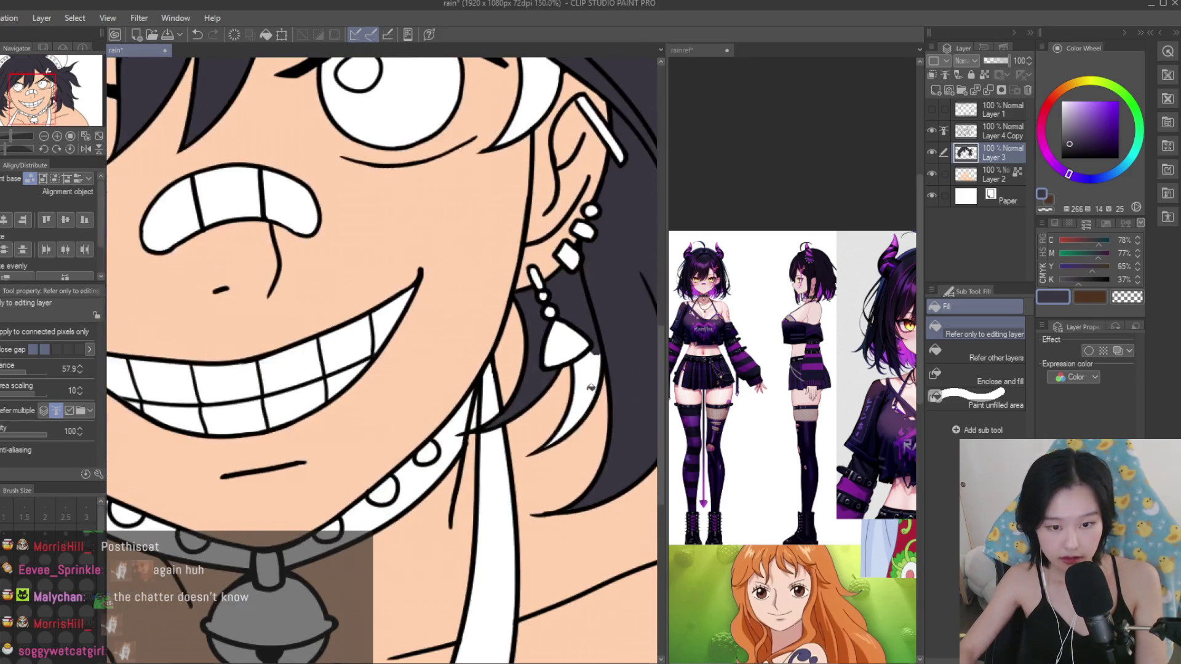
pyautogui.press('p')
pyautogui.scroll(2, 511, 406)
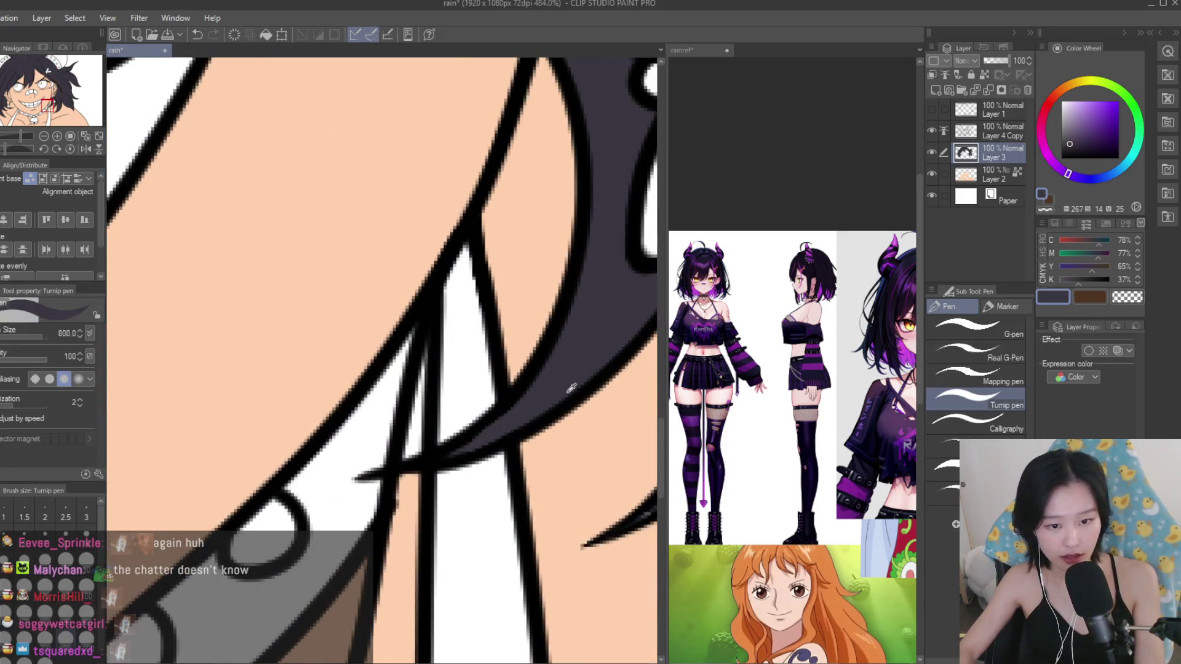
pyautogui.scroll(2, 510, 406)
pyautogui.moveTo(554, 409); pyautogui.dragTo(528, 409)
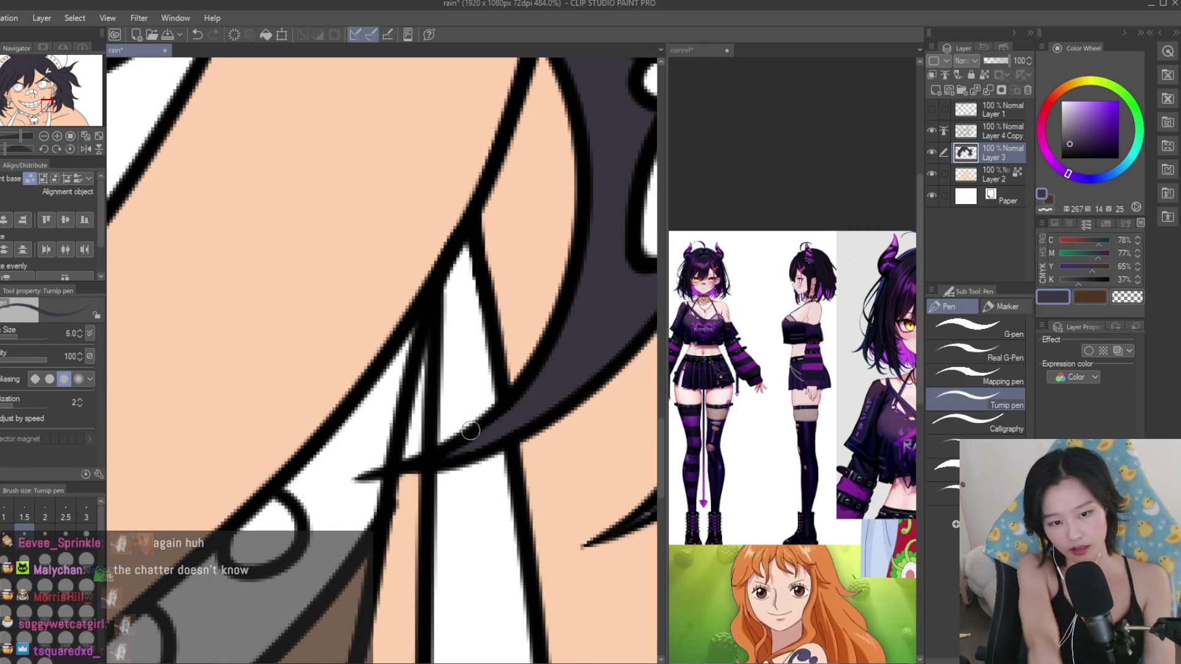
pyautogui.moveTo(641, 489); pyautogui.dragTo(592, 489)
# Zoom around the hair to check the dark purple-grey fill, then bring rainref to the front.
pyautogui.scroll(-5, 581, 517)
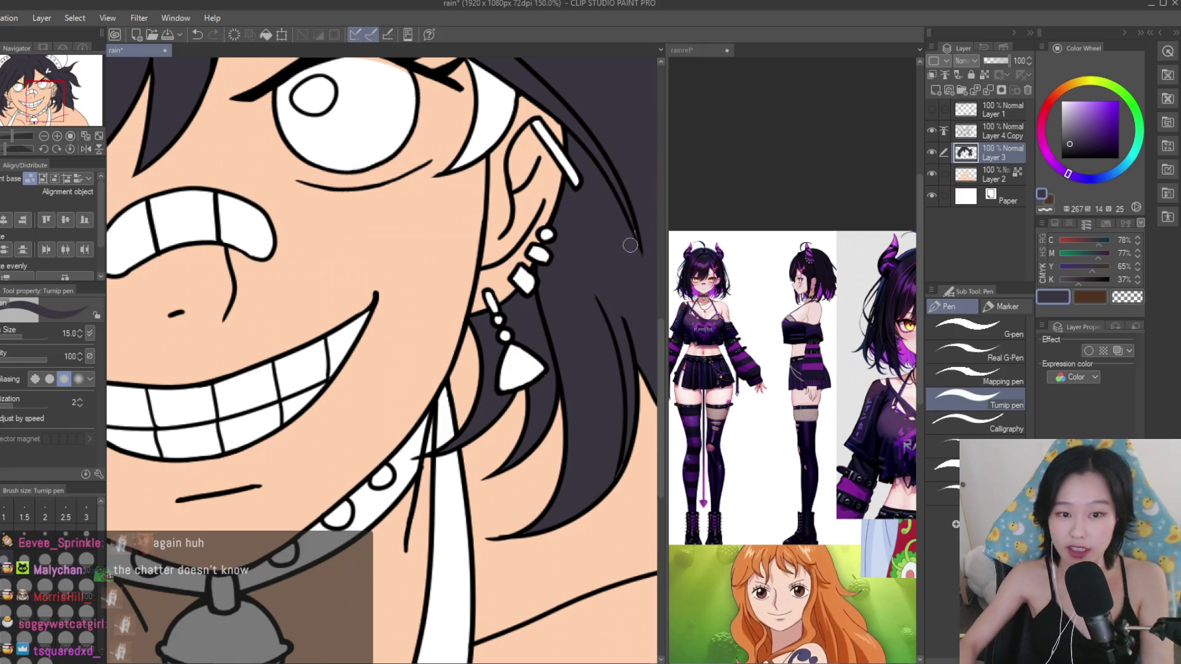
pyautogui.scroll(1, 329, 520)
pyautogui.scroll(2, 329, 520)
pyautogui.scroll(1, 301, 514)
pyautogui.scroll(-4, 490, 351)
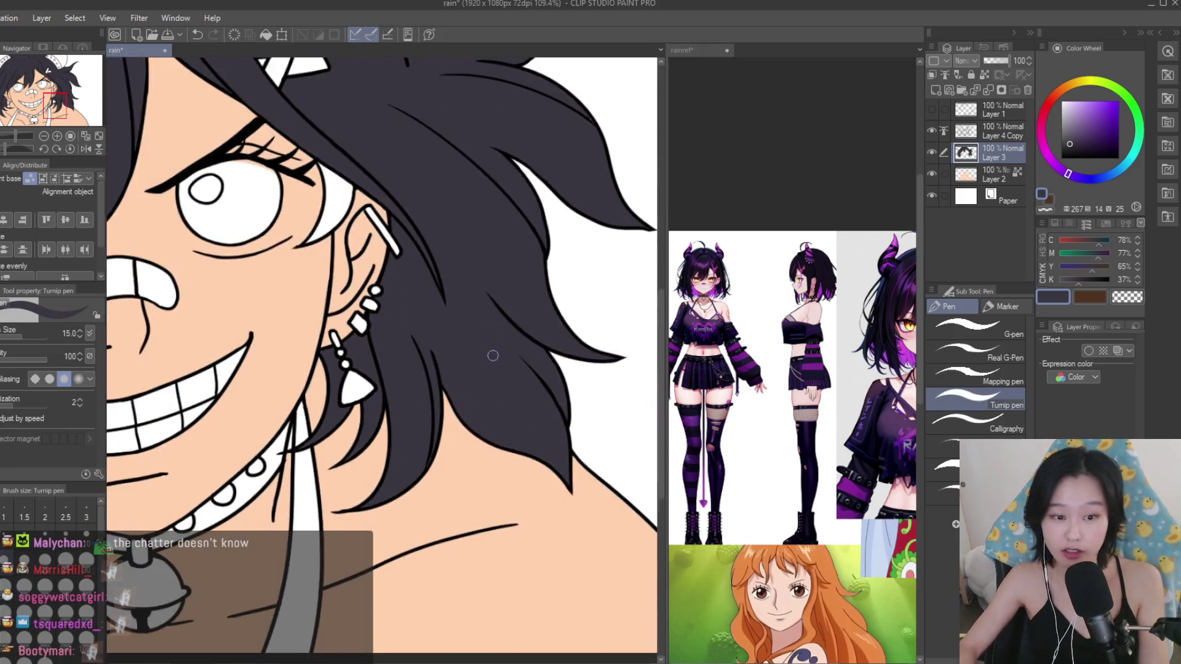
pyautogui.scroll(3, 451, 396)
pyautogui.scroll(1, 387, 541)
pyautogui.scroll(-3, 468, 498)
pyautogui.scroll(1, 519, 459)
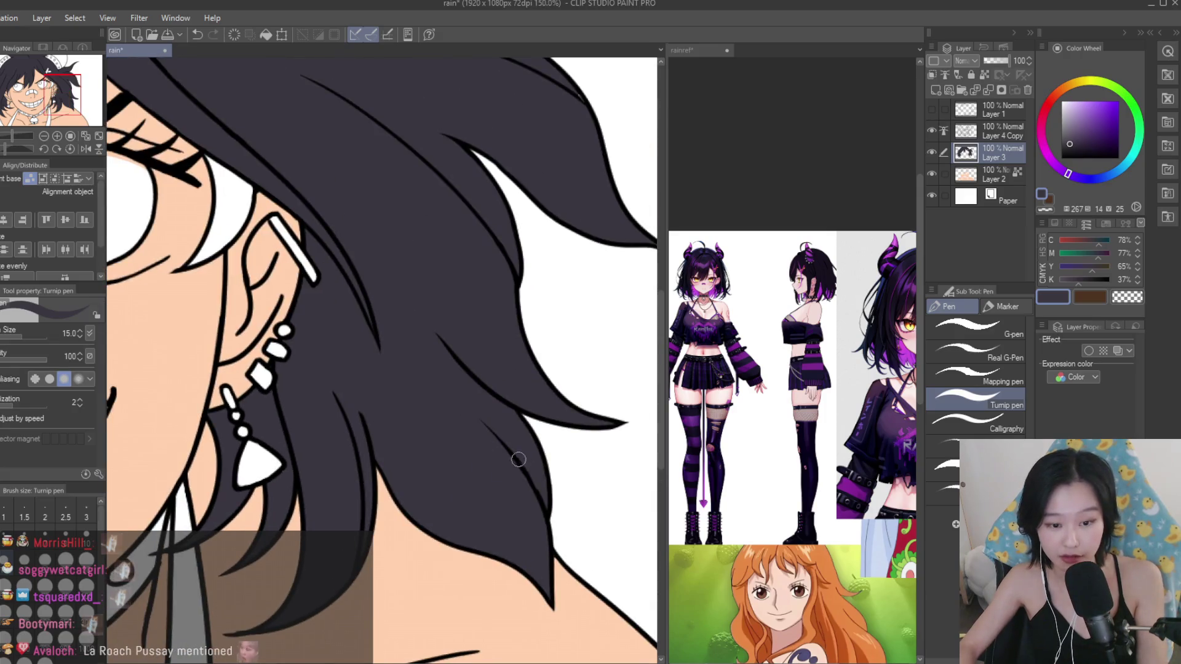
pyautogui.scroll(2, 528, 290)
pyautogui.scroll(-2, 601, 390)
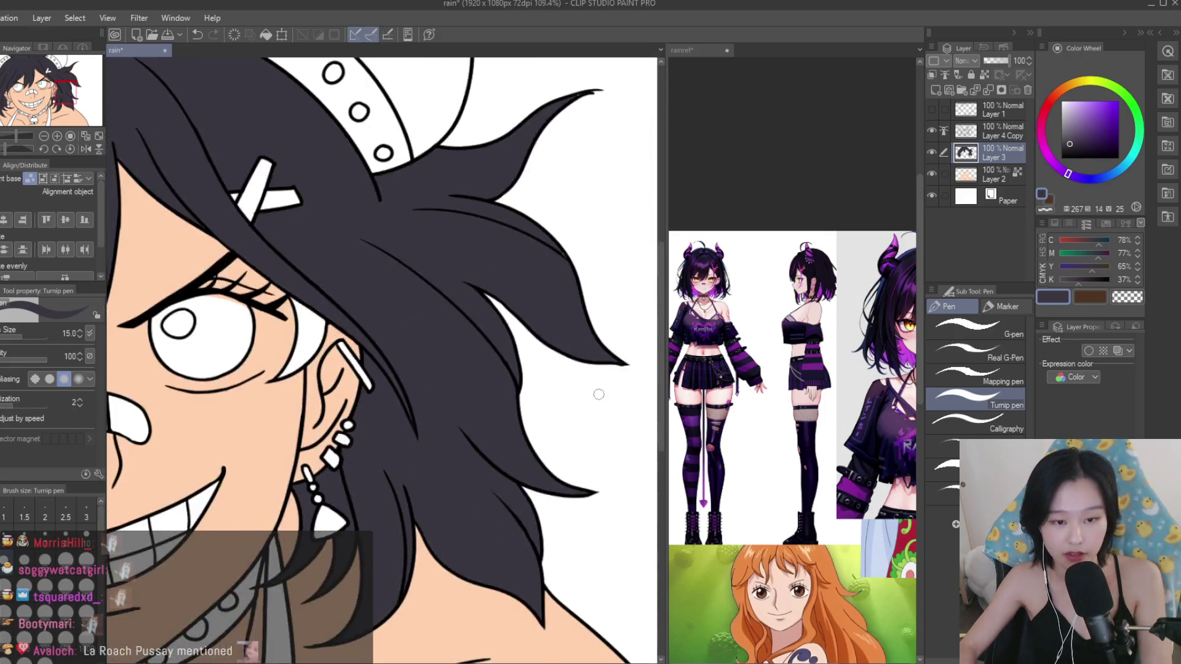
pyautogui.scroll(3, 582, 414)
pyautogui.scroll(-1, 462, 275)
pyautogui.scroll(-2, 544, 300)
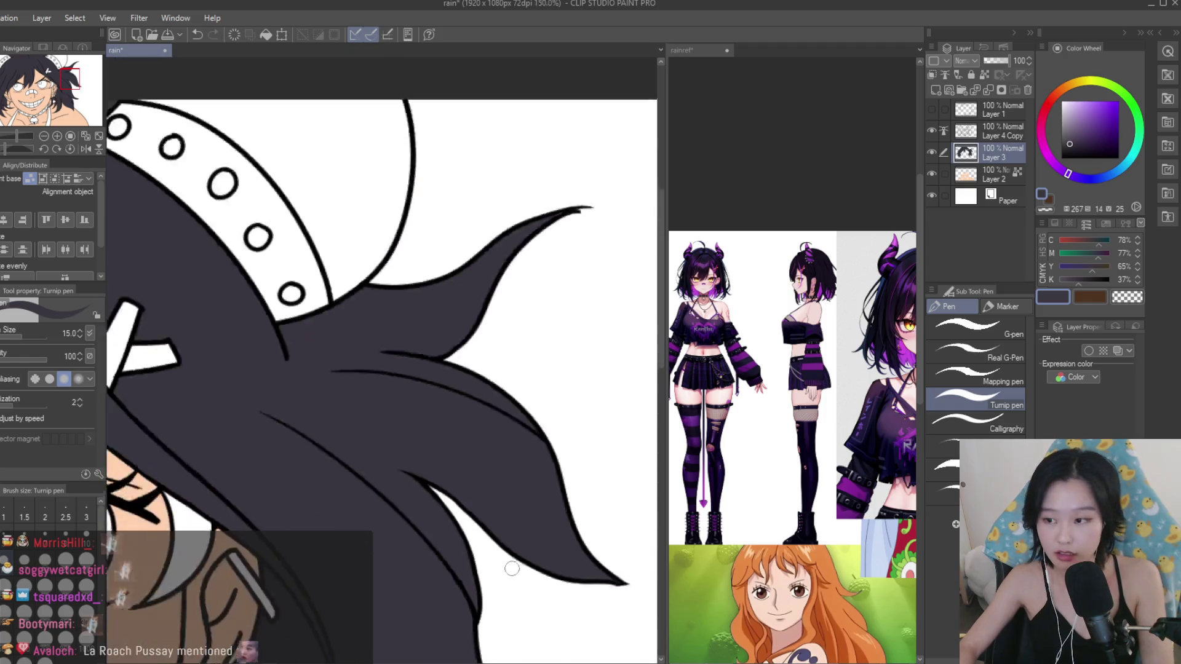
pyautogui.scroll(2, 554, 431)
pyautogui.scroll(1, 615, 369)
pyautogui.scroll(-5, 632, 363)
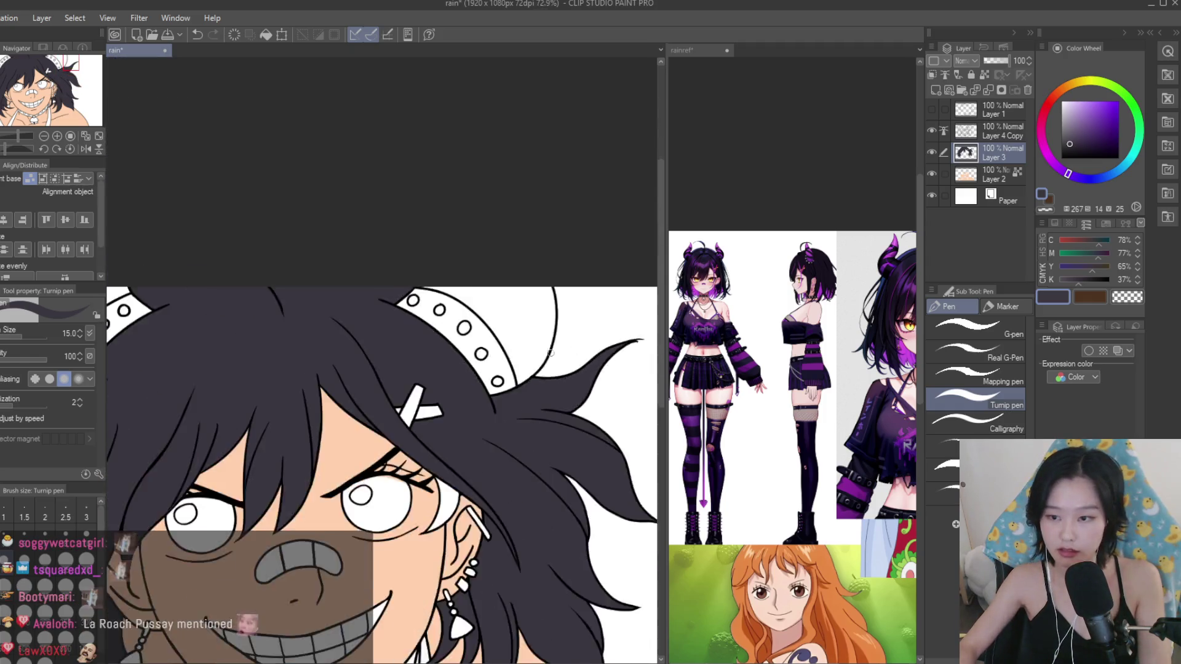
pyautogui.scroll(1, 397, 394)
pyautogui.scroll(1, 457, 467)
pyautogui.scroll(1, 457, 467)
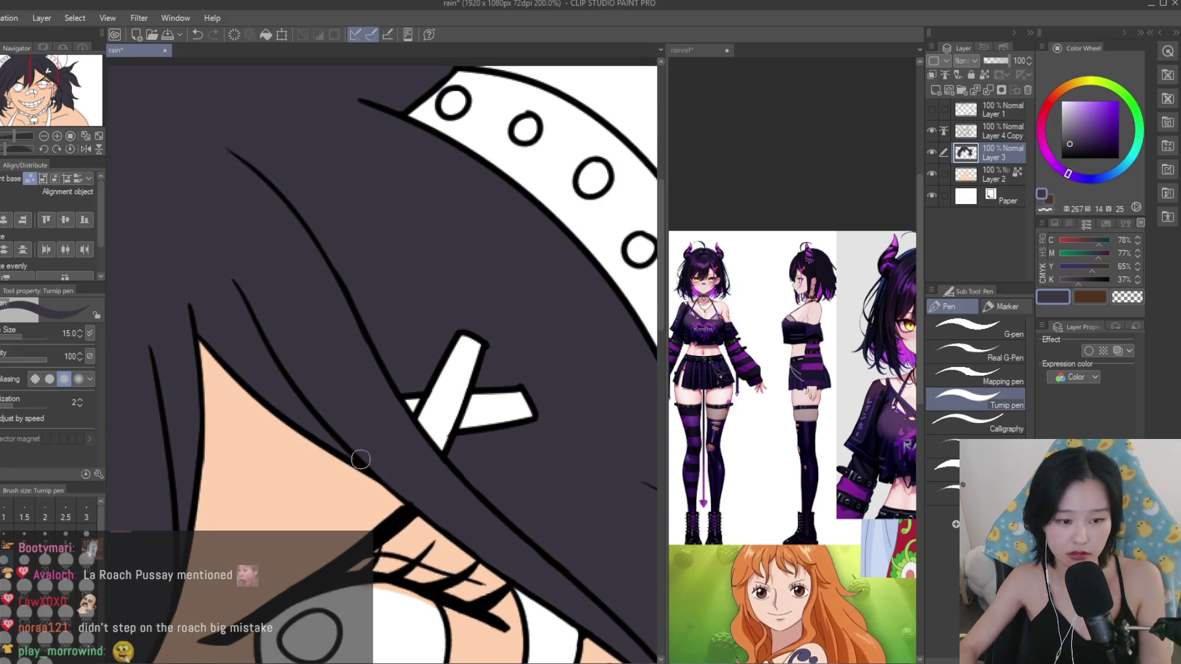
pyautogui.scroll(-2, 444, 308)
pyautogui.scroll(2, 445, 266)
pyautogui.scroll(-3, 445, 265)
pyautogui.scroll(1, 495, 372)
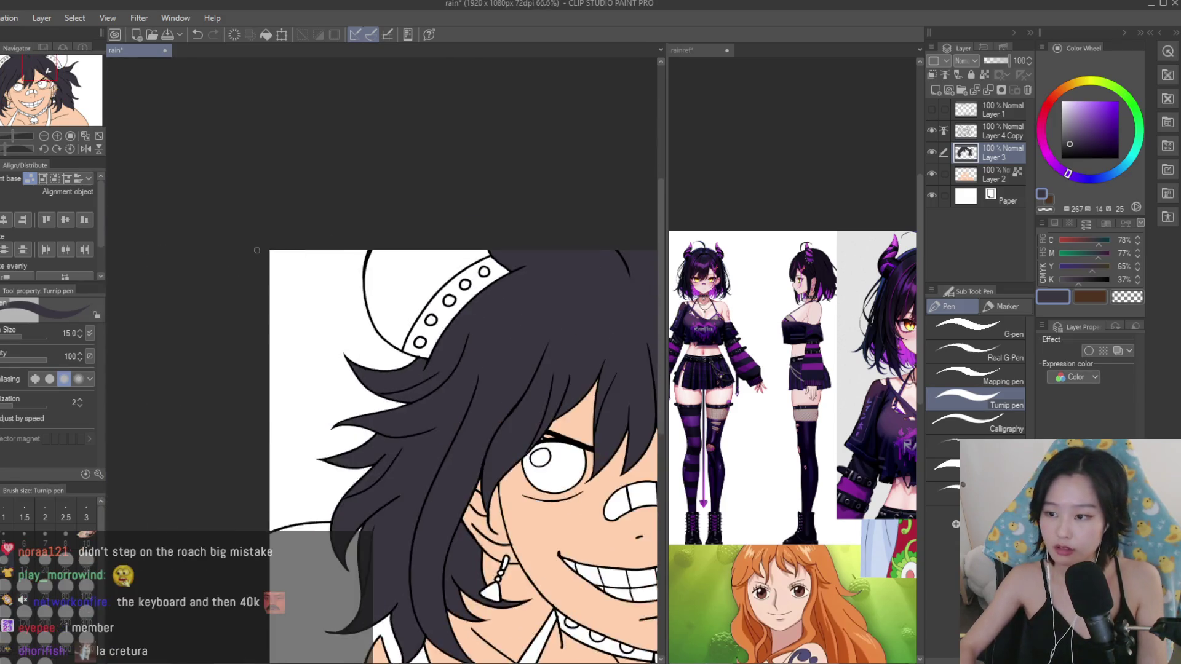
pyautogui.scroll(5, 523, 424)
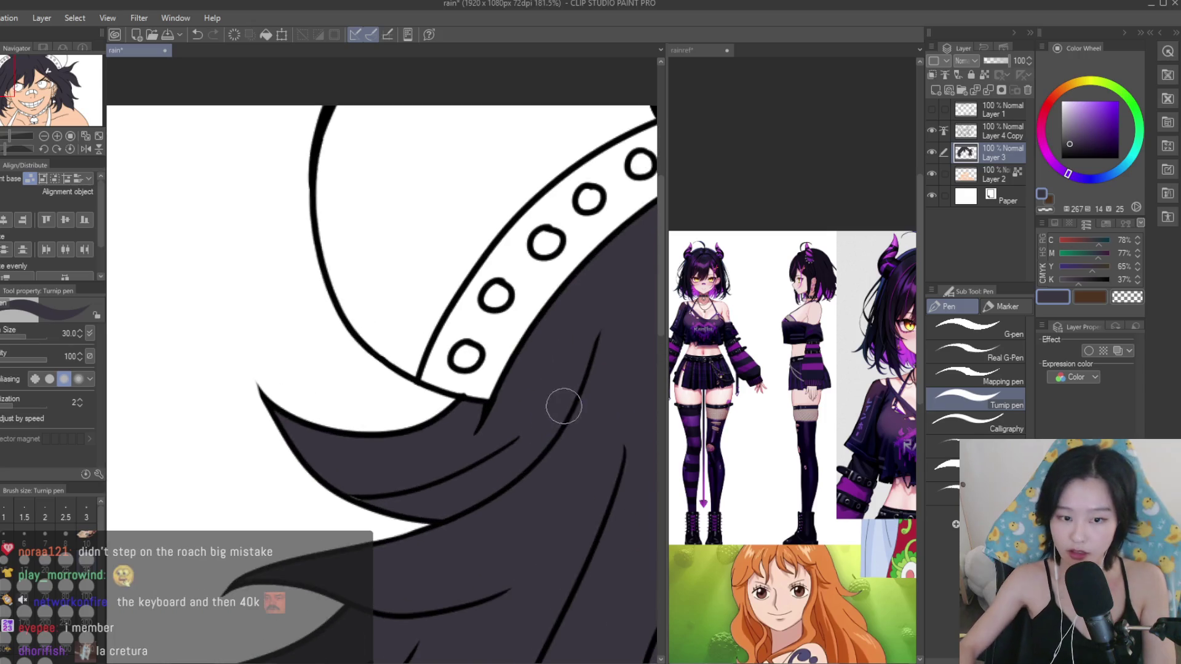
pyautogui.scroll(1, 369, 468)
pyautogui.scroll(1, 370, 483)
pyautogui.scroll(1, 455, 510)
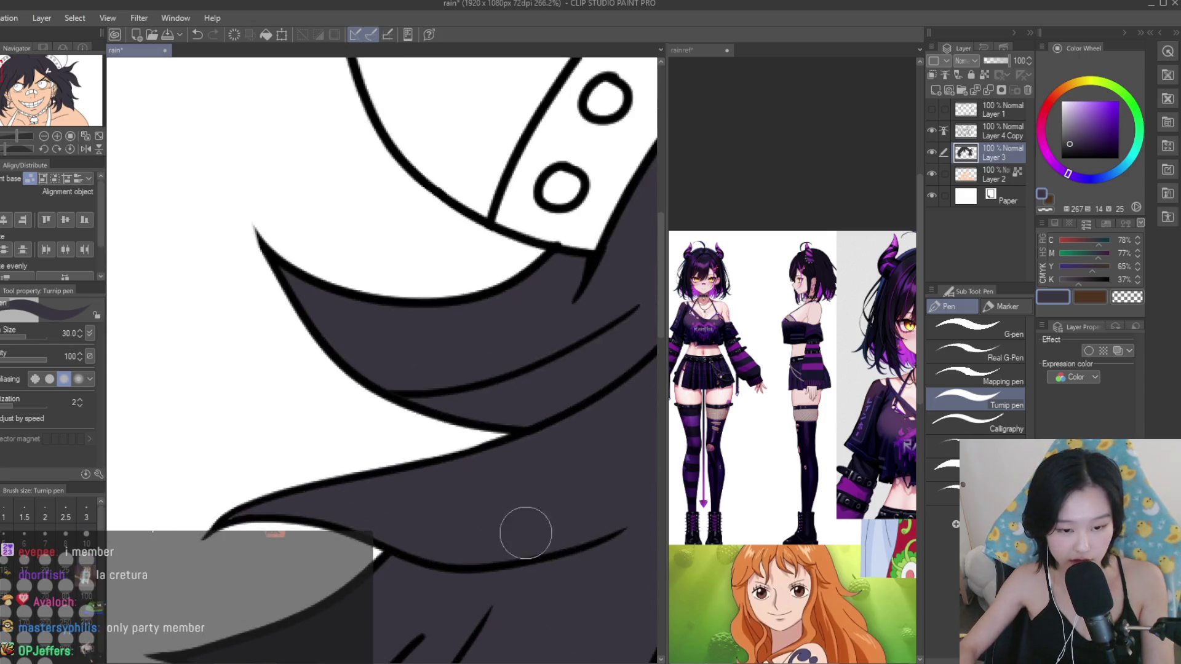
pyautogui.scroll(-3, 422, 558)
pyautogui.scroll(-1, 469, 524)
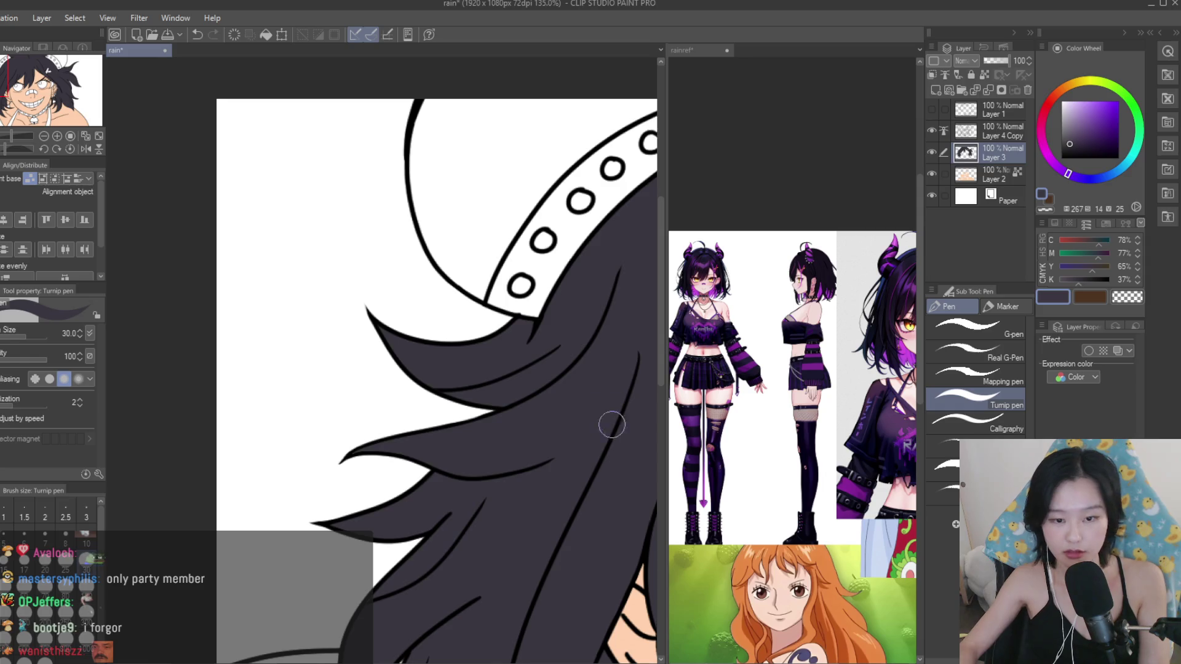
pyautogui.scroll(1, 612, 424)
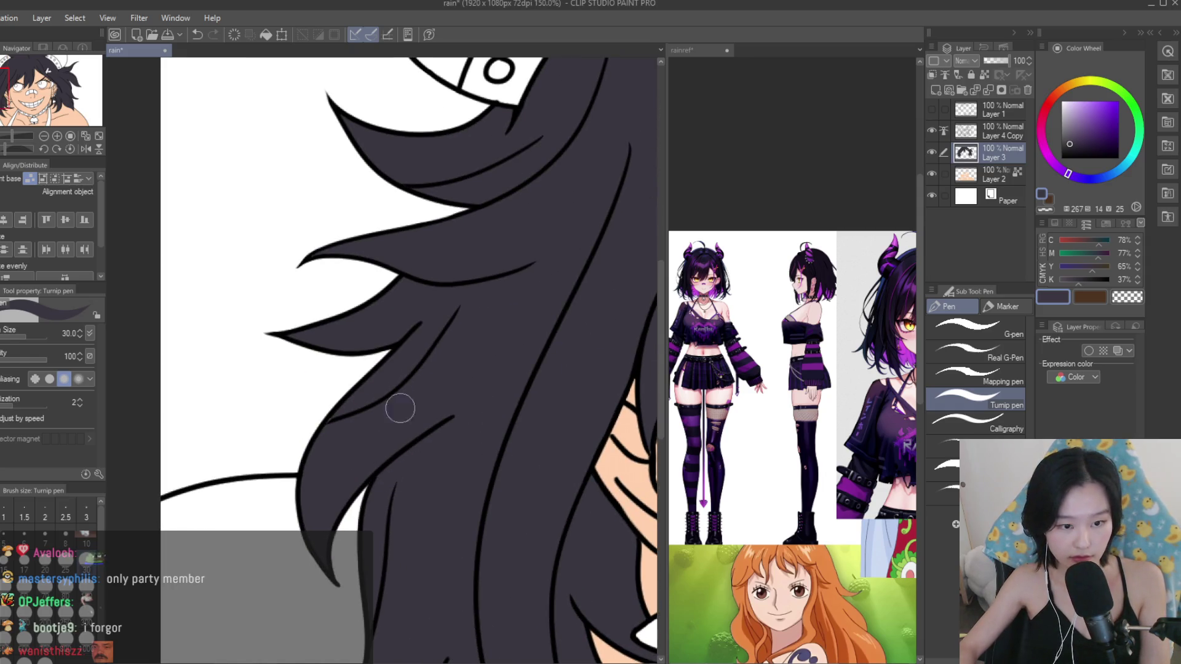
pyautogui.scroll(-2, 338, 431)
pyautogui.scroll(3, 435, 520)
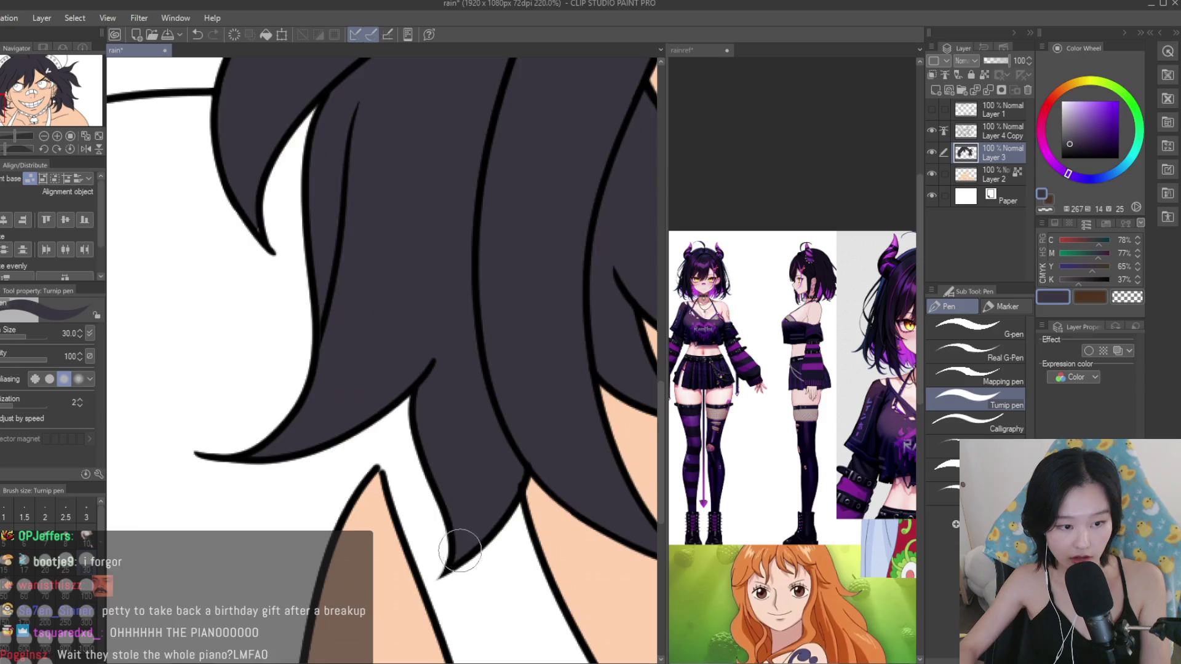
pyautogui.scroll(-2, 461, 551)
pyautogui.scroll(-1, 430, 493)
pyautogui.scroll(1, 399, 442)
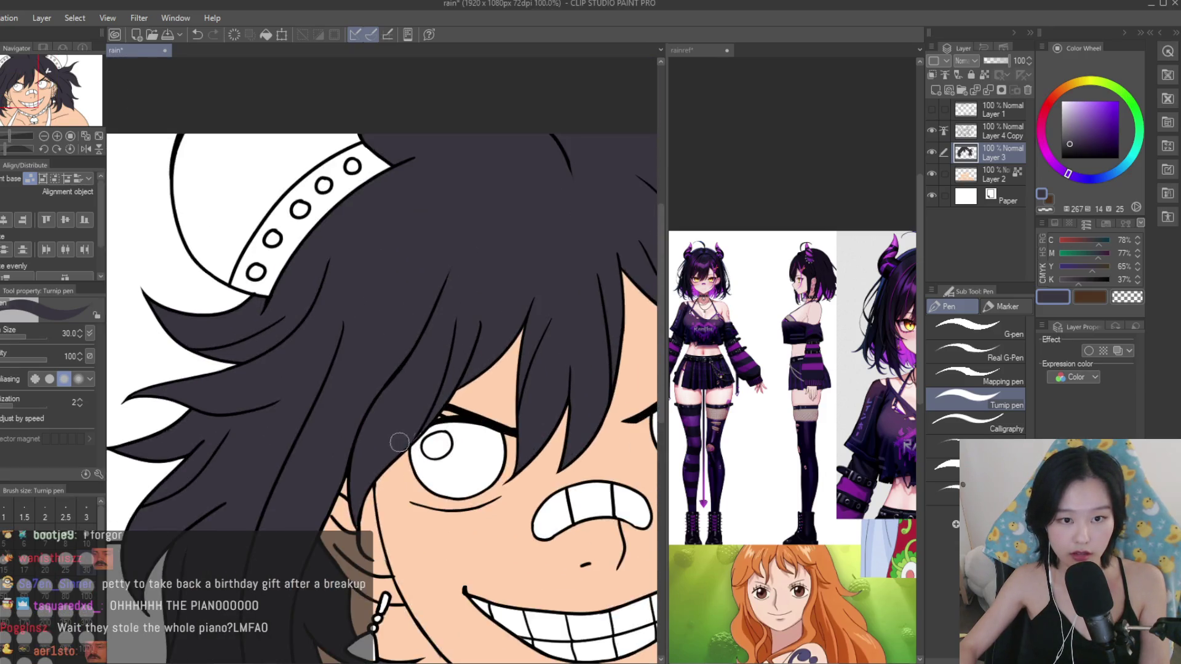
pyautogui.scroll(-2, 486, 369)
pyautogui.scroll(-1, 486, 369)
pyautogui.scroll(1, 517, 308)
pyautogui.scroll(1, 517, 307)
pyautogui.click(761, 352)
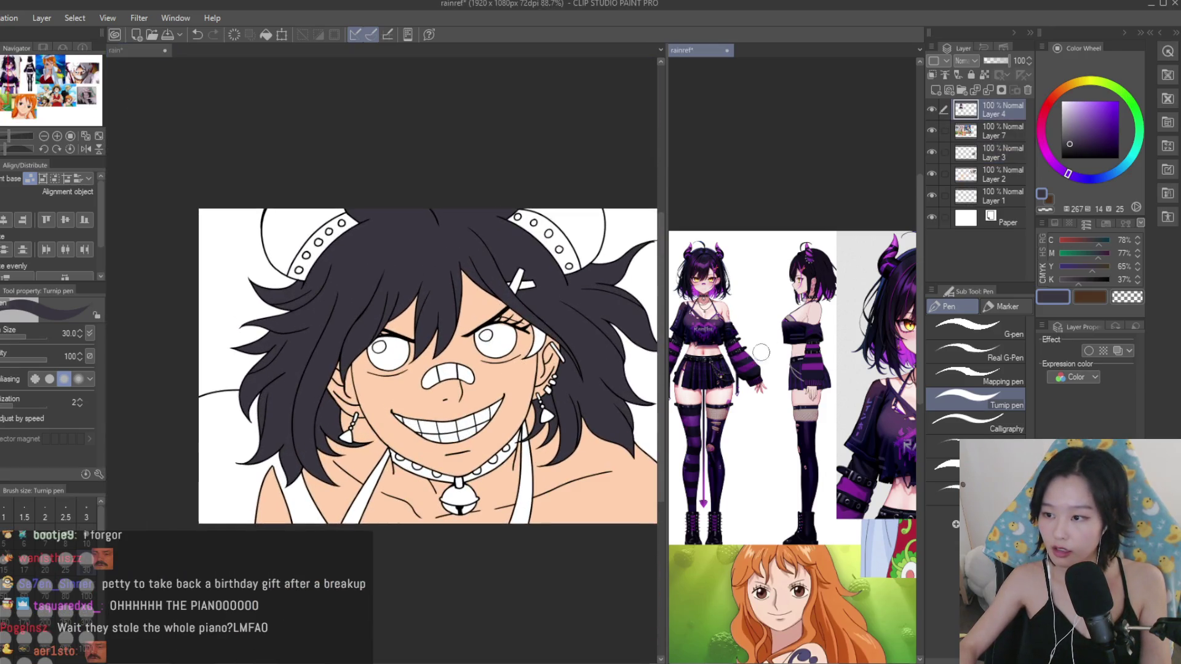
# Eyedrop the purple hair colour from the rainref image and brighten it on the colour wheel.
pyautogui.scroll(-2, 761, 352)
pyautogui.scroll(1, 738, 308)
pyautogui.scroll(1, 726, 289)
pyautogui.scroll(-1, 692, 260)
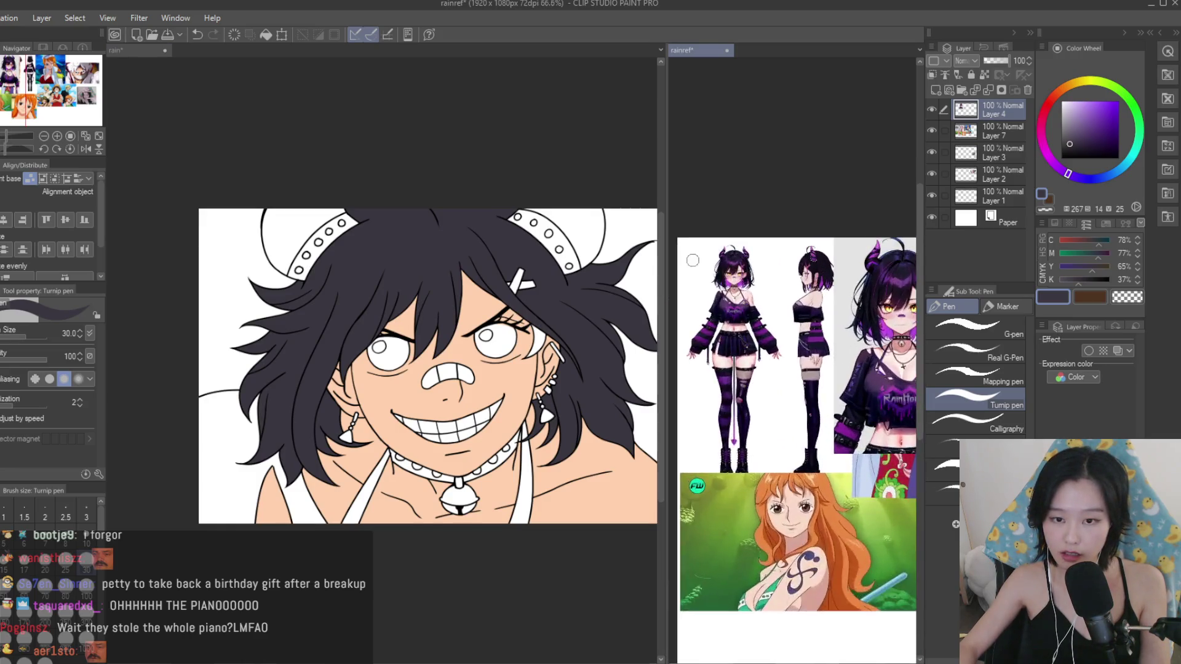
pyautogui.scroll(3, 692, 261)
pyautogui.hotkey('ctrl', 'Tab')
pyautogui.hotkey('ctrl', 'Tab')
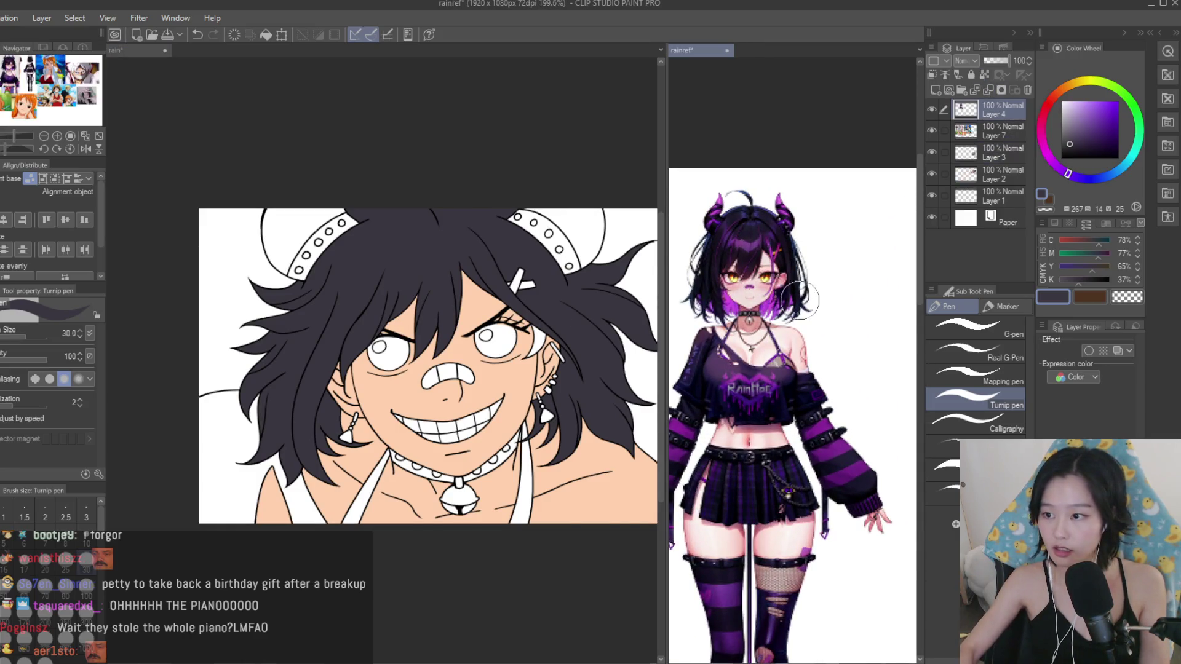
pyautogui.scroll(-2, 794, 369)
pyautogui.scroll(-1, 794, 369)
pyautogui.scroll(3, 794, 369)
pyautogui.scroll(2, 797, 306)
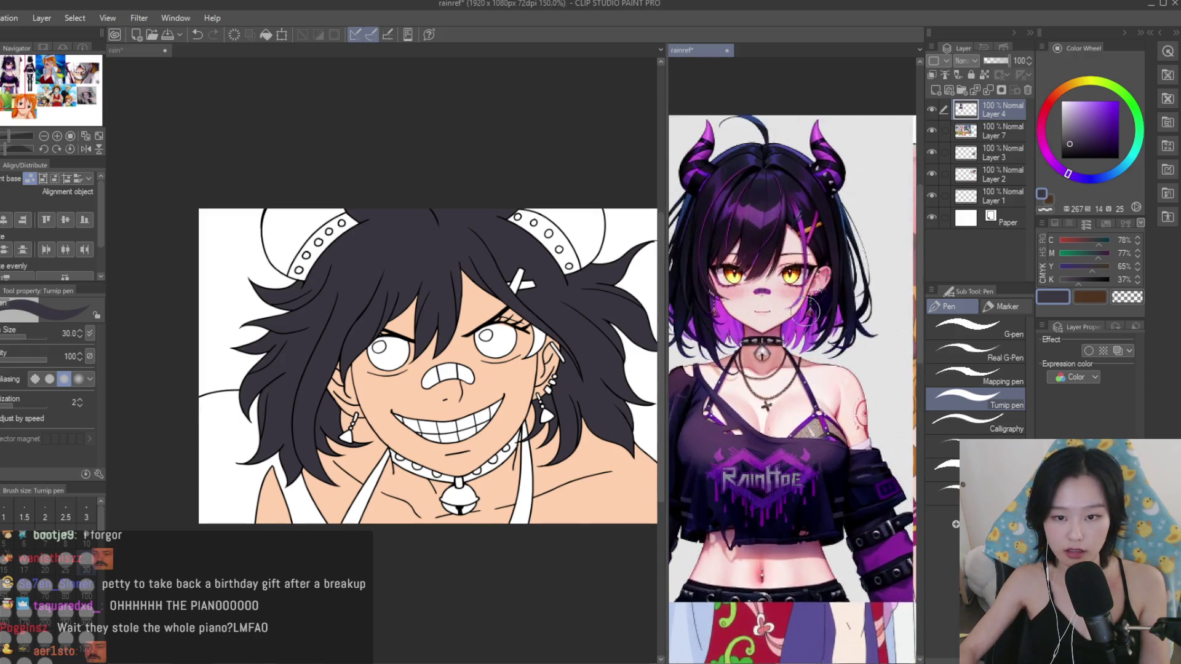
pyautogui.scroll(2, 797, 307)
pyautogui.keyDown('alt'); pyautogui.click(797, 306); pyautogui.keyUp('alt')
pyautogui.hotkey('ctrl', 'Tab')
pyautogui.click(1101, 99)
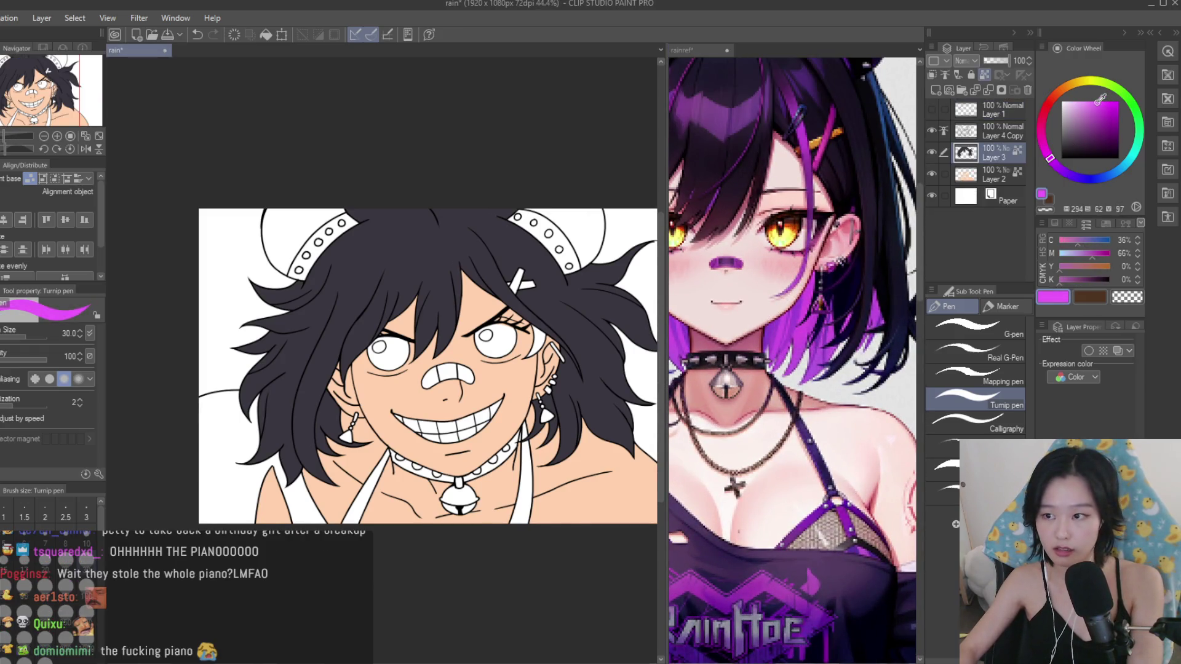
# Brush bright purple strands beside the right earring and compare them with rainref.
pyautogui.scroll(2, 556, 393)
pyautogui.scroll(1, 556, 393)
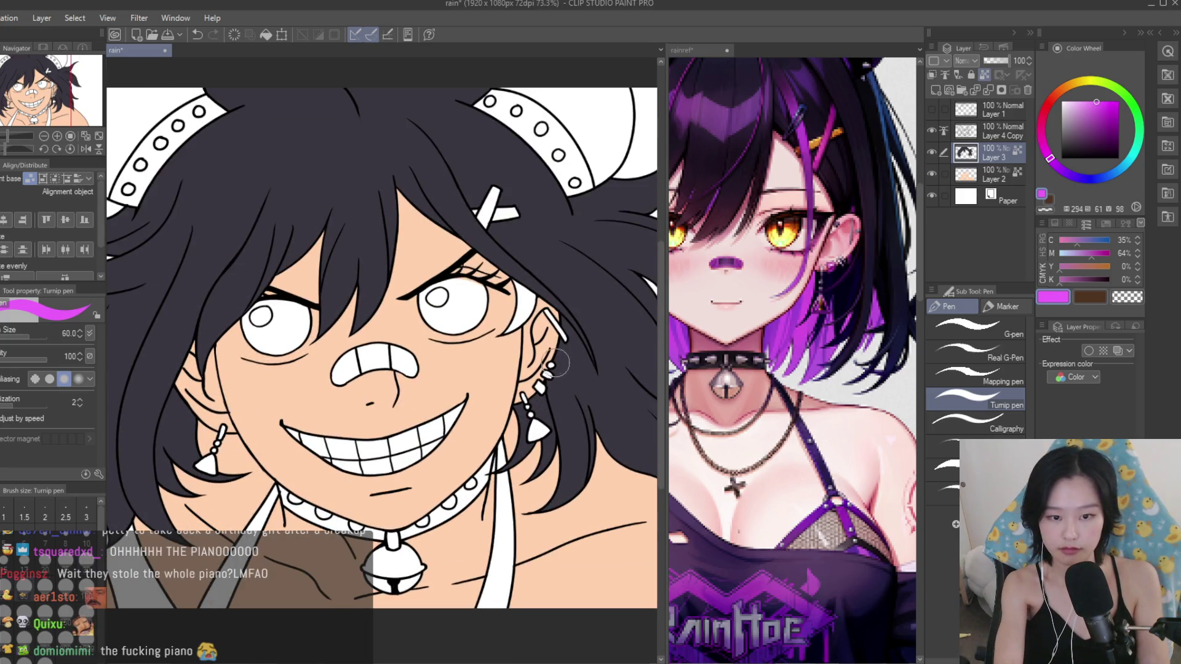
pyautogui.moveTo(536, 320); pyautogui.dragTo(573, 505)
pyautogui.scroll(-2, 431, 369)
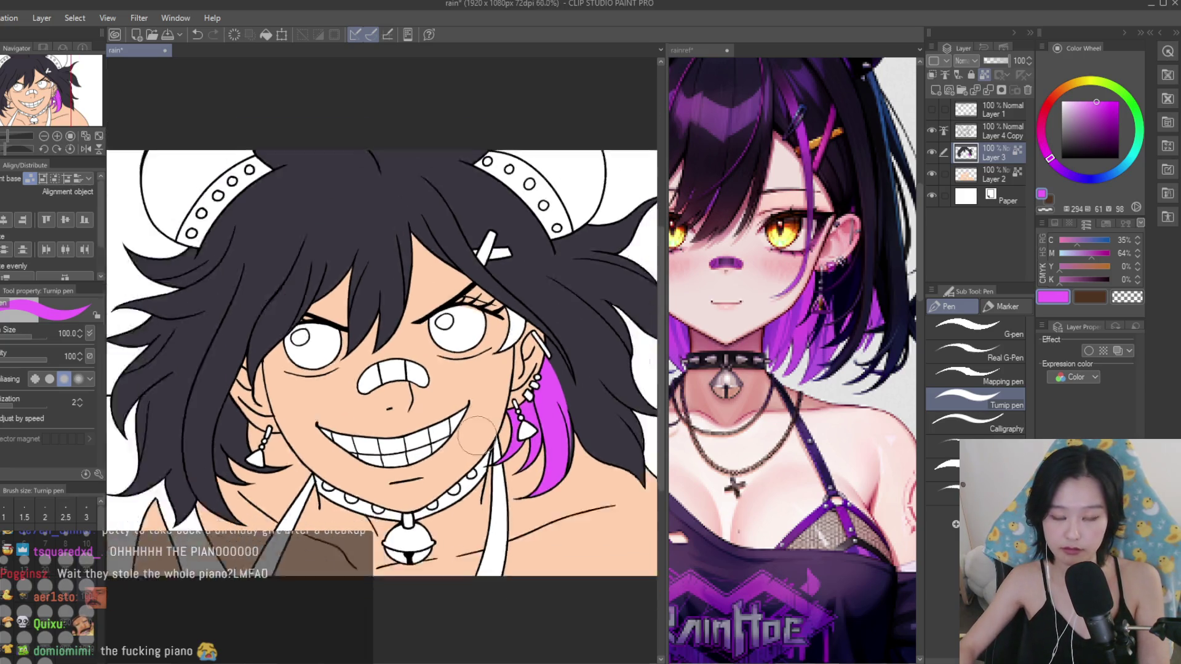
pyautogui.hotkey('ctrl', 'Tab')
pyautogui.scroll(-2, 824, 320)
pyautogui.scroll(-1, 799, 427)
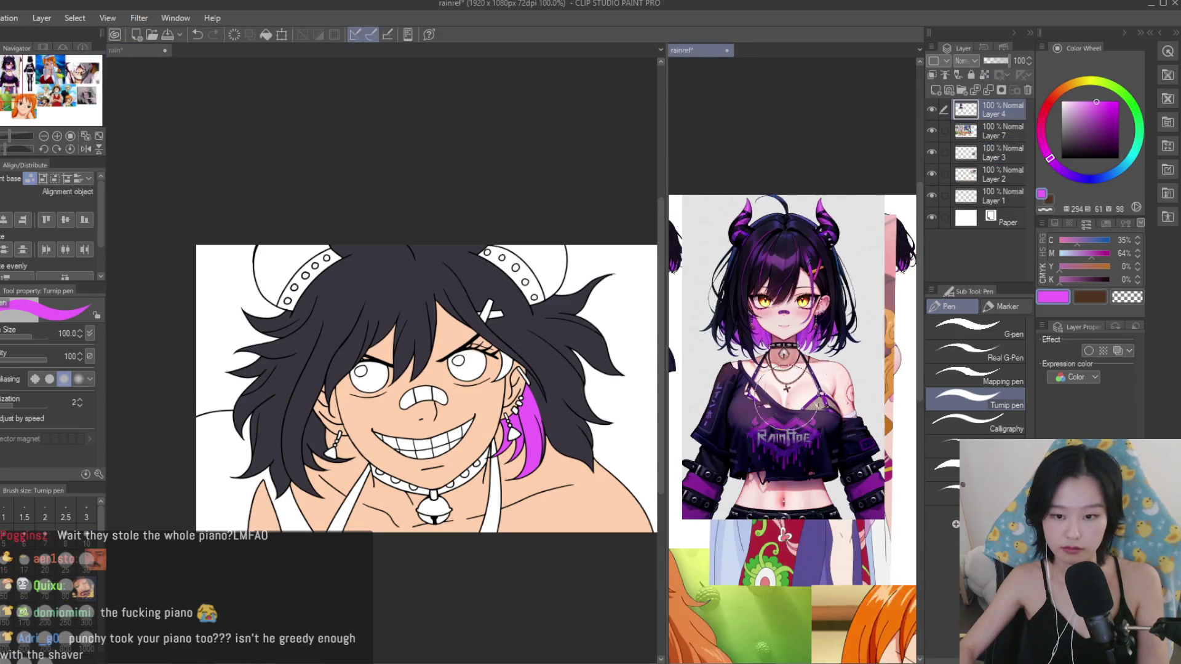
pyautogui.scroll(1, 799, 427)
pyautogui.hotkey('ctrl', 'Tab')
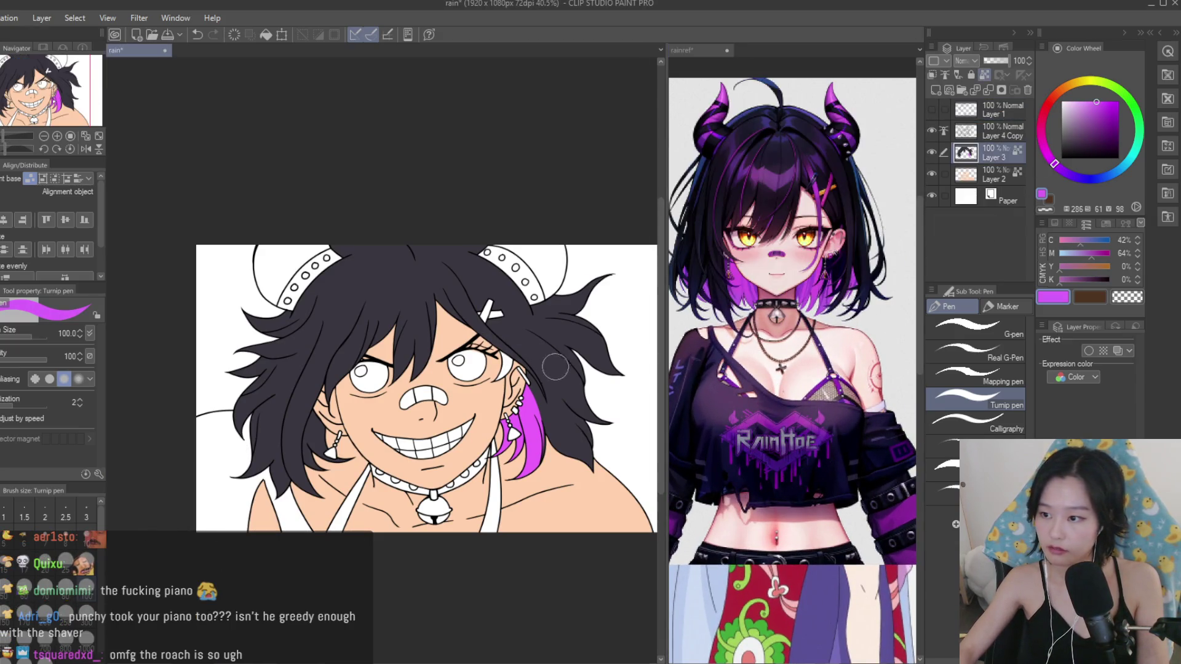
pyautogui.scroll(2, 474, 542)
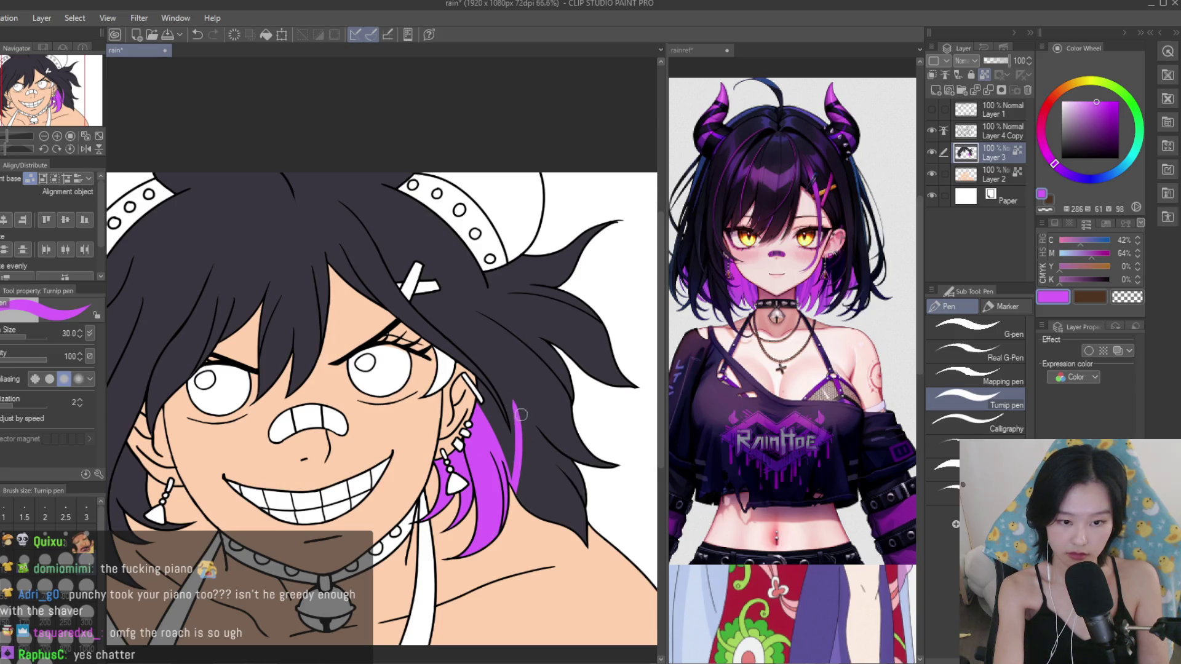
# Paint bright purple strokes down the hair strand beside the earring.
pyautogui.keyDown('alt'); pyautogui.click(520, 495); pyautogui.keyUp('alt')
pyautogui.scroll(-1, 529, 431)
pyautogui.scroll(3, 521, 399)
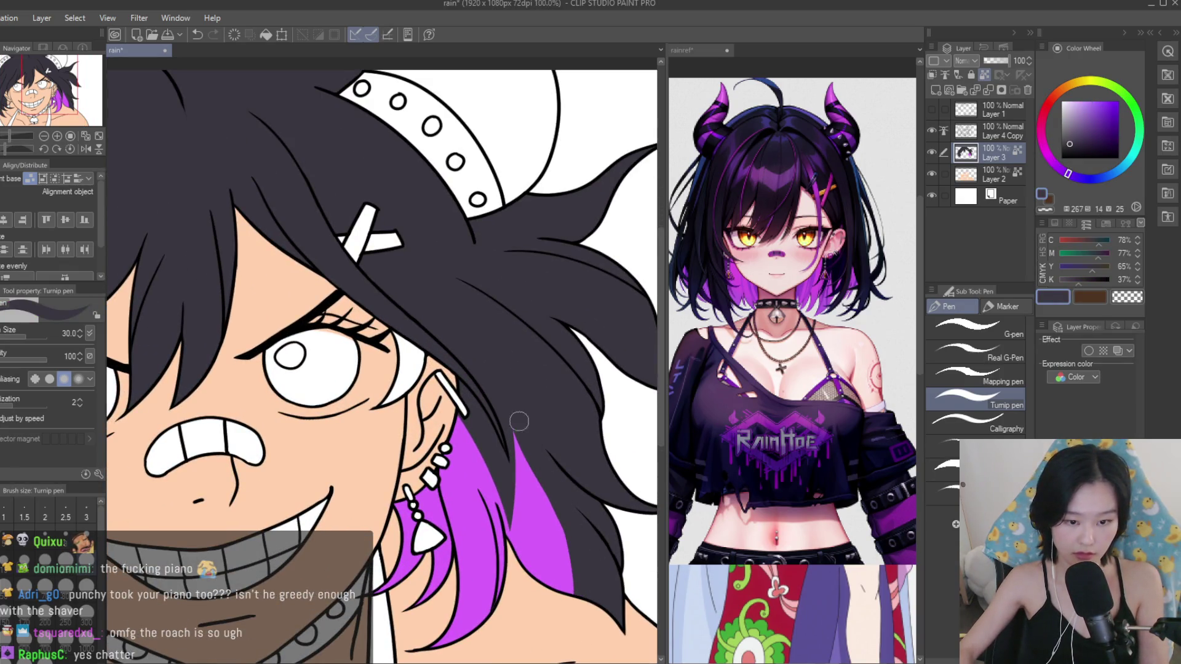
pyautogui.keyDown('alt'); pyautogui.click(539, 544); pyautogui.keyUp('alt')
pyautogui.scroll(-3, 539, 544)
pyautogui.scroll(4, 382, 351)
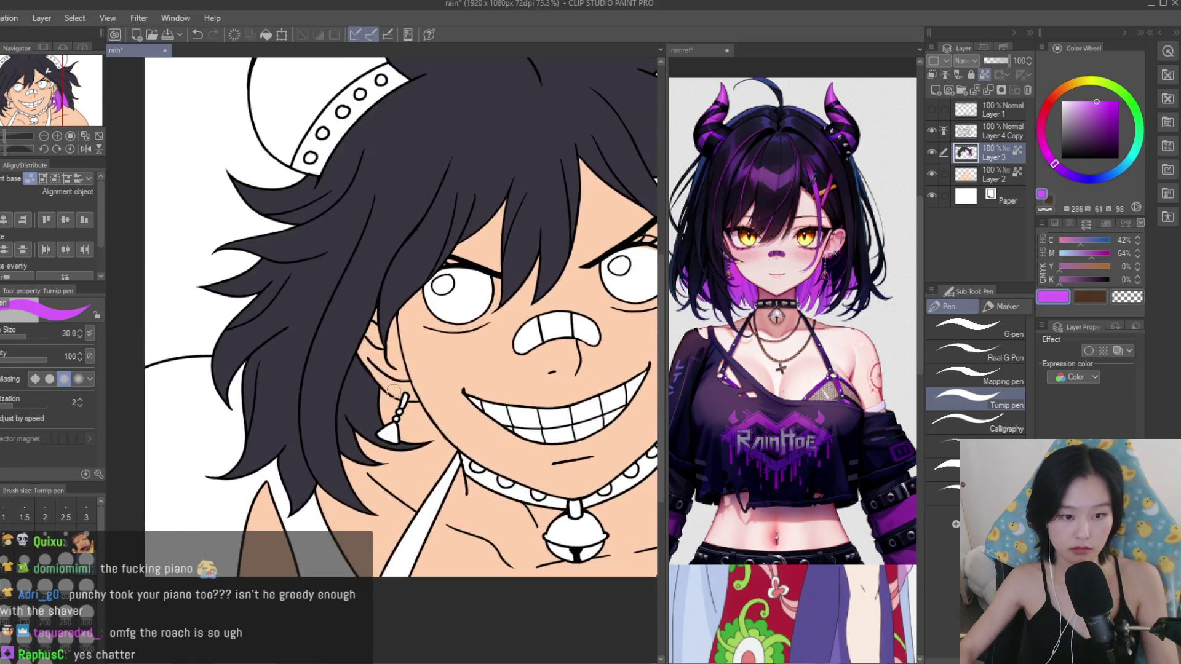
pyautogui.moveTo(369, 362); pyautogui.dragTo(353, 497)
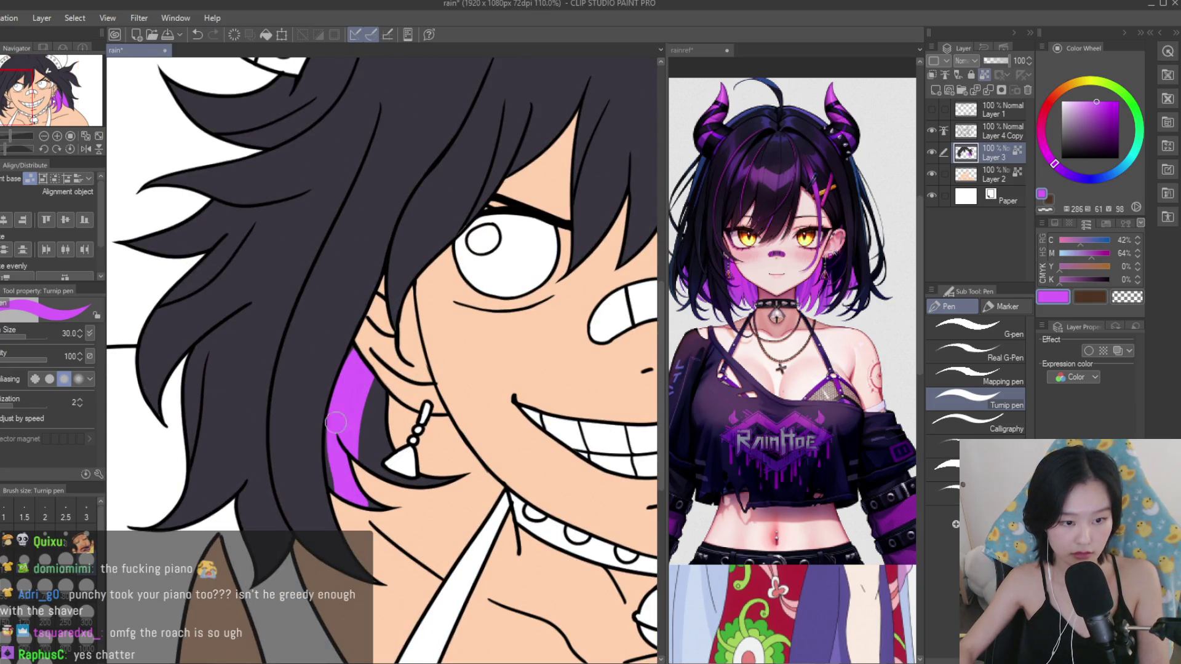
pyautogui.moveTo(369, 382); pyautogui.dragTo(383, 488)
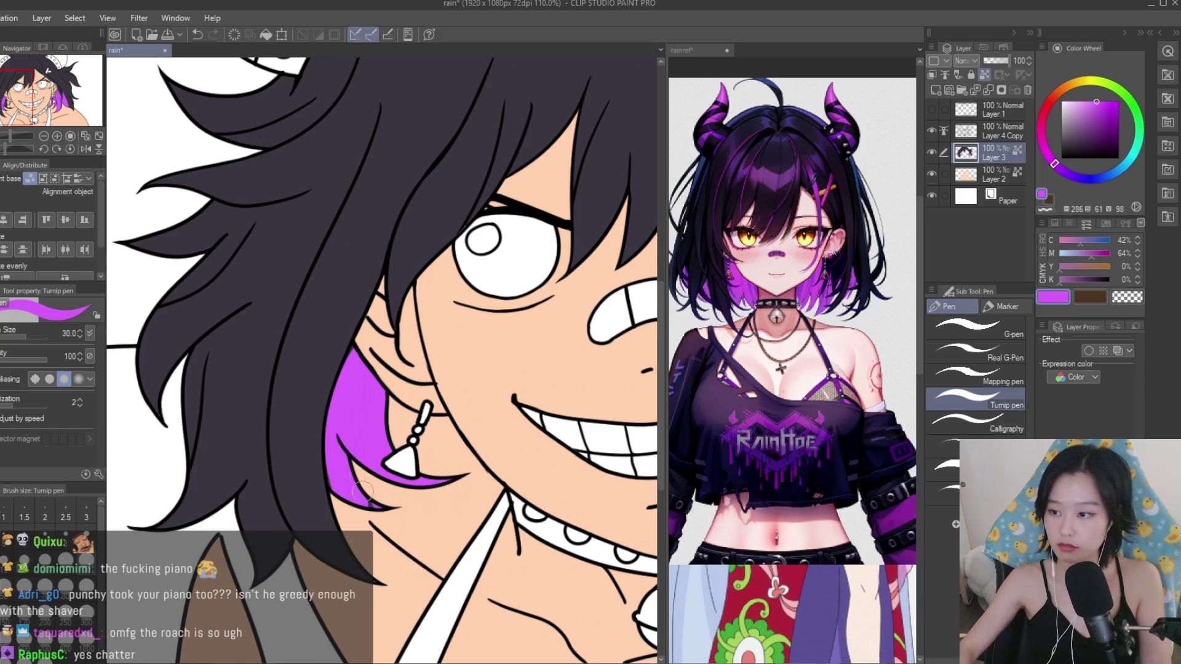
# Add more purple strokes along the strand, undoing two unwanted attempts, and fill its left side.
pyautogui.scroll(3, 363, 491)
pyautogui.moveTo(380, 316); pyautogui.dragTo(491, 365)
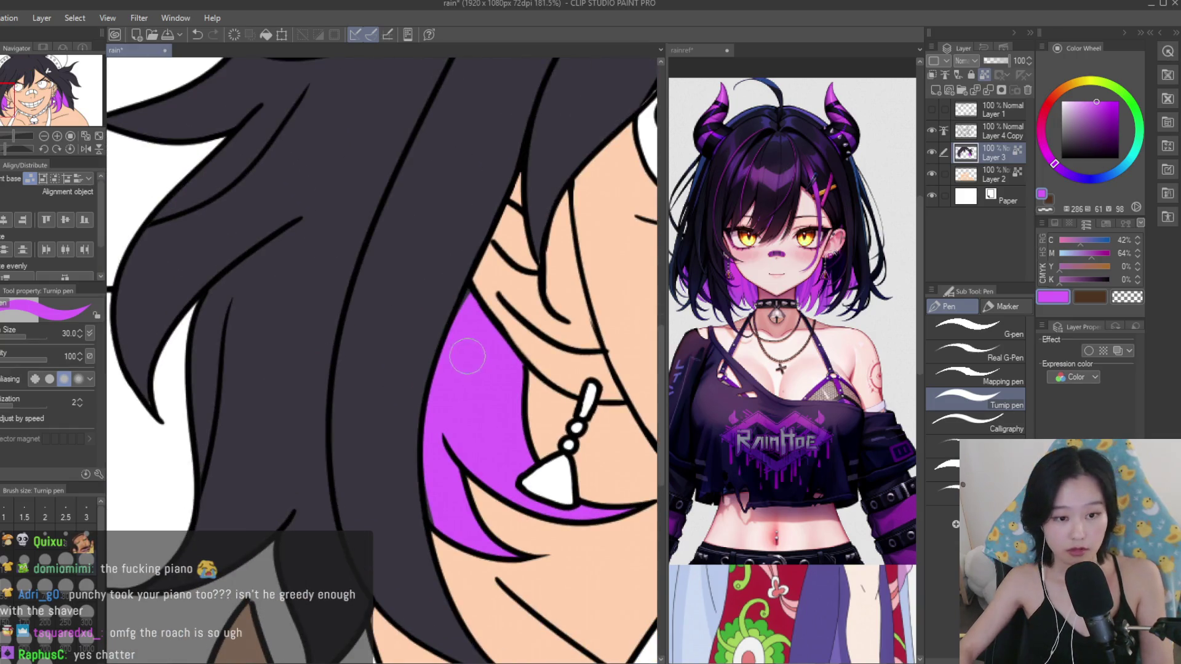
pyautogui.scroll(-2, 522, 518)
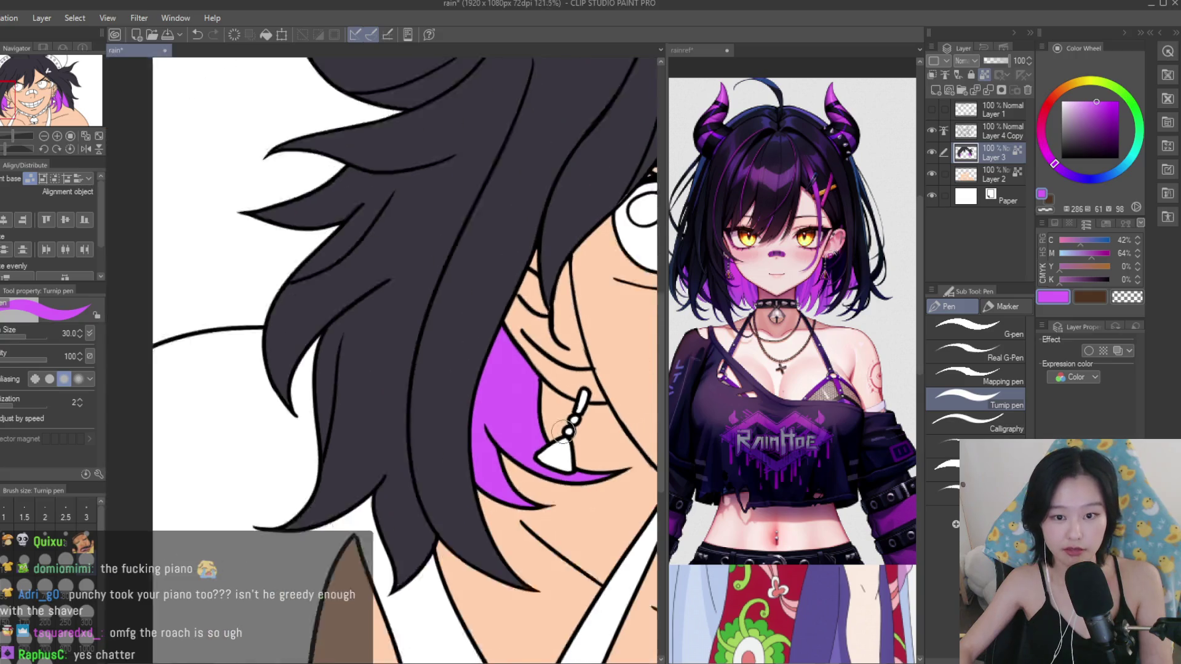
pyautogui.moveTo(449, 332); pyautogui.dragTo(374, 429)
pyautogui.hotkey('ctrl', 'z')
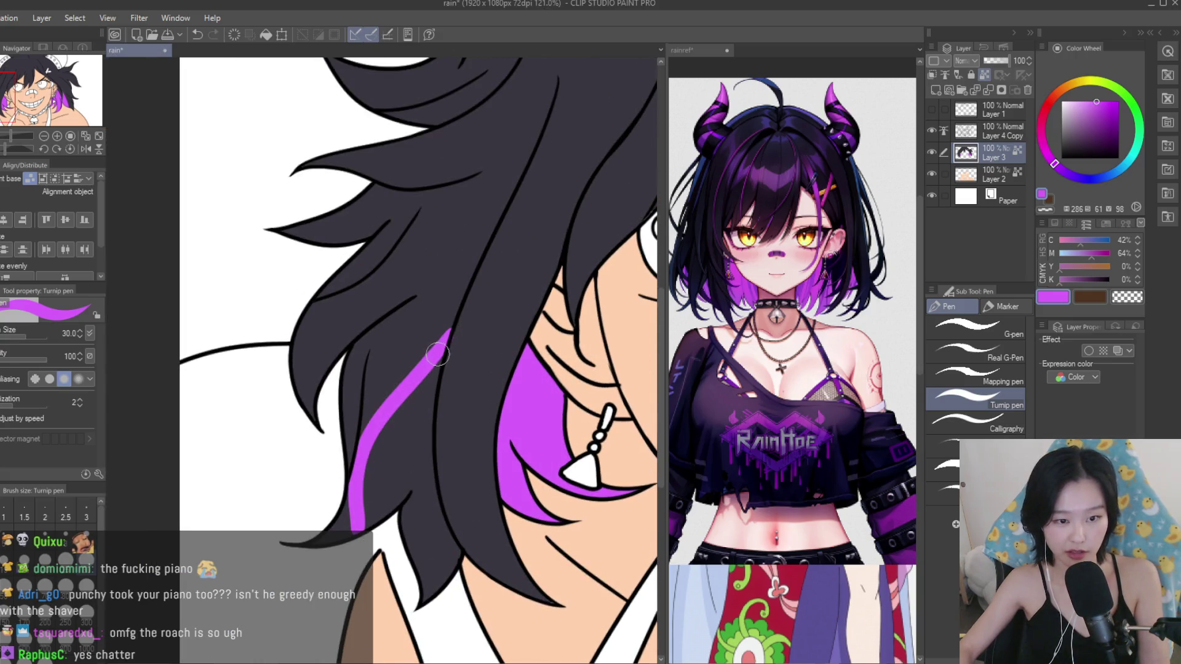
pyautogui.moveTo(446, 337); pyautogui.dragTo(348, 443)
pyautogui.hotkey('ctrl', 'z')
pyautogui.moveTo(449, 333)
pyautogui.mouseDown()
pyautogui.moveTo(353, 446)
pyautogui.moveTo(431, 584)
pyautogui.mouseUp()
pyautogui.moveTo(437, 360); pyautogui.dragTo(381, 495)
pyautogui.moveTo(394, 400); pyautogui.dragTo(337, 493)
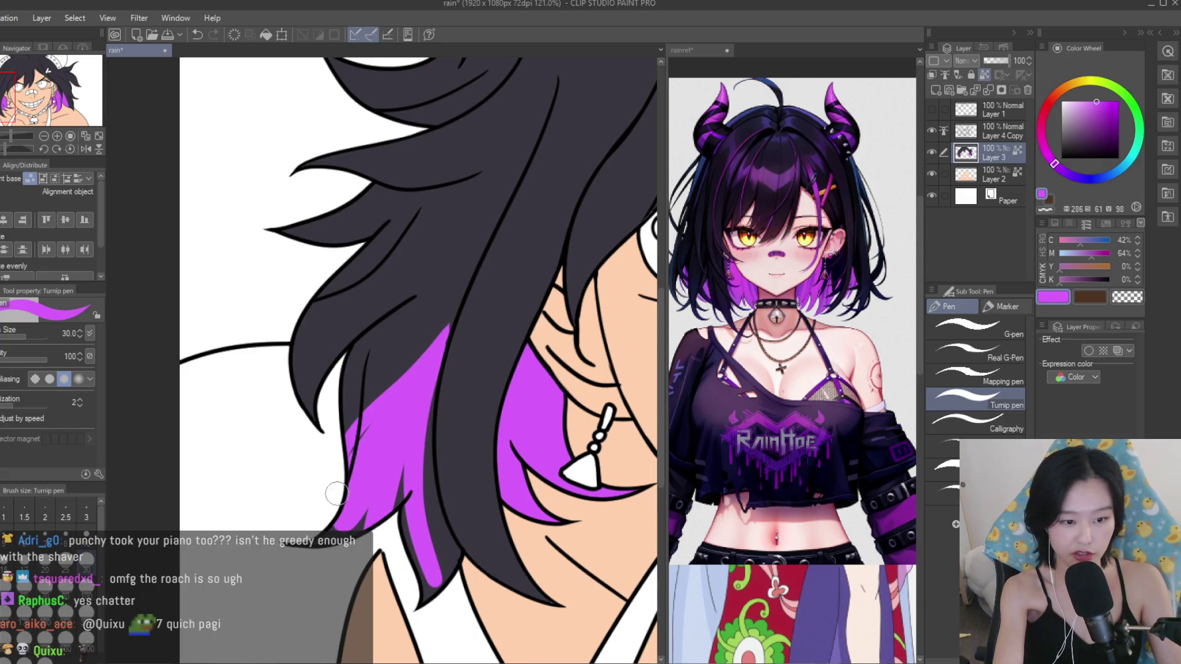
# Fill the lower end and dark patch of the streak, extend it upward and tidy its edge.
pyautogui.moveTo(385, 584); pyautogui.dragTo(431, 511)
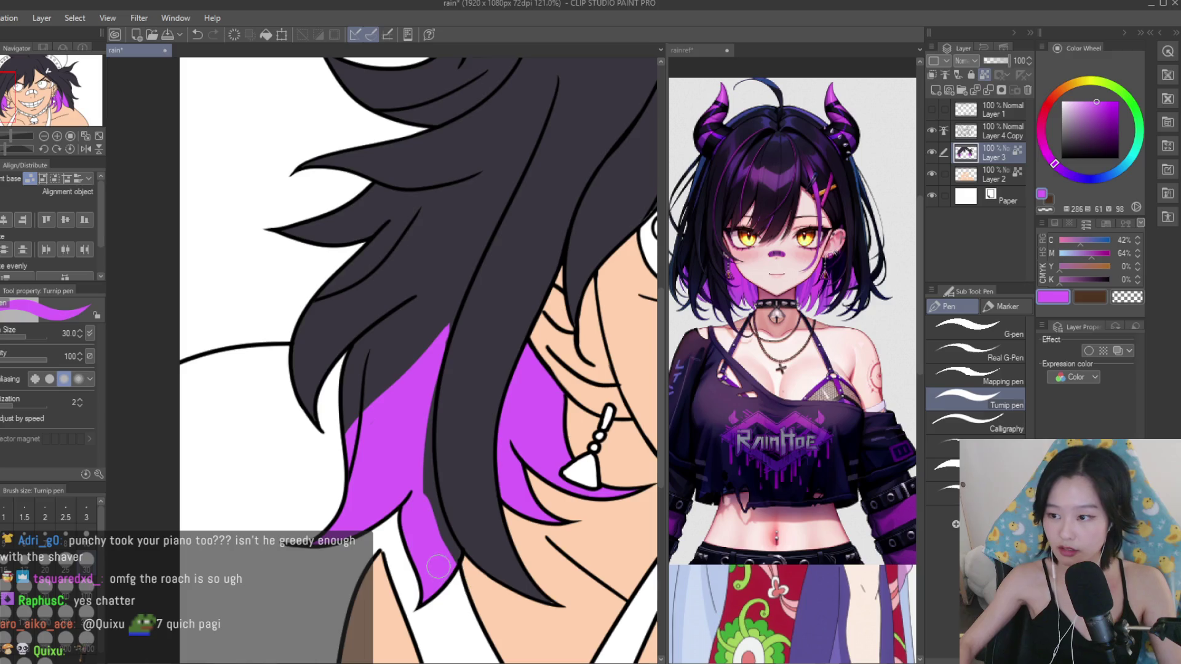
pyautogui.moveTo(430, 389); pyautogui.dragTo(424, 517)
pyautogui.moveTo(423, 431); pyautogui.dragTo(434, 523)
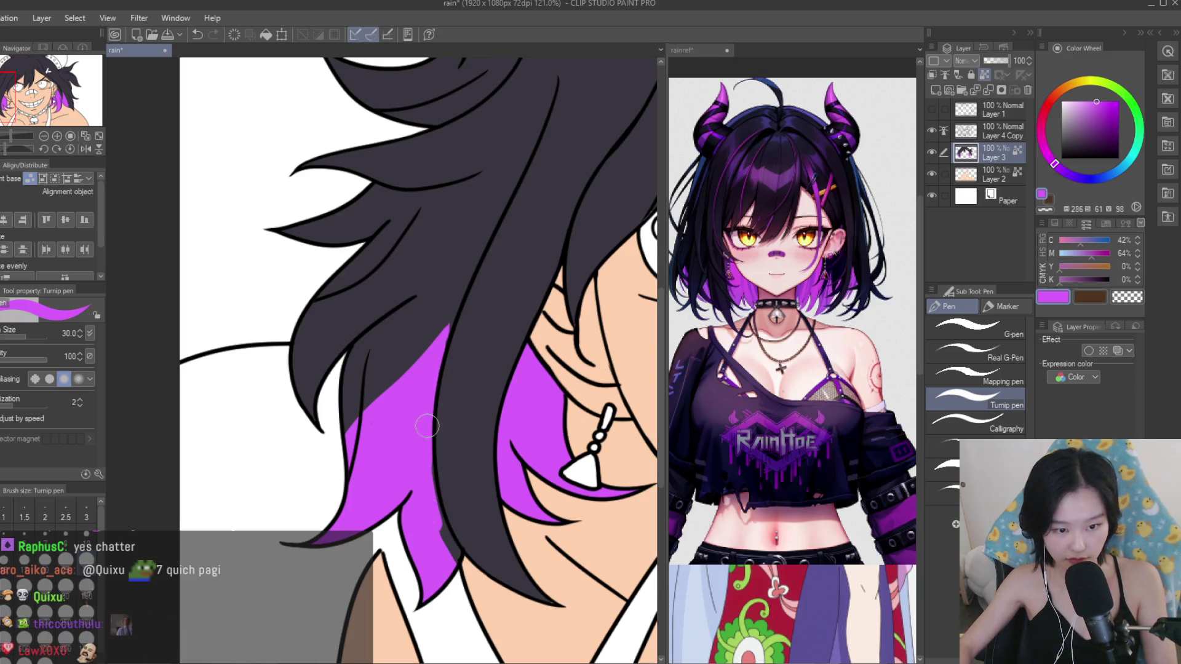
pyautogui.moveTo(456, 308)
pyautogui.mouseDown()
pyautogui.moveTo(363, 426)
pyautogui.moveTo(400, 379)
pyautogui.moveTo(369, 375)
pyautogui.mouseUp()
pyautogui.keyDown('alt'); pyautogui.click(418, 332); pyautogui.keyUp('alt')
pyautogui.keyDown('alt'); pyautogui.click(394, 394); pyautogui.keyUp('alt')
pyautogui.moveTo(462, 308); pyautogui.dragTo(440, 341)
pyautogui.scroll(-3, 440, 341)
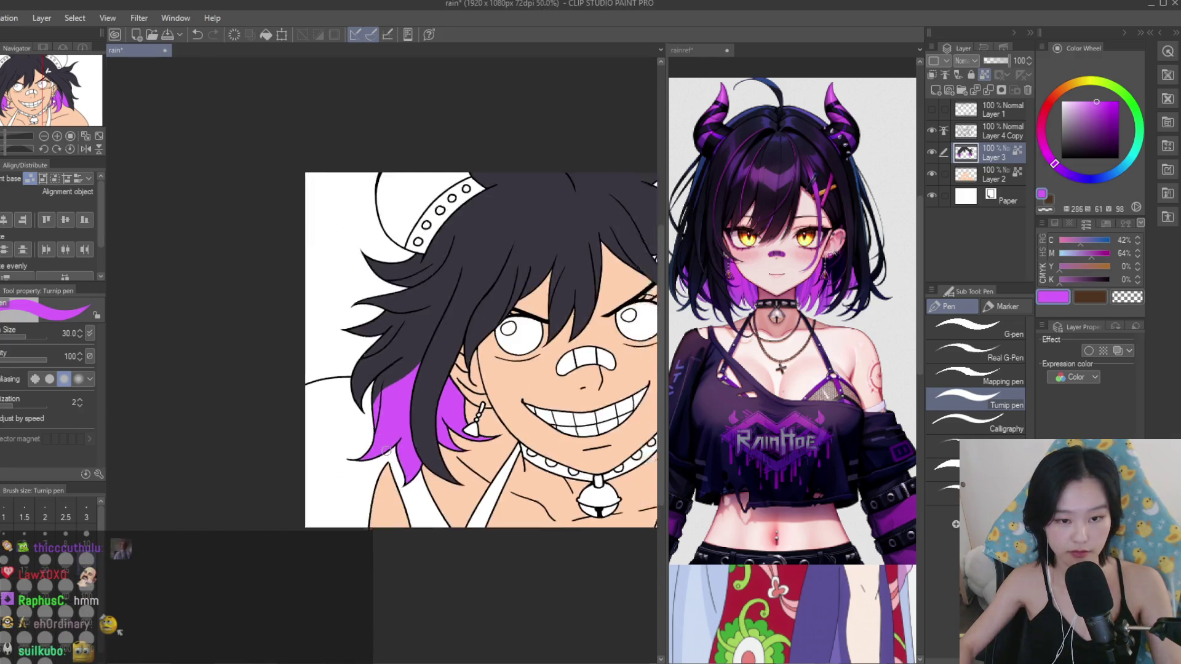
# Cover the top of the purple streak with dark hair strokes.
pyautogui.scroll(-3, 434, 369)
pyautogui.scroll(3, 431, 388)
pyautogui.scroll(2, 427, 400)
pyautogui.scroll(2, 427, 400)
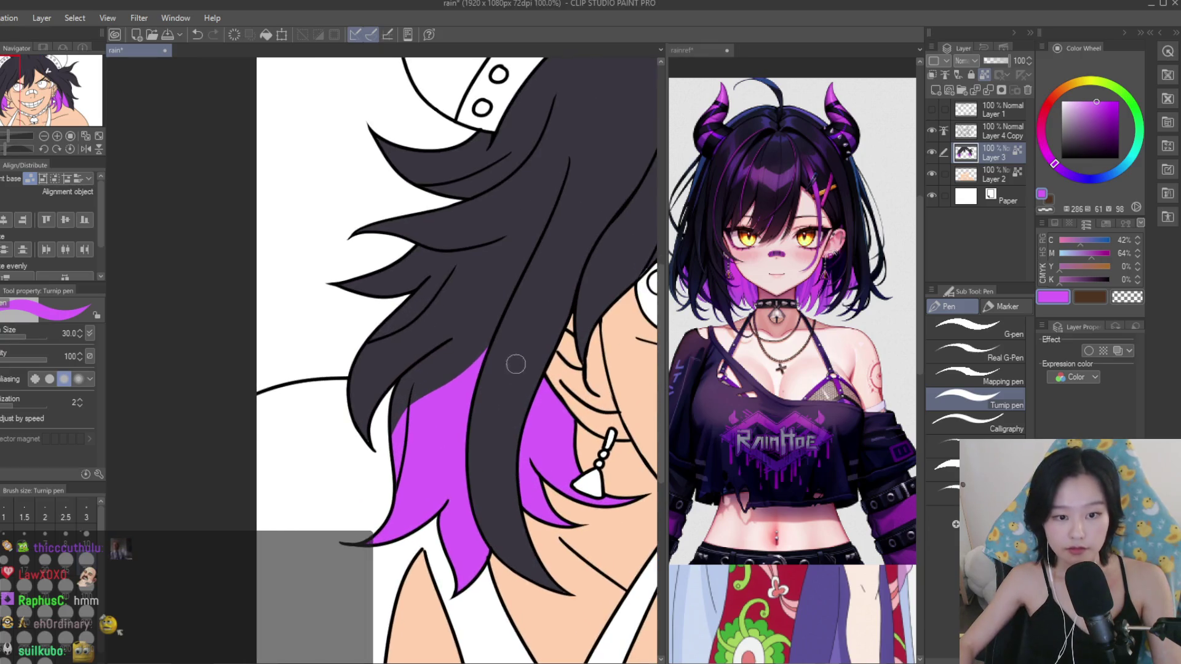
pyautogui.keyDown('alt'); pyautogui.click(482, 346); pyautogui.keyUp('alt')
pyautogui.moveTo(483, 360)
pyautogui.mouseDown()
pyautogui.moveTo(446, 395)
pyautogui.moveTo(396, 528)
pyautogui.mouseUp()
pyautogui.keyDown('alt'); pyautogui.click(380, 502); pyautogui.keyUp('alt')
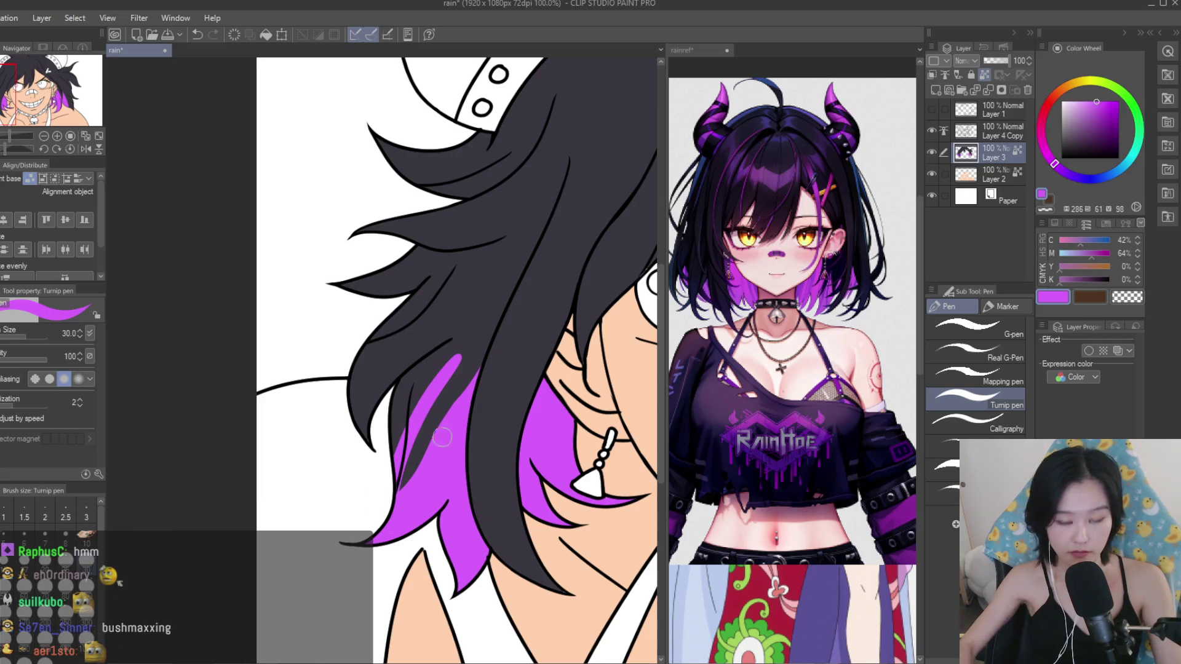
pyautogui.hotkey('ctrl', 'z')
pyautogui.hotkey('ctrl', 'y')
pyautogui.hotkey('ctrl', 'z')
pyautogui.hotkey('ctrl', 'z')
pyautogui.hotkey('ctrl', 'y')
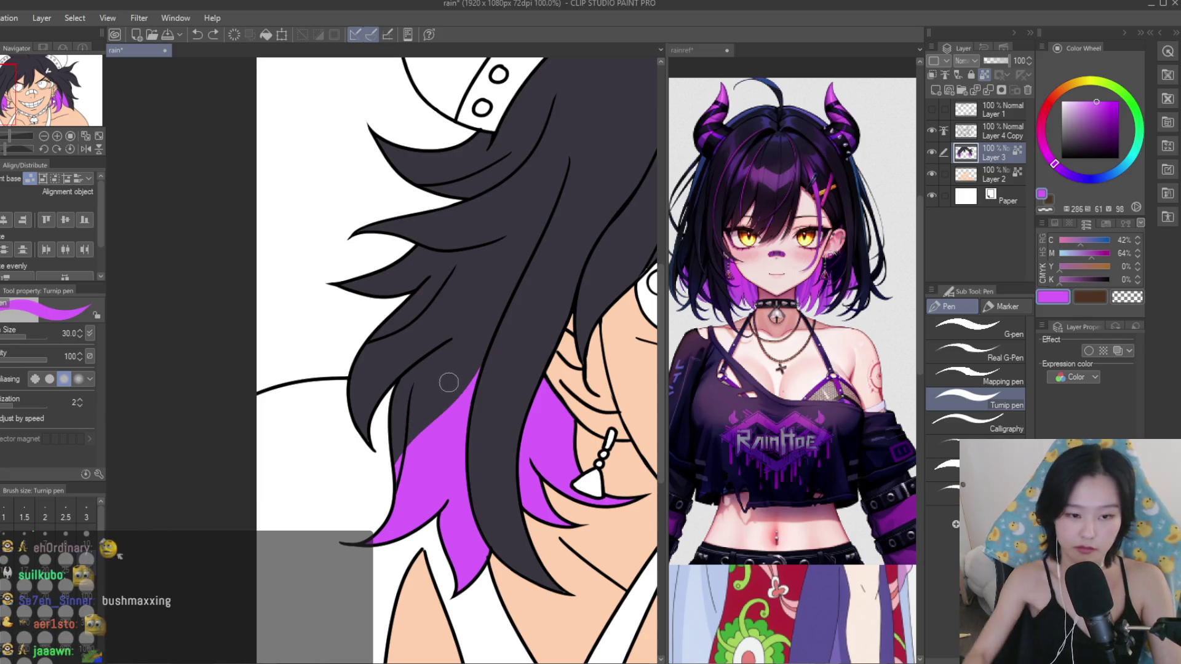
pyautogui.keyDown('alt'); pyautogui.click(448, 382); pyautogui.keyUp('alt')
pyautogui.moveTo(448, 383); pyautogui.dragTo(400, 487)
# At brush size 15, paint dark grey over the purple spike and trim the streak's edge.
pyautogui.keyDown('alt'); pyautogui.click(403, 486); pyautogui.keyUp('alt')
pyautogui.scroll(1, 403, 486)
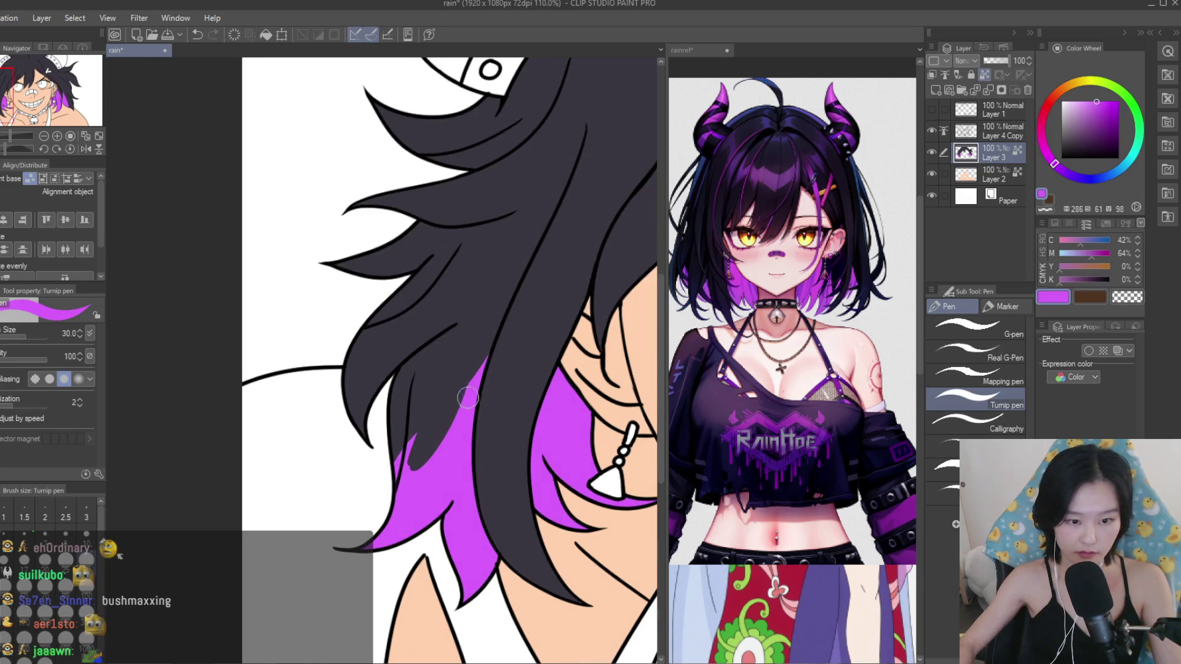
pyautogui.keyDown('alt'); pyautogui.click(409, 406); pyautogui.keyUp('alt')
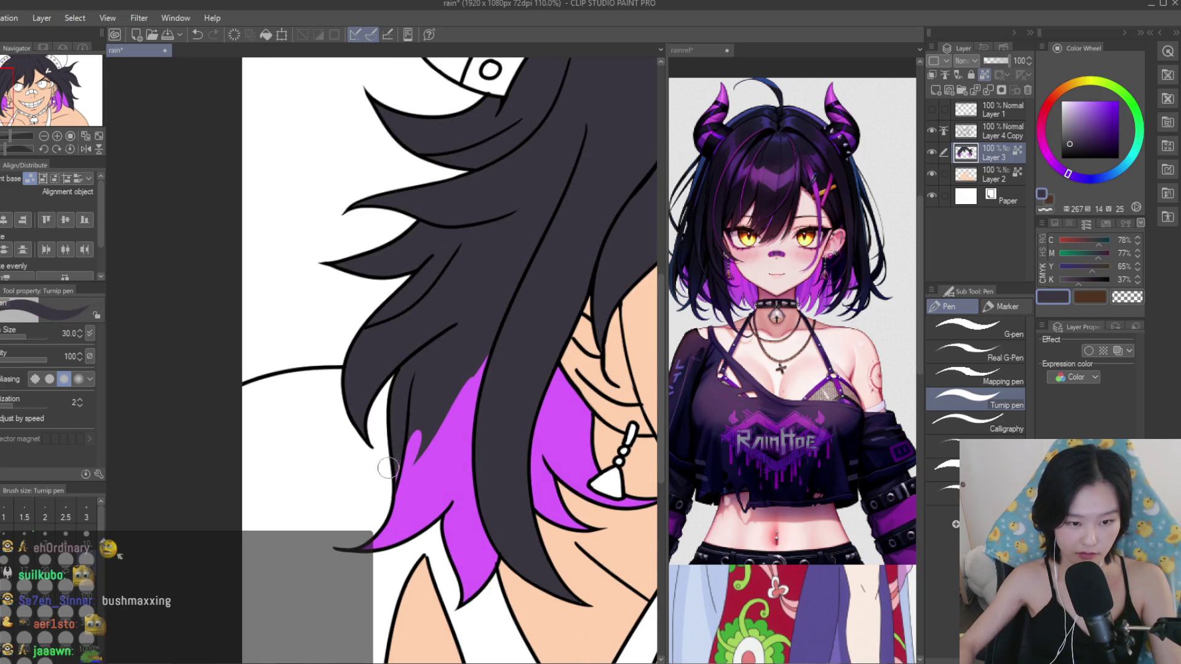
pyautogui.scroll(1, 389, 463)
pyautogui.scroll(1, 397, 454)
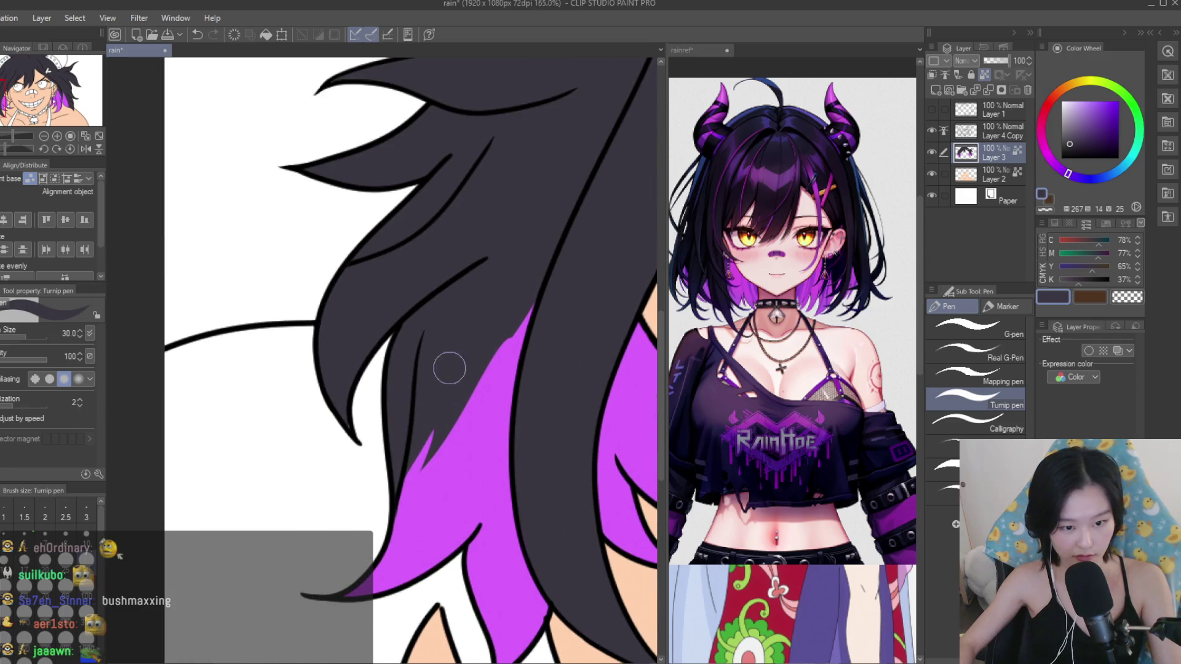
pyautogui.press('[')
pyautogui.press('[')
pyautogui.press('[')
pyautogui.keyDown('alt'); pyautogui.click(462, 473); pyautogui.keyUp('alt')
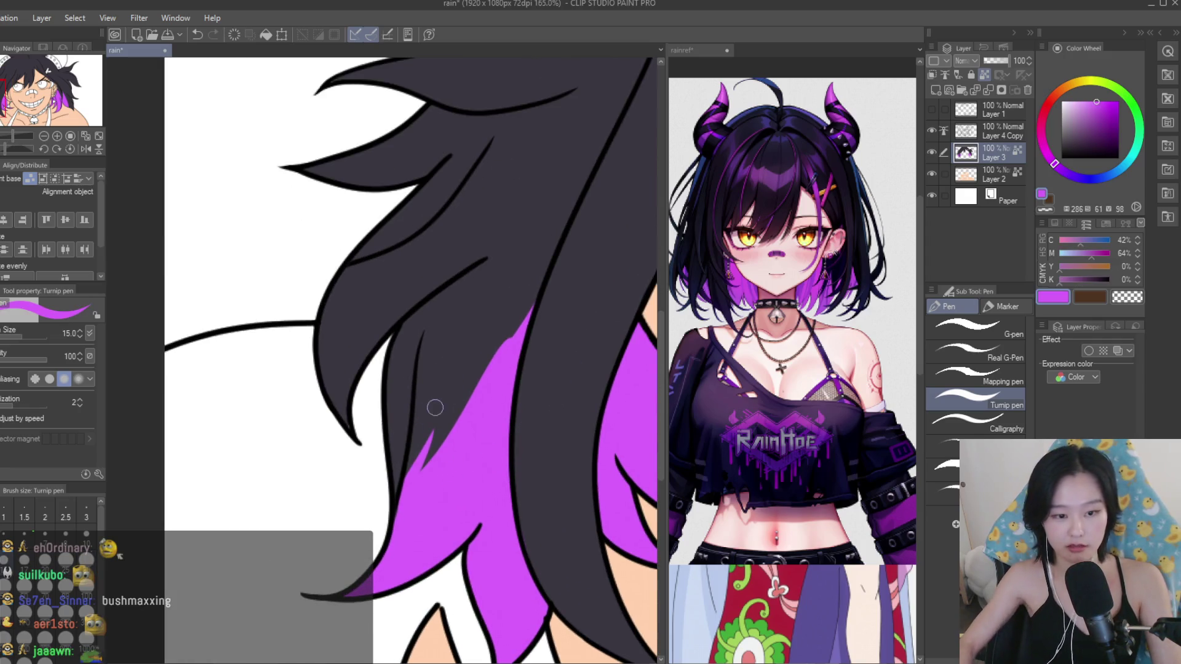
pyautogui.keyDown('alt'); pyautogui.click(430, 446); pyautogui.keyUp('alt')
pyautogui.moveTo(455, 370); pyautogui.dragTo(444, 430)
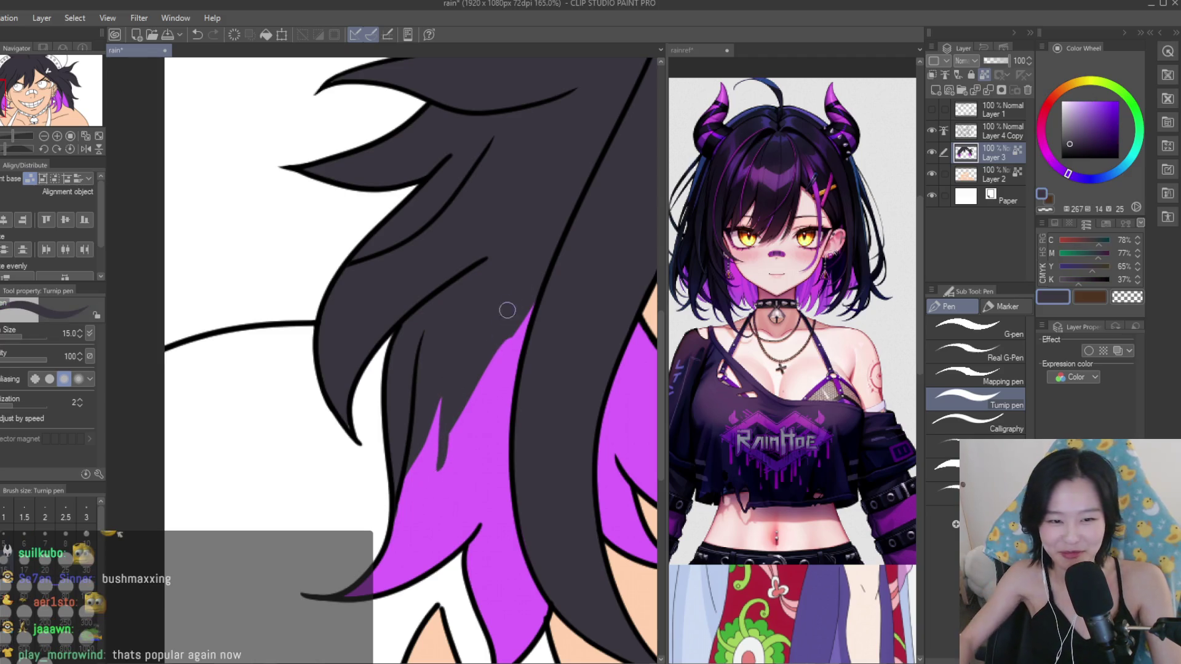
pyautogui.moveTo(507, 311); pyautogui.dragTo(452, 418)
pyautogui.keyDown('alt'); pyautogui.click(462, 423); pyautogui.keyUp('alt')
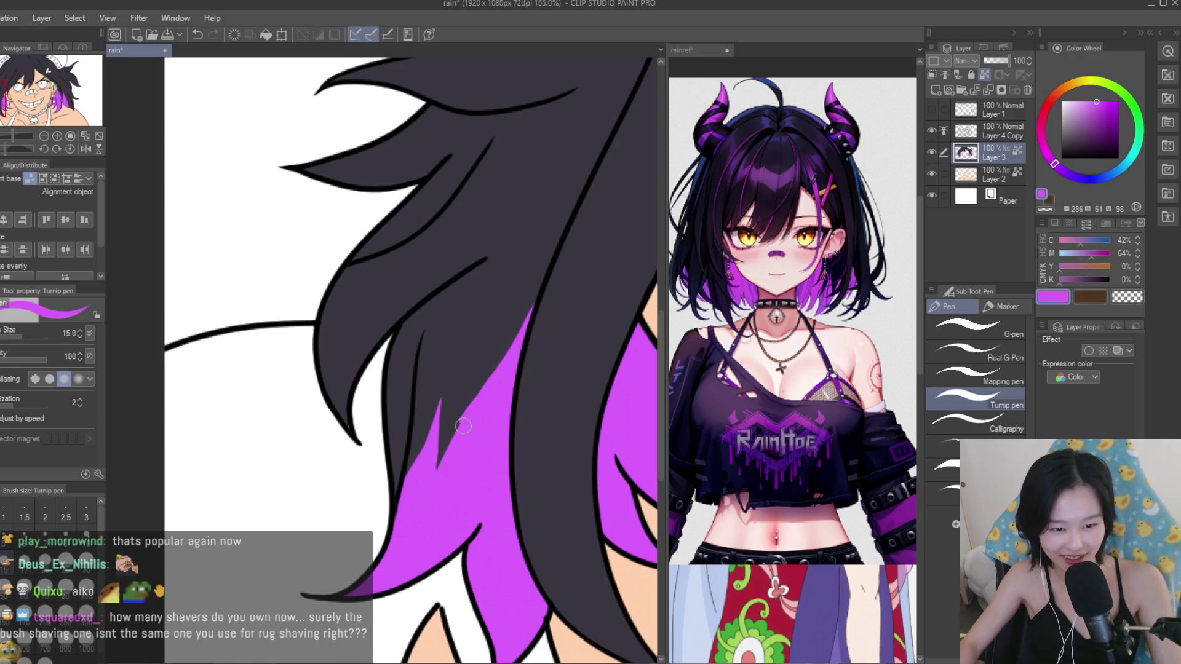
# Fill the gaps with purple to form pointed tips and trim the right edge in dark.
pyautogui.scroll(-8, 426, 497)
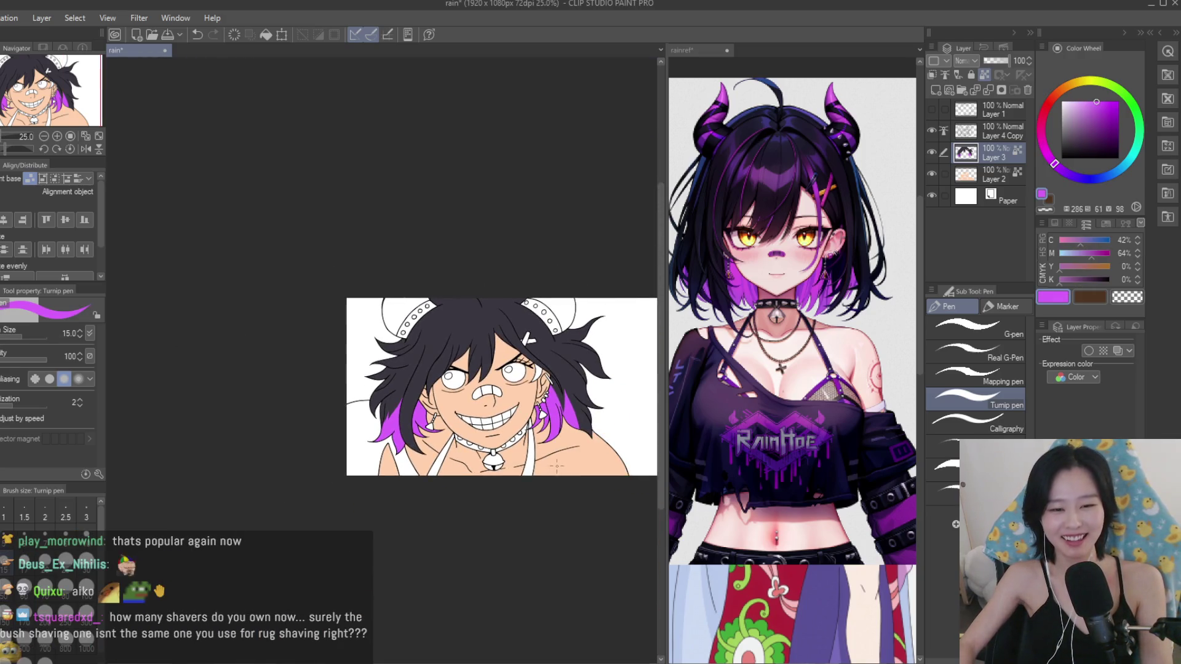
pyautogui.scroll(2, 588, 441)
pyautogui.scroll(2, 587, 441)
pyautogui.scroll(1, 585, 438)
pyautogui.scroll(2, 566, 425)
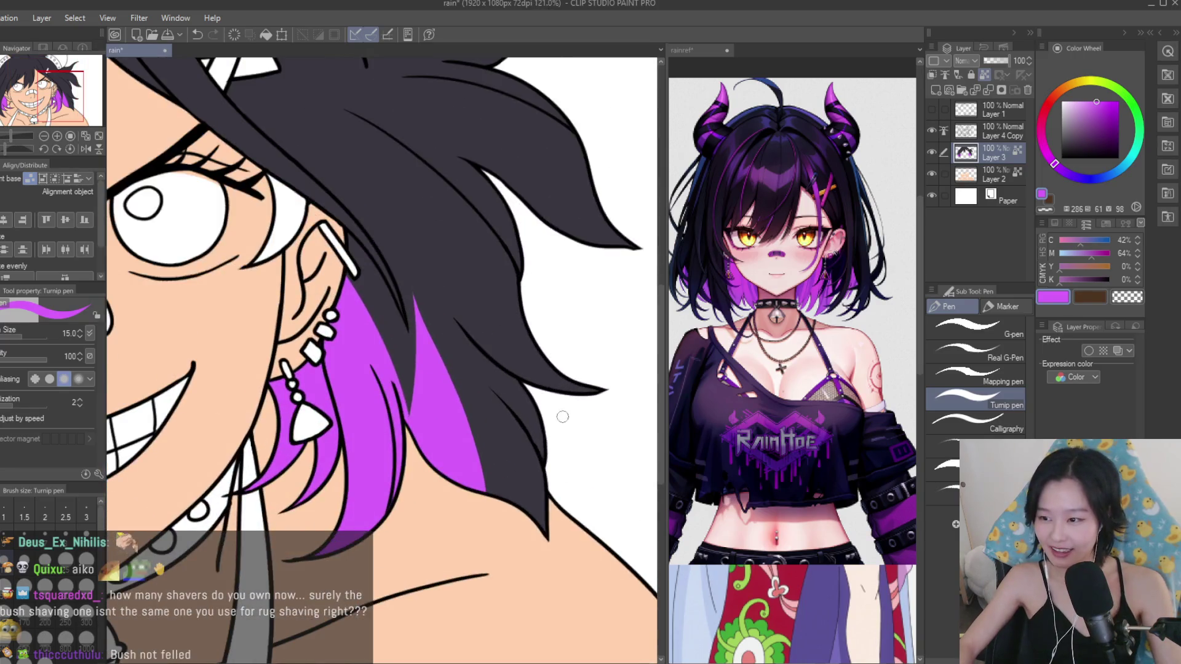
pyautogui.scroll(1, 480, 440)
pyautogui.scroll(1, 477, 424)
pyautogui.scroll(1, 469, 394)
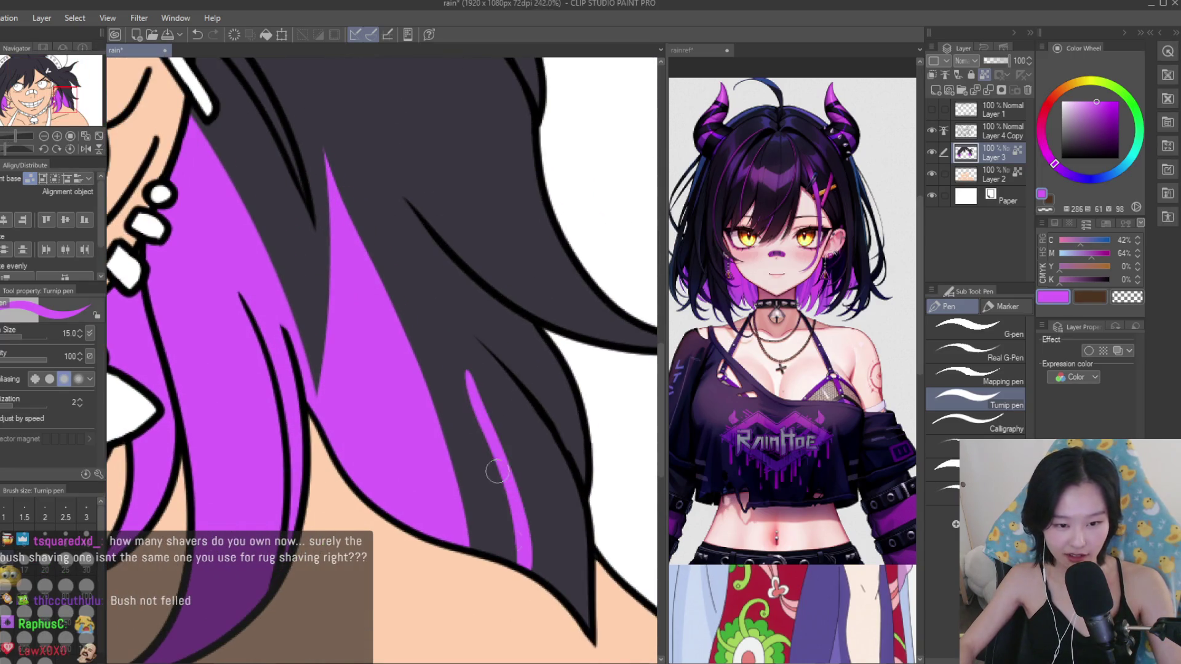
pyautogui.moveTo(466, 383); pyautogui.dragTo(452, 533)
pyautogui.moveTo(468, 427); pyautogui.dragTo(499, 554)
pyautogui.moveTo(475, 448); pyautogui.dragTo(517, 561)
pyautogui.moveTo(472, 492)
pyautogui.mouseDown()
pyautogui.moveTo(460, 355)
pyautogui.moveTo(512, 448)
pyautogui.mouseUp()
pyautogui.keyDown('alt'); pyautogui.click(461, 355); pyautogui.keyUp('alt')
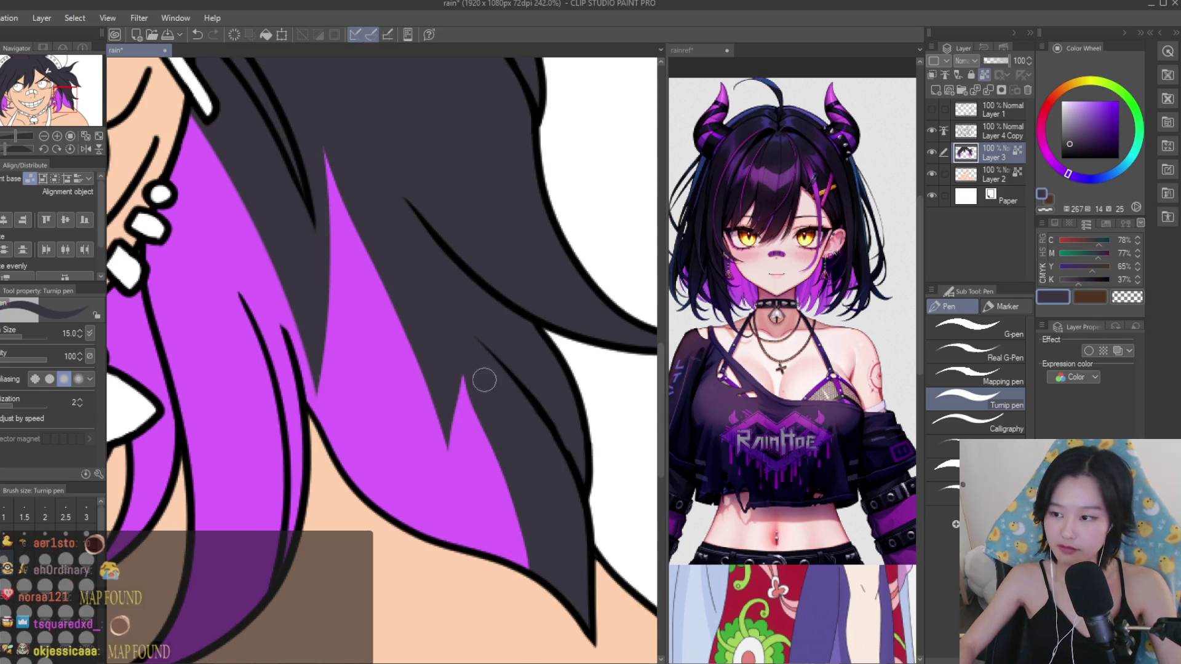
# Touch up the streak with one more short purple stroke.
pyautogui.scroll(-3, 483, 376)
pyautogui.scroll(-3, 467, 443)
pyautogui.scroll(-2, 446, 529)
pyautogui.scroll(3, 387, 421)
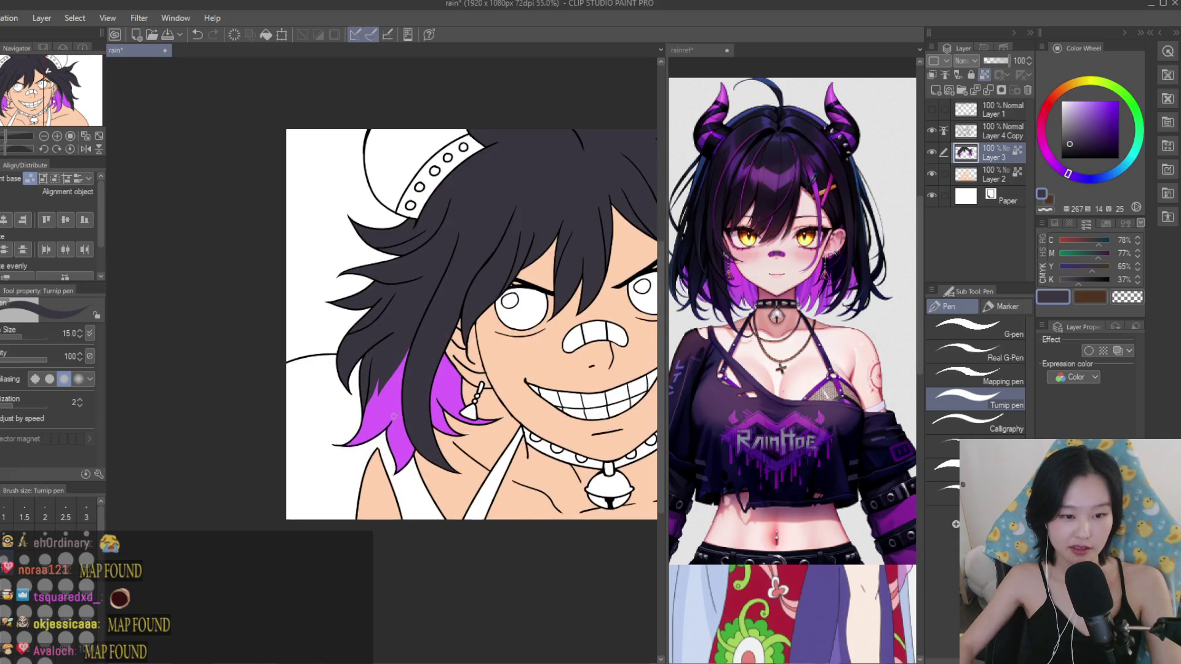
pyautogui.scroll(2, 372, 408)
pyautogui.keyDown('alt'); pyautogui.click(371, 407); pyautogui.keyUp('alt')
pyautogui.scroll(2, 340, 427)
pyautogui.scroll(2, 369, 406)
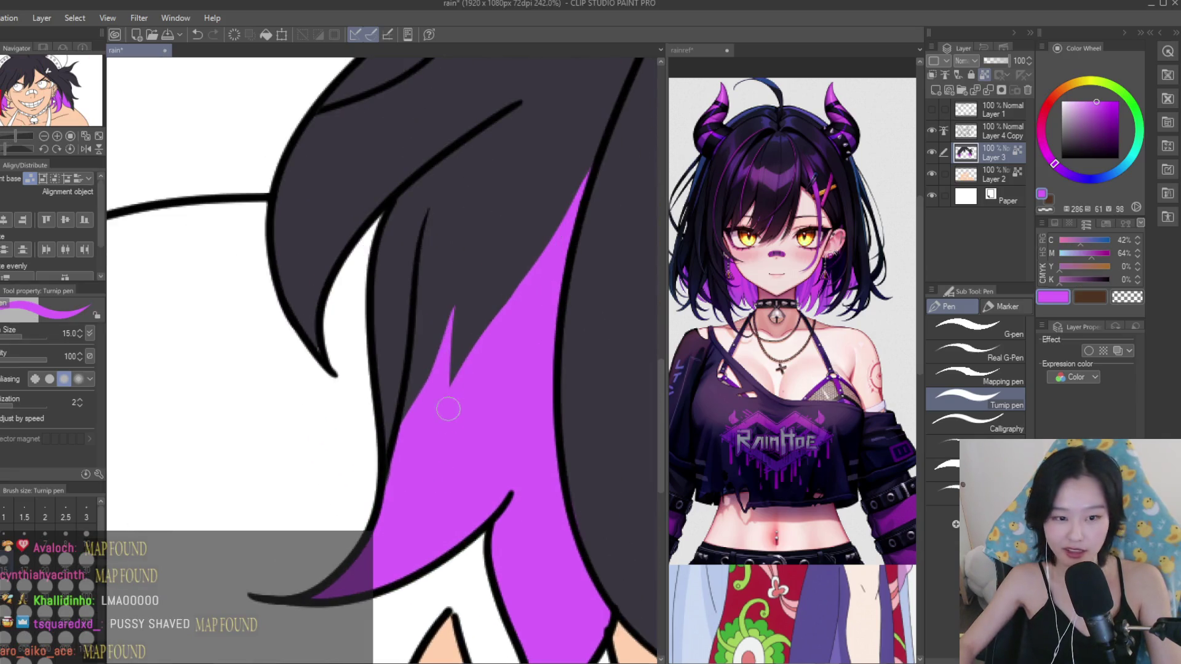
pyautogui.scroll(1, 449, 408)
pyautogui.moveTo(384, 452); pyautogui.dragTo(403, 417)
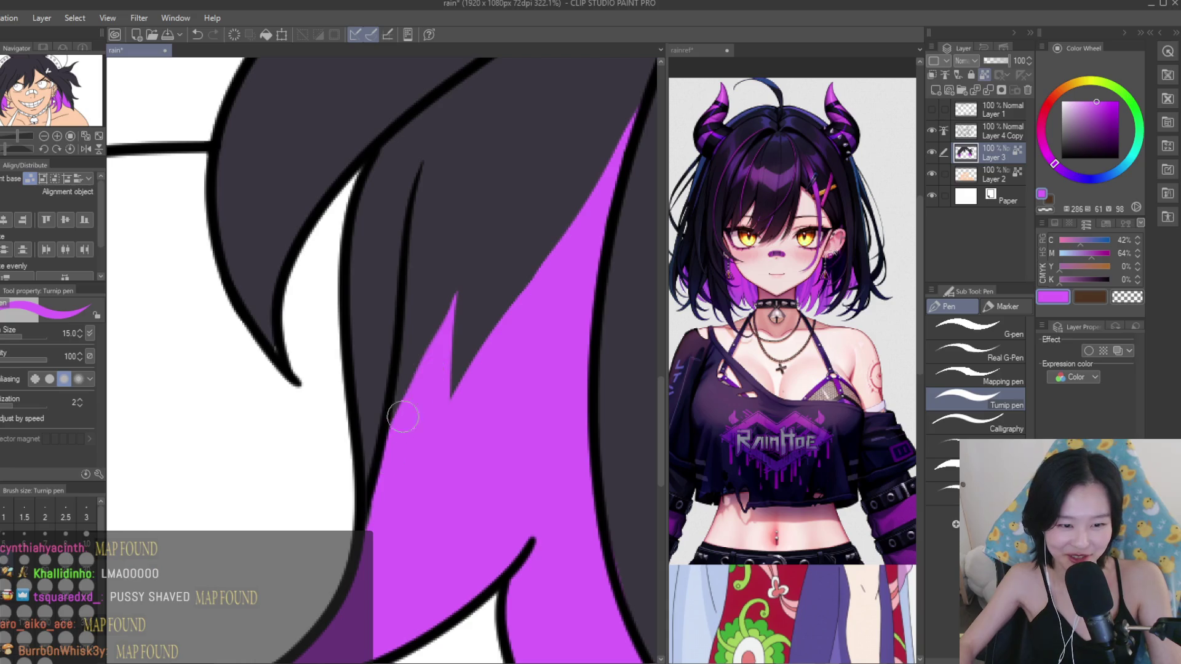
pyautogui.scroll(-3, 403, 411)
pyautogui.scroll(-2, 430, 394)
pyautogui.scroll(-2, 492, 376)
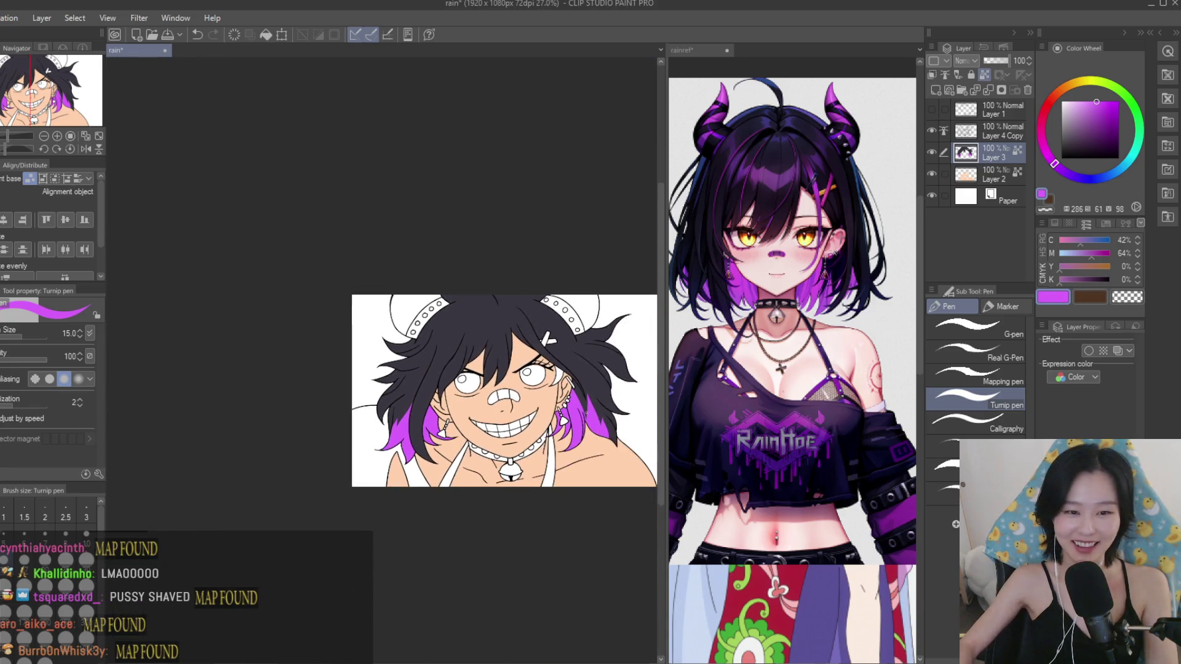
pyautogui.scroll(1, 613, 352)
pyautogui.scroll(2, 584, 335)
pyautogui.scroll(1, 536, 308)
pyautogui.scroll(1, 480, 270)
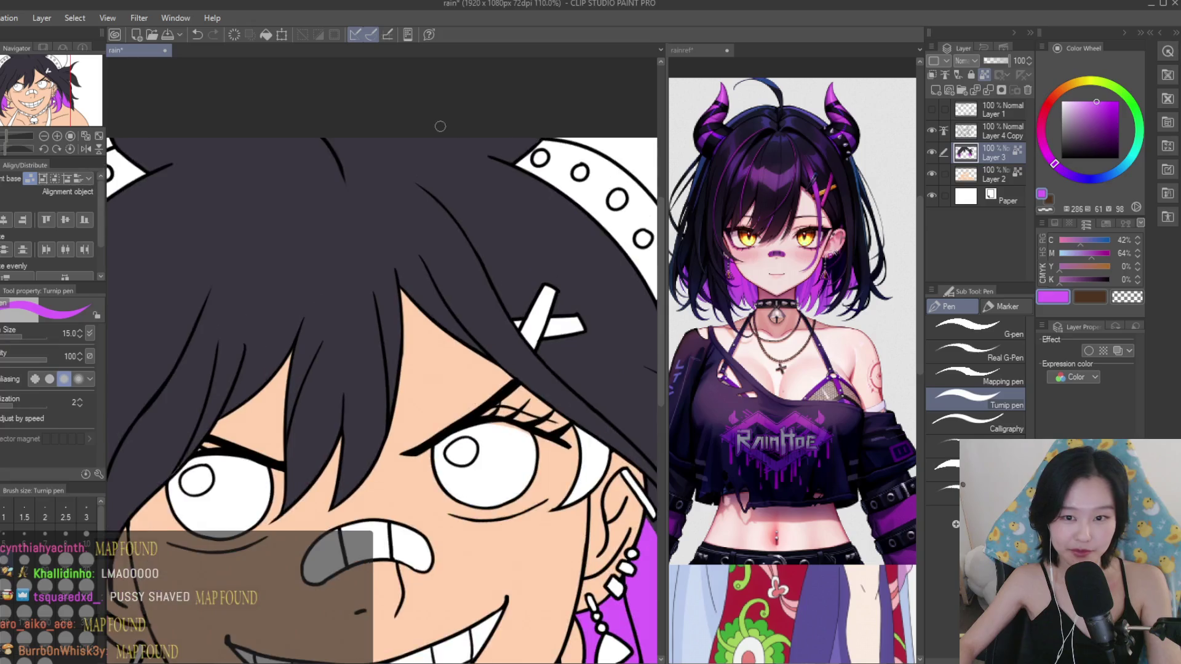
pyautogui.scroll(1, 417, 234)
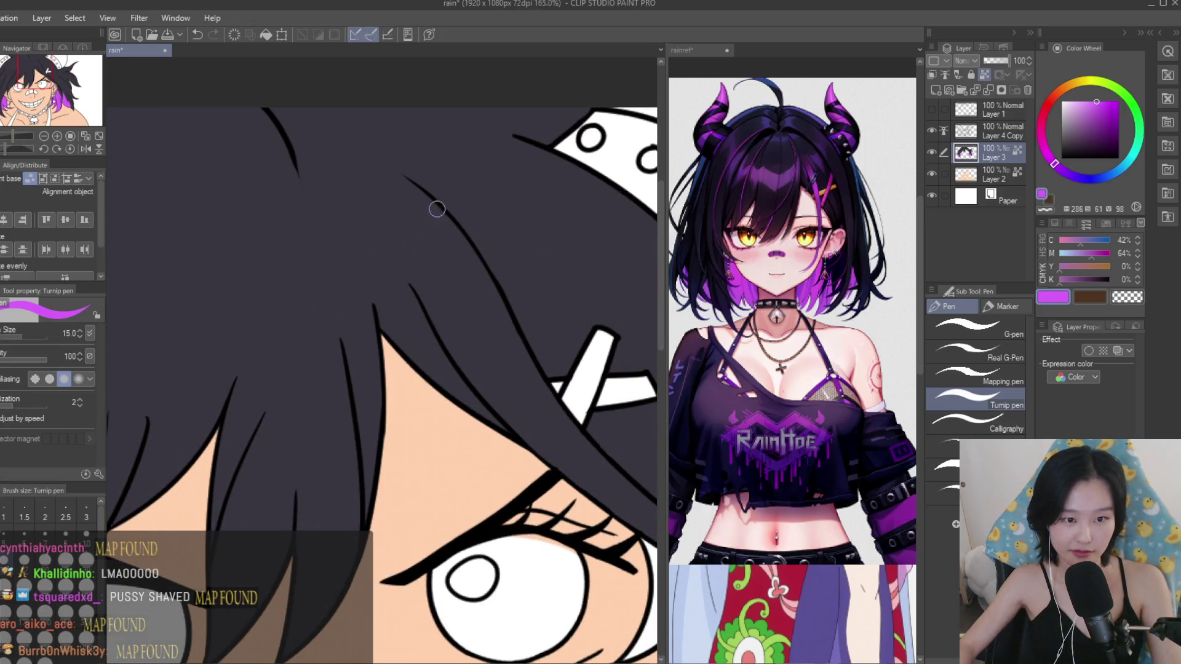
# Paint two bright purple strokes forming a V through the bangs above the eye.
pyautogui.moveTo(436, 210); pyautogui.dragTo(500, 393)
pyautogui.scroll(1, 434, 317)
pyautogui.moveTo(428, 311); pyautogui.dragTo(516, 390)
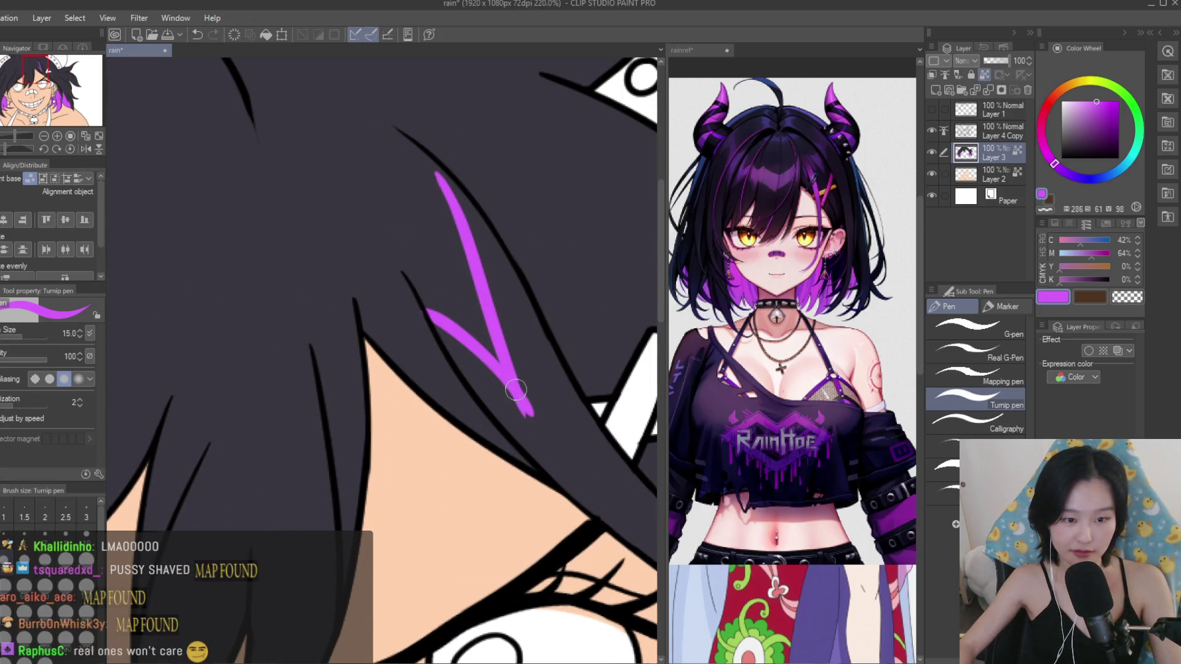
pyautogui.keyDown('alt'); pyautogui.click(399, 312); pyautogui.keyUp('alt')
pyautogui.keyDown('alt'); pyautogui.click(503, 374); pyautogui.keyUp('alt')
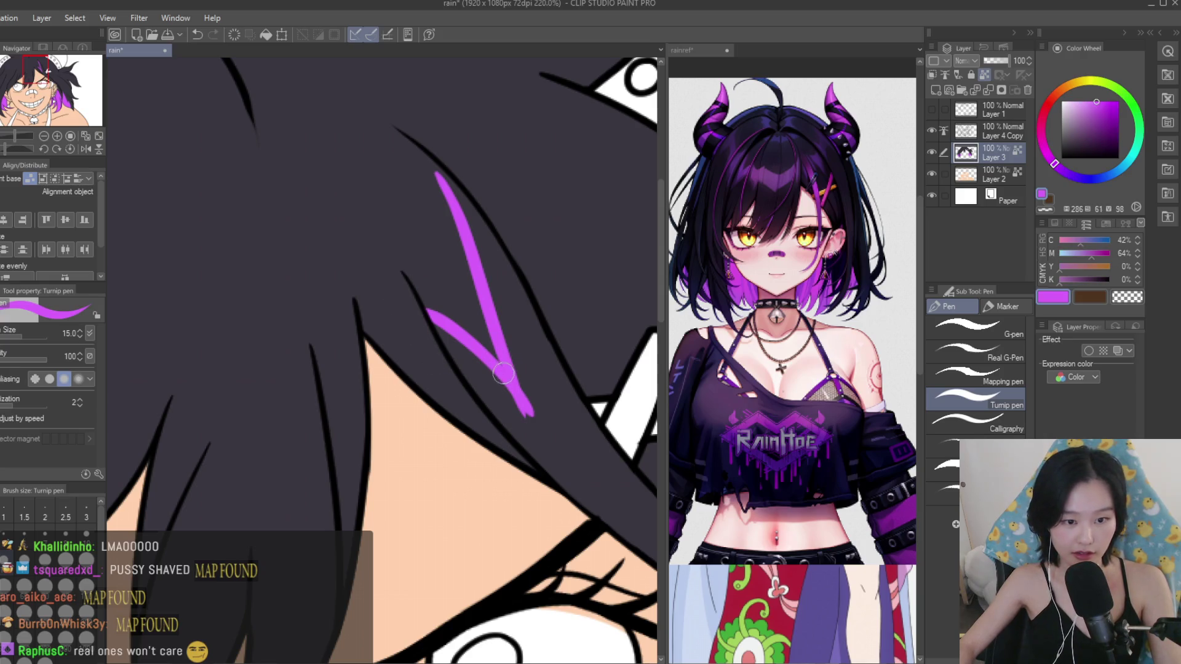
# Try bucket-filling the purple V, undoing the flood, with fills set to respect other layers' lines.
pyautogui.press('g')
pyautogui.click(490, 335)
pyautogui.scroll(-1, 471, 317)
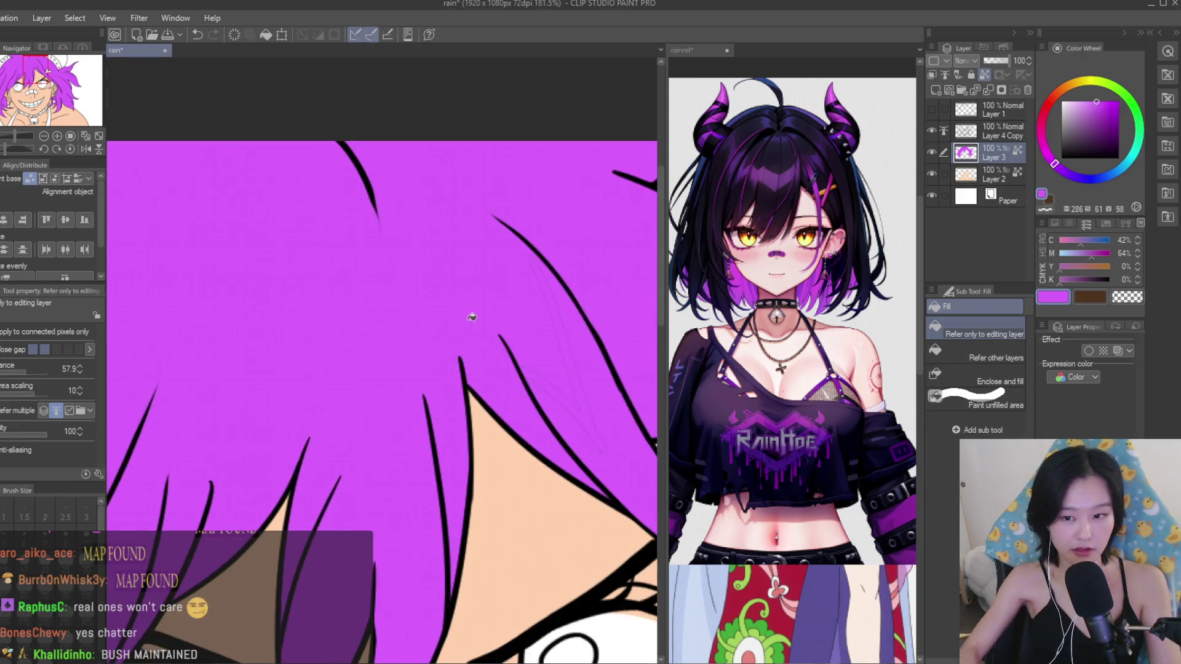
pyautogui.hotkey('ctrl', 'z')
pyautogui.click(982, 346)
pyautogui.click(553, 381)
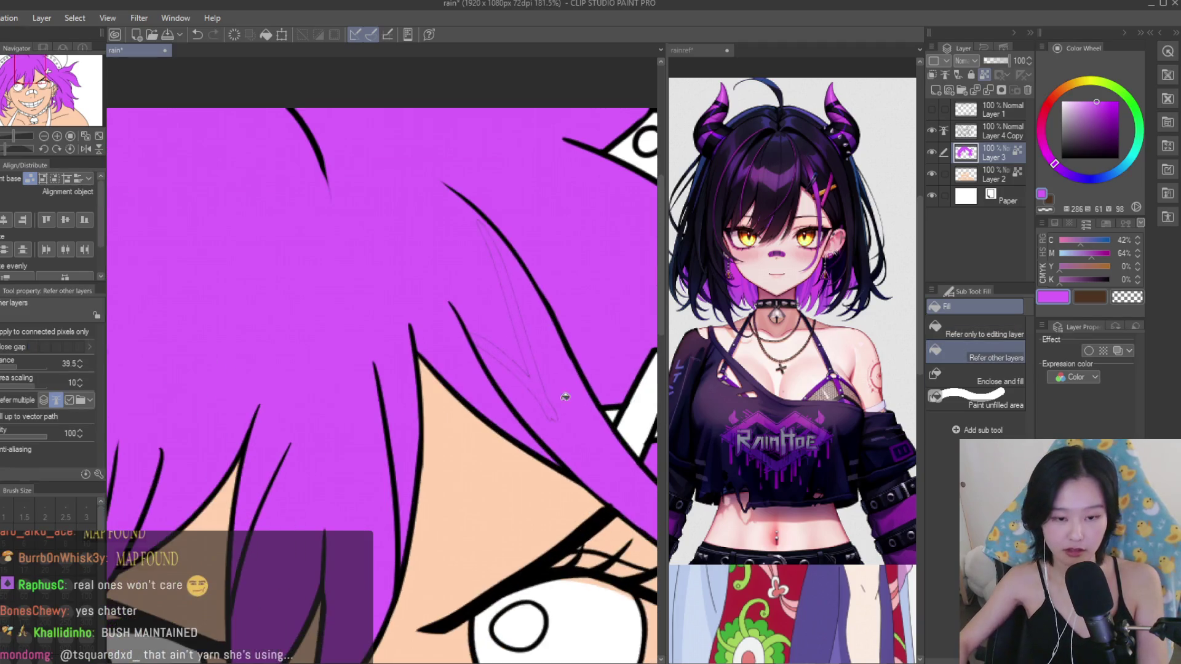
pyautogui.hotkey('ctrl', 'z')
pyautogui.press('p')
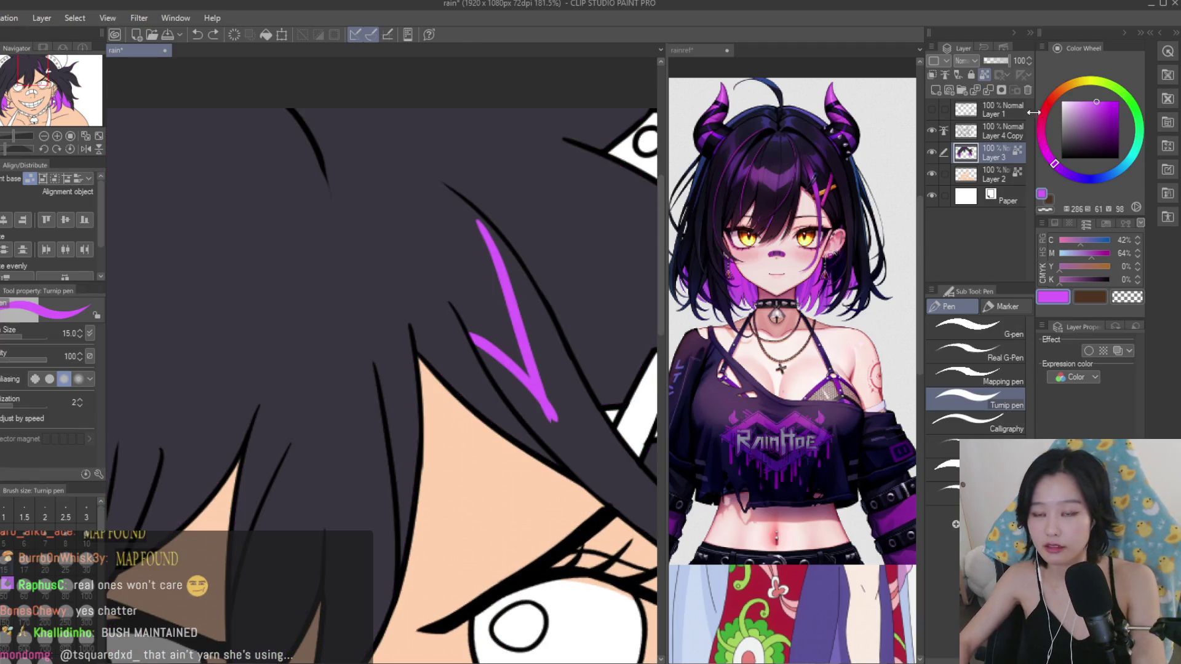
pyautogui.scroll(1, 493, 265)
pyautogui.scroll(1, 548, 330)
pyautogui.scroll(1, 476, 184)
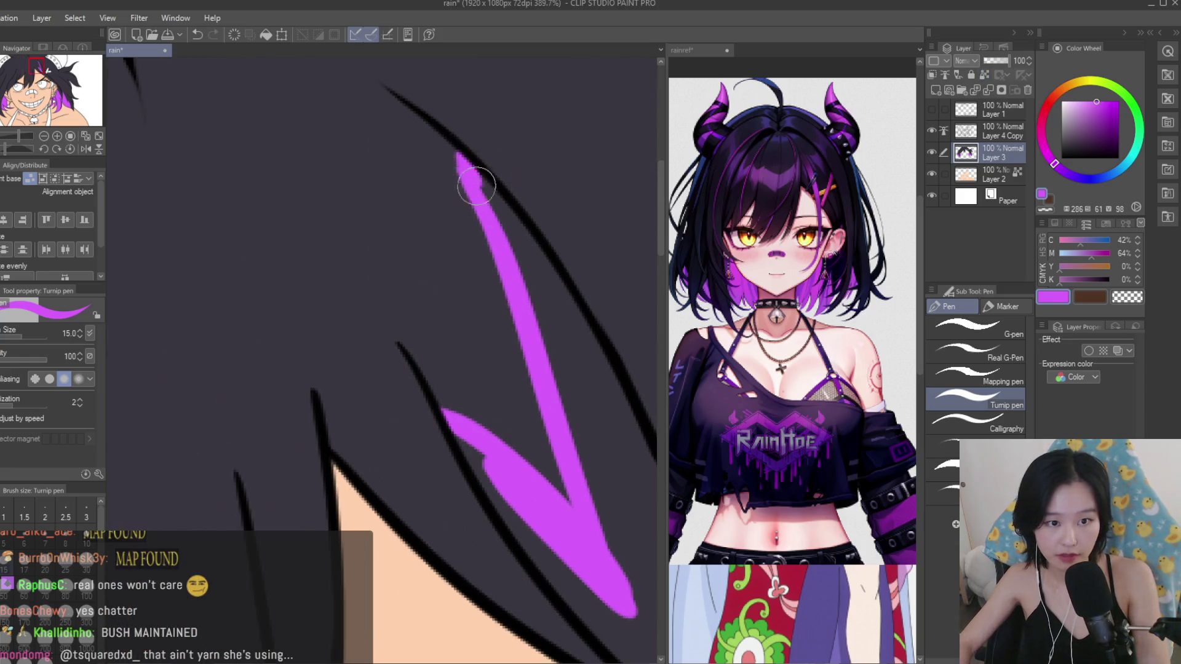
# Retry filling the V with fills limited to the current layer, undoing each flooded fill.
pyautogui.press('g')
pyautogui.click(526, 289)
pyautogui.scroll(-1, 417, 255)
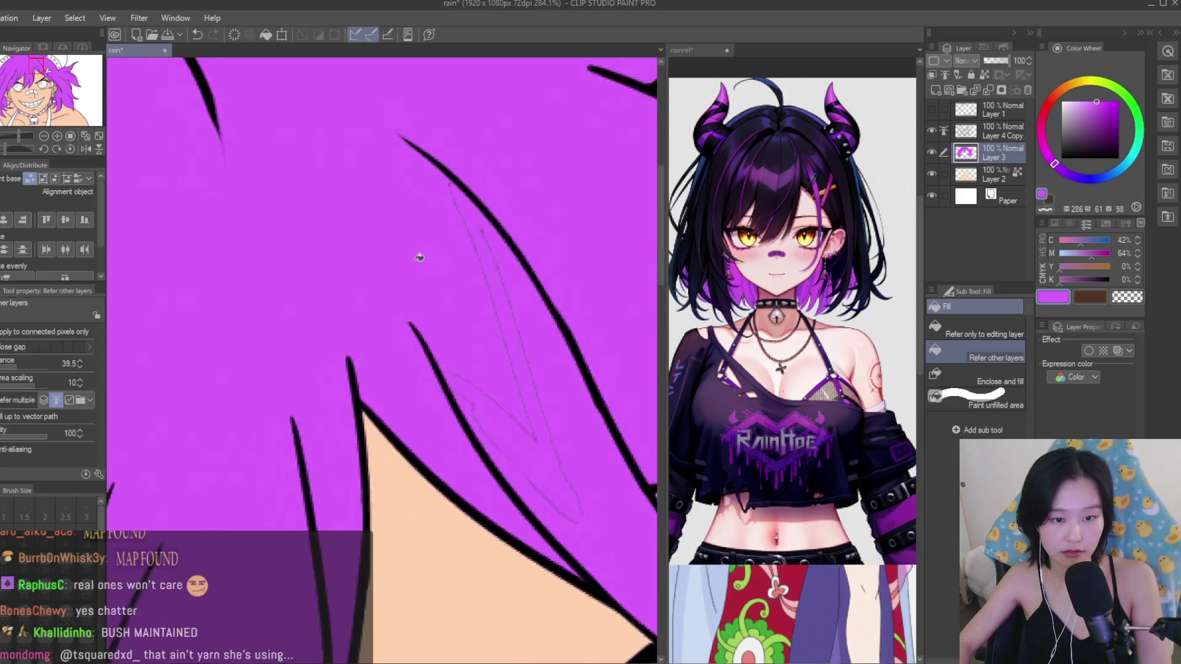
pyautogui.scroll(-1, 416, 255)
pyautogui.hotkey('ctrl', 'z')
pyautogui.click(978, 329)
pyautogui.click(536, 397)
pyautogui.hotkey('ctrl', 'z')
pyautogui.click(546, 428)
pyautogui.hotkey('ctrl', 'z')
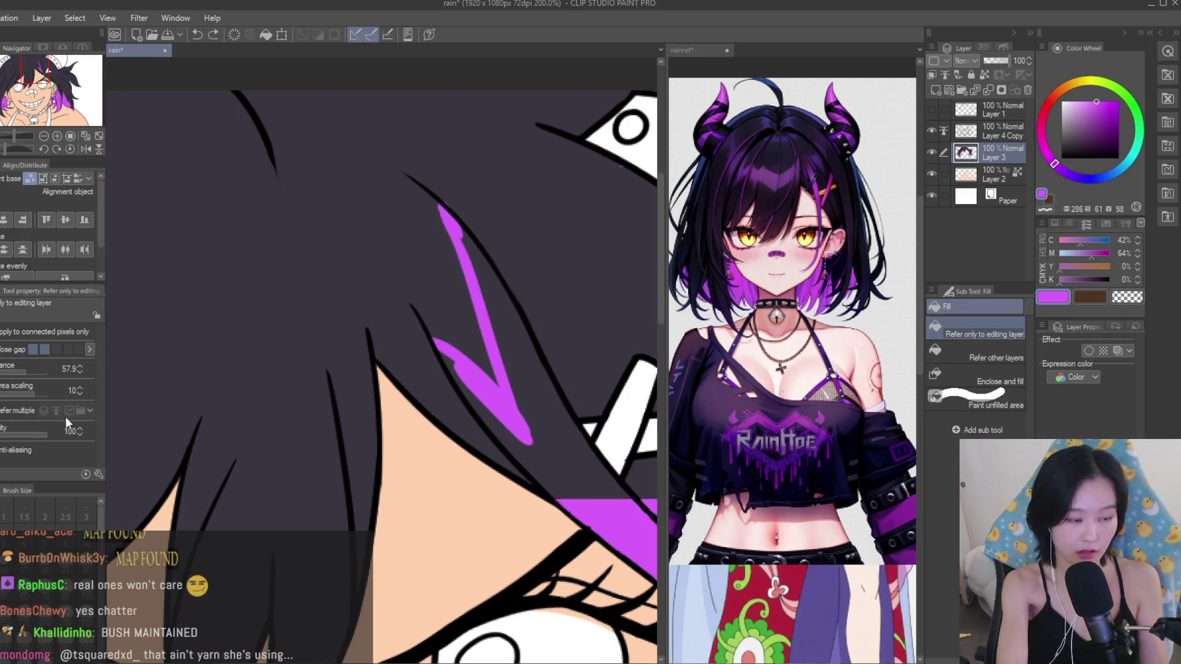
# Set fills to respect other layers again and retry the V fill, undoing every failed attempt.
pyautogui.click(940, 354)
pyautogui.click(561, 426)
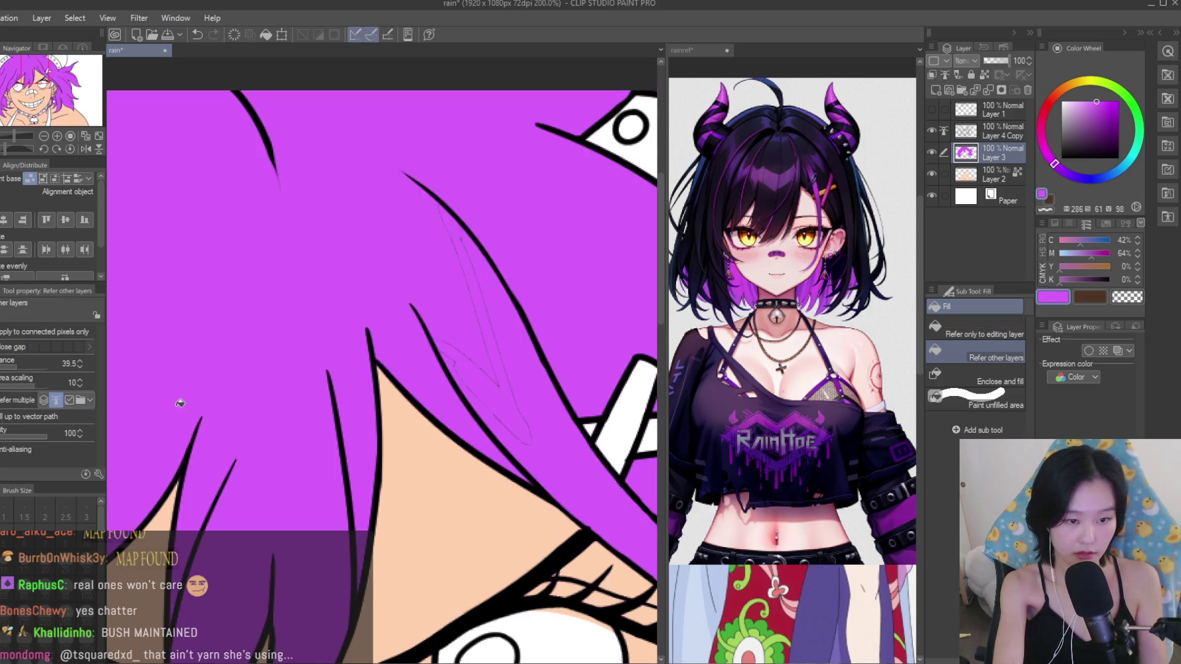
pyautogui.hotkey('ctrl', 'z')
pyautogui.click(602, 475)
pyautogui.hotkey('ctrl', 'z')
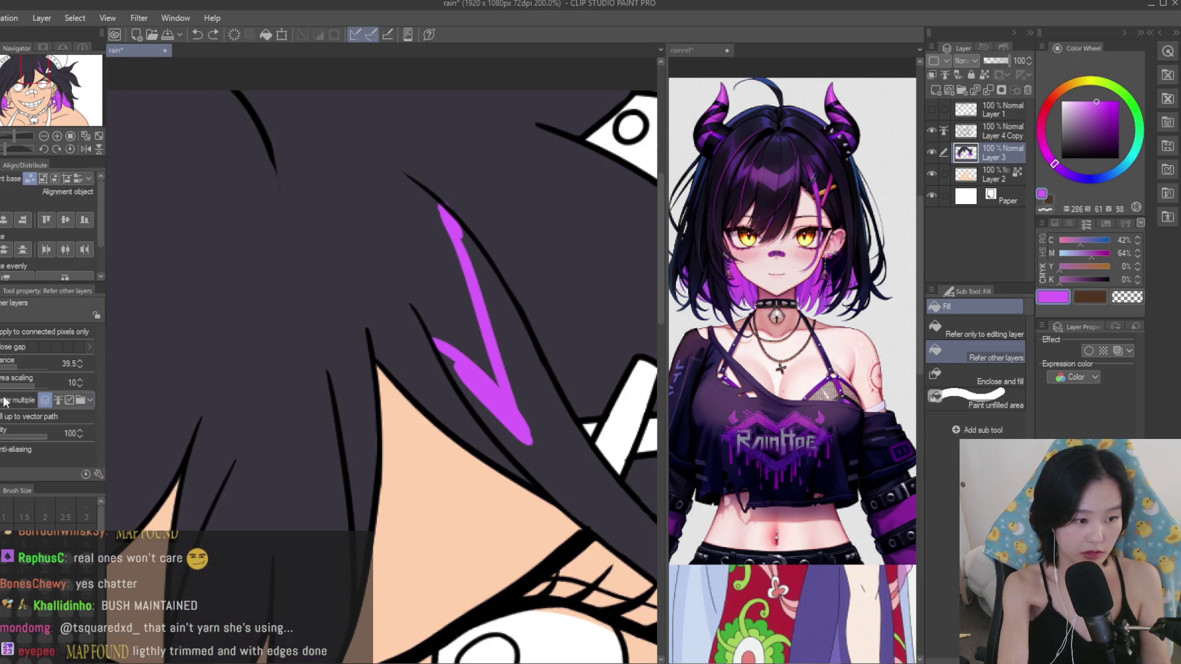
pyautogui.click(554, 467)
pyautogui.hotkey('ctrl', 'z')
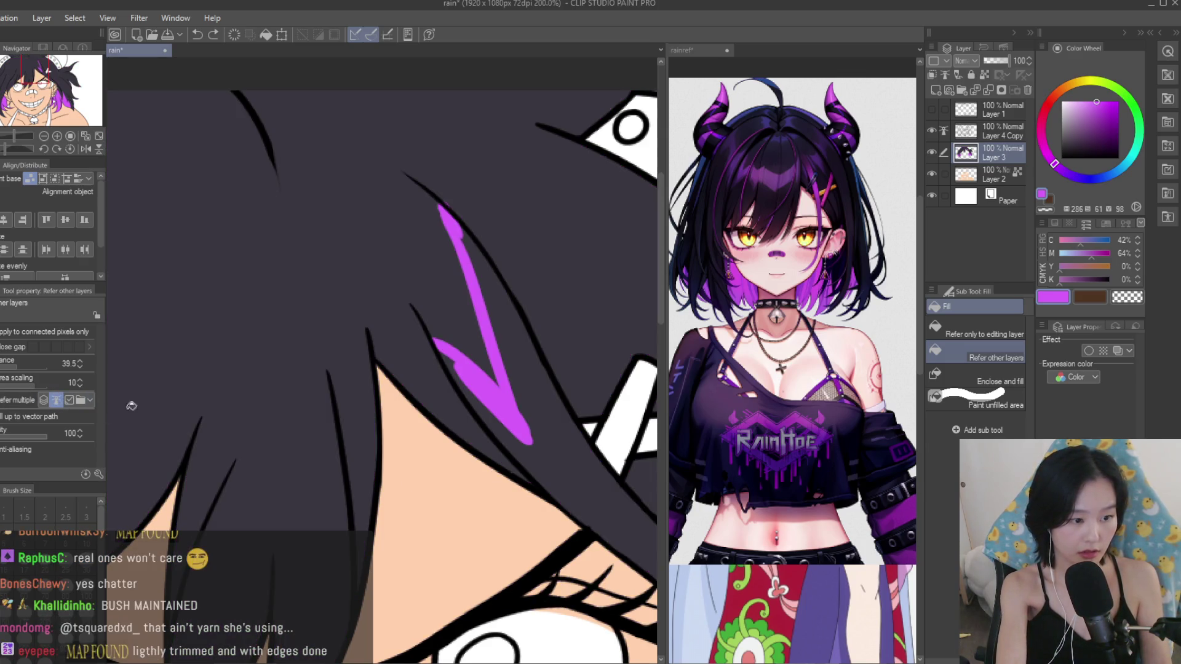
pyautogui.click(131, 406)
pyautogui.hotkey('ctrl', 'z')
pyautogui.press('p')
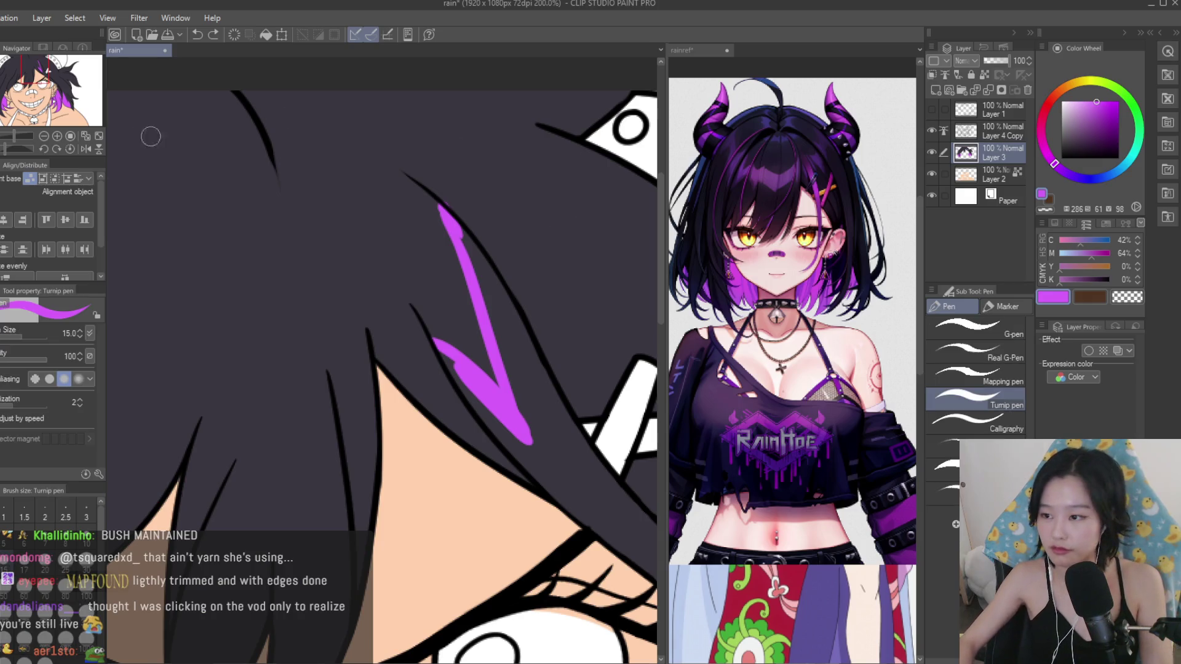
pyautogui.scroll(2, 264, 185)
# Erase a stray line near the streak and paint over the gap in the purple streak.
pyautogui.press('e')
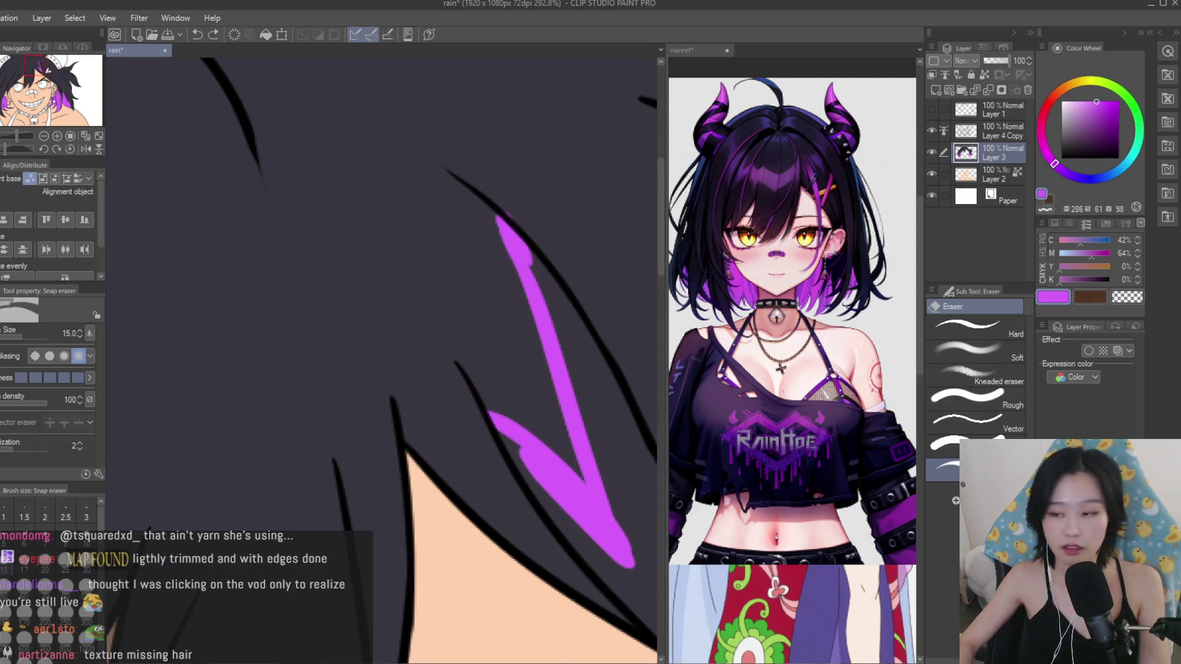
pyautogui.scroll(1, 484, 231)
pyautogui.moveTo(554, 241); pyautogui.dragTo(555, 242)
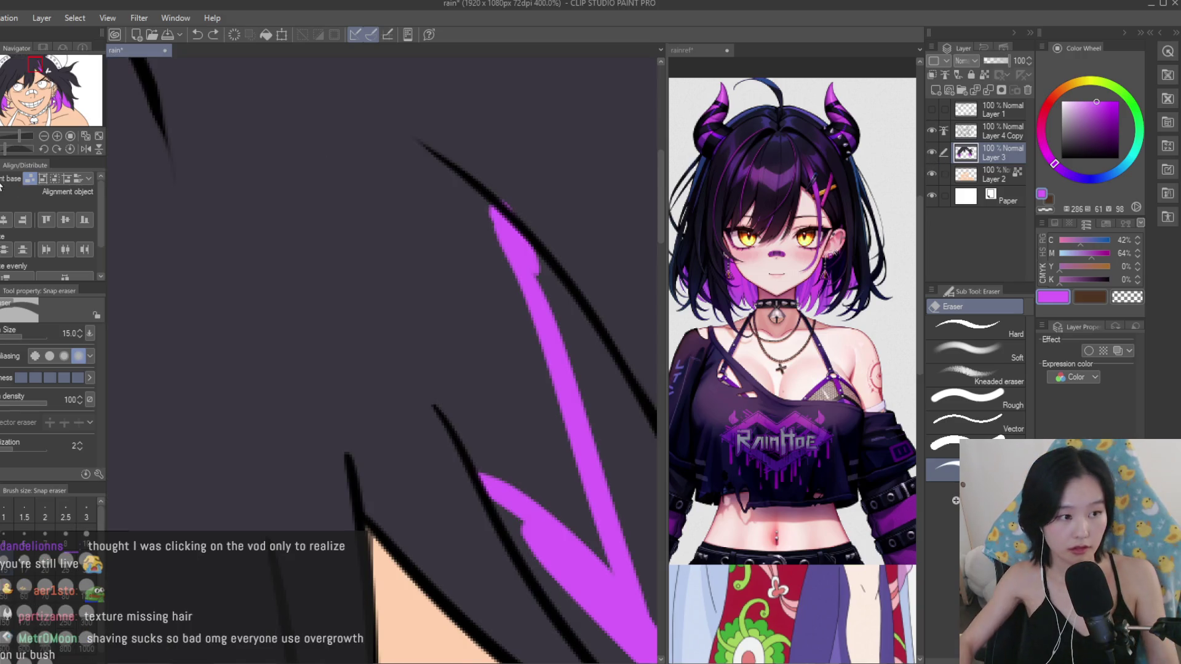
pyautogui.press('p')
pyautogui.keyDown('alt'); pyautogui.click(475, 173); pyautogui.keyUp('alt')
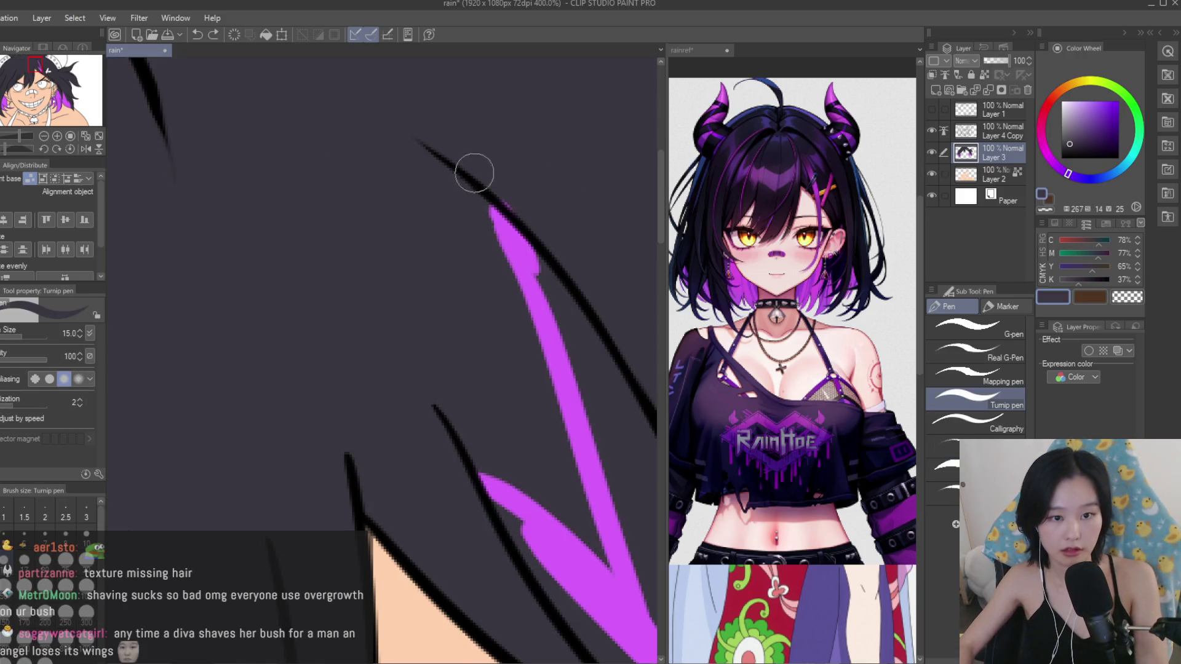
pyautogui.scroll(-1, 594, 285)
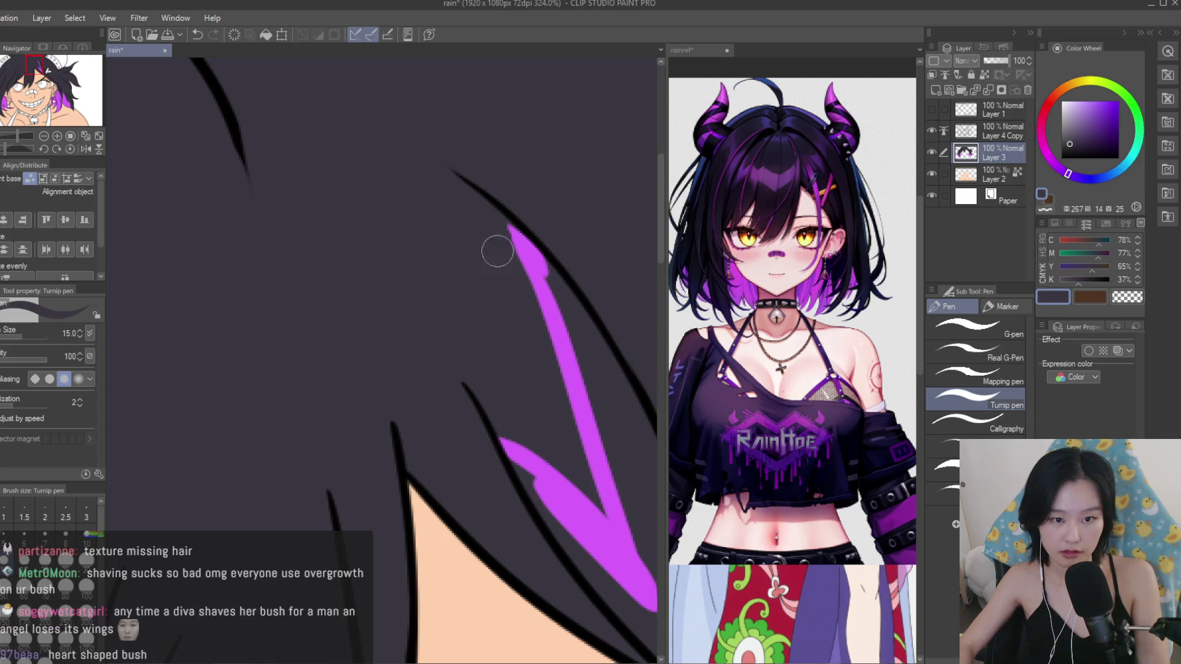
pyautogui.keyDown('alt'); pyautogui.click(534, 263); pyautogui.keyUp('alt')
pyautogui.moveTo(613, 408); pyautogui.dragTo(615, 492)
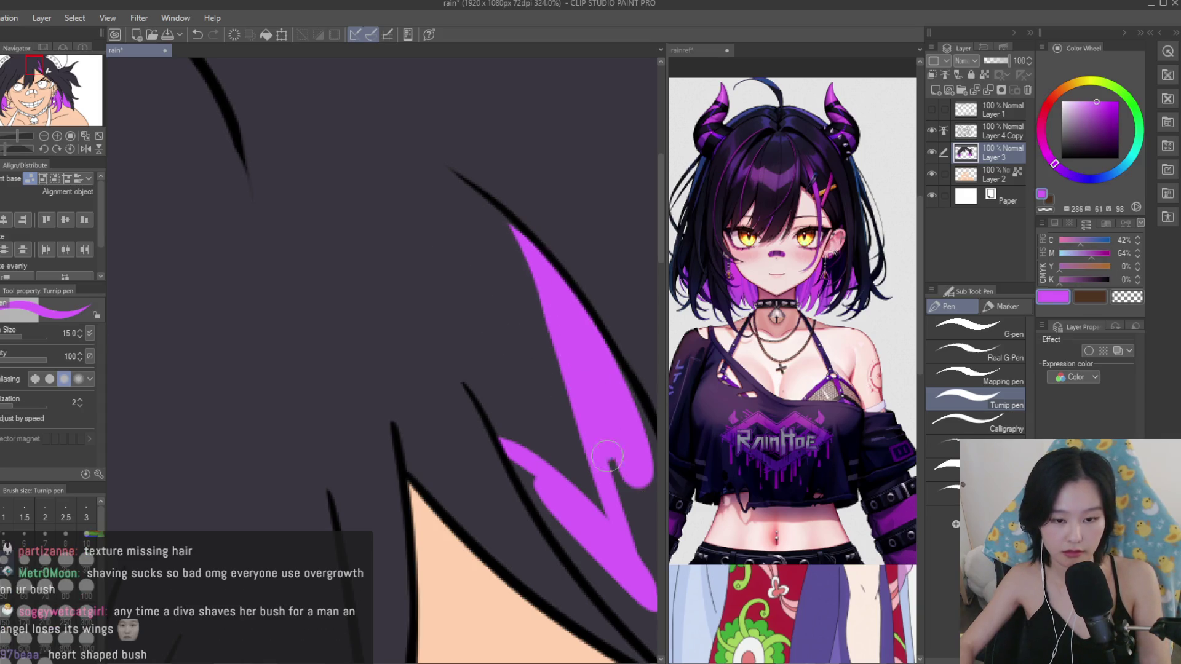
# Widen the purple streak's edges and, with a larger brush, the strand near the X clip.
pyautogui.scroll(-1, 539, 476)
pyautogui.scroll(-1, 552, 493)
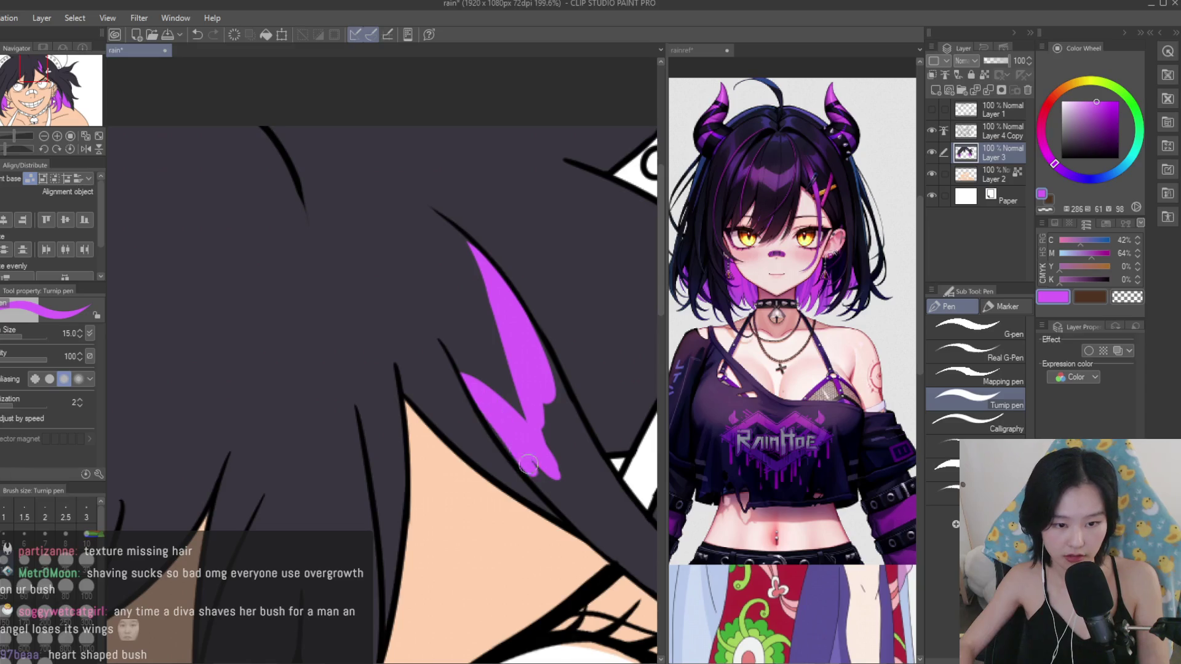
pyautogui.moveTo(552, 469); pyautogui.dragTo(557, 404)
pyautogui.moveTo(602, 520); pyautogui.dragTo(571, 419)
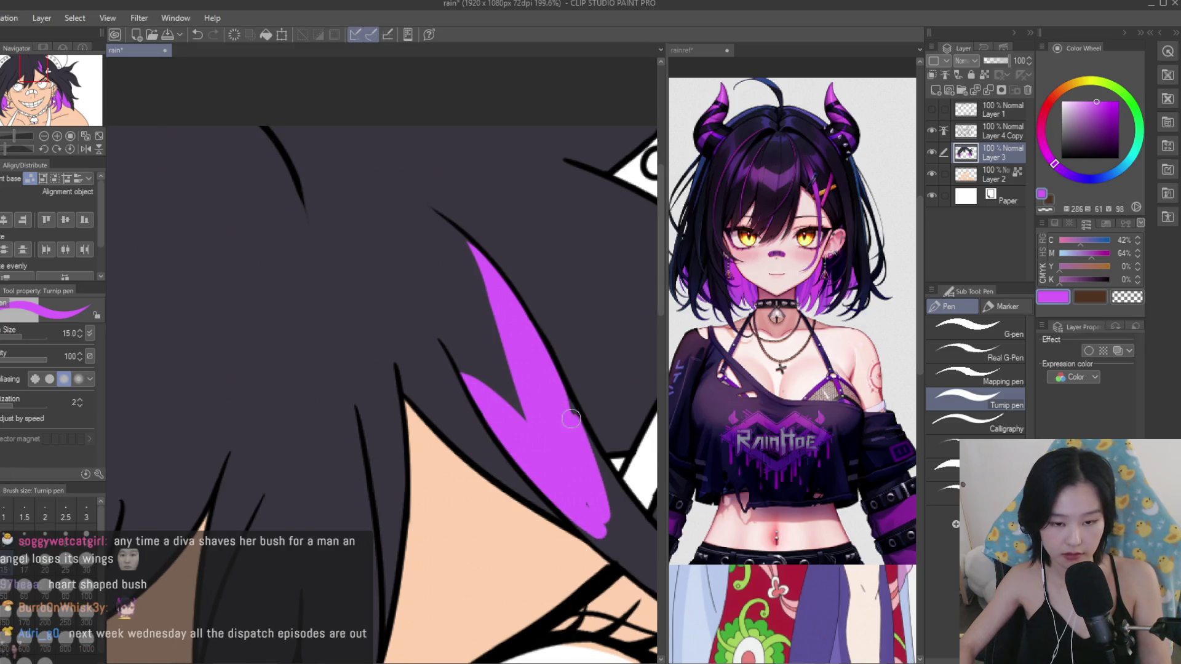
pyautogui.scroll(-2, 620, 550)
pyautogui.scroll(1, 424, 380)
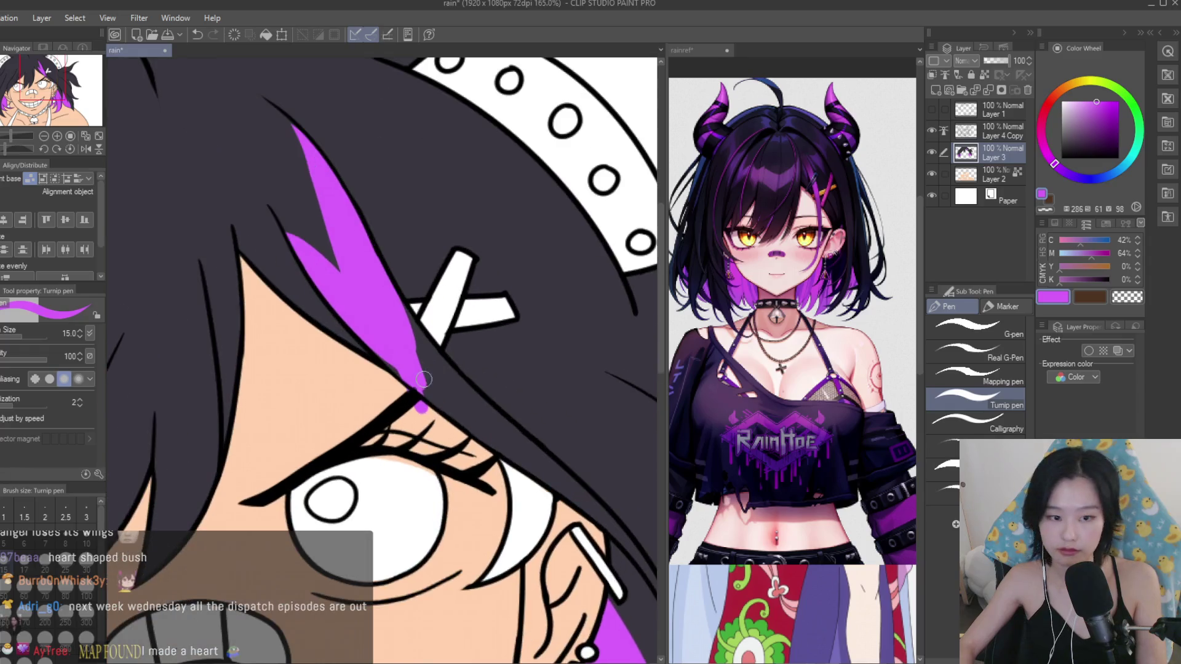
pyautogui.hotkey('ctrl', 'z')
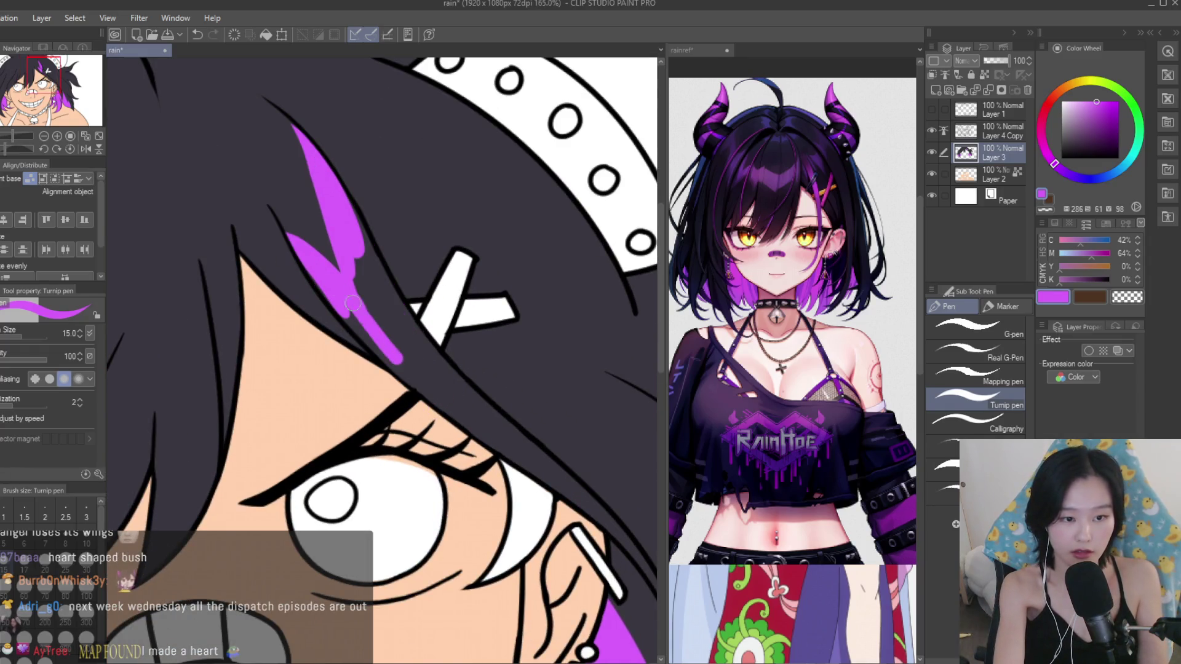
pyautogui.press(']')
pyautogui.moveTo(400, 335)
pyautogui.mouseDown()
pyautogui.moveTo(354, 250)
pyautogui.moveTo(397, 326)
pyautogui.mouseUp()
# Undo a stray purple bucket fill over the hair and make Layer 4 Copy active.
pyautogui.scroll(2, 333, 188)
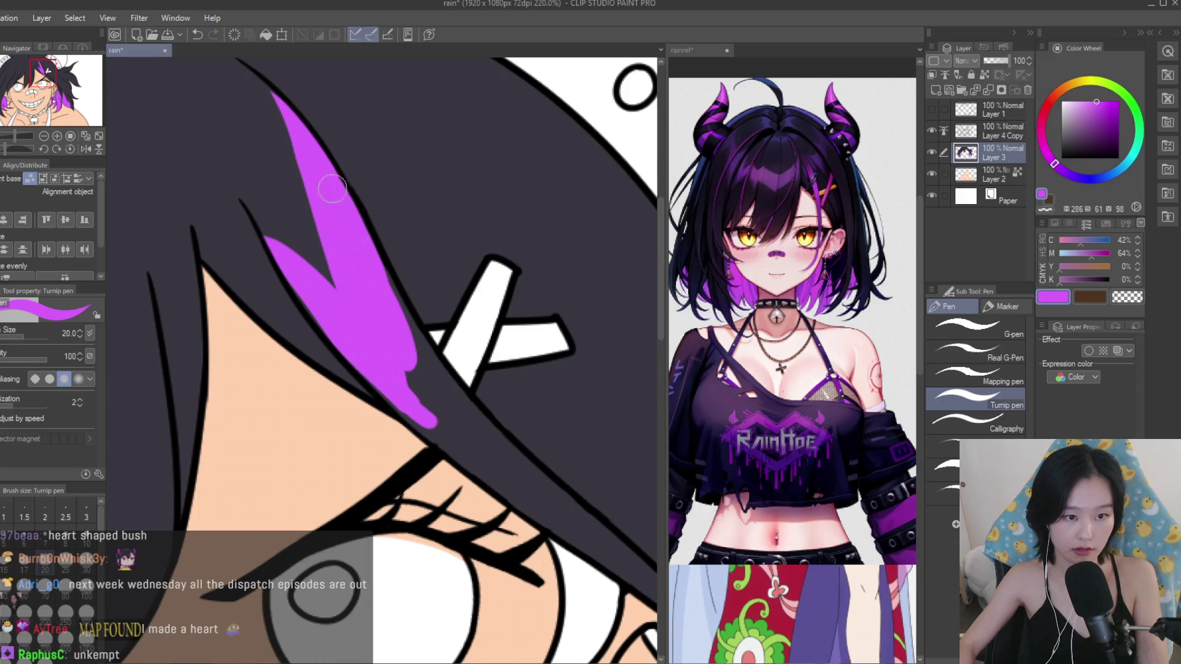
pyautogui.press('g')
pyautogui.scroll(-2, 381, 357)
pyautogui.click(246, 277)
pyautogui.scroll(-2, 541, 507)
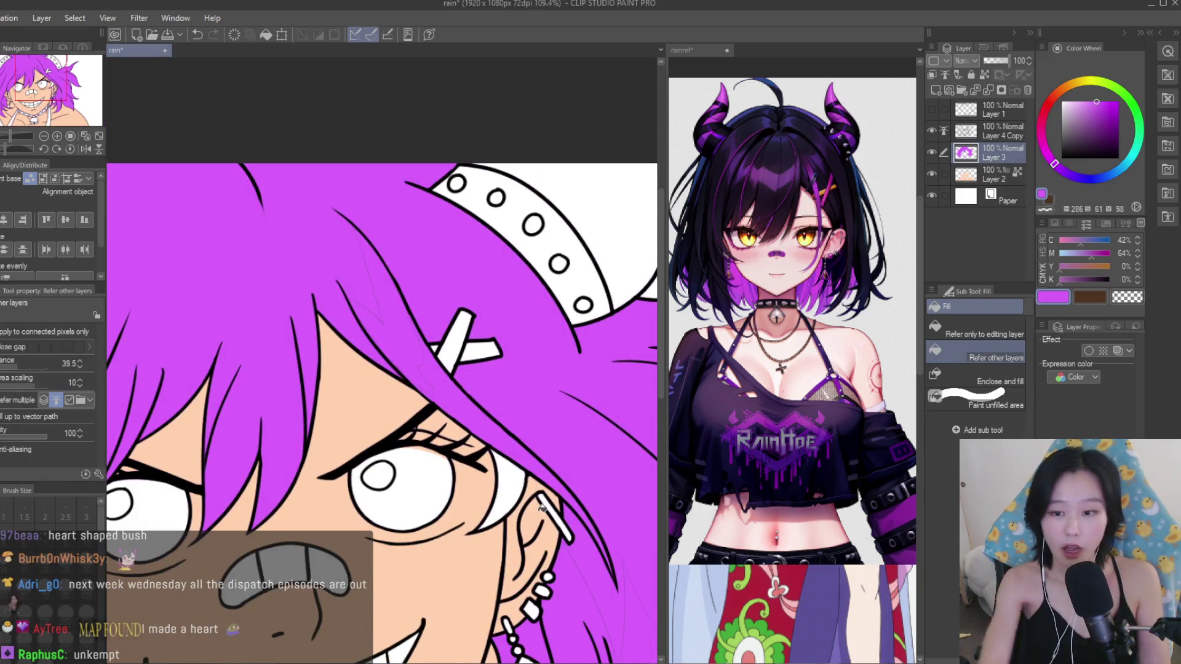
pyautogui.hotkey('ctrl', 'z')
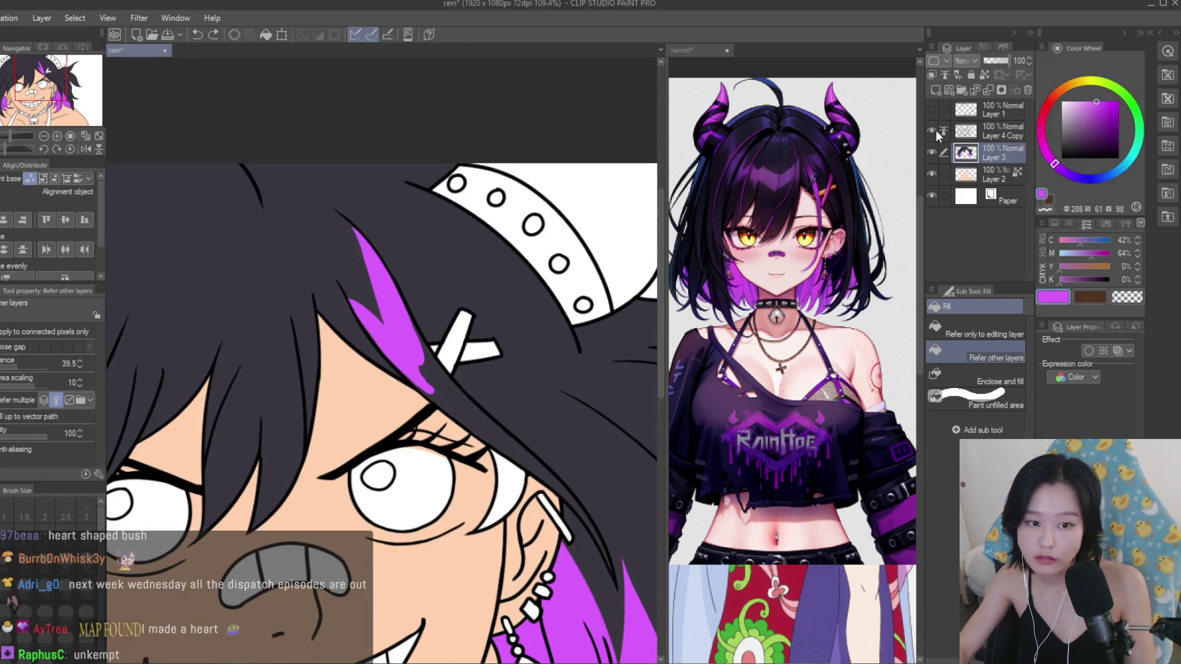
pyautogui.click(996, 133)
pyautogui.scroll(2, 483, 418)
pyautogui.press('w')
pyautogui.scroll(1, 431, 394)
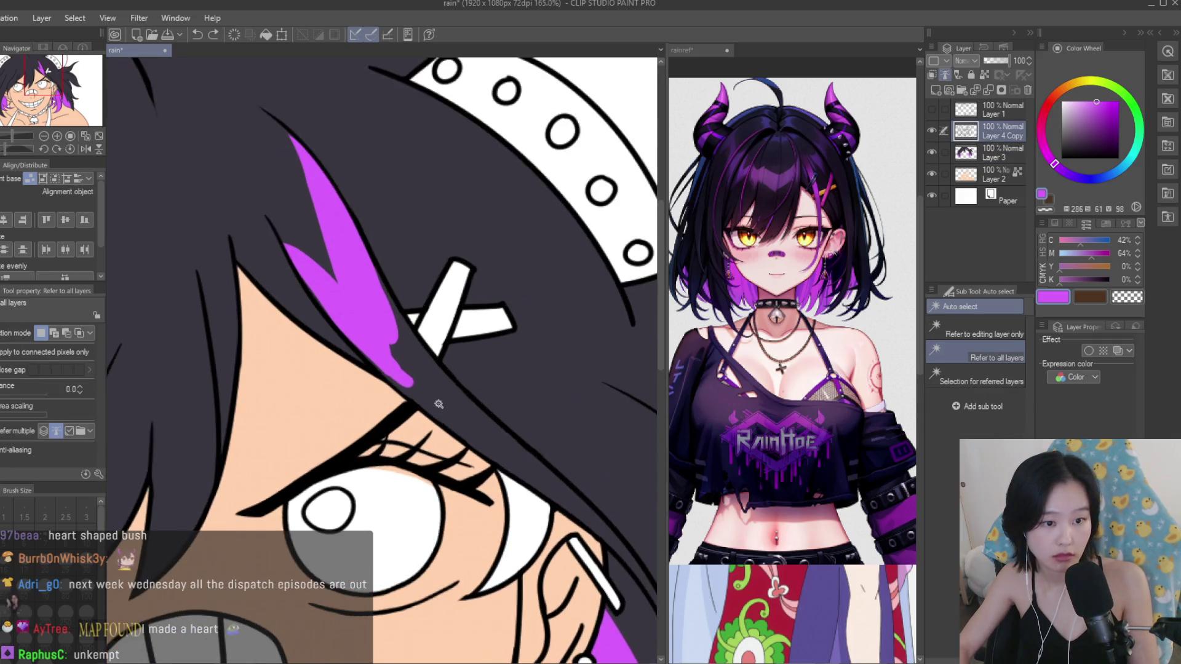
# On Layer 3, extend the purple streak down beside the eye, tapering it with a size-12 brush.
pyautogui.click(985, 151)
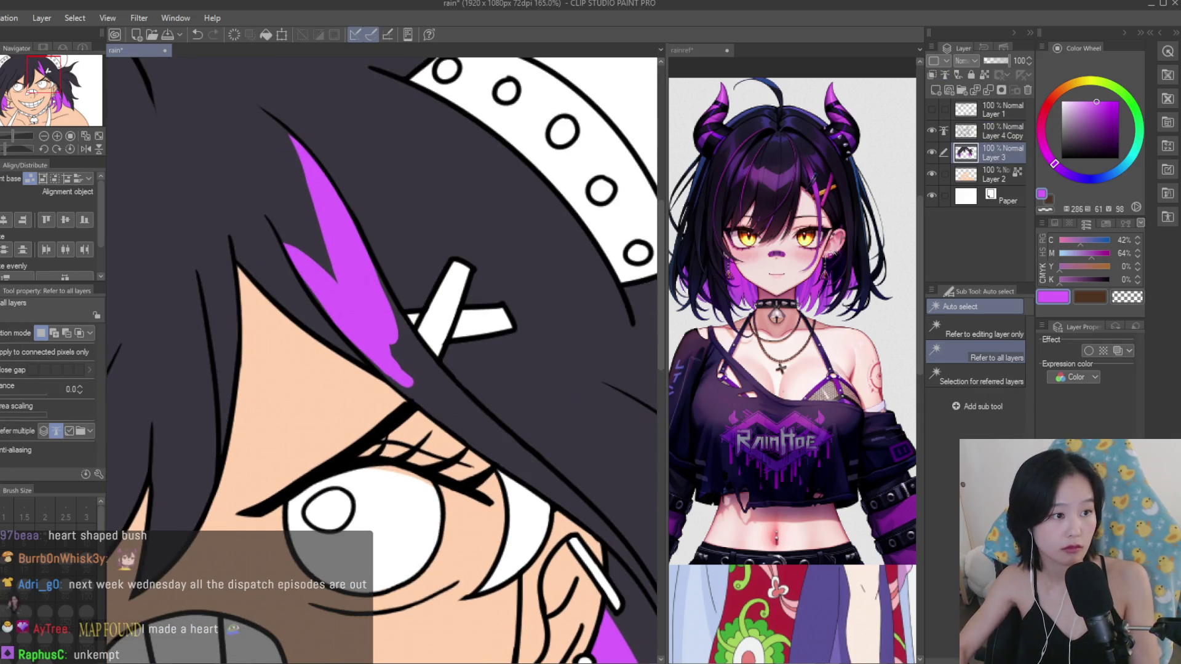
pyautogui.press('p')
pyautogui.scroll(2, 351, 246)
pyautogui.moveTo(403, 378)
pyautogui.mouseDown()
pyautogui.moveTo(363, 286)
pyautogui.moveTo(390, 374)
pyautogui.mouseUp()
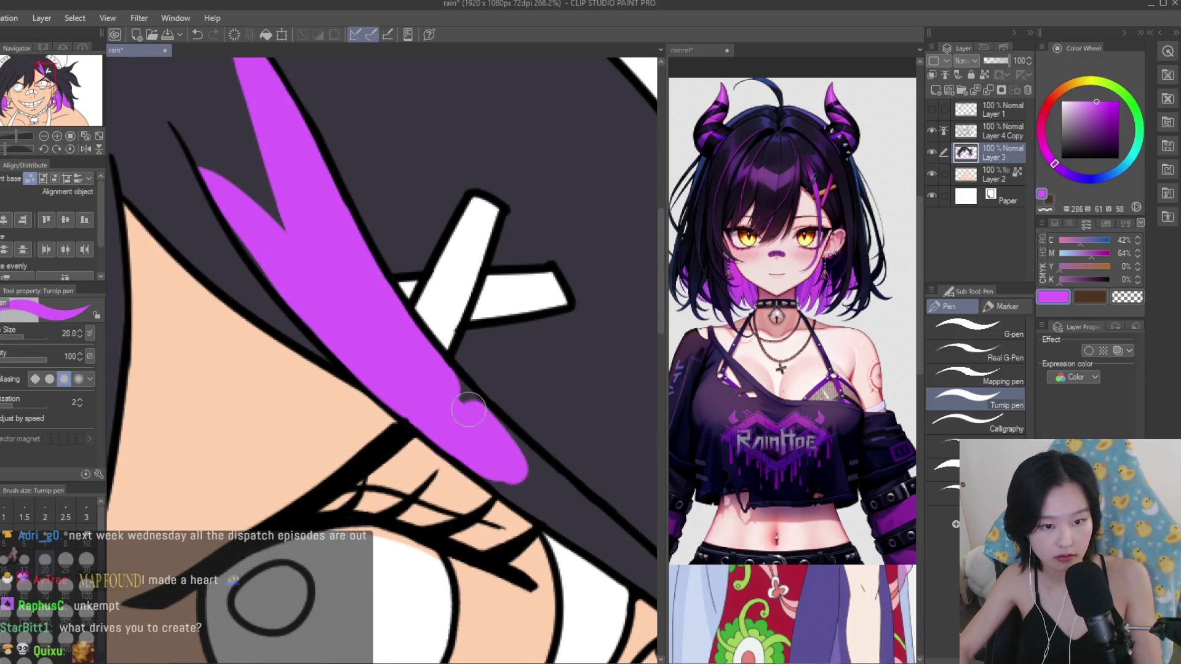
pyautogui.scroll(-2, 469, 409)
pyautogui.scroll(1, 430, 394)
pyautogui.moveTo(366, 311); pyautogui.dragTo(422, 384)
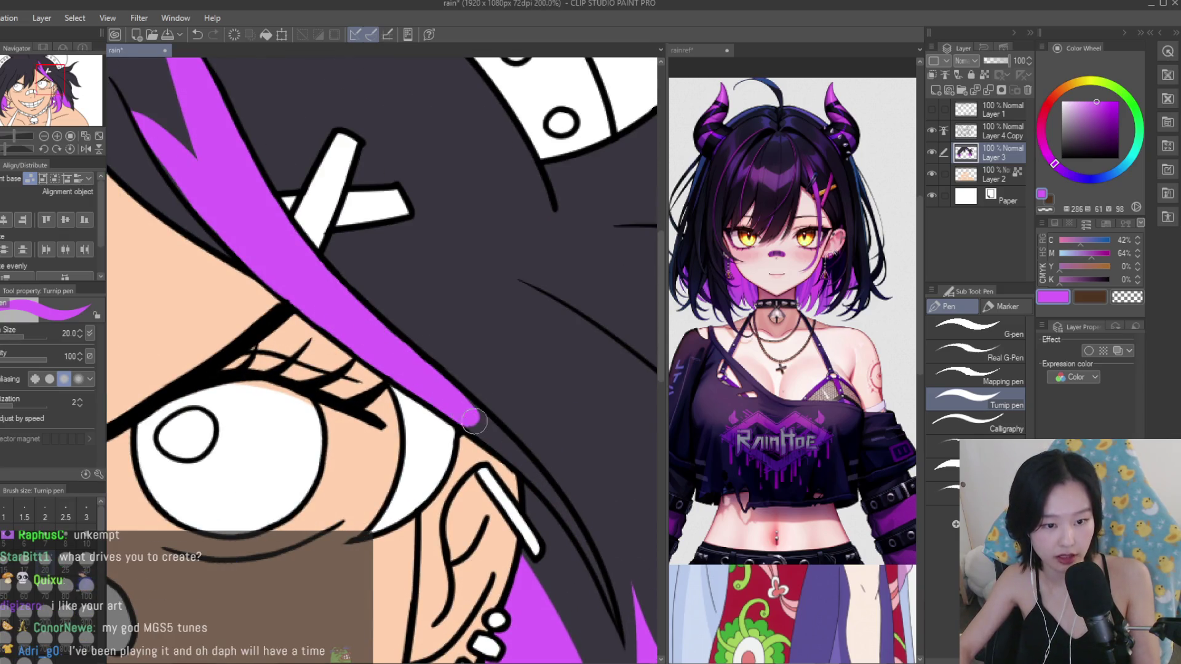
pyautogui.press('[')
pyautogui.moveTo(483, 434); pyautogui.dragTo(516, 463)
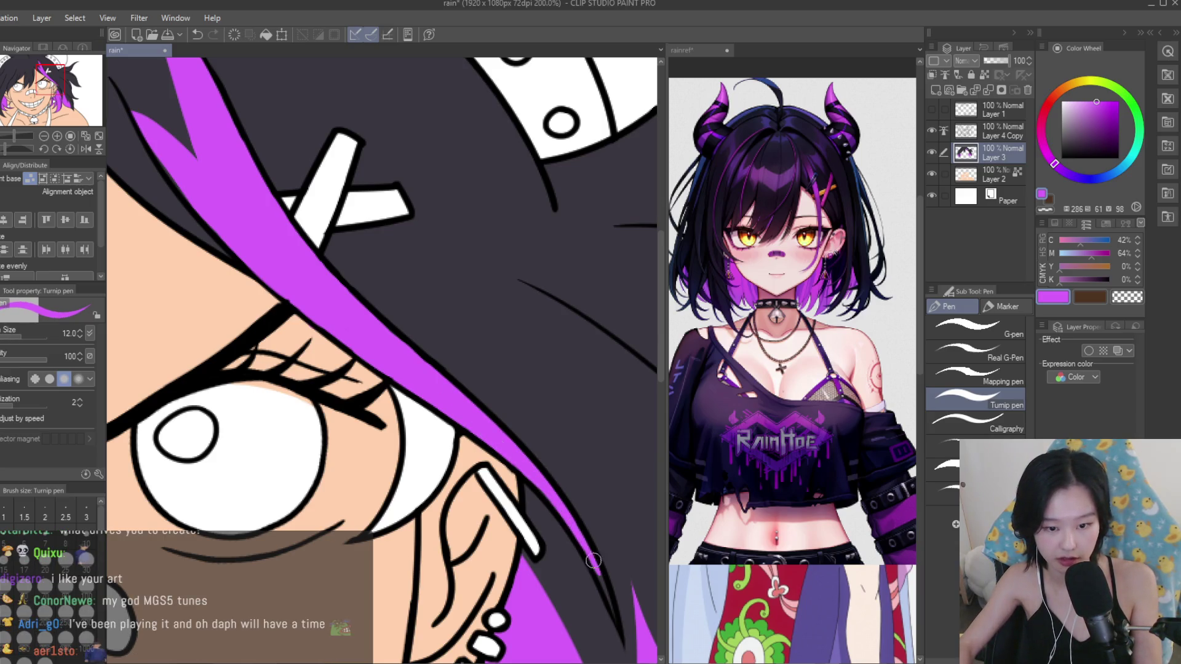
pyautogui.scroll(-4, 503, 419)
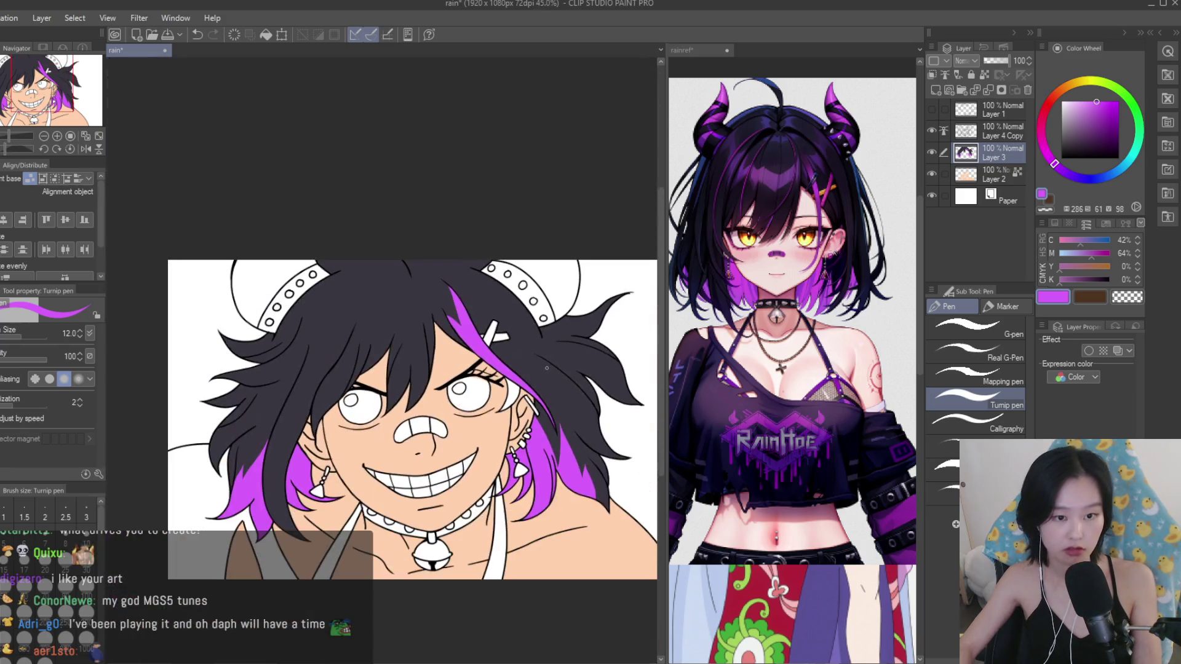
# With an enlarged brush, paint a thick purple band along the top hair and carve a dark strand through it.
pyautogui.scroll(1, 424, 270)
pyautogui.scroll(3, 425, 270)
pyautogui.scroll(-4, 465, 367)
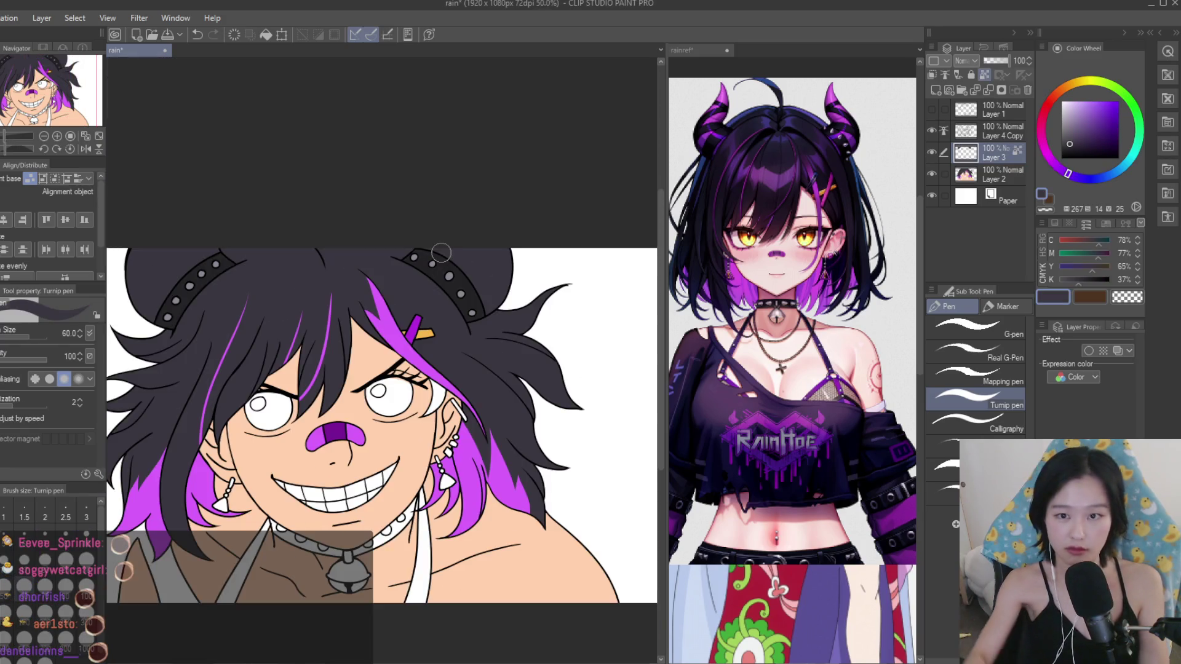
pyautogui.press(']')
pyautogui.press(']')
pyautogui.press(']')
pyautogui.scroll(3, 386, 326)
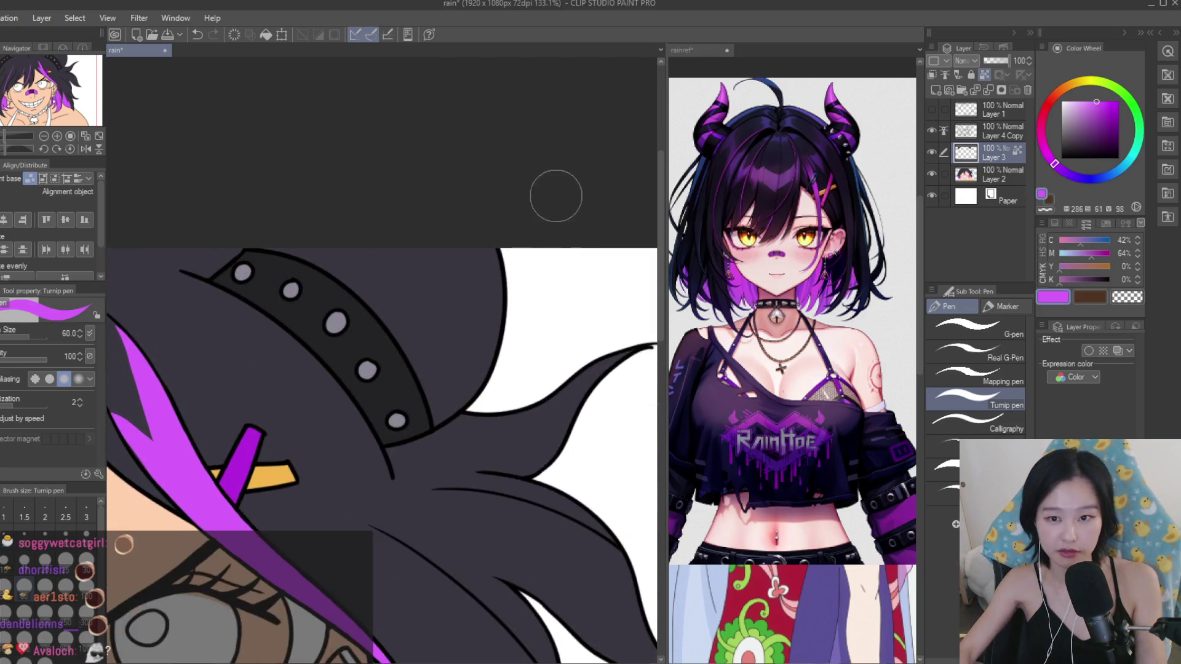
pyautogui.hotkey('ctrl', 'z')
pyautogui.moveTo(262, 244); pyautogui.dragTo(483, 355)
pyautogui.hotkey('ctrl', 'z')
pyautogui.press(']')
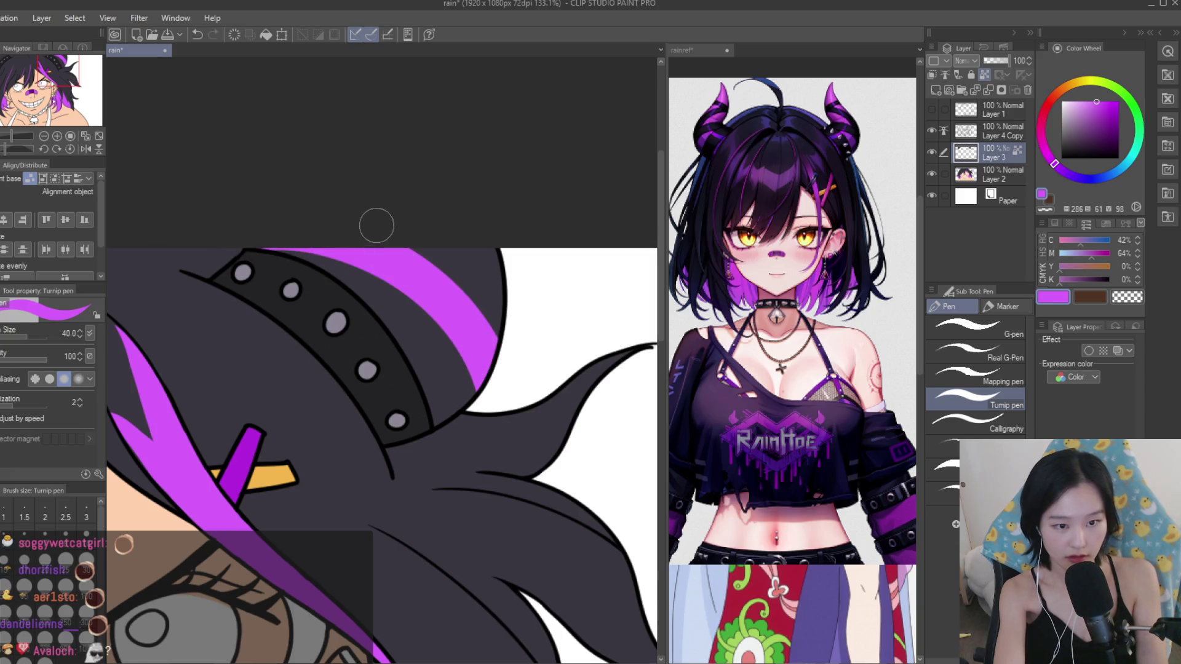
pyautogui.moveTo(425, 260); pyautogui.dragTo(559, 354)
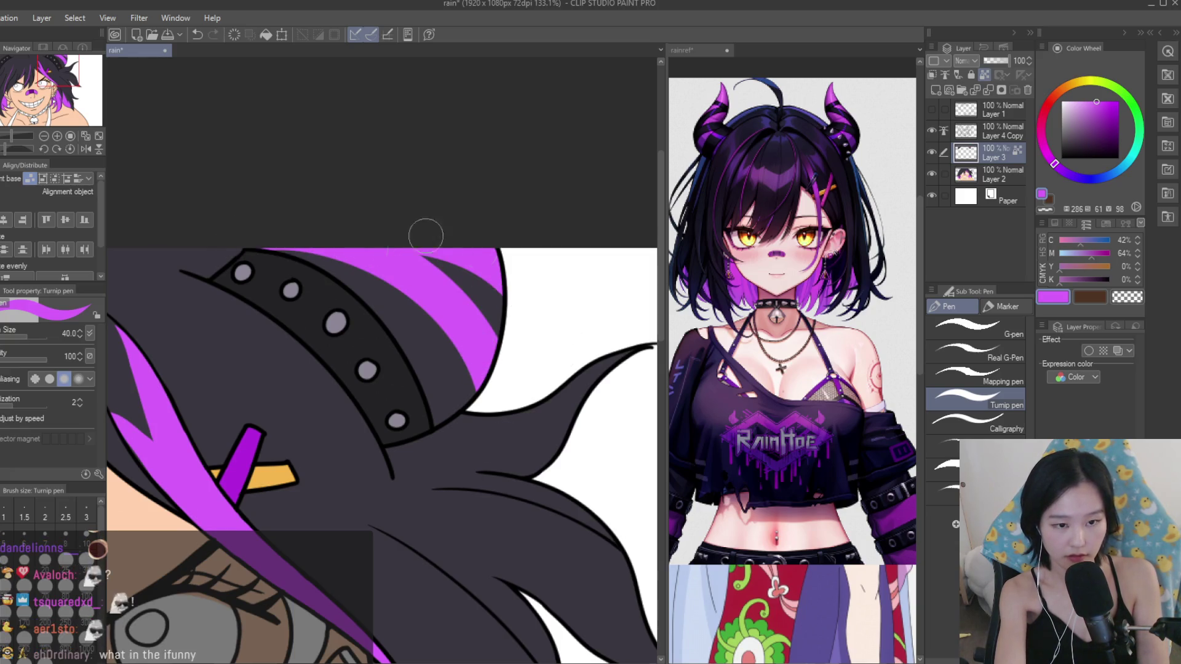
# Save the drawing and toggle the colour layer off and on to compare.
pyautogui.scroll(-3, 357, 240)
pyautogui.scroll(-2, 369, 270)
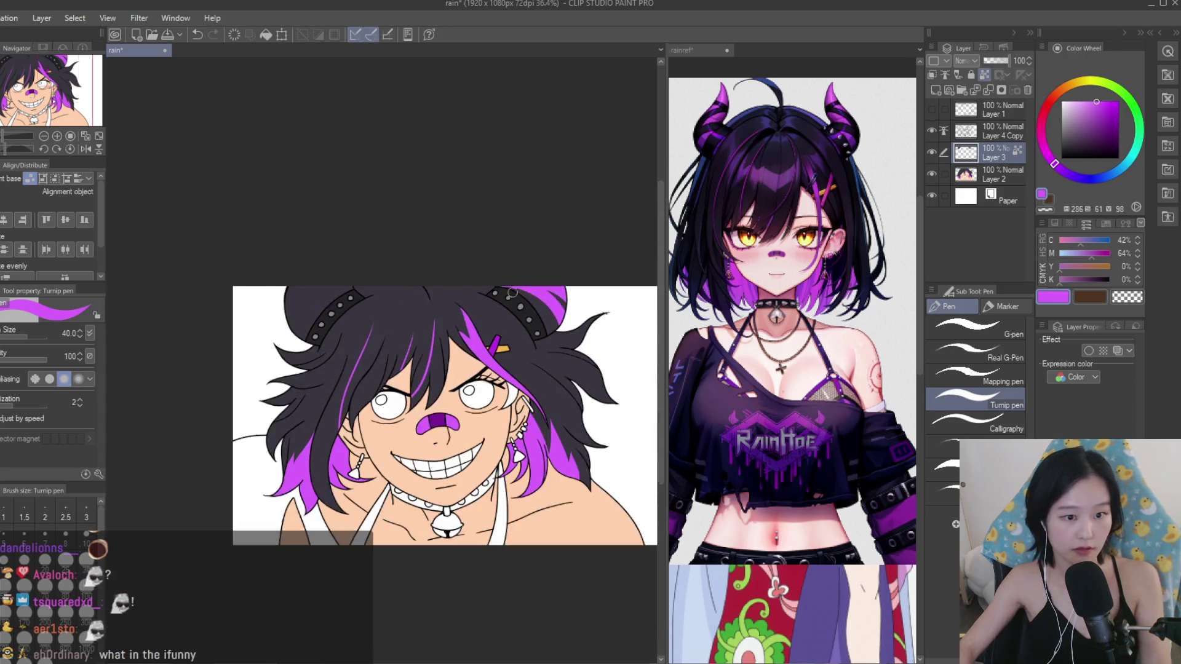
pyautogui.scroll(2, 369, 274)
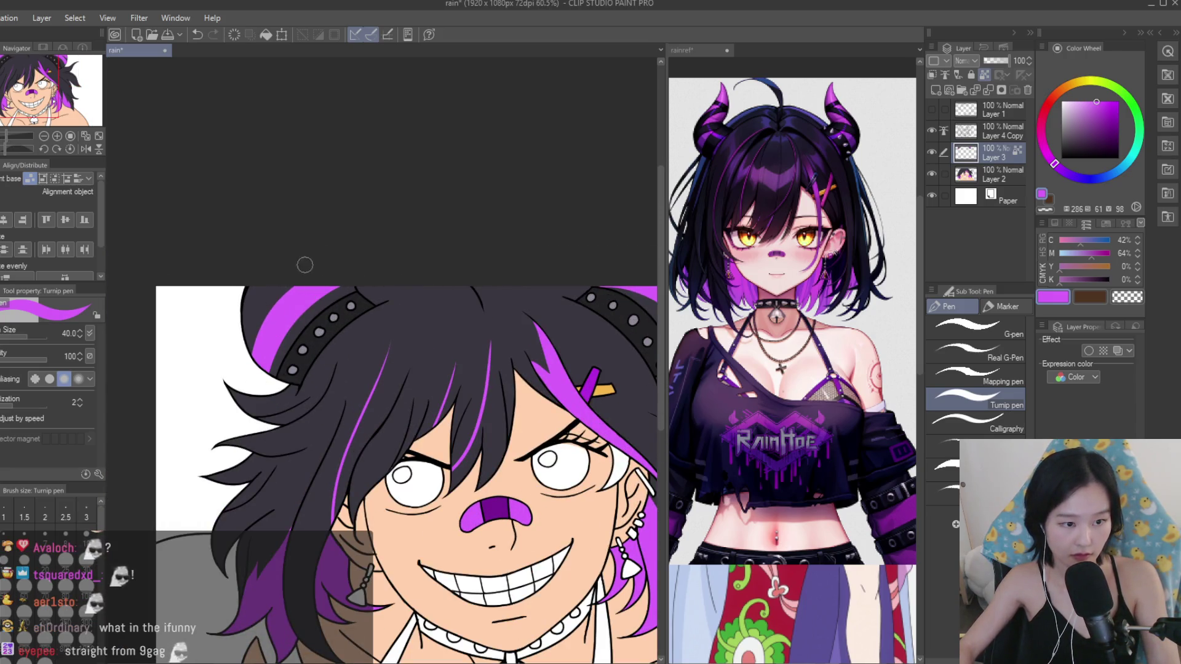
pyautogui.hotkey('ctrl', 's')
pyautogui.scroll(-2, 262, 288)
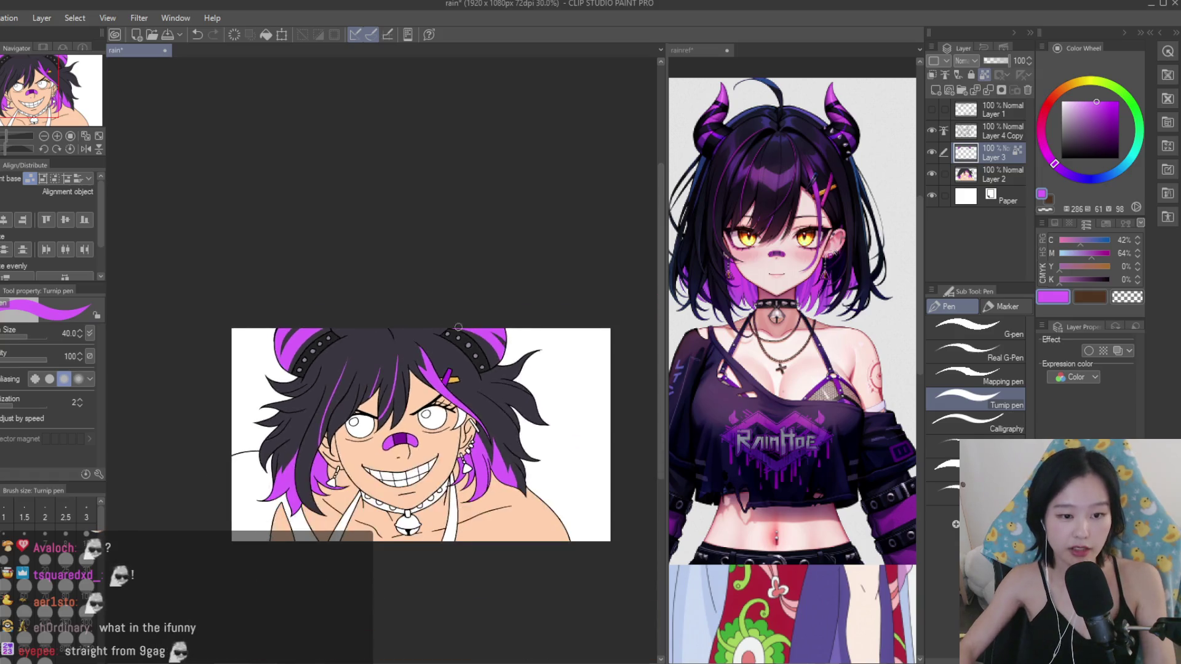
pyautogui.scroll(-1, 370, 320)
pyautogui.scroll(1, 431, 344)
pyautogui.scroll(1, 504, 377)
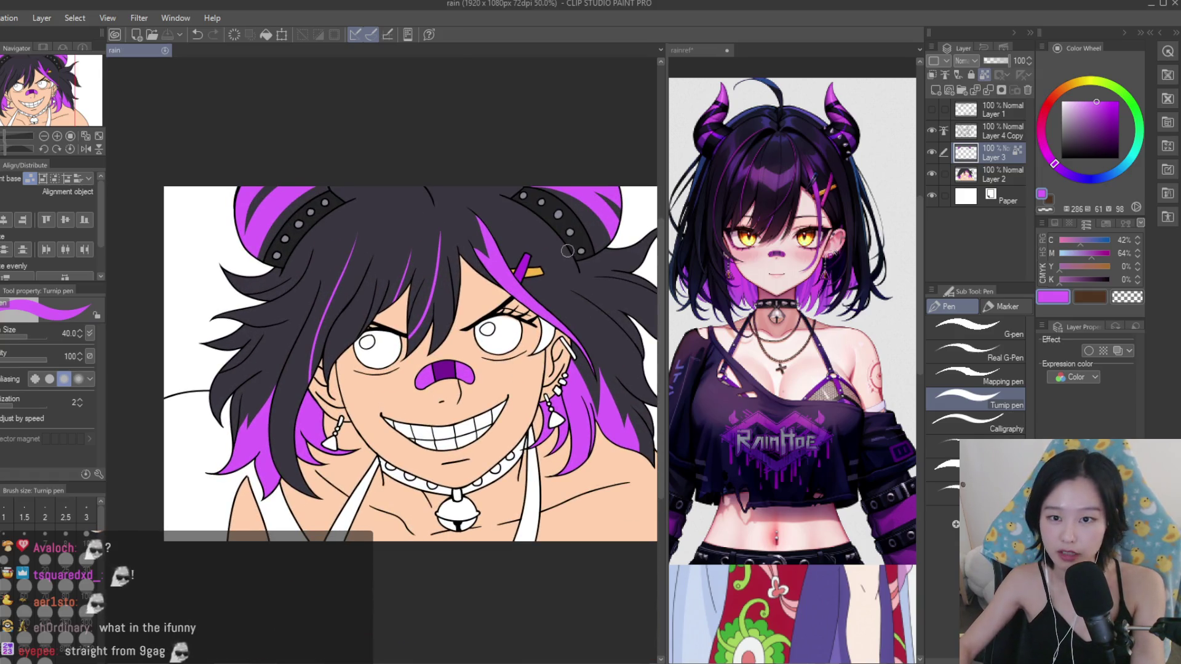
pyautogui.scroll(1, 567, 251)
pyautogui.click(932, 152)
pyautogui.click(932, 152)
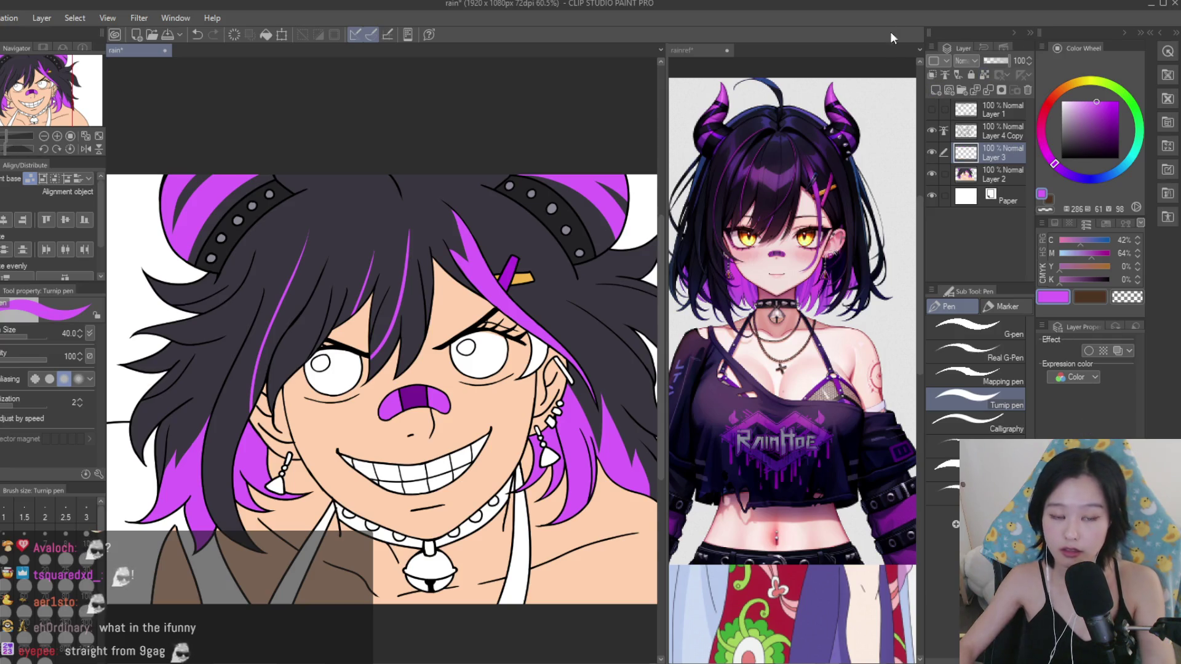
# Pick white as the drawing colour and shrink the Turnip pen to size 17.
pyautogui.scroll(1, 503, 352)
pyautogui.keyDown('alt'); pyautogui.click(503, 353); pyautogui.keyUp('alt')
pyautogui.scroll(1, 502, 353)
pyautogui.press('[')
pyautogui.press('[')
pyautogui.press('[')
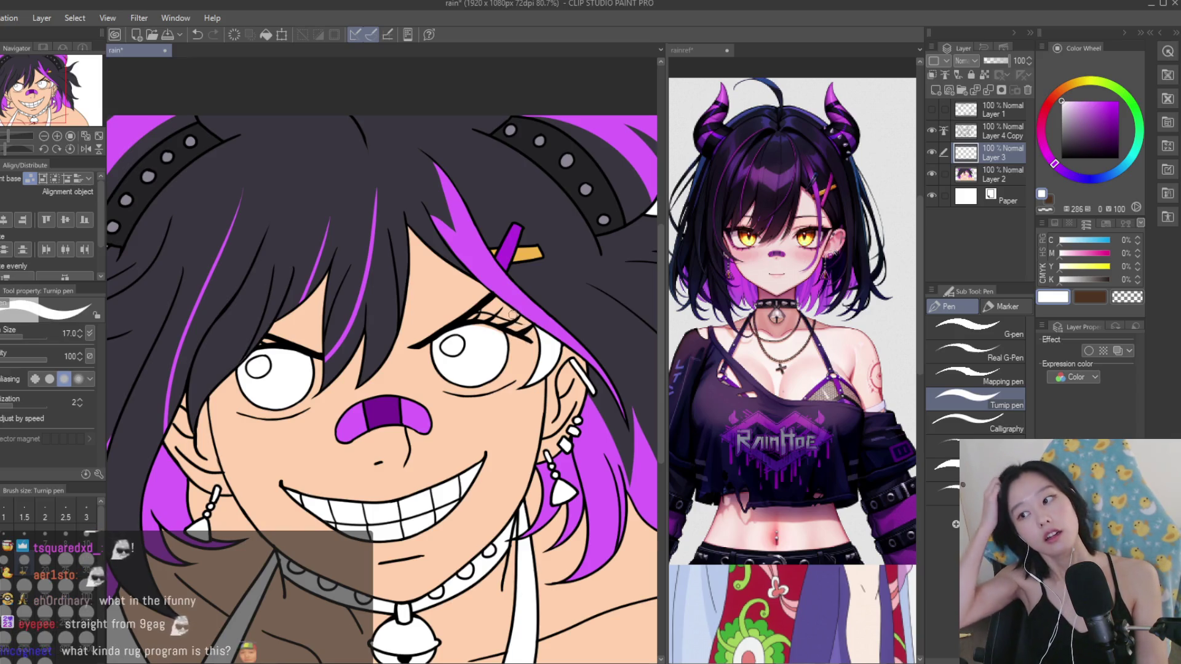
# Paint a white rim along the lower edge of the character's right-hand eye.
pyautogui.scroll(3, 514, 314)
pyautogui.moveTo(516, 413)
pyautogui.mouseDown()
pyautogui.moveTo(522, 332)
pyautogui.moveTo(529, 339)
pyautogui.mouseUp()
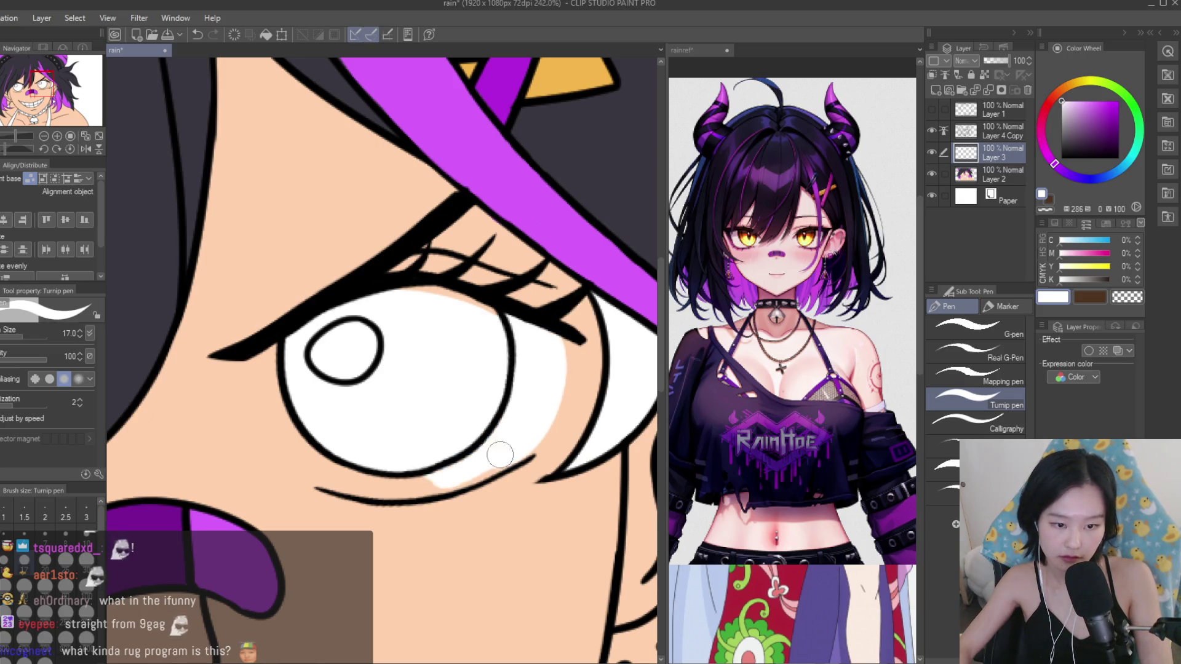
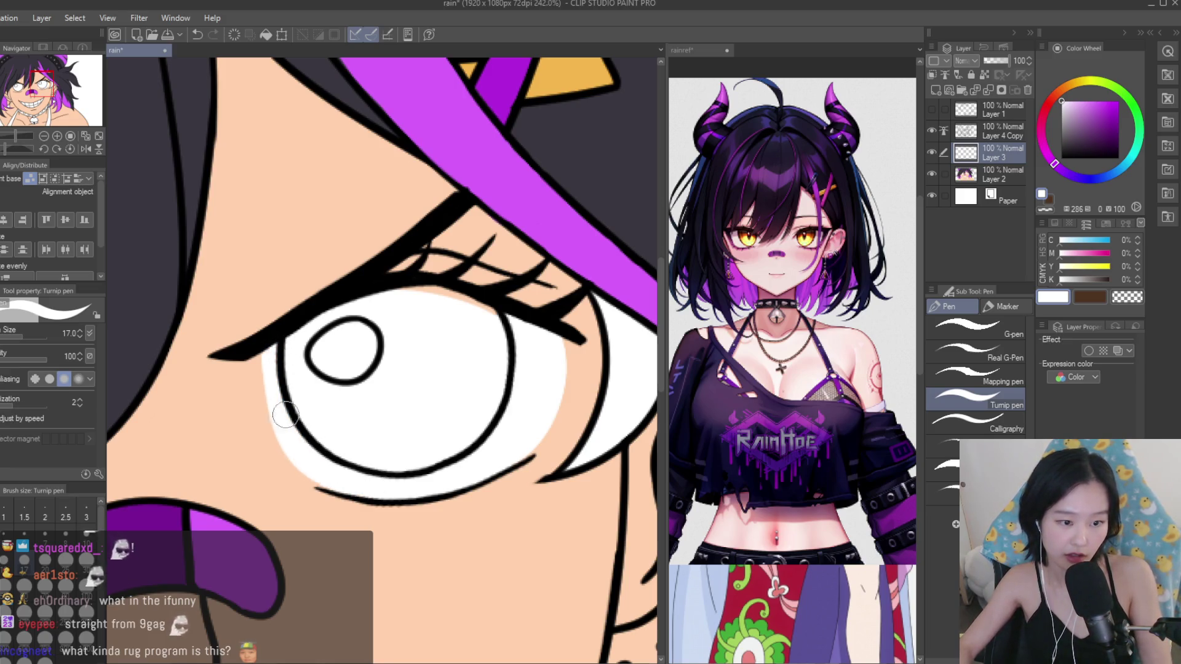
# Paint white along the lower rim of the eye with the Turnip pen.
pyautogui.scroll(-4, 301, 443)
pyautogui.scroll(-2, 795, 382)
pyautogui.scroll(-2, 794, 369)
pyautogui.scroll(3, 793, 369)
pyautogui.scroll(1, 794, 369)
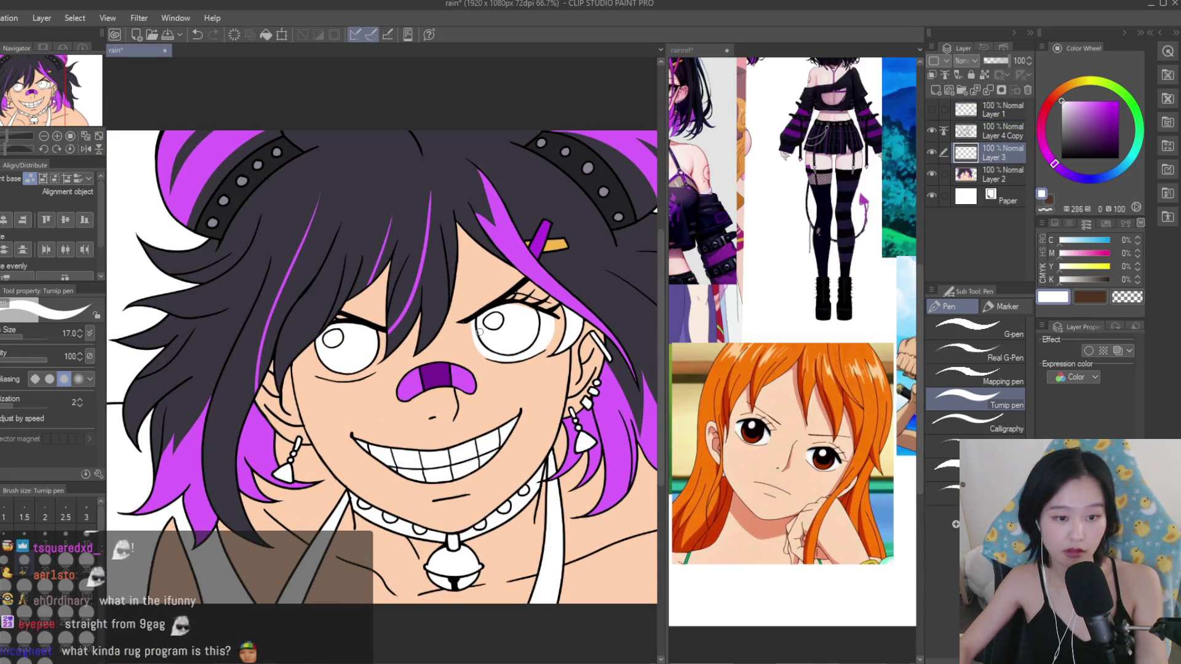
pyautogui.scroll(2, 366, 295)
pyautogui.scroll(3, 356, 394)
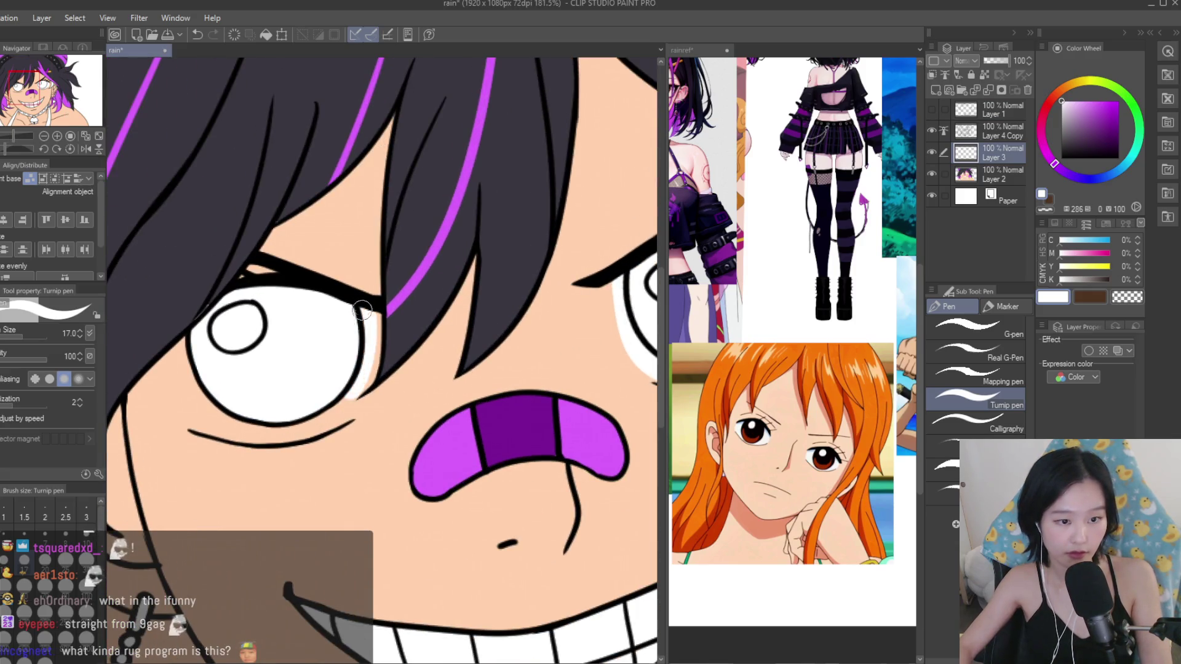
pyautogui.moveTo(337, 416); pyautogui.dragTo(288, 438)
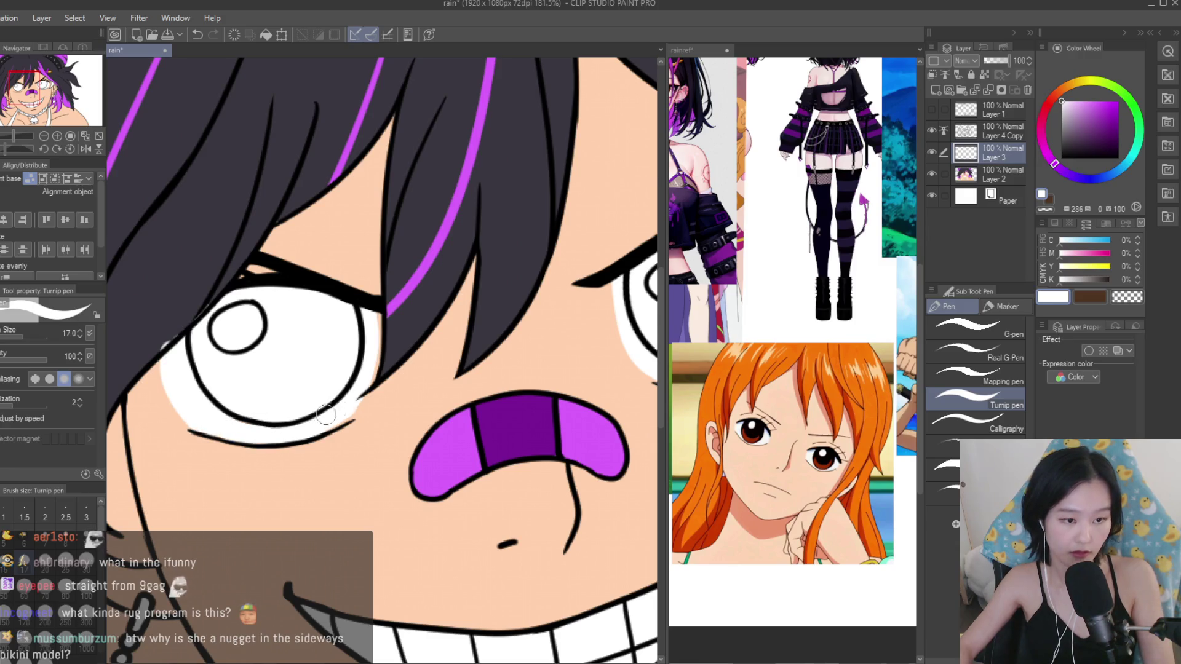
pyautogui.scroll(-3, 278, 292)
pyautogui.scroll(2, 344, 295)
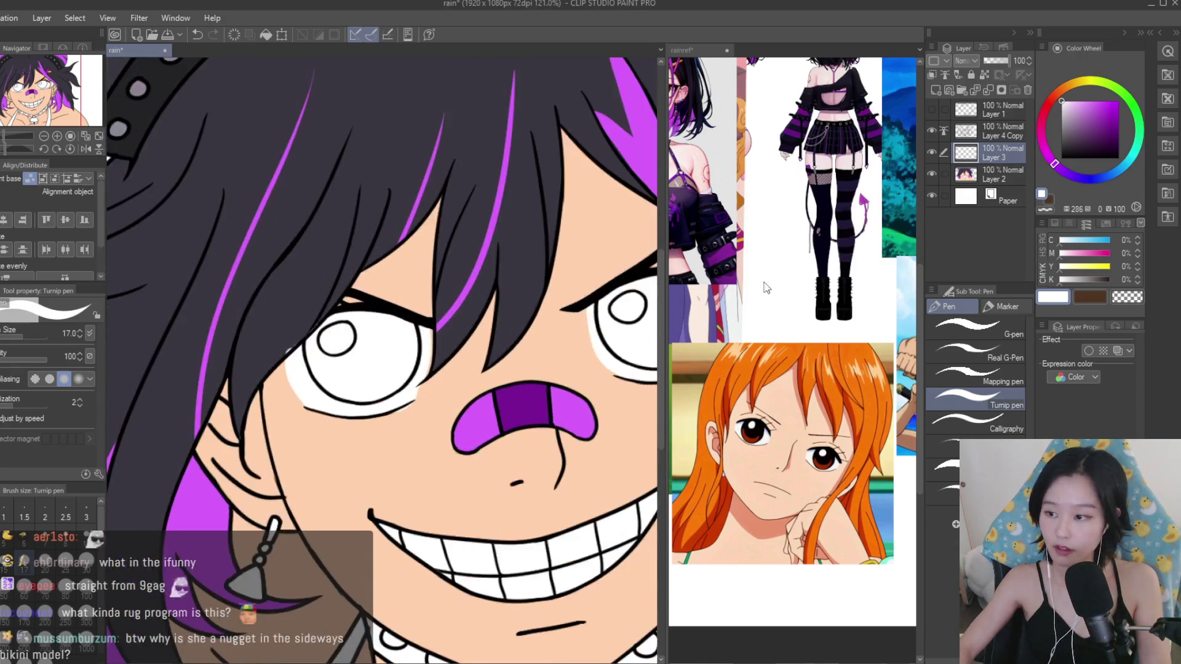
# Pick brown, then sample the dark purple of the hair as the drawing colour.
pyautogui.click(1098, 297)
pyautogui.scroll(4, 247, 137)
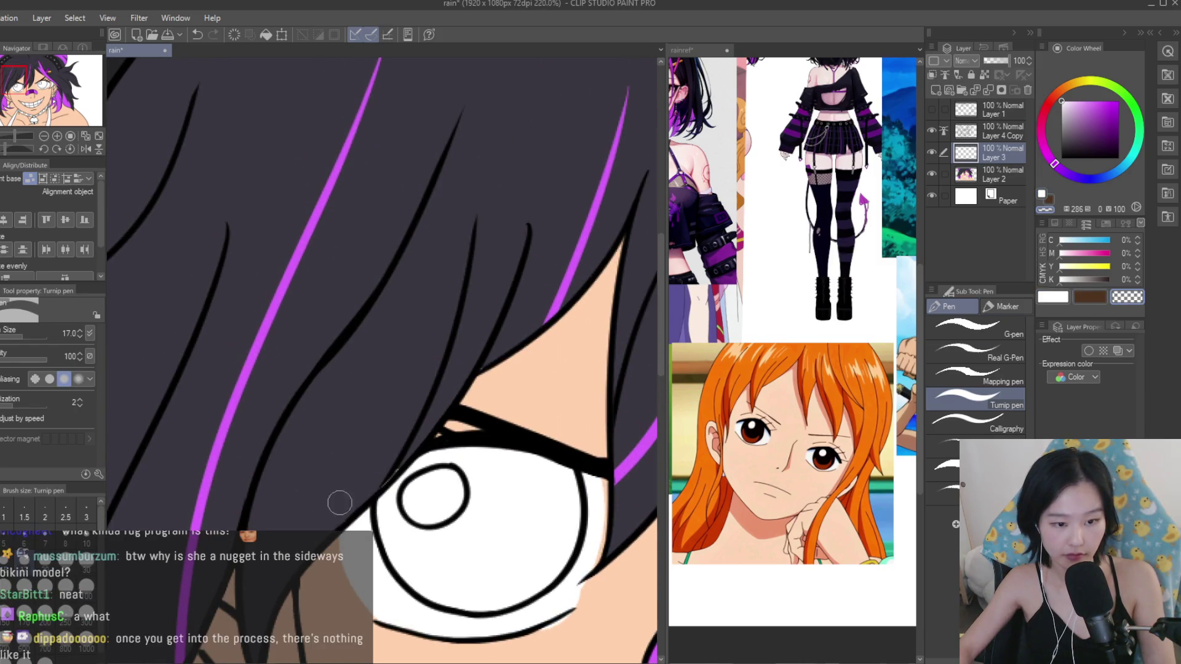
pyautogui.scroll(-2, 487, 370)
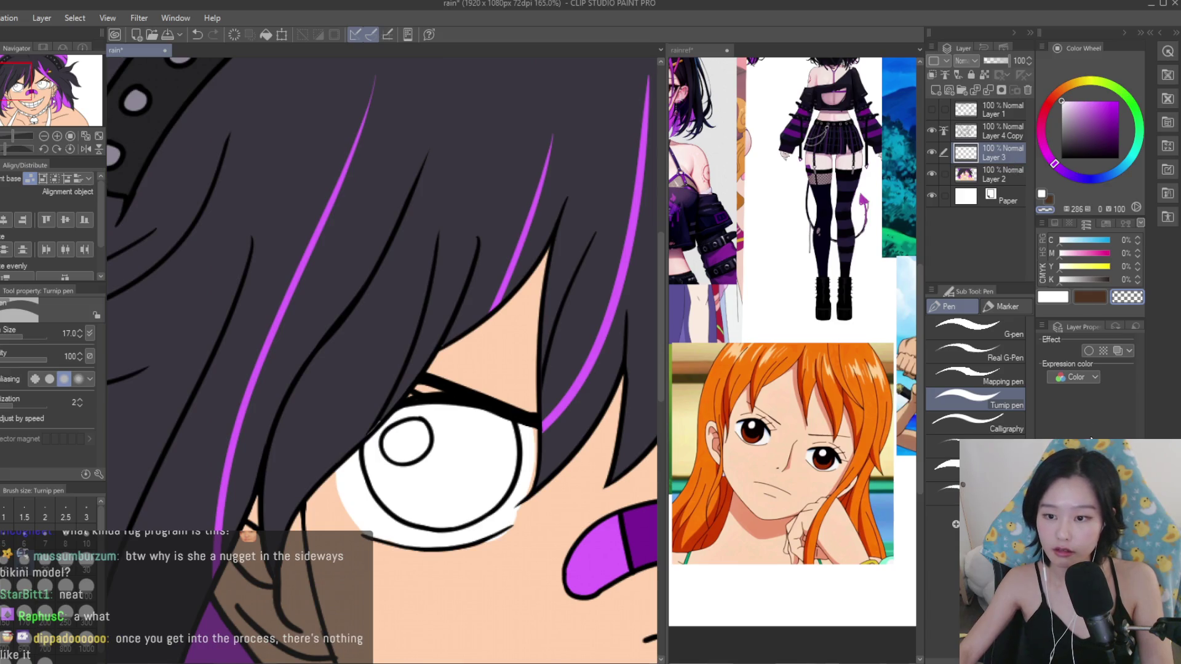
pyautogui.click(1027, 90)
pyautogui.scroll(4, 375, 345)
pyautogui.keyDown('alt'); pyautogui.click(358, 443); pyautogui.keyUp('alt')
pyautogui.scroll(-5, 340, 524)
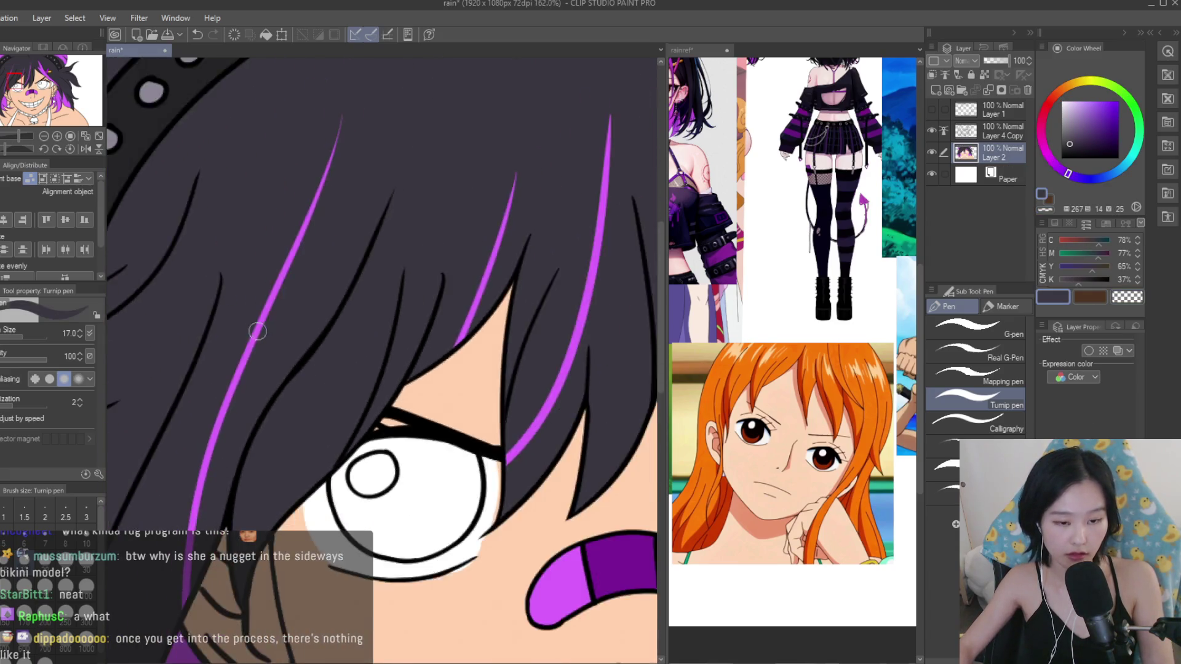
# Eyedrop the orange iris colour from the rainref reference document.
pyautogui.click(793, 339)
pyautogui.scroll(-5, 794, 338)
pyautogui.scroll(4, 782, 241)
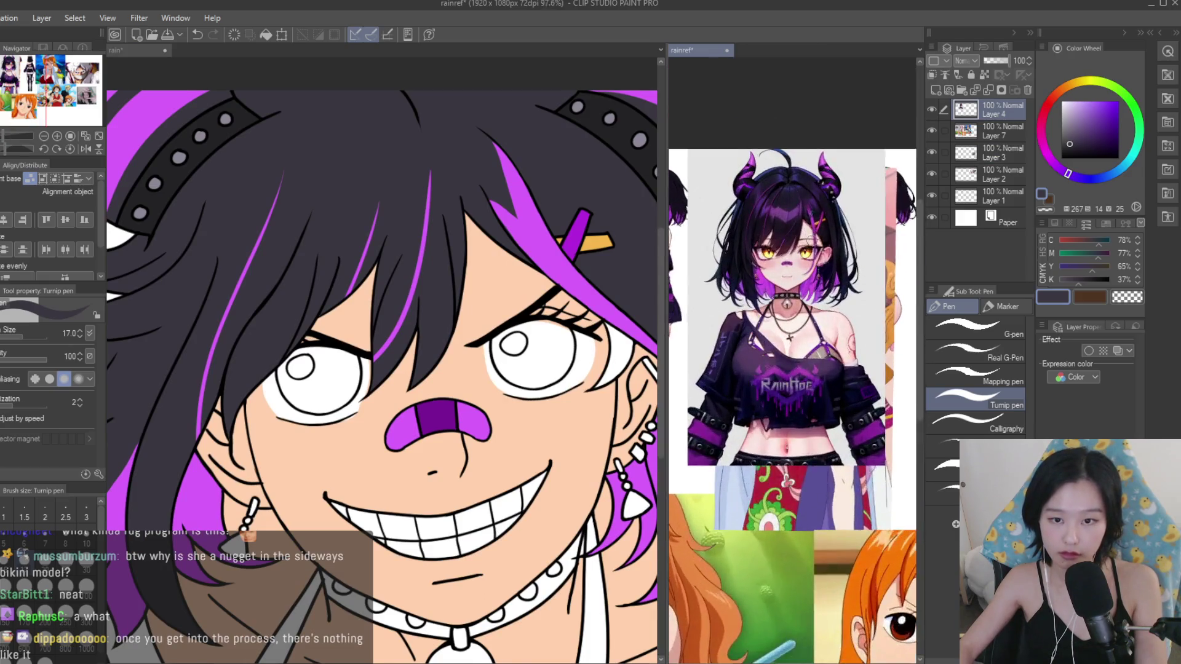
pyautogui.scroll(4, 782, 242)
pyautogui.keyDown('alt'); pyautogui.click(824, 252); pyautogui.keyUp('alt')
pyautogui.scroll(2, 579, 339)
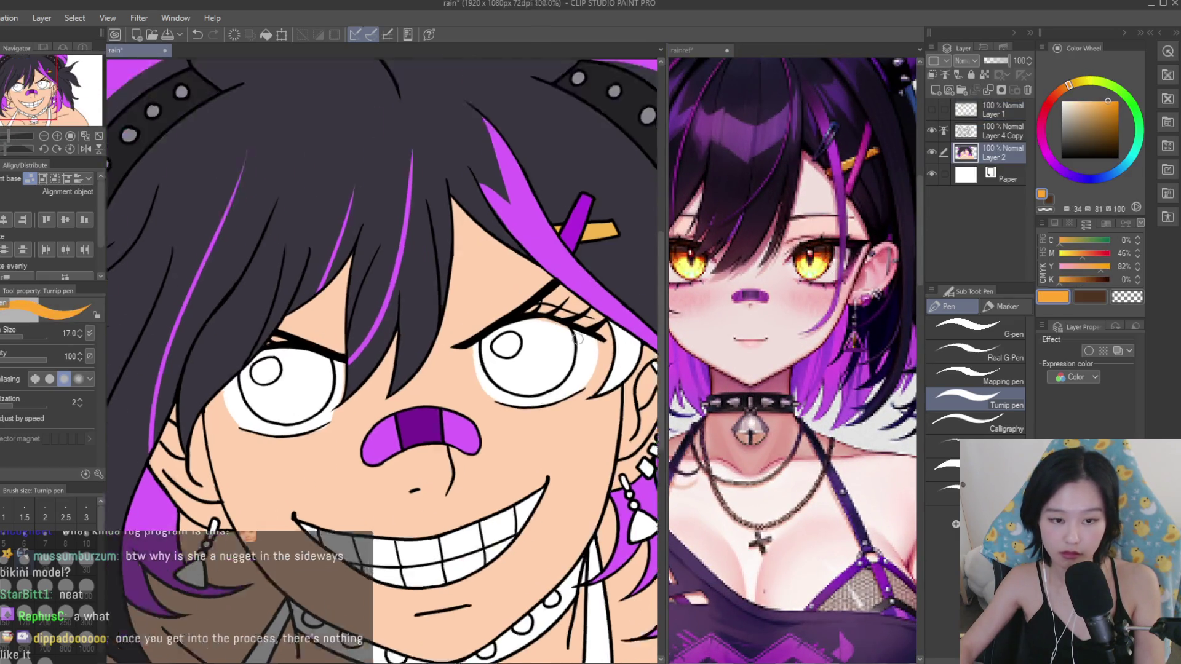
pyautogui.scroll(1, 580, 338)
# Fill both eyes with the sampled orange using the Fill tool, checking the reference collage.
pyautogui.press('g')
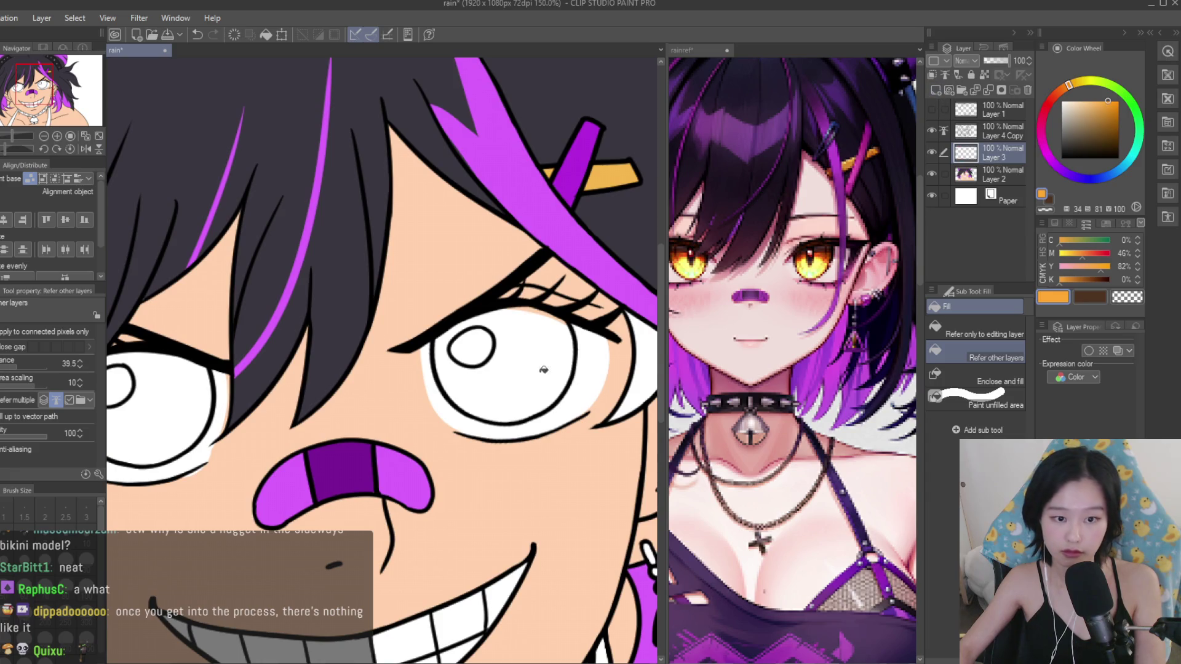
pyautogui.click(543, 370)
pyautogui.scroll(-2, 543, 370)
pyautogui.click(203, 394)
pyautogui.scroll(-4, 546, 389)
pyautogui.scroll(2, 546, 388)
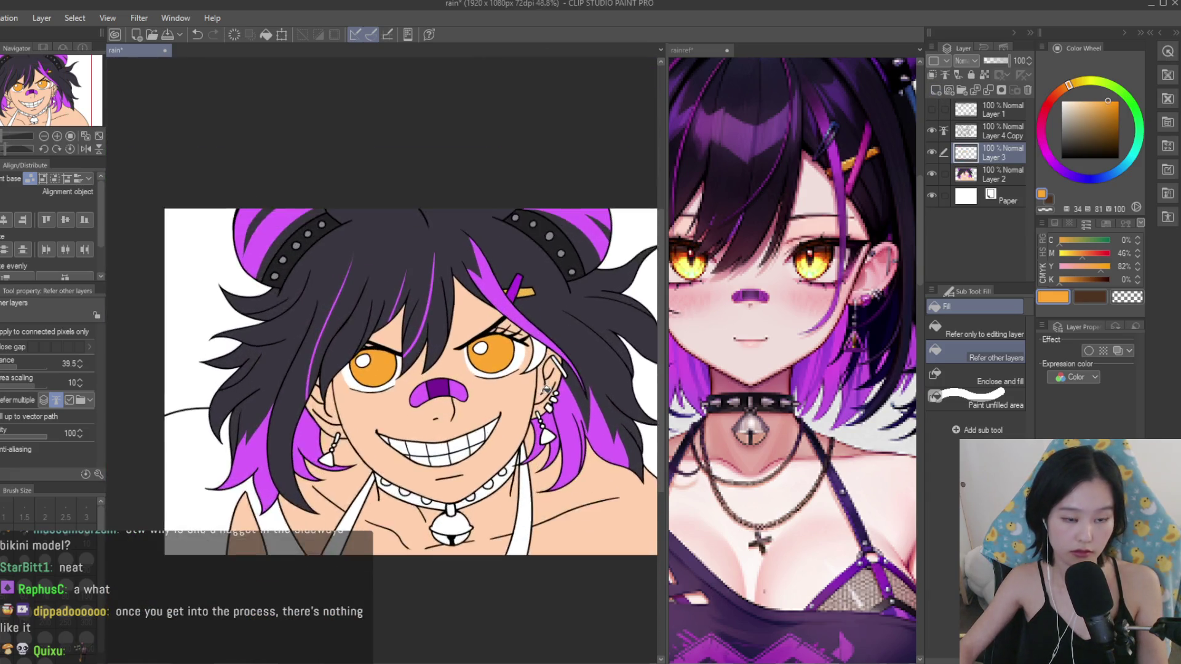
pyautogui.scroll(3, 546, 389)
pyautogui.scroll(1, 557, 328)
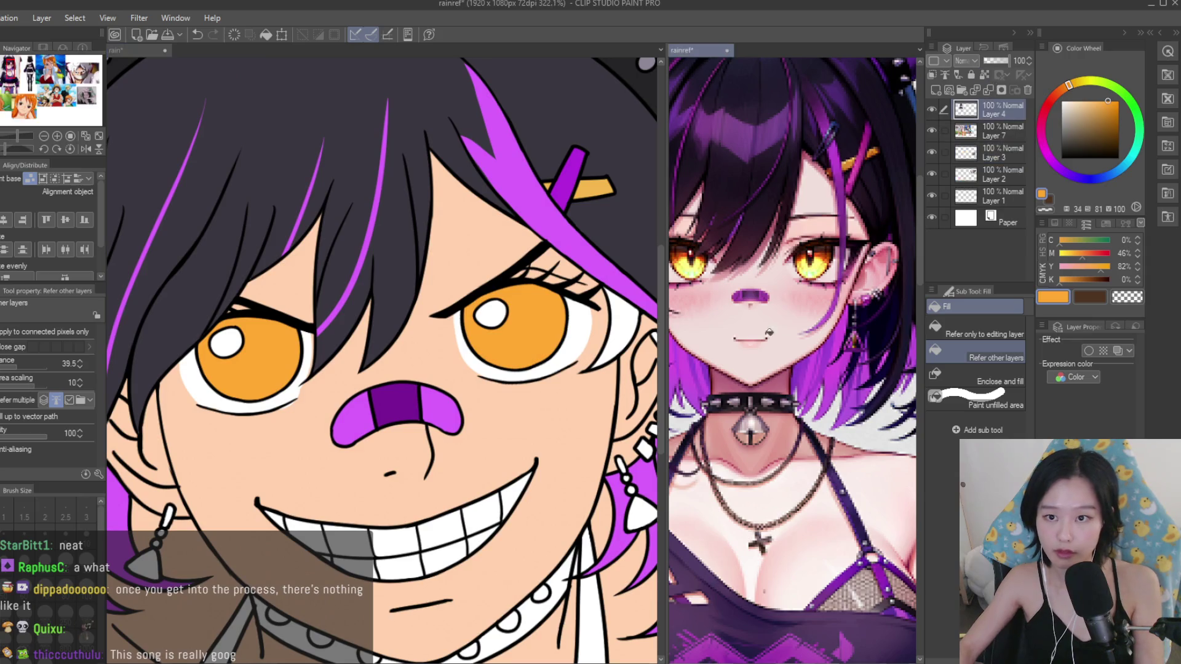
pyautogui.click(793, 246)
pyautogui.scroll(-4, 793, 246)
pyautogui.scroll(1, 794, 308)
pyautogui.click(510, 323)
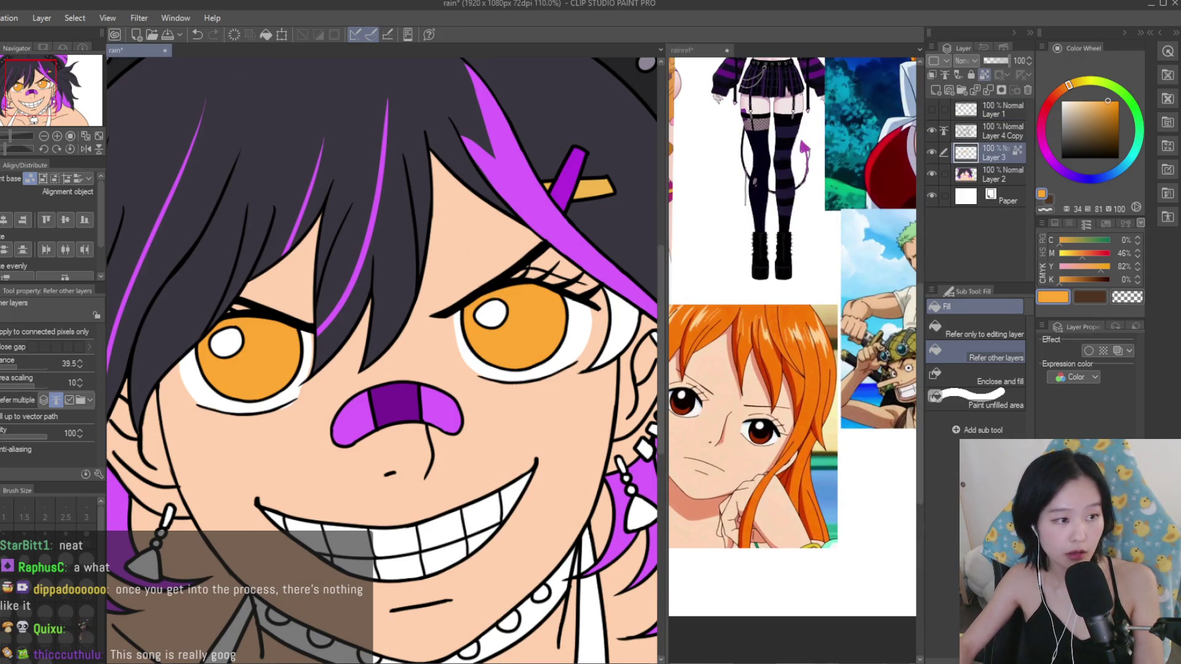
# Repaint the iris black with the Turnip pen and make the brush smaller.
pyautogui.press('p')
pyautogui.scroll(3, 514, 295)
pyautogui.keyDown('alt'); pyautogui.click(518, 284); pyautogui.keyUp('alt')
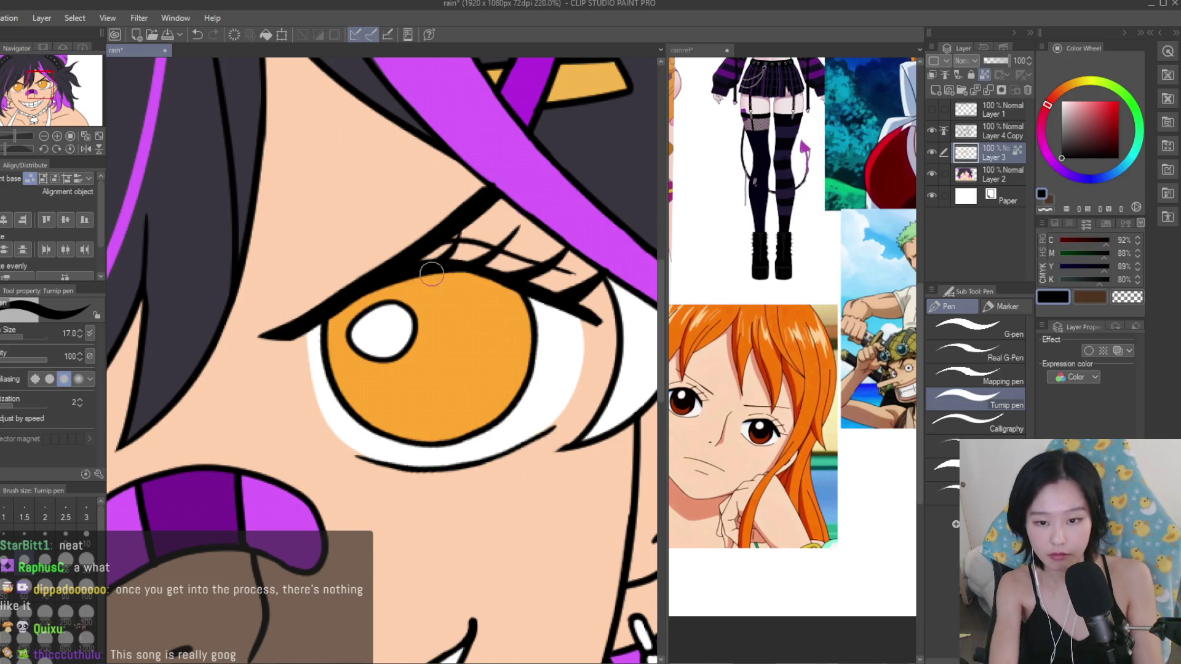
pyautogui.moveTo(399, 285)
pyautogui.mouseDown()
pyautogui.moveTo(462, 324)
pyautogui.moveTo(453, 343)
pyautogui.mouseUp()
pyautogui.hotkey('ctrl', 'z')
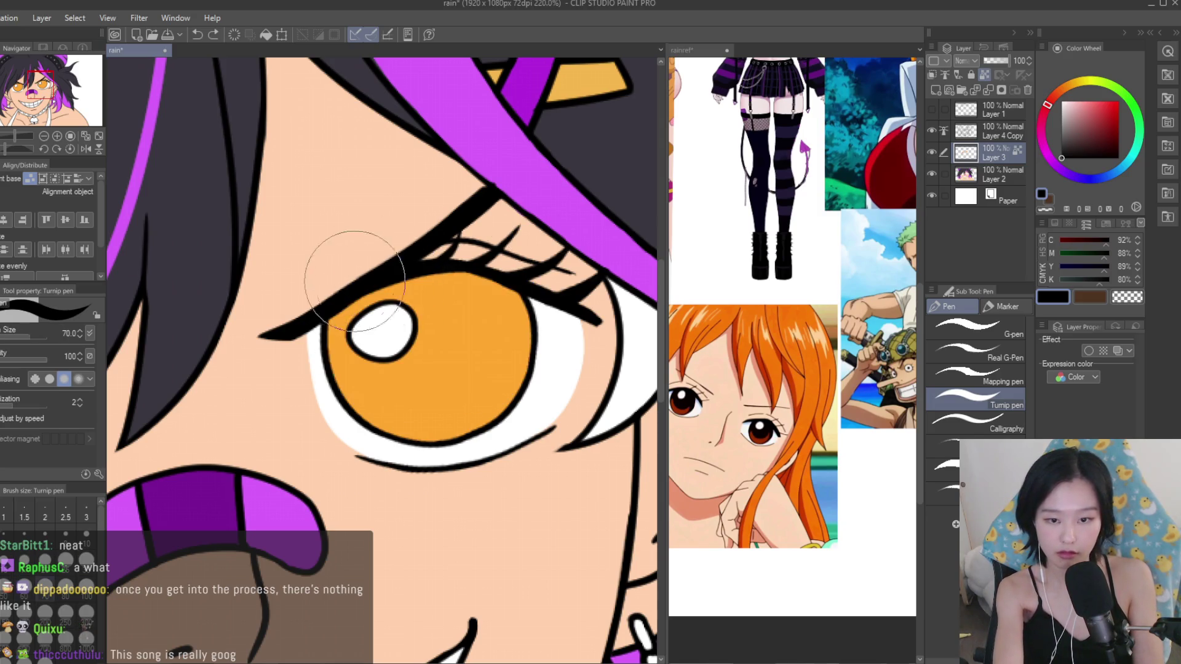
pyautogui.moveTo(337, 264); pyautogui.dragTo(342, 390)
pyautogui.scroll(-5, 341, 391)
pyautogui.hotkey('ctrl', 'z')
pyautogui.hotkey('ctrl', 'y')
pyautogui.scroll(-2, 369, 400)
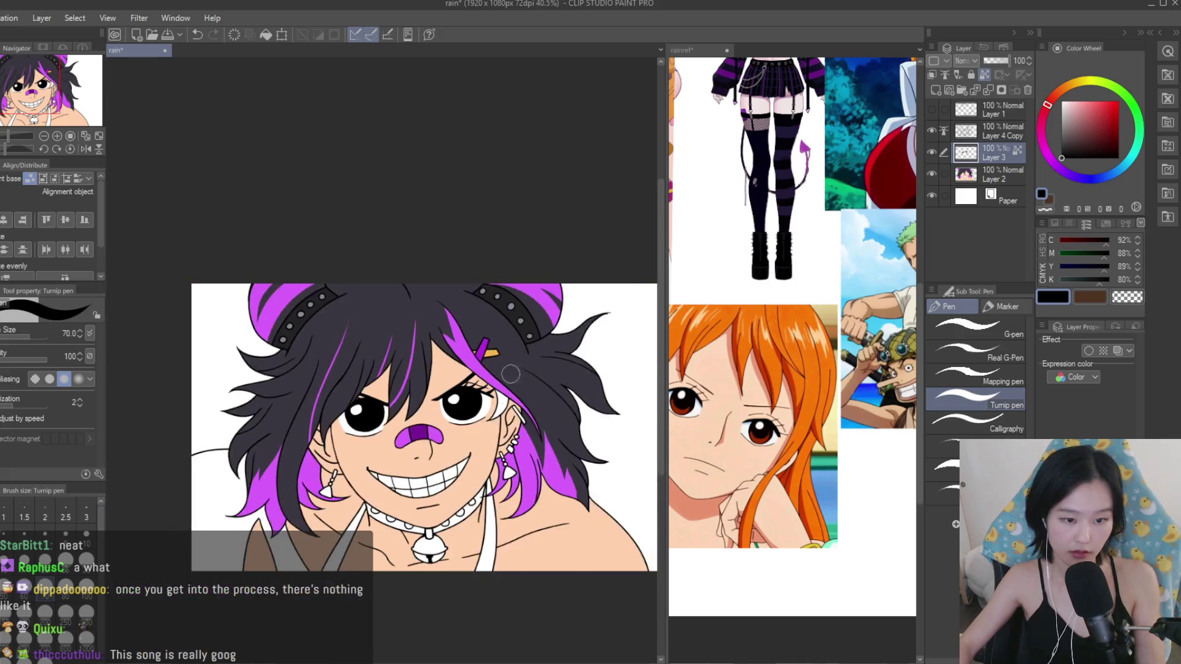
pyautogui.scroll(2, 410, 415)
pyautogui.press('[')
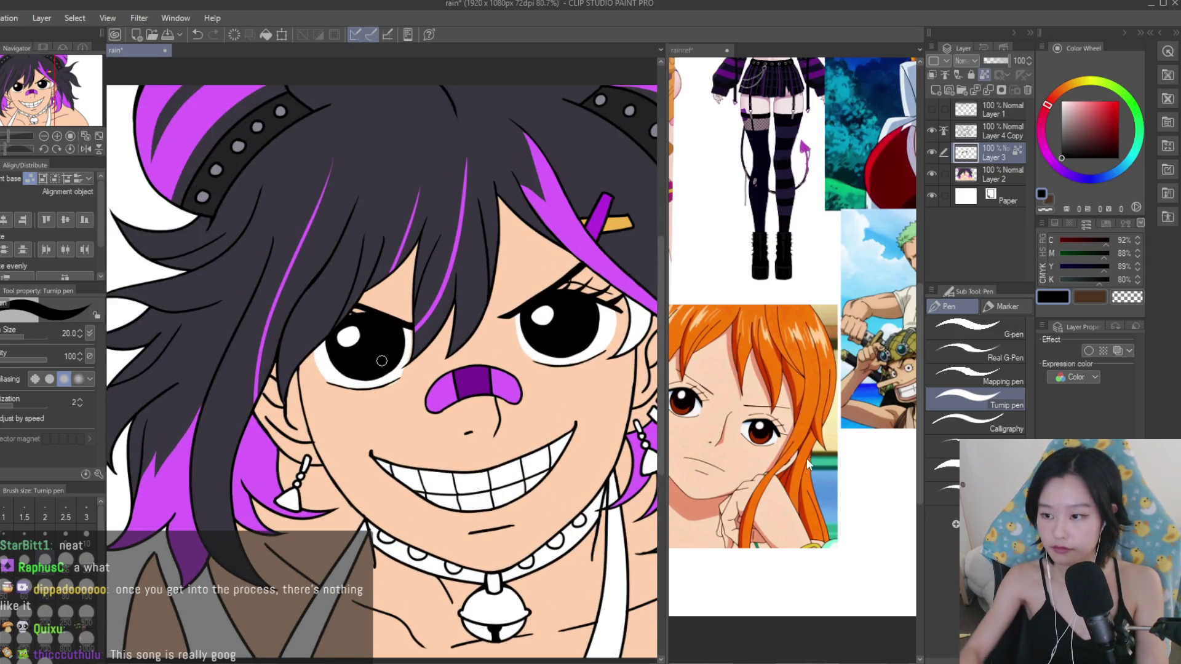
# Sample an orange tone from the reference image.
pyautogui.click(808, 387)
pyautogui.scroll(-3, 808, 387)
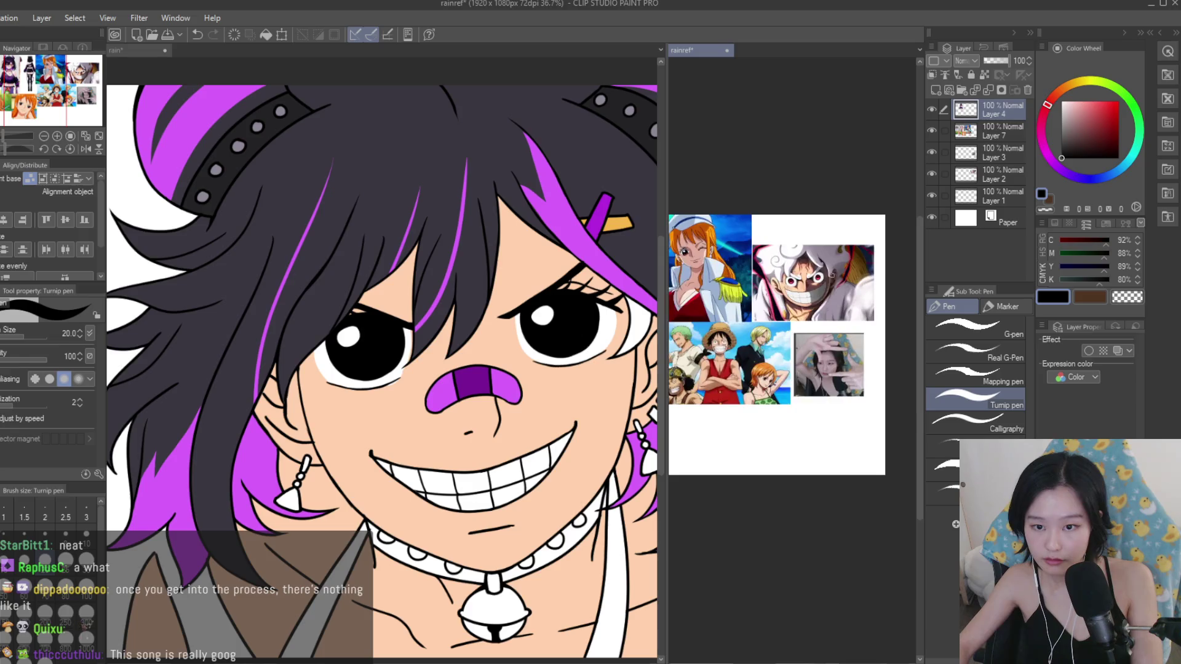
pyautogui.scroll(4, 826, 298)
pyautogui.scroll(-2, 826, 298)
pyautogui.scroll(-2, 827, 298)
pyautogui.scroll(3, 769, 277)
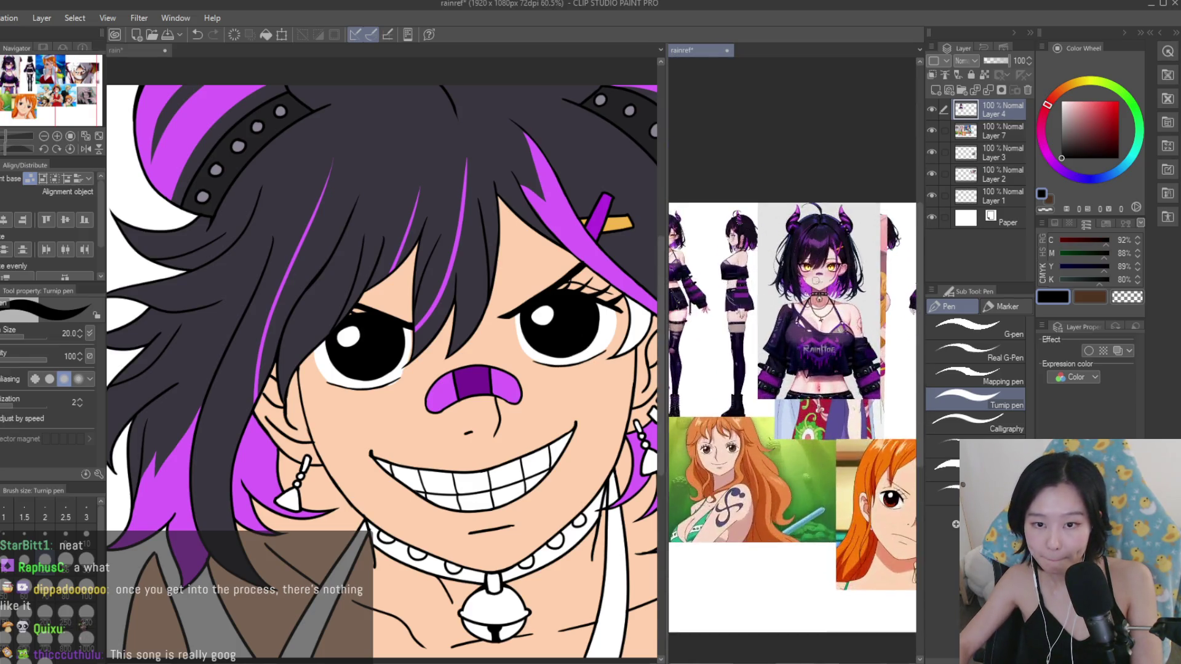
pyautogui.scroll(2, 769, 277)
pyautogui.keyDown('alt'); pyautogui.click(838, 200); pyautogui.keyUp('alt')
pyautogui.scroll(-3, 766, 281)
pyautogui.scroll(-1, 766, 282)
pyautogui.scroll(3, 812, 326)
pyautogui.scroll(2, 587, 310)
pyautogui.scroll(3, 587, 309)
# Airbrush soft brown gradients into the right and left pupils.
pyautogui.moveTo(412, 347)
pyautogui.mouseDown()
pyautogui.moveTo(578, 323)
pyautogui.moveTo(485, 361)
pyautogui.mouseUp()
pyautogui.hotkey('ctrl', 'z')
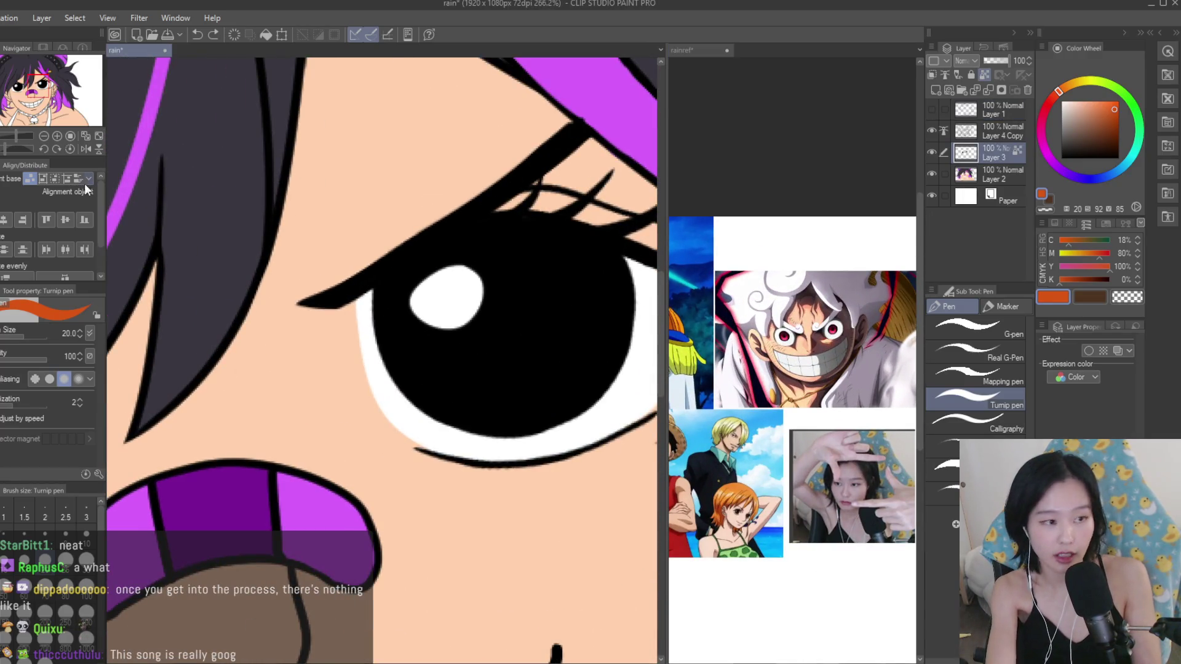
pyautogui.press('b')
pyautogui.moveTo(469, 390); pyautogui.dragTo(453, 369)
pyautogui.hotkey('ctrl', 'z')
pyautogui.moveTo(504, 436)
pyautogui.mouseDown()
pyautogui.moveTo(575, 369)
pyautogui.moveTo(527, 462)
pyautogui.mouseUp()
pyautogui.scroll(-4, 591, 412)
pyautogui.moveTo(221, 473)
pyautogui.mouseDown()
pyautogui.moveTo(219, 438)
pyautogui.moveTo(246, 455)
pyautogui.mouseUp()
pyautogui.scroll(-5, 192, 277)
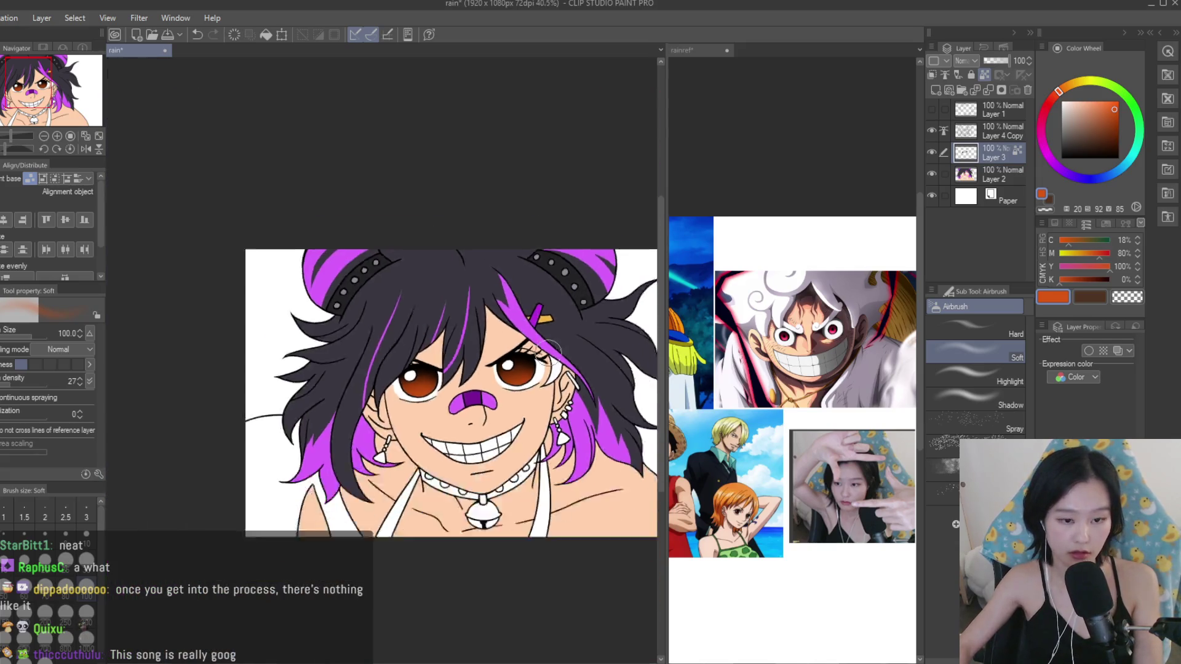
# Switch to the textured dry brush and sample pale yellow from the reference character.
pyautogui.press('b')
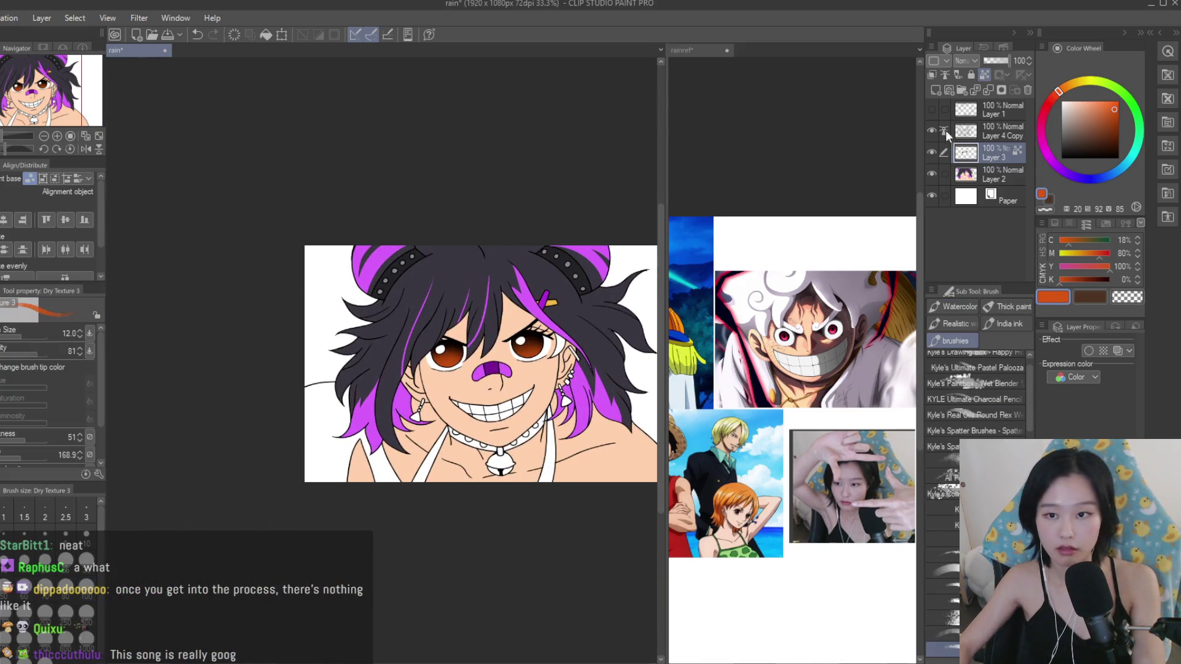
pyautogui.click(855, 242)
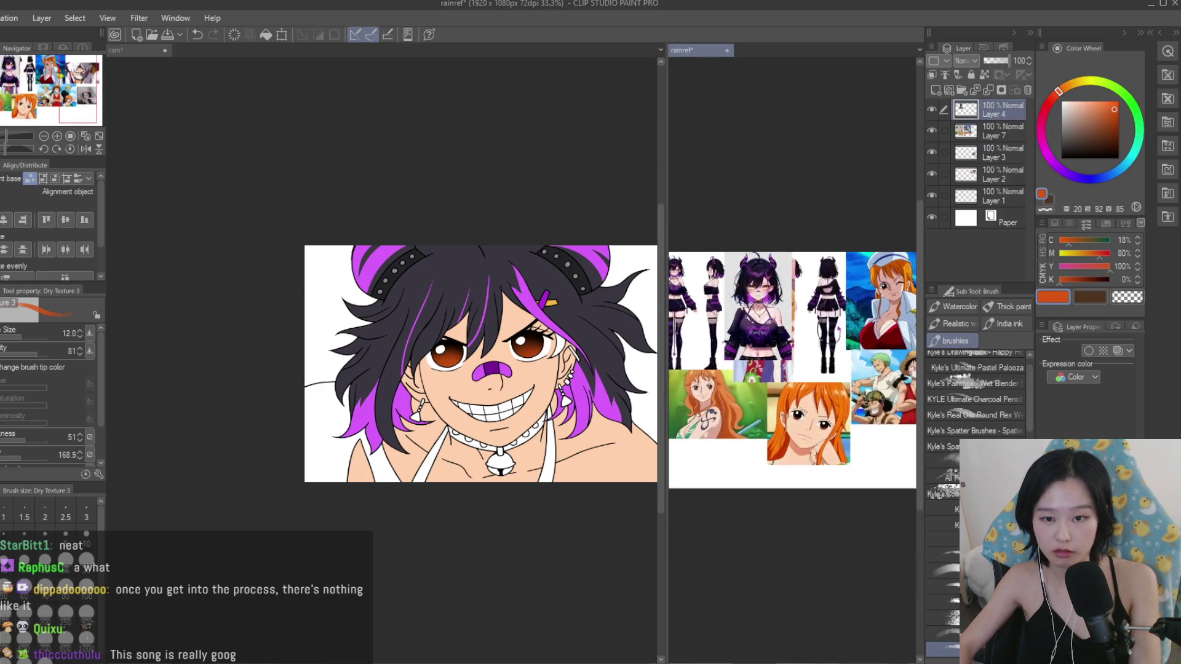
pyautogui.scroll(3, 898, 301)
pyautogui.scroll(2, 898, 301)
pyautogui.scroll(-4, 898, 301)
pyautogui.scroll(3, 707, 332)
pyautogui.scroll(3, 708, 332)
pyautogui.keyDown('alt'); pyautogui.click(744, 320); pyautogui.keyUp('alt')
pyautogui.scroll(-3, 708, 340)
pyautogui.scroll(-2, 707, 340)
pyautogui.scroll(3, 769, 369)
pyautogui.click(532, 357)
pyautogui.scroll(2, 532, 357)
pyautogui.scroll(4, 532, 357)
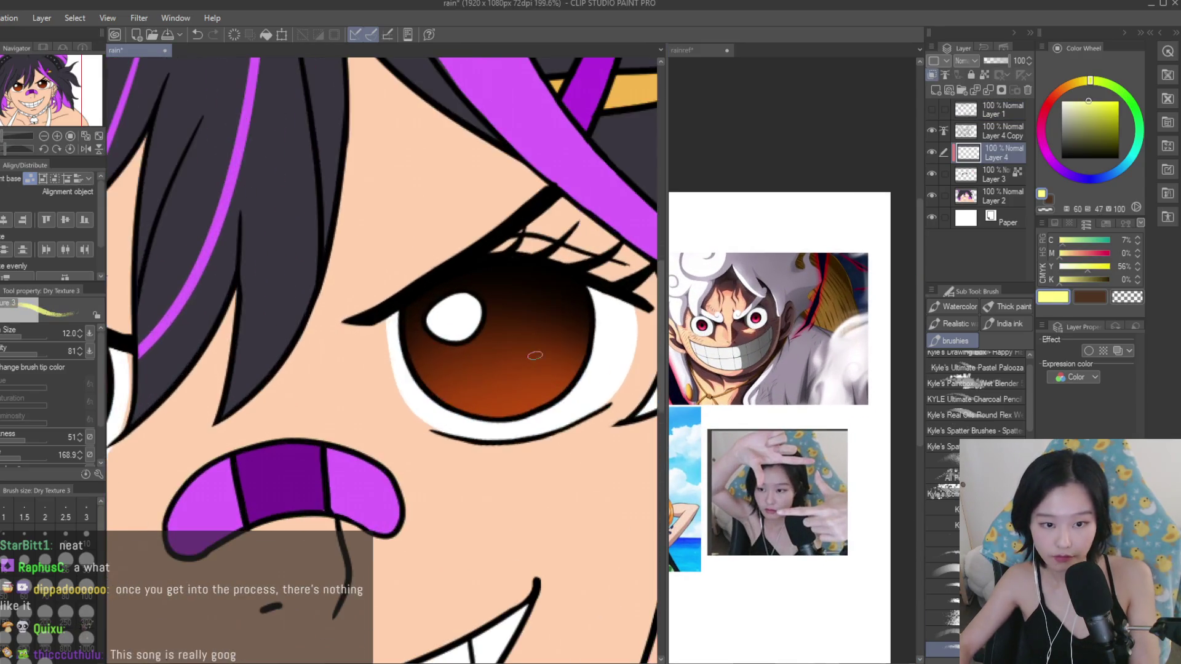
# Try a yellow crescent highlight in the right iris, undoing the rejected attempts.
pyautogui.moveTo(542, 354); pyautogui.dragTo(473, 400)
pyautogui.hotkey('ctrl', 'z')
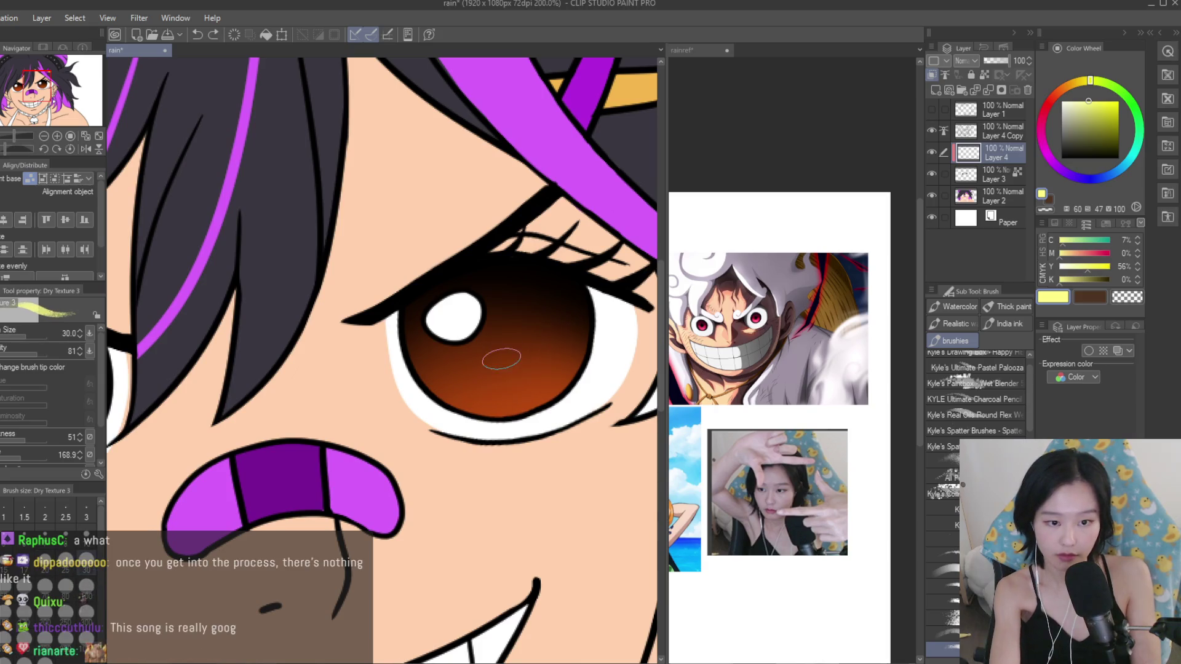
pyautogui.press('p')
pyautogui.moveTo(537, 350); pyautogui.dragTo(430, 357)
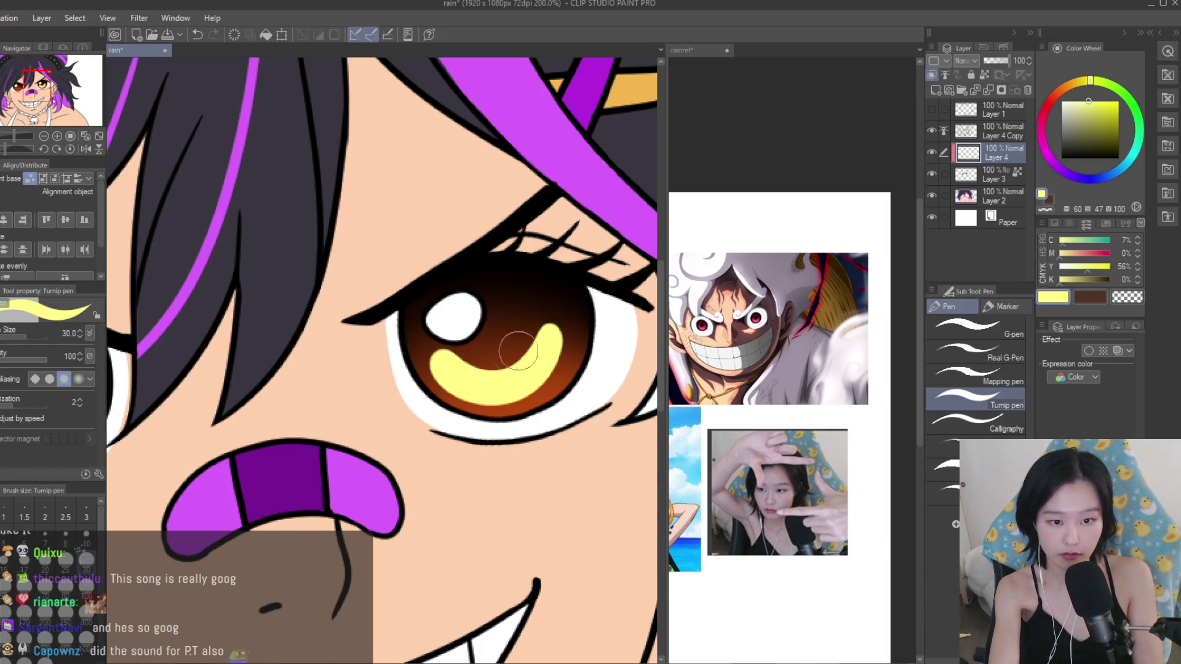
pyautogui.hotkey('ctrl', 'z')
pyautogui.click(557, 341)
pyautogui.moveTo(559, 343); pyautogui.dragTo(468, 369)
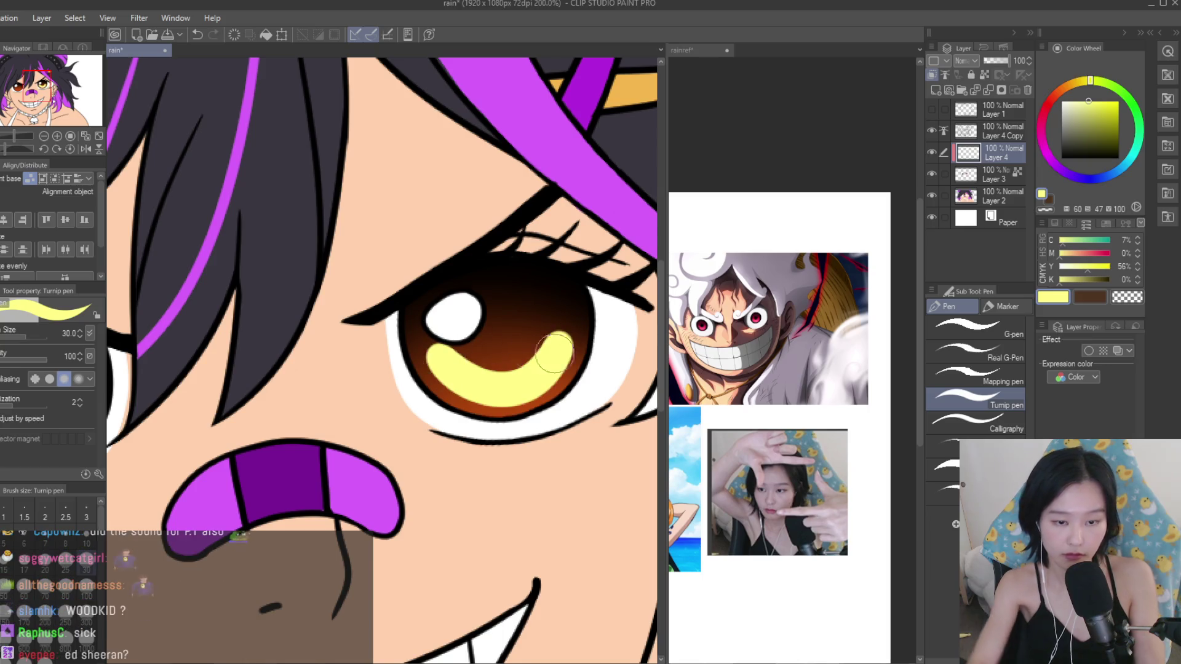
pyautogui.scroll(-1, 467, 369)
pyautogui.scroll(-3, 370, 369)
pyautogui.scroll(4, 302, 387)
# Try matching yellow crescent highlights in both irises, undoing strokes that don't fit.
pyautogui.moveTo(302, 387); pyautogui.dragTo(178, 397)
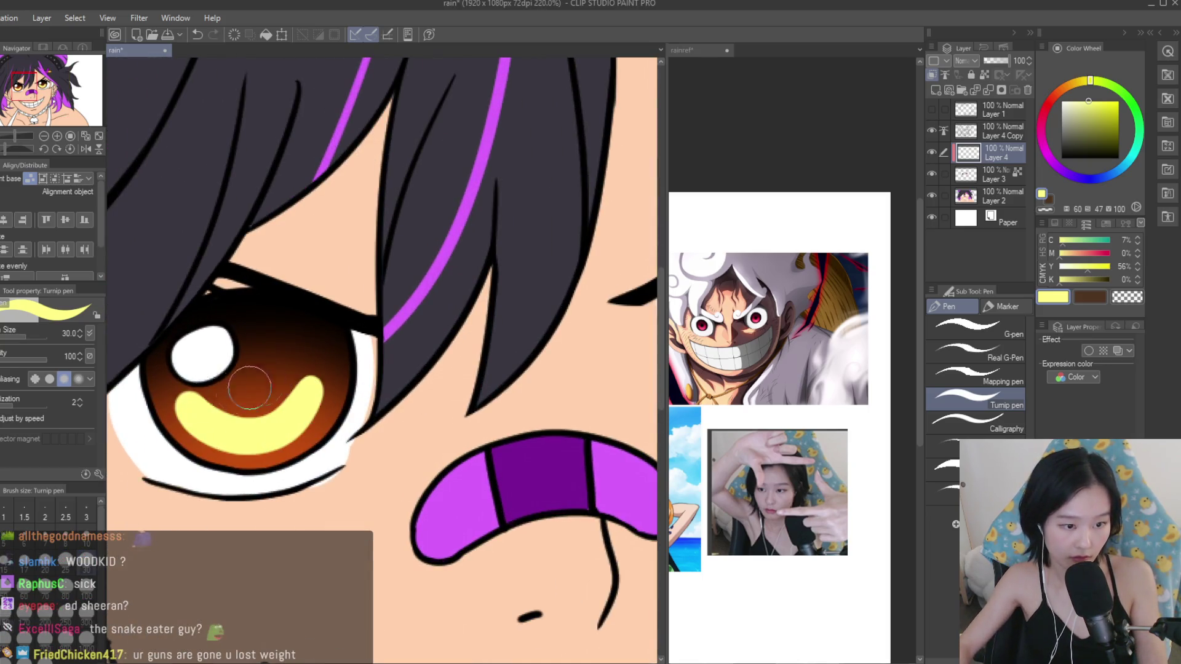
pyautogui.scroll(-3, 431, 357)
pyautogui.scroll(-1, 431, 357)
pyautogui.scroll(2, 554, 324)
pyautogui.scroll(2, 553, 324)
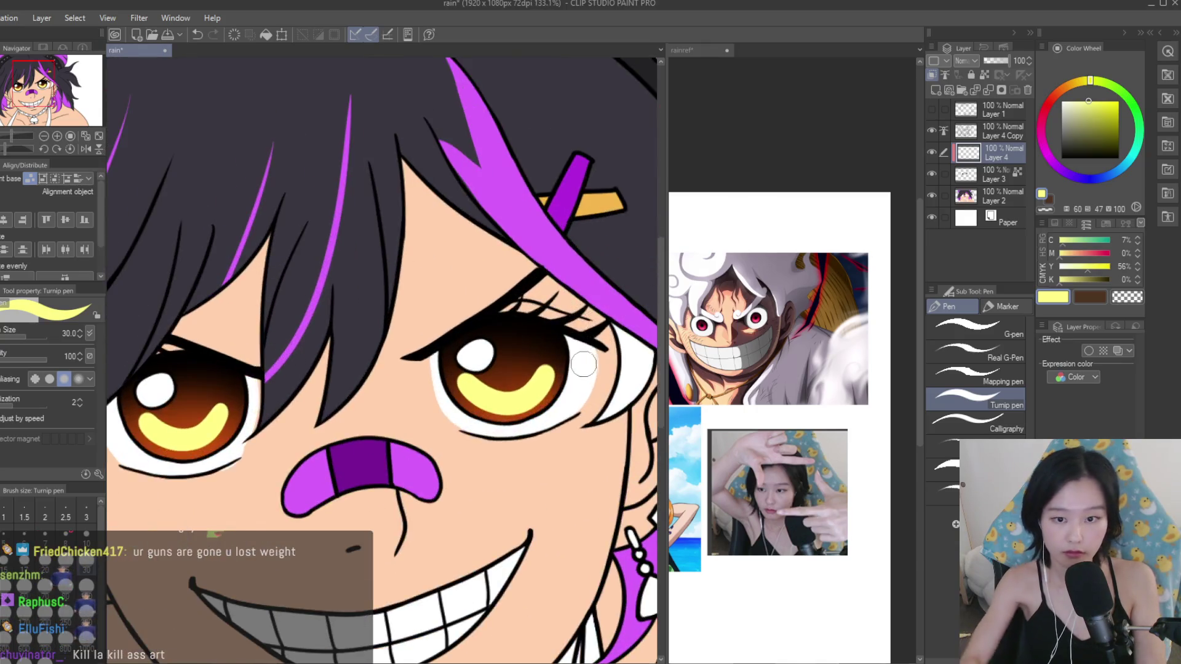
pyautogui.hotkey('ctrl', 'z')
pyautogui.hotkey('ctrl', 'z')
pyautogui.moveTo(548, 380)
pyautogui.mouseDown()
pyautogui.moveTo(468, 393)
pyautogui.moveTo(495, 394)
pyautogui.mouseUp()
pyautogui.hotkey('ctrl', 'z')
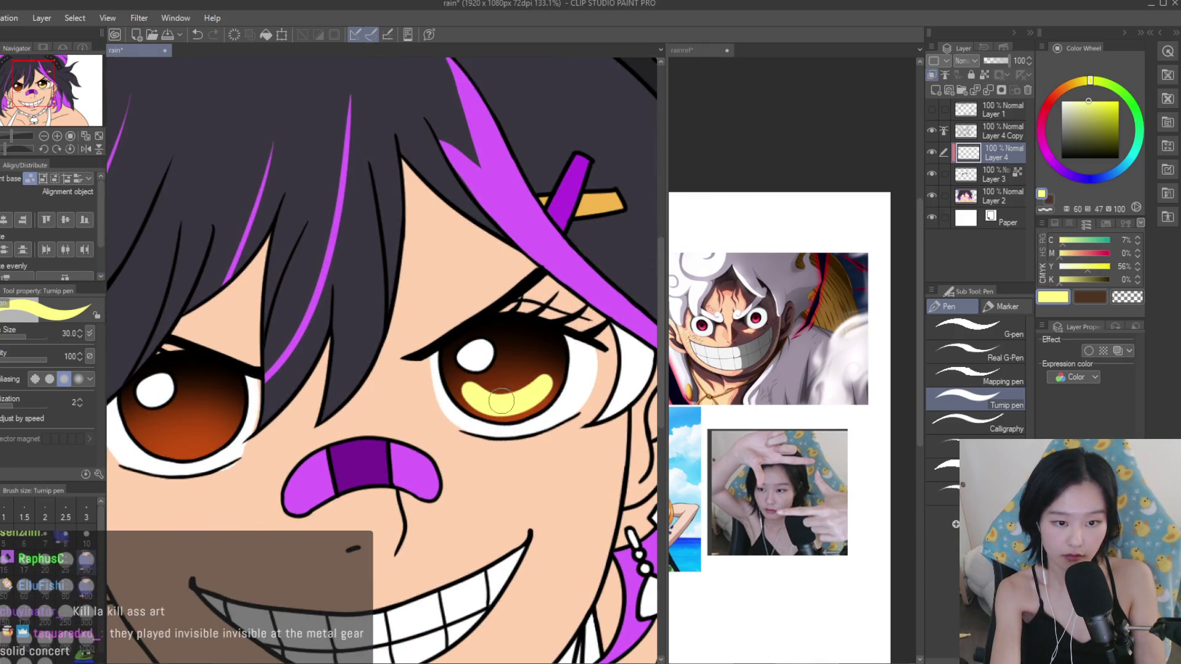
pyautogui.moveTo(226, 421); pyautogui.dragTo(161, 426)
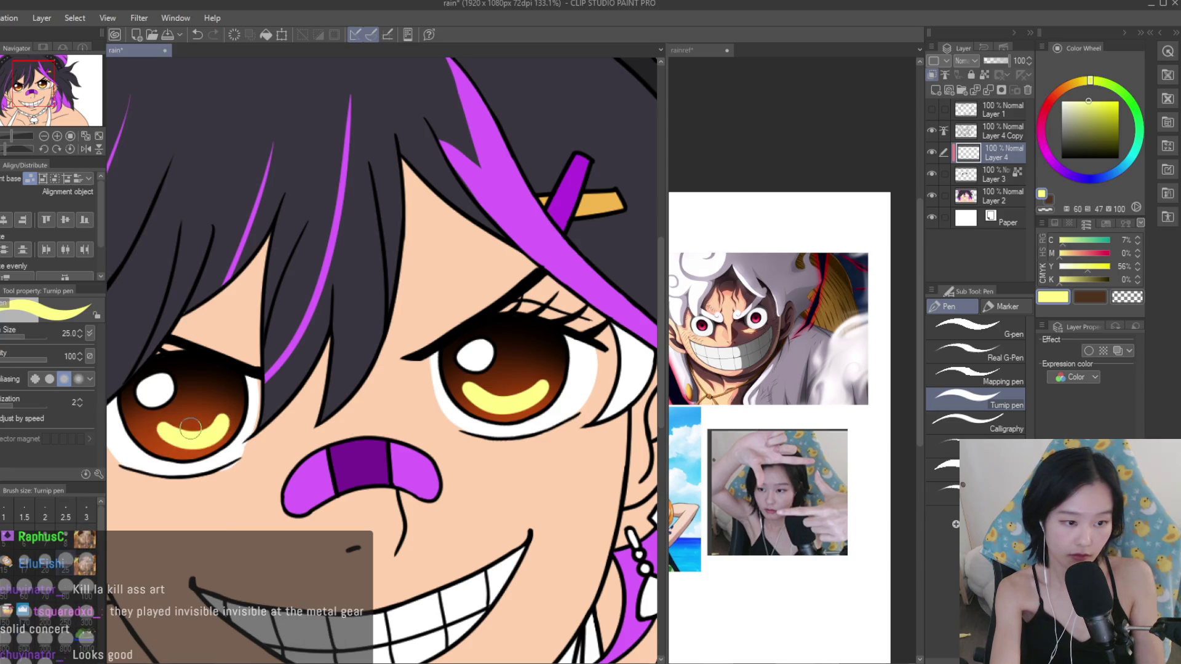
pyautogui.scroll(-4, 560, 366)
pyautogui.scroll(-2, 560, 366)
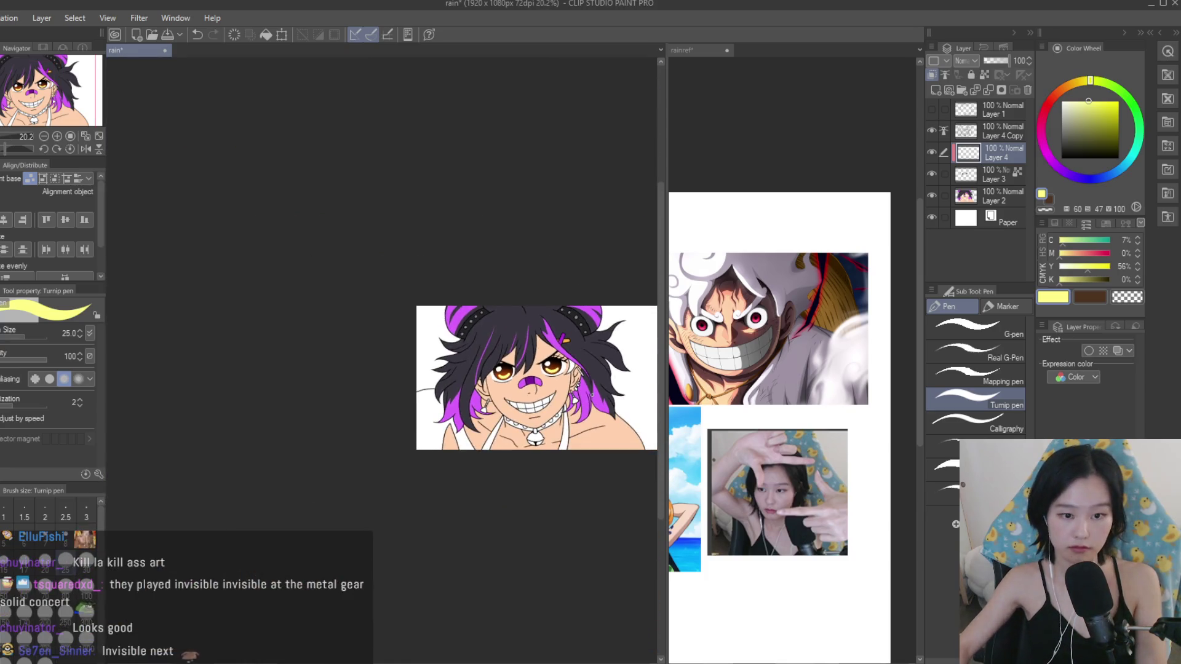
pyautogui.scroll(-2, 791, 363)
pyautogui.scroll(3, 791, 362)
pyautogui.scroll(-3, 790, 363)
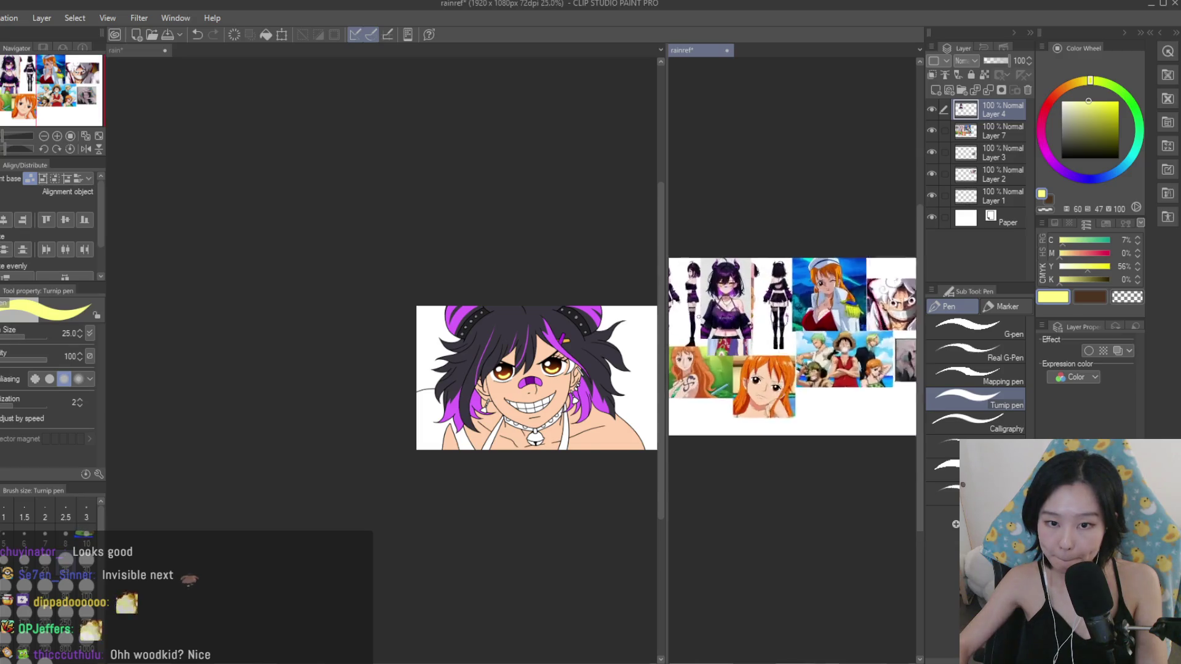
pyautogui.scroll(3, 791, 363)
pyautogui.scroll(5, 424, 425)
pyautogui.scroll(4, 424, 425)
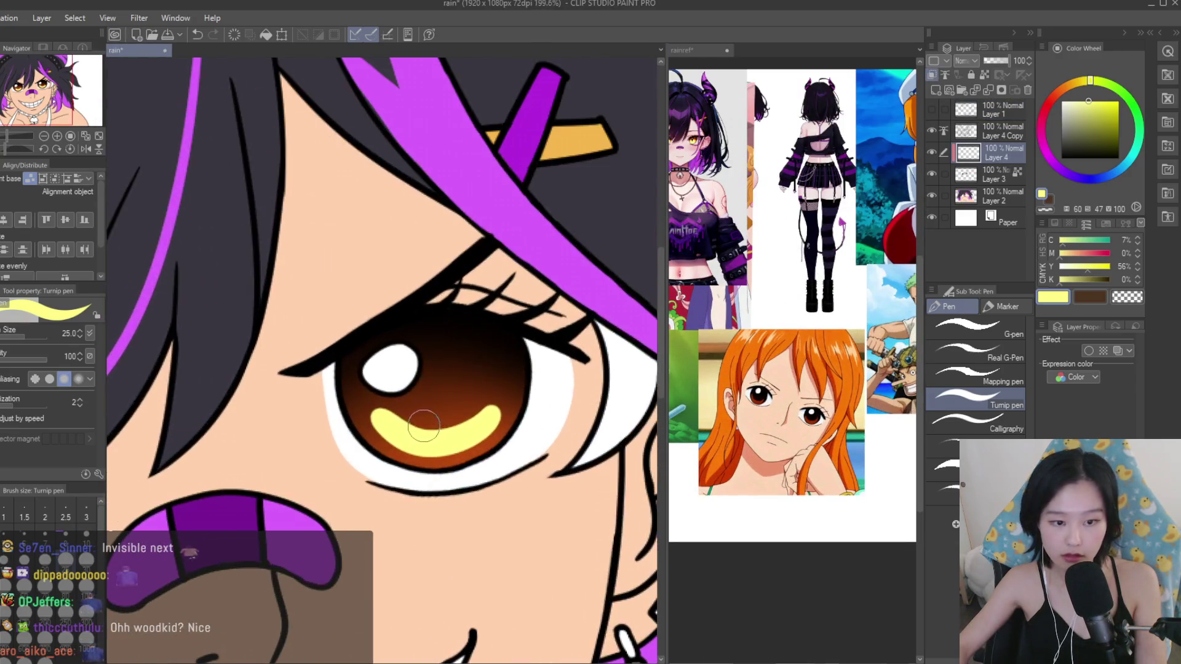
pyautogui.scroll(1, 453, 335)
# Pick a dark brown and paint a dark pupil into one eye.
pyautogui.keyDown('alt'); pyautogui.click(453, 342); pyautogui.keyUp('alt')
pyautogui.moveTo(434, 393); pyautogui.dragTo(453, 373)
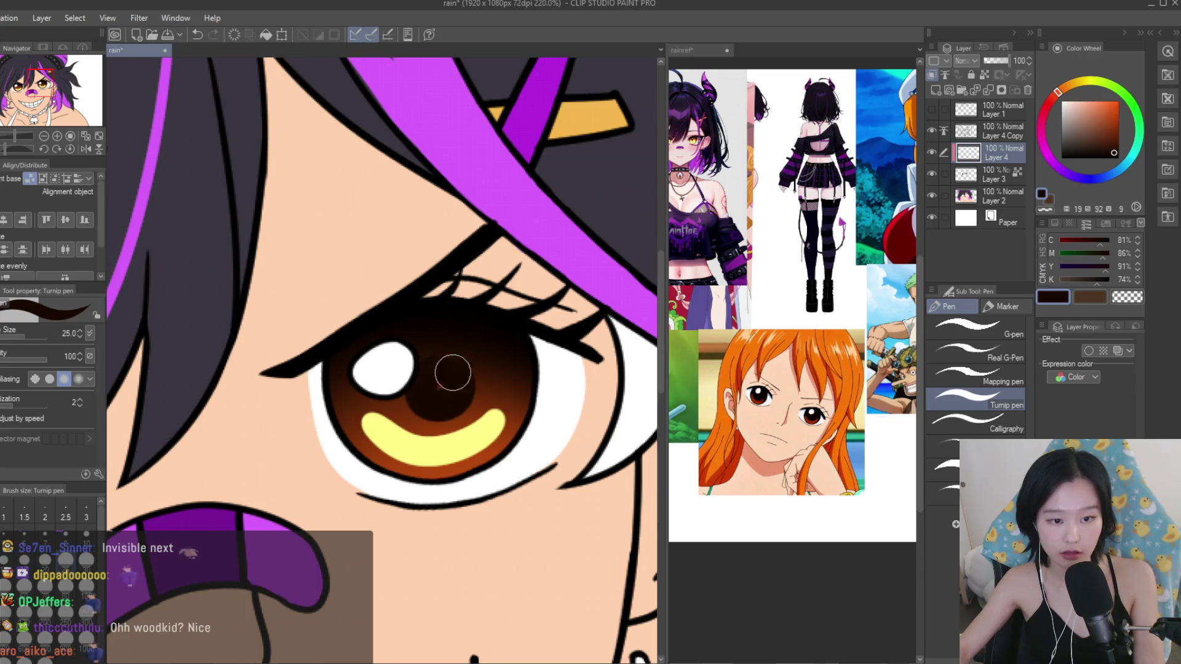
pyautogui.scroll(-5, 412, 386)
pyautogui.scroll(-2, 400, 378)
pyautogui.scroll(5, 381, 369)
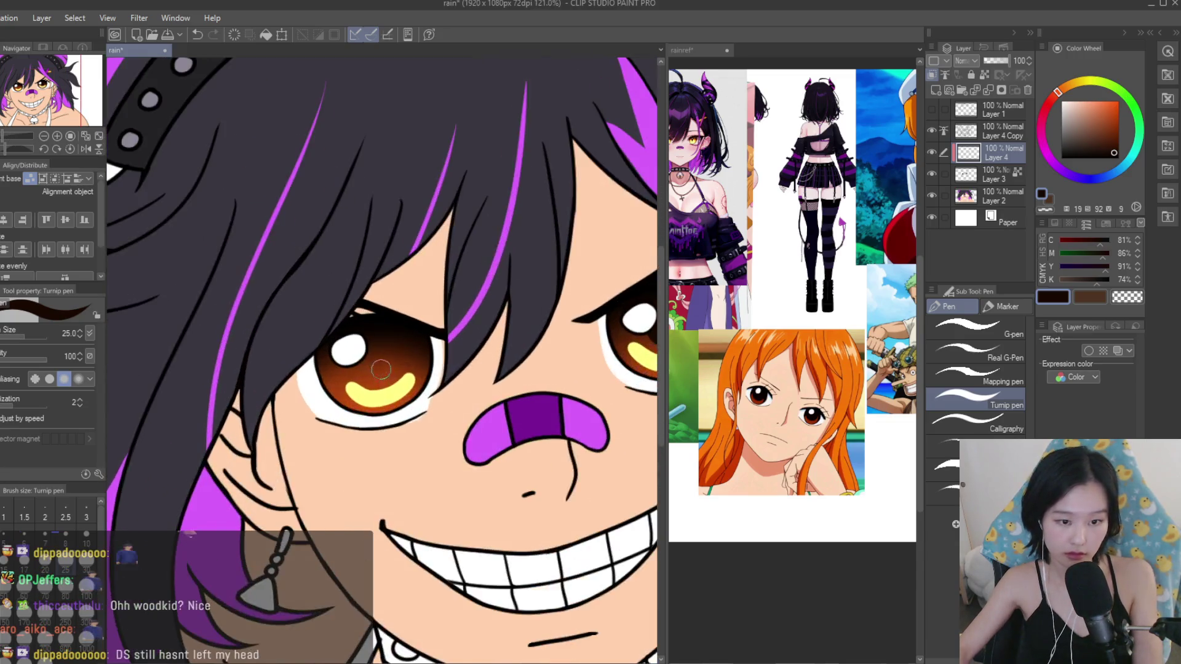
pyautogui.scroll(-3, 368, 352)
pyautogui.scroll(-2, 394, 332)
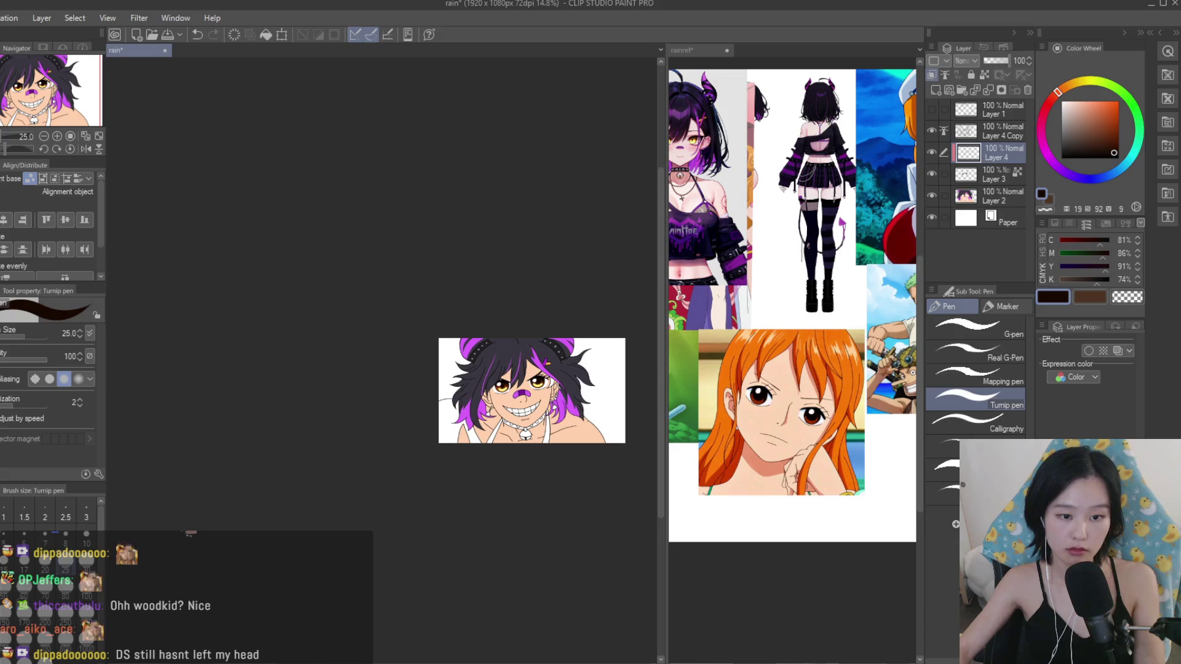
pyautogui.scroll(1, 443, 308)
pyautogui.scroll(2, 489, 278)
# Check the eyes on the reference collage canvas, then return to the portrait.
pyautogui.click(790, 370)
pyautogui.scroll(-5, 800, 357)
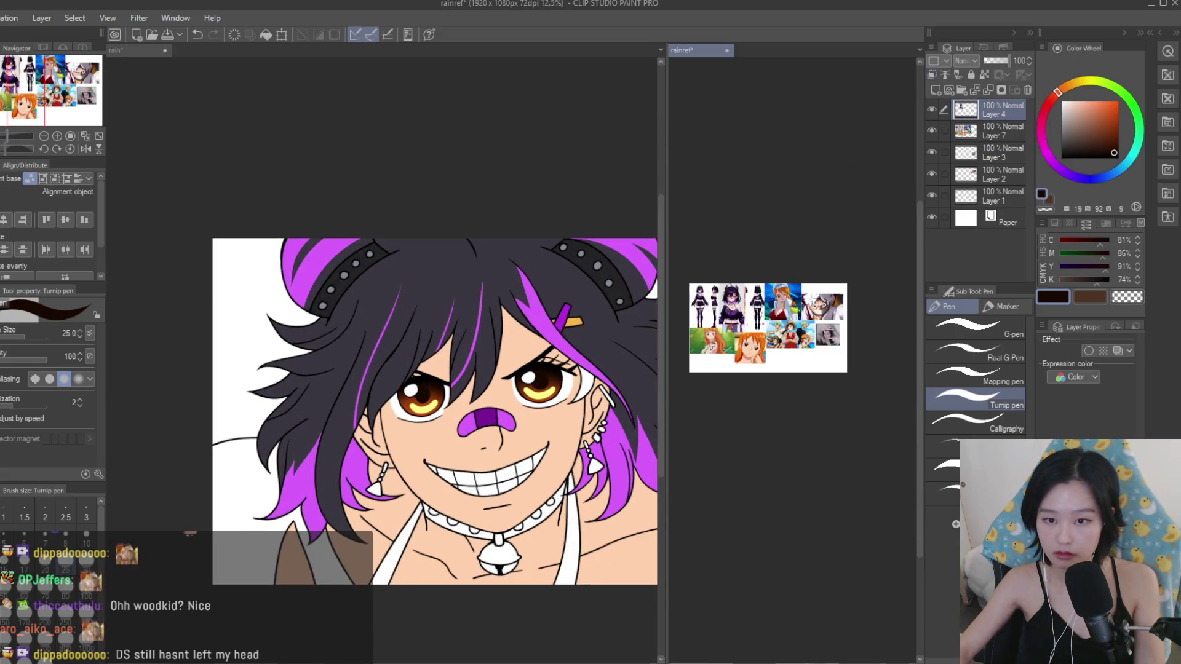
pyautogui.scroll(4, 818, 338)
pyautogui.scroll(2, 827, 327)
pyautogui.click(538, 393)
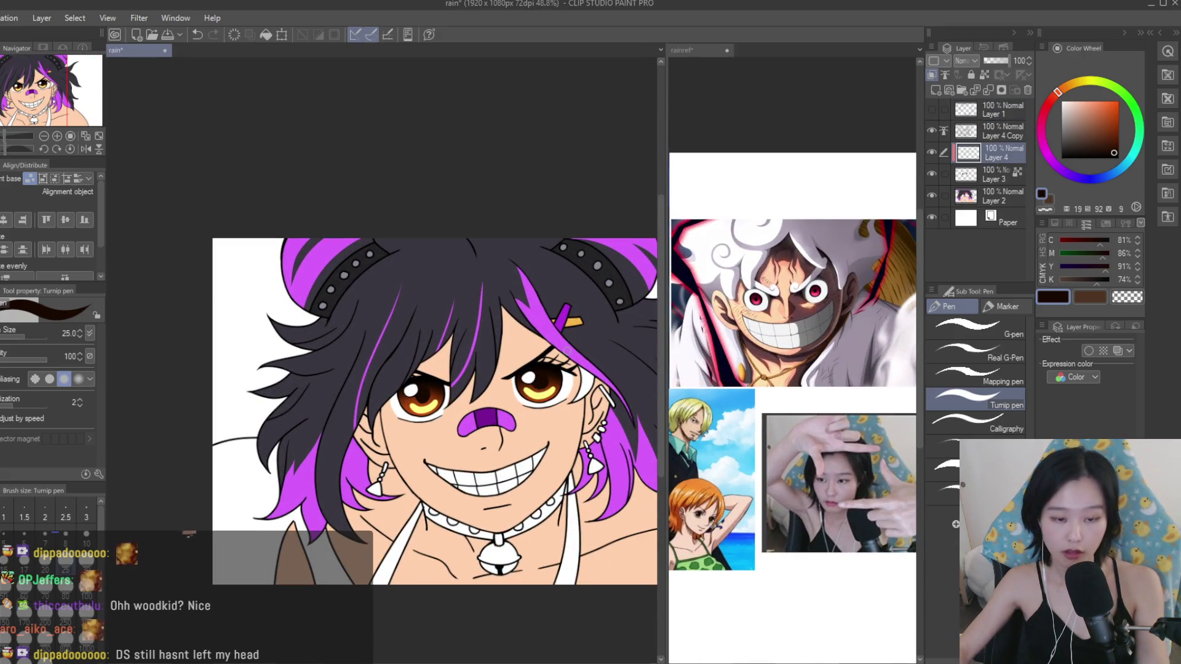
pyautogui.scroll(-1, 567, 351)
pyautogui.scroll(-4, 548, 289)
pyautogui.scroll(-2, 547, 289)
pyautogui.scroll(2, 548, 289)
pyautogui.scroll(2, 544, 291)
pyautogui.scroll(2, 544, 290)
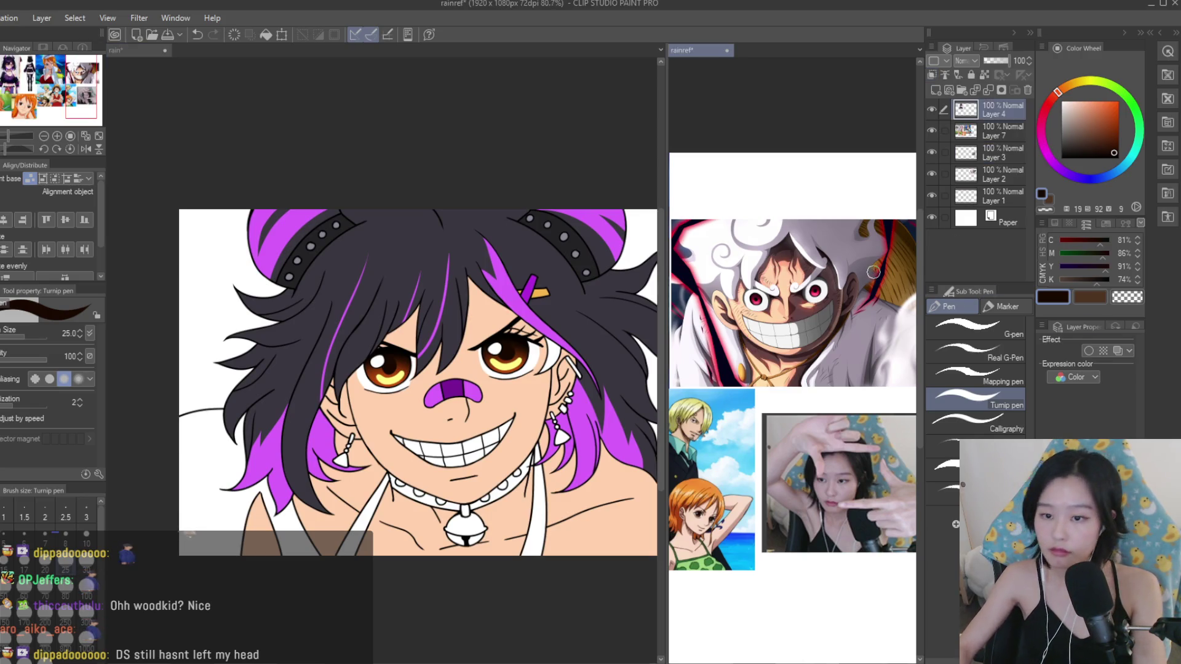
pyautogui.scroll(-3, 793, 185)
pyautogui.scroll(-1, 794, 185)
pyautogui.scroll(-1, 793, 185)
pyautogui.scroll(2, 845, 170)
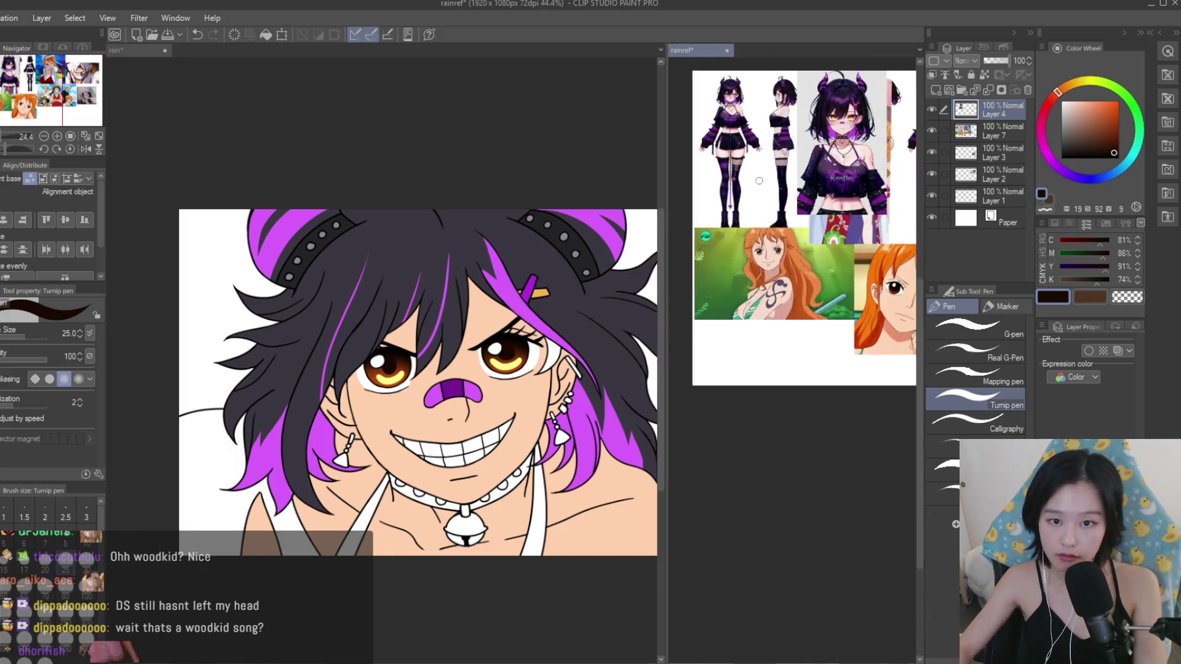
pyautogui.scroll(3, 845, 169)
pyautogui.scroll(-2, 846, 169)
pyautogui.scroll(2, 845, 169)
pyautogui.scroll(-2, 845, 169)
pyautogui.scroll(-1, 845, 169)
pyautogui.scroll(1, 845, 169)
pyautogui.scroll(-1, 536, 269)
pyautogui.scroll(-2, 536, 269)
pyautogui.scroll(2, 536, 269)
pyautogui.scroll(2, 554, 246)
pyautogui.scroll(1, 579, 219)
pyautogui.scroll(1, 578, 219)
# Compare with the eye highlight layer hidden, then remove the yellow highlight strokes.
pyautogui.click(932, 152)
pyautogui.click(932, 153)
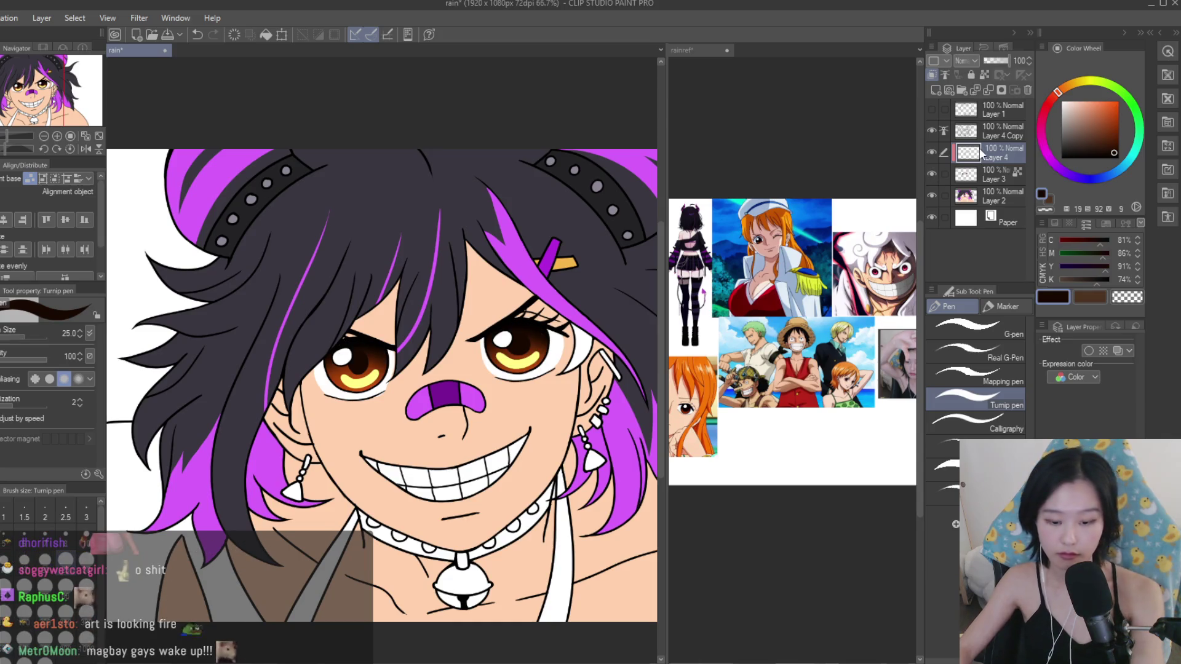
pyautogui.hotkey('ctrl', 'z')
pyautogui.hotkey('ctrl', 'z')
pyautogui.hotkey('ctrl', 'y')
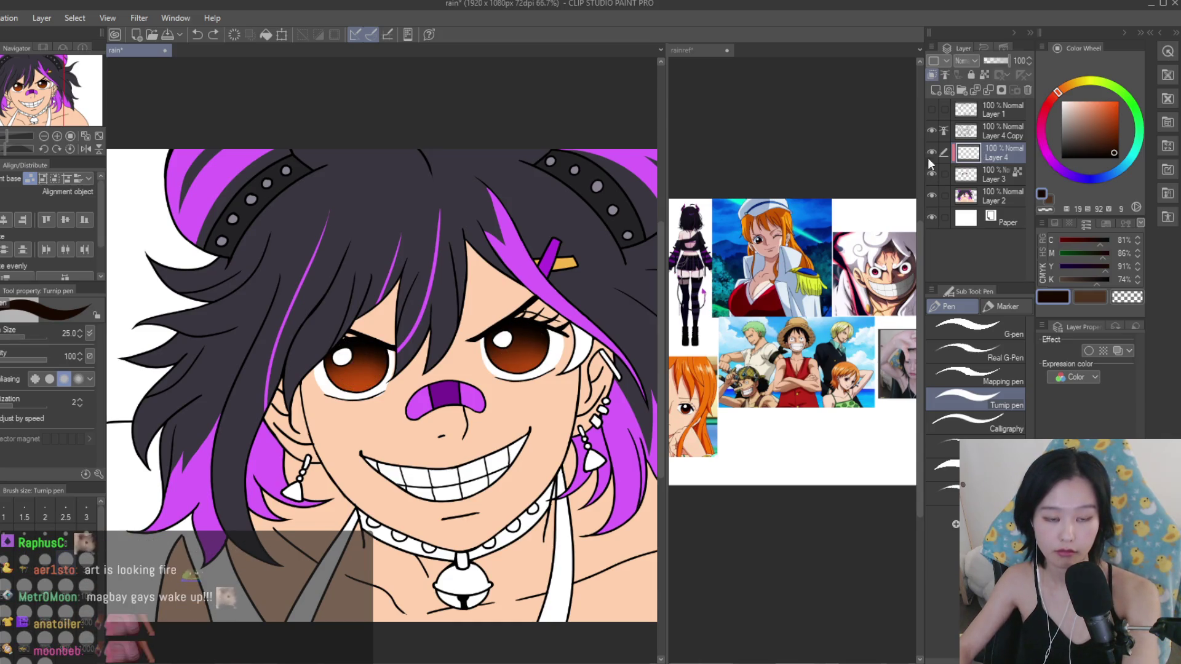
pyautogui.scroll(2, 521, 371)
pyautogui.scroll(2, 521, 371)
# Paint dark brown pupils in both eyes with a size 60 pen and delete the extra layer.
pyautogui.press(']')
pyautogui.press(']')
pyautogui.press(']')
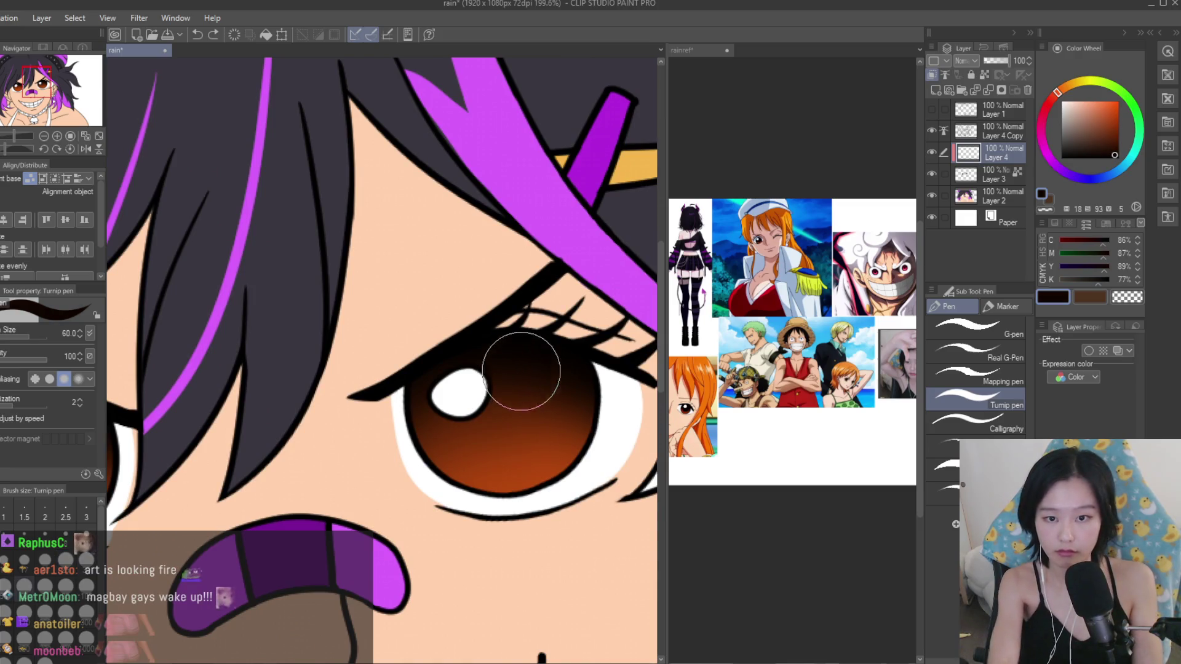
pyautogui.moveTo(528, 390); pyautogui.dragTo(501, 414)
pyautogui.scroll(-5, 501, 414)
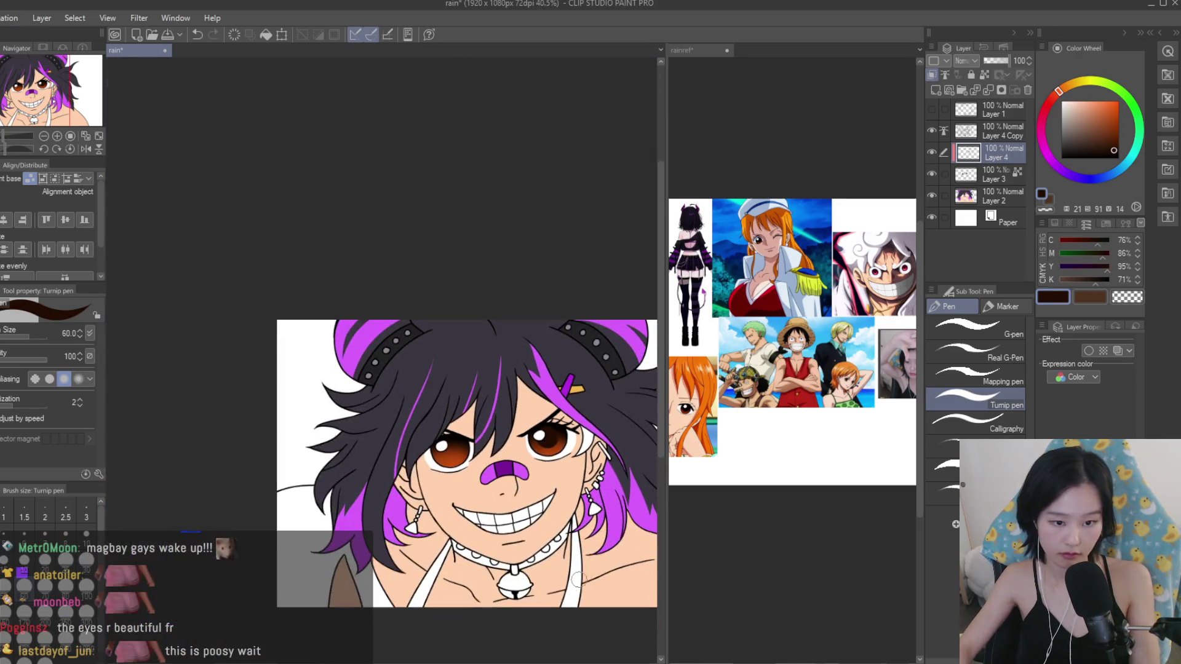
pyautogui.scroll(2, 452, 451)
pyautogui.scroll(2, 452, 451)
pyautogui.moveTo(448, 448); pyautogui.dragTo(440, 456)
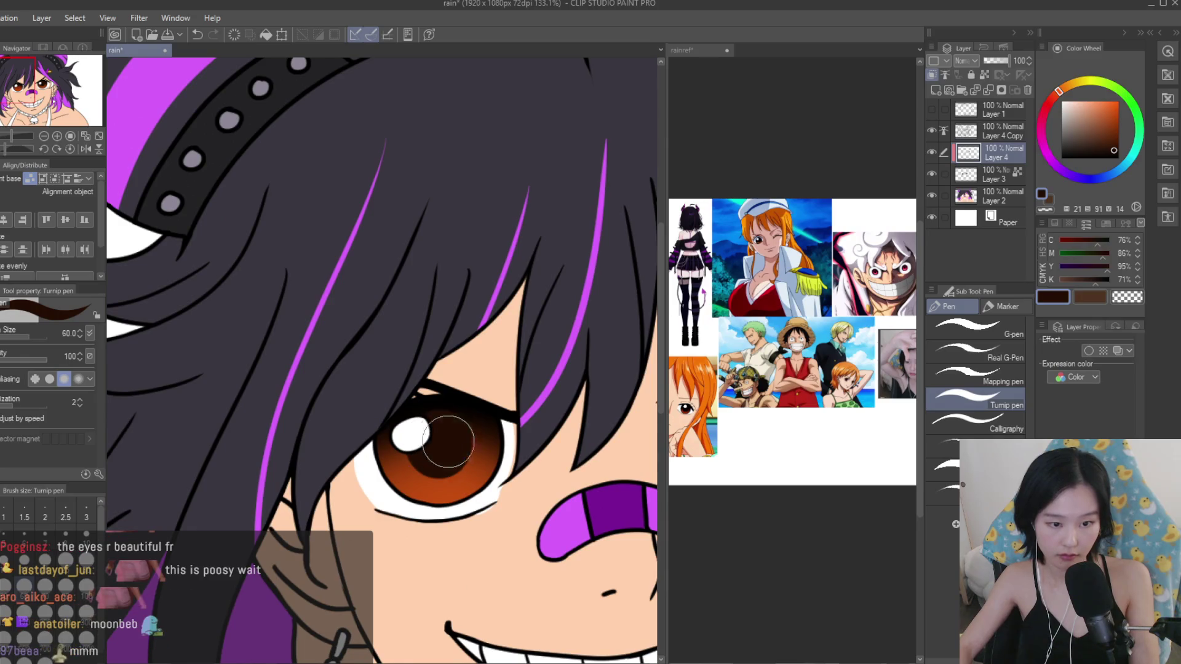
pyautogui.keyDown('alt'); pyautogui.click(473, 419); pyautogui.keyUp('alt')
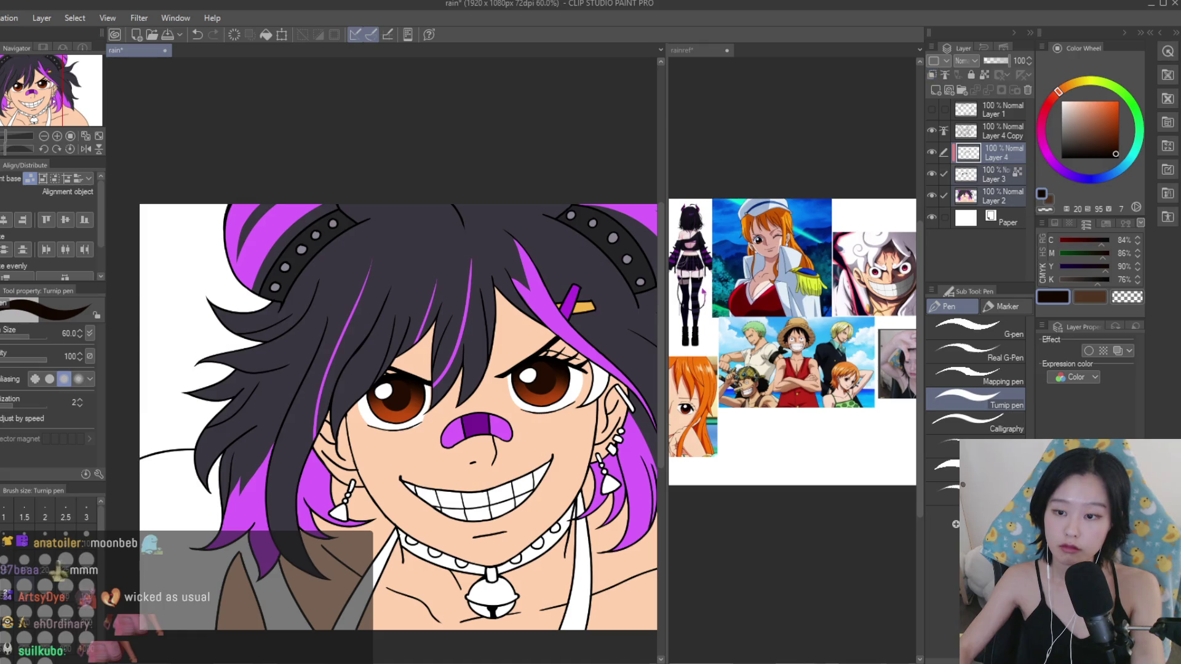
pyautogui.hotkey('ctrl', 'e')
# With the Fill tool, fill the hair with a dark colour and the collar black.
pyautogui.press('g')
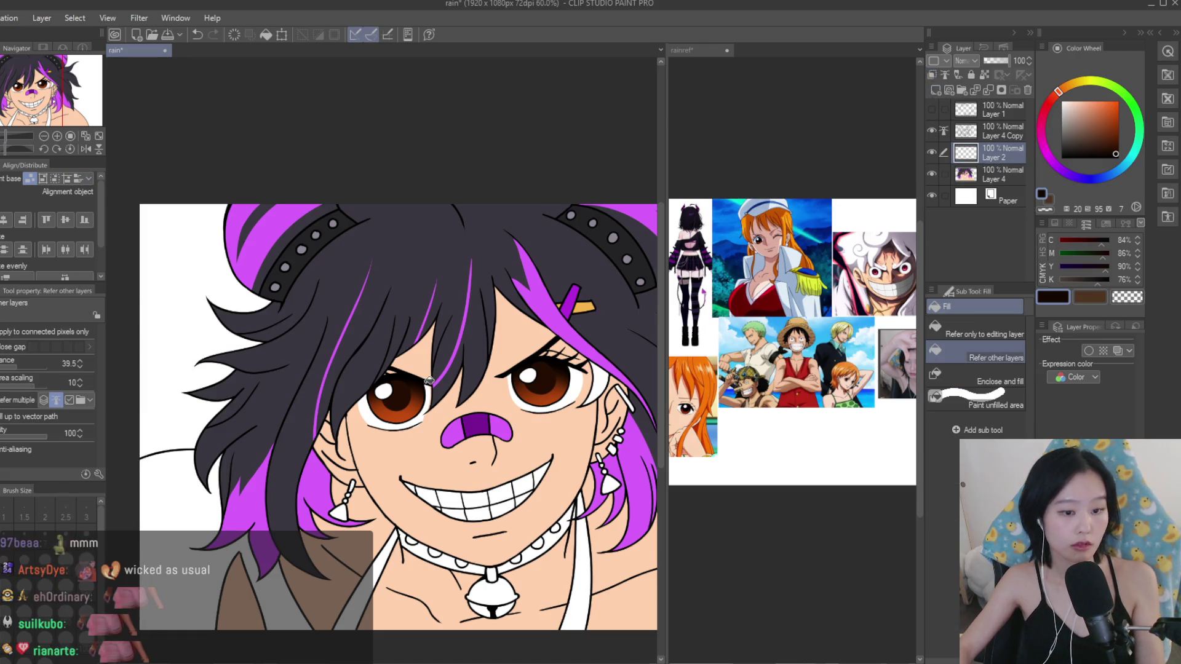
pyautogui.click(376, 274)
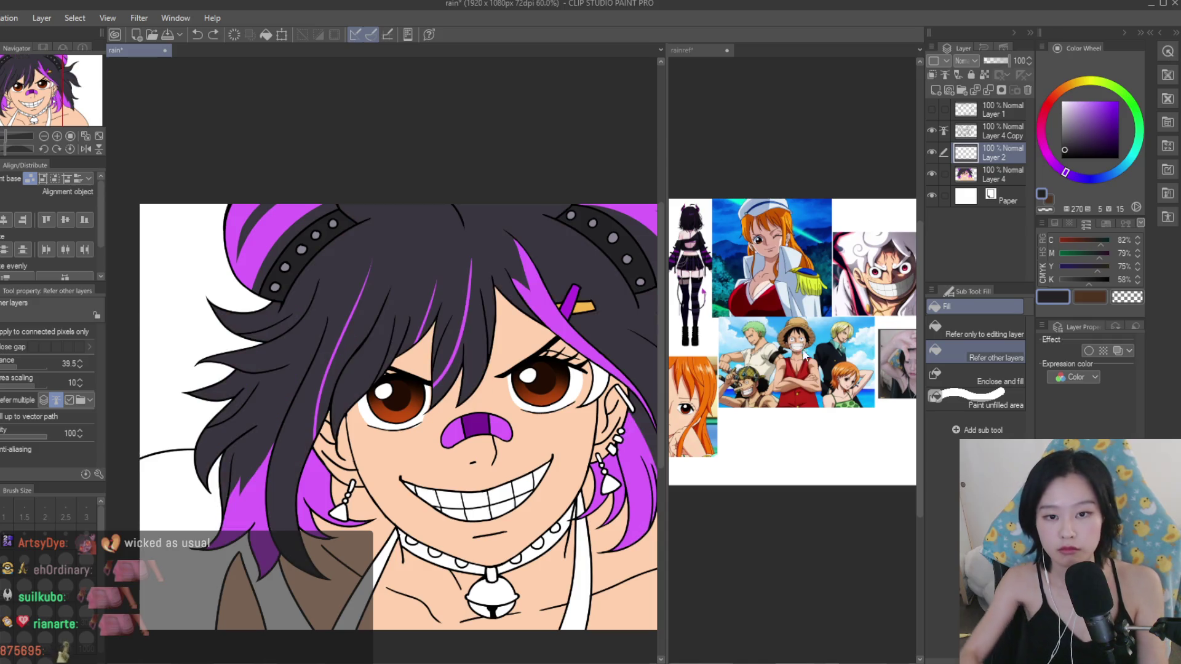
pyautogui.scroll(3, 738, 277)
pyautogui.scroll(3, 739, 277)
pyautogui.scroll(2, 793, 369)
pyautogui.click(363, 226)
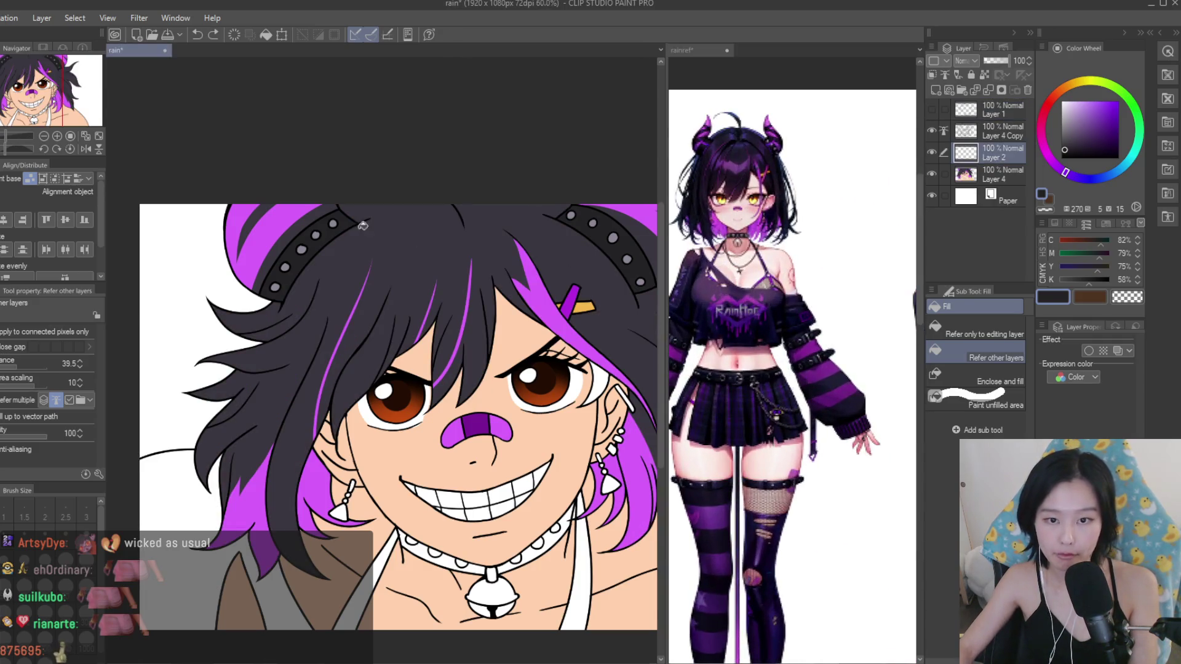
pyautogui.scroll(-3, 792, 369)
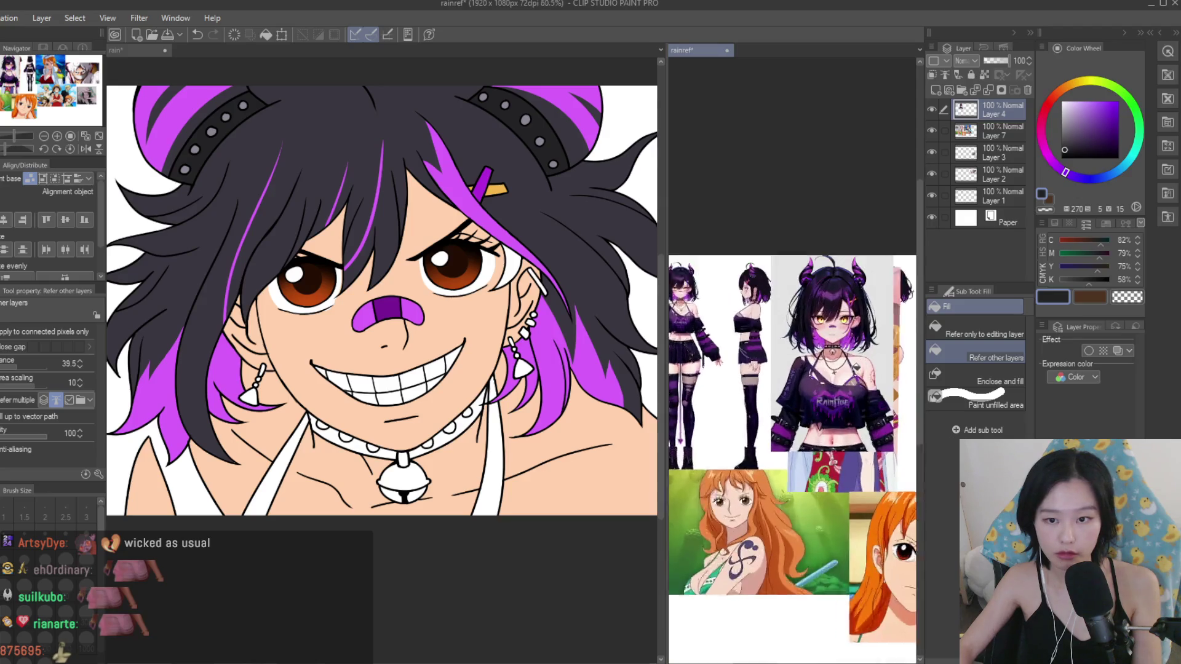
pyautogui.scroll(2, 490, 415)
pyautogui.click(468, 434)
pyautogui.scroll(-3, 467, 433)
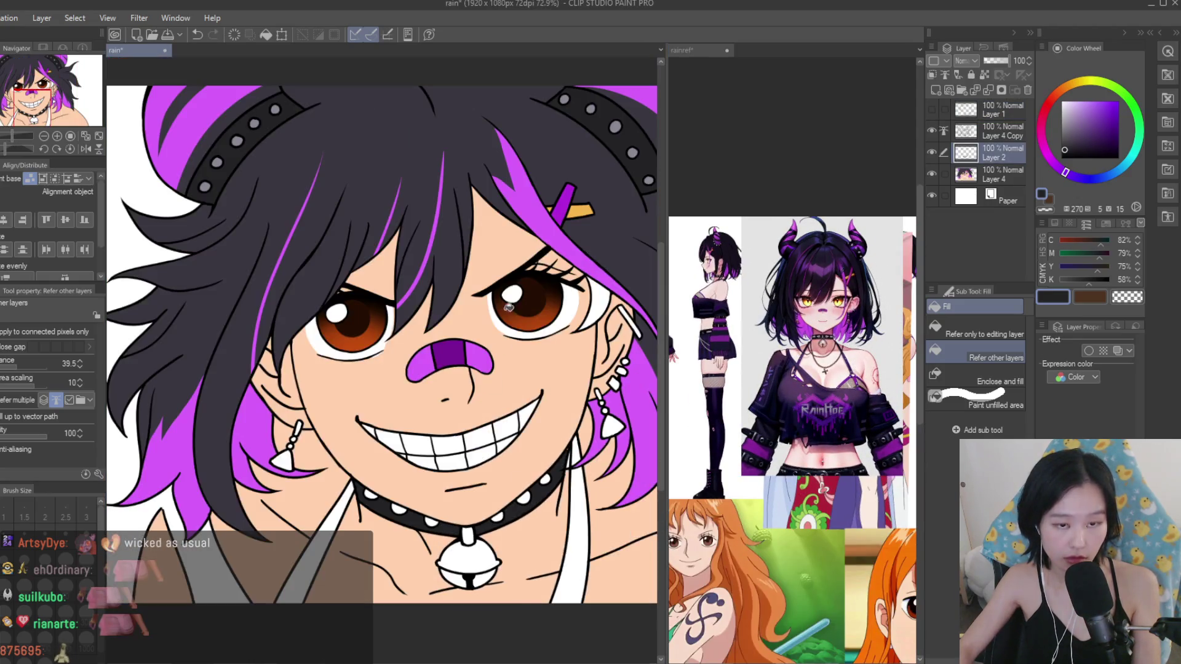
pyautogui.scroll(1, 616, 125)
# Fill the collar stud and the top of the bell with grey sampled from the drawing.
pyautogui.keyDown('alt'); pyautogui.click(616, 124); pyautogui.keyUp('alt')
pyautogui.scroll(4, 538, 461)
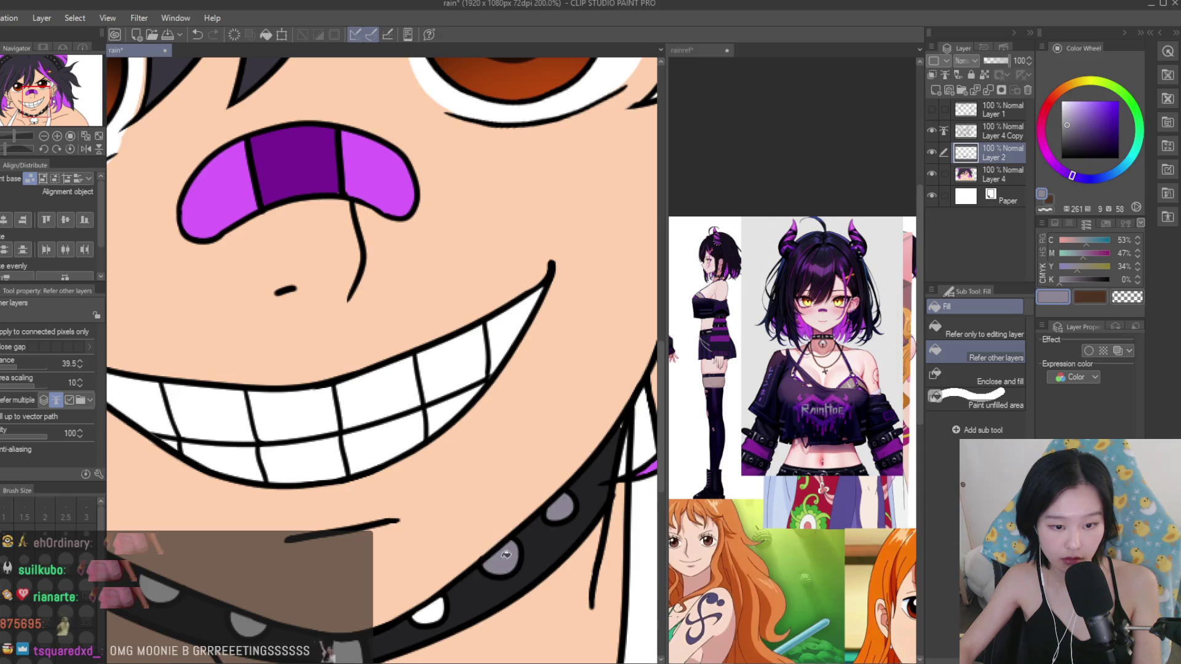
pyautogui.click(431, 611)
pyautogui.scroll(-3, 379, 438)
pyautogui.scroll(3, 379, 438)
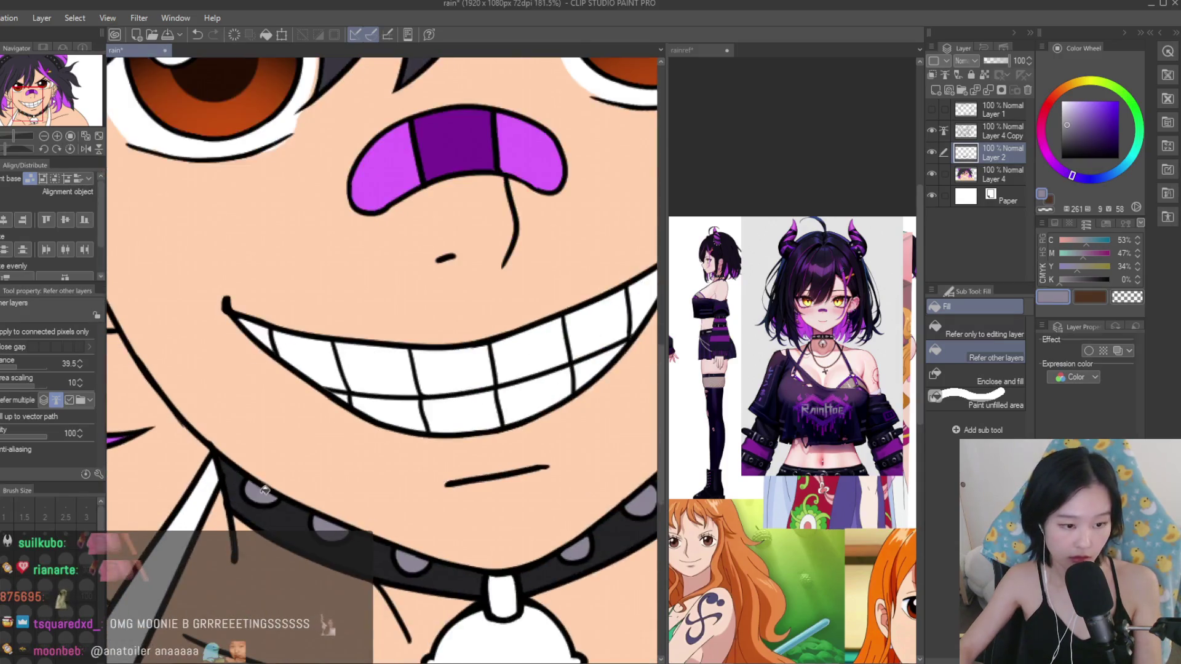
pyautogui.scroll(-1, 379, 438)
pyautogui.click(379, 438)
pyautogui.scroll(-1, 378, 438)
pyautogui.scroll(-1, 379, 438)
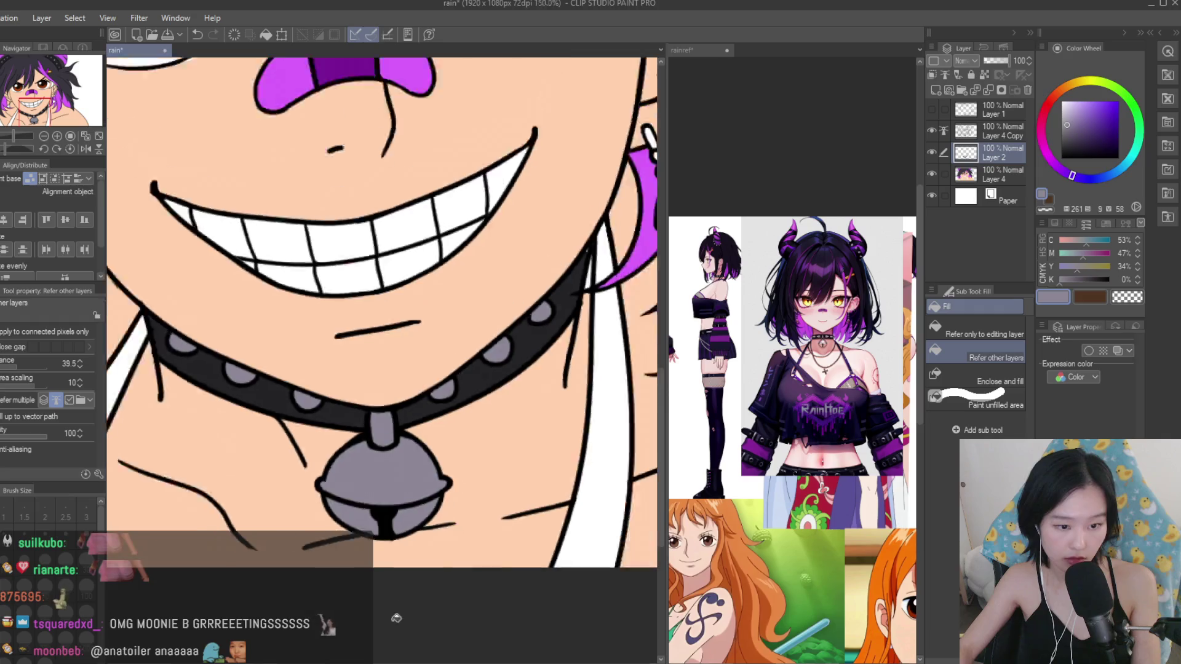
pyautogui.scroll(-1, 379, 438)
# Choose a dark grey colour and save the drawing.
pyautogui.press('p')
pyautogui.scroll(-1, 511, 300)
pyautogui.scroll(3, 511, 300)
pyautogui.scroll(-1, 527, 250)
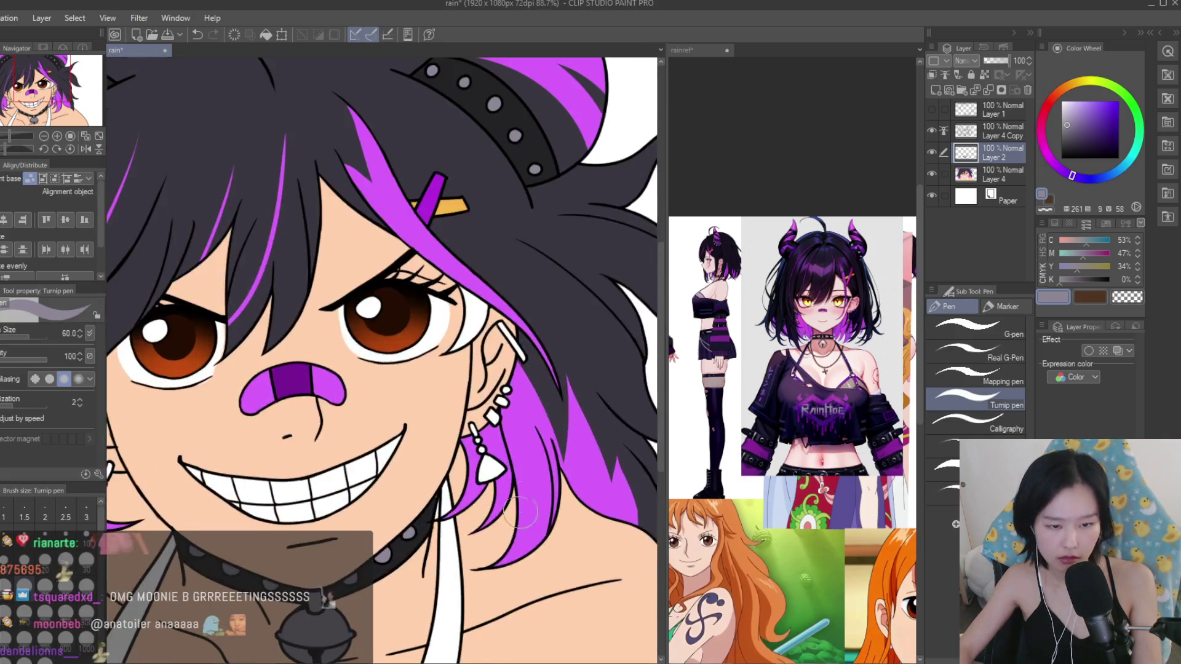
pyautogui.scroll(5, 433, 576)
pyautogui.keyDown('alt'); pyautogui.click(455, 572); pyautogui.keyUp('alt')
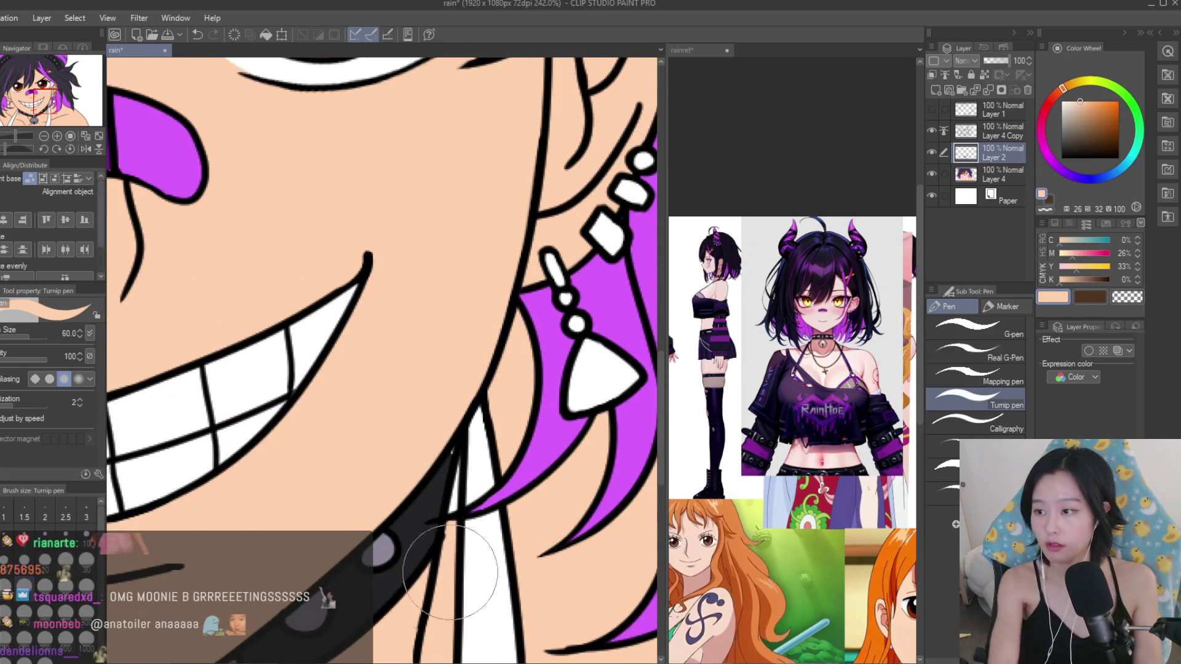
pyautogui.scroll(2, 454, 463)
pyautogui.scroll(1, 455, 464)
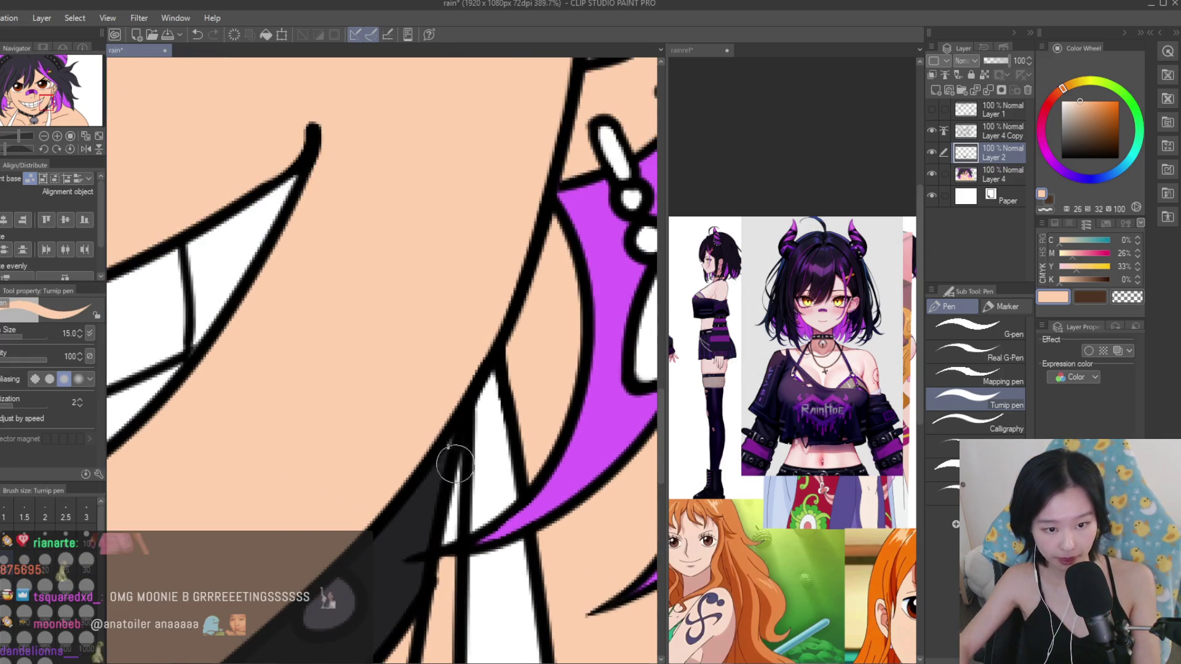
pyautogui.keyDown('alt'); pyautogui.click(456, 460); pyautogui.keyUp('alt')
pyautogui.scroll(-3, 467, 454)
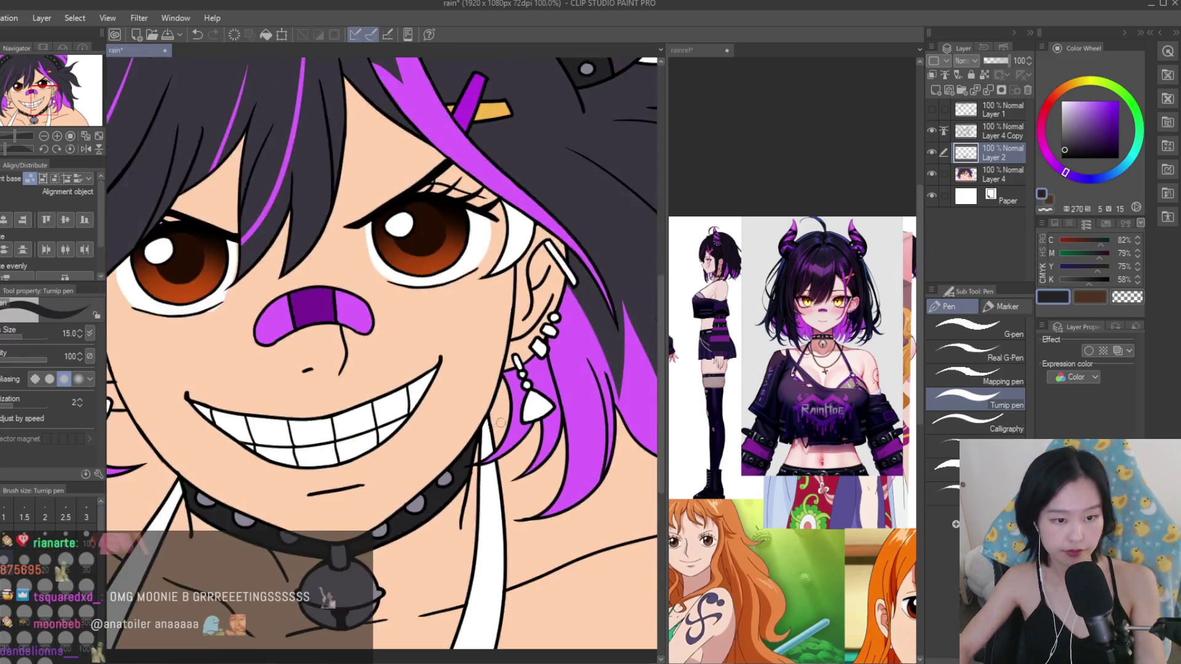
pyautogui.scroll(-3, 467, 453)
pyautogui.press('g')
pyautogui.hotkey('ctrl', 's')
# On a new layer above Layer 4, fill the teeth blue-grey, then paint them white.
pyautogui.click(1017, 172)
pyautogui.click(1087, 126)
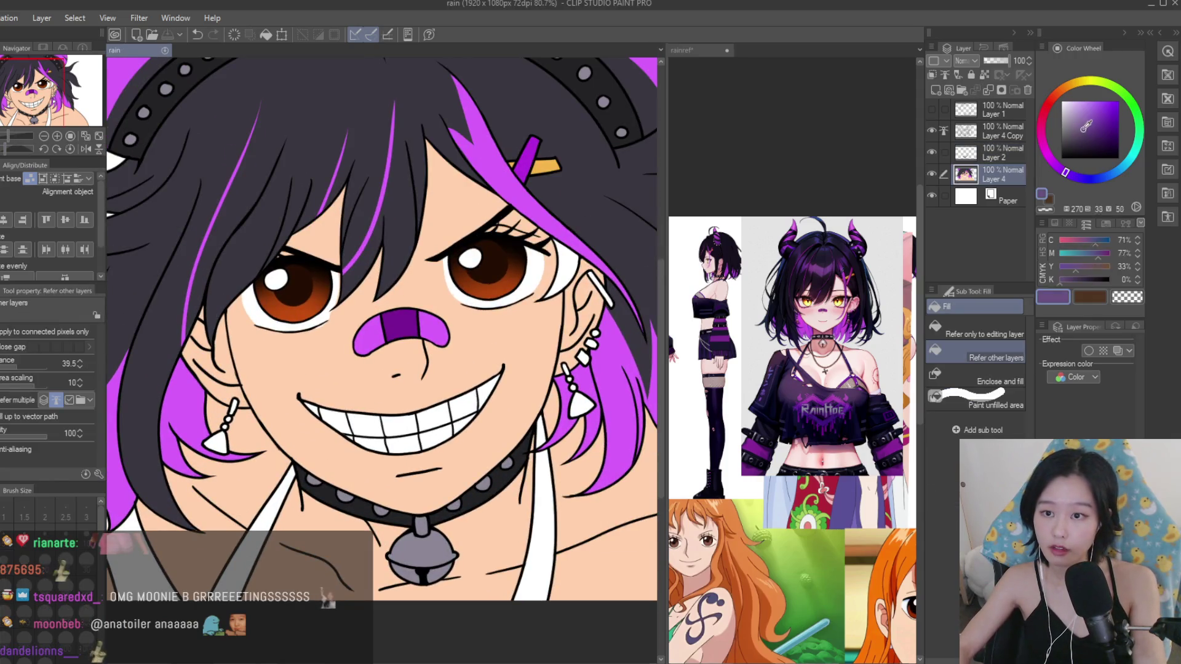
pyautogui.click(953, 89)
pyautogui.click(1119, 170)
pyautogui.click(1076, 121)
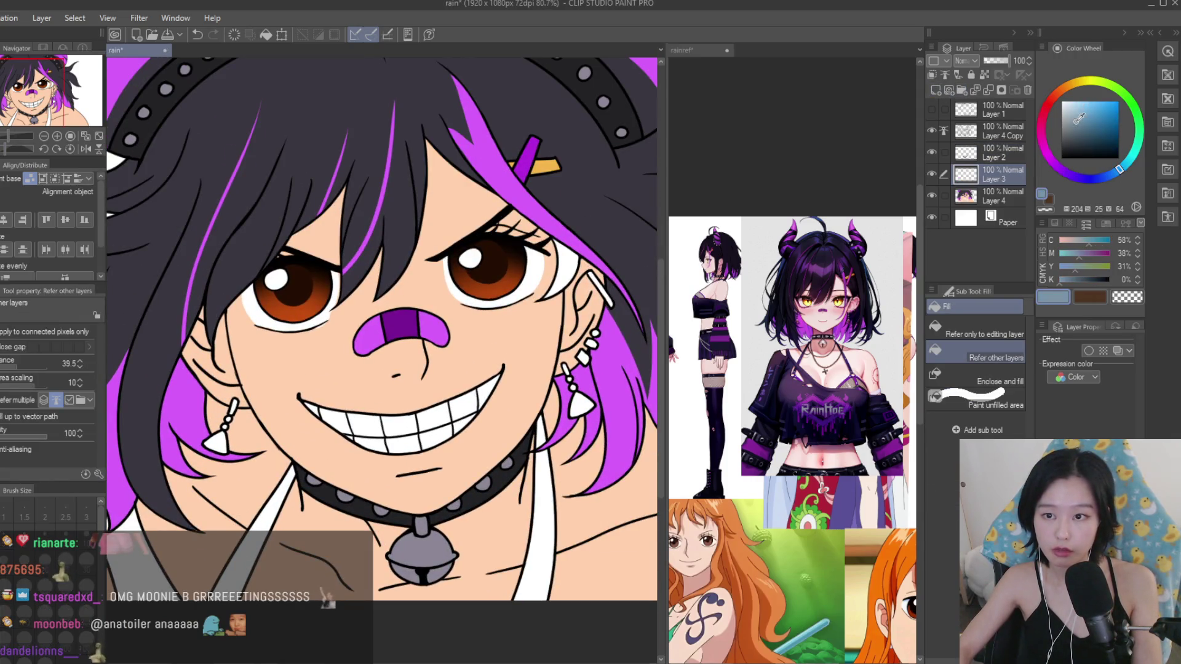
pyautogui.scroll(3, 440, 442)
pyautogui.moveTo(185, 372)
pyautogui.mouseDown()
pyautogui.moveTo(522, 342)
pyautogui.moveTo(298, 437)
pyautogui.mouseUp()
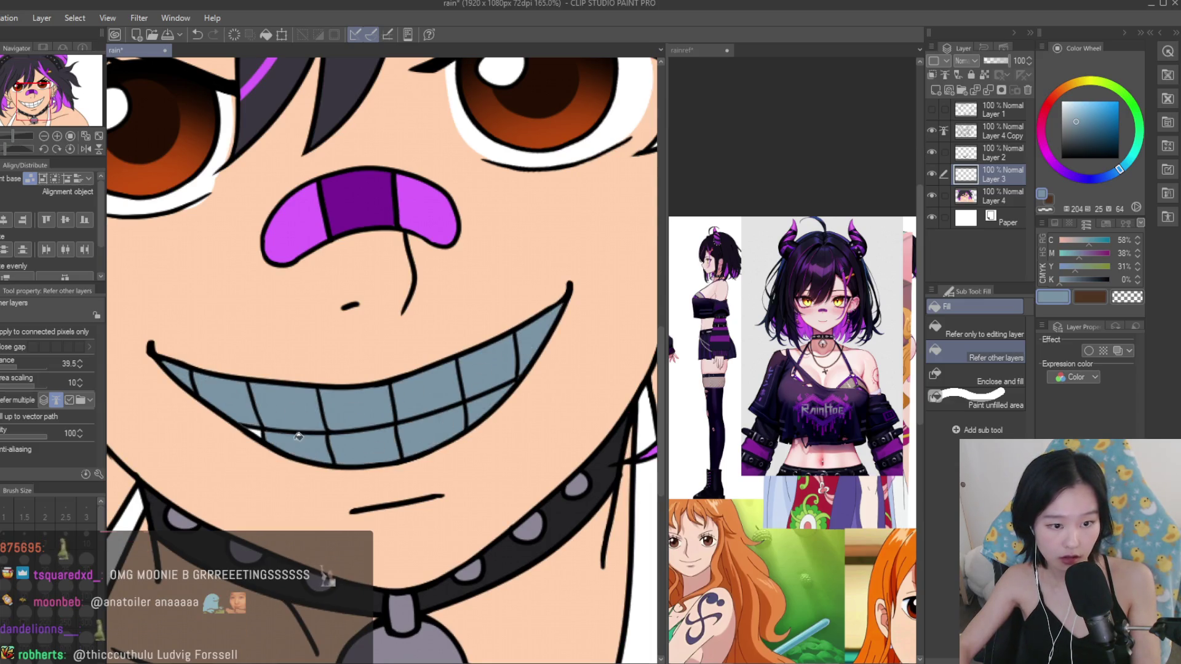
pyautogui.click(1062, 101)
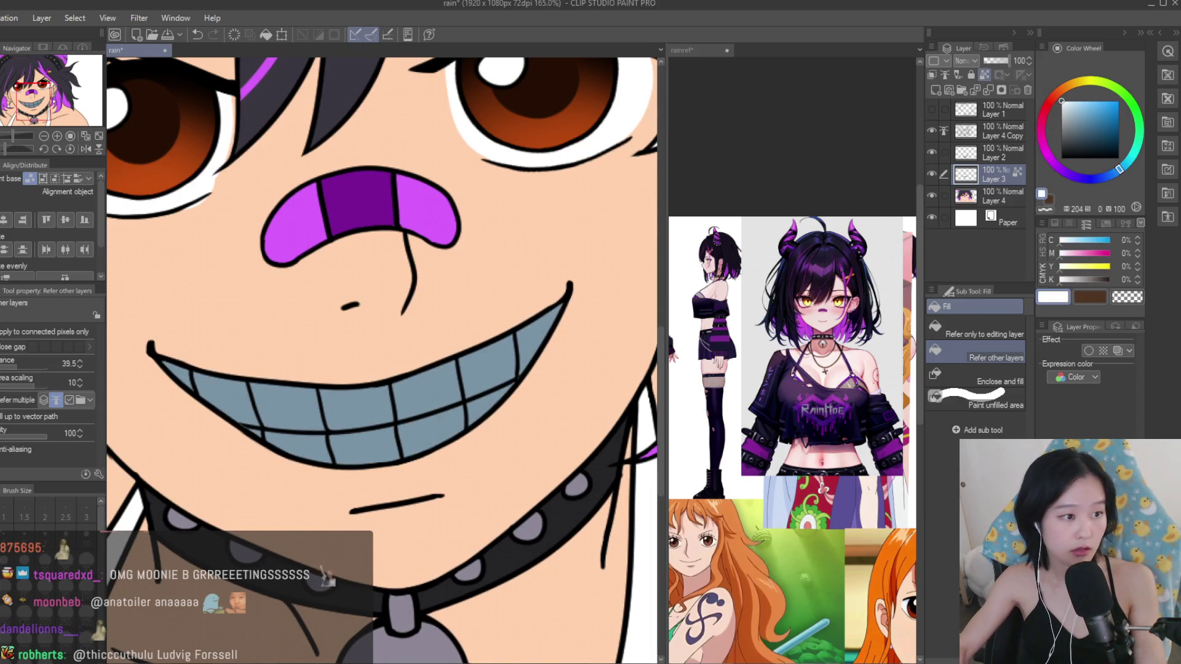
pyautogui.press('p')
pyautogui.scroll(-2, 453, 345)
pyautogui.moveTo(467, 342); pyautogui.dragTo(283, 369)
pyautogui.scroll(-2, 283, 369)
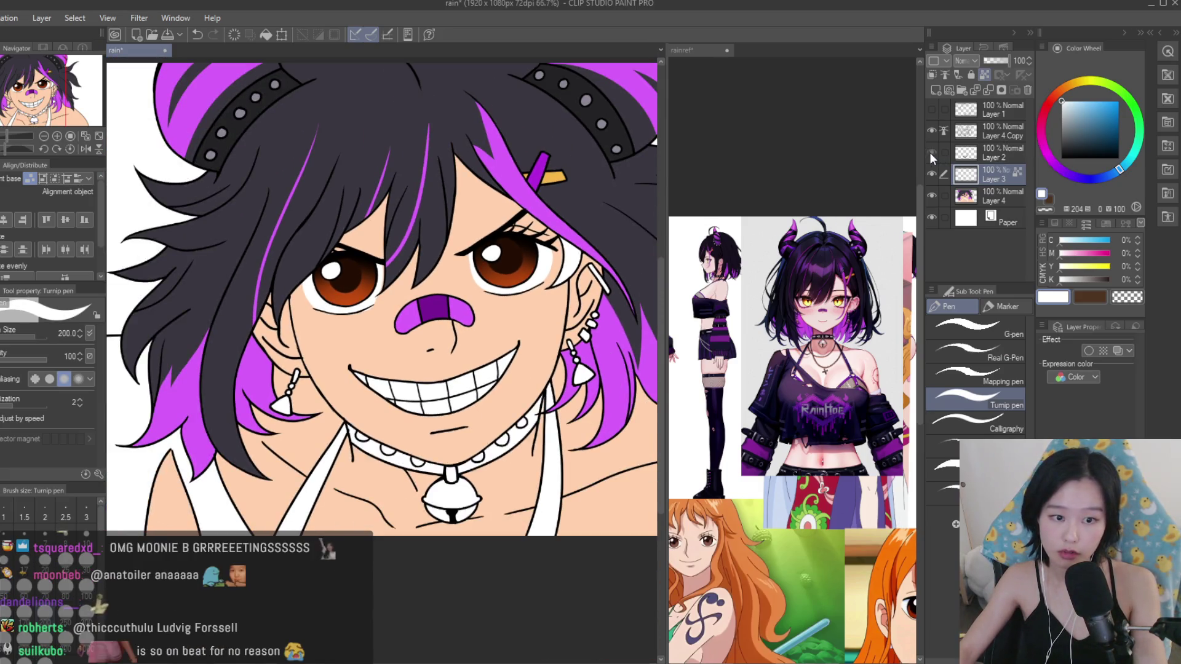
# Merge the face layers down and sample dark purple from the reference with Fill.
pyautogui.click(951, 154)
pyautogui.hotkey('ctrl', 'e')
pyautogui.hotkey('ctrl', 'e')
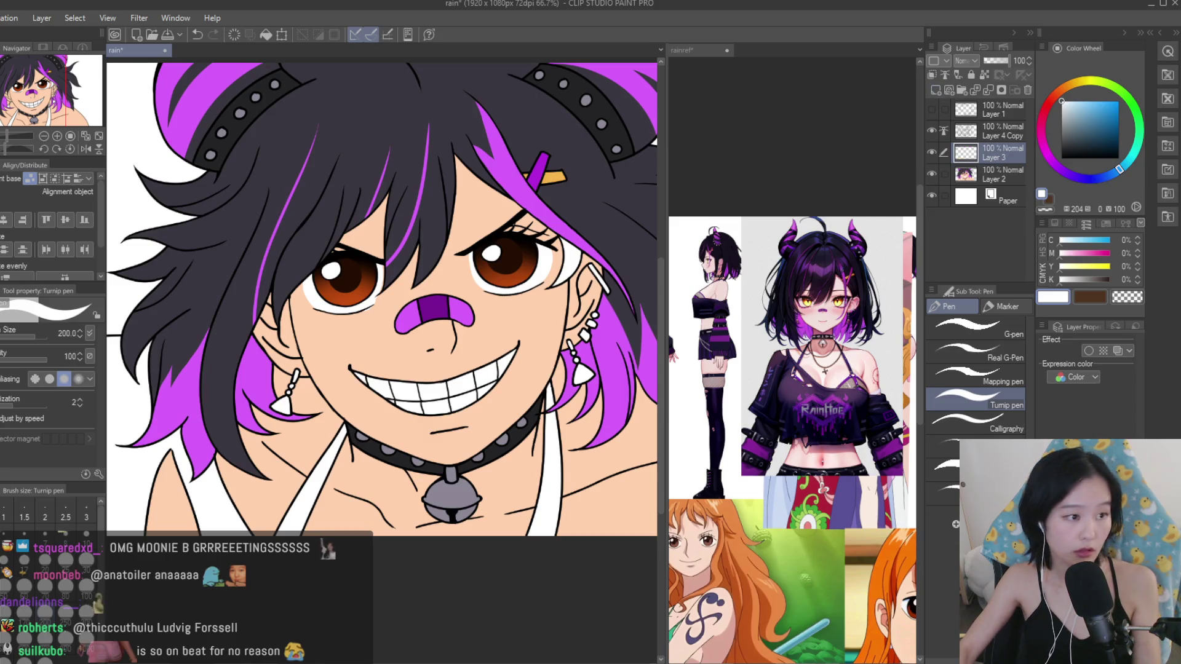
pyautogui.press('g')
pyautogui.click(856, 363)
pyautogui.scroll(3, 856, 363)
pyautogui.keyDown('alt'); pyautogui.click(856, 363); pyautogui.keyUp('alt')
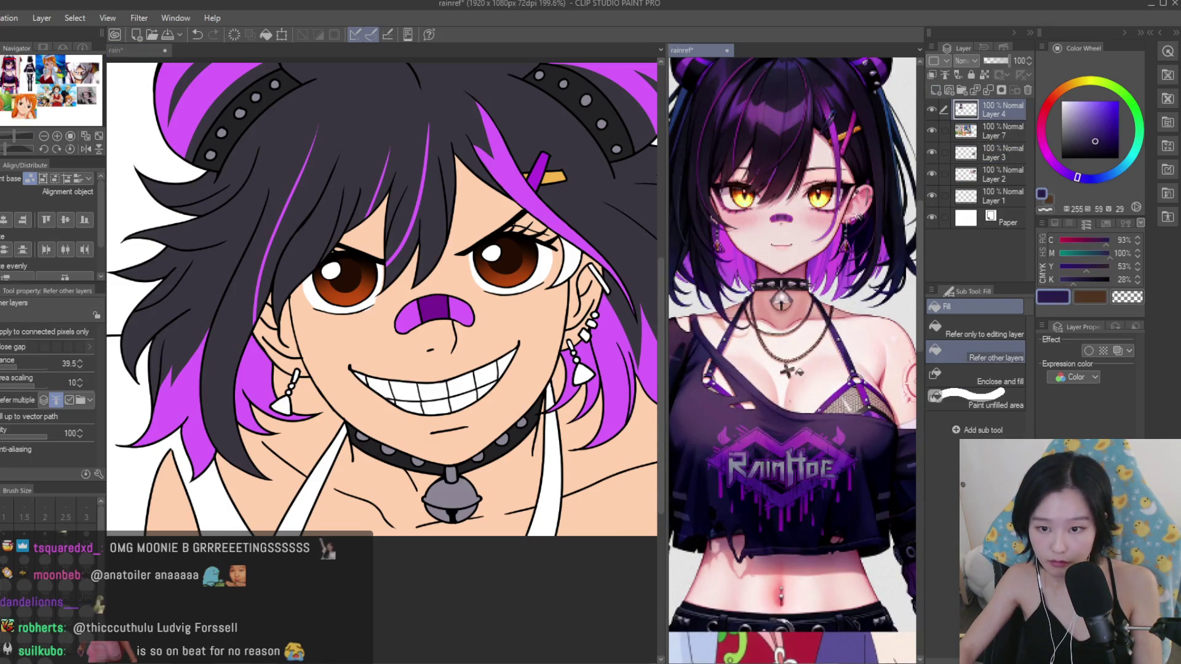
# Fill the top's straps dark purple and undo the stray purple fill on the earring.
pyautogui.click(544, 484)
pyautogui.scroll(-1, 543, 483)
pyautogui.scroll(1, 348, 496)
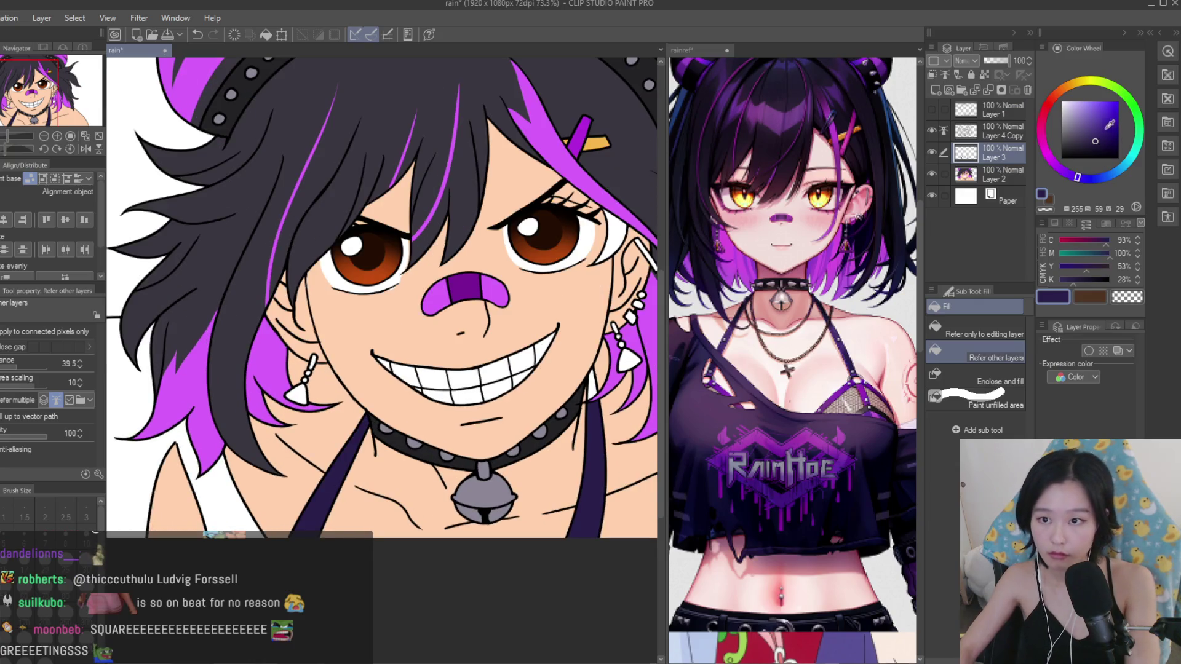
pyautogui.scroll(1, 590, 423)
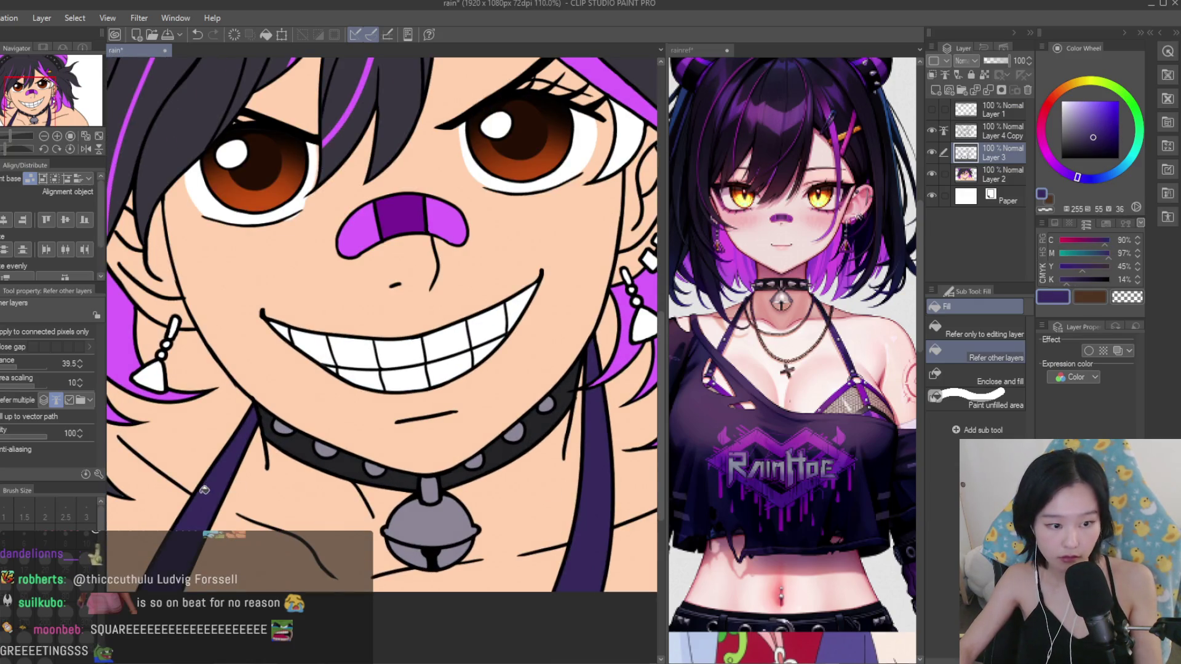
pyautogui.scroll(-1, 264, 453)
pyautogui.scroll(-1, 264, 454)
pyautogui.scroll(-1, 794, 370)
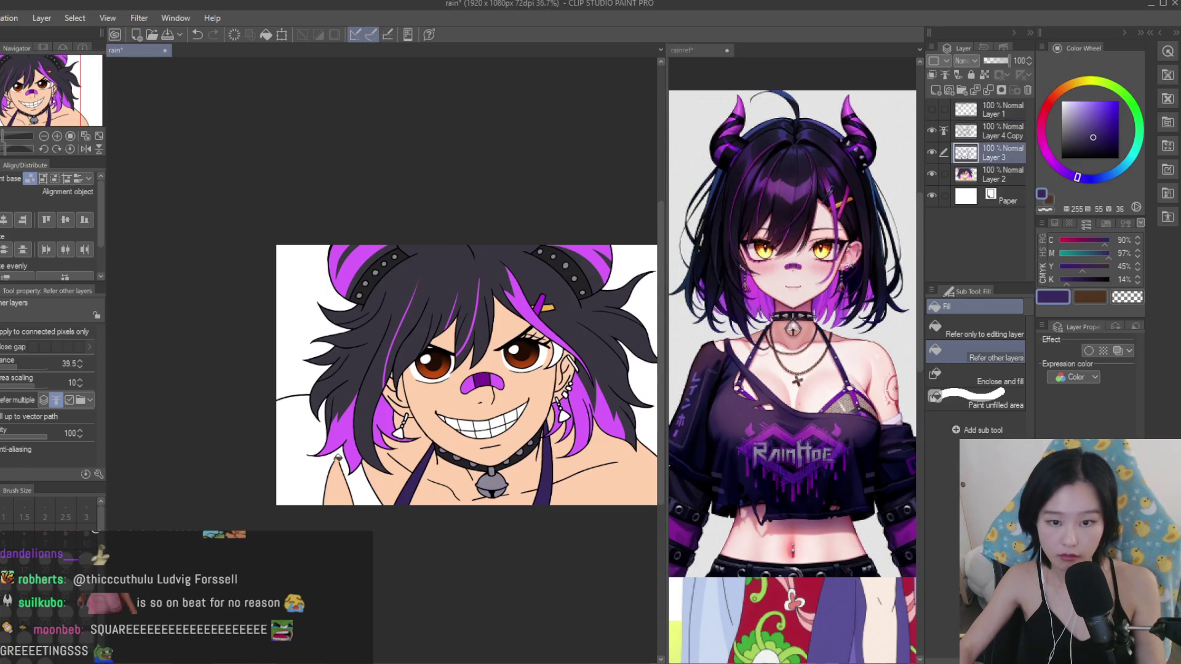
pyautogui.scroll(1, 281, 358)
pyautogui.scroll(-2, 281, 358)
pyautogui.scroll(1, 515, 369)
pyautogui.scroll(2, 554, 360)
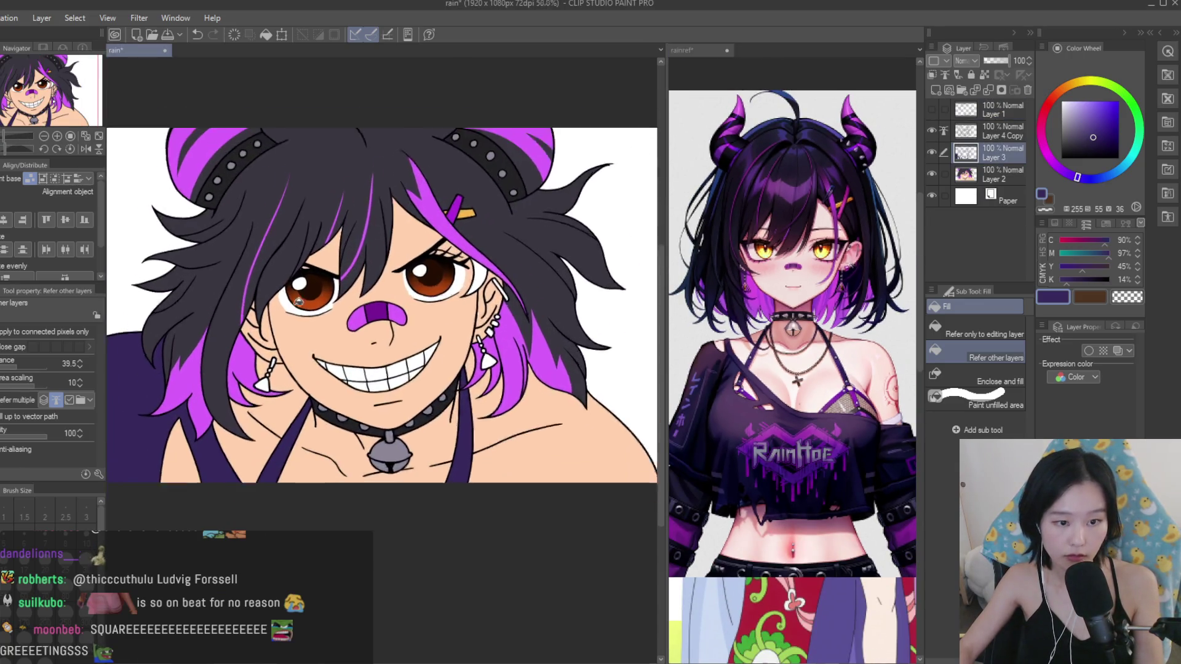
pyautogui.scroll(2, 642, 346)
pyautogui.scroll(2, 591, 468)
pyautogui.scroll(-2, 590, 467)
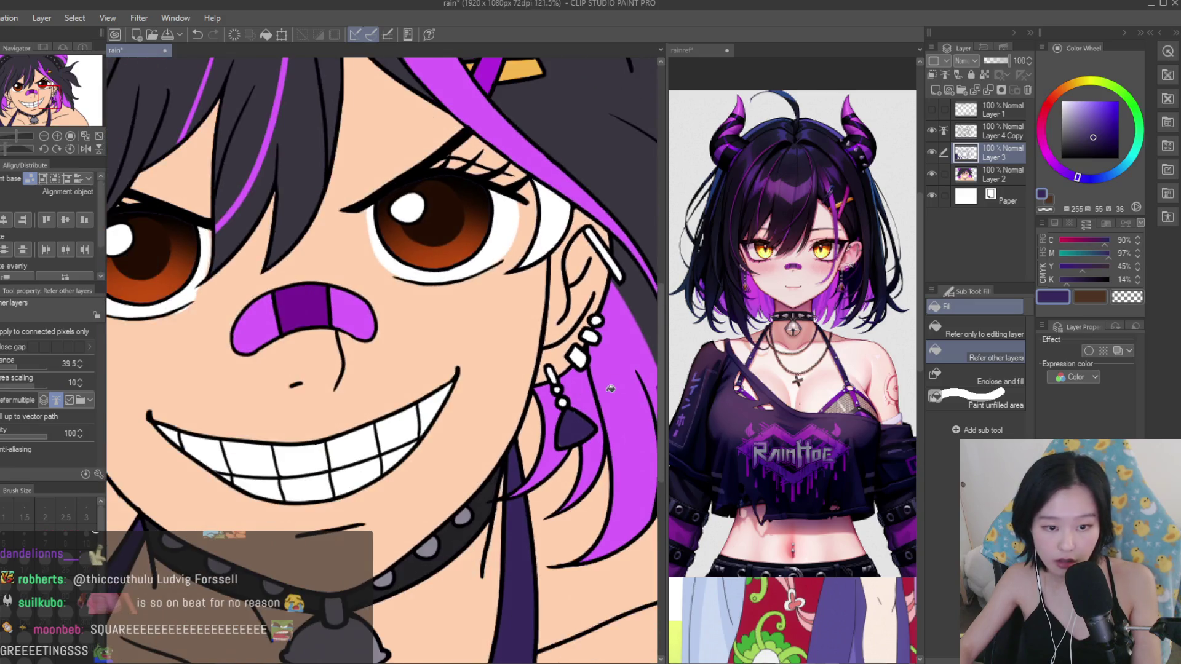
pyautogui.scroll(1, 591, 473)
pyautogui.scroll(2, 596, 479)
pyautogui.hotkey('ctrl', 'z')
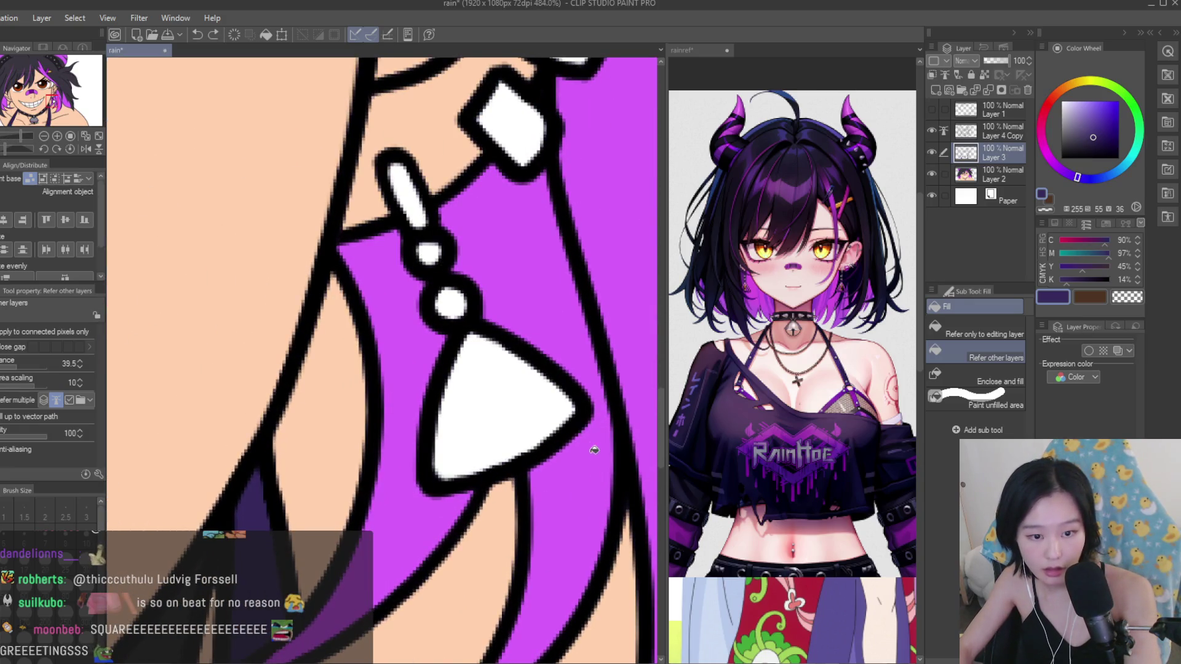
pyautogui.scroll(-2, 591, 443)
pyautogui.scroll(-2, 584, 404)
pyautogui.scroll(-2, 585, 405)
pyautogui.scroll(1, 323, 486)
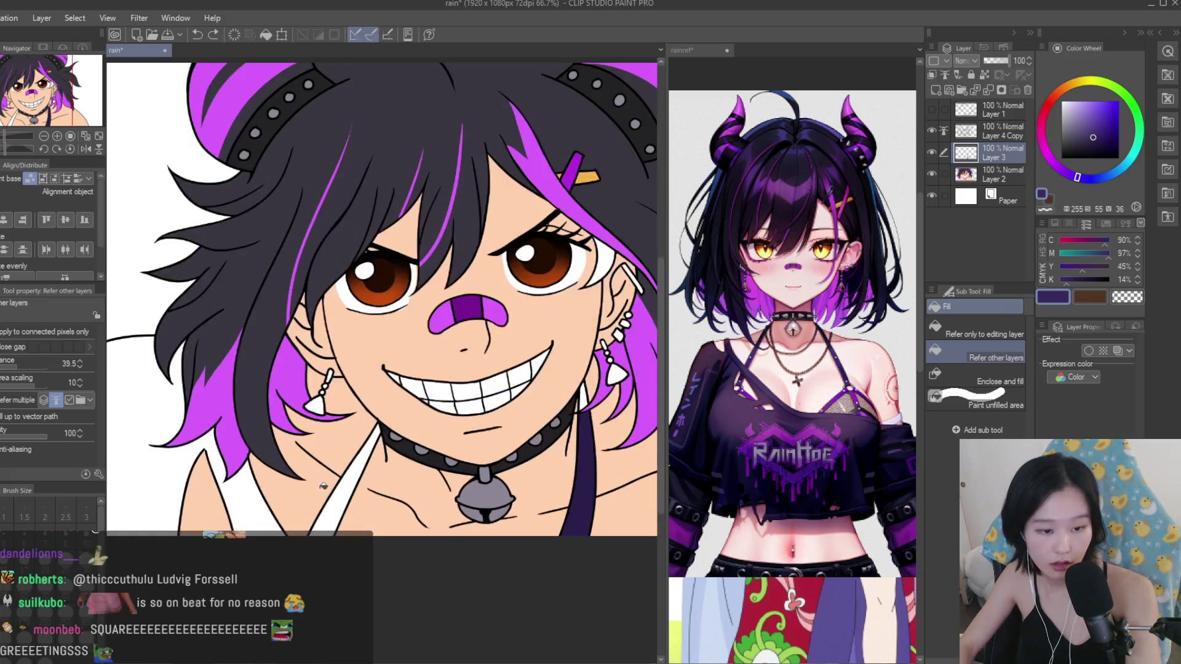
pyautogui.scroll(1, 606, 429)
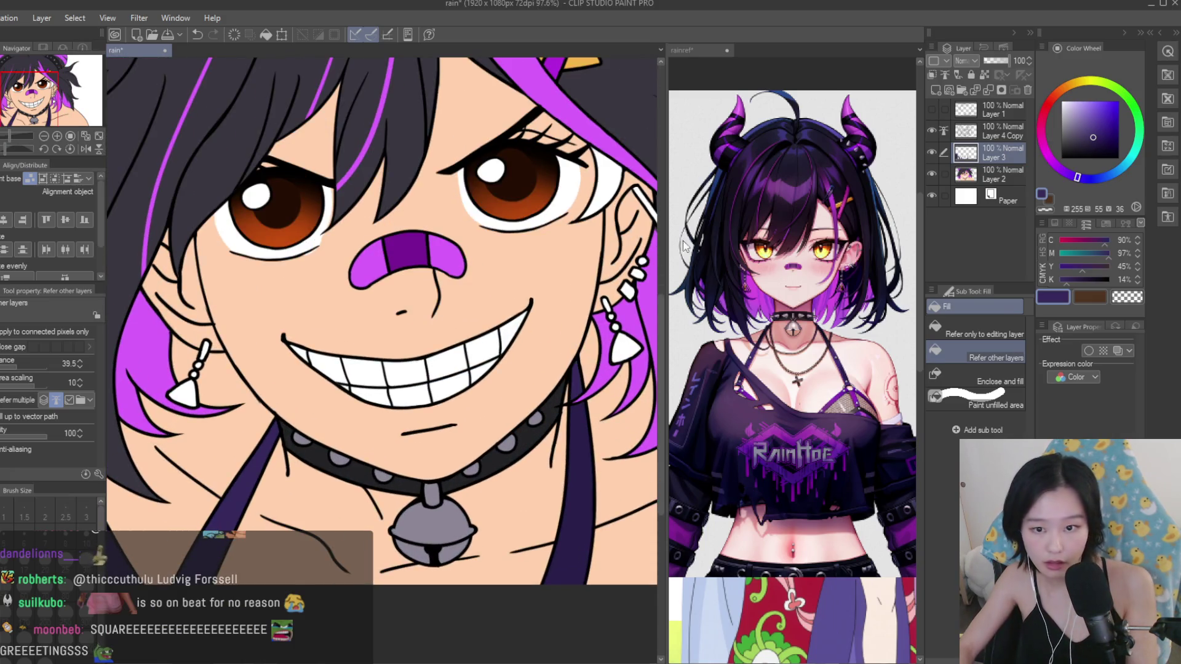
pyautogui.scroll(-1, 656, 247)
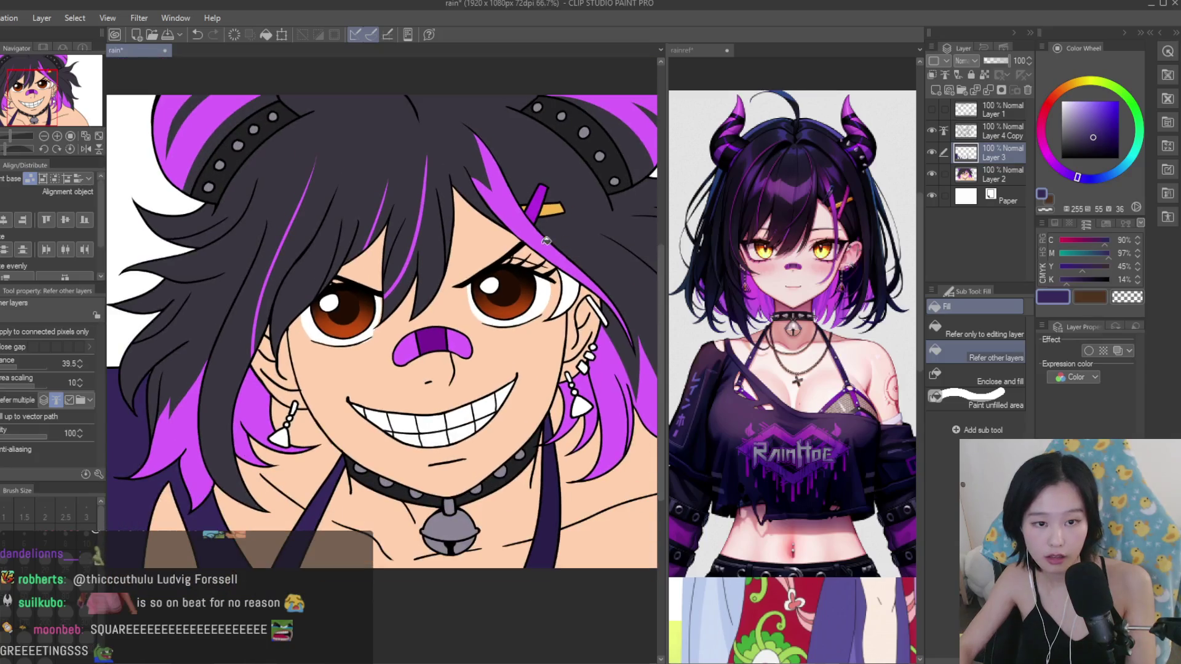
# Fill the earring triangle and diamond charm pink and one bead dark purple.
pyautogui.keyDown('alt'); pyautogui.click(546, 241); pyautogui.keyUp('alt')
pyautogui.scroll(2, 604, 392)
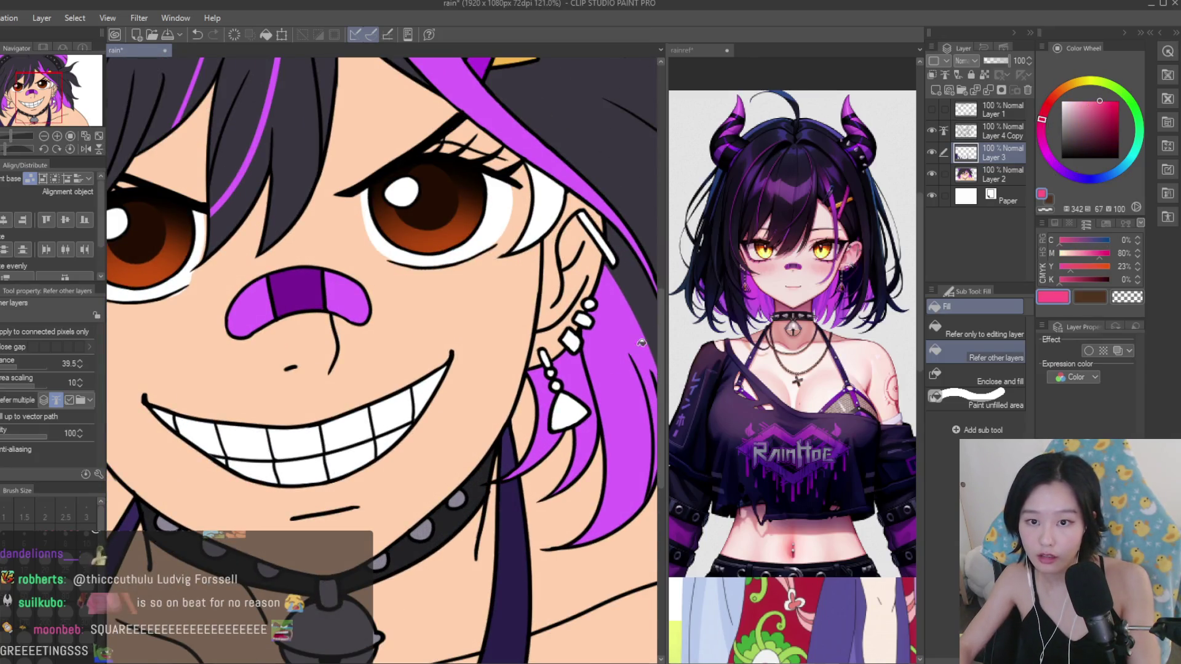
pyautogui.scroll(1, 553, 369)
pyautogui.scroll(-3, 430, 369)
pyautogui.scroll(3, 400, 400)
pyautogui.click(399, 434)
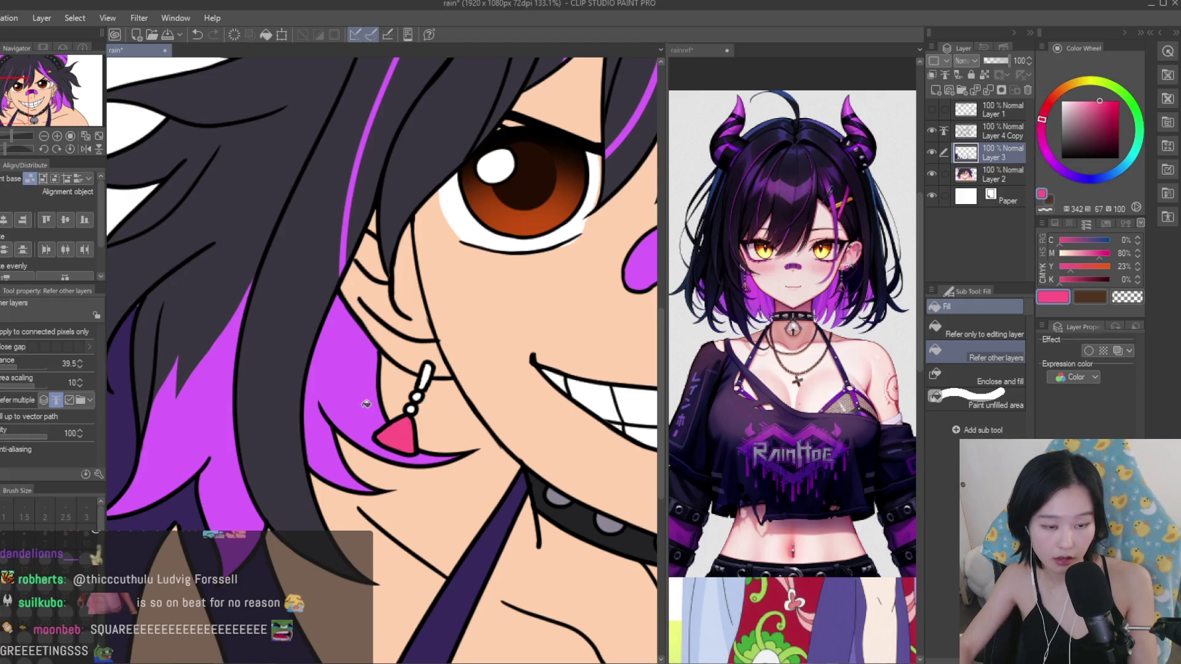
pyautogui.scroll(2, 366, 404)
pyautogui.scroll(2, 431, 369)
pyautogui.keyDown('alt'); pyautogui.click(451, 338); pyautogui.keyUp('alt')
pyautogui.scroll(1, 468, 351)
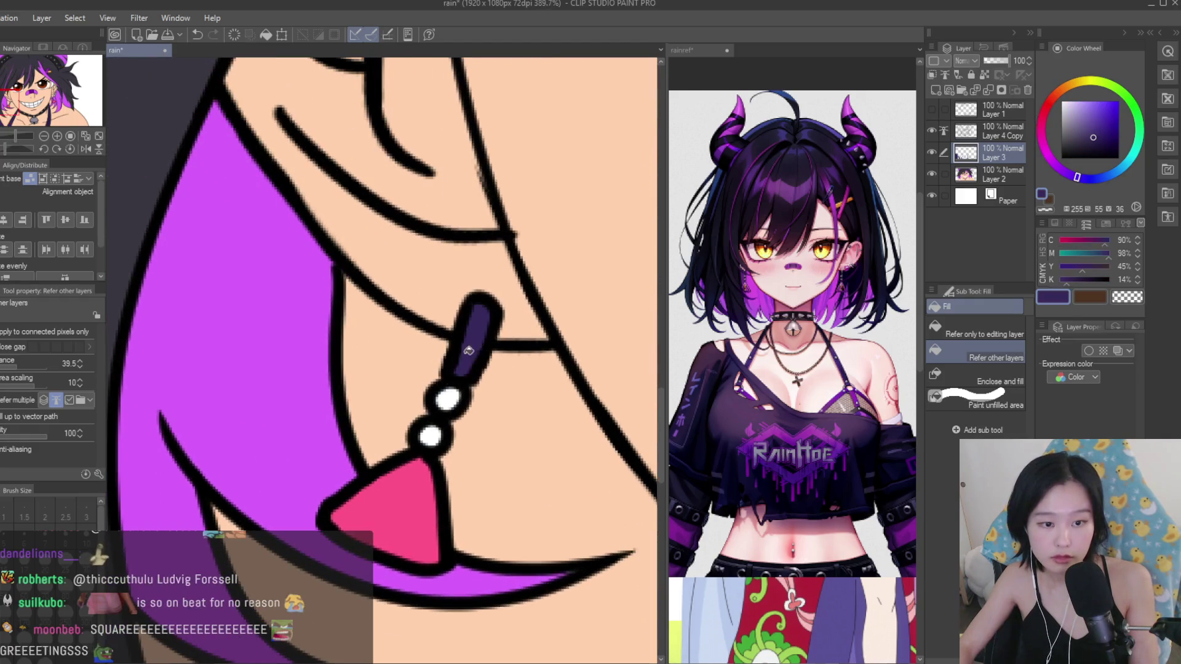
pyautogui.scroll(-5, 436, 430)
pyautogui.scroll(2, 448, 378)
pyautogui.scroll(2, 447, 378)
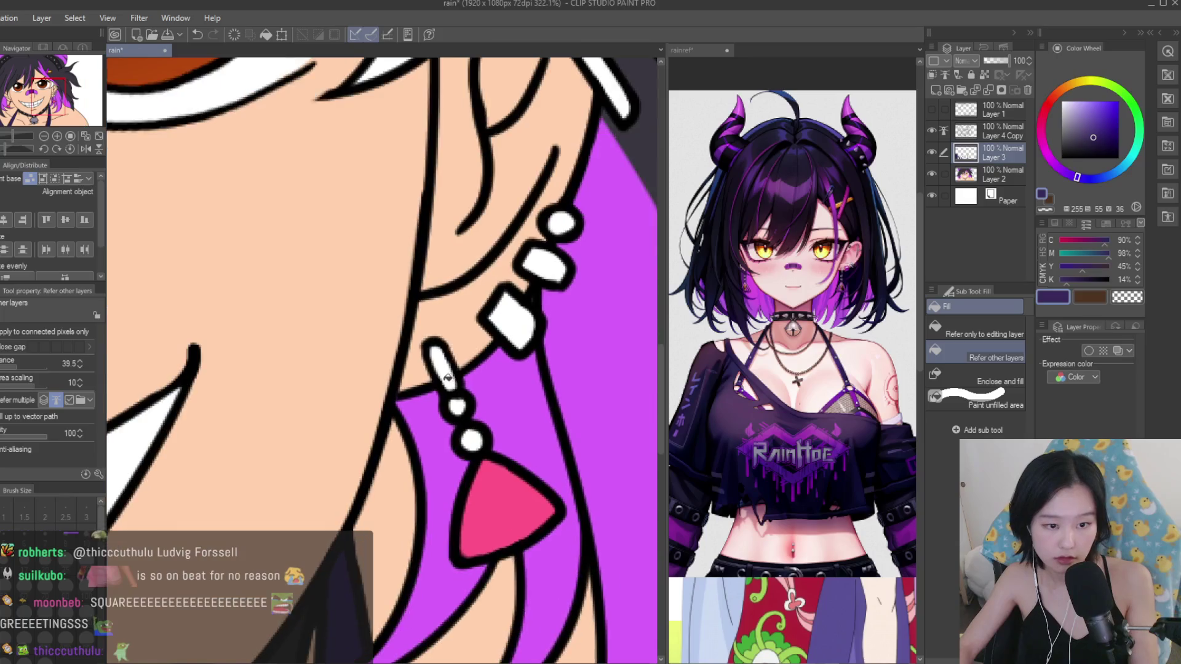
pyautogui.click(469, 429)
pyautogui.scroll(1, 480, 205)
pyautogui.scroll(-2, 492, 369)
pyautogui.keyDown('alt'); pyautogui.click(514, 620); pyautogui.keyUp('alt')
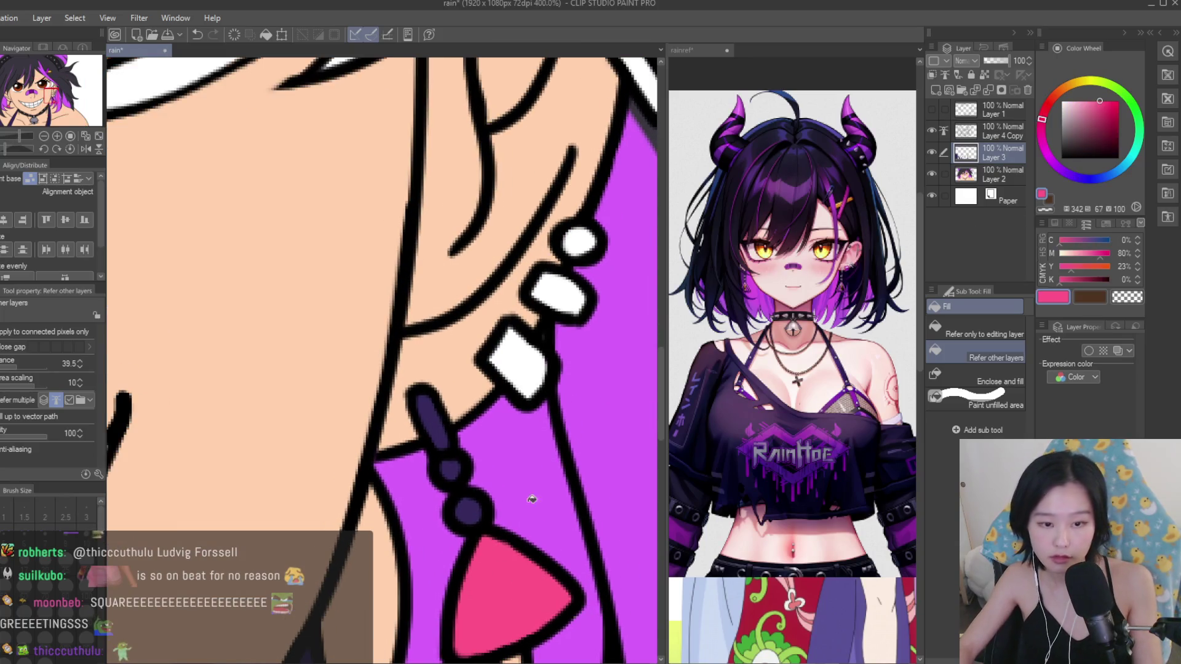
pyautogui.click(517, 363)
pyautogui.scroll(-2, 516, 363)
pyautogui.scroll(2, 492, 307)
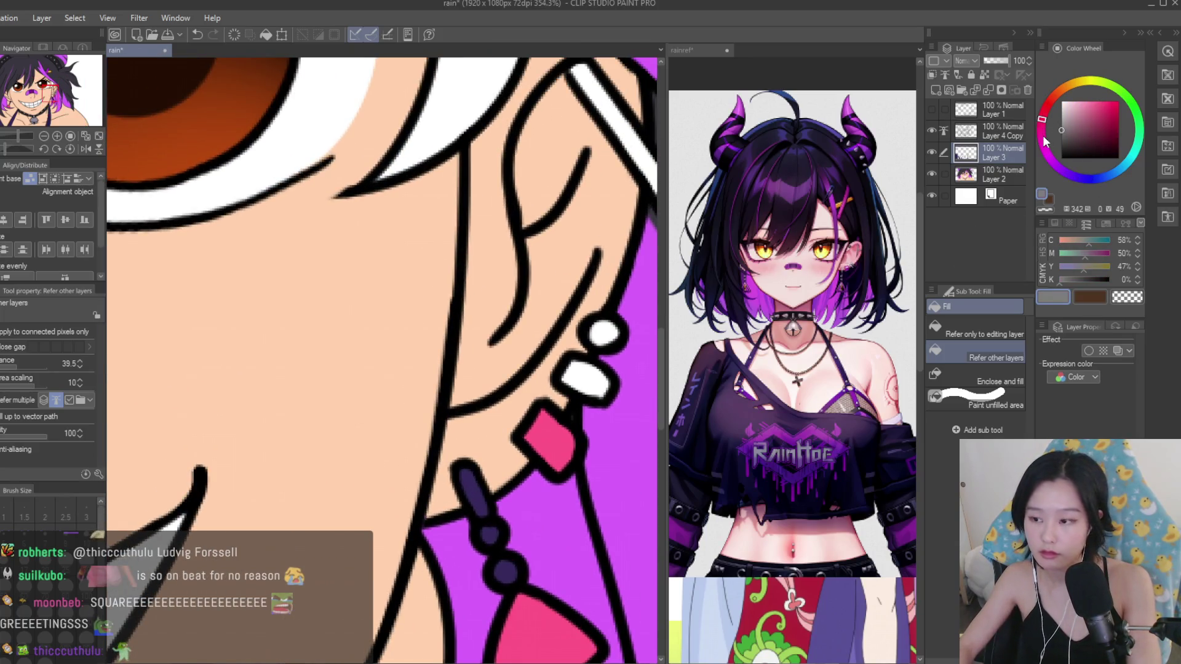
# Fill the remaining earring beads with a slightly adjusted hair purple.
pyautogui.scroll(-2, 518, 180)
pyautogui.scroll(-2, 518, 181)
pyautogui.scroll(-1, 518, 180)
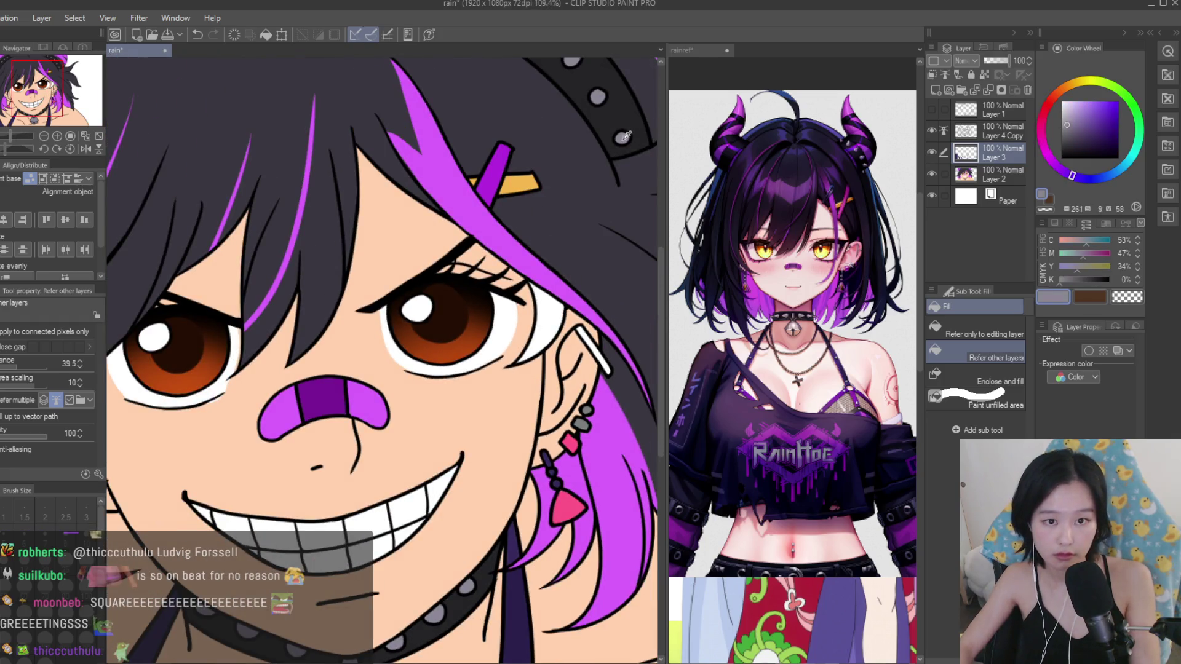
pyautogui.scroll(3, 578, 351)
pyautogui.scroll(2, 553, 431)
pyautogui.scroll(-4, 508, 508)
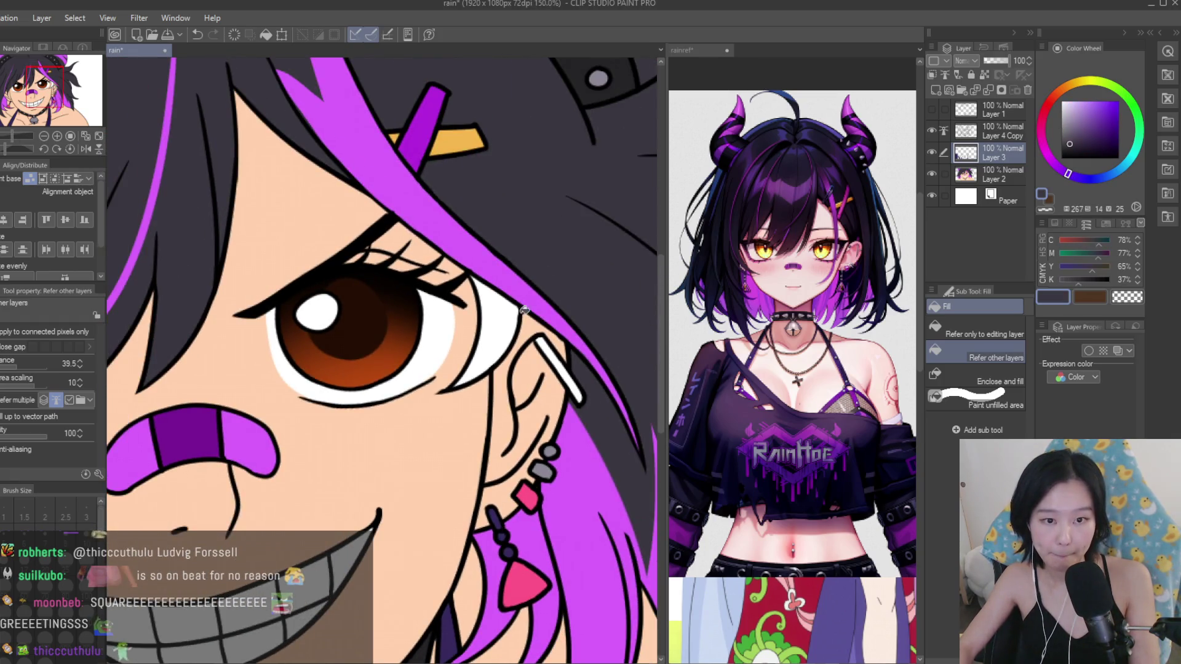
pyautogui.scroll(-1, 524, 311)
pyautogui.scroll(2, 520, 431)
pyautogui.scroll(2, 519, 505)
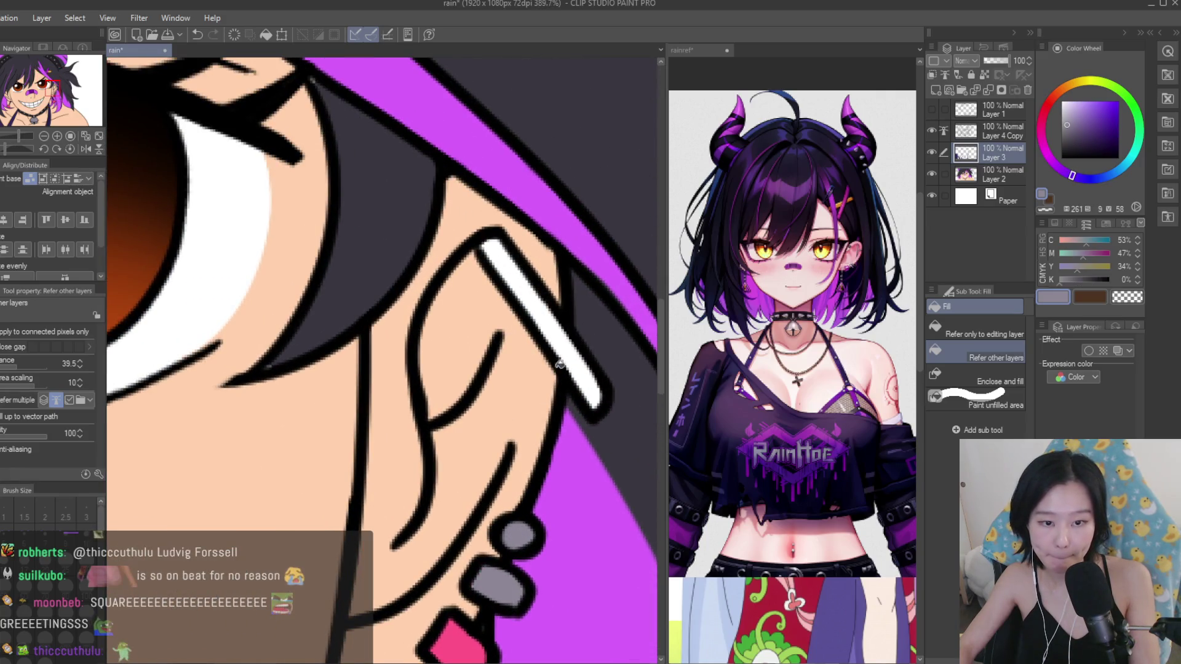
pyautogui.scroll(-3, 560, 363)
pyautogui.scroll(-3, 557, 360)
pyautogui.scroll(-1, 552, 353)
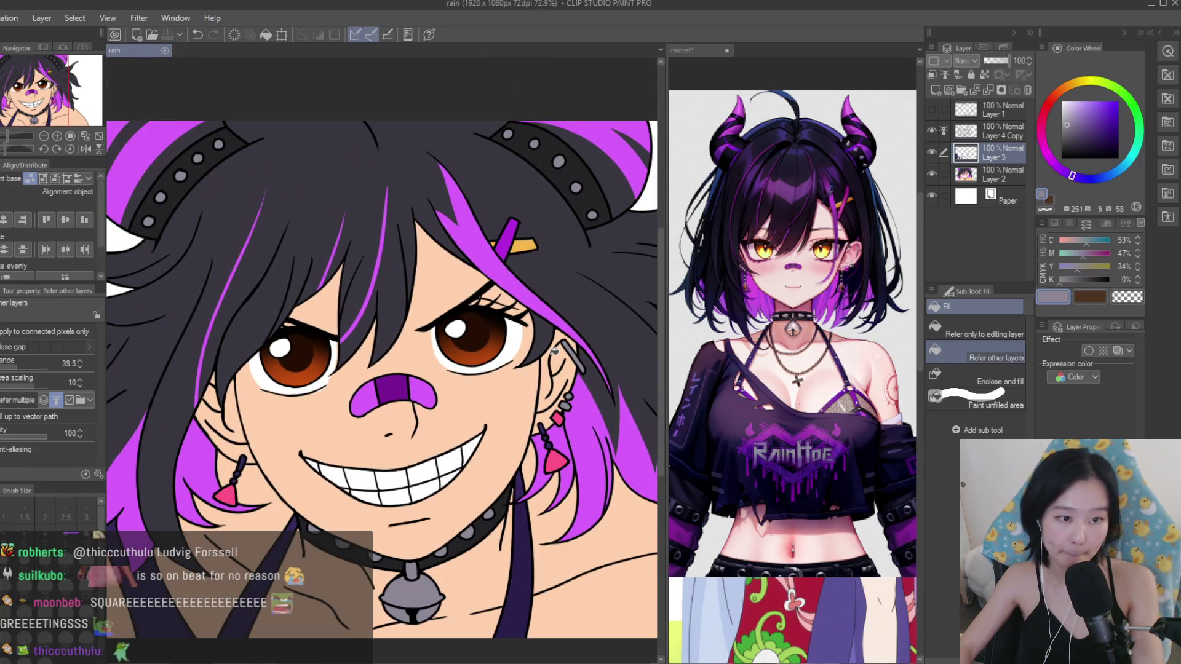
pyautogui.scroll(-2, 476, 258)
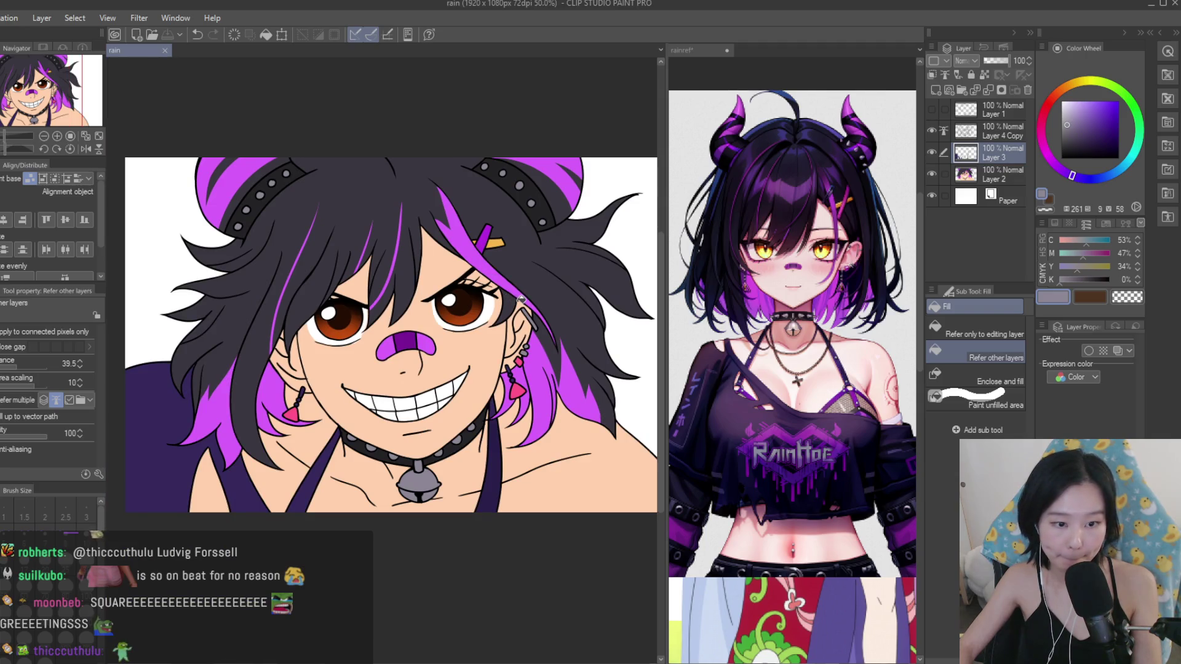
pyautogui.scroll(-2, 524, 302)
pyautogui.scroll(1, 526, 302)
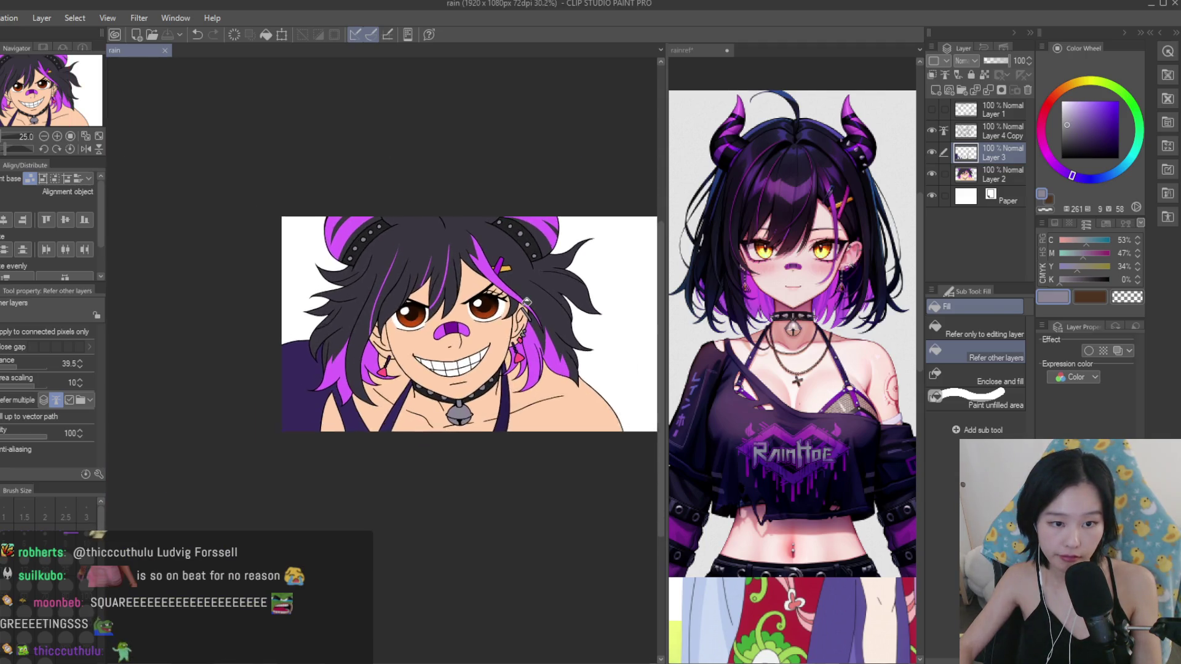
pyautogui.scroll(1, 527, 301)
pyautogui.scroll(3, 520, 359)
pyautogui.scroll(1, 523, 350)
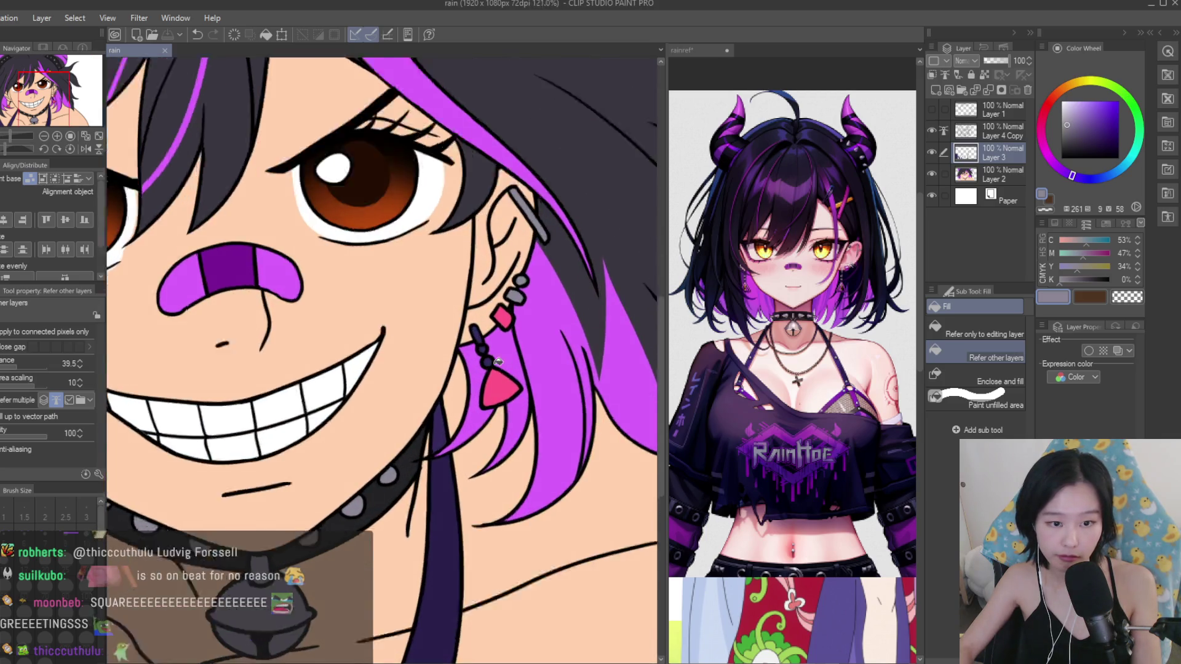
pyautogui.scroll(1, 553, 326)
pyautogui.keyDown('alt'); pyautogui.click(596, 302); pyautogui.keyUp('alt')
pyautogui.click(1111, 121)
pyautogui.scroll(2, 492, 308)
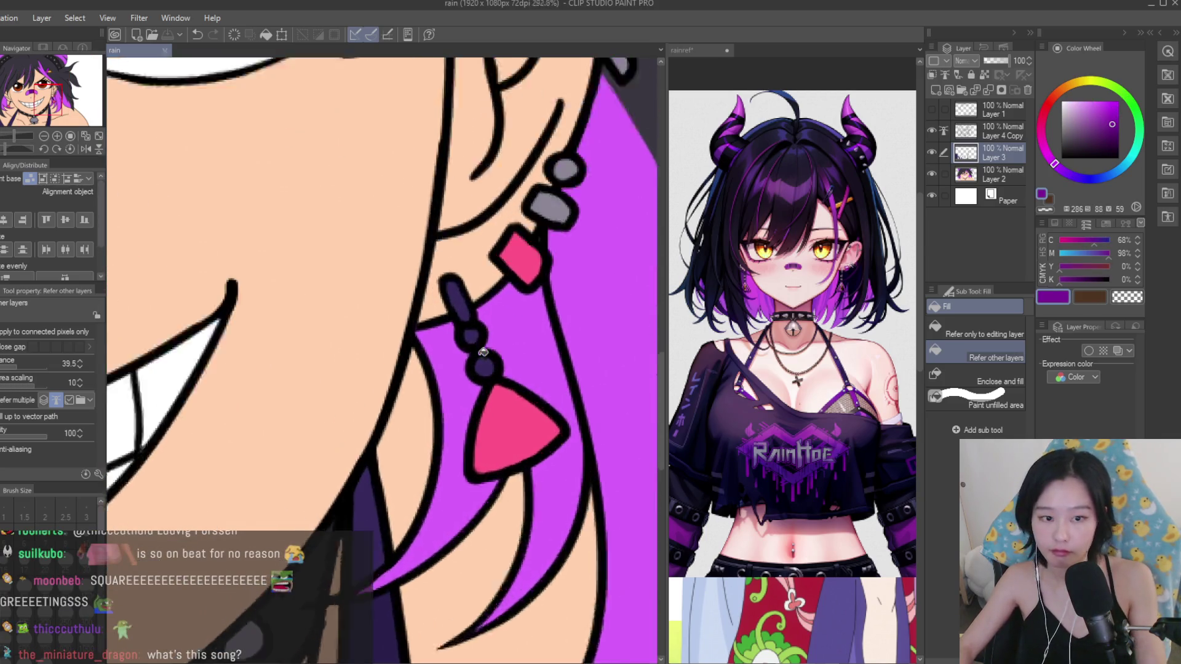
pyautogui.click(592, 108)
pyautogui.click(572, 154)
pyautogui.click(477, 328)
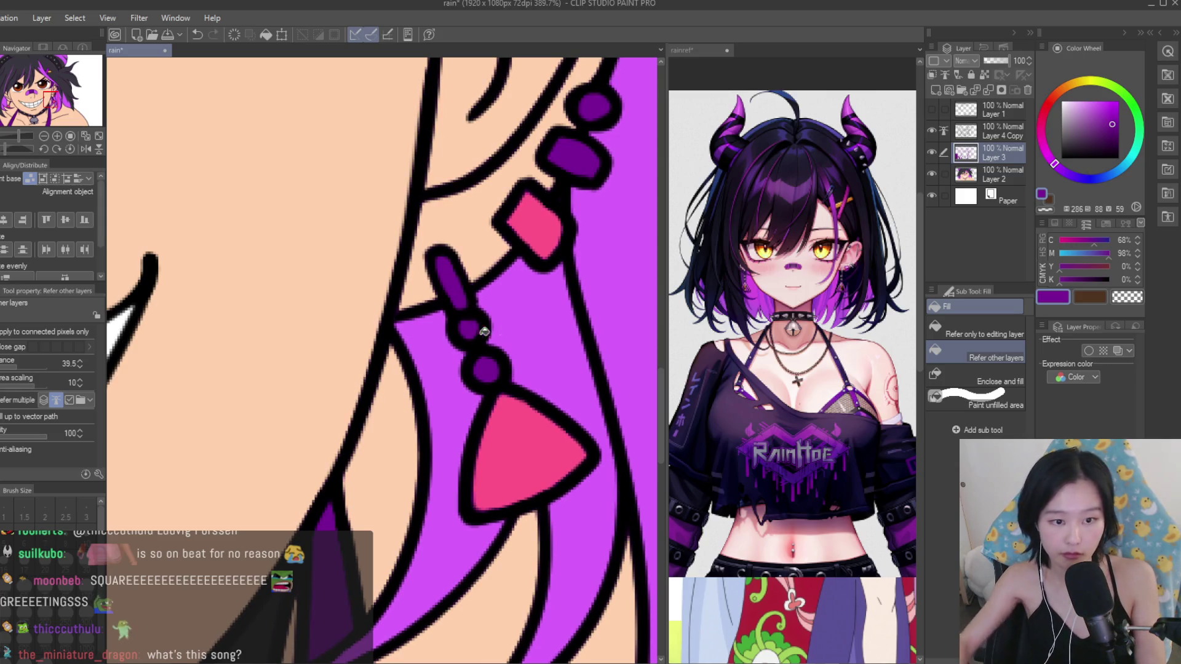
# Add a new empty layer above Layer 3 and go back to Layer 2.
pyautogui.click(936, 92)
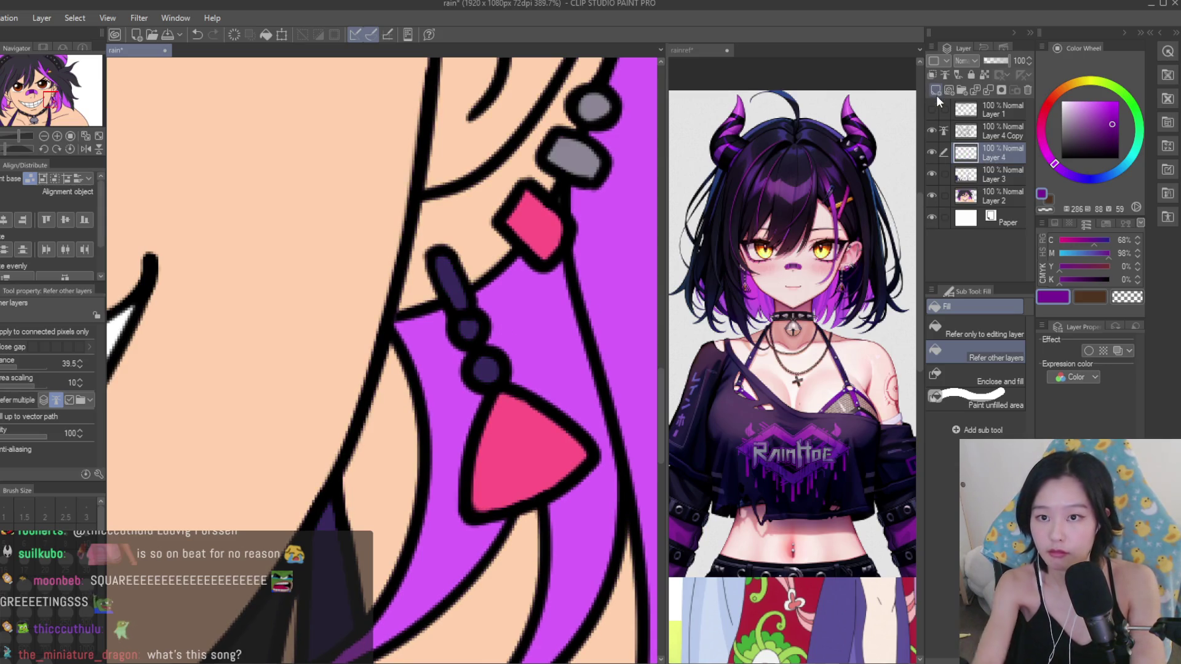
pyautogui.scroll(-4, 484, 351)
pyautogui.scroll(-2, 369, 333)
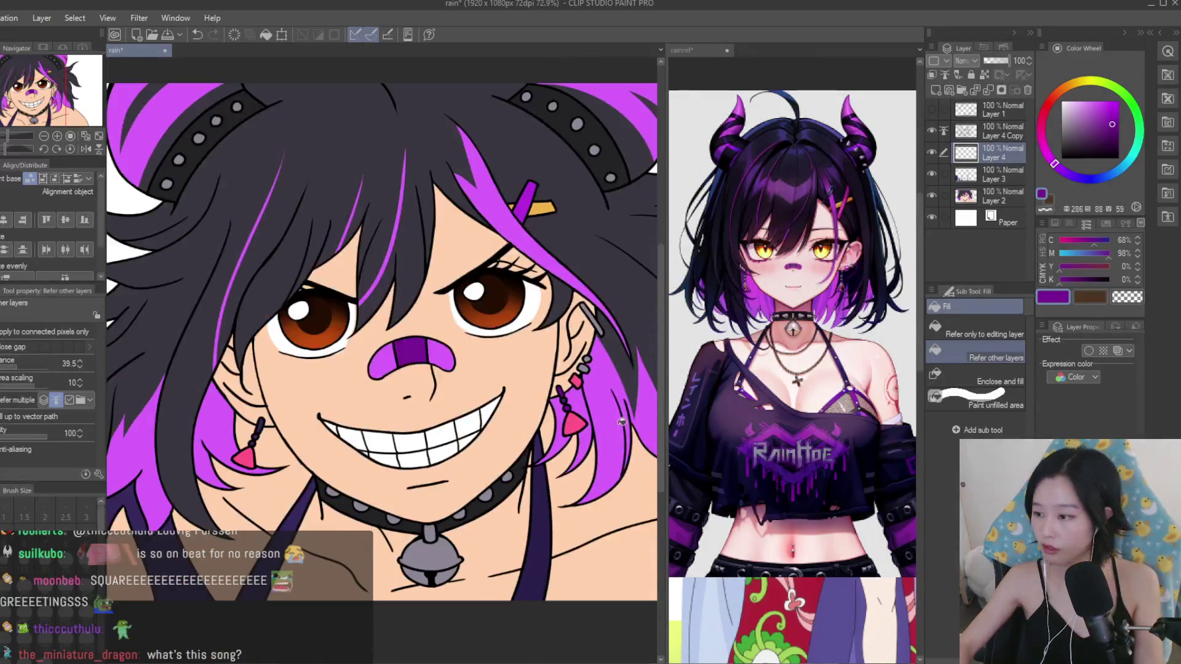
pyautogui.scroll(2, 243, 317)
pyautogui.scroll(2, 363, 421)
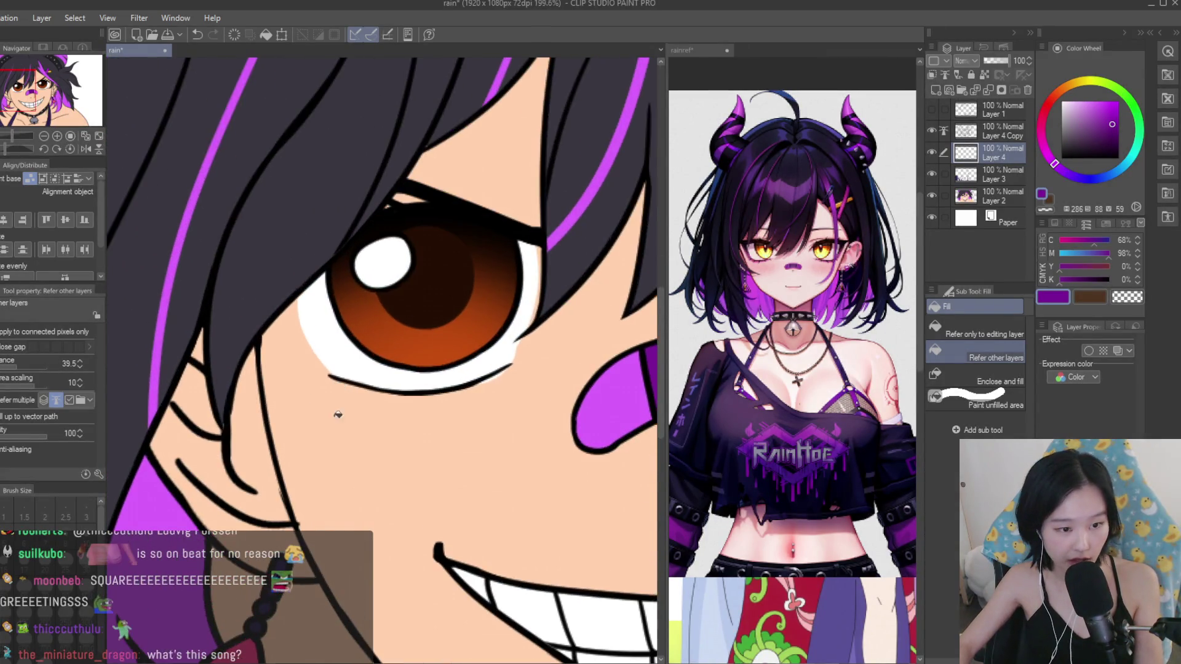
pyautogui.scroll(3, 363, 420)
pyautogui.scroll(-2, 507, 334)
pyautogui.scroll(-2, 507, 334)
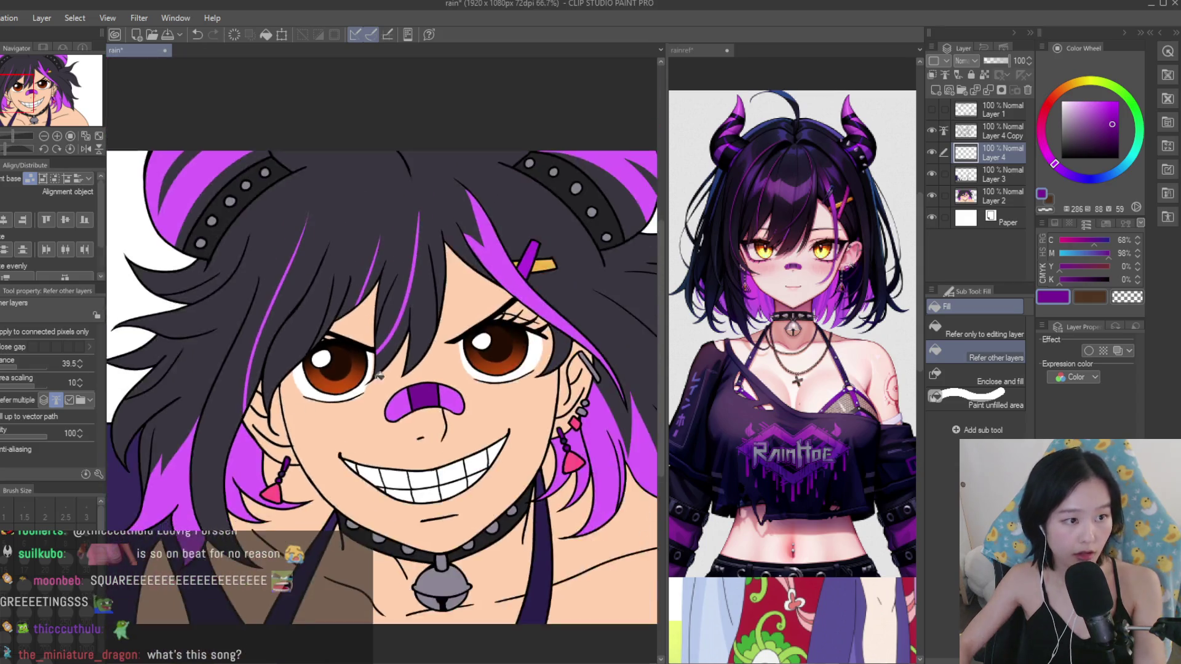
pyautogui.scroll(-1, 507, 334)
pyautogui.scroll(2, 493, 370)
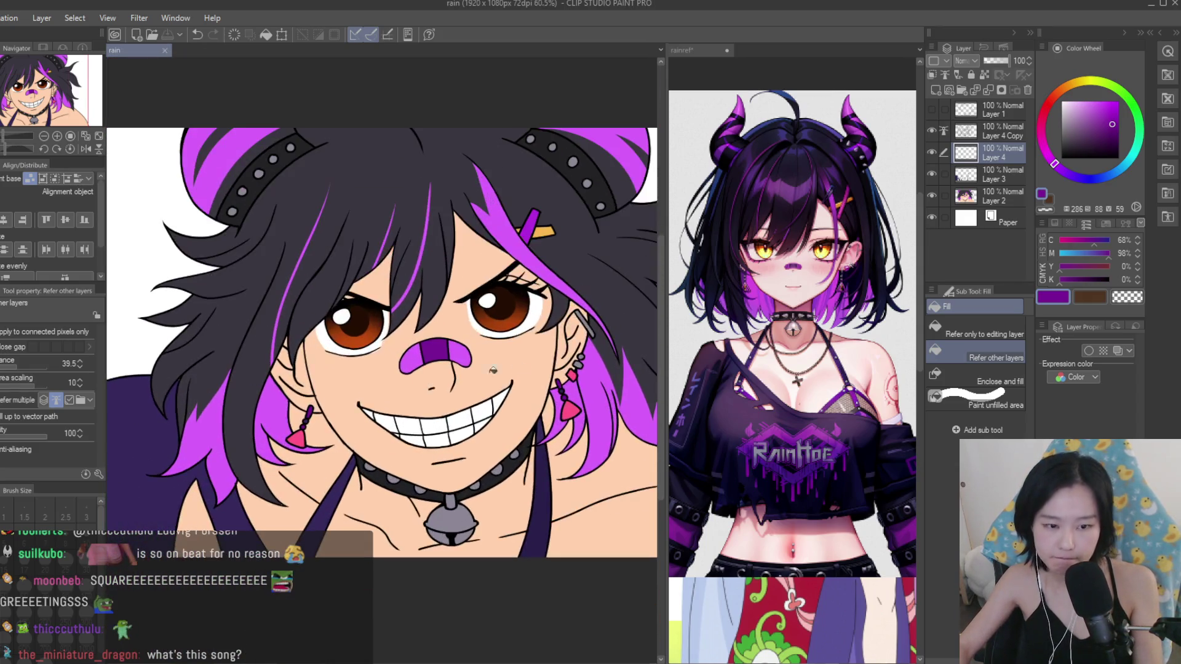
pyautogui.click(997, 195)
pyautogui.scroll(2, 462, 281)
# Draw pink liner under the lower eyelid with a smaller pen brush.
pyautogui.scroll(1, 463, 281)
pyautogui.press('p')
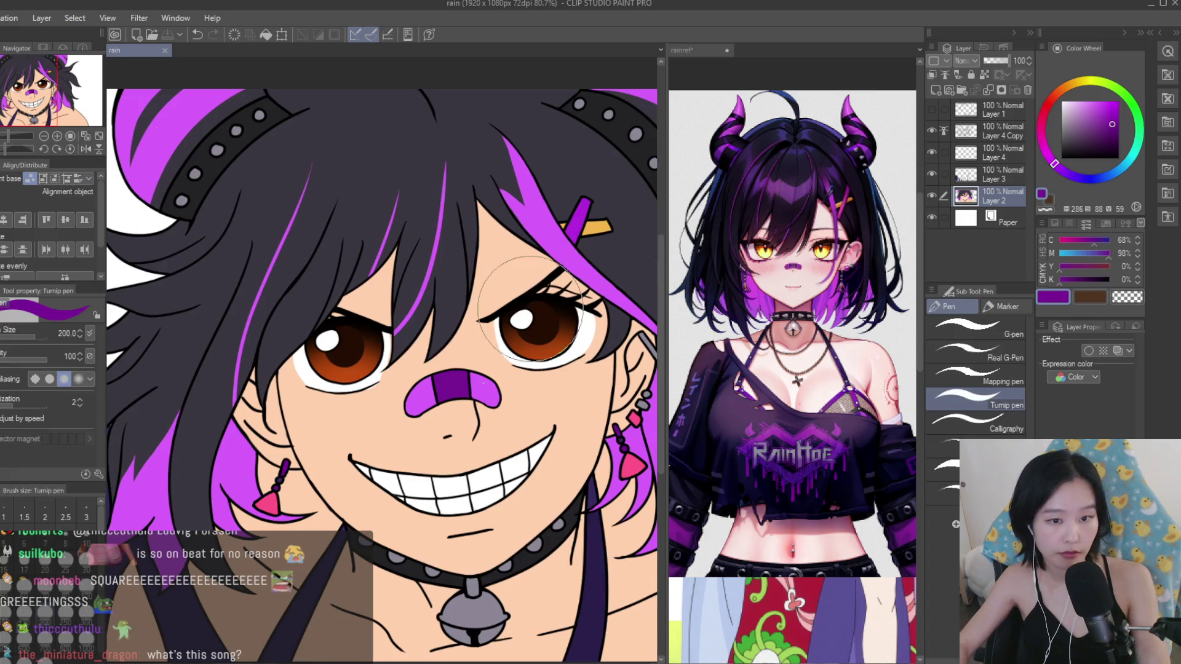
pyautogui.scroll(2, 462, 281)
pyautogui.keyDown('alt'); pyautogui.click(588, 244); pyautogui.keyUp('alt')
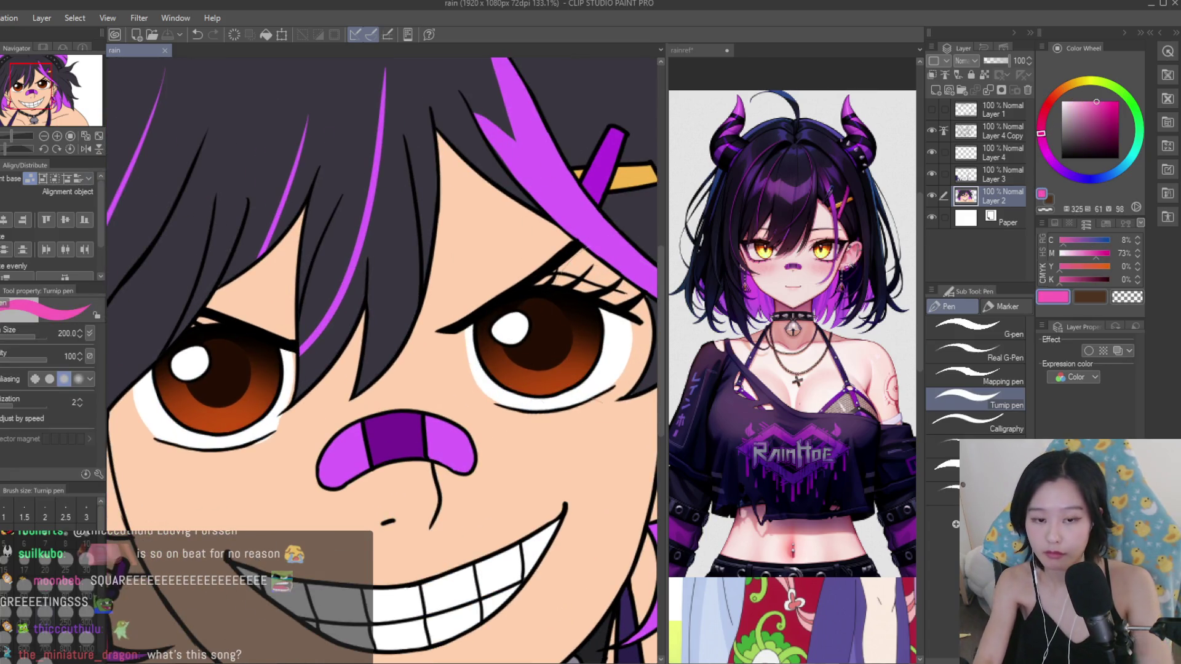
pyautogui.press('[')
pyautogui.press('[')
pyautogui.press('[')
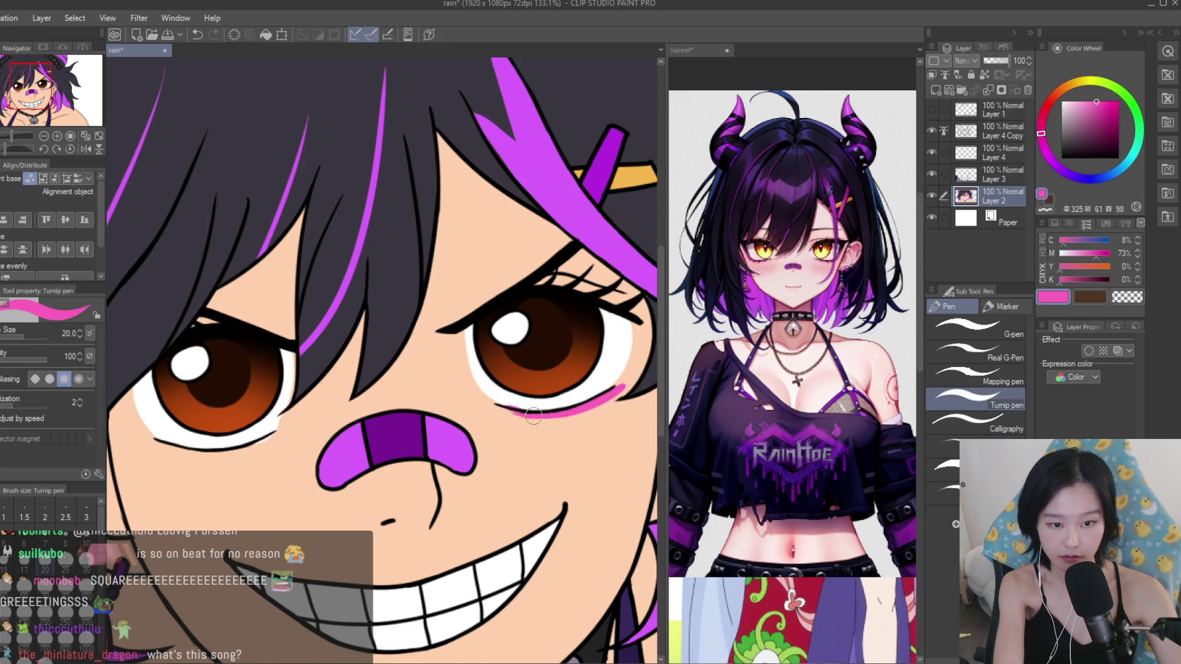
pyautogui.scroll(3, 373, 318)
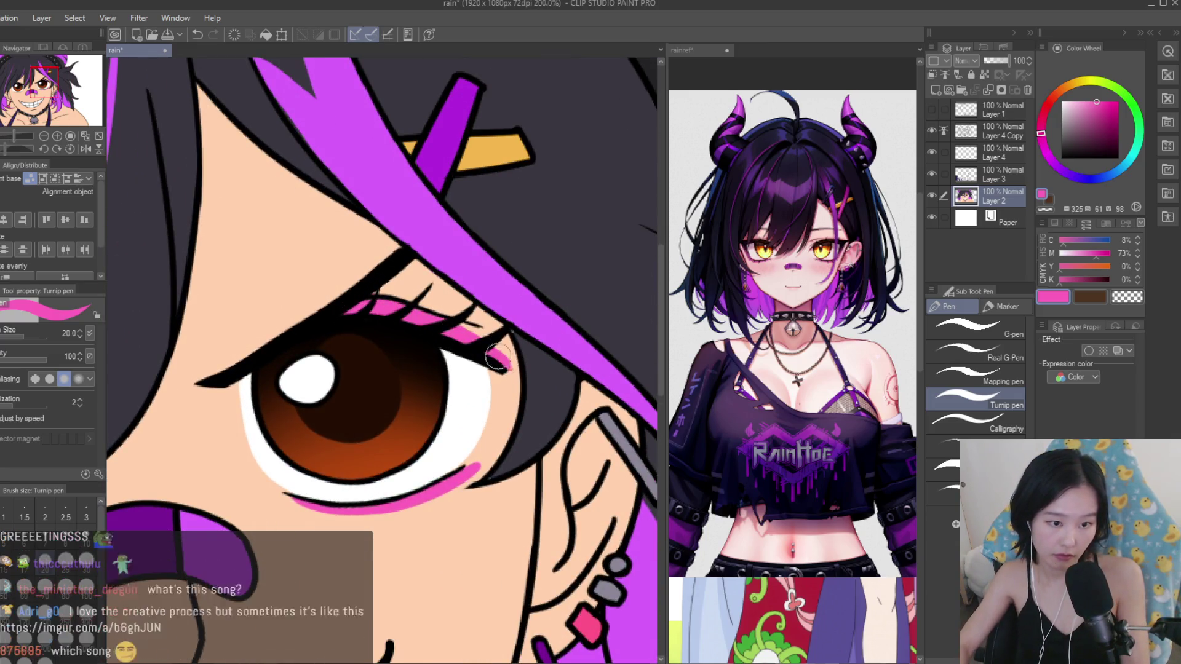
pyautogui.scroll(-5, 429, 322)
pyautogui.scroll(3, 445, 380)
pyautogui.scroll(2, 445, 381)
pyautogui.moveTo(445, 380); pyautogui.dragTo(287, 377)
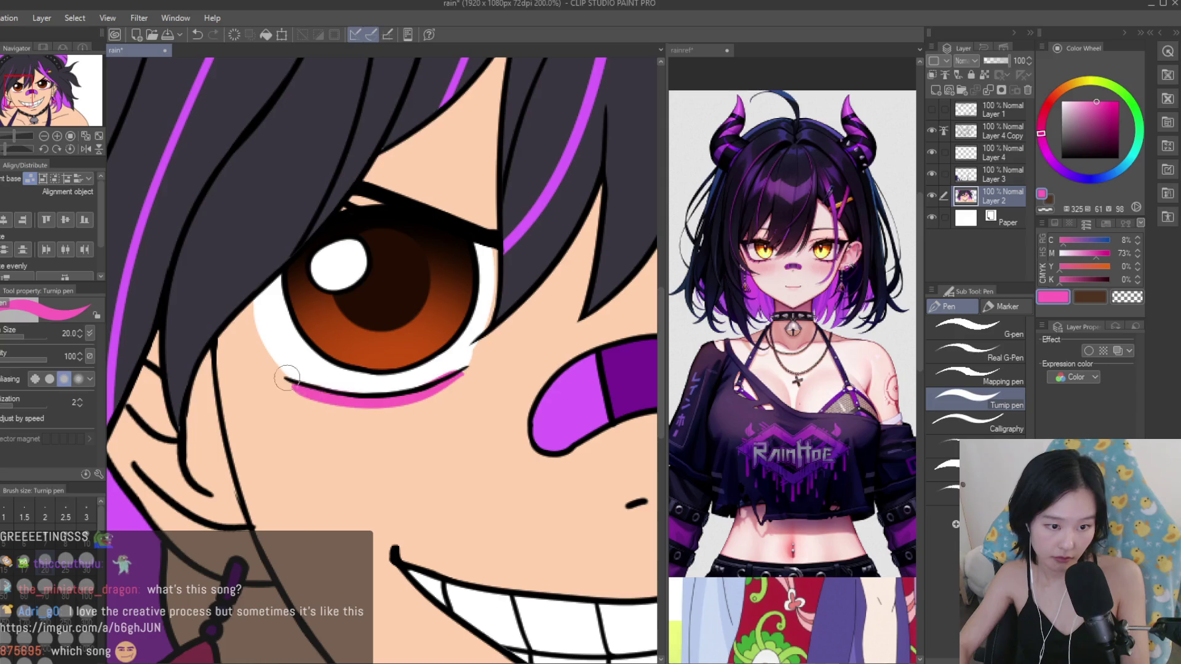
pyautogui.scroll(1, 455, 366)
# Resample the pink, shrink the brush further and thicken the lower-lid liner.
pyautogui.keyDown('alt'); pyautogui.click(451, 366); pyautogui.keyUp('alt')
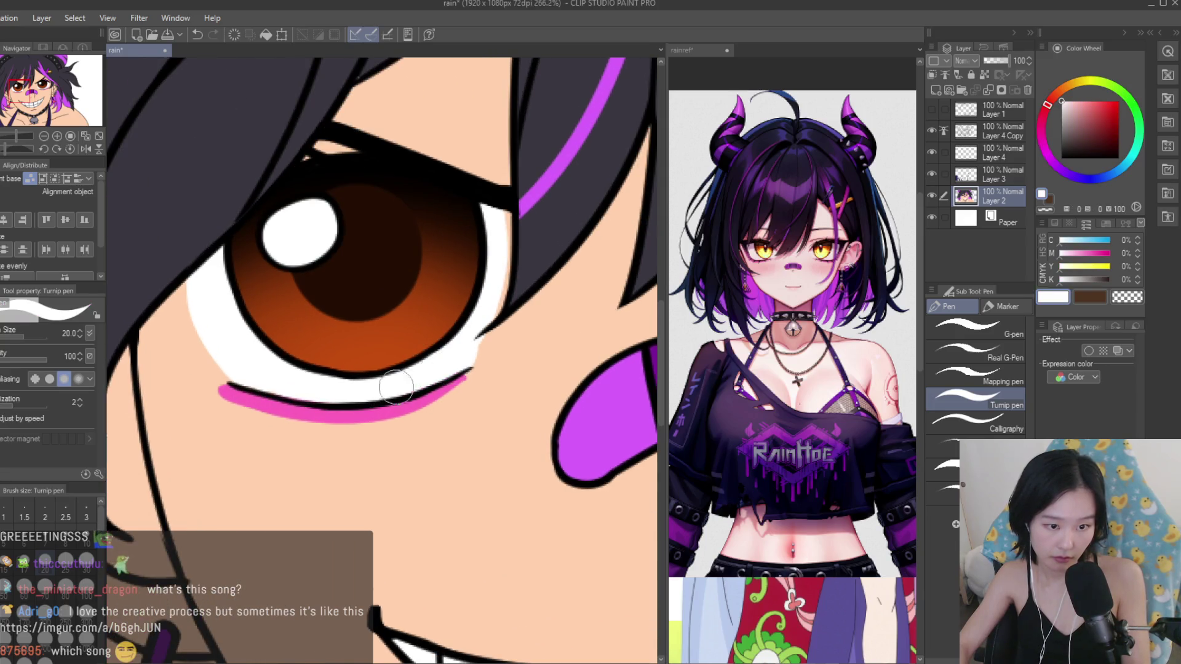
pyautogui.keyDown('alt'); pyautogui.click(424, 406); pyautogui.keyUp('alt')
pyautogui.keyDown('alt'); pyautogui.click(473, 376); pyautogui.keyUp('alt')
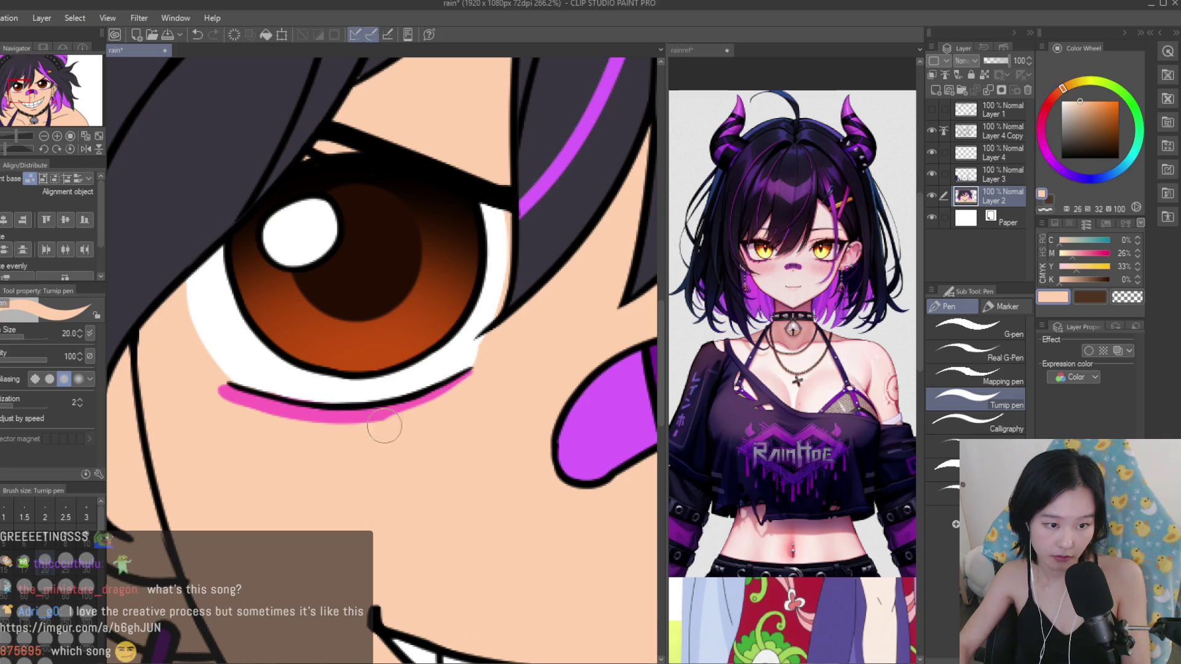
pyautogui.keyDown('alt'); pyautogui.click(355, 411); pyautogui.keyUp('alt')
pyautogui.scroll(1, 400, 403)
pyautogui.scroll(1, 430, 396)
pyautogui.press('[')
pyautogui.press('[')
pyautogui.press('[')
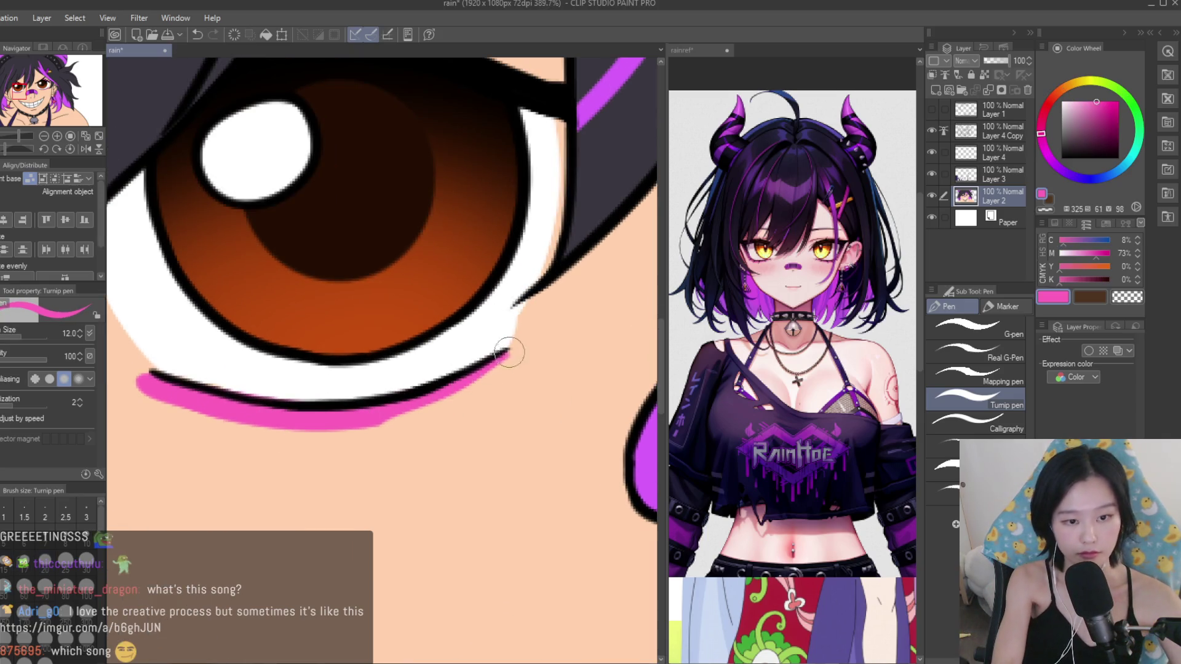
pyautogui.moveTo(450, 392); pyautogui.dragTo(336, 424)
pyautogui.scroll(-4, 193, 431)
pyautogui.scroll(-4, 222, 327)
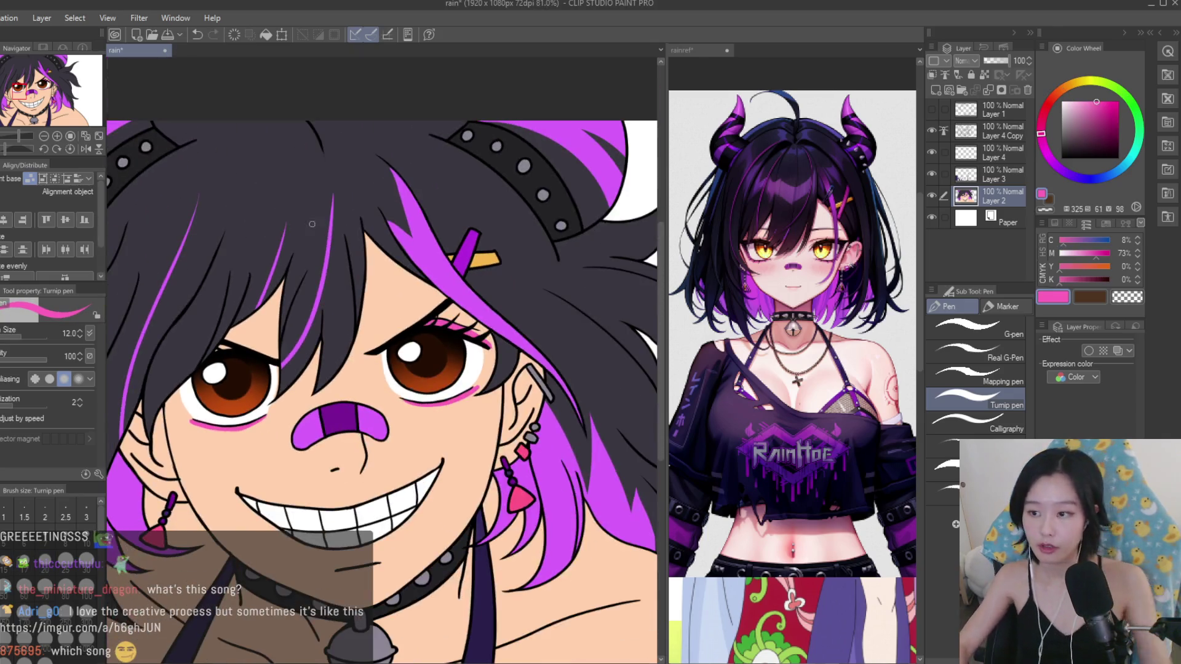
pyautogui.scroll(1, 222, 326)
pyautogui.scroll(-1, 234, 357)
pyautogui.scroll(3, 244, 380)
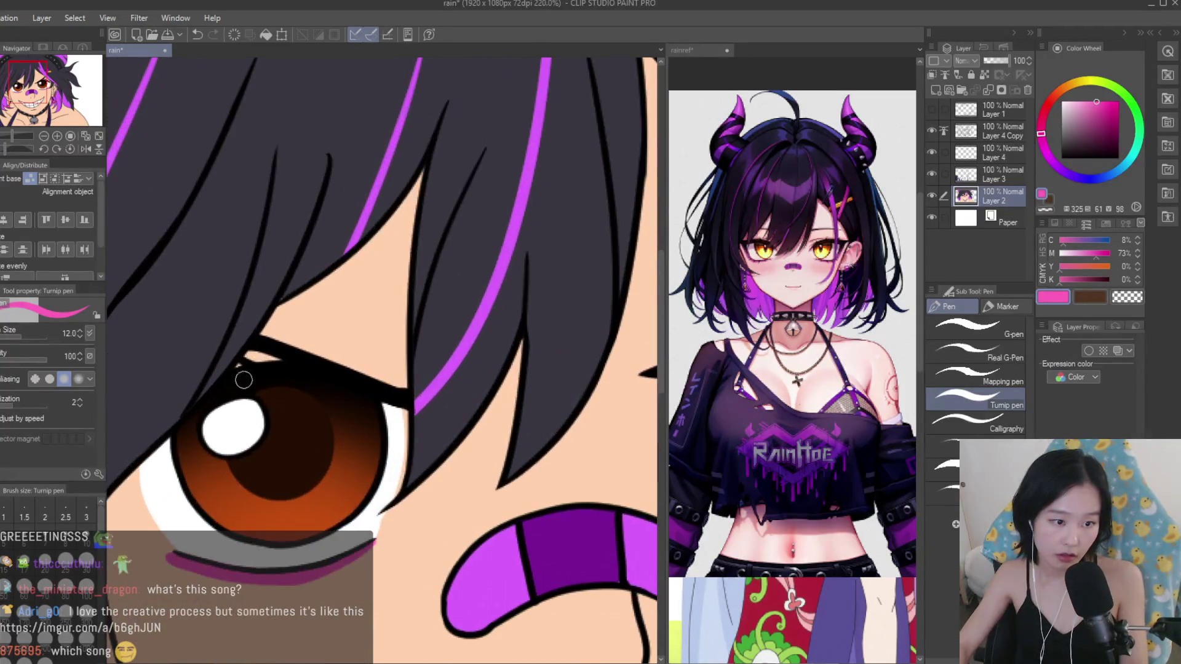
pyautogui.scroll(-2, 234, 357)
pyautogui.scroll(-2, 531, 334)
pyautogui.scroll(2, 431, 345)
pyautogui.scroll(1, 338, 357)
pyautogui.scroll(-3, 318, 363)
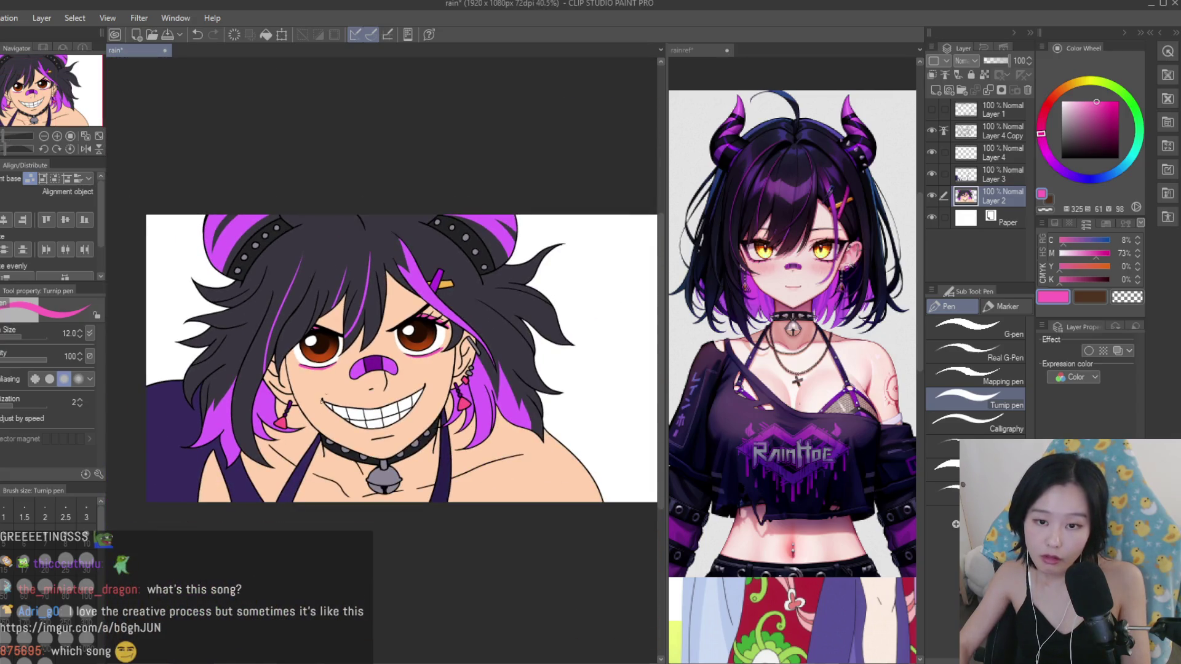
pyautogui.scroll(1, 326, 452)
pyautogui.scroll(-2, 389, 337)
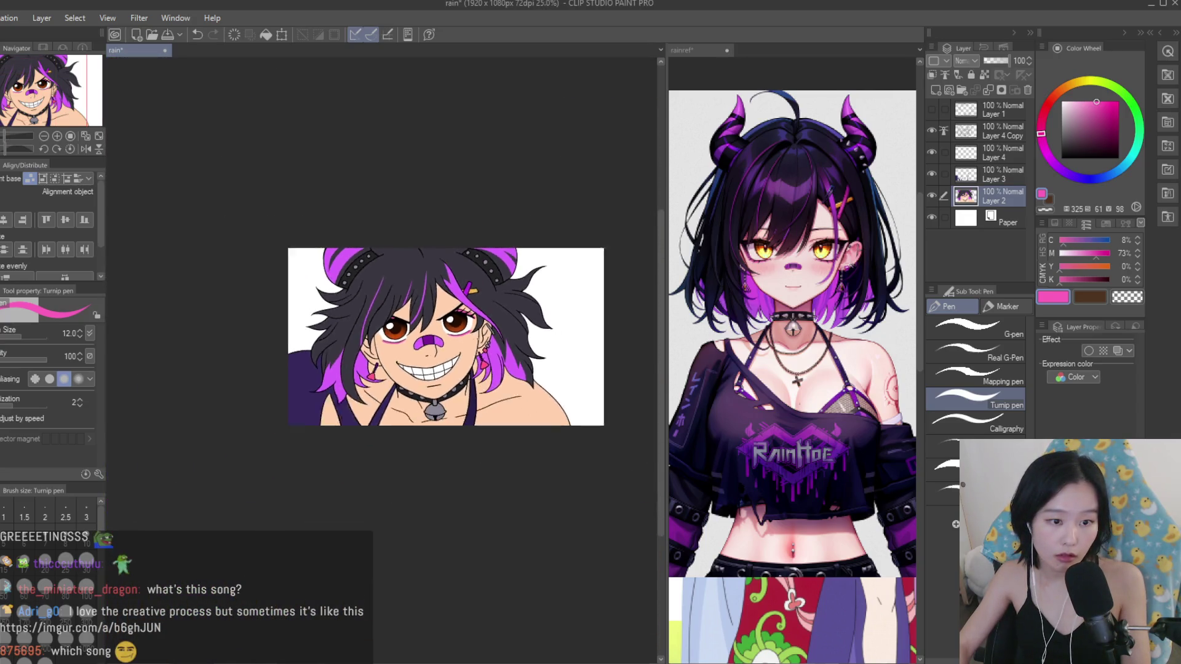
pyautogui.scroll(1, 617, 299)
pyautogui.keyDown('alt'); pyautogui.click(474, 323); pyautogui.keyUp('alt')
pyautogui.scroll(4, 478, 324)
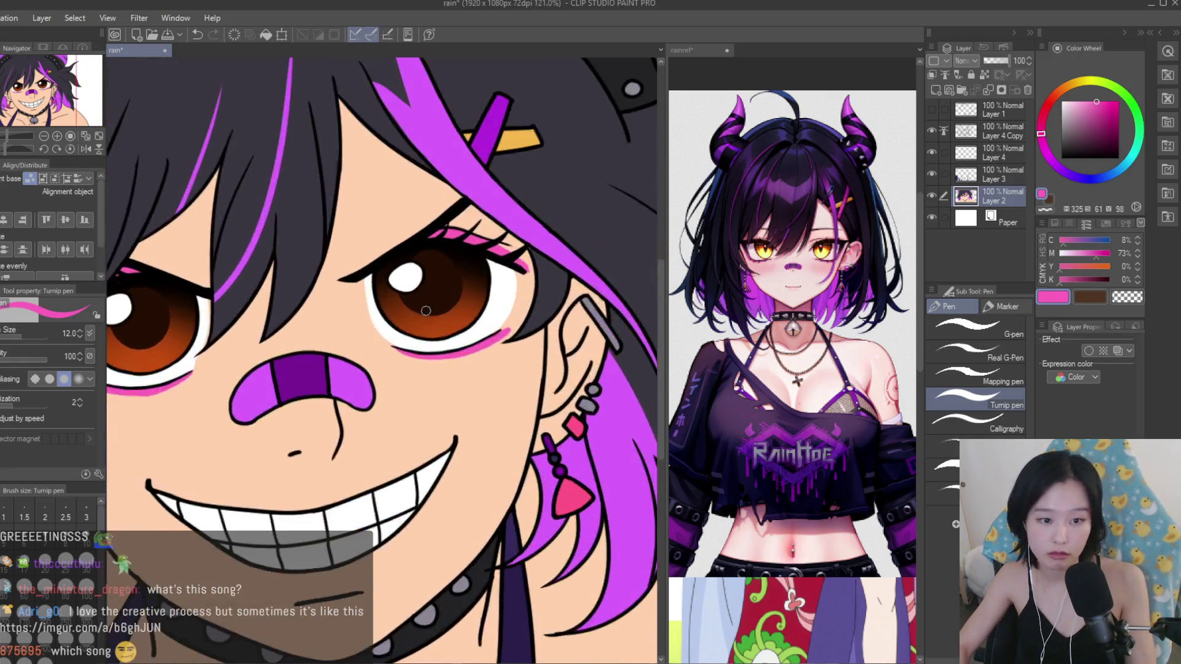
pyautogui.scroll(3, 477, 324)
# Paint a light orange highlight in the lower iris, redoing strokes as needed.
pyautogui.click(1069, 85)
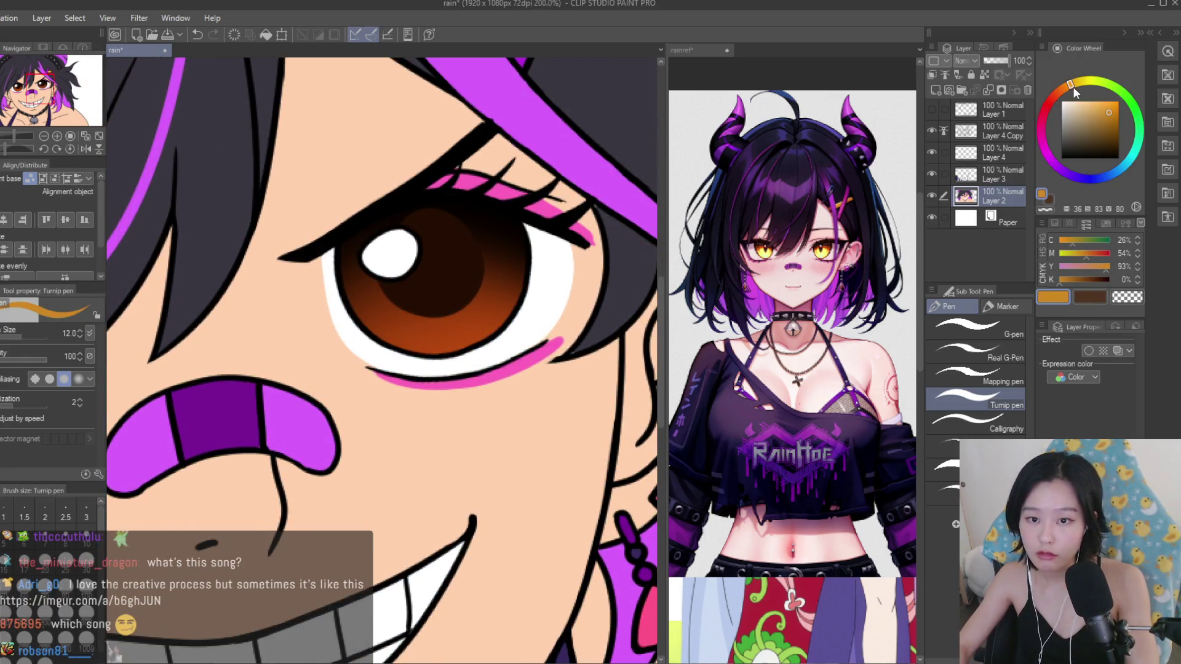
pyautogui.scroll(2, 448, 360)
pyautogui.scroll(-3, 403, 355)
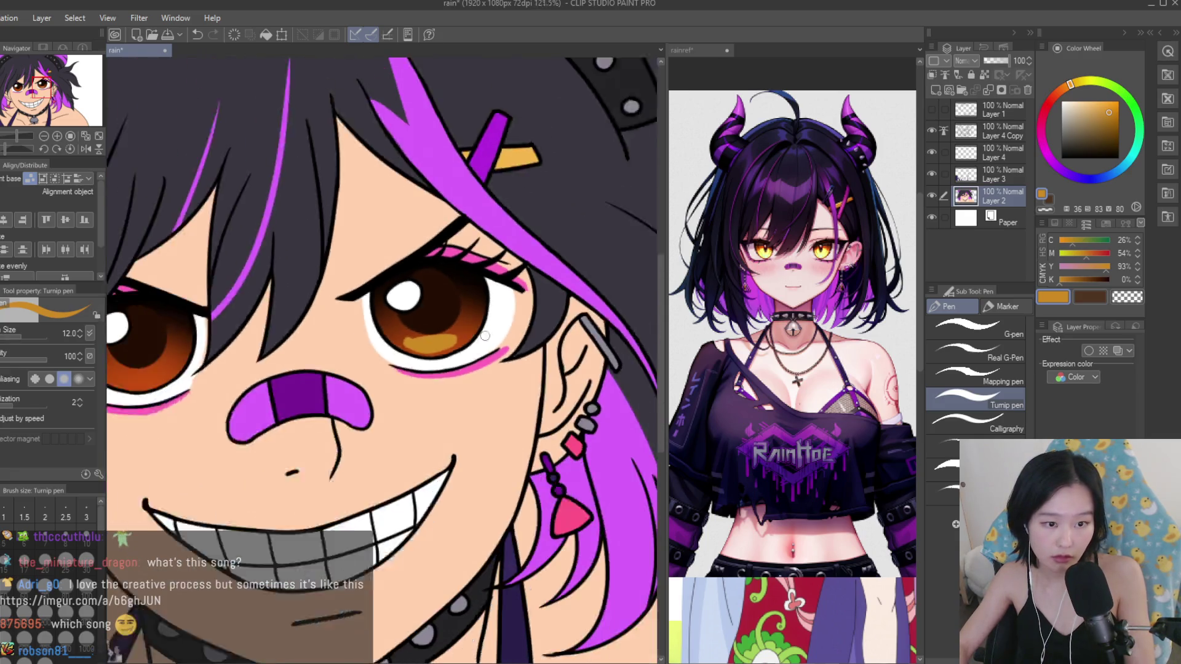
pyautogui.scroll(-1, 403, 356)
pyautogui.scroll(1, 537, 343)
pyautogui.scroll(3, 537, 343)
pyautogui.hotkey('ctrl', 'z')
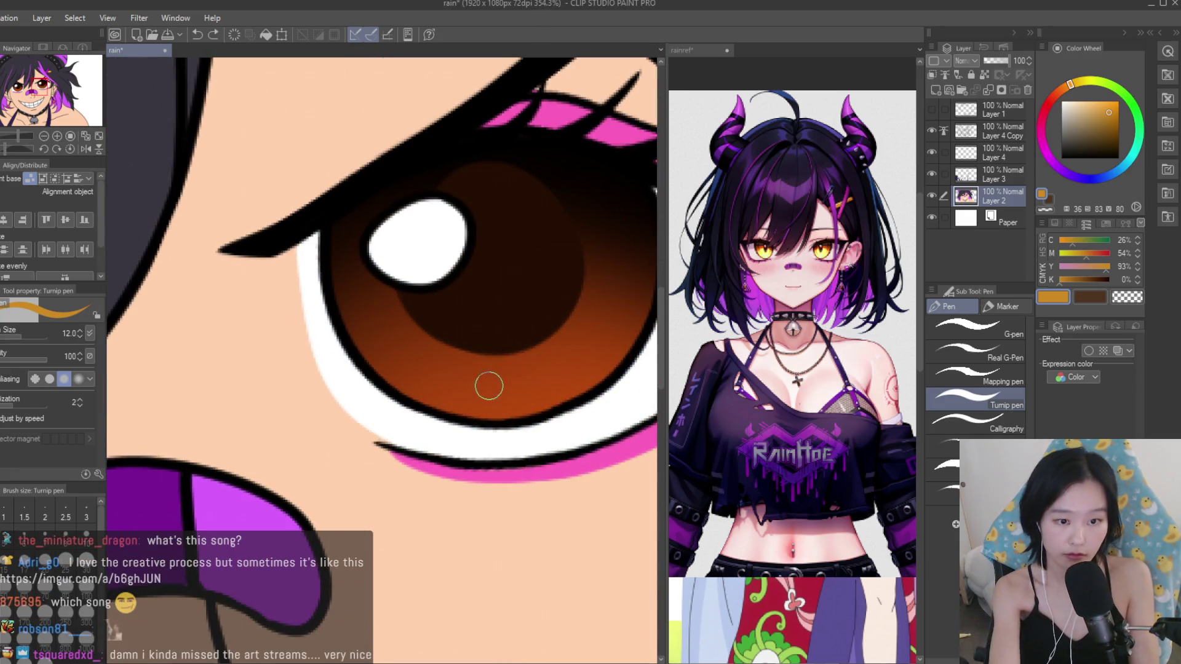
pyautogui.moveTo(456, 386); pyautogui.dragTo(433, 387)
pyautogui.scroll(-4, 434, 387)
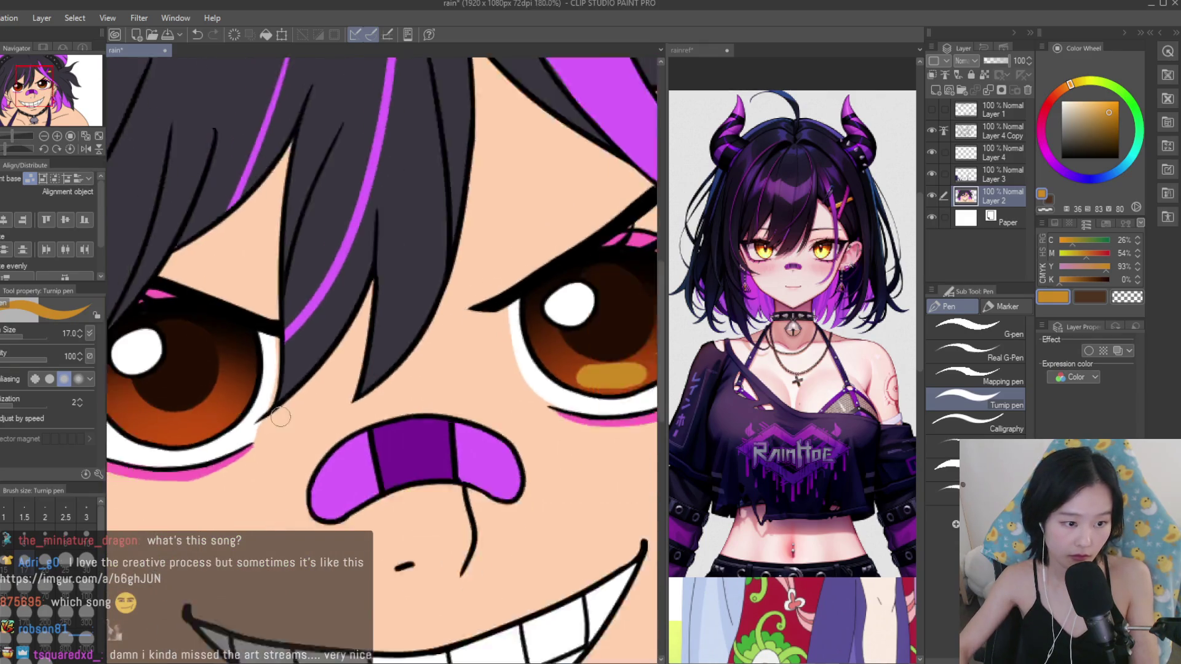
pyautogui.scroll(1, 195, 425)
pyautogui.hotkey('ctrl', 'z')
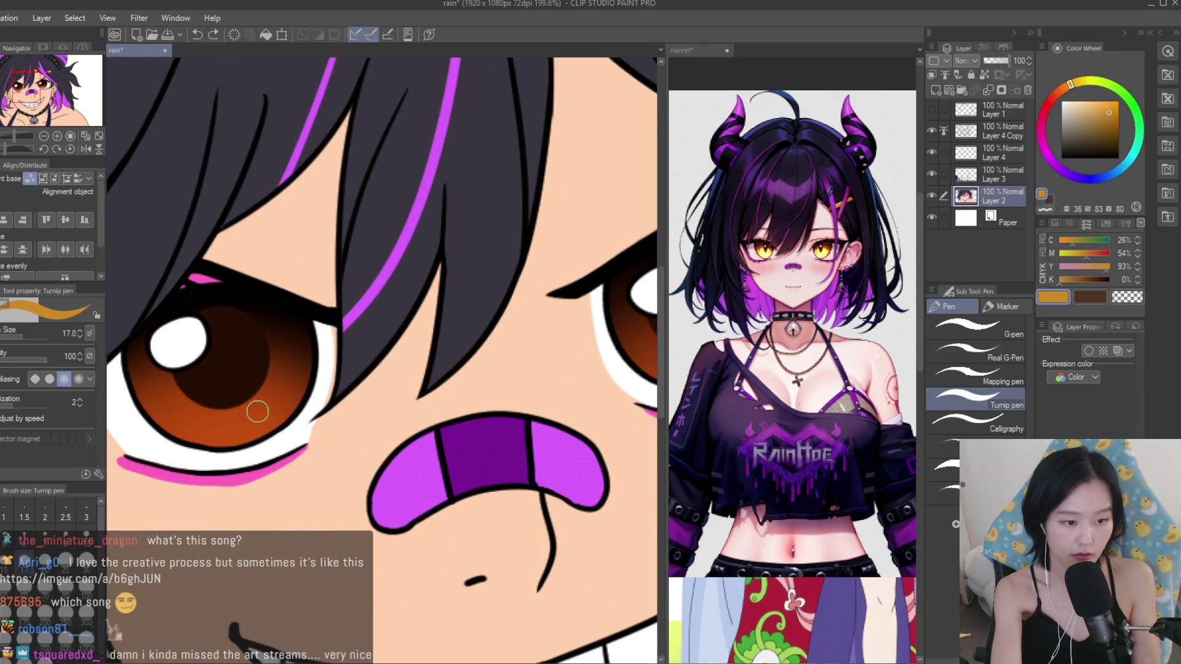
pyautogui.hotkey('ctrl', 'z')
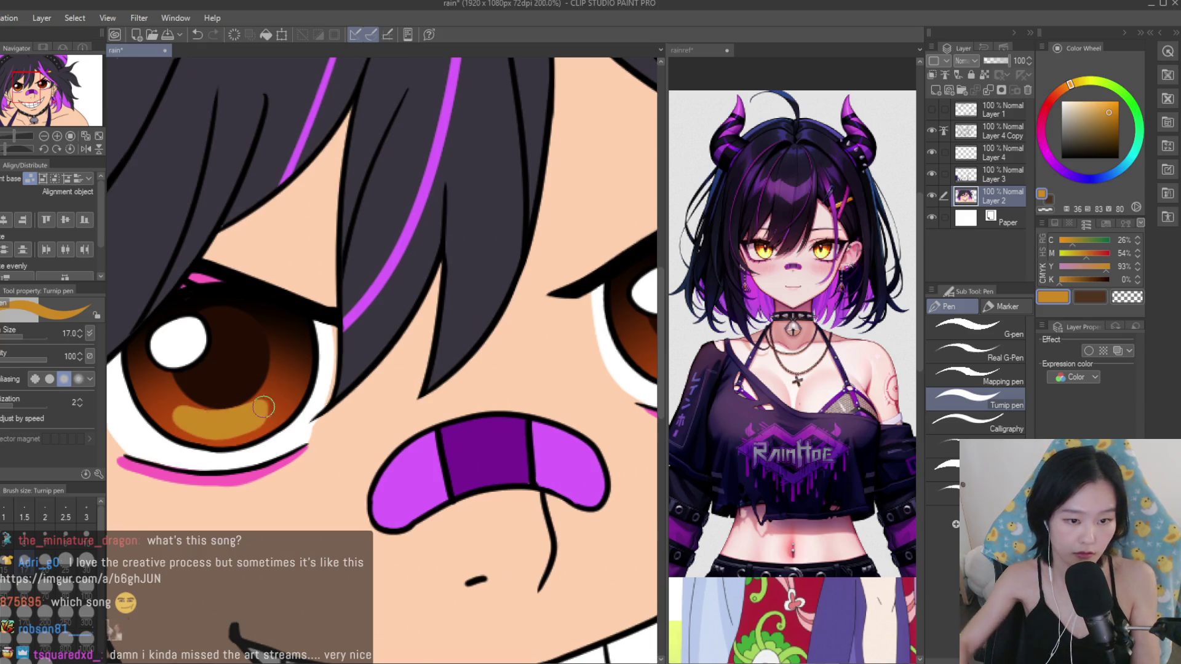
pyautogui.scroll(1, 248, 424)
pyautogui.moveTo(247, 424); pyautogui.dragTo(492, 382)
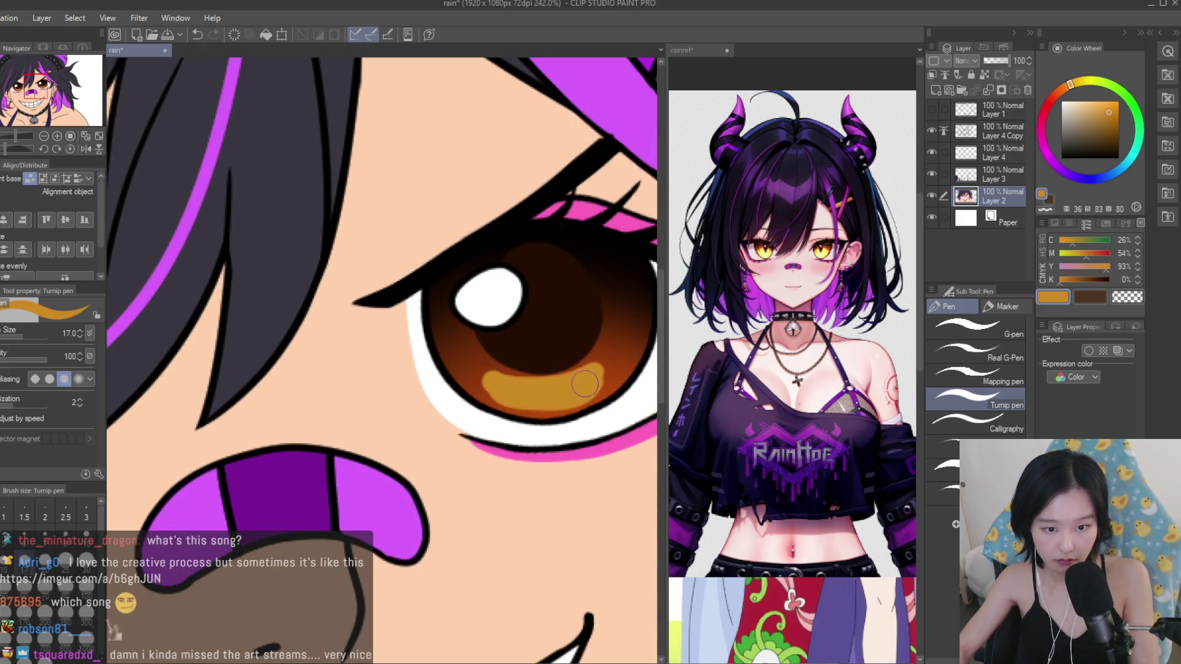
# Save the drawing and scroll back to the One Piece reference page.
pyautogui.hotkey('ctrl', 's')
pyautogui.scroll(-3, 585, 384)
pyautogui.scroll(-2, 585, 384)
pyautogui.scroll(-2, 585, 384)
pyautogui.scroll(-1, 585, 384)
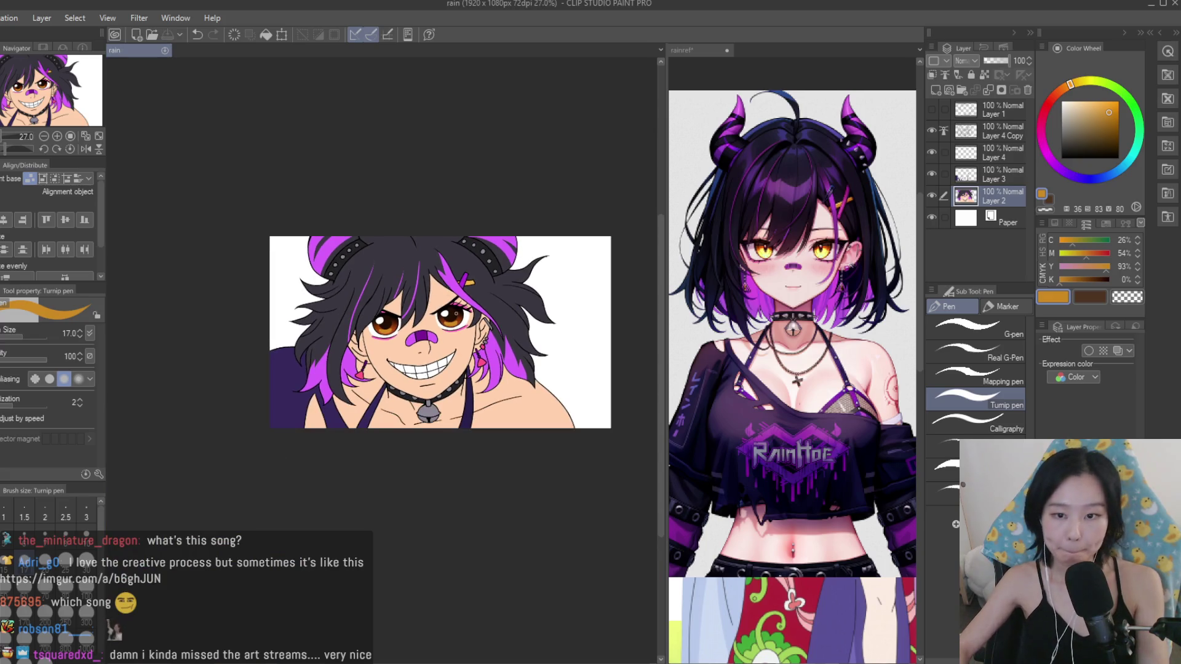
pyautogui.scroll(-3, 794, 369)
pyautogui.scroll(-3, 794, 370)
pyautogui.scroll(-2, 793, 369)
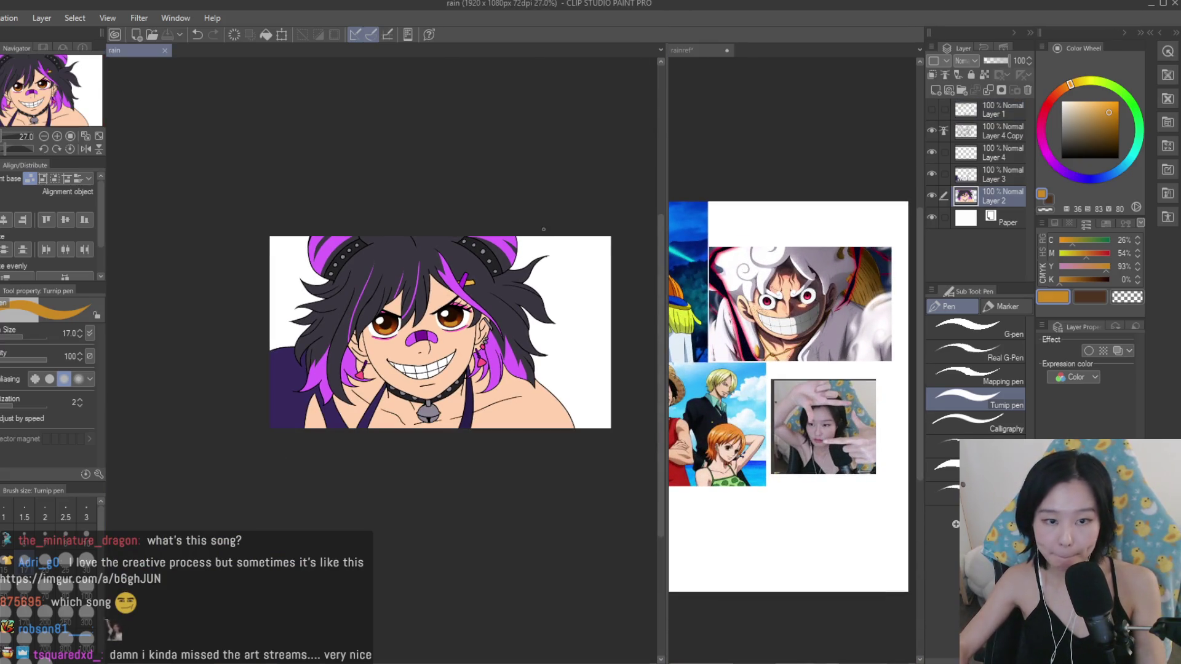
# Select Layer 4 and merge the colour layers down into it.
pyautogui.scroll(2, 543, 229)
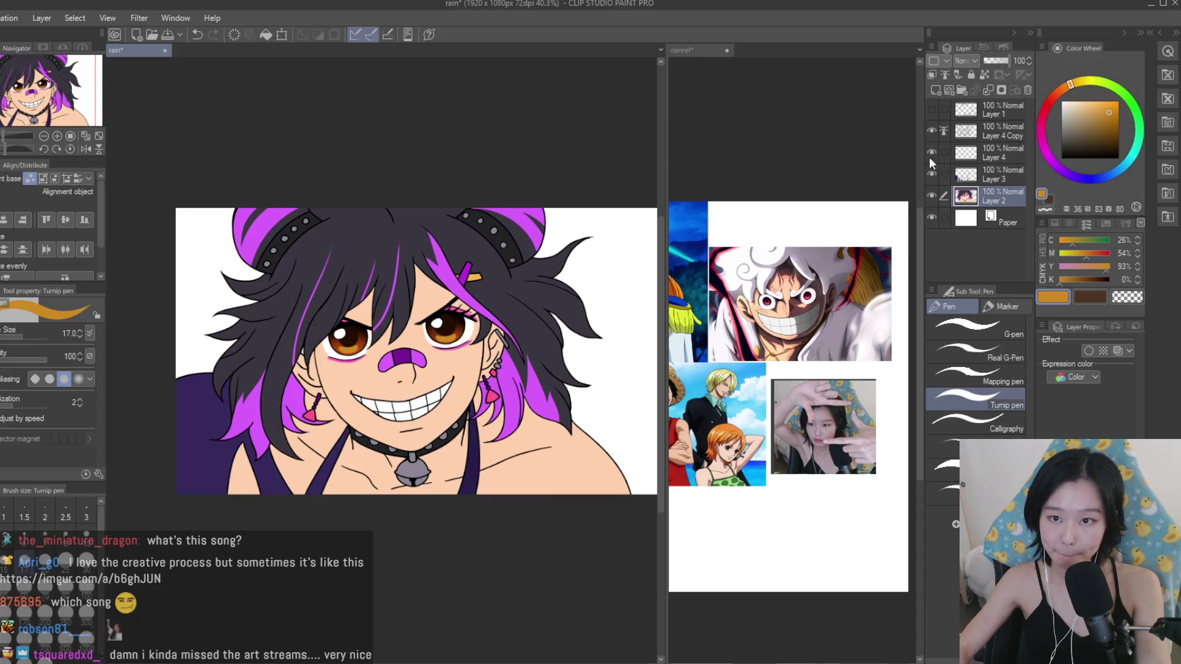
pyautogui.click(996, 153)
pyautogui.hotkey('ctrl', 't')
pyautogui.press('Return')
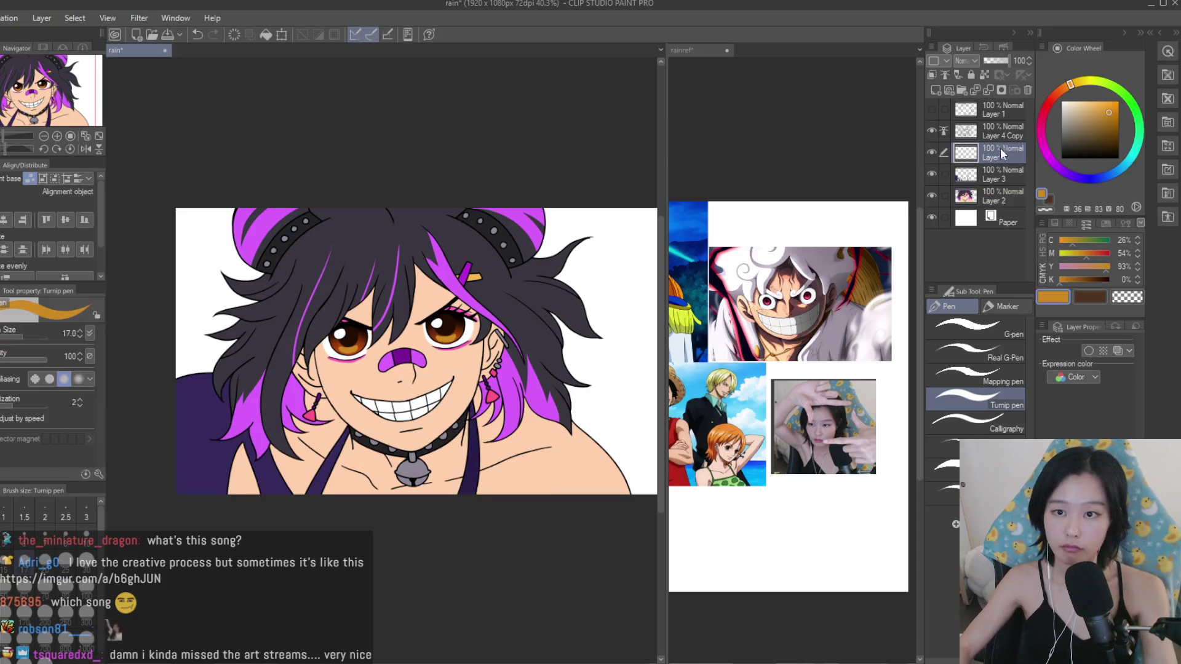
pyautogui.hotkey('ctrl', 'e')
pyautogui.hotkey('ctrl', 'e')
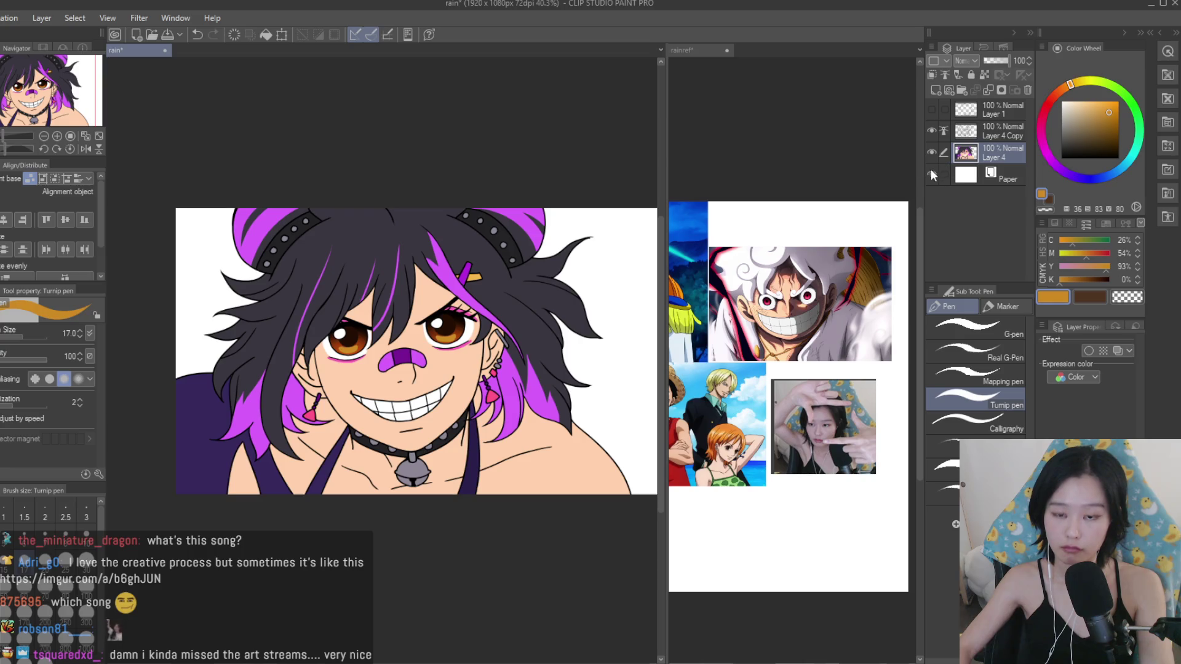
# Toggle visibility of Layer 4, Layer 1 and Layer 4 Copy to check the merged colours.
pyautogui.hotkey('ctrl', '-')
pyautogui.click(932, 152)
pyautogui.click(932, 152)
pyautogui.click(932, 109)
pyautogui.click(932, 110)
pyautogui.click(932, 130)
pyautogui.click(932, 130)
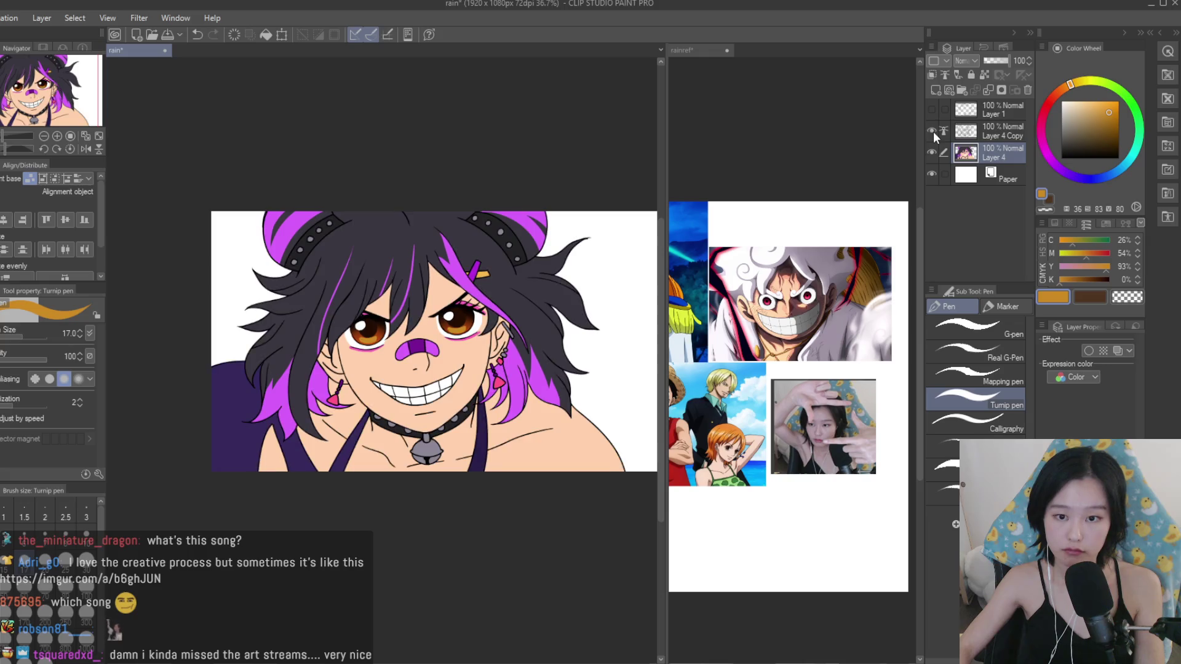
# Pick a blue drawing colour and add a new empty Layer 2 beneath Layer 4.
pyautogui.scroll(-2, 787, 369)
pyautogui.keyDown('alt'); pyautogui.click(689, 258); pyautogui.keyUp('alt')
pyautogui.scroll(-2, 597, 235)
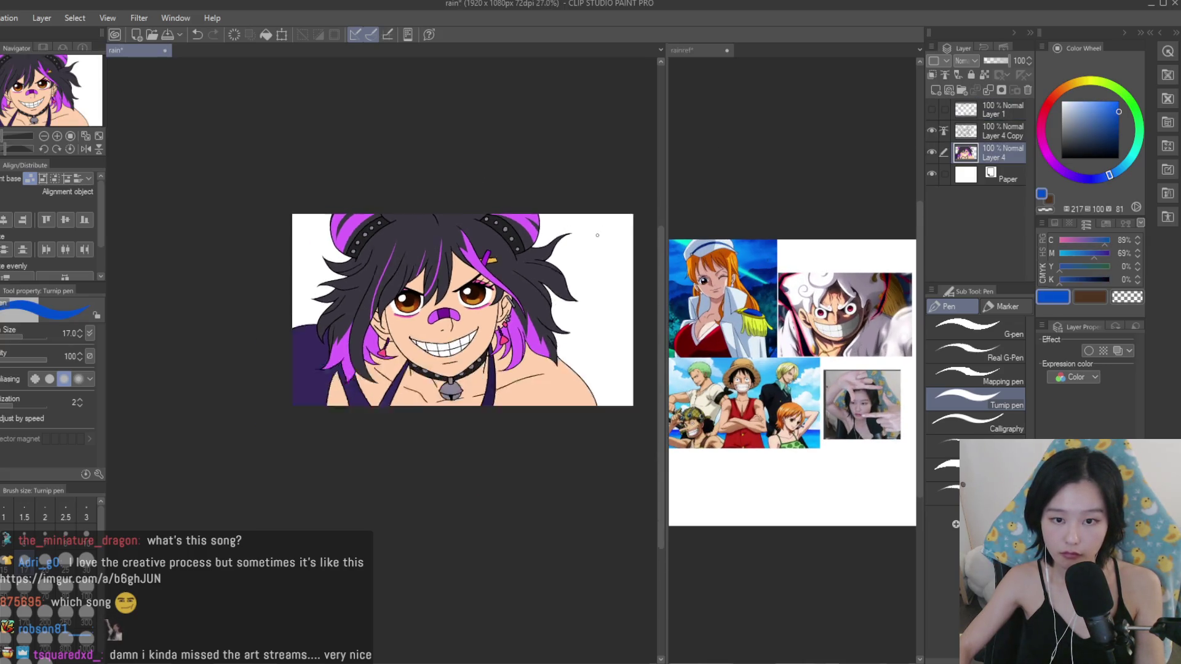
pyautogui.scroll(-1, 598, 235)
pyautogui.scroll(-1, 793, 369)
pyautogui.scroll(3, 793, 369)
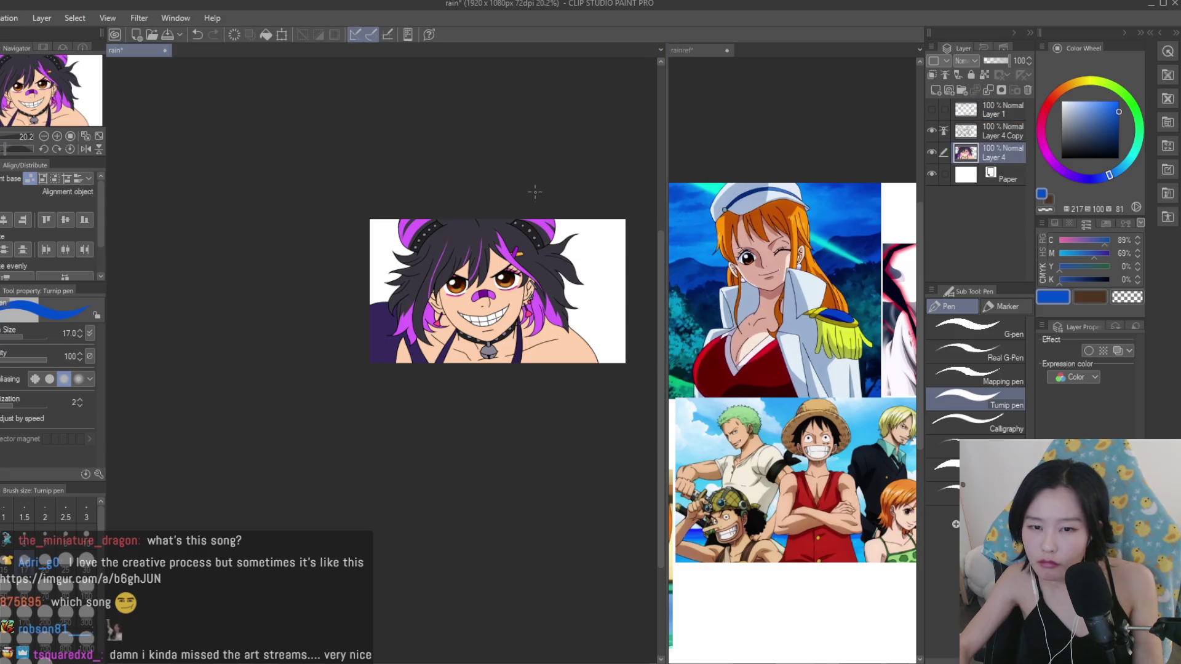
pyautogui.scroll(-1, 535, 192)
pyautogui.click(936, 90)
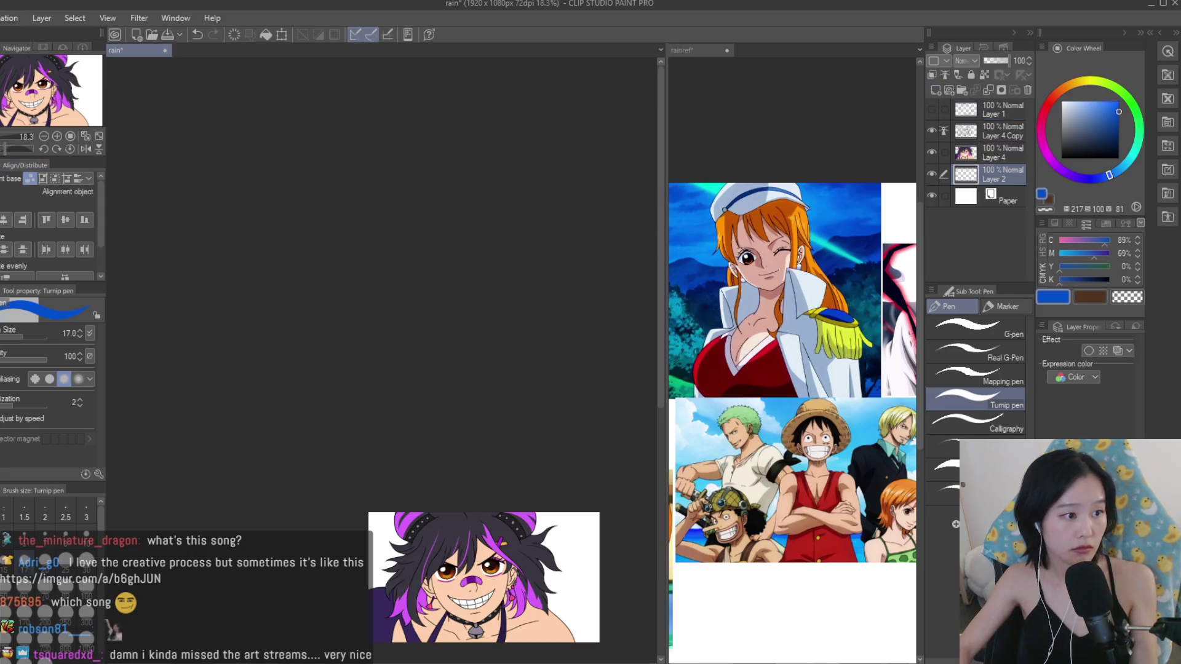